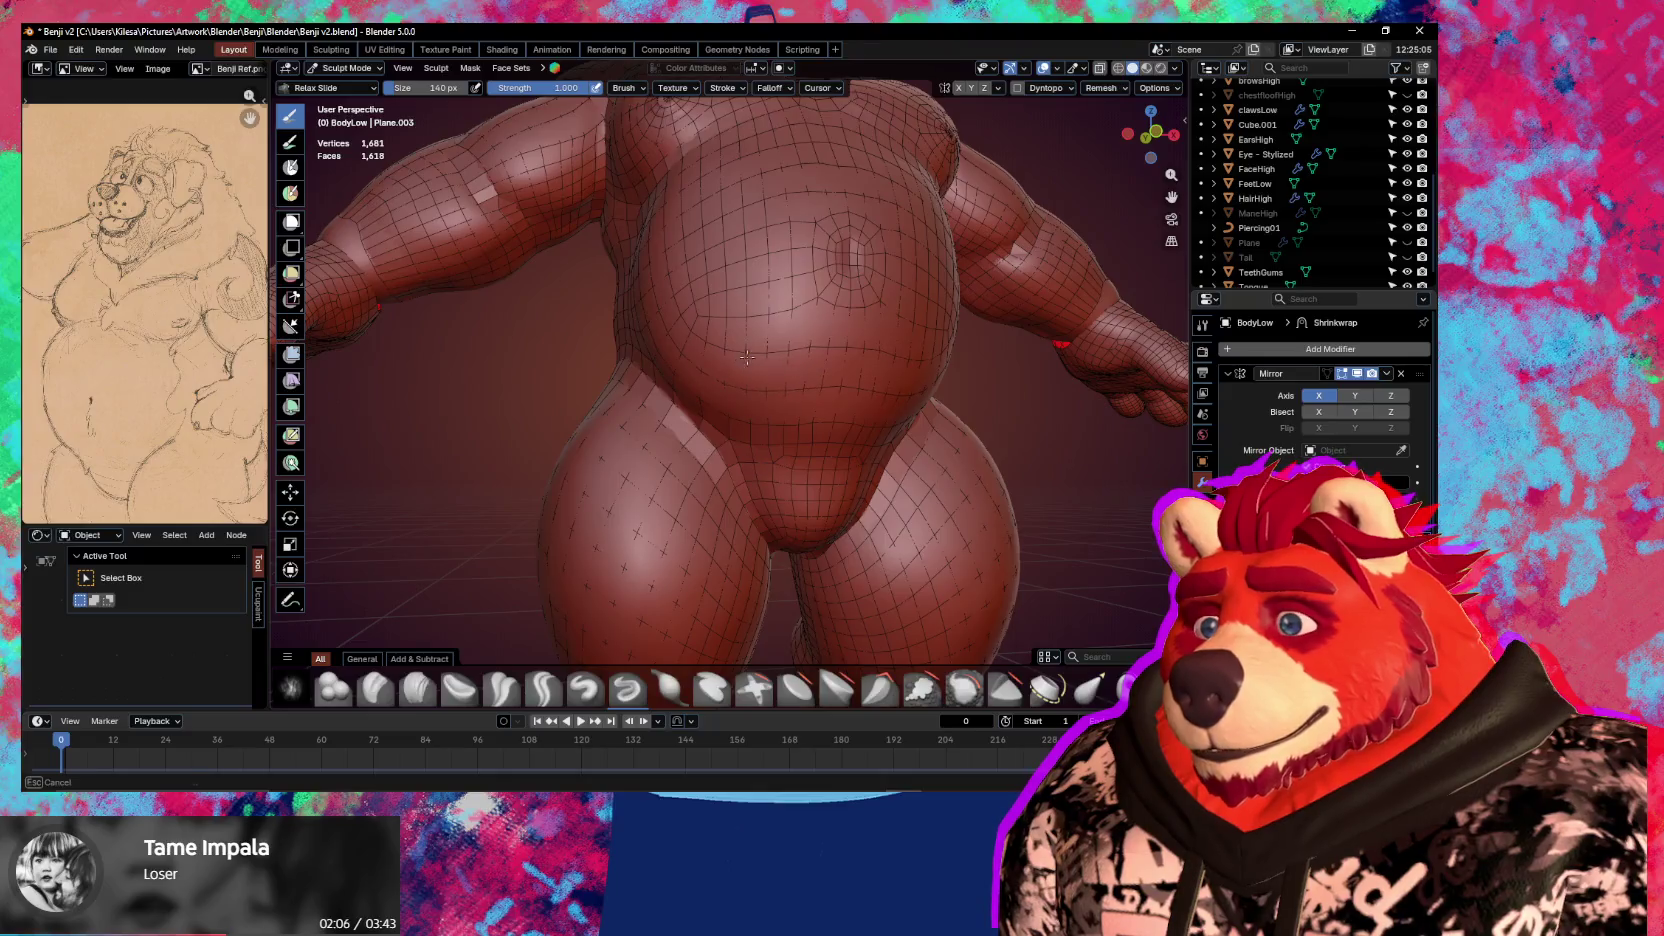
Relax the shoulder and armpit quads with a 239 px Relax Slide brush
{"action": "mouse_move", "coordinate": [744, 357]}
{"action": "middle_mouse_down"}
{"action": "mouse_move", "coordinate": [835, 366]}
{"action": "mouse_move", "coordinate": [824, 408]}
{"action": "middle_mouse_up"}
{"action": "key", "text": "f"}
{"action": "left_click", "coordinate": [741, 403]}
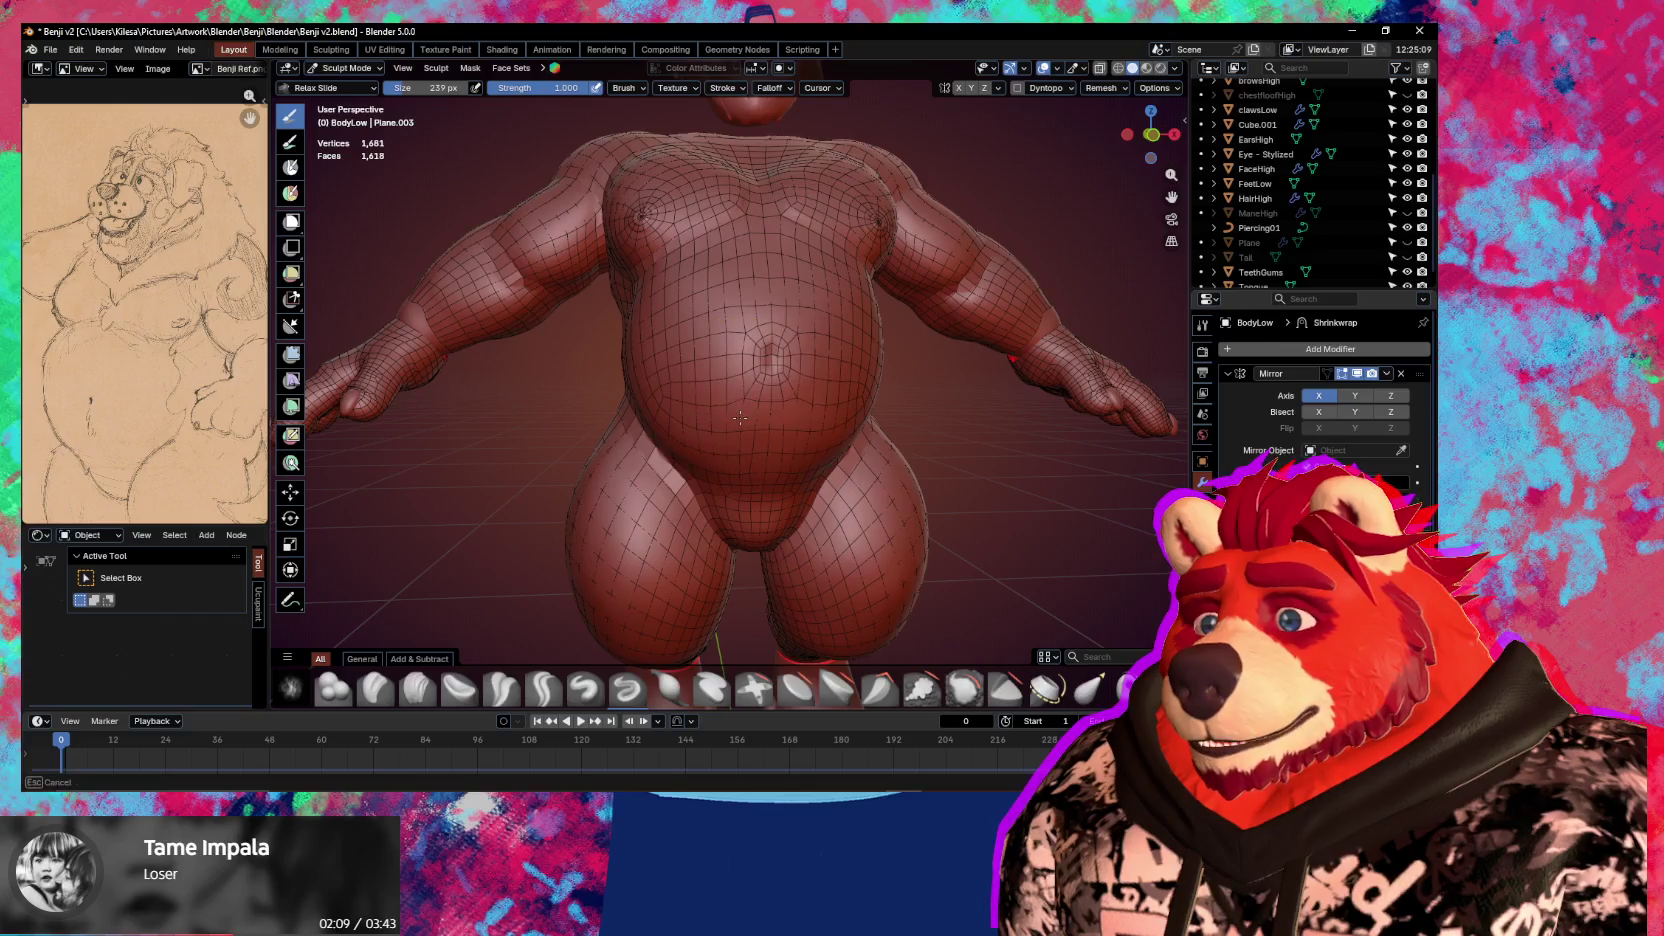
{"action": "mouse_move", "coordinate": [710, 395]}
{"action": "middle_mouse_down"}
{"action": "mouse_move", "coordinate": [816, 400]}
{"action": "mouse_move", "coordinate": [351, 413]}
{"action": "middle_mouse_up"}
{"action": "scroll", "coordinate": [816, 400], "scroll_direction": "down", "scroll_amount": 4}
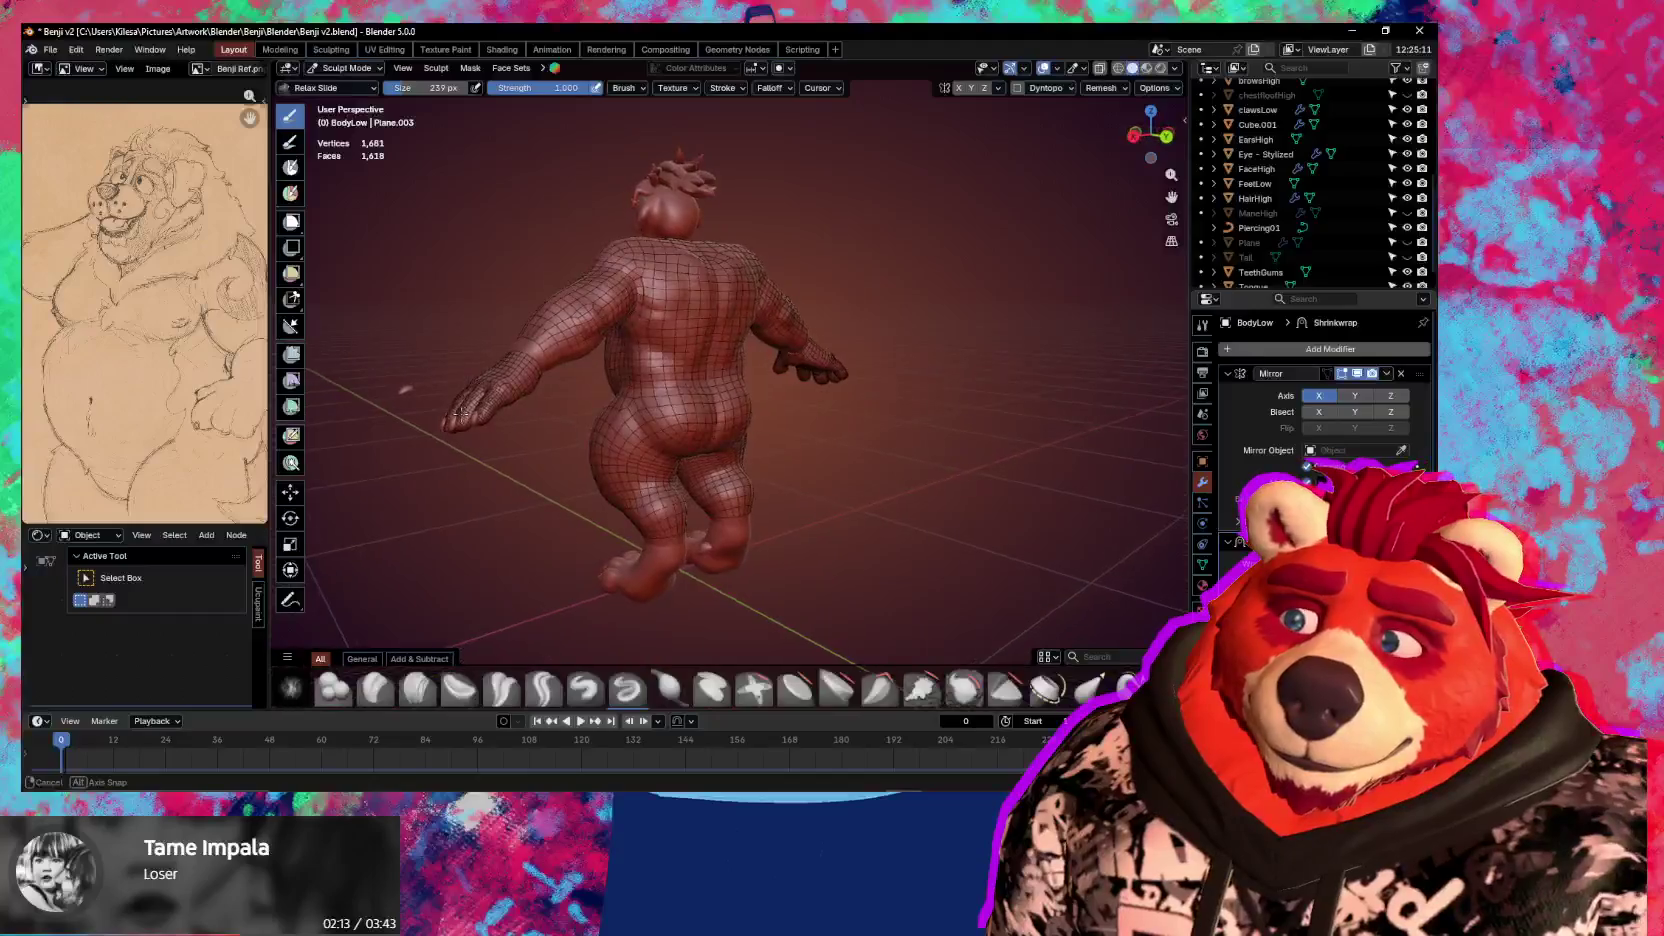
{"action": "mouse_move", "coordinate": [351, 413]}
{"action": "middle_mouse_down"}
{"action": "mouse_move", "coordinate": [734, 409]}
{"action": "mouse_move", "coordinate": [780, 462]}
{"action": "mouse_move", "coordinate": [703, 463]}
{"action": "mouse_move", "coordinate": [665, 399]}
{"action": "mouse_move", "coordinate": [602, 380]}
{"action": "mouse_move", "coordinate": [669, 353]}
{"action": "middle_mouse_up"}
{"action": "scroll", "coordinate": [613, 357], "scroll_direction": "up", "scroll_amount": 3}
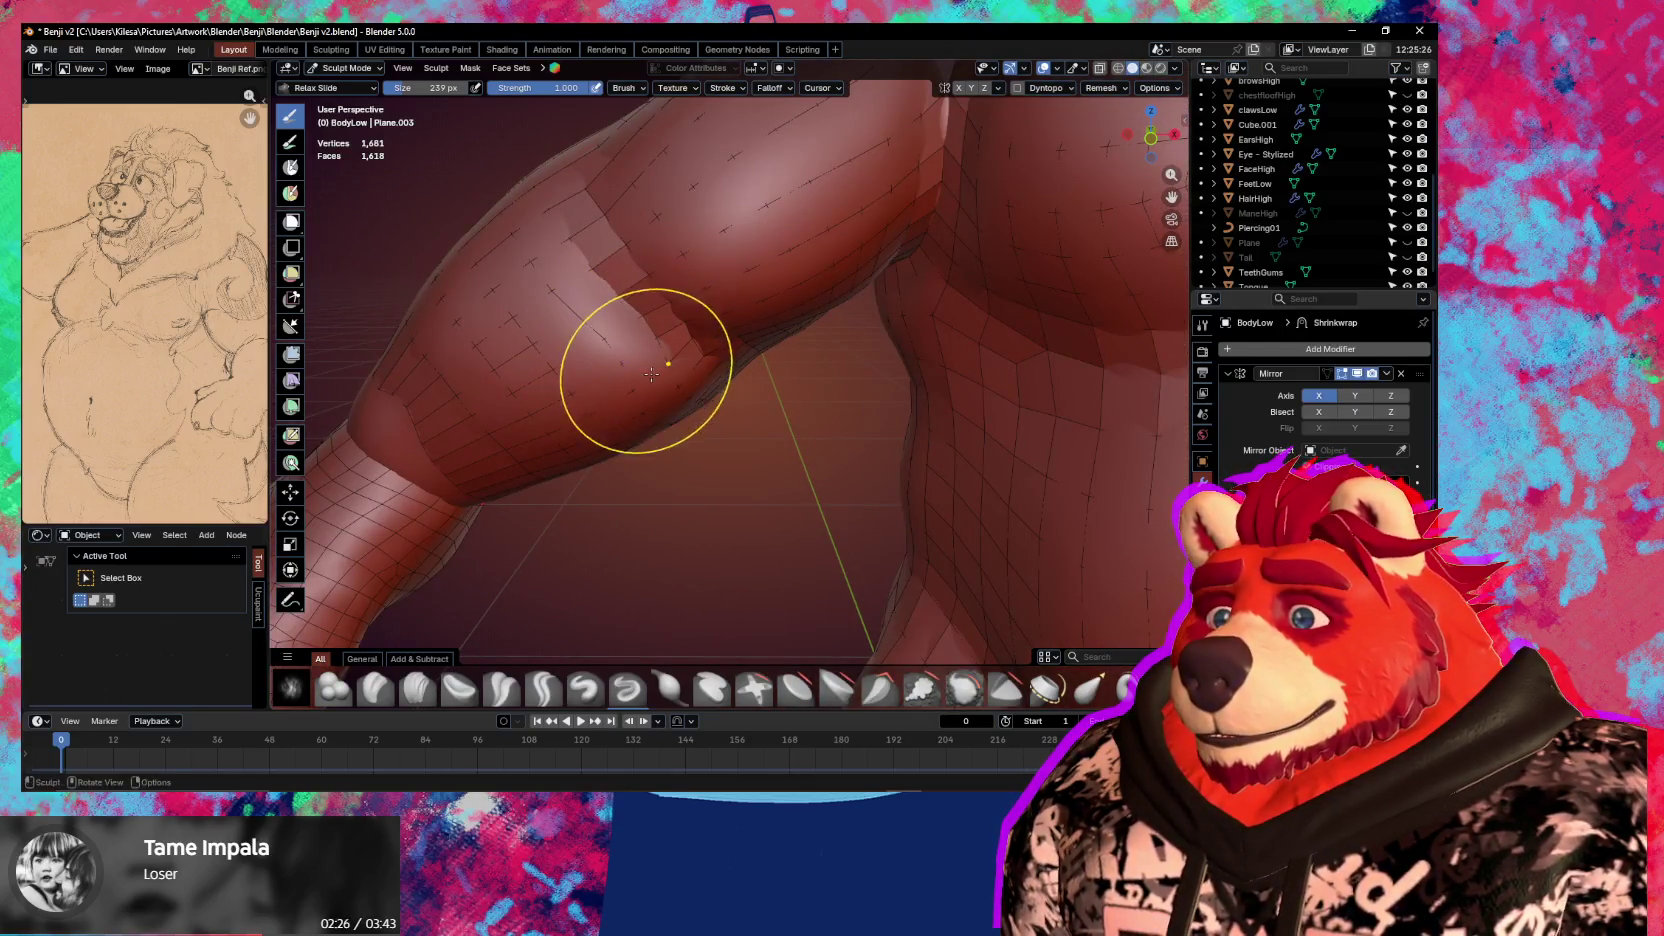
{"action": "mouse_move", "coordinate": [709, 385]}
{"action": "middle_mouse_down"}
{"action": "mouse_move", "coordinate": [768, 466]}
{"action": "mouse_move", "coordinate": [877, 494]}
{"action": "mouse_move", "coordinate": [706, 453]}
{"action": "mouse_move", "coordinate": [871, 383]}
{"action": "mouse_move", "coordinate": [594, 409]}
{"action": "mouse_move", "coordinate": [540, 359]}
{"action": "middle_mouse_up"}
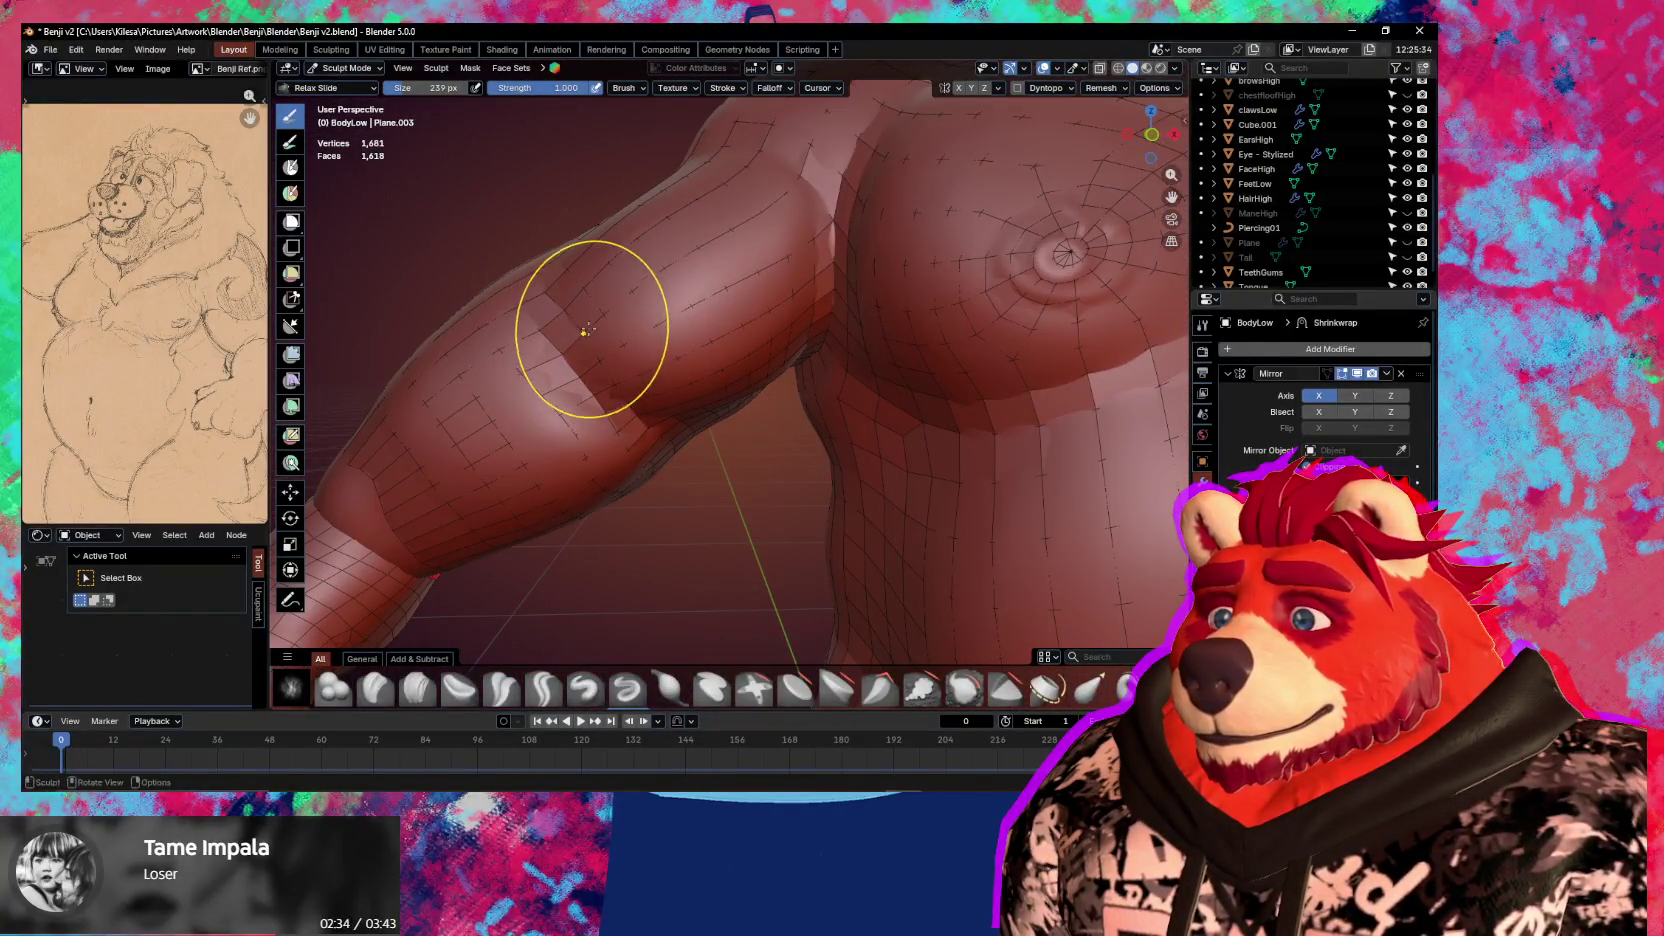
{"action": "mouse_move", "coordinate": [609, 355]}
{"action": "middle_mouse_down"}
{"action": "mouse_move", "coordinate": [597, 328]}
{"action": "mouse_move", "coordinate": [779, 301]}
{"action": "middle_mouse_up"}
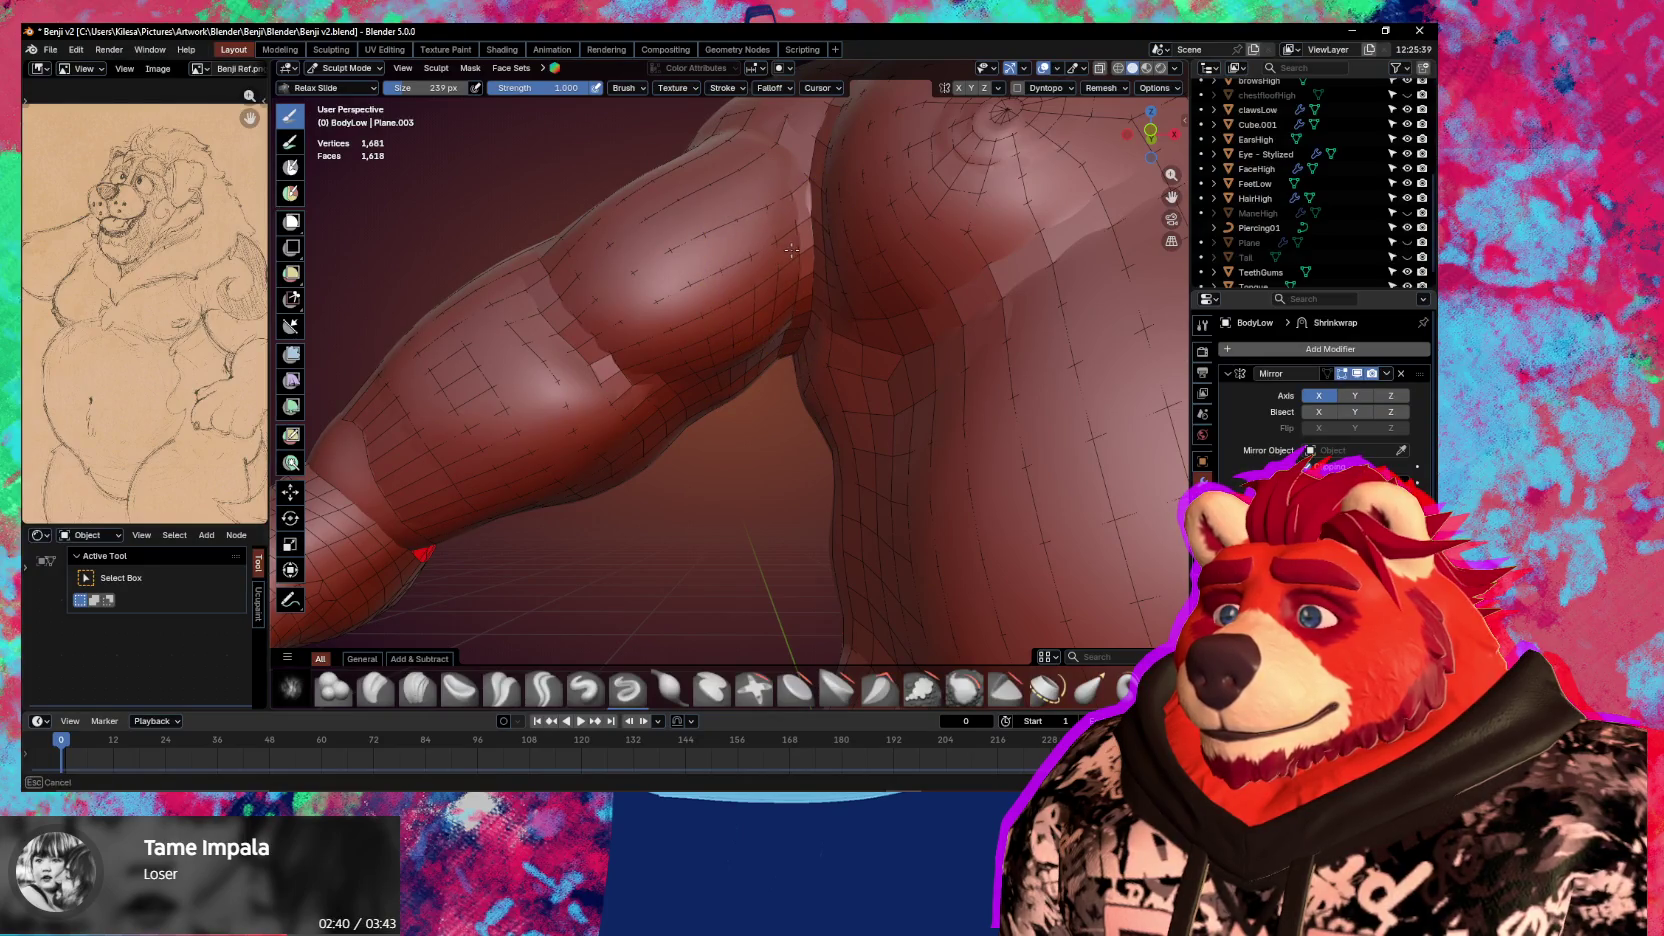
{"action": "middle_click_drag", "start_coordinate": [763, 300], "coordinate": [754, 307]}
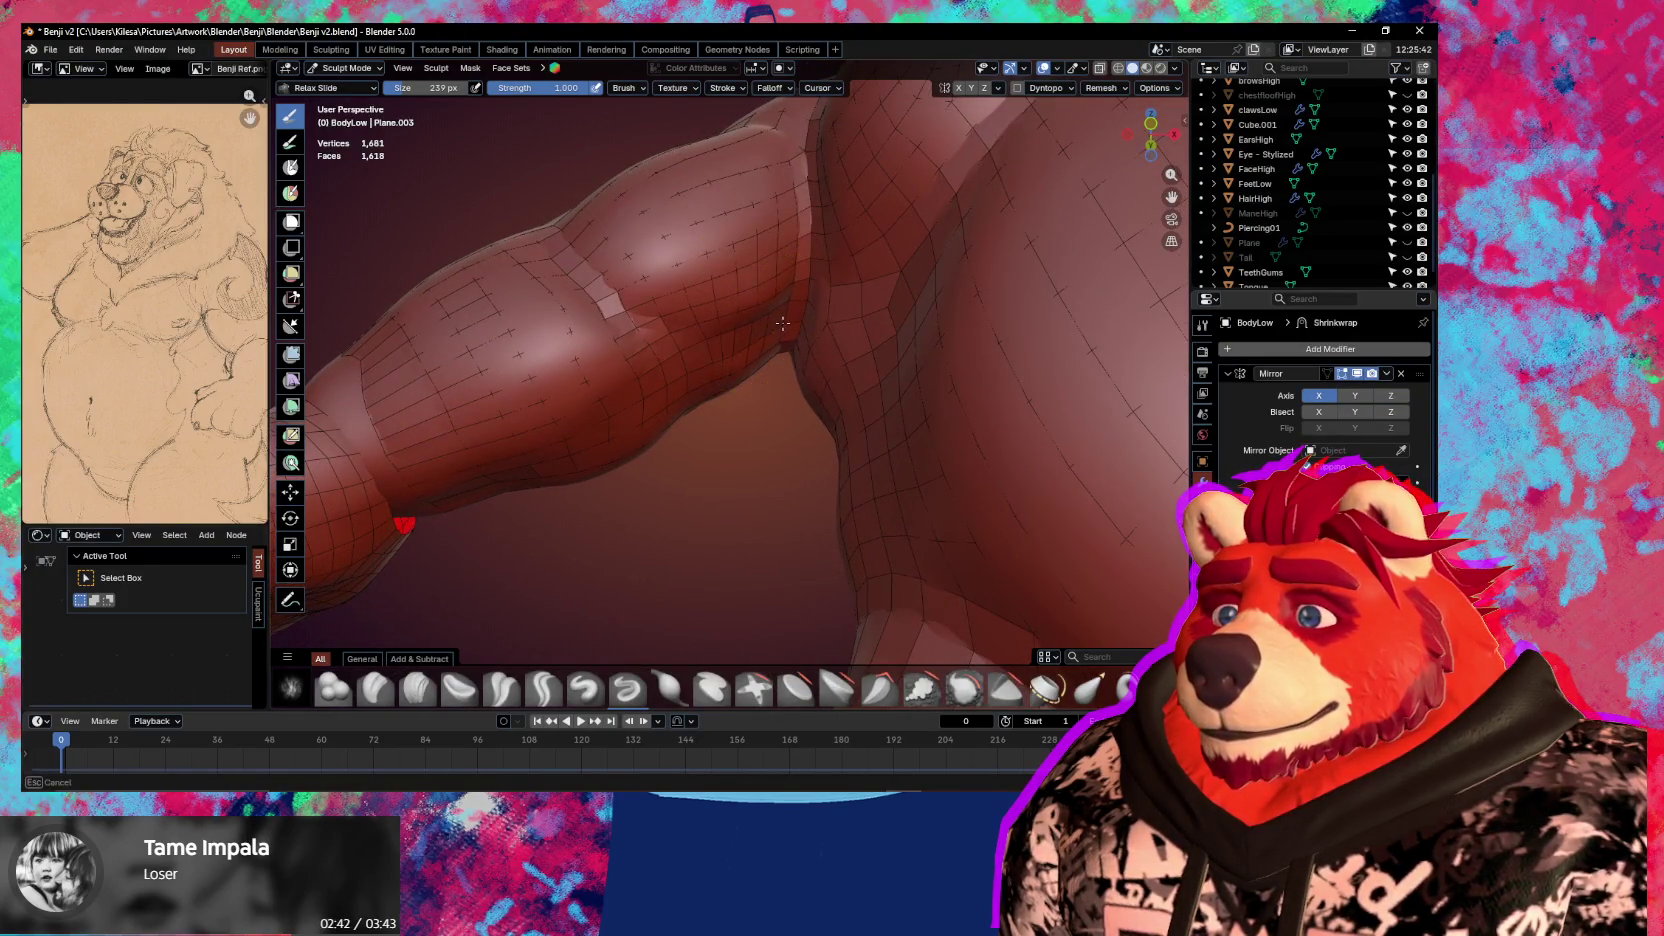
Refine the arm and back with a 120 px brush, then switch to Object Mode
{"action": "left_click", "coordinate": [743, 331]}
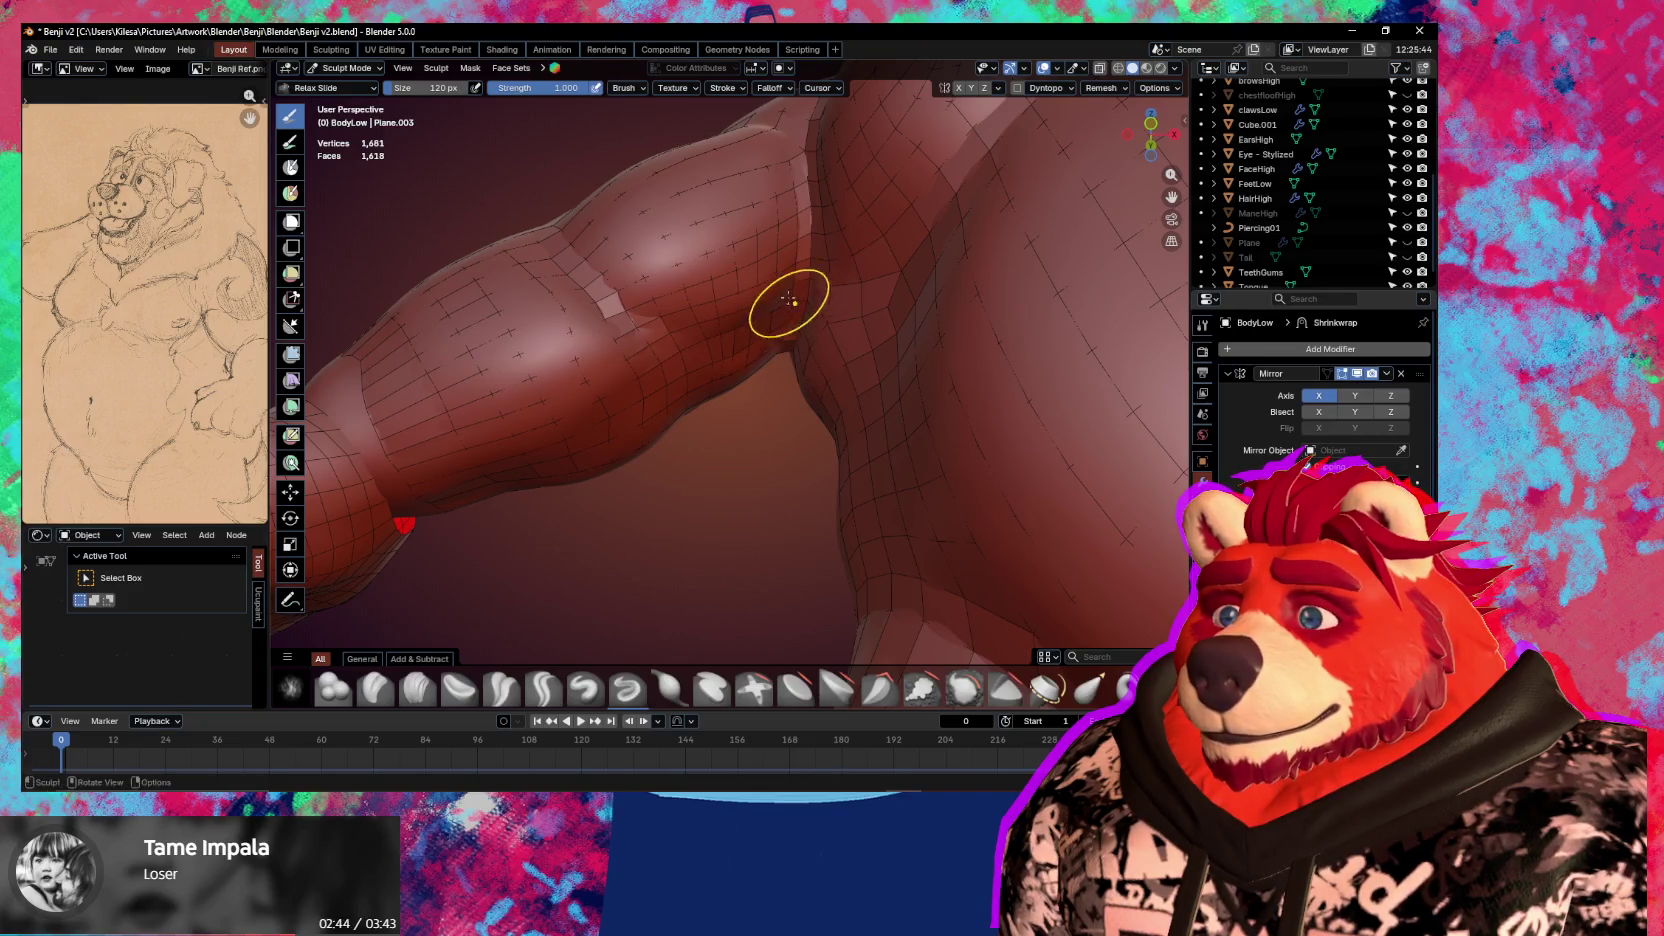
{"action": "middle_click_drag", "start_coordinate": [783, 325], "coordinate": [773, 345]}
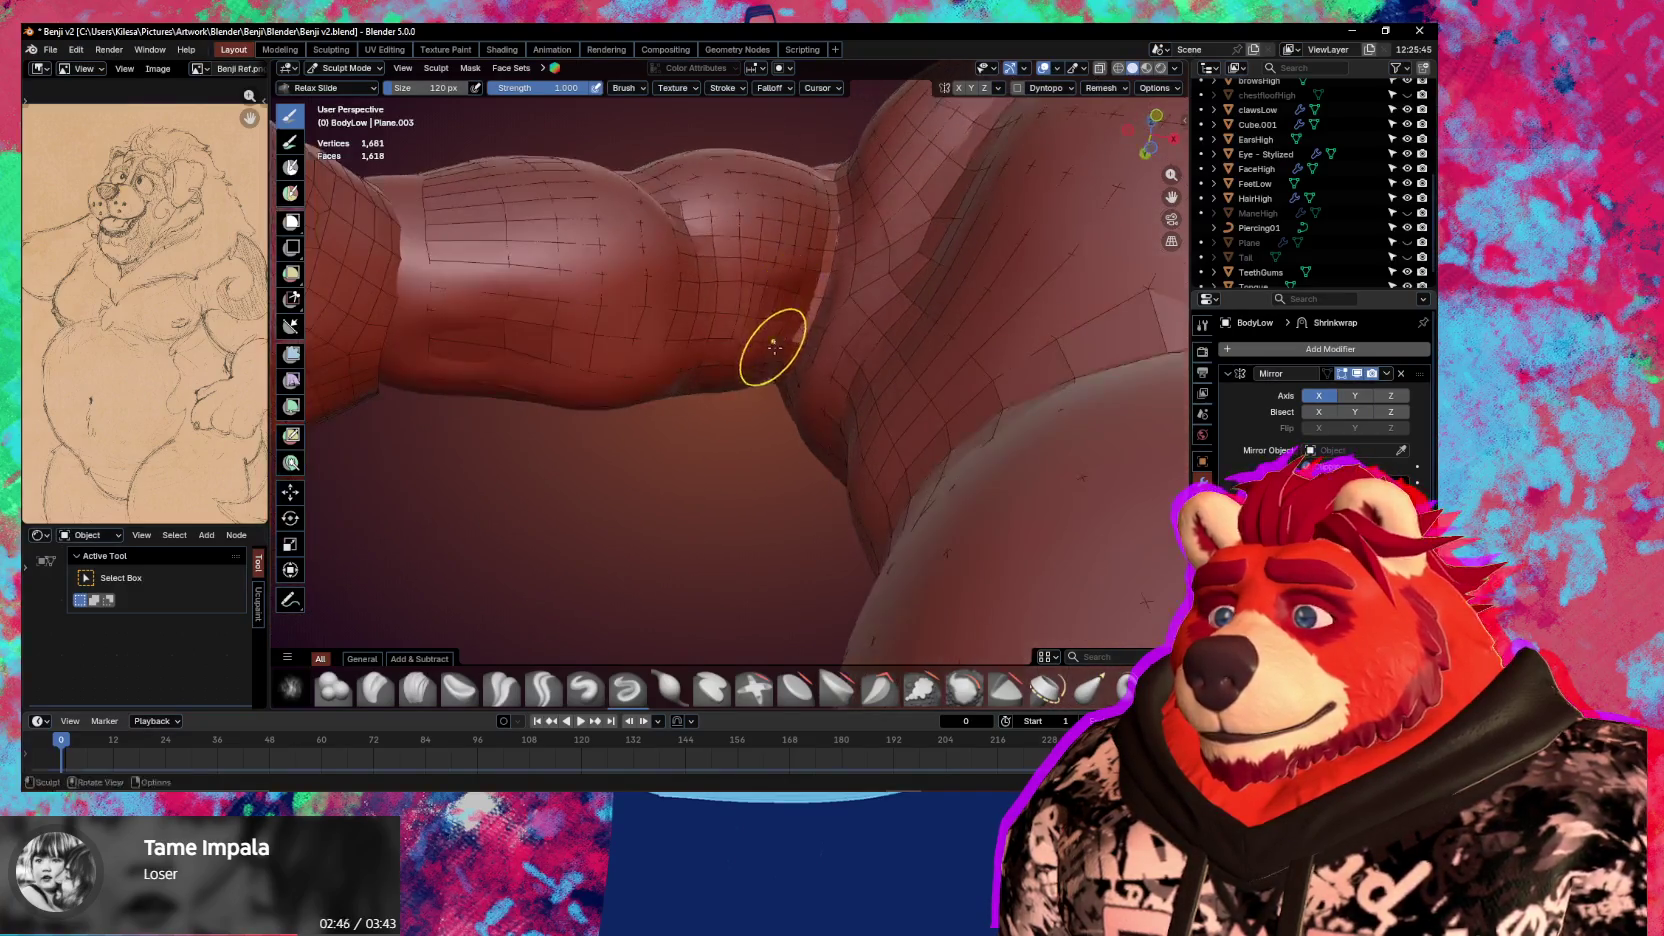
{"action": "mouse_move", "coordinate": [748, 366]}
{"action": "middle_mouse_down"}
{"action": "mouse_move", "coordinate": [731, 371]}
{"action": "mouse_move", "coordinate": [765, 410]}
{"action": "mouse_move", "coordinate": [773, 360]}
{"action": "mouse_move", "coordinate": [845, 500]}
{"action": "mouse_move", "coordinate": [1051, 501]}
{"action": "middle_mouse_up"}
{"action": "scroll", "coordinate": [958, 494], "scroll_direction": "down", "scroll_amount": 3}
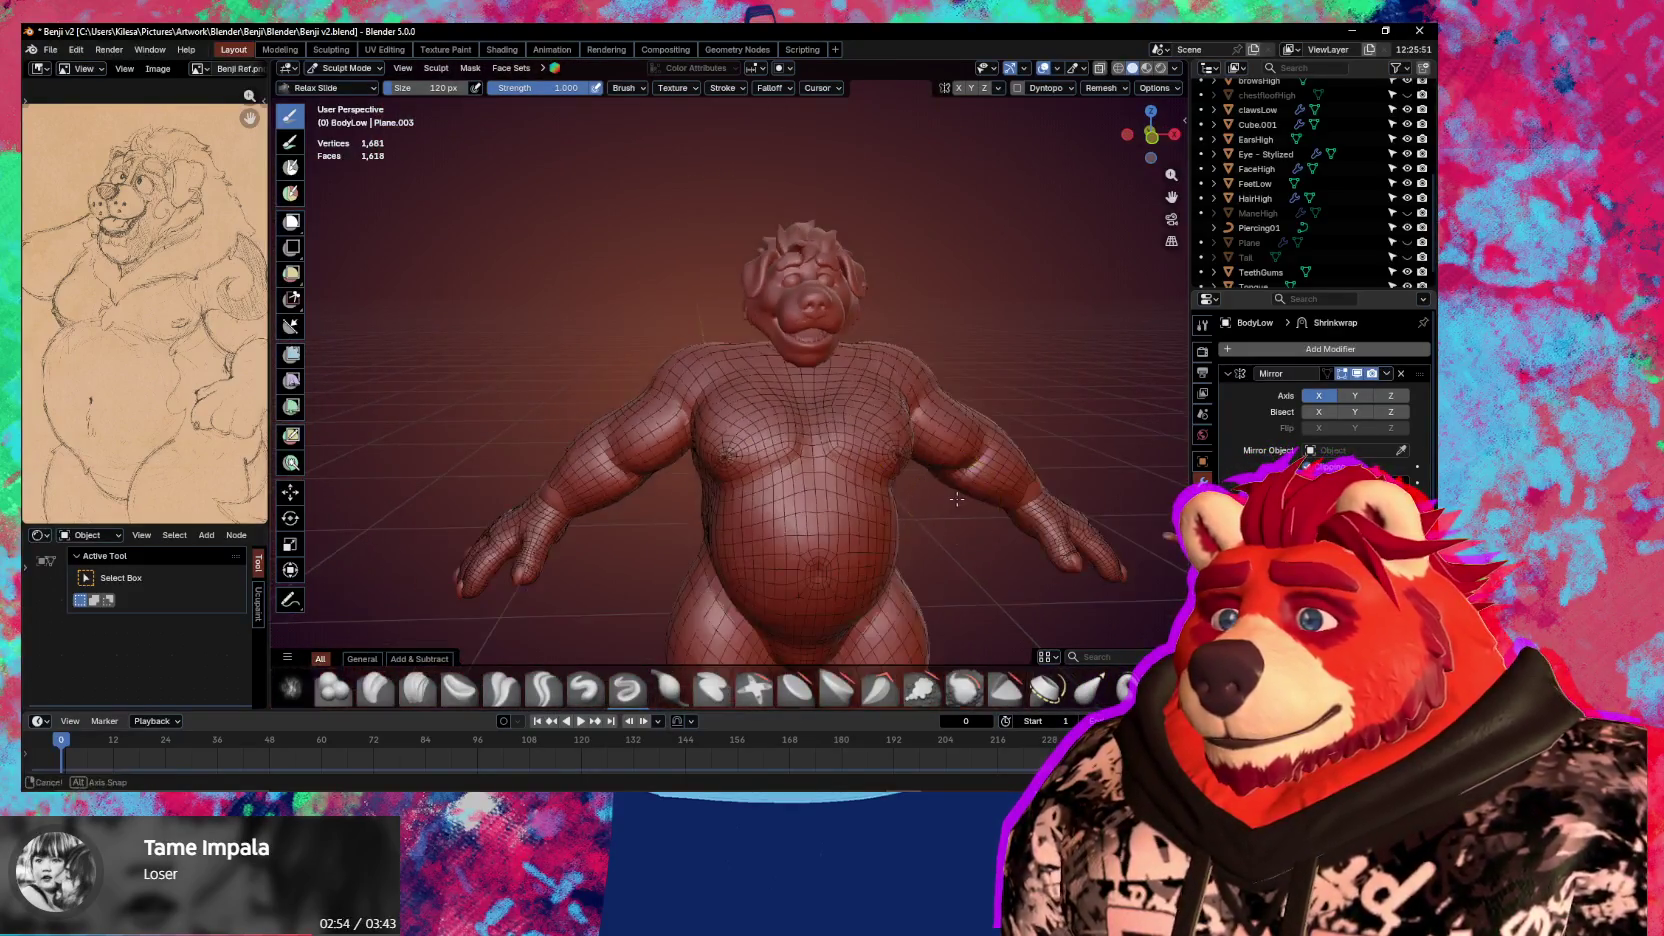
{"action": "key", "text": "ctrl+Tab"}
{"action": "left_click", "coordinate": [706, 490]}
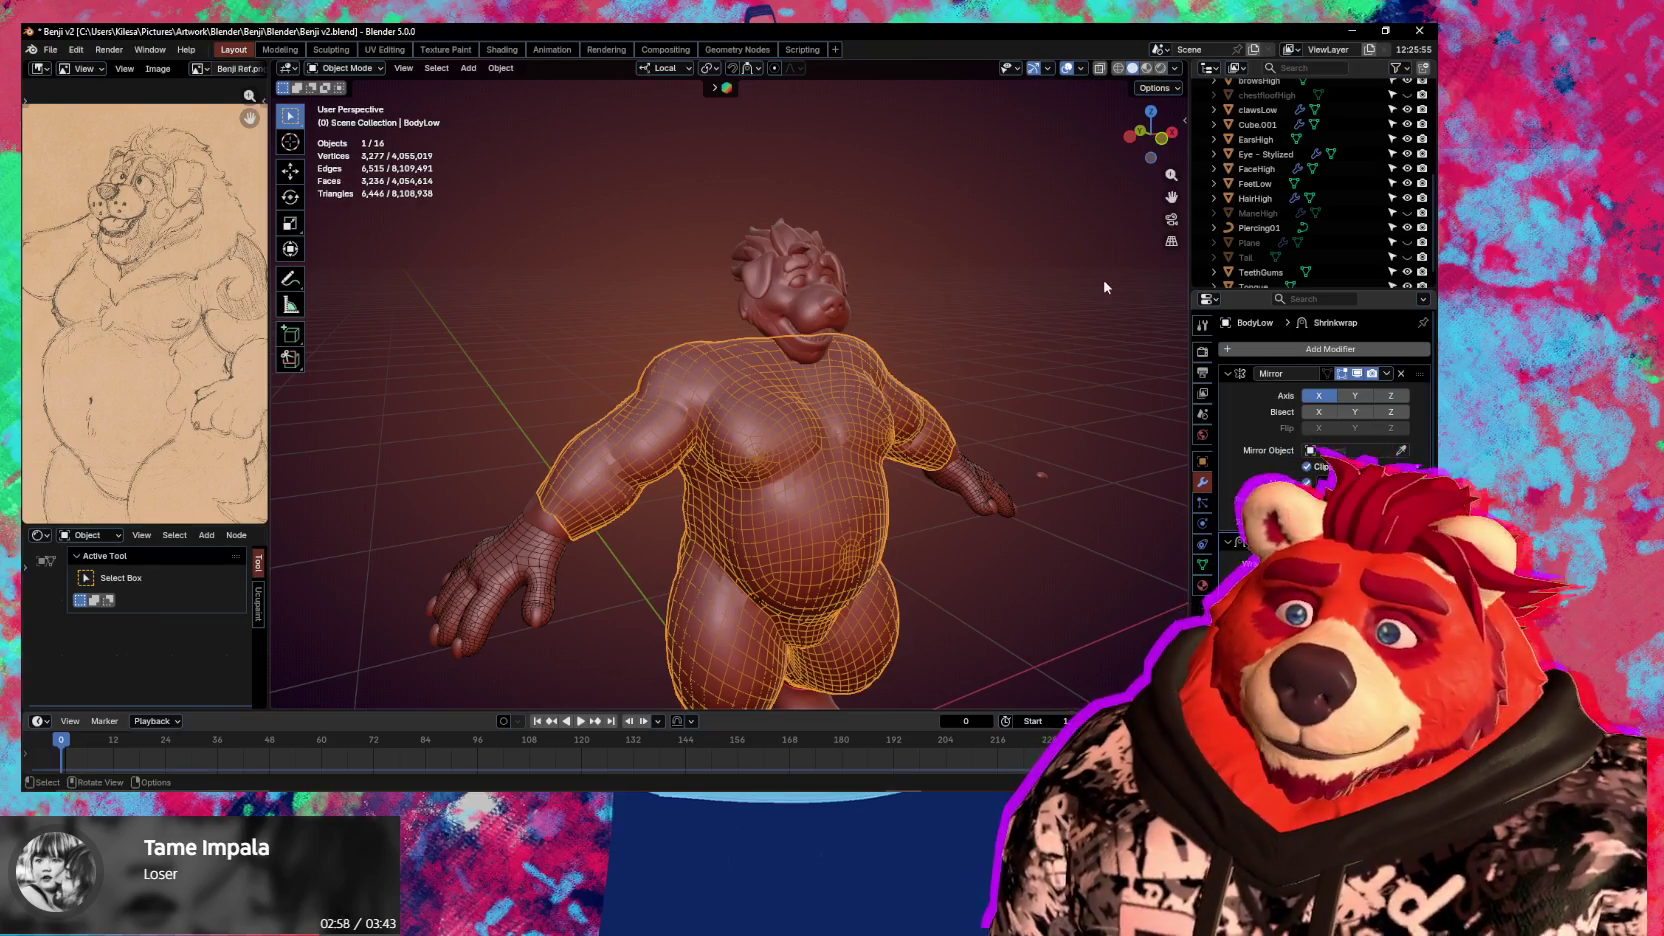
Unhide the ManeHigh mane in the Outliner
{"action": "left_click", "coordinate": [1407, 213]}
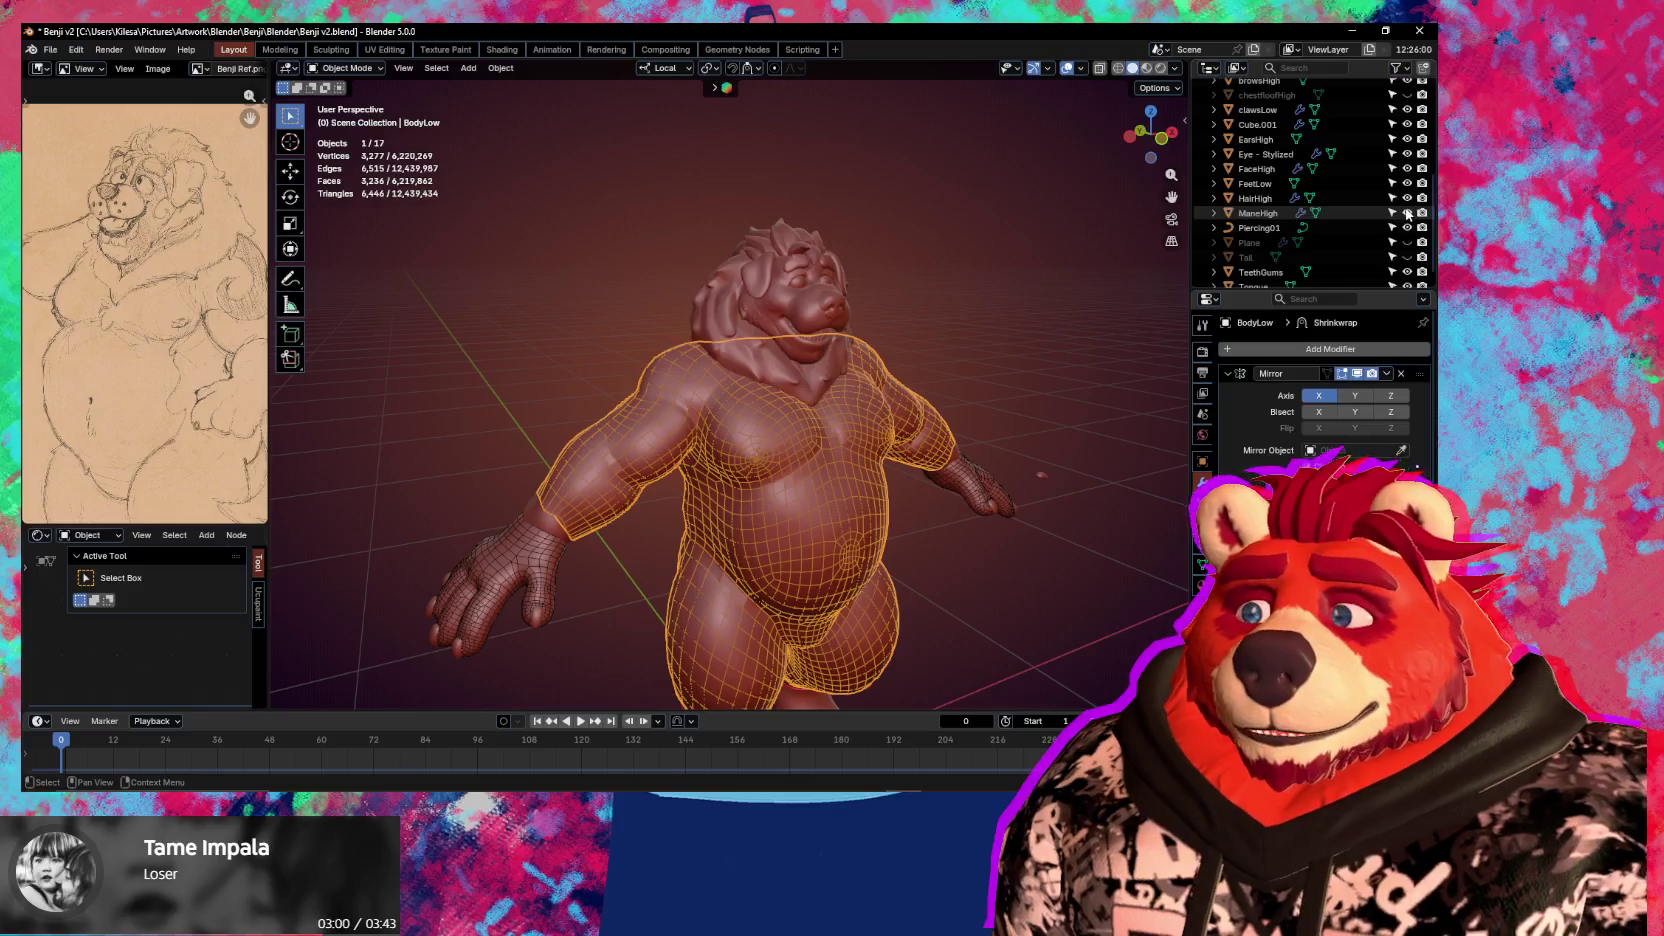
{"action": "scroll", "coordinate": [930, 296], "scroll_direction": "down", "scroll_amount": 1}
{"action": "scroll", "coordinate": [853, 422], "scroll_direction": "down", "scroll_amount": 2}
{"action": "mouse_move", "coordinate": [853, 422]}
{"action": "middle_mouse_down"}
{"action": "mouse_move", "coordinate": [835, 442]}
{"action": "mouse_move", "coordinate": [937, 460]}
{"action": "middle_mouse_up"}
{"action": "scroll", "coordinate": [835, 442], "scroll_direction": "up", "scroll_amount": 2}
{"action": "scroll", "coordinate": [937, 460], "scroll_direction": "up", "scroll_amount": 1}
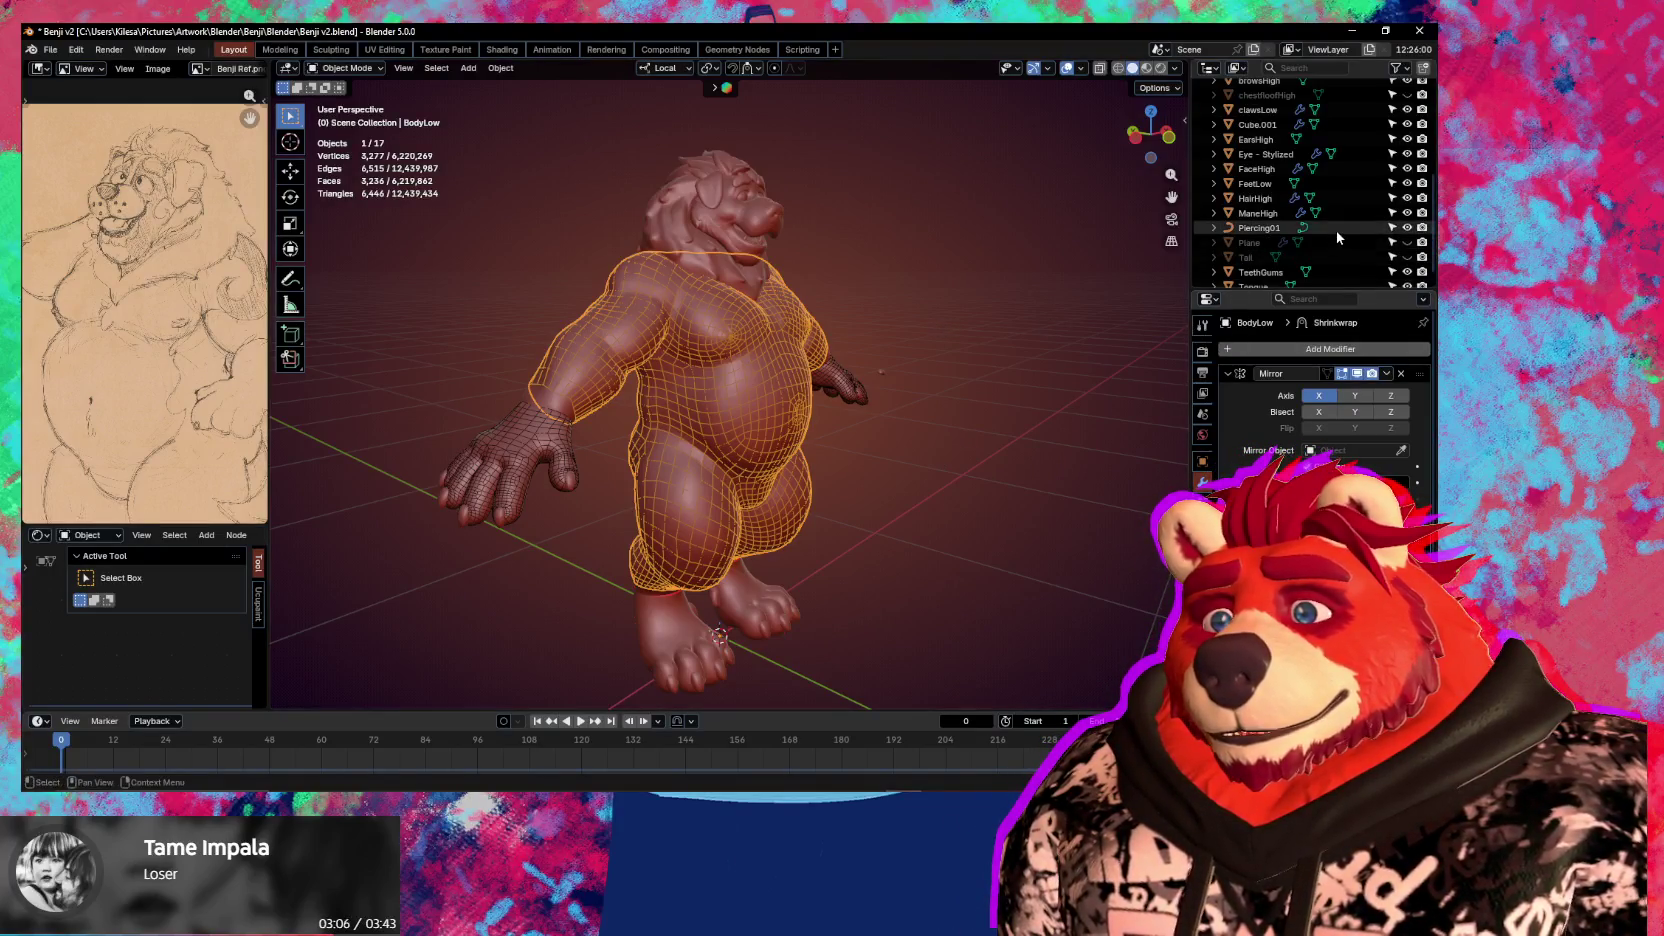
Select the hands and turn off their Display Wire via Quick Favorites
{"action": "left_click", "coordinate": [551, 478]}
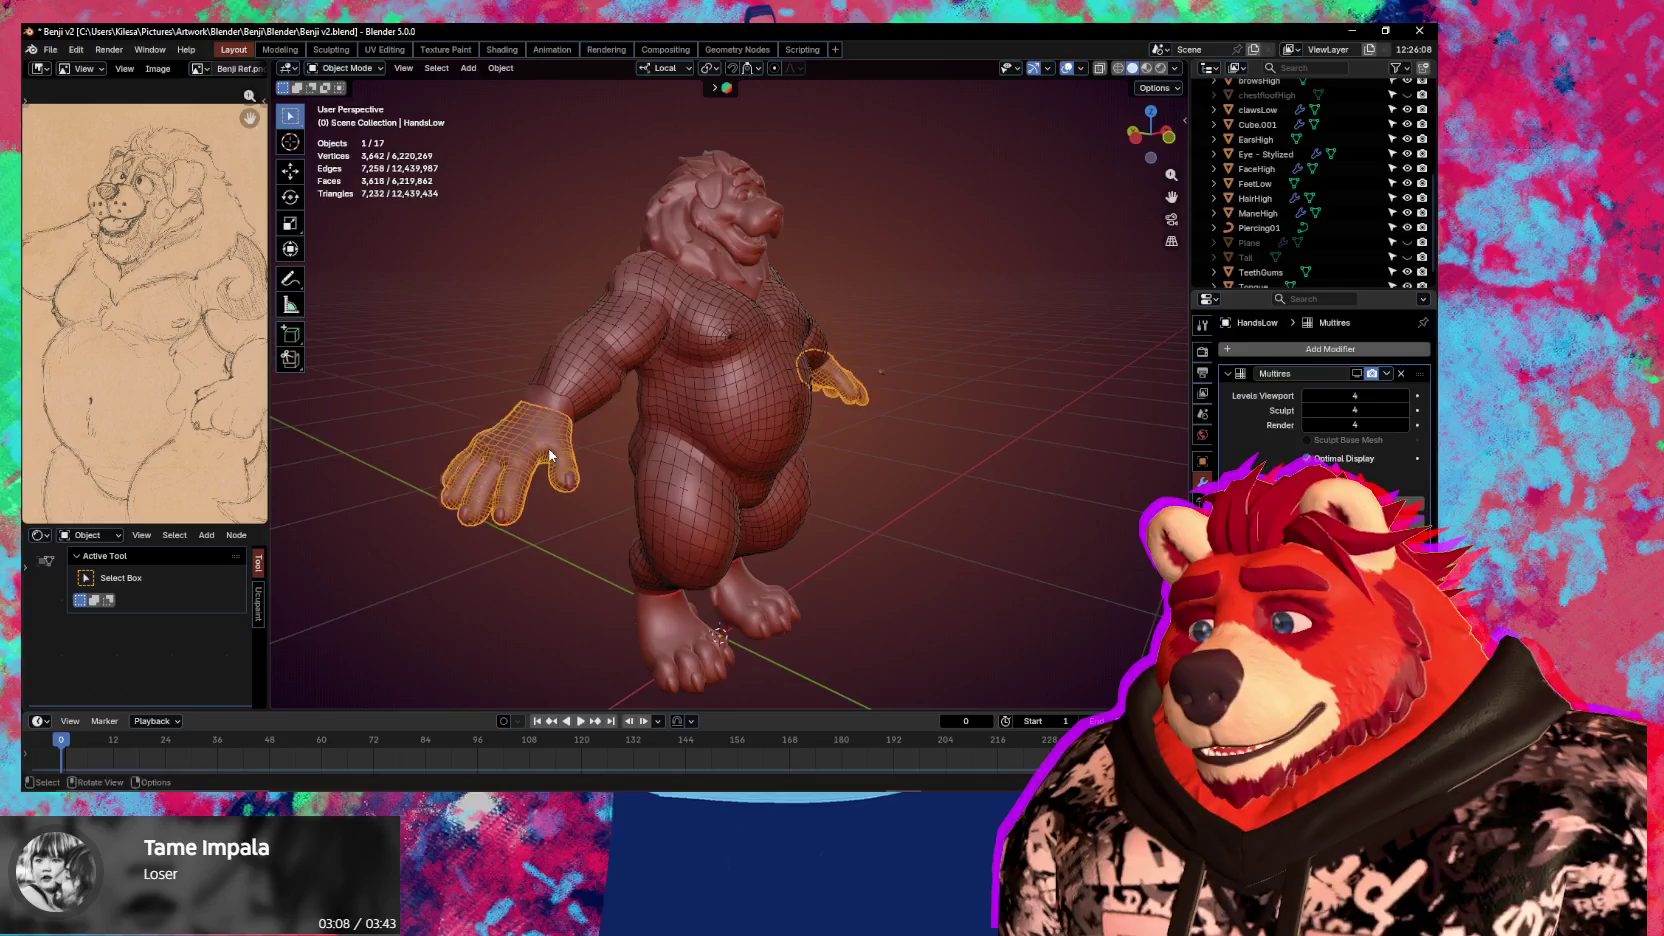
{"action": "middle_click_drag", "start_coordinate": [551, 478], "coordinate": [654, 474]}
{"action": "key", "text": "q"}
{"action": "left_click", "coordinate": [627, 585]}
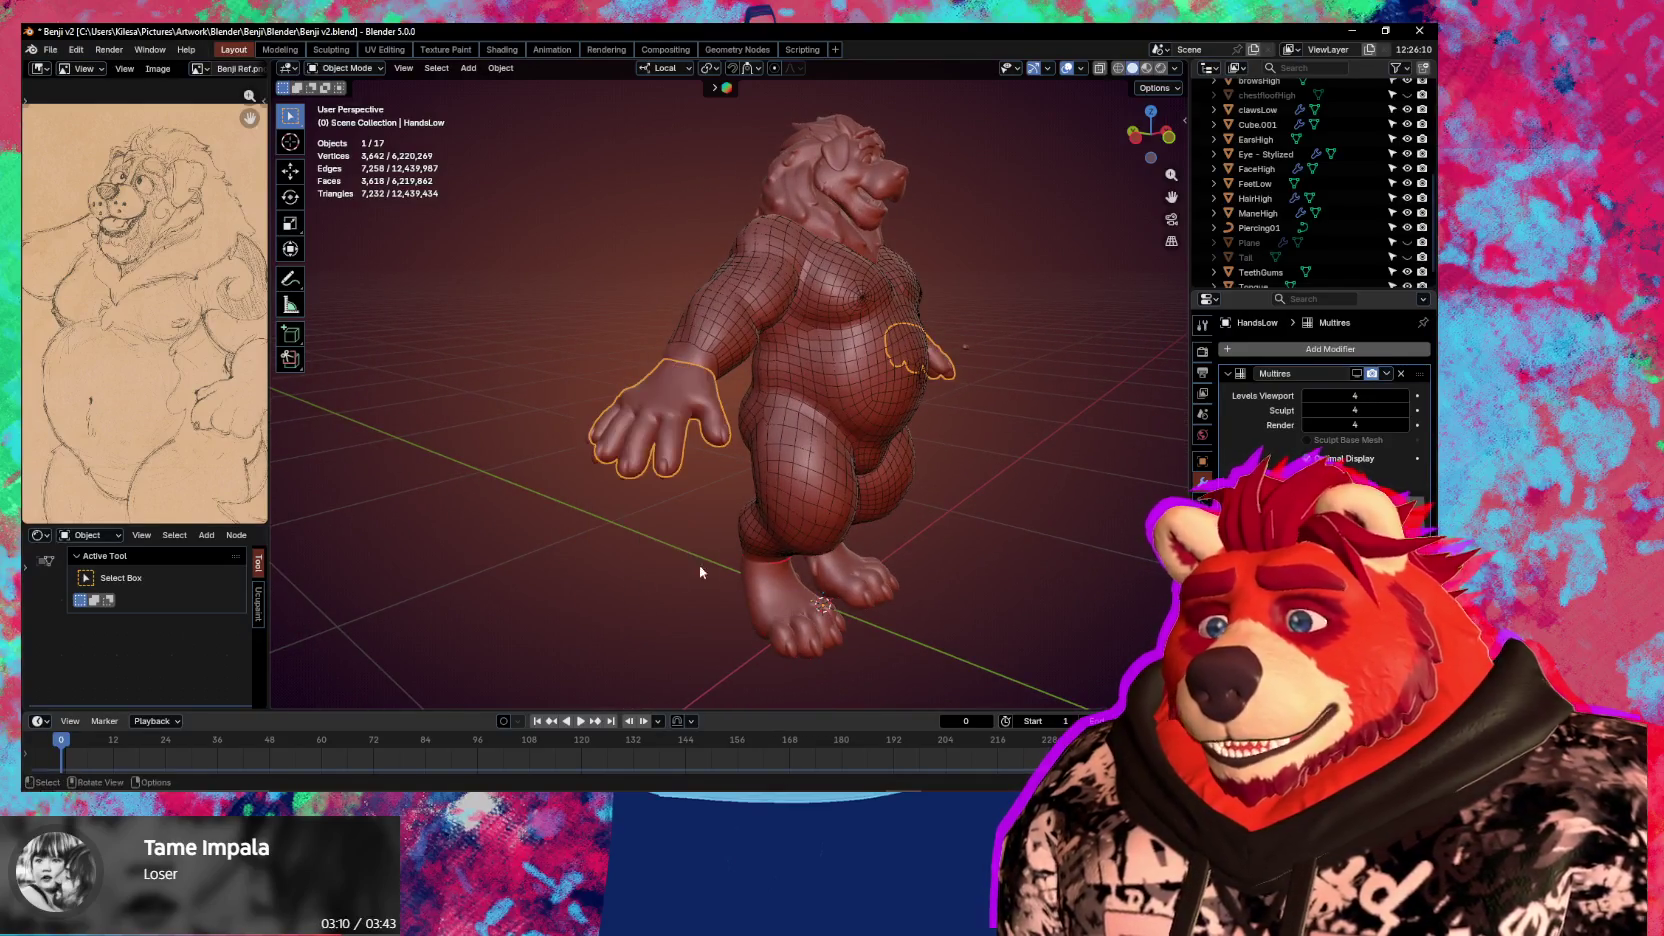
Inspect the hand and open the HandsLow Object Data properties with its vertex groups
{"action": "mouse_move", "coordinate": [911, 515]}
{"action": "middle_mouse_down"}
{"action": "mouse_move", "coordinate": [707, 458]}
{"action": "mouse_move", "coordinate": [852, 426]}
{"action": "middle_mouse_up"}
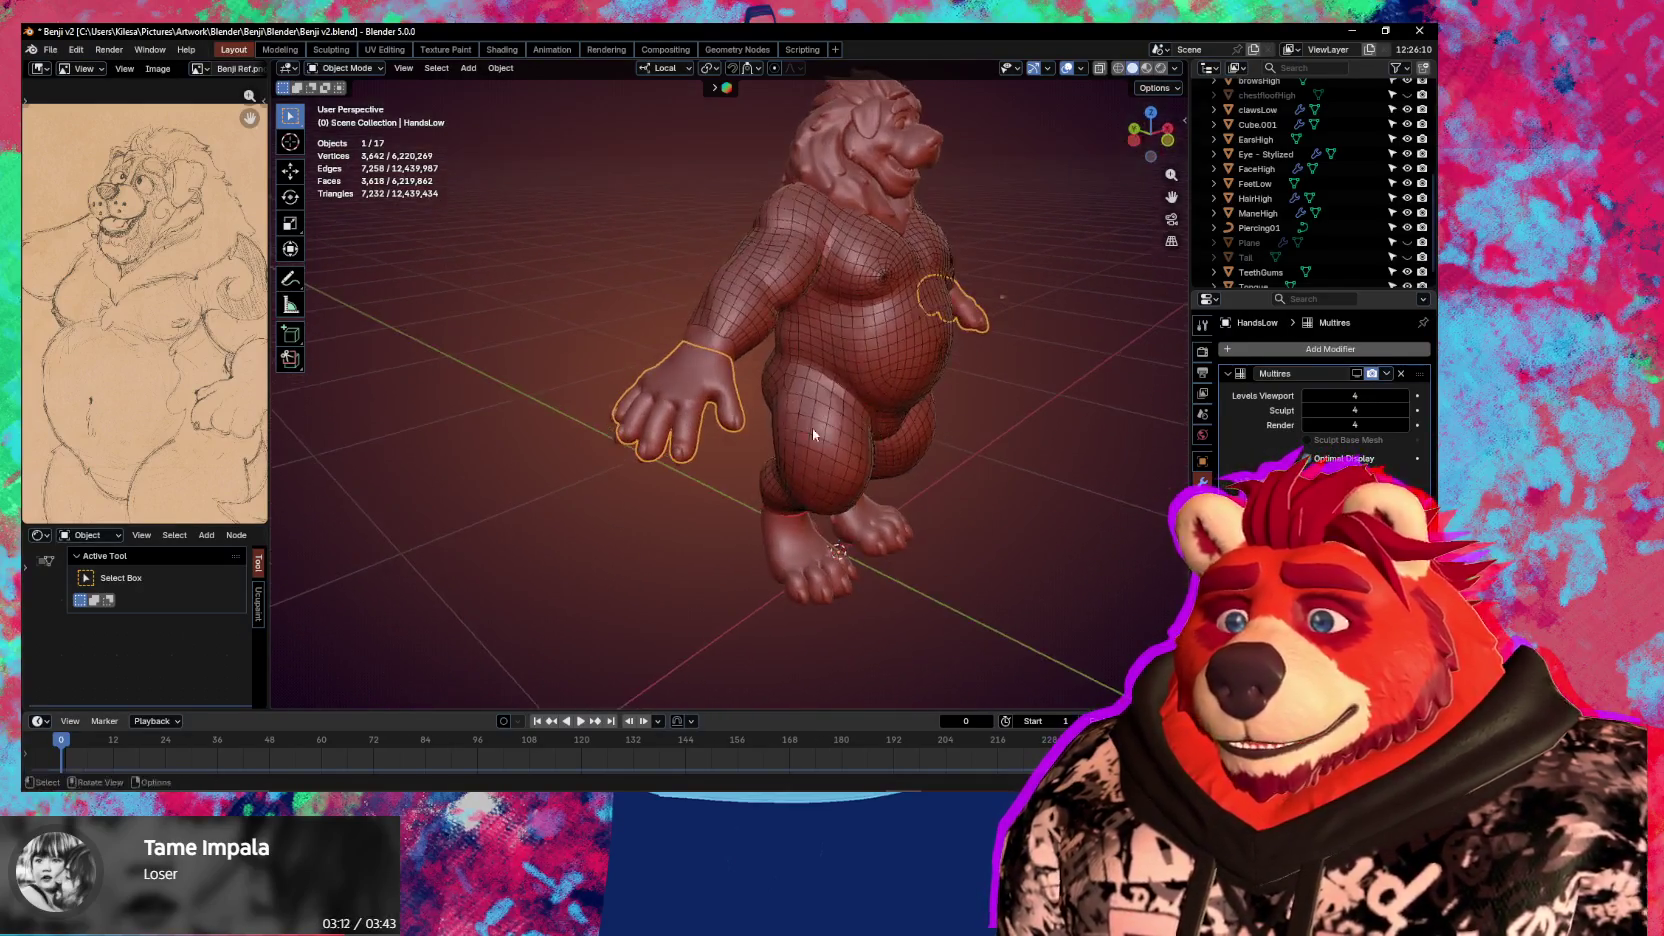
{"action": "scroll", "coordinate": [697, 390], "scroll_direction": "up", "scroll_amount": 5}
{"action": "mouse_move", "coordinate": [718, 391]}
{"action": "middle_mouse_down"}
{"action": "mouse_move", "coordinate": [945, 481]}
{"action": "mouse_move", "coordinate": [871, 426]}
{"action": "mouse_move", "coordinate": [973, 380]}
{"action": "mouse_move", "coordinate": [797, 383]}
{"action": "middle_mouse_up"}
{"action": "scroll", "coordinate": [945, 481], "scroll_direction": "down", "scroll_amount": 3}
{"action": "scroll", "coordinate": [945, 481], "scroll_direction": "down", "scroll_amount": 3}
{"action": "mouse_move", "coordinate": [683, 302]}
{"action": "middle_mouse_down"}
{"action": "mouse_move", "coordinate": [706, 346]}
{"action": "mouse_move", "coordinate": [1052, 414]}
{"action": "middle_mouse_up"}
{"action": "scroll", "coordinate": [706, 346], "scroll_direction": "up", "scroll_amount": 3}
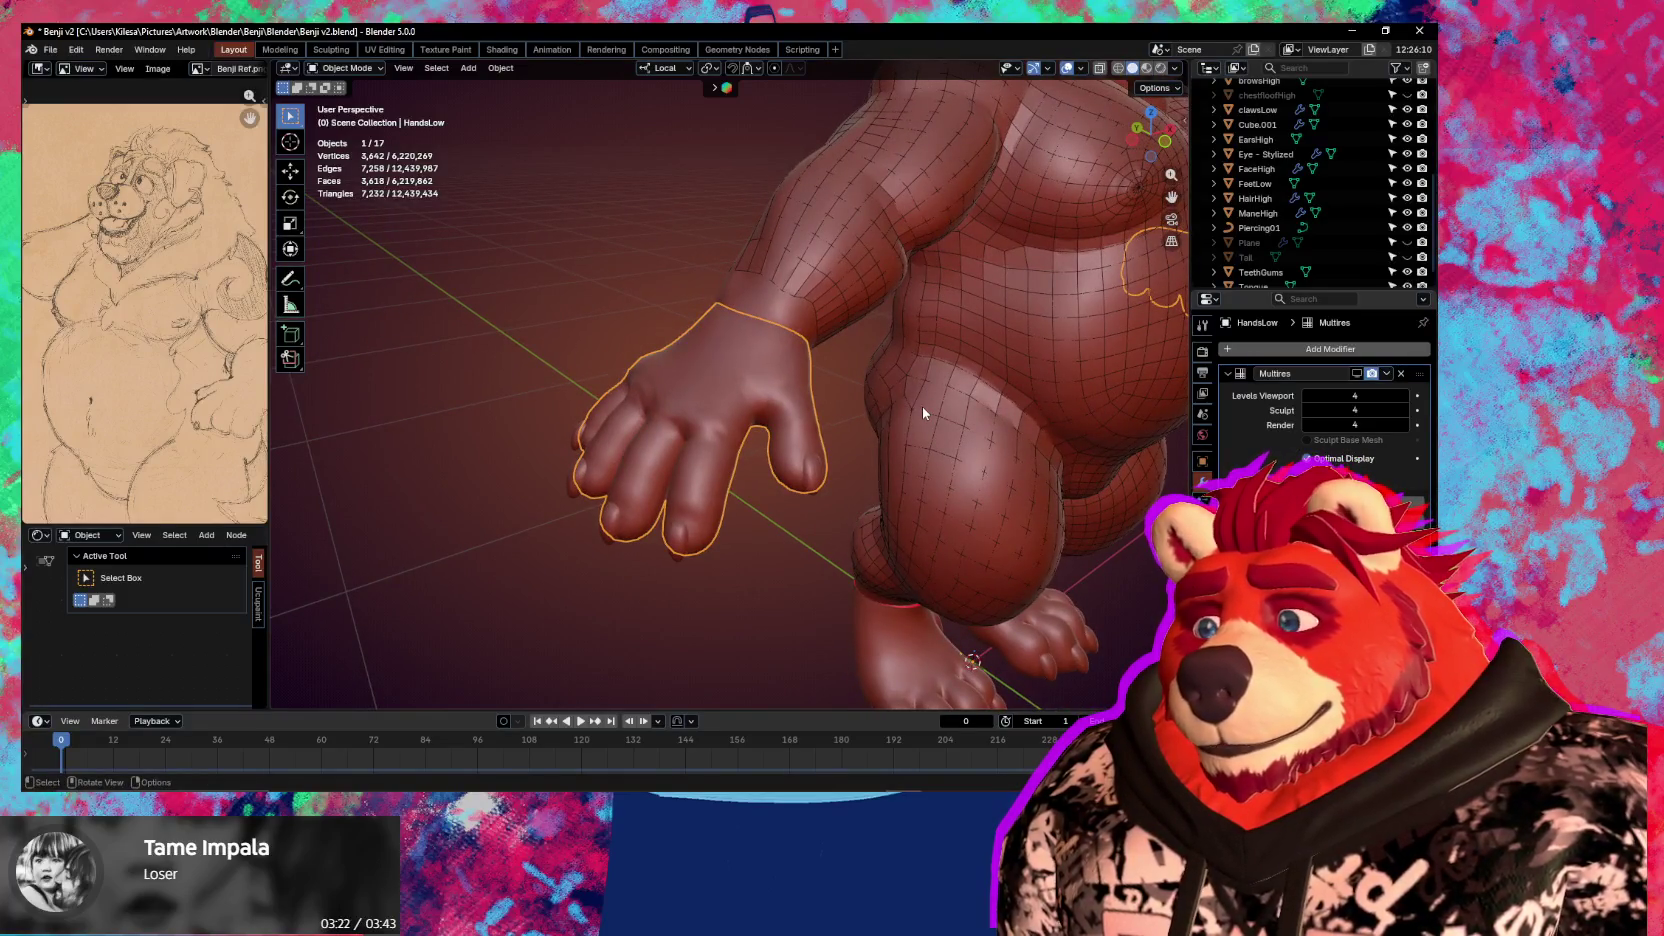
{"action": "mouse_move", "coordinate": [1110, 498]}
{"action": "middle_mouse_down"}
{"action": "mouse_move", "coordinate": [994, 476]}
{"action": "mouse_move", "coordinate": [797, 399]}
{"action": "middle_mouse_up"}
{"action": "left_click", "coordinate": [1202, 566]}
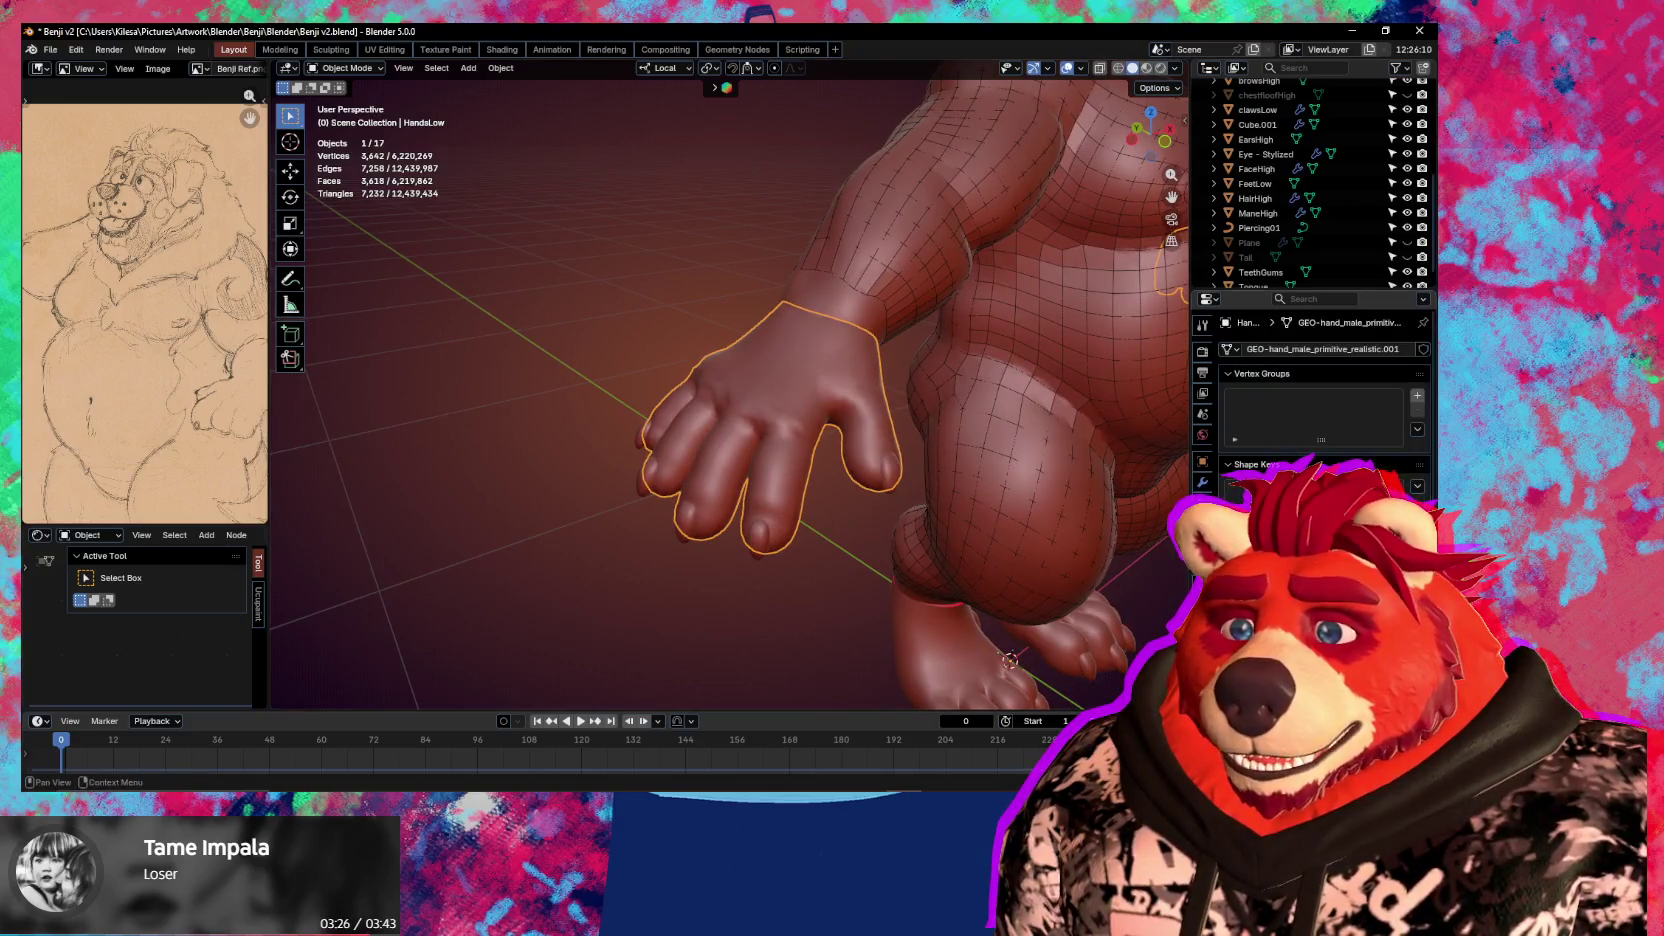
Add a new vertex group to the hands and assign all vertices in Edit Mode
{"action": "left_click", "coordinate": [1416, 397]}
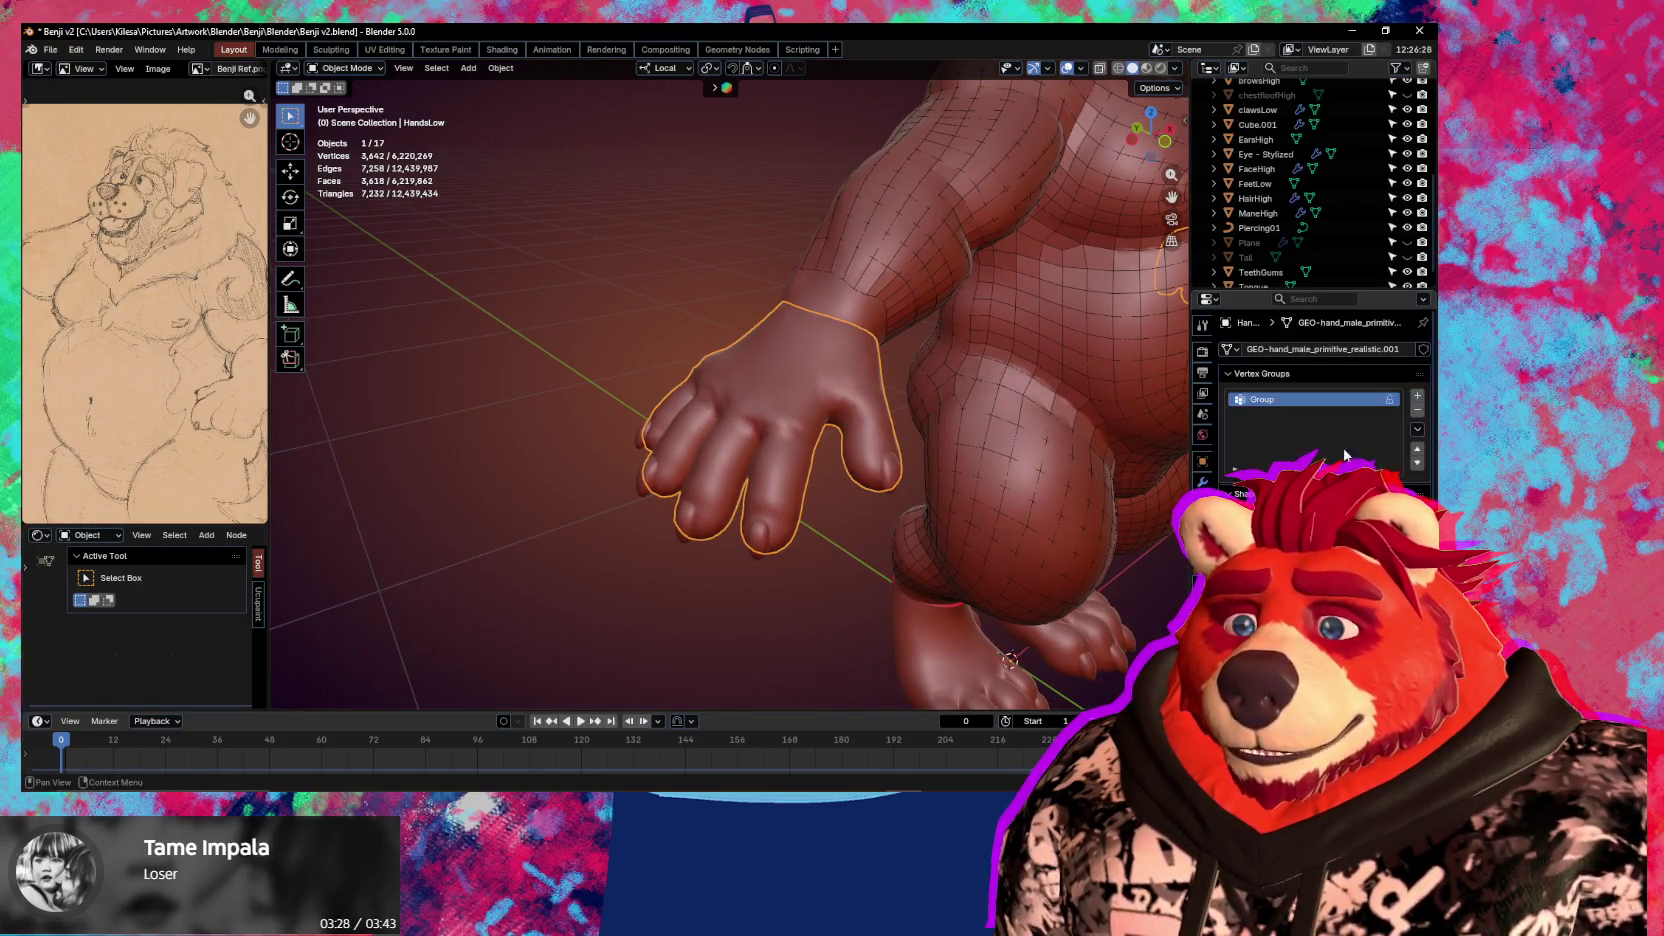
{"action": "key", "text": "Tab"}
{"action": "middle_click_drag", "start_coordinate": [884, 430], "coordinate": [891, 442]}
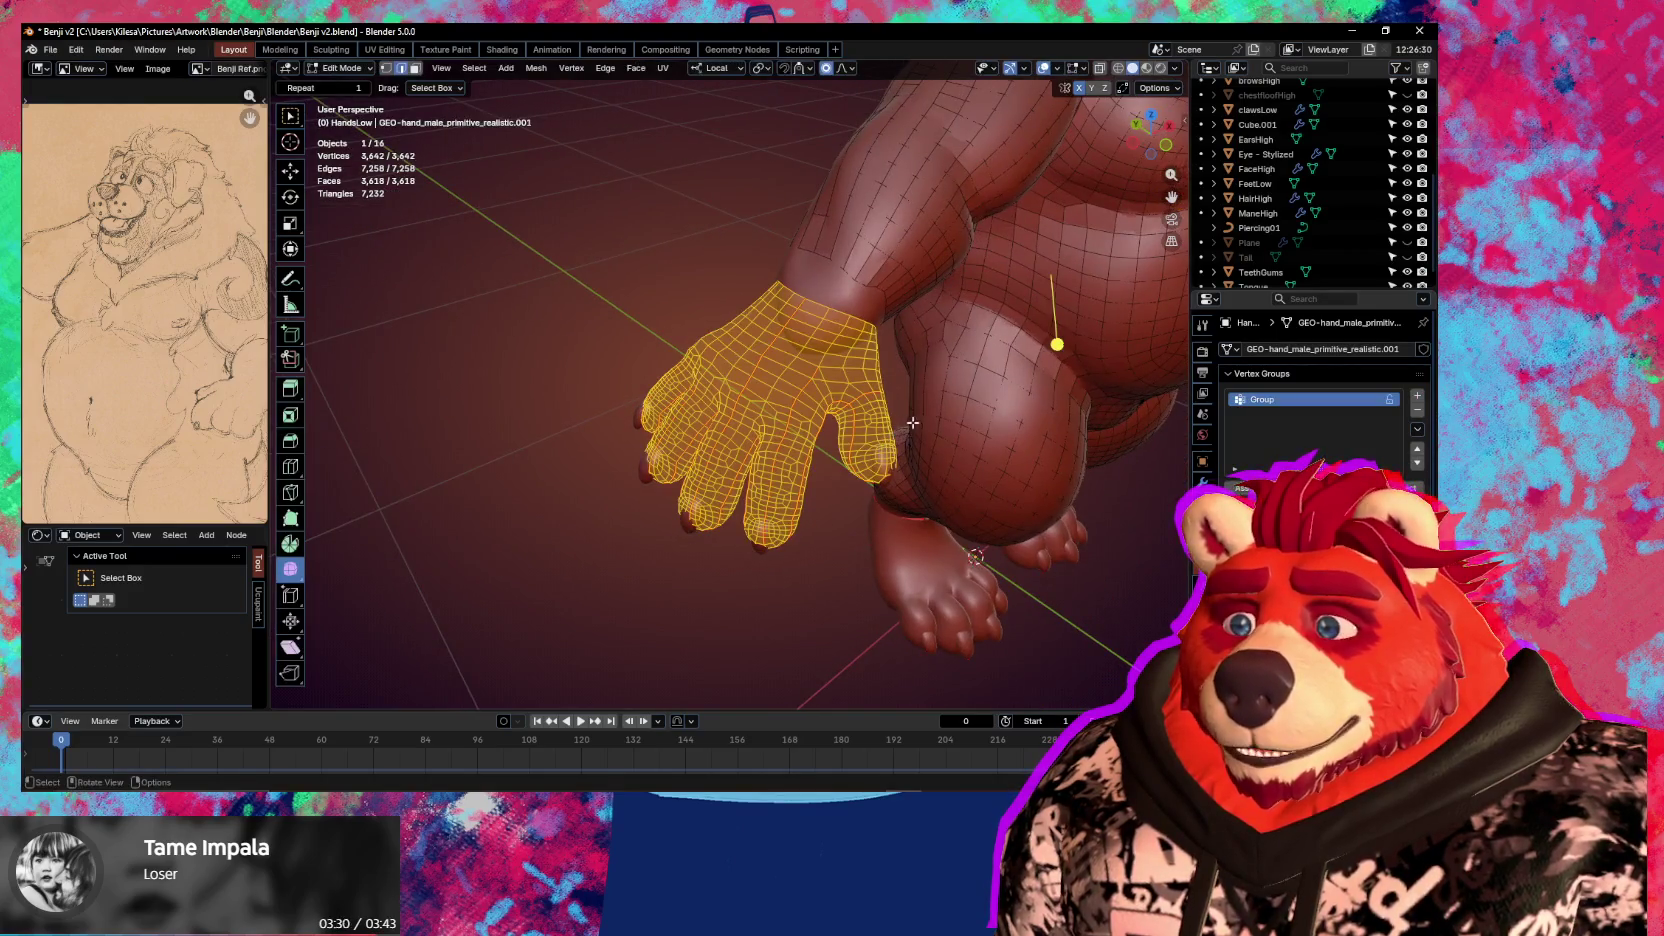
{"action": "mouse_move", "coordinate": [920, 422]}
{"action": "middle_mouse_down"}
{"action": "mouse_move", "coordinate": [852, 412]}
{"action": "mouse_move", "coordinate": [758, 474]}
{"action": "middle_mouse_up"}
{"action": "scroll", "coordinate": [758, 474], "scroll_direction": "down", "scroll_amount": 3}
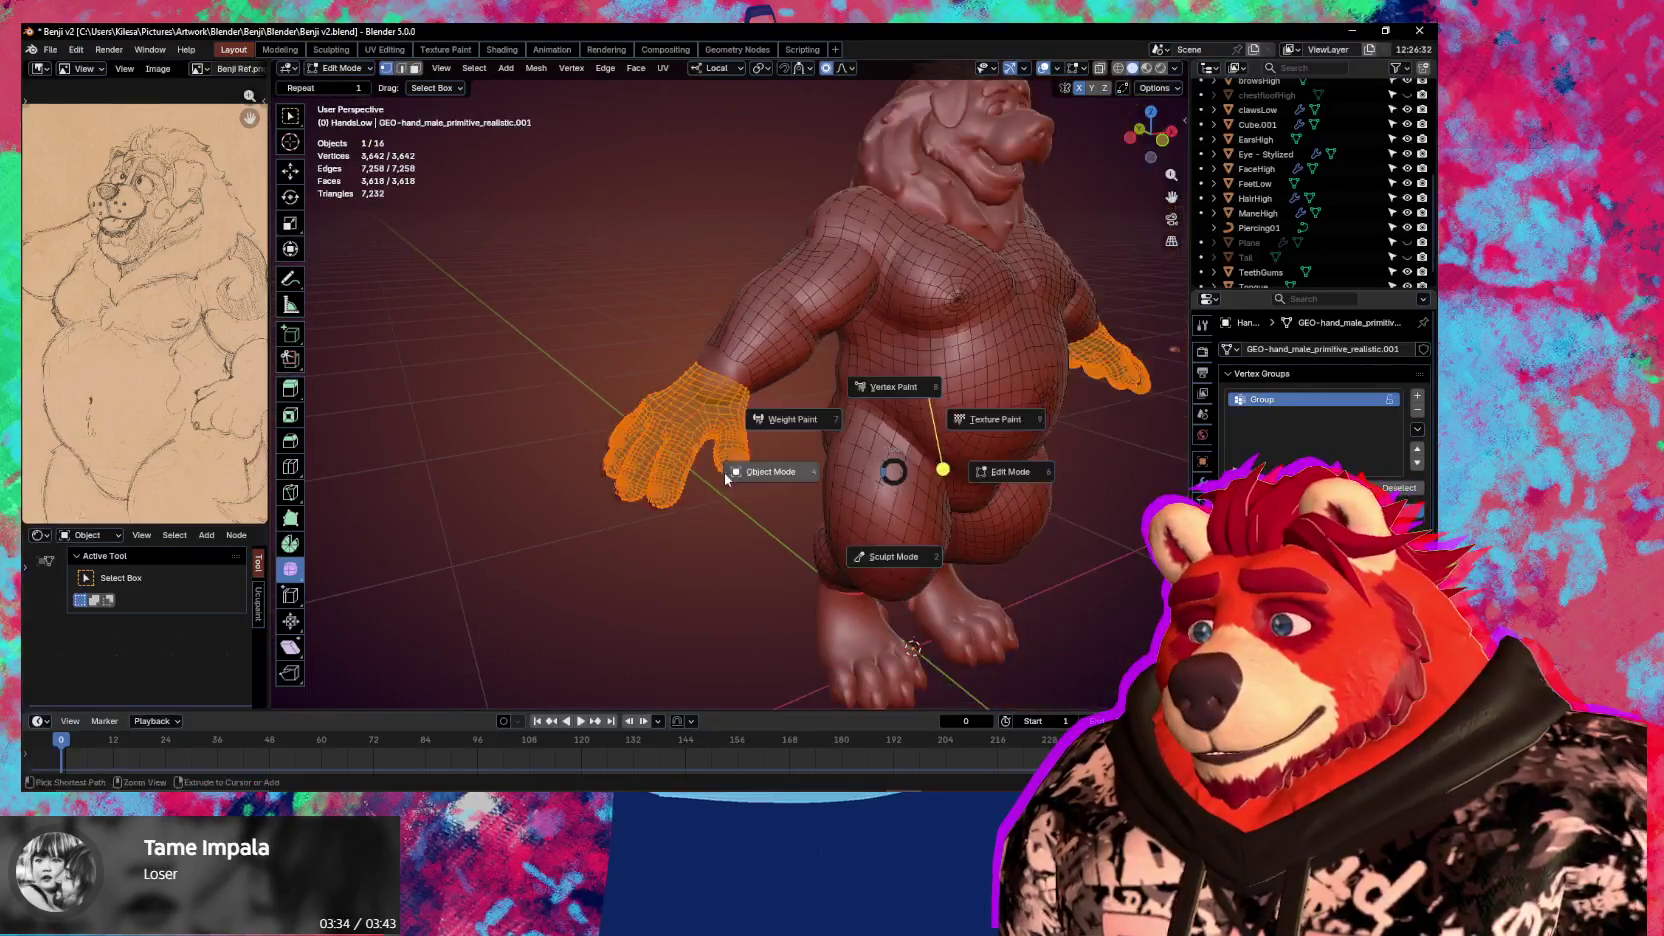
{"action": "key", "text": "Tab"}
Rename the new vertex group from Group to HandShrink
{"action": "middle_click_drag", "start_coordinate": [826, 431], "coordinate": [740, 445]}
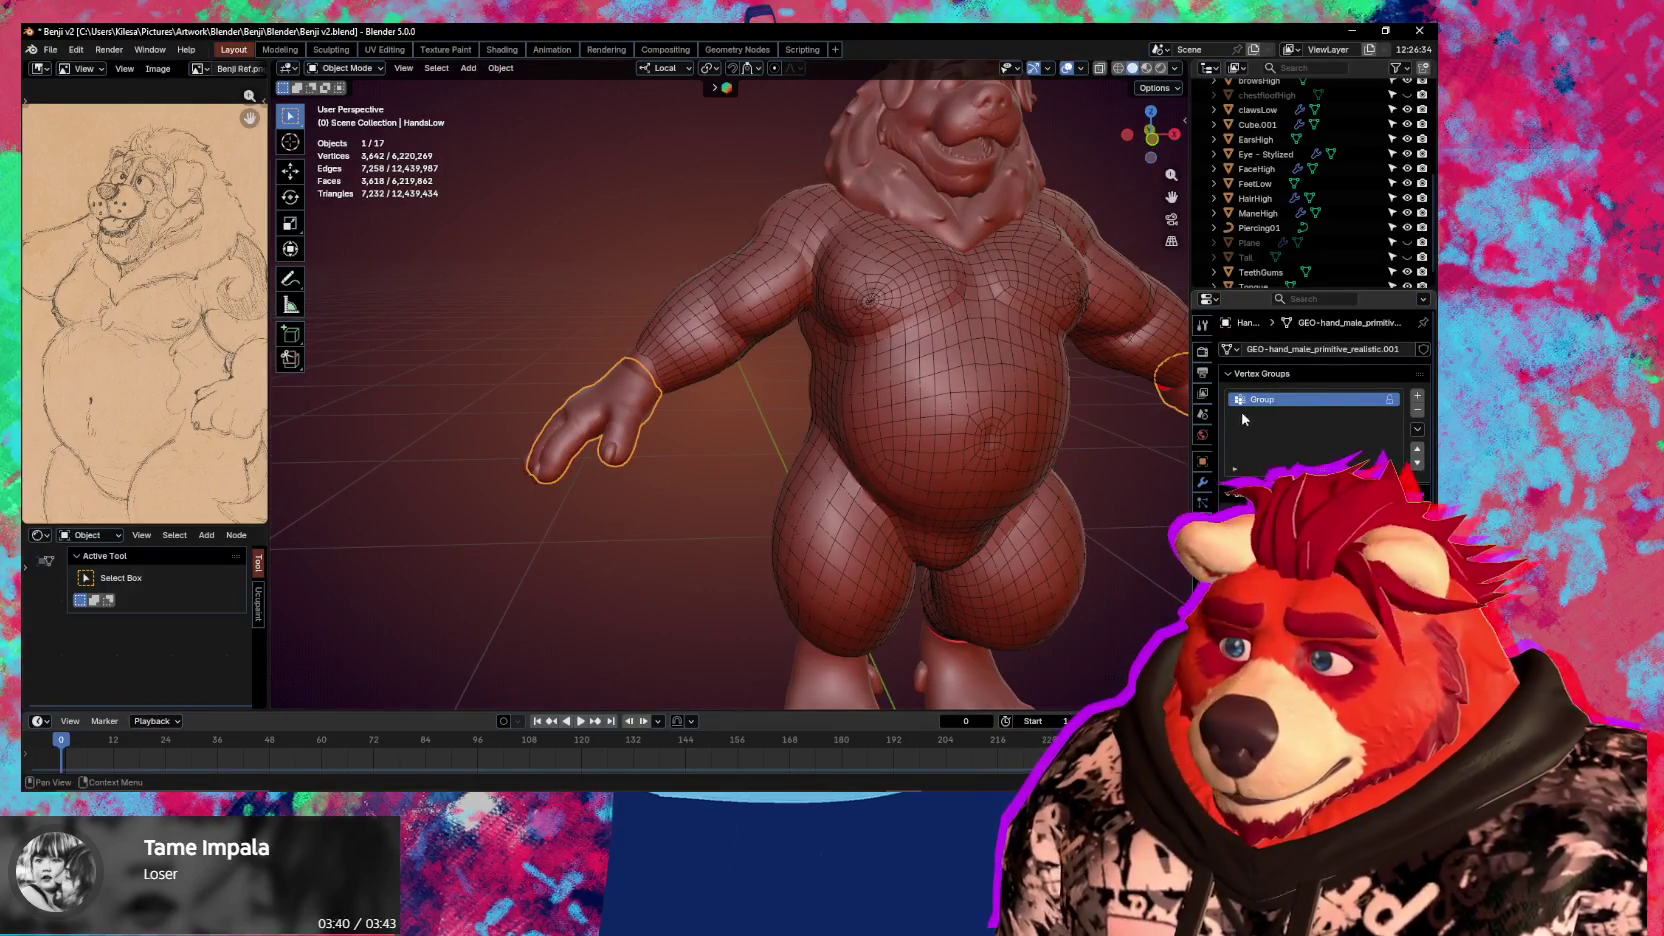
{"action": "double_click", "coordinate": [1262, 399]}
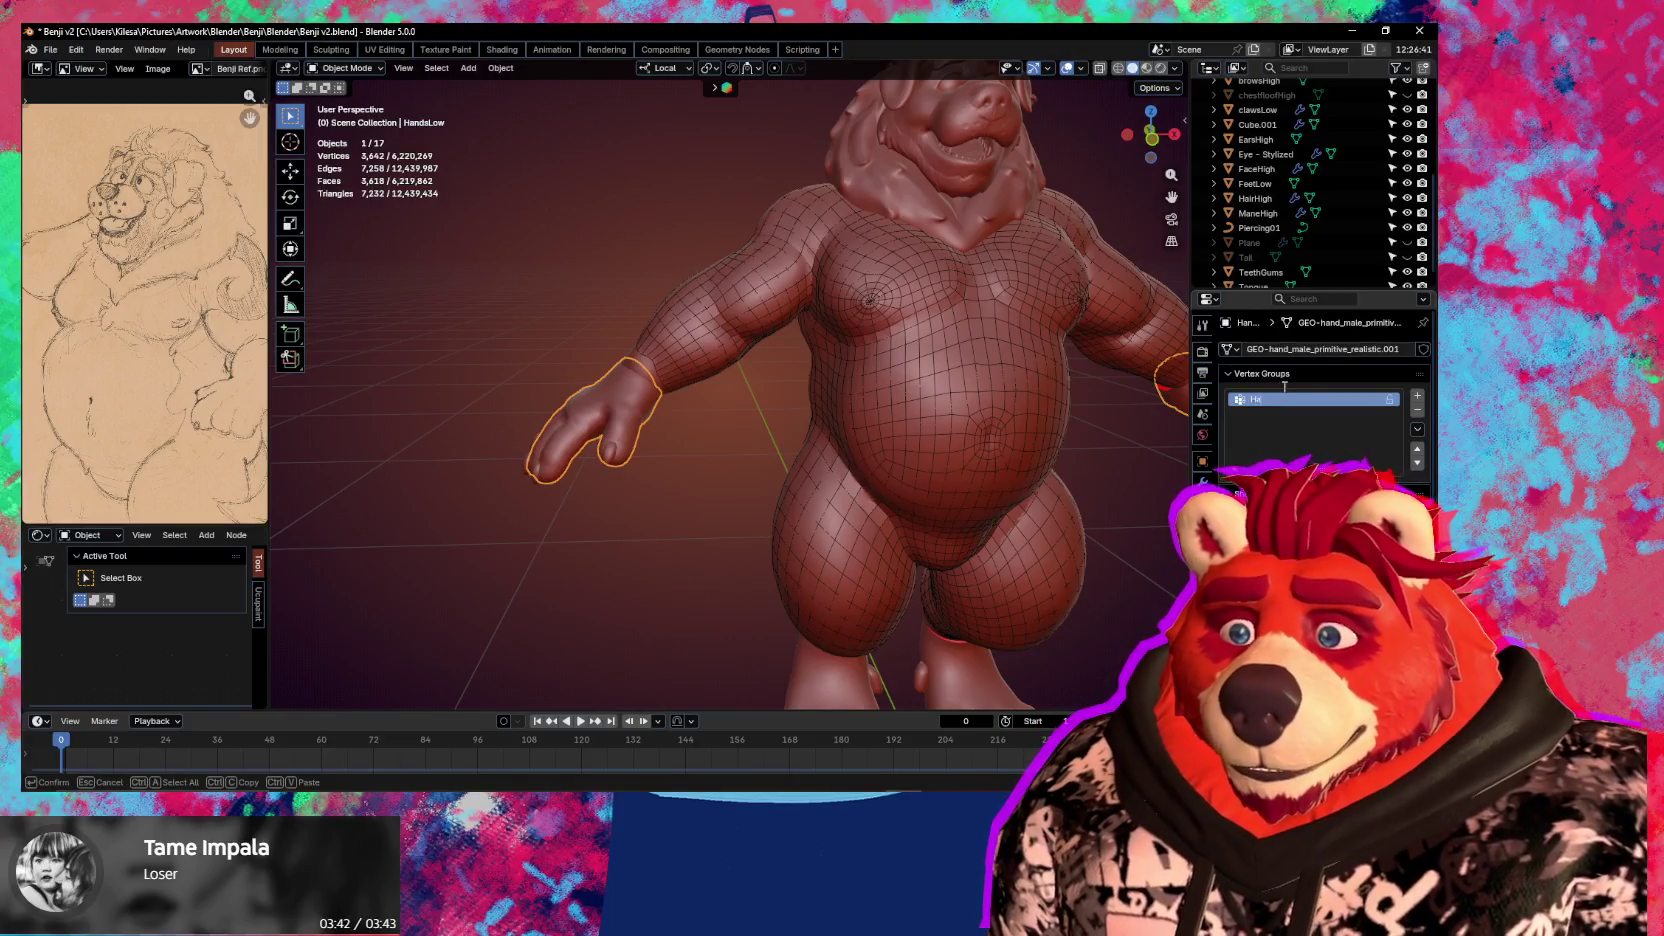
{"action": "type", "text": "HandShrink"}
{"action": "key", "text": "Return"}
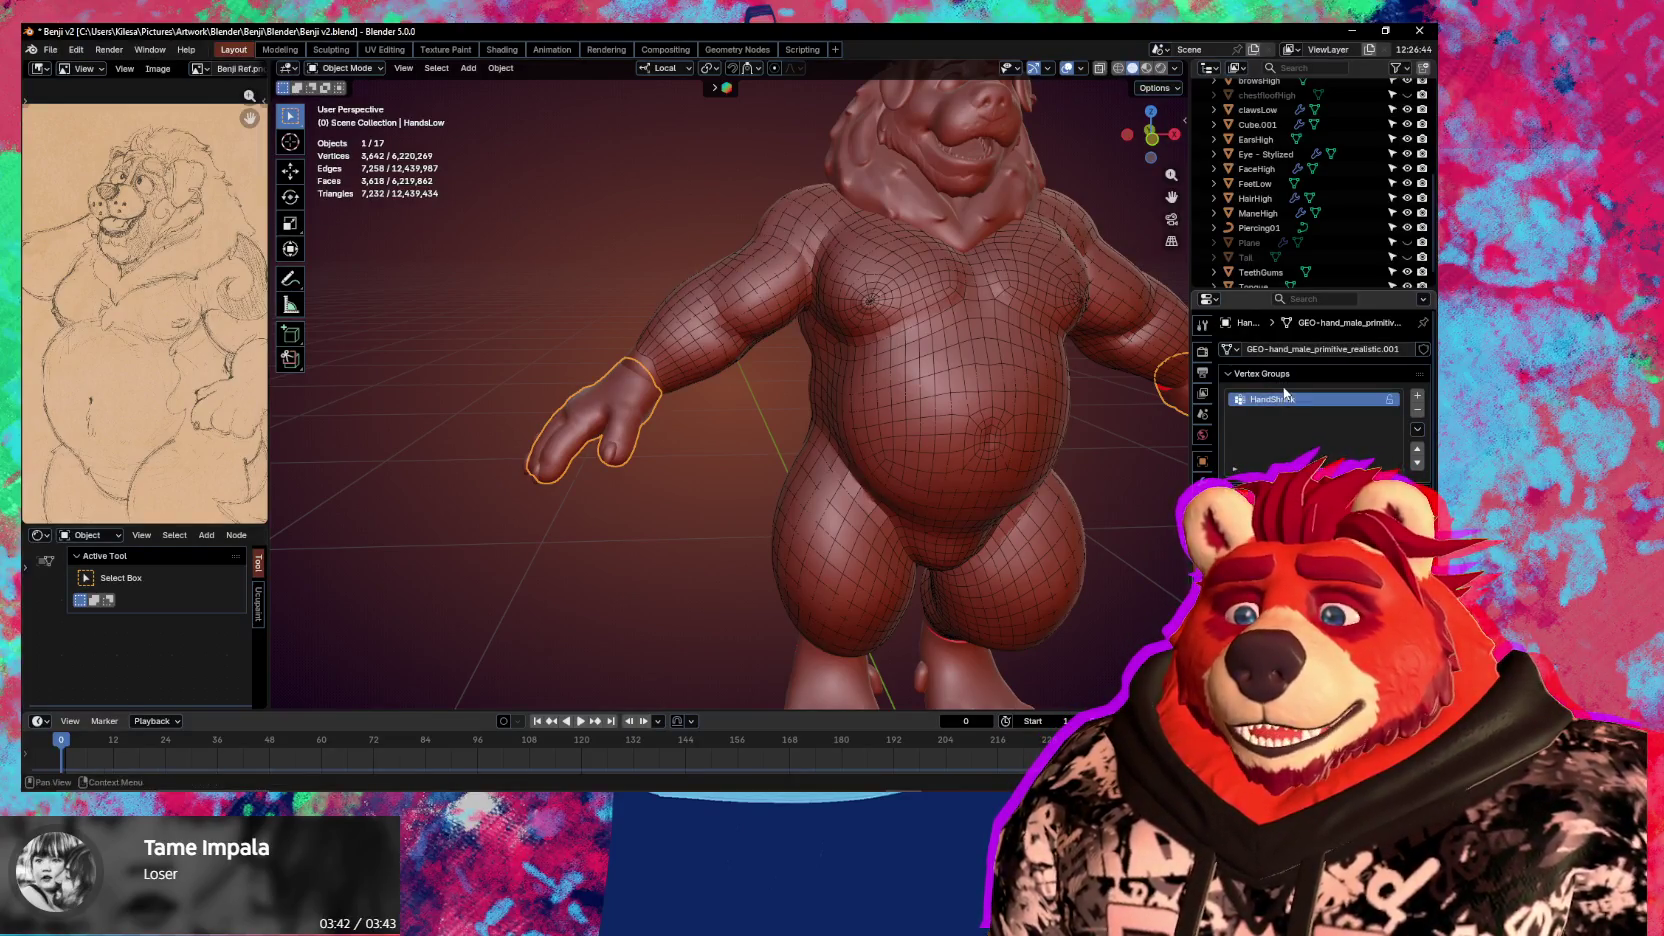
{"action": "middle_click_drag", "start_coordinate": [830, 400], "coordinate": [762, 411]}
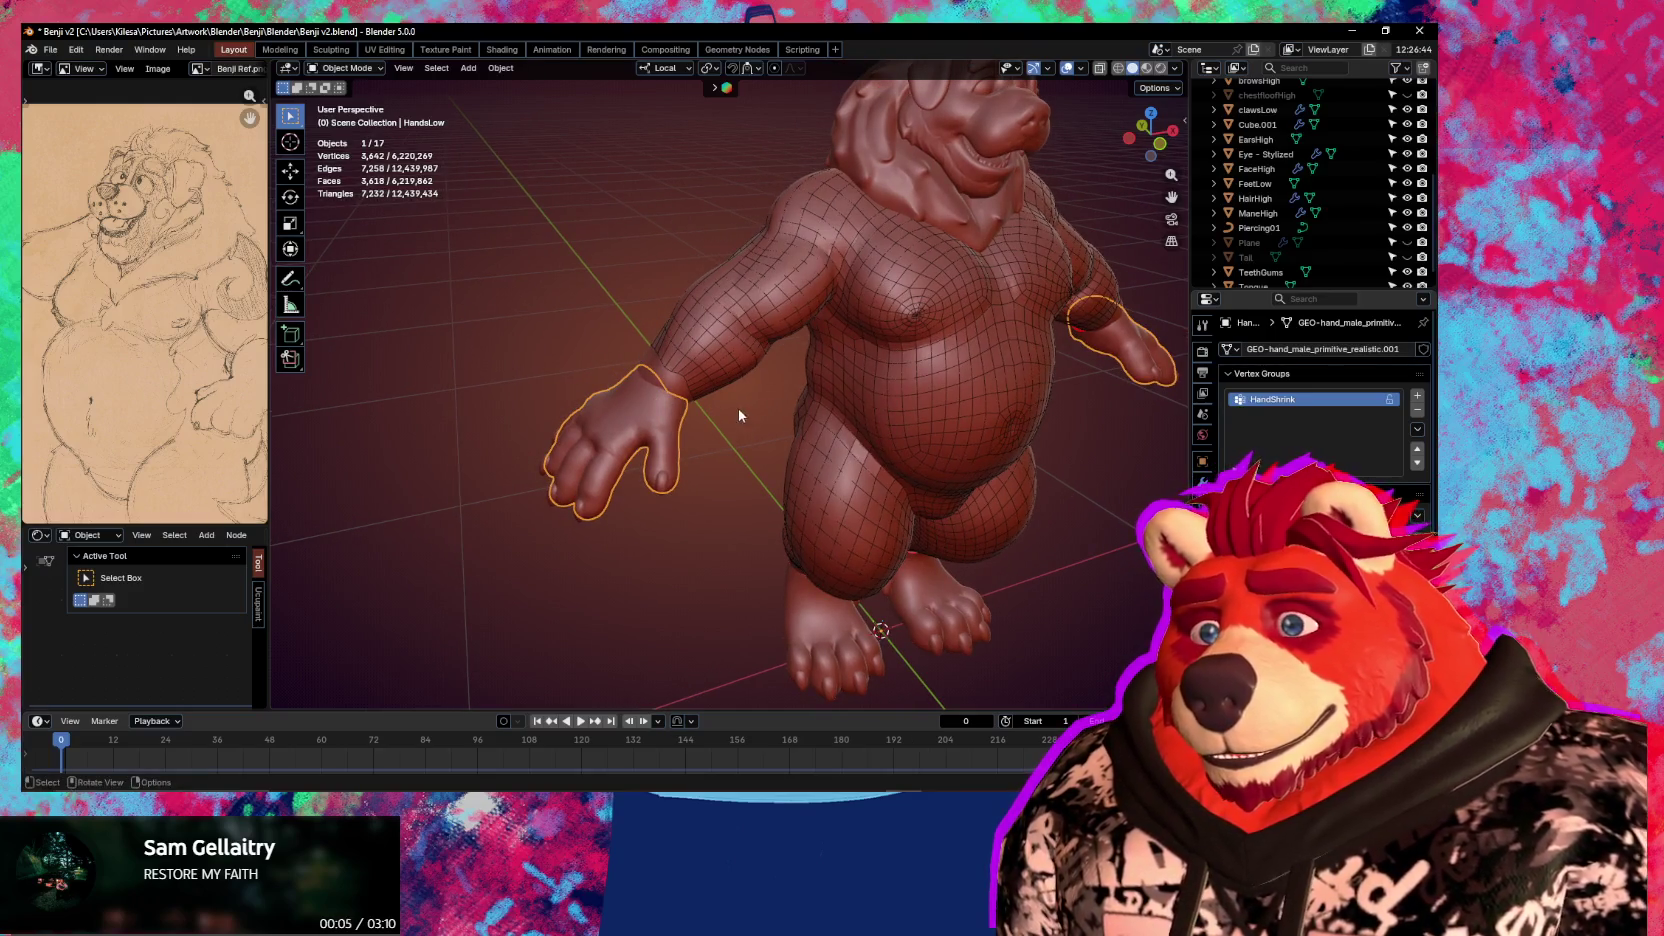
Duplicate the hands in place and remove the duplicate's Multires modifier
{"action": "scroll", "coordinate": [1300, 180], "scroll_direction": "down", "scroll_amount": 1}
{"action": "middle_click_drag", "start_coordinate": [950, 355], "coordinate": [930, 330]}
{"action": "scroll", "coordinate": [1300, 180], "scroll_direction": "up", "scroll_amount": 3}
{"action": "scroll", "coordinate": [1300, 180], "scroll_direction": "up", "scroll_amount": 3}
{"action": "key", "text": "shift+d"}
{"action": "key", "text": "Escape"}
{"action": "left_click", "coordinate": [1202, 484]}
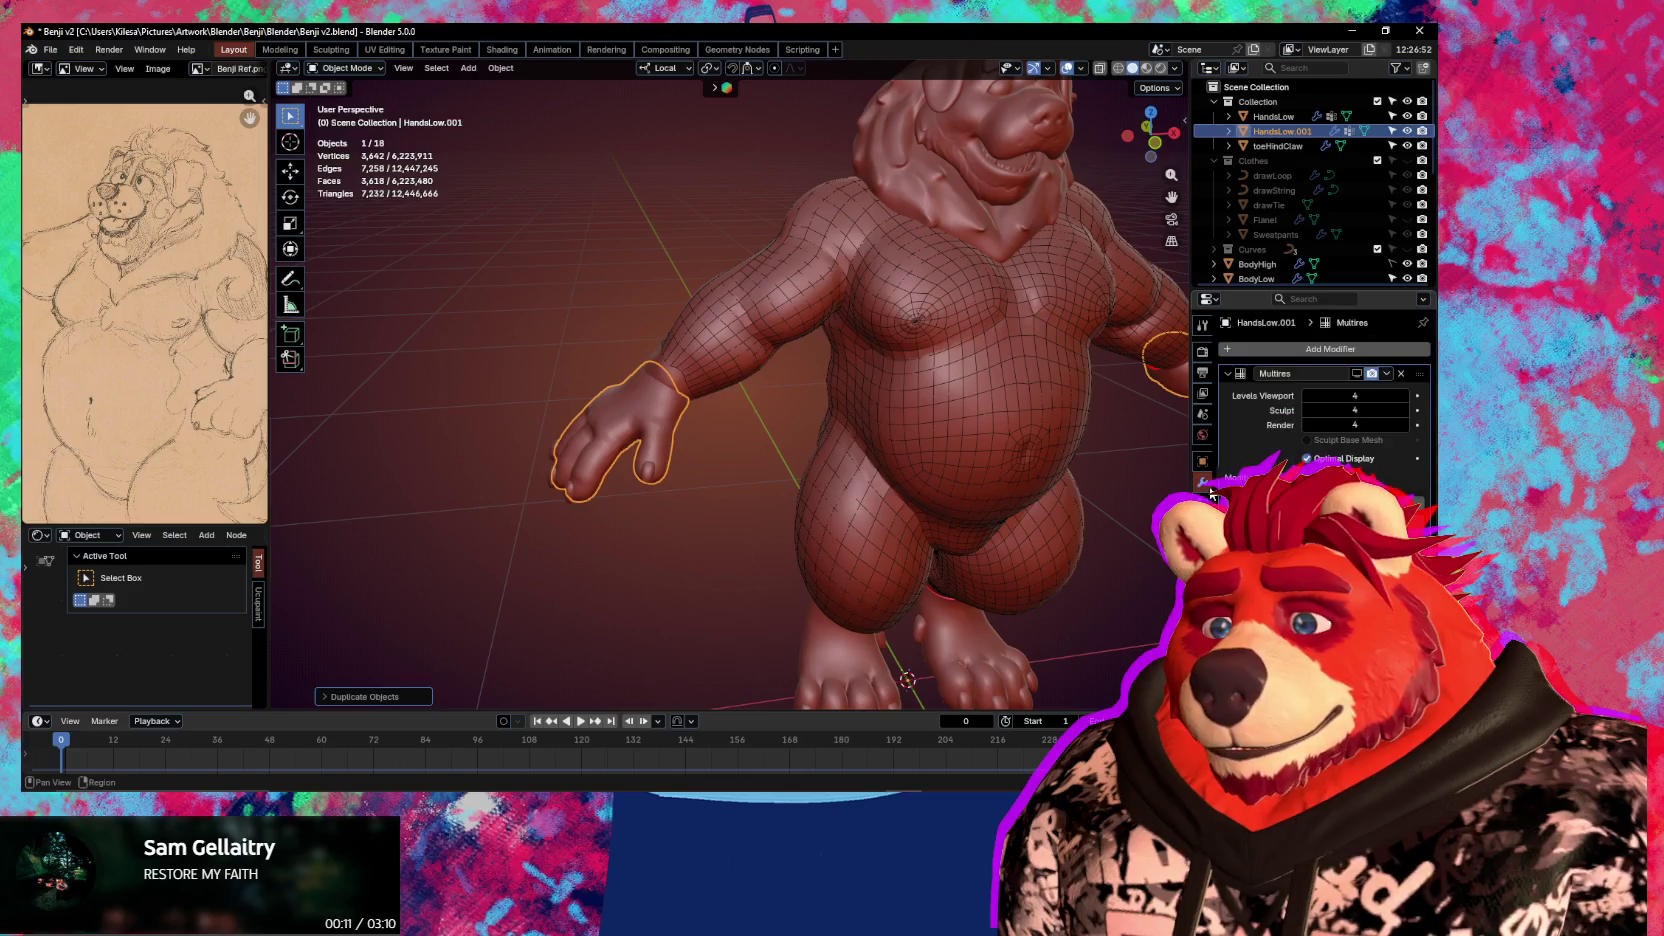
{"action": "left_click", "coordinate": [1401, 374]}
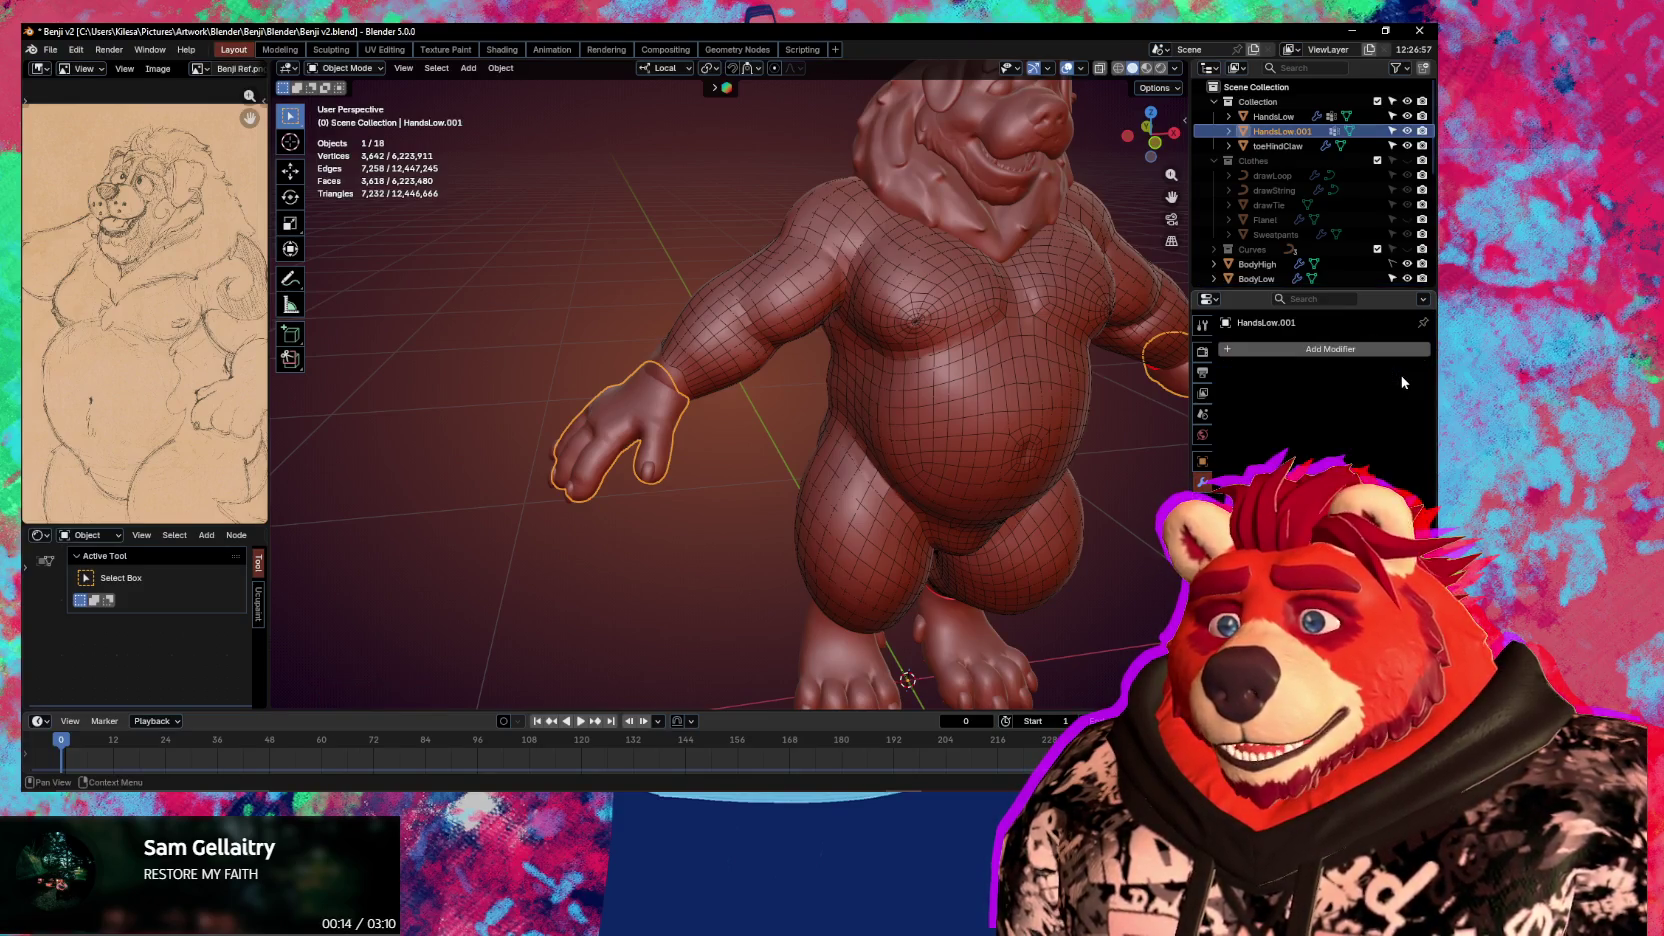
Select BodyLow and apply its Mirror and Shrinkwrap modifiers
{"action": "left_click", "coordinate": [770, 352]}
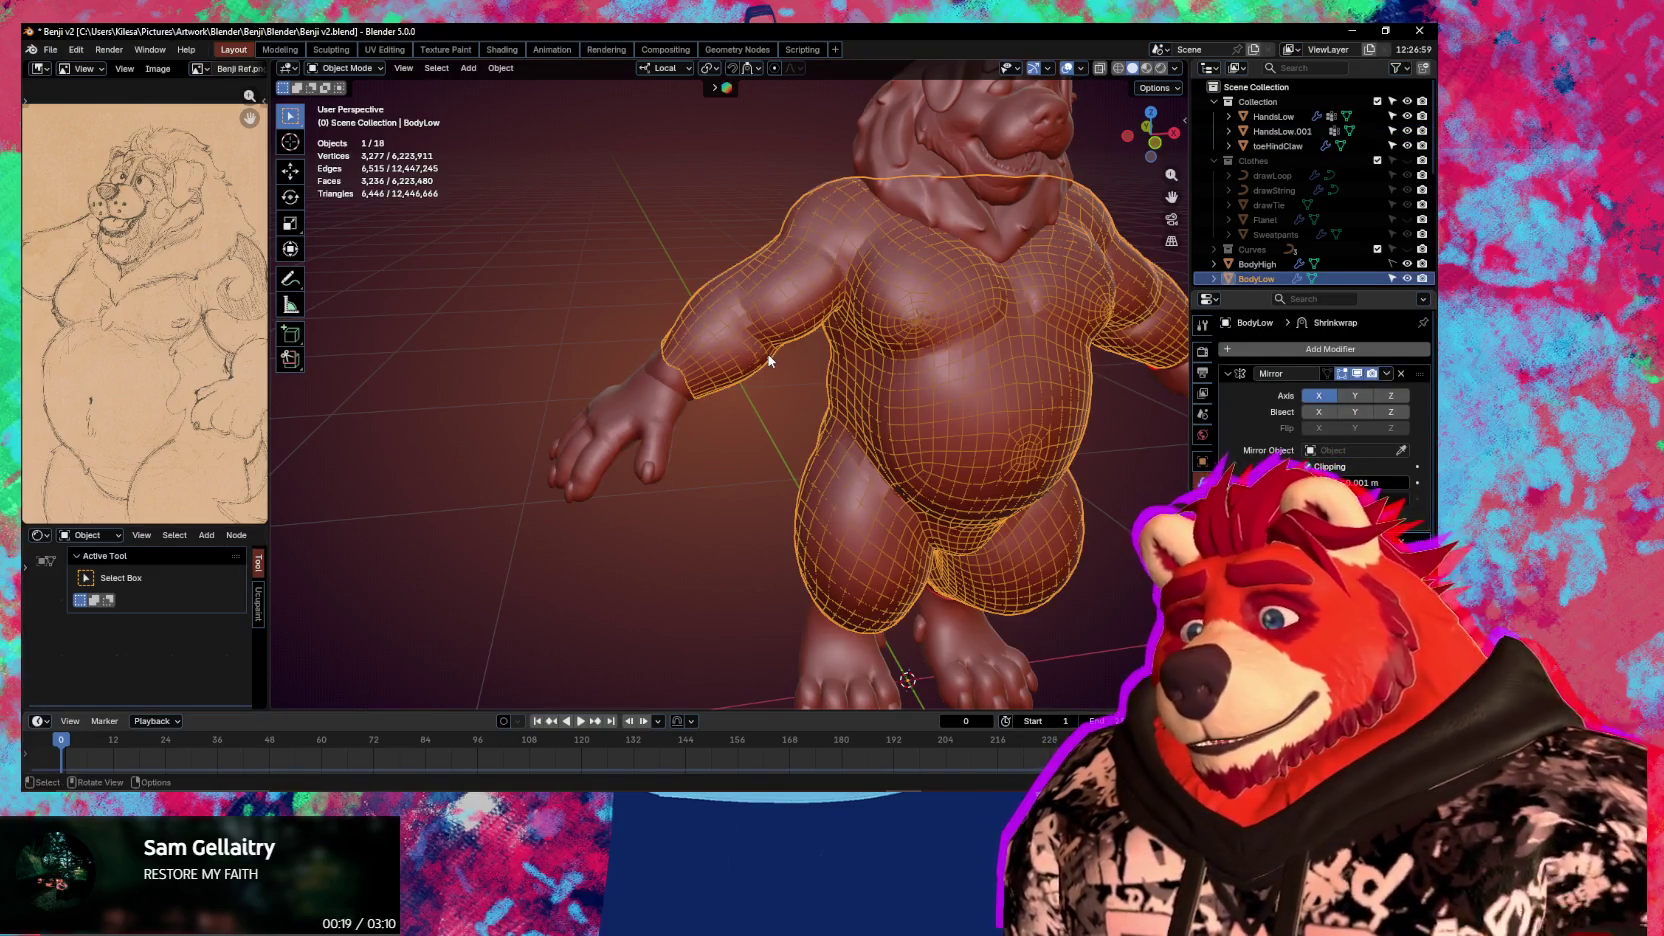
{"action": "mouse_move", "coordinate": [921, 491]}
{"action": "middle_mouse_down"}
{"action": "mouse_move", "coordinate": [950, 458]}
{"action": "mouse_move", "coordinate": [1181, 438]}
{"action": "middle_mouse_up"}
{"action": "key", "text": "ctrl+a"}
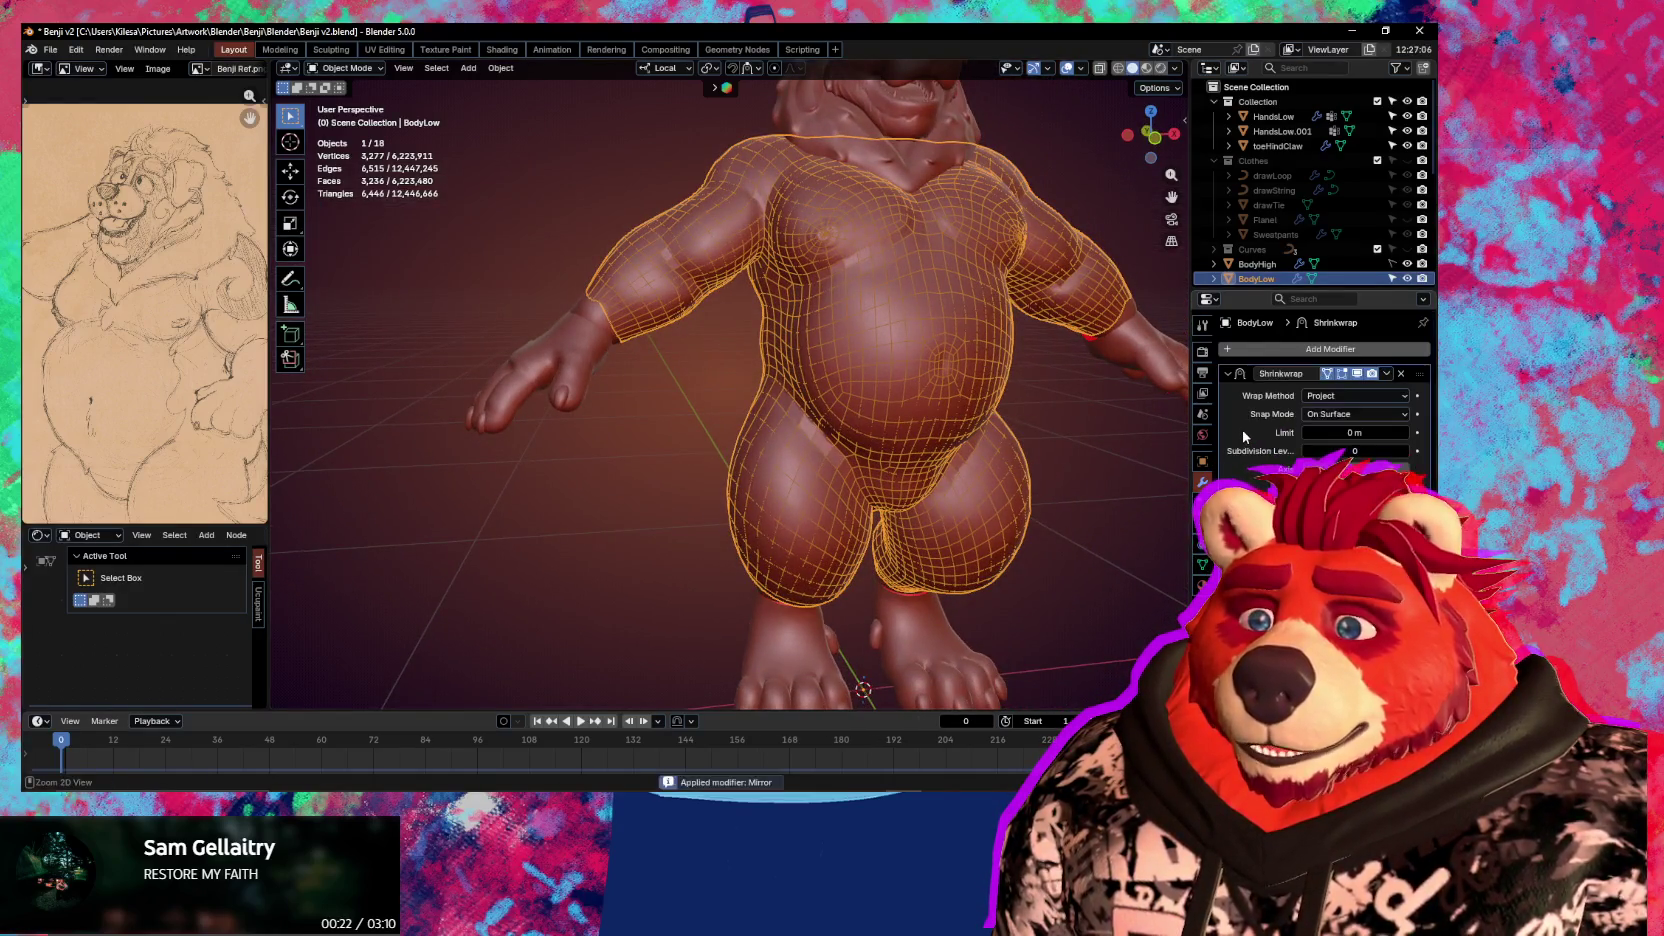
{"action": "key", "text": "ctrl+a"}
{"action": "middle_click_drag", "start_coordinate": [870, 425], "coordinate": [953, 432]}
{"action": "scroll", "coordinate": [953, 432], "scroll_direction": "up", "scroll_amount": 3}
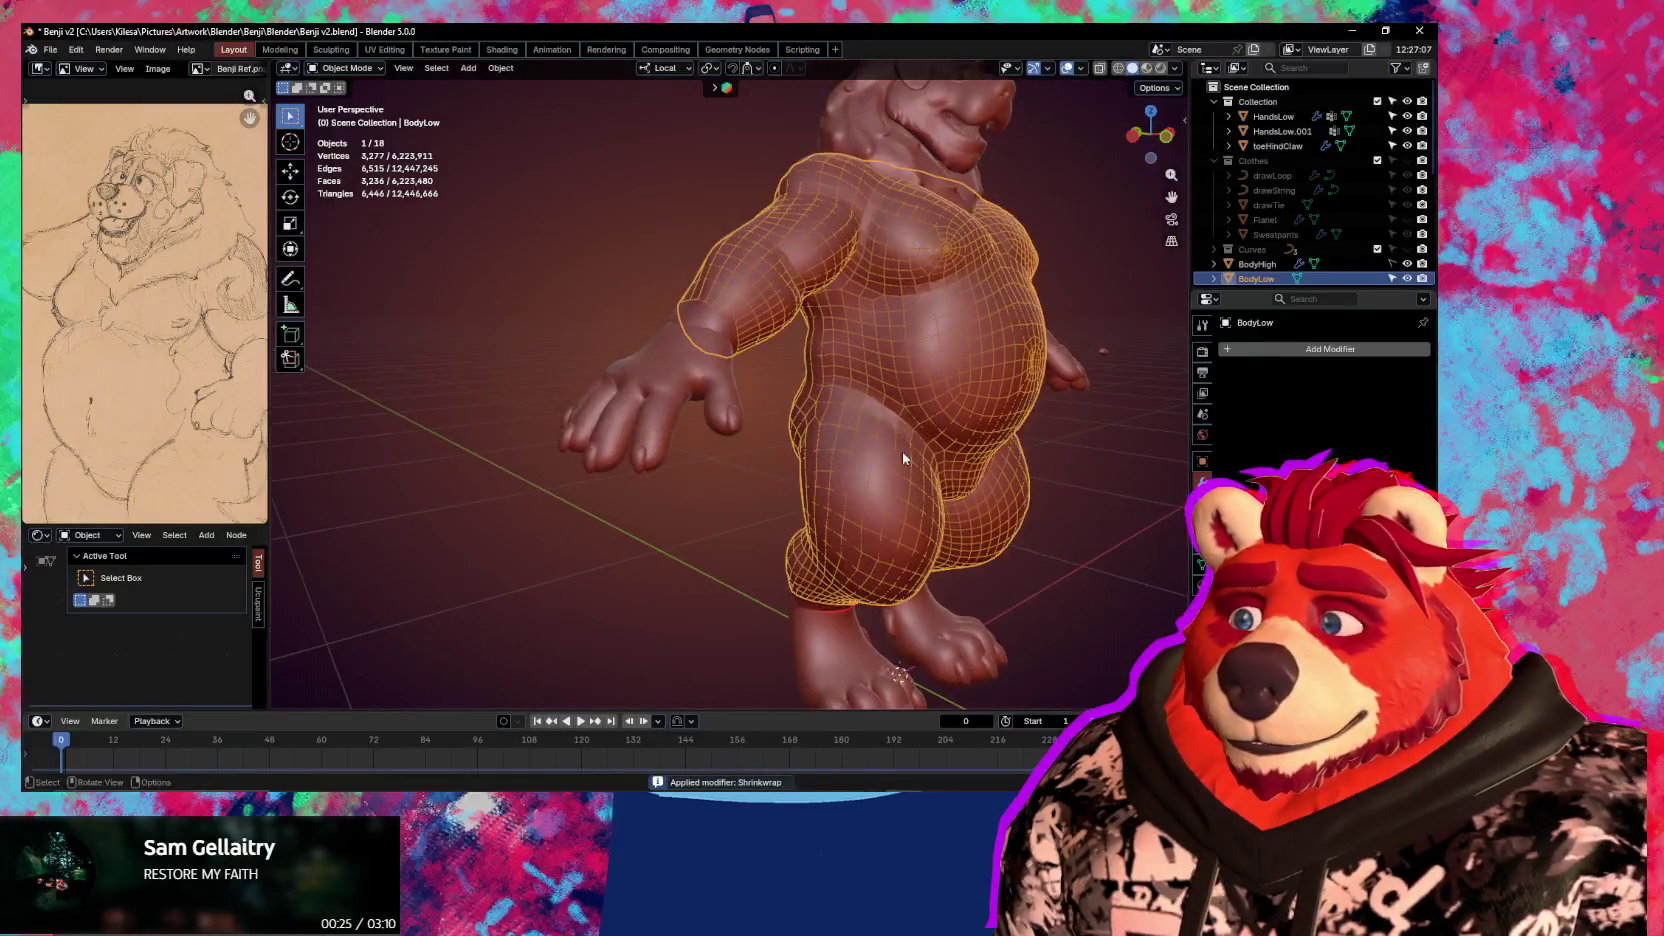
{"action": "scroll", "coordinate": [768, 432], "scroll_direction": "up", "scroll_amount": 3}
{"action": "mouse_move", "coordinate": [768, 432]}
{"action": "middle_mouse_down"}
{"action": "mouse_move", "coordinate": [769, 400]}
{"action": "mouse_move", "coordinate": [772, 475]}
{"action": "mouse_move", "coordinate": [754, 473]}
{"action": "middle_mouse_up"}
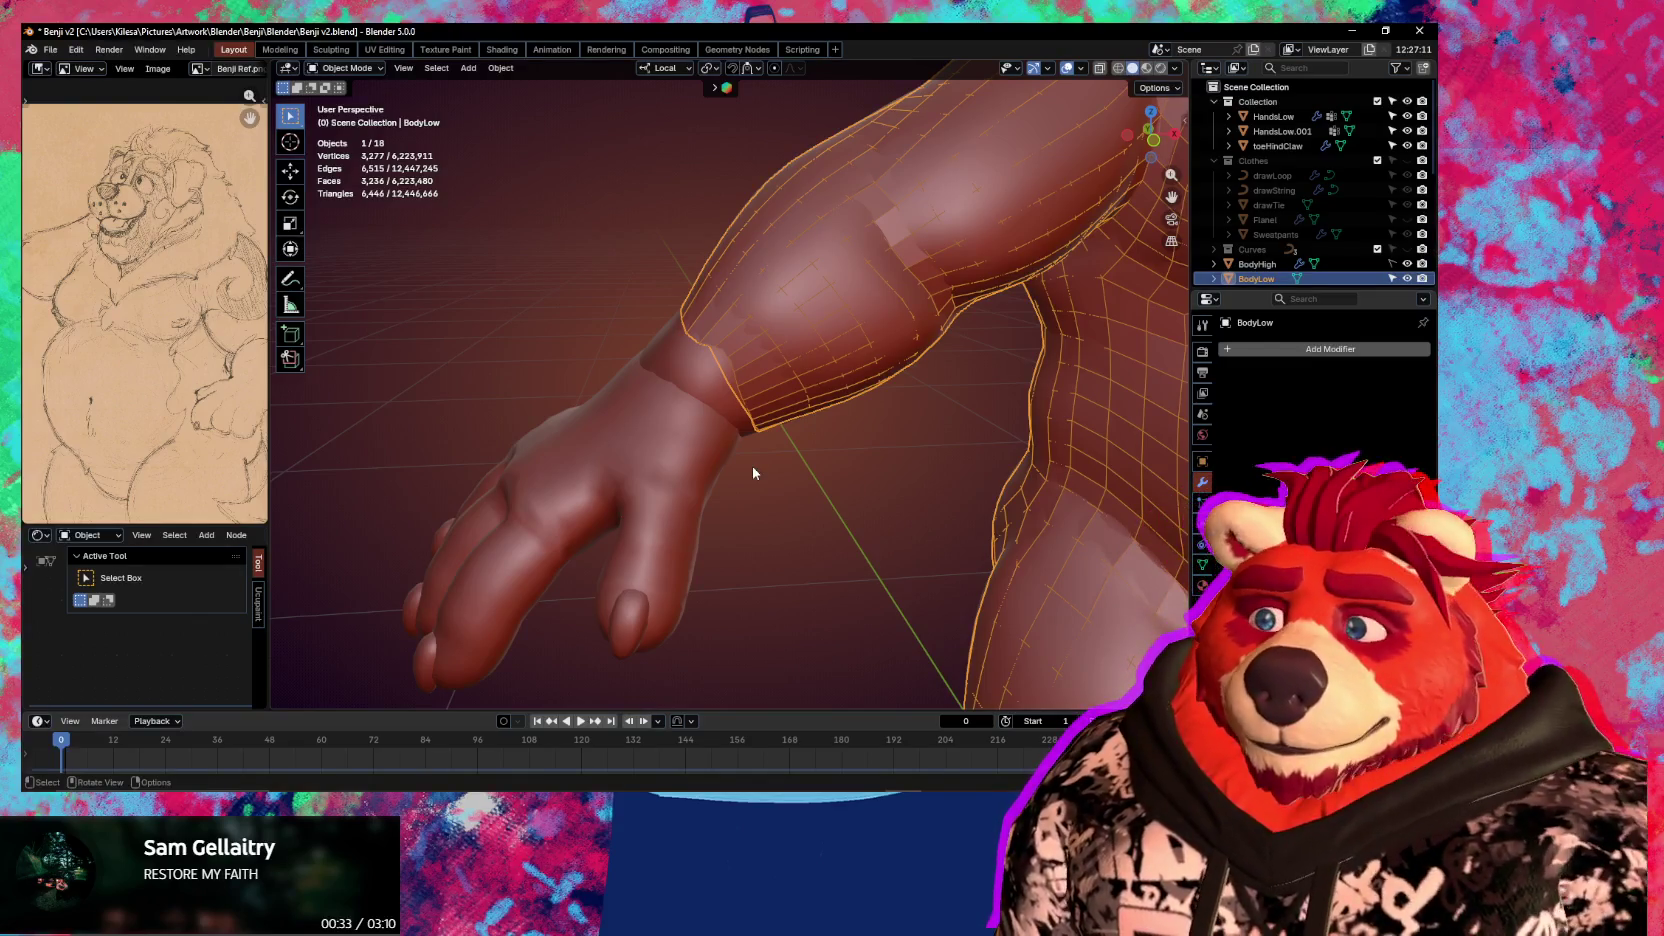
{"action": "middle_click_drag", "start_coordinate": [778, 457], "coordinate": [866, 490]}
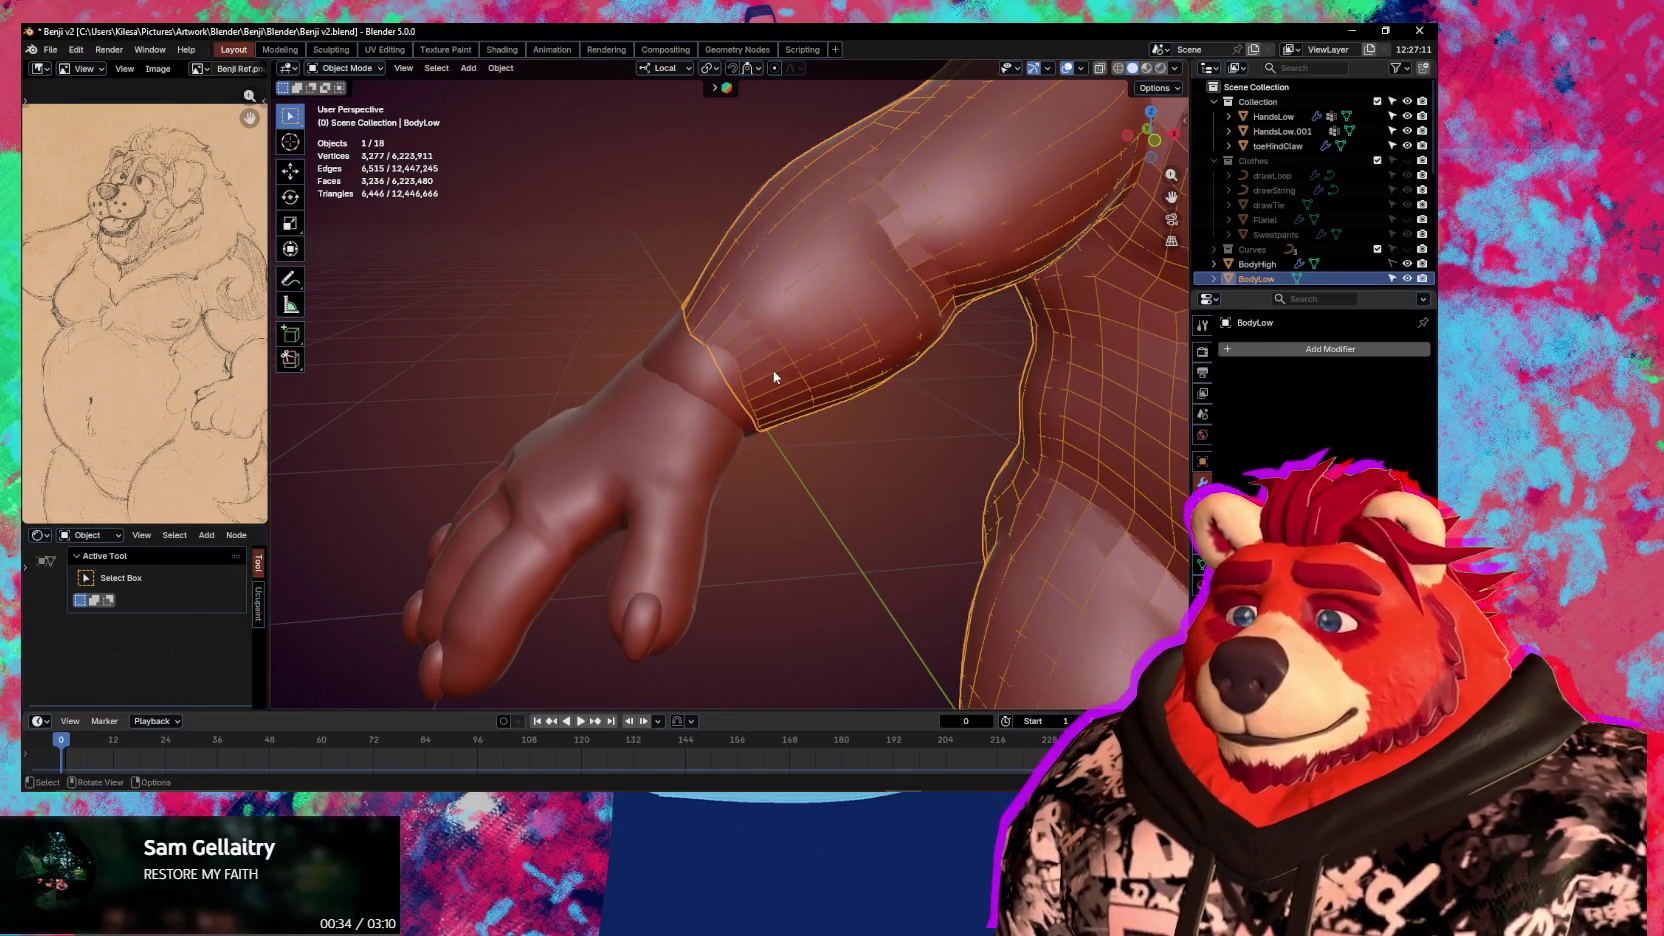
Enter Edit Mode on BodyLow and select all its geometry
{"action": "key", "text": "Tab"}
{"action": "scroll", "coordinate": [774, 377], "scroll_direction": "down", "scroll_amount": 5}
{"action": "mouse_move", "coordinate": [774, 377]}
{"action": "middle_mouse_down"}
{"action": "mouse_move", "coordinate": [750, 409]}
{"action": "mouse_move", "coordinate": [810, 457]}
{"action": "middle_mouse_up"}
{"action": "key", "text": "a"}
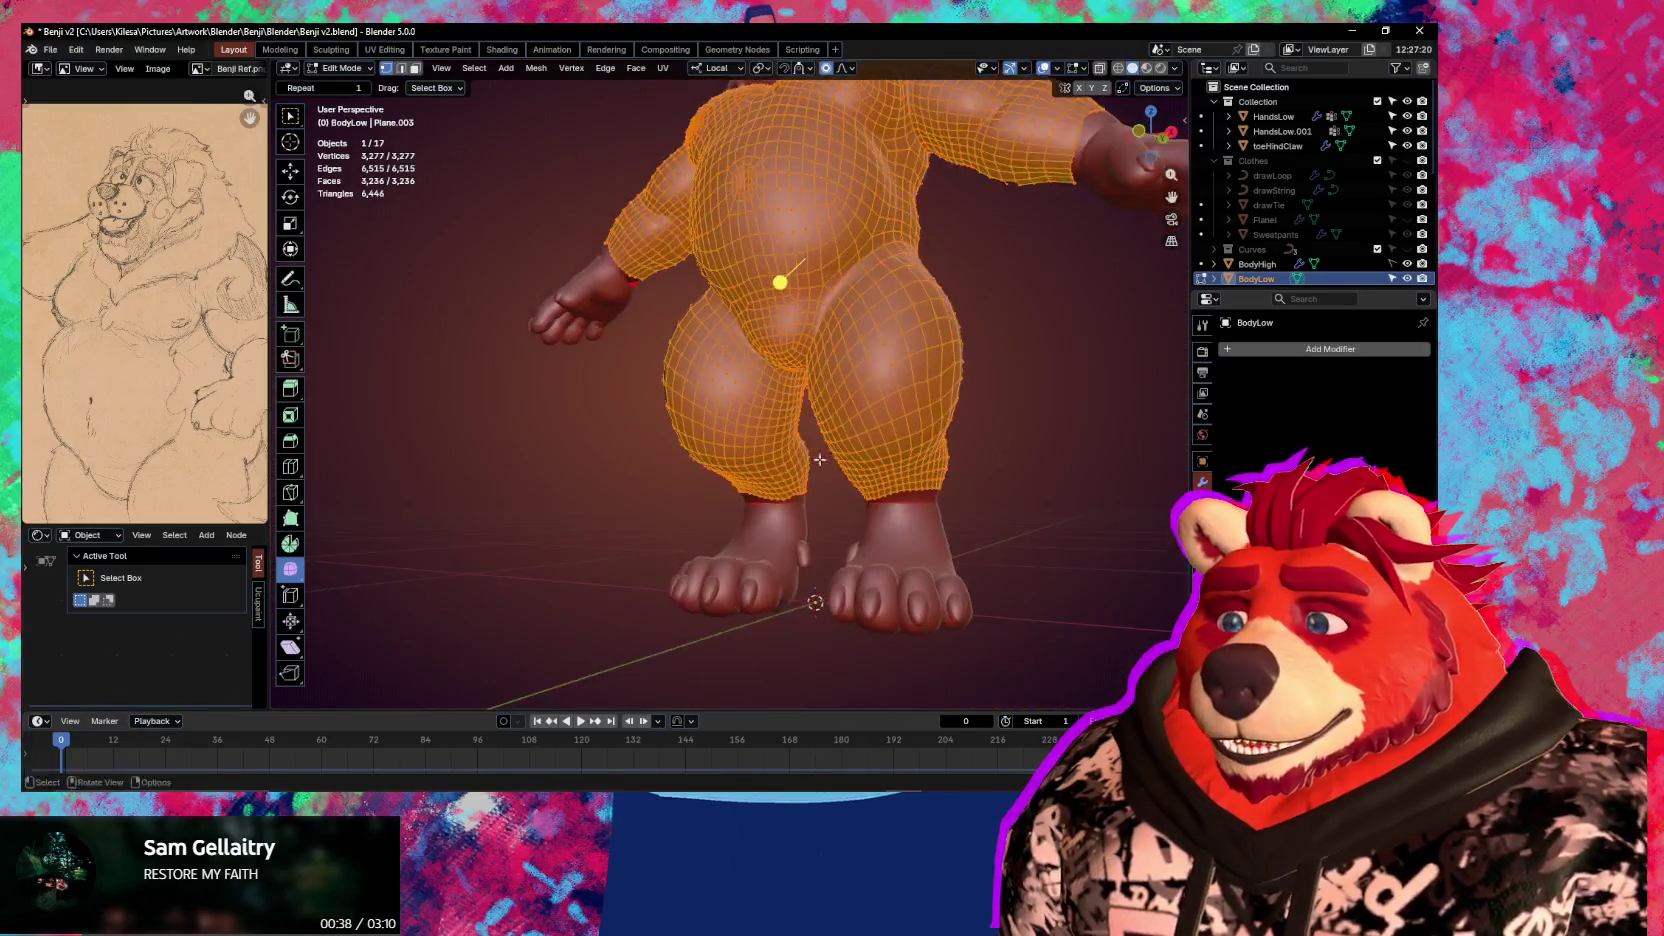
Show BodyLow's vertex groups and return to Object Mode
{"action": "left_click", "coordinate": [1202, 566]}
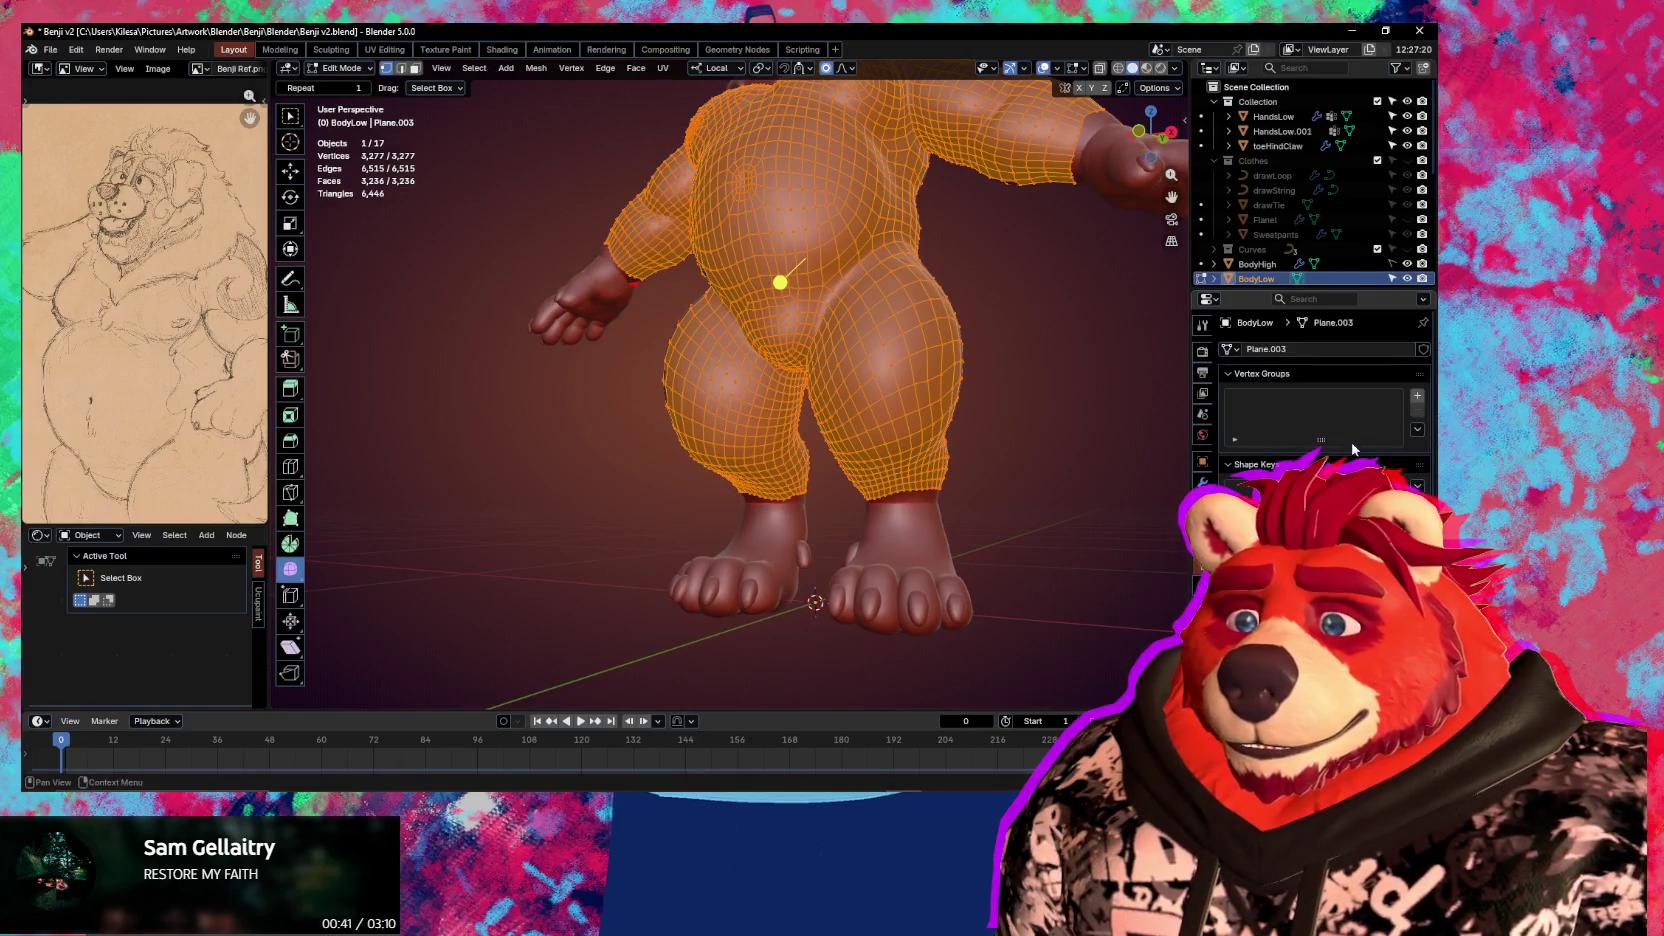
{"action": "middle_click_drag", "start_coordinate": [1180, 468], "coordinate": [1150, 480]}
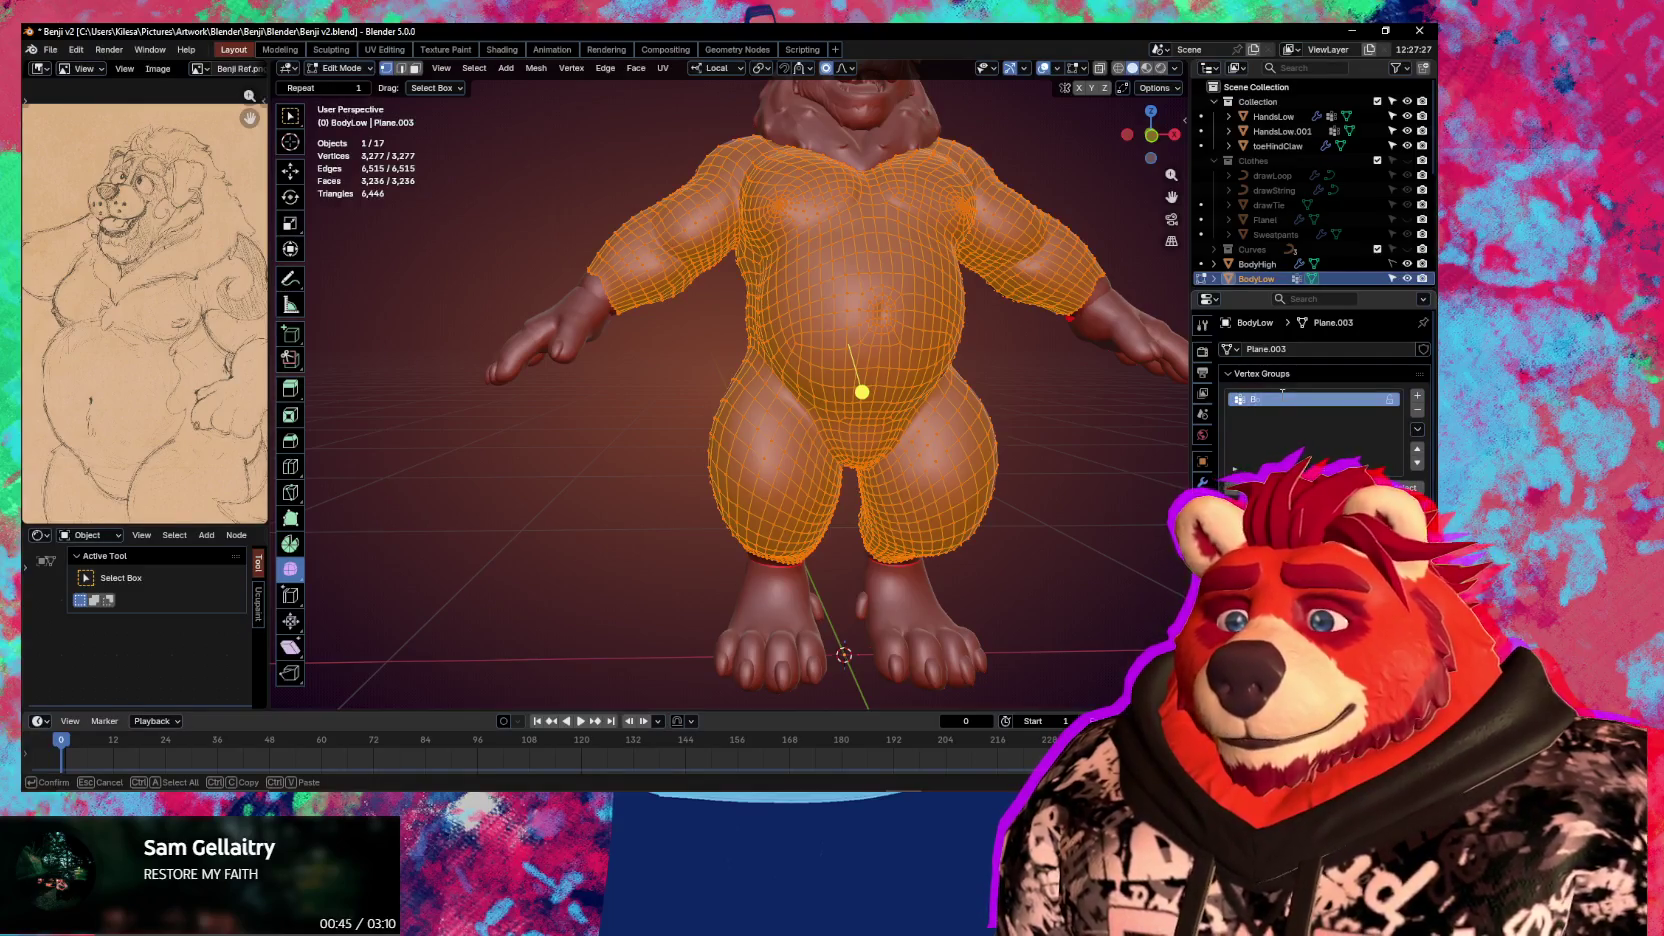
{"action": "type", "text": "BodyShrink"}
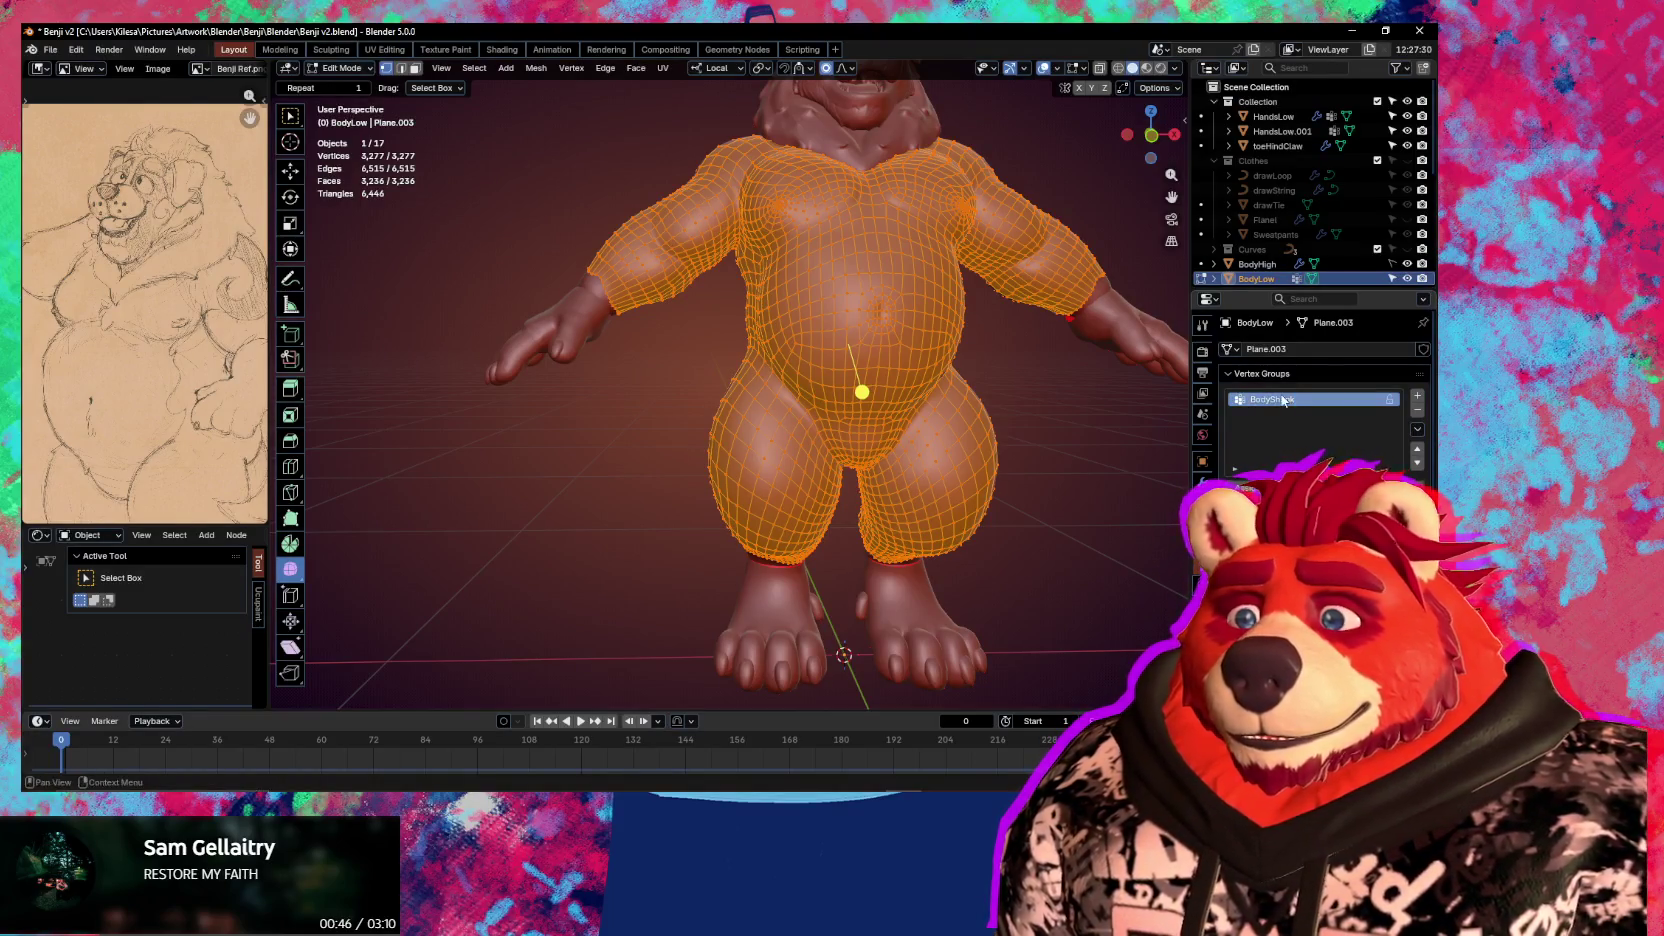
{"action": "key", "text": "Tab"}
{"action": "middle_click_drag", "start_coordinate": [1000, 460], "coordinate": [741, 497]}
{"action": "scroll", "coordinate": [741, 497], "scroll_direction": "up", "scroll_amount": 3}
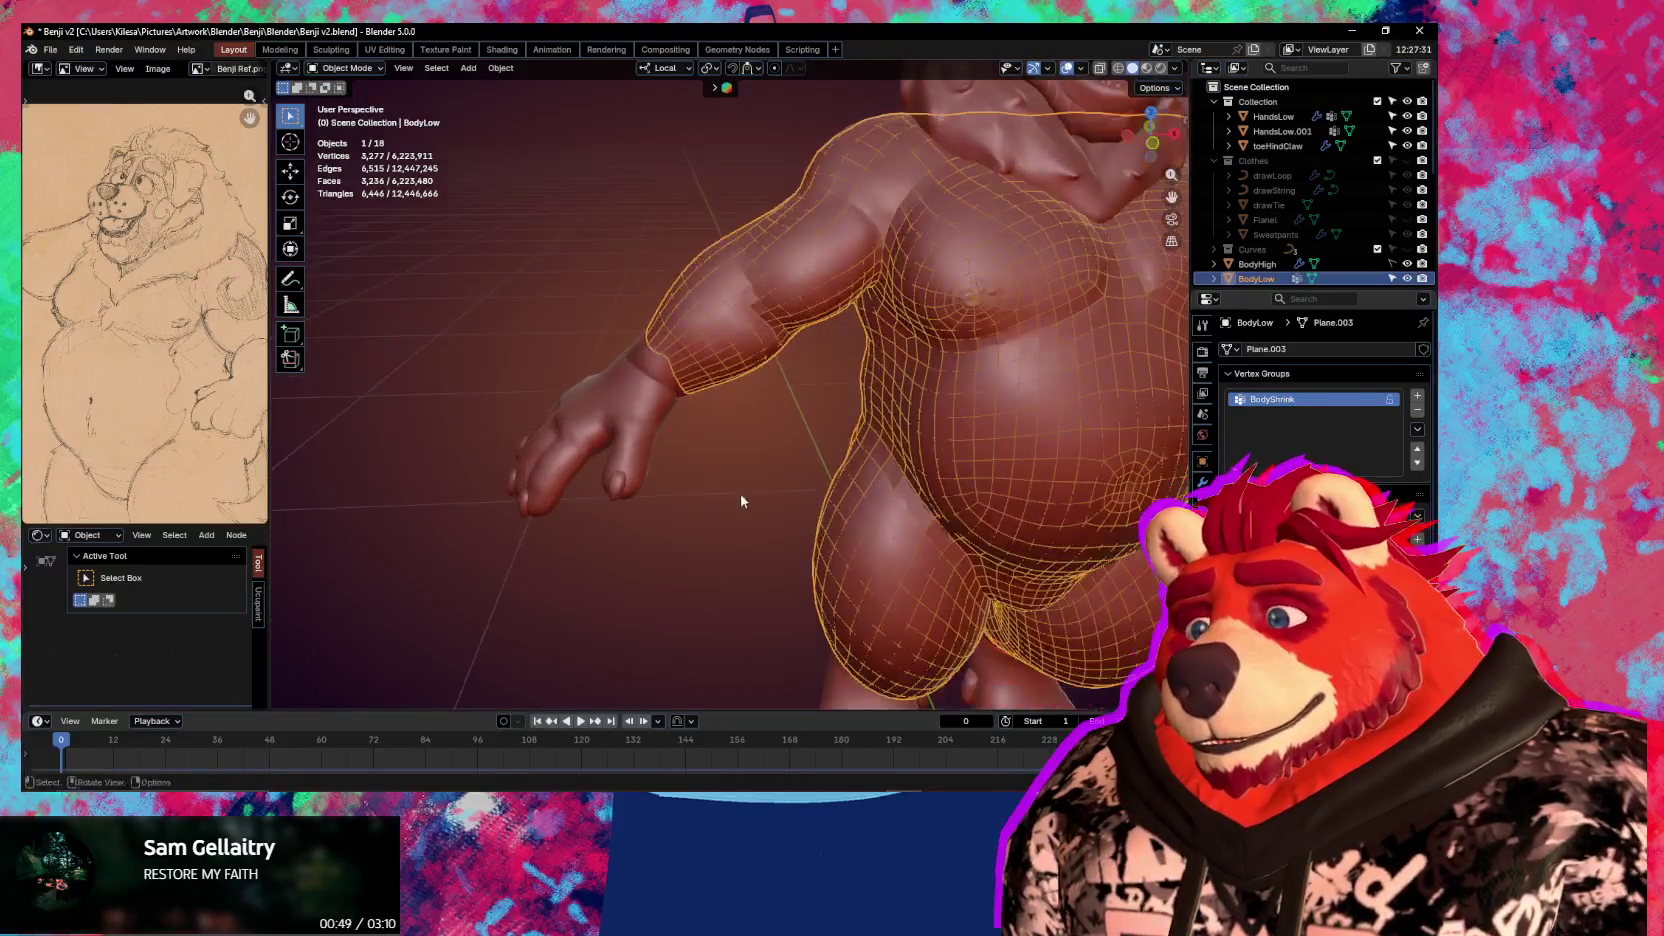
Hide HandsLow and join HandsLow.001 into BodyLow
{"action": "left_click", "coordinate": [659, 408]}
{"action": "left_click", "coordinate": [727, 374], "text": "shift"}
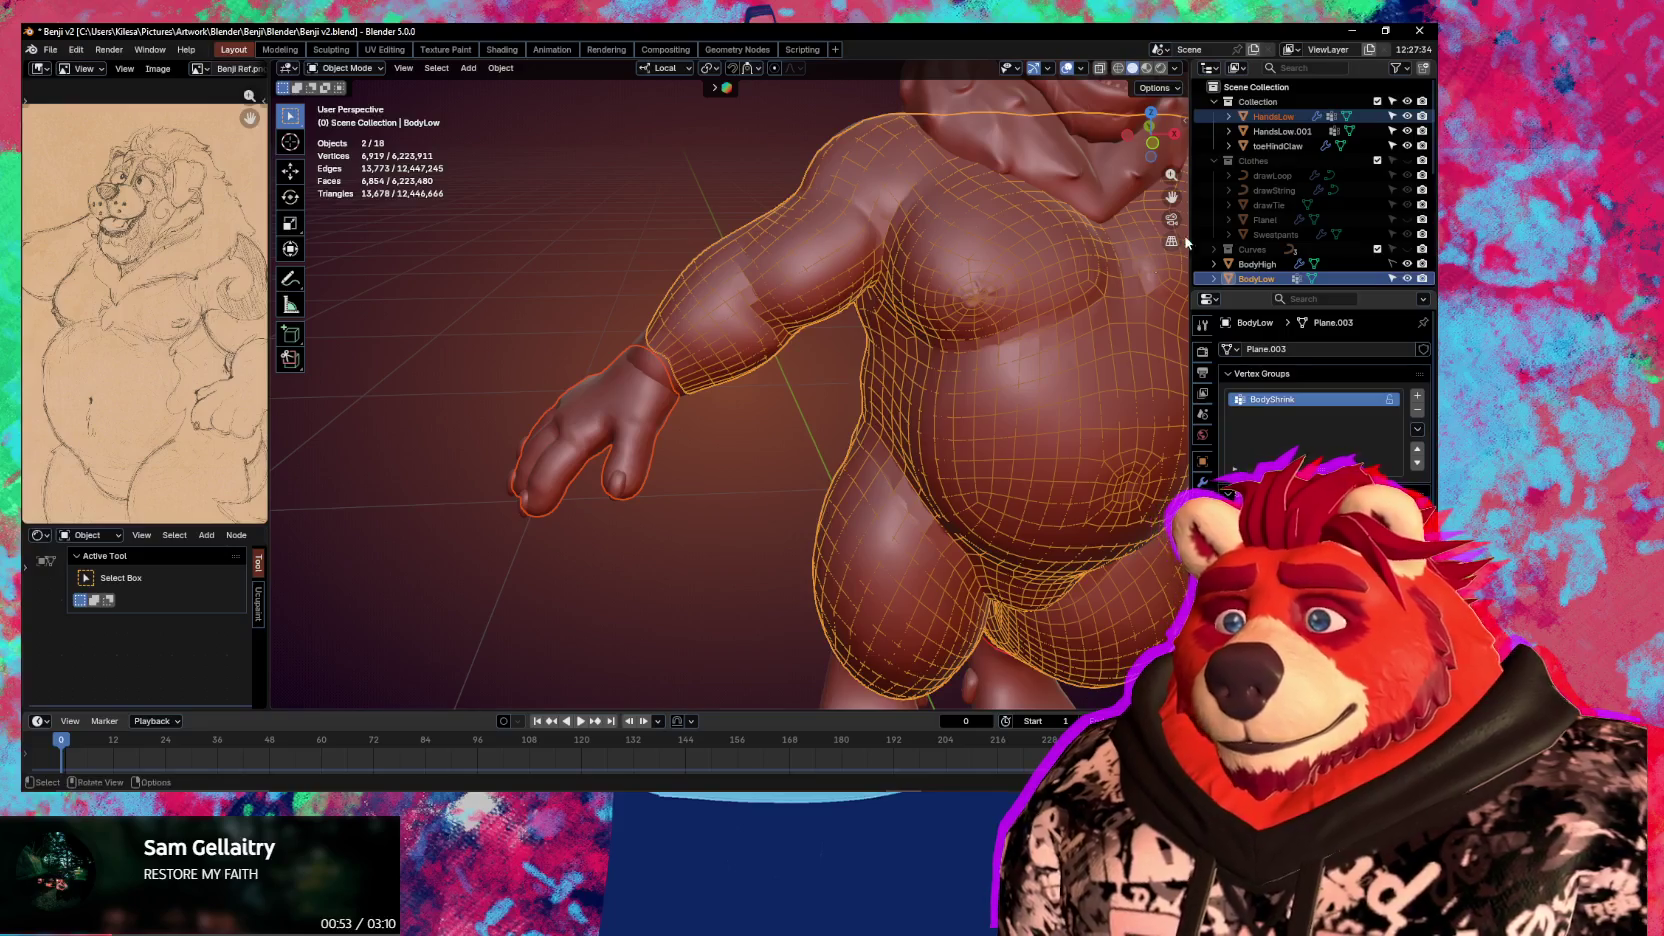
{"action": "left_click", "coordinate": [1407, 116]}
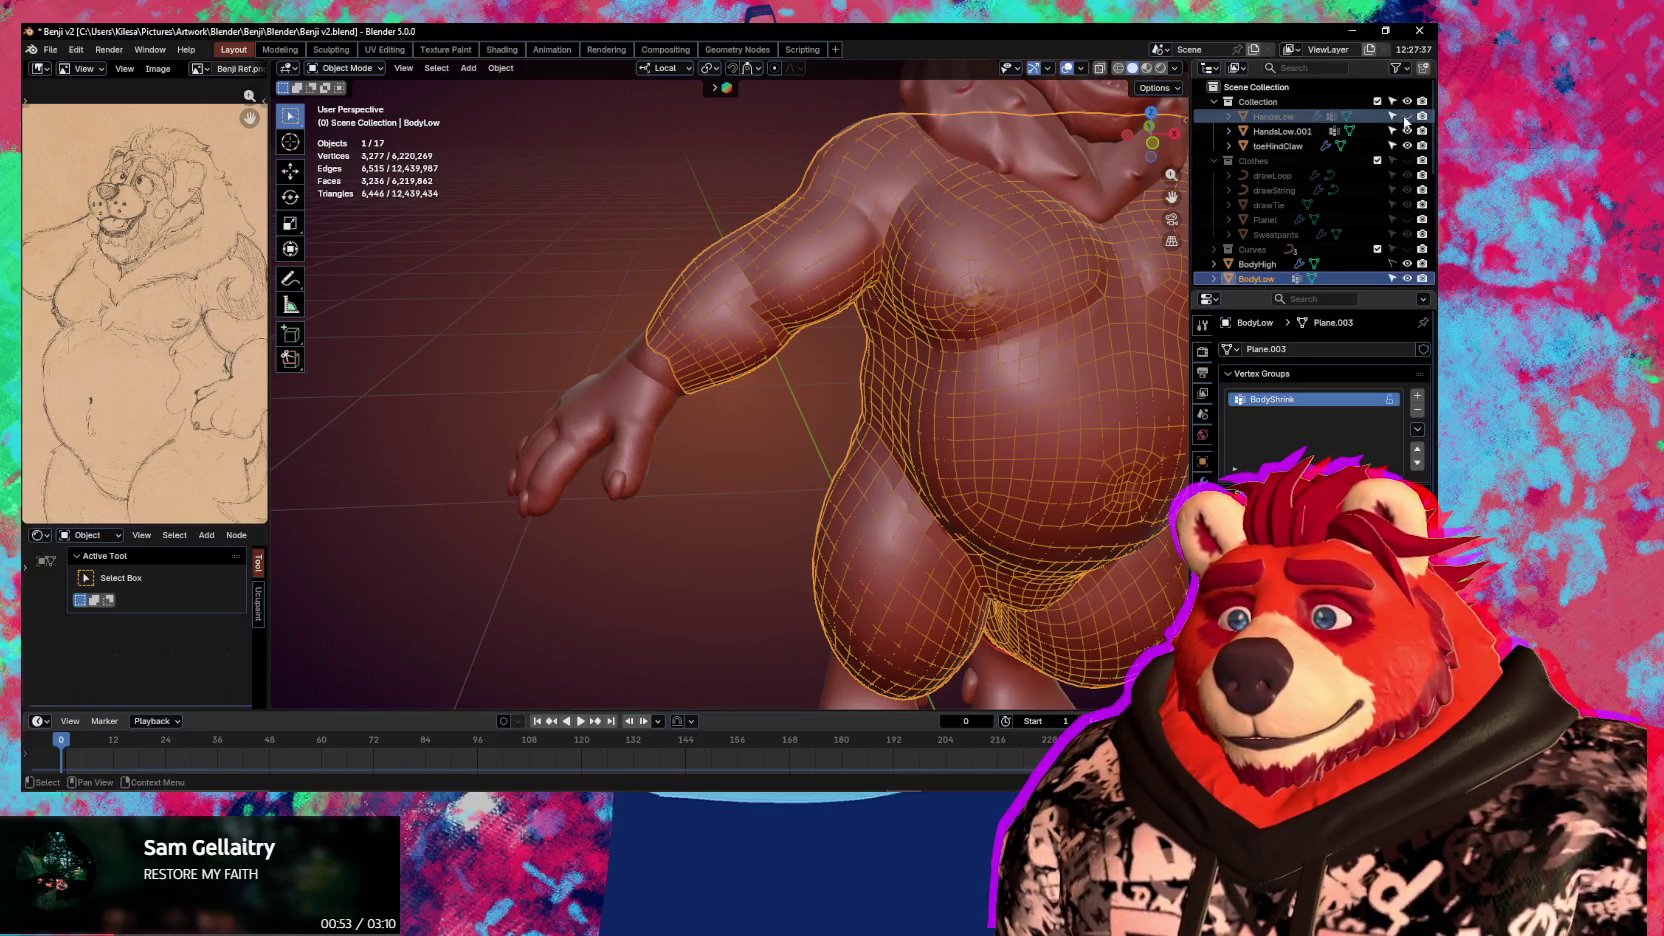
{"action": "left_click", "coordinate": [1288, 129]}
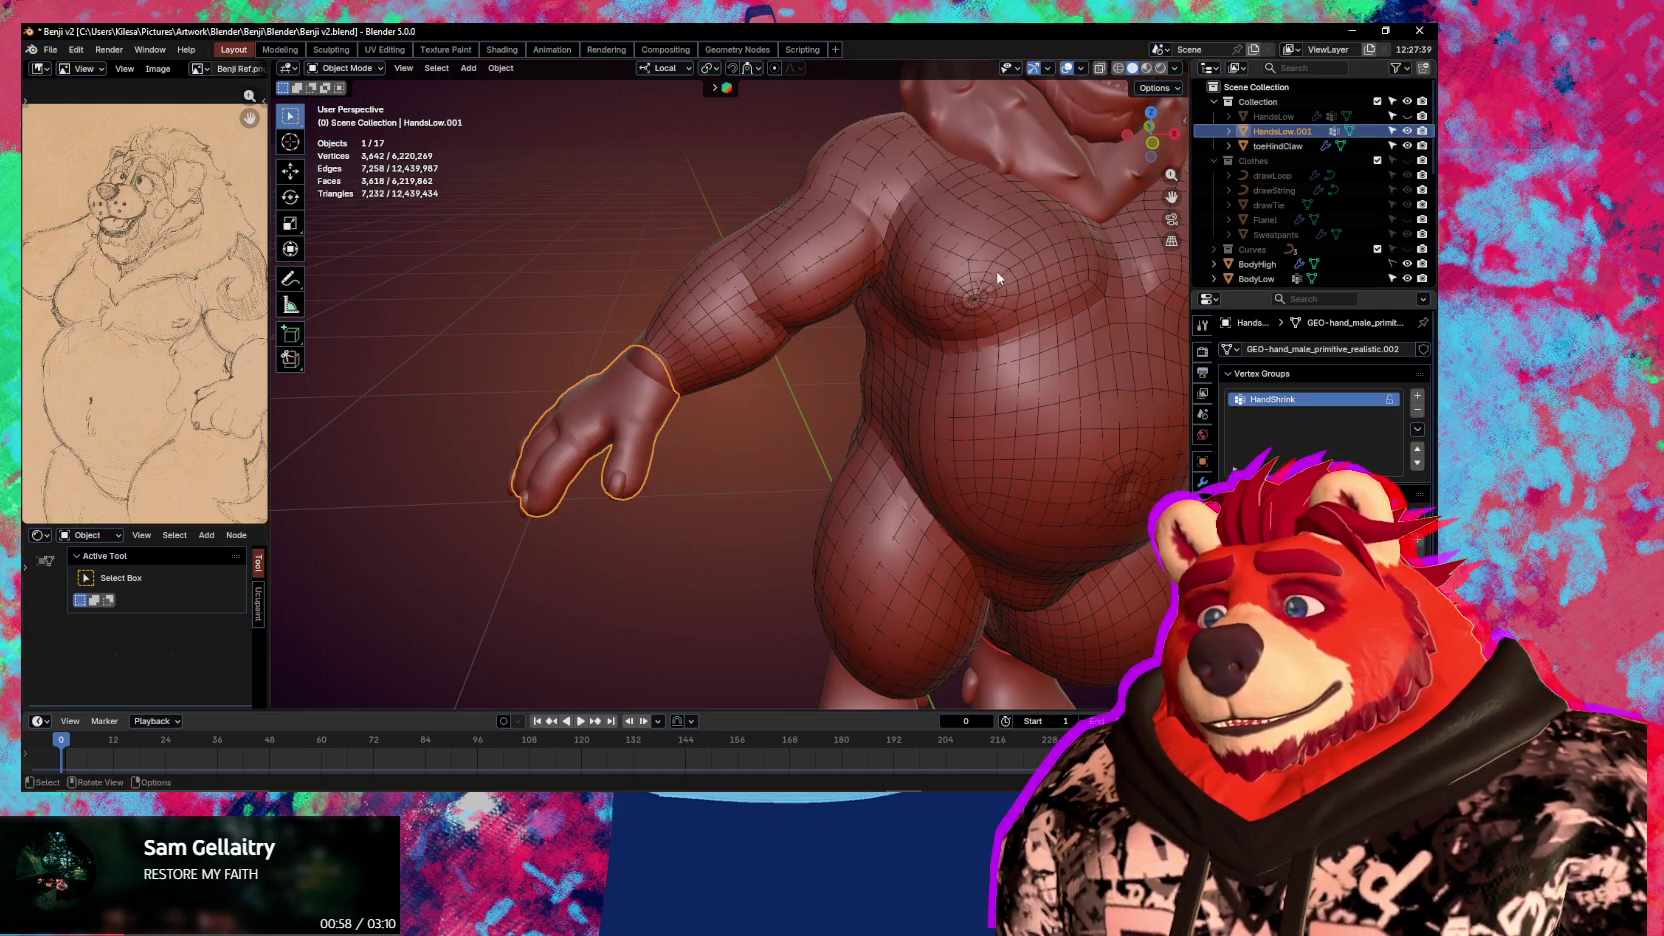
{"action": "left_click", "coordinate": [950, 250], "text": "shift"}
{"action": "key", "text": "ctrl+j"}
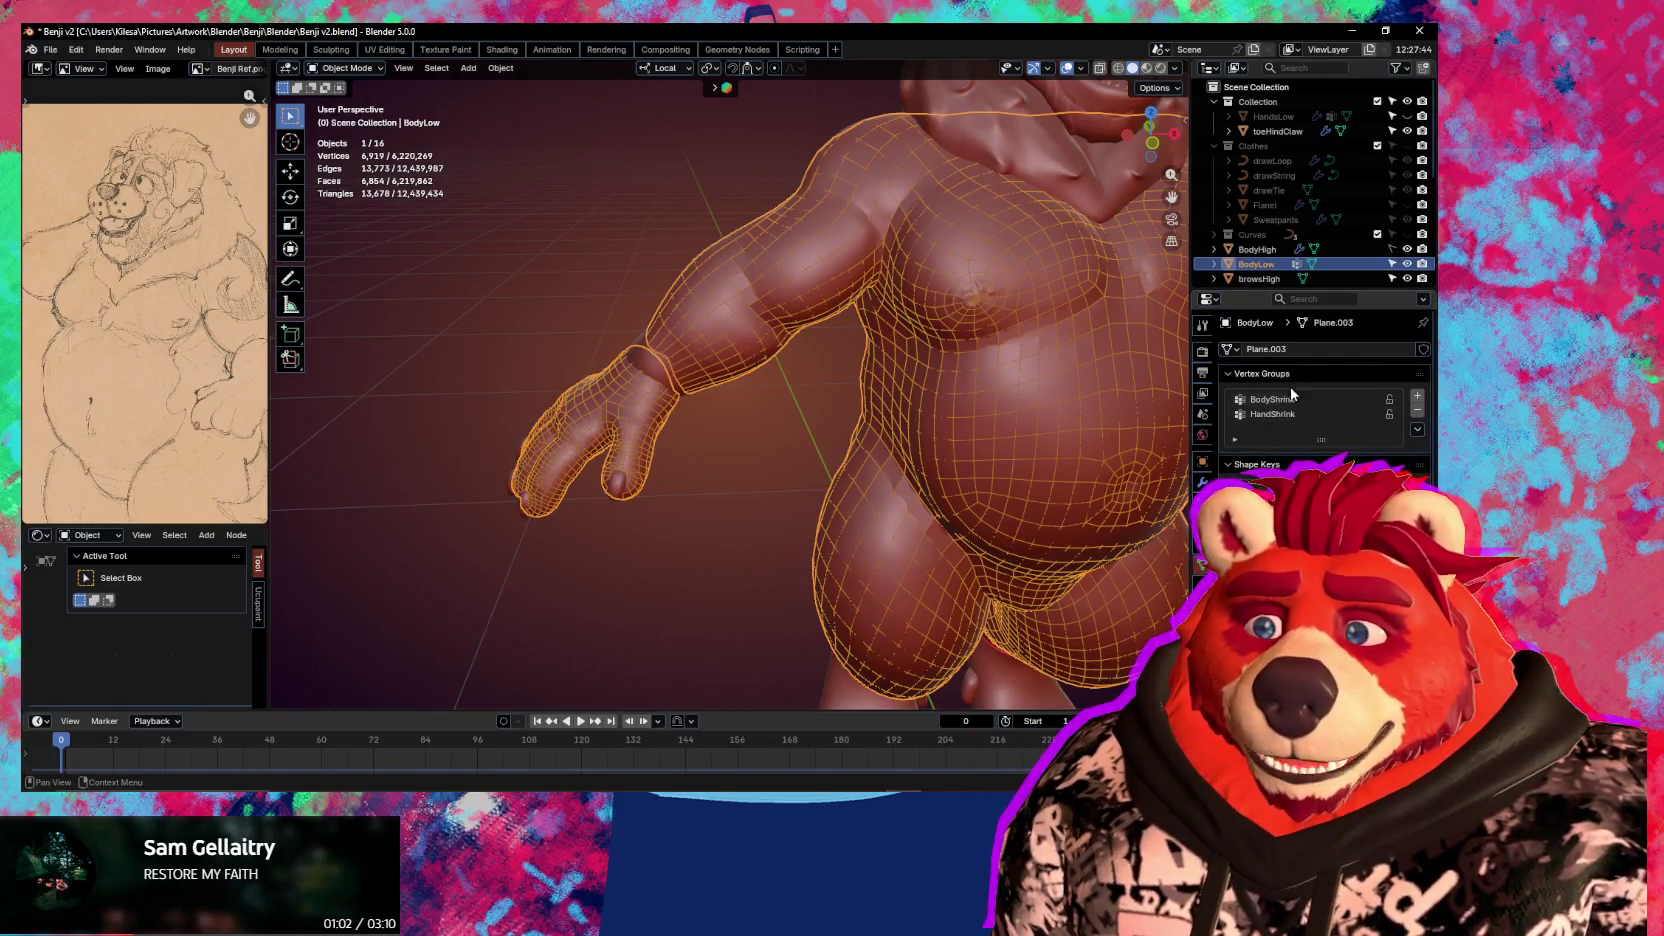
Enter Edit Mode on the joined BodyLow, zoom to the arm and open Viewport Overlays
{"action": "mouse_move", "coordinate": [740, 420]}
{"action": "middle_mouse_down"}
{"action": "mouse_move", "coordinate": [905, 374]}
{"action": "mouse_move", "coordinate": [948, 392]}
{"action": "mouse_move", "coordinate": [773, 378]}
{"action": "middle_mouse_up"}
{"action": "key", "text": "Tab"}
{"action": "scroll", "coordinate": [774, 398], "scroll_direction": "up", "scroll_amount": 3}
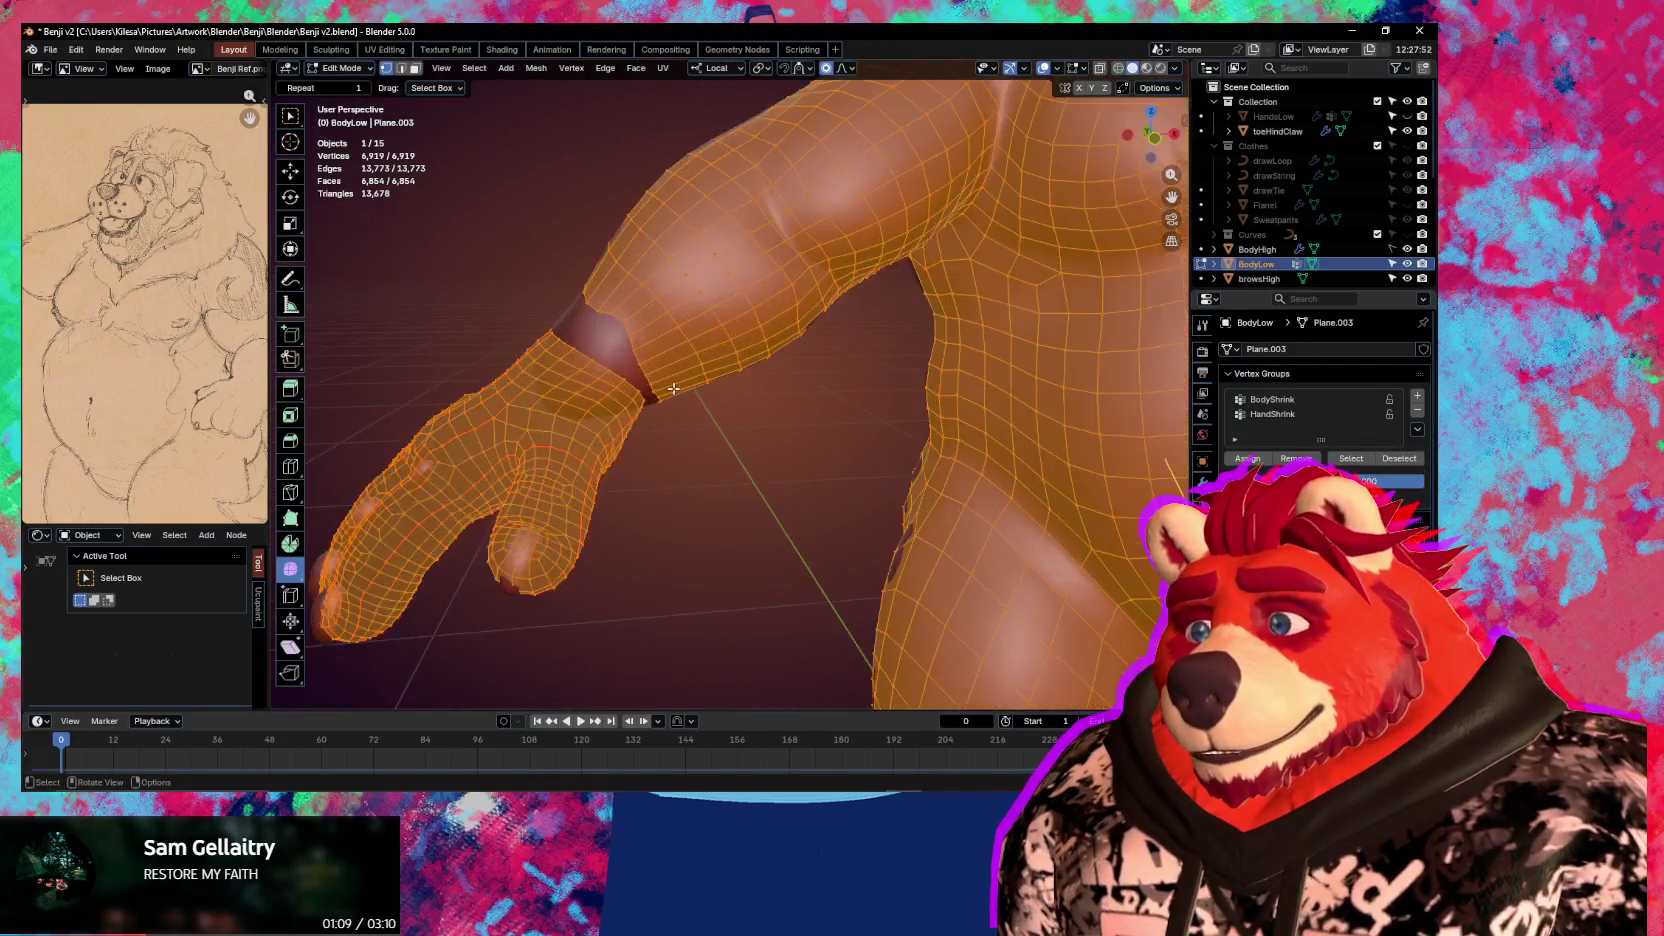
{"action": "scroll", "coordinate": [774, 398], "scroll_direction": "down", "scroll_amount": 2}
{"action": "scroll", "coordinate": [774, 398], "scroll_direction": "up", "scroll_amount": 3}
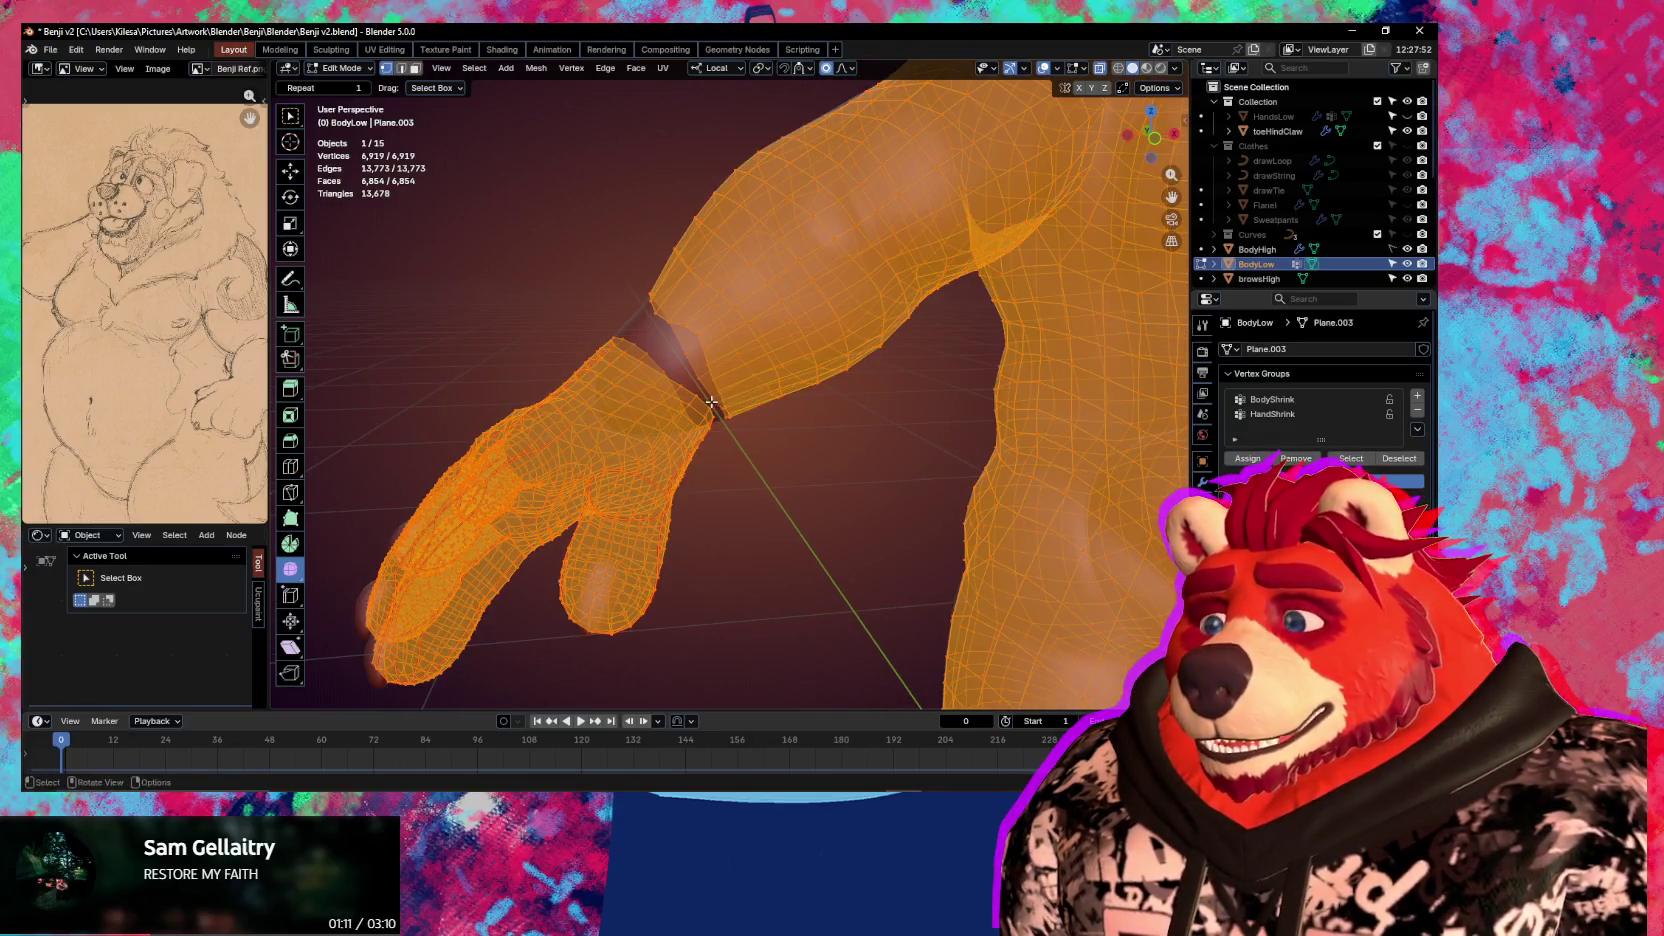
{"action": "left_click", "coordinate": [1083, 68]}
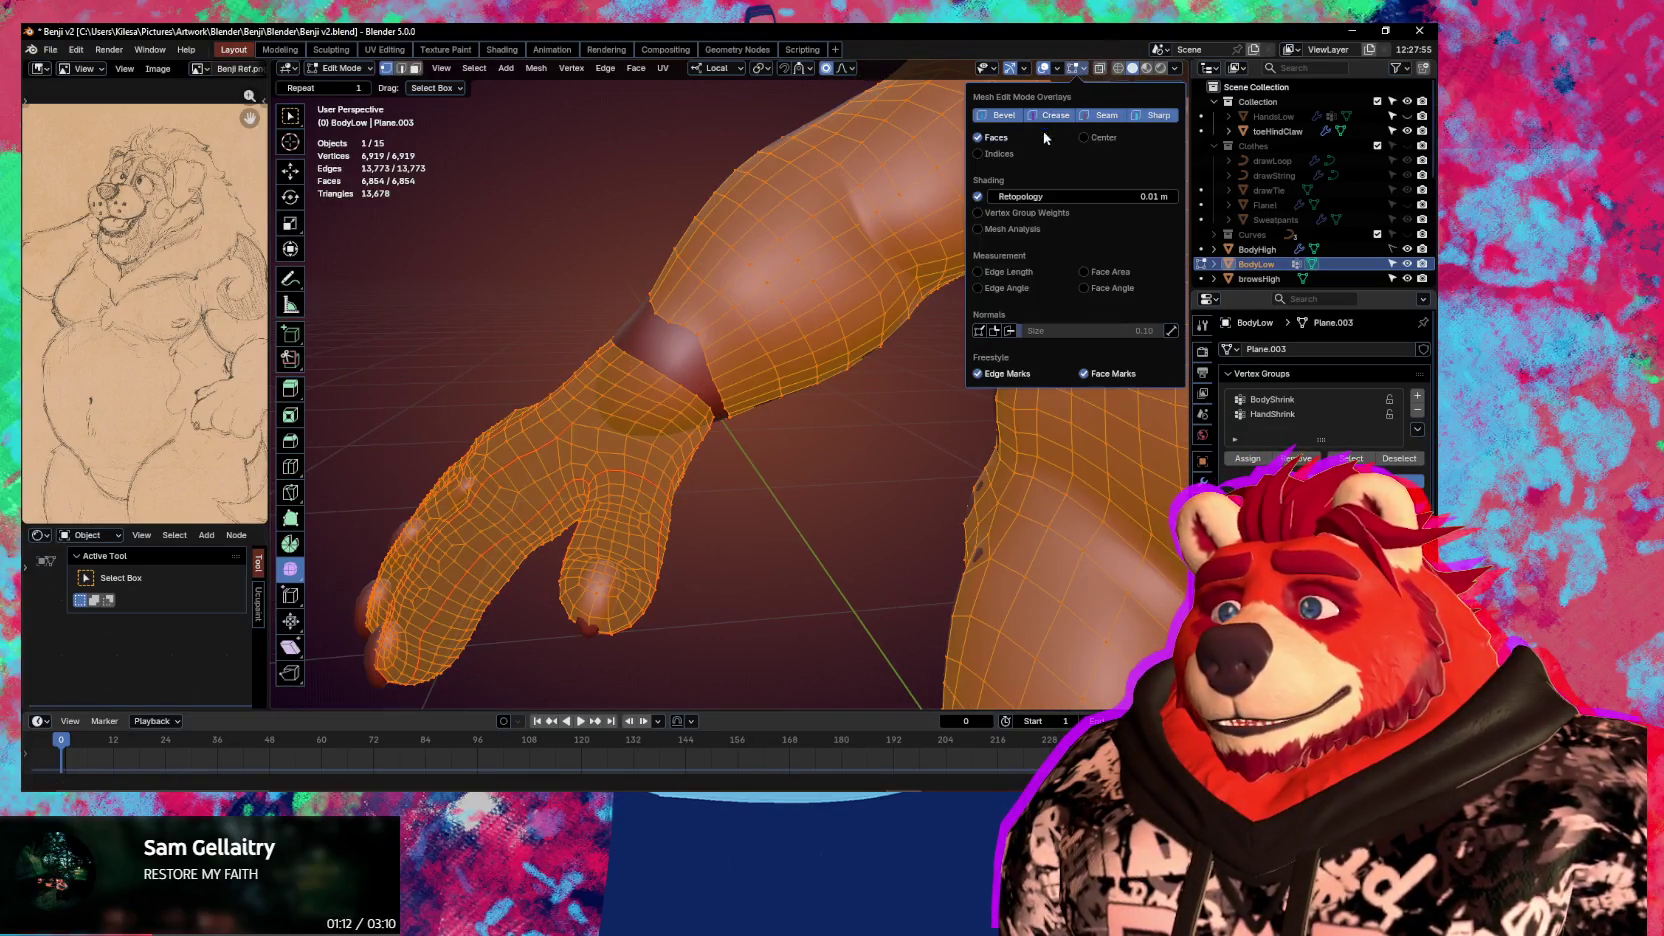
Toggle the Retopology overlay on the mesh
{"action": "left_click", "coordinate": [977, 197]}
{"action": "scroll", "coordinate": [957, 465], "scroll_direction": "down", "scroll_amount": 3}
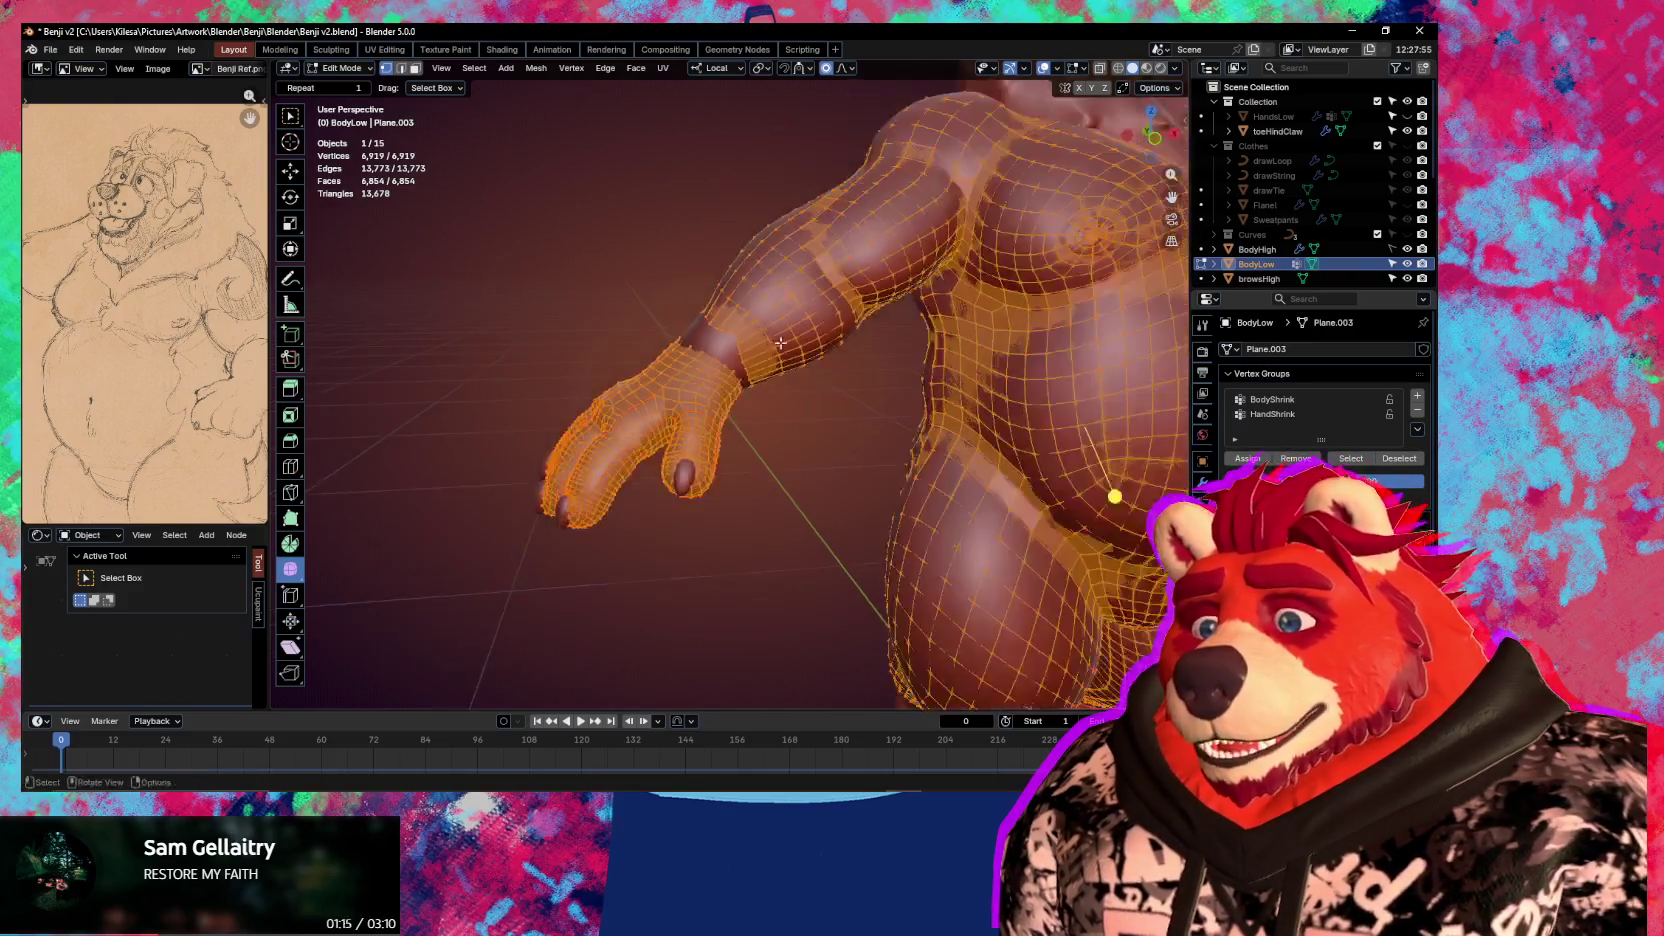
{"action": "scroll", "coordinate": [957, 465], "scroll_direction": "down", "scroll_amount": 3}
{"action": "scroll", "coordinate": [957, 465], "scroll_direction": "up", "scroll_amount": 3}
{"action": "scroll", "coordinate": [957, 465], "scroll_direction": "up", "scroll_amount": 2}
Join the FeetLow object into BodyLow and return to Edit Mode
{"action": "key", "text": "ctrl+Tab"}
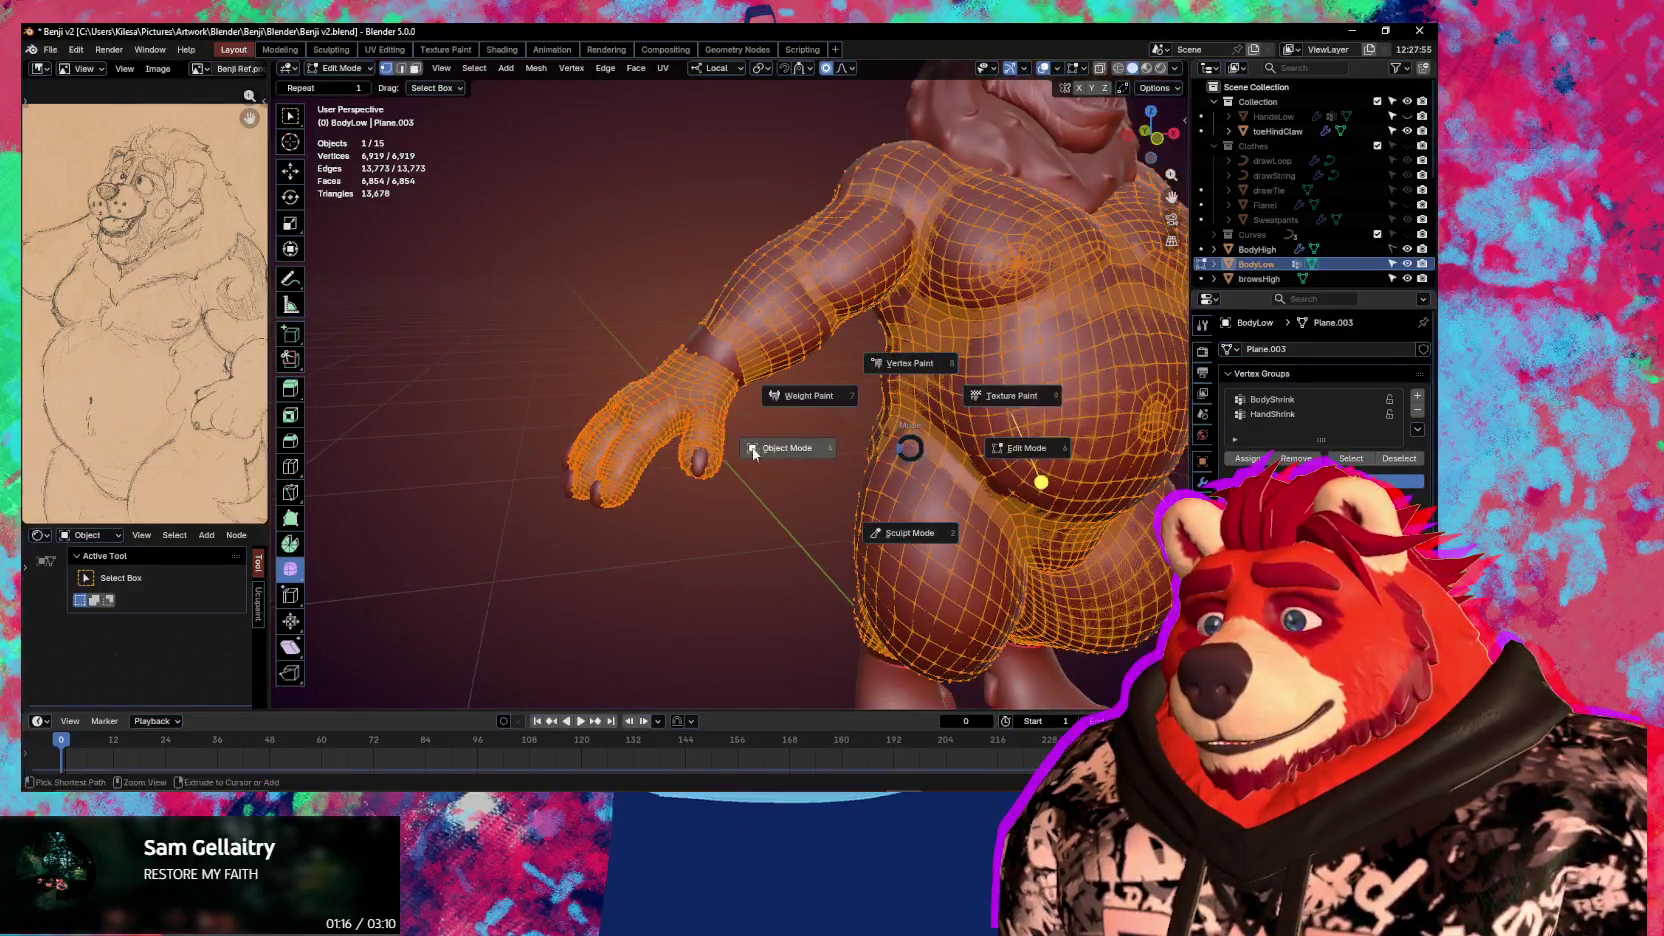
{"action": "left_click", "coordinate": [731, 448]}
{"action": "mouse_move", "coordinate": [731, 450]}
{"action": "middle_mouse_down"}
{"action": "mouse_move", "coordinate": [867, 351]}
{"action": "mouse_move", "coordinate": [757, 364]}
{"action": "middle_mouse_up"}
{"action": "key", "text": "ctrl+Tab"}
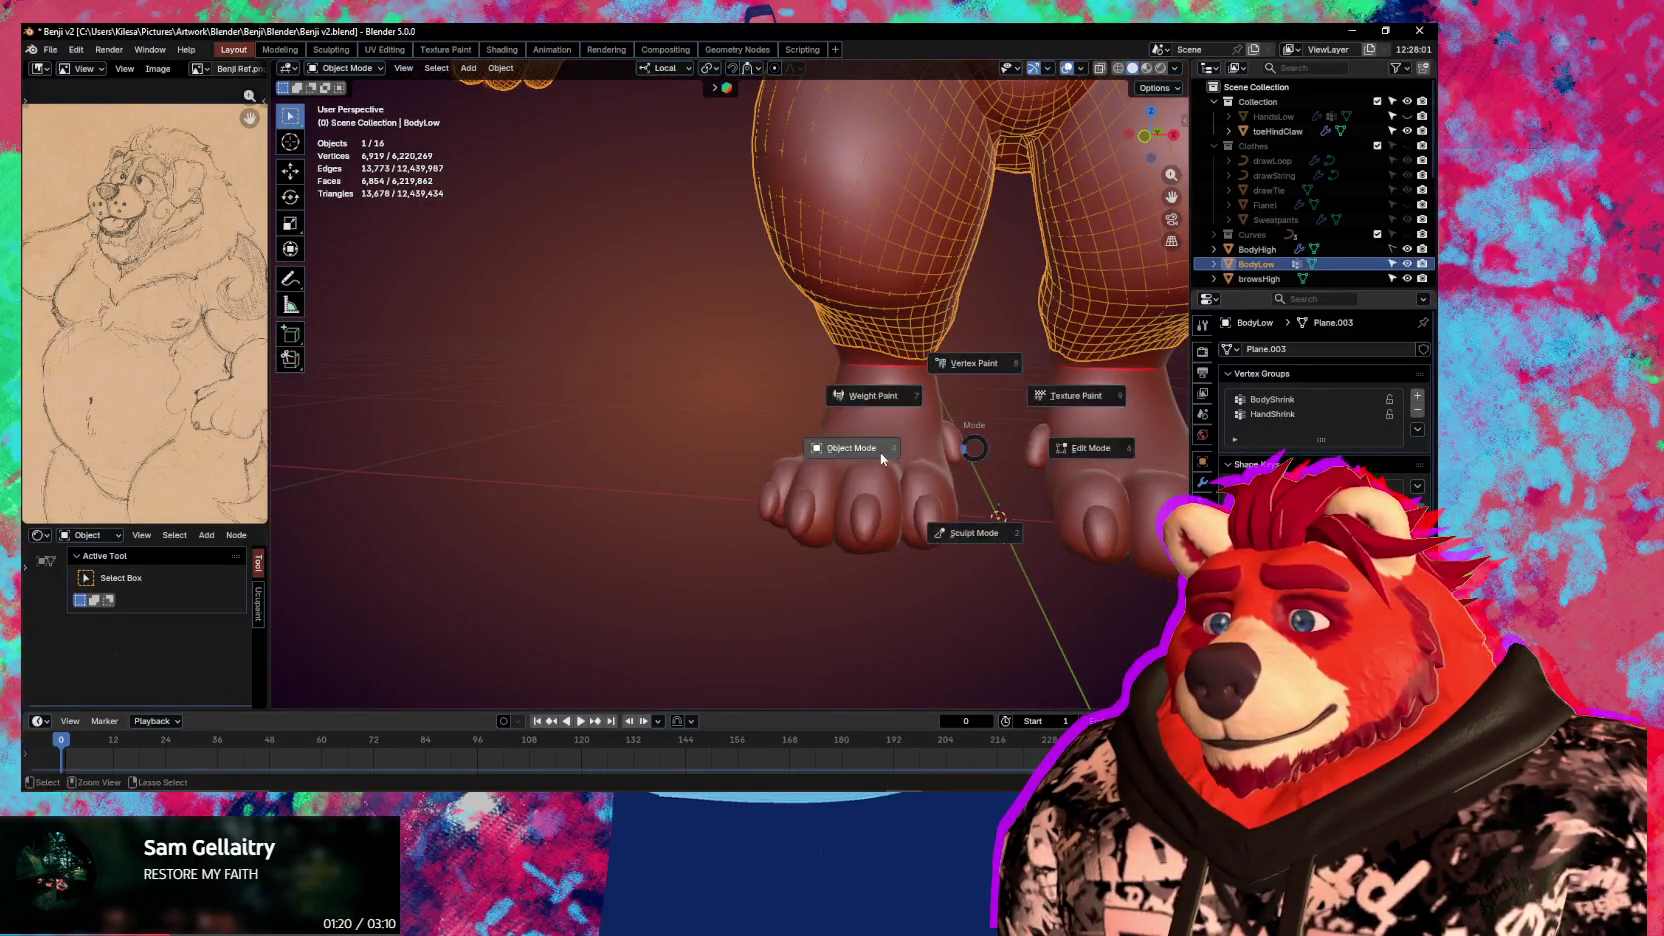
{"action": "left_click", "coordinate": [876, 429]}
{"action": "mouse_move", "coordinate": [876, 429]}
{"action": "middle_mouse_down"}
{"action": "mouse_move", "coordinate": [843, 410]}
{"action": "mouse_move", "coordinate": [819, 352]}
{"action": "middle_mouse_up"}
{"action": "scroll", "coordinate": [843, 410], "scroll_direction": "up", "scroll_amount": 2}
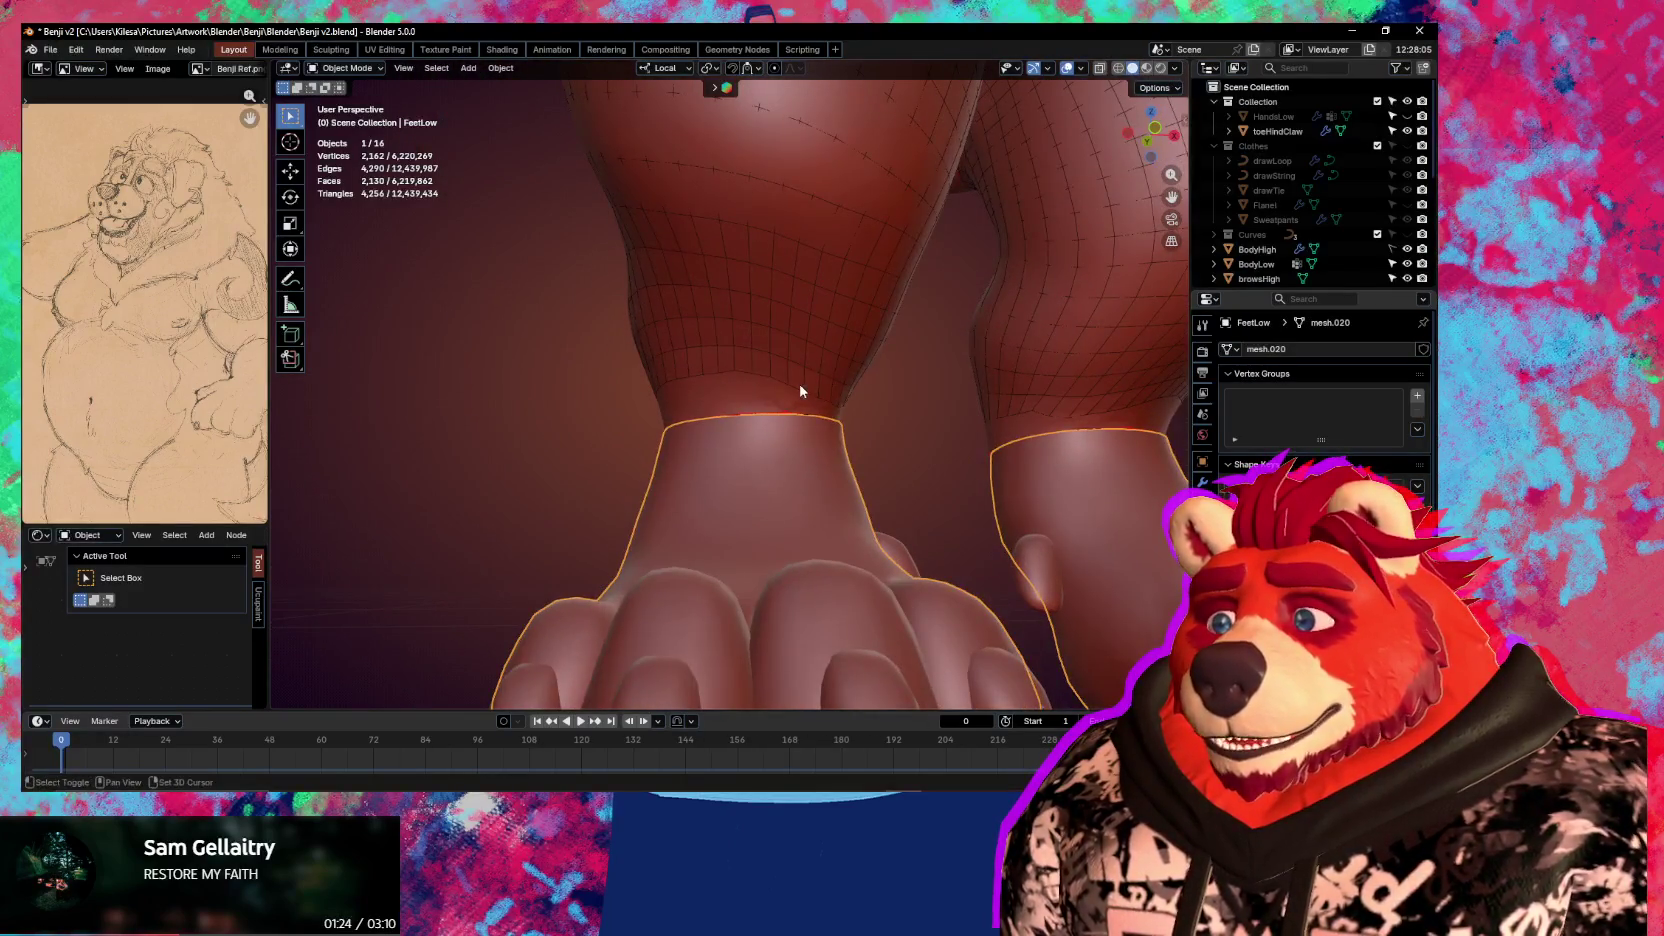
{"action": "left_click", "coordinate": [800, 391]}
{"action": "key", "text": "Tab"}
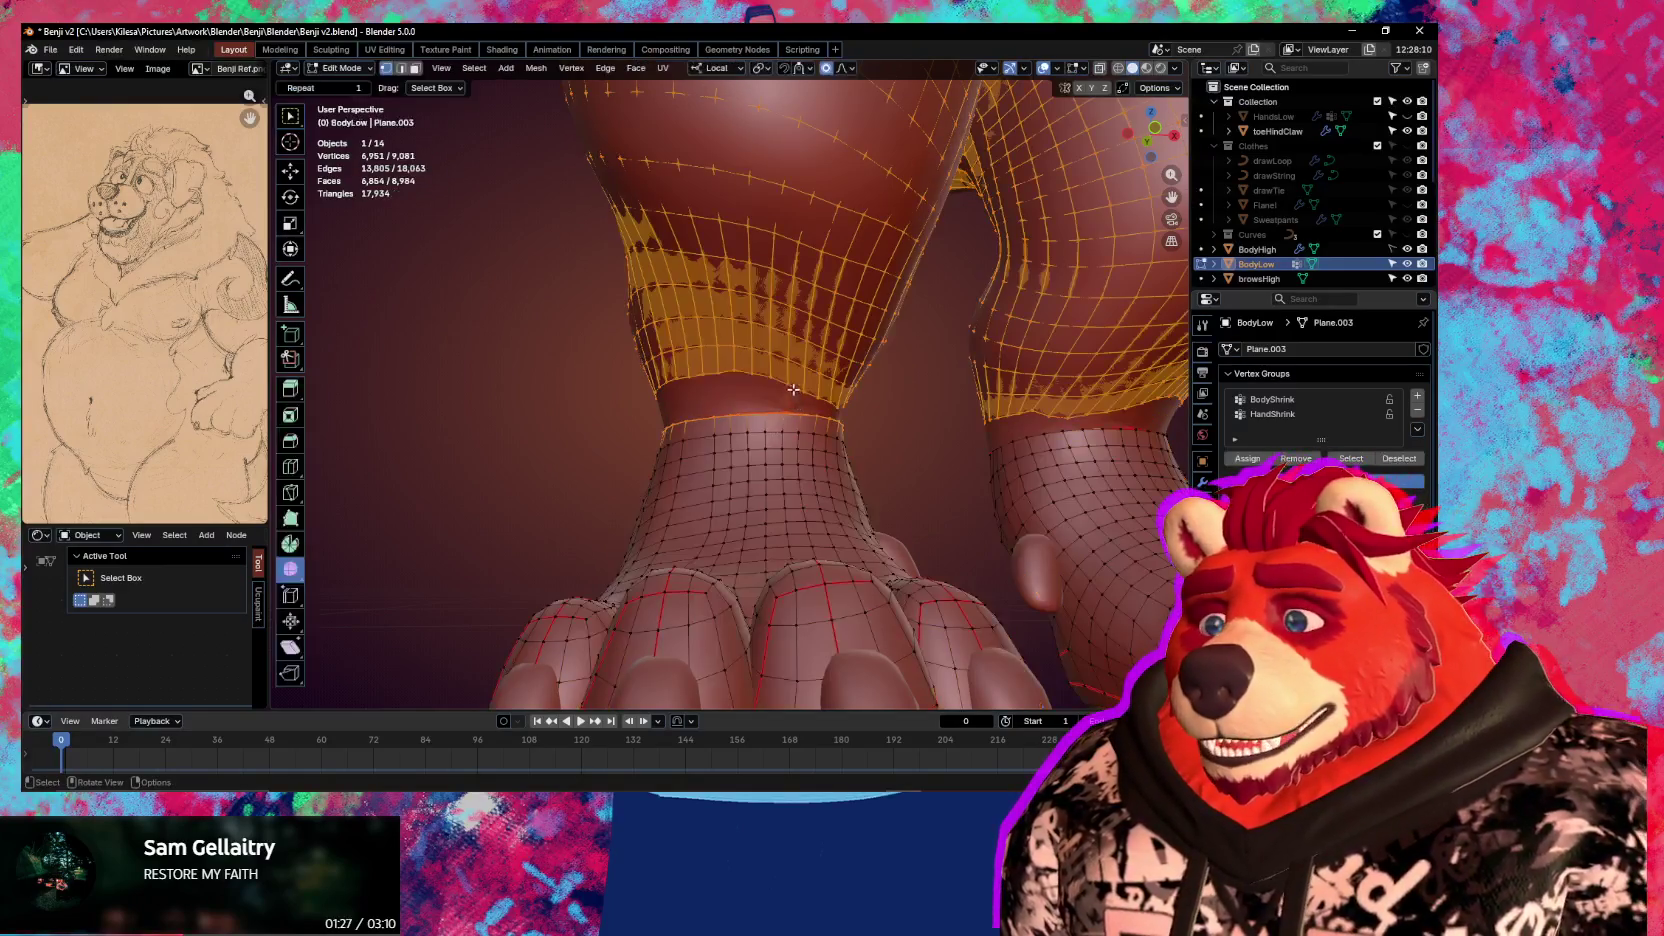
Bridge the ankle edge loops to connect the feet to the legs
{"action": "left_click", "coordinate": [779, 414], "text": "alt"}
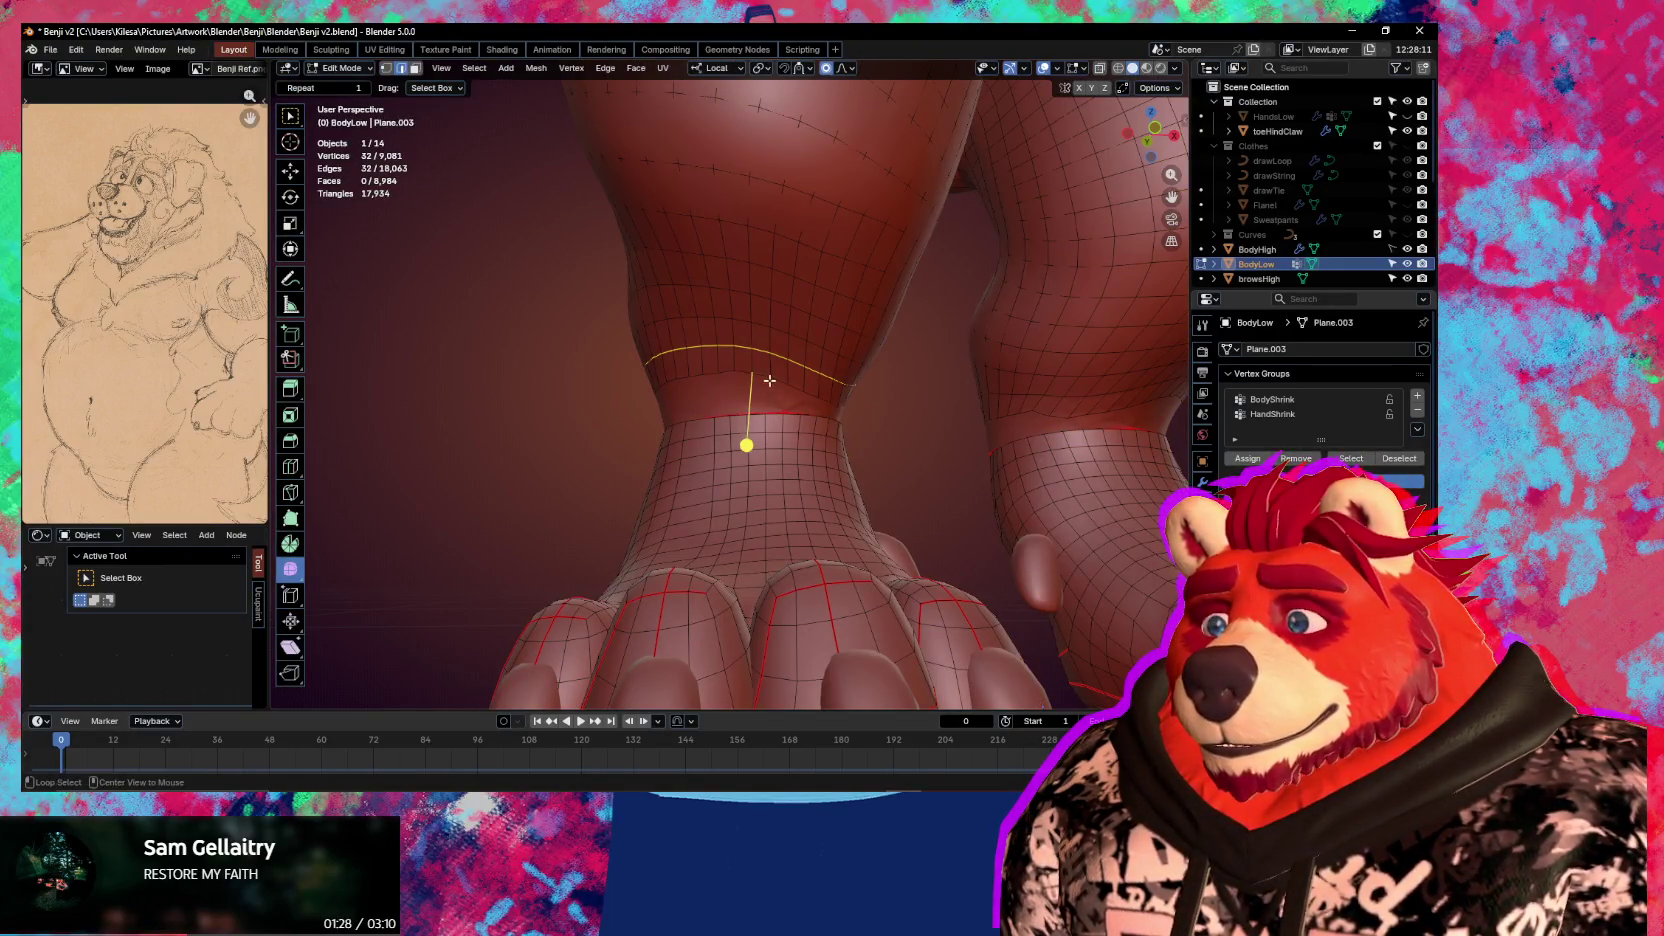
{"action": "mouse_move", "coordinate": [770, 414]}
{"action": "middle_mouse_down"}
{"action": "mouse_move", "coordinate": [785, 425]}
{"action": "mouse_move", "coordinate": [748, 483]}
{"action": "middle_mouse_up"}
{"action": "key", "text": "ctrl+e"}
{"action": "left_click", "coordinate": [767, 447]}
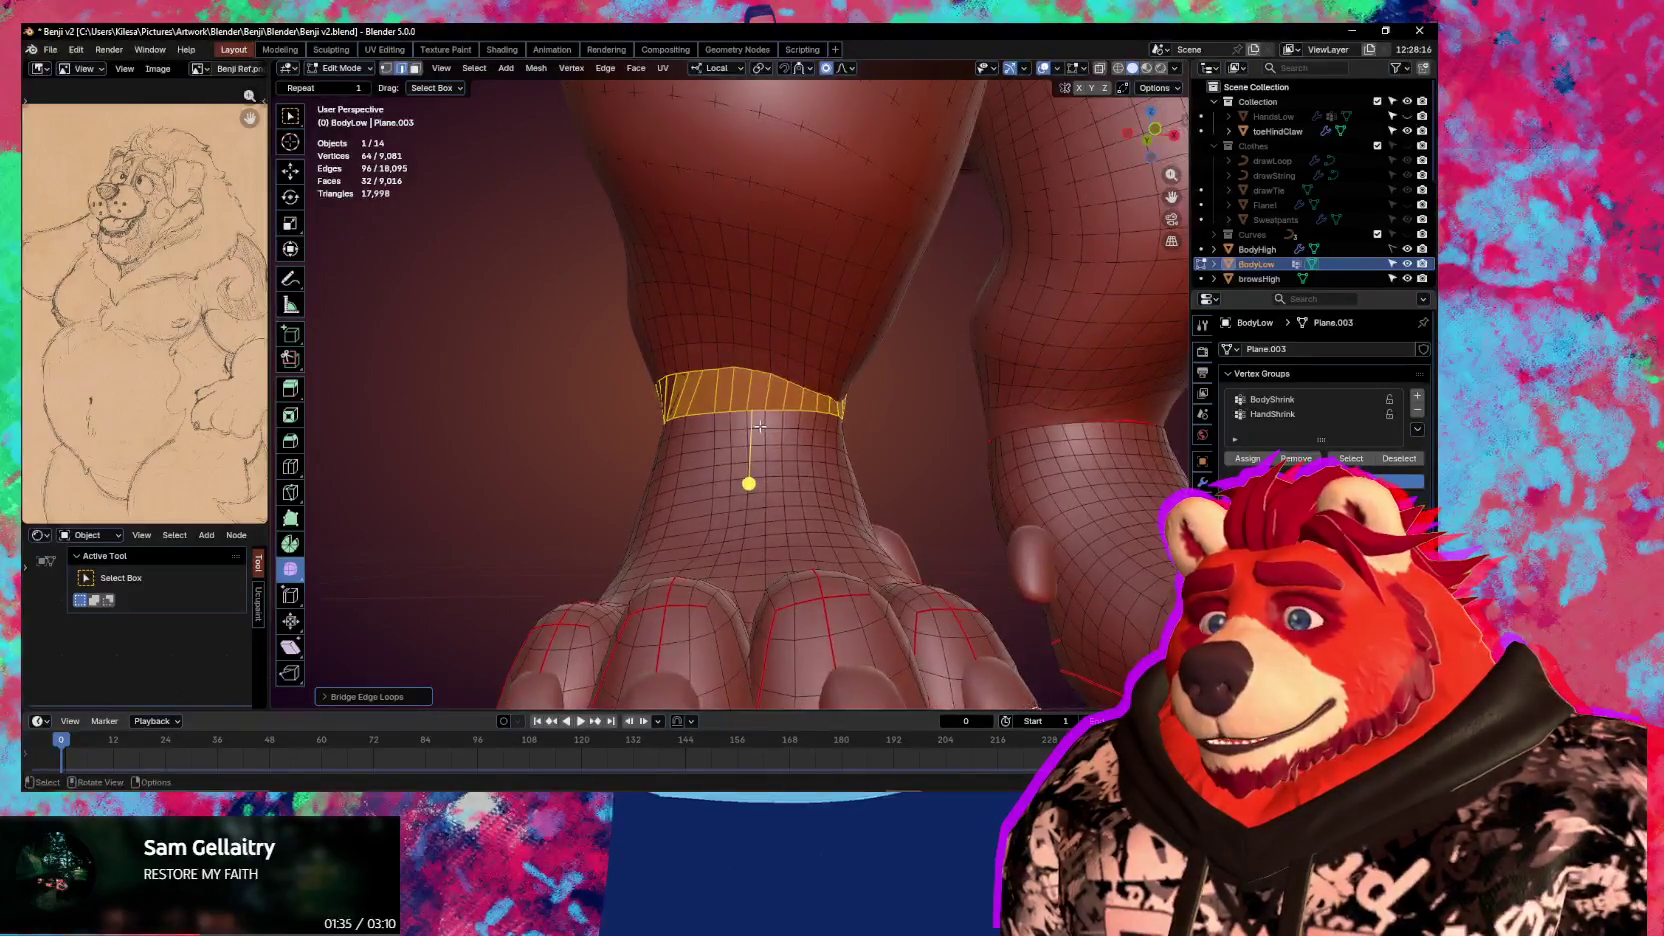
Bridge the wrist edge loops to seal the hands onto the arms
{"action": "scroll", "coordinate": [760, 426], "scroll_direction": "down", "scroll_amount": 4}
{"action": "scroll", "coordinate": [810, 630], "scroll_direction": "down", "scroll_amount": 3}
{"action": "scroll", "coordinate": [661, 408], "scroll_direction": "up", "scroll_amount": 5}
{"action": "scroll", "coordinate": [686, 327], "scroll_direction": "up", "scroll_amount": 3}
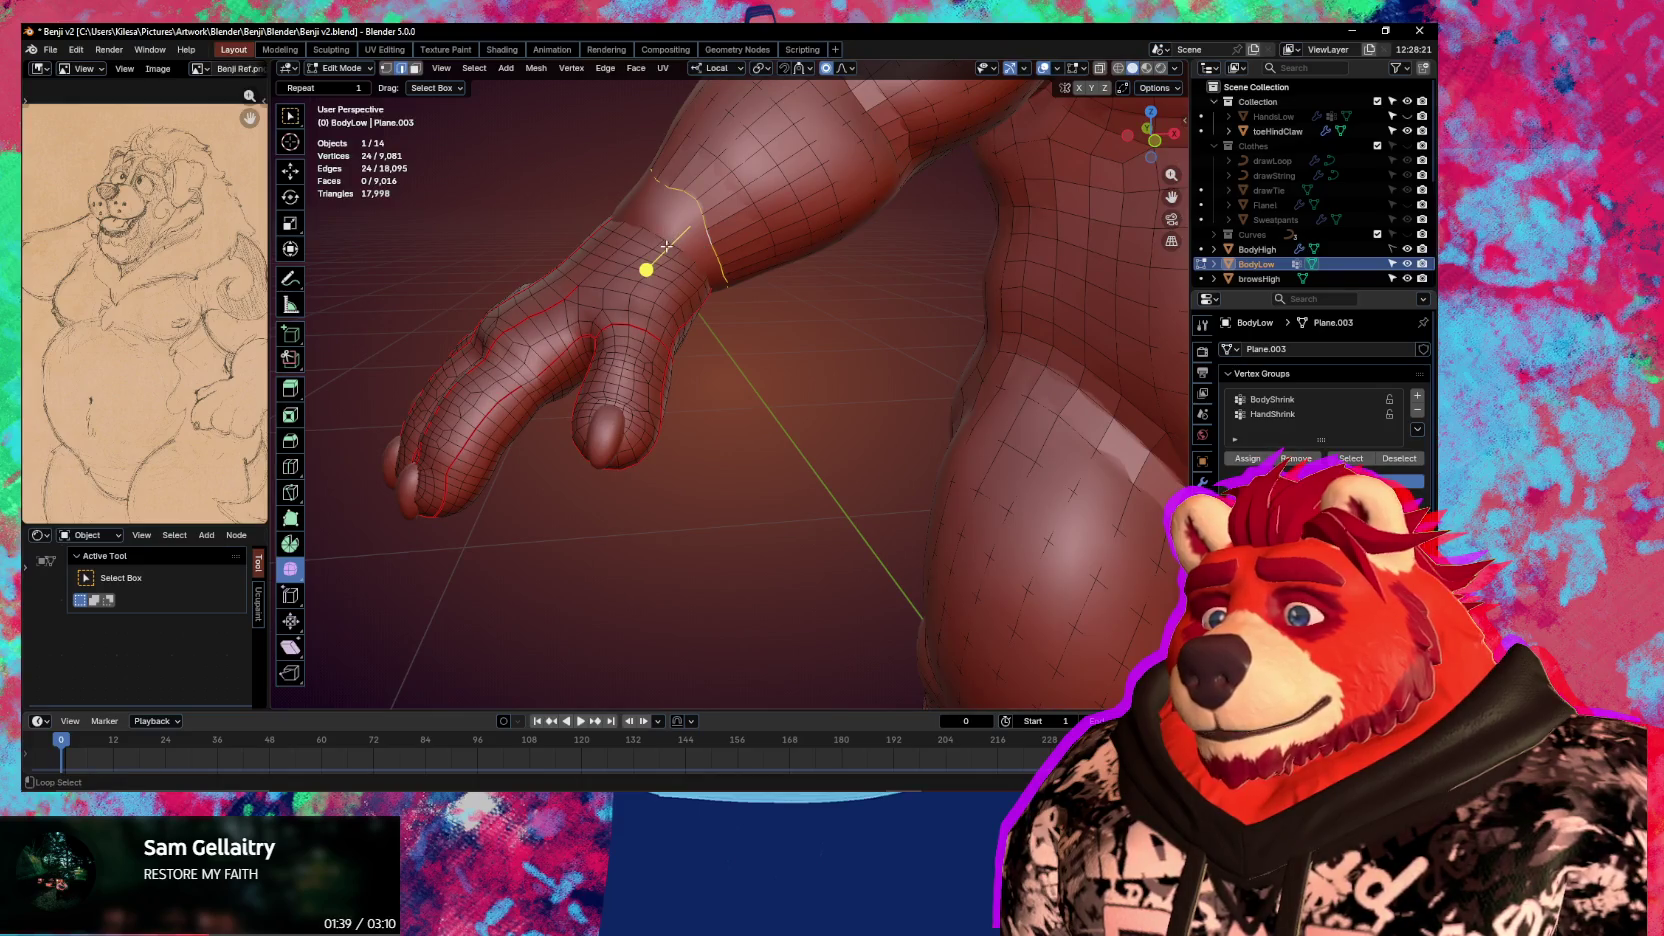
{"action": "middle_click_drag", "start_coordinate": [667, 248], "coordinate": [690, 300]}
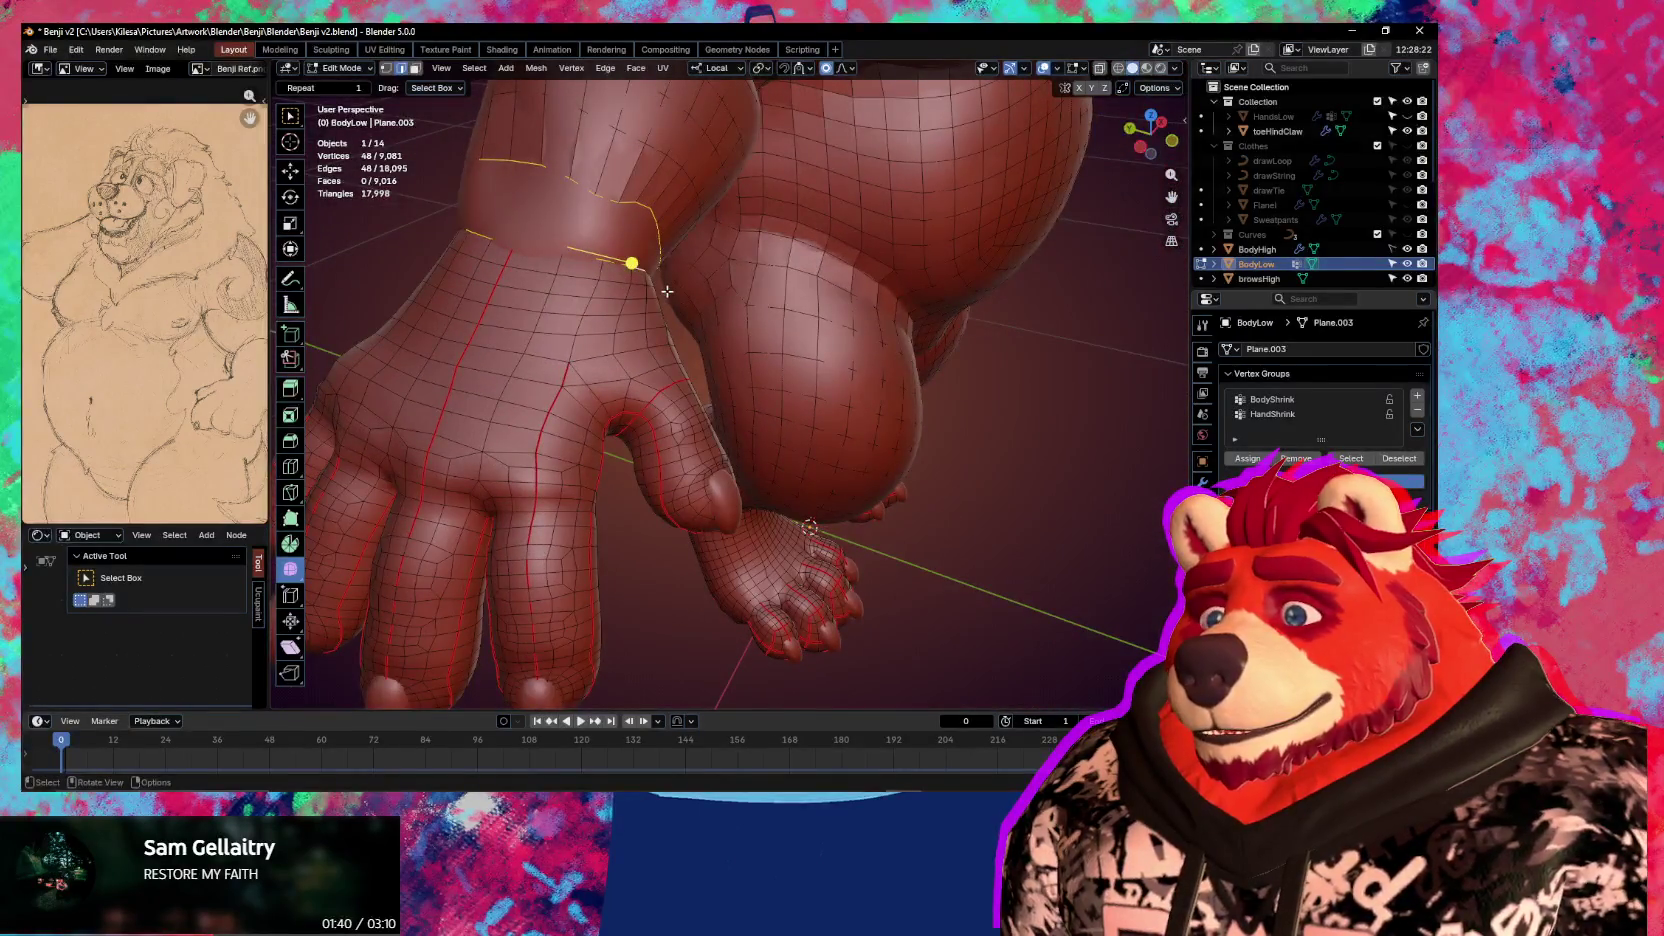
{"action": "key", "text": "ctrl+e"}
{"action": "left_click", "coordinate": [667, 291]}
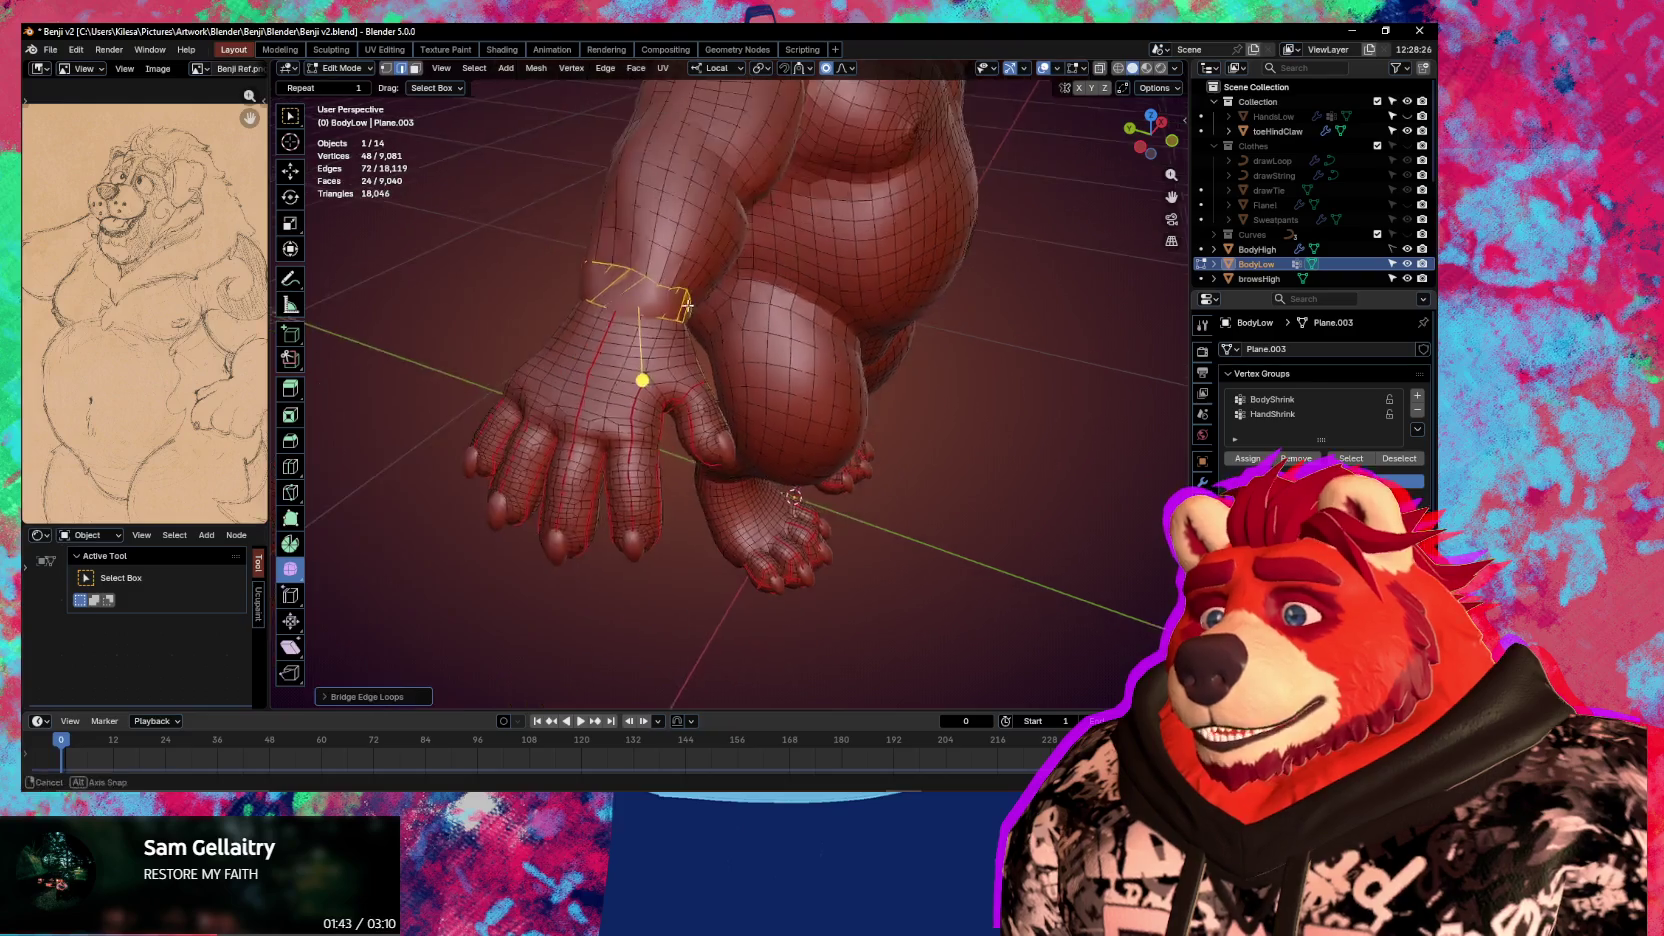
{"action": "middle_click_drag", "start_coordinate": [667, 291], "coordinate": [748, 341]}
Select the whole body mesh and Symmetrize it from Quick Favorites
{"action": "key", "text": "a"}
{"action": "key", "text": "q"}
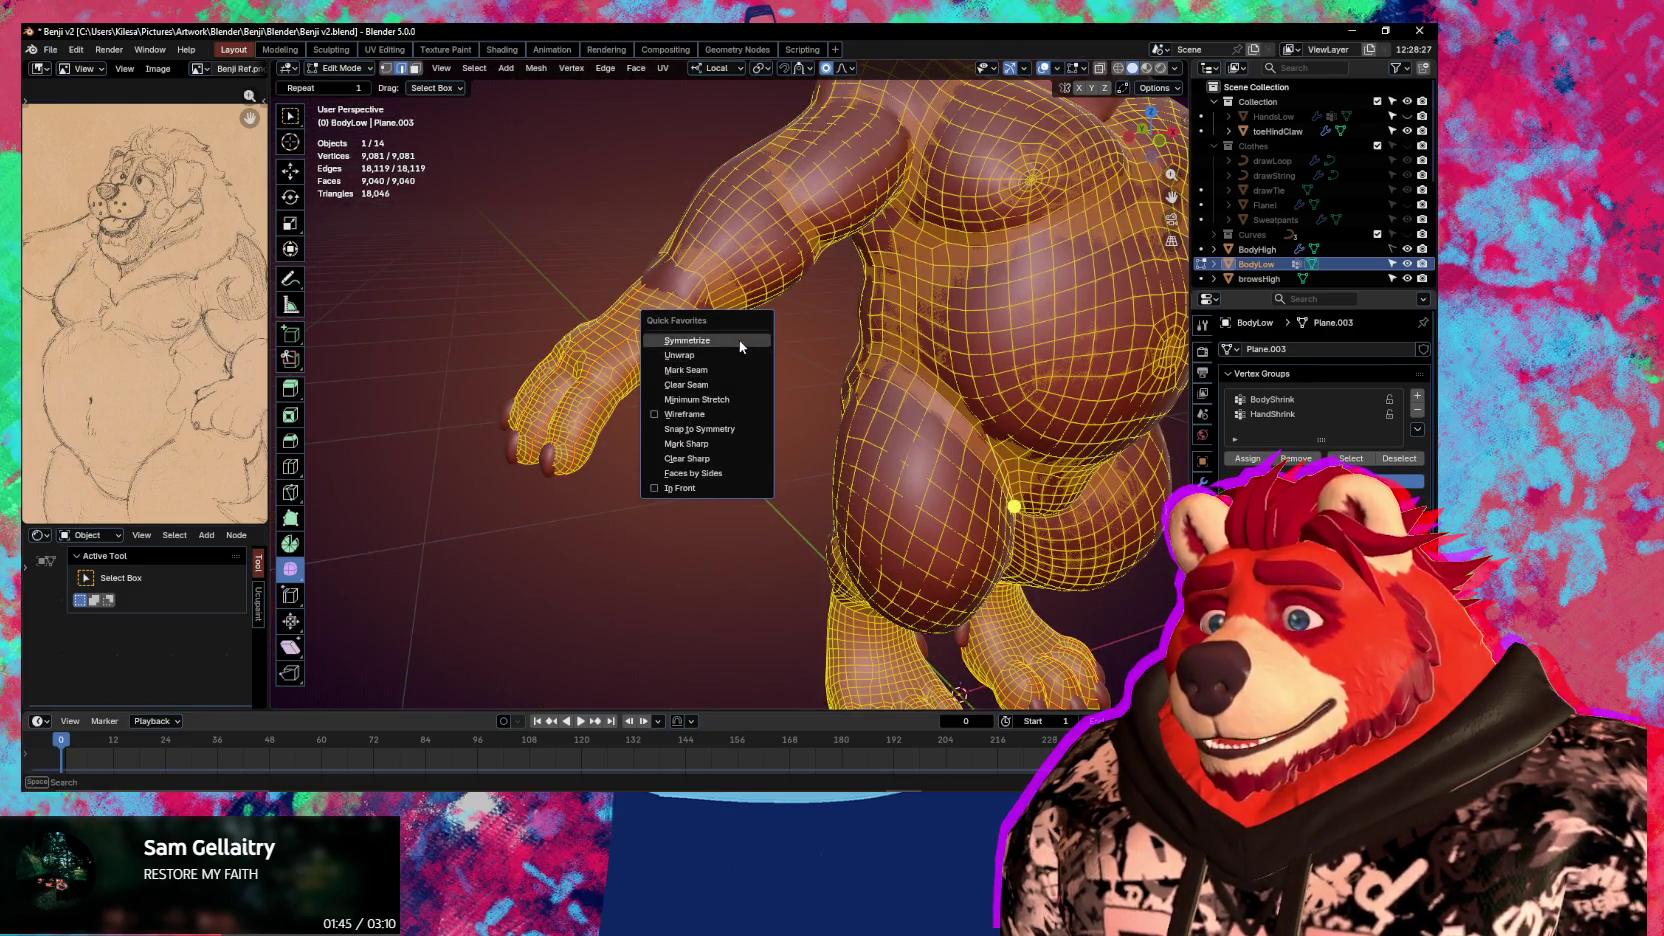
{"action": "left_click", "coordinate": [738, 341]}
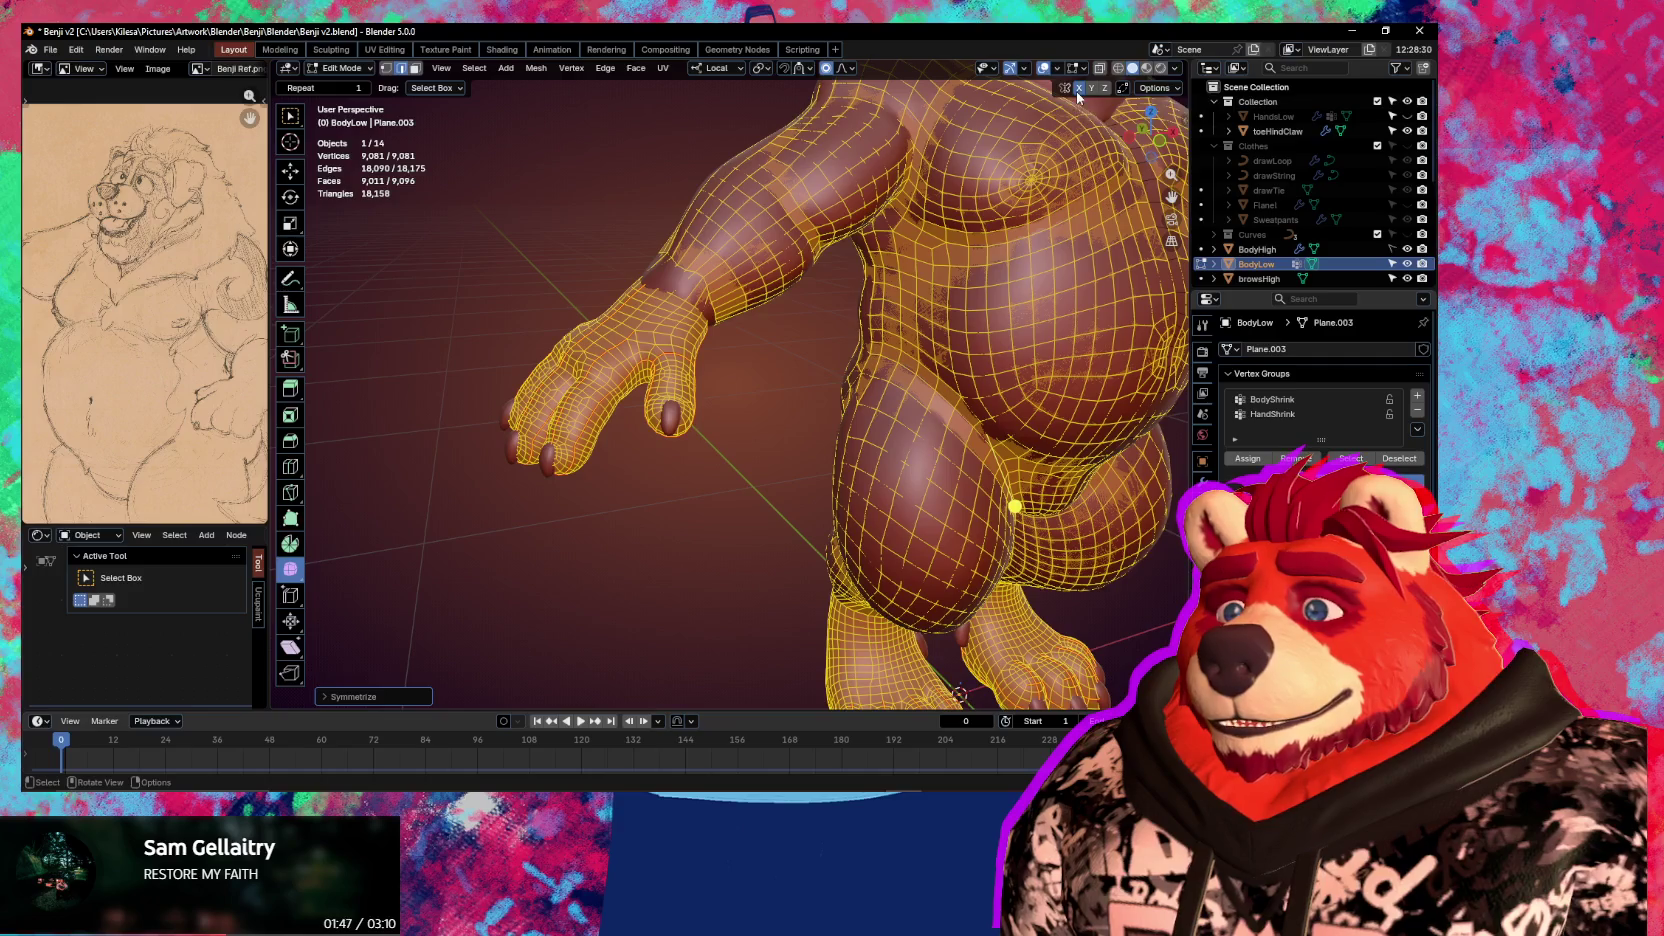
Check the back of the body with overlays hidden and in wireframe shading
{"action": "mouse_move", "coordinate": [1068, 113]}
{"action": "middle_mouse_down"}
{"action": "mouse_move", "coordinate": [869, 342]}
{"action": "mouse_move", "coordinate": [825, 427]}
{"action": "mouse_move", "coordinate": [970, 479]}
{"action": "middle_mouse_up"}
{"action": "key", "text": "shift+alt+z"}
{"action": "scroll", "coordinate": [950, 490], "scroll_direction": "up", "scroll_amount": 3}
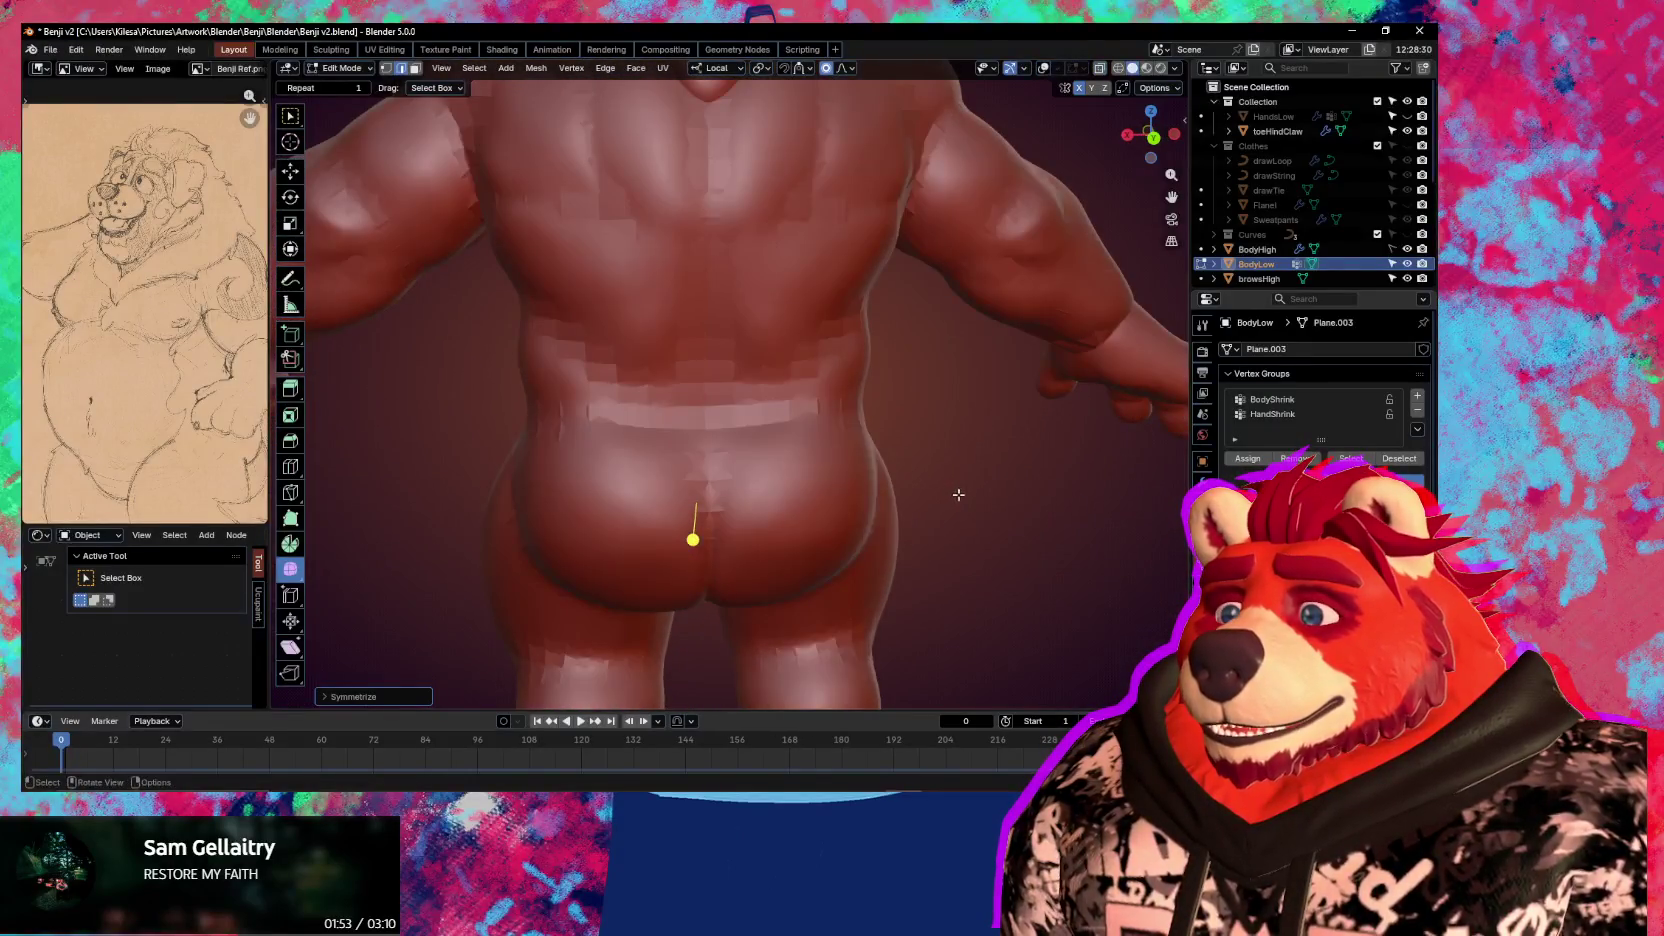
{"action": "key", "text": "shift+z"}
{"action": "key", "text": "shift+z"}
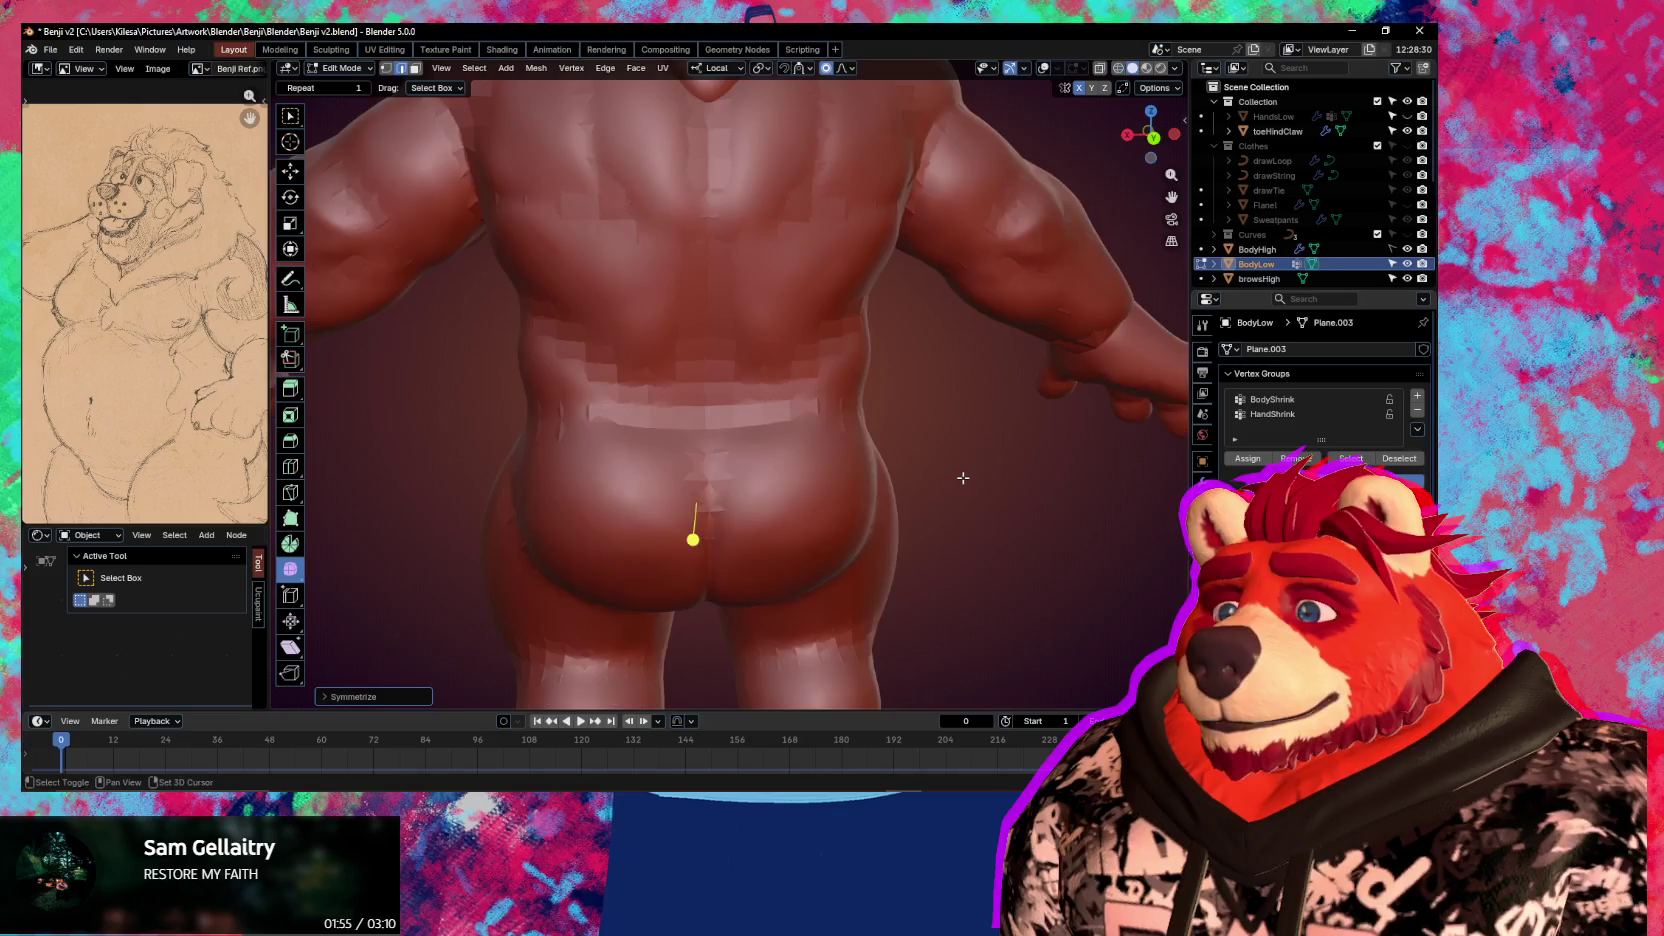
{"action": "key", "text": "shift+alt+z"}
Deselect all of the mesh and view the body from a three-quarter angle
{"action": "scroll", "coordinate": [960, 475], "scroll_direction": "up", "scroll_amount": 2}
{"action": "scroll", "coordinate": [990, 465], "scroll_direction": "up", "scroll_amount": 1}
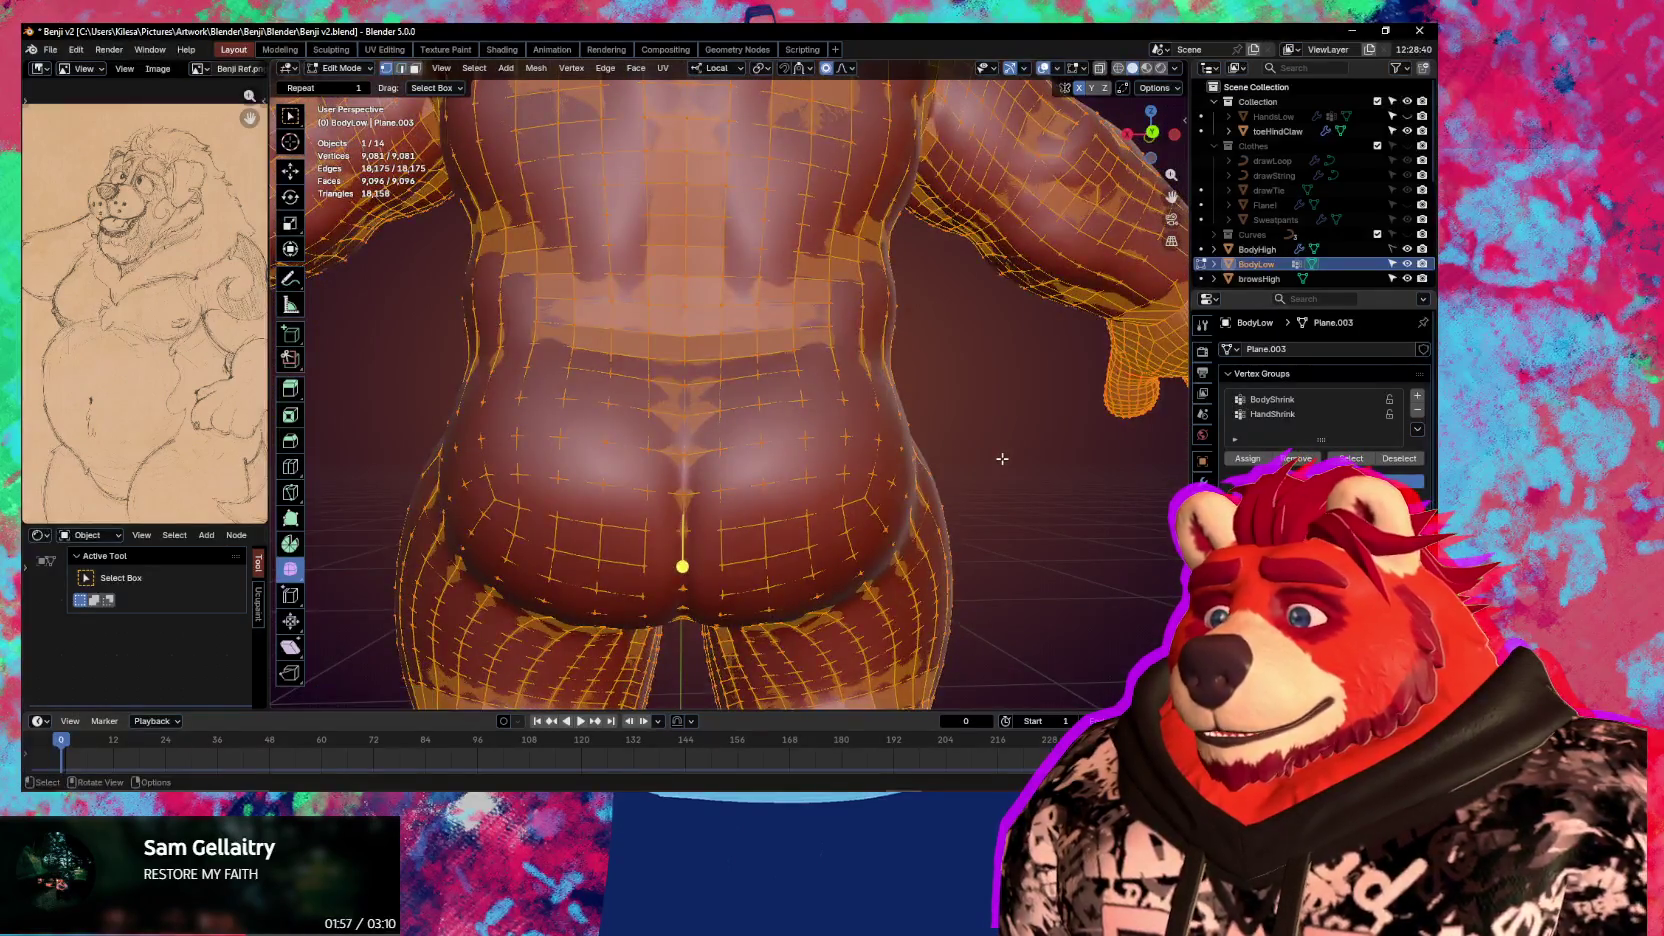
{"action": "left_click", "coordinate": [1002, 458]}
{"action": "mouse_move", "coordinate": [1003, 435]}
{"action": "middle_mouse_down"}
{"action": "mouse_move", "coordinate": [736, 424]}
{"action": "mouse_move", "coordinate": [765, 320]}
{"action": "mouse_move", "coordinate": [915, 493]}
{"action": "middle_mouse_up"}
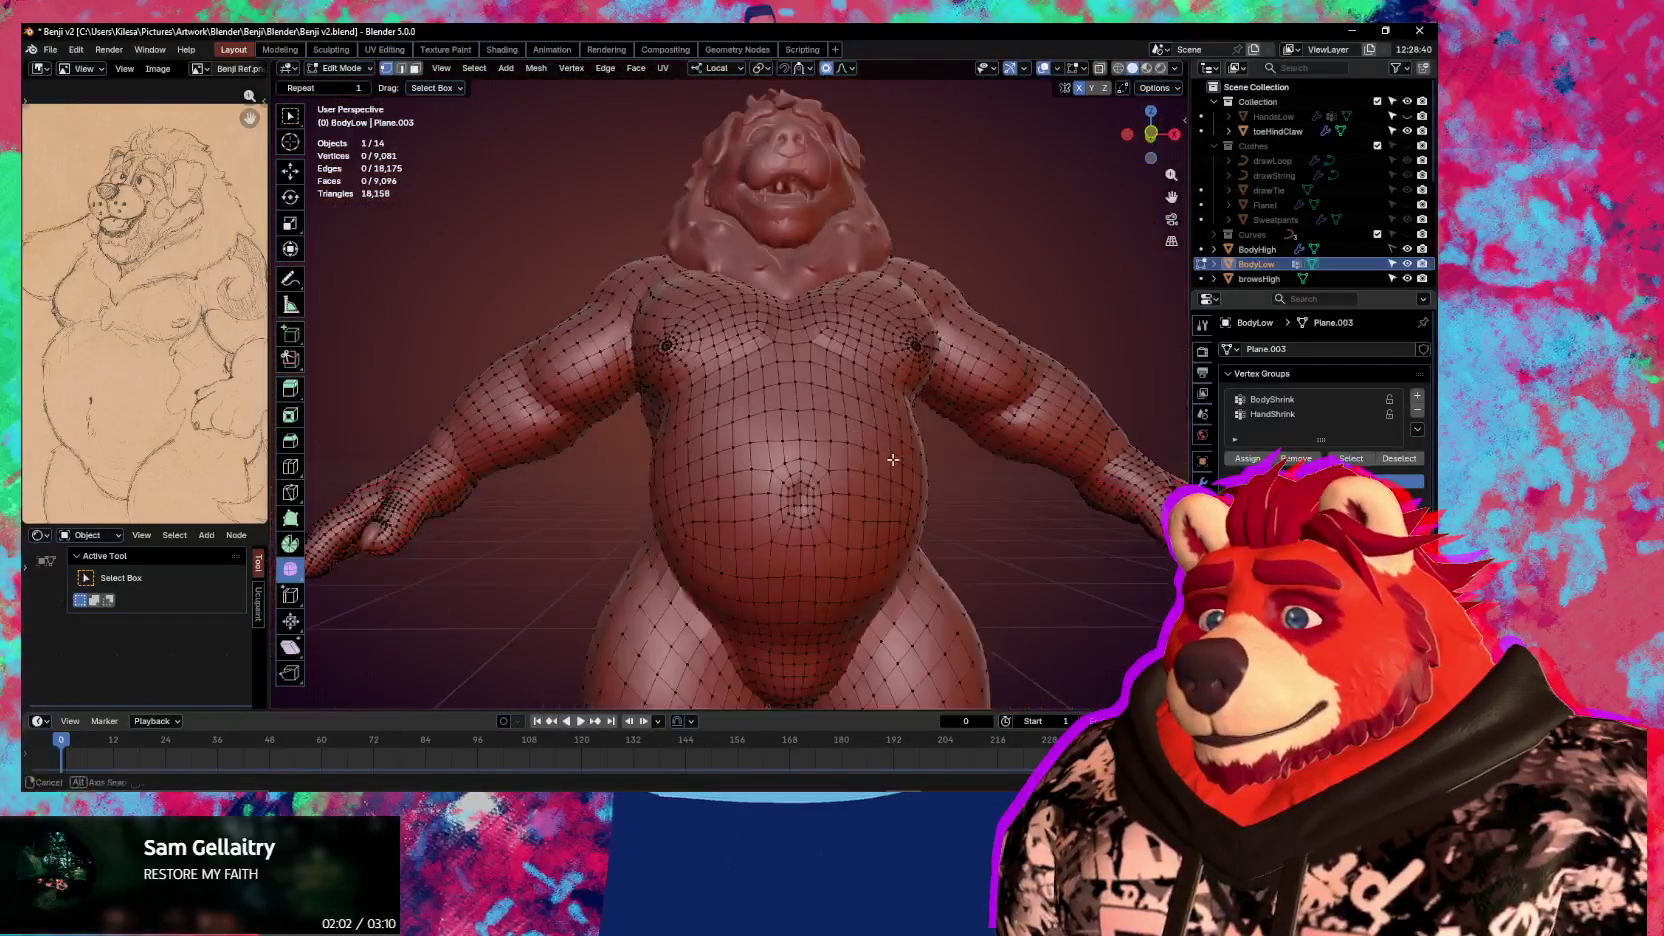
{"action": "mouse_move", "coordinate": [915, 493]}
{"action": "middle_mouse_down"}
{"action": "mouse_move", "coordinate": [846, 431]}
{"action": "mouse_move", "coordinate": [837, 471]}
{"action": "mouse_move", "coordinate": [690, 466]}
{"action": "middle_mouse_up"}
{"action": "scroll", "coordinate": [837, 471], "scroll_direction": "up", "scroll_amount": 5}
Isolate BodyLow in local view and enlarge the sculpt brush radius
{"action": "left_click", "coordinate": [820, 557]}
{"action": "key", "text": "f"}
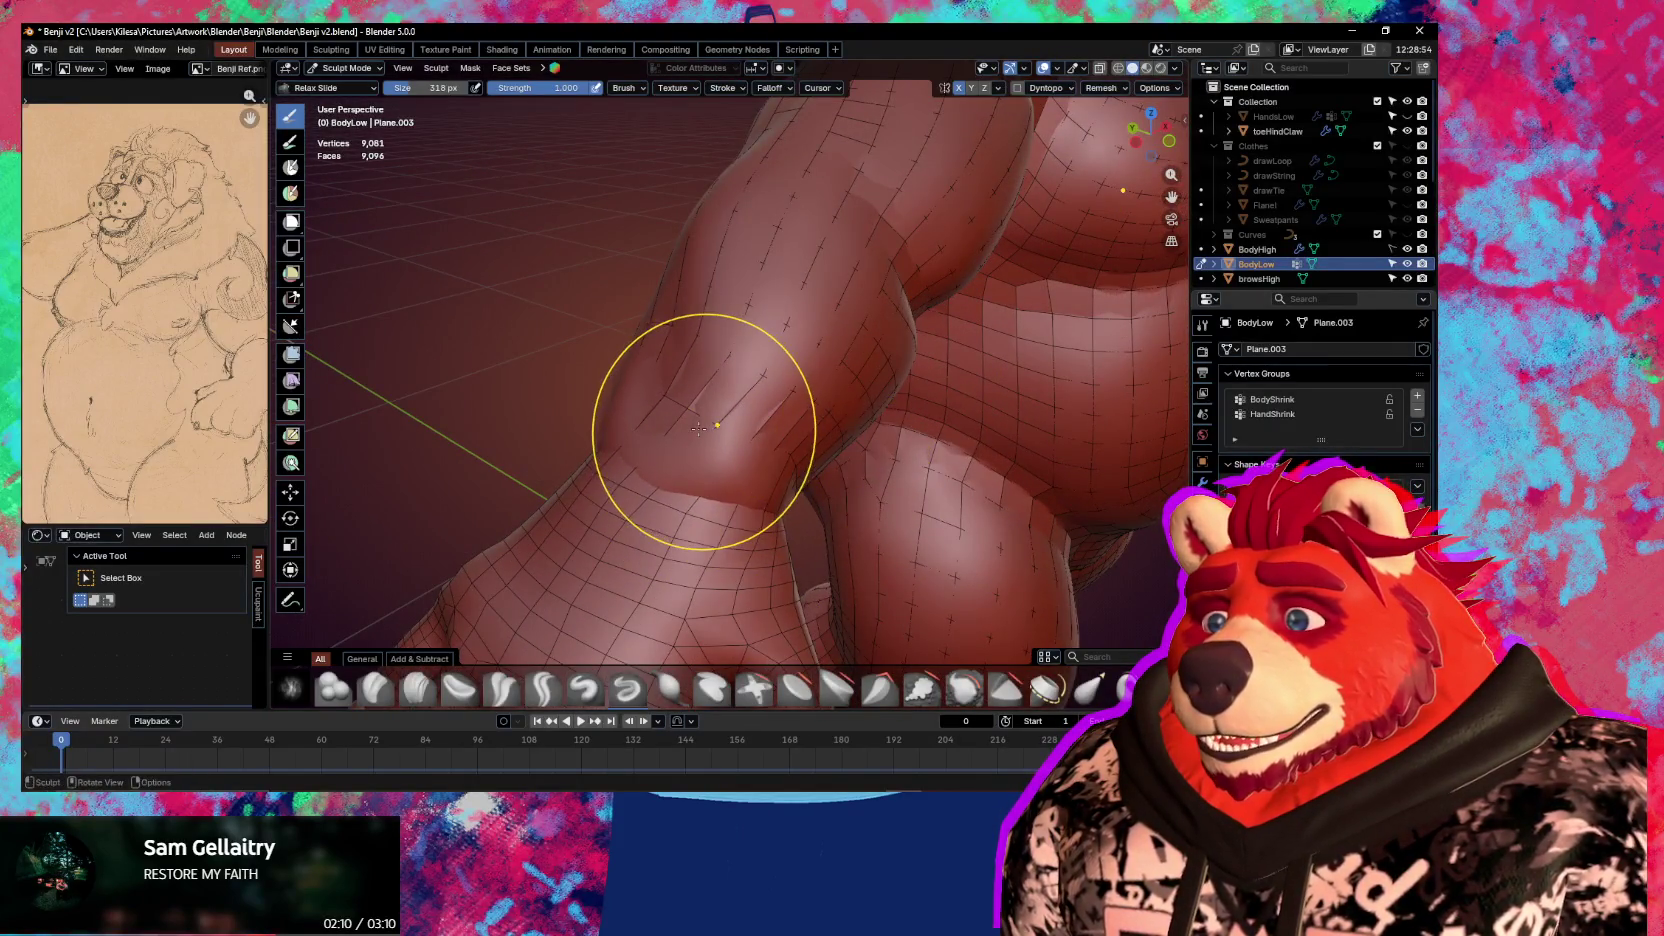
{"action": "scroll", "coordinate": [725, 437], "scroll_direction": "down", "scroll_amount": 3}
{"action": "scroll", "coordinate": [740, 427], "scroll_direction": "down", "scroll_amount": 1}
{"action": "scroll", "coordinate": [724, 427], "scroll_direction": "down", "scroll_amount": 4}
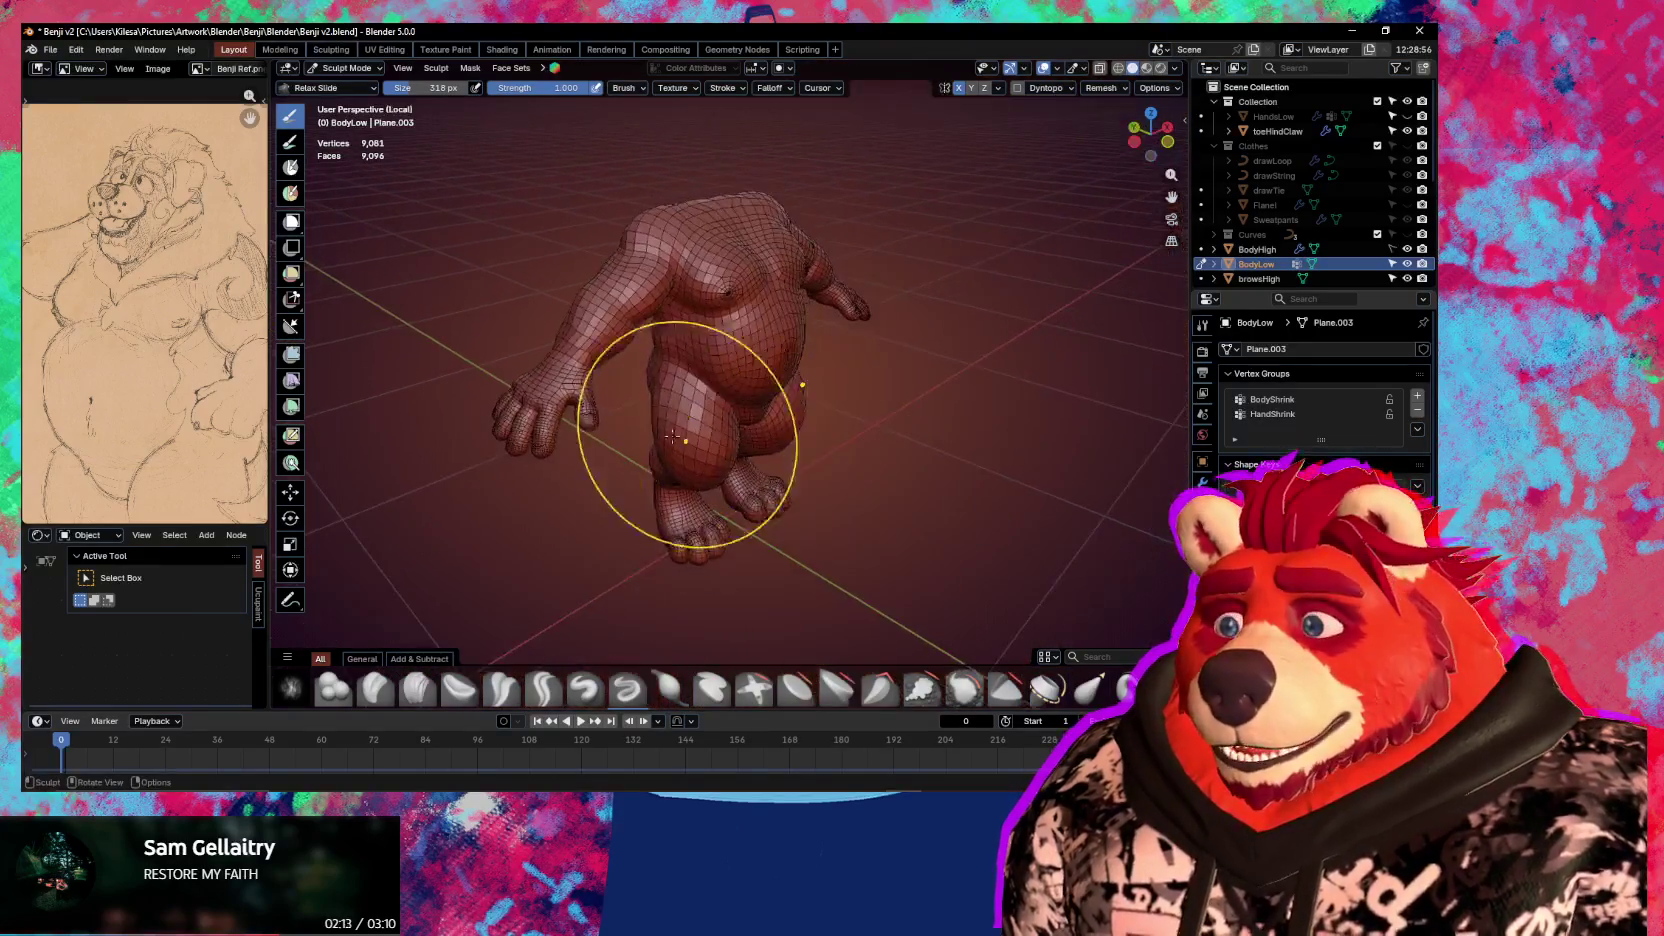
{"action": "key", "text": "KP_Divide"}
{"action": "mouse_move", "coordinate": [557, 364]}
{"action": "middle_mouse_down"}
{"action": "mouse_move", "coordinate": [668, 400]}
{"action": "mouse_move", "coordinate": [798, 408]}
{"action": "mouse_move", "coordinate": [594, 322]}
{"action": "mouse_move", "coordinate": [687, 327]}
{"action": "mouse_move", "coordinate": [706, 416]}
{"action": "mouse_move", "coordinate": [804, 436]}
{"action": "middle_mouse_up"}
{"action": "scroll", "coordinate": [668, 400], "scroll_direction": "up", "scroll_amount": 5}
{"action": "scroll", "coordinate": [668, 440], "scroll_direction": "up", "scroll_amount": 3}
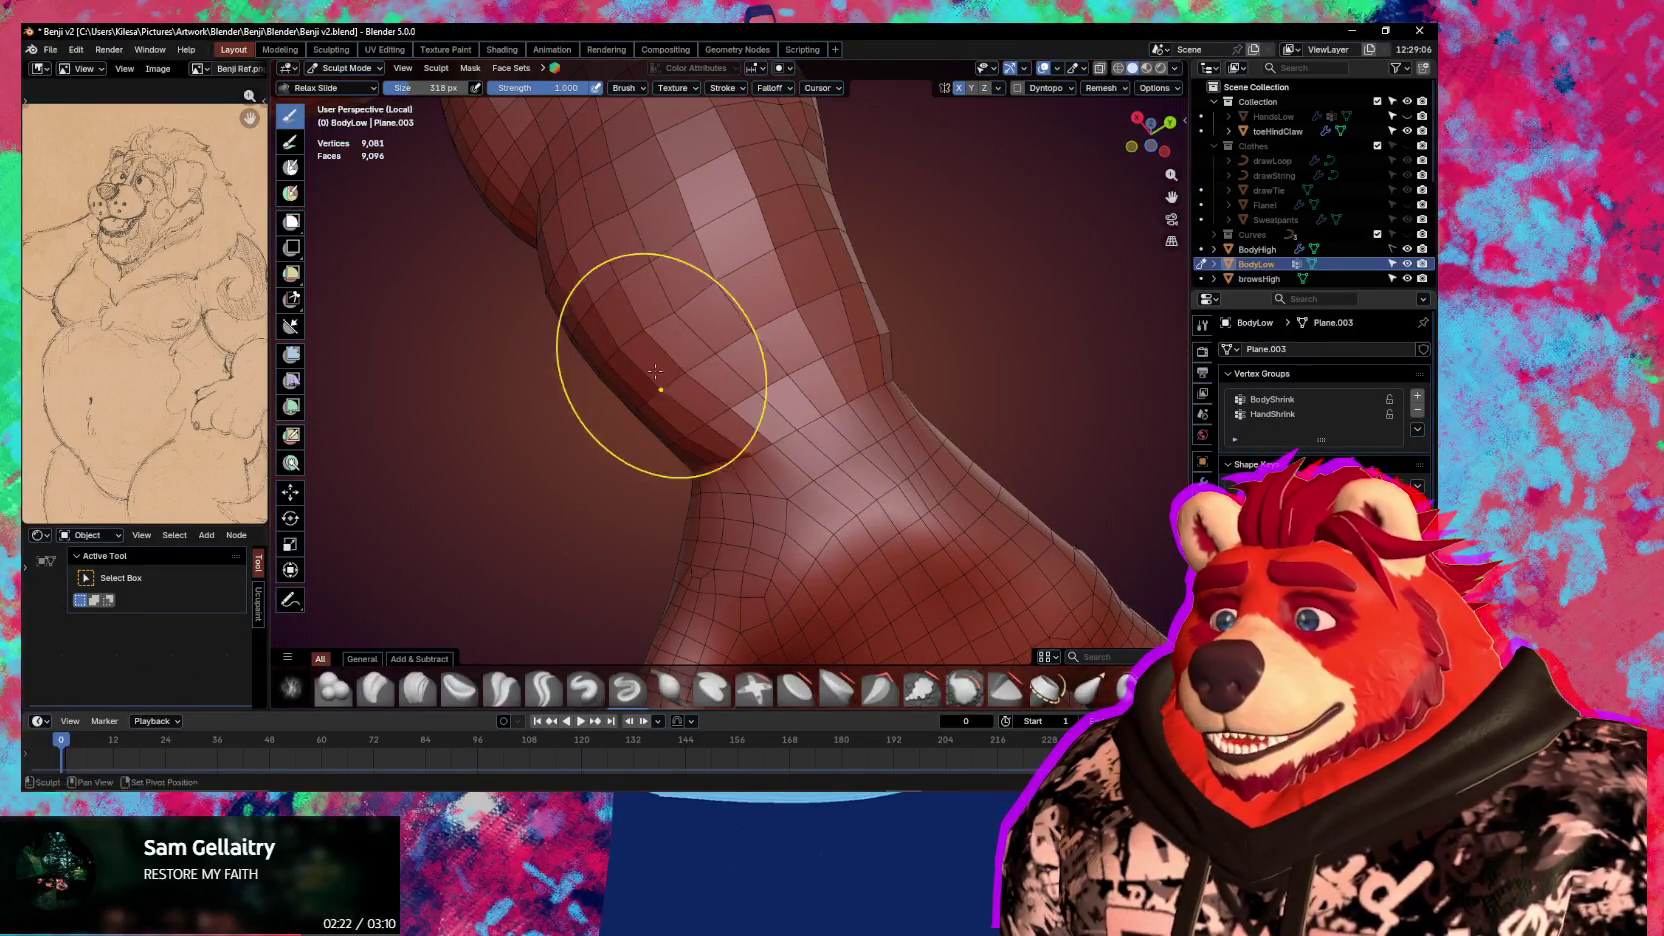
{"action": "mouse_move", "coordinate": [760, 362]}
{"action": "middle_mouse_down"}
{"action": "mouse_move", "coordinate": [774, 406]}
{"action": "mouse_move", "coordinate": [767, 326]}
{"action": "mouse_move", "coordinate": [761, 371]}
{"action": "mouse_move", "coordinate": [614, 453]}
{"action": "mouse_move", "coordinate": [714, 440]}
{"action": "mouse_move", "coordinate": [968, 461]}
{"action": "middle_mouse_up"}
Smooth the legs, ankles and feet with the Relax Slide brush
{"action": "key", "text": "ctrl+Tab"}
{"action": "mouse_move", "coordinate": [660, 466]}
{"action": "middle_mouse_down"}
{"action": "mouse_move", "coordinate": [831, 523]}
{"action": "mouse_move", "coordinate": [851, 555]}
{"action": "mouse_move", "coordinate": [780, 372]}
{"action": "mouse_move", "coordinate": [815, 402]}
{"action": "middle_mouse_up"}
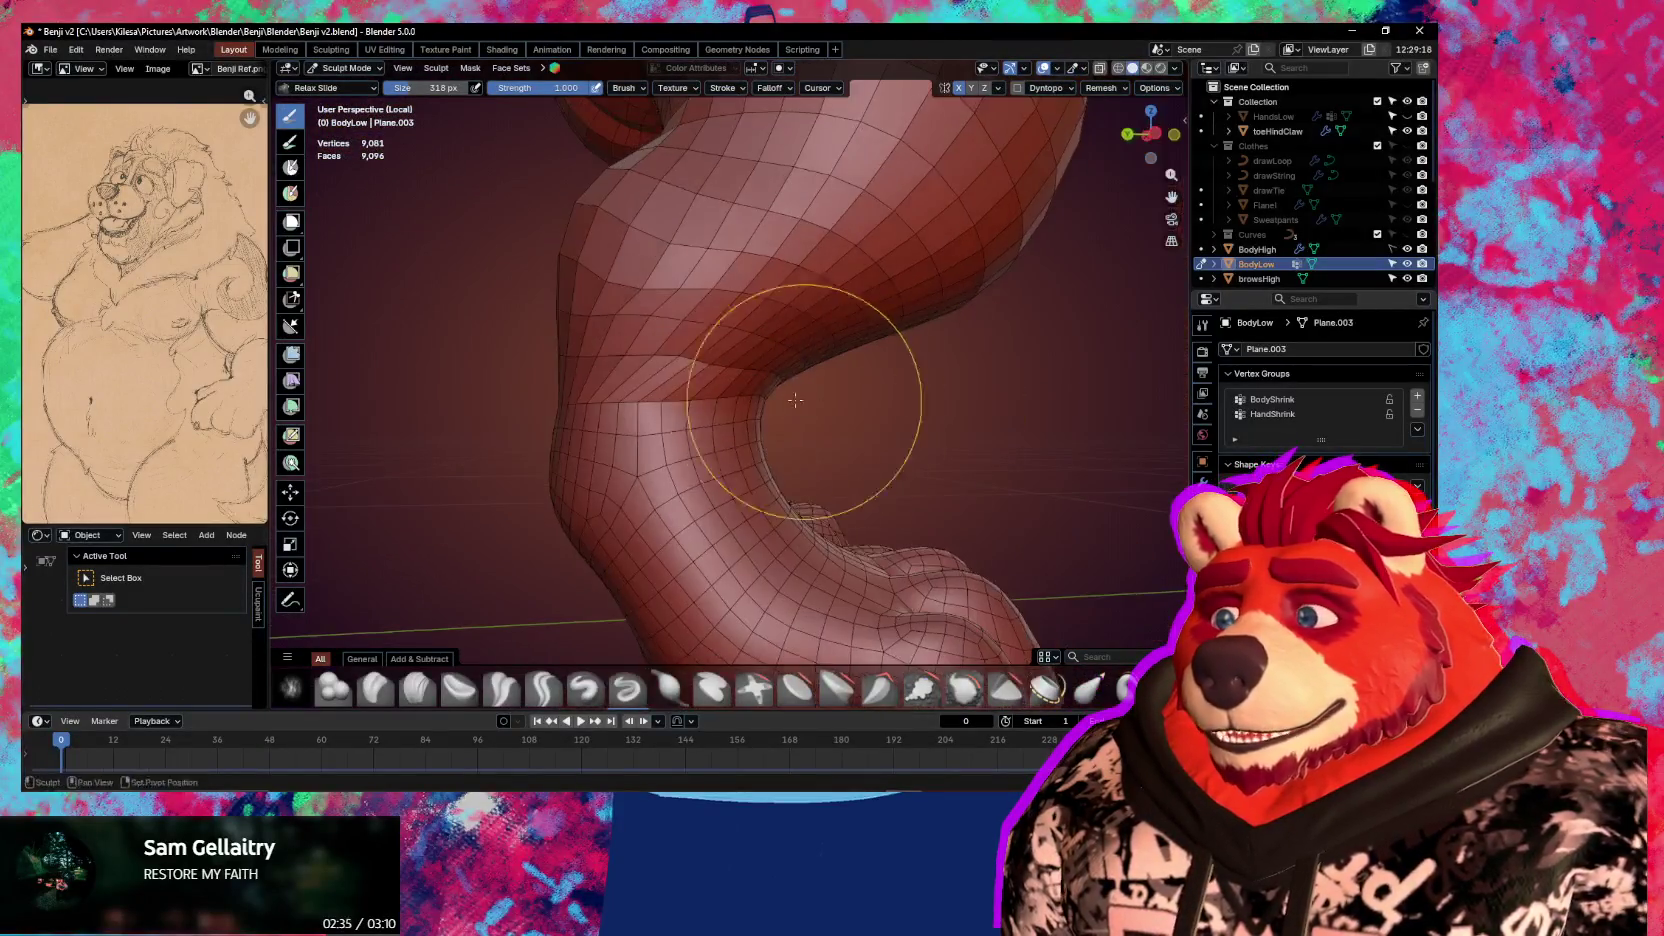
{"action": "middle_click_drag", "start_coordinate": [670, 373], "coordinate": [873, 334]}
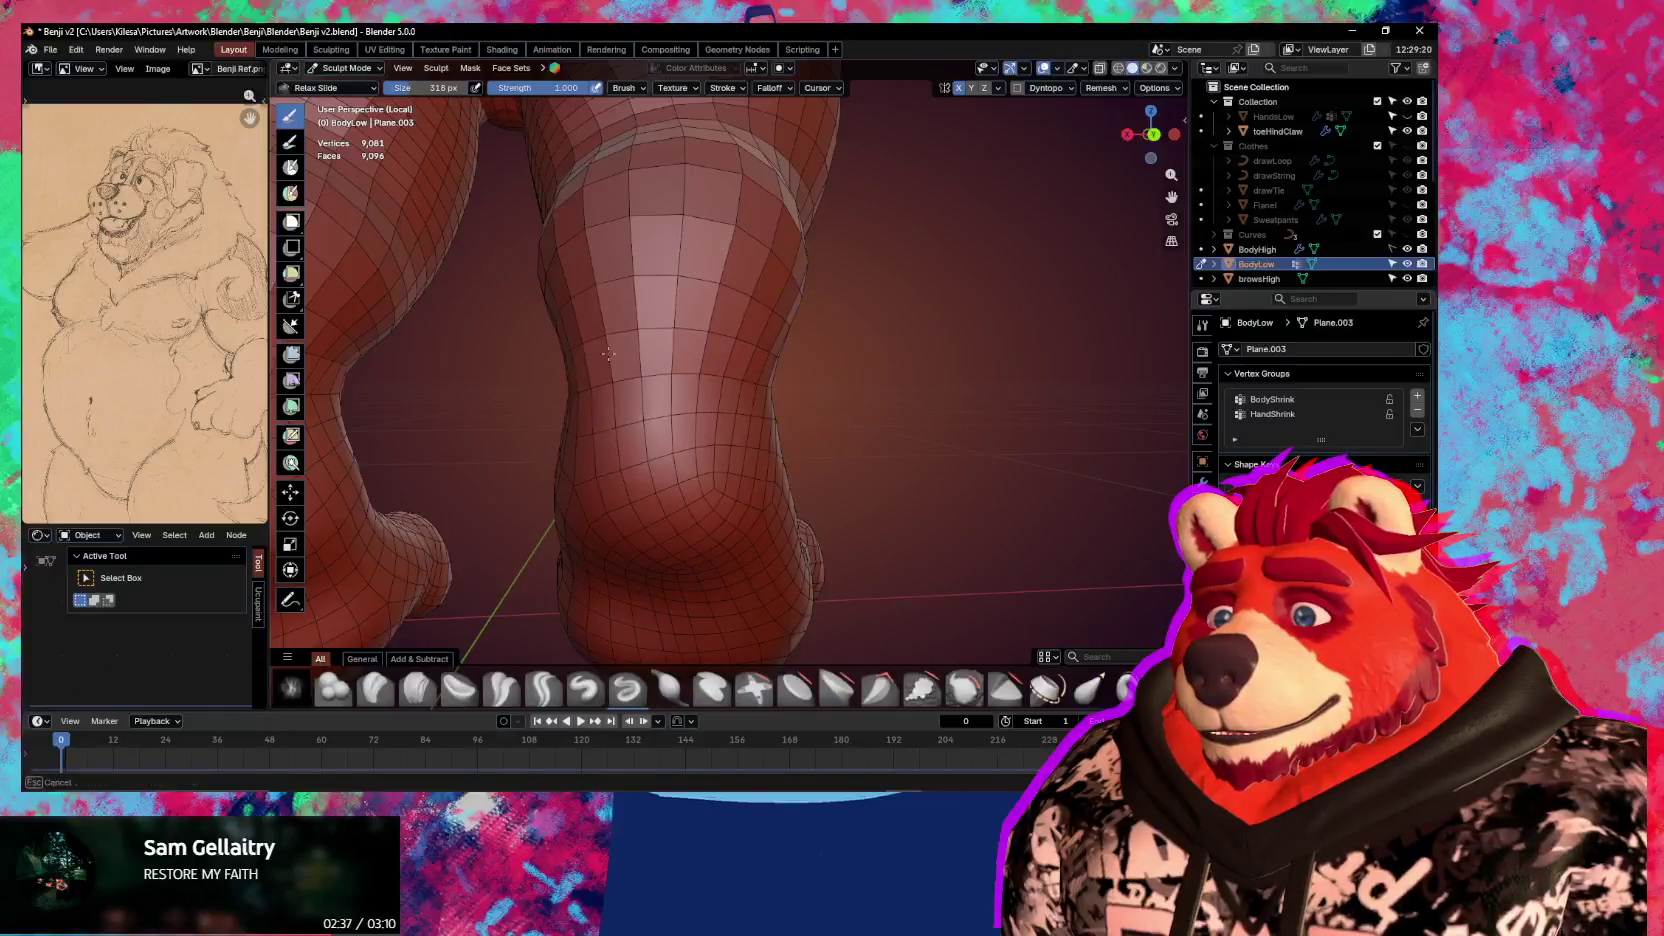
{"action": "middle_click_drag", "start_coordinate": [680, 334], "coordinate": [787, 368]}
{"action": "mouse_move", "coordinate": [593, 370]}
{"action": "middle_mouse_down"}
{"action": "mouse_move", "coordinate": [706, 371]}
{"action": "mouse_move", "coordinate": [891, 438]}
{"action": "mouse_move", "coordinate": [661, 427]}
{"action": "mouse_move", "coordinate": [550, 446]}
{"action": "mouse_move", "coordinate": [751, 466]}
{"action": "mouse_move", "coordinate": [762, 483]}
{"action": "mouse_move", "coordinate": [810, 446]}
{"action": "middle_mouse_up"}
{"action": "scroll", "coordinate": [762, 483], "scroll_direction": "up", "scroll_amount": 3}
{"action": "scroll", "coordinate": [810, 446], "scroll_direction": "up", "scroll_amount": 2}
{"action": "mouse_move", "coordinate": [775, 364]}
{"action": "middle_mouse_down"}
{"action": "mouse_move", "coordinate": [743, 427]}
{"action": "mouse_move", "coordinate": [814, 424]}
{"action": "mouse_move", "coordinate": [765, 383]}
{"action": "mouse_move", "coordinate": [791, 438]}
{"action": "mouse_move", "coordinate": [716, 445]}
{"action": "mouse_move", "coordinate": [910, 475]}
{"action": "mouse_move", "coordinate": [877, 475]}
{"action": "middle_mouse_up"}
Symmetrize the whole BodyLow mesh in Edit Mode
{"action": "key", "text": "ctrl+Tab"}
{"action": "right_click", "coordinate": [712, 377]}
{"action": "left_click", "coordinate": [712, 377]}
{"action": "mouse_move", "coordinate": [741, 372]}
{"action": "middle_mouse_down"}
{"action": "mouse_move", "coordinate": [800, 379]}
{"action": "mouse_move", "coordinate": [815, 497]}
{"action": "mouse_move", "coordinate": [686, 523]}
{"action": "mouse_move", "coordinate": [759, 365]}
{"action": "mouse_move", "coordinate": [739, 407]}
{"action": "mouse_move", "coordinate": [985, 362]}
{"action": "mouse_move", "coordinate": [943, 399]}
{"action": "mouse_move", "coordinate": [852, 412]}
{"action": "mouse_move", "coordinate": [861, 438]}
{"action": "middle_mouse_up"}
{"action": "key", "text": "Tab"}
{"action": "right_click", "coordinate": [745, 376]}
{"action": "left_click", "coordinate": [745, 376]}
Return to Object Mode and exit local view to show all objects
{"action": "key", "text": "ctrl+Tab"}
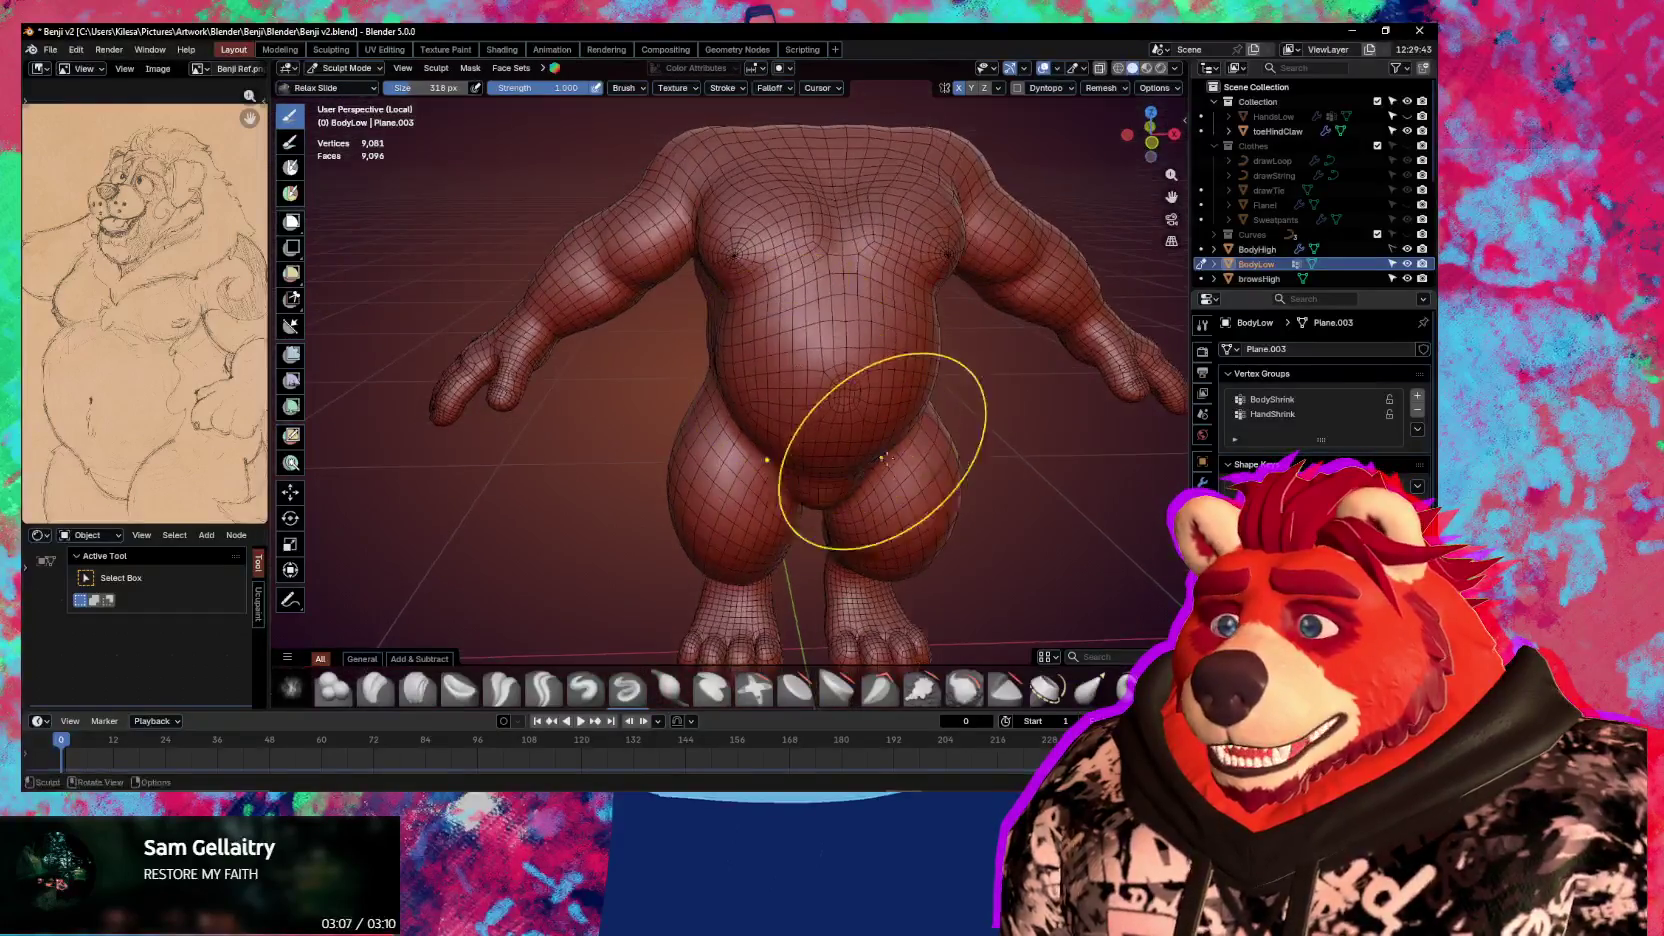
{"action": "key", "text": "ctrl+Tab"}
{"action": "key", "text": "KP_Divide"}
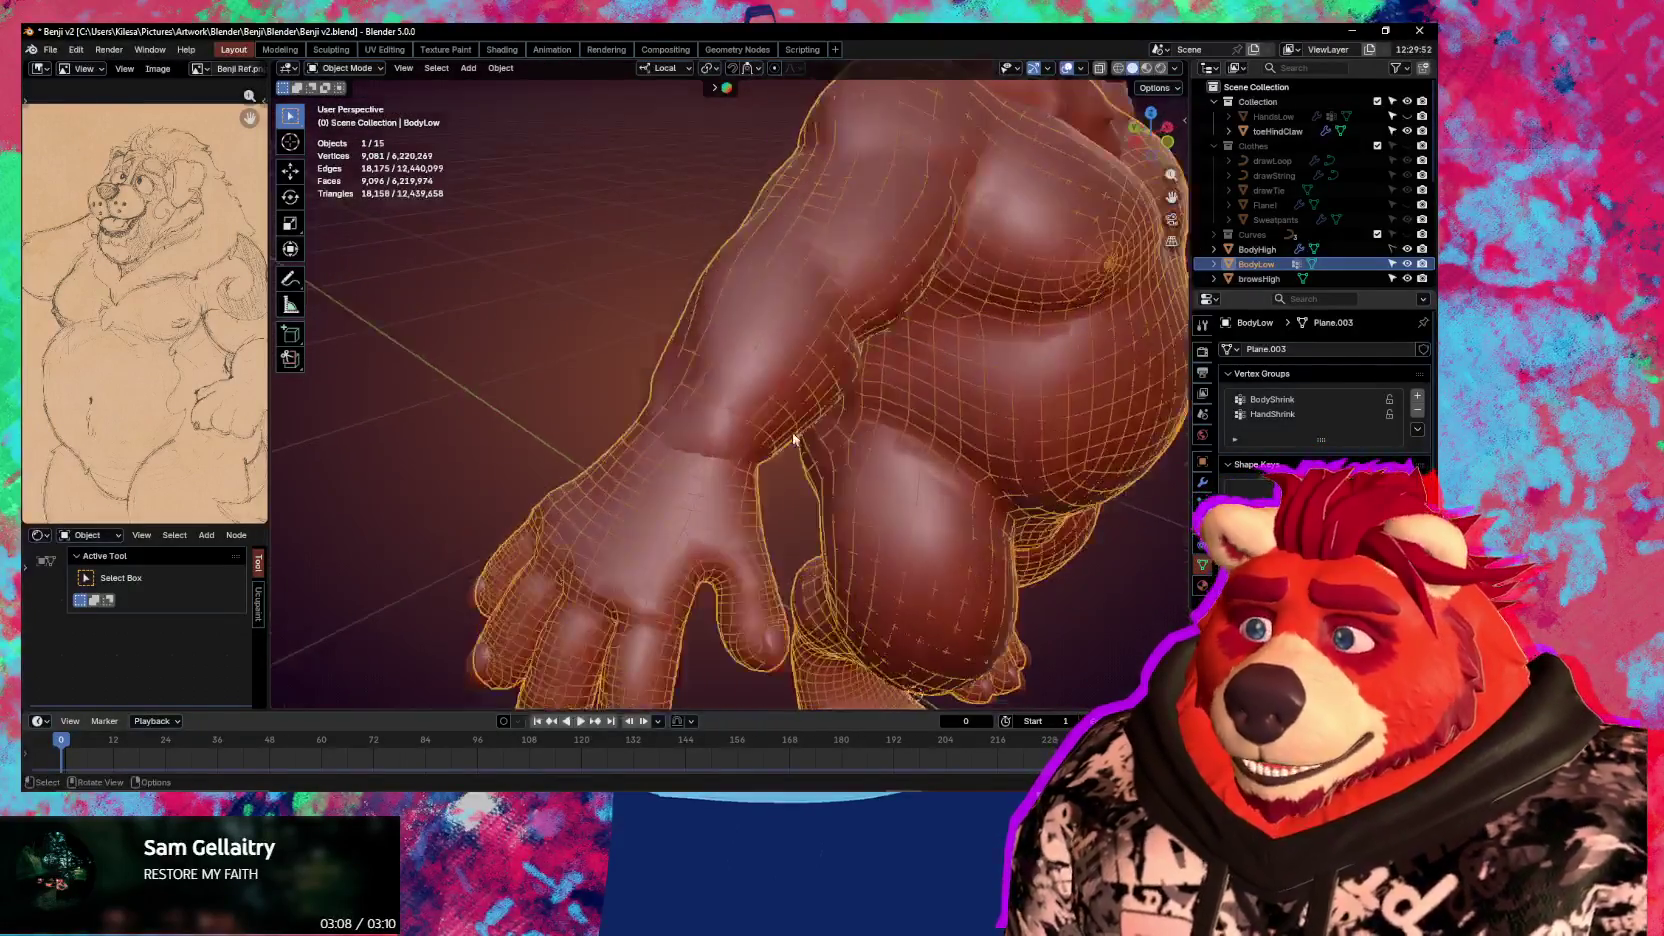
Select BodyLow's wrist edge loop and move it with surface snapping enabled
{"action": "middle_click_drag", "start_coordinate": [843, 440], "coordinate": [761, 416]}
{"action": "scroll", "coordinate": [786, 442], "scroll_direction": "down", "scroll_amount": 3}
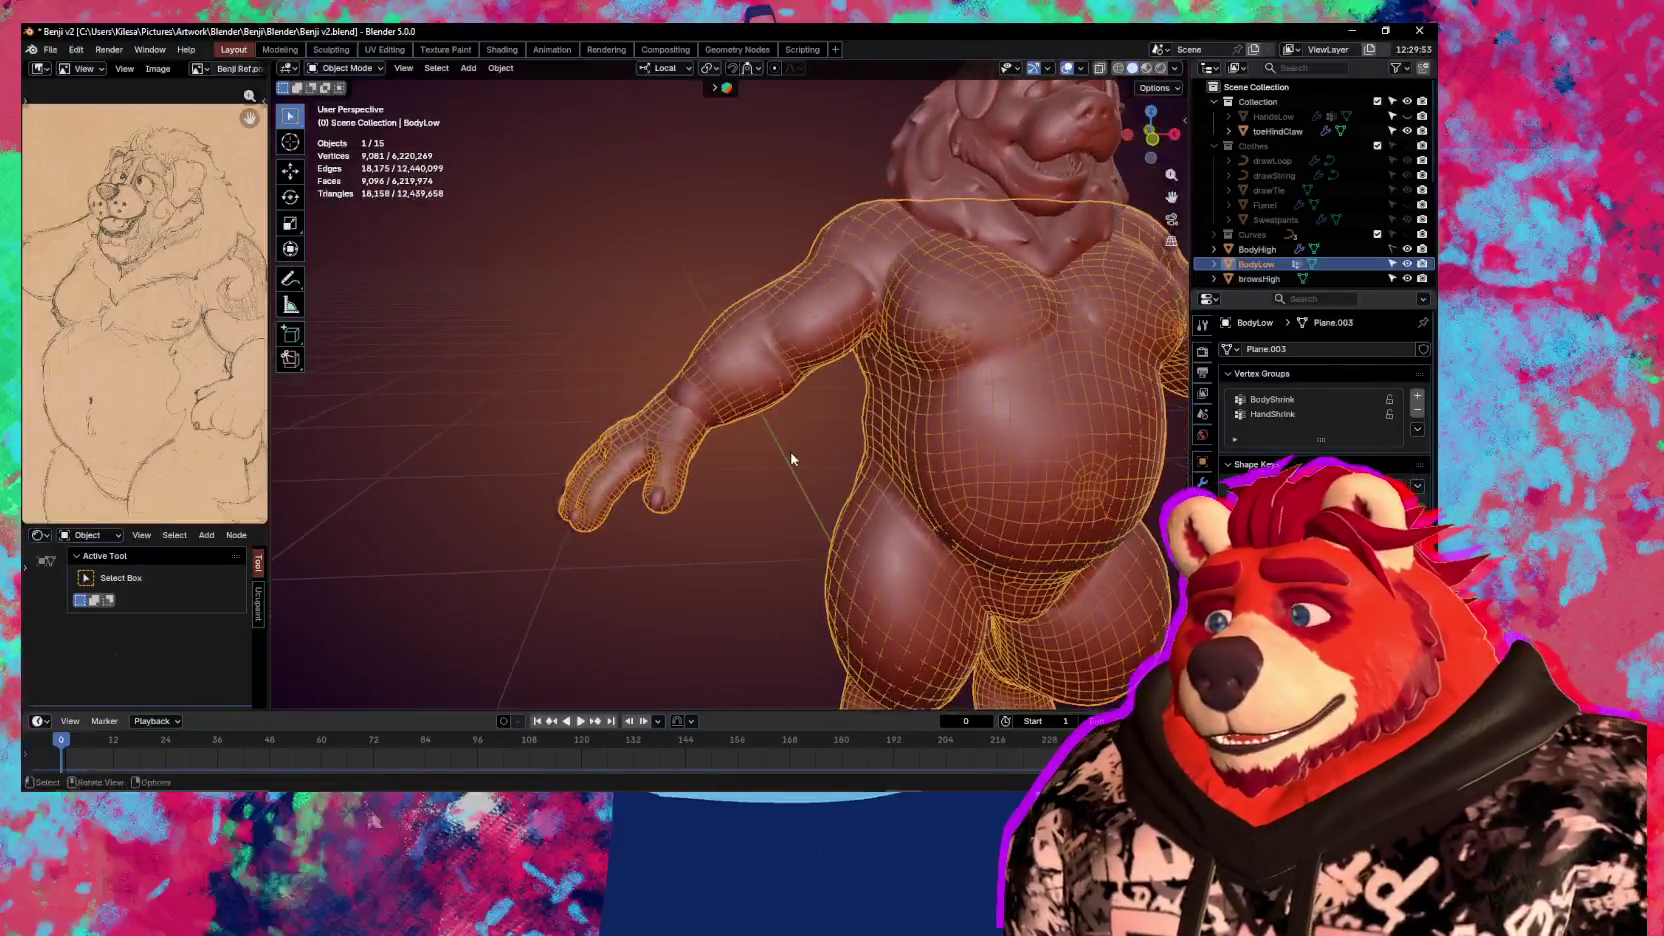
{"action": "scroll", "coordinate": [816, 494], "scroll_direction": "up", "scroll_amount": 3}
{"action": "mouse_move", "coordinate": [810, 497]}
{"action": "middle_mouse_down"}
{"action": "mouse_move", "coordinate": [986, 517]}
{"action": "mouse_move", "coordinate": [1069, 452]}
{"action": "mouse_move", "coordinate": [824, 483]}
{"action": "mouse_move", "coordinate": [639, 438]}
{"action": "mouse_move", "coordinate": [718, 424]}
{"action": "middle_mouse_up"}
{"action": "key", "text": "Tab"}
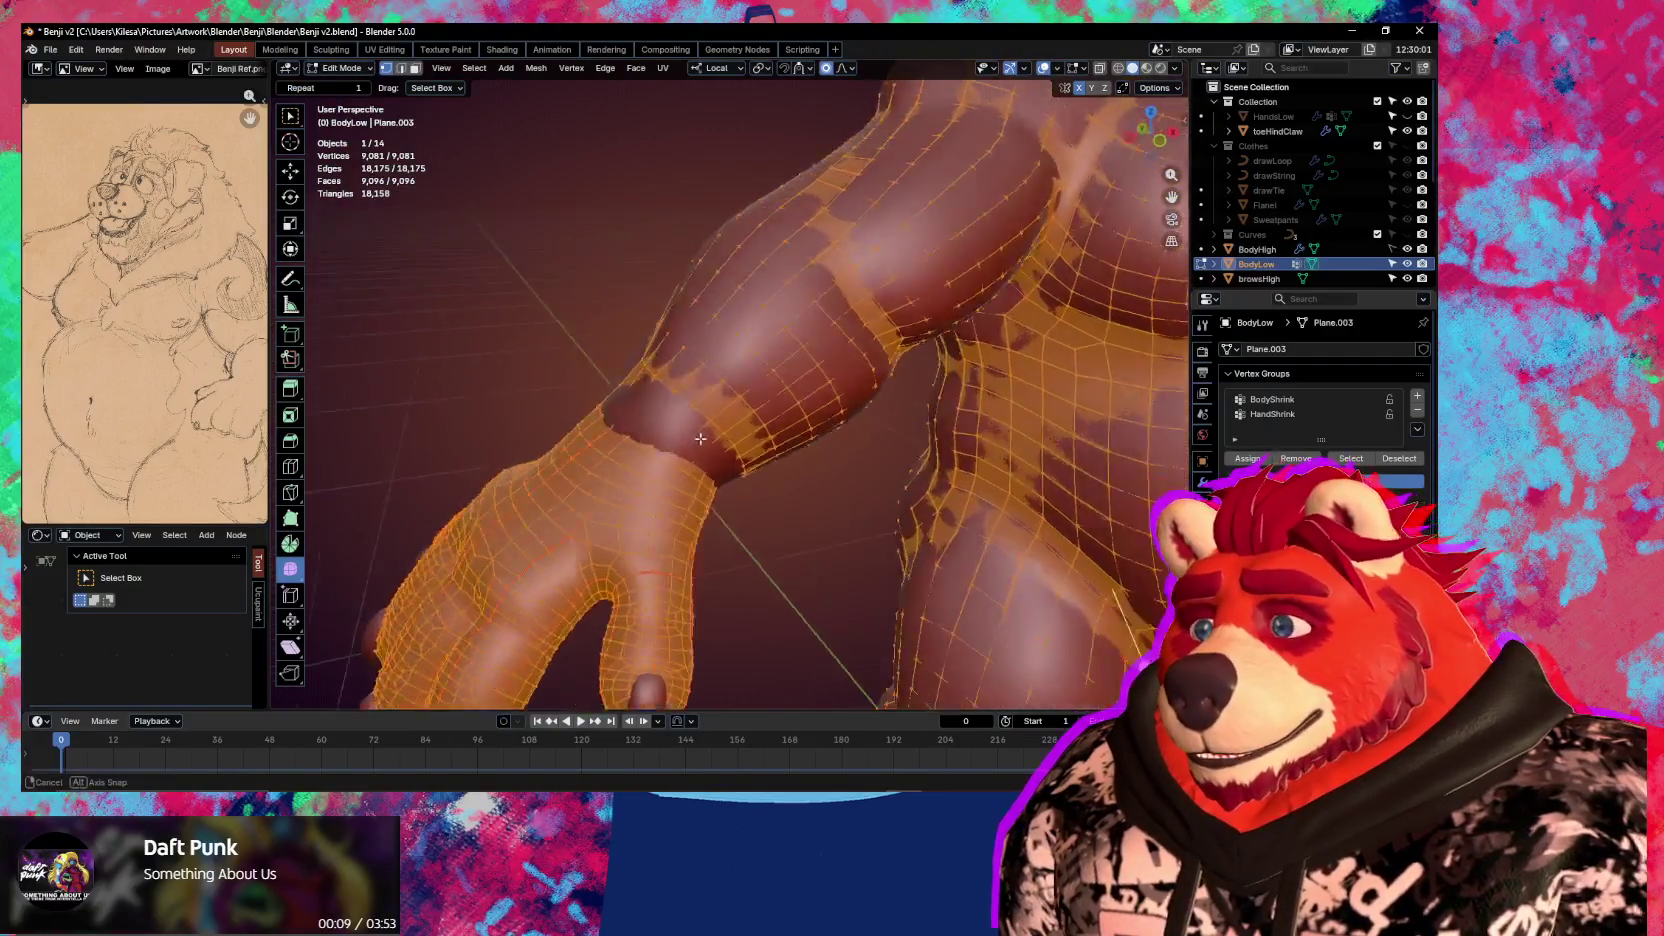
{"action": "left_click", "coordinate": [718, 424], "text": "alt"}
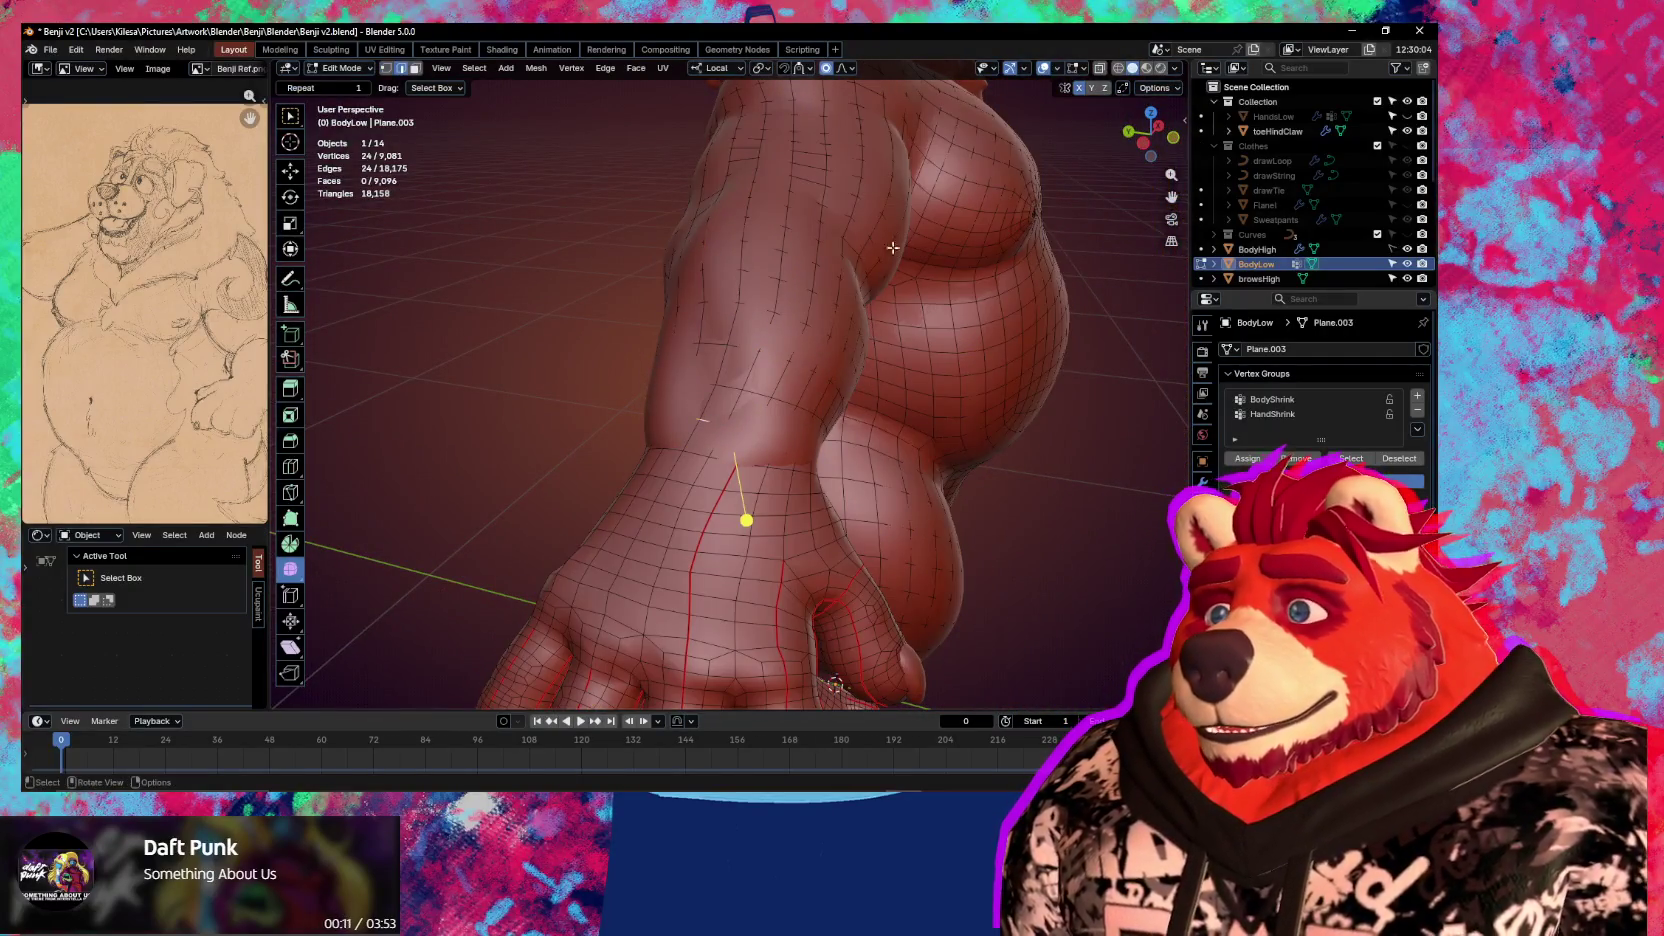
{"action": "left_click", "coordinate": [786, 69]}
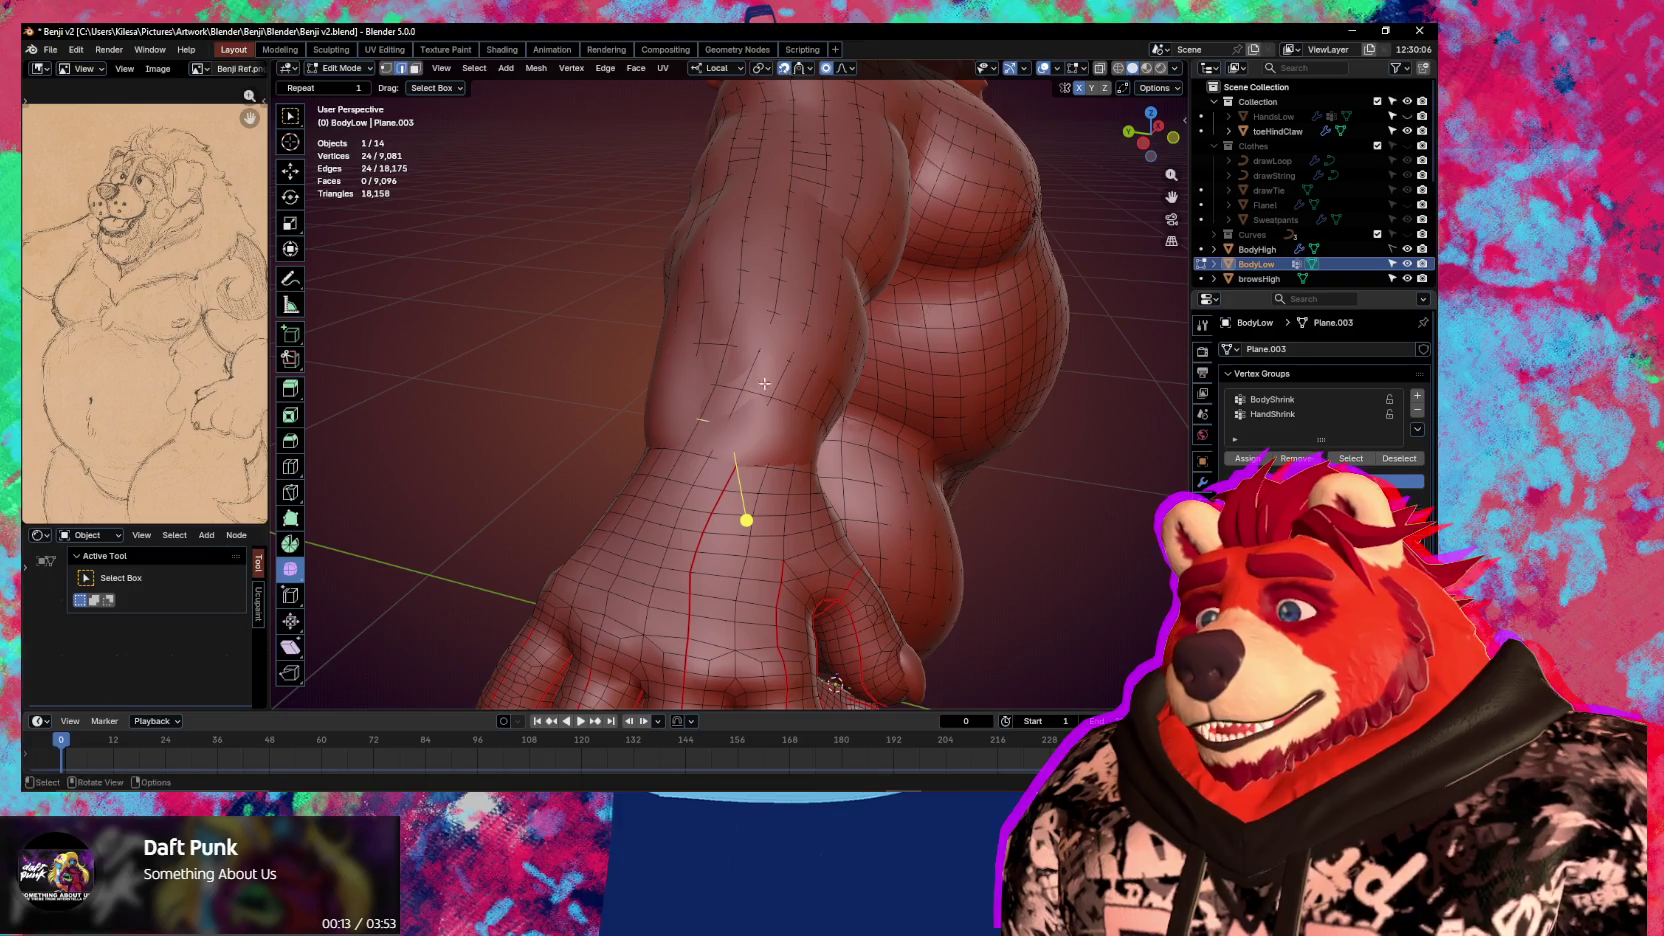
{"action": "key", "text": "g"}
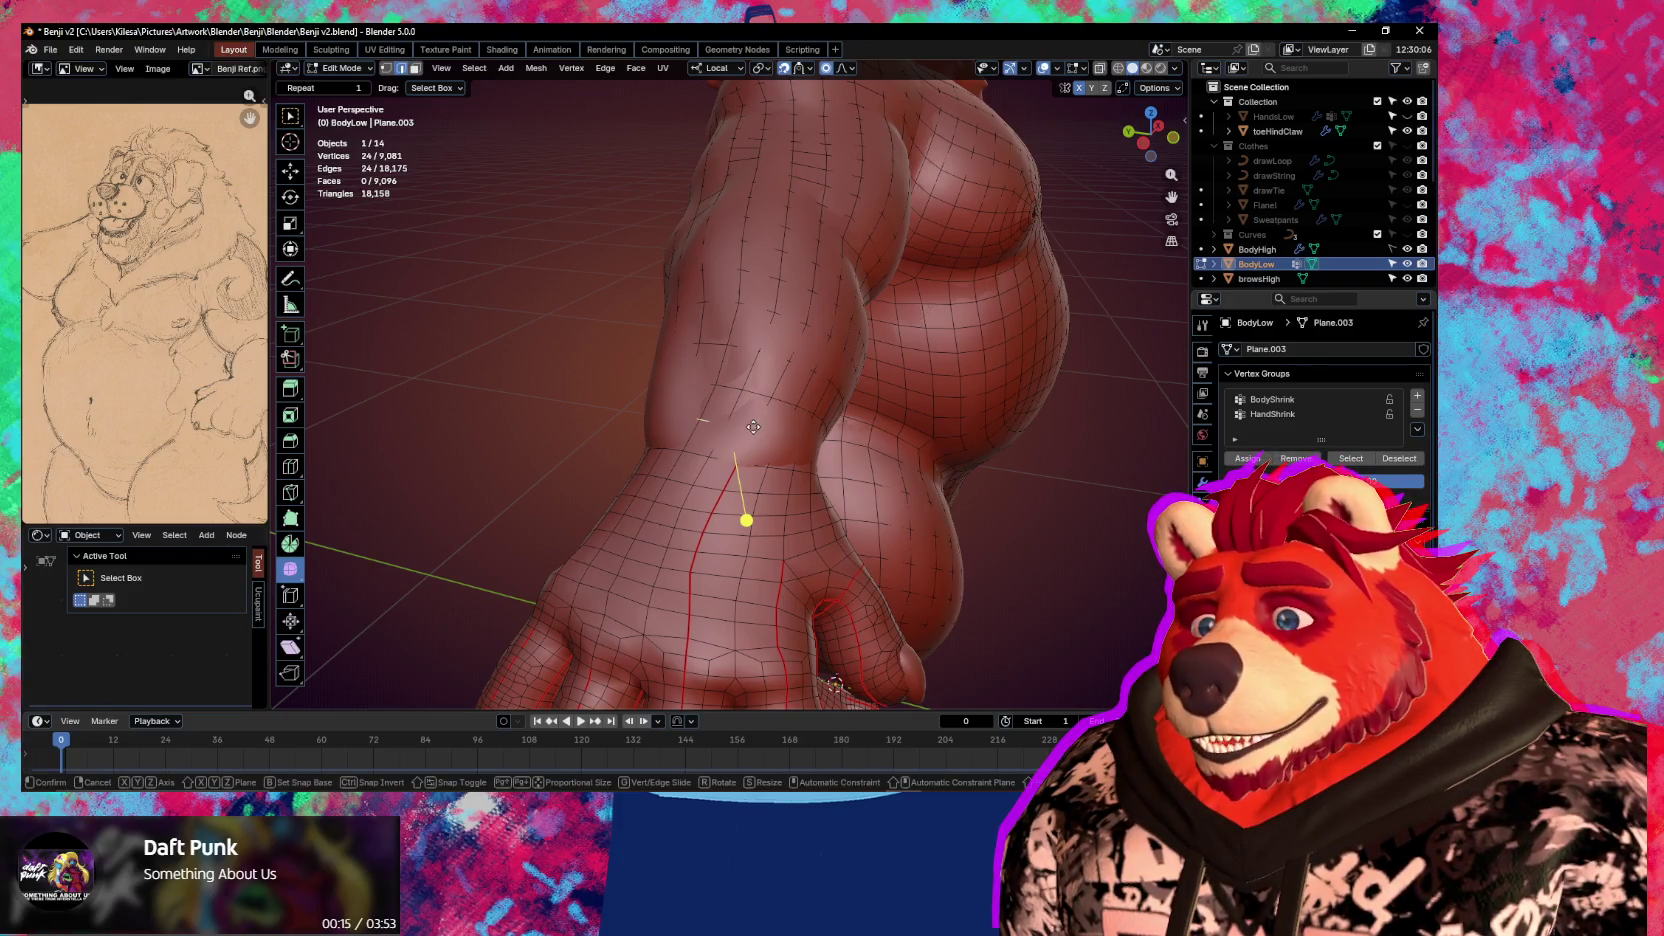
{"action": "left_click", "coordinate": [757, 430]}
Turn on the Retopology overlay and check the arm and leg
{"action": "mouse_move", "coordinate": [757, 430]}
{"action": "middle_mouse_down"}
{"action": "mouse_move", "coordinate": [983, 322]}
{"action": "mouse_move", "coordinate": [938, 393]}
{"action": "middle_mouse_up"}
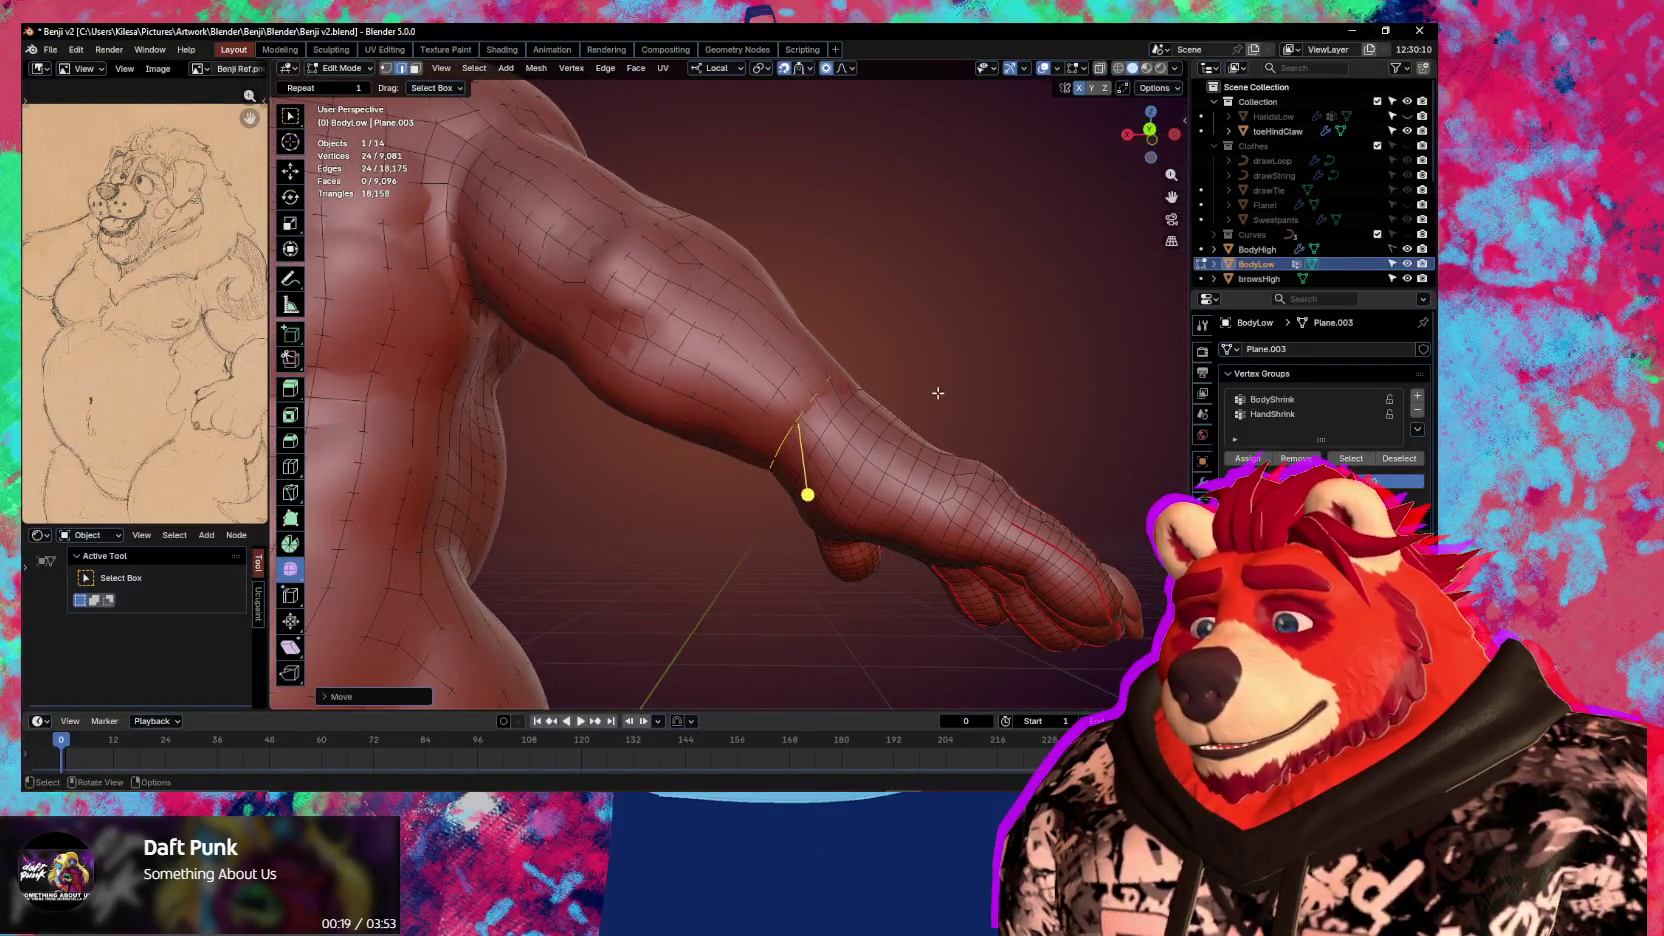
{"action": "left_click", "coordinate": [1086, 70]}
{"action": "left_click", "coordinate": [979, 197]}
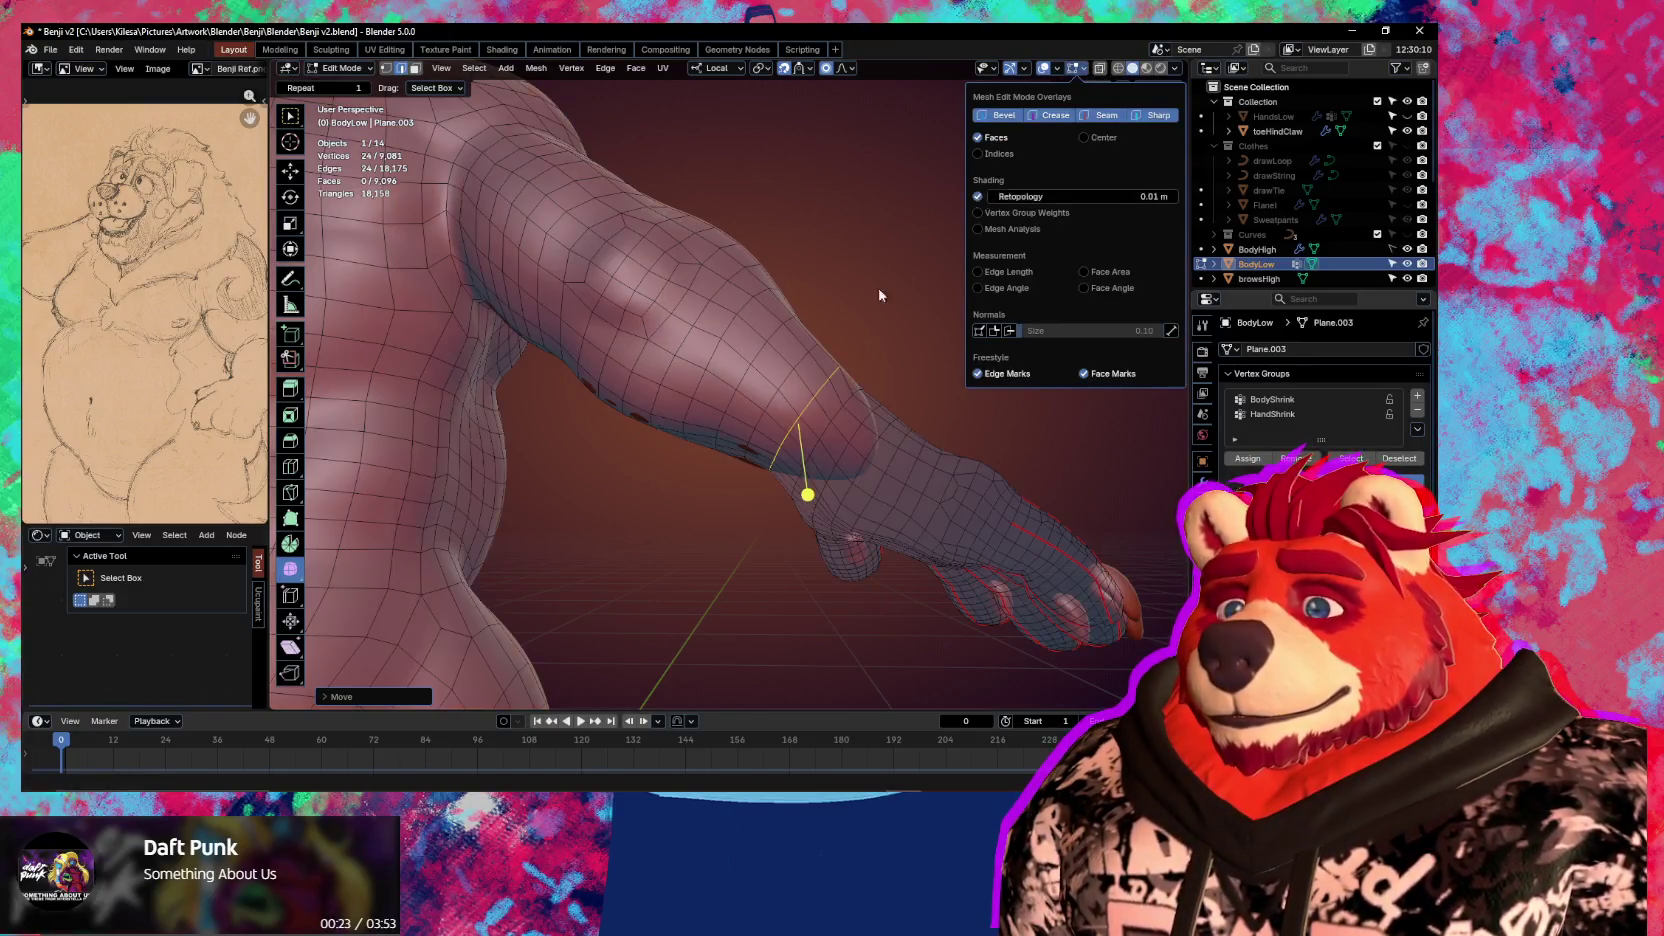
{"action": "mouse_move", "coordinate": [888, 288]}
{"action": "middle_mouse_down"}
{"action": "mouse_move", "coordinate": [684, 460]}
{"action": "mouse_move", "coordinate": [830, 457]}
{"action": "mouse_move", "coordinate": [819, 374]}
{"action": "mouse_move", "coordinate": [754, 371]}
{"action": "mouse_move", "coordinate": [935, 388]}
{"action": "mouse_move", "coordinate": [817, 351]}
{"action": "middle_mouse_up"}
{"action": "scroll", "coordinate": [825, 420], "scroll_direction": "up", "scroll_amount": 3}
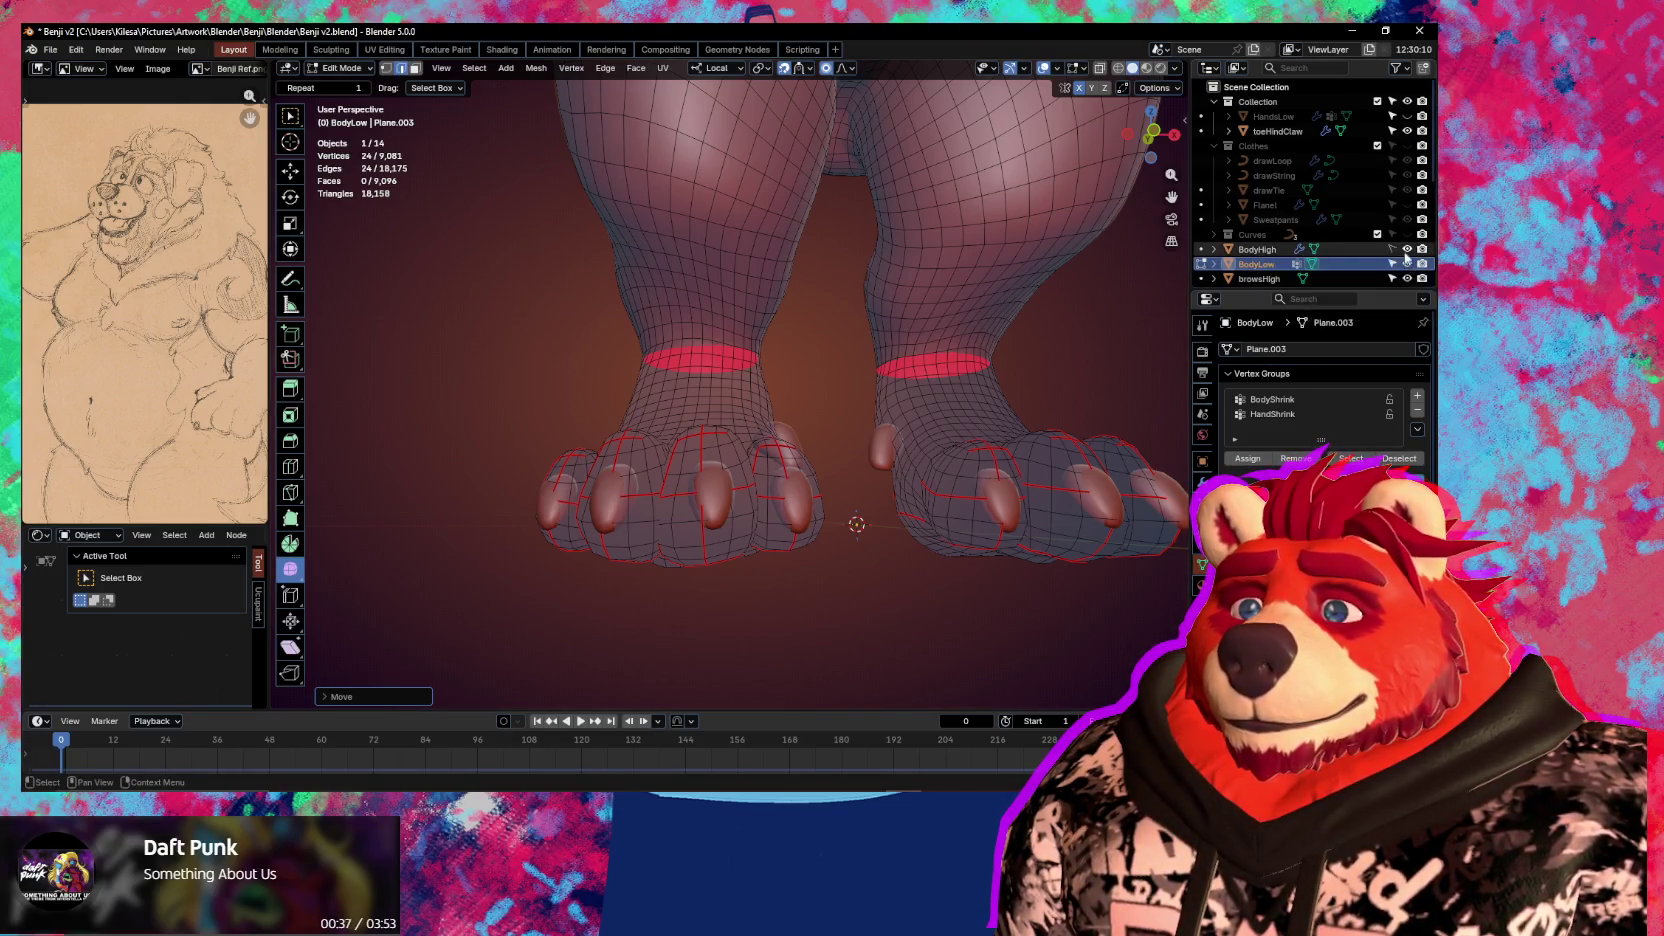
{"action": "scroll", "coordinate": [837, 420], "scroll_direction": "down", "scroll_amount": 5}
{"action": "mouse_move", "coordinate": [837, 420]}
{"action": "middle_mouse_down"}
{"action": "mouse_move", "coordinate": [837, 474]}
{"action": "mouse_move", "coordinate": [803, 498]}
{"action": "mouse_move", "coordinate": [791, 396]}
{"action": "mouse_move", "coordinate": [928, 408]}
{"action": "middle_mouse_up"}
Return BodyLow to Object Mode and zoom in on the body
{"action": "key", "text": "ctrl+Tab"}
{"action": "left_click", "coordinate": [850, 358]}
{"action": "mouse_move", "coordinate": [850, 358]}
{"action": "middle_mouse_down"}
{"action": "mouse_move", "coordinate": [748, 436]}
{"action": "mouse_move", "coordinate": [806, 446]}
{"action": "mouse_move", "coordinate": [796, 464]}
{"action": "middle_mouse_up"}
{"action": "scroll", "coordinate": [748, 436], "scroll_direction": "up", "scroll_amount": 2}
{"action": "scroll", "coordinate": [745, 440], "scroll_direction": "up", "scroll_amount": 2}
{"action": "scroll", "coordinate": [808, 448], "scroll_direction": "up", "scroll_amount": 2}
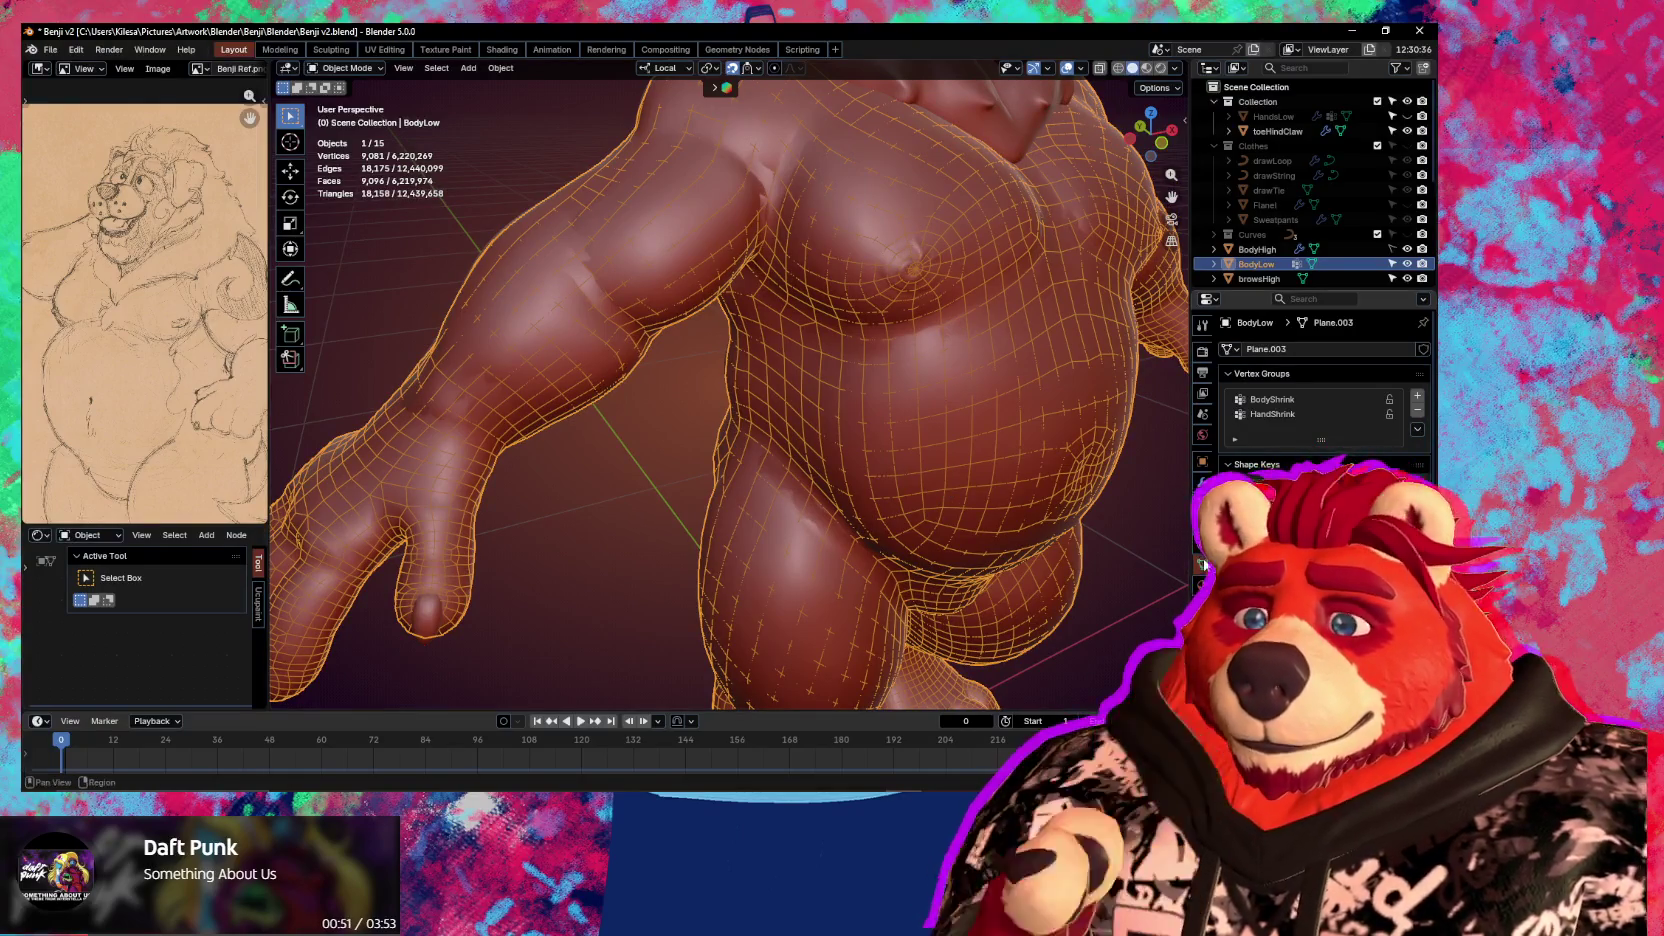
Add a Multires modifier to BodyLow in the Modifiers tab
{"action": "left_click", "coordinate": [1203, 484]}
{"action": "scroll", "coordinate": [902, 462], "scroll_direction": "down", "scroll_amount": 4}
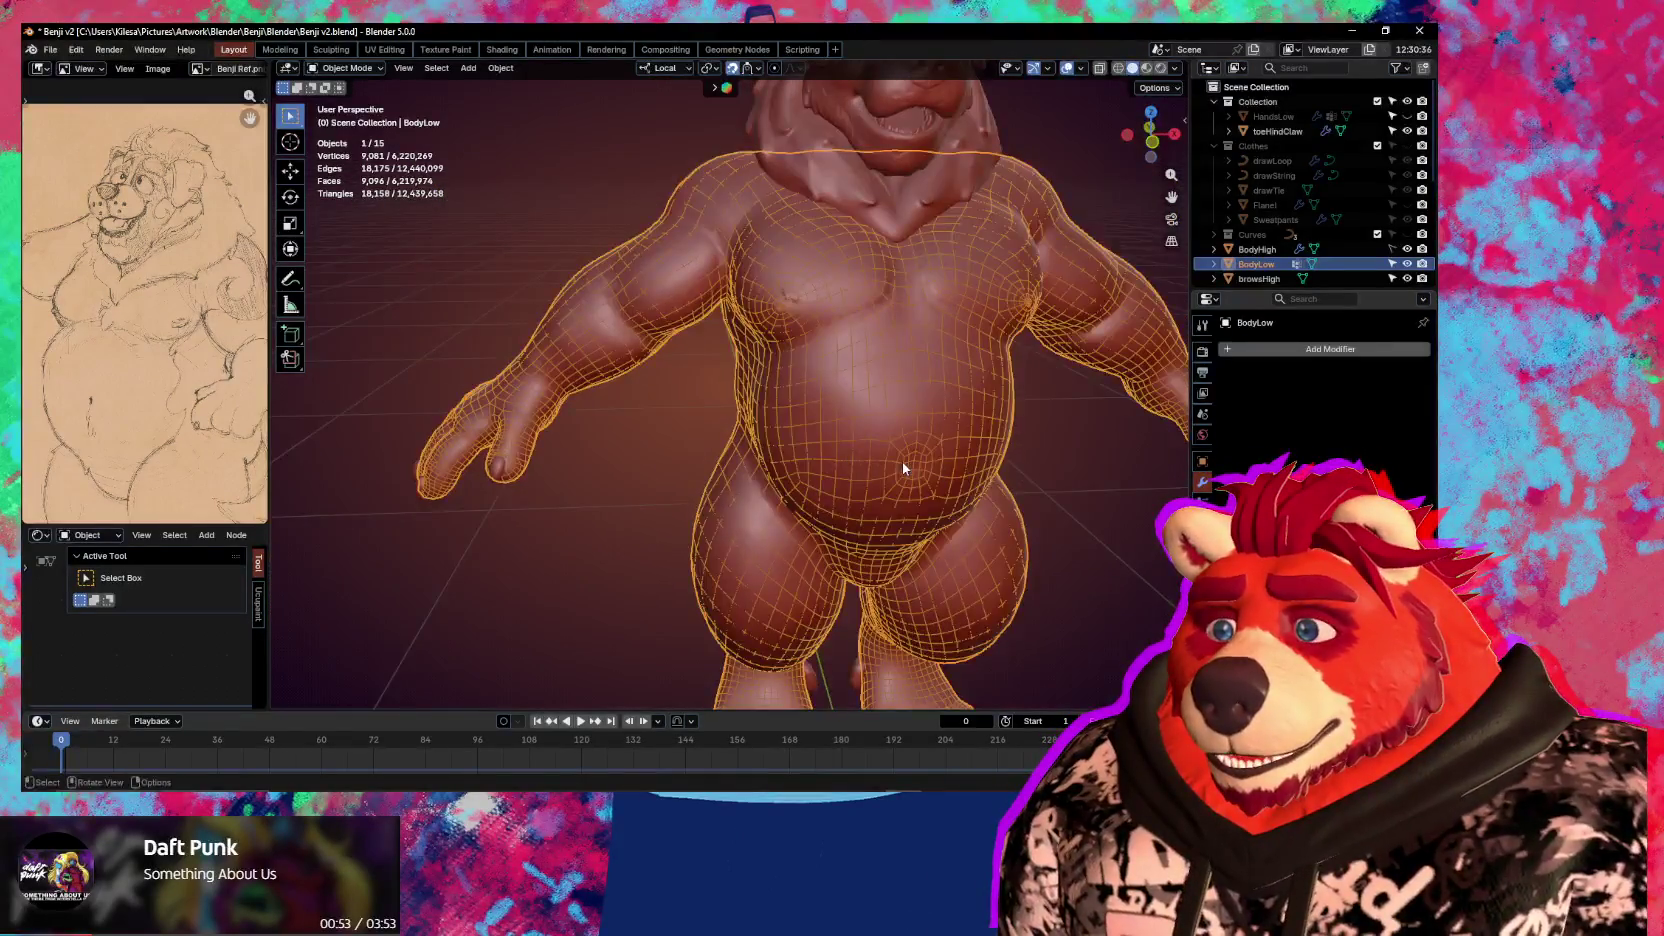
{"action": "middle_click_drag", "start_coordinate": [902, 462], "coordinate": [939, 471]}
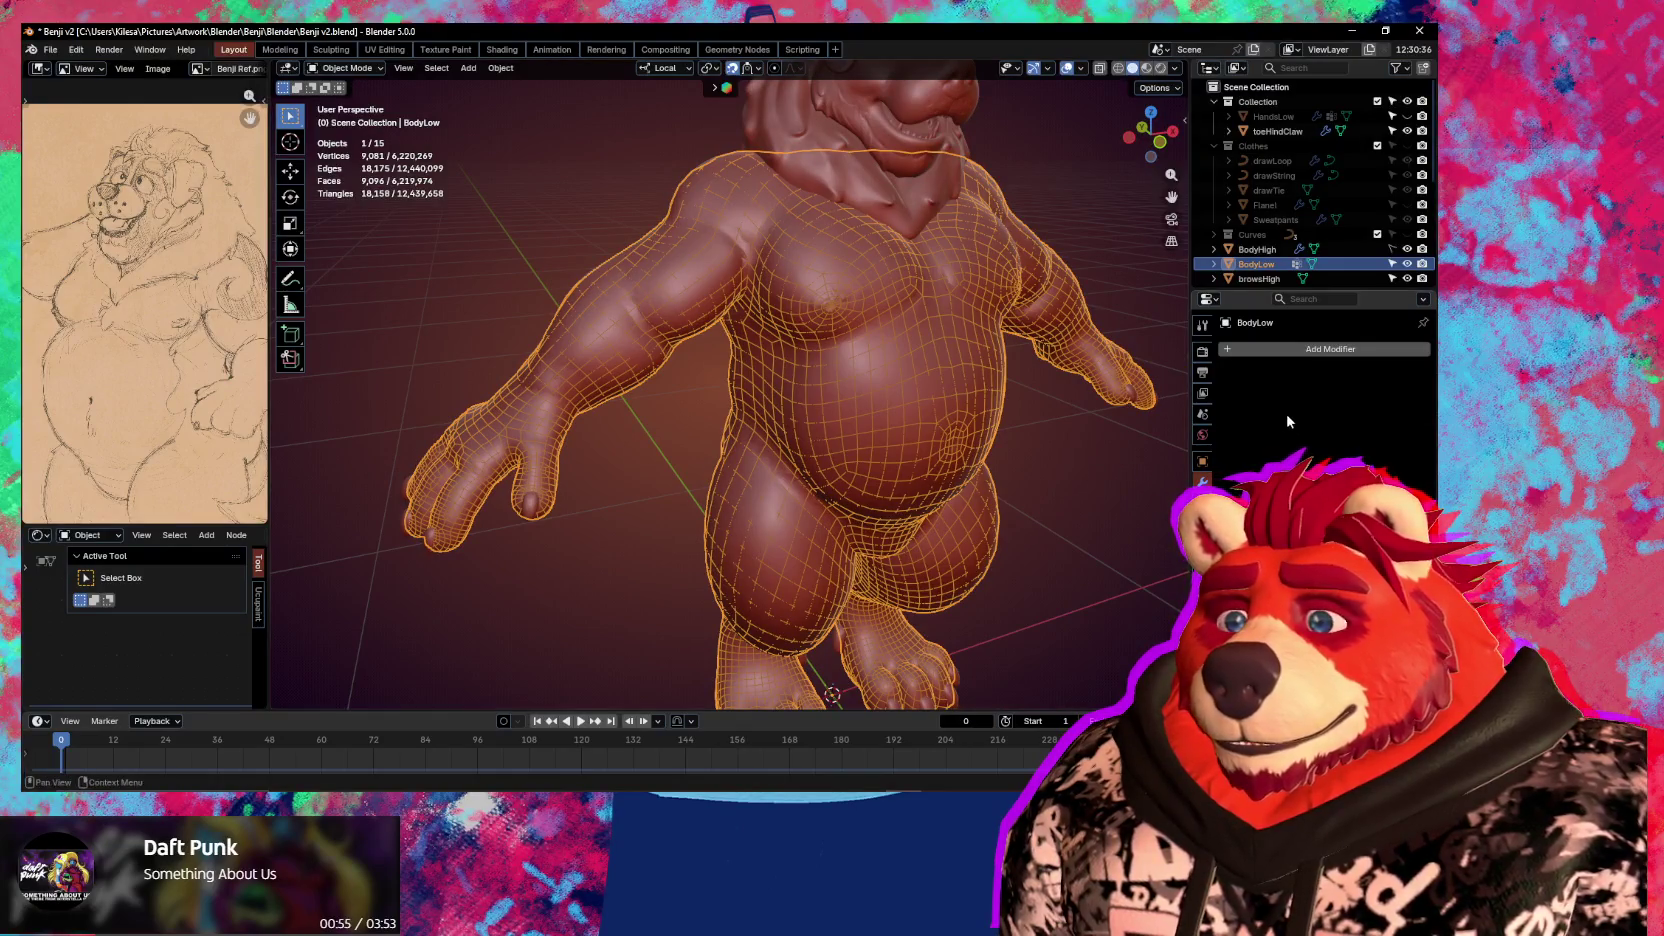
{"action": "left_click", "coordinate": [1279, 443]}
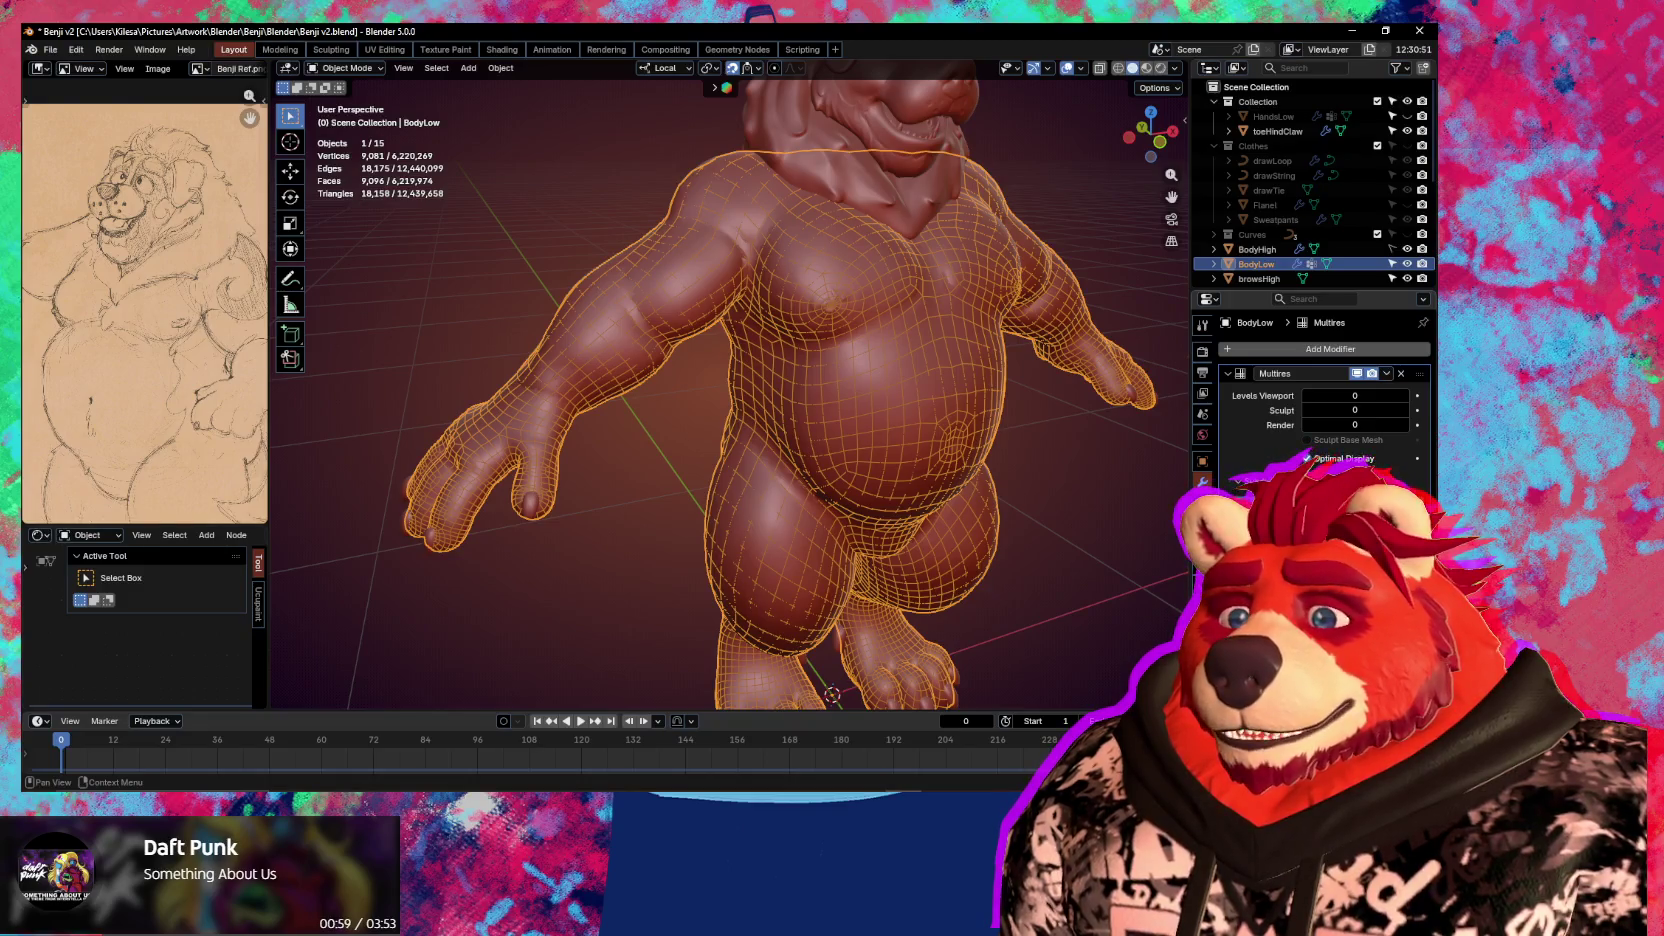
Subdivide the Multires modifier to level 4 and collapse its panel
{"action": "left_click", "coordinate": [1290, 486]}
{"action": "left_click", "coordinate": [1290, 486]}
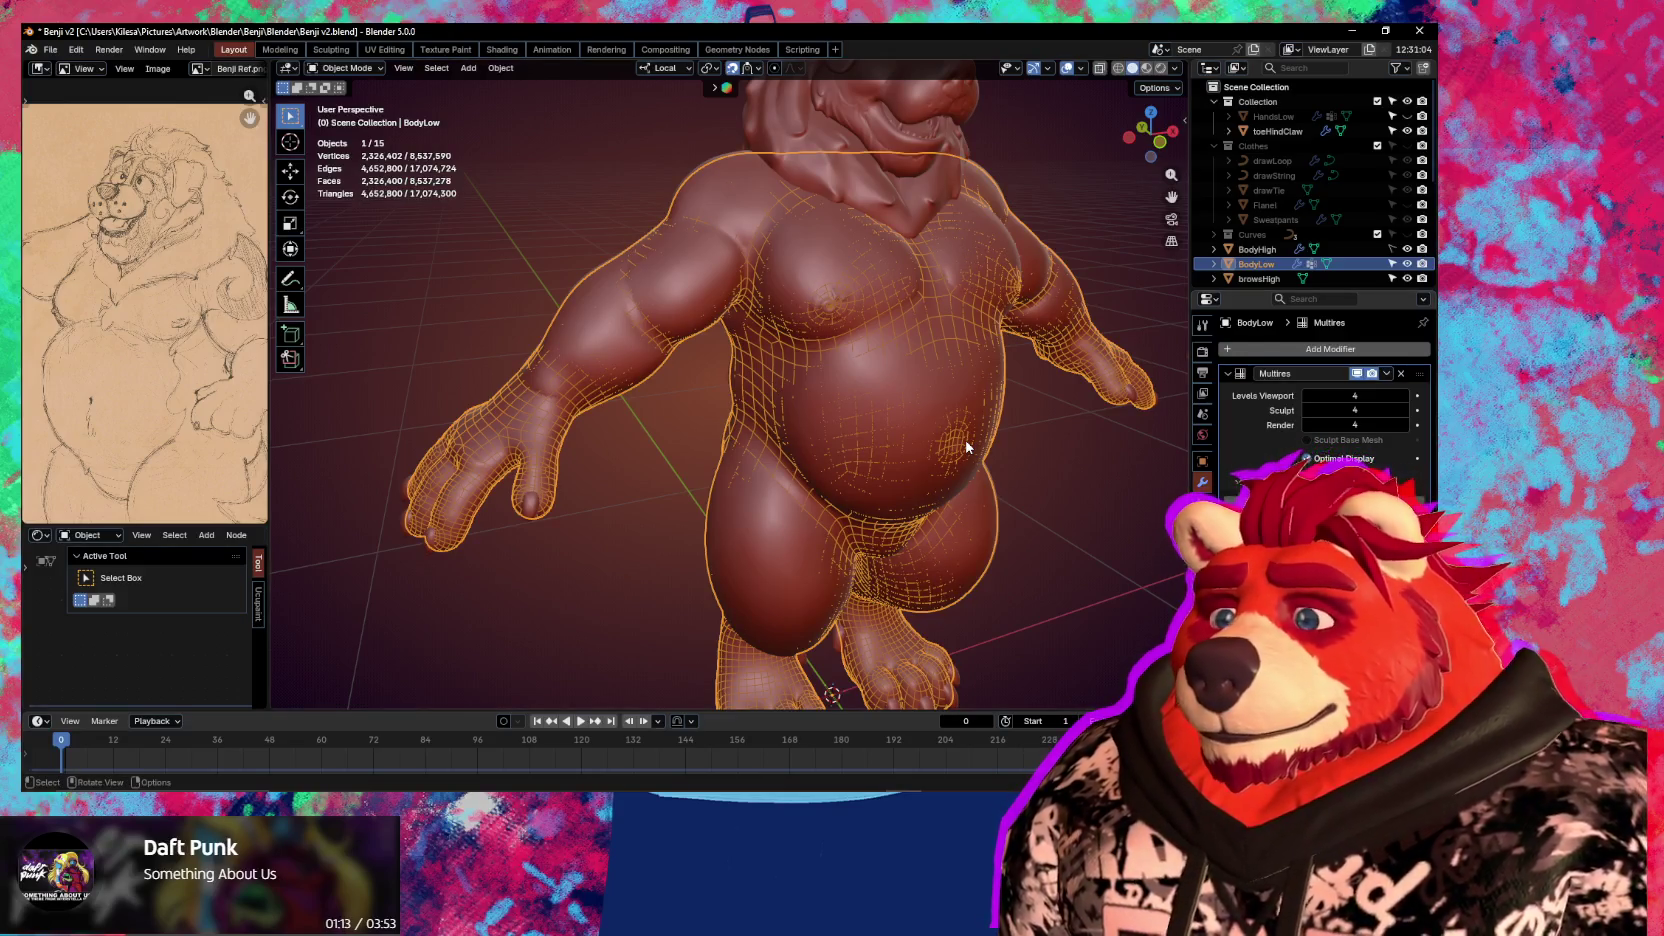
{"action": "middle_click_drag", "start_coordinate": [876, 398], "coordinate": [887, 386]}
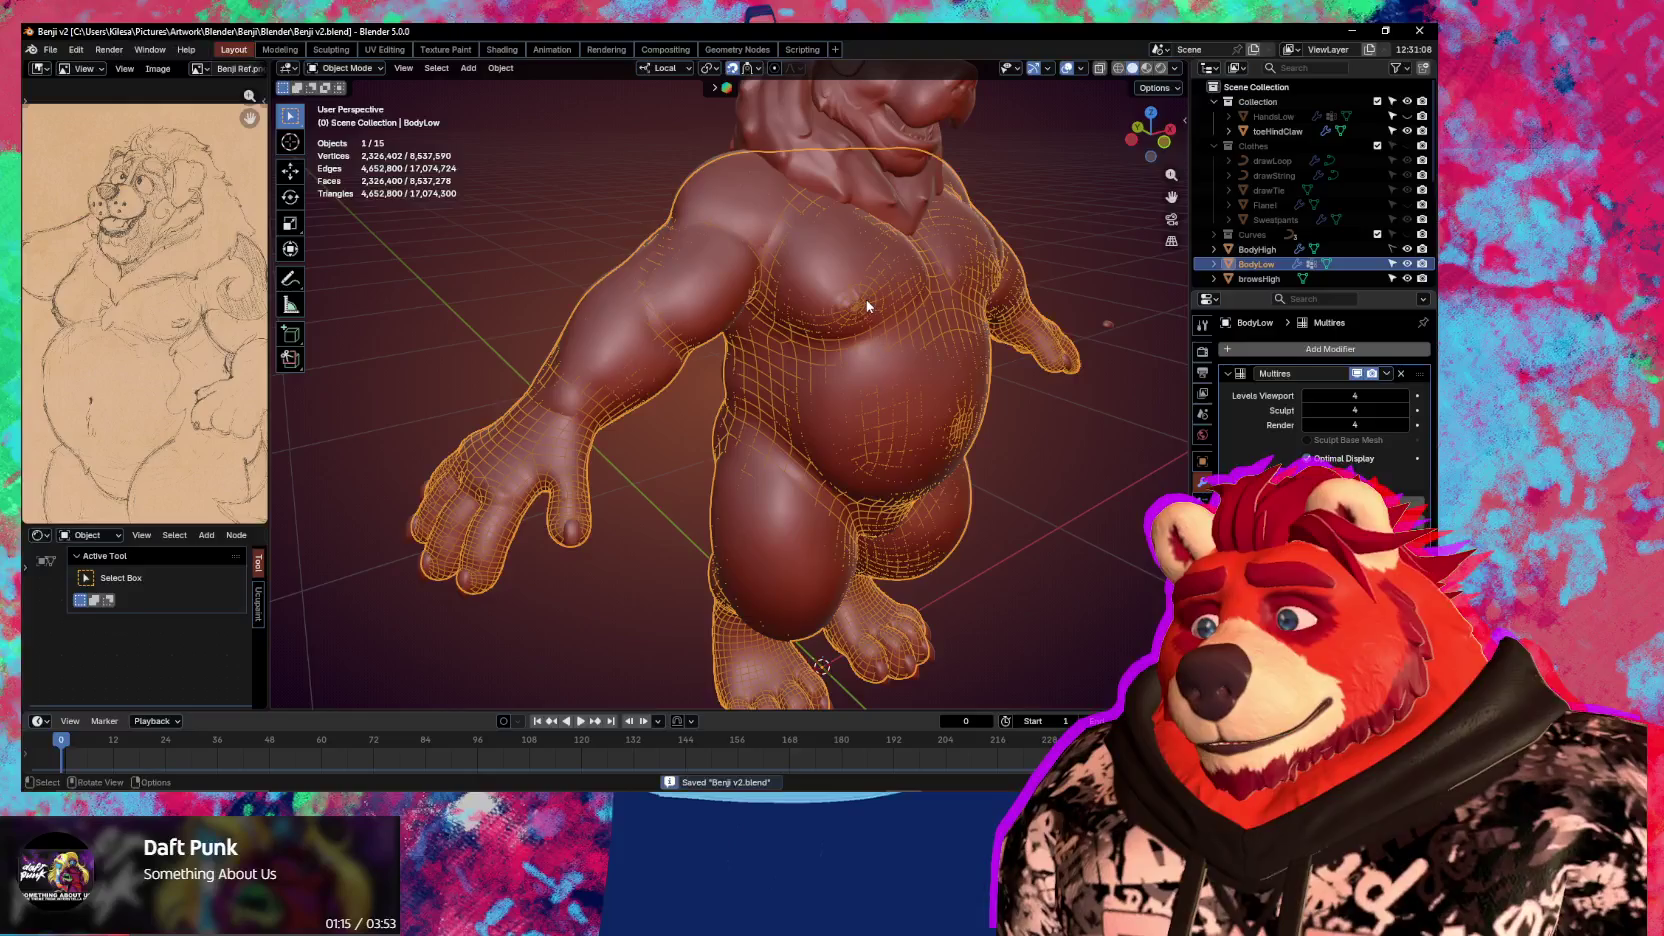
{"action": "middle_click_drag", "start_coordinate": [866, 299], "coordinate": [859, 301], "text": "shift"}
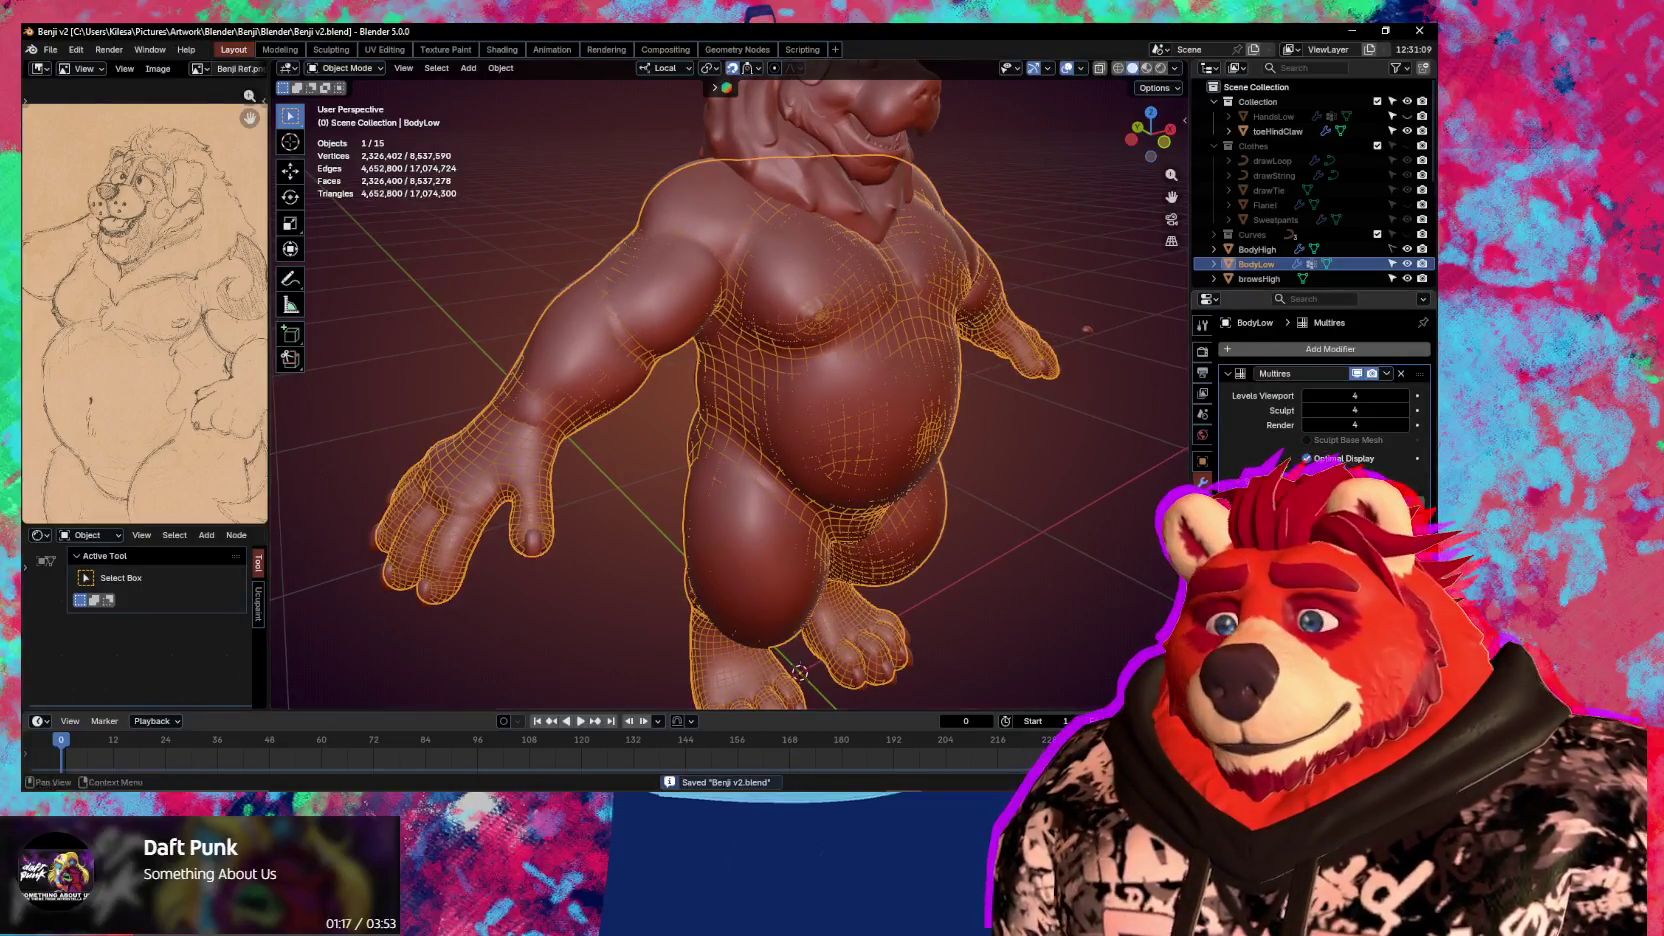
{"action": "left_click", "coordinate": [1227, 376]}
{"action": "key", "text": "q"}
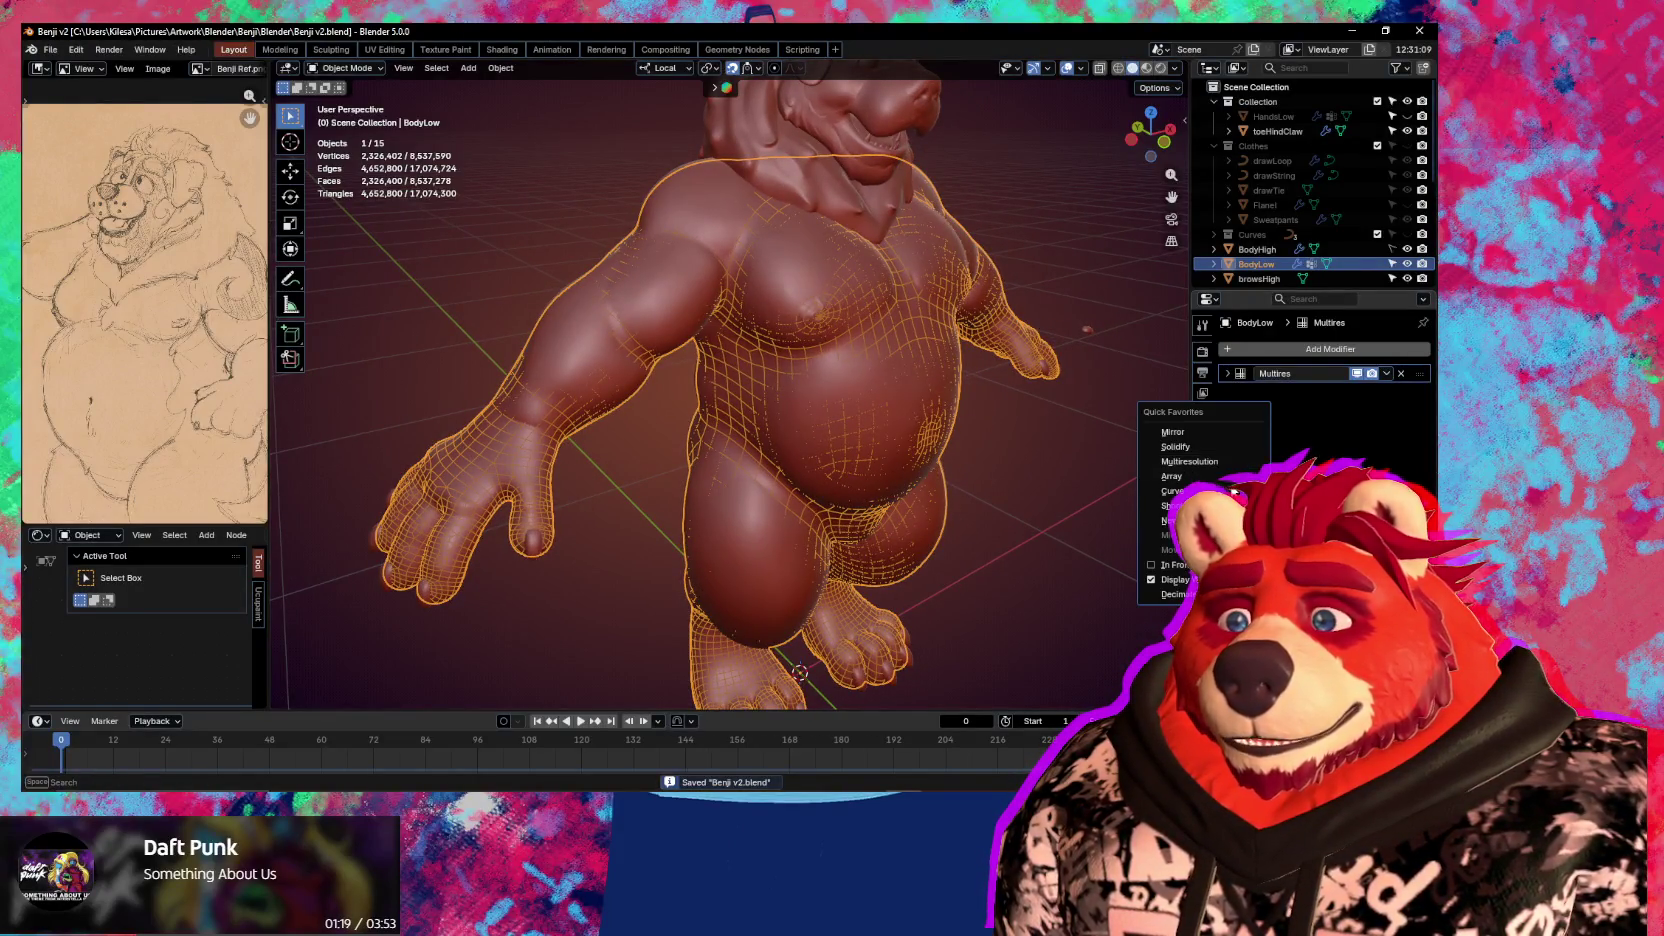
Add a Shrinkwrap modifier to BodyLow targeting BodyHigh, below Multires
{"action": "left_click", "coordinate": [1166, 506]}
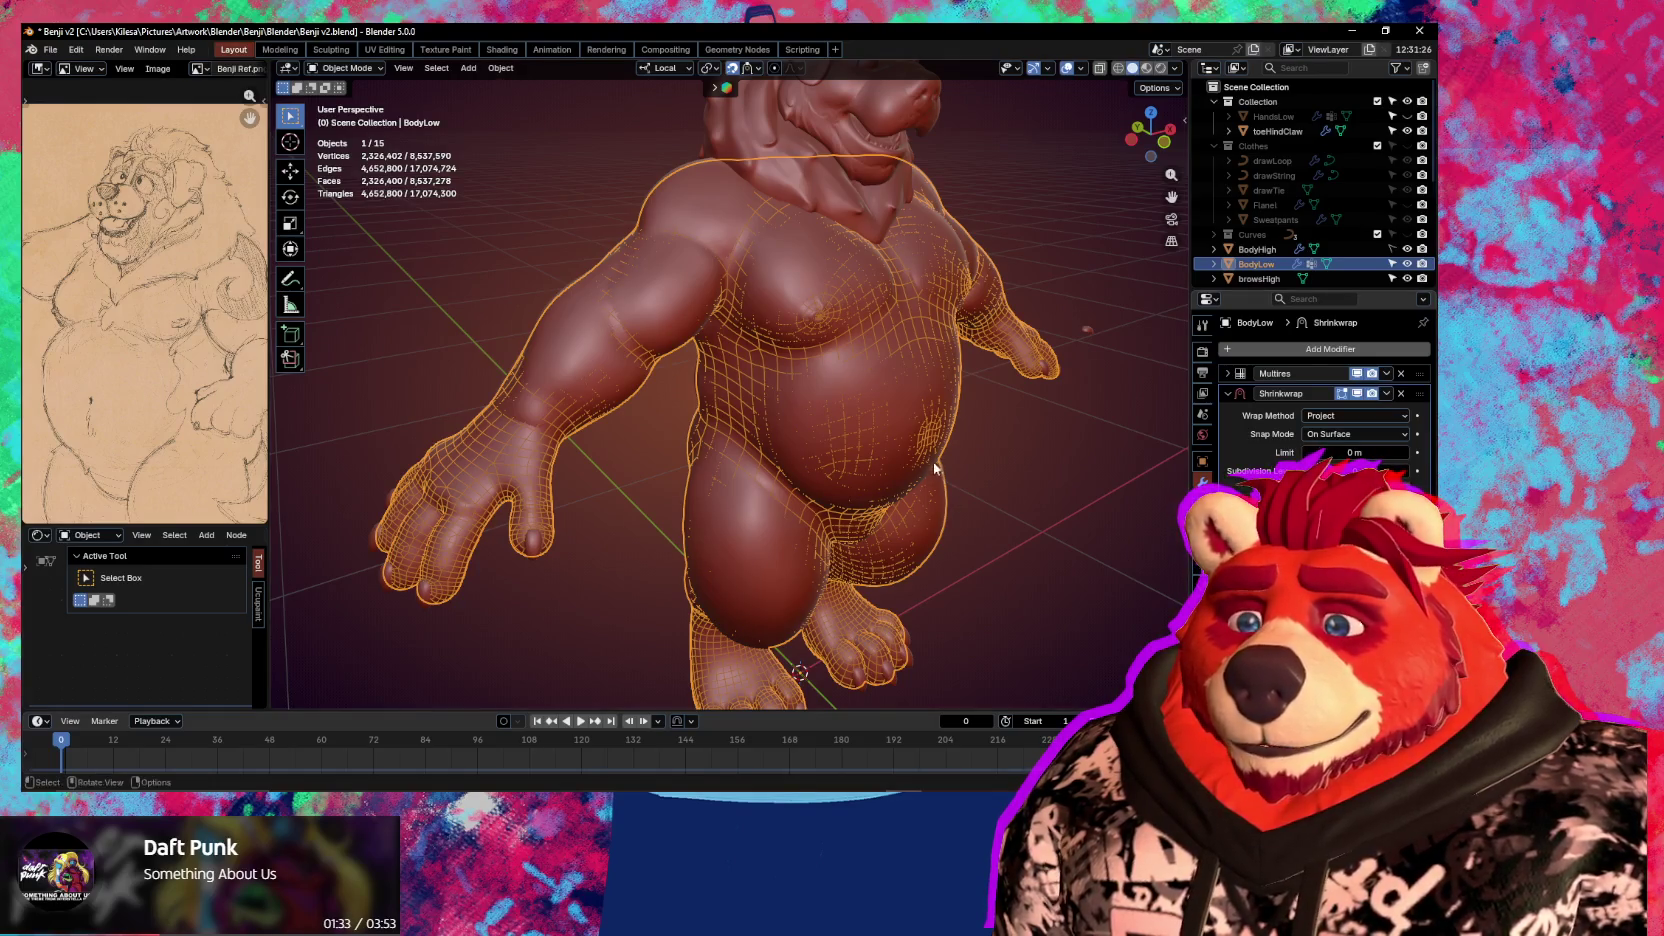
{"action": "middle_click_drag", "start_coordinate": [892, 463], "coordinate": [882, 463]}
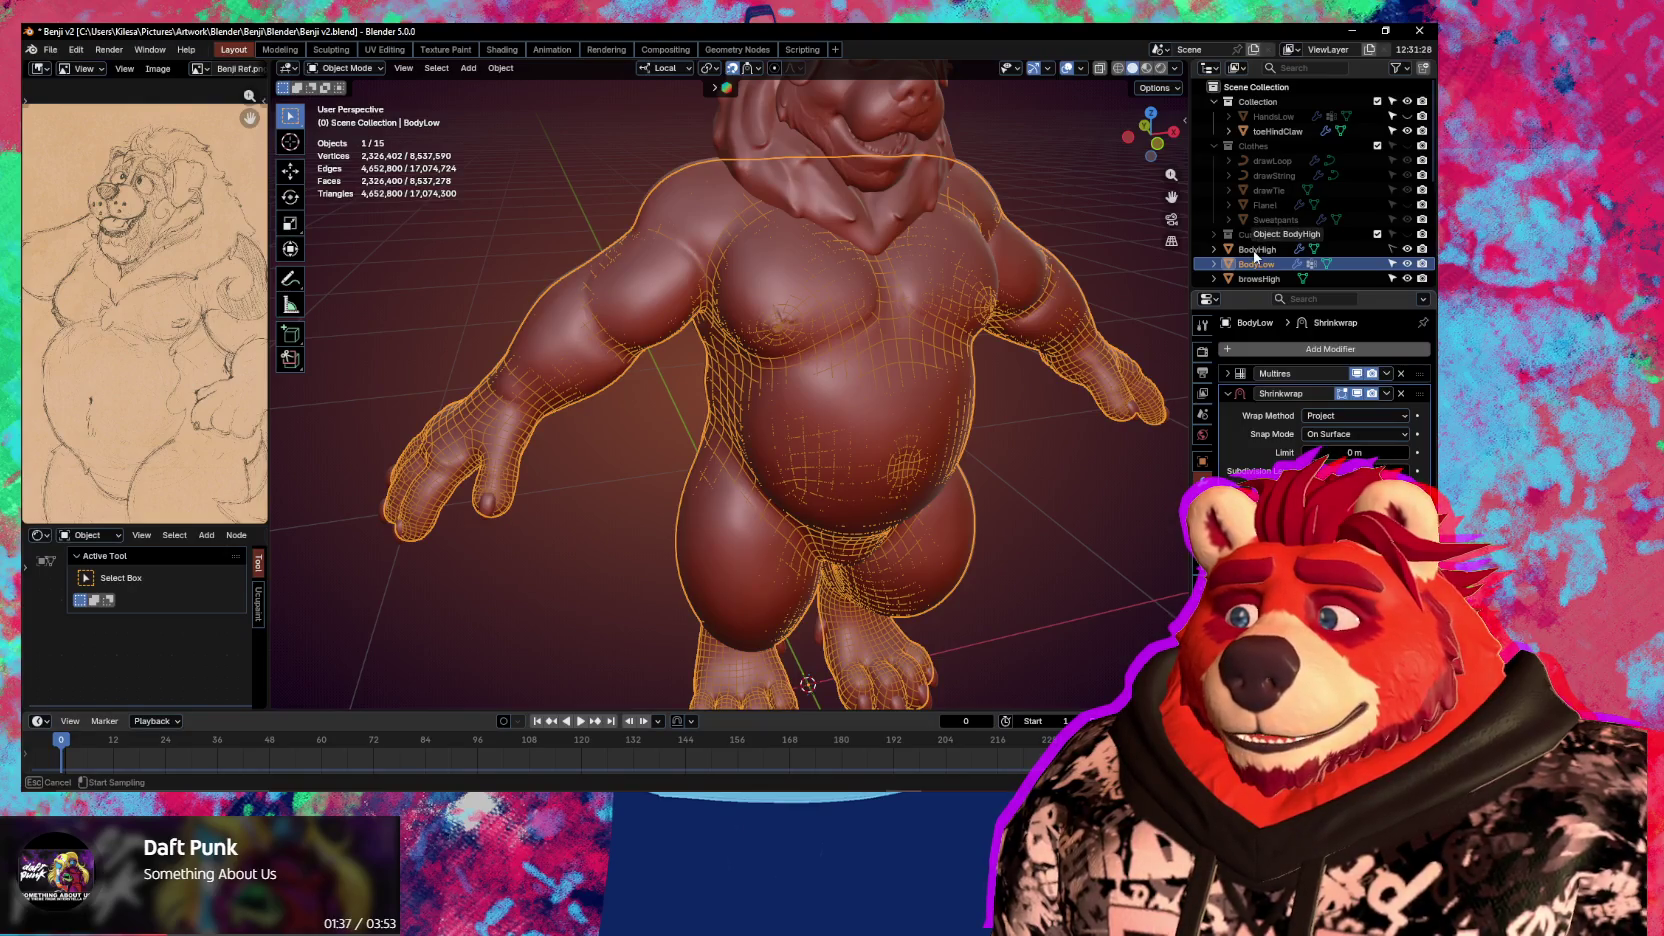
{"action": "mouse_move", "coordinate": [838, 390]}
{"action": "middle_mouse_down"}
{"action": "mouse_move", "coordinate": [862, 405]}
{"action": "mouse_move", "coordinate": [865, 372]}
{"action": "mouse_move", "coordinate": [857, 417]}
{"action": "middle_mouse_up"}
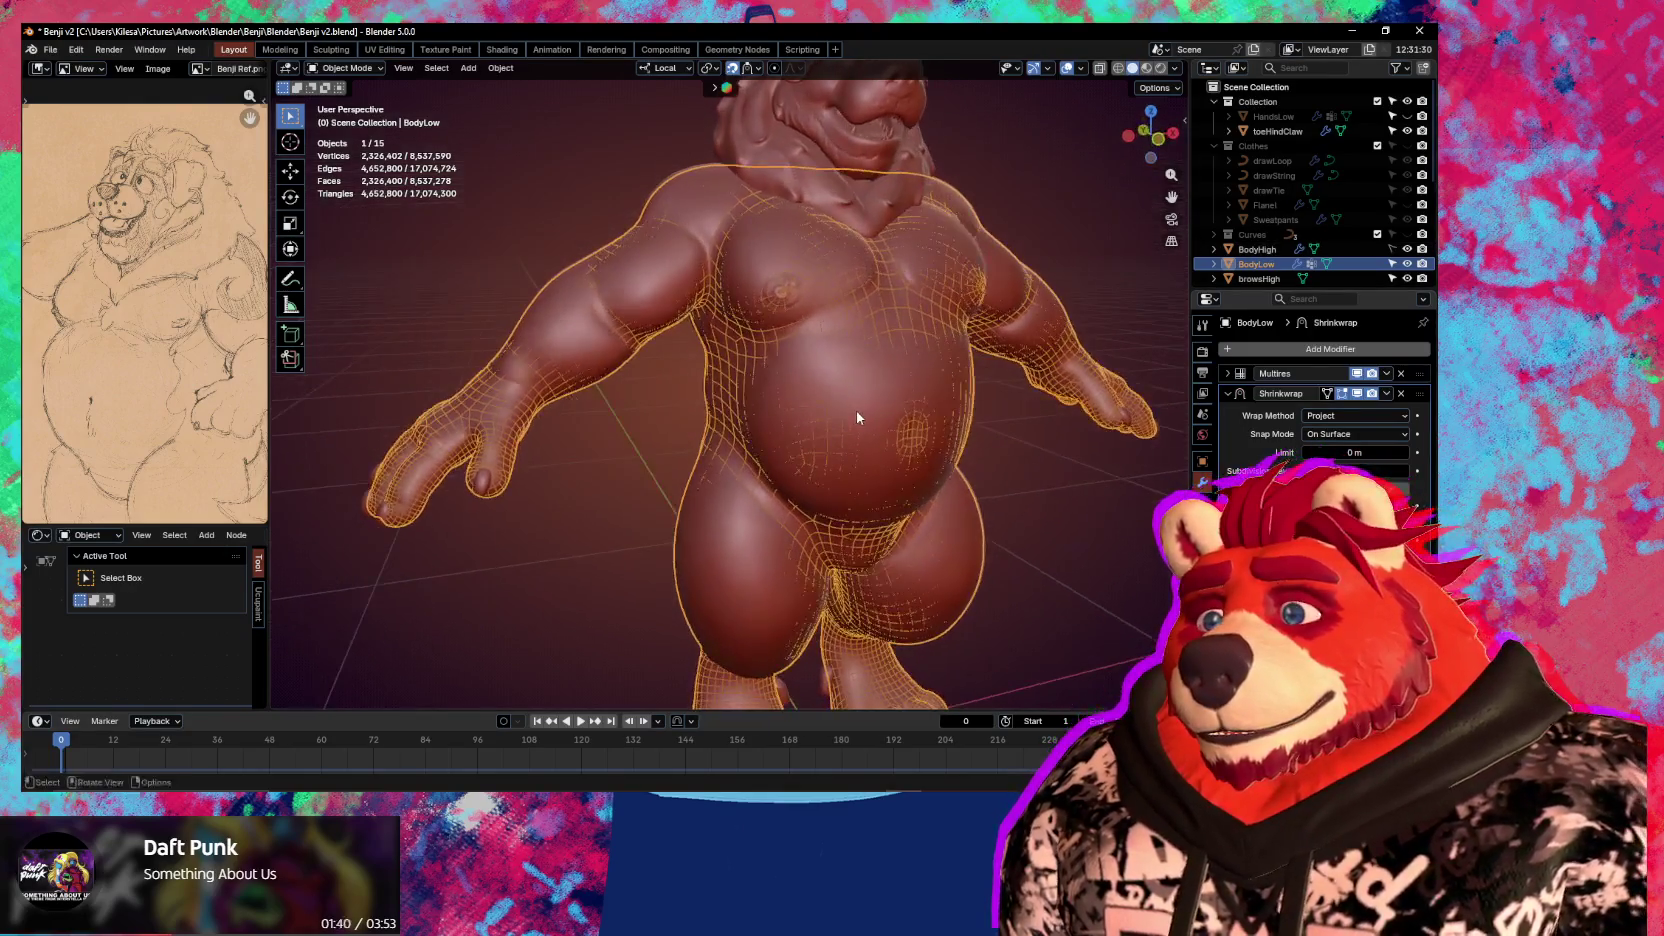
Hide BodyHigh and overlays to inspect the wrapped chest, then show BodyHigh again
{"action": "left_click", "coordinate": [1407, 249]}
{"action": "mouse_move", "coordinate": [907, 384]}
{"action": "middle_mouse_down"}
{"action": "mouse_move", "coordinate": [863, 384]}
{"action": "mouse_move", "coordinate": [835, 408]}
{"action": "mouse_move", "coordinate": [852, 432]}
{"action": "mouse_move", "coordinate": [945, 417]}
{"action": "mouse_move", "coordinate": [852, 422]}
{"action": "middle_mouse_up"}
{"action": "scroll", "coordinate": [819, 384], "scroll_direction": "up", "scroll_amount": 2}
{"action": "key", "text": "shift+alt+z"}
{"action": "scroll", "coordinate": [852, 430], "scroll_direction": "up", "scroll_amount": 3}
{"action": "scroll", "coordinate": [875, 421], "scroll_direction": "down", "scroll_amount": 4}
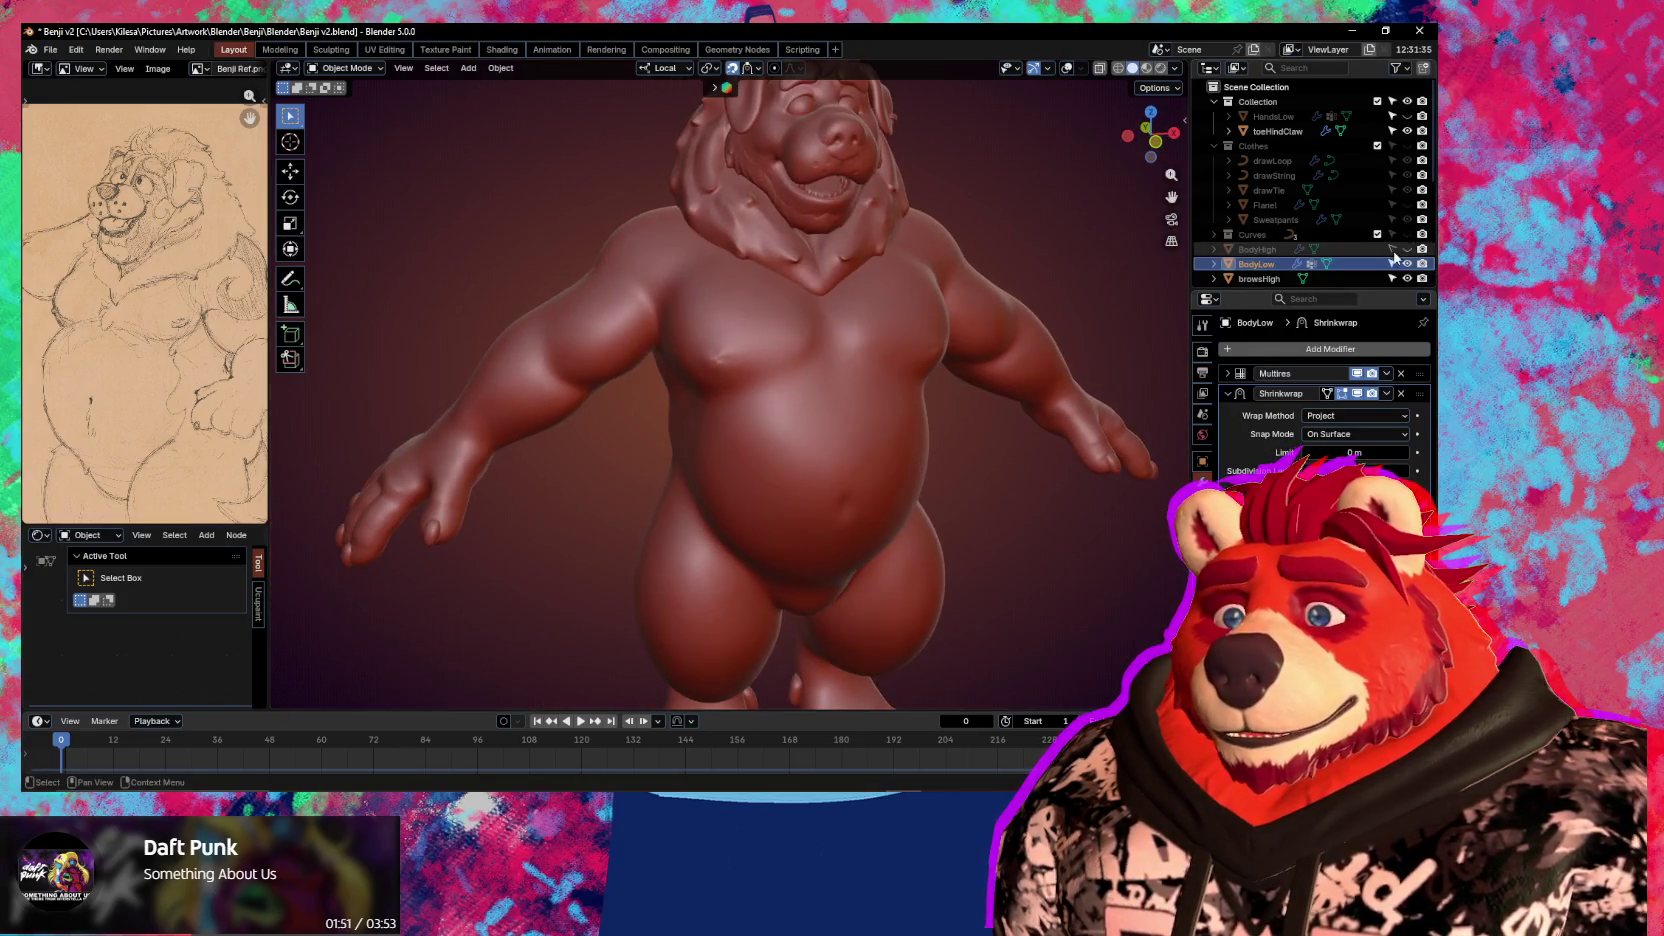
{"action": "left_click", "coordinate": [1406, 250]}
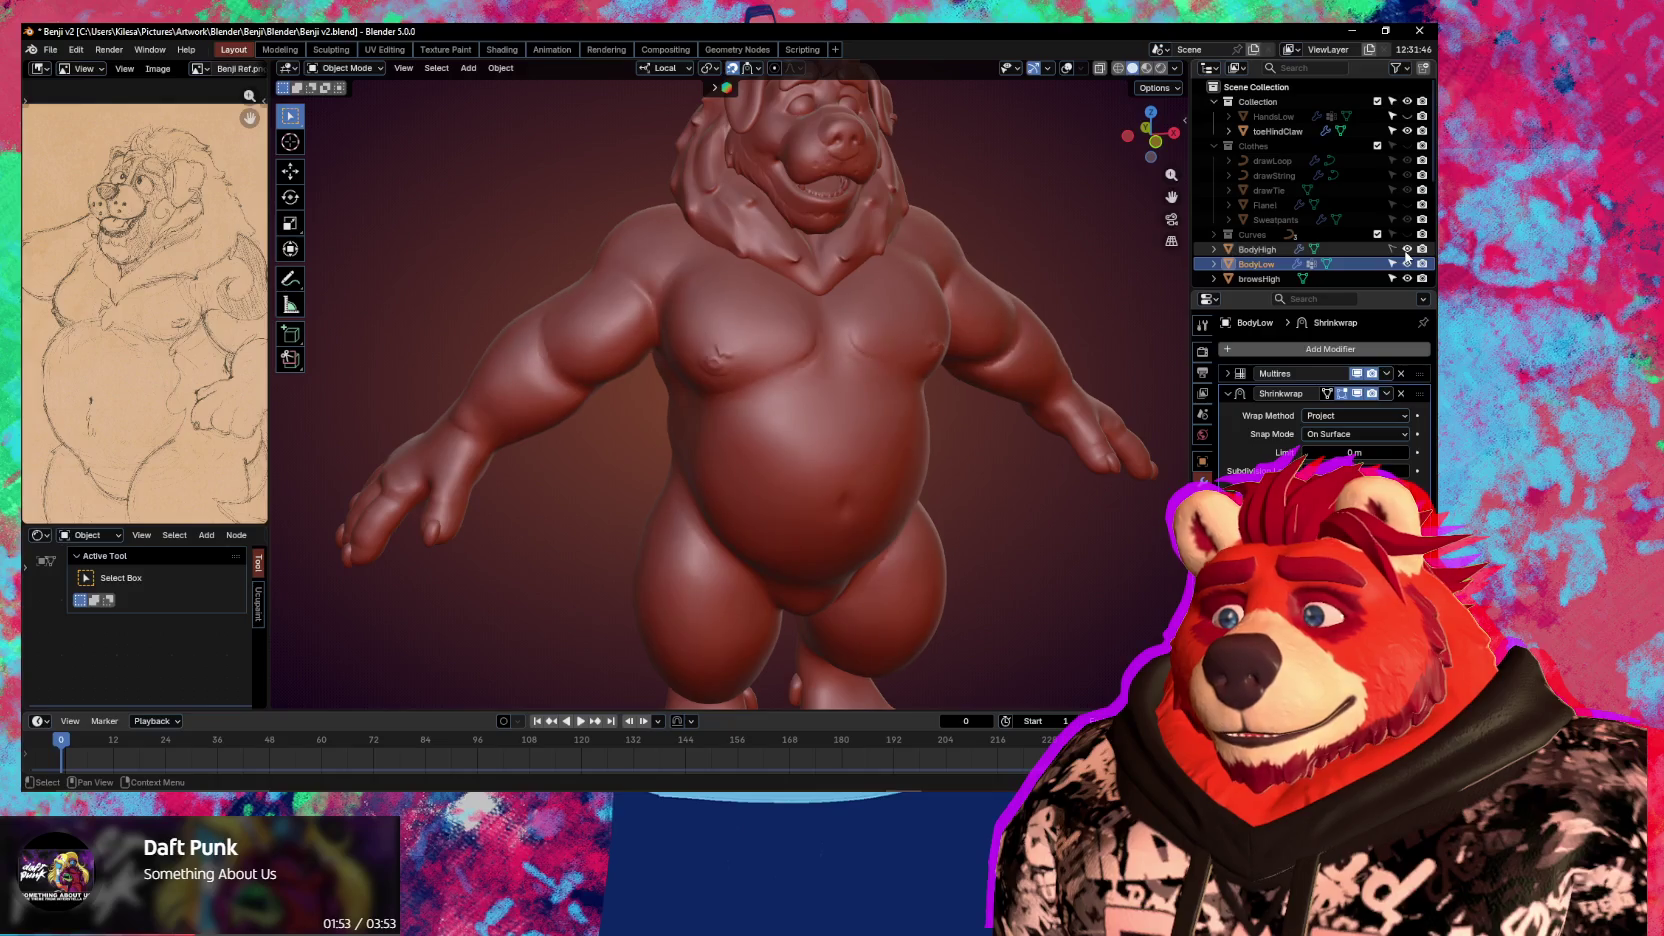
{"action": "left_click", "coordinate": [1349, 250]}
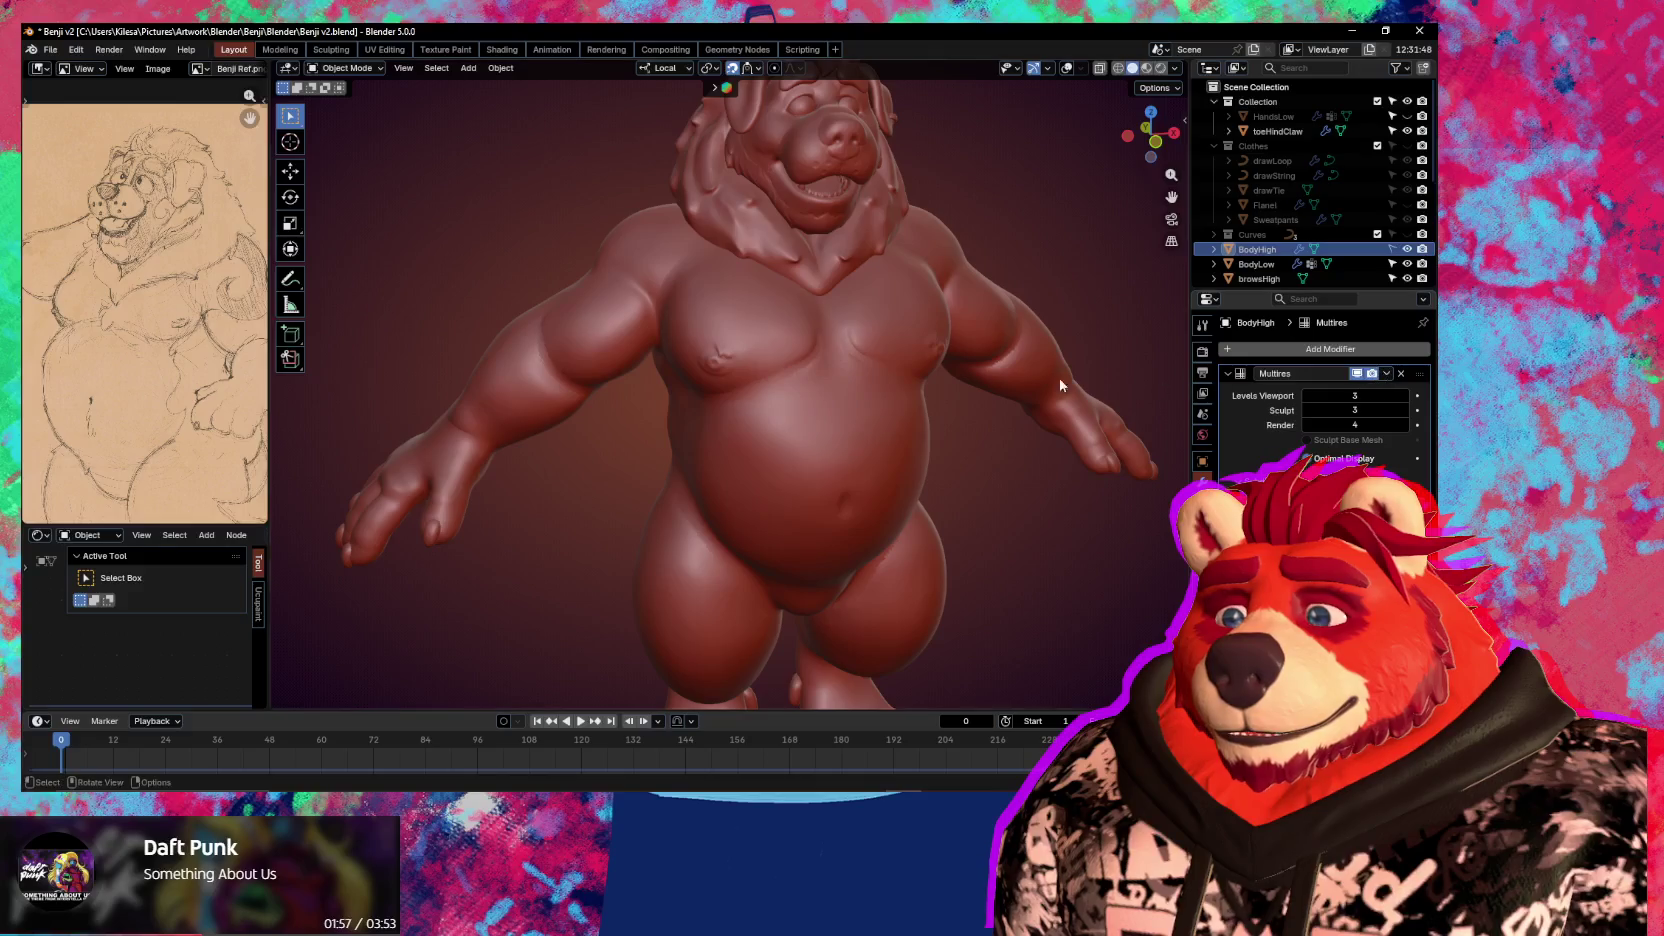
Inspect BodyHigh's torso, chest and belly up close, then re-enable viewport overlays
{"action": "scroll", "coordinate": [1076, 385], "scroll_direction": "up", "scroll_amount": 3}
{"action": "mouse_move", "coordinate": [991, 398]}
{"action": "middle_mouse_down"}
{"action": "mouse_move", "coordinate": [1019, 398]}
{"action": "mouse_move", "coordinate": [955, 379]}
{"action": "mouse_move", "coordinate": [972, 399]}
{"action": "middle_mouse_up"}
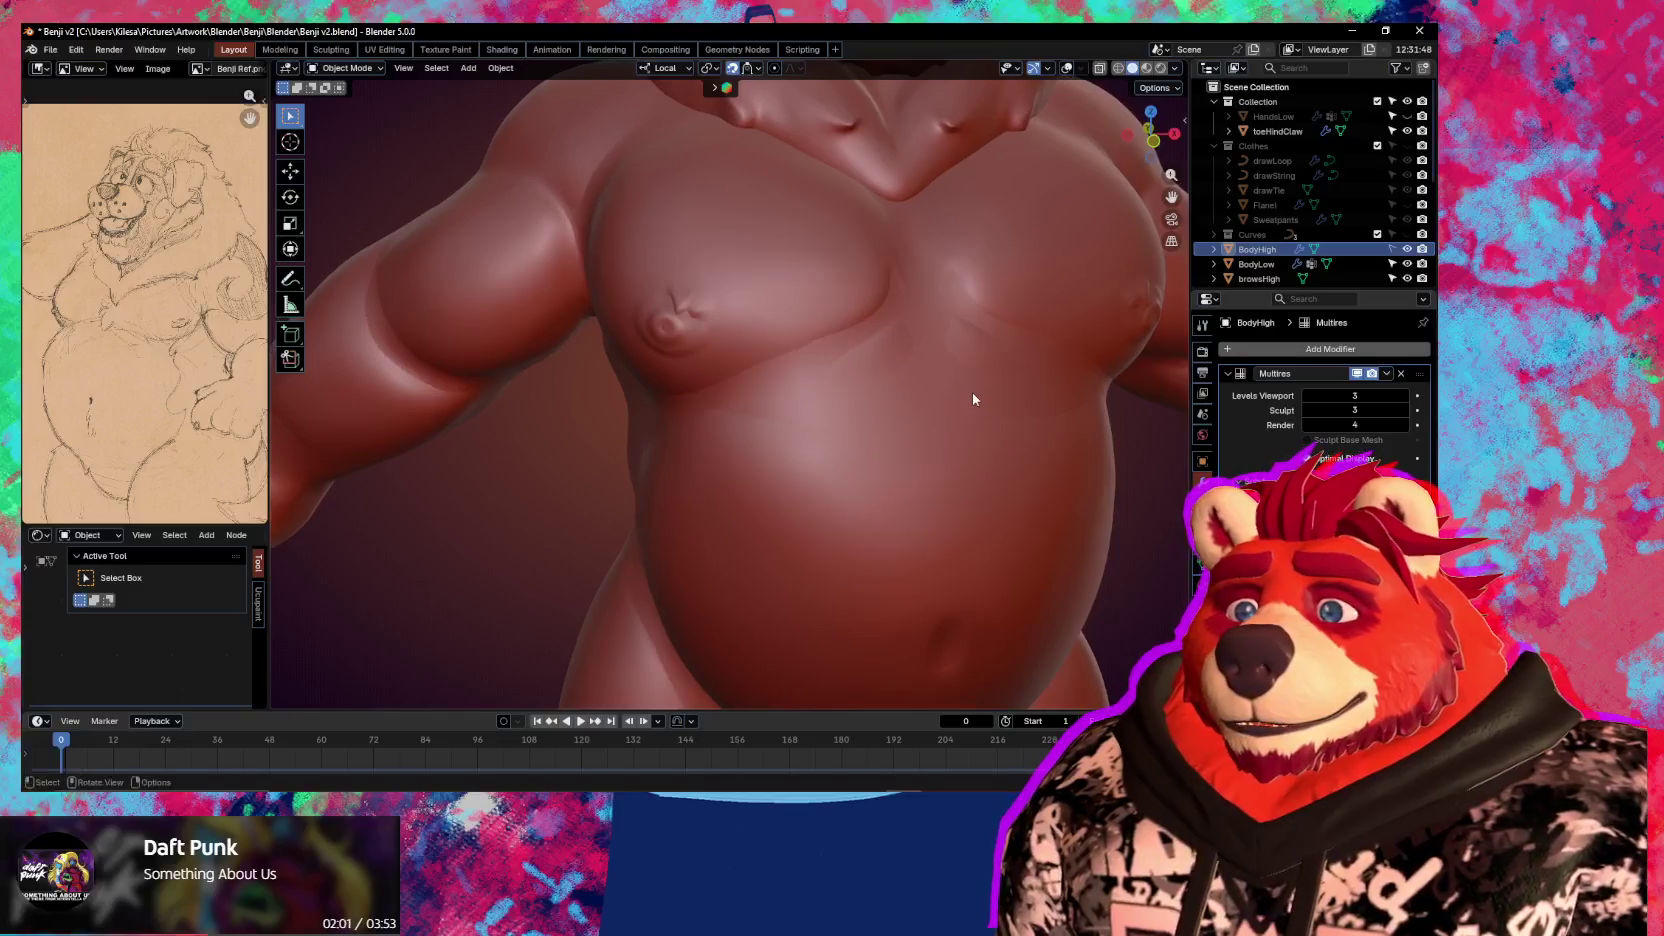
{"action": "scroll", "coordinate": [970, 395], "scroll_direction": "down", "scroll_amount": 3}
{"action": "scroll", "coordinate": [964, 390], "scroll_direction": "down", "scroll_amount": 2}
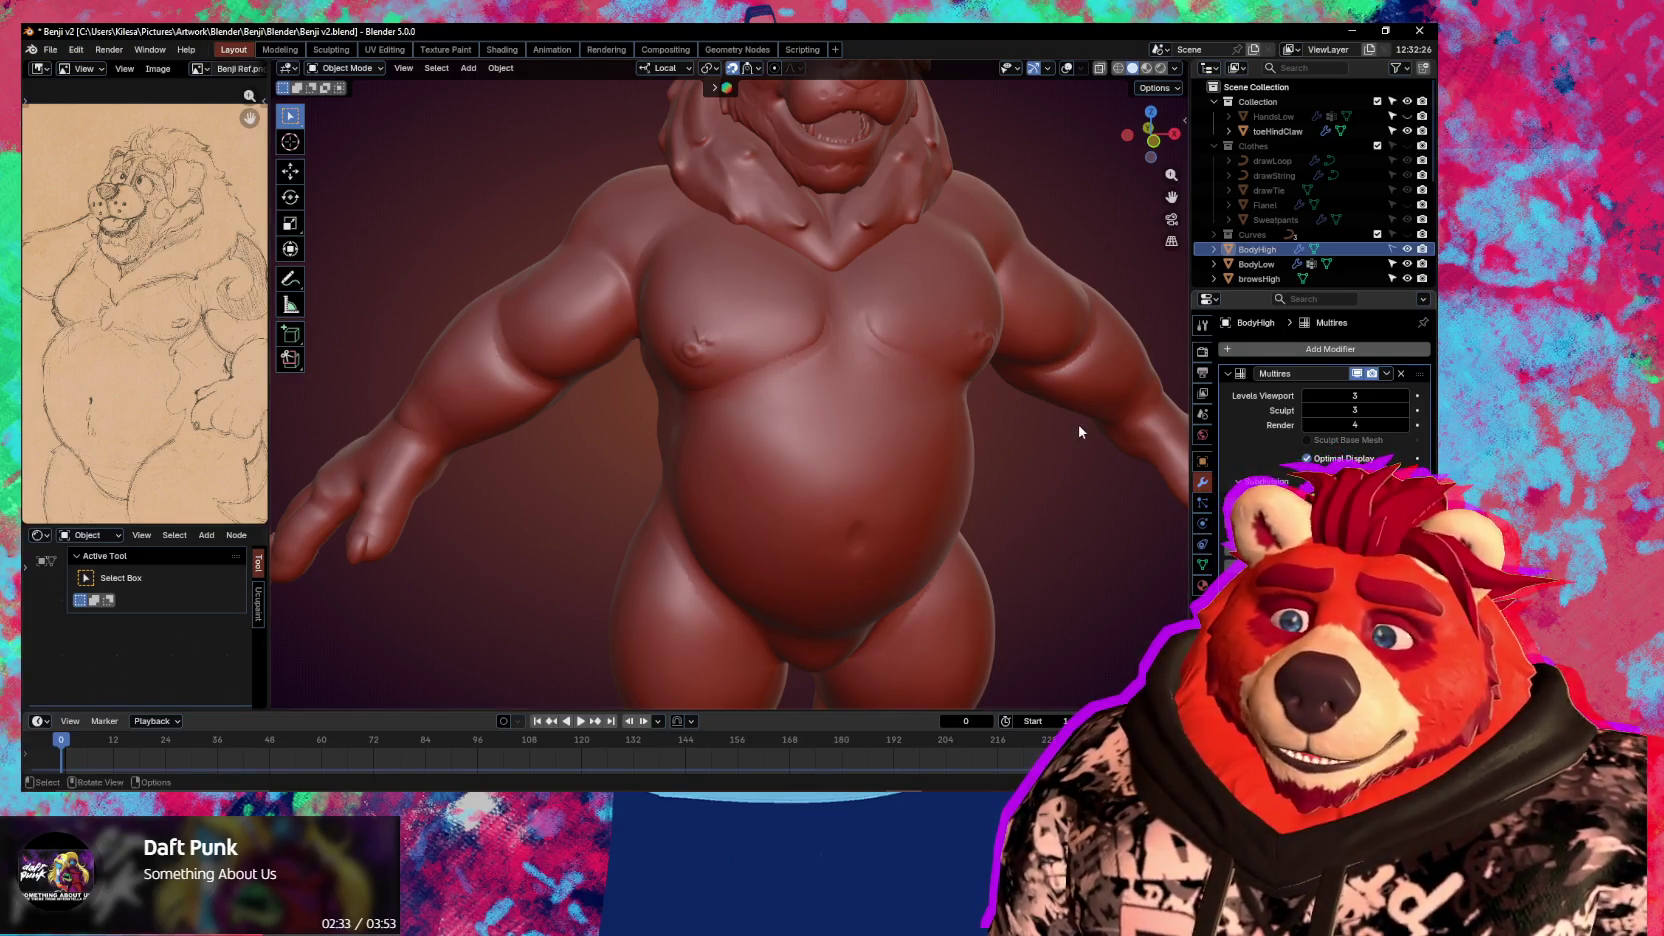
{"action": "middle_click_drag", "start_coordinate": [1080, 431], "coordinate": [1089, 438]}
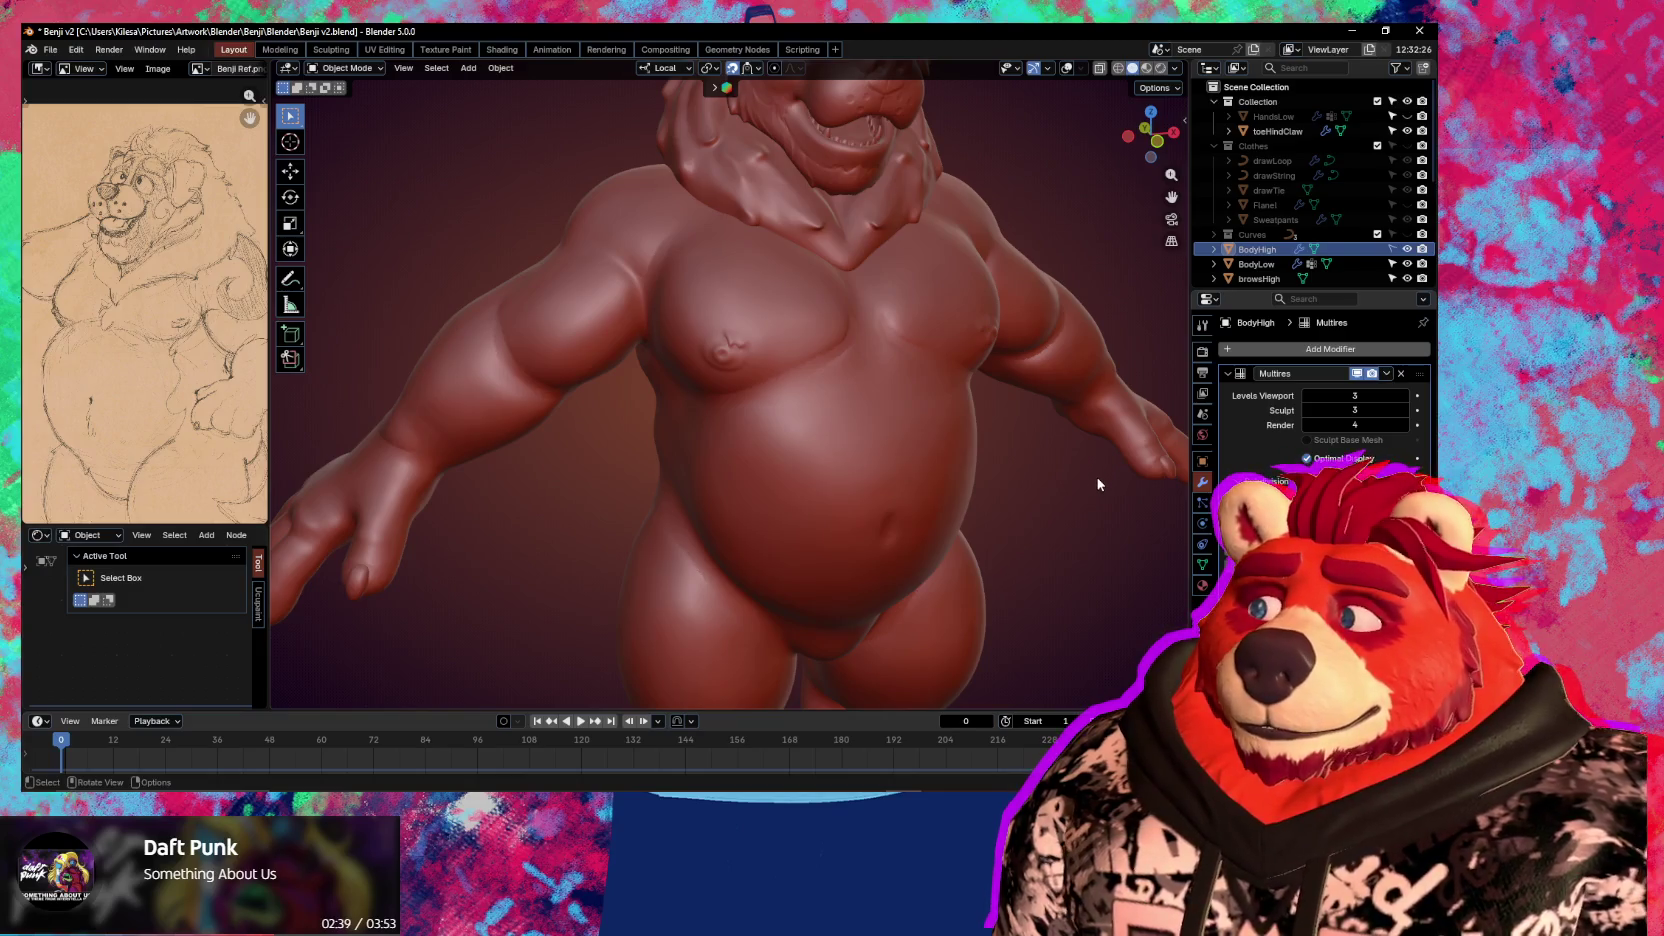
{"action": "middle_click_drag", "start_coordinate": [1100, 490], "coordinate": [1101, 500]}
{"action": "key", "text": "shift+alt+z"}
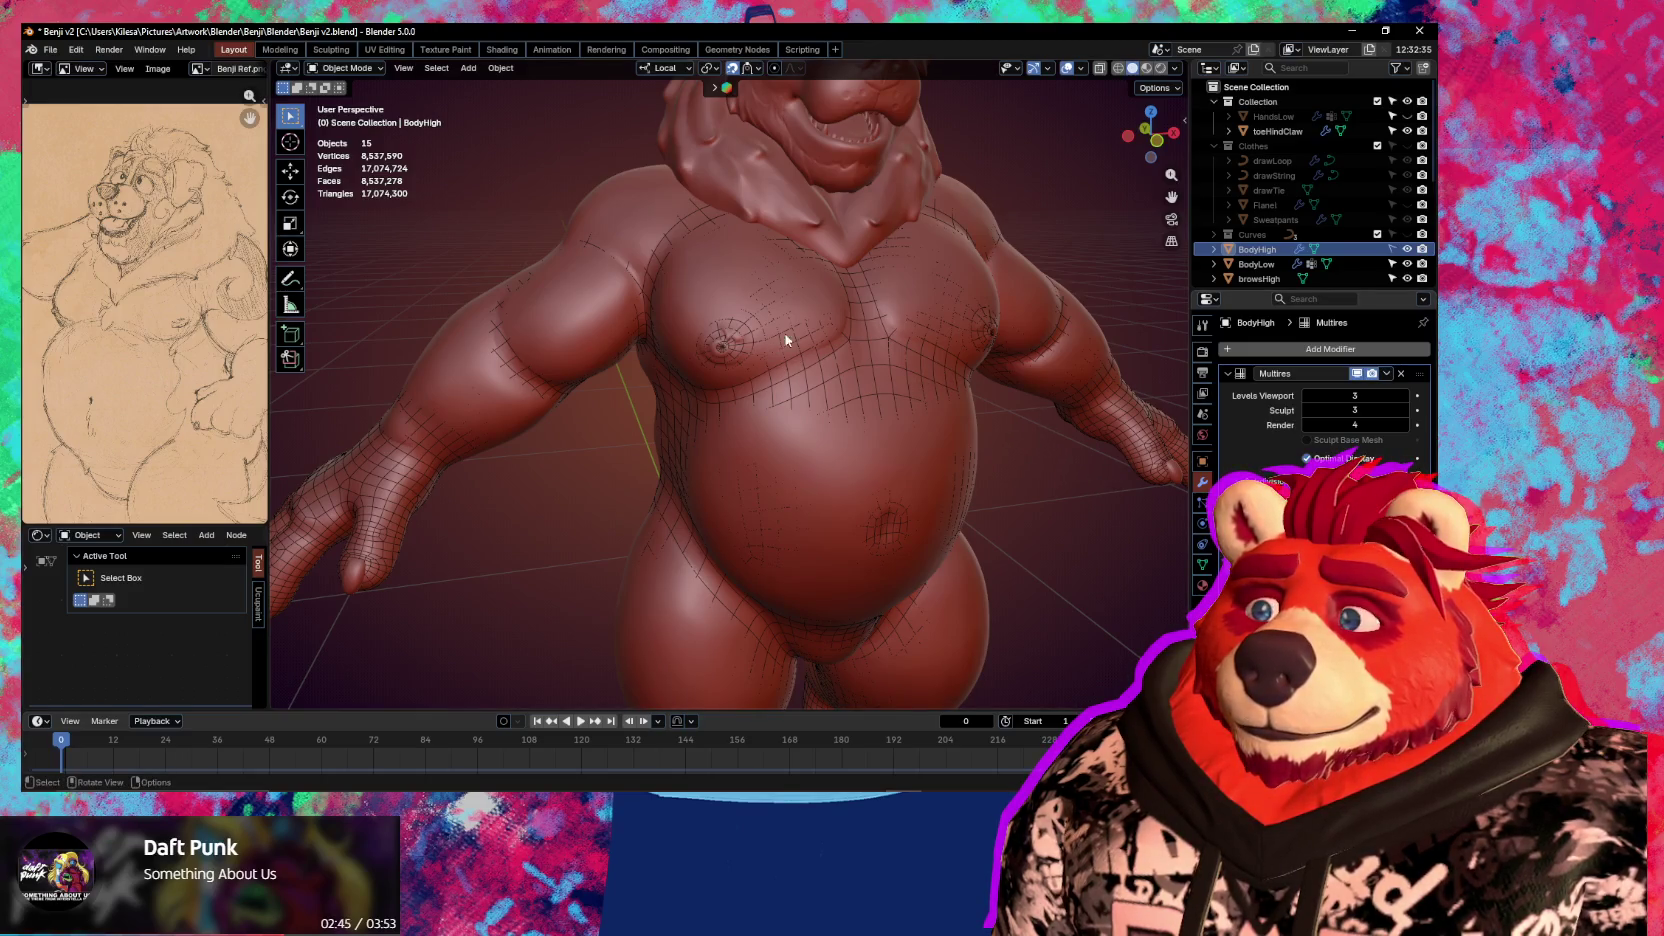
Duplicate BodyHigh in place and hide the BodyHigh.001 backup copy
{"action": "left_click", "coordinate": [628, 203]}
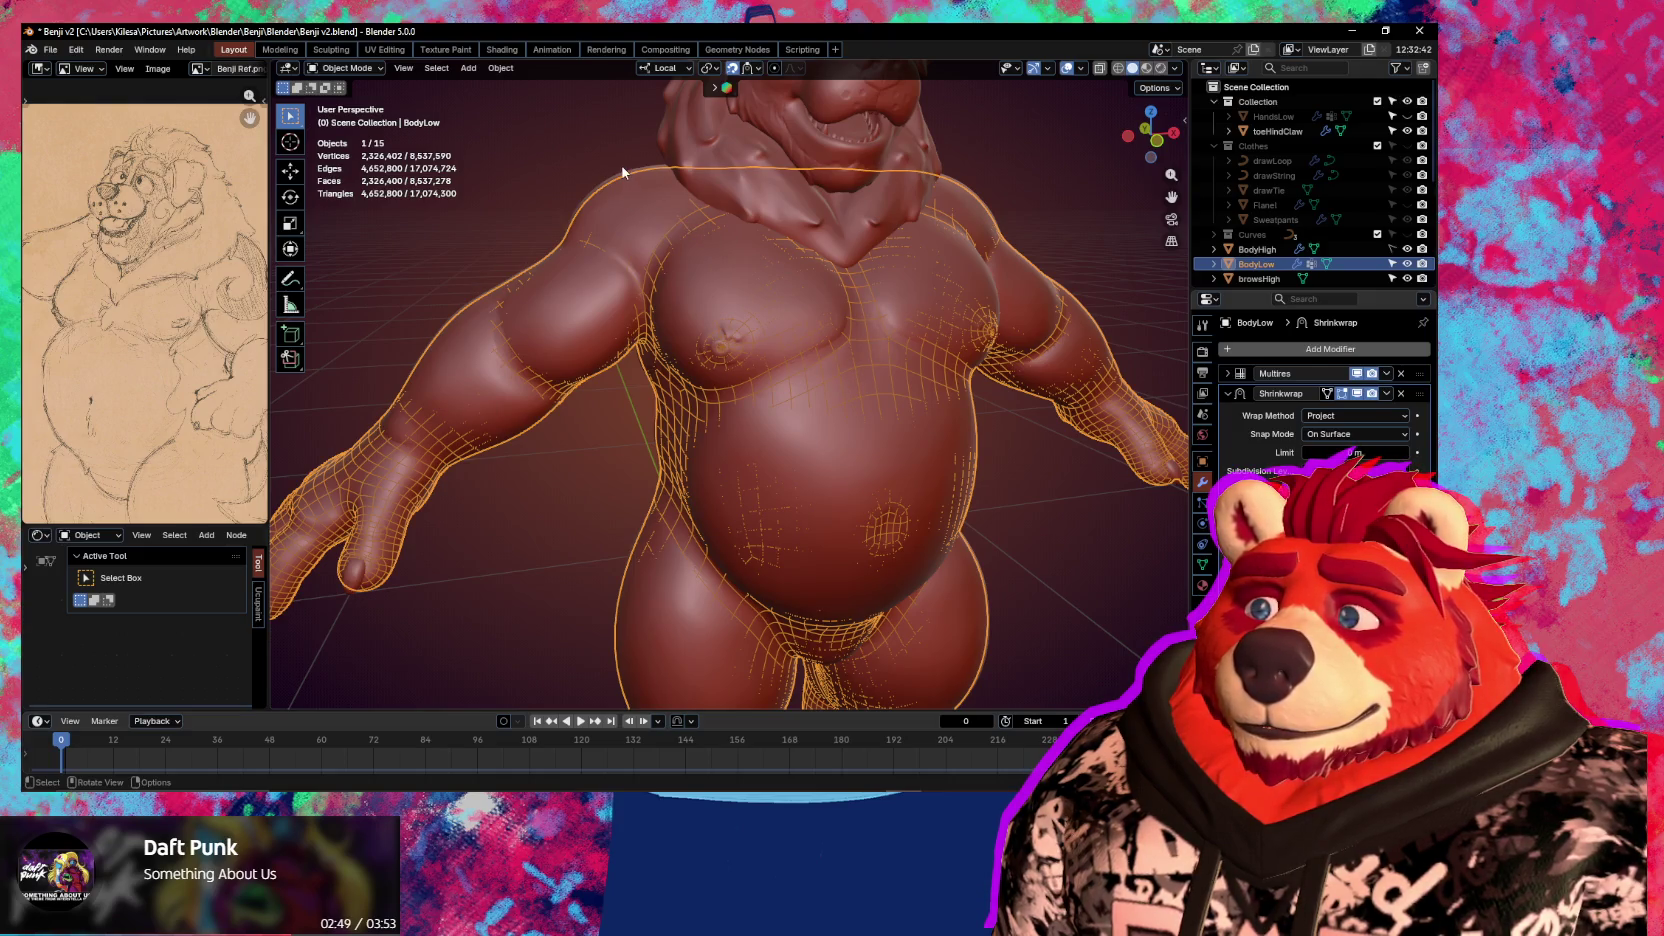
{"action": "left_click", "coordinate": [1250, 249]}
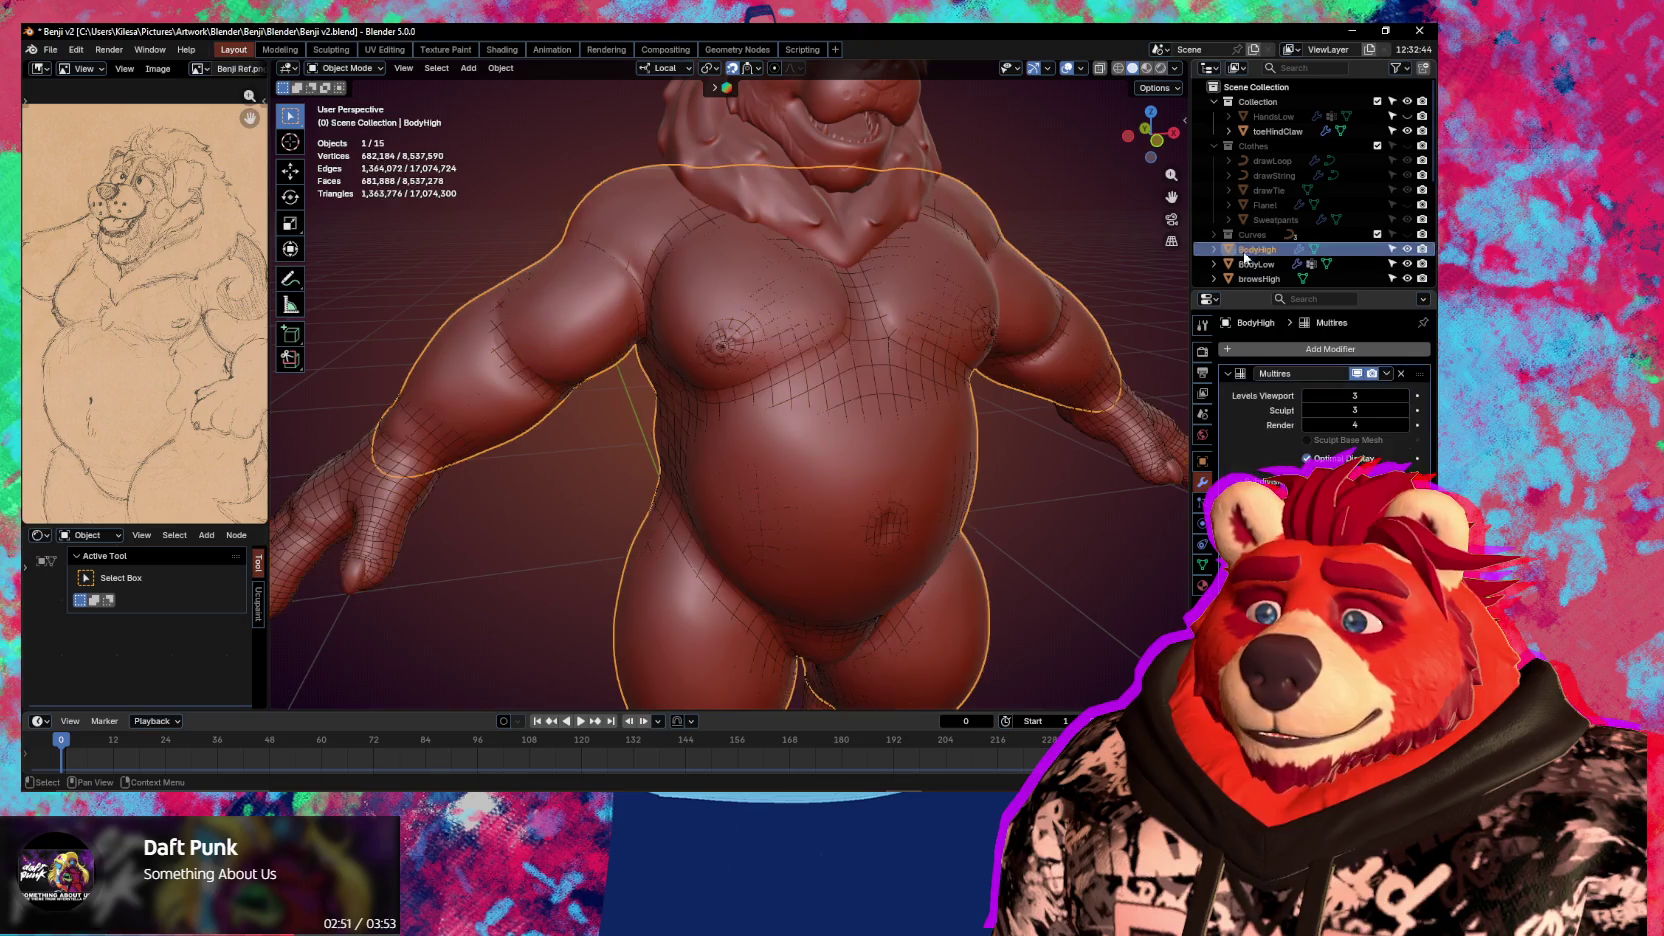
{"action": "scroll", "coordinate": [942, 430], "scroll_direction": "down", "scroll_amount": 2}
{"action": "scroll", "coordinate": [948, 422], "scroll_direction": "down", "scroll_amount": 2}
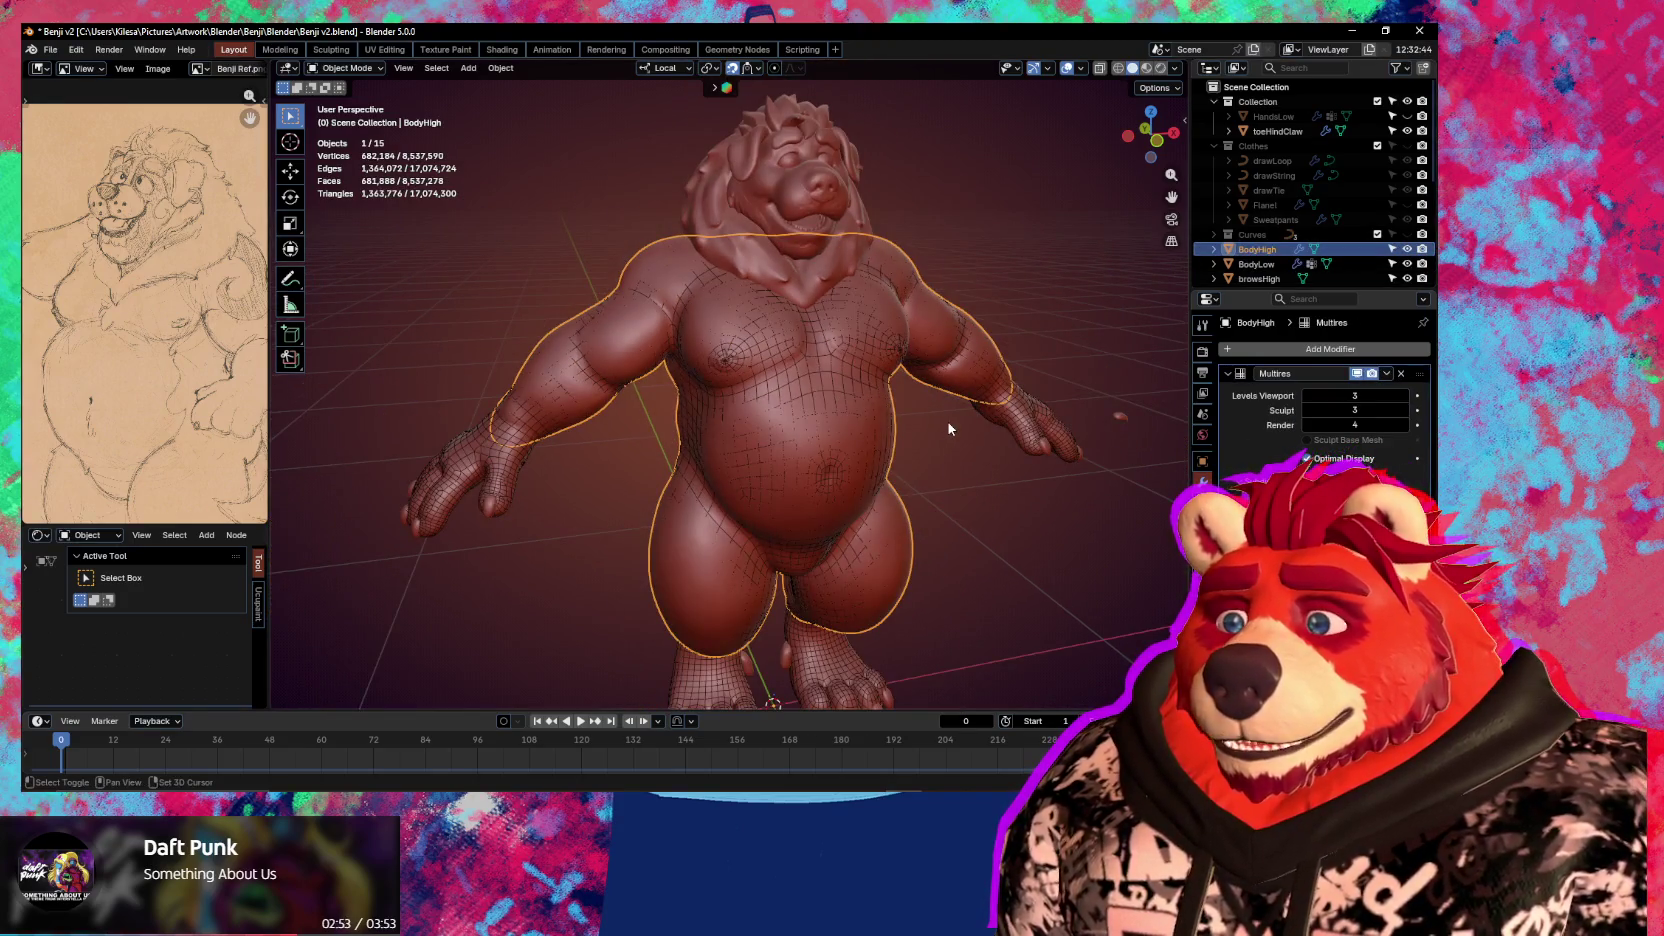
{"action": "key", "text": "shift+d"}
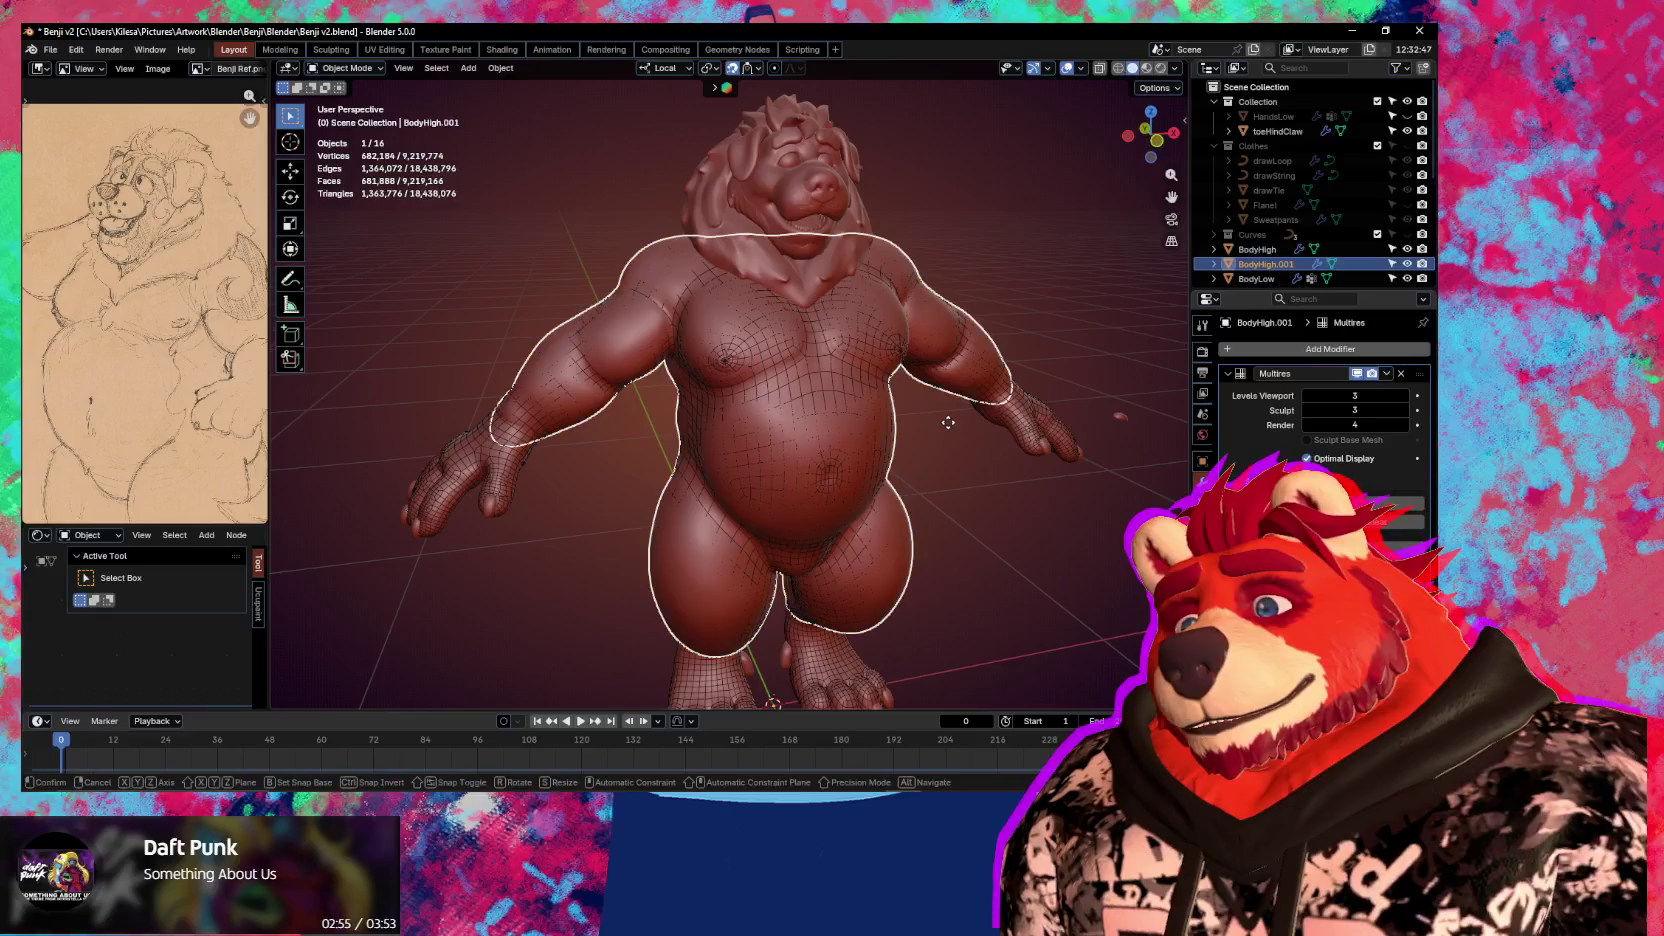
{"action": "right_click", "coordinate": [938, 432]}
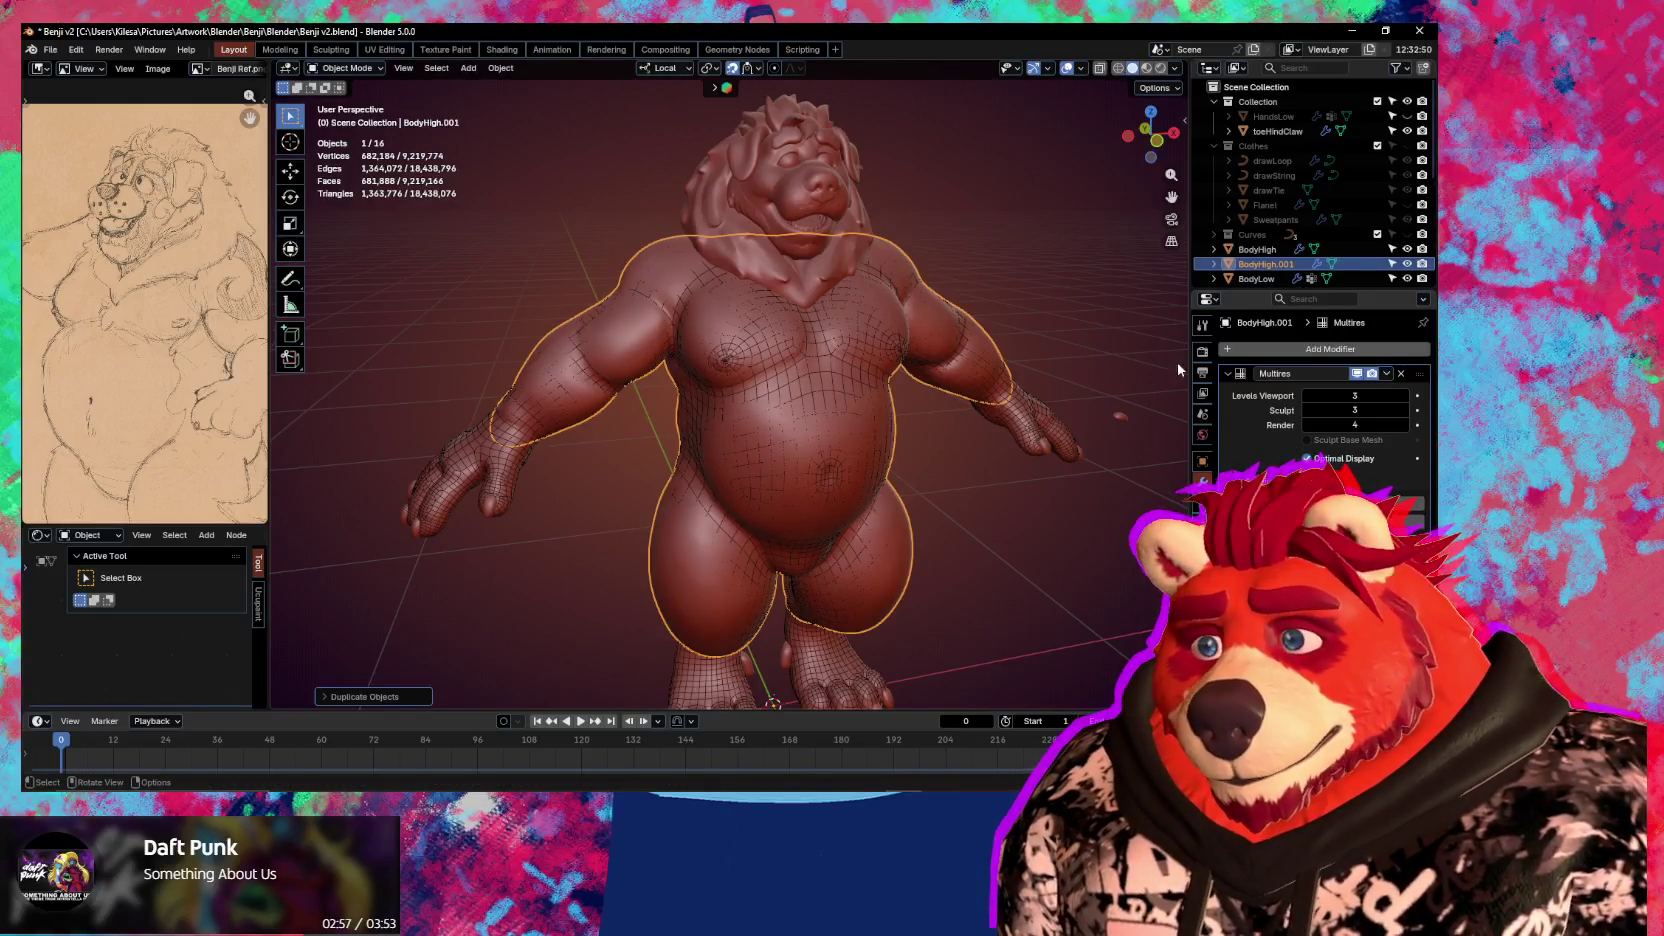
{"action": "left_click", "coordinate": [1407, 265]}
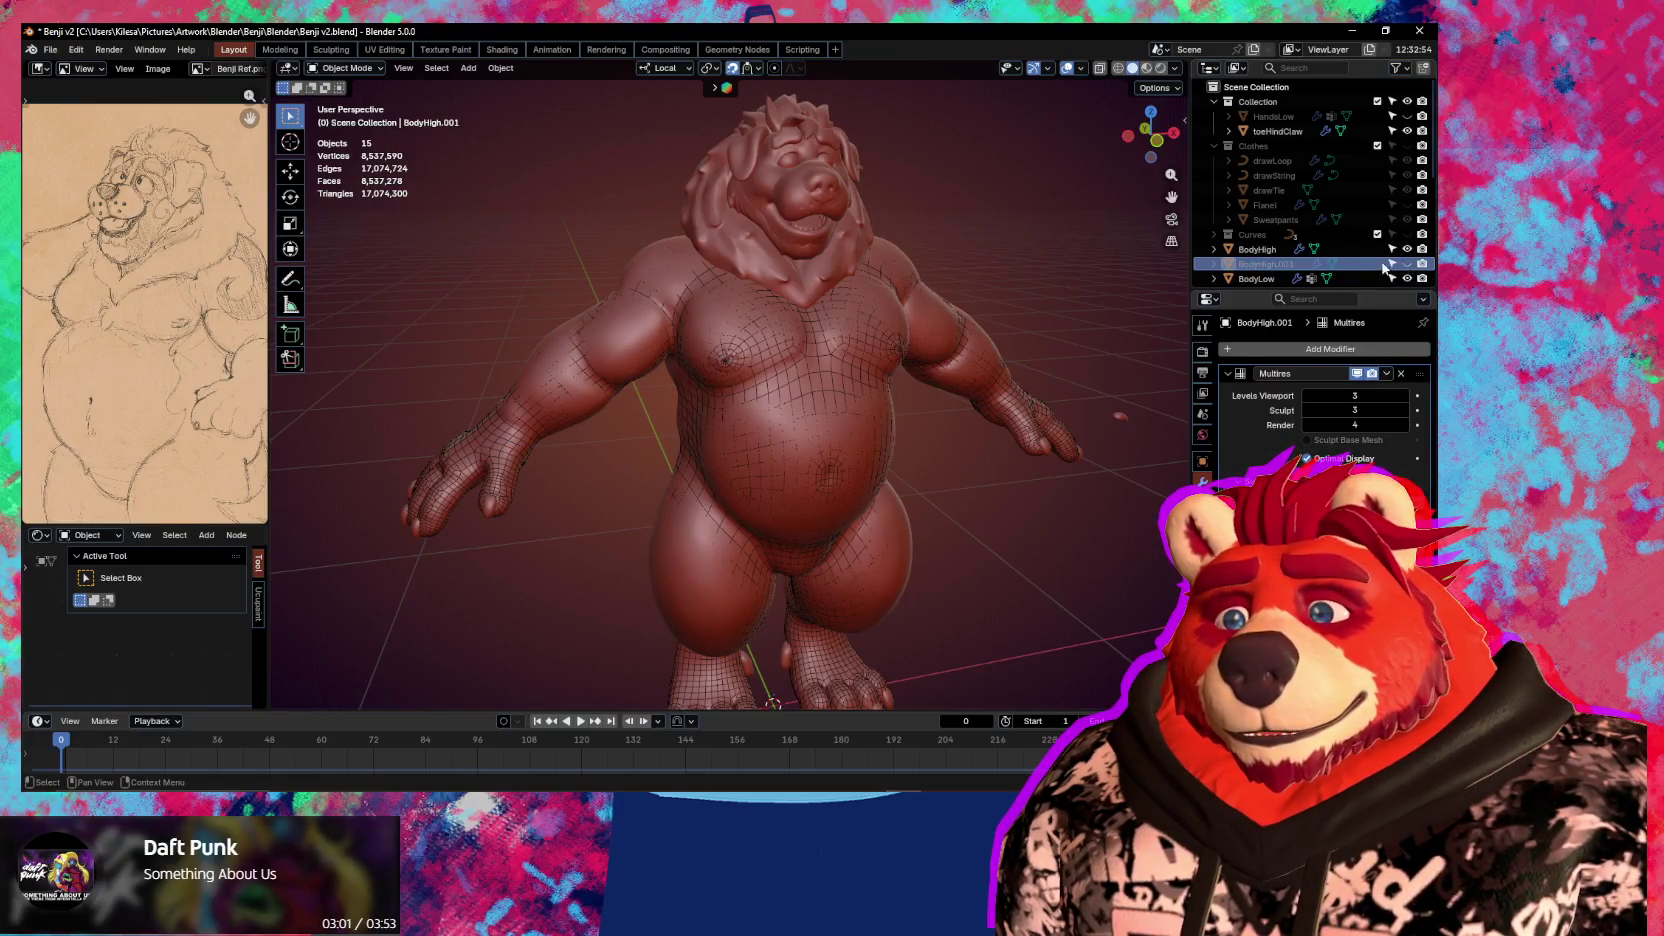
Apply BodyHigh's Multires modifier, inspect the bare surface, then make BodyLow active
{"action": "left_click", "coordinate": [1360, 251]}
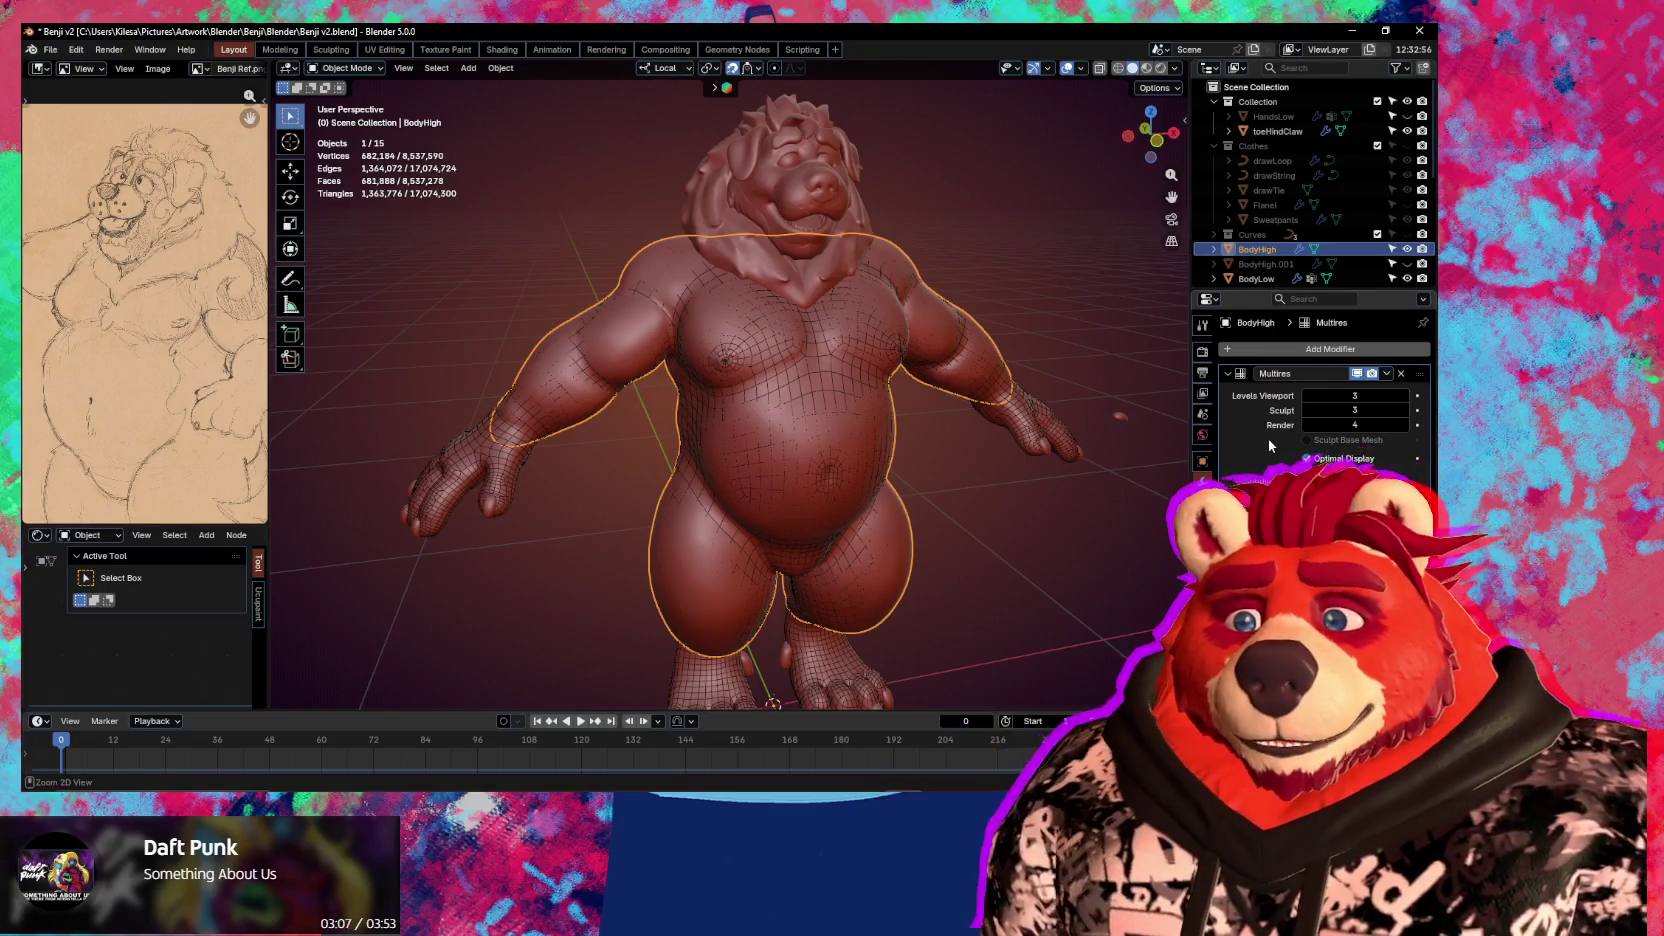
{"action": "key", "text": "ctrl+a"}
{"action": "mouse_move", "coordinate": [815, 394]}
{"action": "middle_mouse_down"}
{"action": "mouse_move", "coordinate": [871, 411]}
{"action": "mouse_move", "coordinate": [767, 403]}
{"action": "middle_mouse_up"}
{"action": "scroll", "coordinate": [767, 403], "scroll_direction": "up", "scroll_amount": 3}
{"action": "key", "text": "shift+alt+z"}
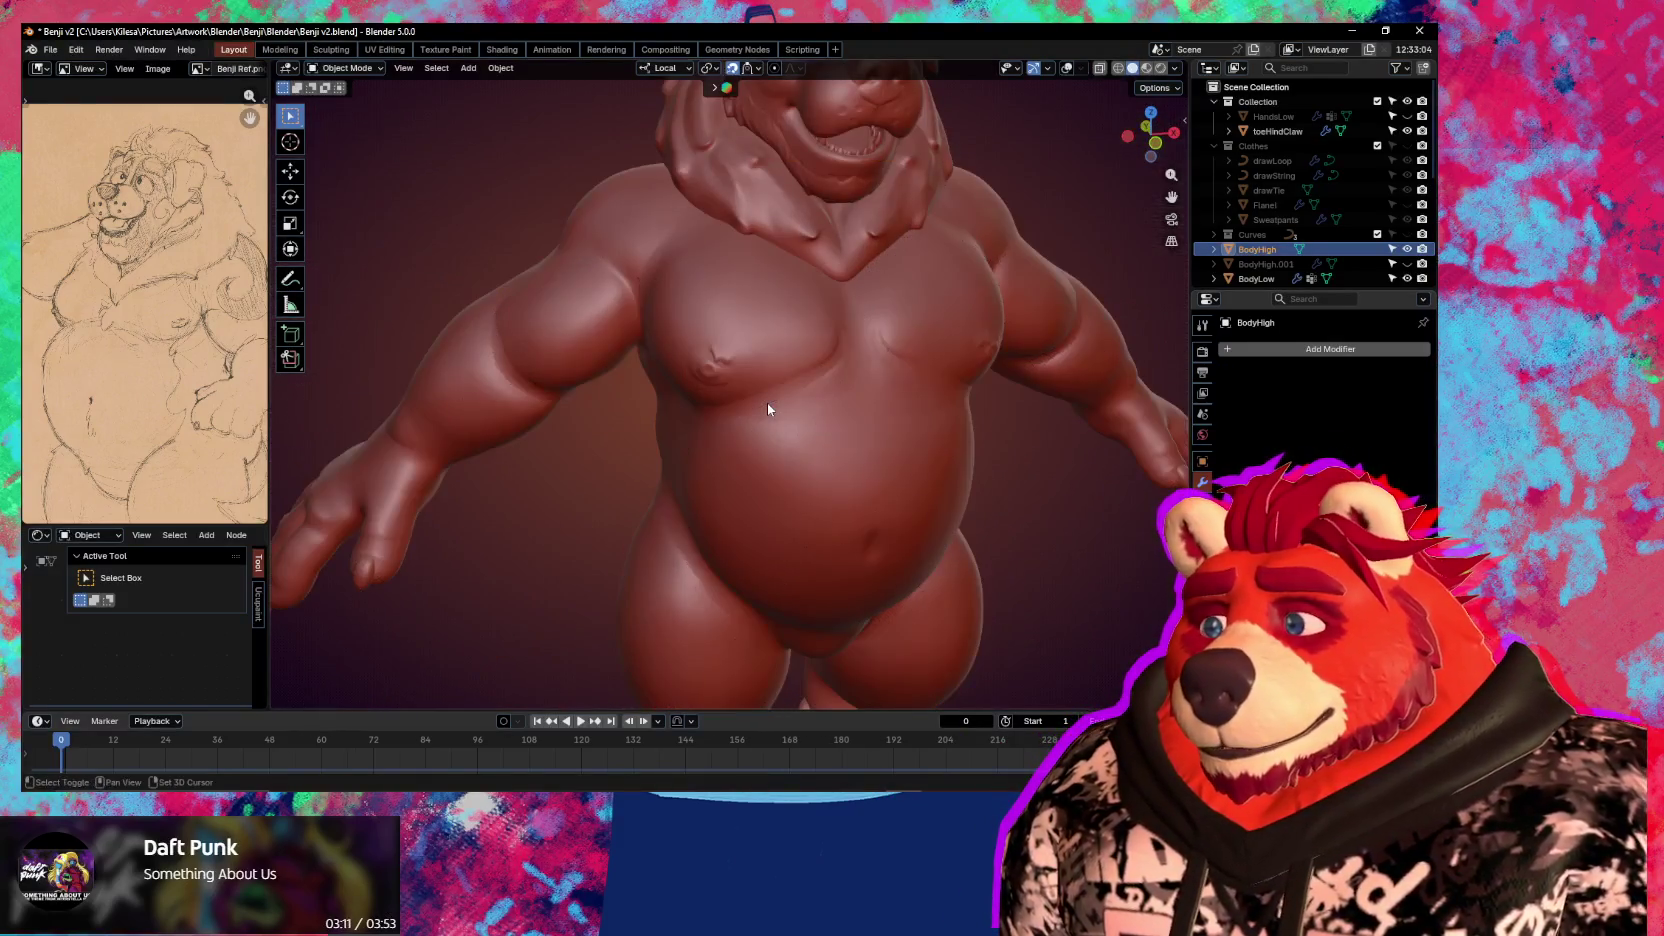
{"action": "left_click", "coordinate": [785, 395]}
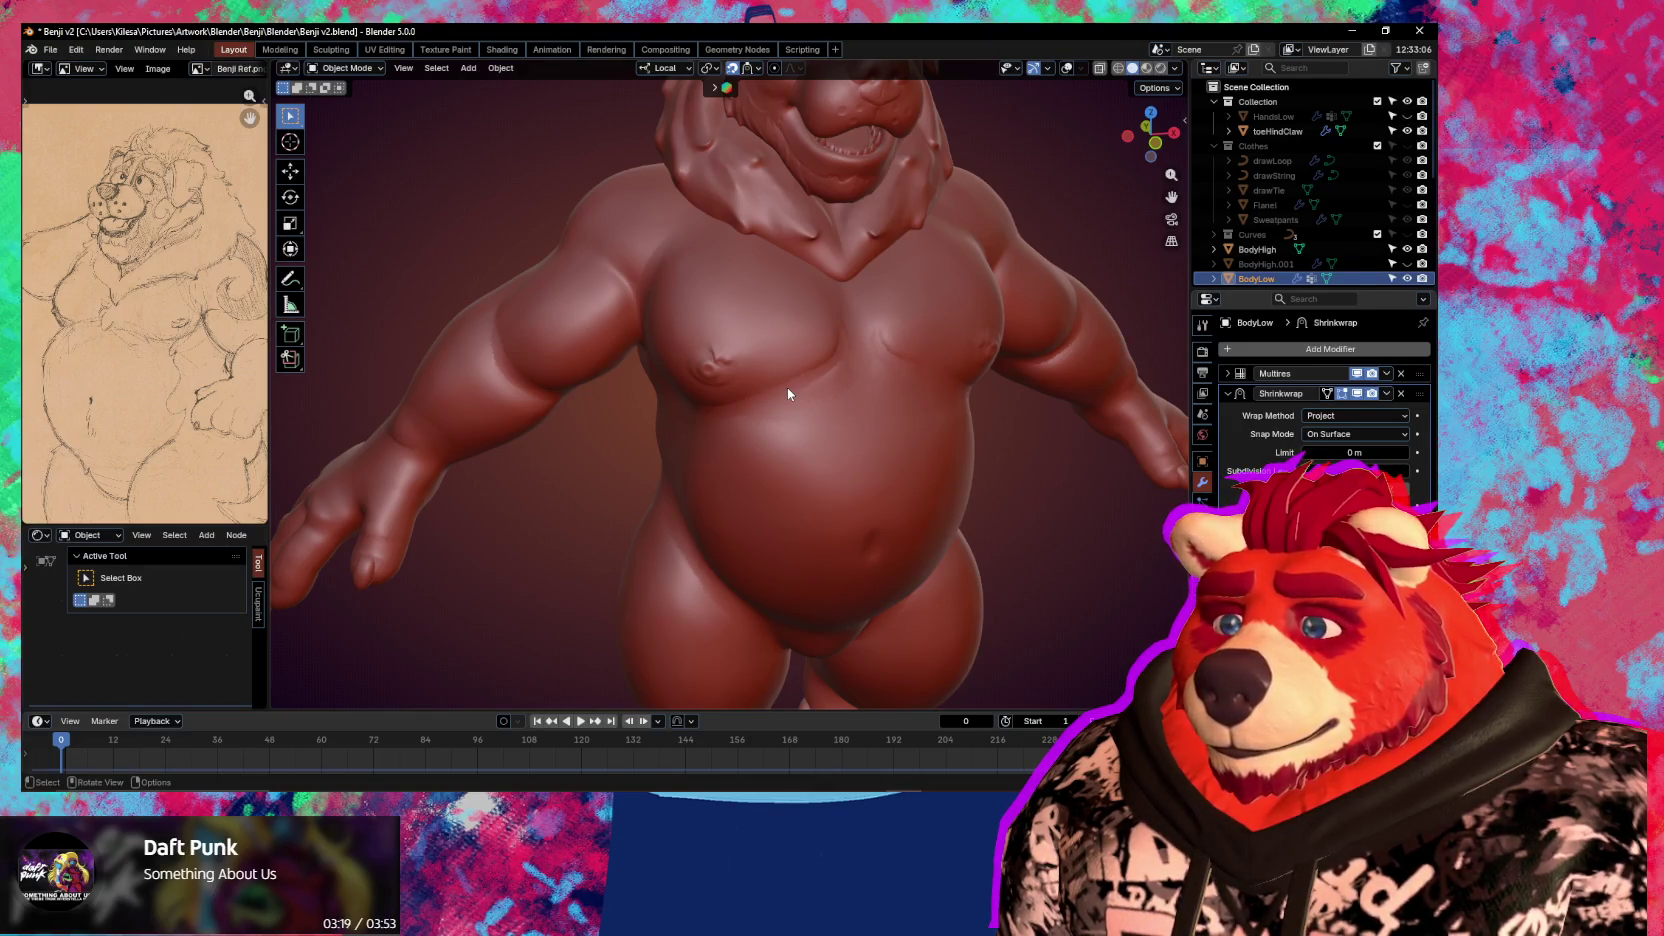
Enter Edit Mode on BodyLow with overlays on and select the HandShrink vertex group
{"action": "key", "text": "Tab"}
{"action": "key", "text": "shift+alt+z"}
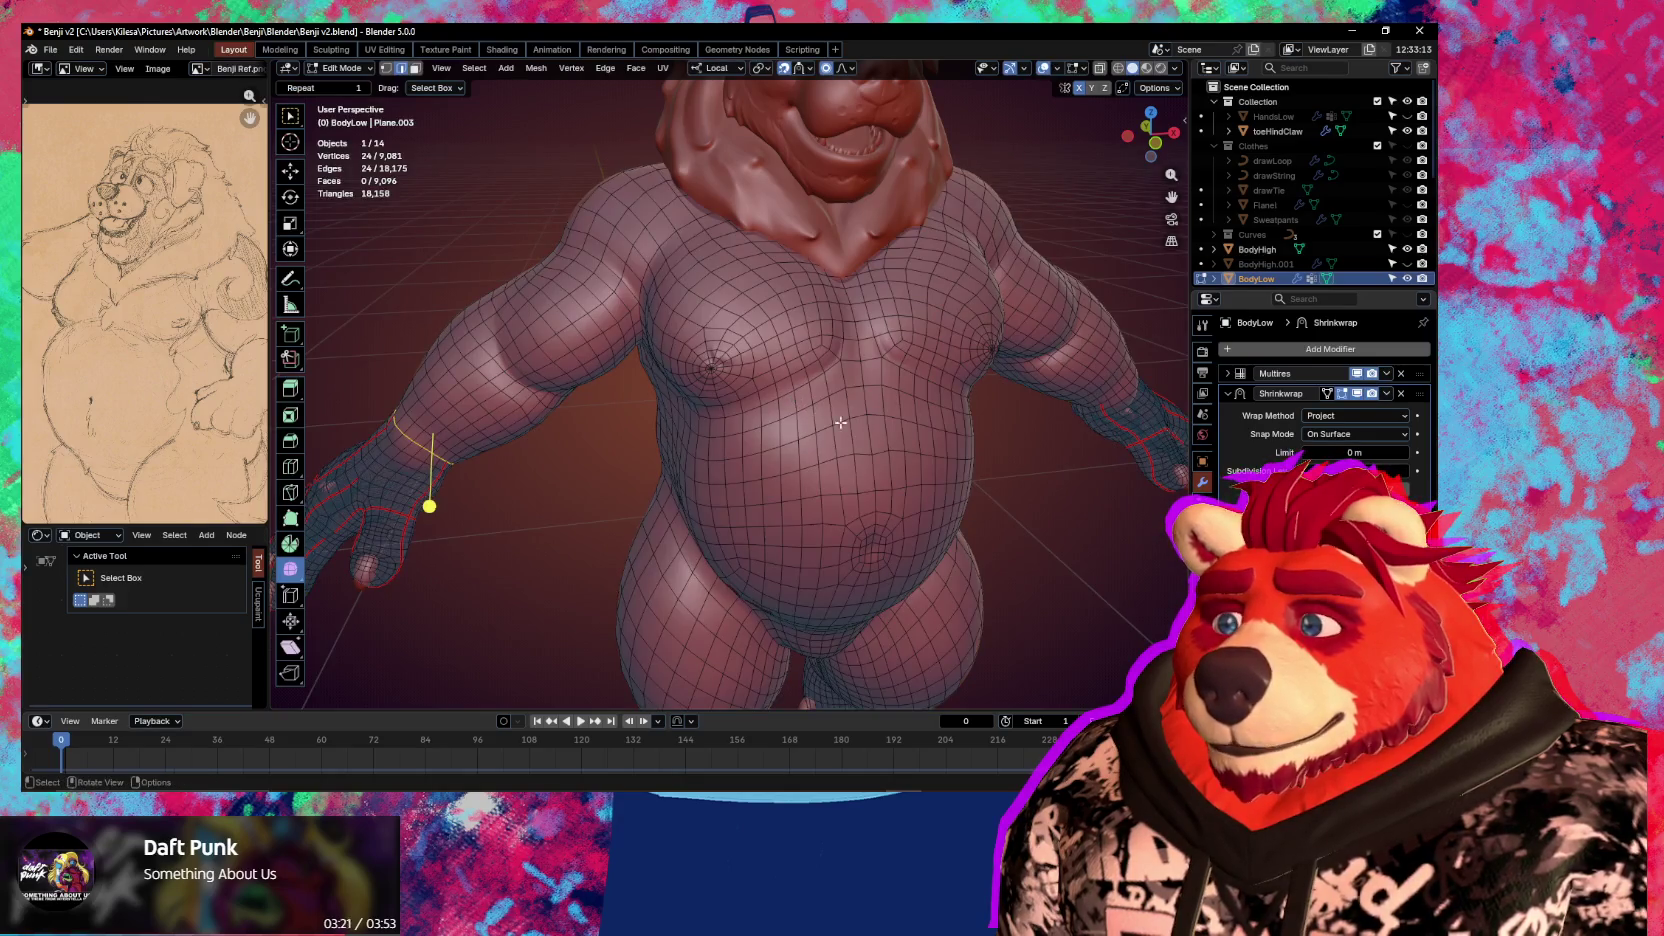
{"action": "middle_click_drag", "start_coordinate": [794, 398], "coordinate": [892, 425]}
{"action": "key", "text": "shift"}
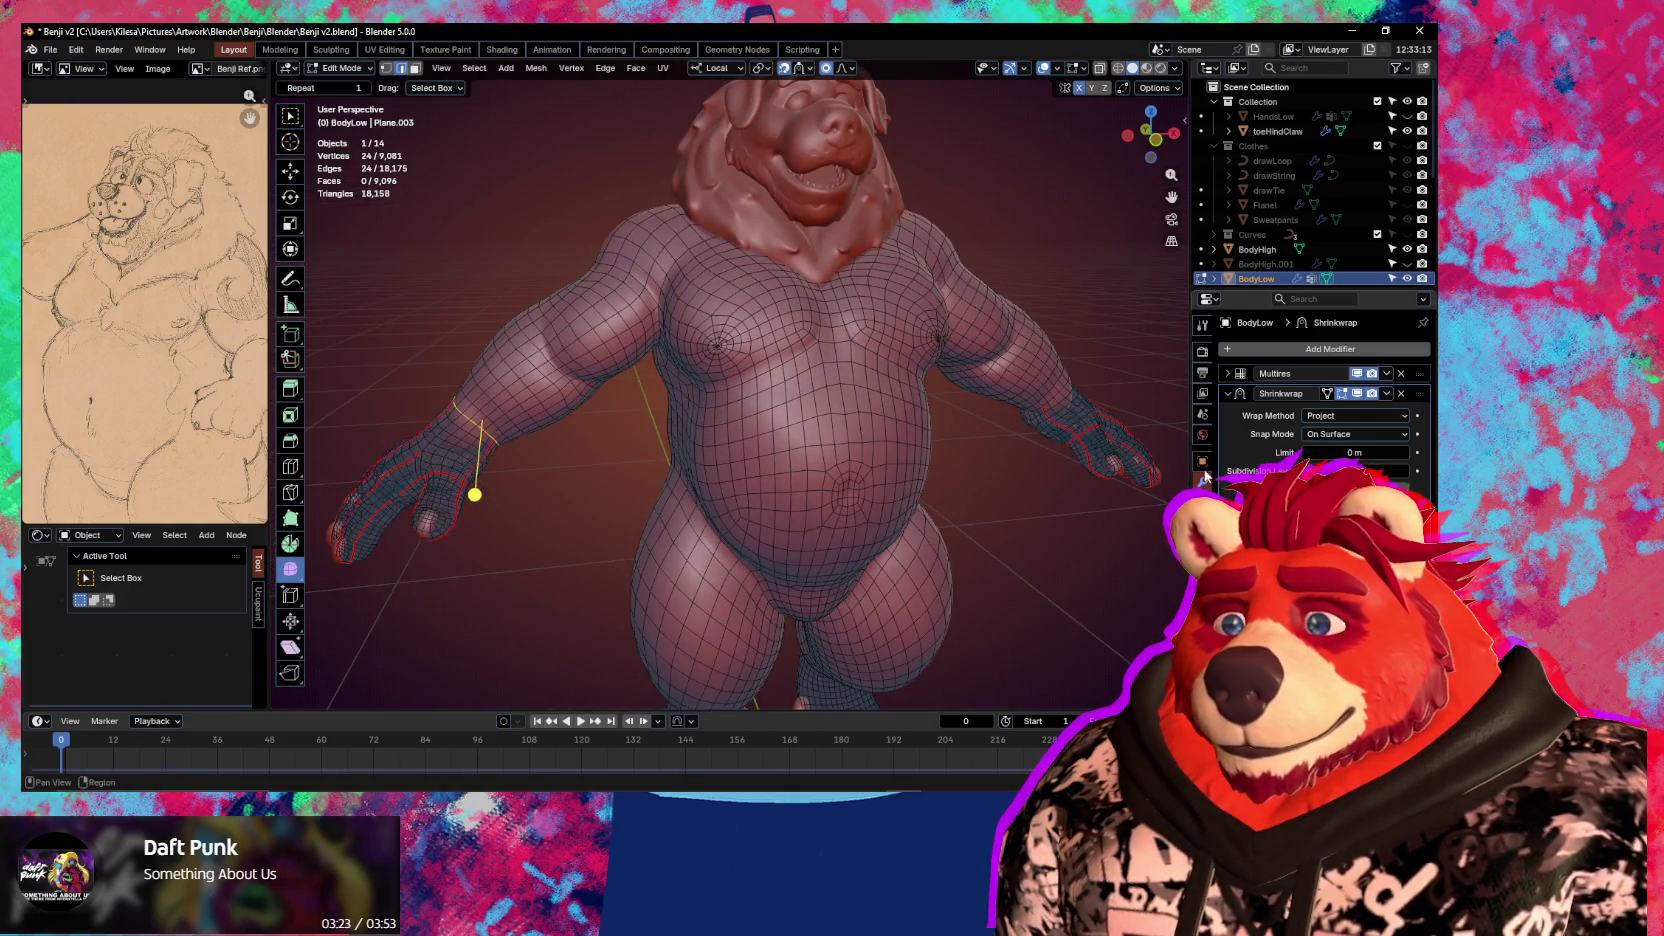
{"action": "left_click", "coordinate": [1202, 543]}
{"action": "left_click", "coordinate": [1202, 565]}
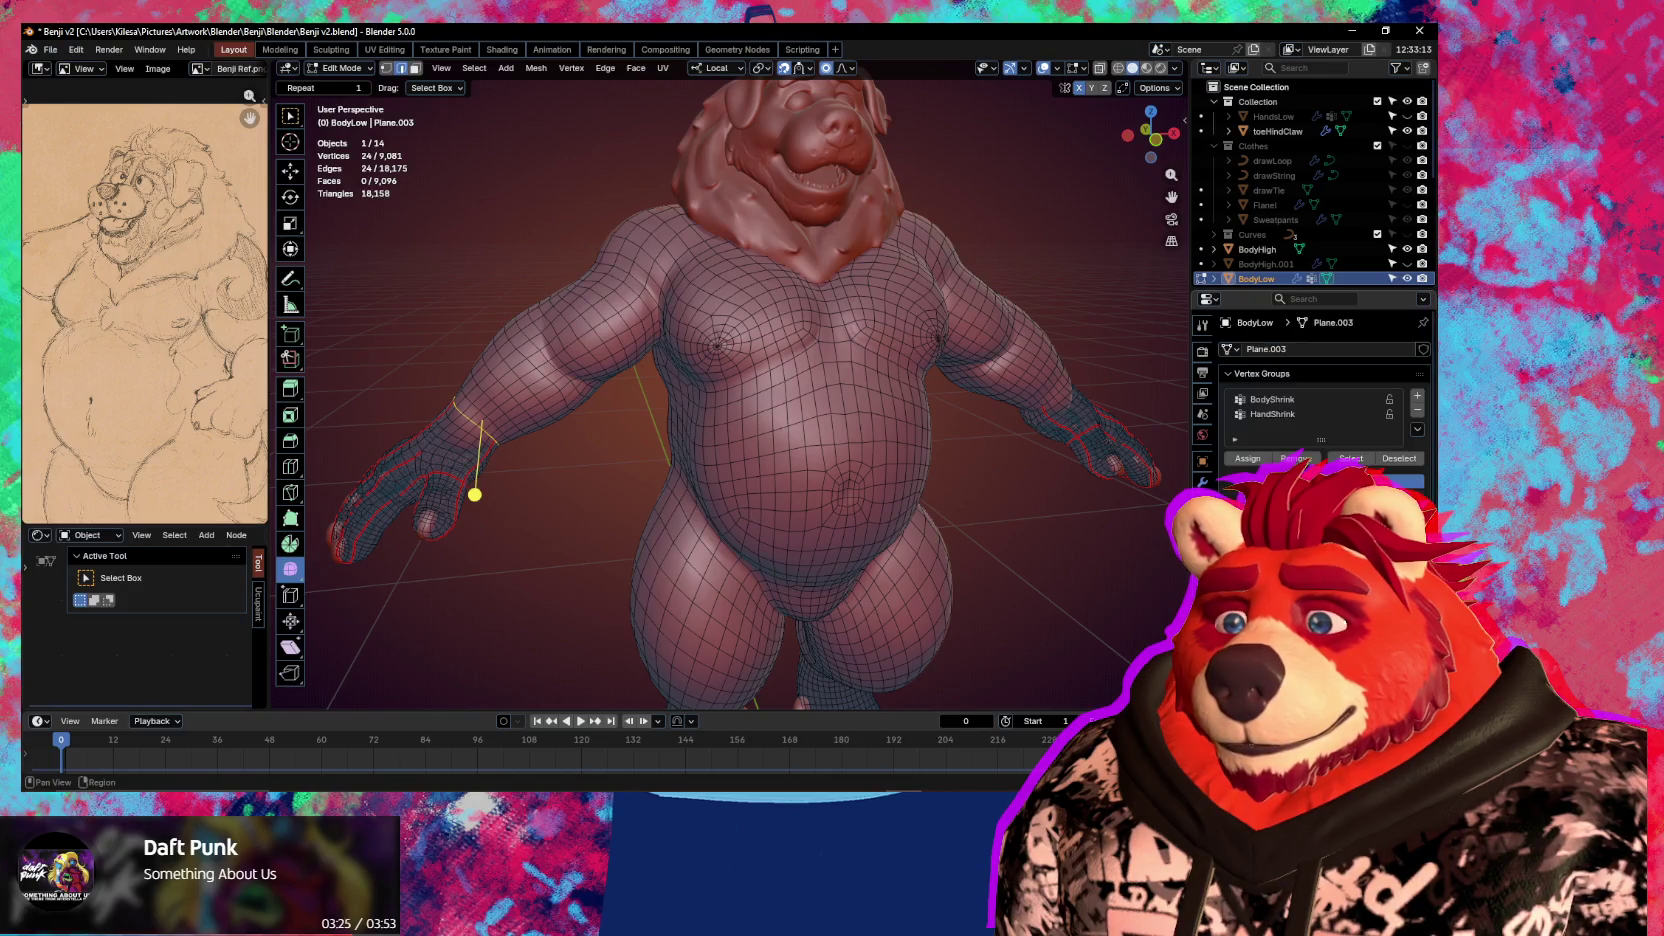
{"action": "left_click", "coordinate": [1310, 399]}
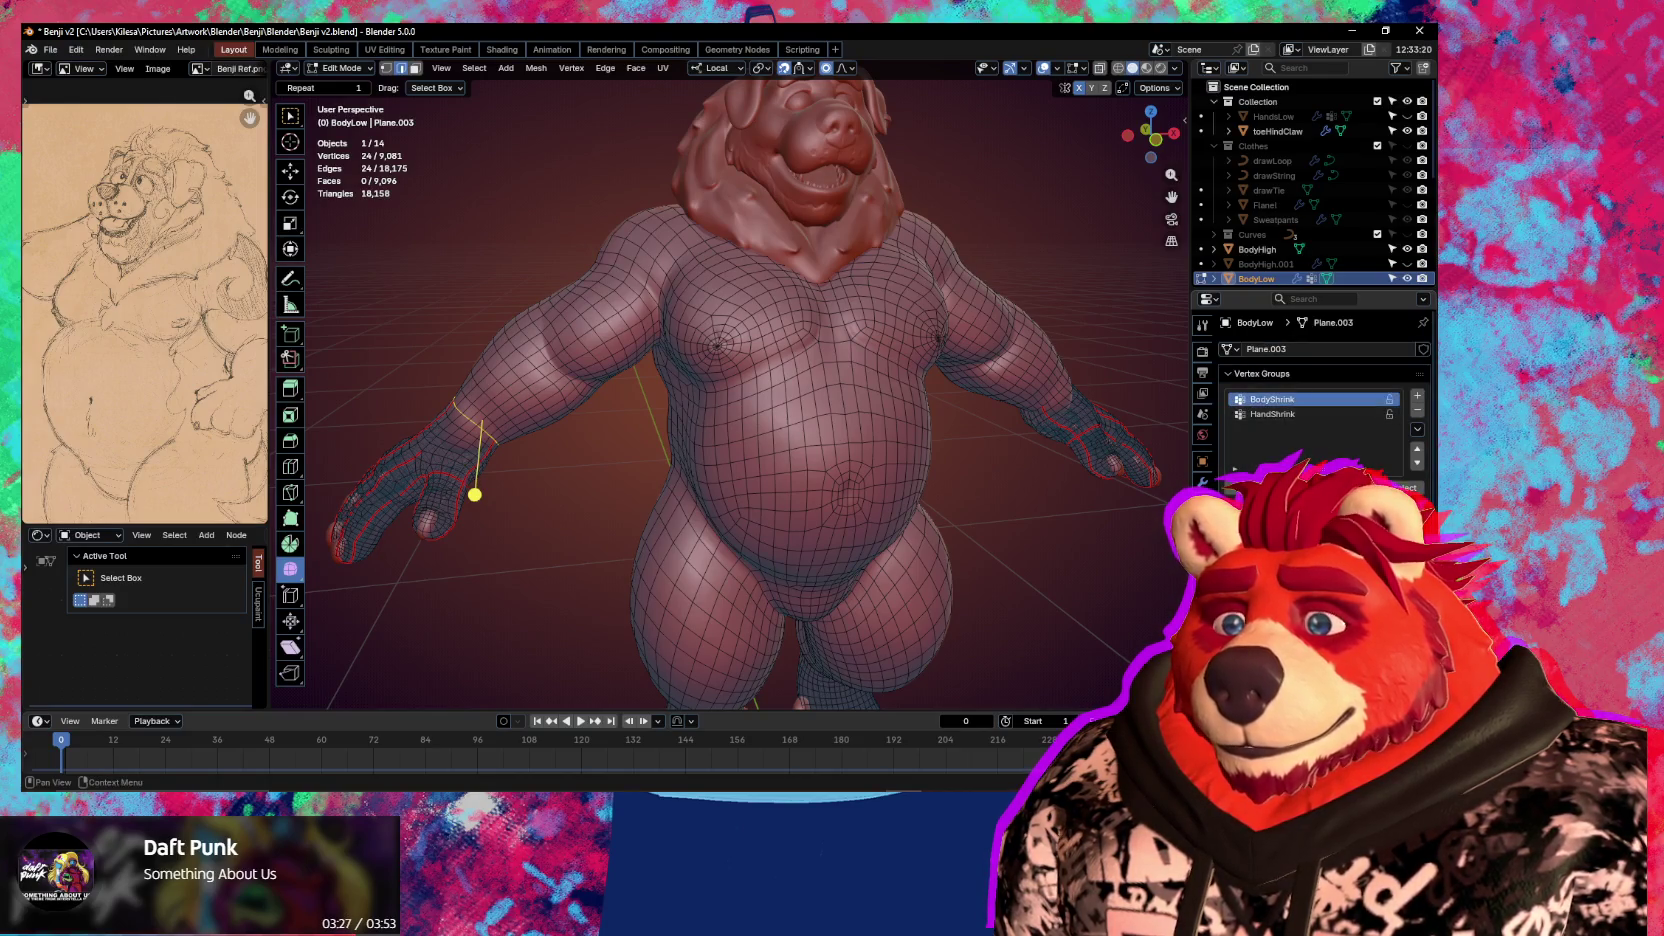
{"action": "left_click", "coordinate": [1311, 416]}
{"action": "left_click", "coordinate": [1405, 488]}
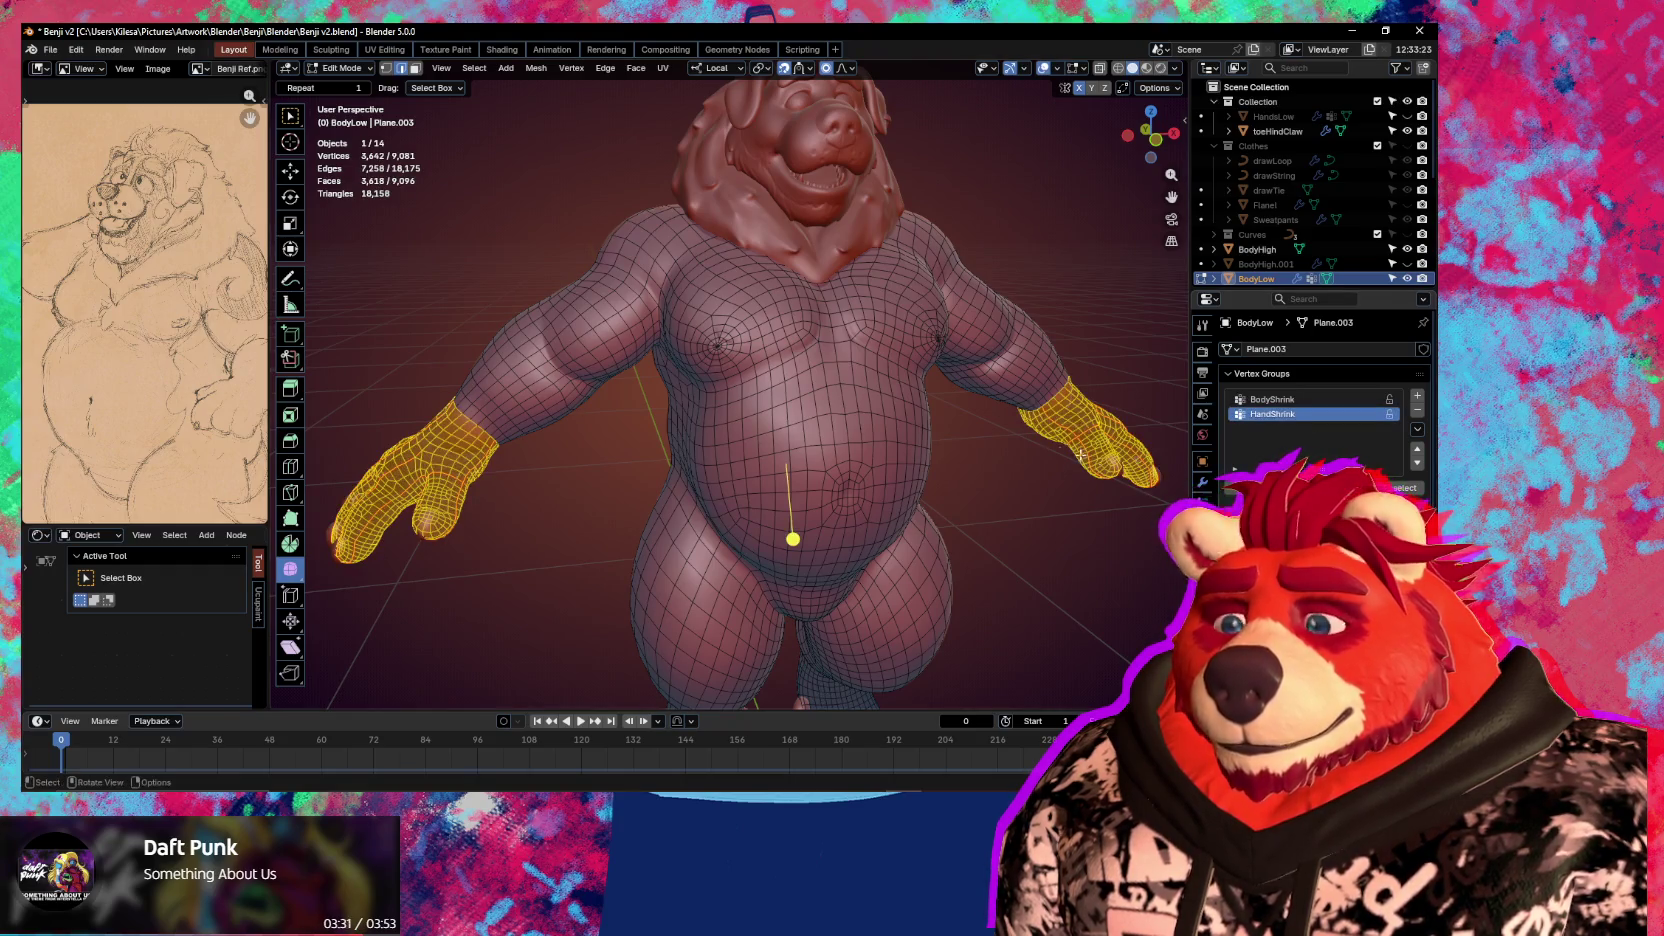
Select the wrist edge loop and mirror it to the other arm with Extend enabled
{"action": "scroll", "coordinate": [950, 430], "scroll_direction": "down", "scroll_amount": 5}
{"action": "mouse_move", "coordinate": [935, 425]}
{"action": "middle_mouse_down"}
{"action": "mouse_move", "coordinate": [950, 430]}
{"action": "mouse_move", "coordinate": [913, 369]}
{"action": "mouse_move", "coordinate": [783, 457]}
{"action": "mouse_move", "coordinate": [670, 455]}
{"action": "mouse_move", "coordinate": [700, 425]}
{"action": "mouse_move", "coordinate": [648, 376]}
{"action": "middle_mouse_up"}
{"action": "scroll", "coordinate": [940, 410], "scroll_direction": "up", "scroll_amount": 4}
{"action": "scroll", "coordinate": [705, 416], "scroll_direction": "up", "scroll_amount": 4}
{"action": "left_click", "coordinate": [652, 296], "text": "alt"}
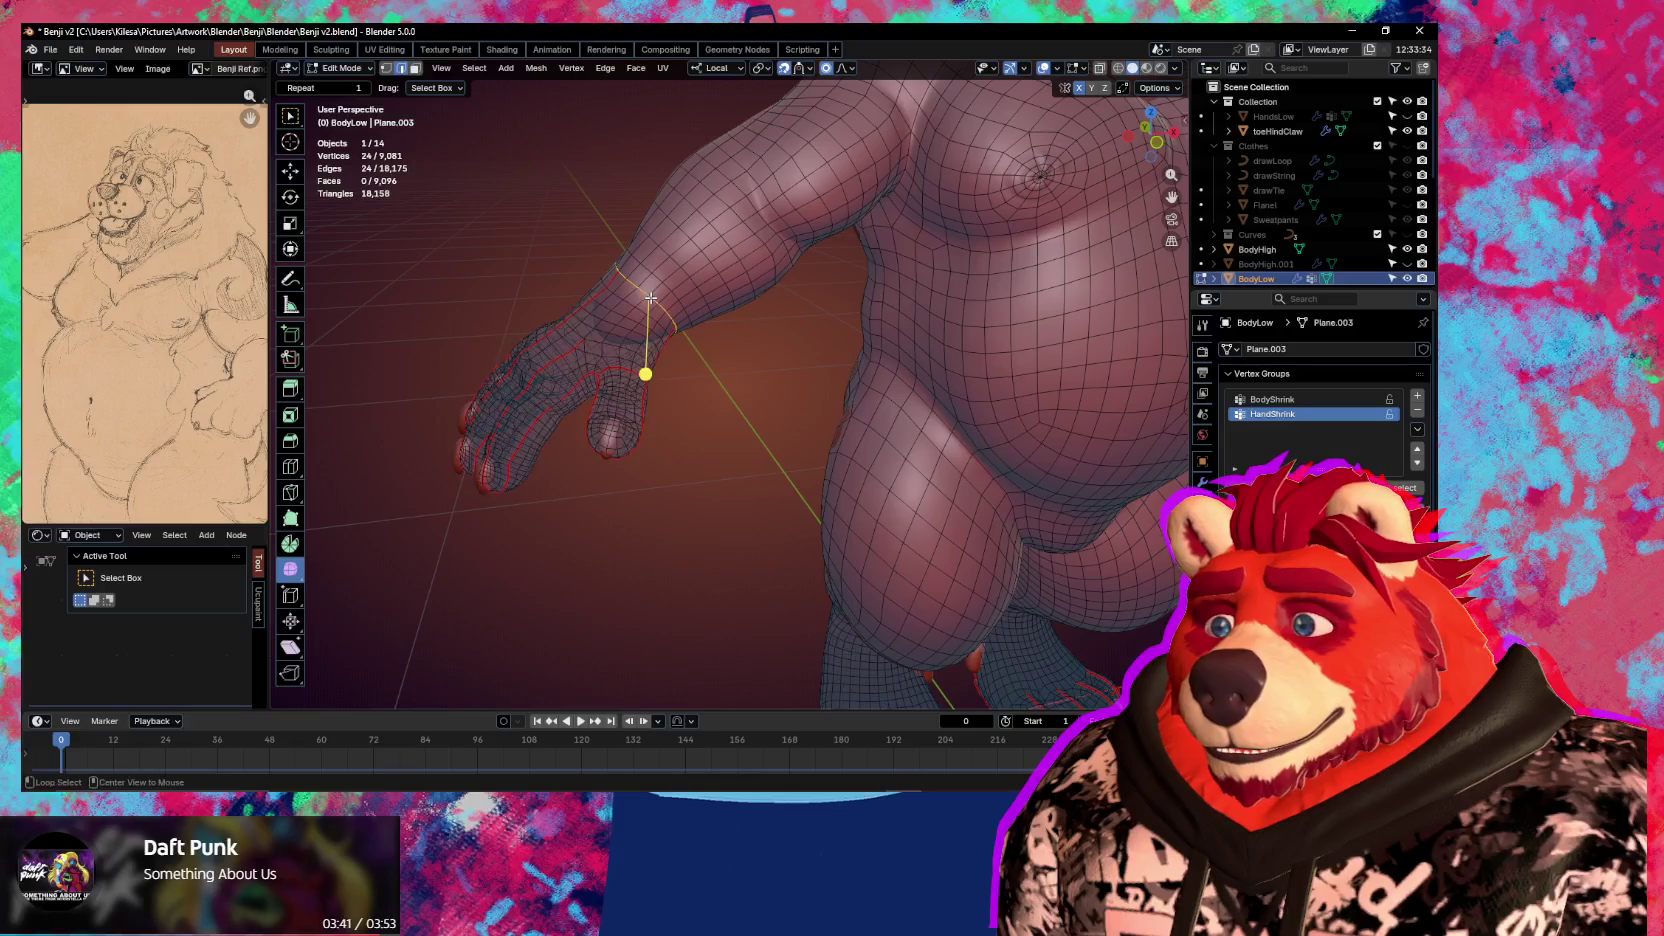
{"action": "mouse_move", "coordinate": [652, 296]}
{"action": "middle_mouse_down"}
{"action": "mouse_move", "coordinate": [777, 338]}
{"action": "mouse_move", "coordinate": [664, 347]}
{"action": "middle_mouse_up"}
{"action": "key", "text": "shift+ctrl+m"}
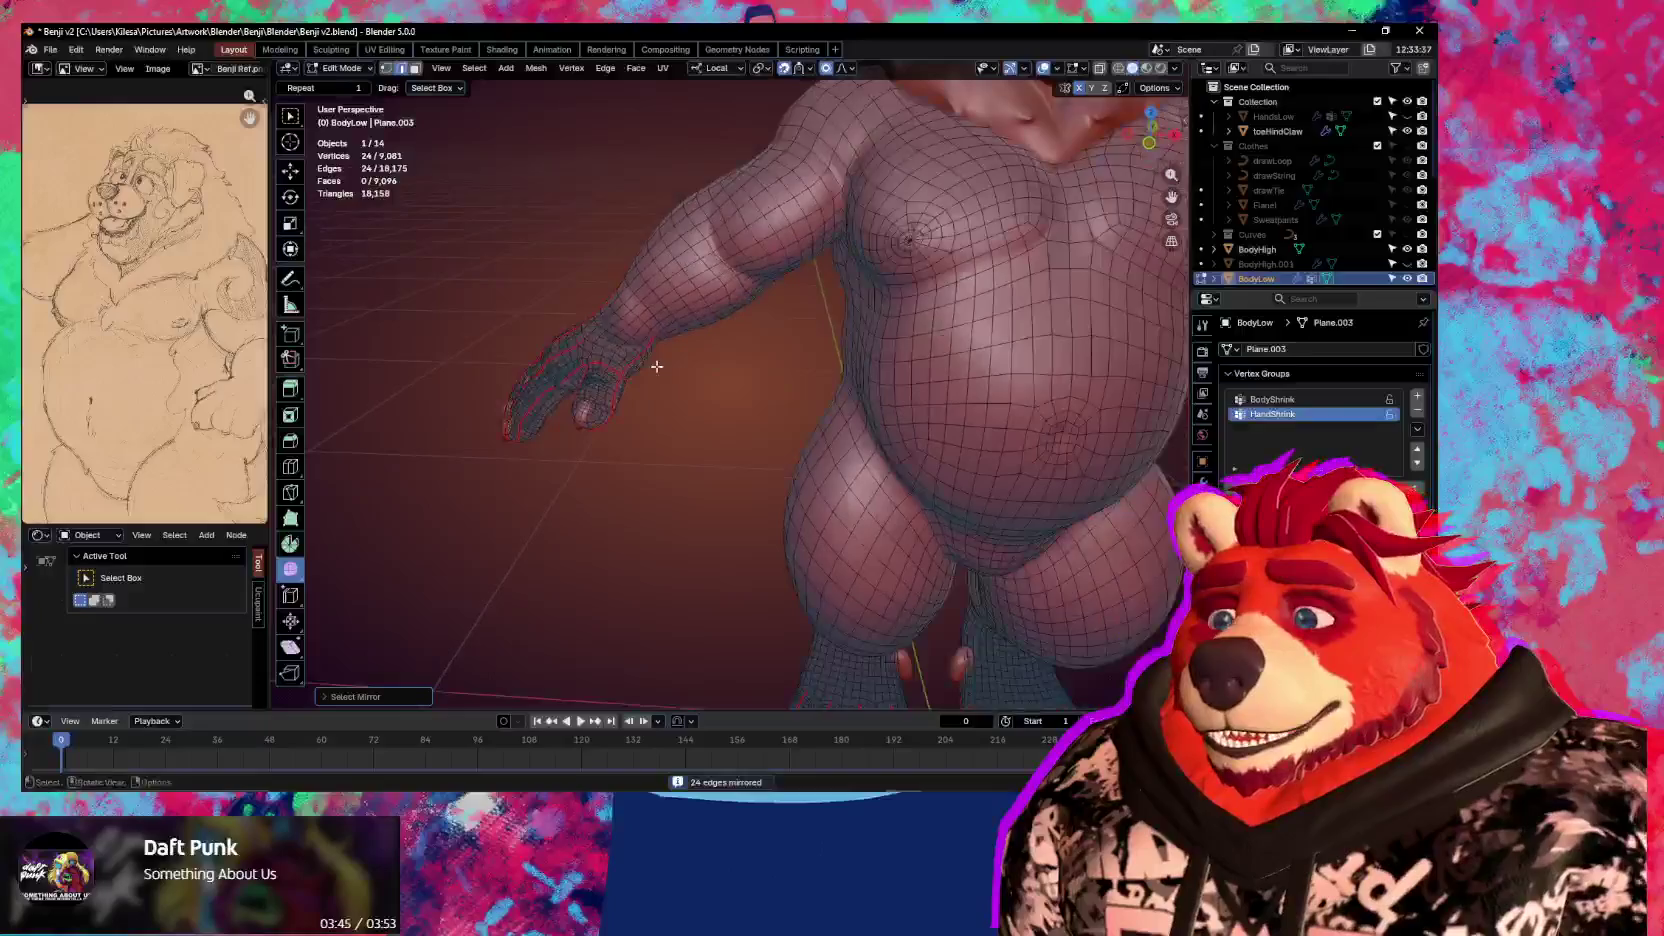
{"action": "left_click", "coordinate": [377, 699]}
{"action": "left_click", "coordinate": [408, 692]}
{"action": "mouse_move", "coordinate": [760, 520]}
{"action": "middle_mouse_down", "text": "shift"}
{"action": "mouse_move", "coordinate": [780, 380]}
{"action": "mouse_move", "coordinate": [844, 424]}
{"action": "mouse_move", "coordinate": [856, 464]}
{"action": "mouse_move", "coordinate": [868, 453]}
{"action": "middle_mouse_up", "text": "shift"}
{"action": "scroll", "coordinate": [844, 424], "scroll_direction": "up", "scroll_amount": 3}
{"action": "scroll", "coordinate": [850, 440], "scroll_direction": "up", "scroll_amount": 2}
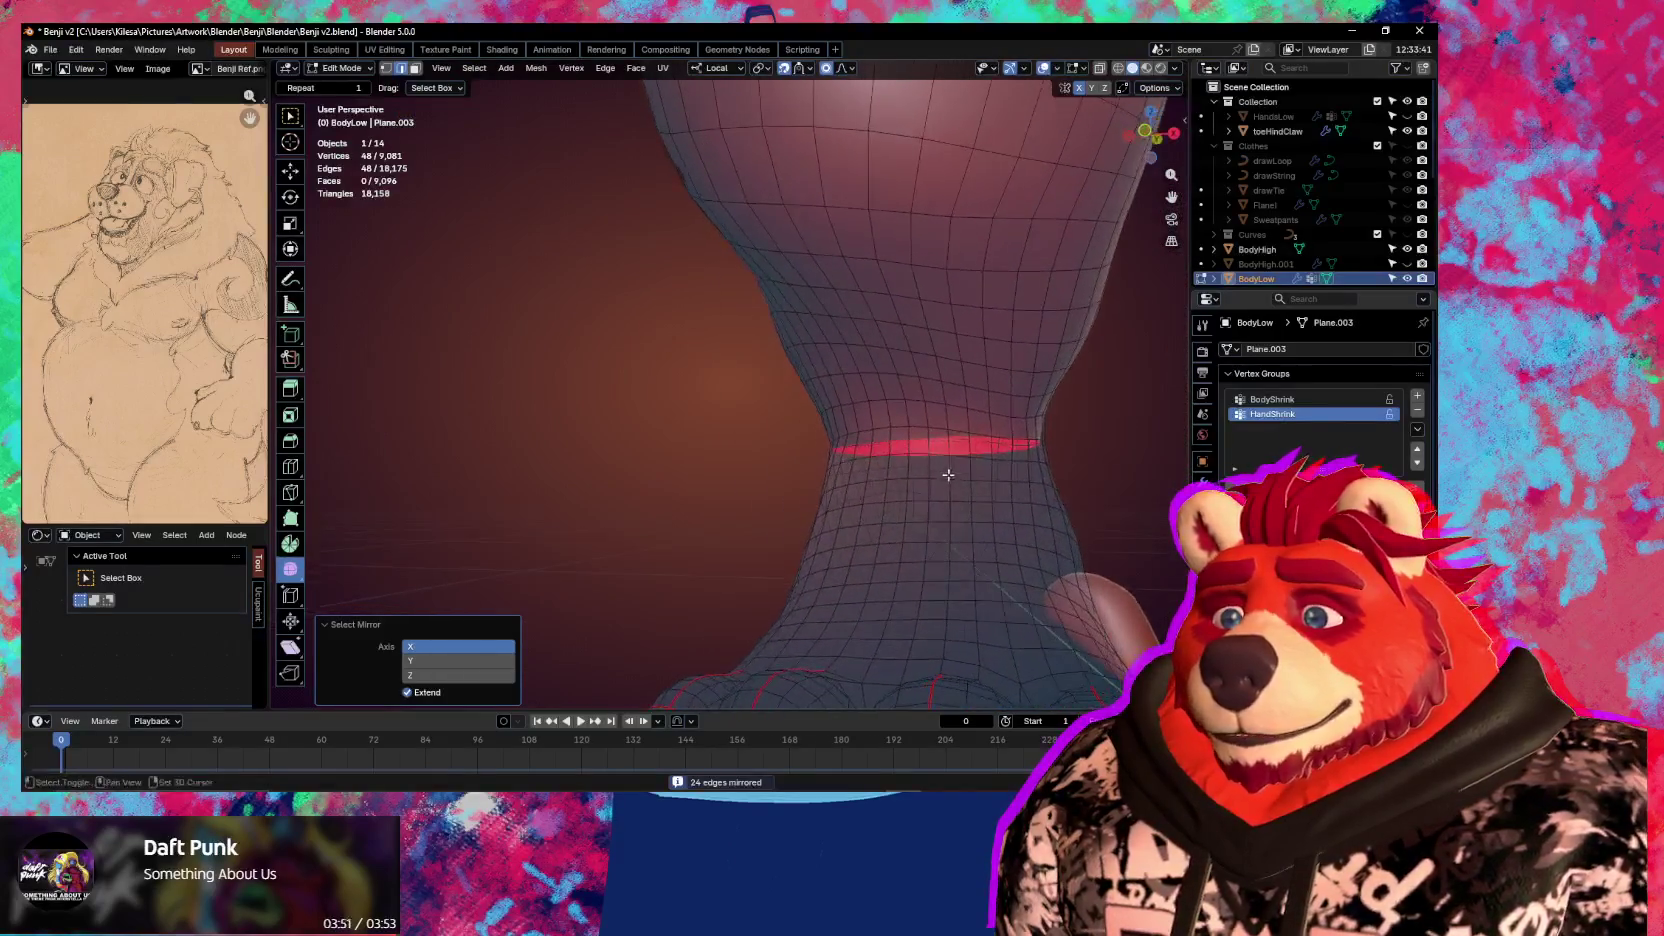
Select the ankle loops on both legs and mark them as seams
{"action": "left_click", "coordinate": [862, 410], "text": "alt+shift"}
{"action": "scroll", "coordinate": [870, 430], "scroll_direction": "down", "scroll_amount": 3}
{"action": "key", "text": "shift+ctrl+m"}
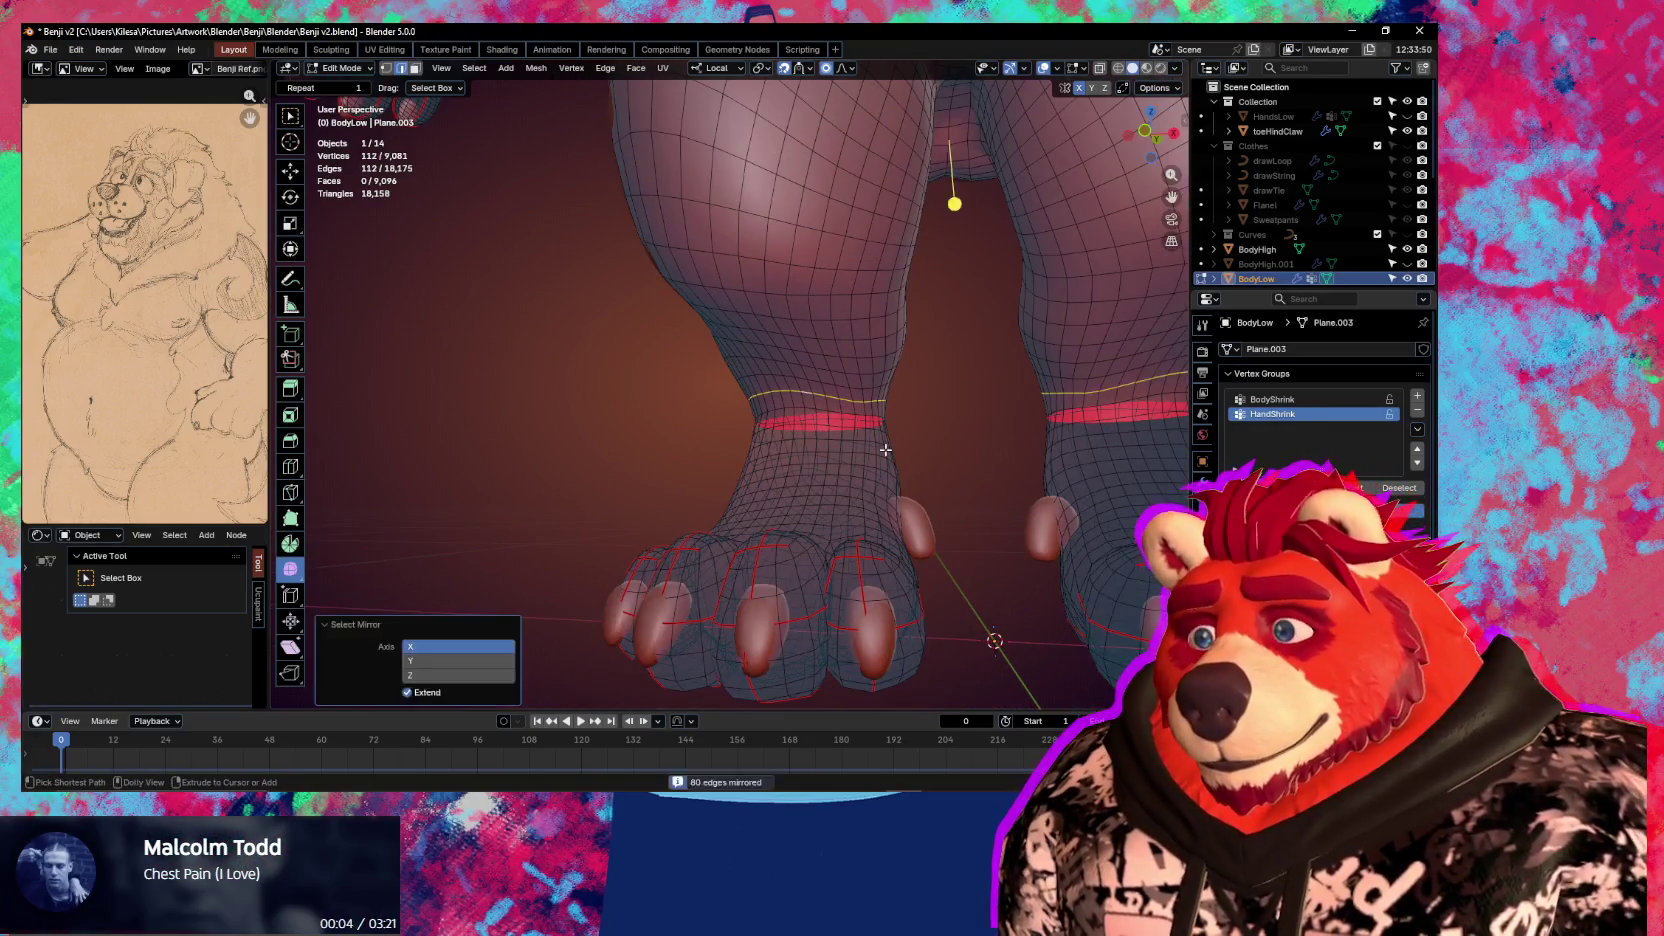
{"action": "scroll", "coordinate": [885, 450], "scroll_direction": "down", "scroll_amount": 3}
{"action": "middle_click_drag", "start_coordinate": [795, 375], "coordinate": [790, 446], "text": "shift"}
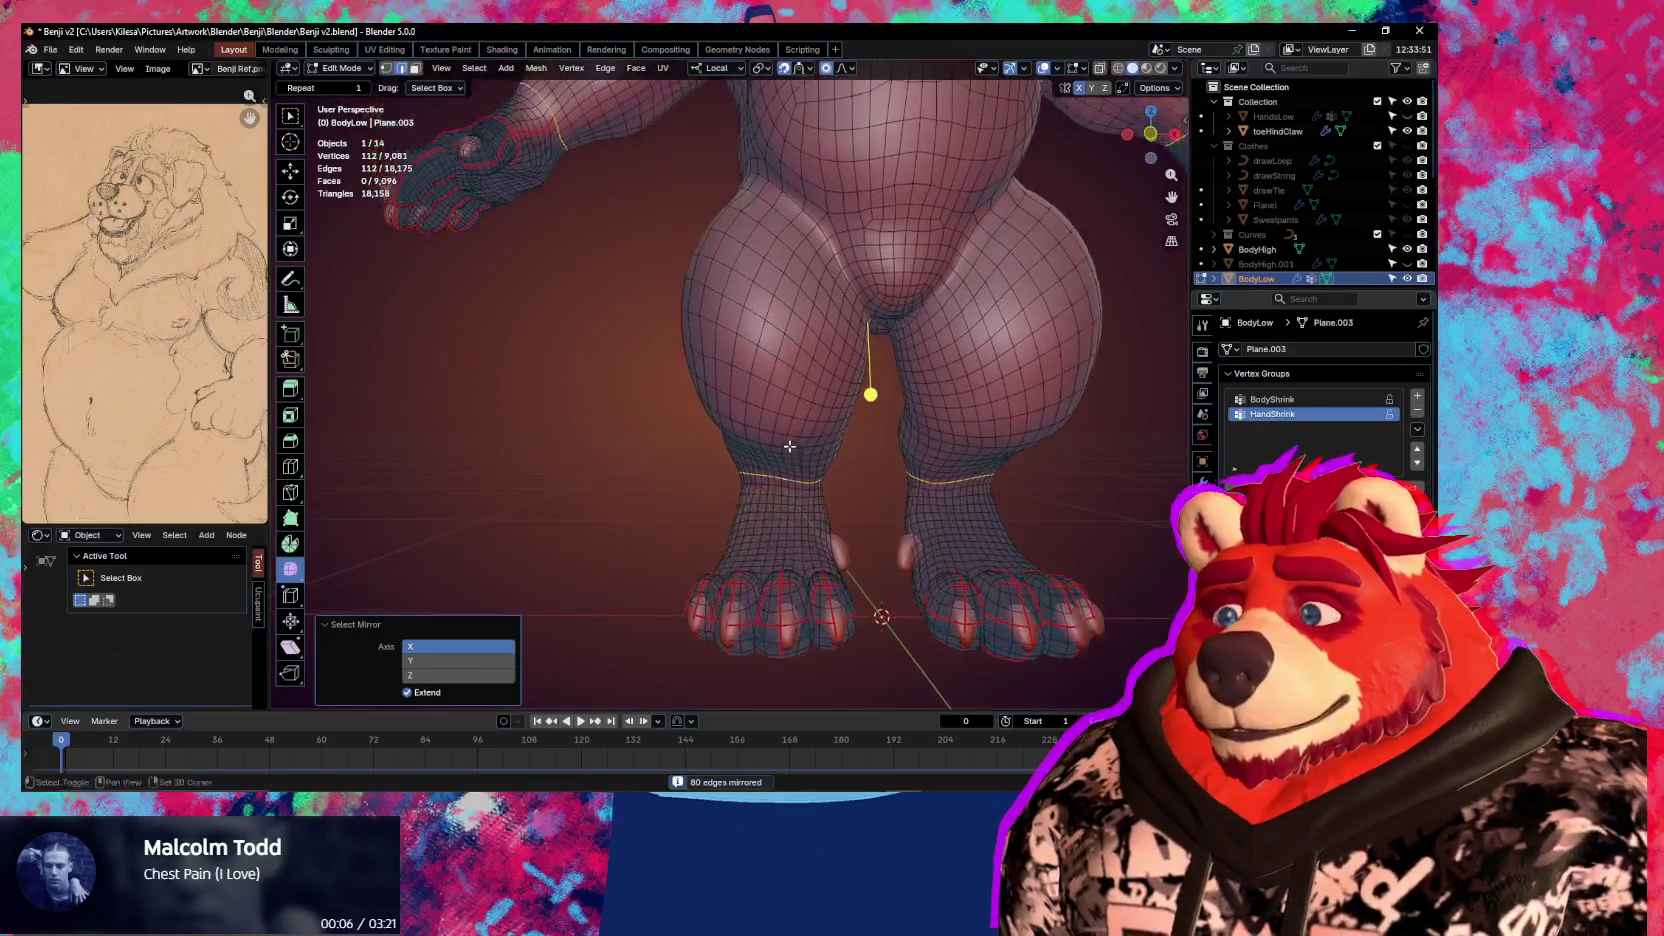
{"action": "key", "text": "shift+g"}
{"action": "left_click", "coordinate": [785, 516]}
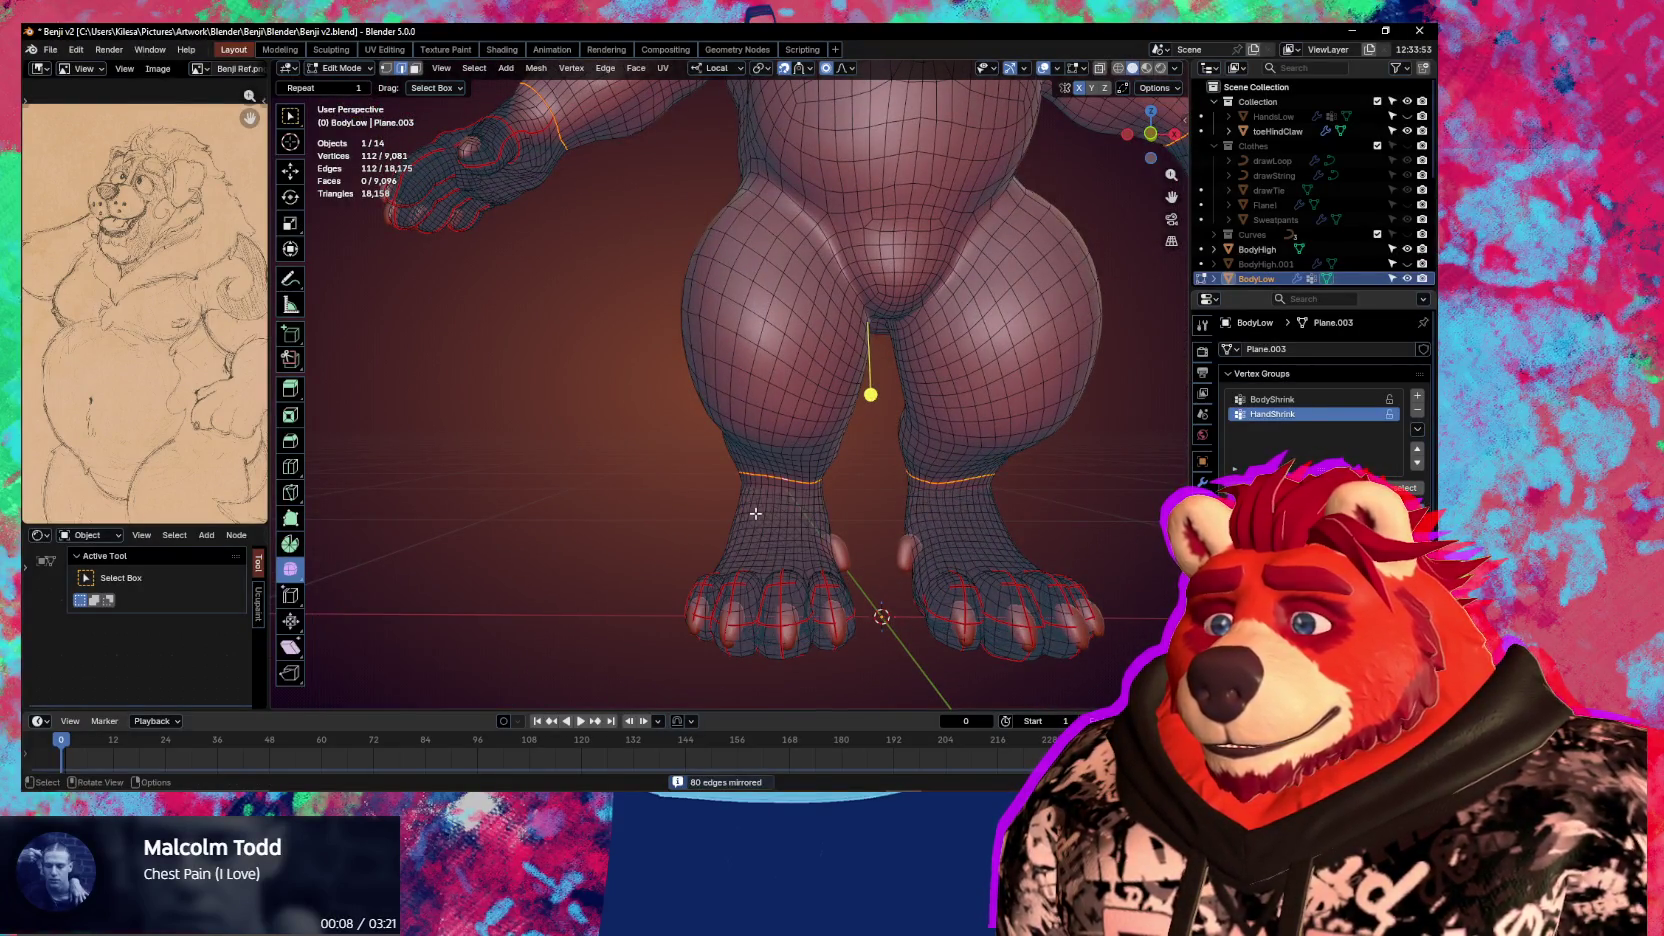
Select both feet up to the ankle seams, brushing in any missed vertices
{"action": "key", "text": "l"}
{"action": "key", "text": "l"}
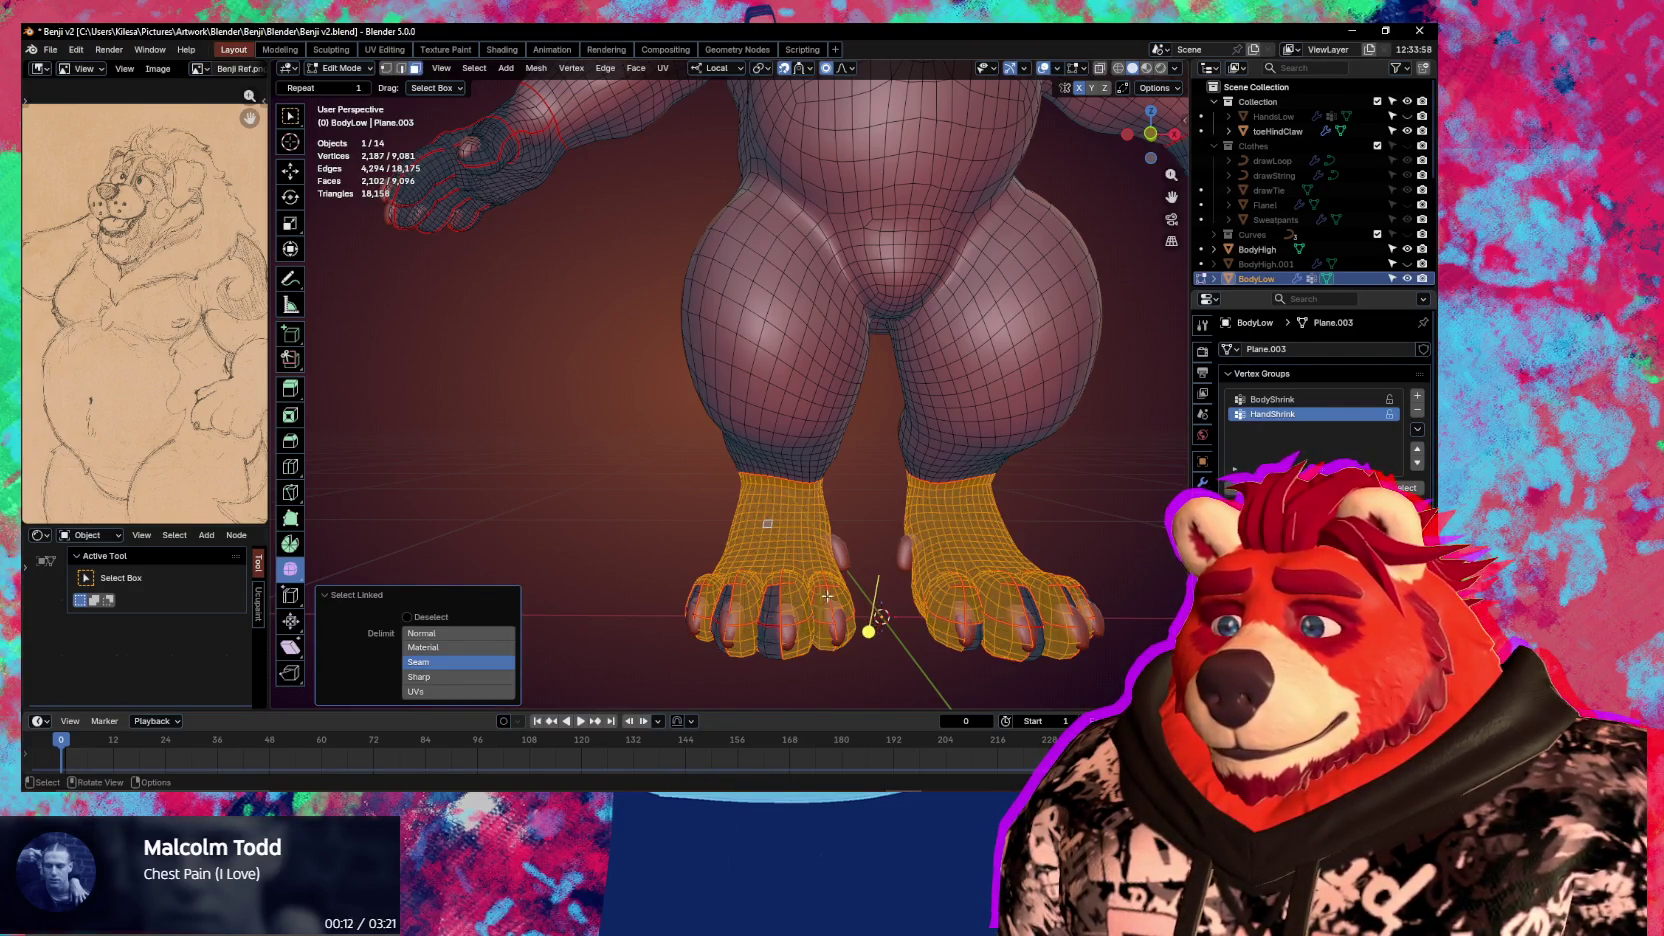
{"action": "scroll", "coordinate": [887, 601], "scroll_direction": "down", "scroll_amount": 1}
{"action": "key", "text": "c"}
{"action": "scroll", "coordinate": [995, 590], "scroll_direction": "down", "scroll_amount": 2}
{"action": "left_click", "coordinate": [995, 588]}
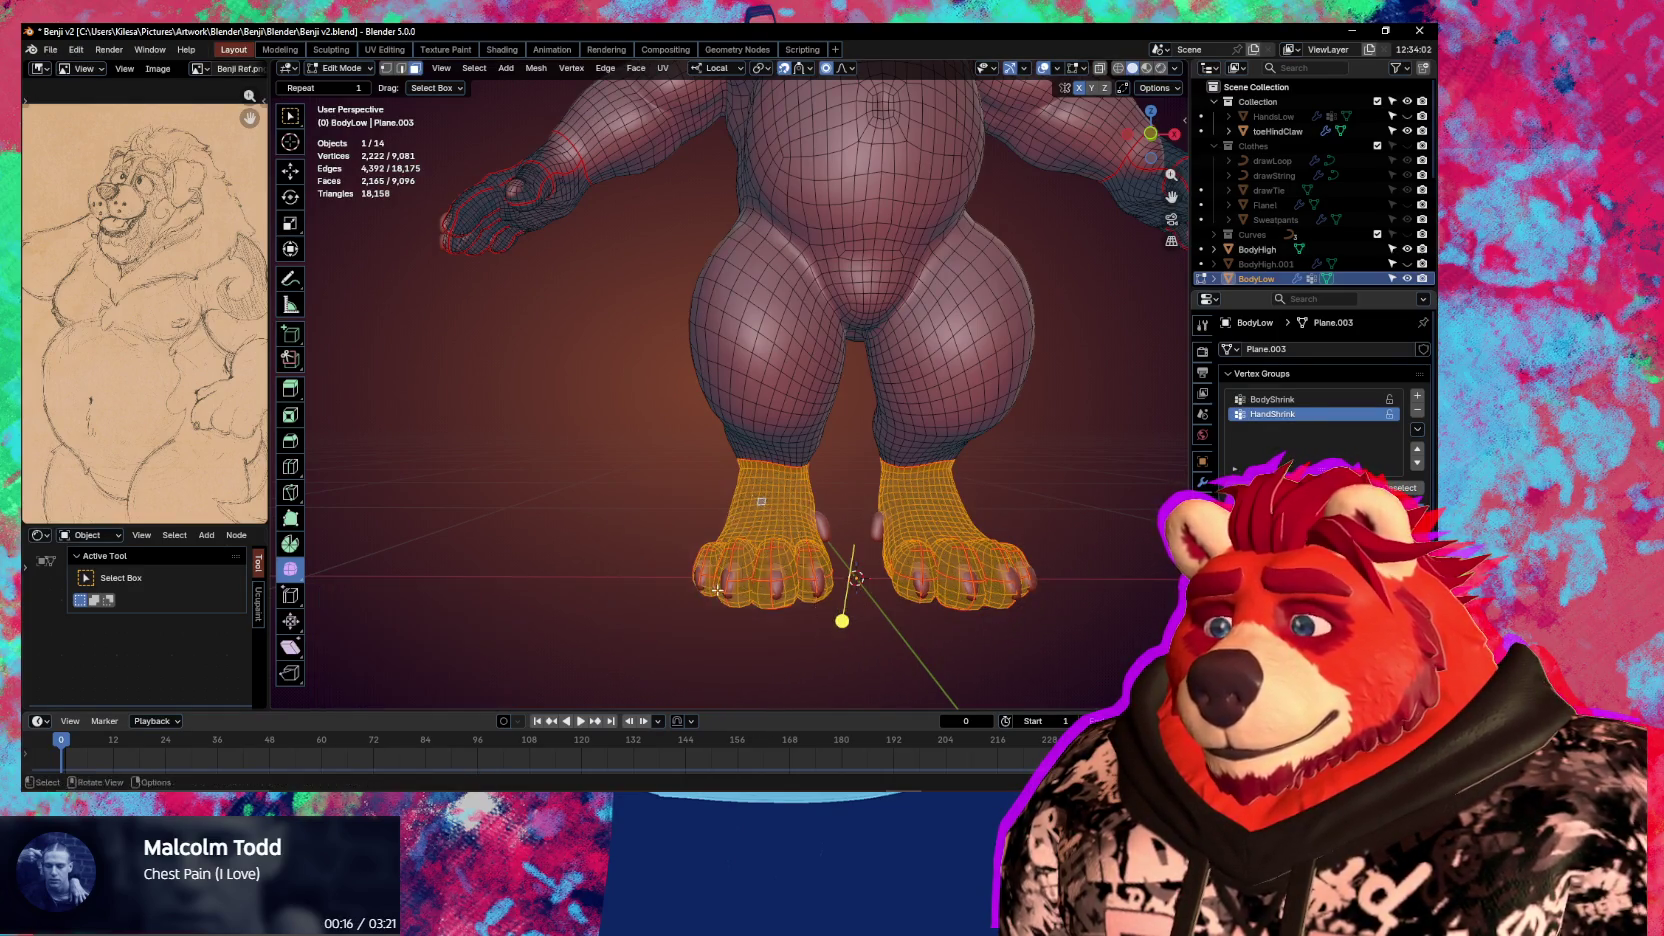
{"action": "middle_click_drag", "start_coordinate": [659, 581], "coordinate": [819, 611]}
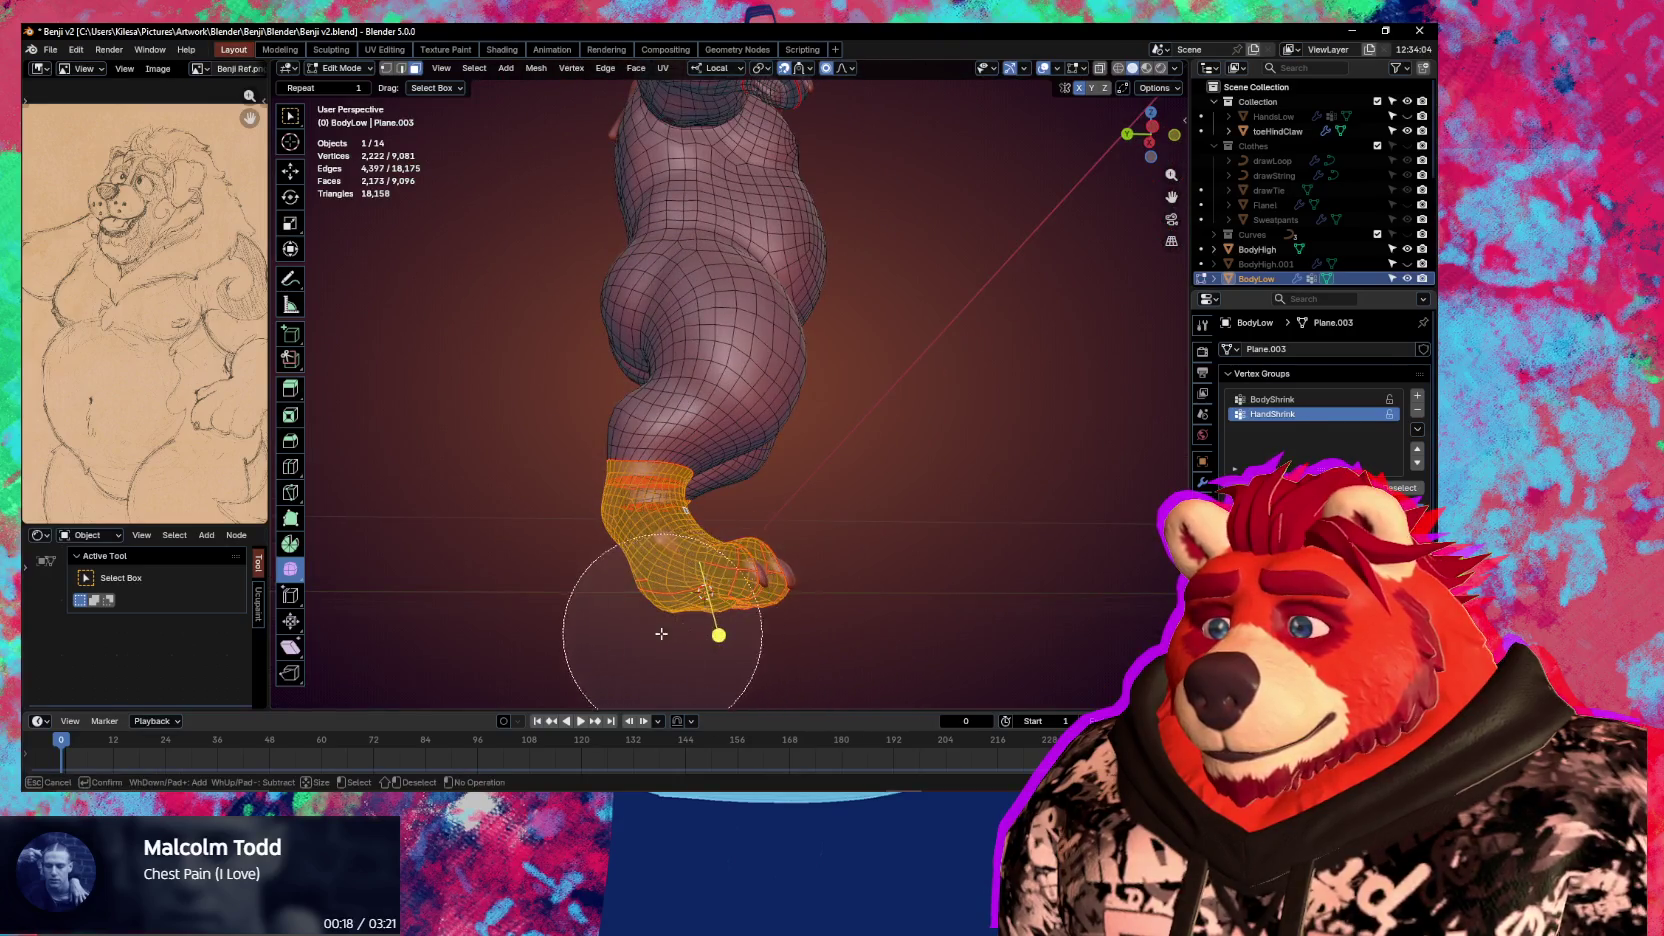
{"action": "key", "text": "Escape"}
{"action": "mouse_move", "coordinate": [700, 620]}
{"action": "middle_mouse_down"}
{"action": "mouse_move", "coordinate": [891, 605]}
{"action": "mouse_move", "coordinate": [827, 629]}
{"action": "mouse_move", "coordinate": [688, 535]}
{"action": "mouse_move", "coordinate": [657, 544]}
{"action": "middle_mouse_up"}
{"action": "key", "text": "c"}
{"action": "left_click", "coordinate": [692, 620]}
{"action": "key", "text": "Escape"}
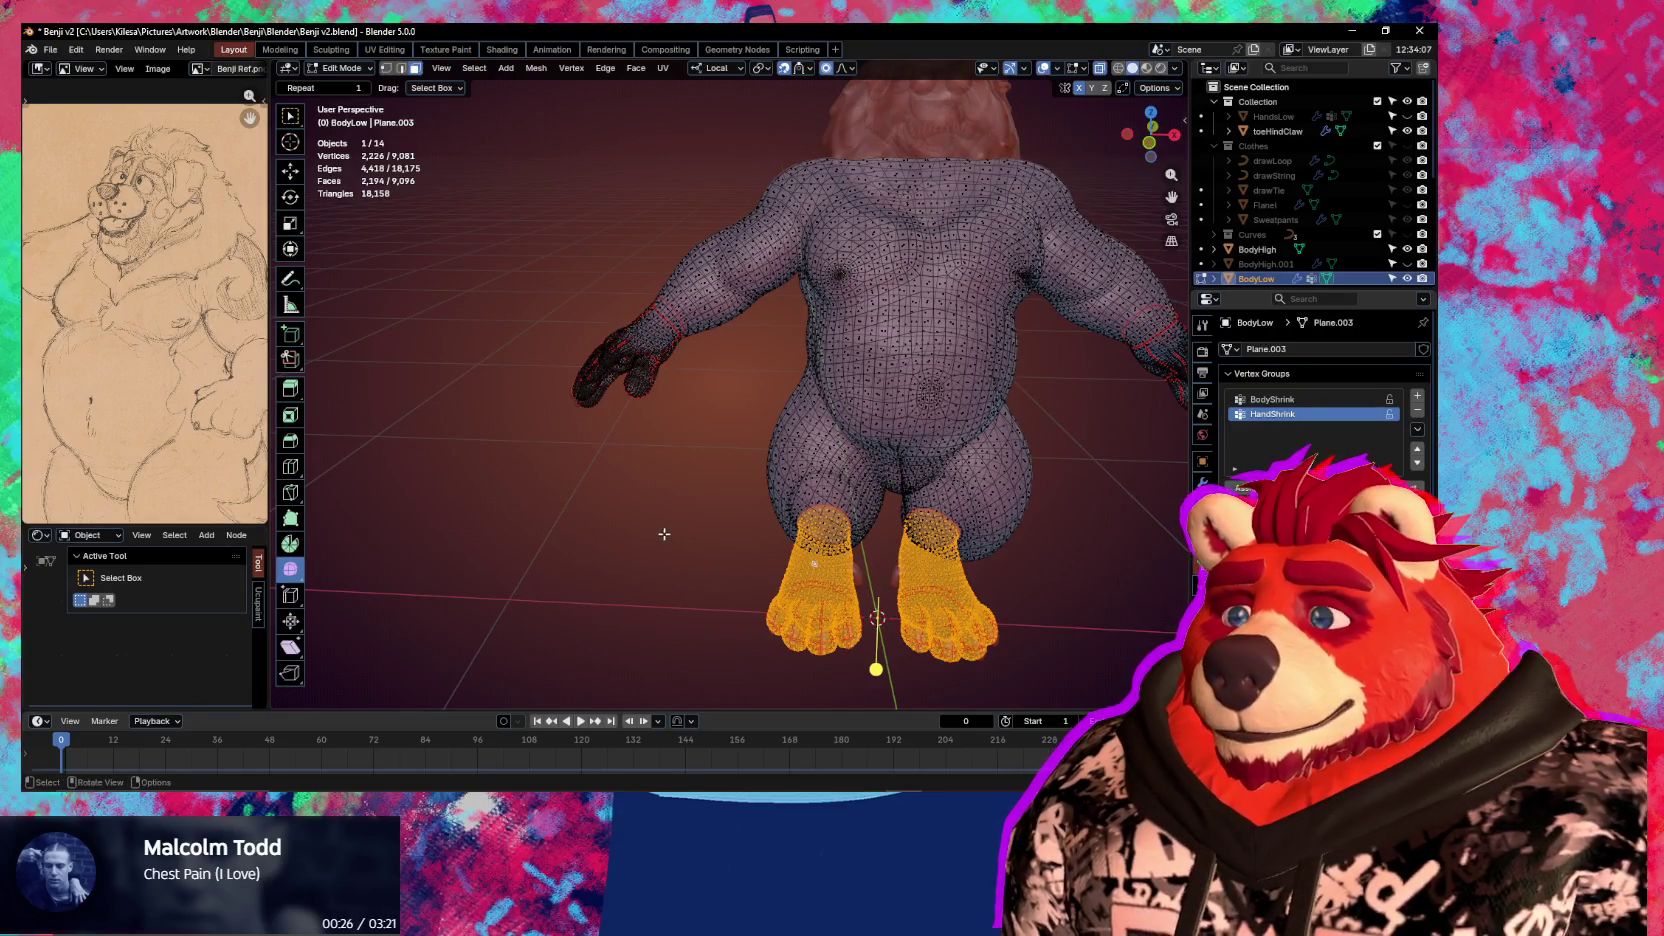
Select the hand up to the wrist seam, mirror it, then invert the selection
{"action": "key", "text": "shift+z"}
{"action": "middle_click_drag", "start_coordinate": [693, 478], "coordinate": [740, 488]}
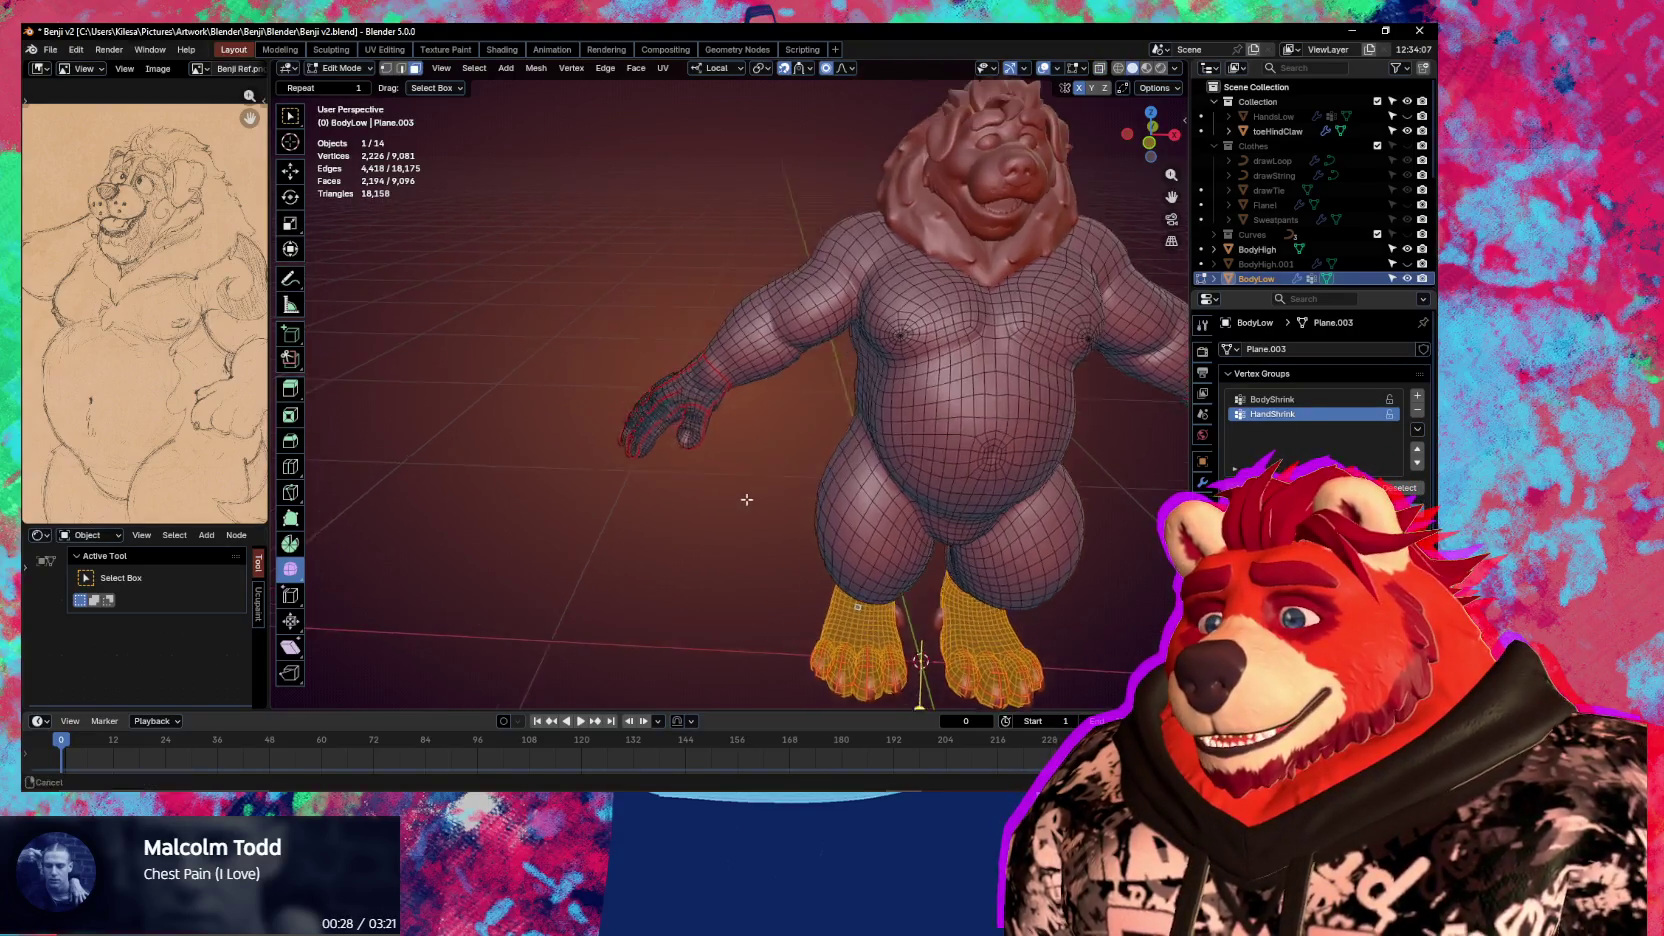
{"action": "scroll", "coordinate": [750, 492], "scroll_direction": "up", "scroll_amount": 5}
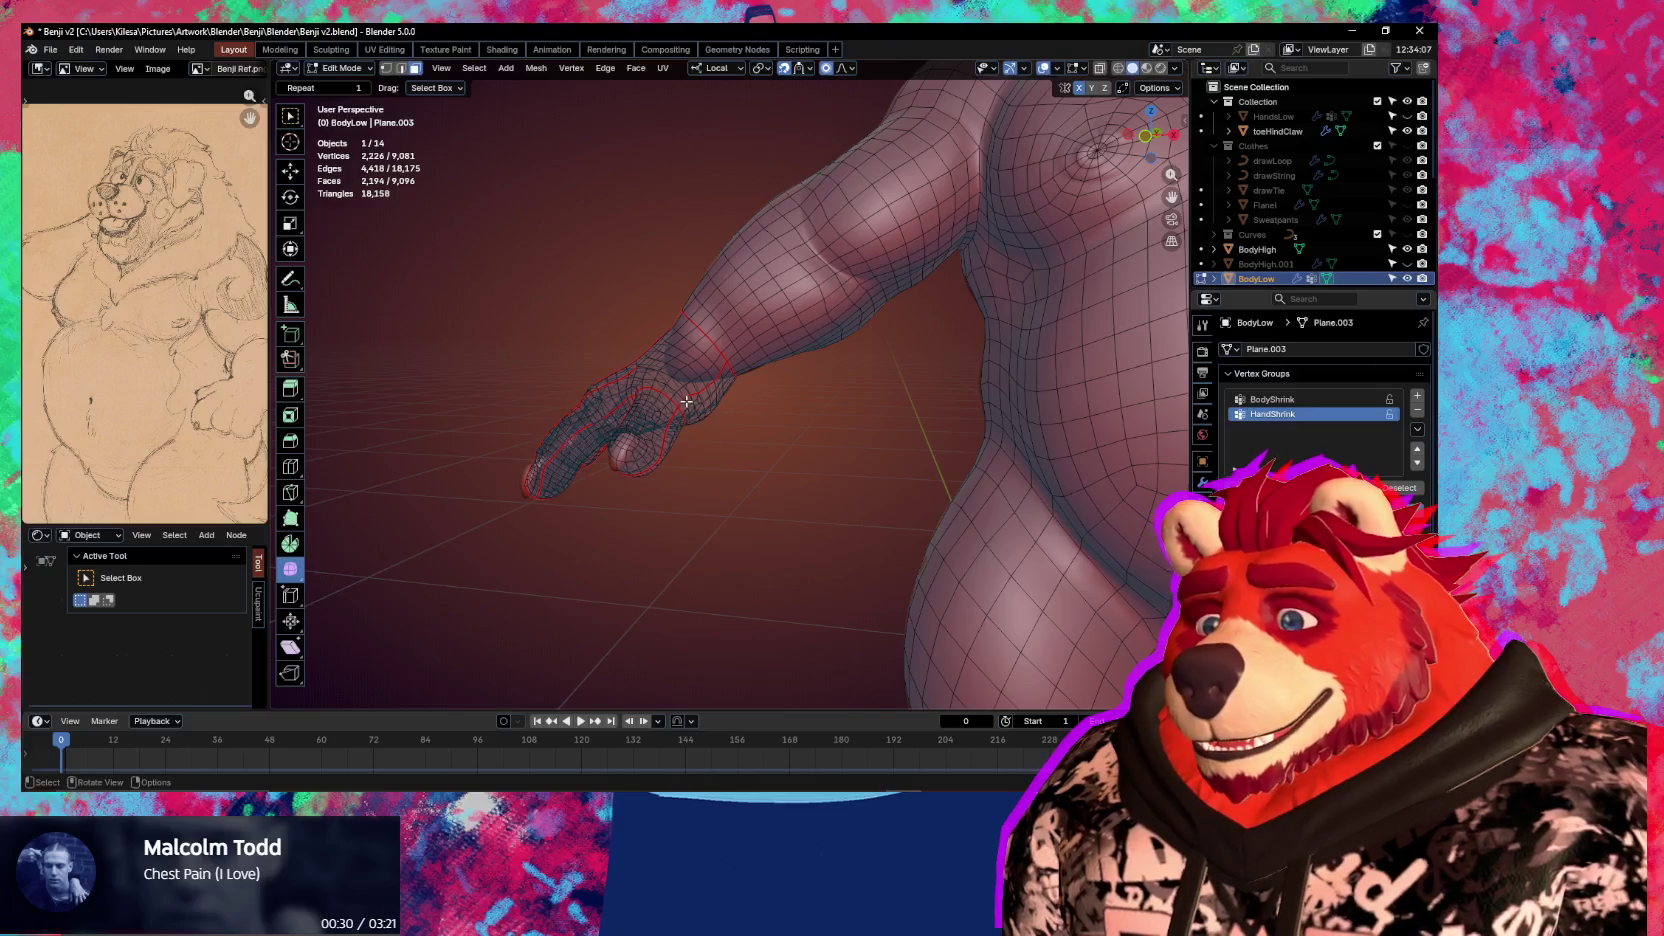
{"action": "key", "text": "l"}
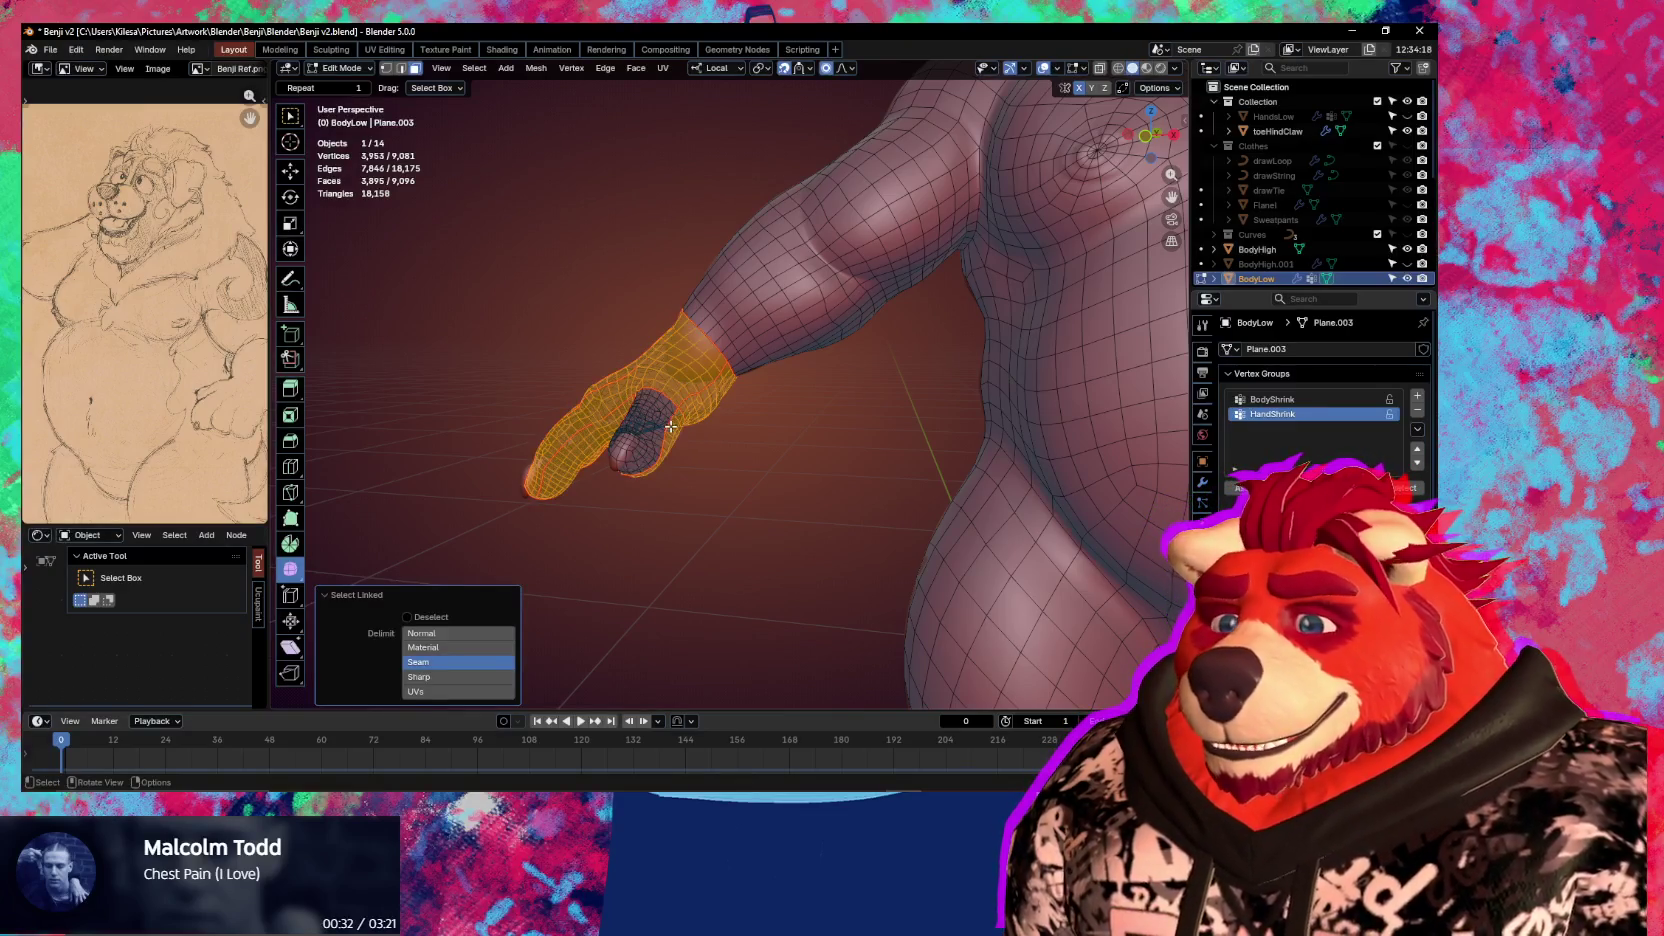
{"action": "key", "text": "l"}
{"action": "middle_click_drag", "start_coordinate": [670, 427], "coordinate": [704, 450]}
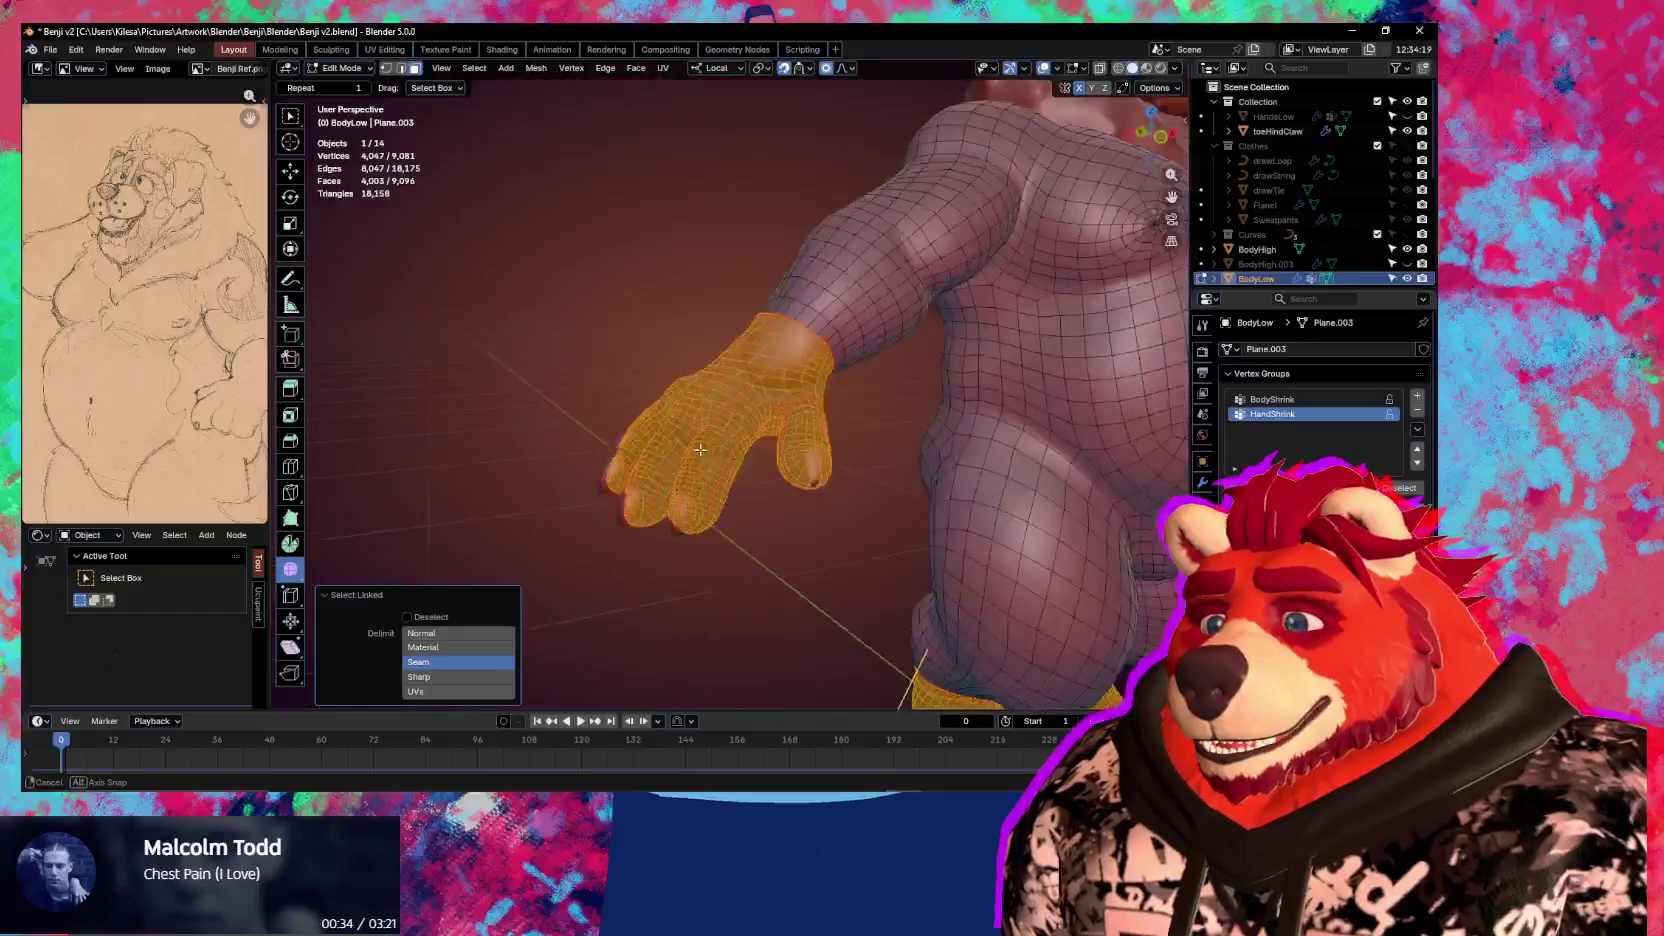
{"action": "scroll", "coordinate": [704, 450], "scroll_direction": "down", "scroll_amount": 6}
{"action": "key", "text": "ctrl+shift+m"}
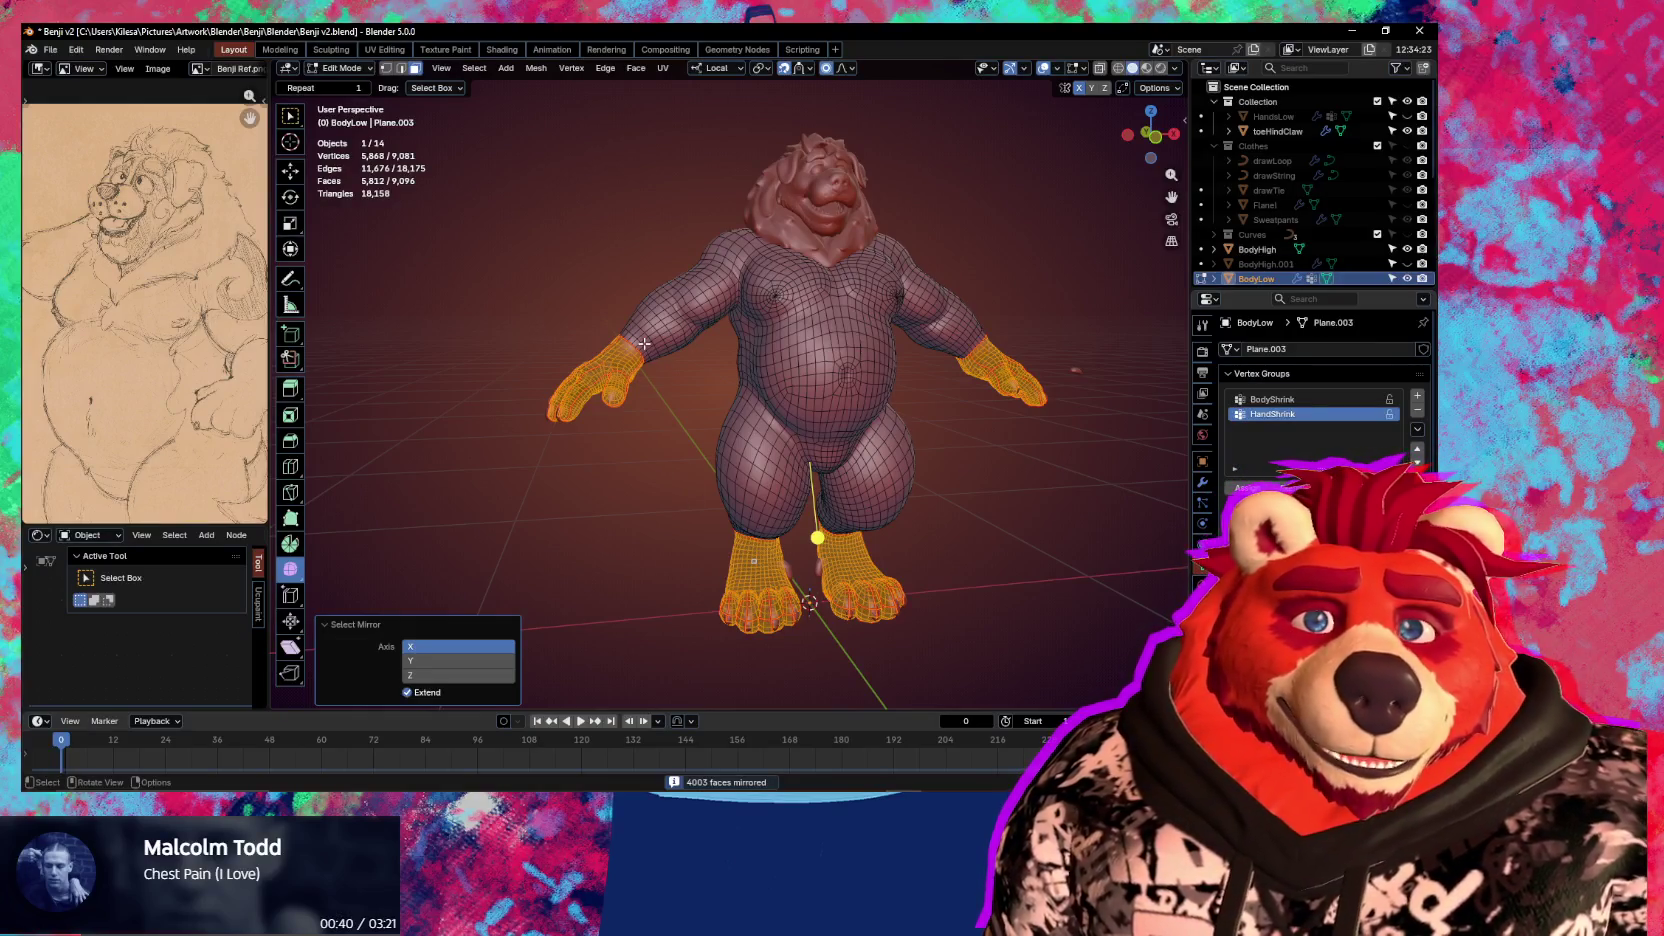
{"action": "mouse_move", "coordinate": [639, 389]}
{"action": "middle_mouse_down"}
{"action": "mouse_move", "coordinate": [830, 442]}
{"action": "mouse_move", "coordinate": [816, 443]}
{"action": "middle_mouse_up"}
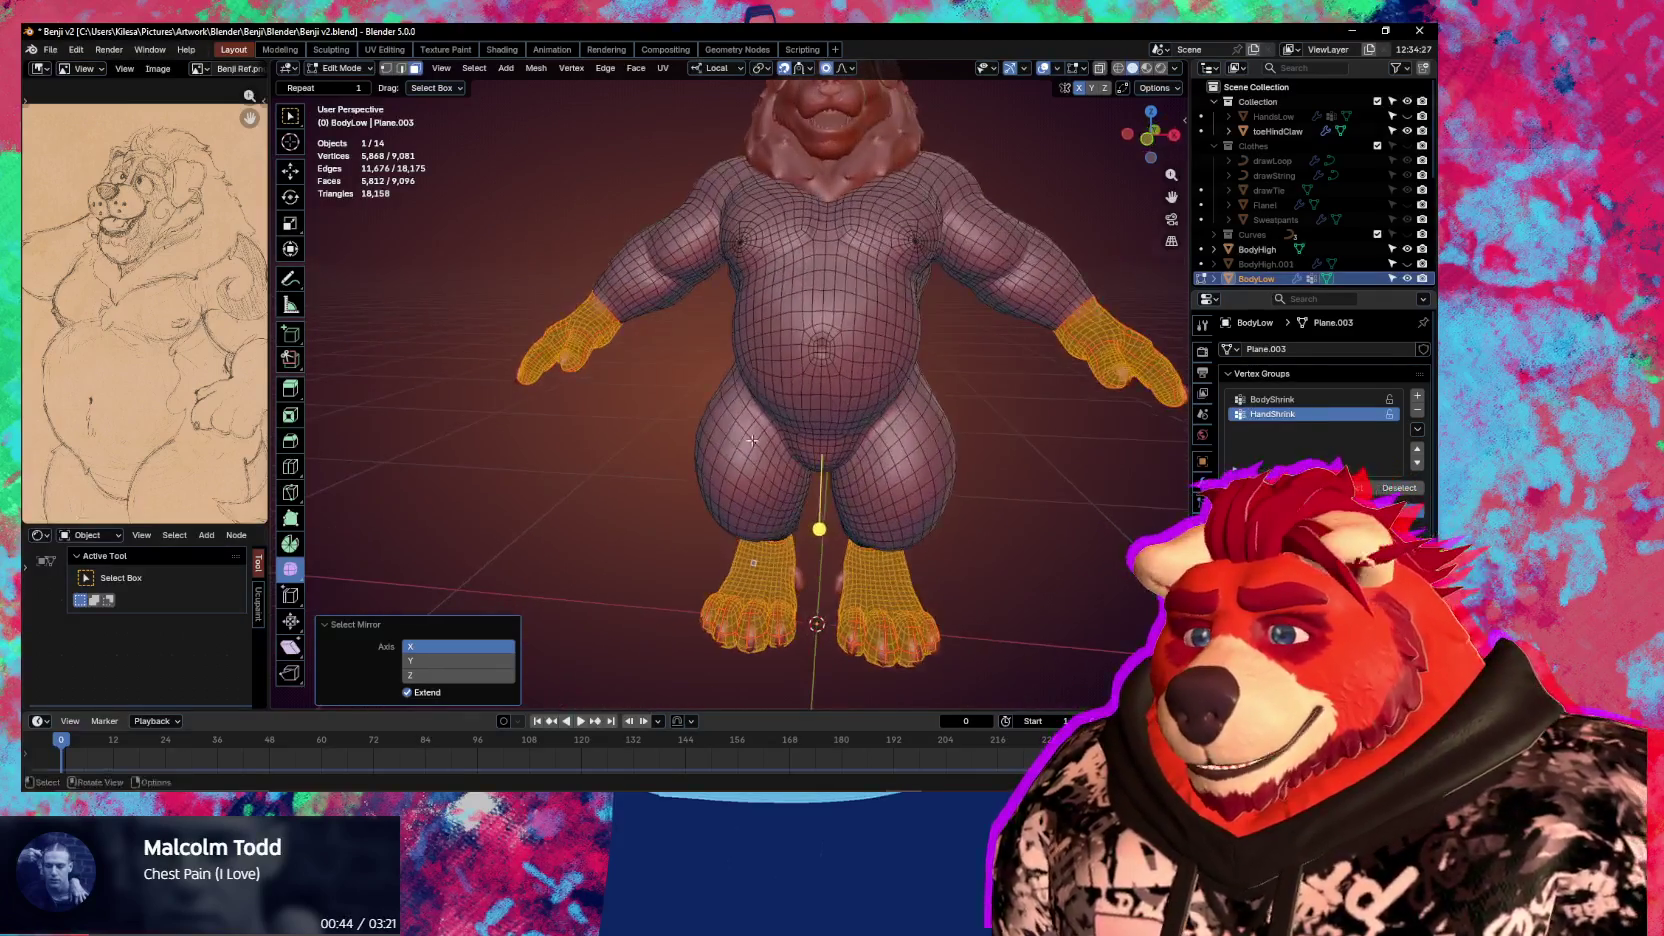
{"action": "key", "text": "ctrl+i"}
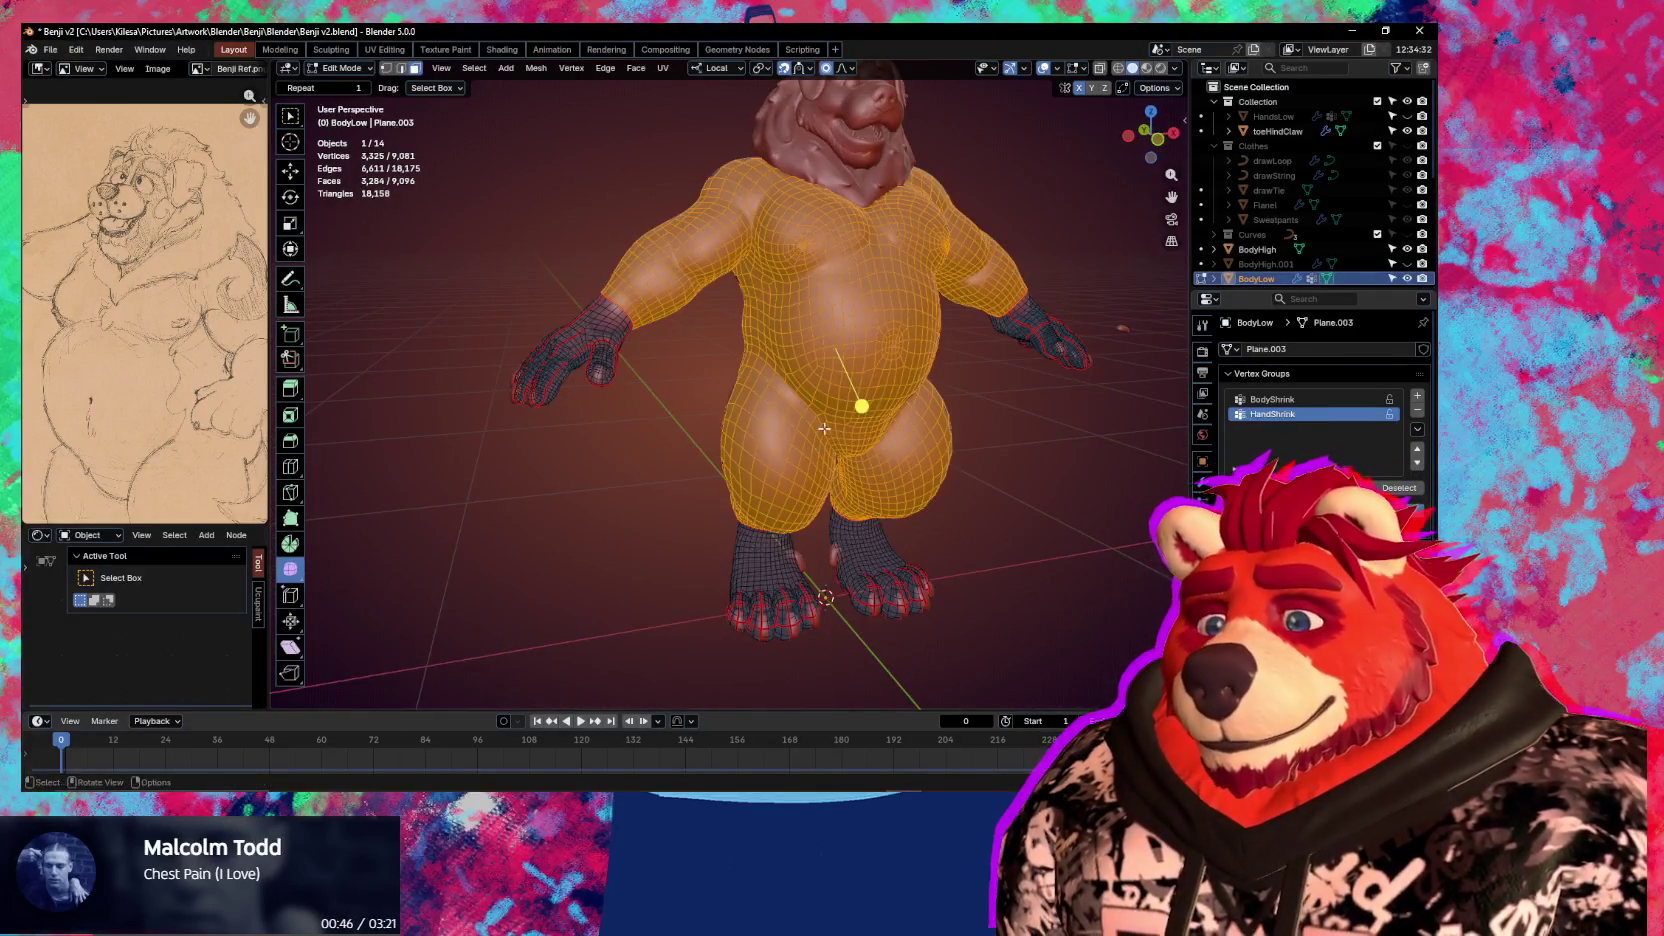
Pick the BodyShrink vertex group, return BodyLow to Object Mode and hide the wireframe overlays
{"action": "left_click", "coordinate": [1274, 400]}
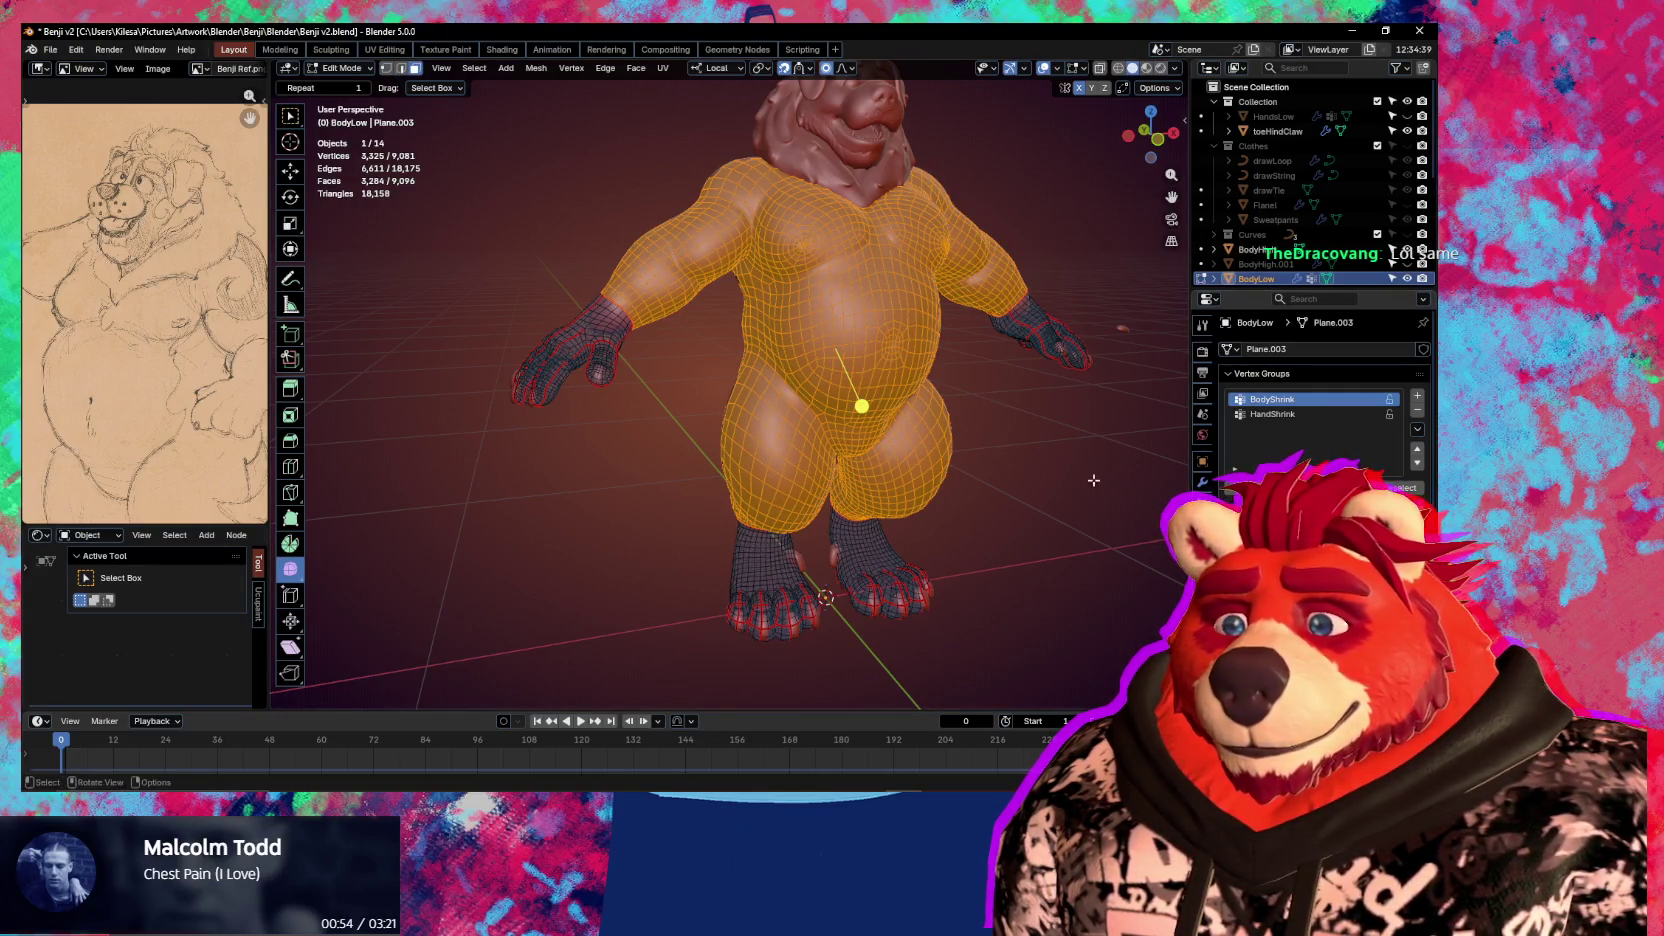
{"action": "middle_click_drag", "start_coordinate": [1106, 480], "coordinate": [1025, 495]}
{"action": "key", "text": "ctrl+Tab"}
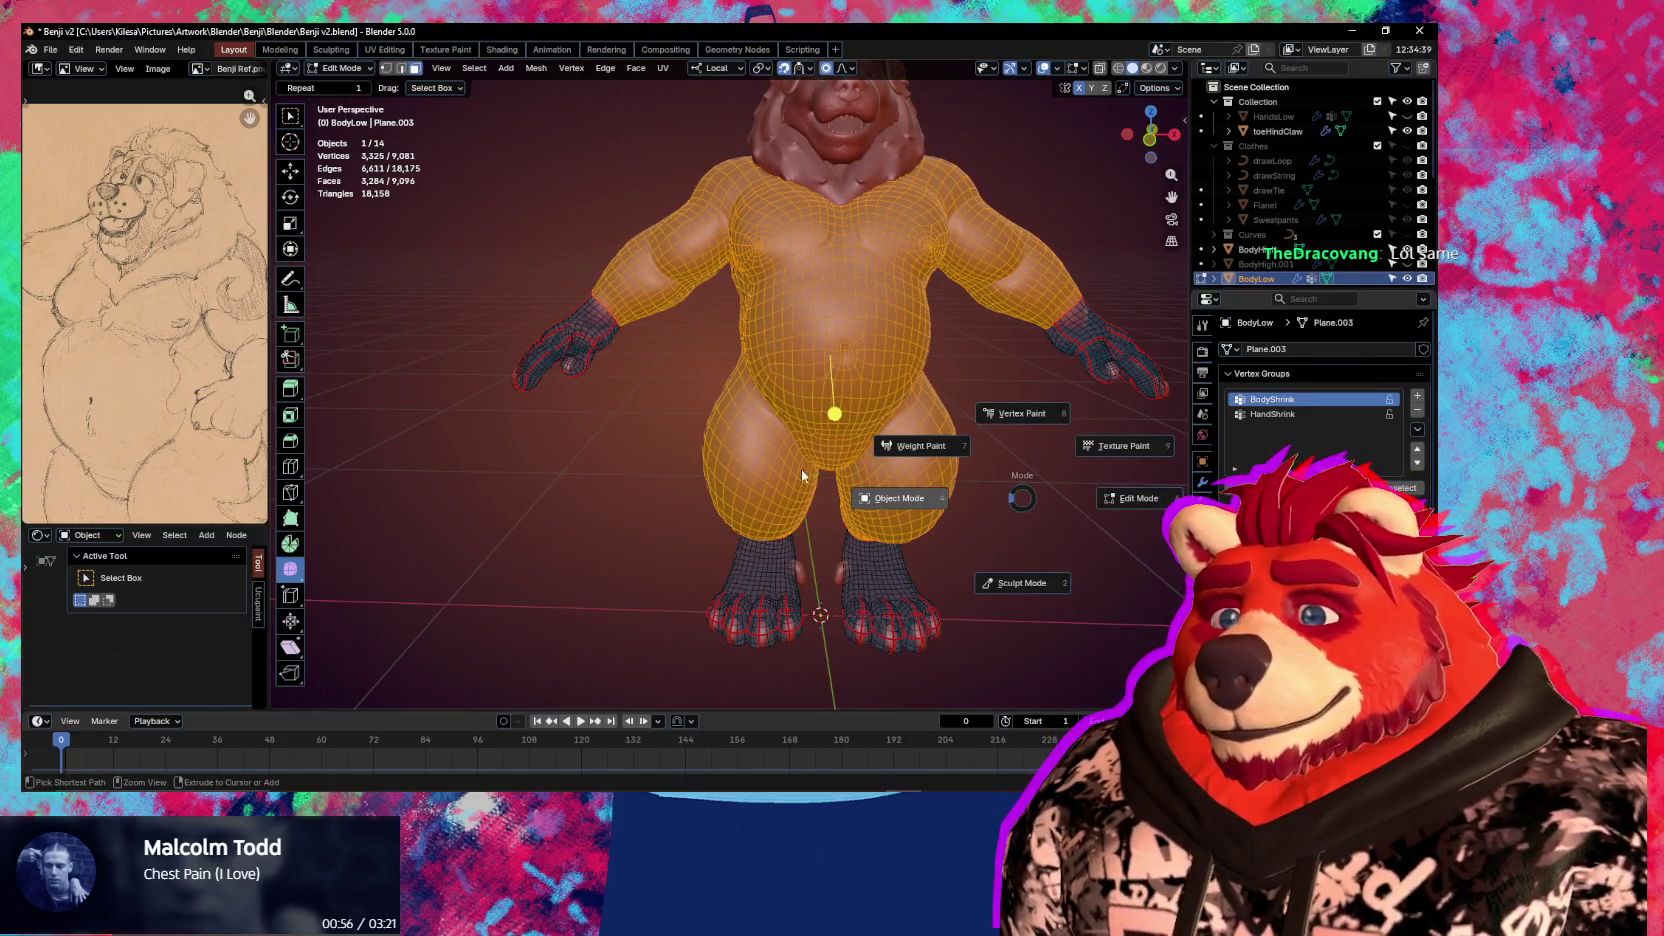
{"action": "left_click", "coordinate": [890, 445]}
{"action": "mouse_move", "coordinate": [900, 417]}
{"action": "middle_mouse_down"}
{"action": "mouse_move", "coordinate": [929, 403]}
{"action": "mouse_move", "coordinate": [824, 401]}
{"action": "mouse_move", "coordinate": [955, 357]}
{"action": "mouse_move", "coordinate": [894, 373]}
{"action": "mouse_move", "coordinate": [984, 435]}
{"action": "mouse_move", "coordinate": [1160, 393]}
{"action": "mouse_move", "coordinate": [893, 410]}
{"action": "mouse_move", "coordinate": [956, 312]}
{"action": "mouse_move", "coordinate": [860, 400]}
{"action": "middle_mouse_up"}
{"action": "scroll", "coordinate": [929, 403], "scroll_direction": "up", "scroll_amount": 3}
{"action": "scroll", "coordinate": [910, 430], "scroll_direction": "up", "scroll_amount": 2}
{"action": "key", "text": "shift+alt+z"}
Apply BodyLow's Shrinkwrap modifier so only Multires remains in the stack
{"action": "left_click", "coordinate": [1202, 482]}
{"action": "middle_click_drag", "start_coordinate": [933, 491], "coordinate": [999, 441]}
{"action": "scroll", "coordinate": [998, 441], "scroll_direction": "down", "scroll_amount": 3}
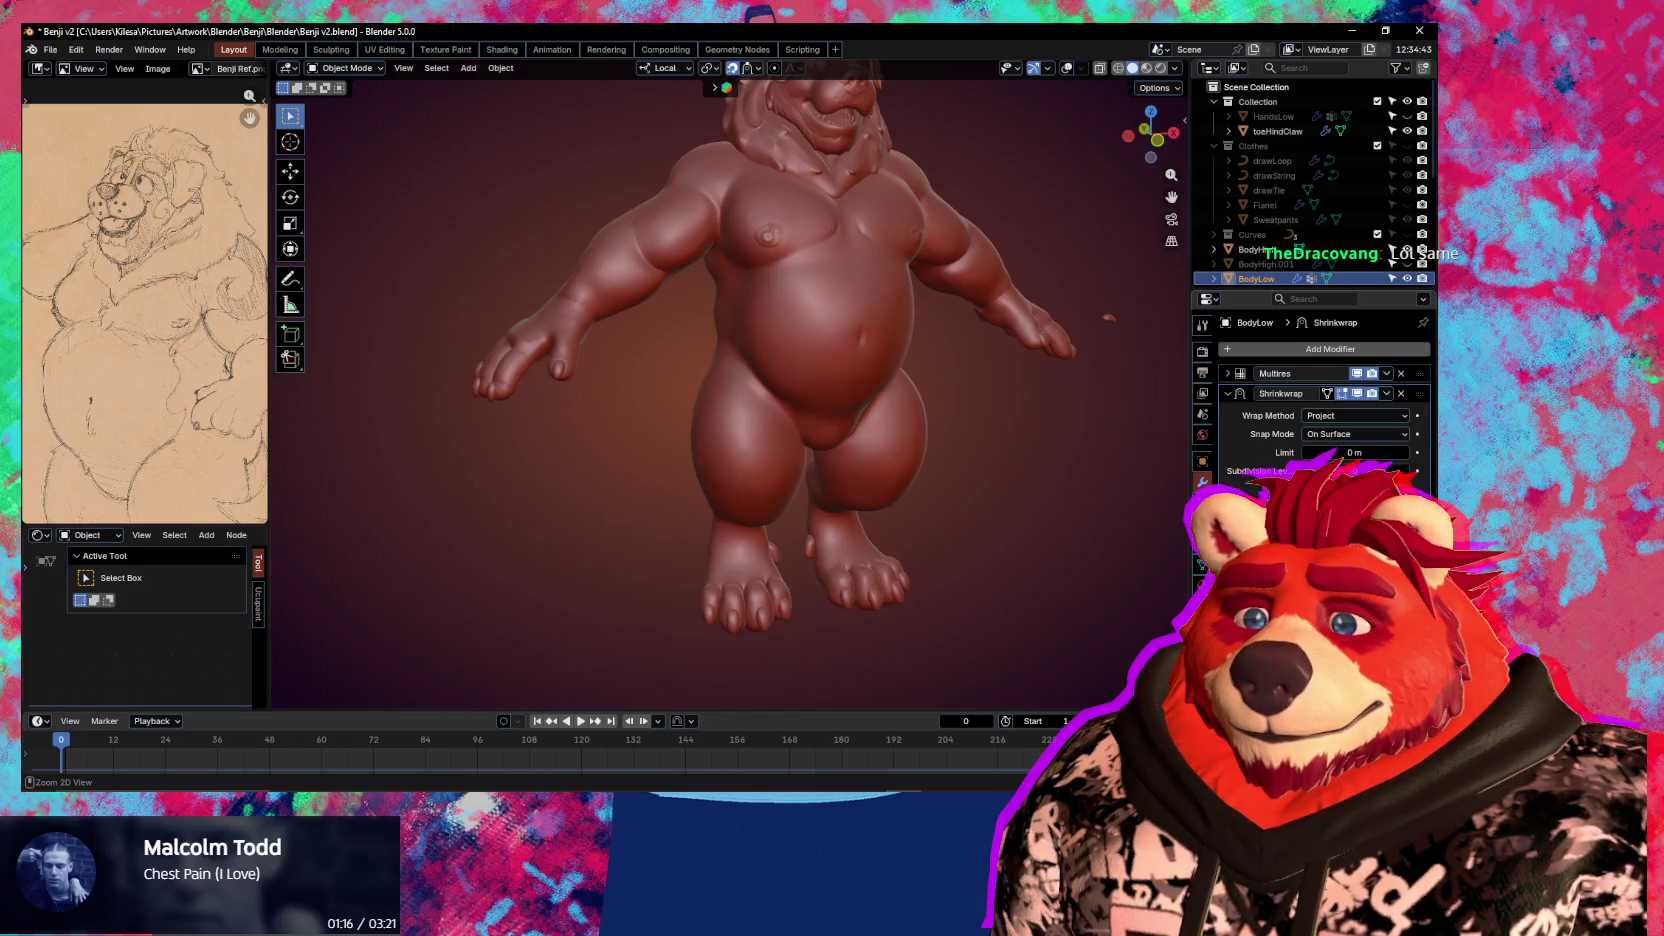
{"action": "key", "text": "ctrl+a"}
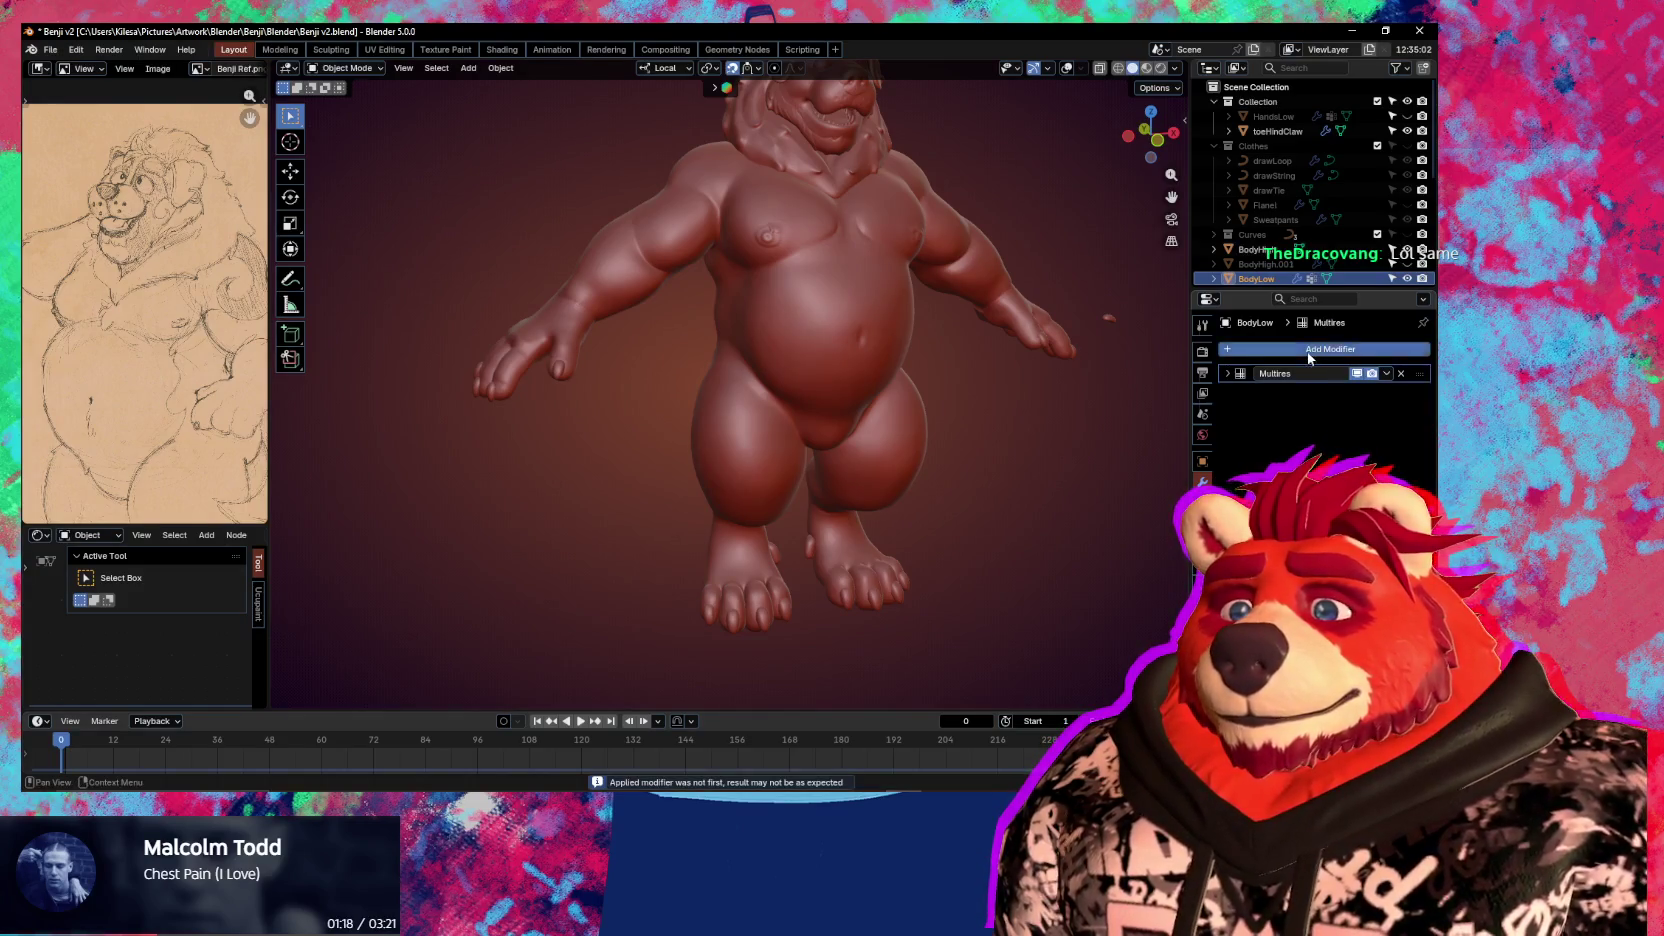
Add a new Shrinkwrap modifier below Multires on BodyLow using Quick Favorites
{"action": "left_click", "coordinate": [1309, 352]}
{"action": "left_click", "coordinate": [1335, 350]}
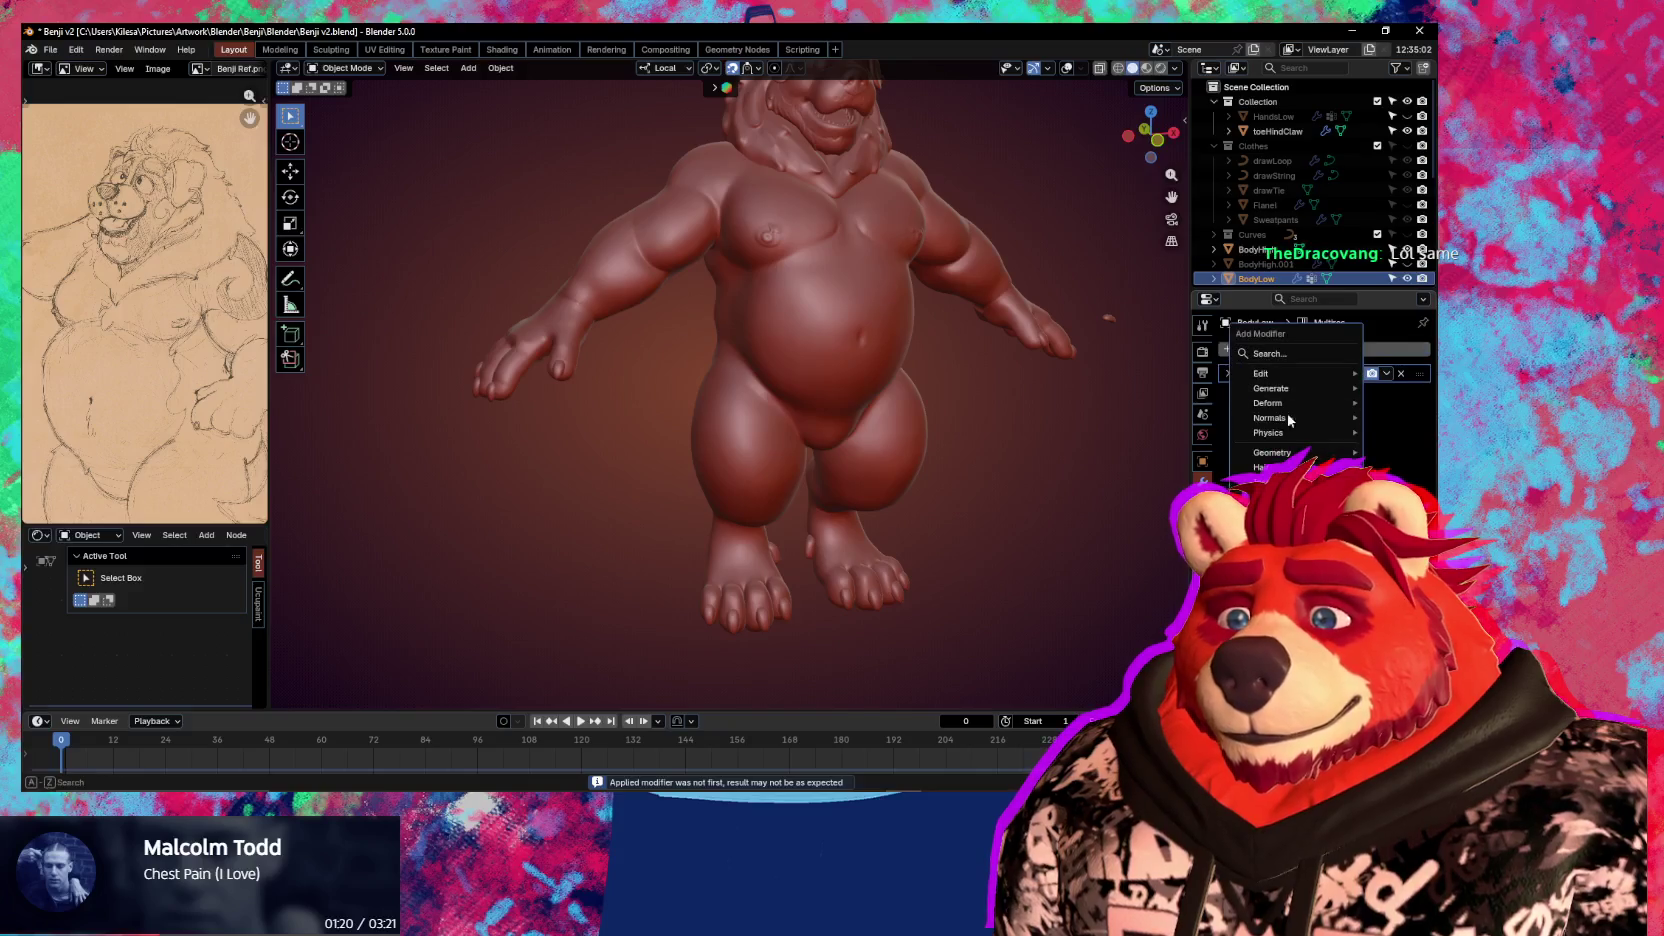
{"action": "key", "text": "Escape"}
{"action": "key", "text": "q"}
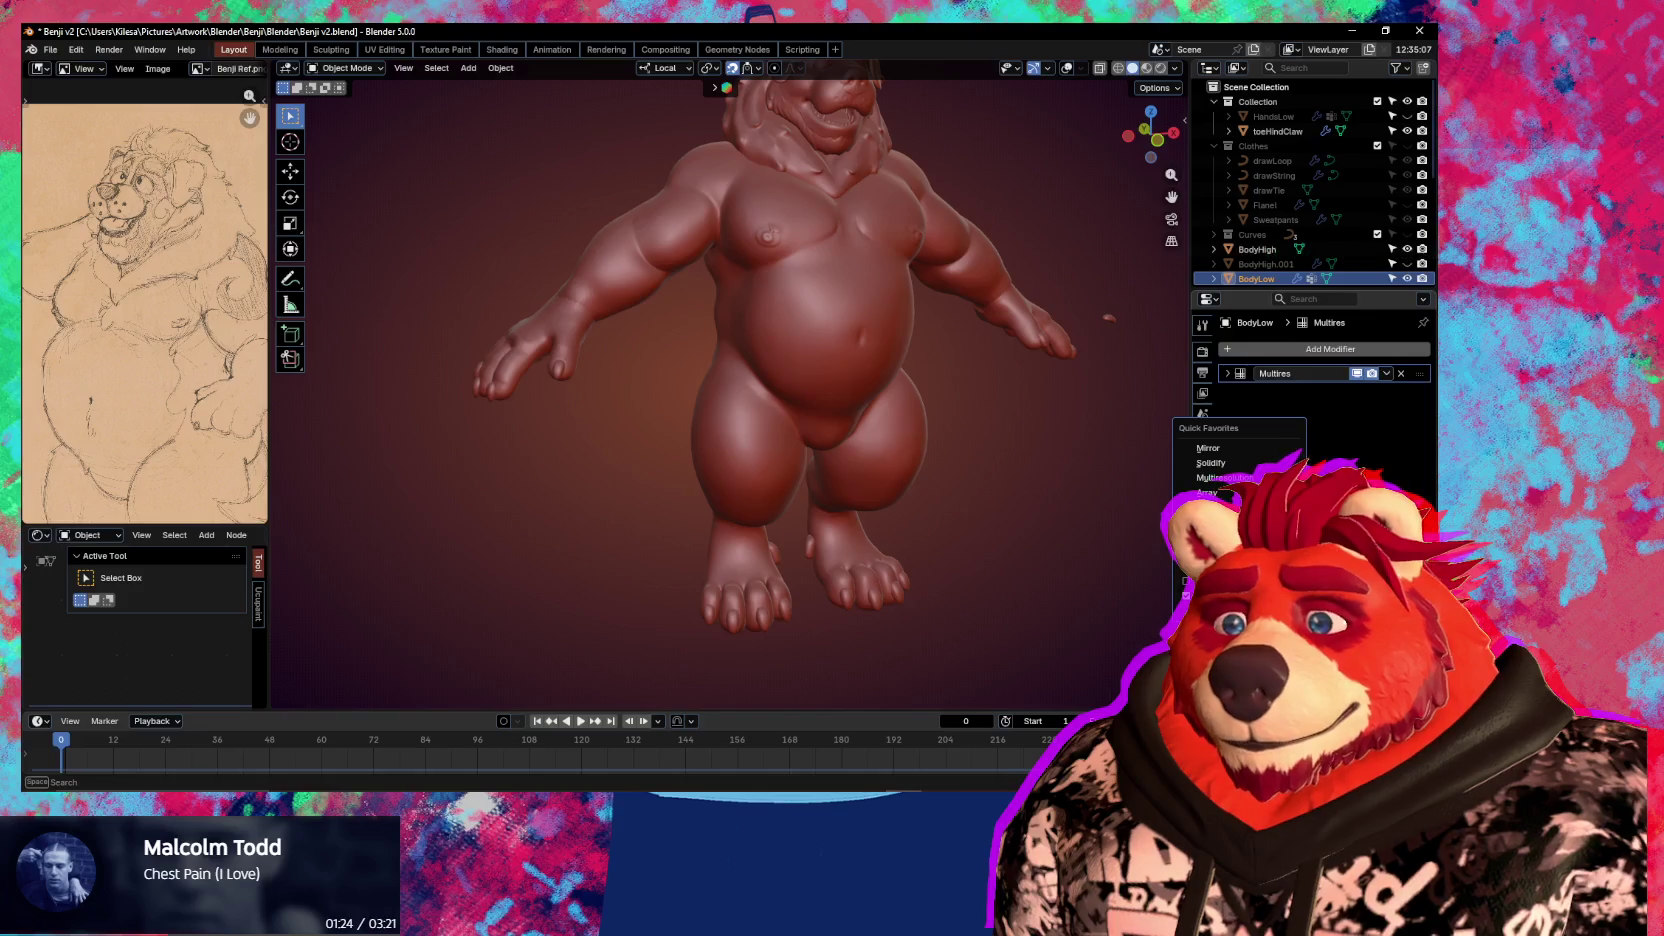
{"action": "left_click", "coordinate": [1215, 508]}
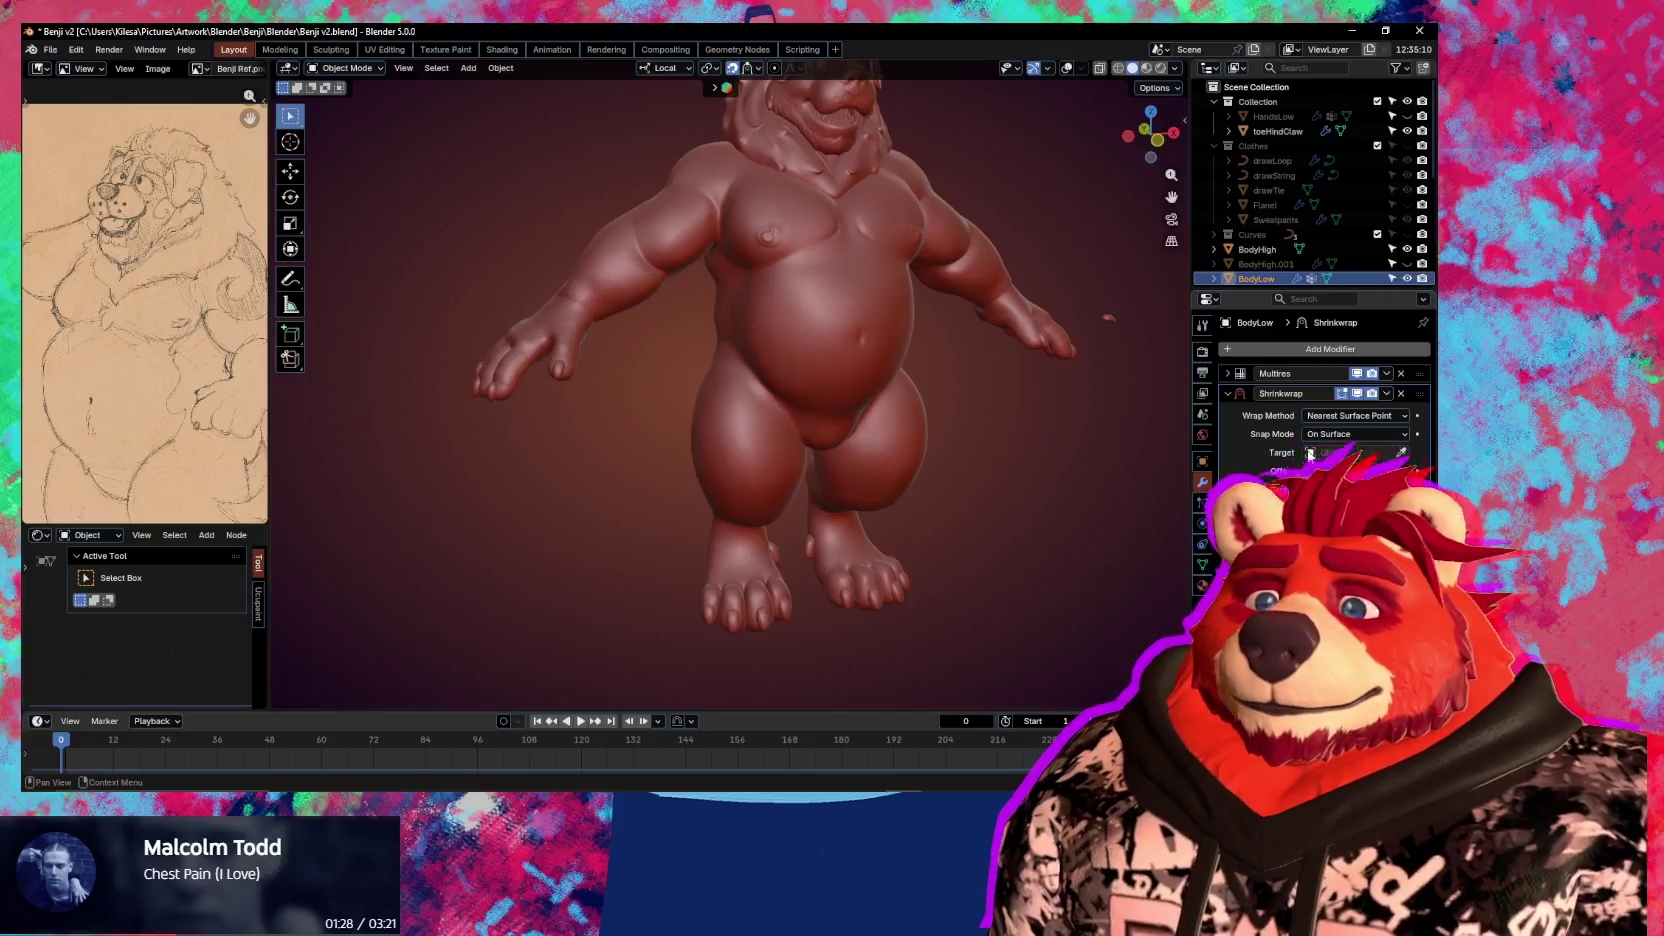
{"action": "left_click", "coordinate": [1366, 454]}
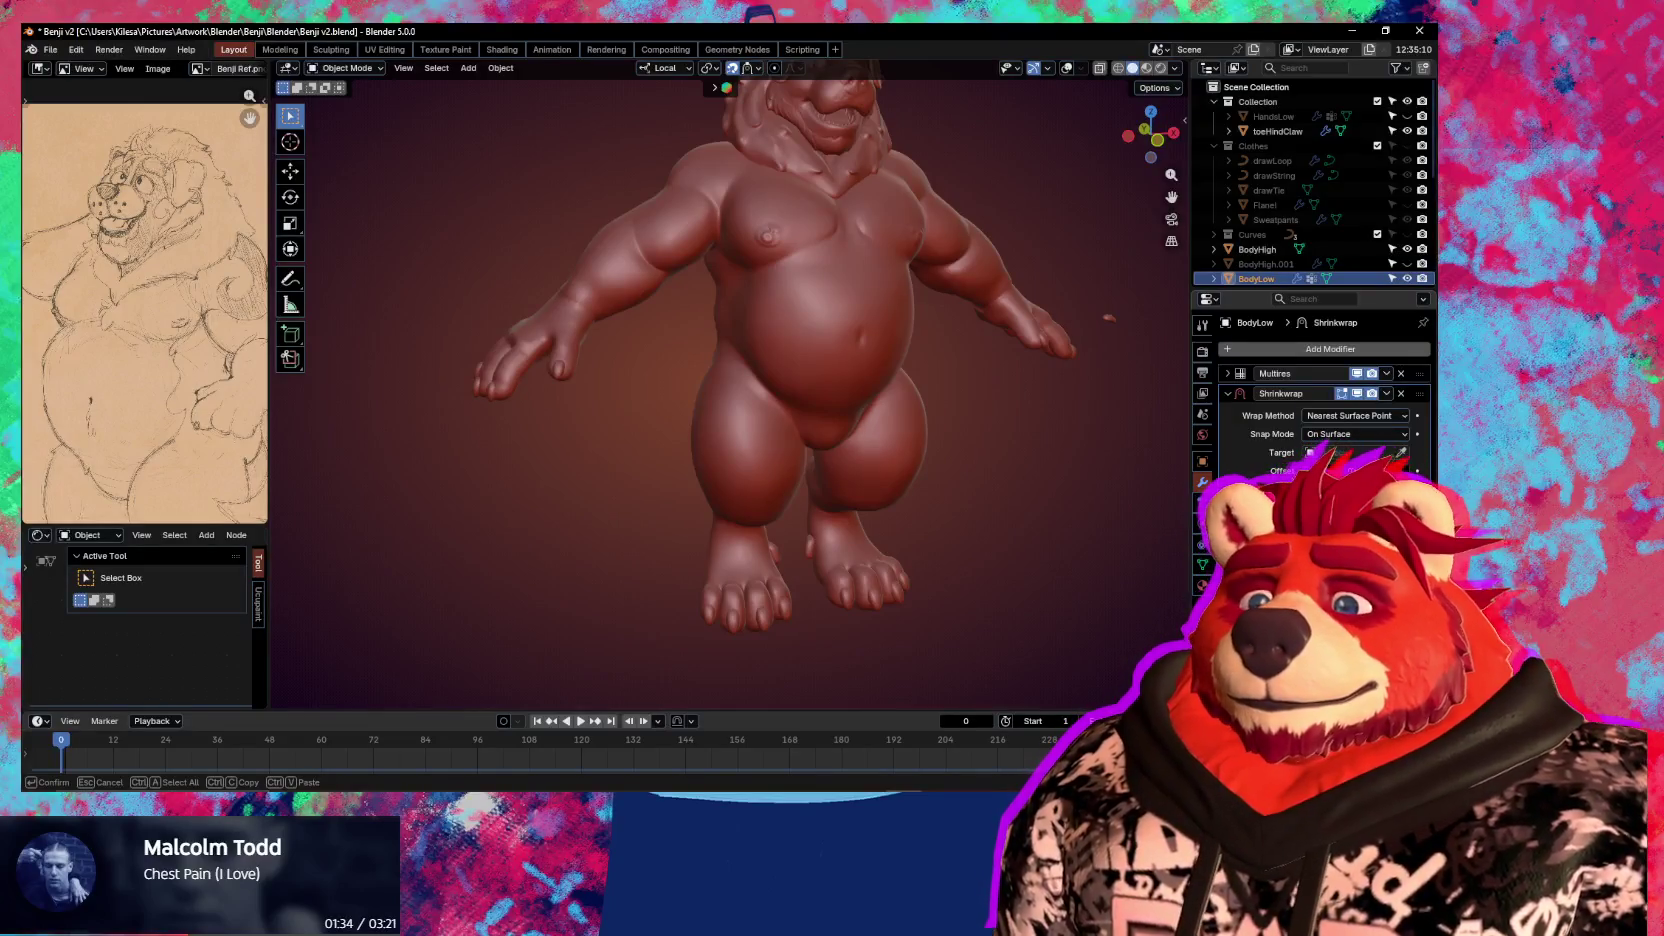
Set the new Shrinkwrap to Project wrap with HandsLow as its target
{"action": "key", "text": "Escape"}
{"action": "left_click", "coordinate": [1345, 416]}
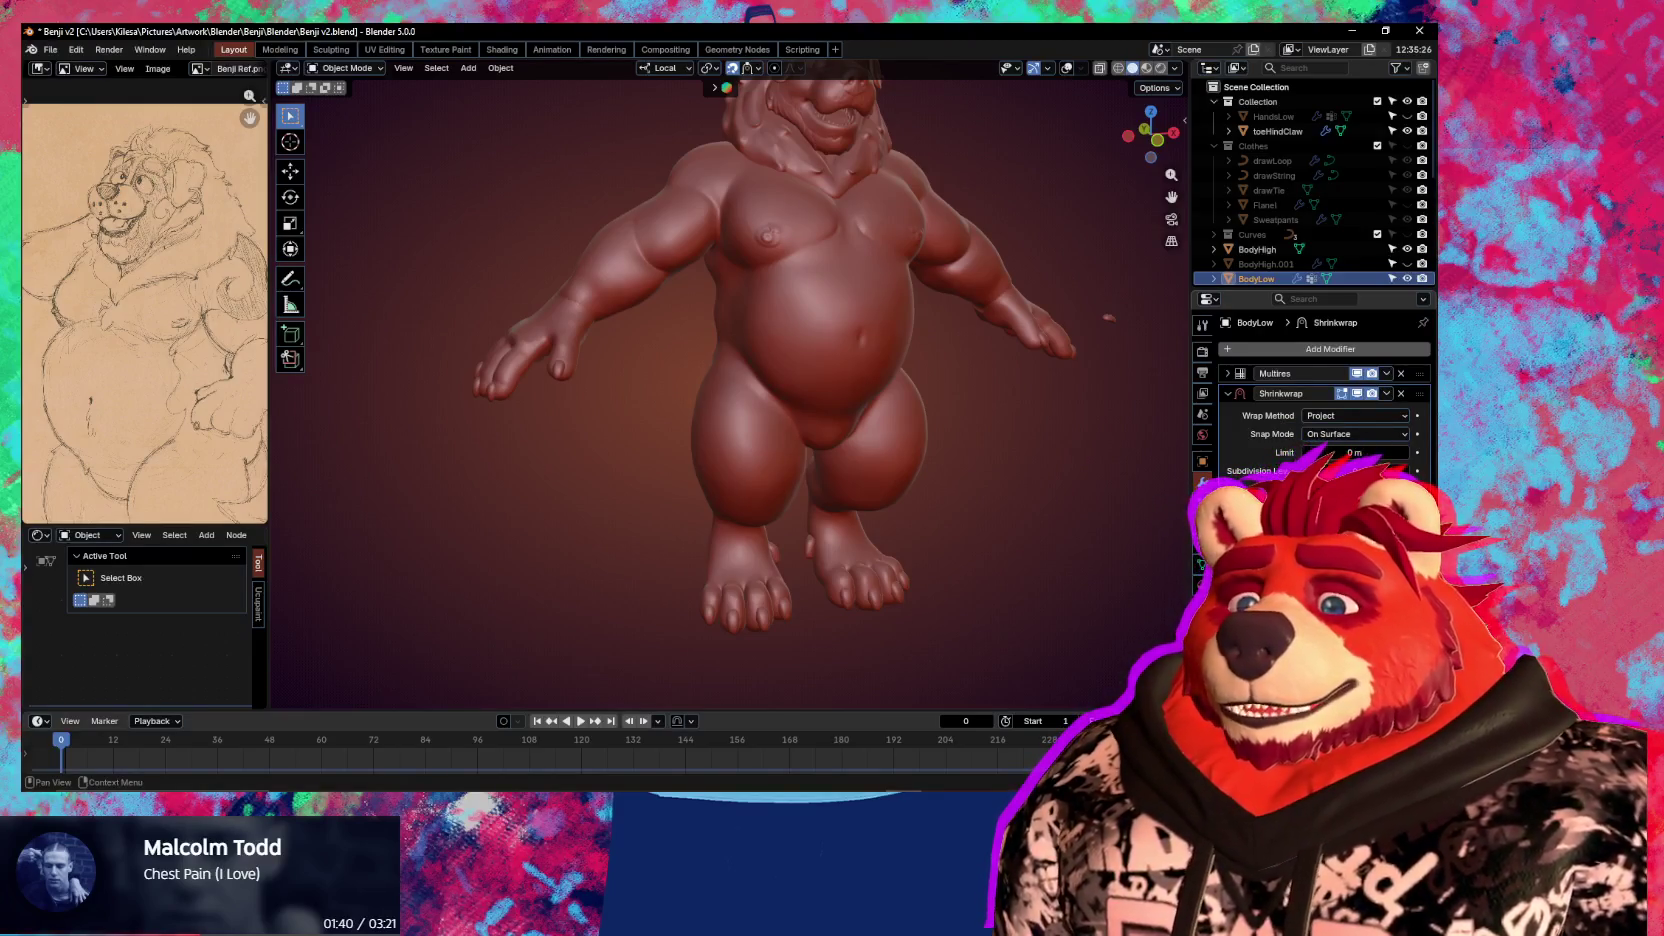
{"action": "middle_click_drag", "start_coordinate": [1190, 487], "coordinate": [847, 427]}
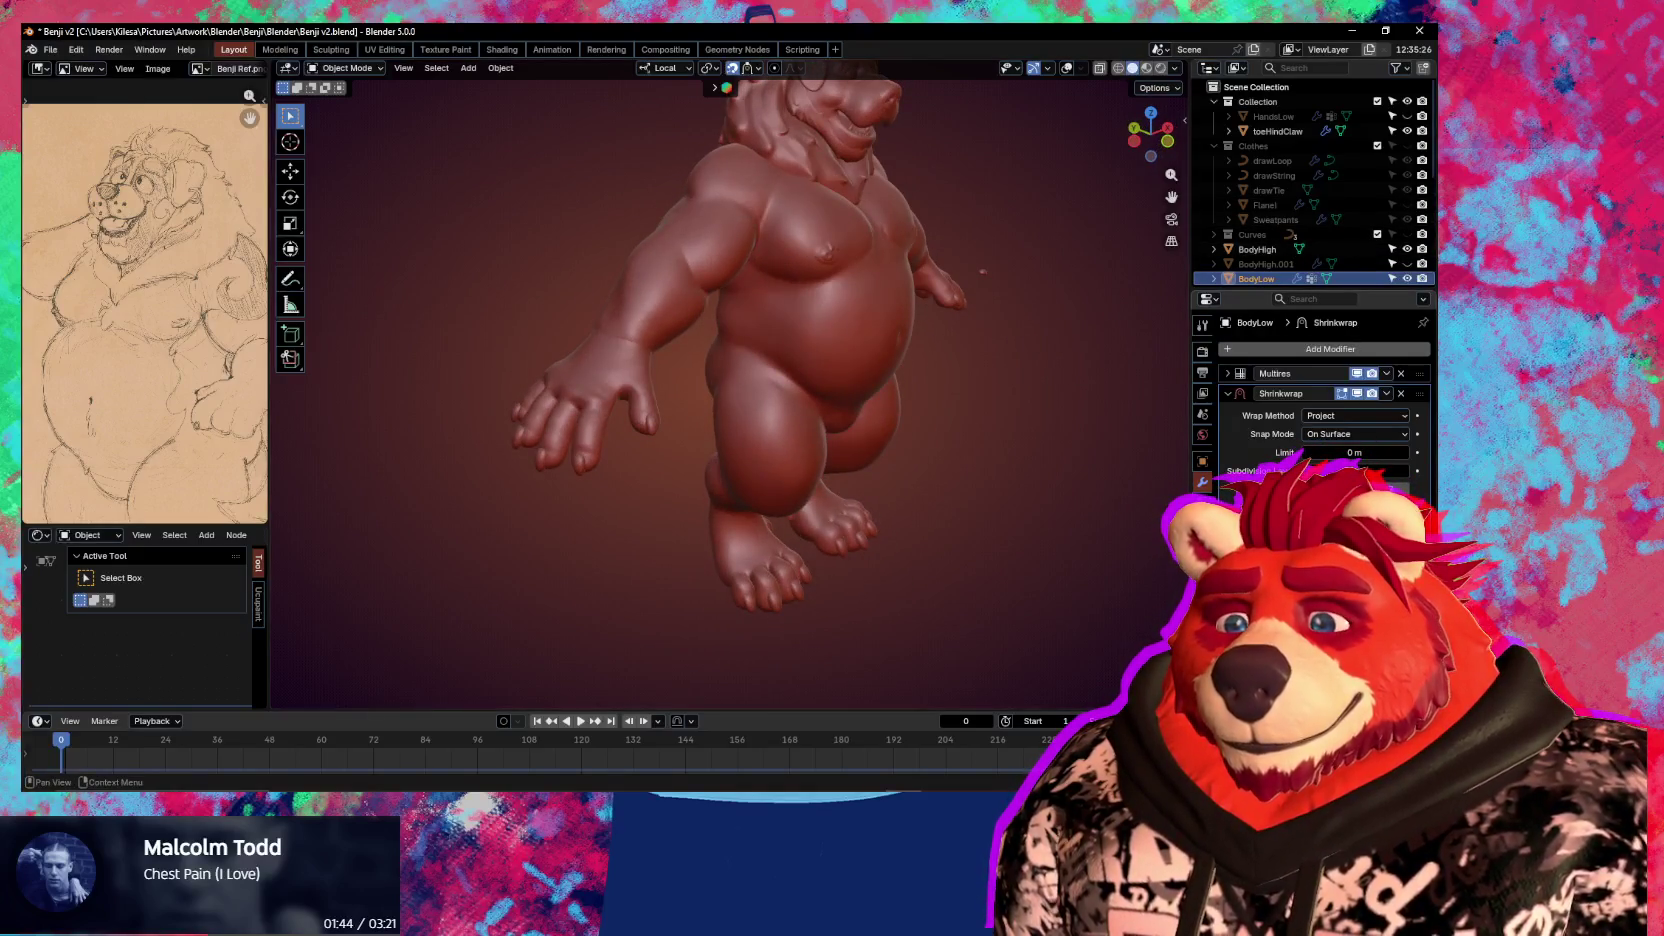
{"action": "left_click", "coordinate": [1273, 121]}
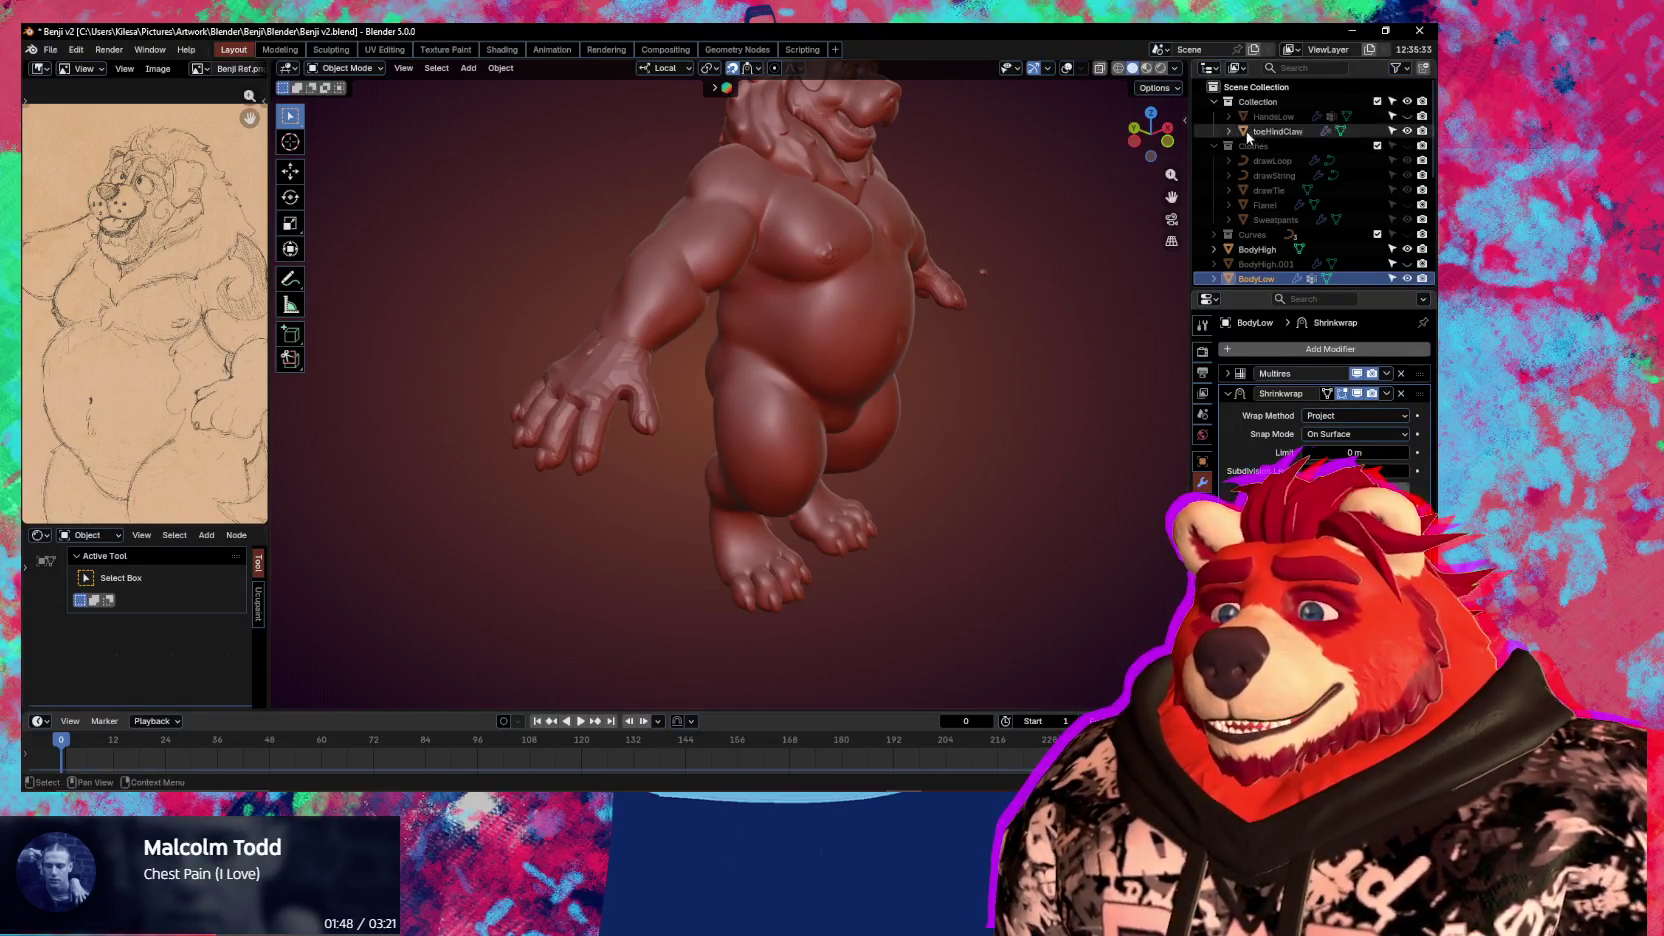
{"action": "middle_click_drag", "start_coordinate": [783, 357], "coordinate": [771, 391]}
{"action": "scroll", "coordinate": [771, 391], "scroll_direction": "up", "scroll_amount": 3}
{"action": "scroll", "coordinate": [771, 391], "scroll_direction": "up", "scroll_amount": 2}
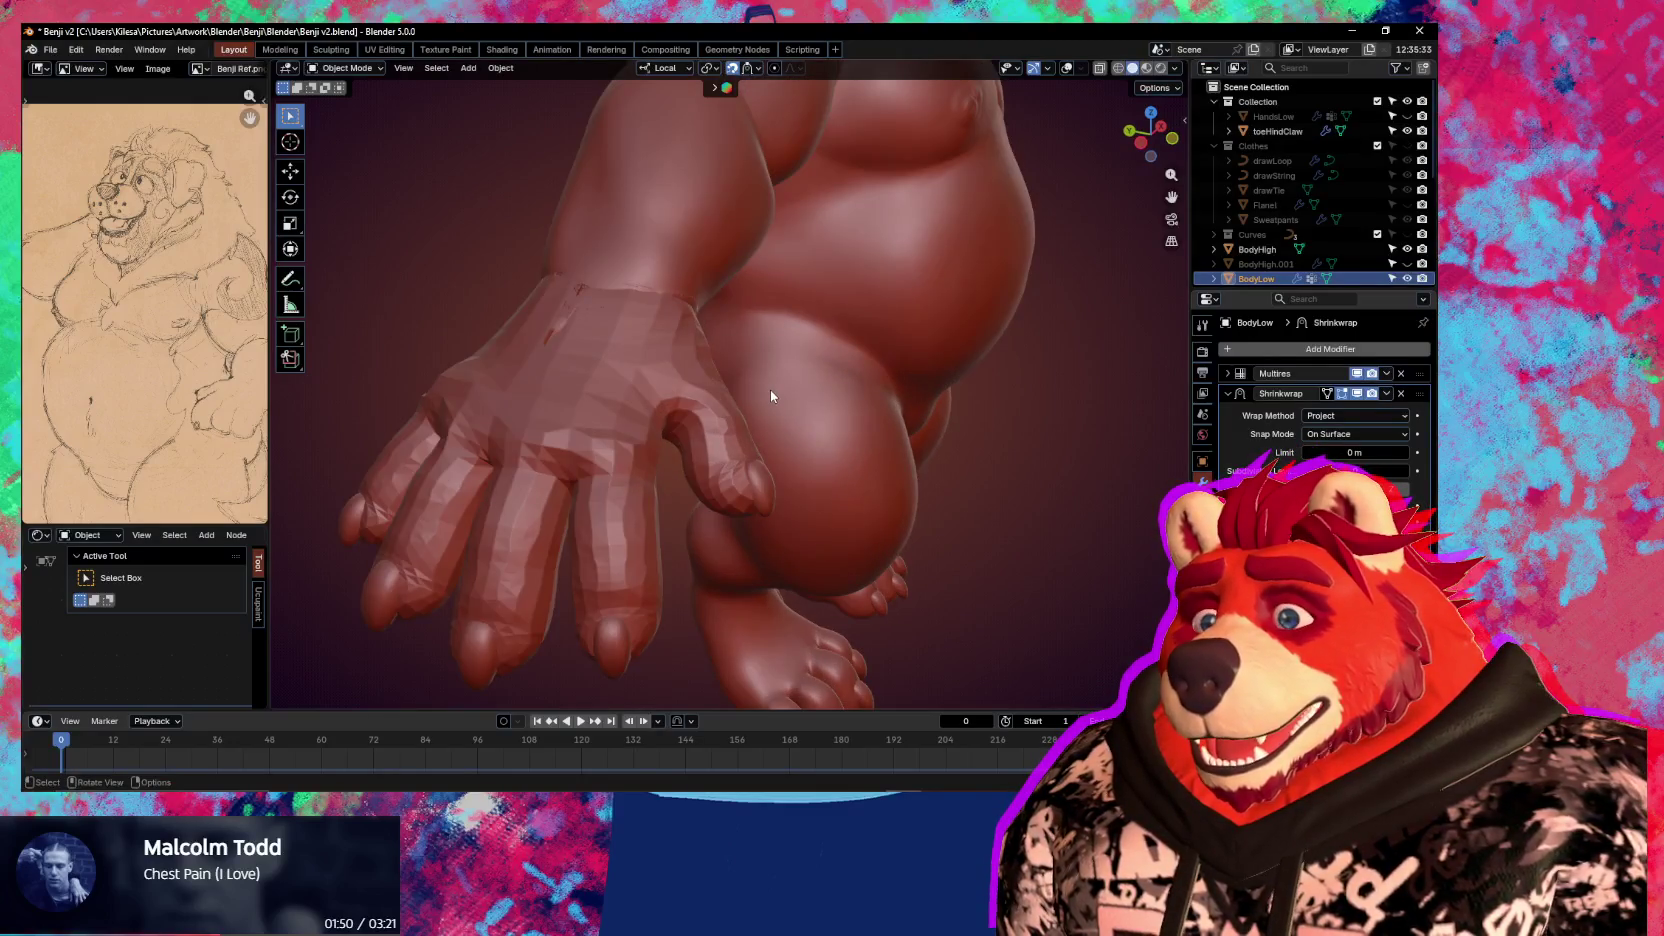
{"action": "scroll", "coordinate": [770, 395], "scroll_direction": "down", "scroll_amount": 4}
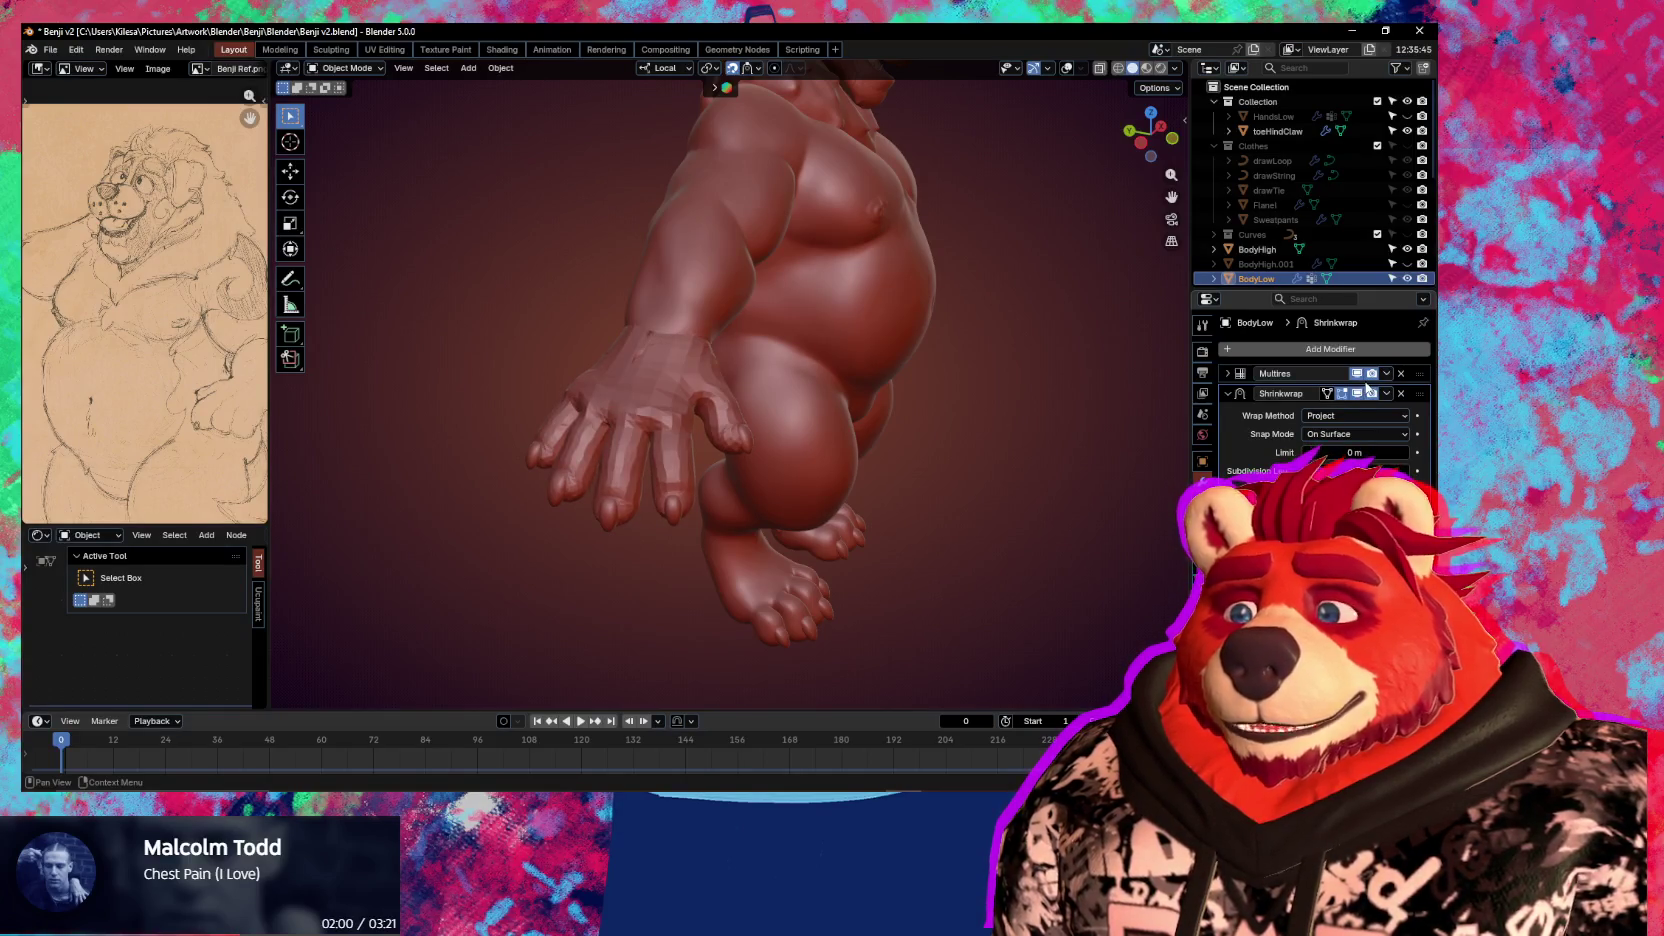
Turn off the Shrinkwrap's viewport display and hide HandsLow in the Outliner
{"action": "left_click", "coordinate": [1357, 393]}
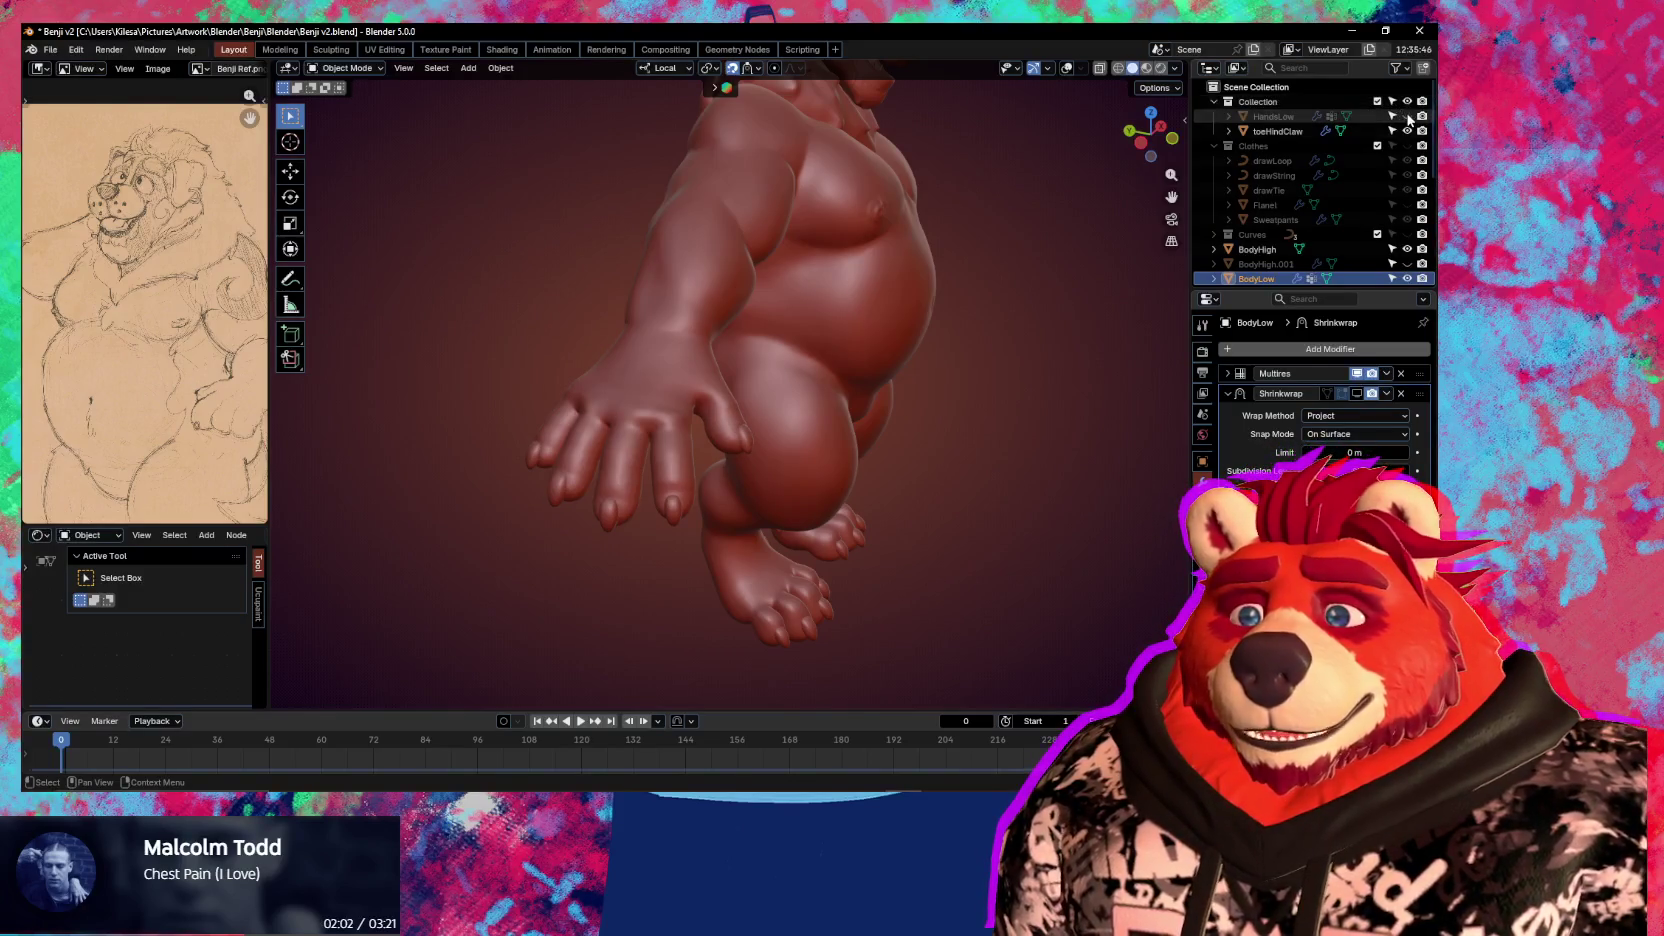
{"action": "left_click", "coordinate": [1366, 117]}
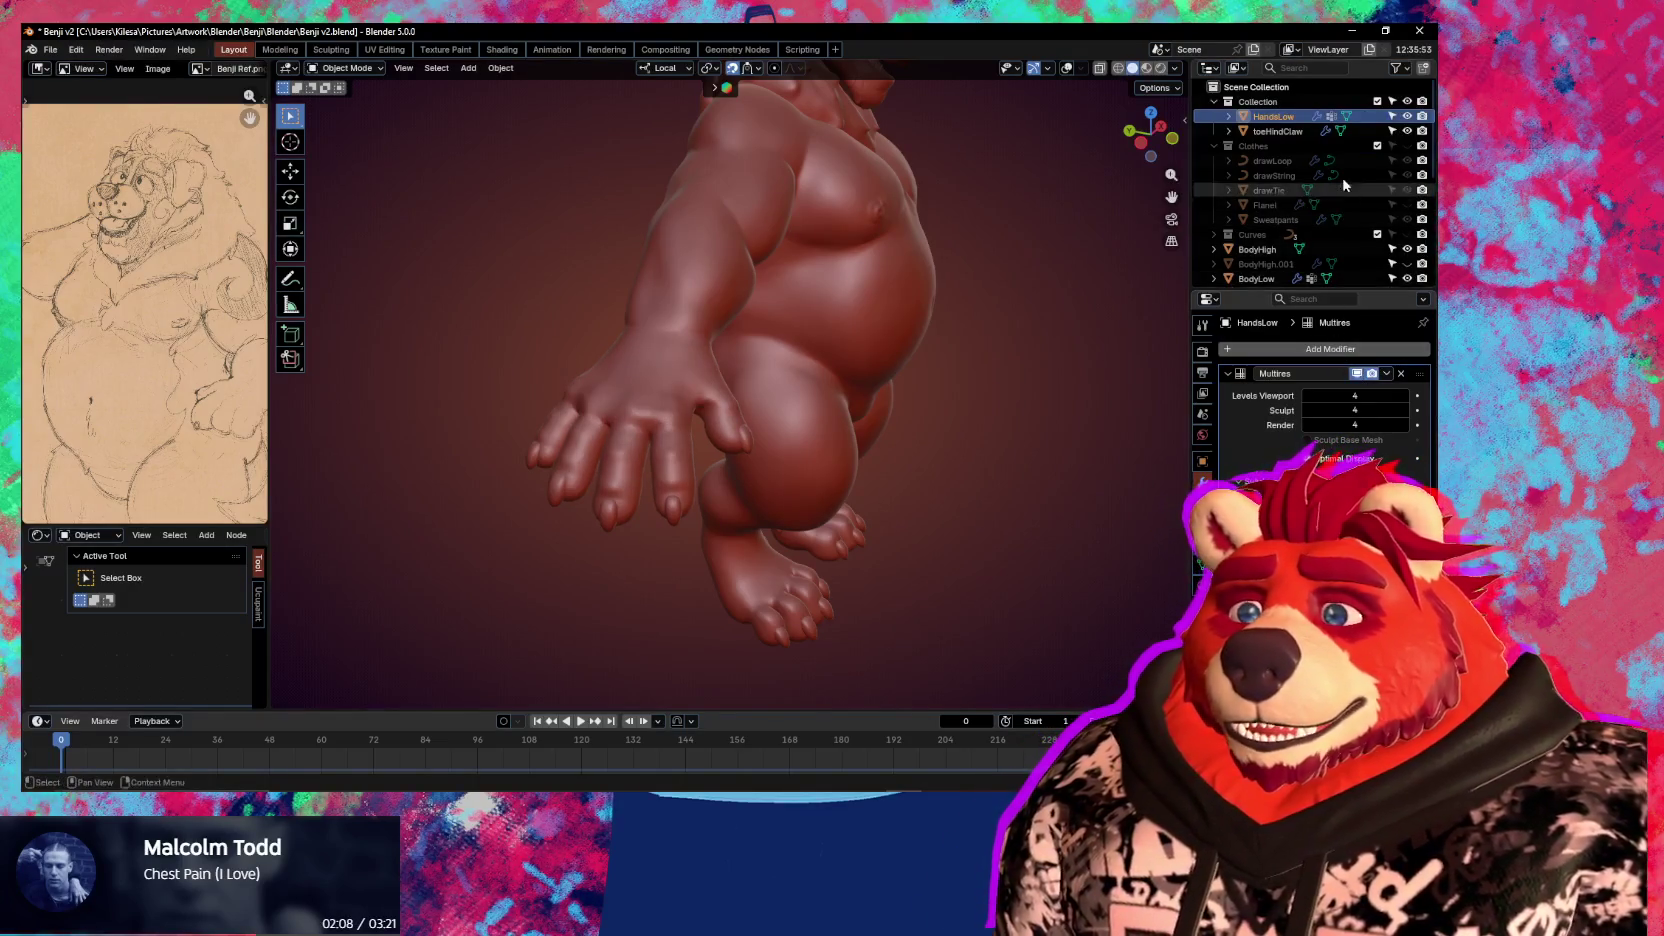
{"action": "left_click", "coordinate": [1407, 116]}
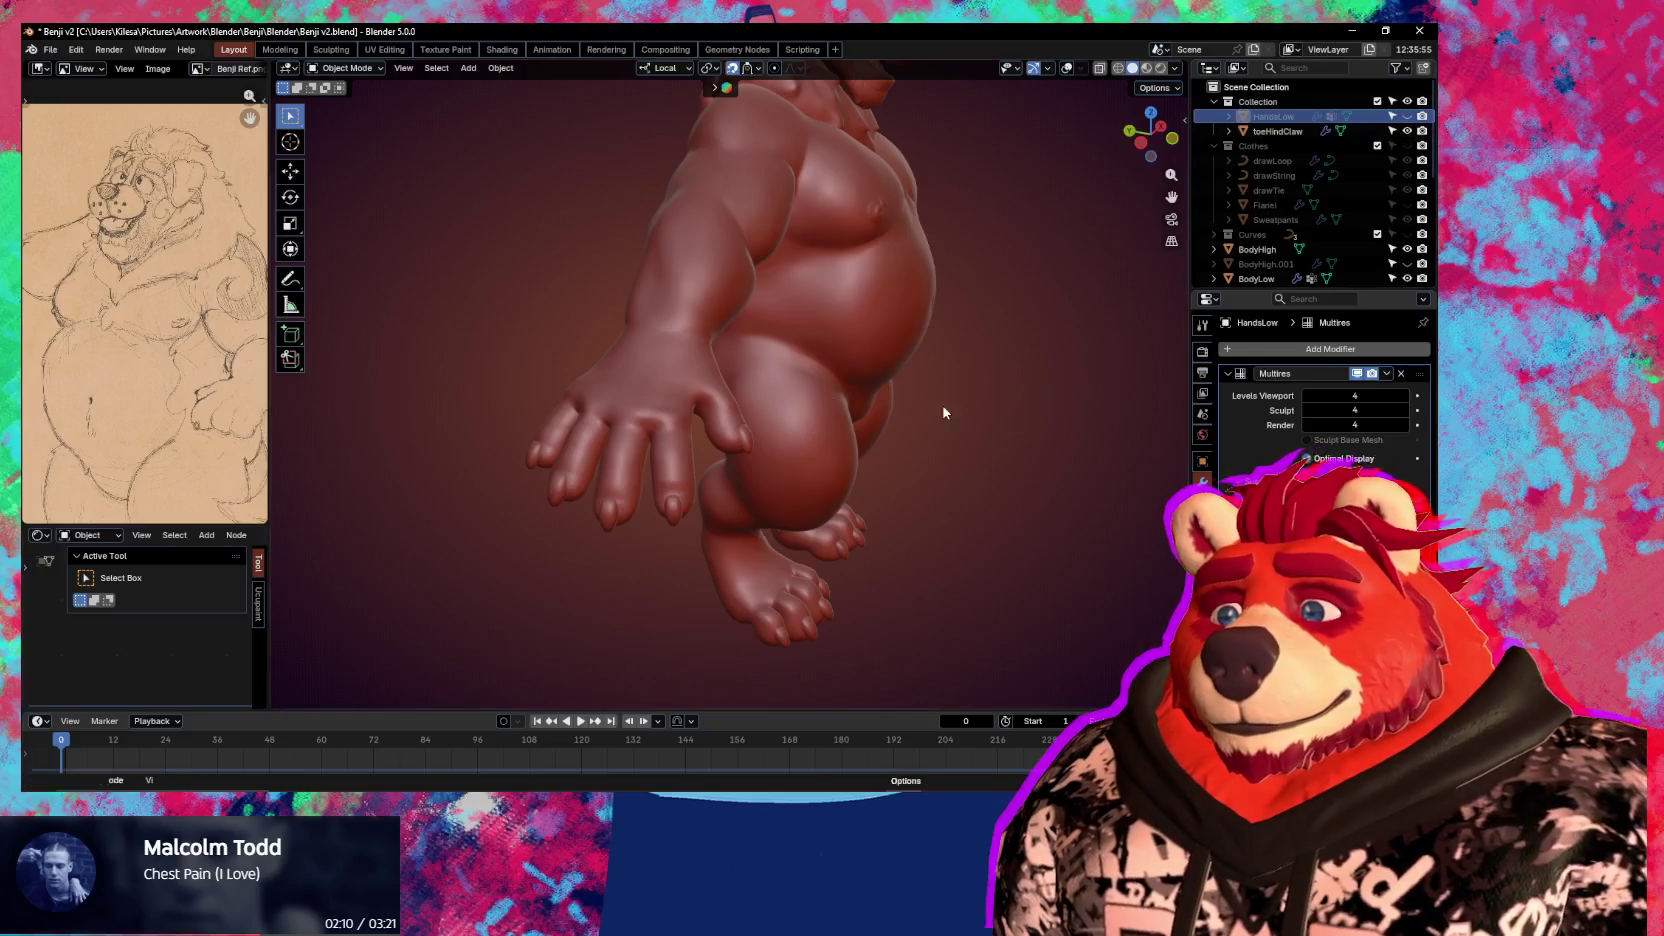
{"action": "scroll", "coordinate": [1340, 272], "scroll_direction": "down", "scroll_amount": 5}
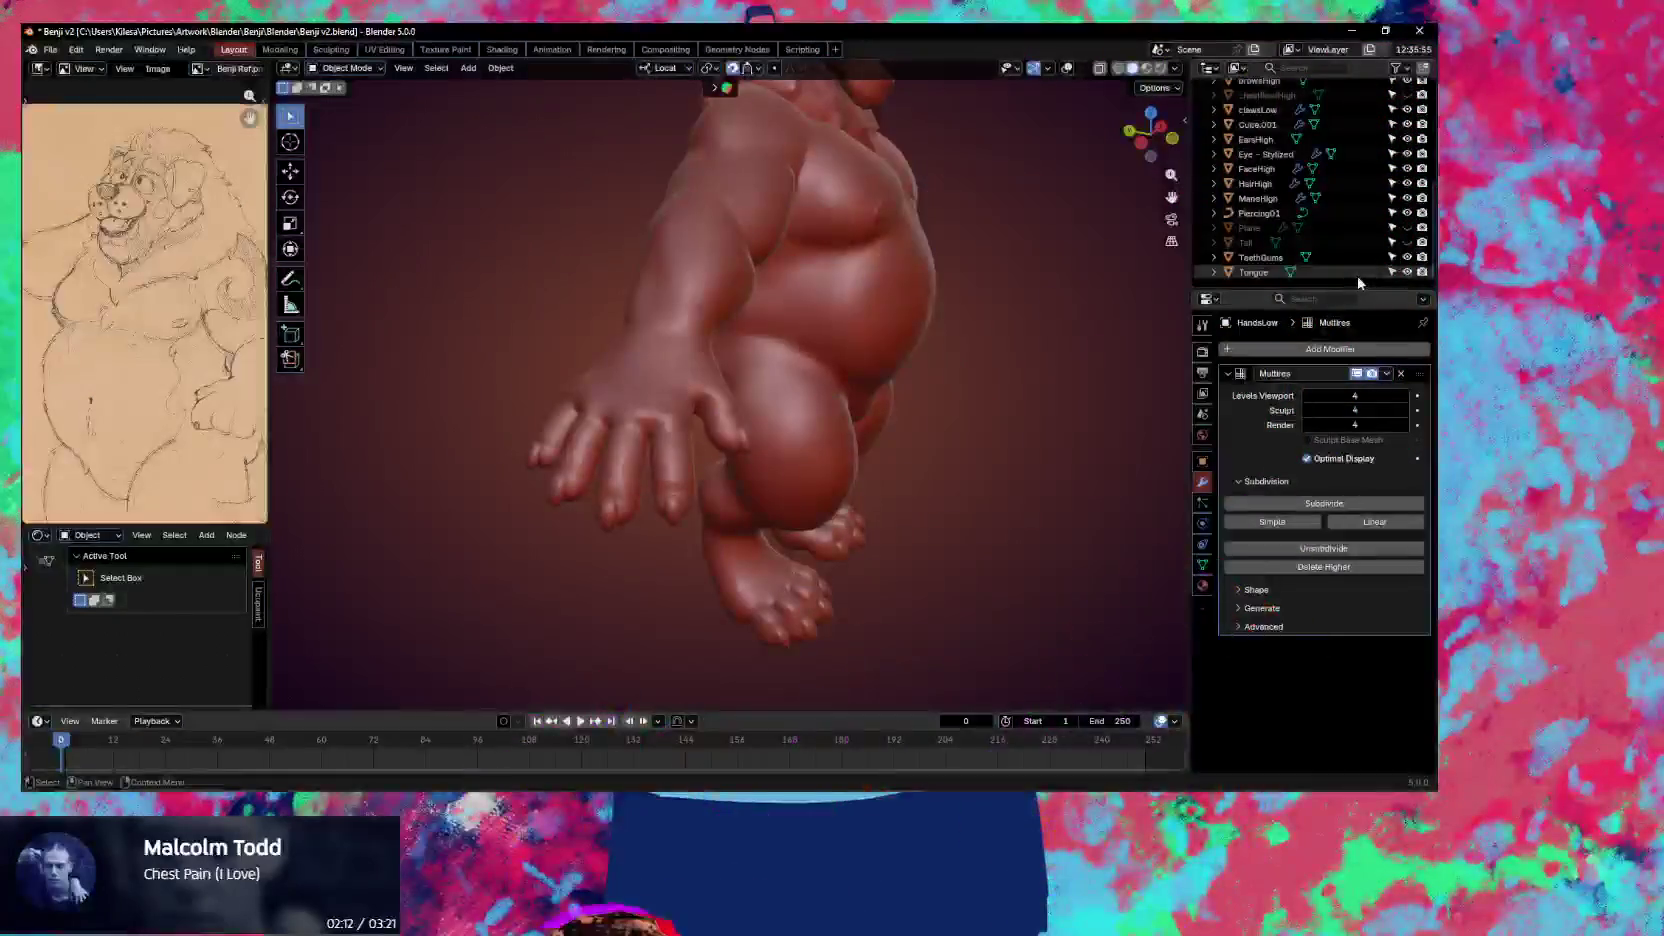
{"action": "left_click", "coordinate": [1253, 272]}
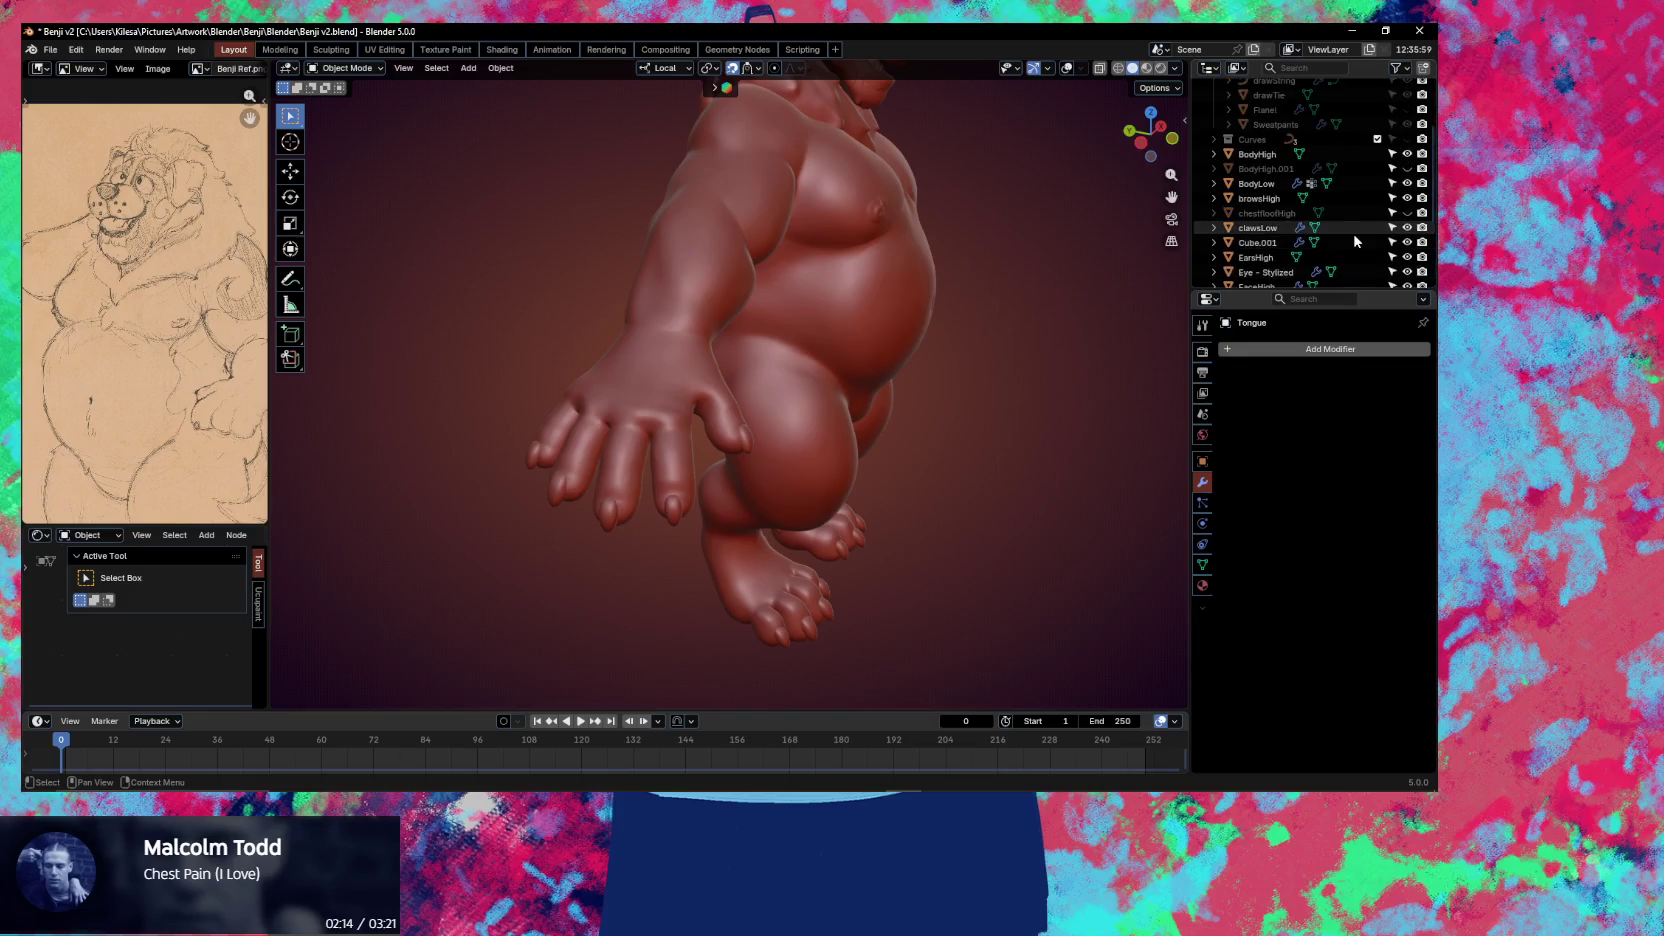
{"action": "scroll", "coordinate": [1352, 244], "scroll_direction": "up", "scroll_amount": 5}
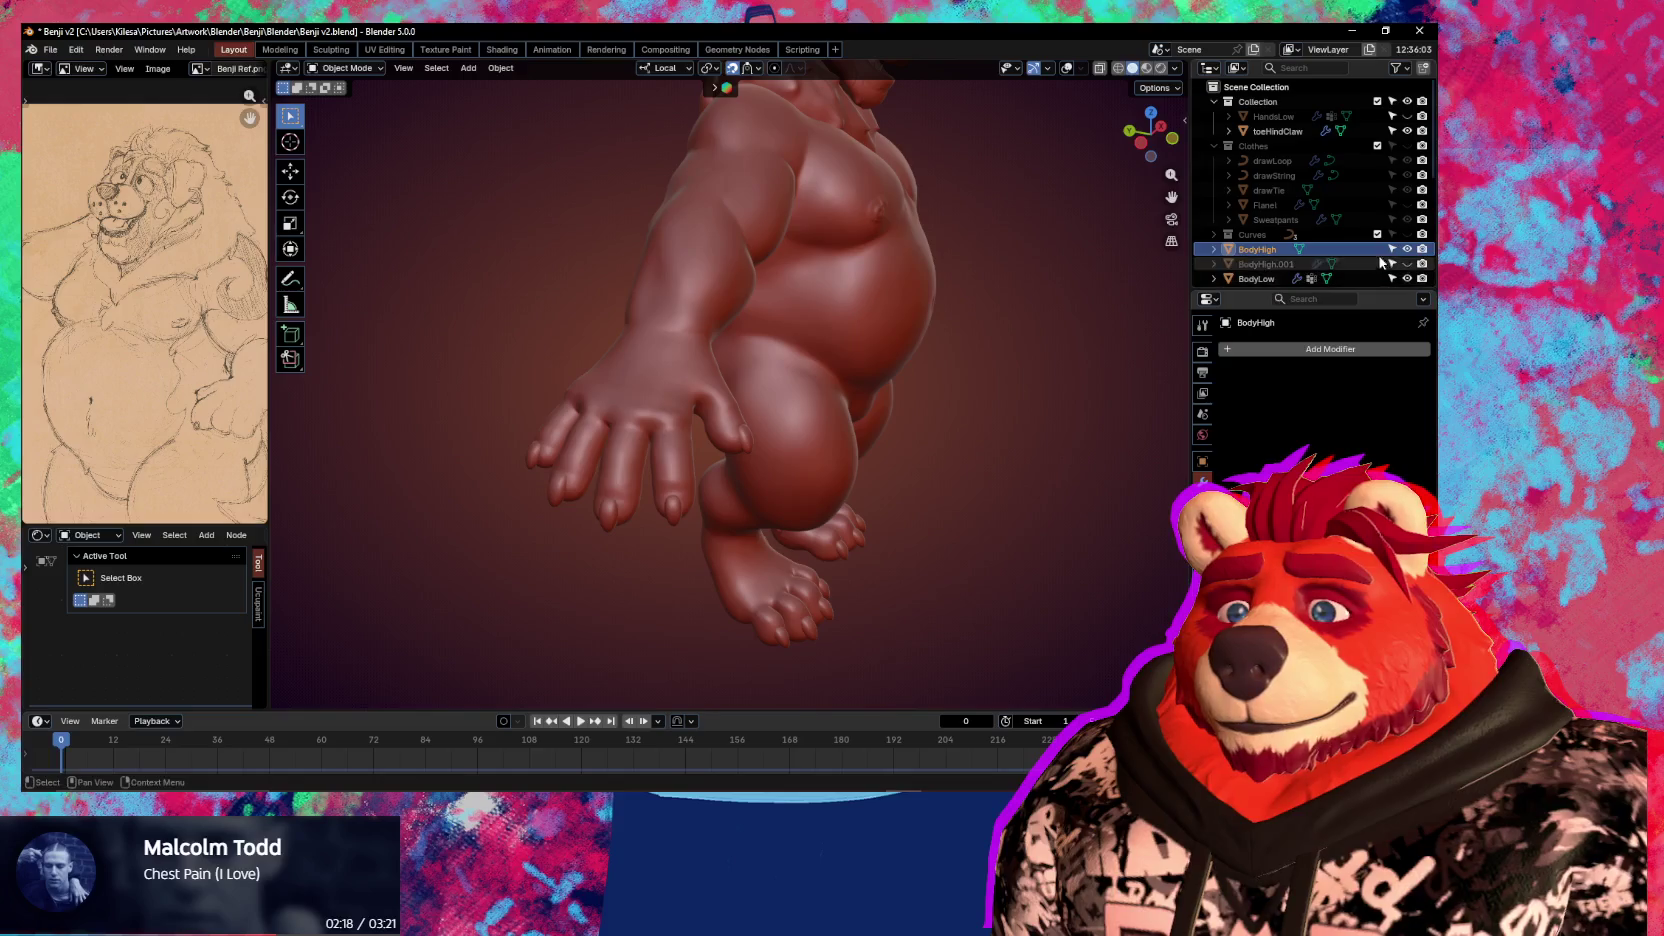
Select BodyLow and inspect the wrist seam on its hand from several angles
{"action": "left_click", "coordinate": [1257, 278]}
{"action": "mouse_move", "coordinate": [800, 320]}
{"action": "middle_mouse_down"}
{"action": "mouse_move", "coordinate": [848, 299]}
{"action": "mouse_move", "coordinate": [903, 360]}
{"action": "mouse_move", "coordinate": [840, 389]}
{"action": "middle_mouse_up"}
{"action": "key", "text": "shift+alt+z"}
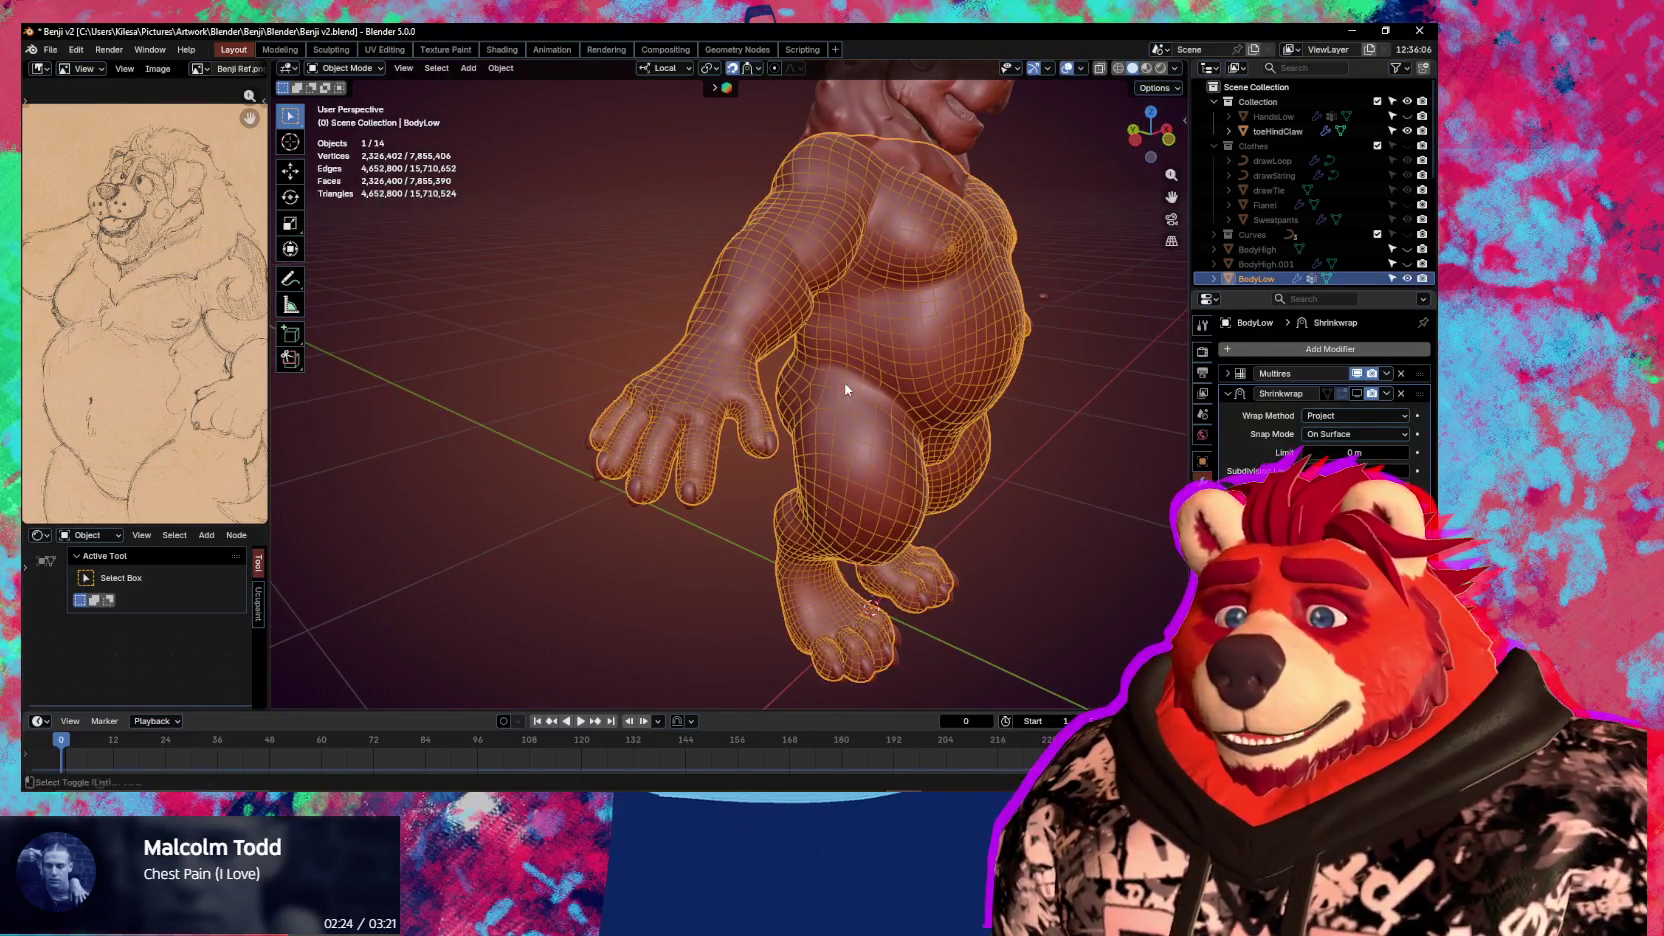
{"action": "key", "text": "shift+alt+z"}
{"action": "scroll", "coordinate": [870, 388], "scroll_direction": "up", "scroll_amount": 3}
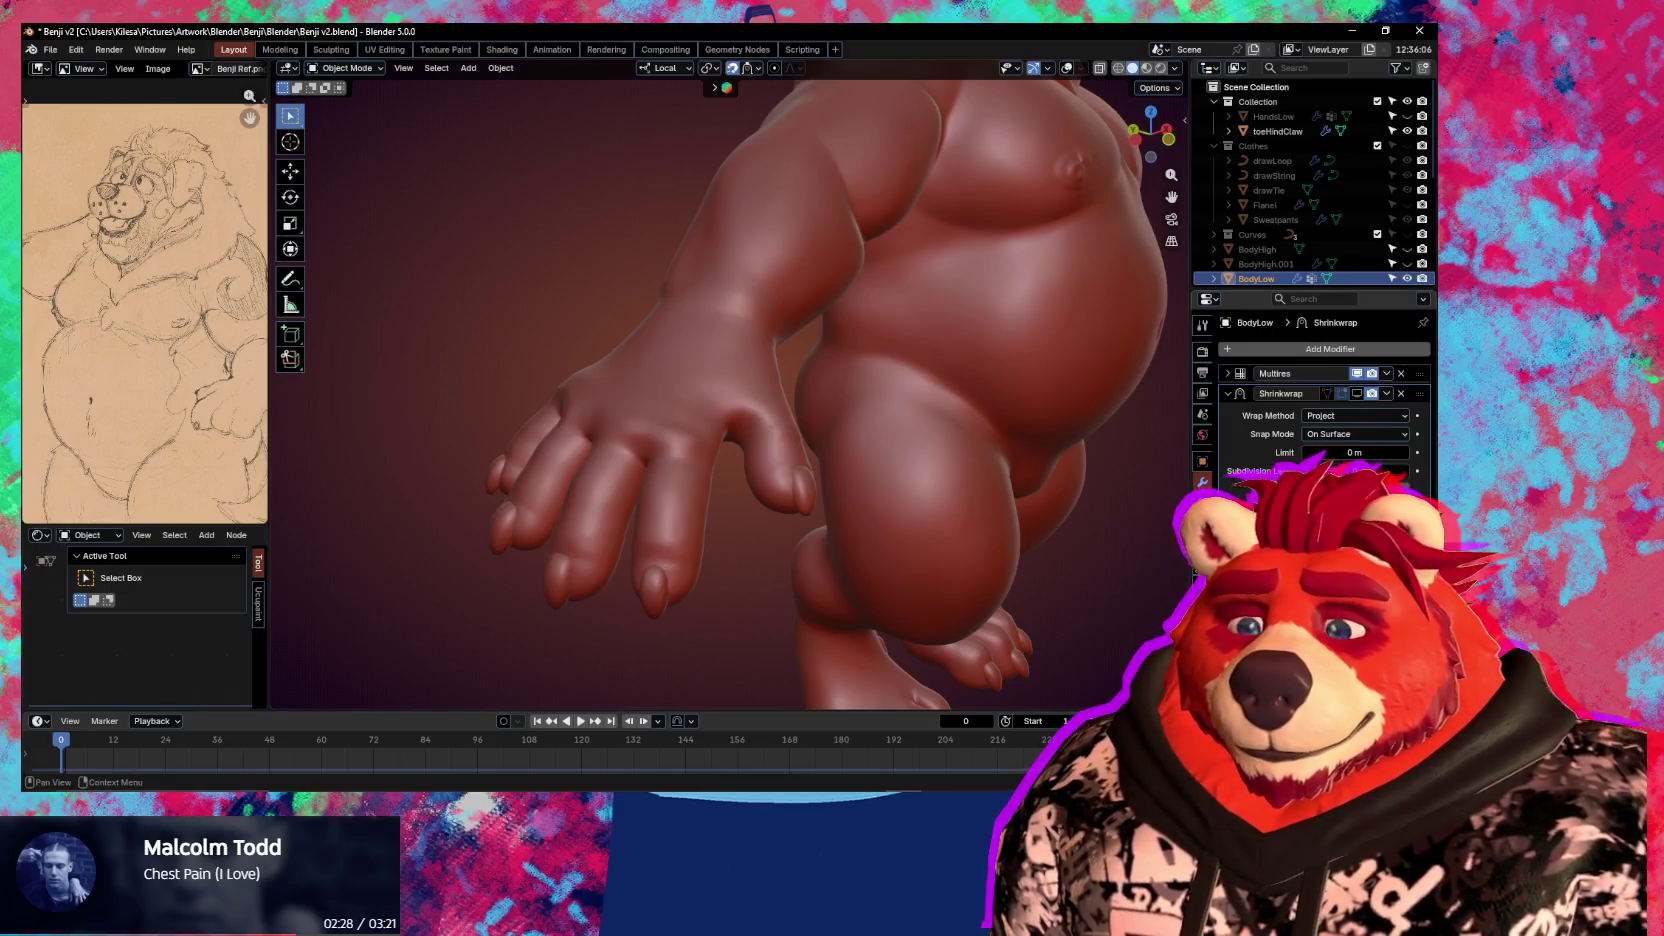
{"action": "mouse_move", "coordinate": [1108, 568]}
{"action": "middle_mouse_down"}
{"action": "mouse_move", "coordinate": [1120, 576]}
{"action": "mouse_move", "coordinate": [1140, 487]}
{"action": "mouse_move", "coordinate": [1010, 371]}
{"action": "mouse_move", "coordinate": [1031, 527]}
{"action": "mouse_move", "coordinate": [961, 426]}
{"action": "mouse_move", "coordinate": [956, 381]}
{"action": "middle_mouse_up"}
{"action": "mouse_move", "coordinate": [707, 325]}
{"action": "middle_mouse_down"}
{"action": "mouse_move", "coordinate": [822, 424]}
{"action": "mouse_move", "coordinate": [795, 494]}
{"action": "mouse_move", "coordinate": [799, 405]}
{"action": "mouse_move", "coordinate": [850, 319]}
{"action": "mouse_move", "coordinate": [954, 297]}
{"action": "mouse_move", "coordinate": [865, 434]}
{"action": "mouse_move", "coordinate": [868, 510]}
{"action": "mouse_move", "coordinate": [1083, 447]}
{"action": "middle_mouse_up"}
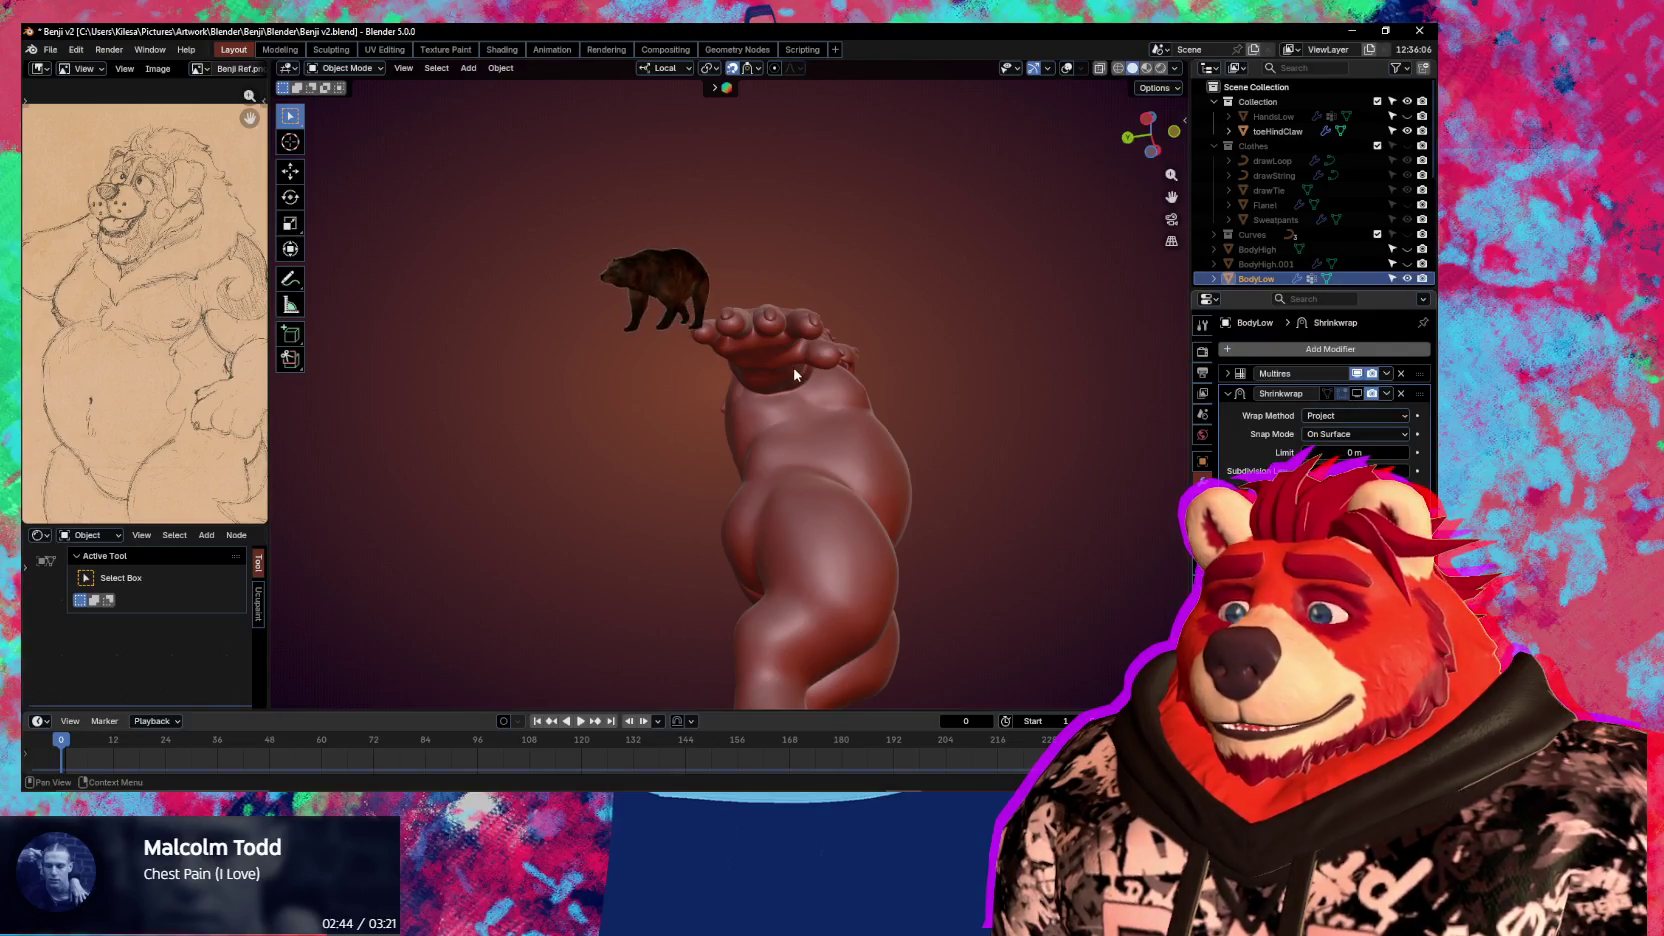
{"action": "mouse_move", "coordinate": [794, 374]}
{"action": "middle_mouse_down"}
{"action": "mouse_move", "coordinate": [801, 506]}
{"action": "mouse_move", "coordinate": [800, 463]}
{"action": "mouse_move", "coordinate": [777, 482]}
{"action": "mouse_move", "coordinate": [857, 430]}
{"action": "mouse_move", "coordinate": [813, 487]}
{"action": "mouse_move", "coordinate": [851, 557]}
{"action": "mouse_move", "coordinate": [802, 485]}
{"action": "middle_mouse_up"}
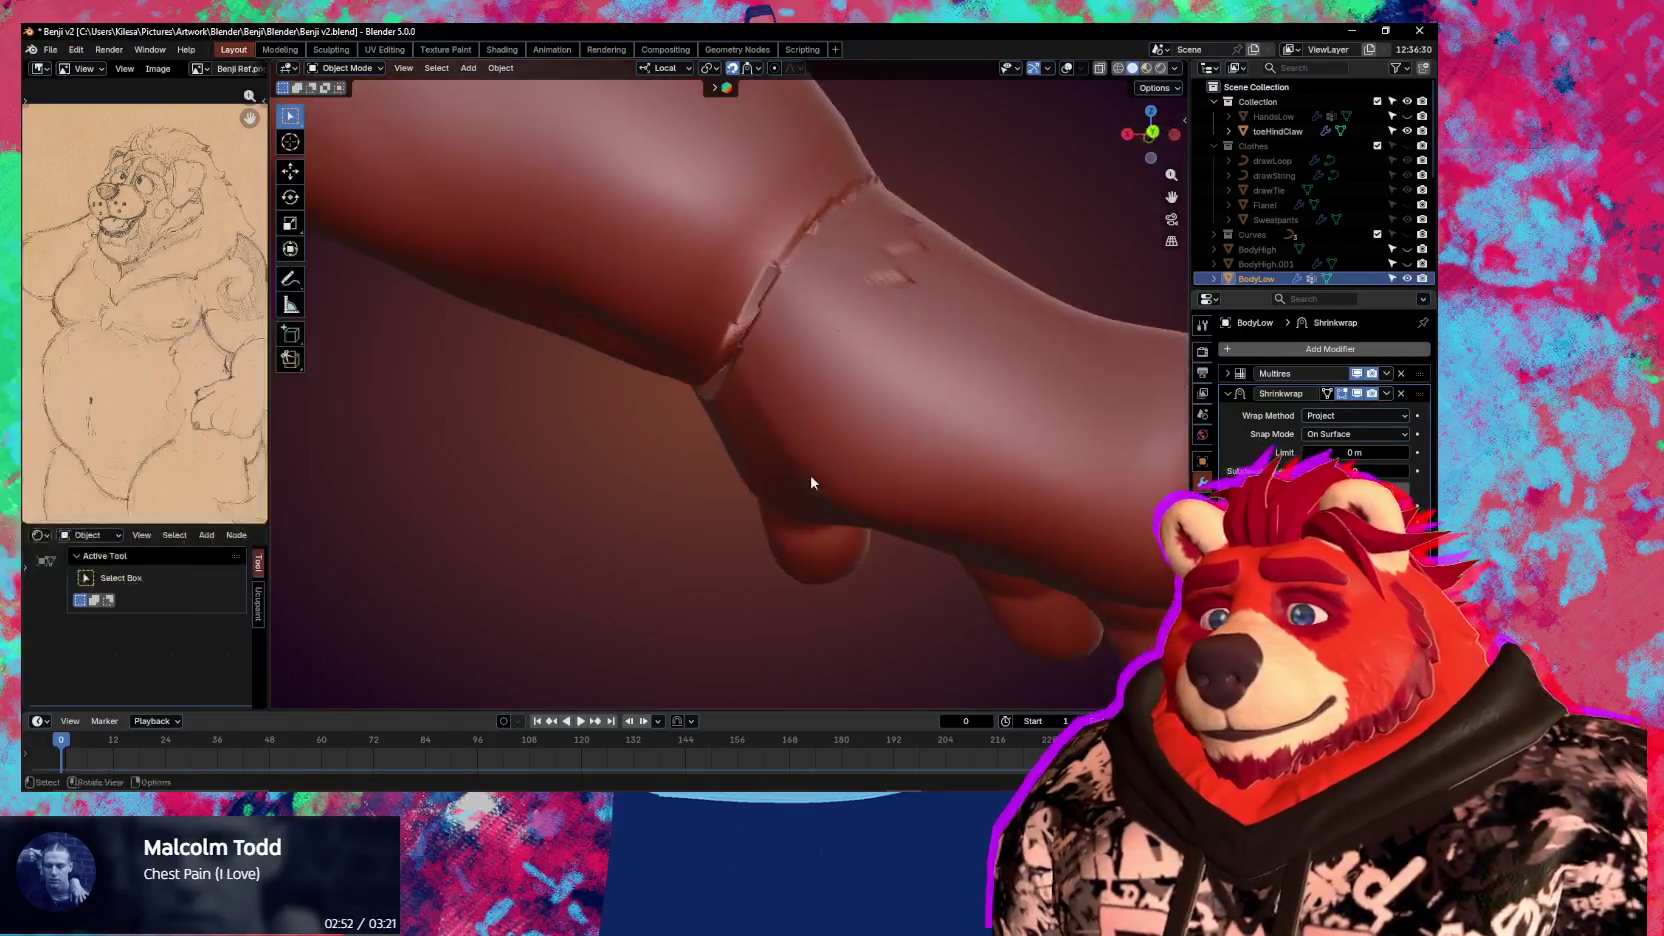
{"action": "scroll", "coordinate": [802, 486], "scroll_direction": "down", "scroll_amount": 5}
Frame the full body and enter Edit Mode with X-ray enabled
{"action": "mouse_move", "coordinate": [910, 472]}
{"action": "middle_mouse_down"}
{"action": "mouse_move", "coordinate": [813, 475]}
{"action": "mouse_move", "coordinate": [910, 538]}
{"action": "mouse_move", "coordinate": [727, 503]}
{"action": "mouse_move", "coordinate": [775, 486]}
{"action": "mouse_move", "coordinate": [693, 485]}
{"action": "mouse_move", "coordinate": [831, 481]}
{"action": "middle_mouse_up"}
{"action": "scroll", "coordinate": [693, 485], "scroll_direction": "up", "scroll_amount": 2}
{"action": "scroll", "coordinate": [693, 485], "scroll_direction": "up", "scroll_amount": 4}
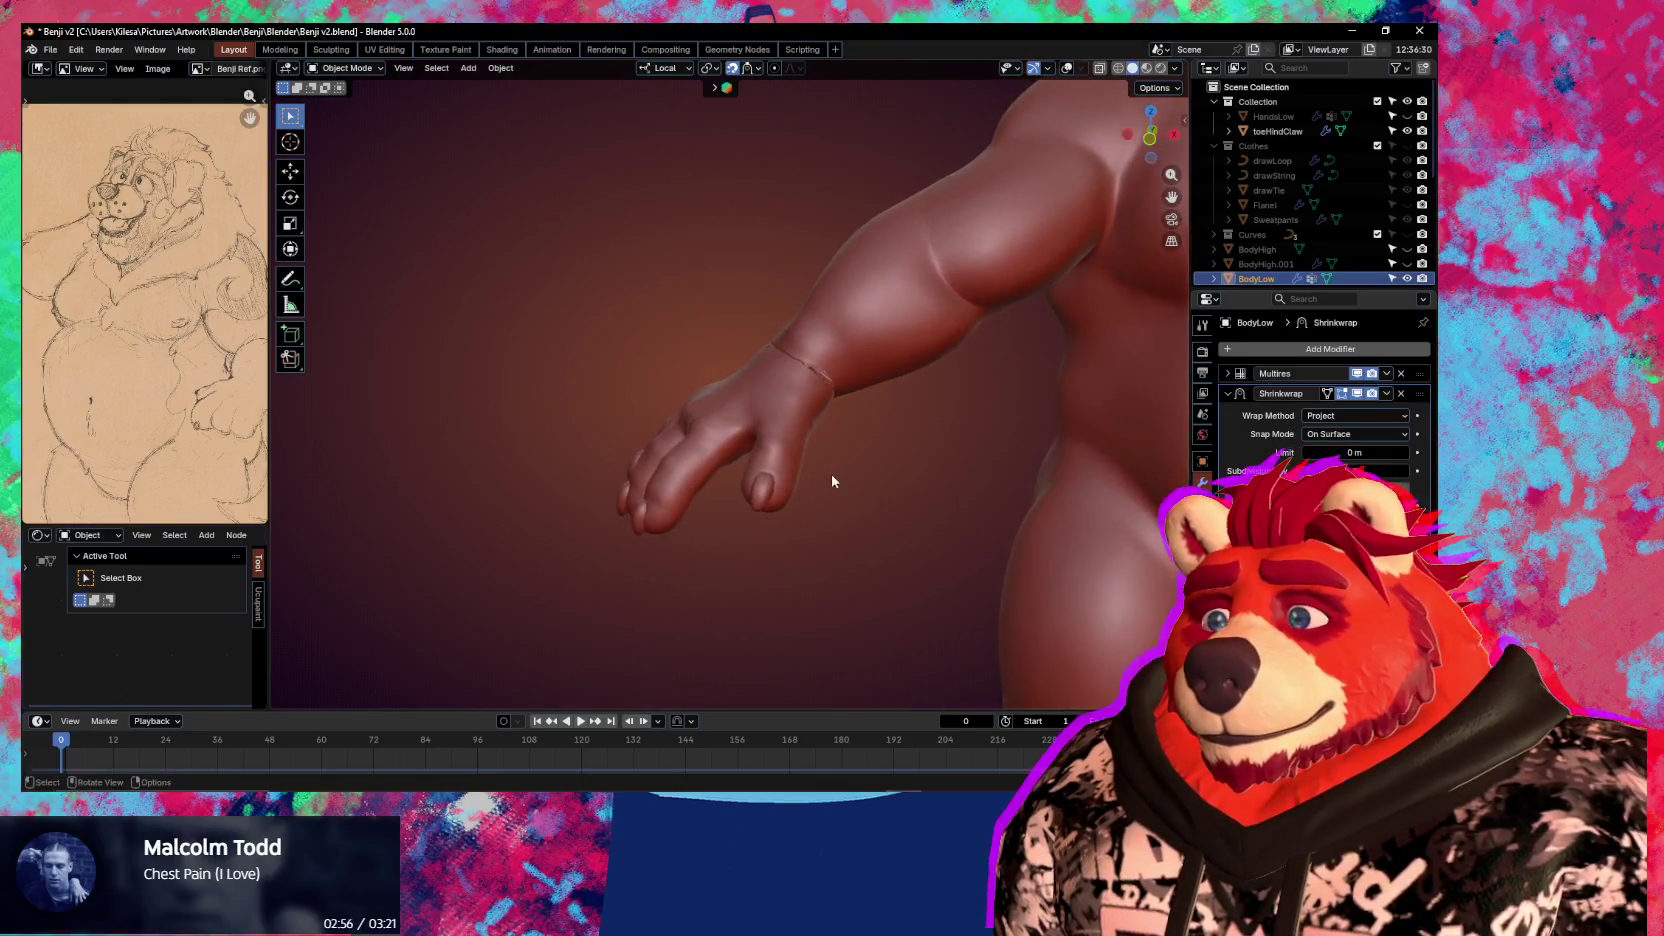
{"action": "scroll", "coordinate": [878, 449], "scroll_direction": "up", "scroll_amount": 2}
{"action": "key", "text": "Tab"}
{"action": "key", "text": "alt+z"}
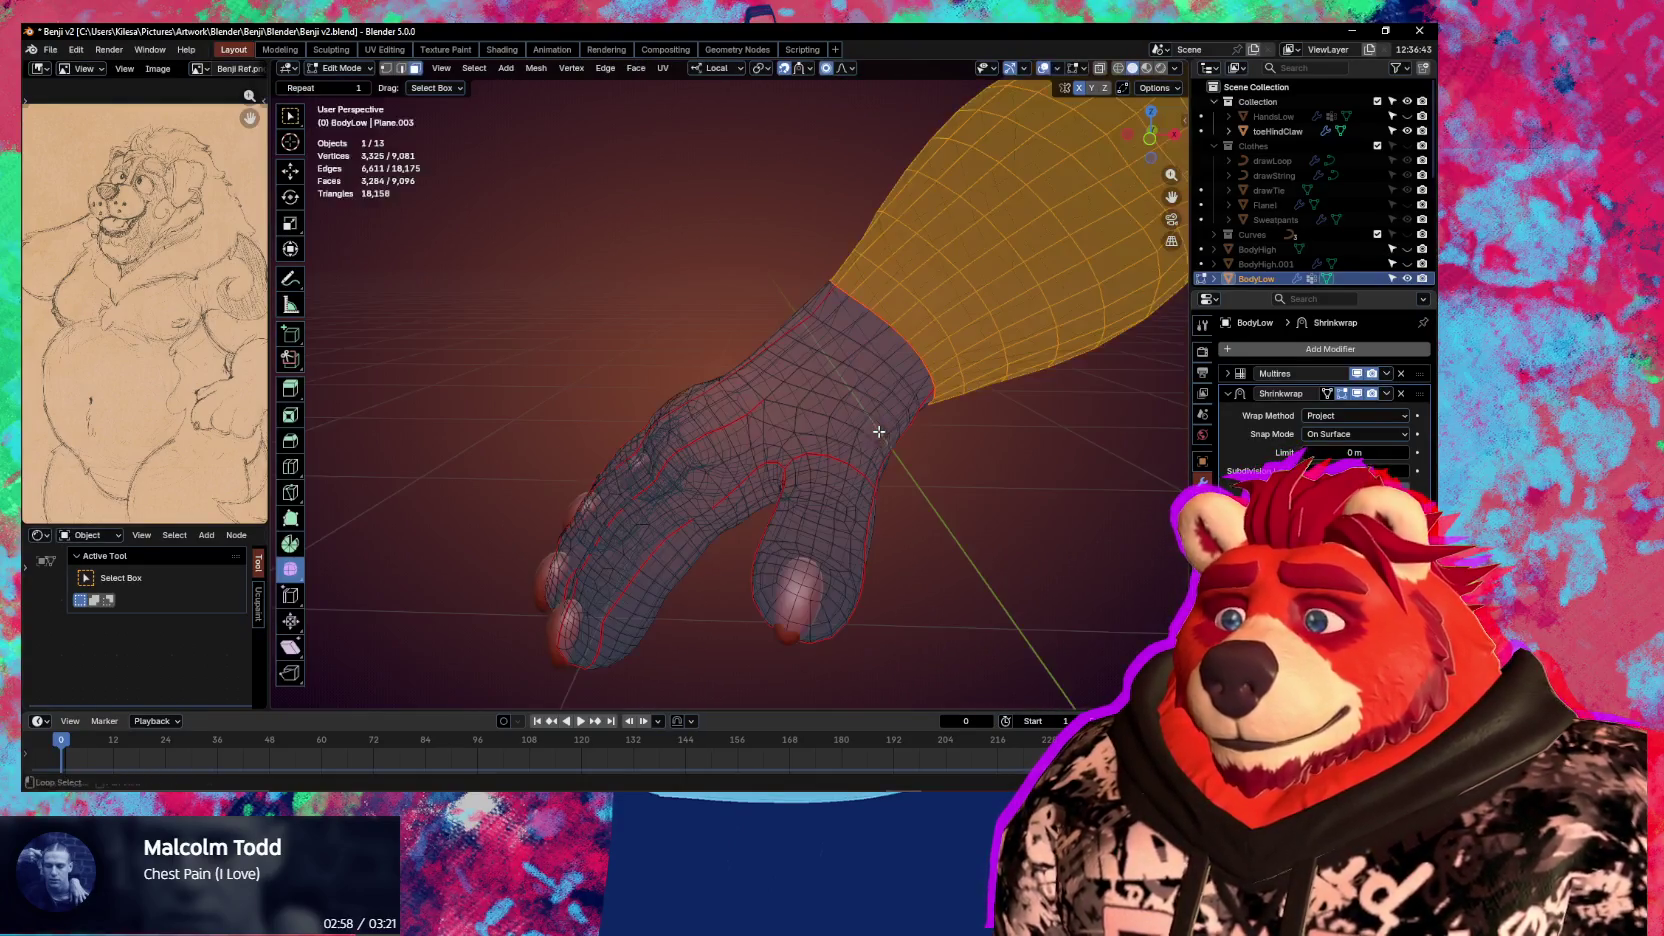
Select the hand via its vertex group and shrink the selection by one ring
{"action": "middle_click_drag", "start_coordinate": [879, 437], "coordinate": [1090, 536]}
{"action": "left_click", "coordinate": [986, 514]}
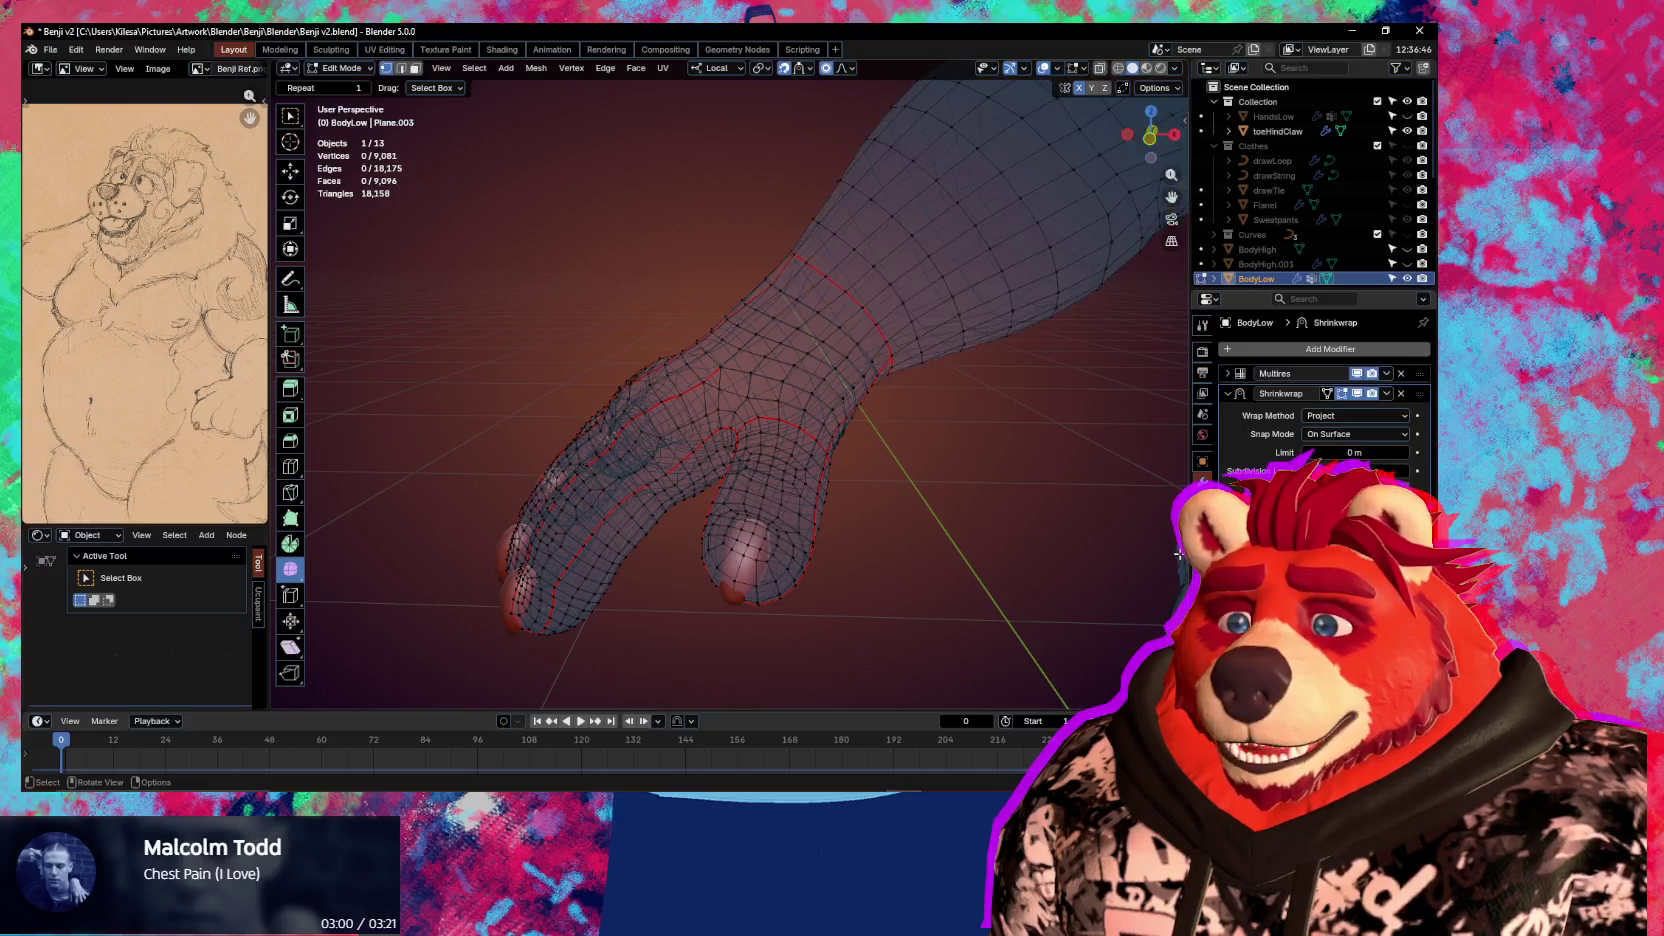
{"action": "left_click", "coordinate": [1202, 566]}
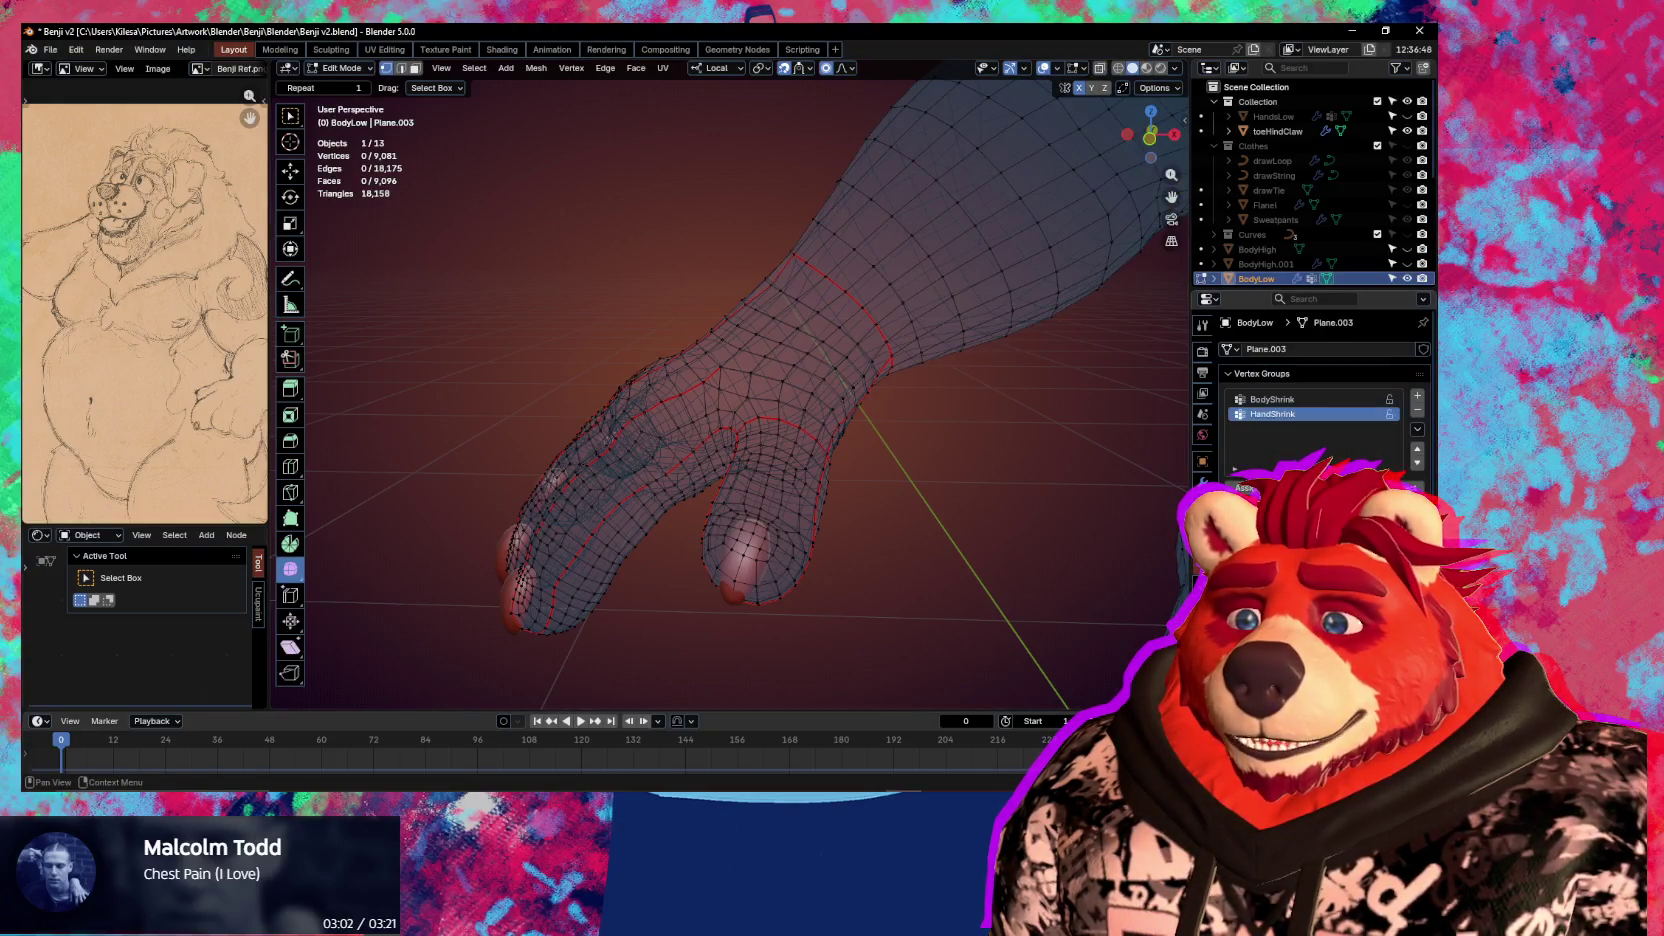
{"action": "left_click", "coordinate": [1256, 507]}
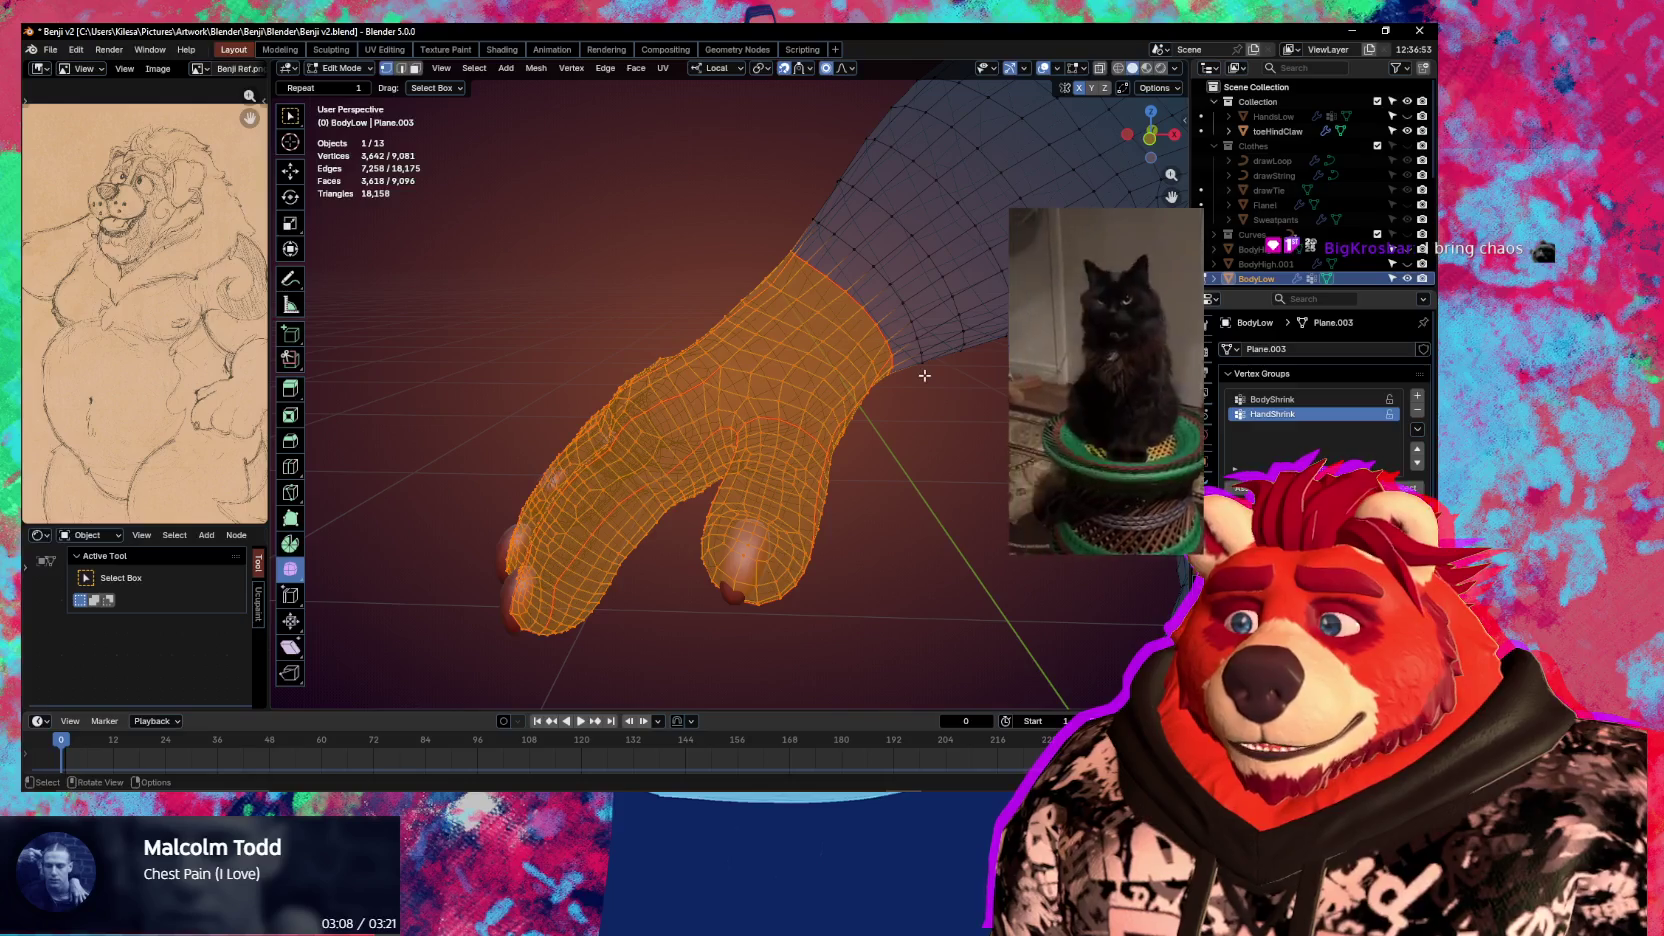
{"action": "key", "text": "ctrl+KP_Subtract"}
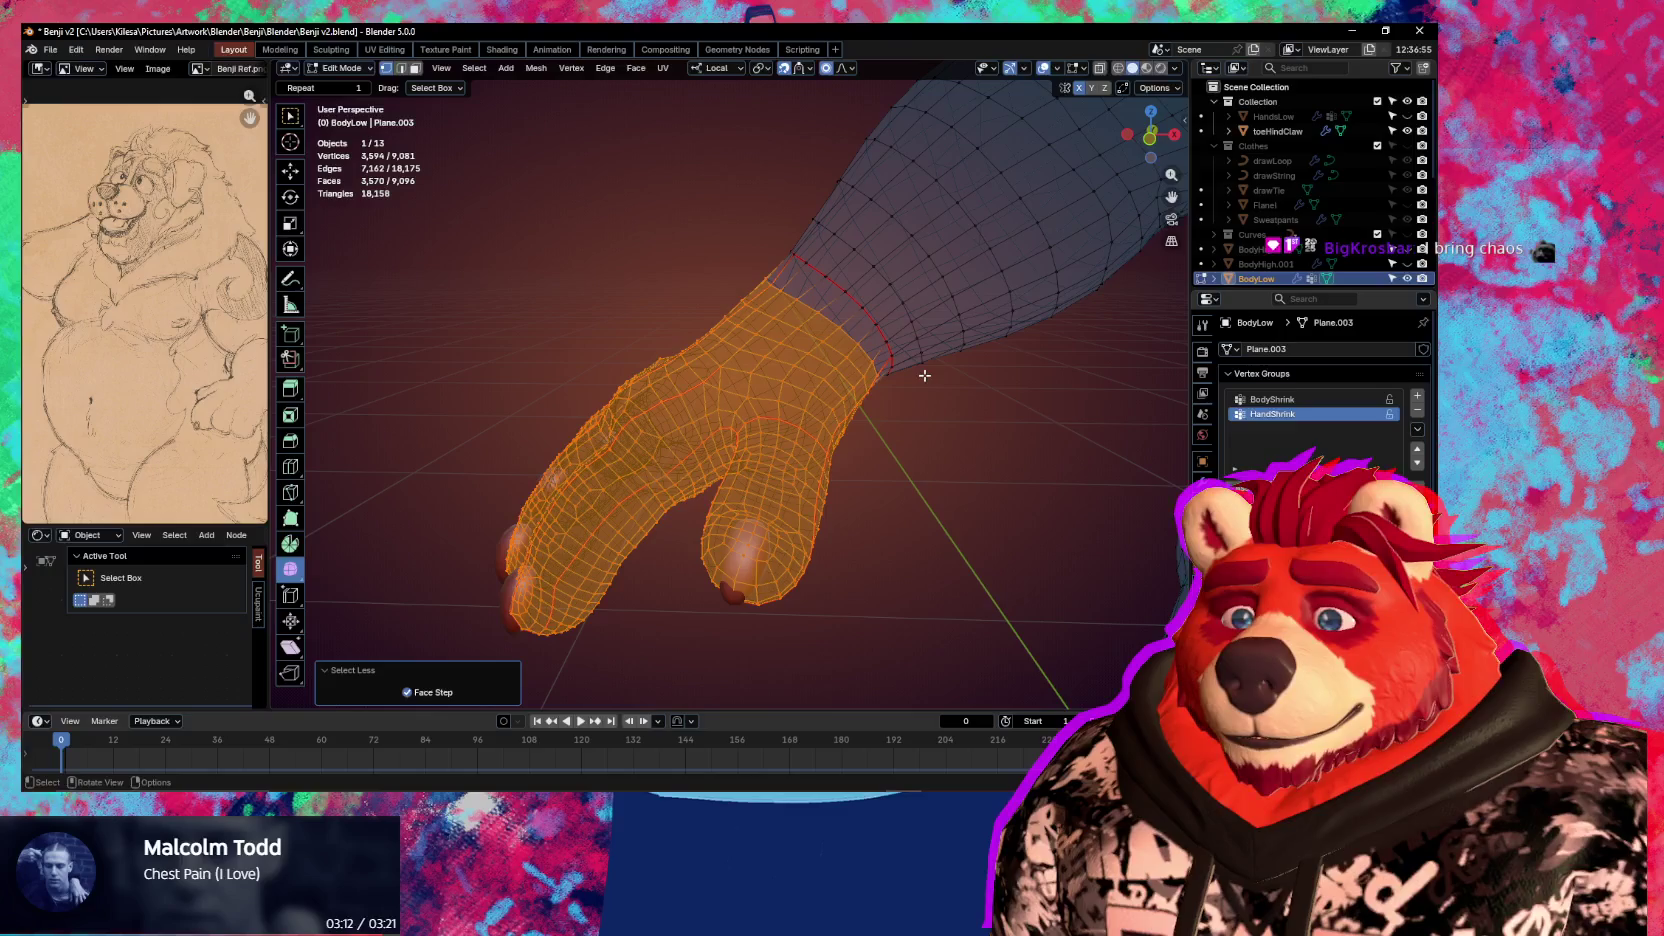
Frame the whole body and switch BodyLow back to Object Mode
{"action": "key", "text": "Home"}
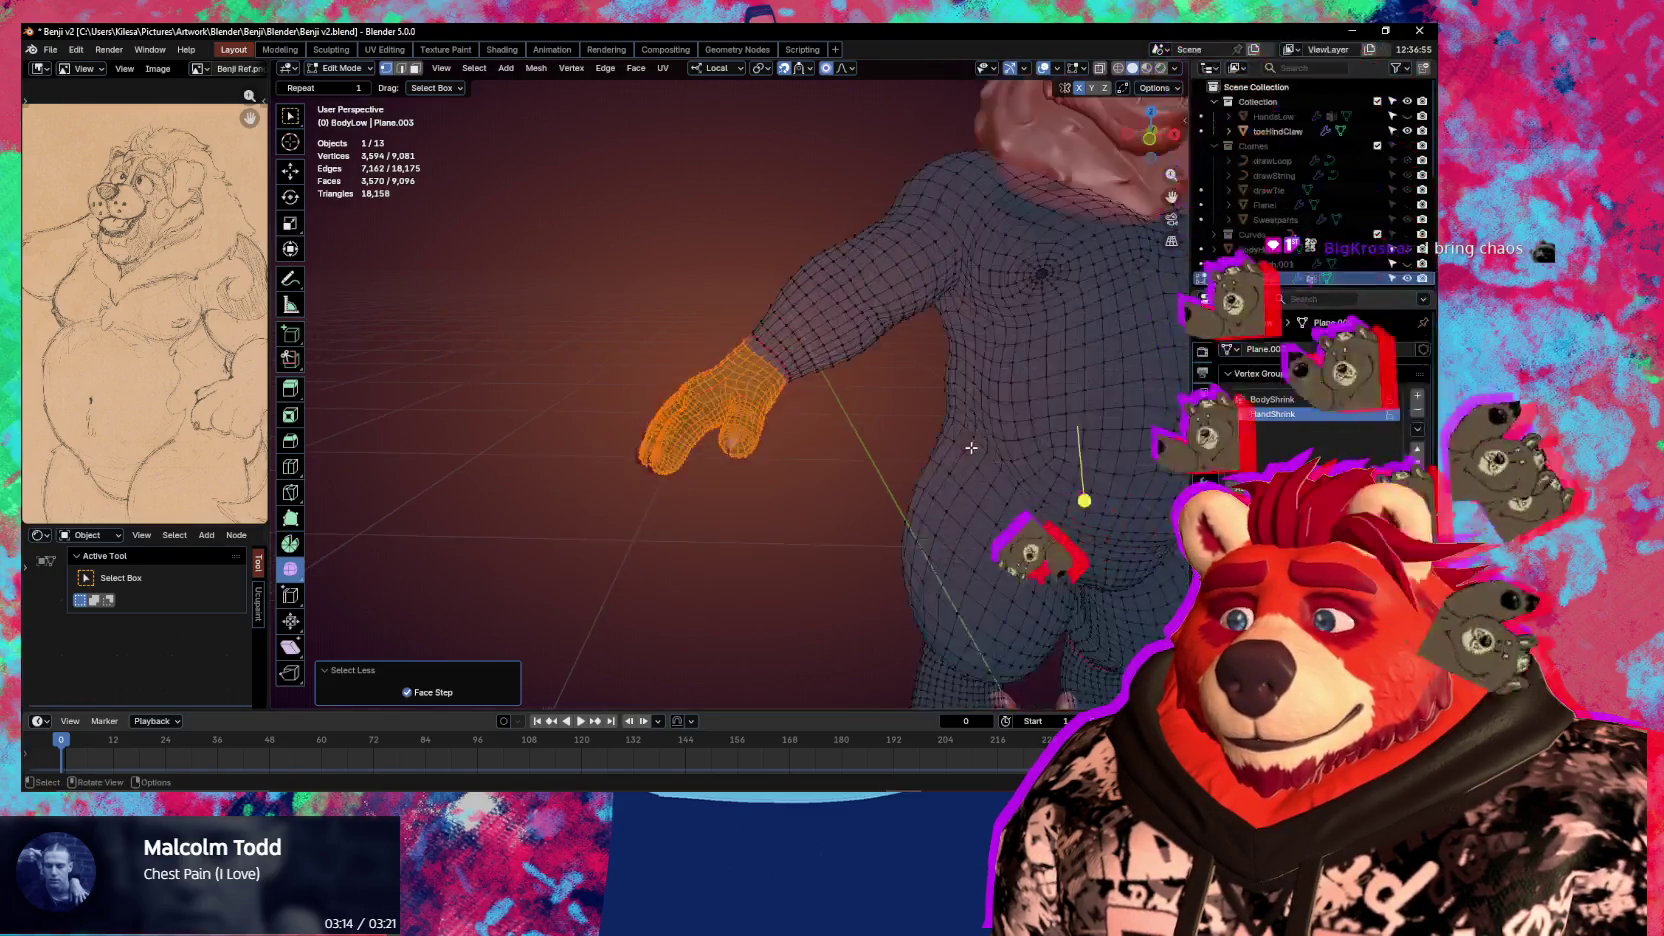
{"action": "middle_click_drag", "start_coordinate": [825, 443], "coordinate": [813, 440], "text": "shift"}
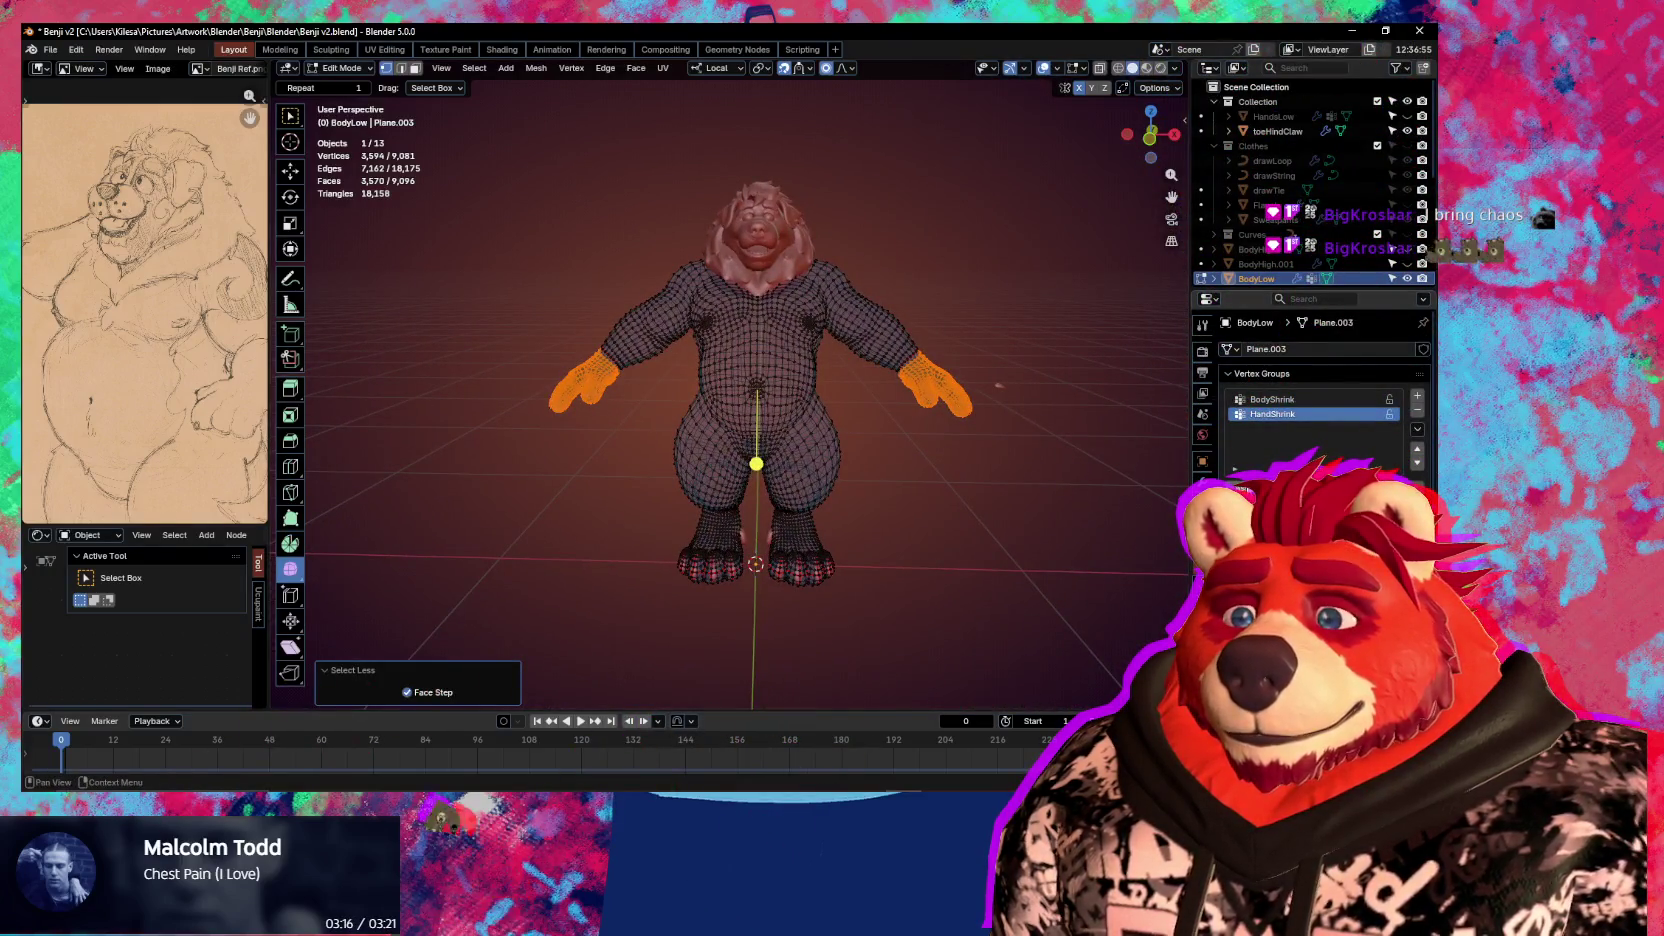
{"action": "scroll", "coordinate": [938, 461], "scroll_direction": "up", "scroll_amount": 3}
{"action": "key", "text": "ctrl+Tab"}
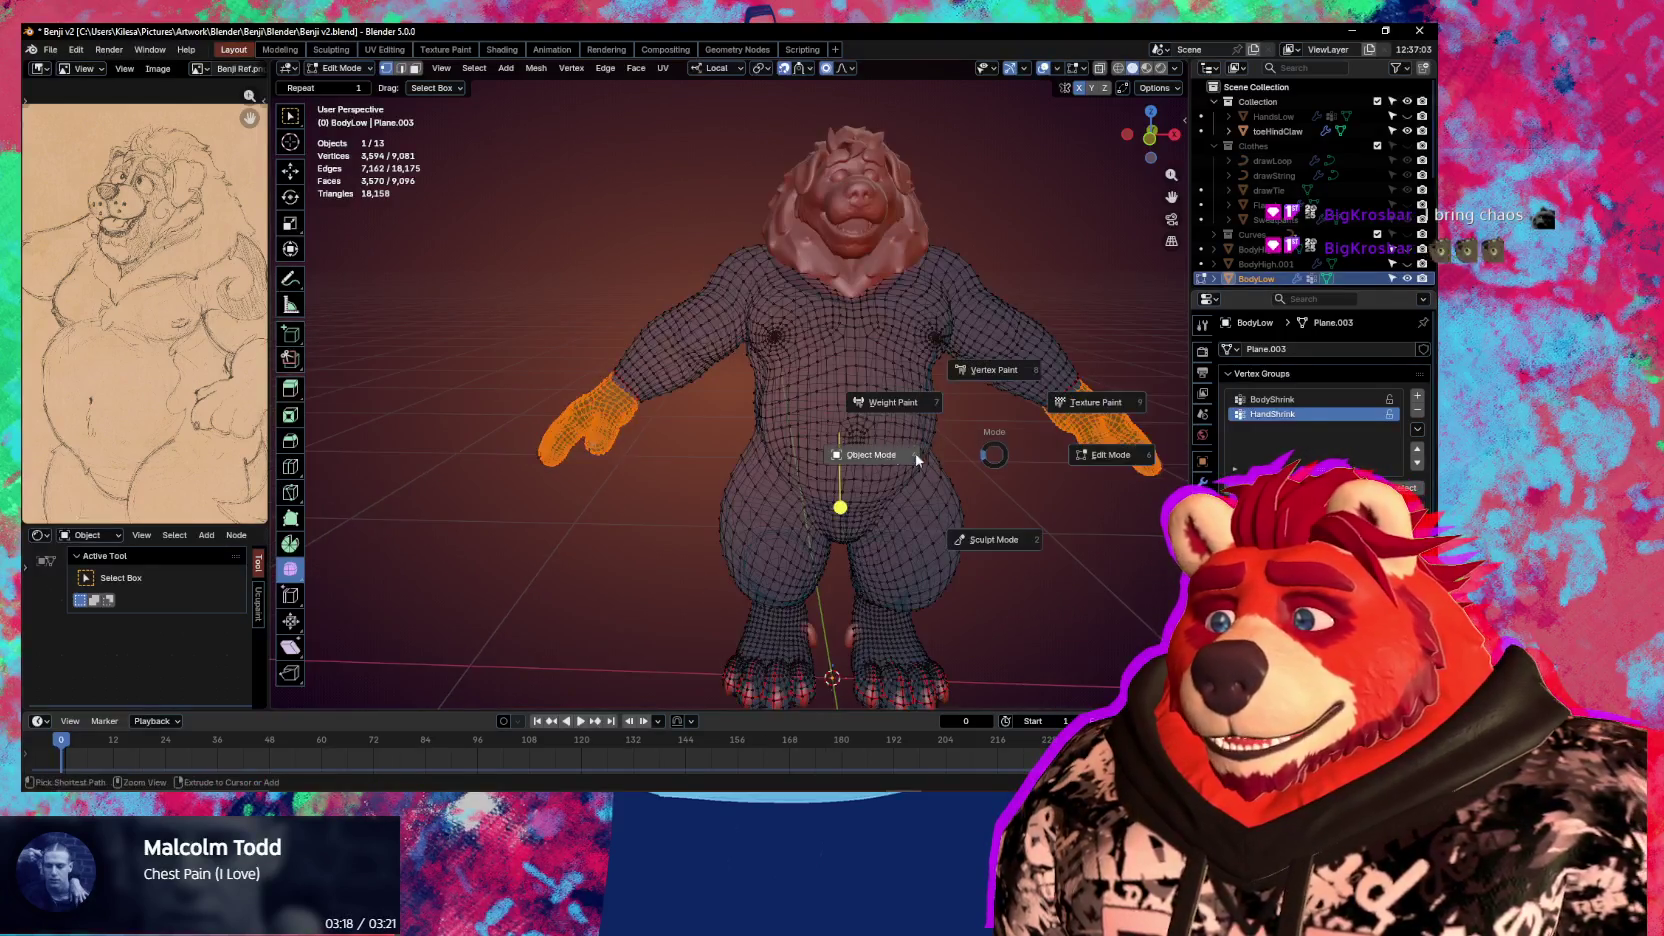
{"action": "left_click", "coordinate": [677, 449]}
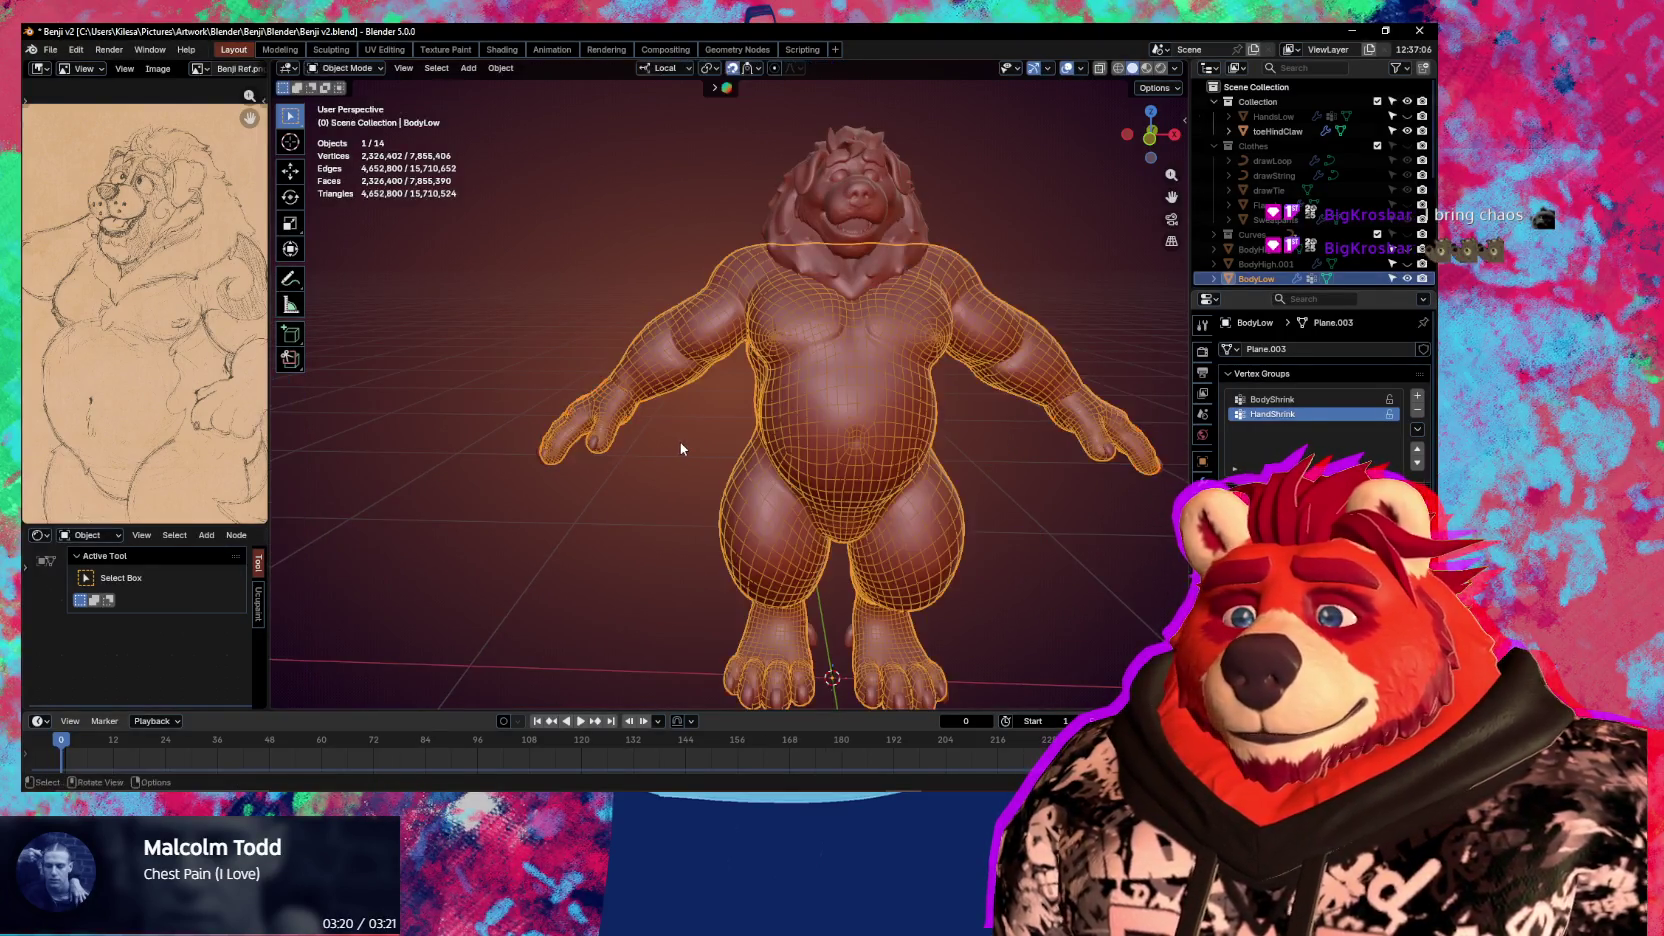
Re-enter Edit Mode on the body and shrink the hand selection by another ring
{"action": "mouse_move", "coordinate": [680, 442]}
{"action": "middle_mouse_down"}
{"action": "mouse_move", "coordinate": [751, 443]}
{"action": "mouse_move", "coordinate": [656, 393]}
{"action": "middle_mouse_up"}
{"action": "scroll", "coordinate": [751, 443], "scroll_direction": "up", "scroll_amount": 5}
{"action": "scroll", "coordinate": [651, 441], "scroll_direction": "up", "scroll_amount": 3}
{"action": "scroll", "coordinate": [651, 441], "scroll_direction": "up", "scroll_amount": 2}
{"action": "mouse_move", "coordinate": [625, 450]}
{"action": "middle_mouse_down"}
{"action": "mouse_move", "coordinate": [883, 506]}
{"action": "mouse_move", "coordinate": [888, 546]}
{"action": "mouse_move", "coordinate": [1051, 538]}
{"action": "mouse_move", "coordinate": [310, 509]}
{"action": "mouse_move", "coordinate": [939, 516]}
{"action": "mouse_move", "coordinate": [791, 464]}
{"action": "mouse_move", "coordinate": [780, 382]}
{"action": "mouse_move", "coordinate": [743, 364]}
{"action": "mouse_move", "coordinate": [870, 500]}
{"action": "middle_mouse_up"}
{"action": "key", "text": "Tab"}
{"action": "key", "text": "shift+alt+z"}
{"action": "key", "text": "ctrl+KP_Subtract"}
{"action": "scroll", "coordinate": [724, 425], "scroll_direction": "up", "scroll_amount": 3}
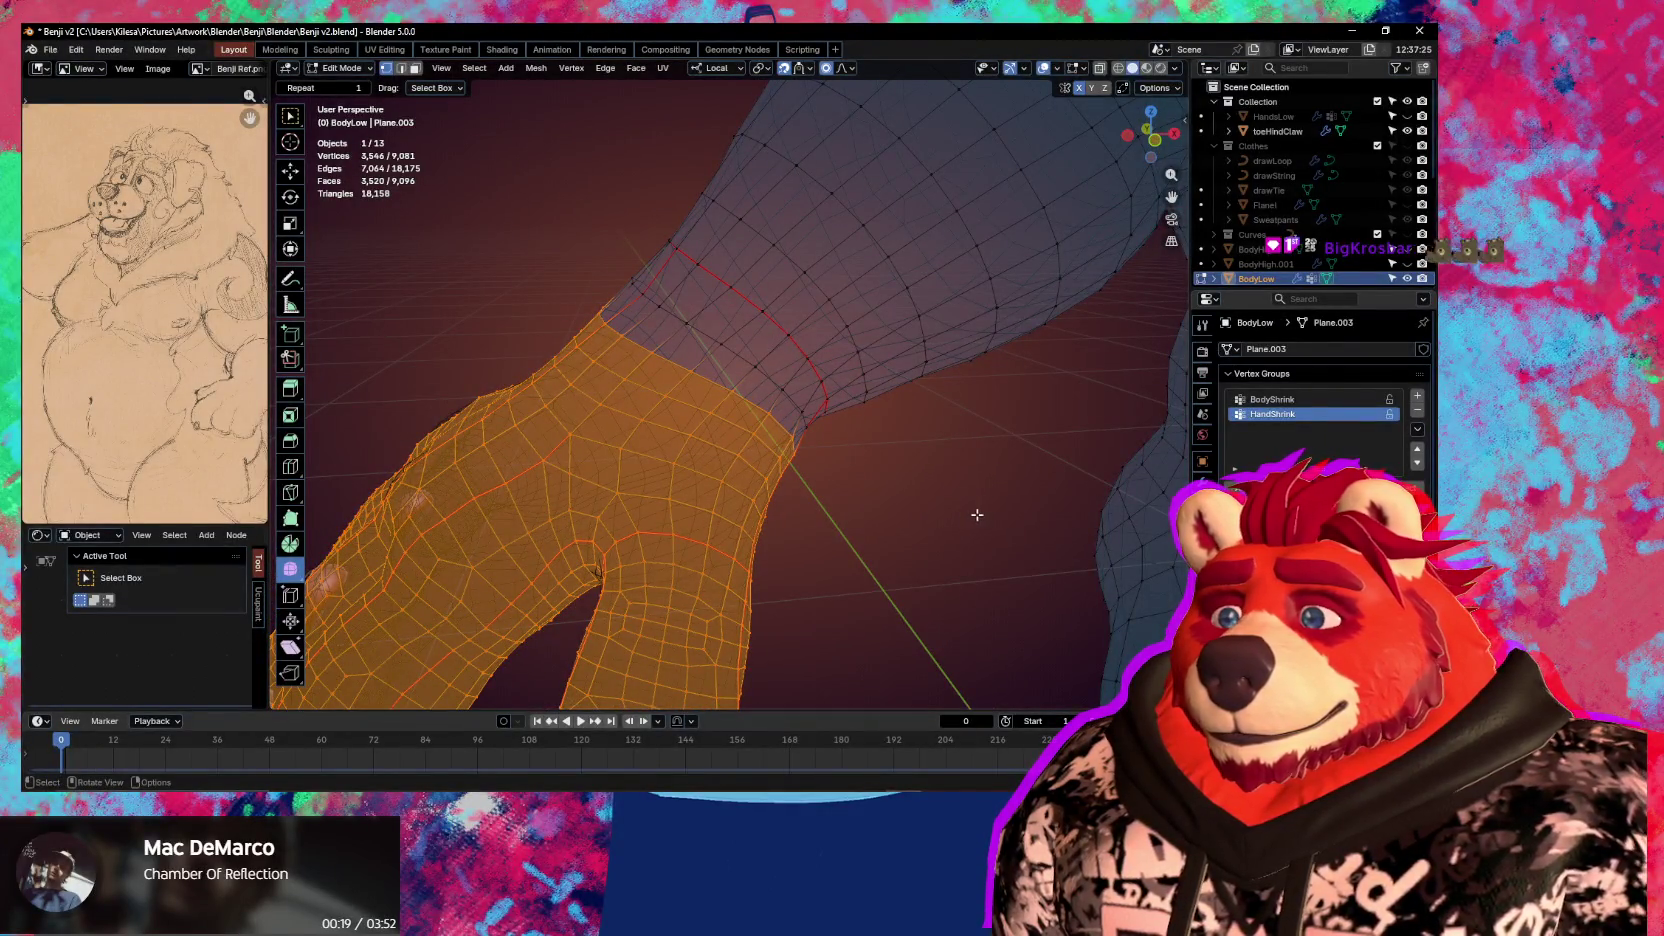
Return to Object Mode and apply the hand Shrinkwrap, leaving only Multires
{"action": "key", "text": "ctrl+Tab"}
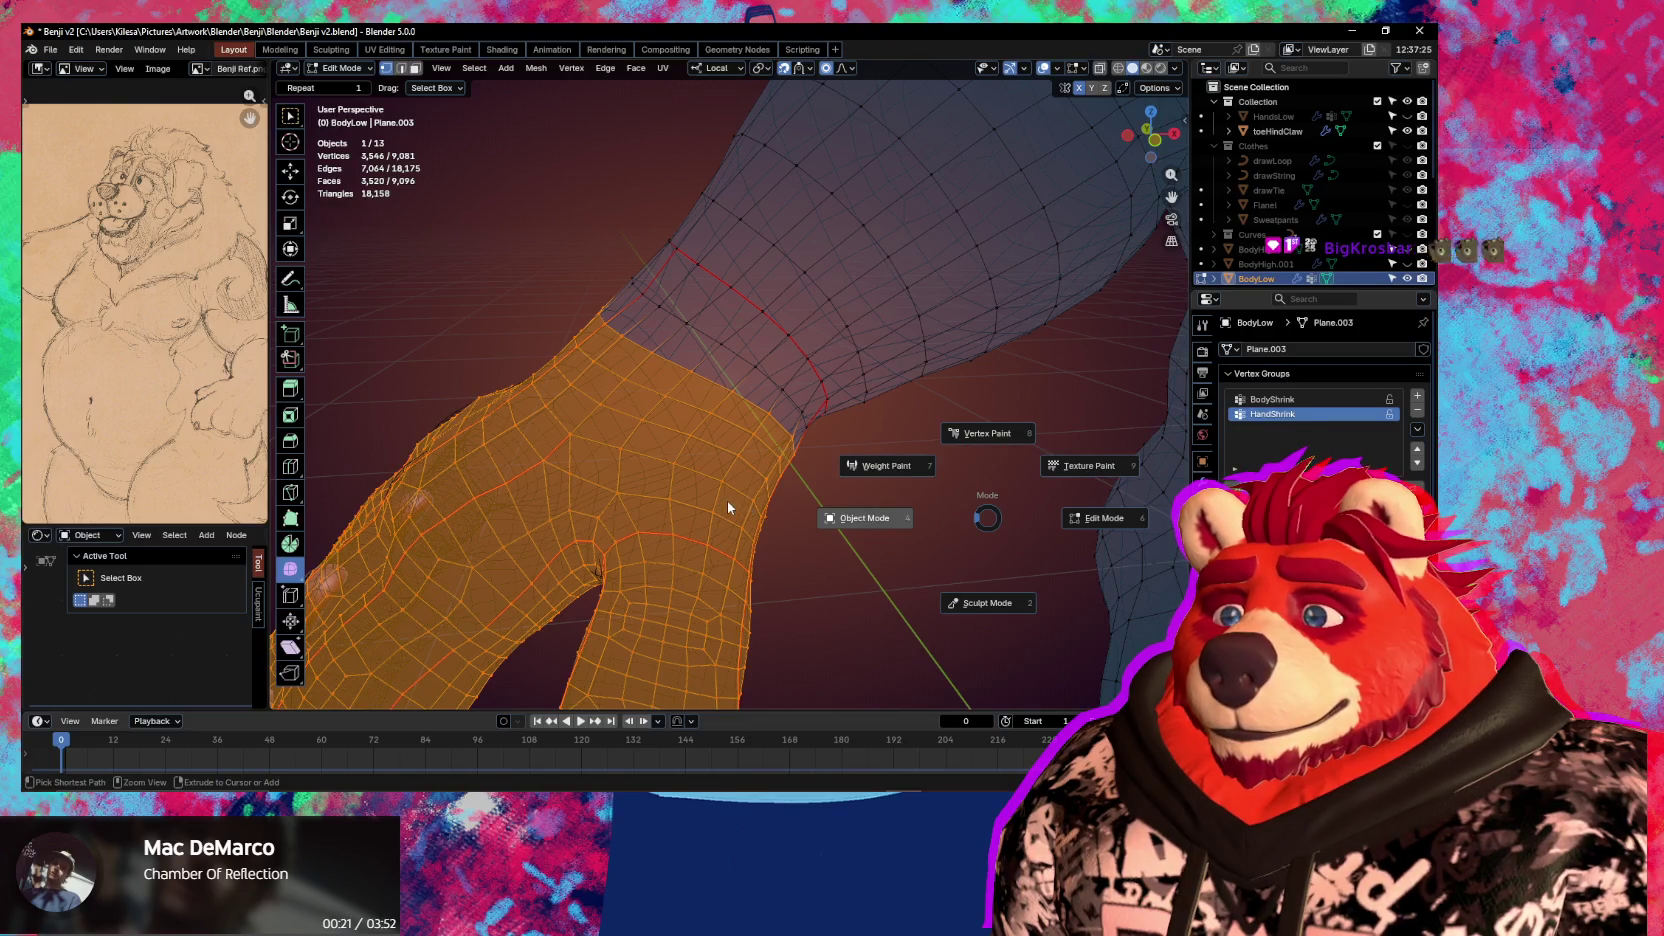
{"action": "left_click", "coordinate": [776, 500]}
{"action": "mouse_move", "coordinate": [776, 500]}
{"action": "middle_mouse_down"}
{"action": "mouse_move", "coordinate": [1162, 430]}
{"action": "mouse_move", "coordinate": [806, 475]}
{"action": "mouse_move", "coordinate": [984, 484]}
{"action": "middle_mouse_up"}
{"action": "scroll", "coordinate": [764, 505], "scroll_direction": "up", "scroll_amount": 5}
{"action": "scroll", "coordinate": [764, 505], "scroll_direction": "down", "scroll_amount": 5}
{"action": "scroll", "coordinate": [806, 475], "scroll_direction": "down", "scroll_amount": 4}
{"action": "left_click", "coordinate": [1202, 482]}
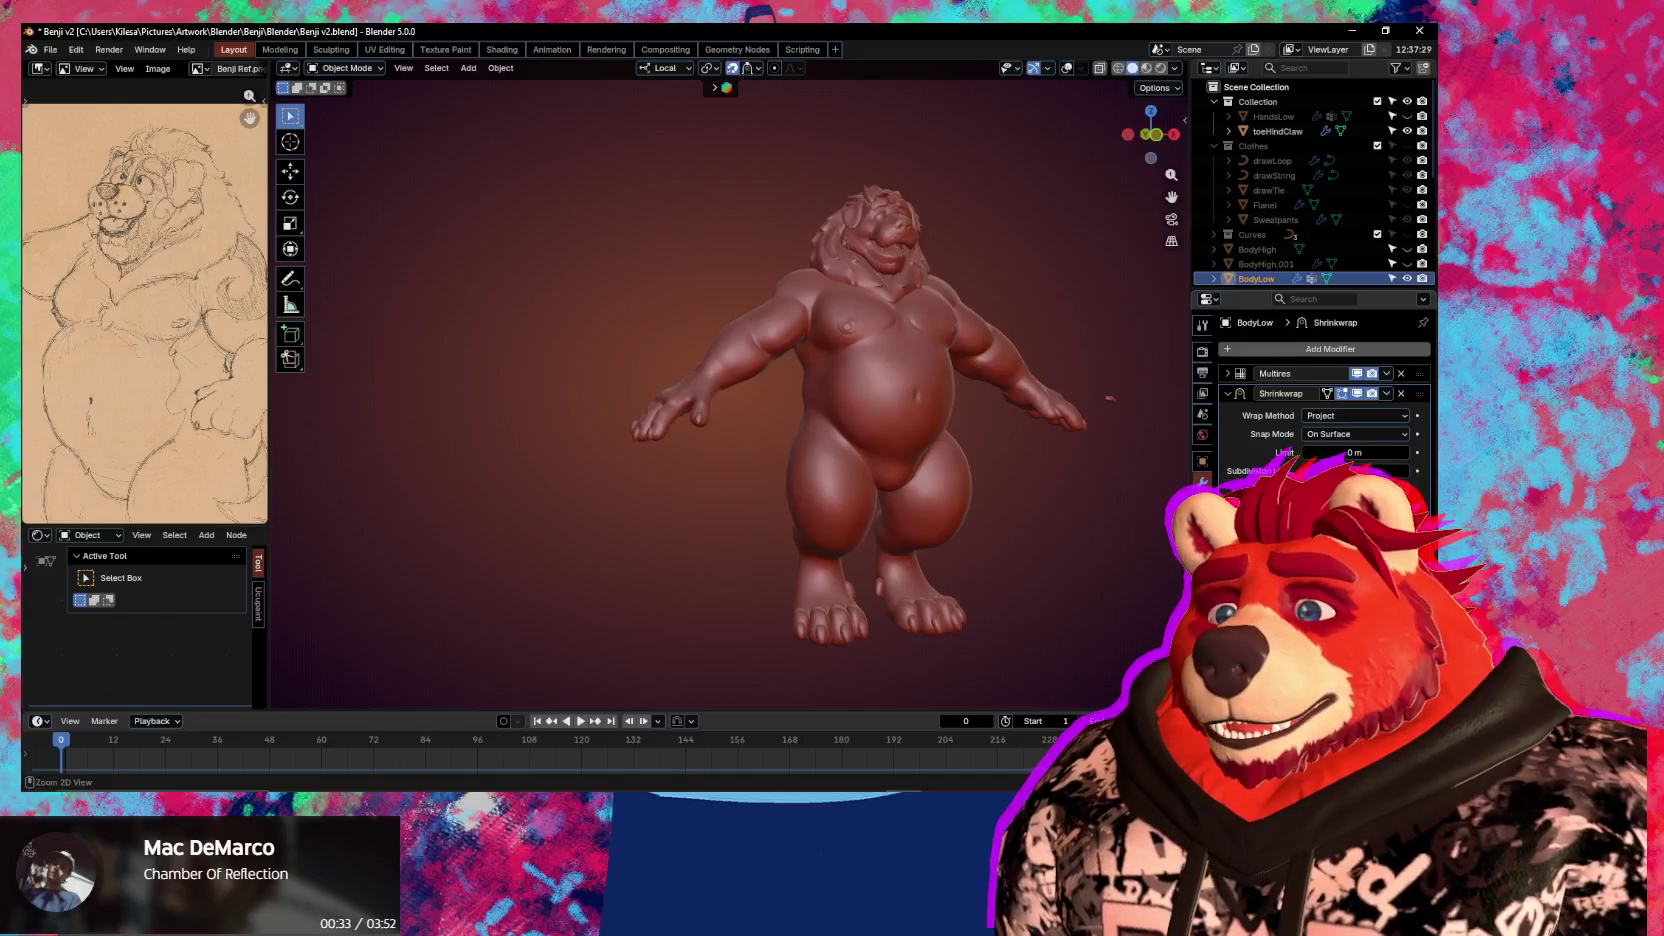
{"action": "key", "text": "ctrl+a"}
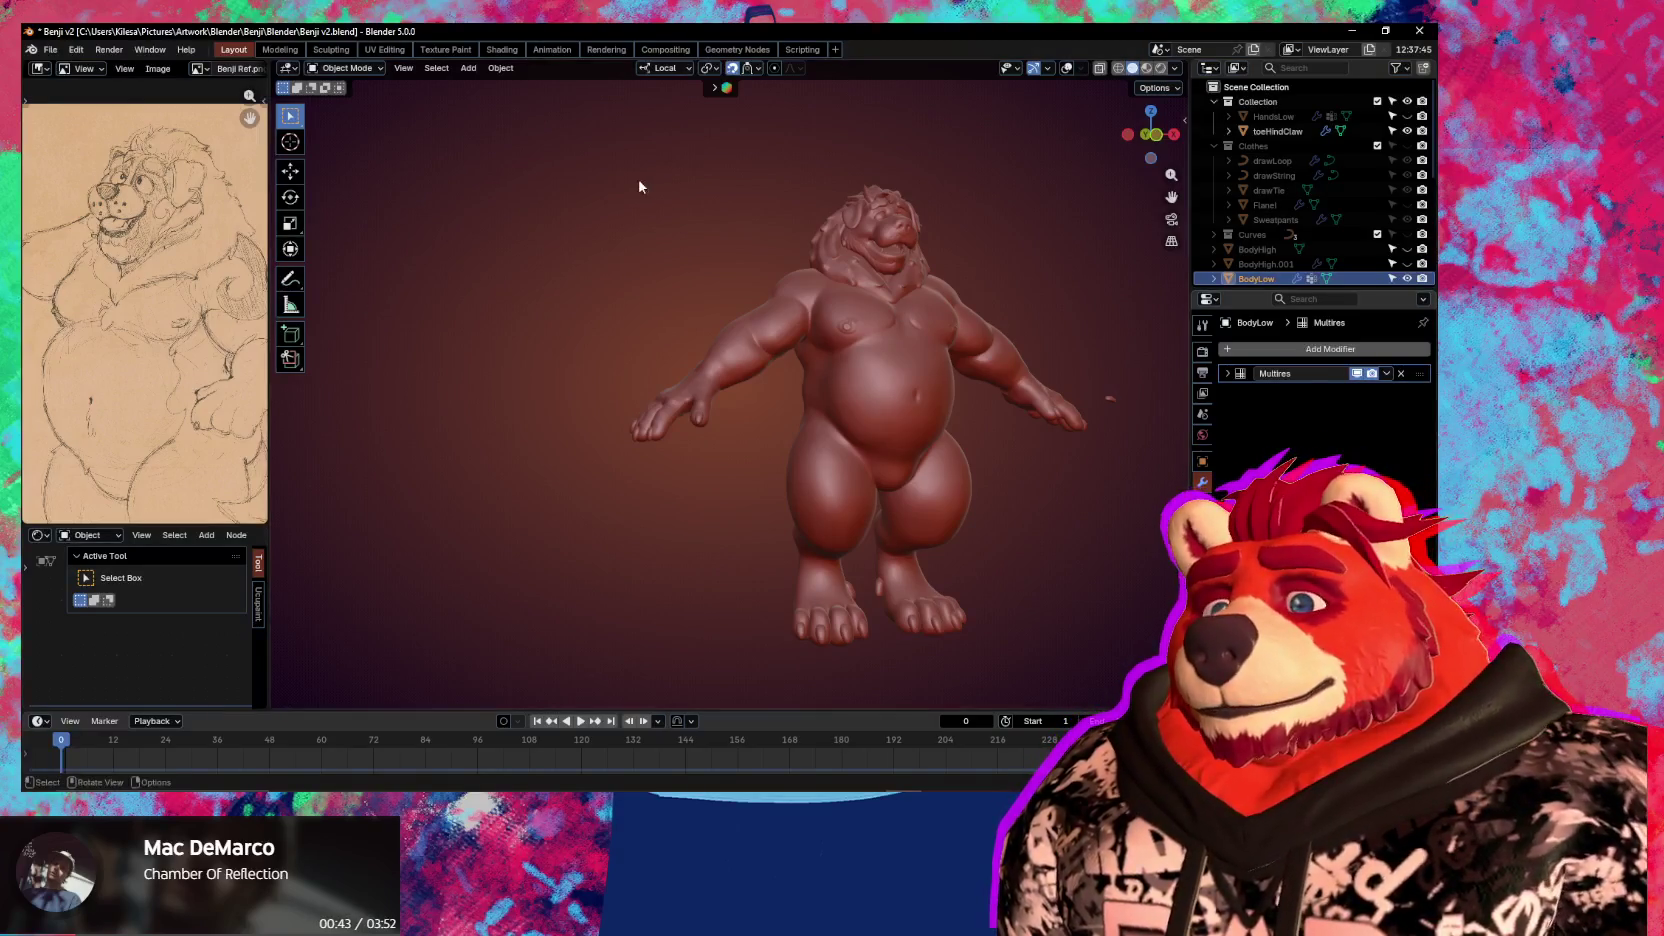
Zoom in on the forearm and hand and switch BodyLow to Sculpt Mode
{"action": "middle_click_drag", "start_coordinate": [687, 420], "coordinate": [711, 434]}
{"action": "scroll", "coordinate": [711, 434], "scroll_direction": "up", "scroll_amount": 2}
{"action": "scroll", "coordinate": [790, 420], "scroll_direction": "up", "scroll_amount": 3}
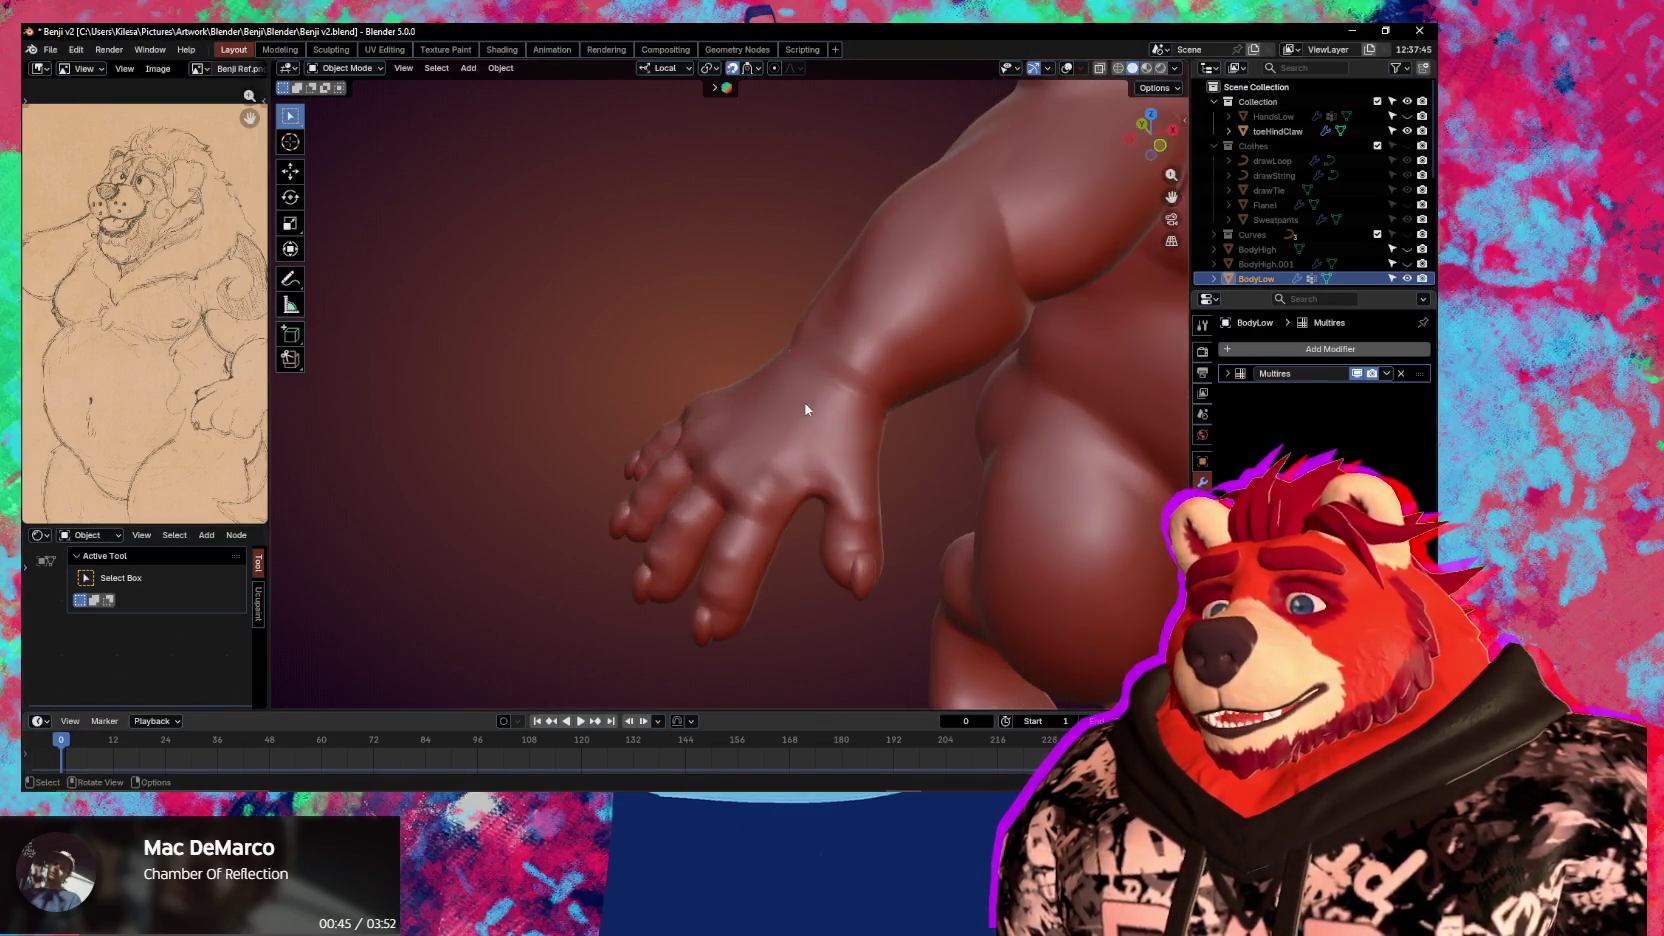
{"action": "scroll", "coordinate": [854, 395], "scroll_direction": "up", "scroll_amount": 2}
{"action": "mouse_move", "coordinate": [852, 398]}
{"action": "middle_mouse_down"}
{"action": "mouse_move", "coordinate": [751, 367]}
{"action": "mouse_move", "coordinate": [786, 421]}
{"action": "middle_mouse_up"}
{"action": "scroll", "coordinate": [733, 374], "scroll_direction": "up", "scroll_amount": 2}
{"action": "key", "text": "ctrl+Tab"}
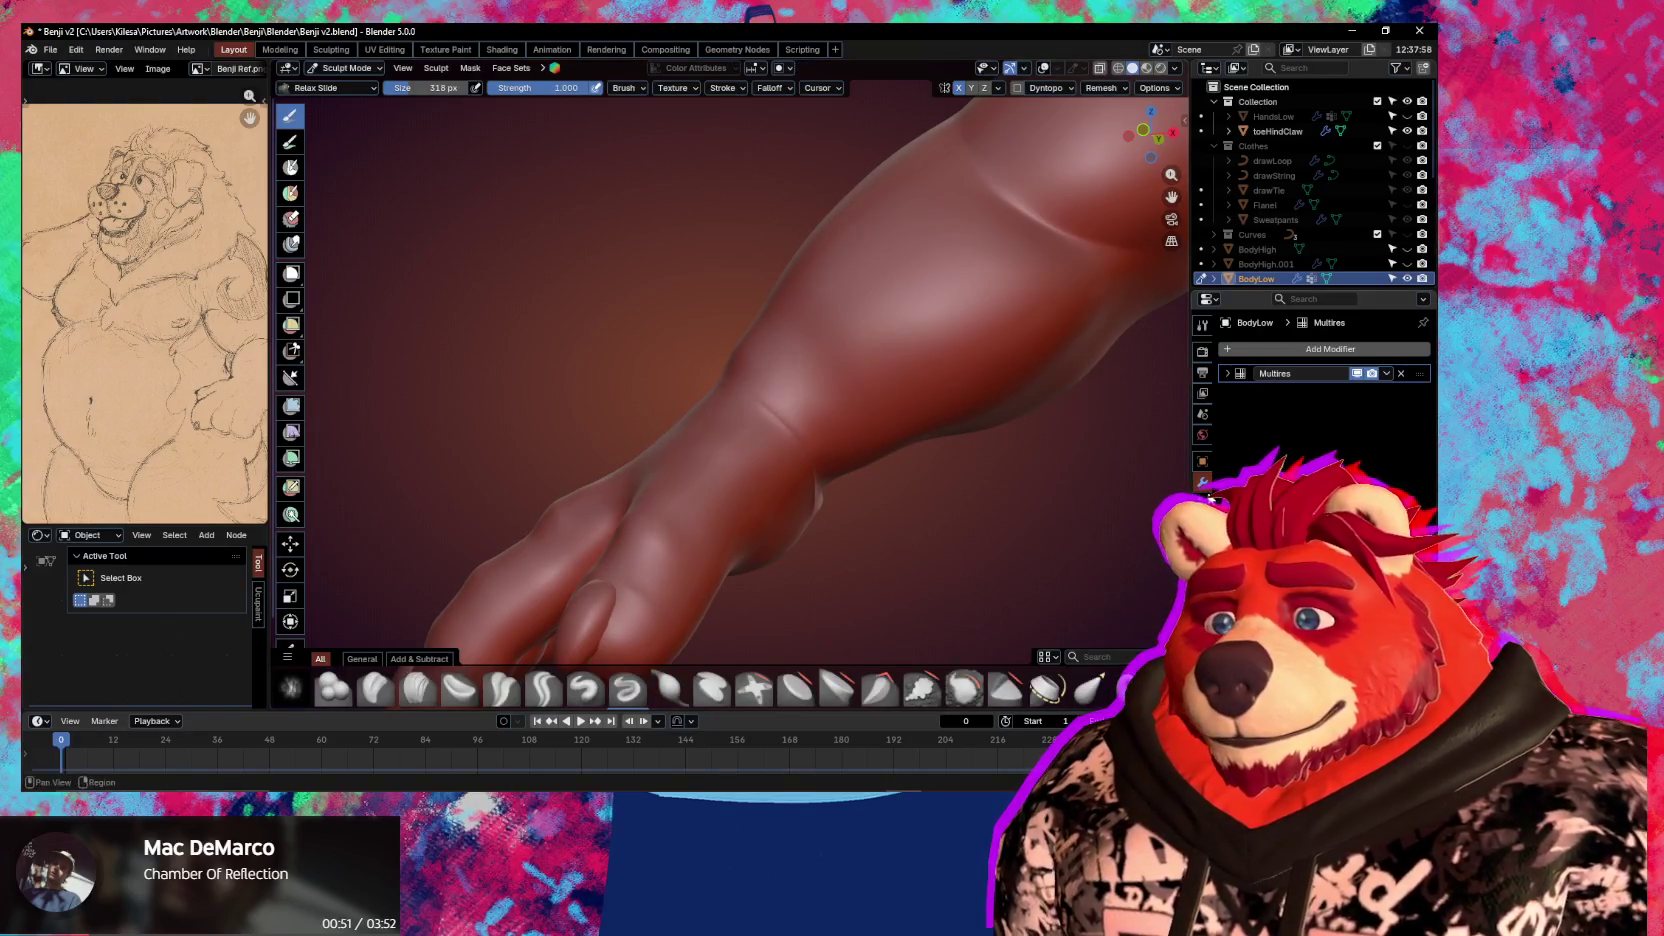
Expand the Multires settings and set the sculpt brush strength and 145 px size
{"action": "left_click", "coordinate": [1227, 374]}
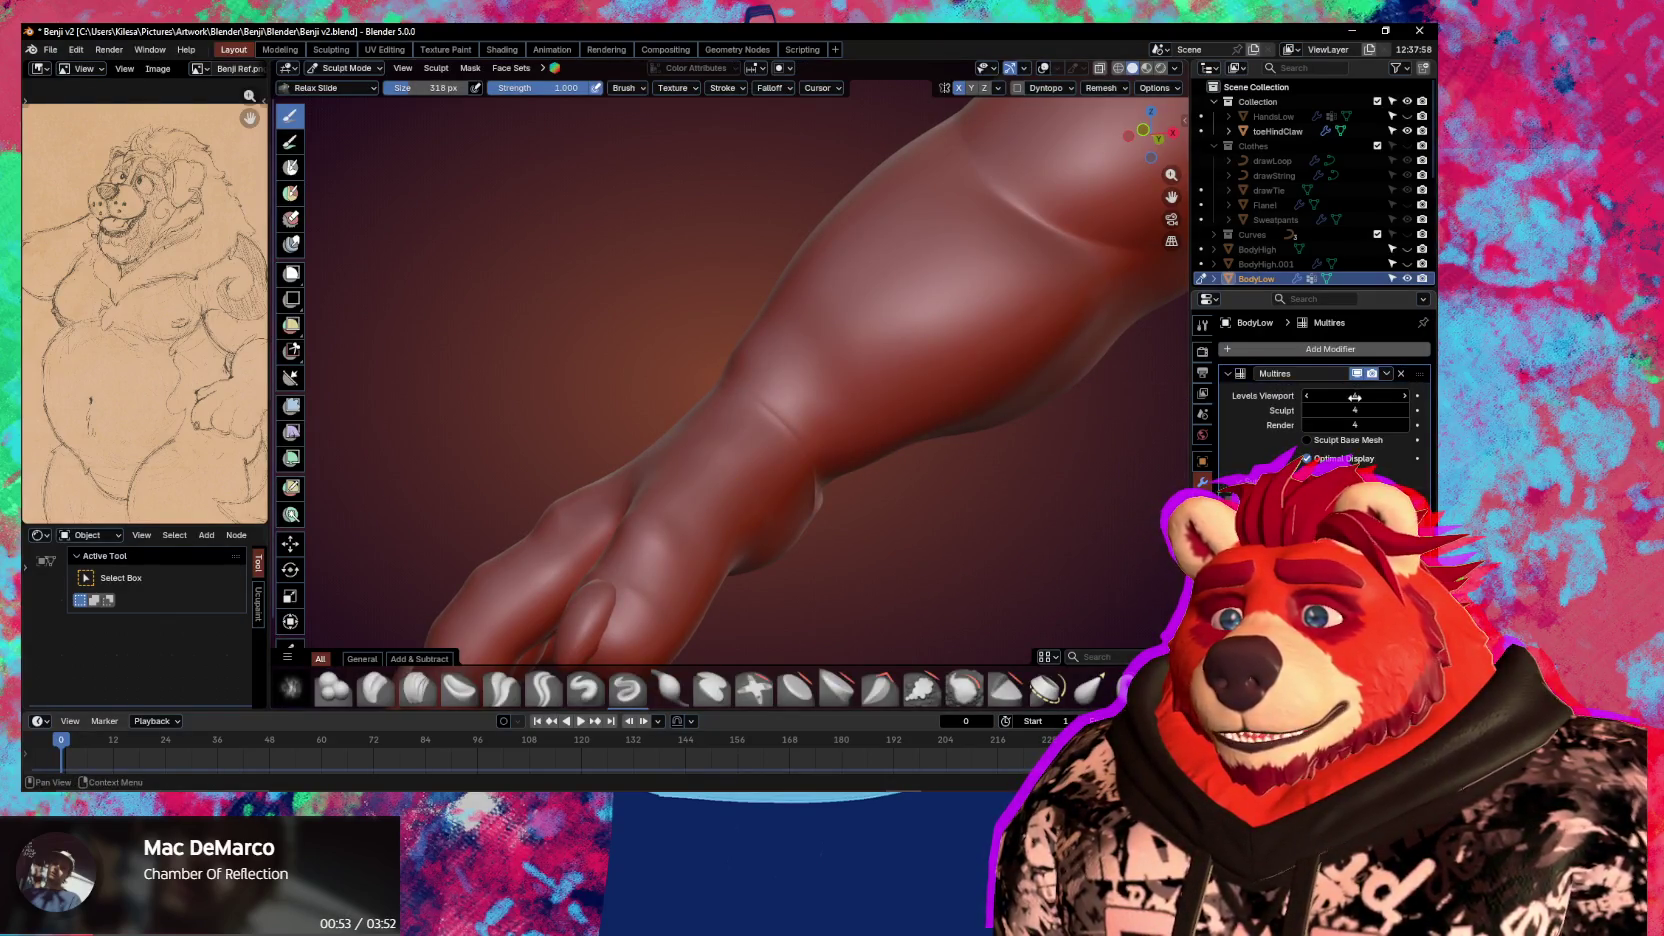
{"action": "key", "text": "shift+f"}
{"action": "key", "text": "f"}
{"action": "left_click", "coordinate": [810, 443]}
Smooth the wrist and hand from several angles, then save Benji v2.blend
{"action": "mouse_move", "coordinate": [756, 388]}
{"action": "middle_mouse_down"}
{"action": "mouse_move", "coordinate": [720, 374]}
{"action": "mouse_move", "coordinate": [806, 393]}
{"action": "middle_mouse_up"}
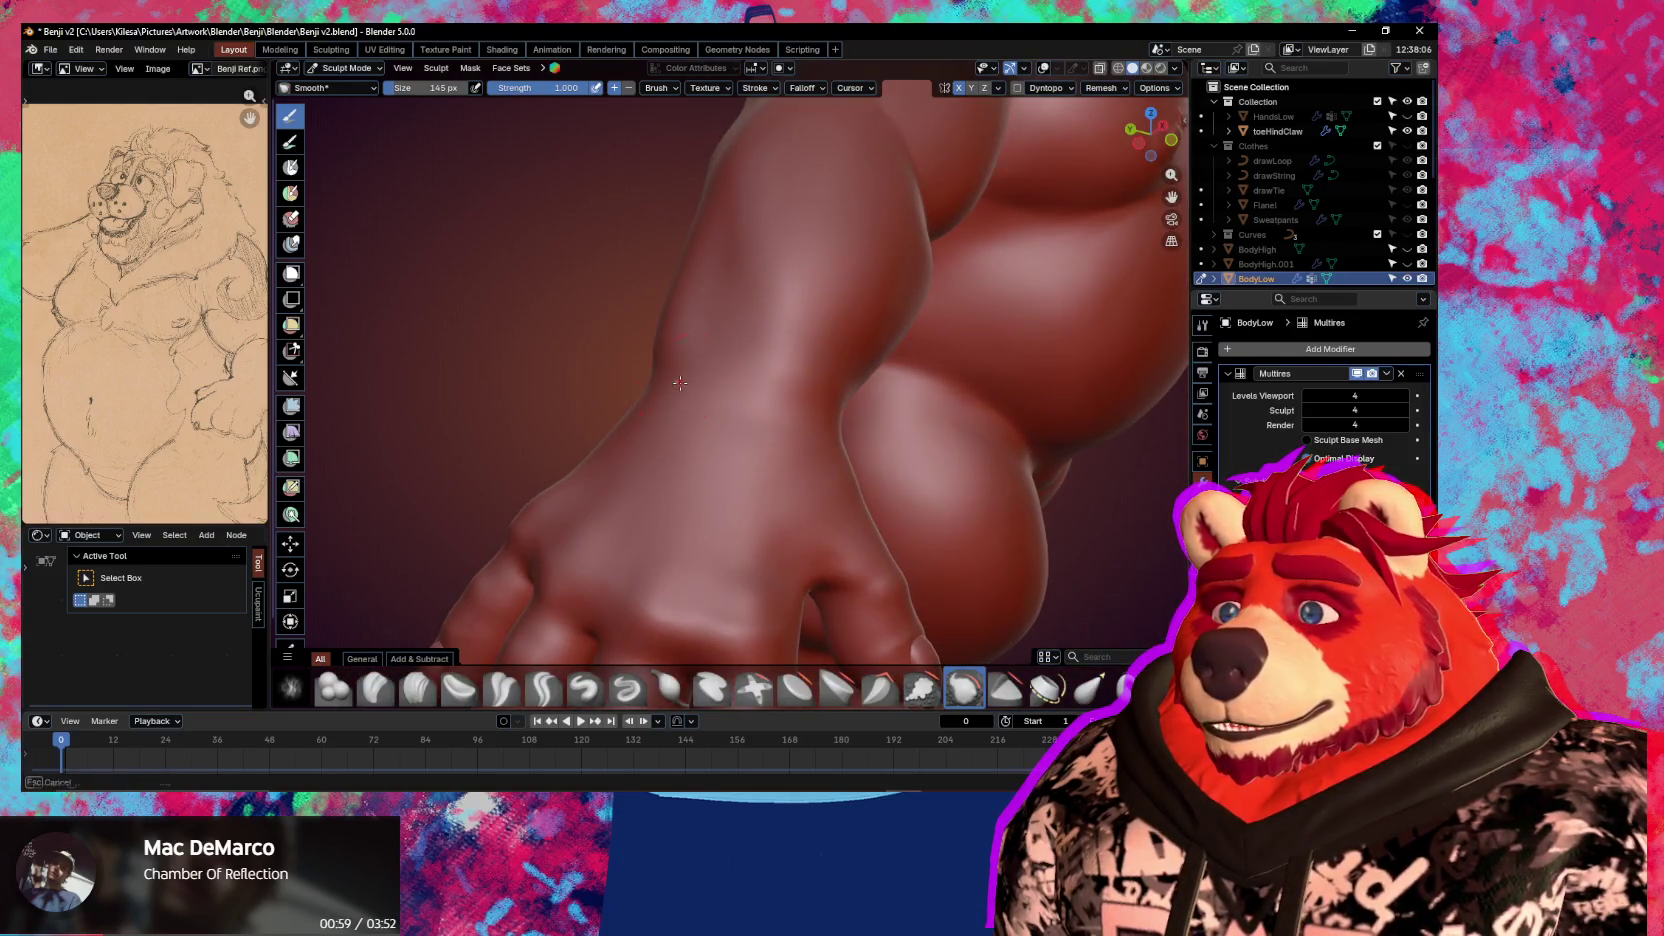
{"action": "middle_click_drag", "start_coordinate": [680, 383], "coordinate": [690, 413]}
{"action": "middle_click_drag", "start_coordinate": [622, 469], "coordinate": [745, 433]}
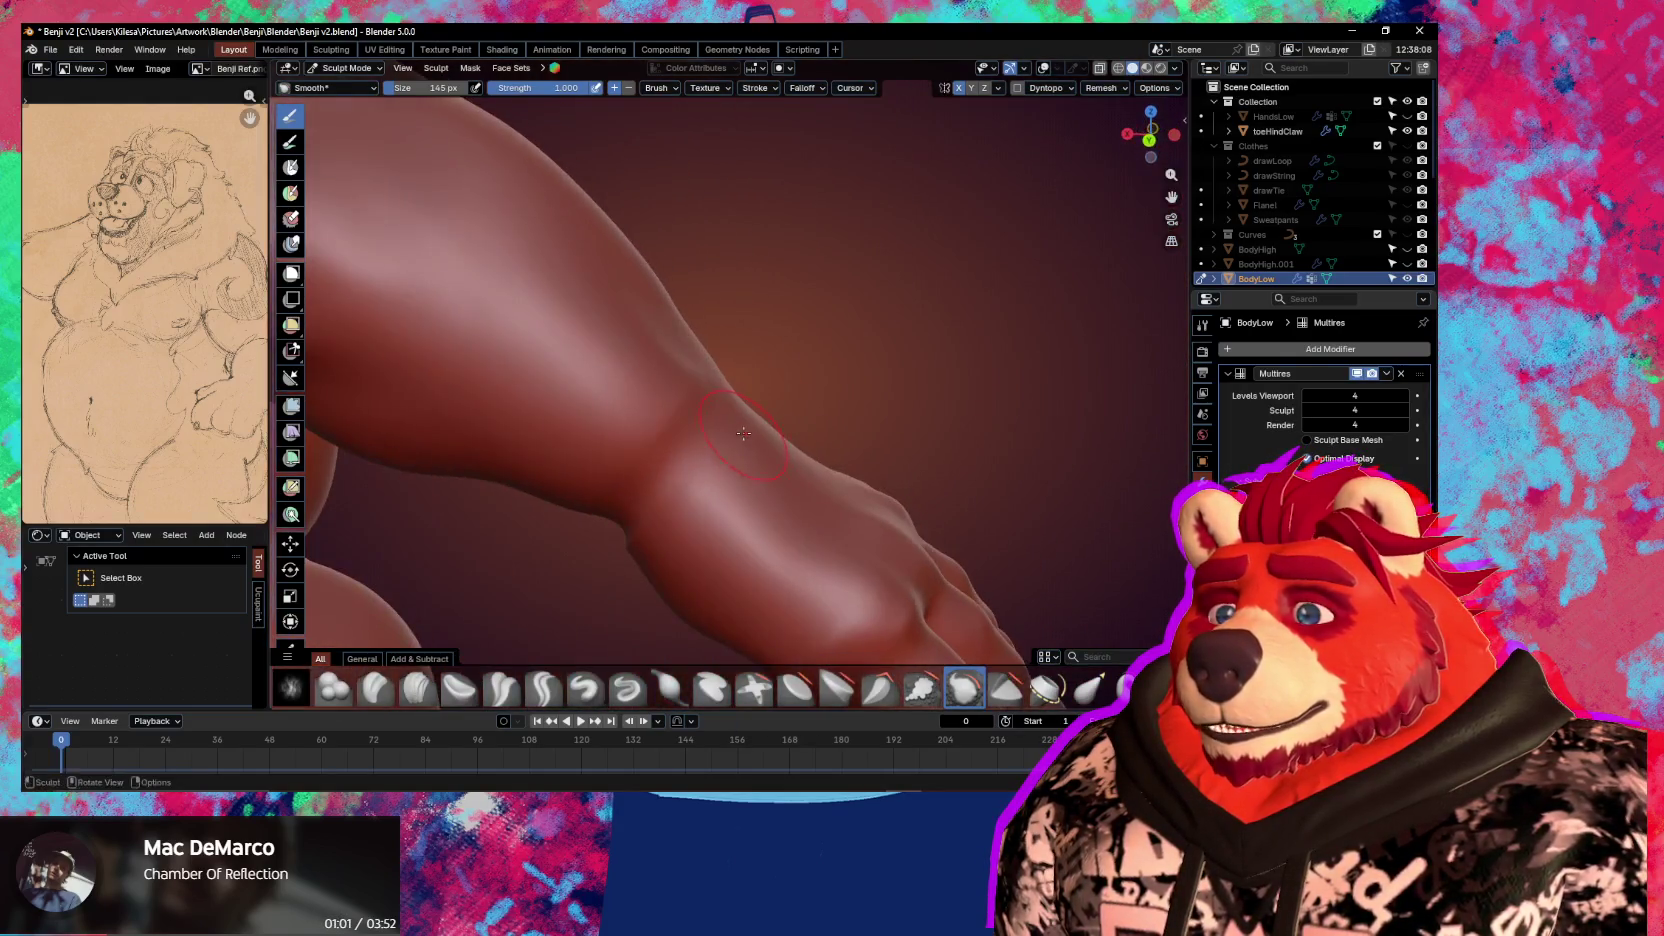
{"action": "mouse_move", "coordinate": [640, 495]}
{"action": "middle_mouse_down"}
{"action": "mouse_move", "coordinate": [743, 452]}
{"action": "mouse_move", "coordinate": [740, 429]}
{"action": "middle_mouse_up"}
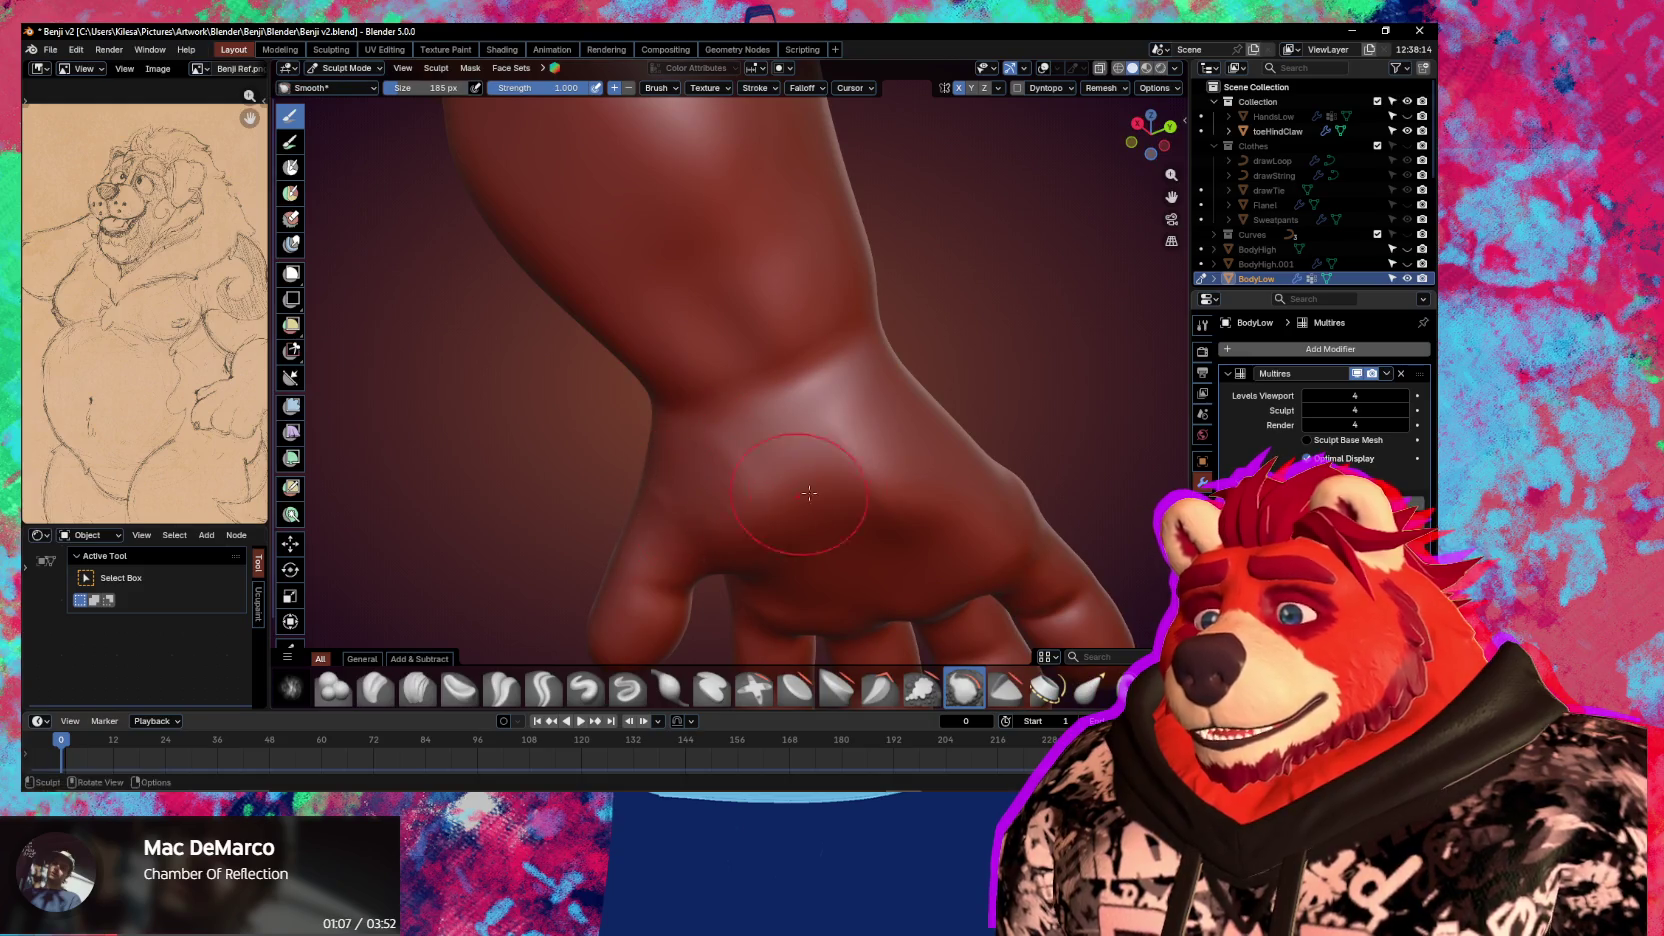
{"action": "middle_click_drag", "start_coordinate": [873, 501], "coordinate": [814, 356]}
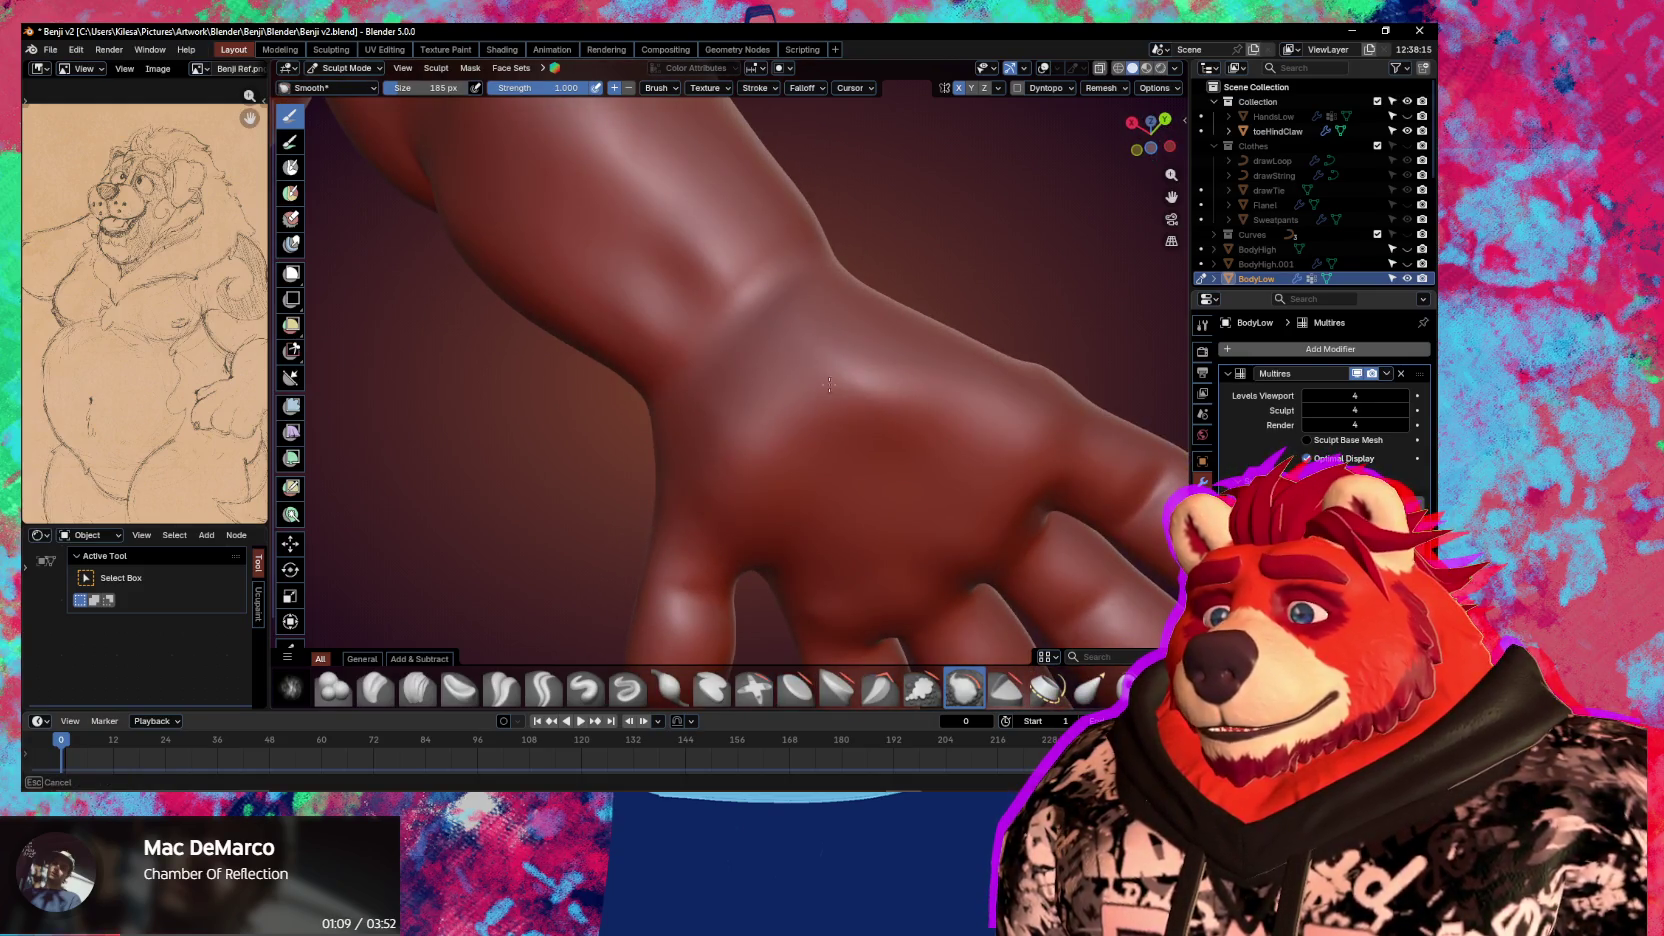
{"action": "middle_click_drag", "start_coordinate": [708, 443], "coordinate": [707, 450]}
{"action": "mouse_move", "coordinate": [786, 497]}
{"action": "middle_mouse_down"}
{"action": "mouse_move", "coordinate": [730, 433]}
{"action": "mouse_move", "coordinate": [797, 513]}
{"action": "mouse_move", "coordinate": [770, 500]}
{"action": "middle_mouse_up"}
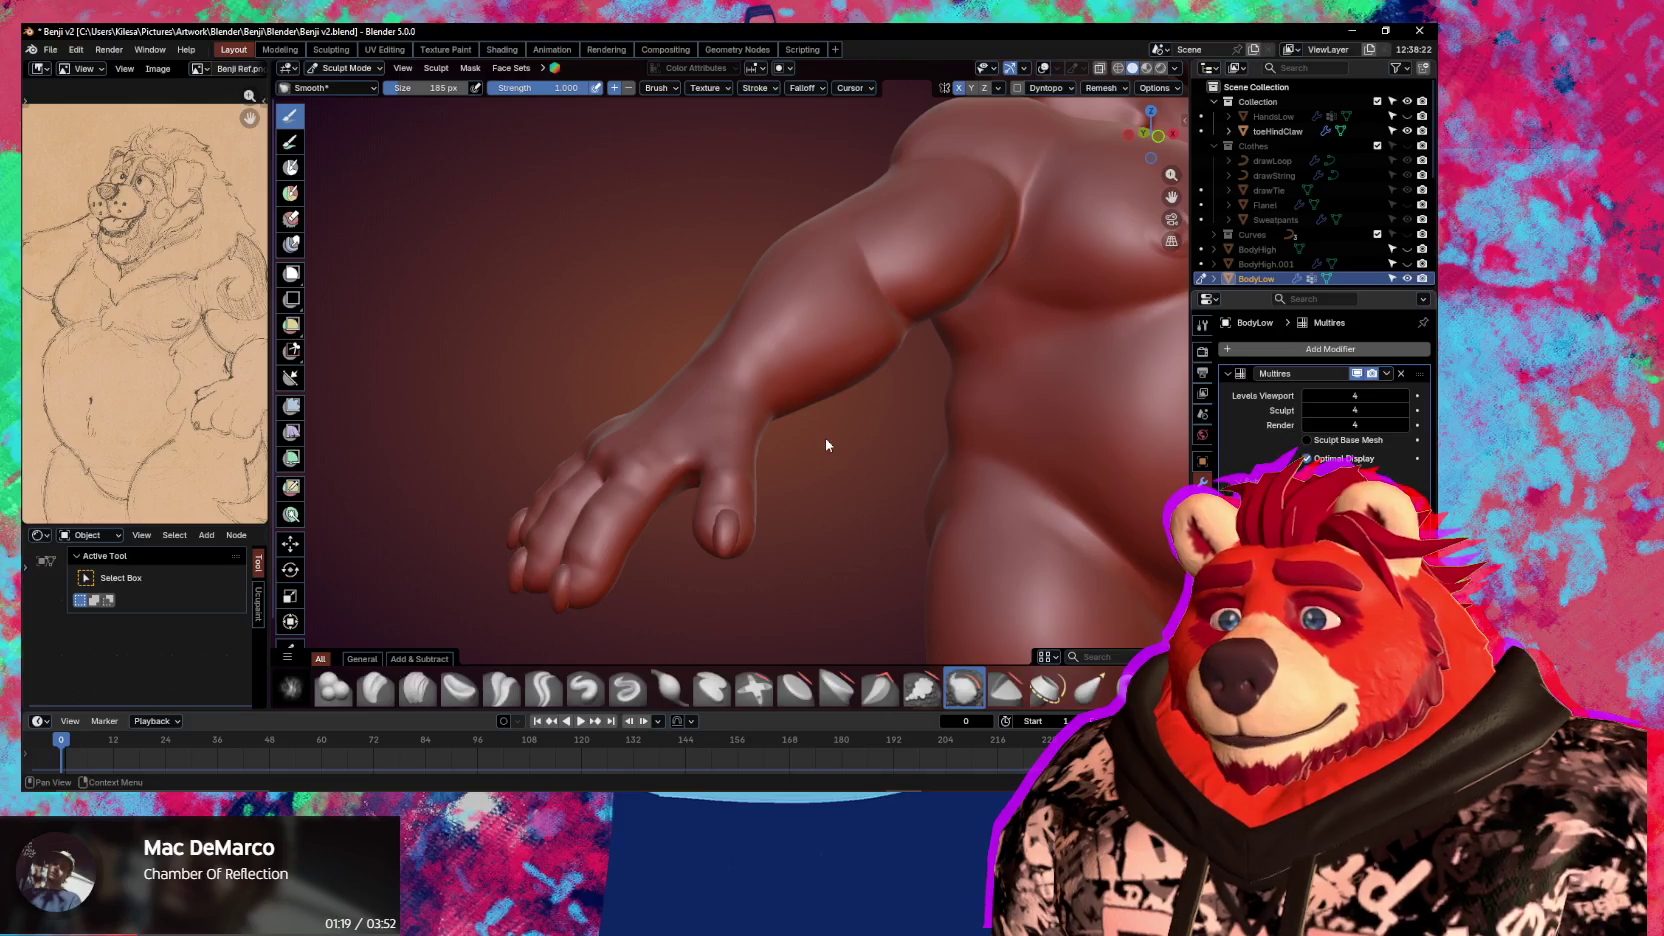
{"action": "mouse_move", "coordinate": [825, 438]}
{"action": "middle_mouse_down"}
{"action": "mouse_move", "coordinate": [864, 459]}
{"action": "mouse_move", "coordinate": [705, 489]}
{"action": "mouse_move", "coordinate": [837, 414]}
{"action": "middle_mouse_up"}
{"action": "key", "text": "ctrl+s"}
Check the selected hands in Edit Mode's wireframe, then return BodyLow to Object Mode
{"action": "key", "text": "Tab"}
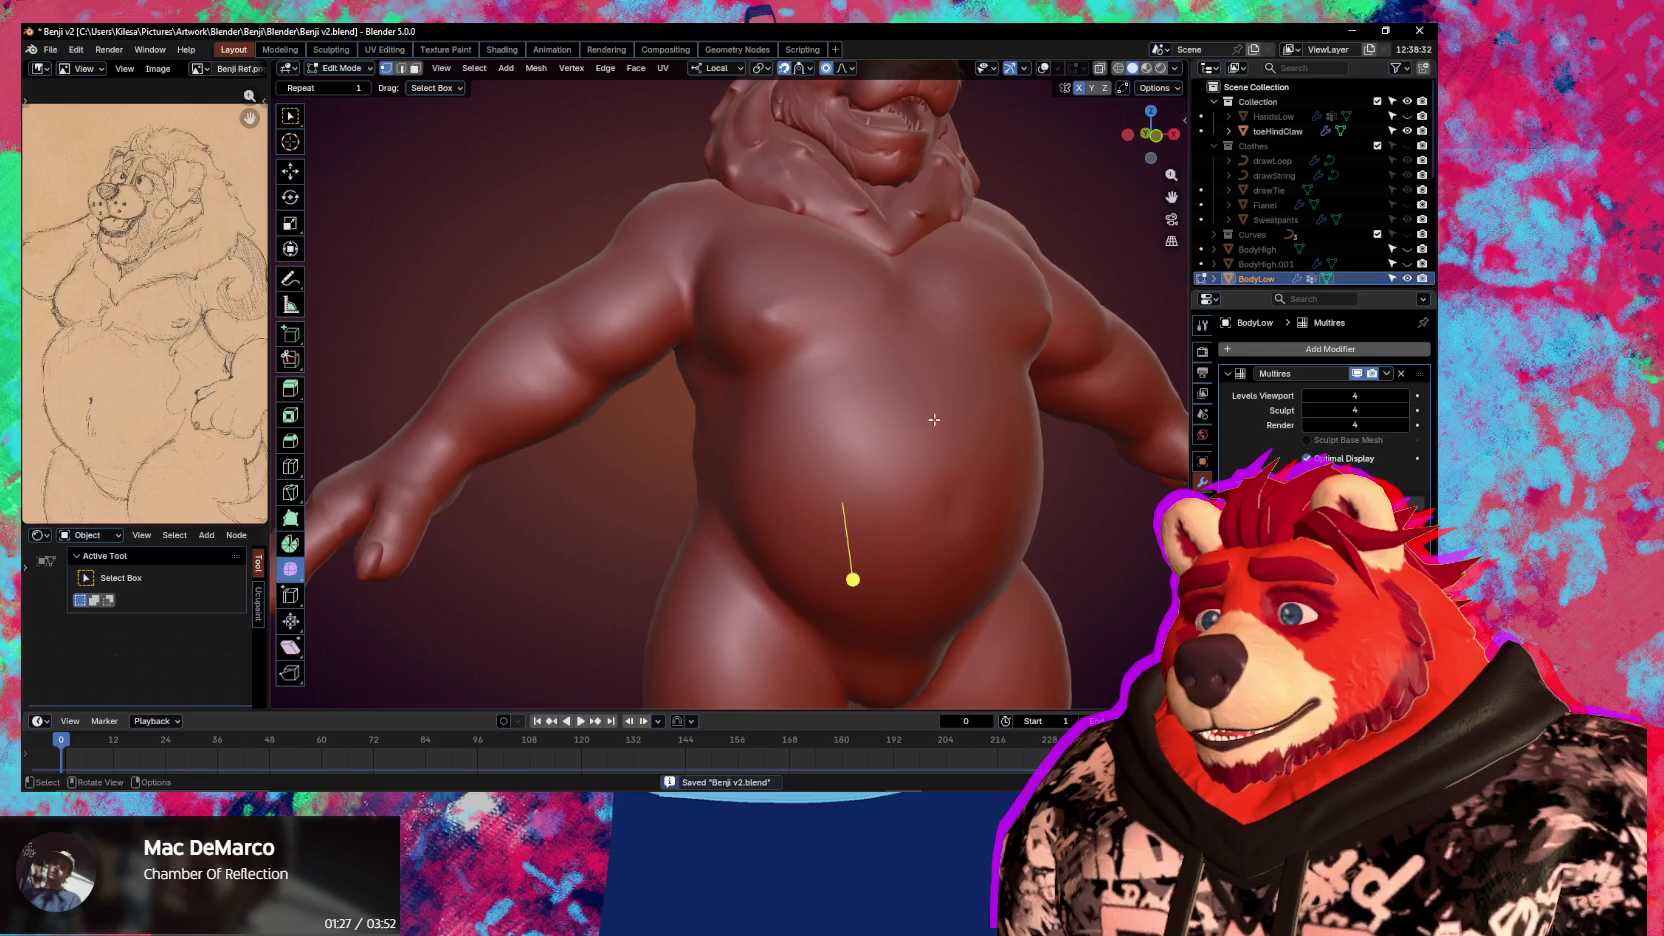
{"action": "key", "text": "ctrl+z"}
{"action": "key", "text": "ctrl+shift+z"}
{"action": "key", "text": "shift+alt+z"}
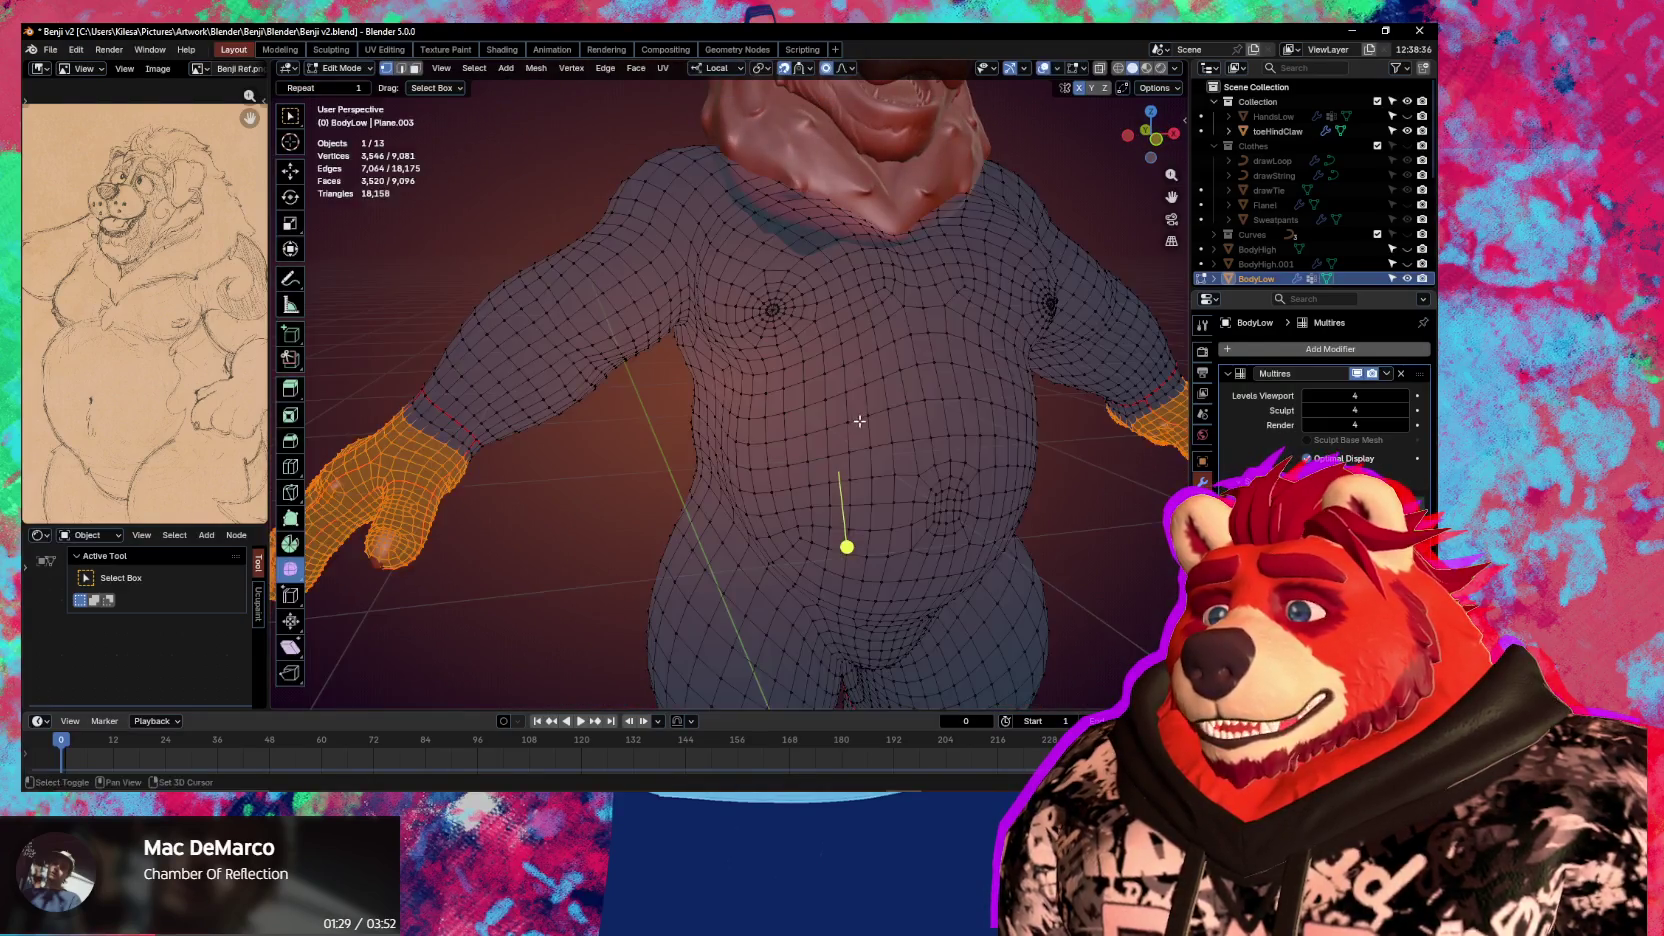
{"action": "middle_click_drag", "start_coordinate": [858, 421], "coordinate": [900, 380]}
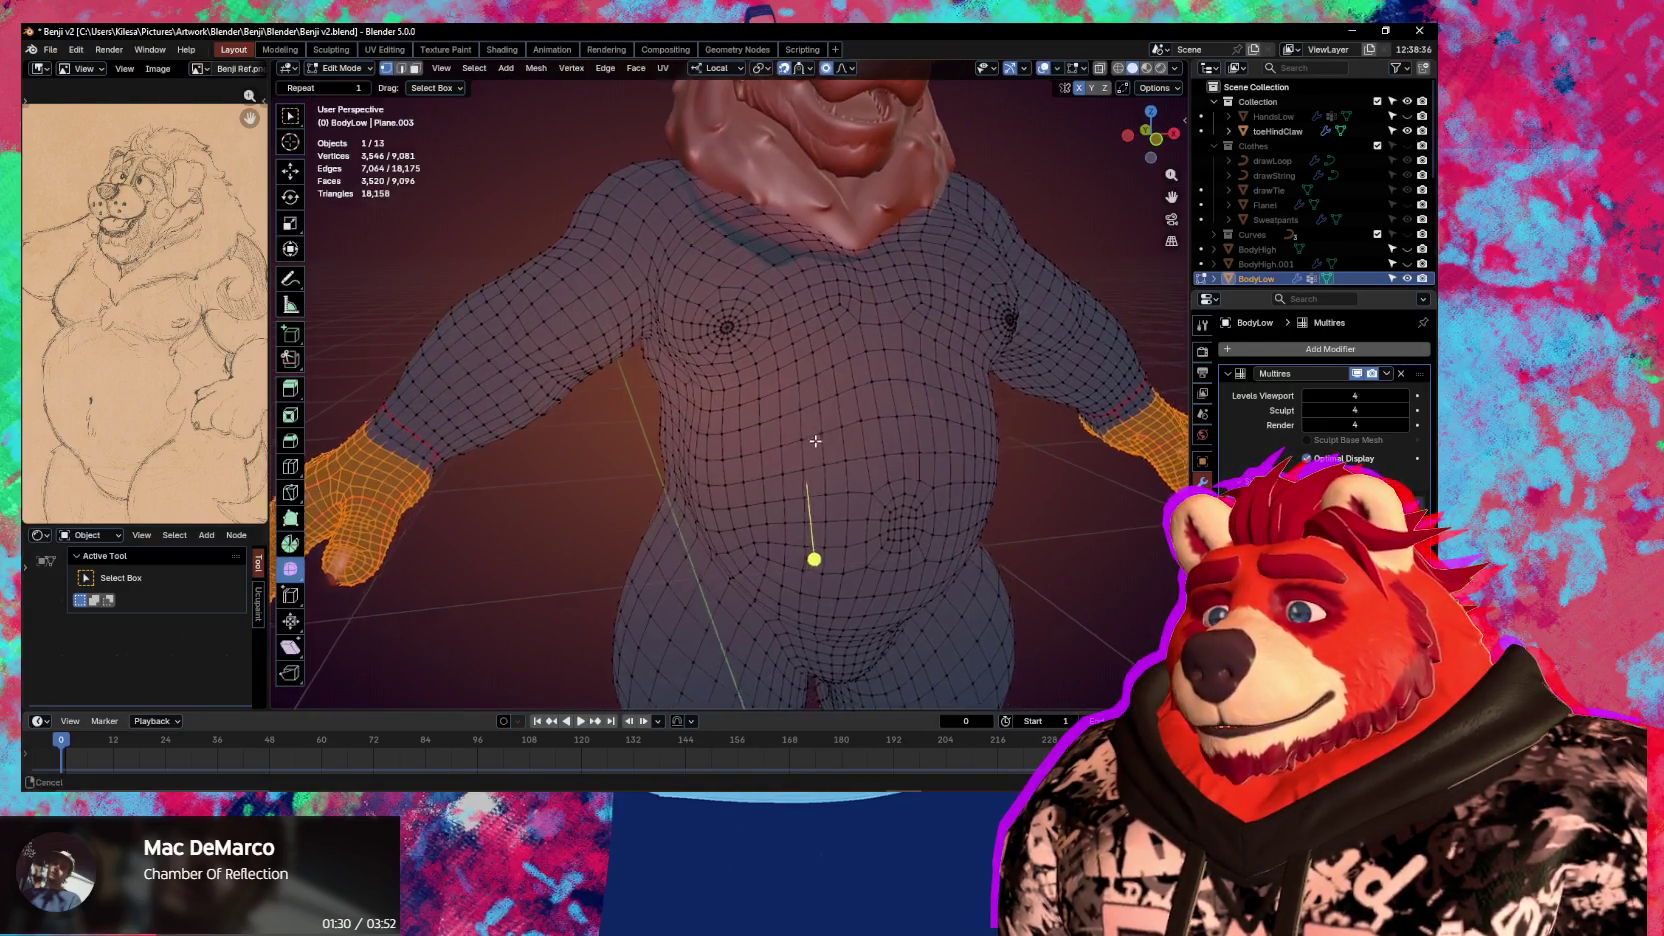
{"action": "left_click", "coordinate": [1078, 72]}
{"action": "left_click", "coordinate": [1078, 72]}
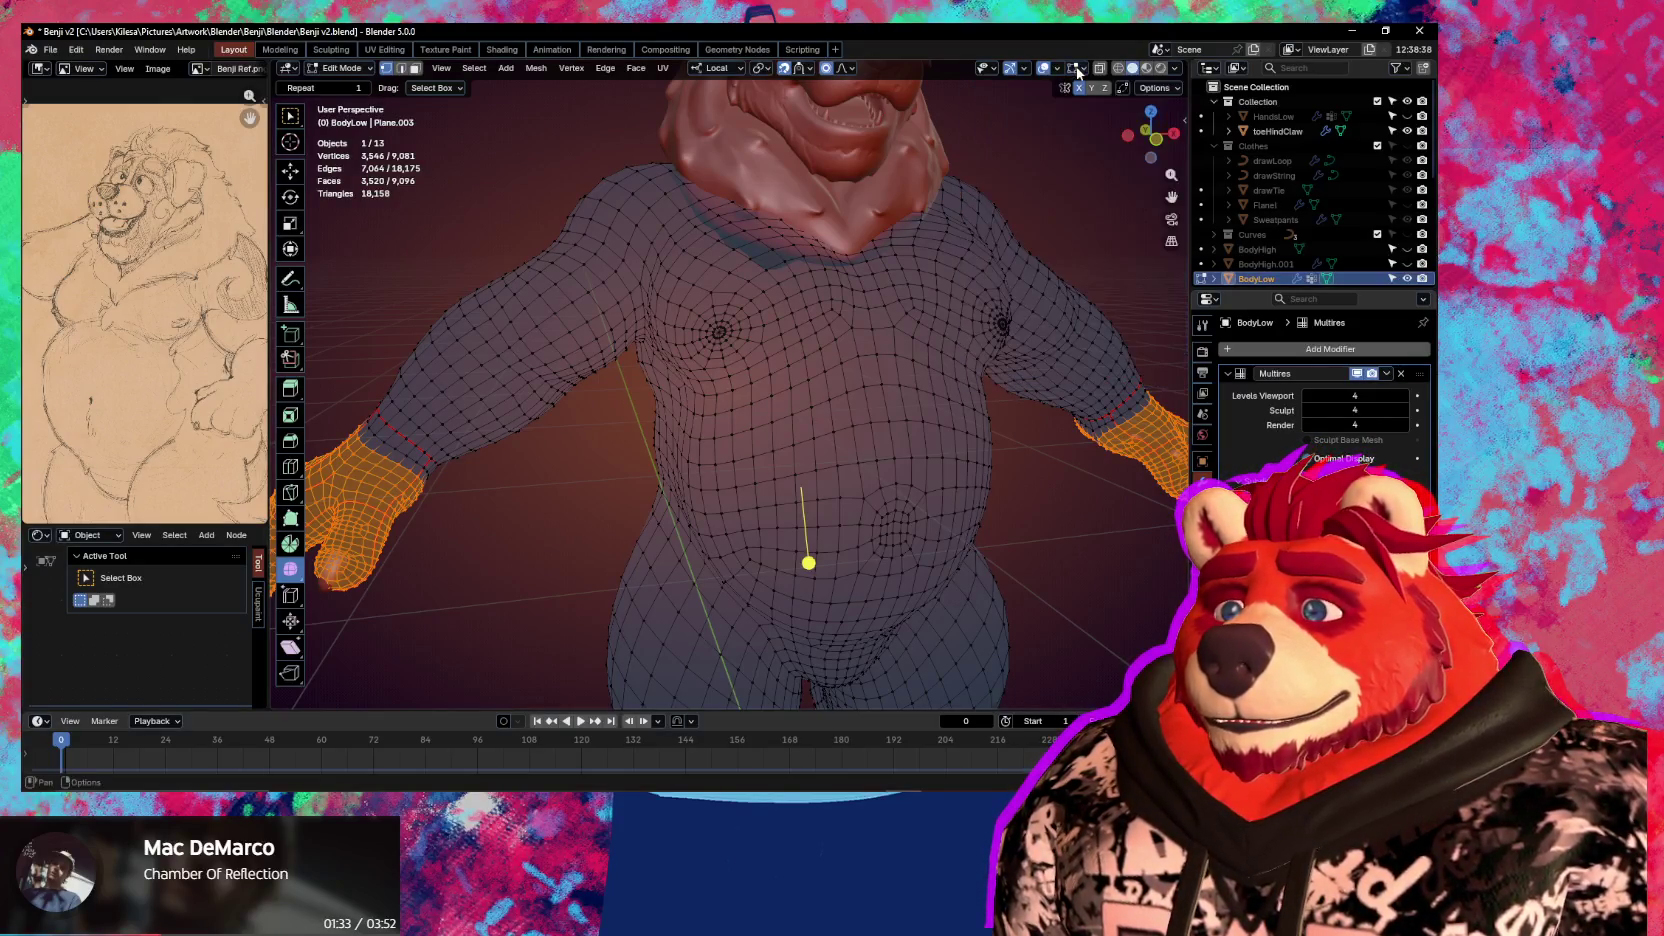
{"action": "mouse_move", "coordinate": [900, 340]}
{"action": "middle_mouse_down"}
{"action": "mouse_move", "coordinate": [932, 322]}
{"action": "mouse_move", "coordinate": [770, 380]}
{"action": "mouse_move", "coordinate": [1109, 347]}
{"action": "mouse_move", "coordinate": [911, 345]}
{"action": "mouse_move", "coordinate": [714, 273]}
{"action": "mouse_move", "coordinate": [769, 394]}
{"action": "mouse_move", "coordinate": [835, 426]}
{"action": "middle_mouse_up"}
{"action": "key", "text": "ctrl+Tab"}
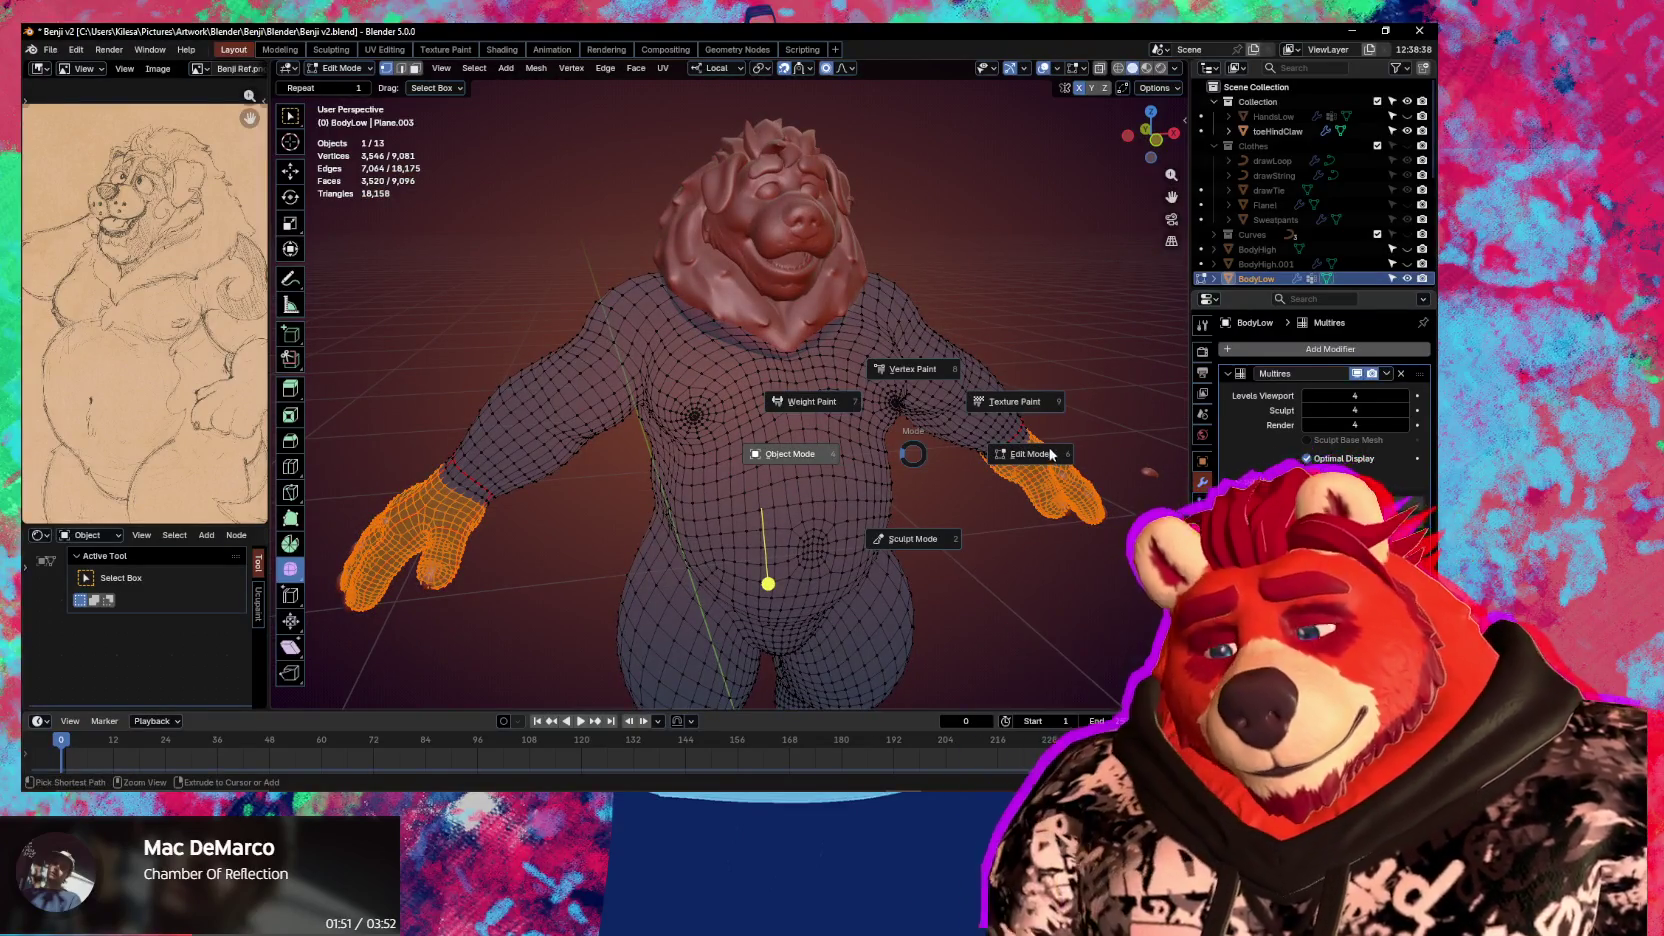
{"action": "left_click", "coordinate": [1060, 450]}
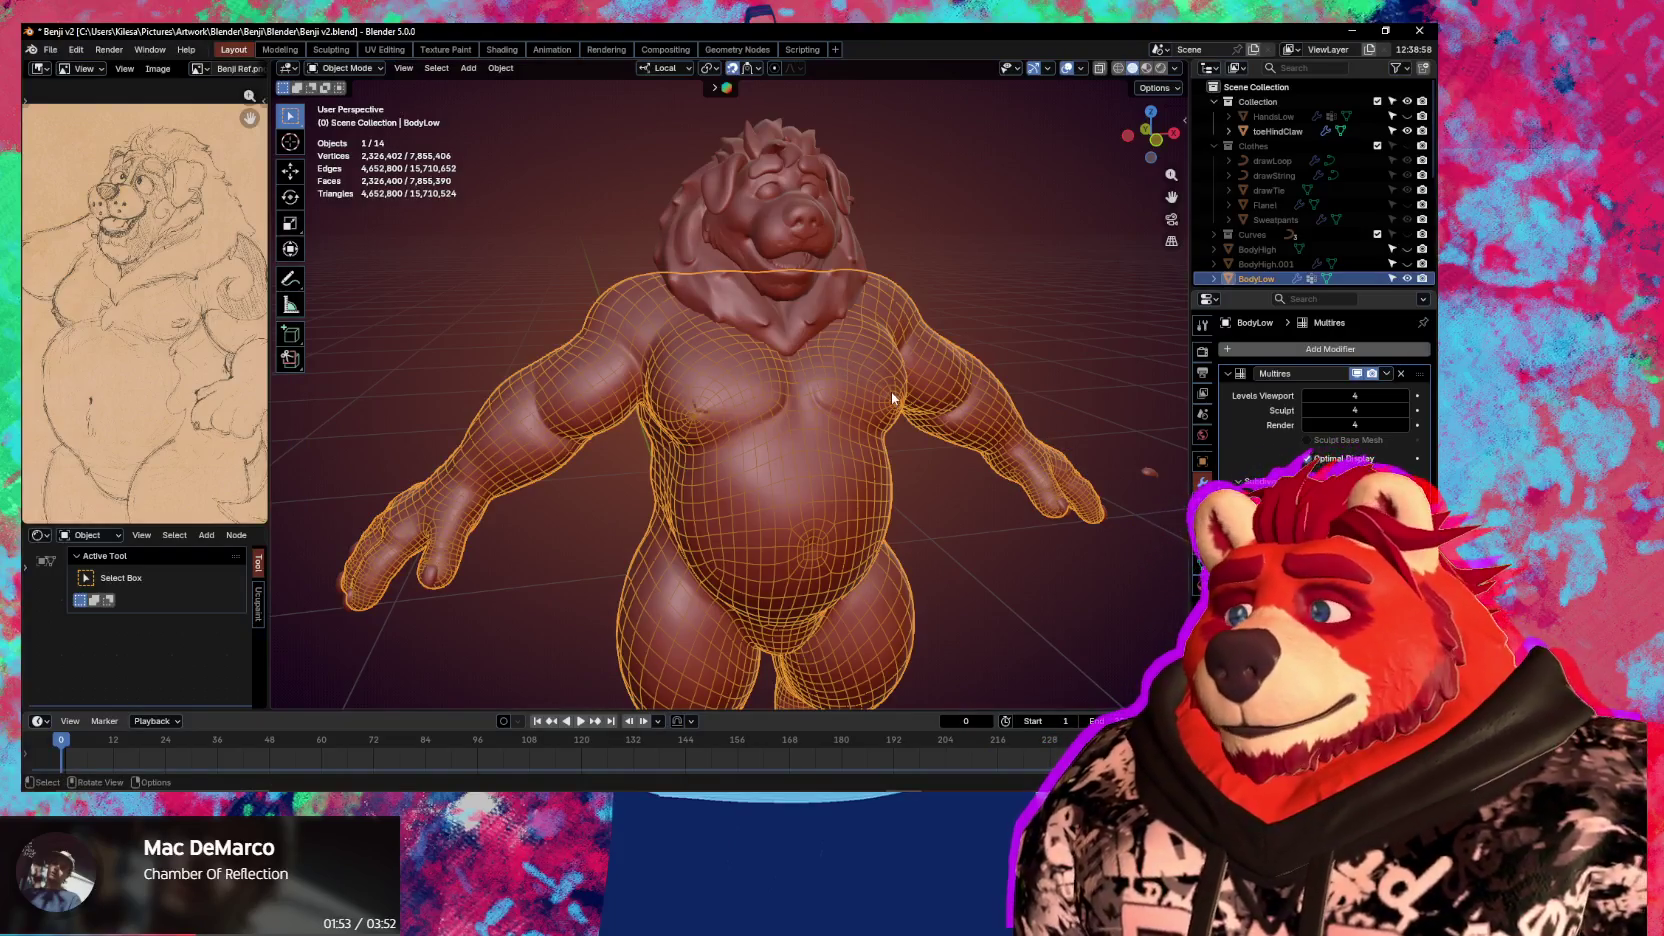
Turn off Display Wire on the BodyLow body through the Q quick favourites menu
{"action": "middle_click_drag", "start_coordinate": [882, 336], "coordinate": [694, 509]}
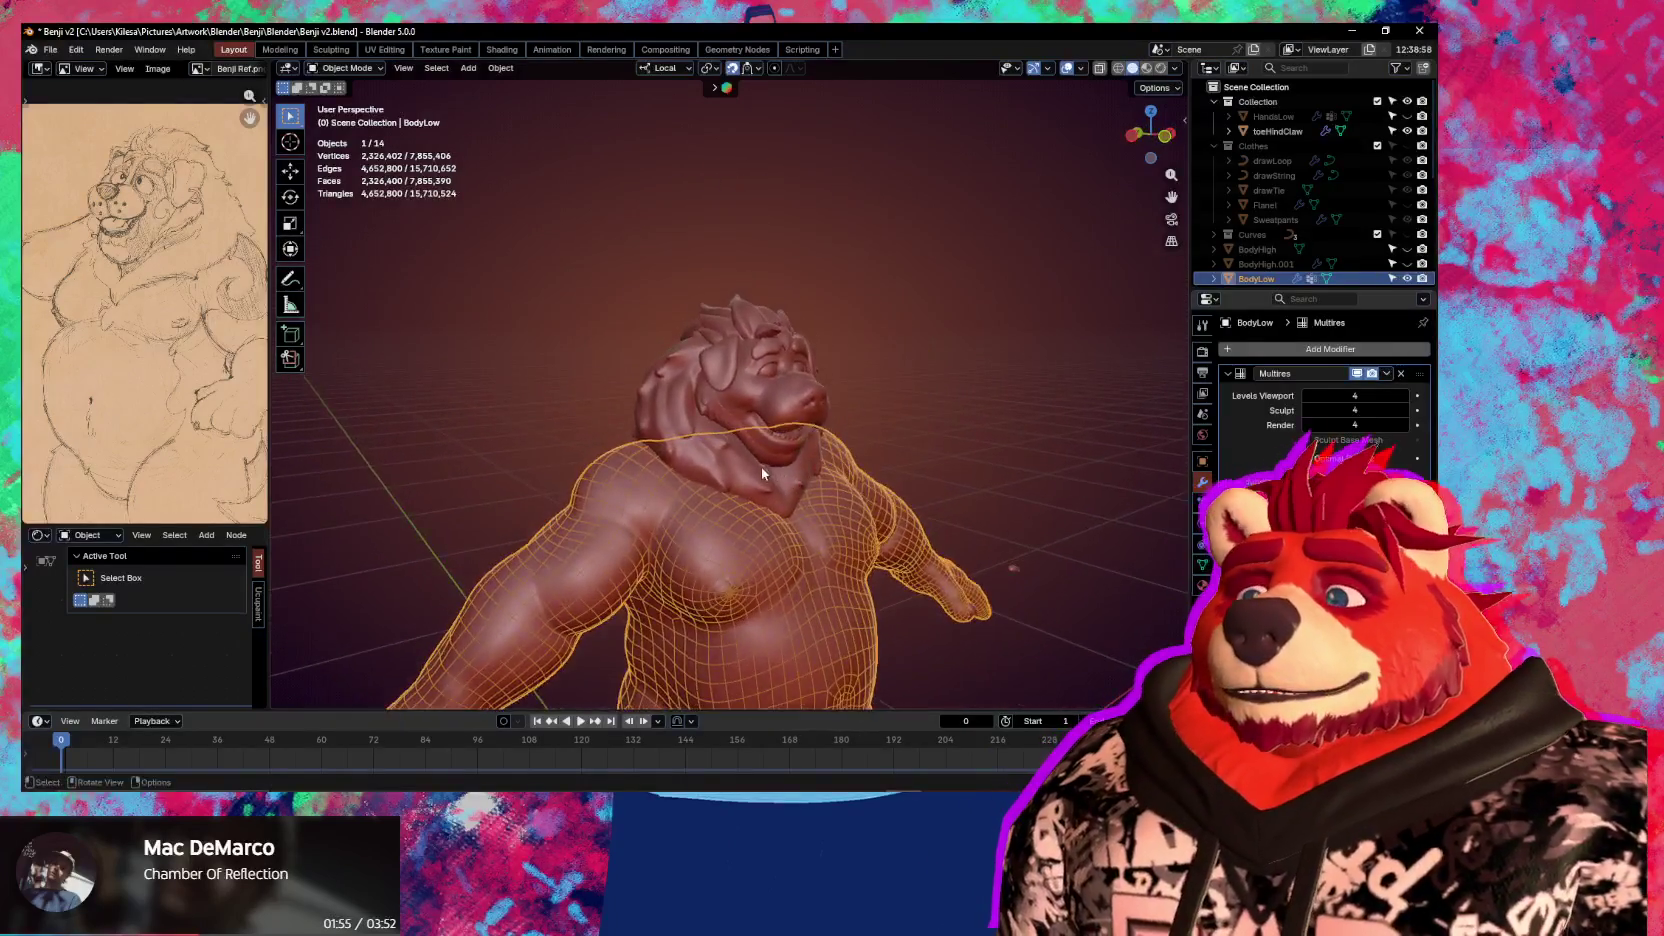
{"action": "scroll", "coordinate": [694, 509], "scroll_direction": "up", "scroll_amount": 5}
{"action": "left_click", "coordinate": [694, 509]}
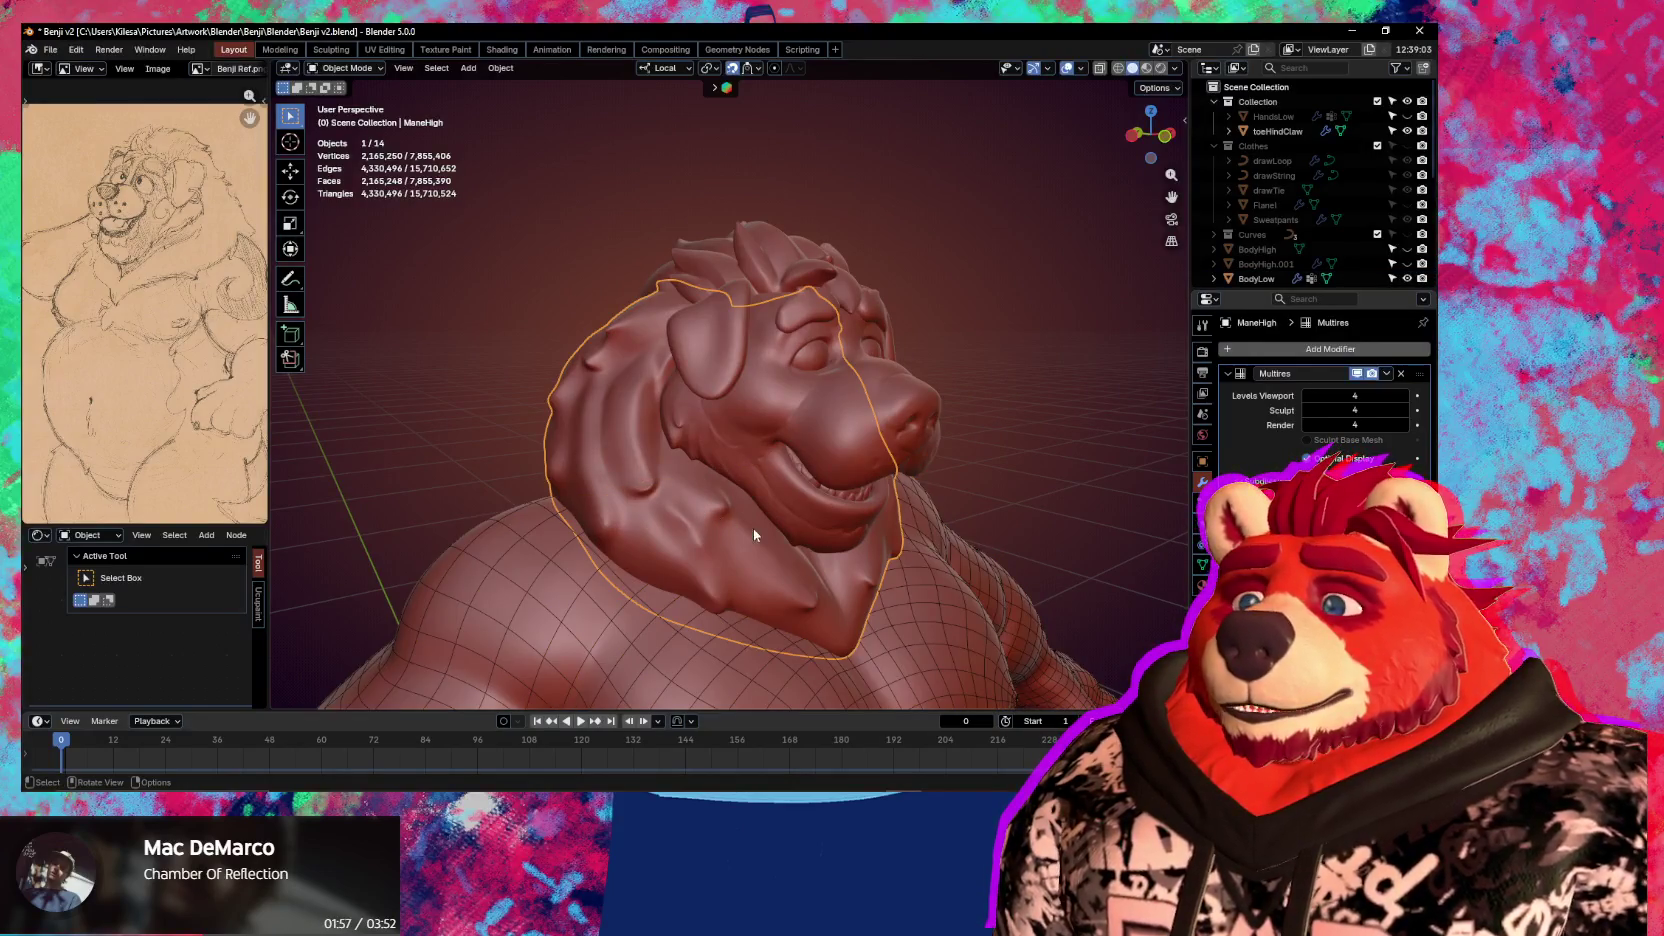
{"action": "mouse_move", "coordinate": [787, 536]}
{"action": "middle_mouse_down"}
{"action": "mouse_move", "coordinate": [847, 542]}
{"action": "mouse_move", "coordinate": [817, 478]}
{"action": "middle_mouse_up"}
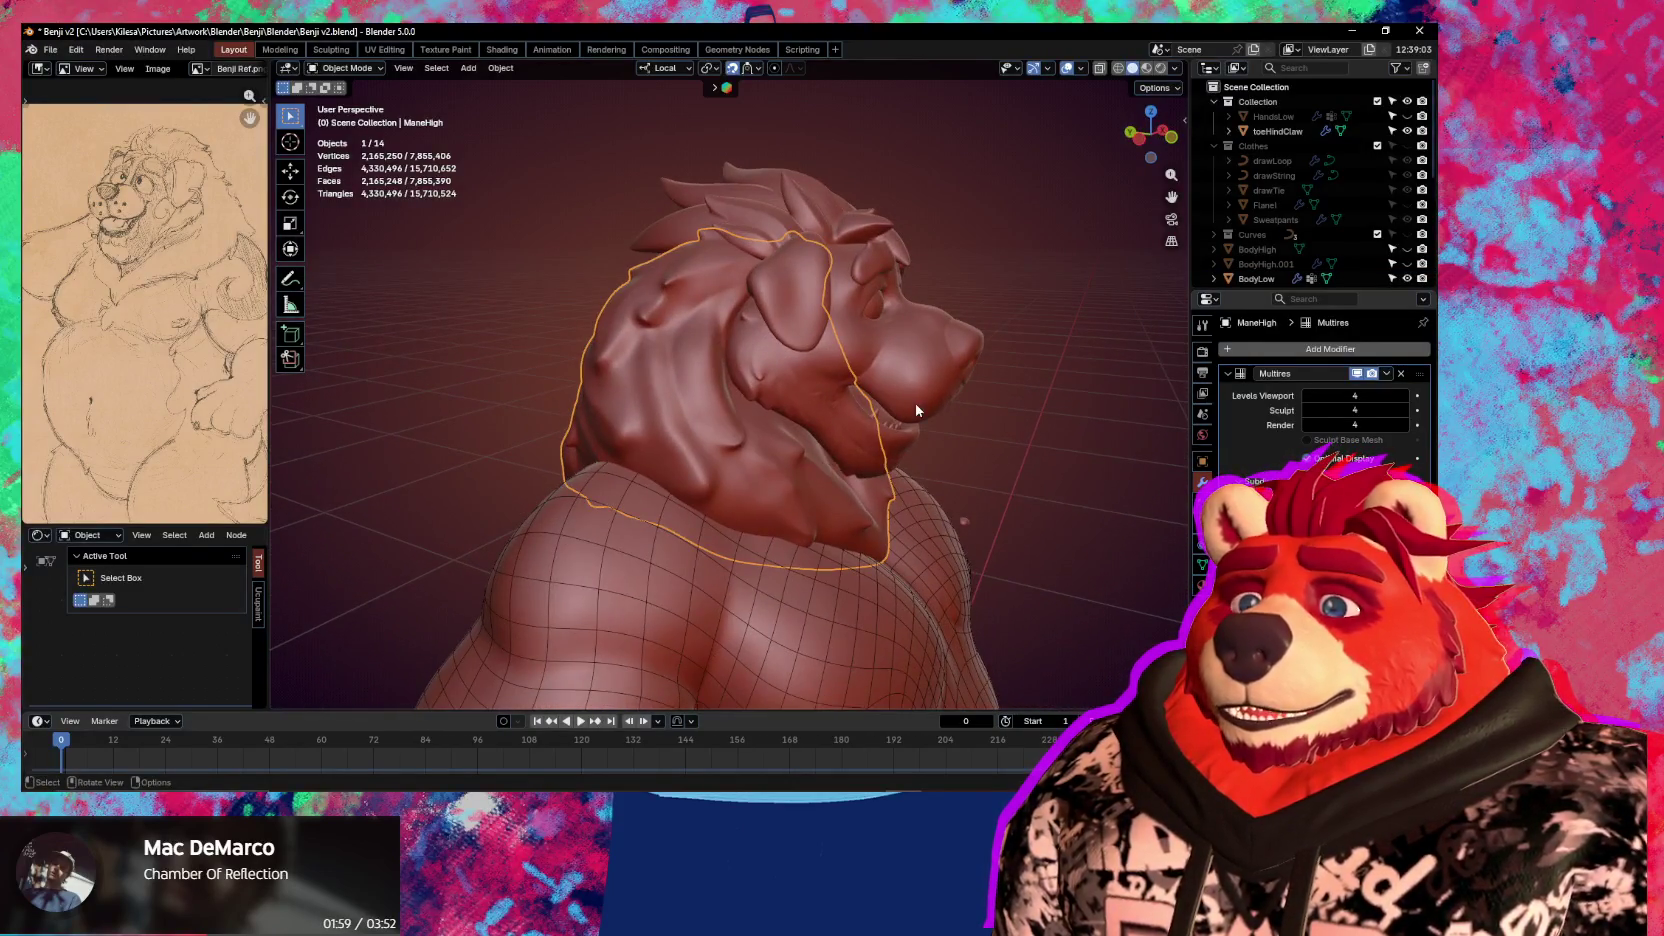
{"action": "left_click", "coordinate": [855, 590]}
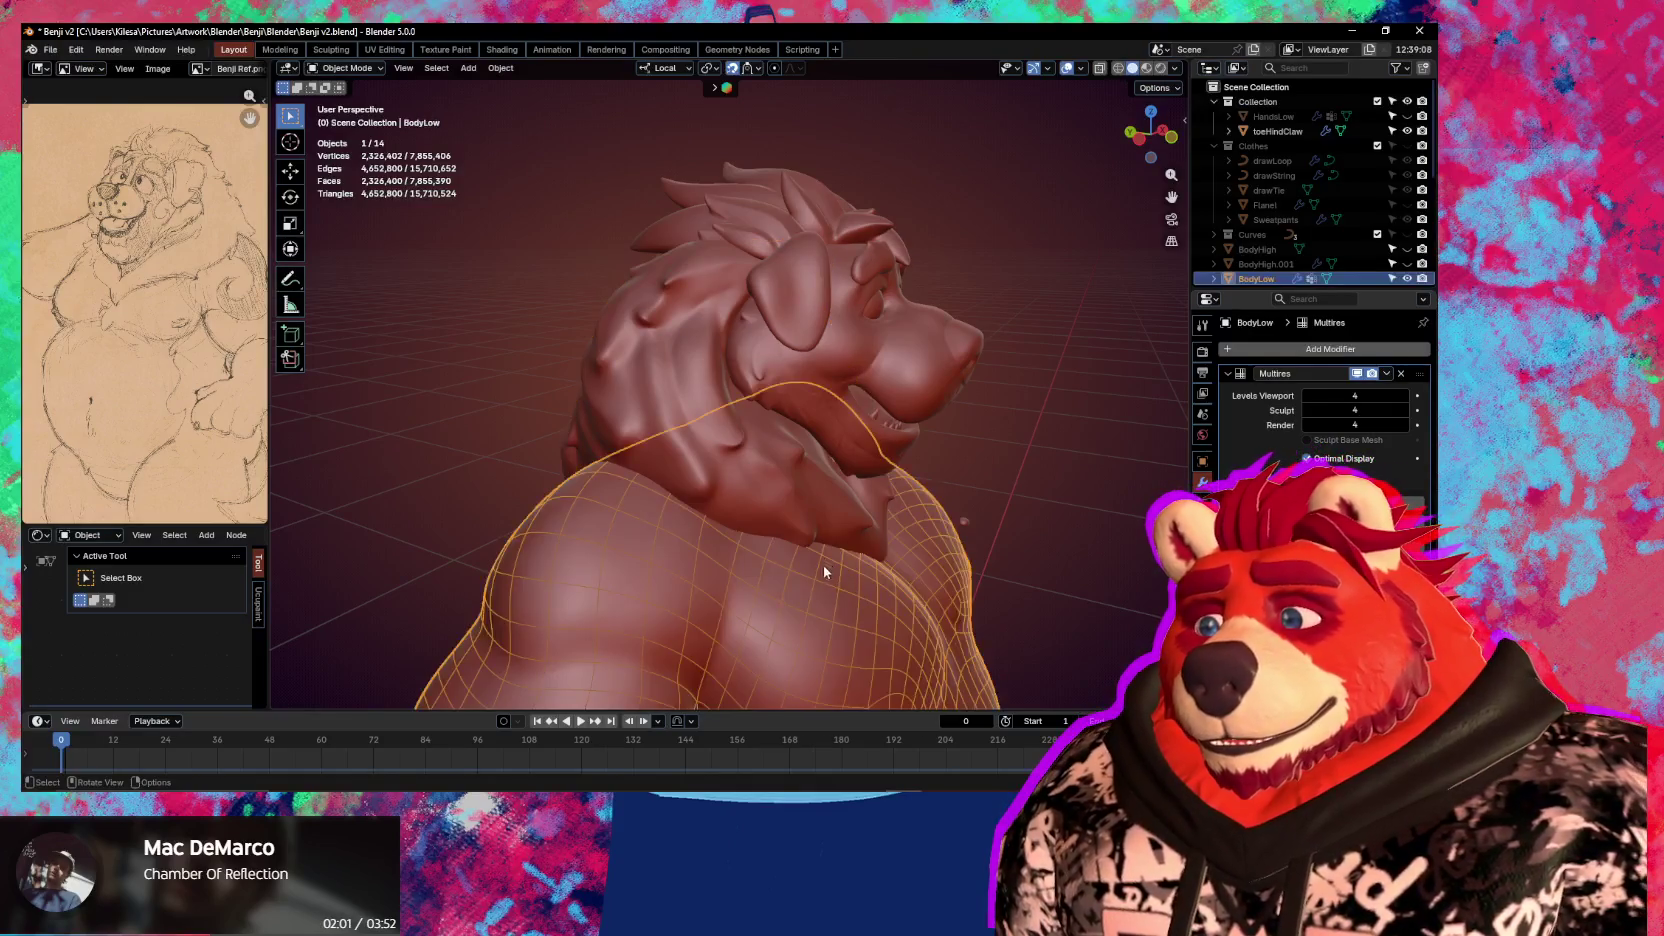
{"action": "key", "text": "q"}
{"action": "left_click", "coordinate": [800, 661]}
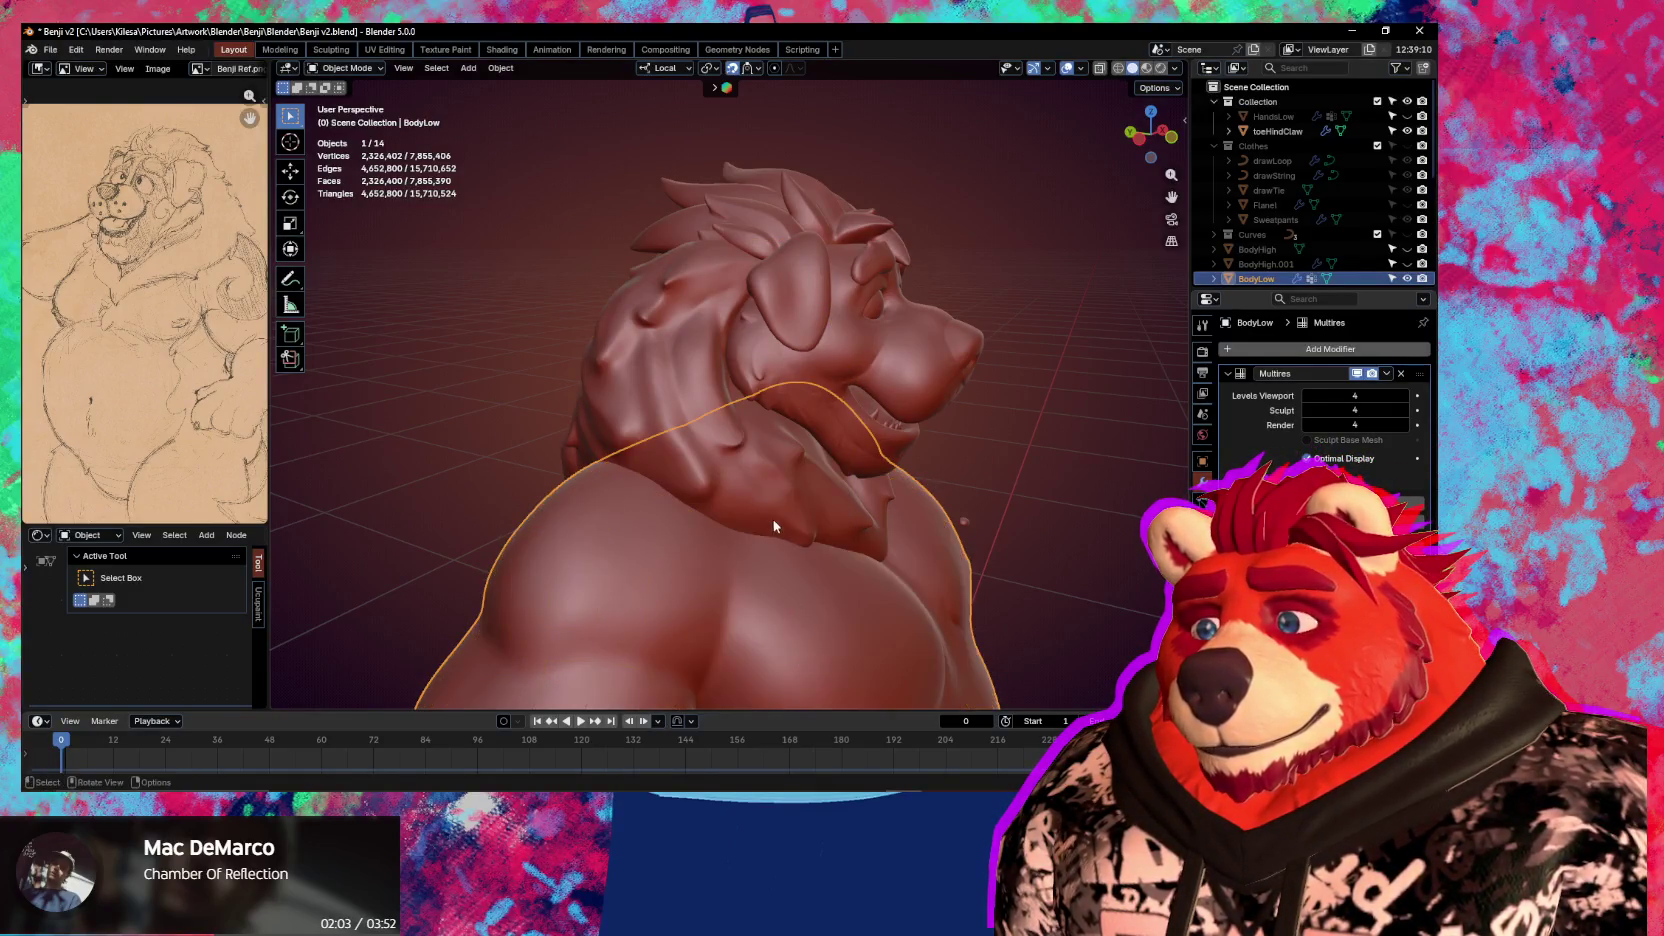
Select ManeHigh and enter Edit Mode to show its 8,460-vertex wireframe
{"action": "left_click", "coordinate": [772, 505]}
{"action": "mouse_move", "coordinate": [772, 505]}
{"action": "middle_mouse_down"}
{"action": "mouse_move", "coordinate": [926, 519]}
{"action": "mouse_move", "coordinate": [677, 453]}
{"action": "mouse_move", "coordinate": [954, 482]}
{"action": "mouse_move", "coordinate": [808, 489]}
{"action": "mouse_move", "coordinate": [851, 478]}
{"action": "mouse_move", "coordinate": [977, 514]}
{"action": "mouse_move", "coordinate": [682, 472]}
{"action": "mouse_move", "coordinate": [791, 475]}
{"action": "mouse_move", "coordinate": [779, 542]}
{"action": "middle_mouse_up"}
{"action": "key", "text": "Tab"}
{"action": "scroll", "coordinate": [700, 455], "scroll_direction": "up", "scroll_amount": 3}
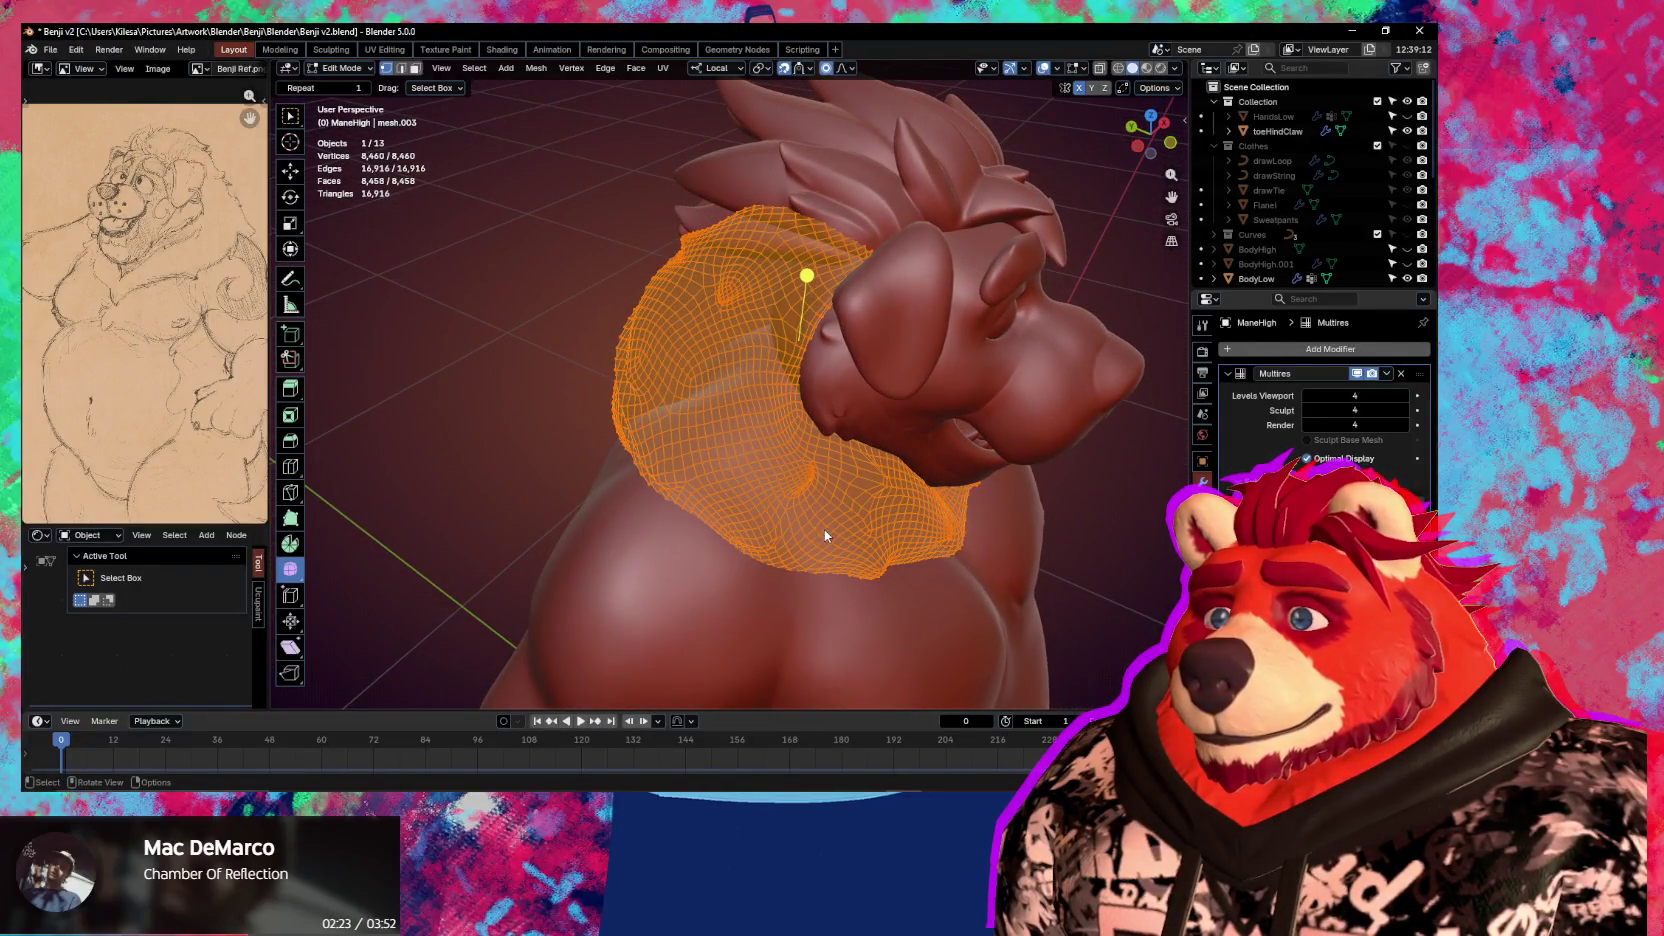
Re-enter Edit Mode on the mane and toggle the Retopology overlay
{"action": "key", "text": "Tab"}
{"action": "mouse_move", "coordinate": [837, 478]}
{"action": "middle_mouse_down"}
{"action": "mouse_move", "coordinate": [806, 442]}
{"action": "mouse_move", "coordinate": [755, 451]}
{"action": "mouse_move", "coordinate": [792, 463]}
{"action": "middle_mouse_up"}
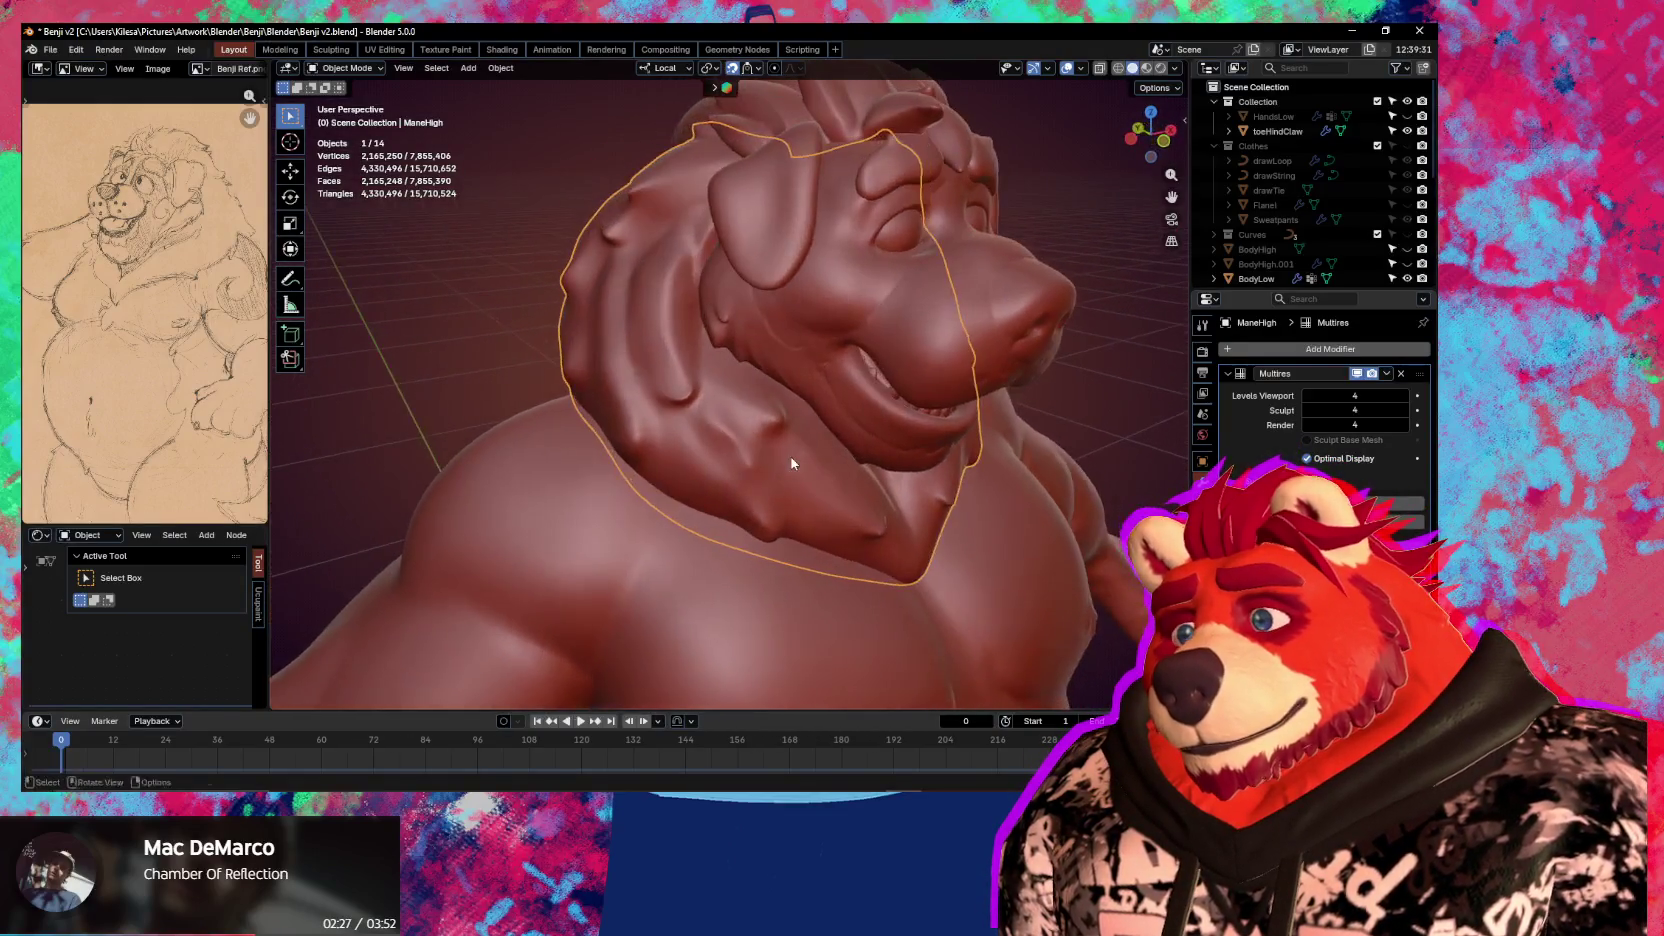
{"action": "key", "text": "Tab"}
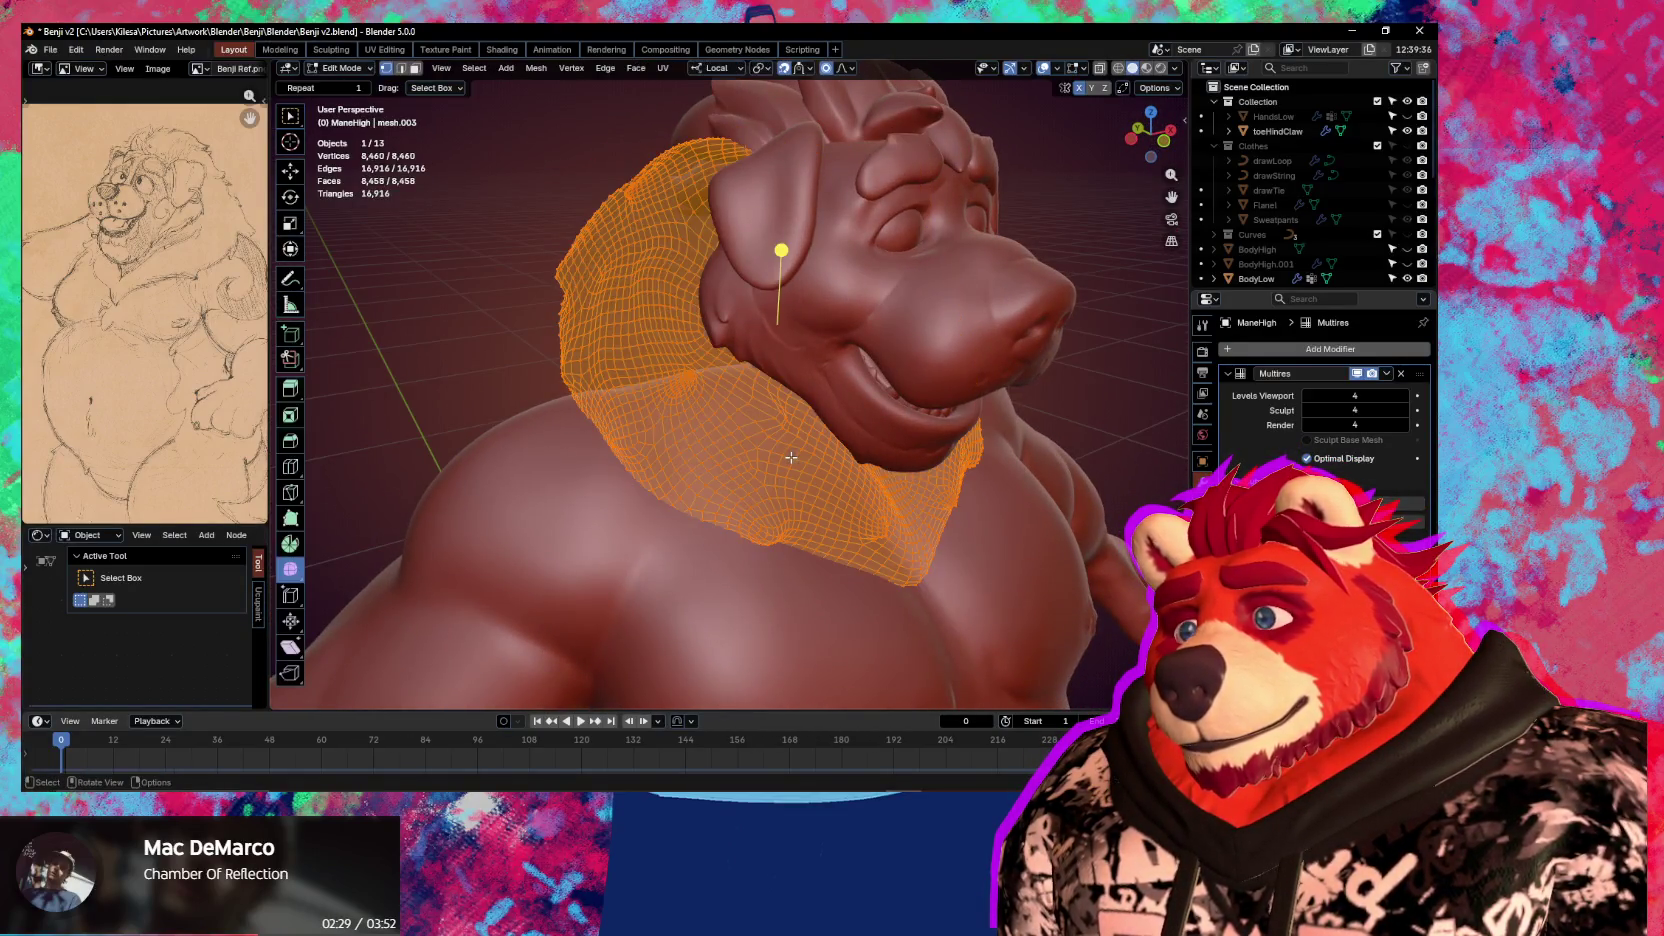
{"action": "middle_click_drag", "start_coordinate": [791, 457], "coordinate": [1093, 60]}
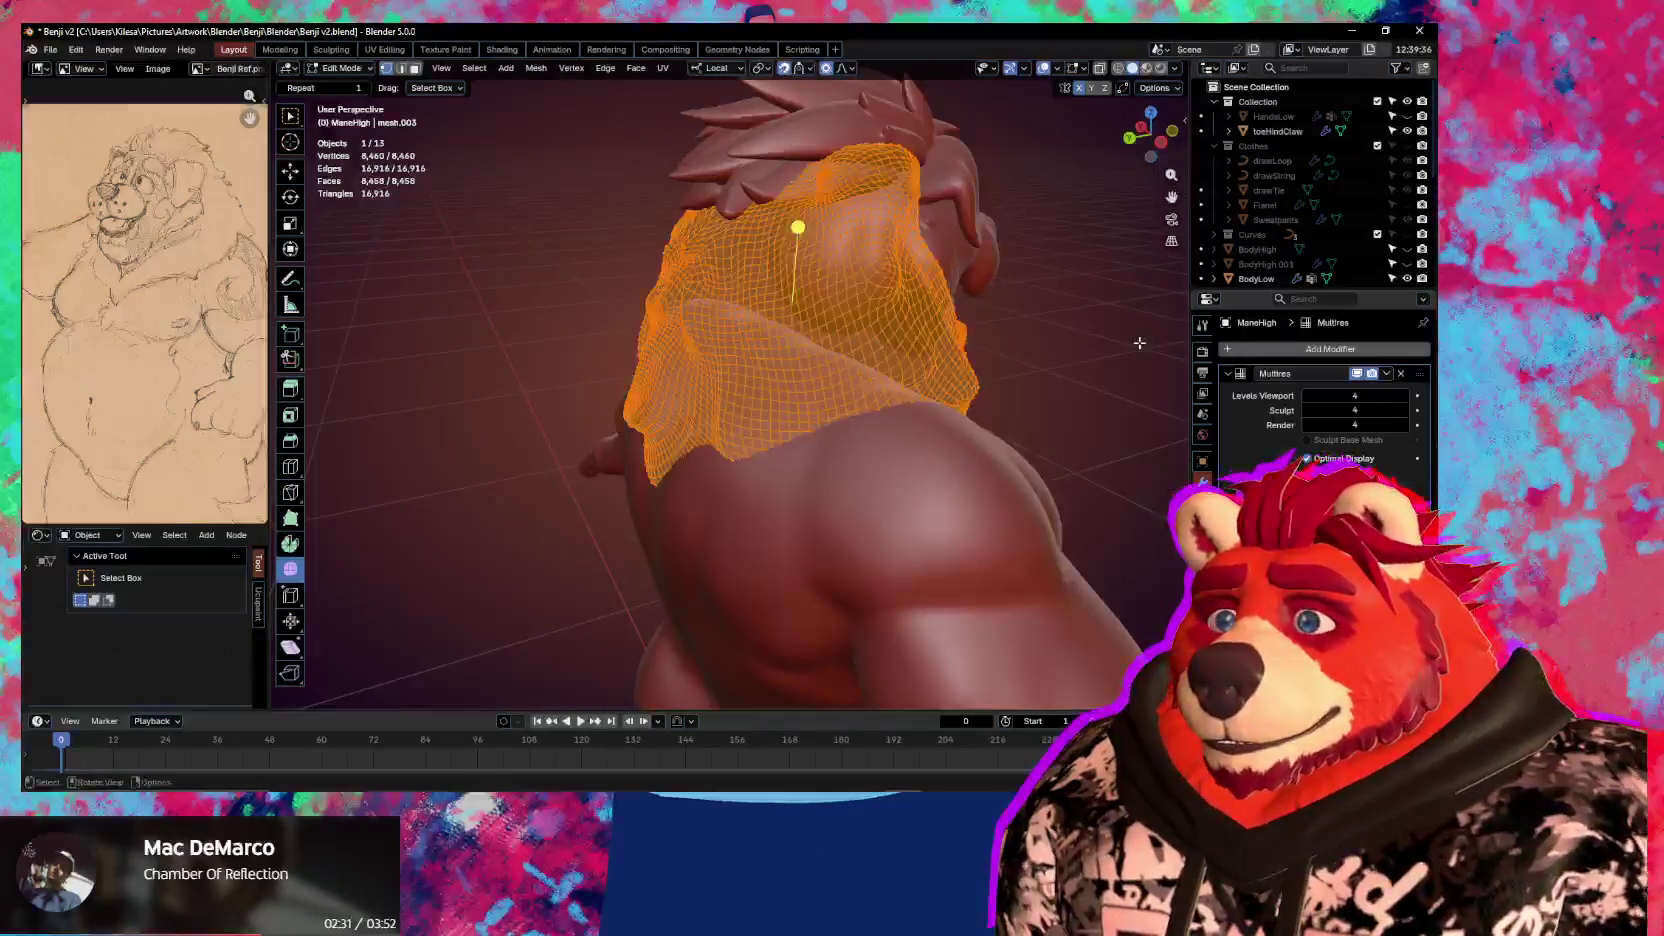
{"action": "left_click", "coordinate": [1081, 69]}
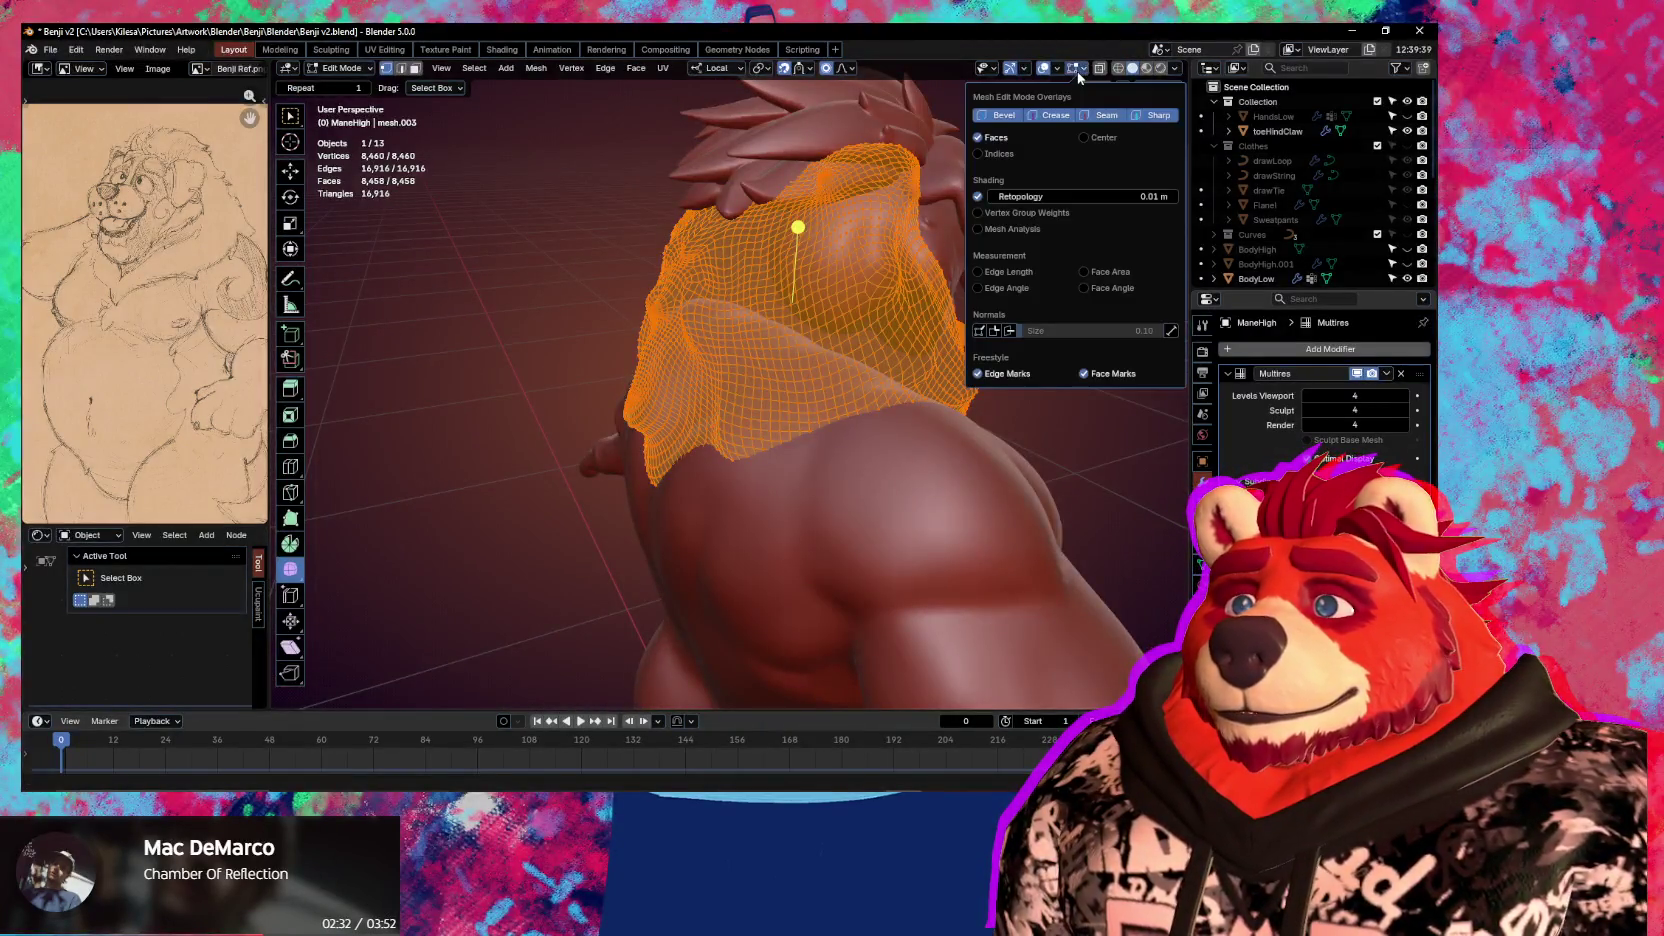
{"action": "left_click", "coordinate": [988, 197]}
Orbit to a three-quarter view of the head and bring up the Ctrl+Tab mode pie menu
{"action": "mouse_move", "coordinate": [900, 250]}
{"action": "middle_mouse_down"}
{"action": "mouse_move", "coordinate": [681, 319]}
{"action": "mouse_move", "coordinate": [686, 286]}
{"action": "mouse_move", "coordinate": [770, 417]}
{"action": "mouse_move", "coordinate": [1021, 377]}
{"action": "middle_mouse_up"}
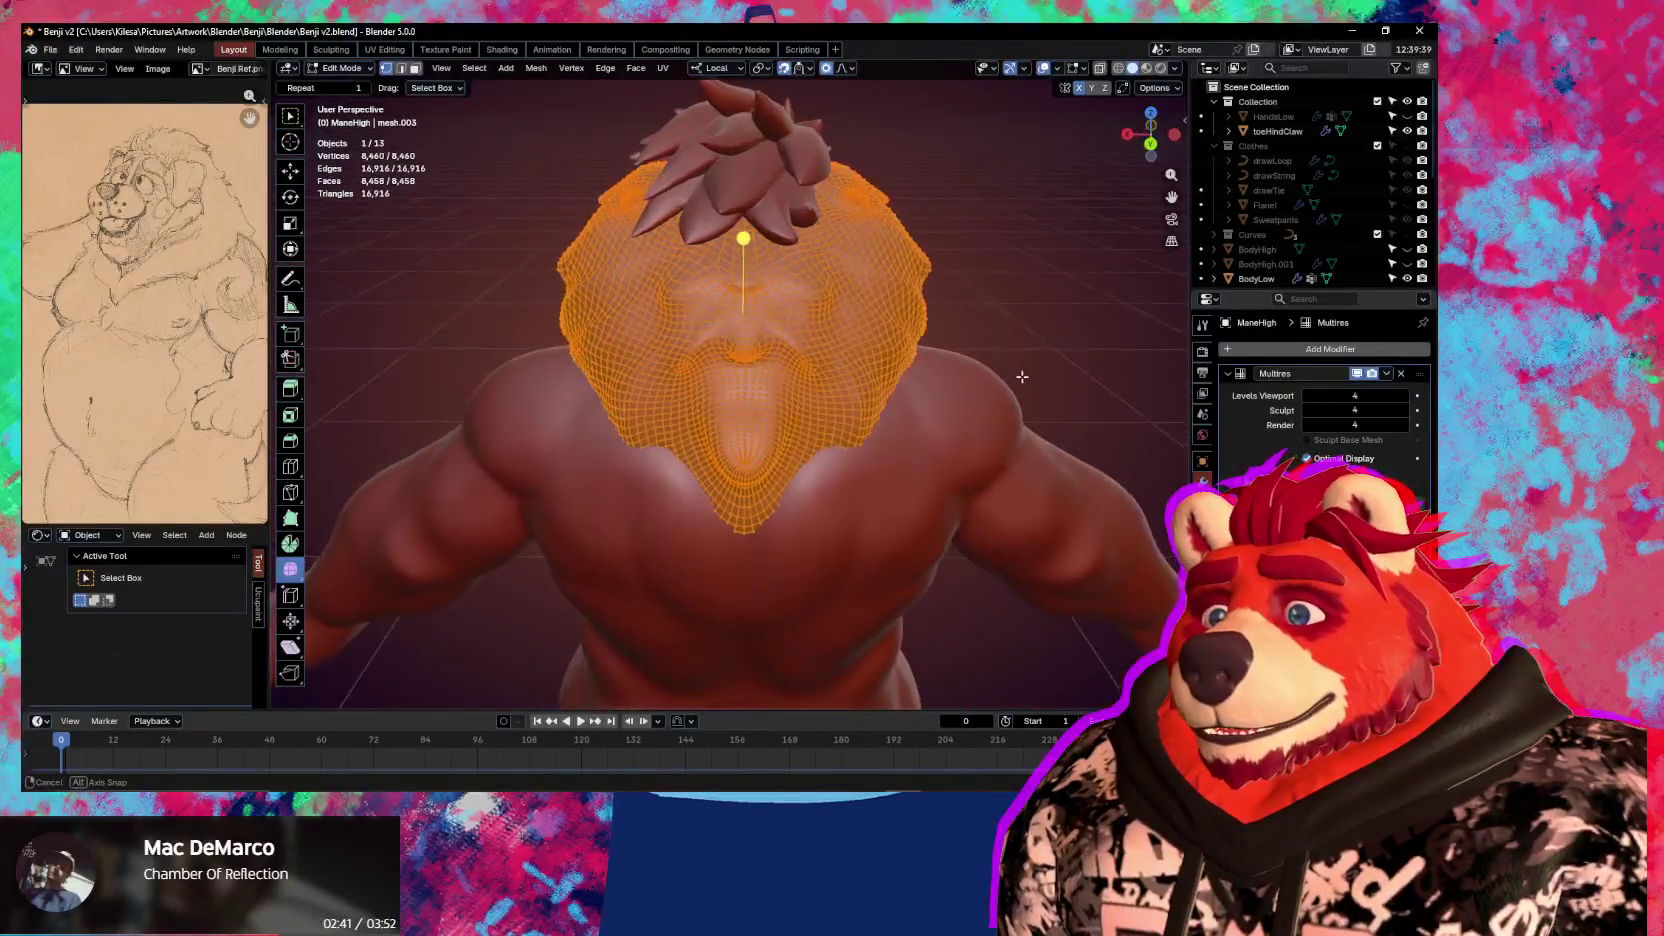
{"action": "mouse_move", "coordinate": [1021, 377]}
{"action": "middle_mouse_down"}
{"action": "mouse_move", "coordinate": [724, 438]}
{"action": "mouse_move", "coordinate": [811, 476]}
{"action": "mouse_move", "coordinate": [928, 455]}
{"action": "mouse_move", "coordinate": [849, 473]}
{"action": "middle_mouse_up"}
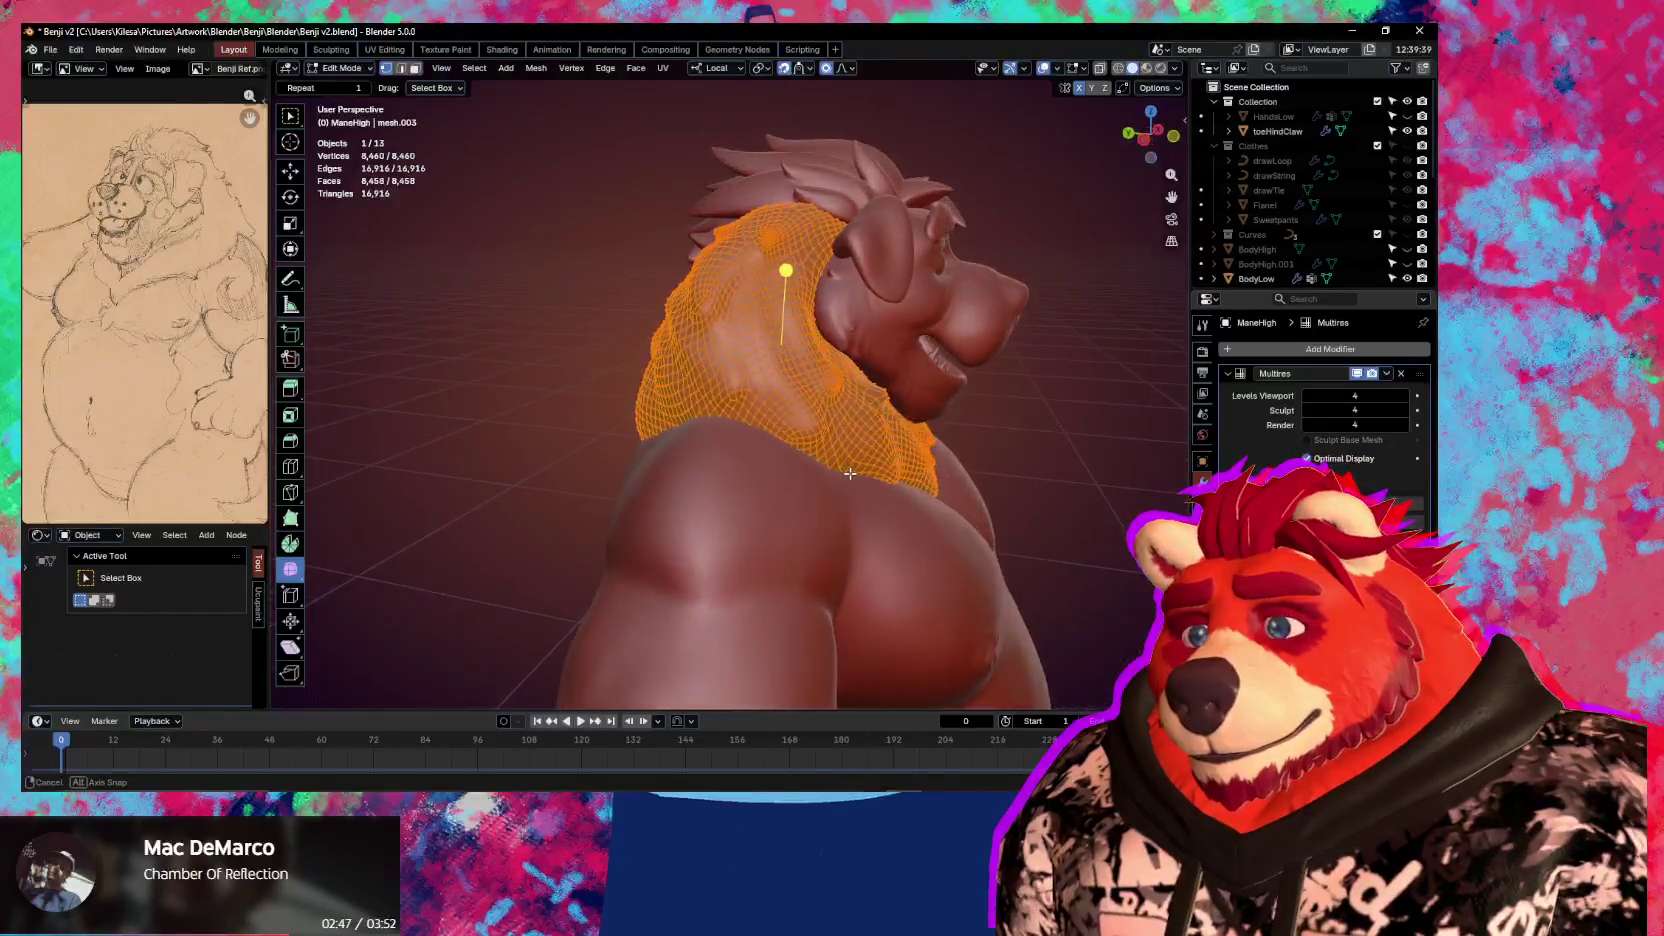
{"action": "scroll", "coordinate": [849, 473], "scroll_direction": "up", "scroll_amount": 1}
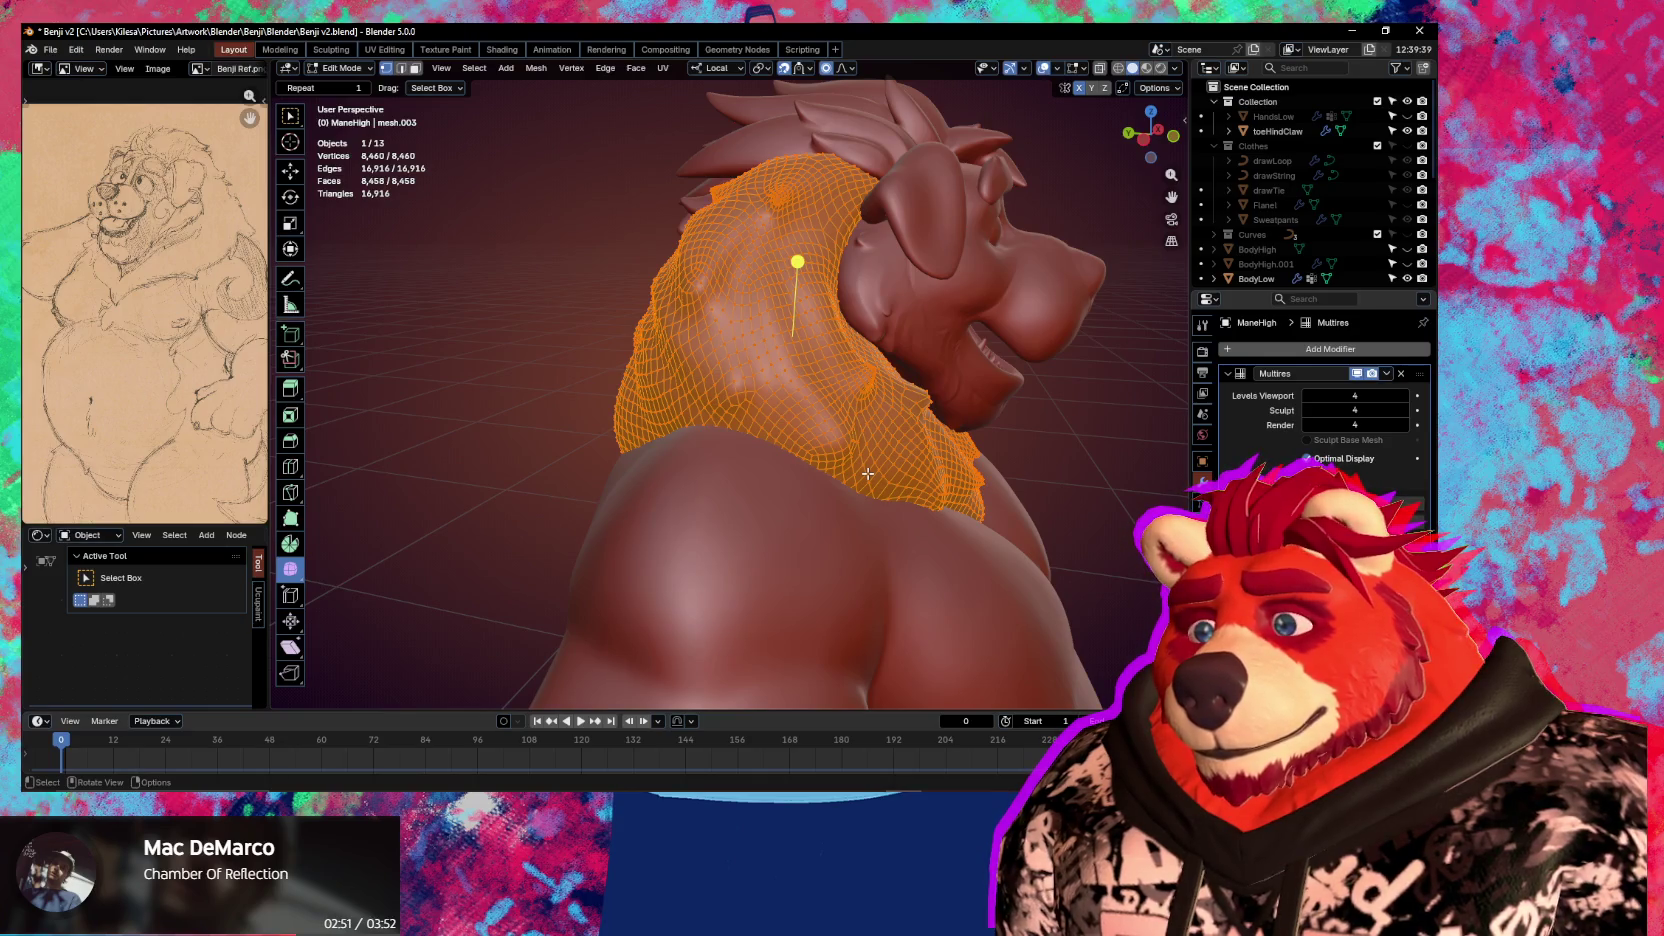
{"action": "middle_click_drag", "start_coordinate": [868, 473], "coordinate": [831, 492]}
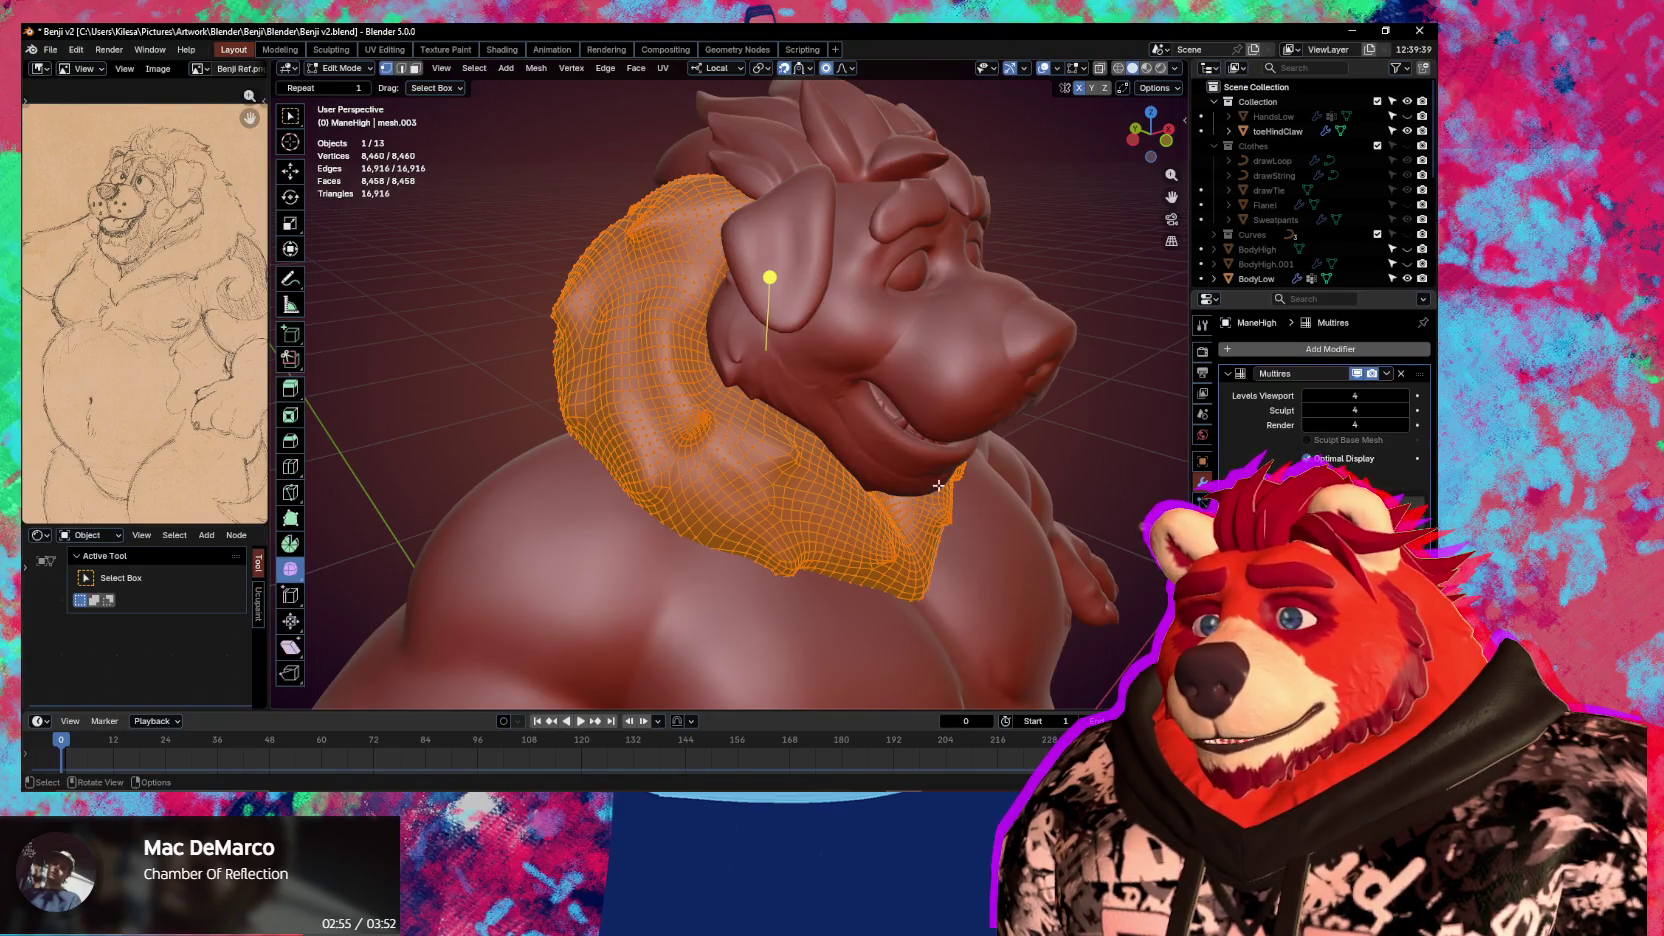
{"action": "key", "text": "ctrl+Tab"}
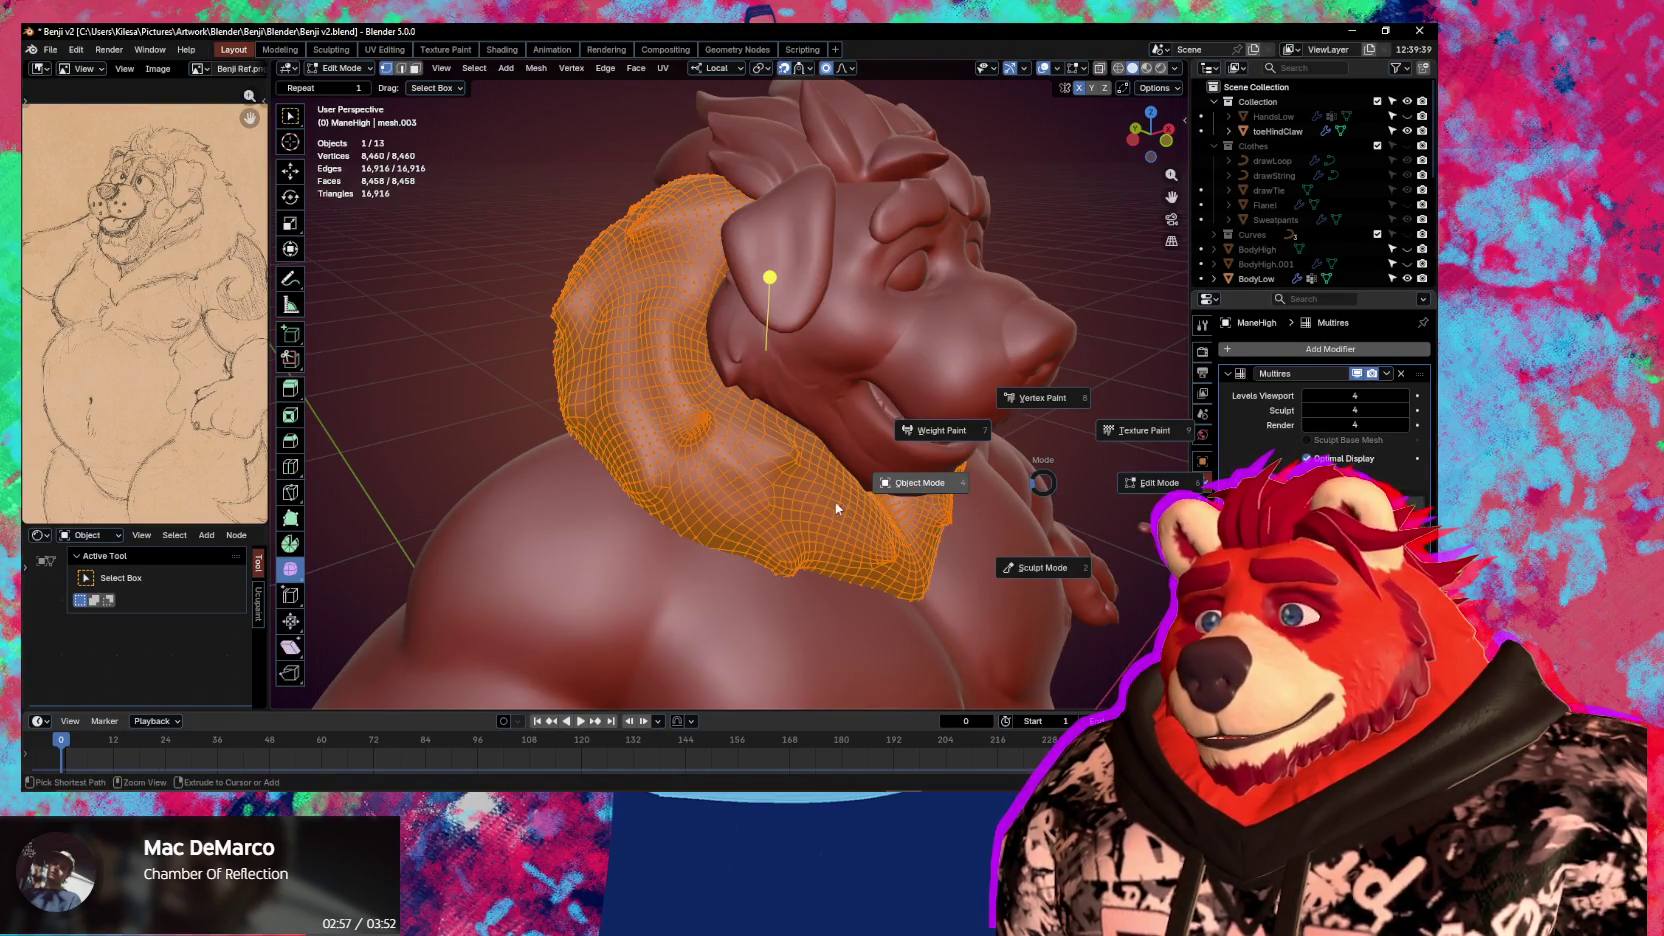
Duplicate ManeHigh in place as ManeHigh.001, hide the original in the Outliner, and show the sidebar
{"action": "left_click", "coordinate": [829, 508]}
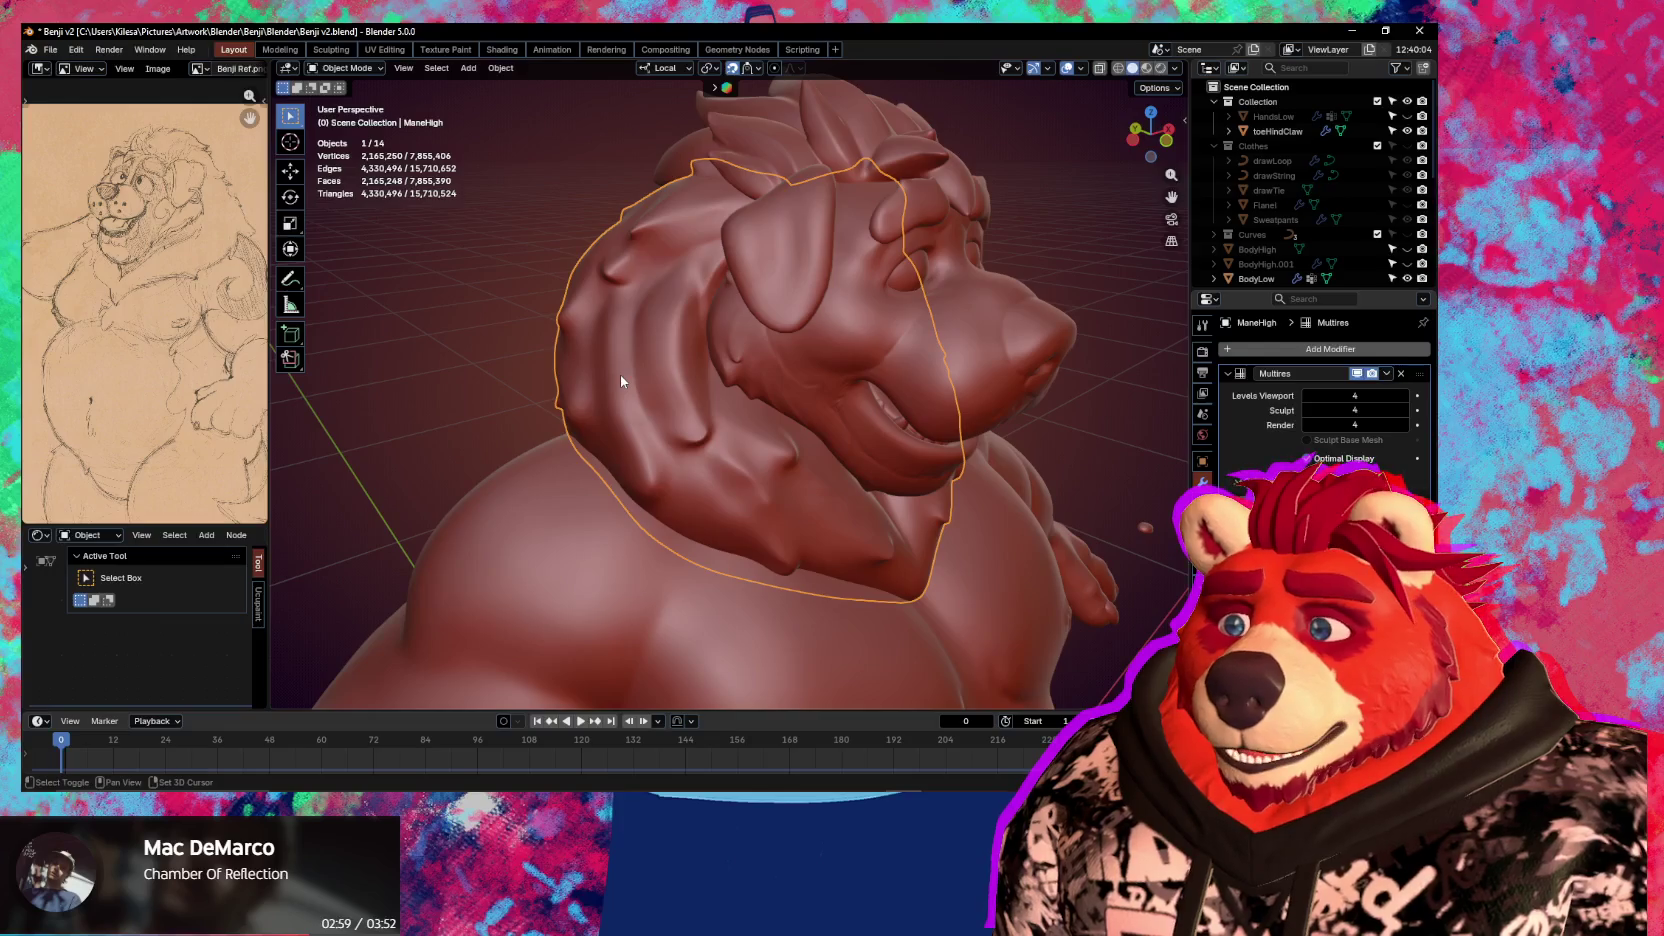
{"action": "key", "text": "shift+d"}
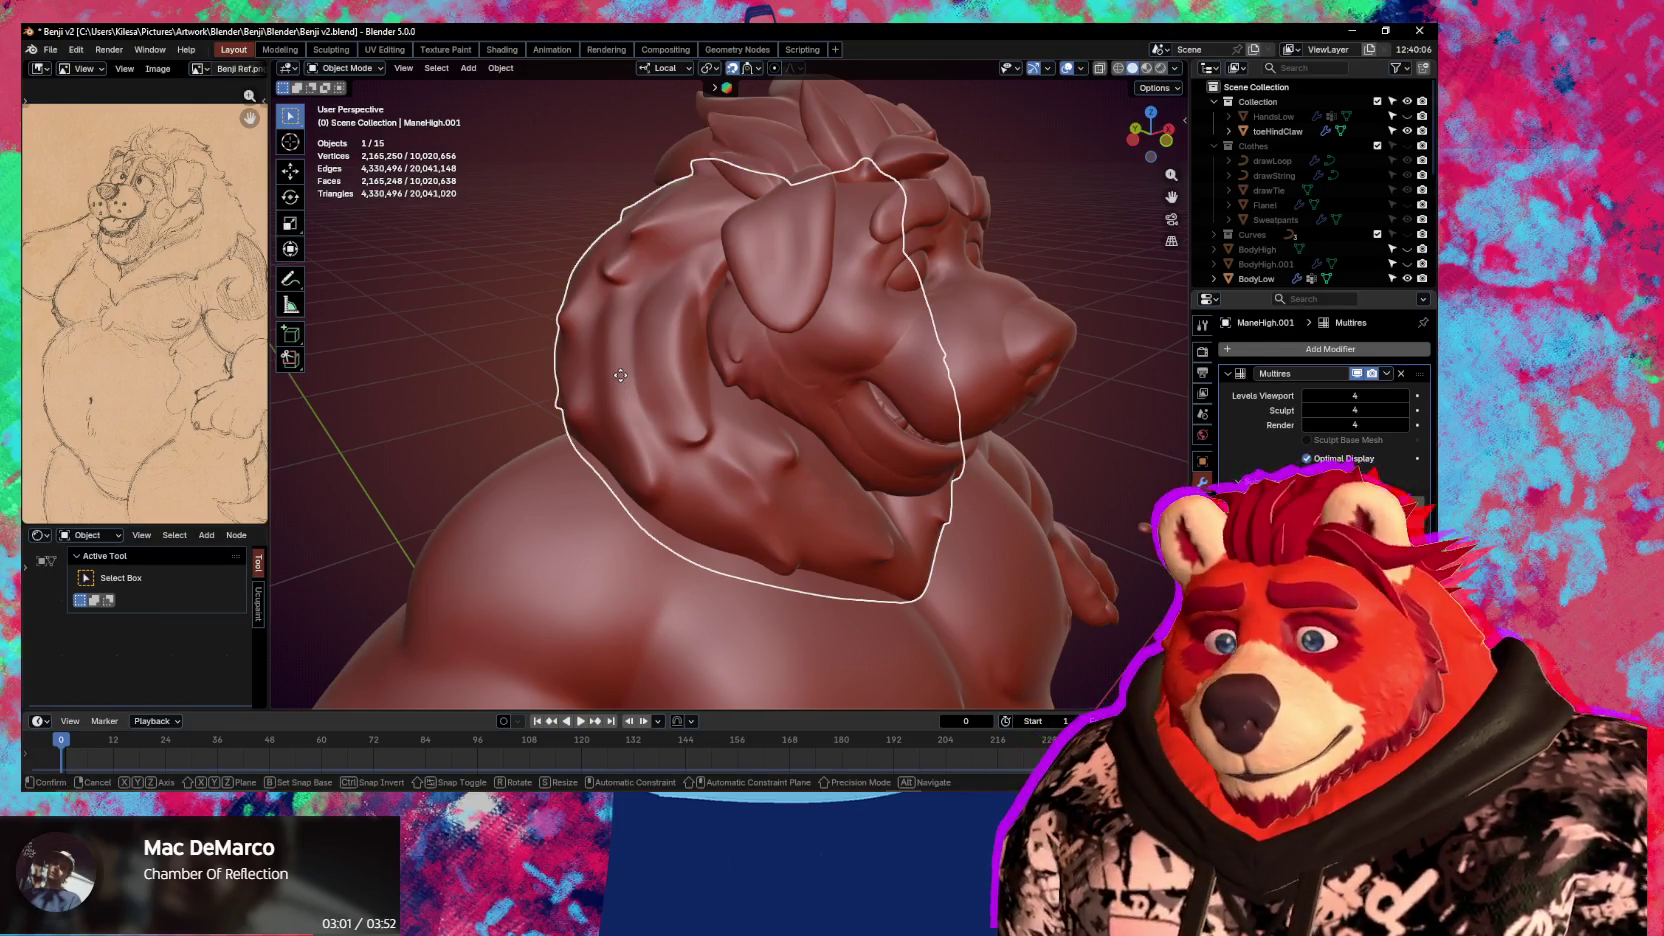
{"action": "key", "text": "Escape"}
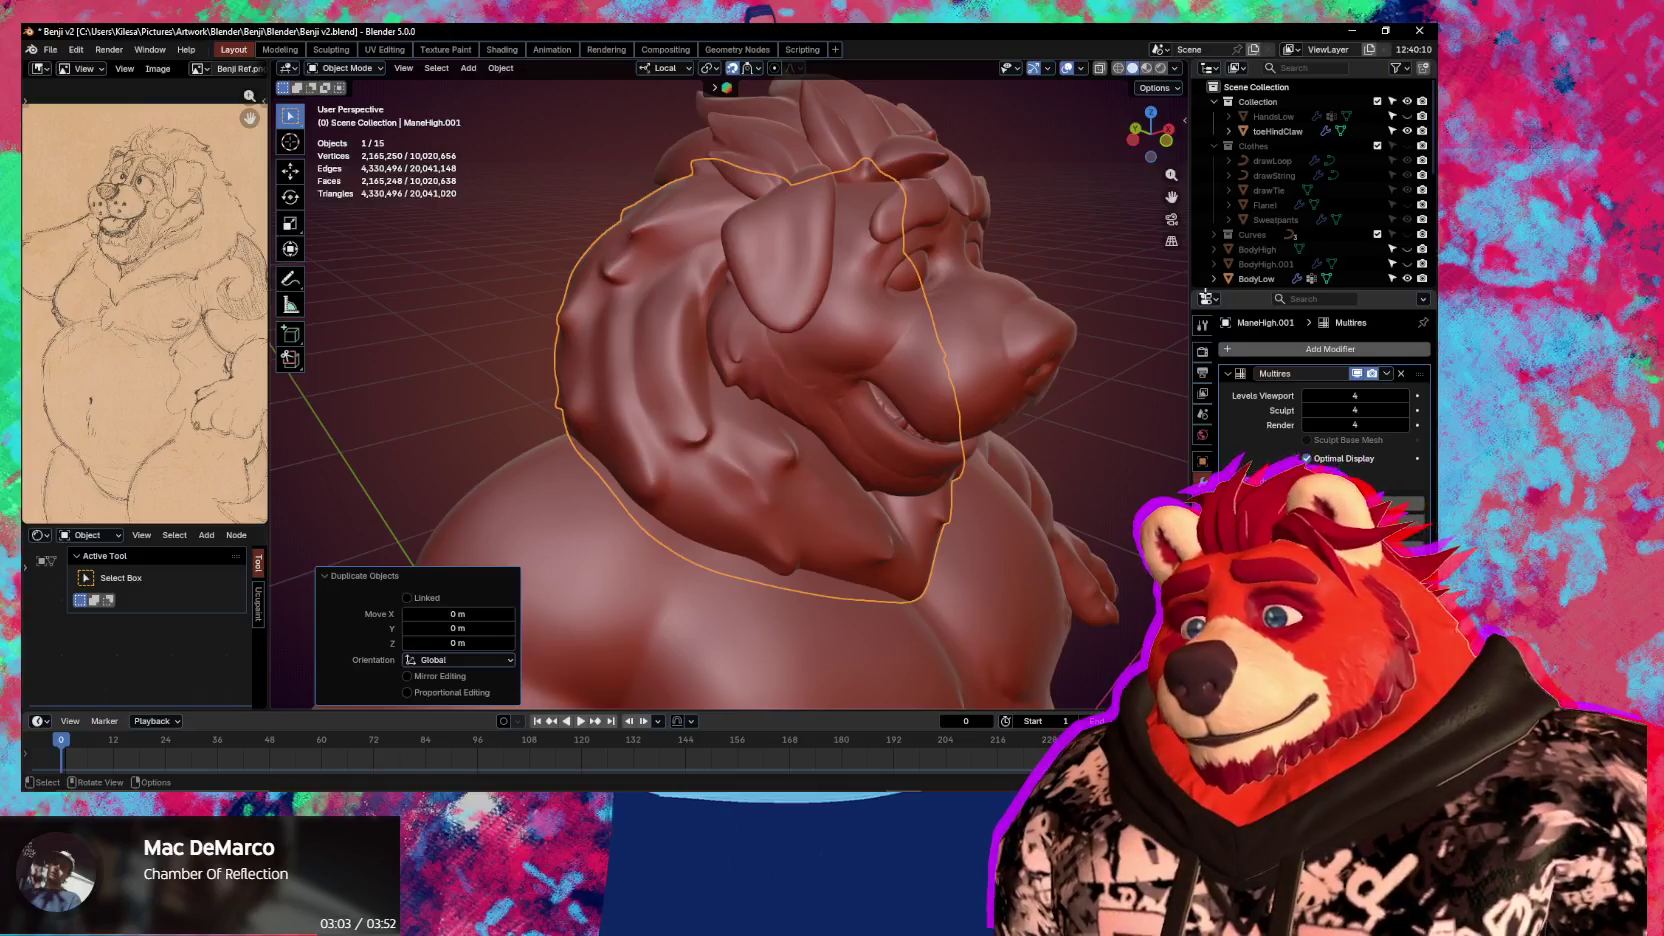
{"action": "scroll", "coordinate": [1310, 210], "scroll_direction": "down", "scroll_amount": 5}
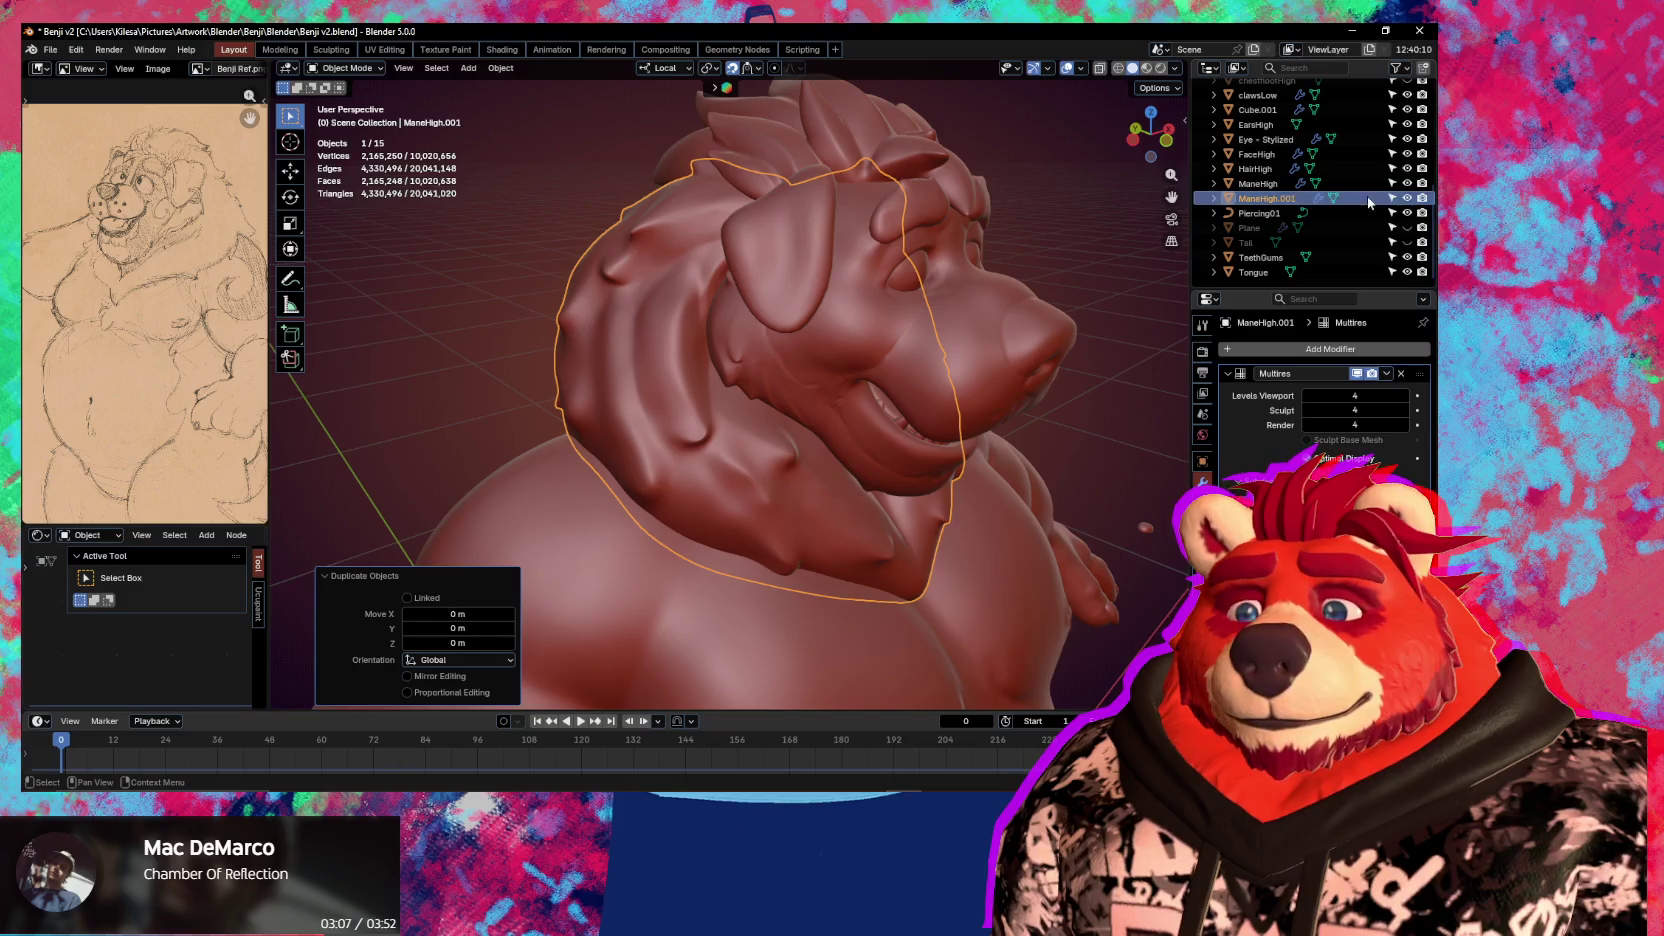
{"action": "left_click", "coordinate": [1407, 183]}
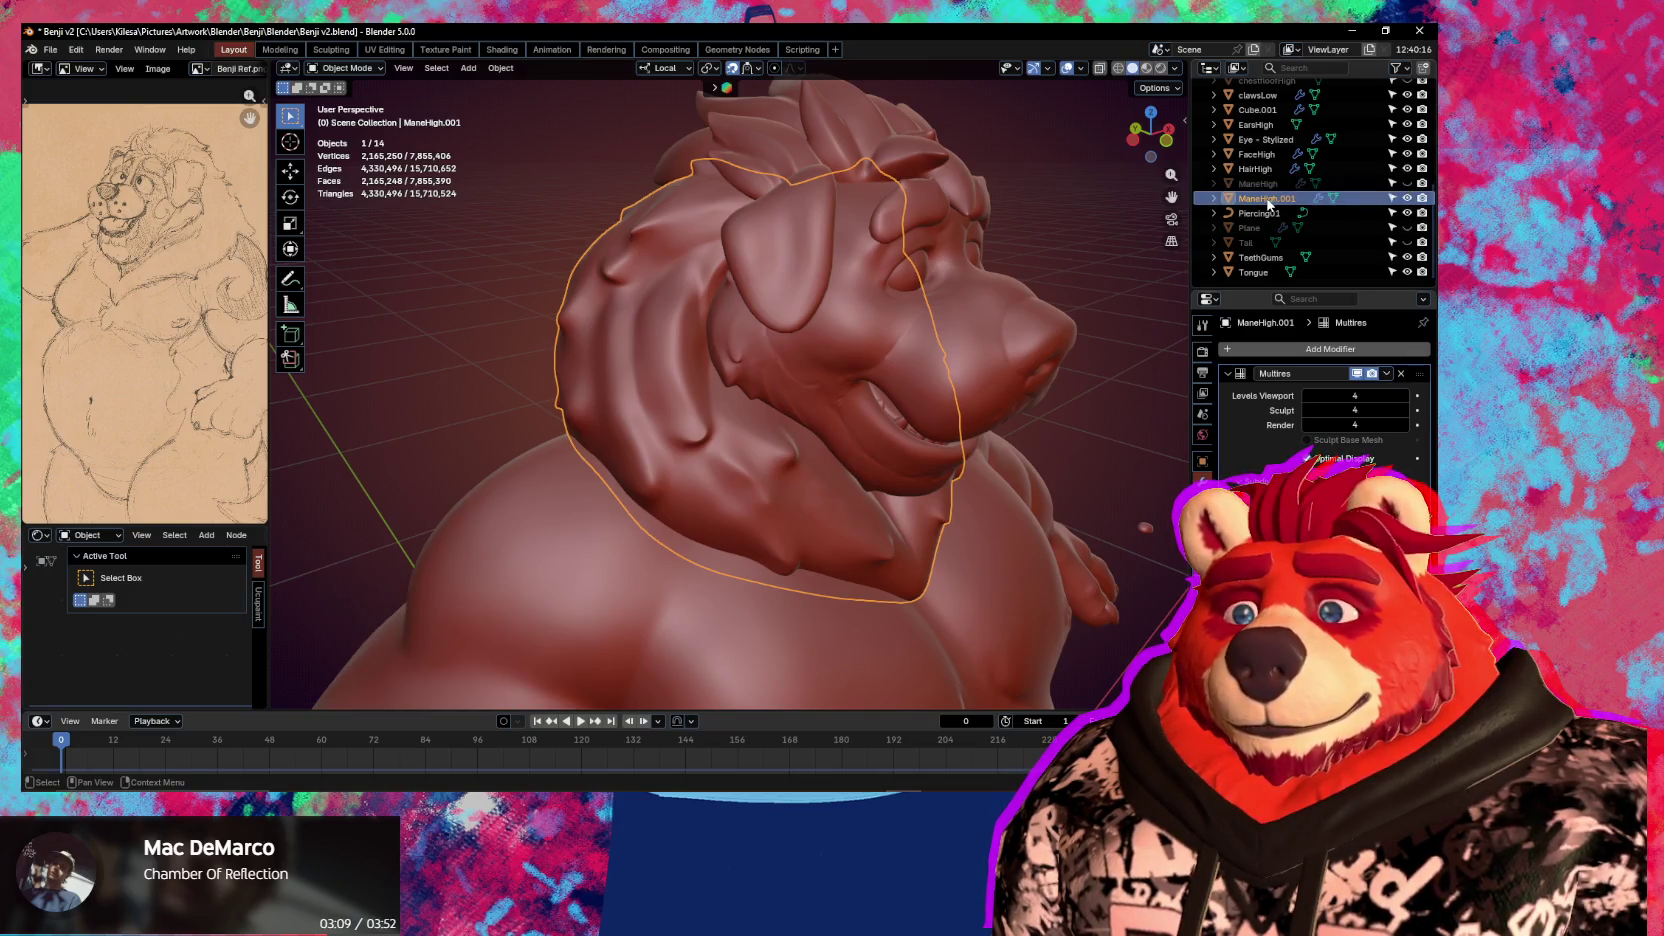
{"action": "middle_click_drag", "start_coordinate": [680, 340], "coordinate": [741, 347]}
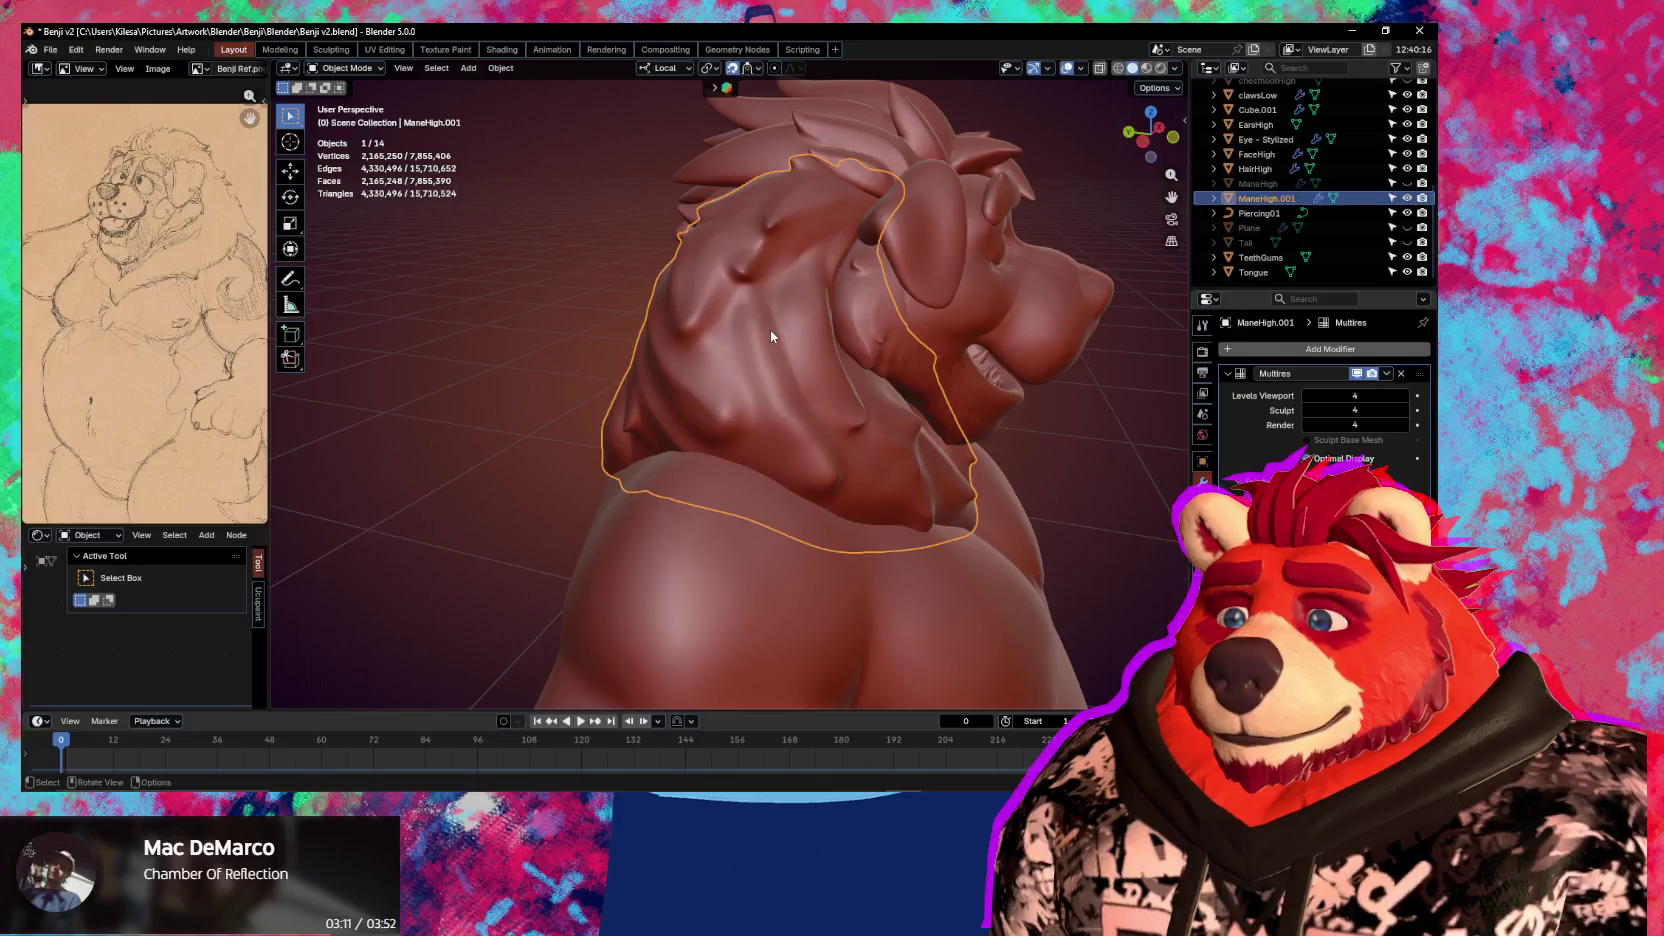
{"action": "key", "text": "n"}
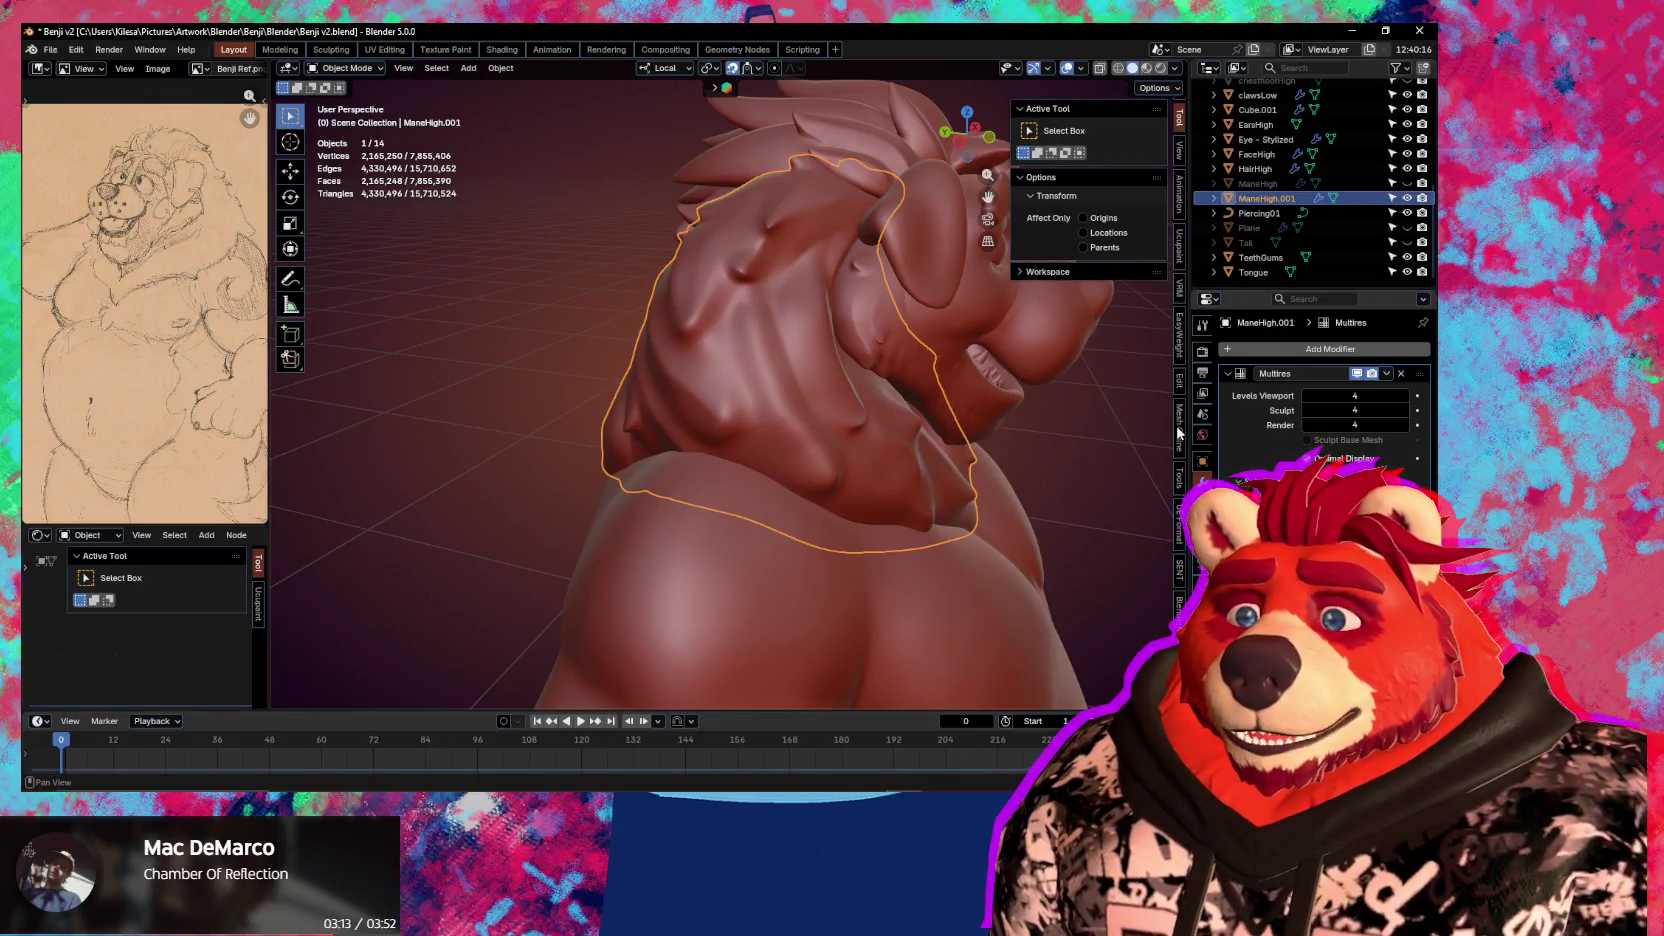
In the Quad Remesher sidebar tab, set Quad Count to 6000 and run REMESH IT
{"action": "left_click", "coordinate": [1179, 650]}
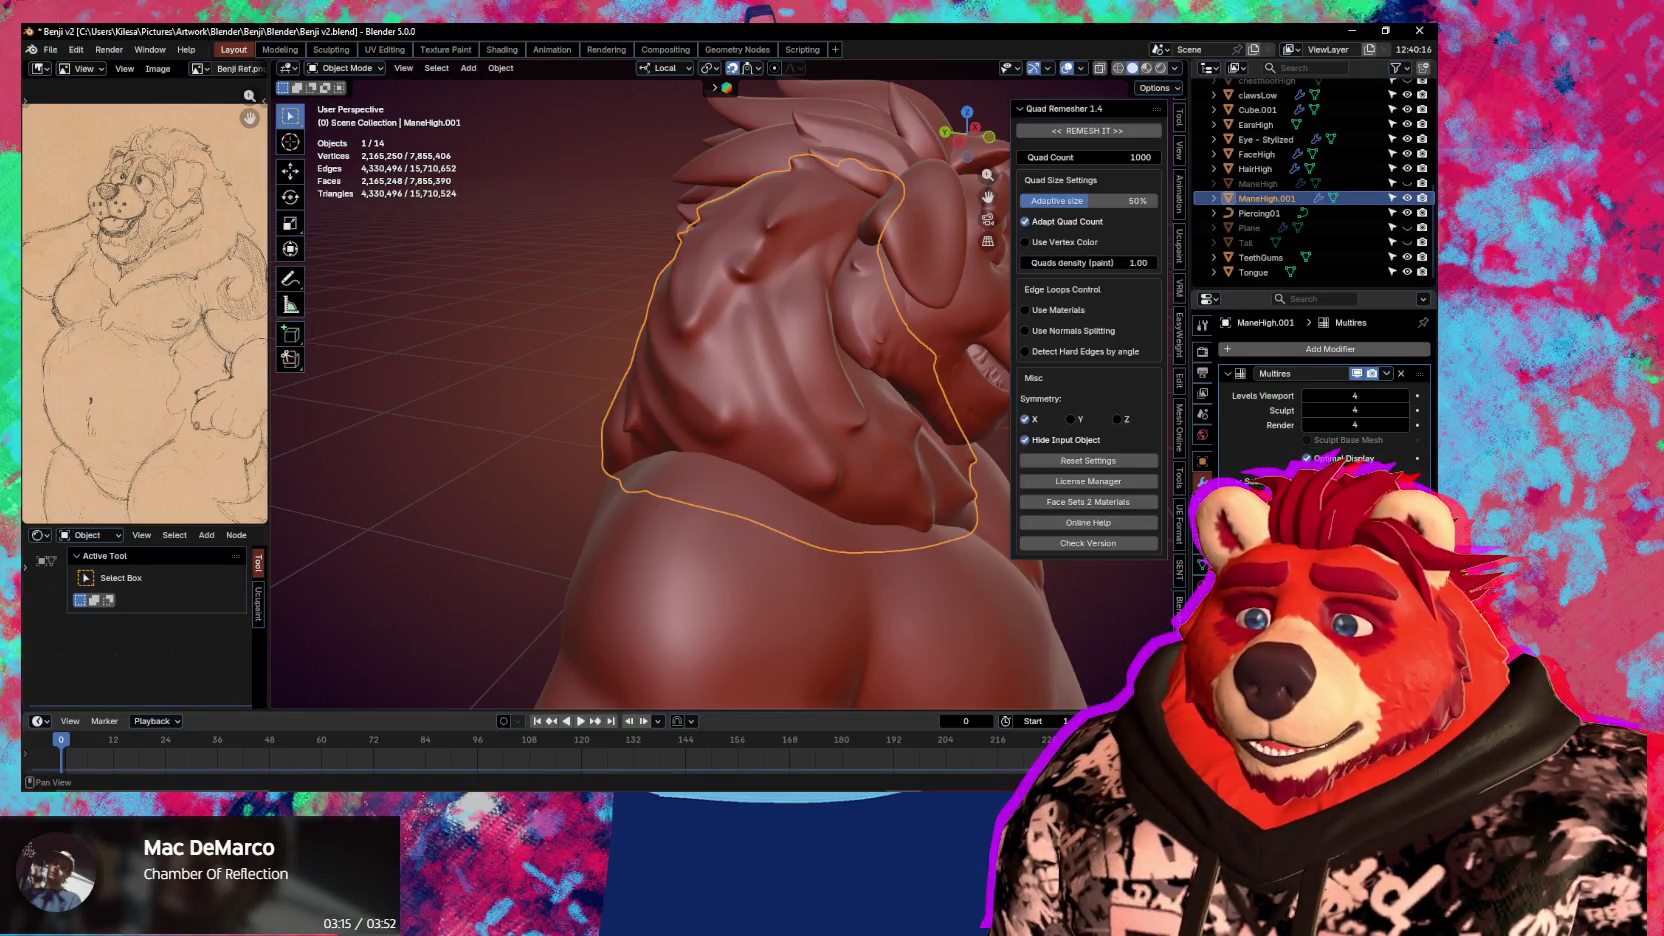
{"action": "left_click", "coordinate": [1117, 157]}
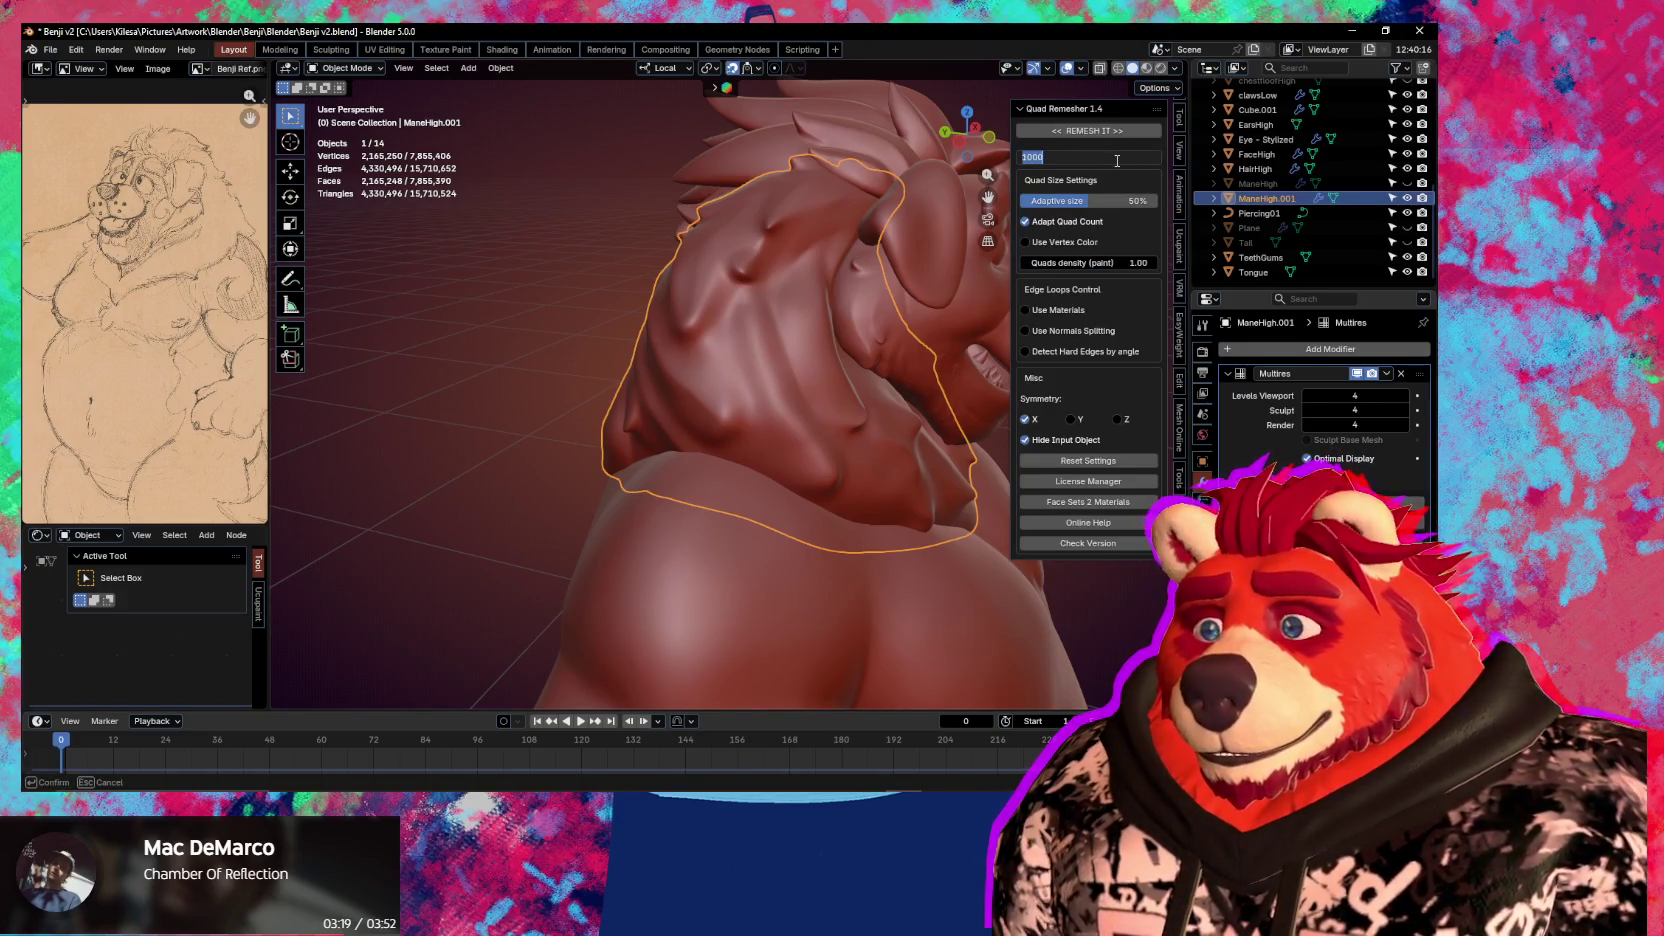
{"action": "type", "text": "6000"}
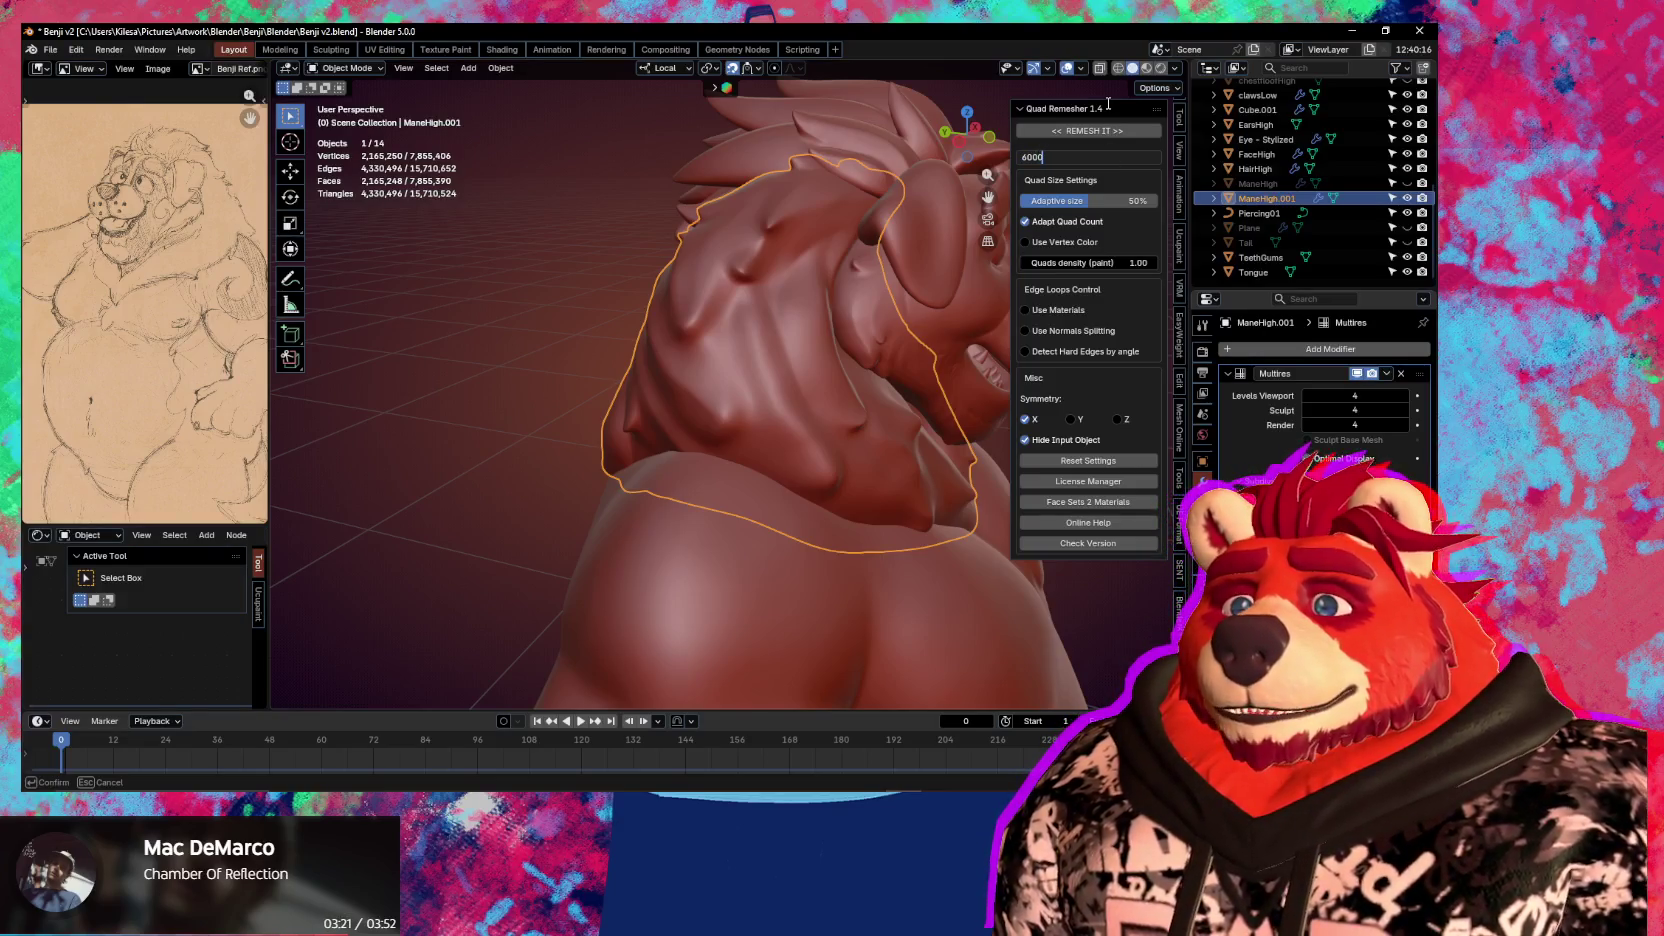
{"action": "key", "text": "Return"}
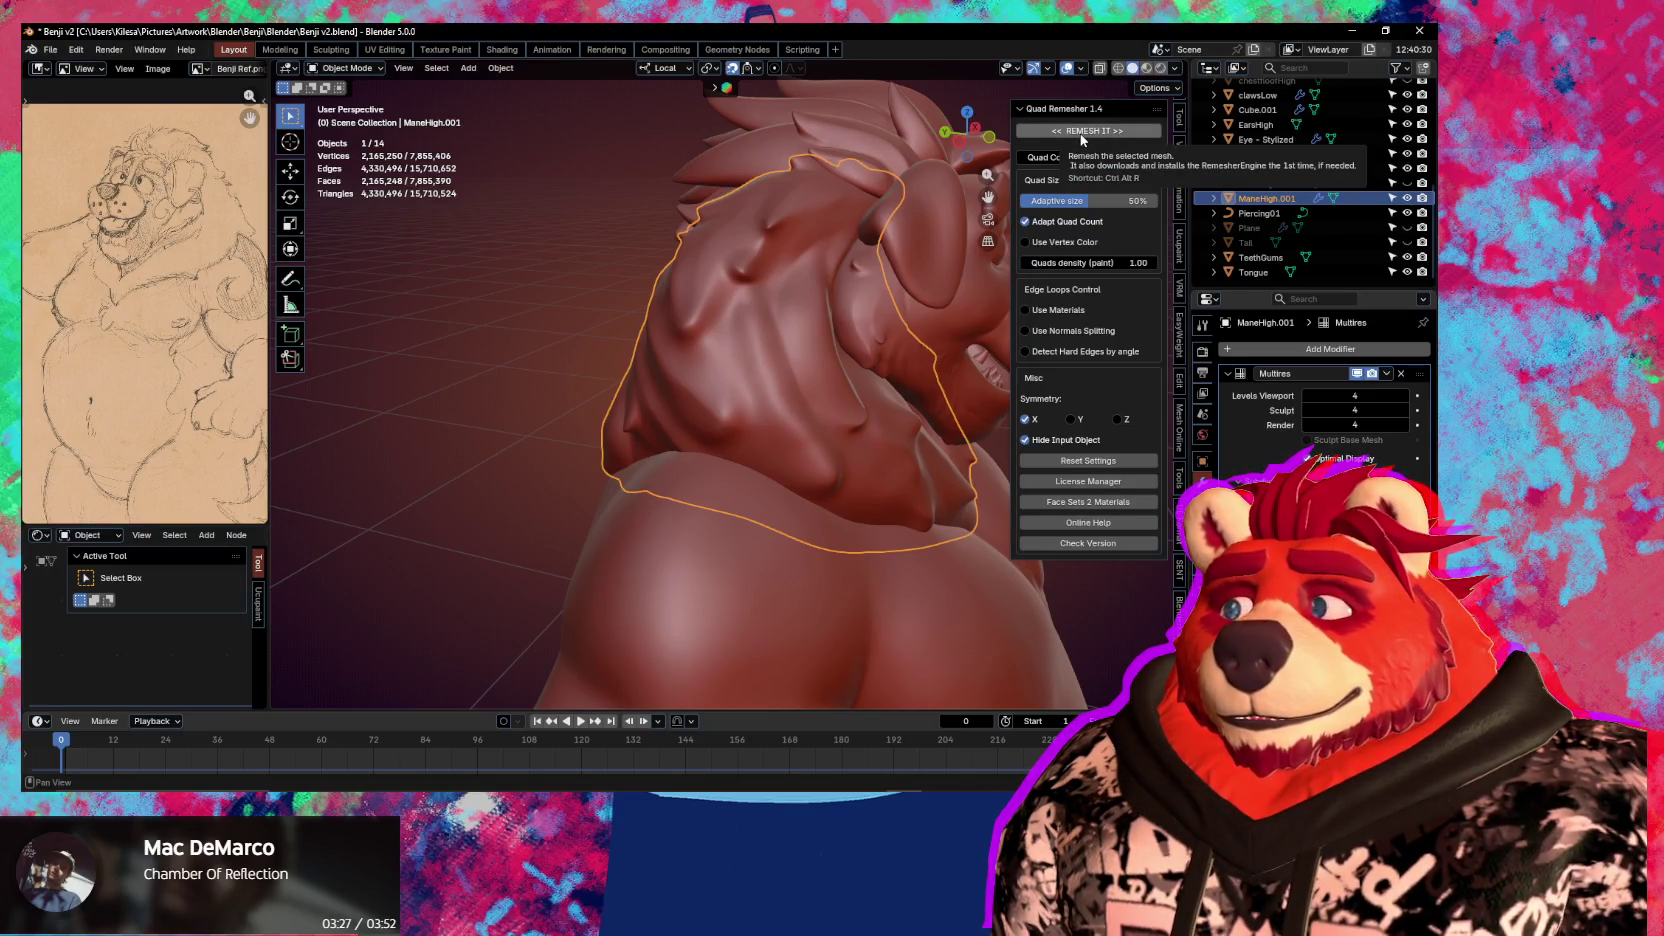
{"action": "left_click", "coordinate": [1081, 138]}
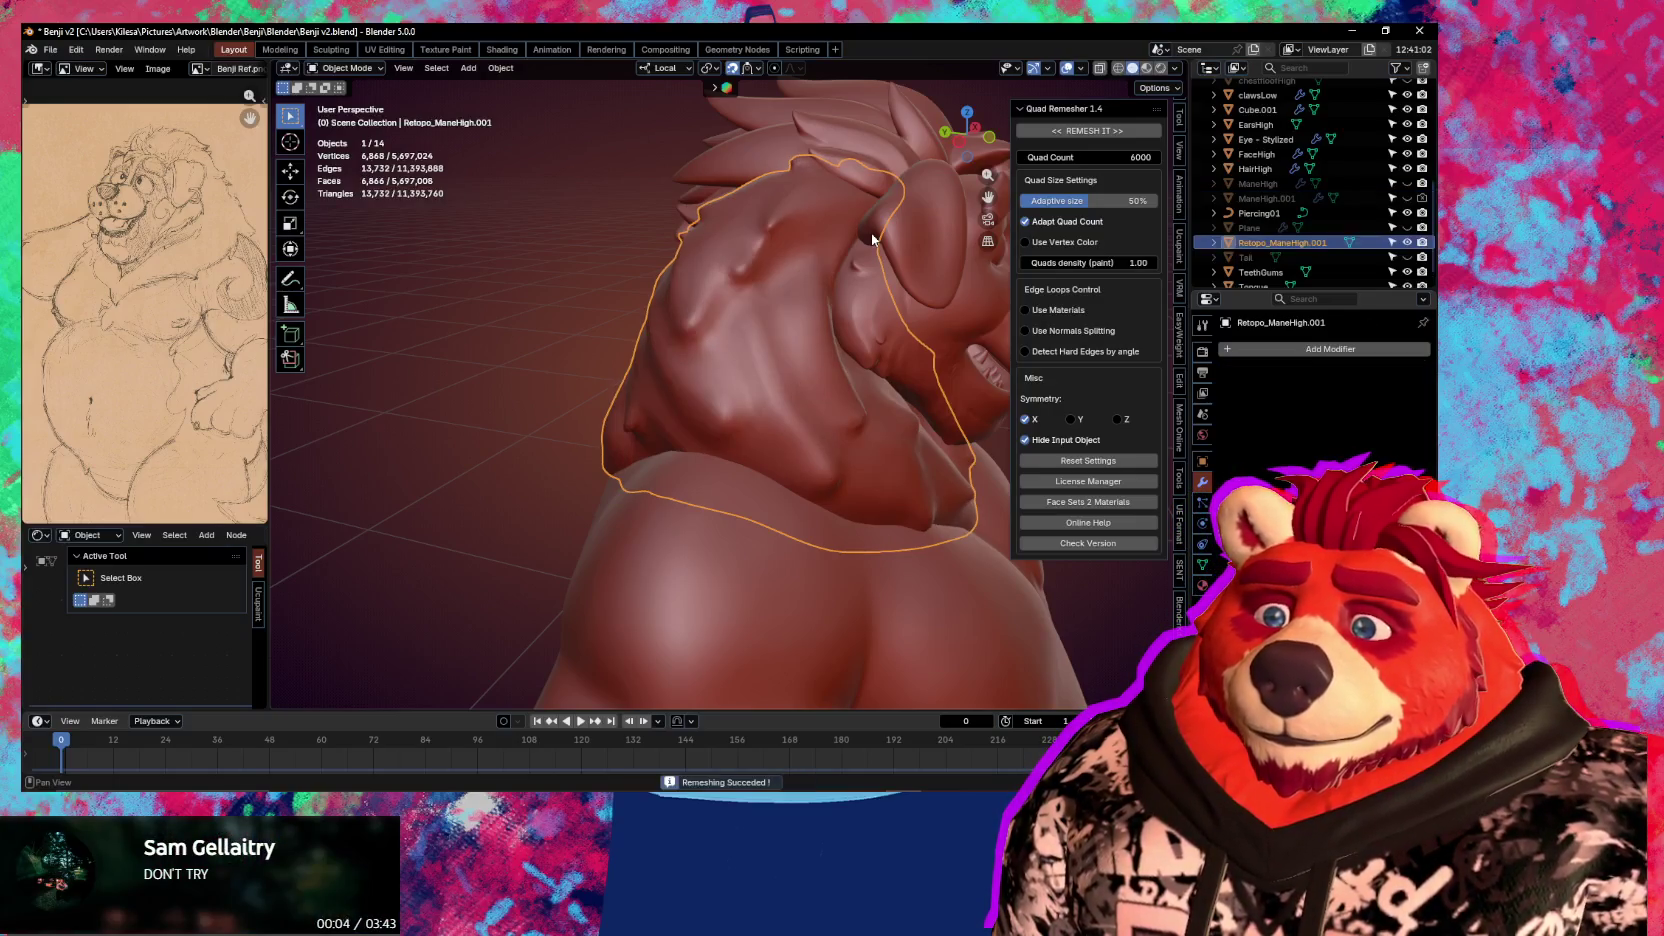
Enter Edit Mode on the remeshed mane, hide overlays, and remove stray vertices near the jaw
{"action": "mouse_move", "coordinate": [645, 284]}
{"action": "middle_mouse_down"}
{"action": "mouse_move", "coordinate": [658, 397]}
{"action": "mouse_move", "coordinate": [637, 400]}
{"action": "mouse_move", "coordinate": [712, 434]}
{"action": "mouse_move", "coordinate": [880, 424]}
{"action": "mouse_move", "coordinate": [603, 441]}
{"action": "mouse_move", "coordinate": [704, 419]}
{"action": "mouse_move", "coordinate": [776, 520]}
{"action": "mouse_move", "coordinate": [768, 546]}
{"action": "mouse_move", "coordinate": [772, 520]}
{"action": "mouse_move", "coordinate": [710, 472]}
{"action": "mouse_move", "coordinate": [738, 477]}
{"action": "mouse_move", "coordinate": [707, 294]}
{"action": "mouse_move", "coordinate": [813, 415]}
{"action": "mouse_move", "coordinate": [858, 340]}
{"action": "mouse_move", "coordinate": [827, 396]}
{"action": "mouse_move", "coordinate": [775, 313]}
{"action": "mouse_move", "coordinate": [543, 235]}
{"action": "middle_mouse_up"}
{"action": "key", "text": "Tab"}
{"action": "key", "text": "shift+alt+z"}
{"action": "key", "text": "shift+alt+z"}
{"action": "key", "text": "c"}
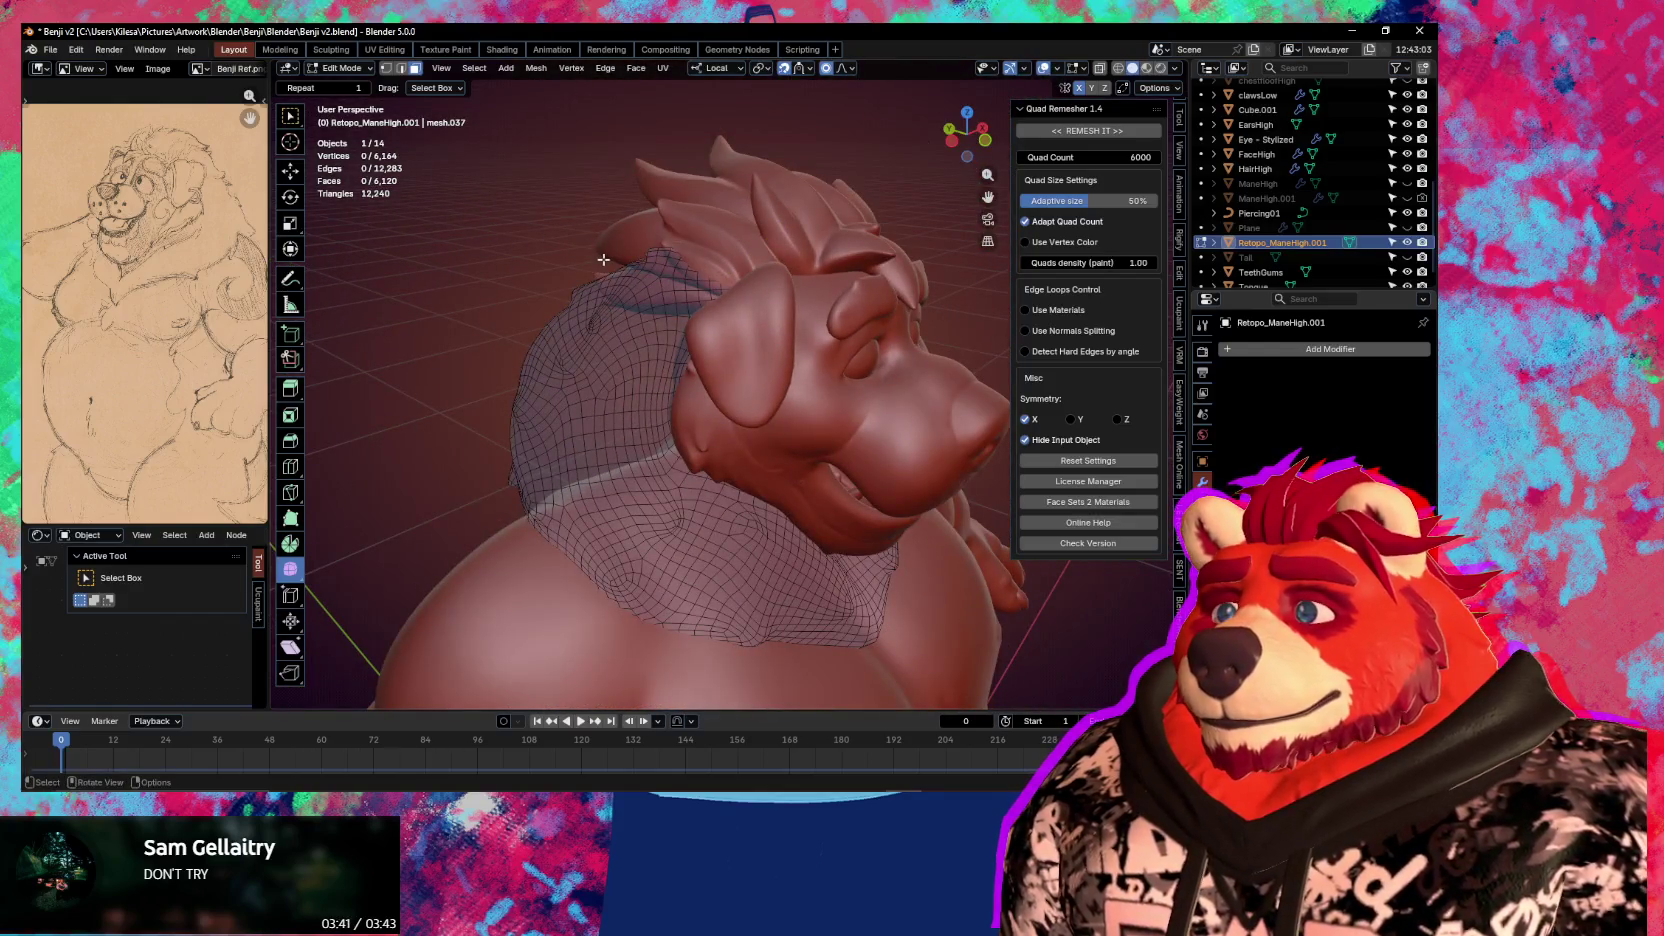
Circle-select a large part of the mane plus vertices at the back of the head
{"action": "key", "text": "c"}
{"action": "mouse_move", "coordinate": [607, 293]}
{"action": "left_mouse_down"}
{"action": "mouse_move", "coordinate": [540, 371]}
{"action": "mouse_move", "coordinate": [763, 609]}
{"action": "left_mouse_up"}
{"action": "right_click", "coordinate": [763, 609]}
{"action": "mouse_move", "coordinate": [763, 609]}
{"action": "middle_mouse_down"}
{"action": "mouse_move", "coordinate": [716, 535]}
{"action": "mouse_move", "coordinate": [802, 475]}
{"action": "mouse_move", "coordinate": [700, 434]}
{"action": "middle_mouse_up"}
{"action": "key", "text": "c"}
{"action": "left_click_drag", "start_coordinate": [771, 577], "coordinate": [990, 600]}
{"action": "middle_click_drag", "start_coordinate": [990, 600], "coordinate": [766, 471]}
{"action": "left_click_drag", "start_coordinate": [766, 471], "coordinate": [930, 420]}
{"action": "middle_click_drag", "start_coordinate": [930, 420], "coordinate": [760, 225]}
{"action": "right_click", "coordinate": [487, 310]}
{"action": "mouse_move", "coordinate": [487, 310]}
{"action": "middle_mouse_down"}
{"action": "mouse_move", "coordinate": [808, 528]}
{"action": "mouse_move", "coordinate": [848, 438]}
{"action": "mouse_move", "coordinate": [540, 520]}
{"action": "middle_mouse_up"}
Add the back, side, lower back and upper back of the mane to the selection
{"action": "key", "text": "c"}
{"action": "left_click_drag", "start_coordinate": [540, 520], "coordinate": [603, 305]}
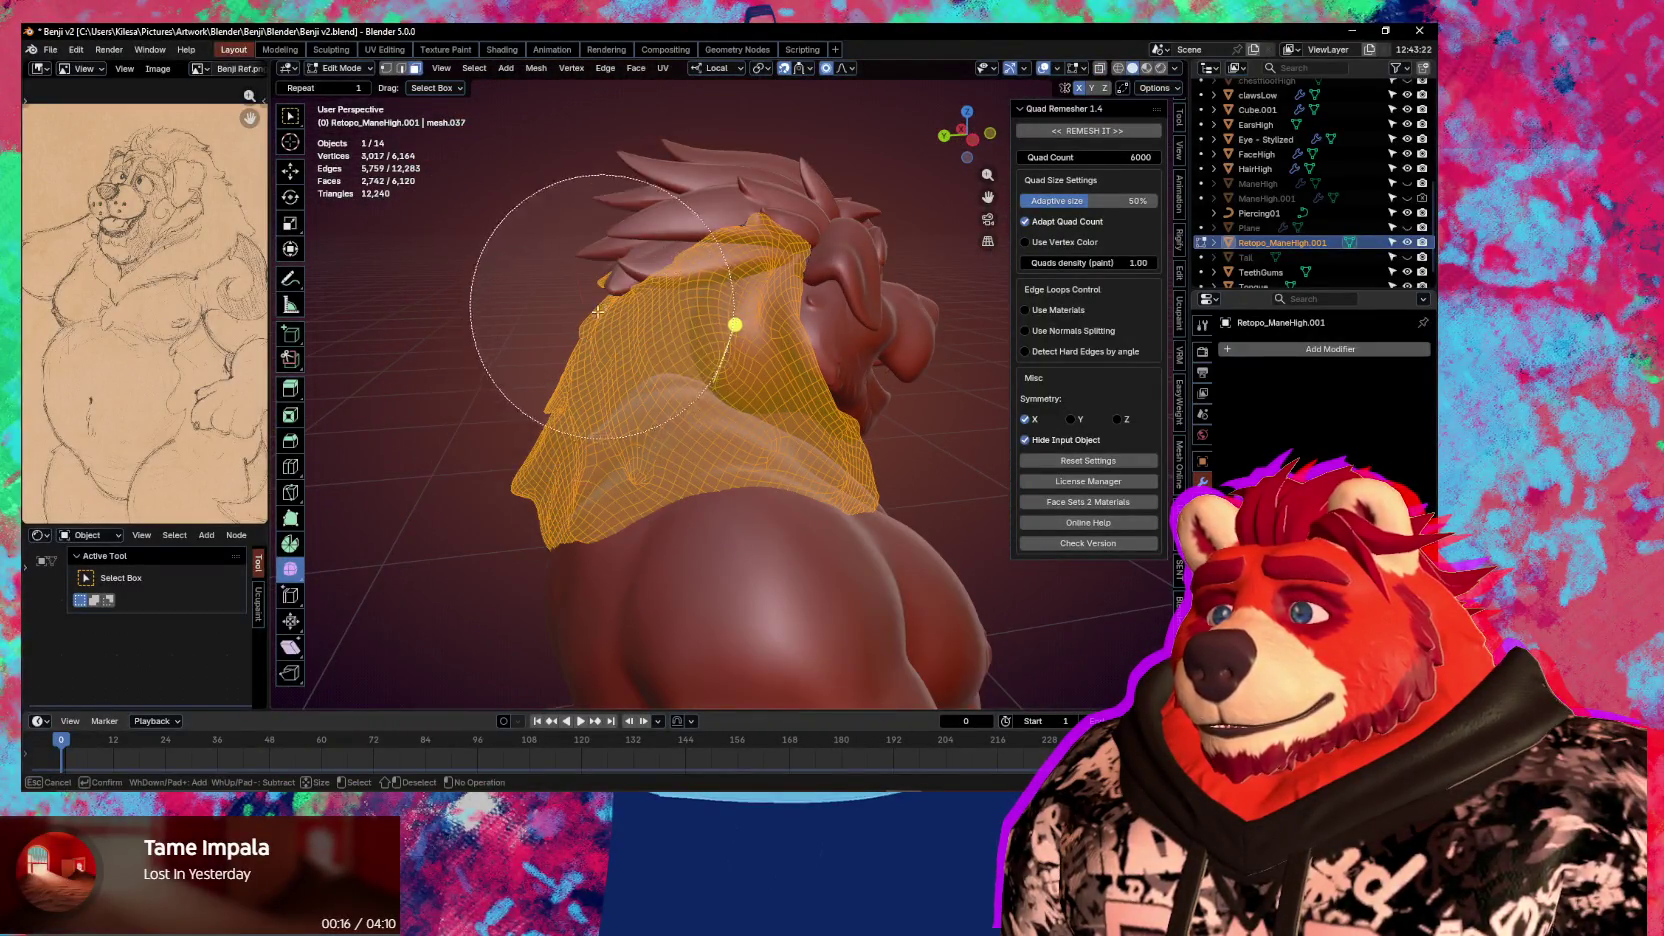
{"action": "mouse_move", "coordinate": [602, 306]}
{"action": "middle_mouse_down"}
{"action": "mouse_move", "coordinate": [572, 444]}
{"action": "mouse_move", "coordinate": [478, 480]}
{"action": "middle_mouse_up"}
{"action": "key", "text": "c"}
{"action": "left_click_drag", "start_coordinate": [477, 482], "coordinate": [478, 503]}
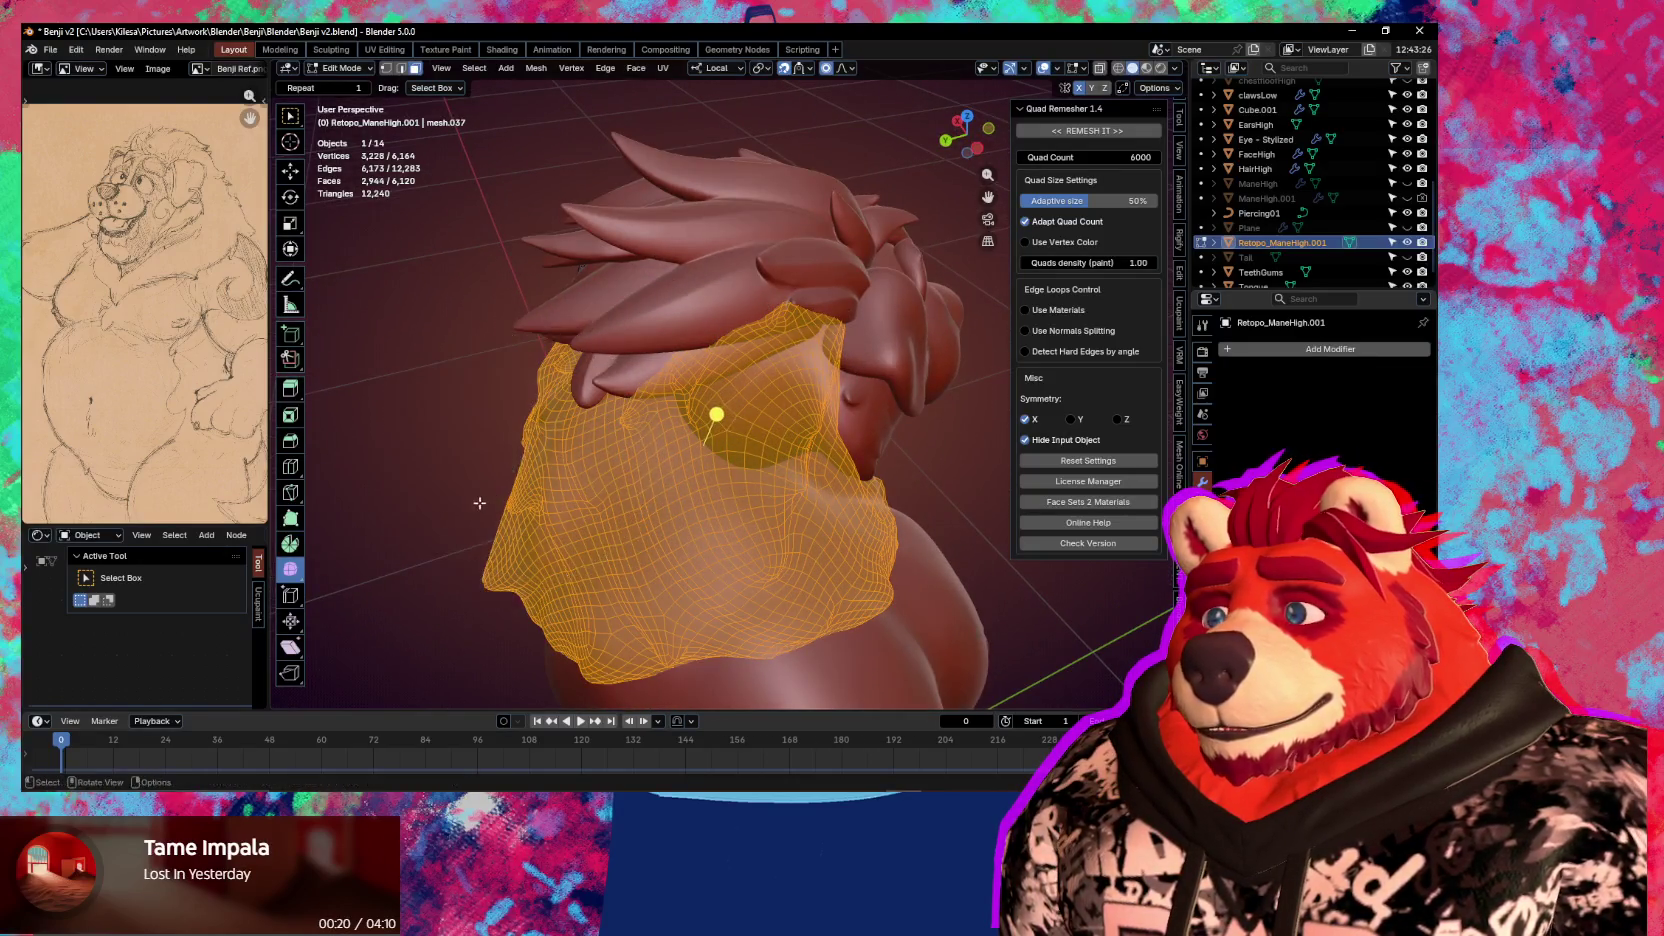
{"action": "middle_click_drag", "start_coordinate": [478, 503], "coordinate": [900, 260]}
{"action": "key", "text": "c"}
{"action": "mouse_move", "coordinate": [900, 260]}
{"action": "left_mouse_down"}
{"action": "mouse_move", "coordinate": [944, 238]}
{"action": "mouse_move", "coordinate": [610, 472]}
{"action": "left_mouse_up"}
{"action": "middle_click_drag", "start_coordinate": [770, 545], "coordinate": [740, 420]}
{"action": "left_click_drag", "start_coordinate": [740, 420], "coordinate": [727, 388]}
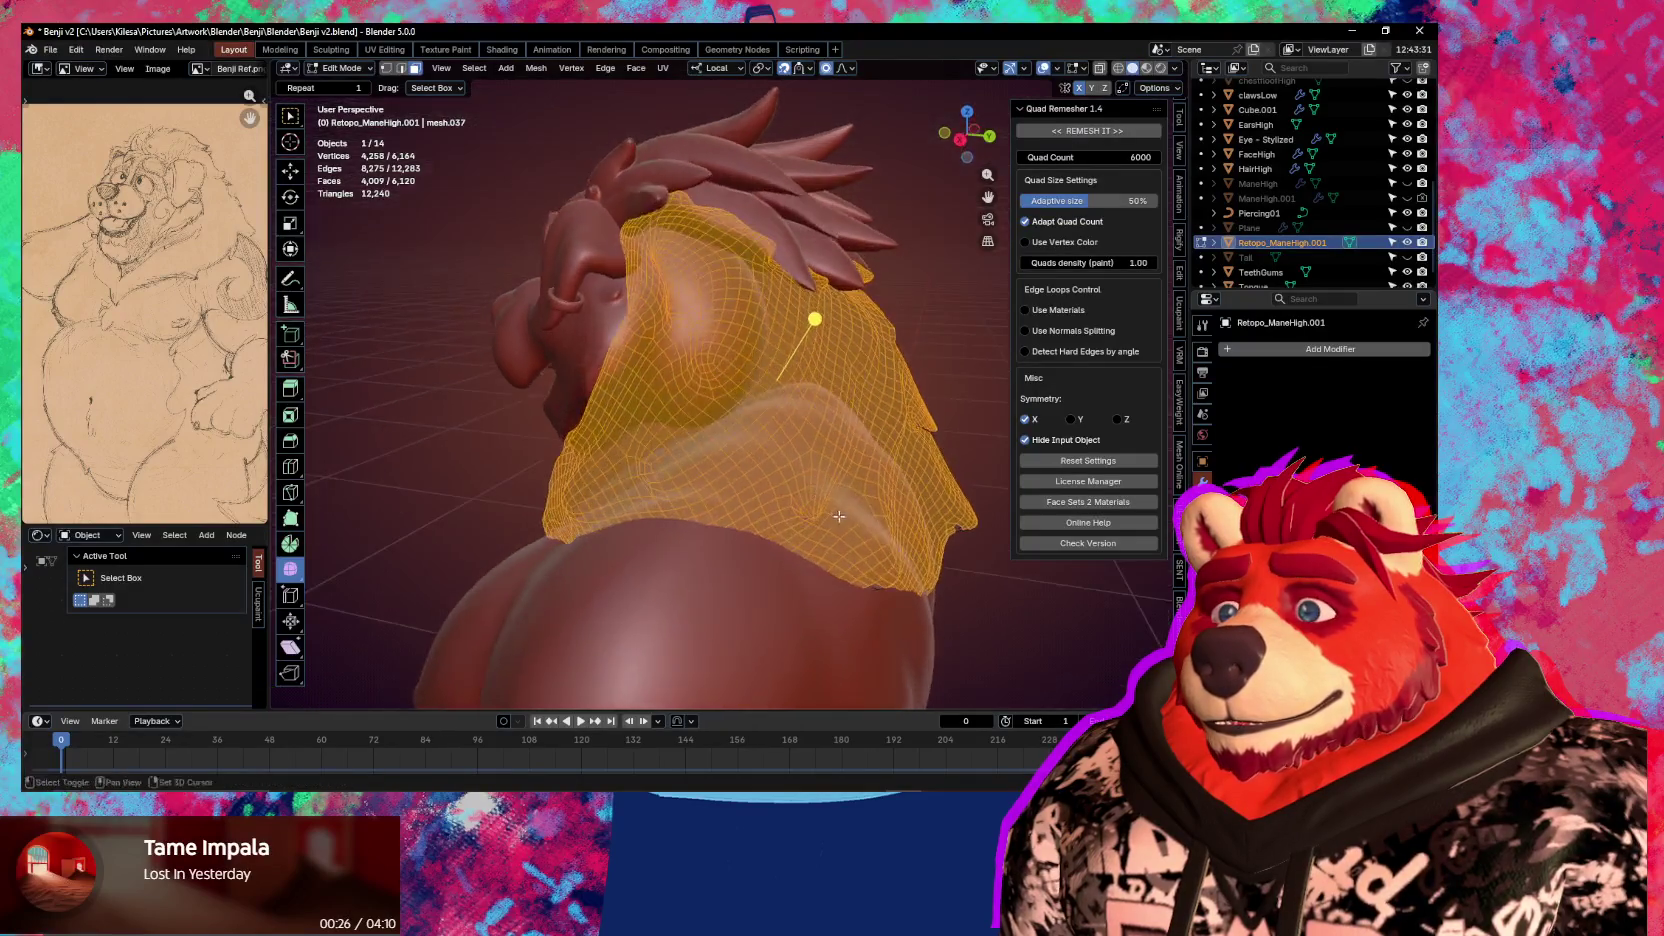
{"action": "middle_click_drag", "start_coordinate": [805, 506], "coordinate": [878, 554]}
Add front mane vertices and those under the mane, near the jaw and along the upper edge
{"action": "key", "text": "c"}
{"action": "mouse_move", "coordinate": [878, 554]}
{"action": "left_mouse_down"}
{"action": "mouse_move", "coordinate": [848, 457]}
{"action": "mouse_move", "coordinate": [631, 297]}
{"action": "mouse_move", "coordinate": [838, 505]}
{"action": "mouse_move", "coordinate": [860, 415]}
{"action": "left_mouse_up"}
{"action": "key", "text": "Escape"}
{"action": "mouse_move", "coordinate": [860, 415]}
{"action": "middle_mouse_down"}
{"action": "mouse_move", "coordinate": [718, 552]}
{"action": "mouse_move", "coordinate": [715, 484]}
{"action": "mouse_move", "coordinate": [793, 532]}
{"action": "mouse_move", "coordinate": [650, 300]}
{"action": "middle_mouse_up"}
{"action": "key", "text": "Escape"}
{"action": "key", "text": "c"}
{"action": "mouse_move", "coordinate": [640, 280]}
{"action": "left_mouse_down"}
{"action": "mouse_move", "coordinate": [658, 267]}
{"action": "mouse_move", "coordinate": [850, 350]}
{"action": "left_mouse_up"}
{"action": "middle_click_drag", "start_coordinate": [850, 350], "coordinate": [568, 363]}
{"action": "left_click_drag", "start_coordinate": [568, 363], "coordinate": [765, 273]}
{"action": "mouse_move", "coordinate": [741, 316]}
{"action": "middle_mouse_down"}
{"action": "mouse_move", "coordinate": [701, 221]}
{"action": "mouse_move", "coordinate": [844, 353]}
{"action": "middle_mouse_up"}
{"action": "key", "text": "c"}
{"action": "left_click", "coordinate": [701, 221]}
Finish the circle selection and mirror it across X with Select Mirror
{"action": "right_click", "coordinate": [701, 221]}
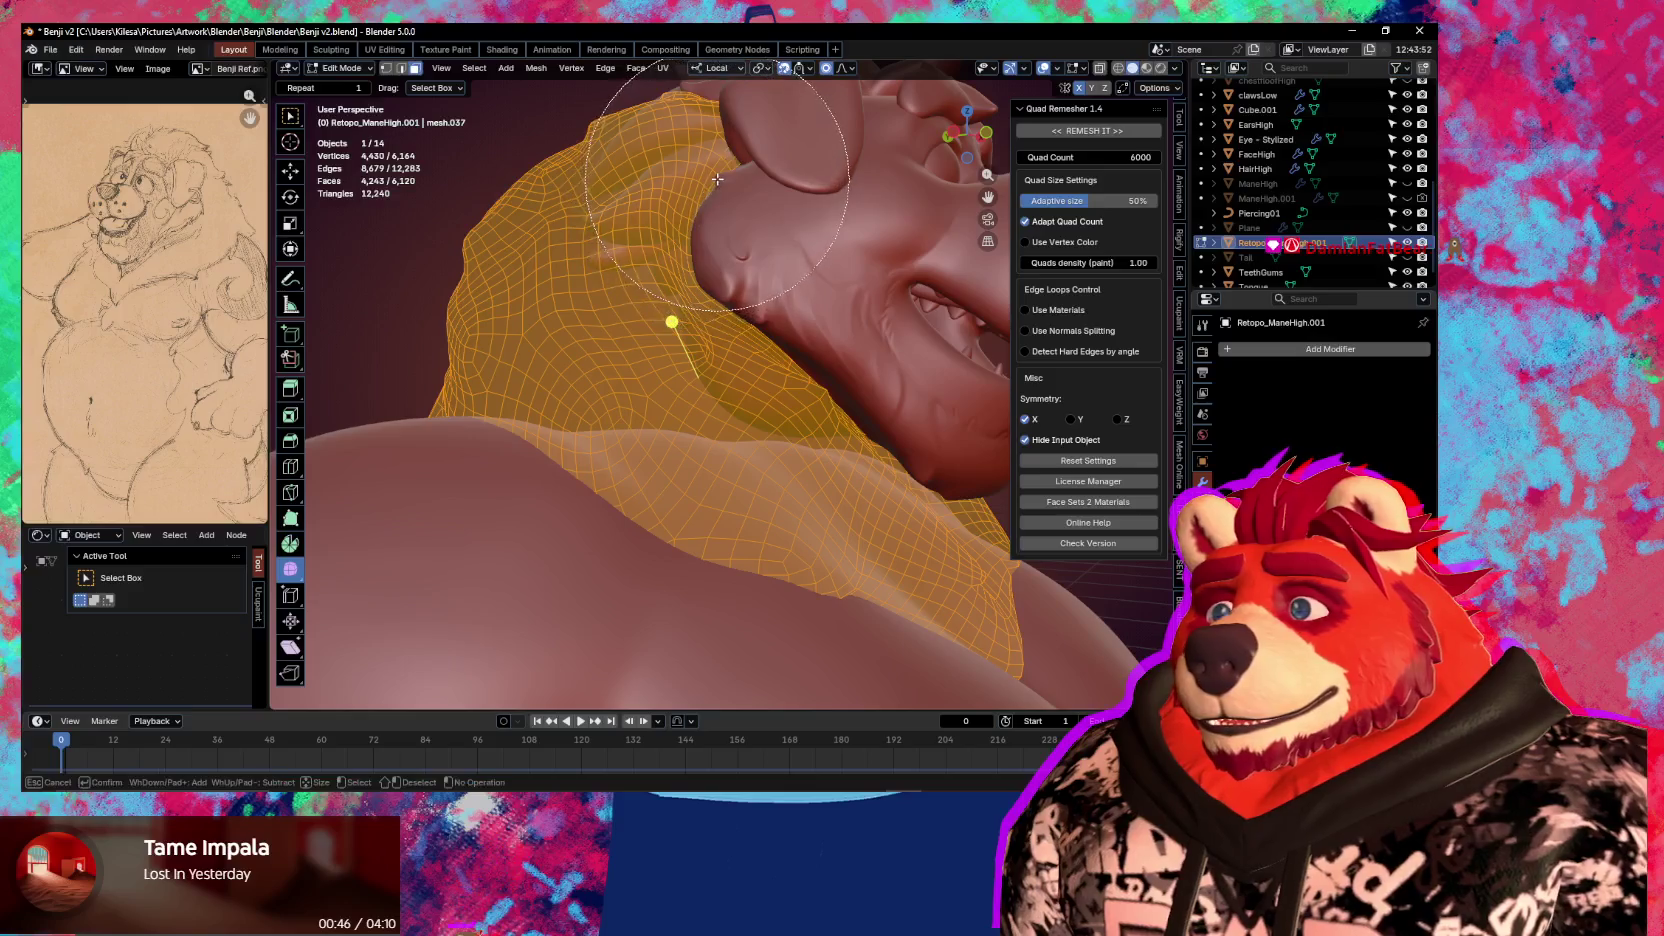
{"action": "key", "text": "ctrl+shift+m"}
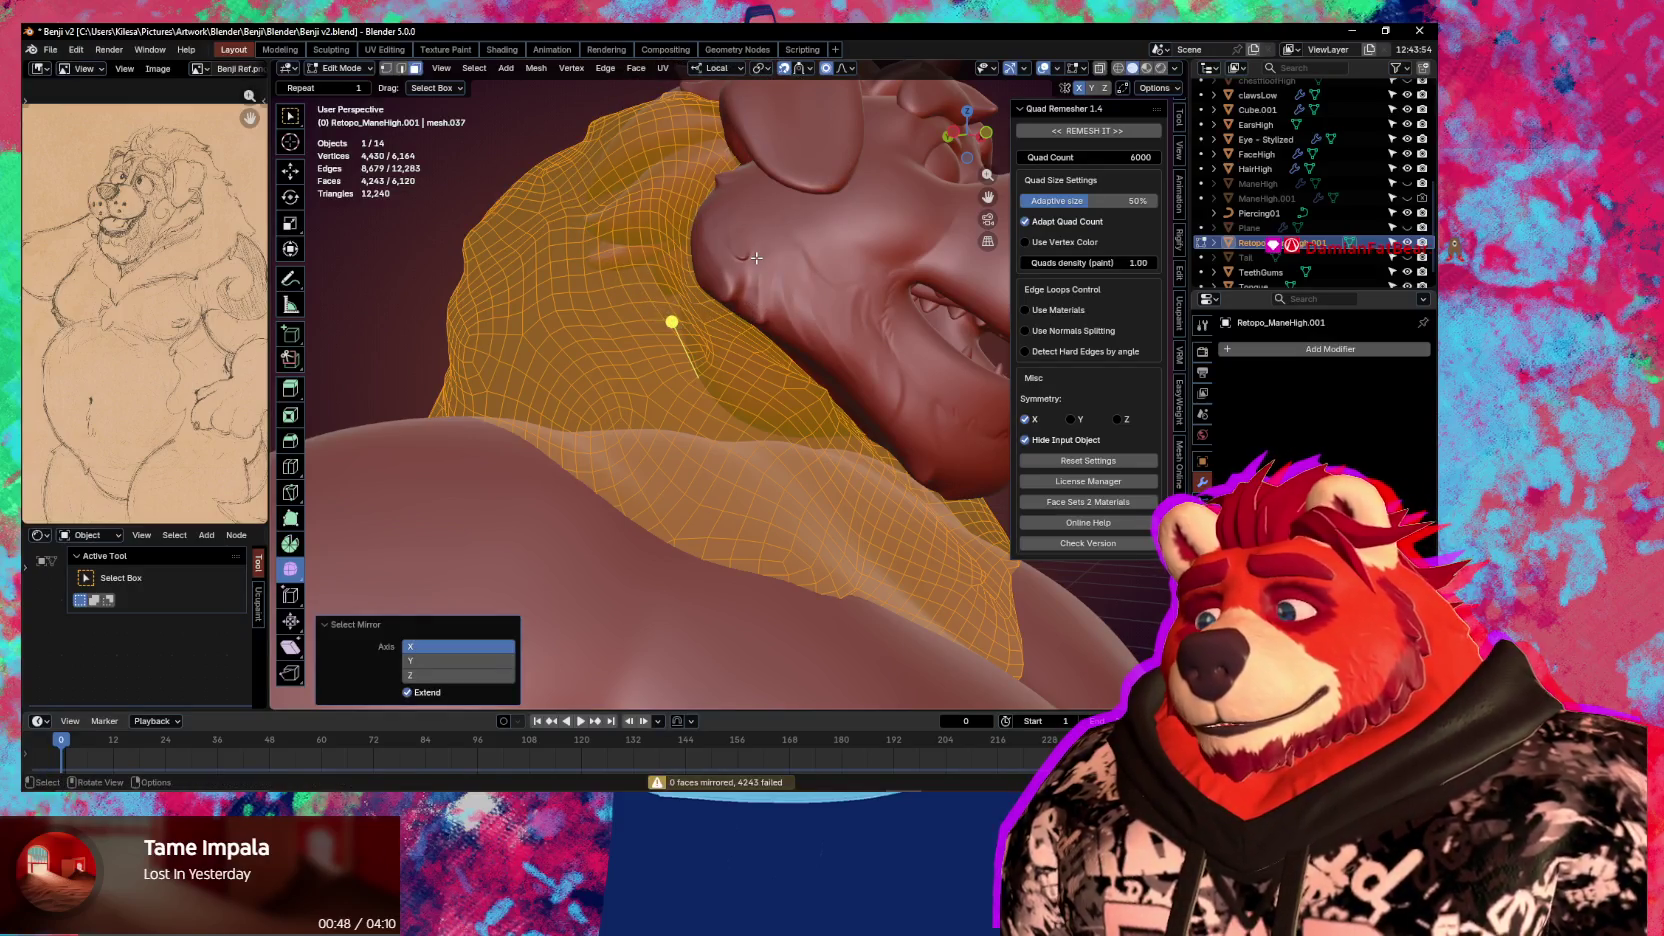
{"action": "middle_click_drag", "start_coordinate": [756, 258], "coordinate": [596, 370]}
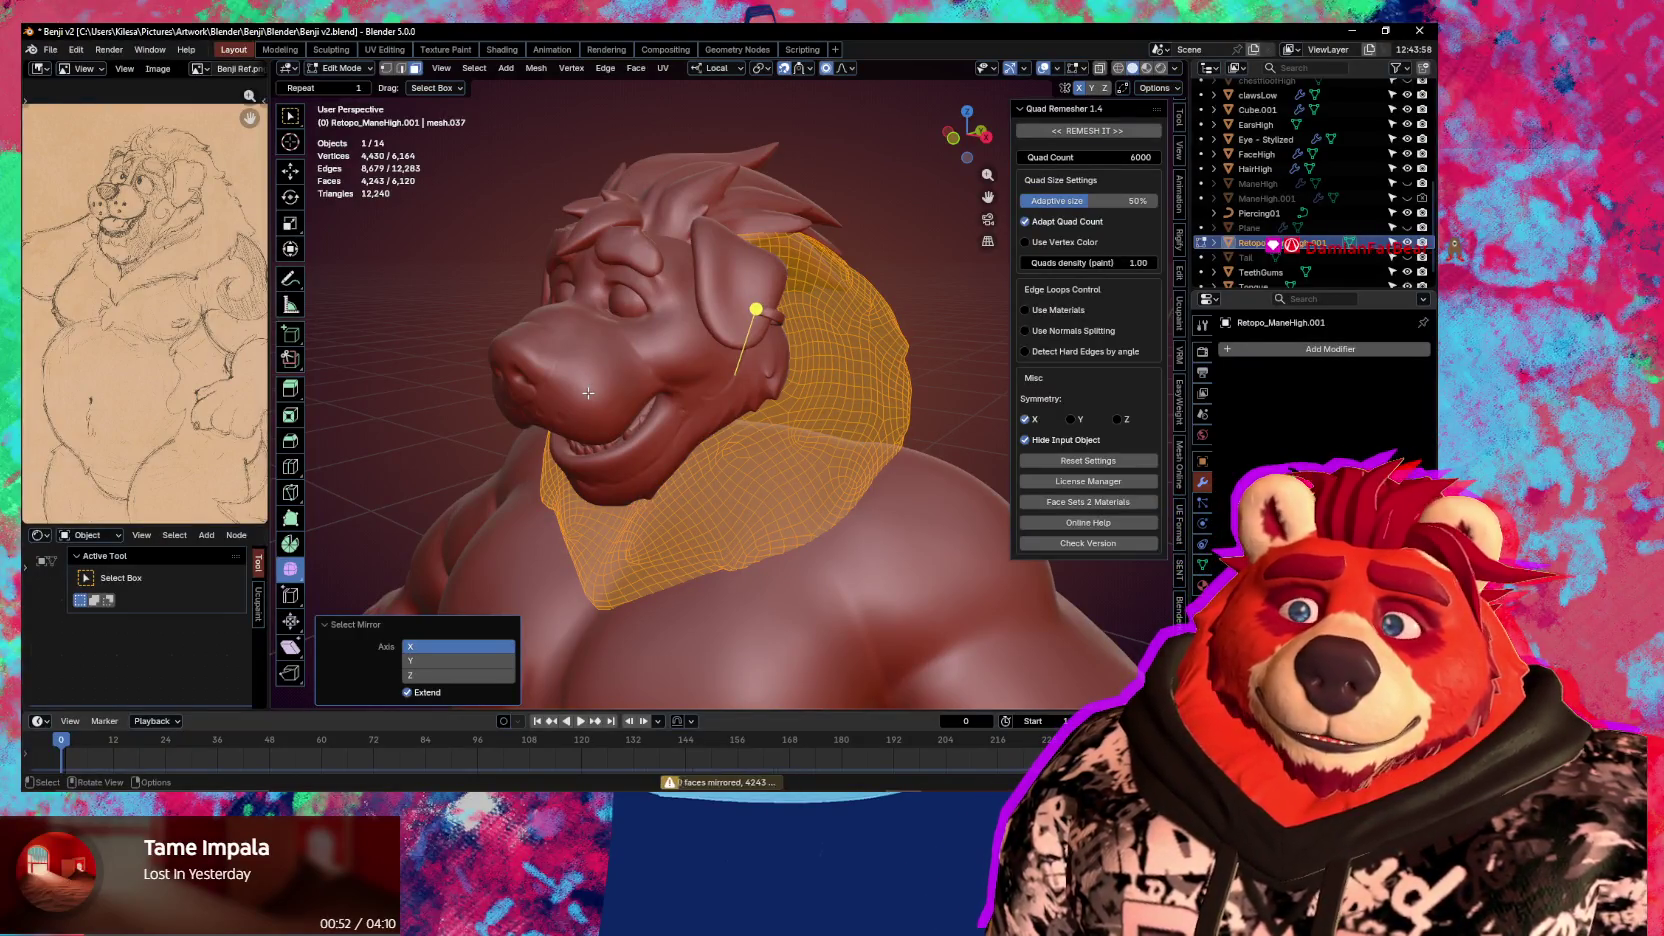
{"action": "mouse_move", "coordinate": [588, 393]}
{"action": "middle_mouse_down"}
{"action": "mouse_move", "coordinate": [492, 475]}
{"action": "mouse_move", "coordinate": [617, 514]}
{"action": "mouse_move", "coordinate": [446, 453]}
{"action": "mouse_move", "coordinate": [723, 490]}
{"action": "mouse_move", "coordinate": [763, 429]}
{"action": "mouse_move", "coordinate": [947, 485]}
{"action": "middle_mouse_up"}
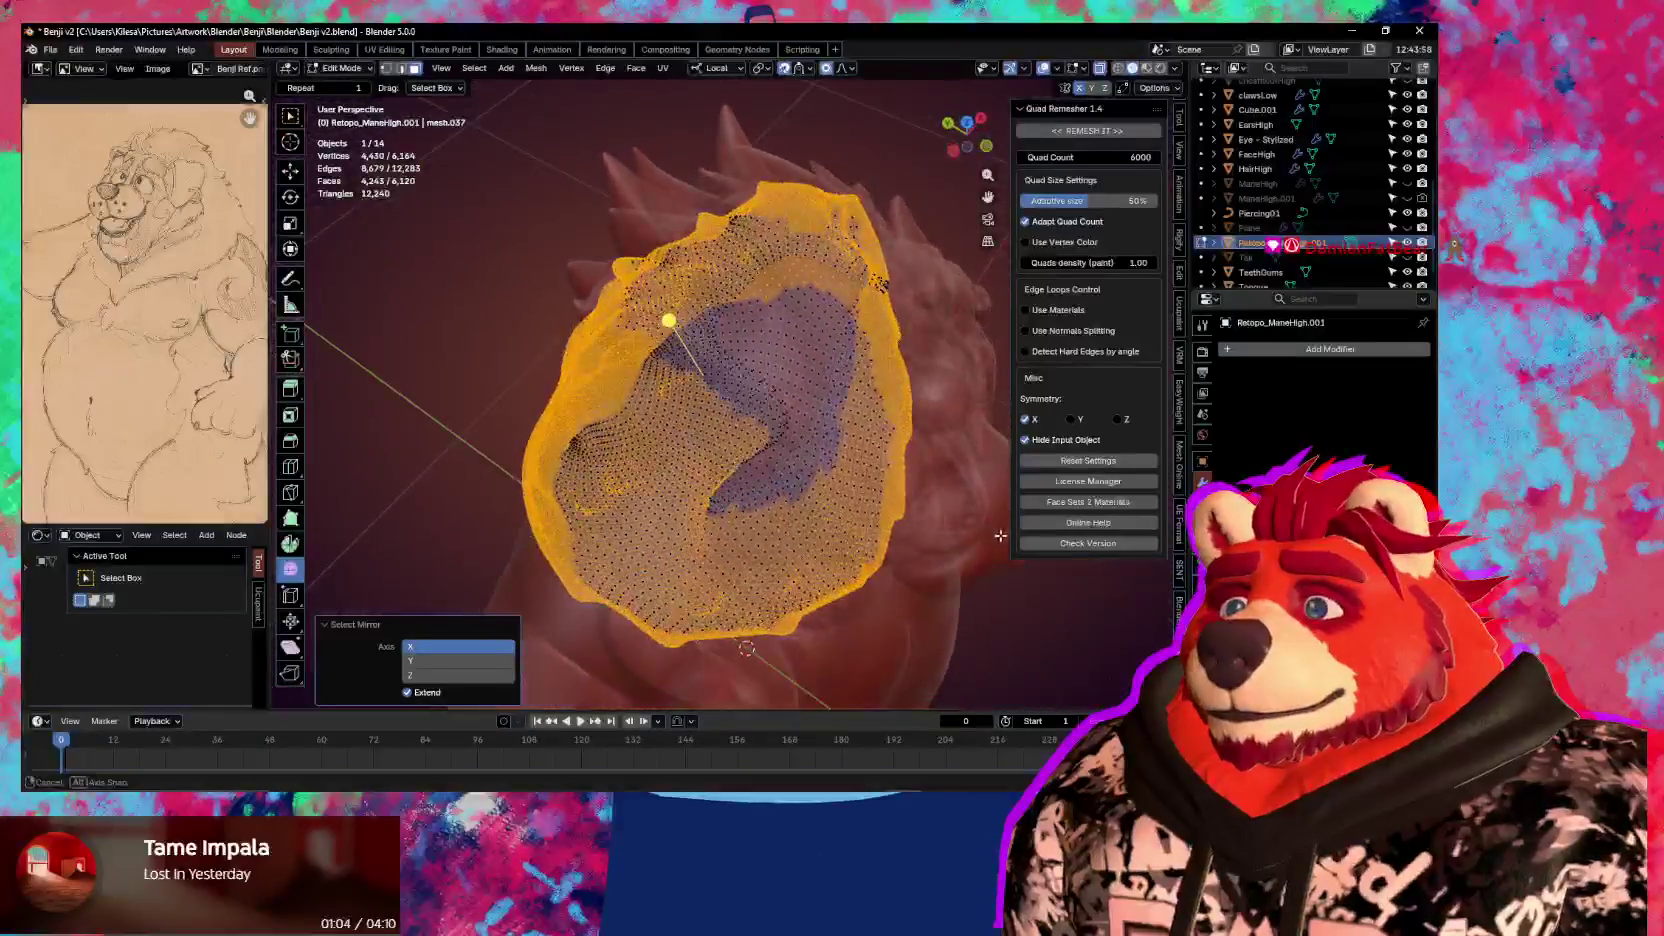
{"action": "middle_click_drag", "start_coordinate": [851, 549], "coordinate": [789, 537]}
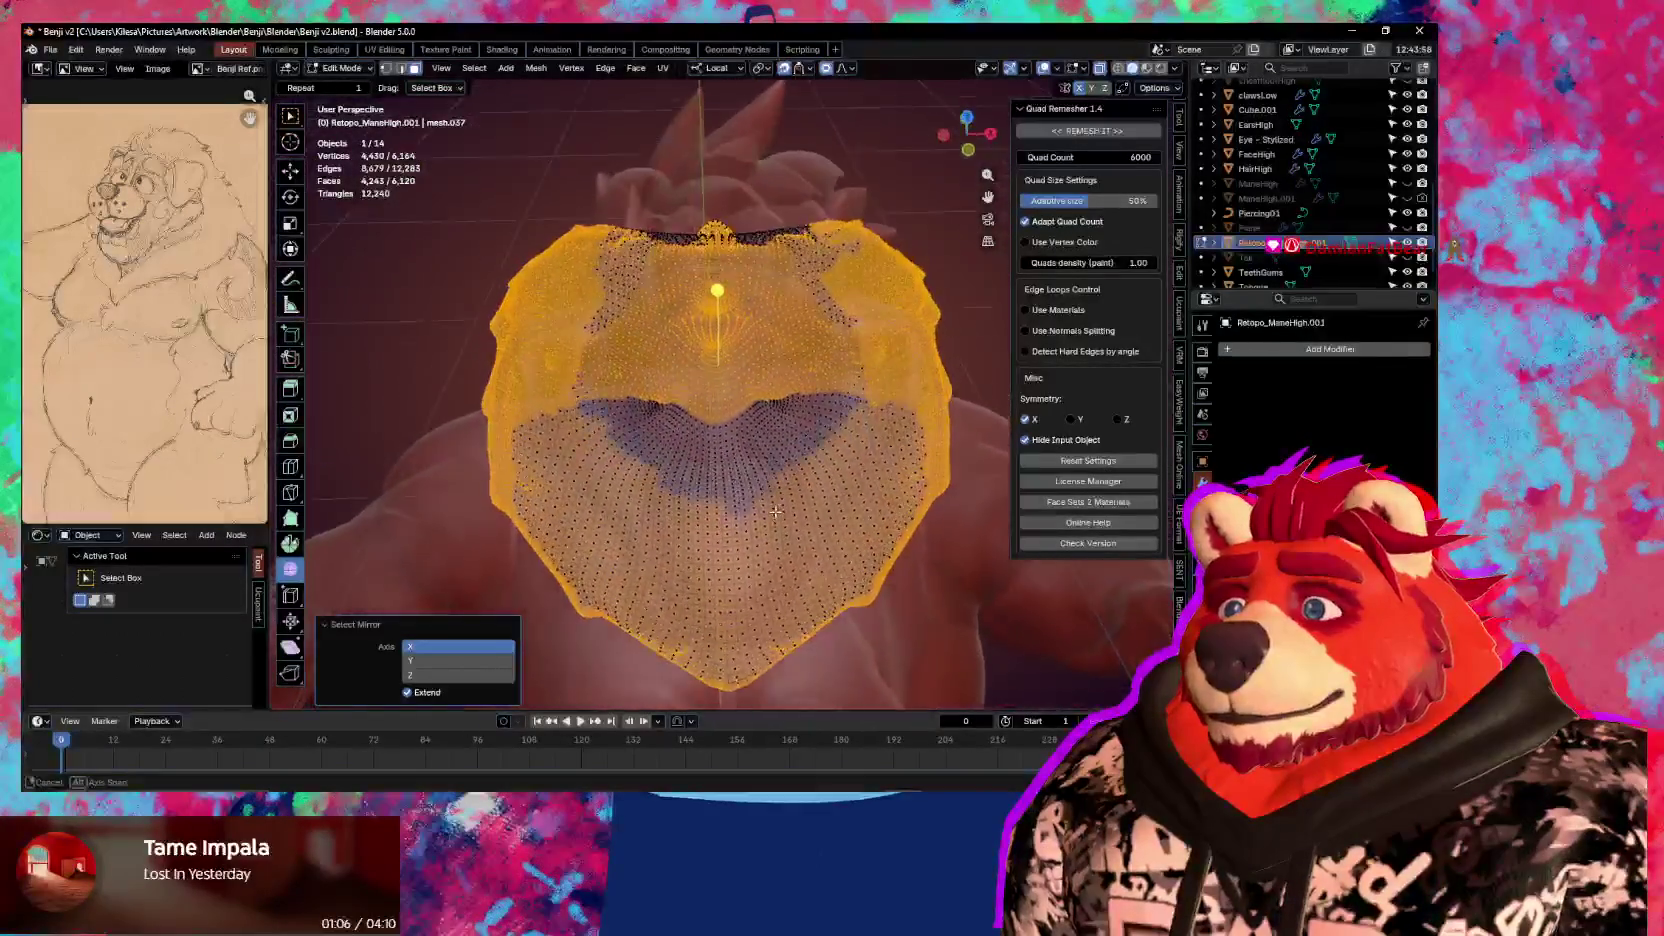
{"action": "mouse_move", "coordinate": [773, 497]}
{"action": "middle_mouse_down"}
{"action": "mouse_move", "coordinate": [767, 648]}
{"action": "mouse_move", "coordinate": [773, 426]}
{"action": "mouse_move", "coordinate": [777, 481]}
{"action": "middle_mouse_up"}
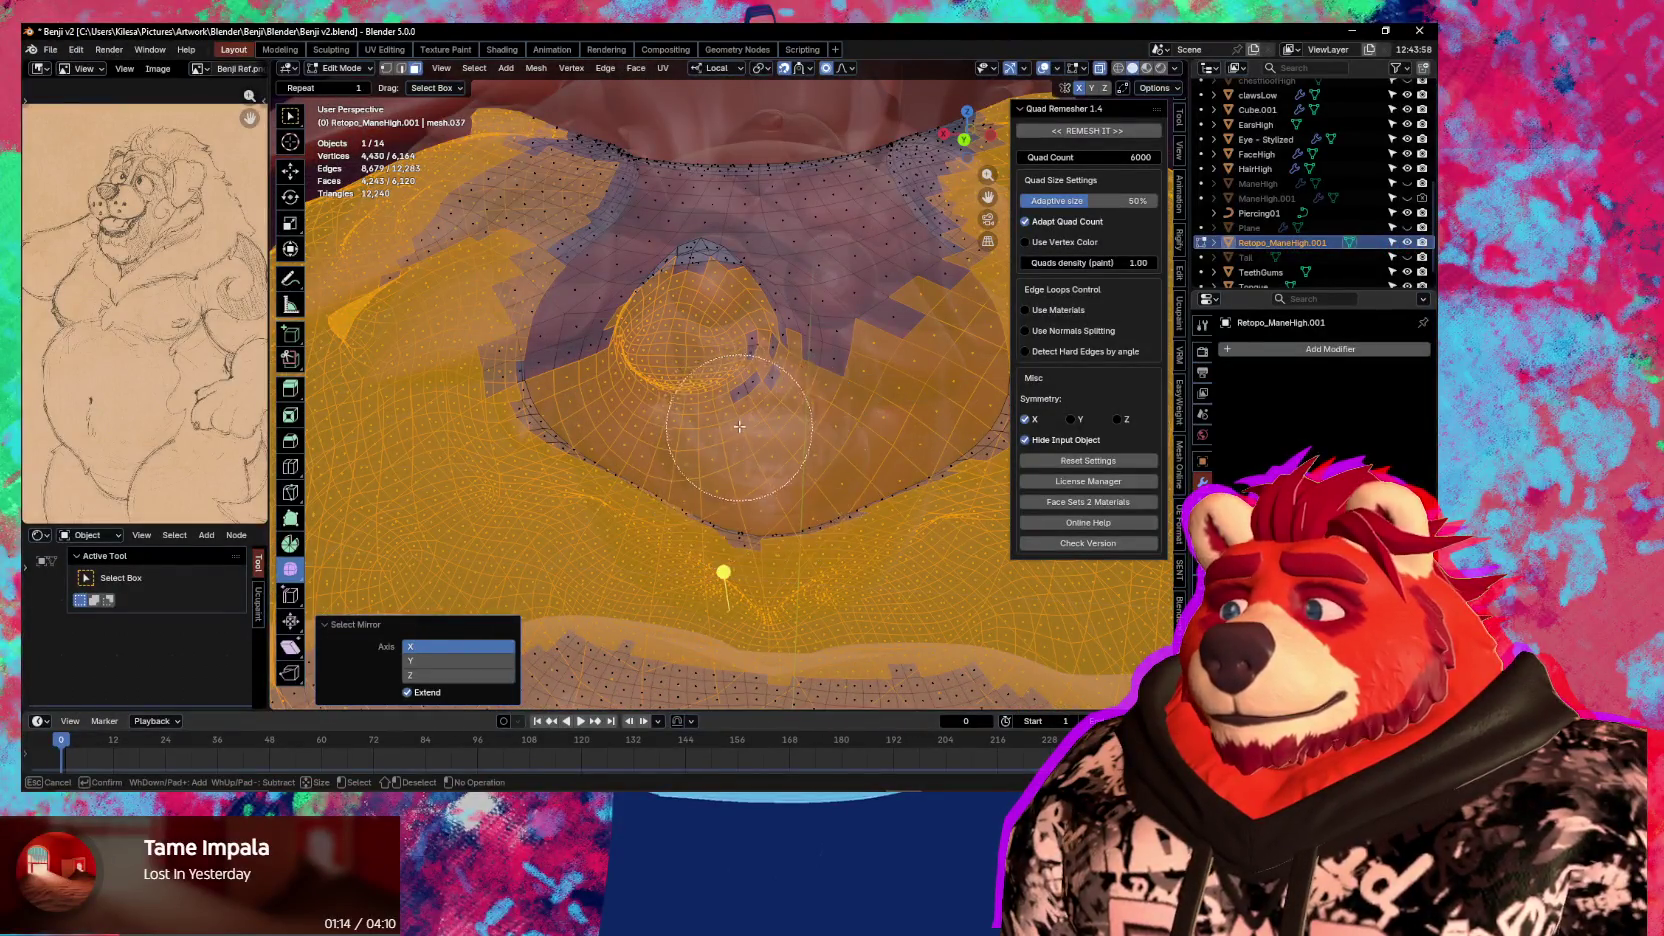
Select the whole mesh, symmetrize it from -X to +X, and check it in X-ray
{"action": "key", "text": "Escape"}
{"action": "mouse_move", "coordinate": [733, 401]}
{"action": "middle_mouse_down"}
{"action": "mouse_move", "coordinate": [809, 473]}
{"action": "mouse_move", "coordinate": [672, 511]}
{"action": "middle_mouse_up"}
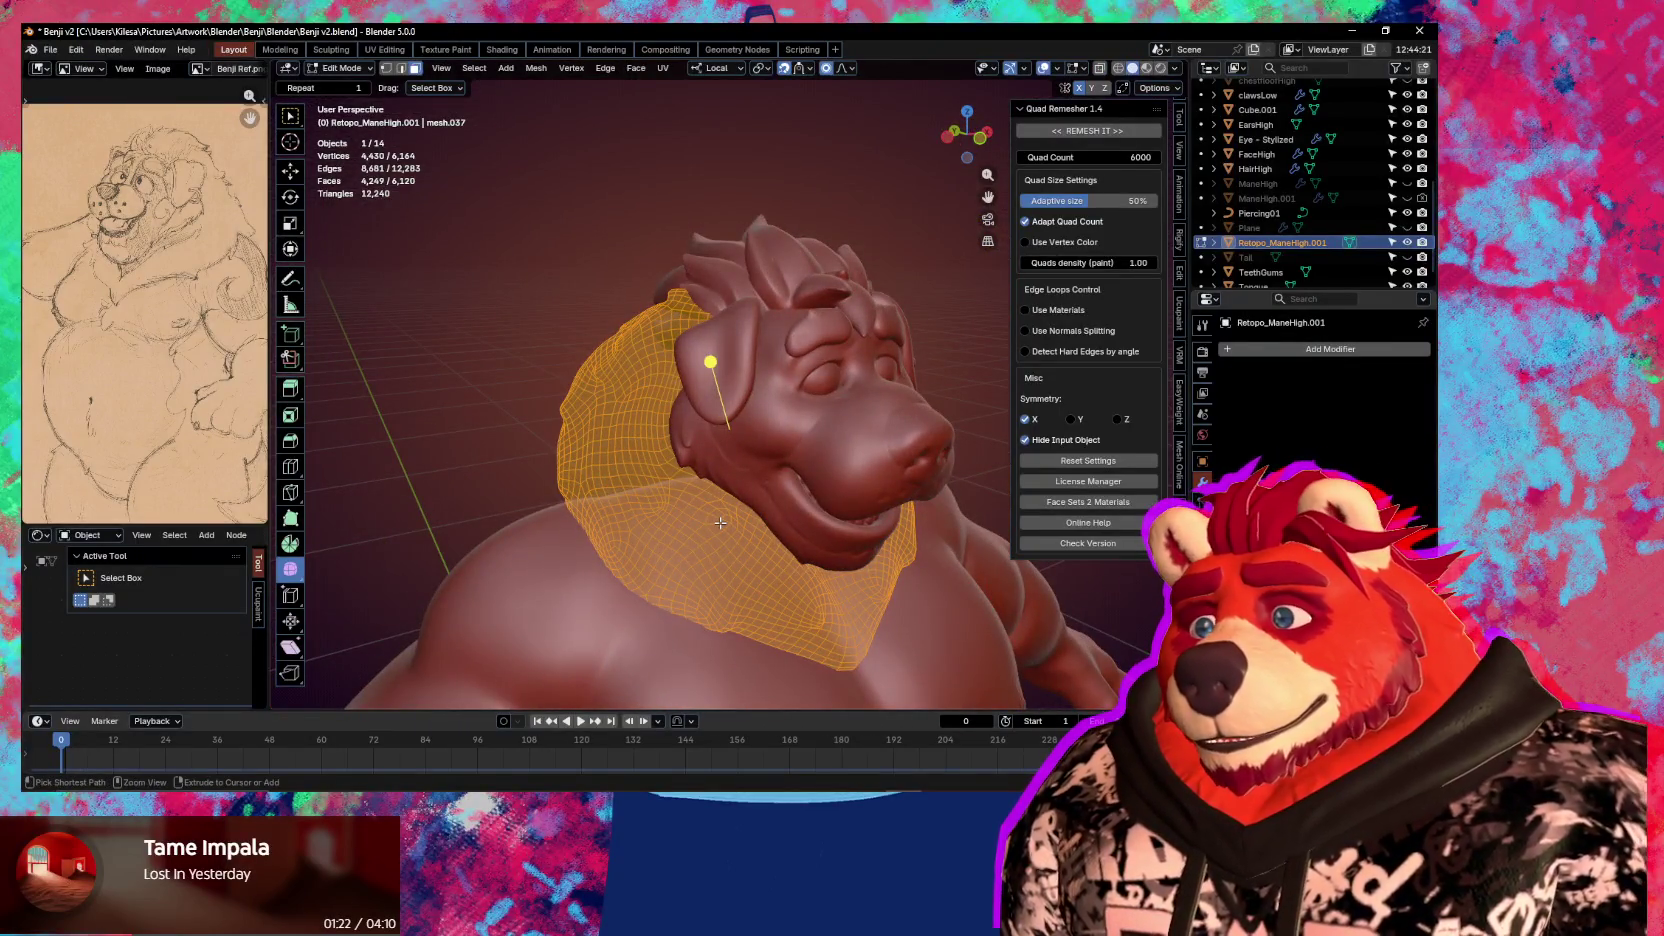
{"action": "mouse_move", "coordinate": [720, 522]}
{"action": "middle_mouse_down"}
{"action": "mouse_move", "coordinate": [870, 543]}
{"action": "mouse_move", "coordinate": [792, 539]}
{"action": "mouse_move", "coordinate": [738, 427]}
{"action": "mouse_move", "coordinate": [737, 631]}
{"action": "mouse_move", "coordinate": [836, 437]}
{"action": "mouse_move", "coordinate": [774, 494]}
{"action": "middle_mouse_up"}
{"action": "key", "text": "a"}
{"action": "left_click", "coordinate": [792, 544]}
{"action": "key", "text": "alt+z"}
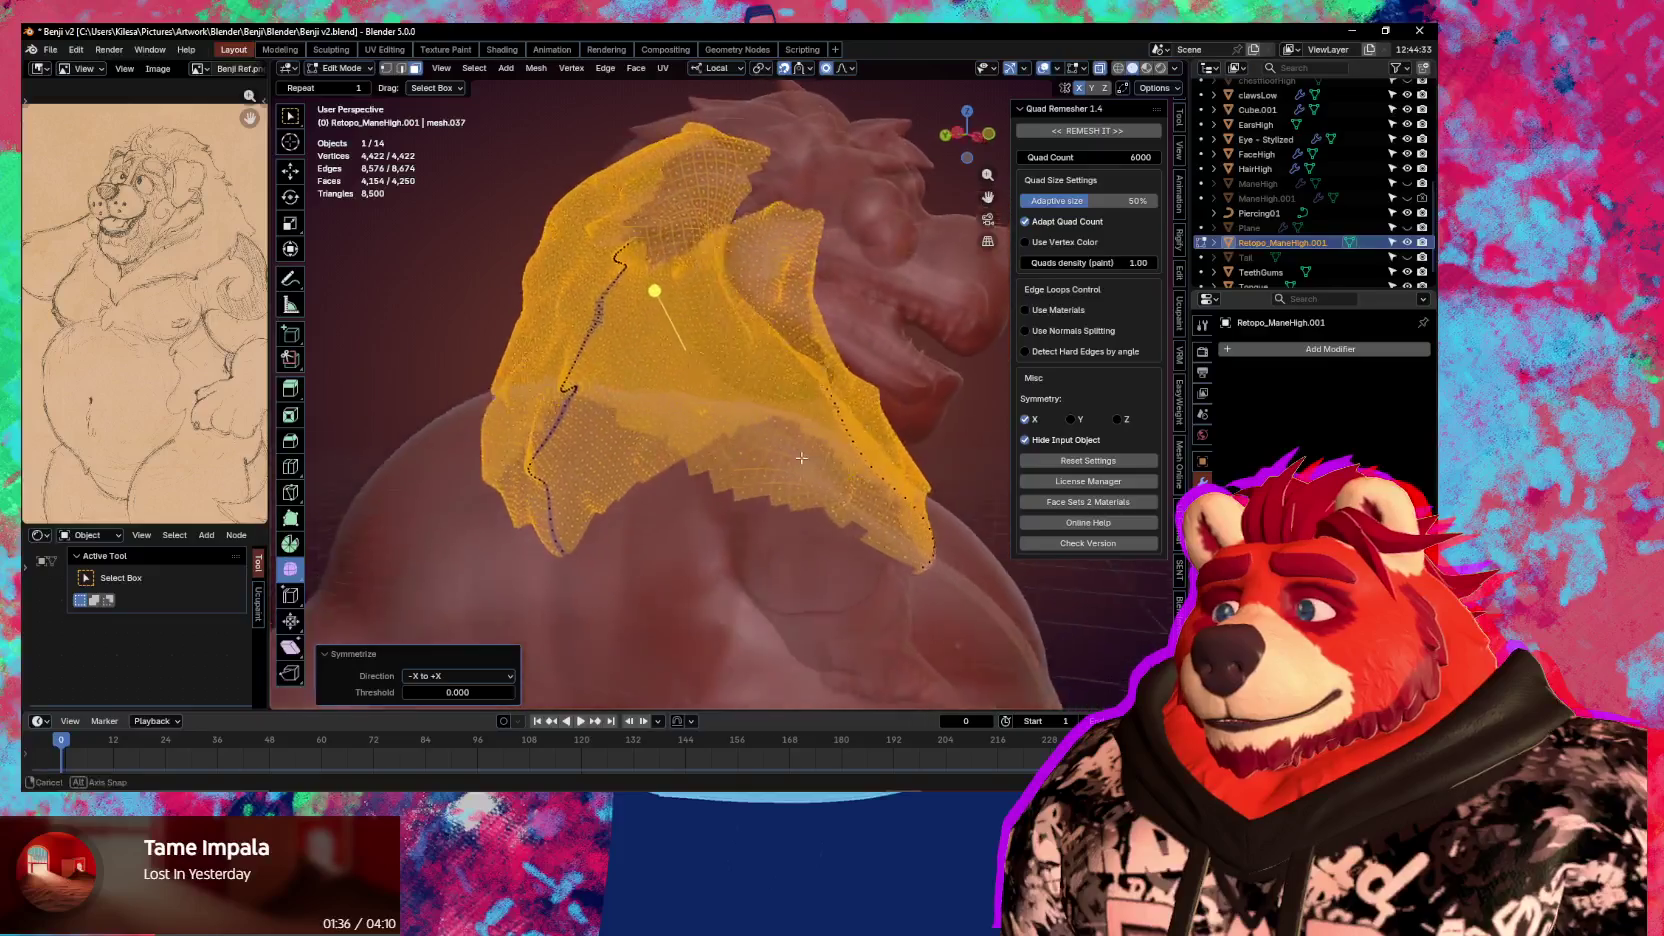
Turn off X-ray, run REMESH IT again, then undo that remesh
{"action": "key", "text": "alt+z"}
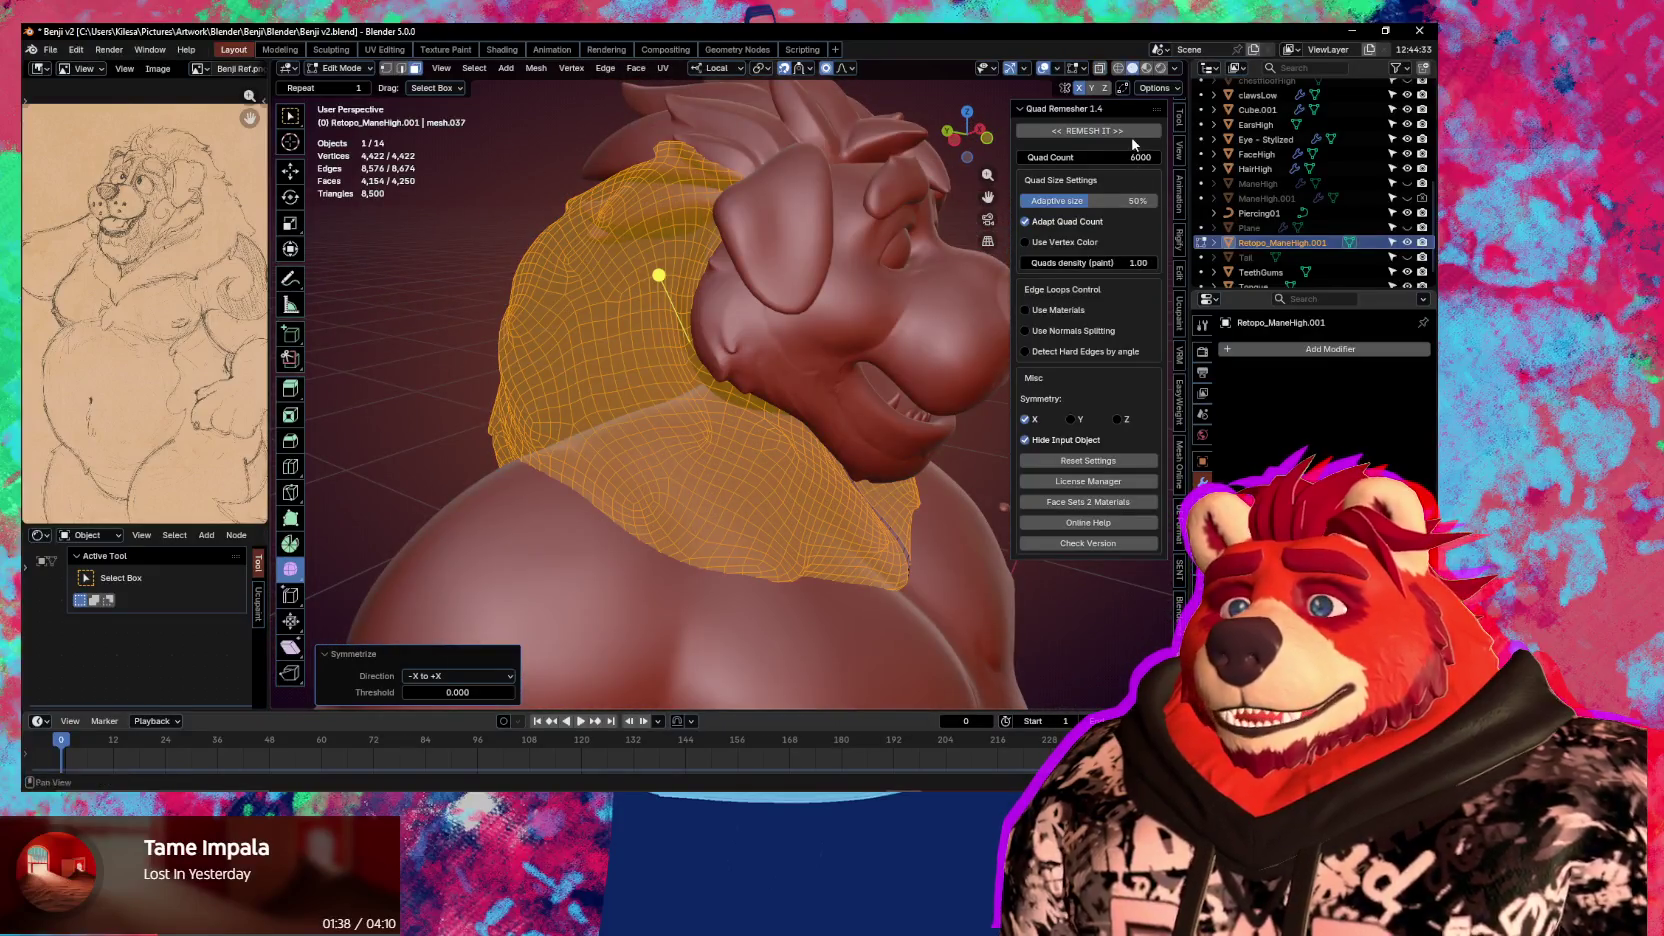
{"action": "left_click", "coordinate": [1117, 136]}
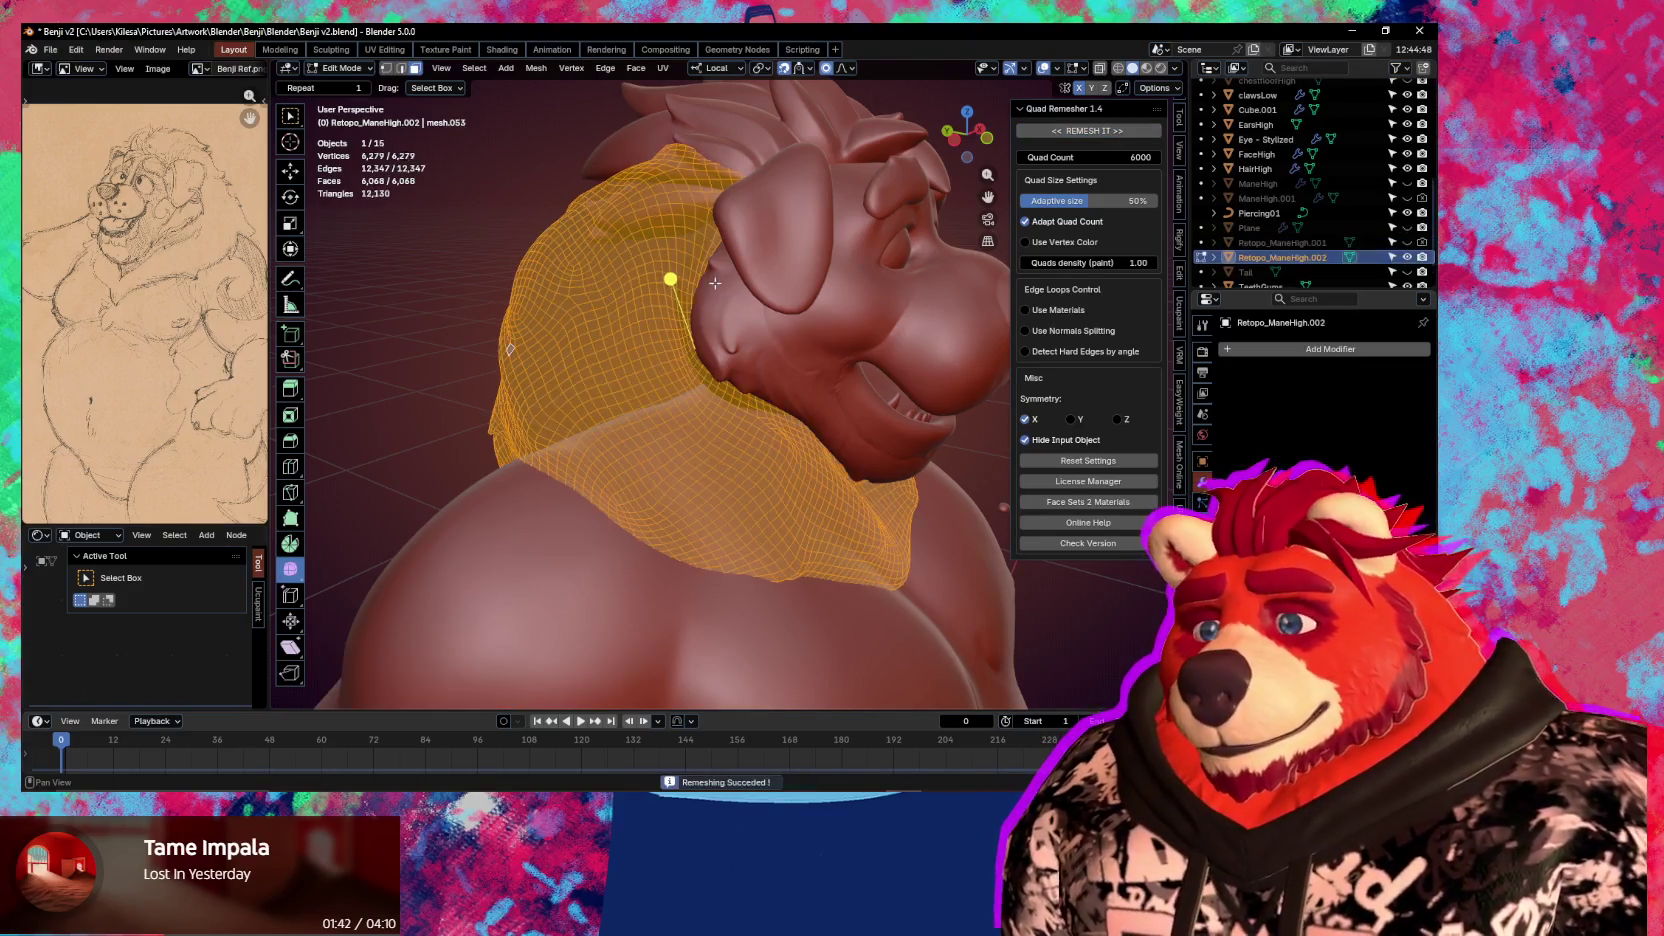
{"action": "middle_click_drag", "start_coordinate": [715, 283], "coordinate": [777, 291]}
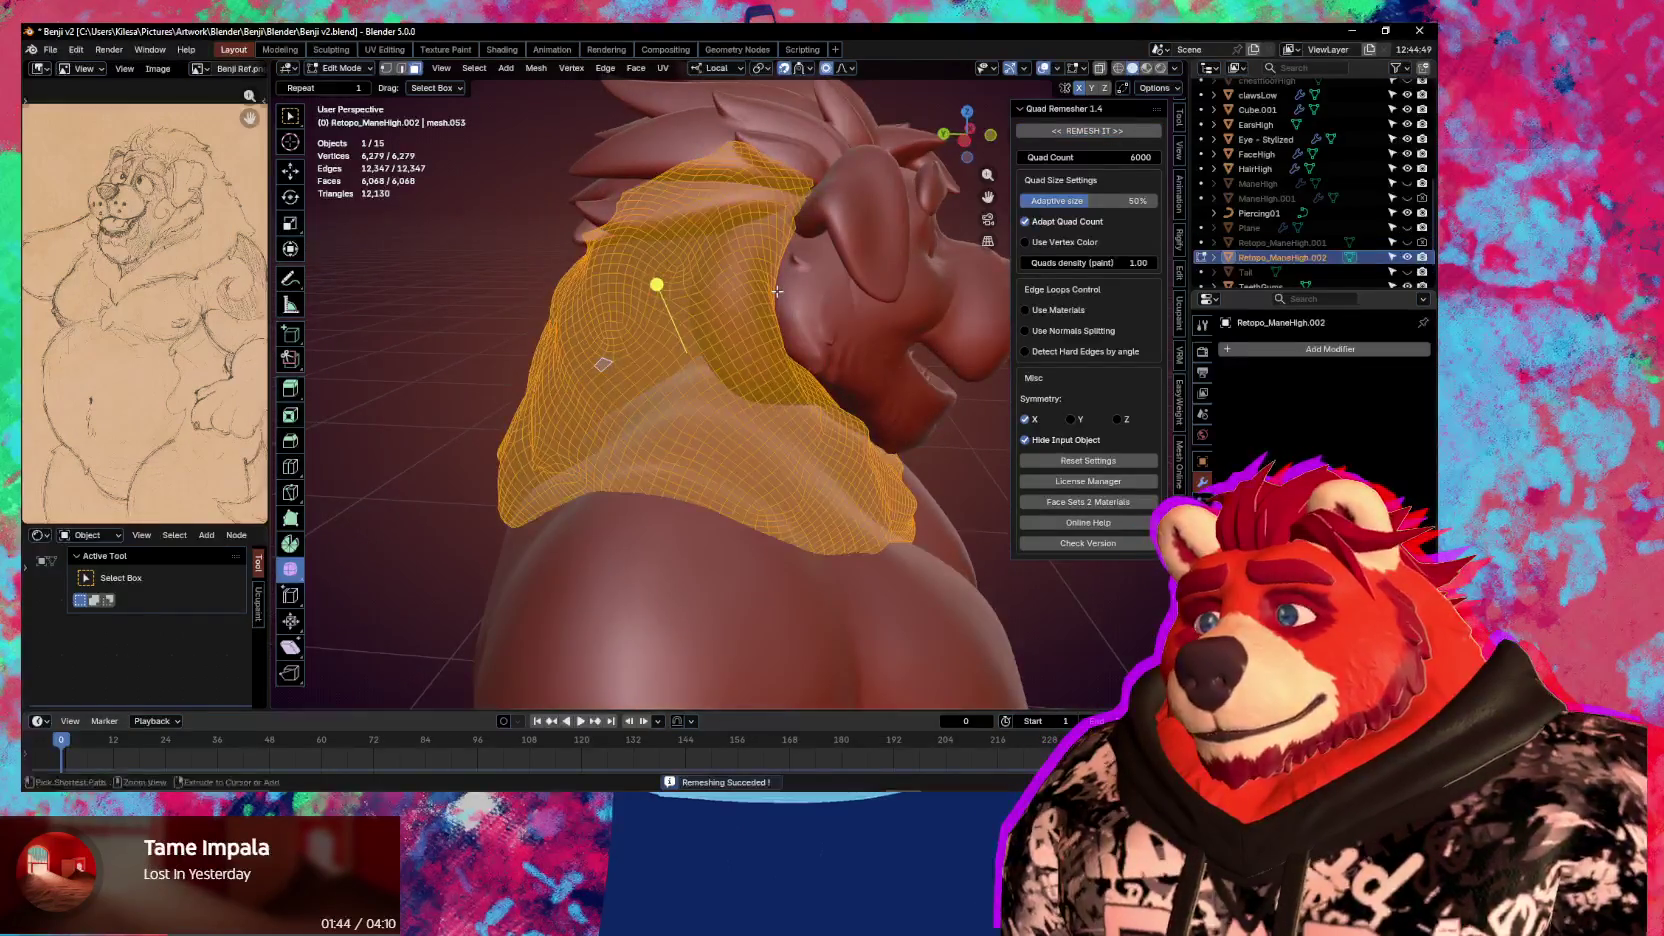
{"action": "key", "text": "ctrl+z"}
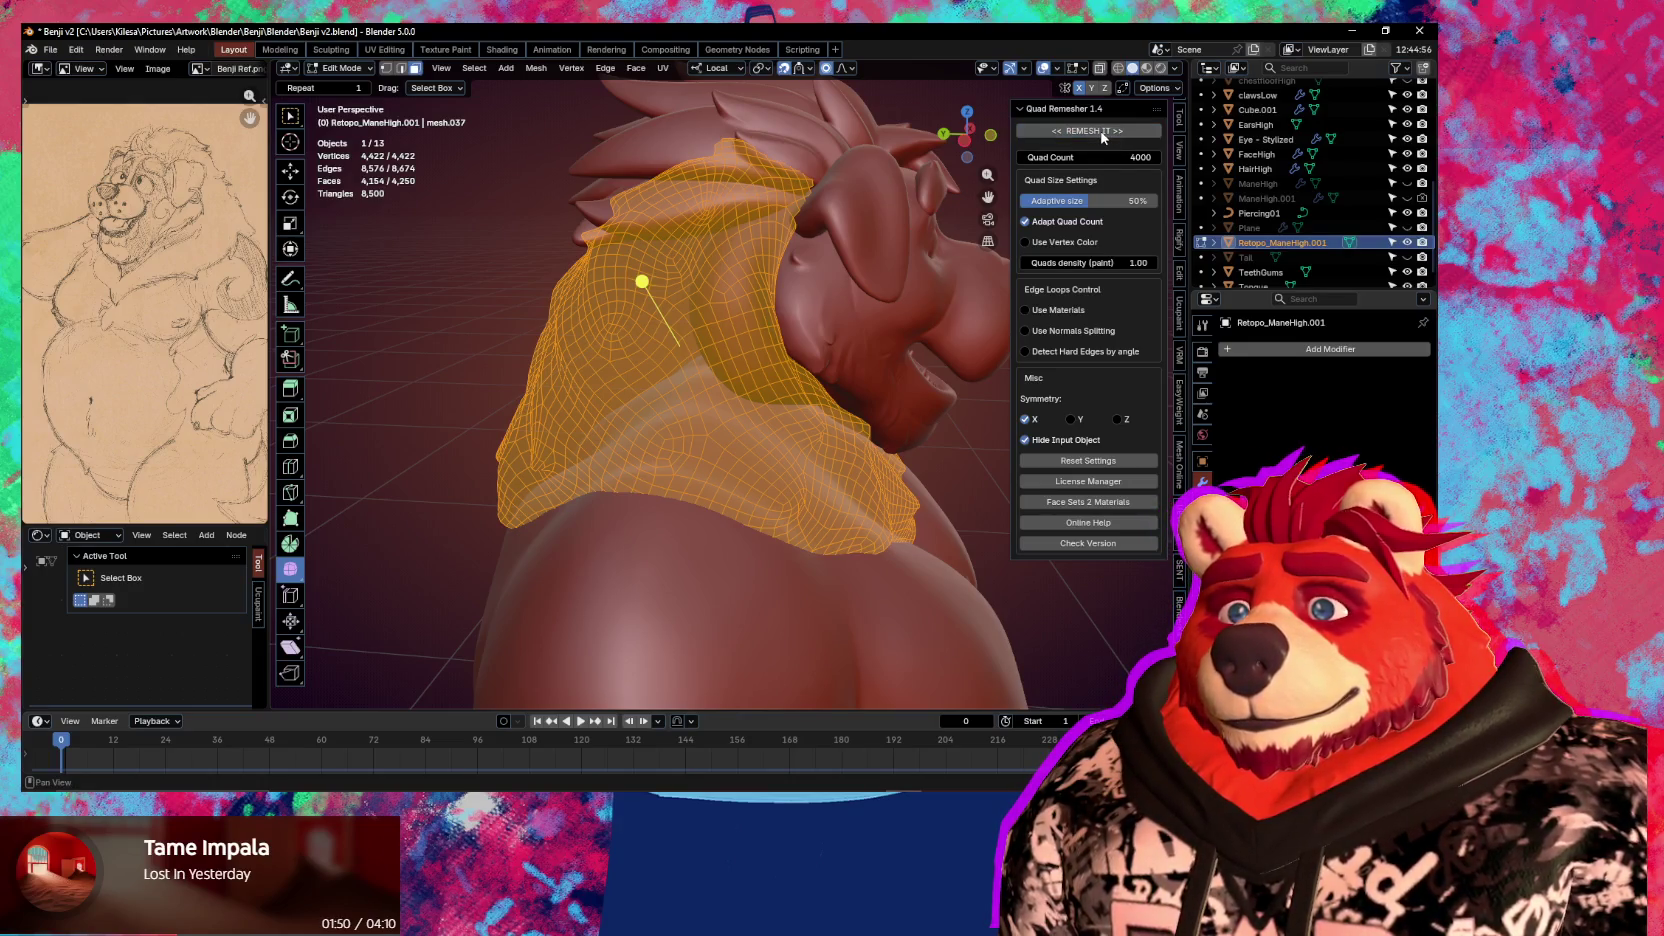
Inspect the 3,872-face Retopo_ManeHigh.003 mane from several angles and isolate it in local view
{"action": "mouse_move", "coordinate": [818, 322]}
{"action": "middle_mouse_down"}
{"action": "mouse_move", "coordinate": [791, 381]}
{"action": "mouse_move", "coordinate": [801, 332]}
{"action": "middle_mouse_up"}
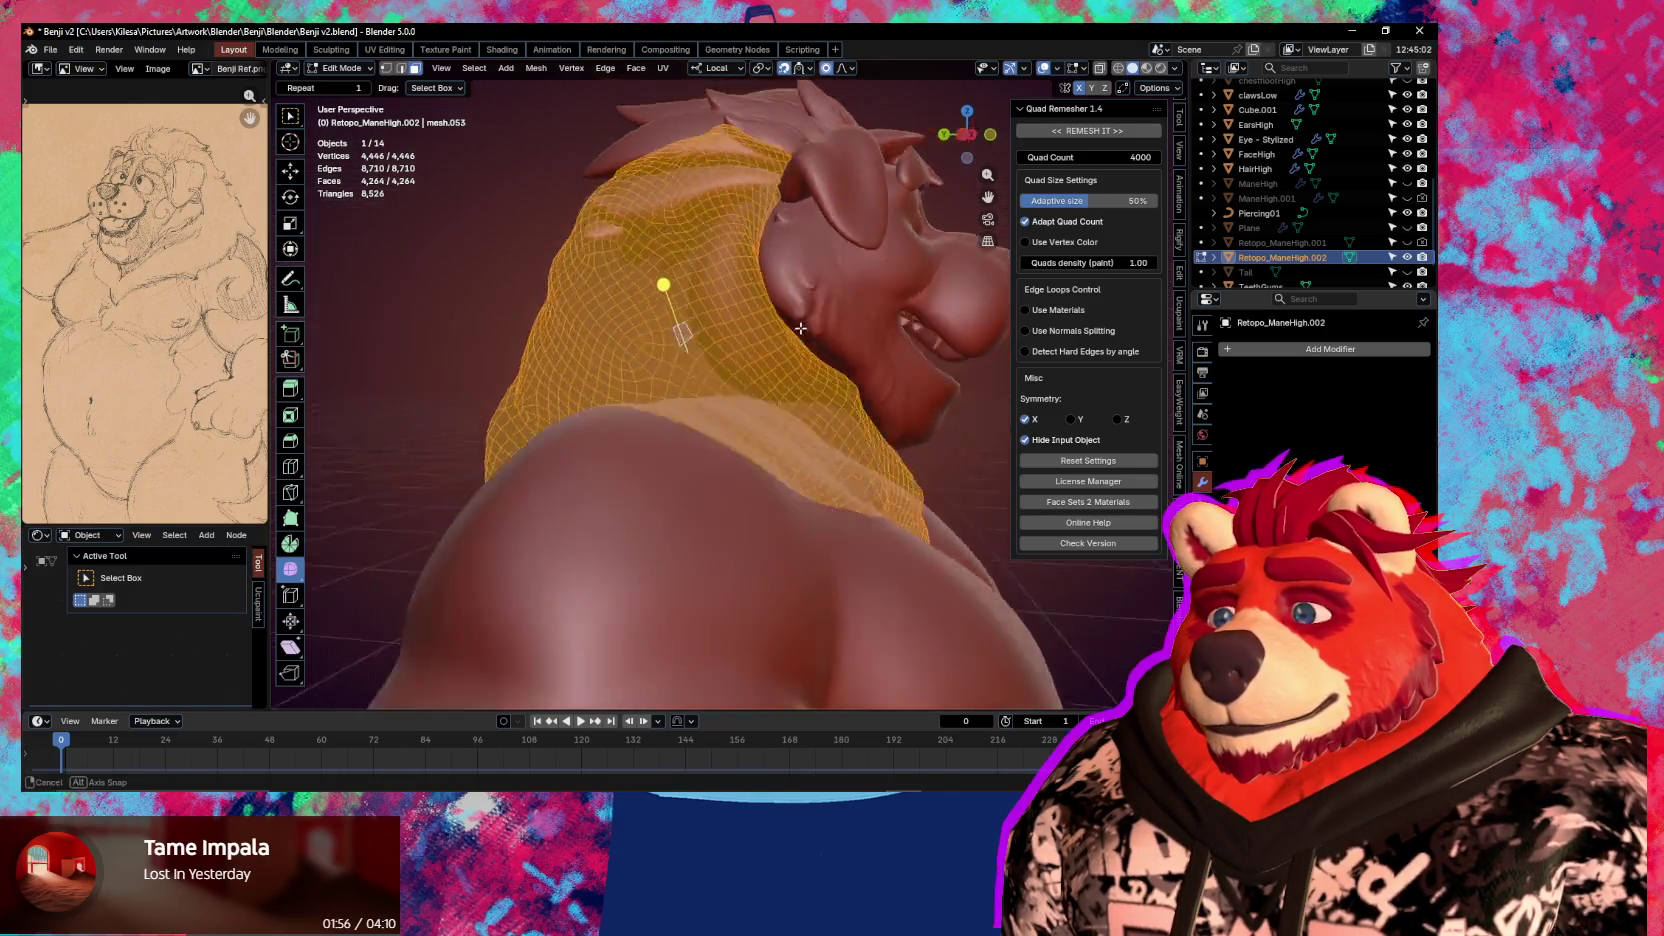
{"action": "middle_click_drag", "start_coordinate": [801, 332], "coordinate": [802, 412]}
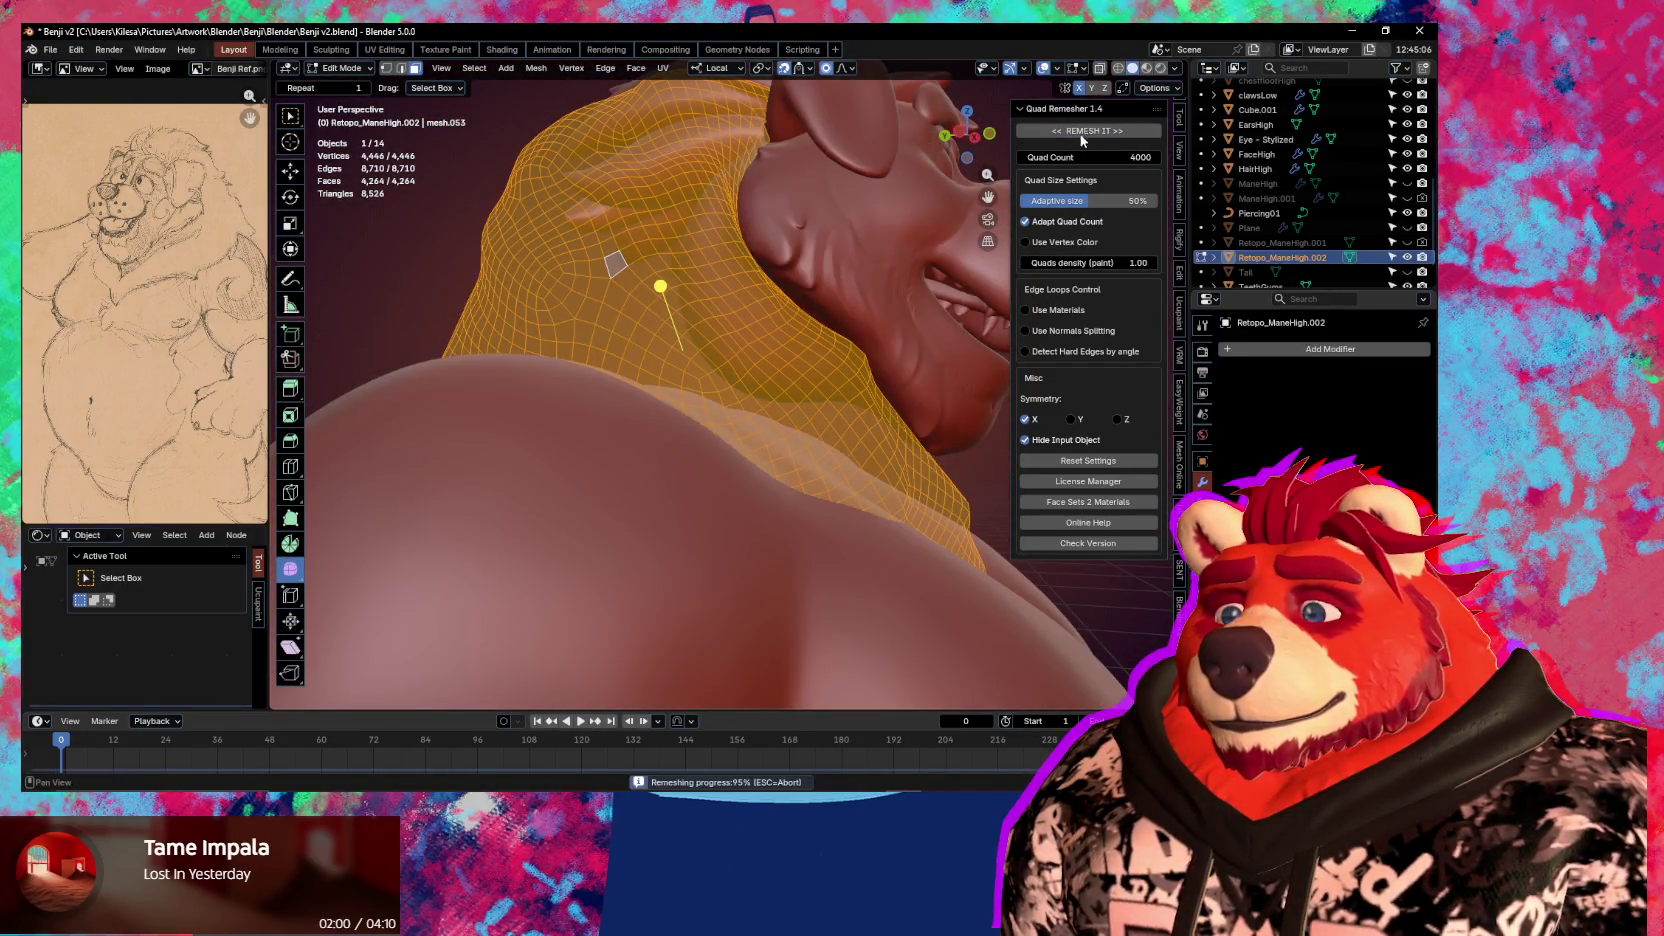
{"action": "mouse_move", "coordinate": [791, 370]}
{"action": "middle_mouse_down"}
{"action": "mouse_move", "coordinate": [815, 408]}
{"action": "mouse_move", "coordinate": [946, 491]}
{"action": "mouse_move", "coordinate": [874, 489]}
{"action": "mouse_move", "coordinate": [890, 480]}
{"action": "middle_mouse_up"}
{"action": "scroll", "coordinate": [1342, 245], "scroll_direction": "down", "scroll_amount": 2}
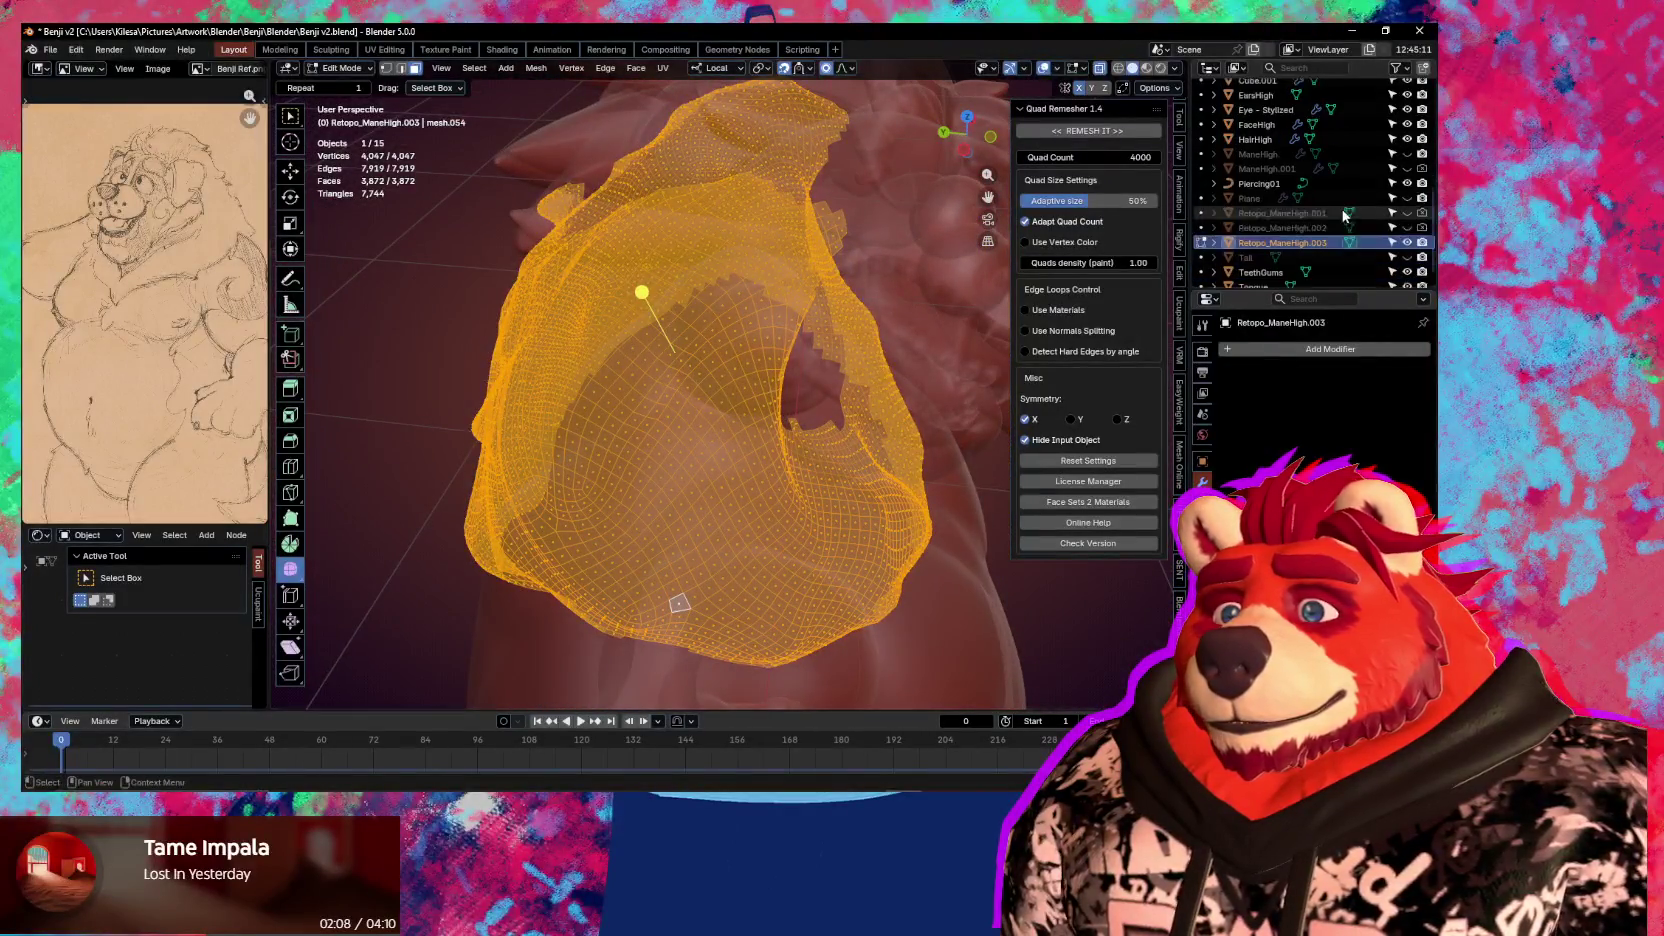
{"action": "scroll", "coordinate": [1342, 245], "scroll_direction": "down", "scroll_amount": 1}
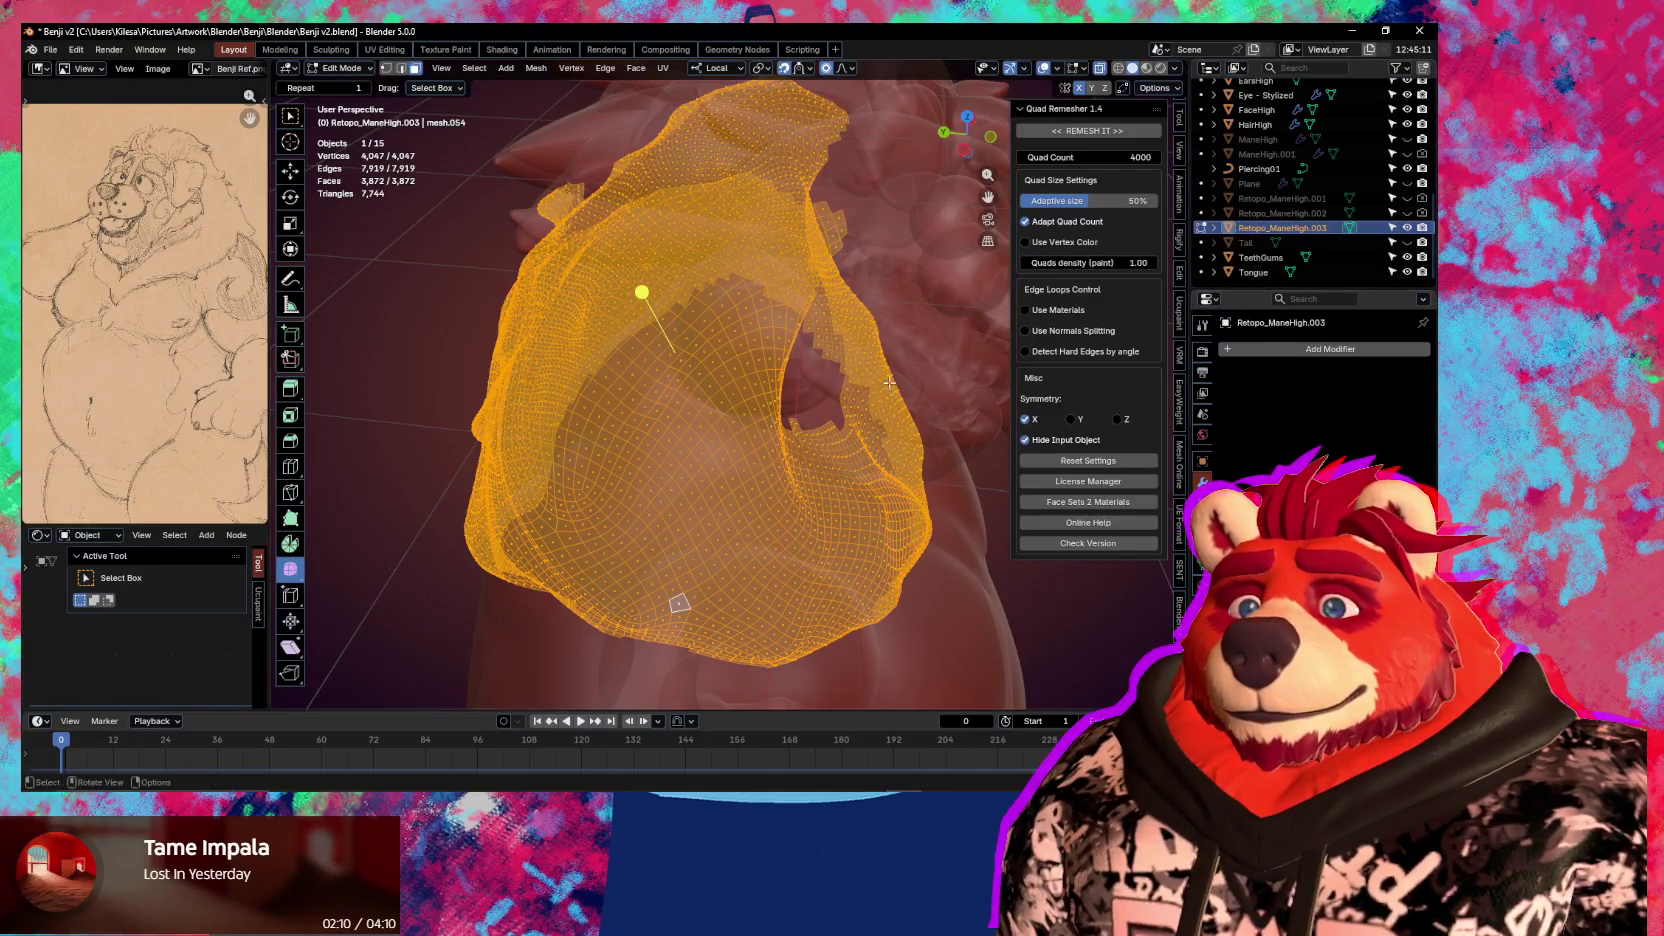
{"action": "middle_click_drag", "start_coordinate": [839, 410], "coordinate": [715, 394]}
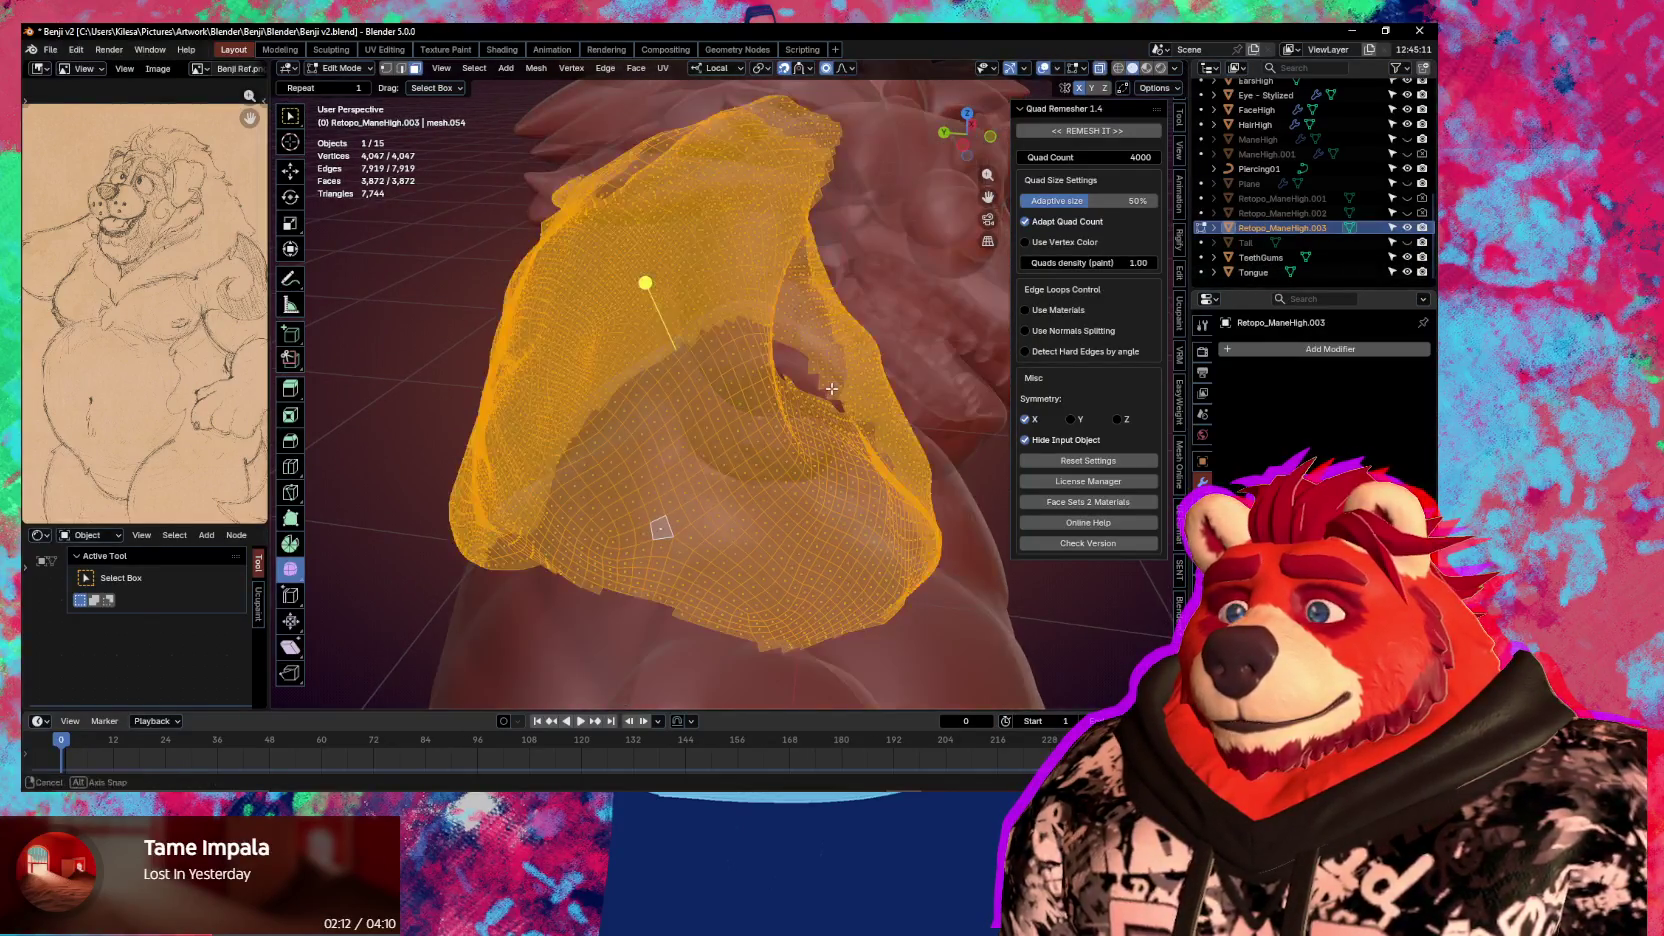
{"action": "mouse_move", "coordinate": [715, 394]}
{"action": "middle_mouse_down"}
{"action": "mouse_move", "coordinate": [794, 441]}
{"action": "mouse_move", "coordinate": [779, 453]}
{"action": "mouse_move", "coordinate": [828, 448]}
{"action": "mouse_move", "coordinate": [843, 480]}
{"action": "mouse_move", "coordinate": [782, 501]}
{"action": "mouse_move", "coordinate": [800, 427]}
{"action": "middle_mouse_up"}
{"action": "key", "text": "KP_Divide"}
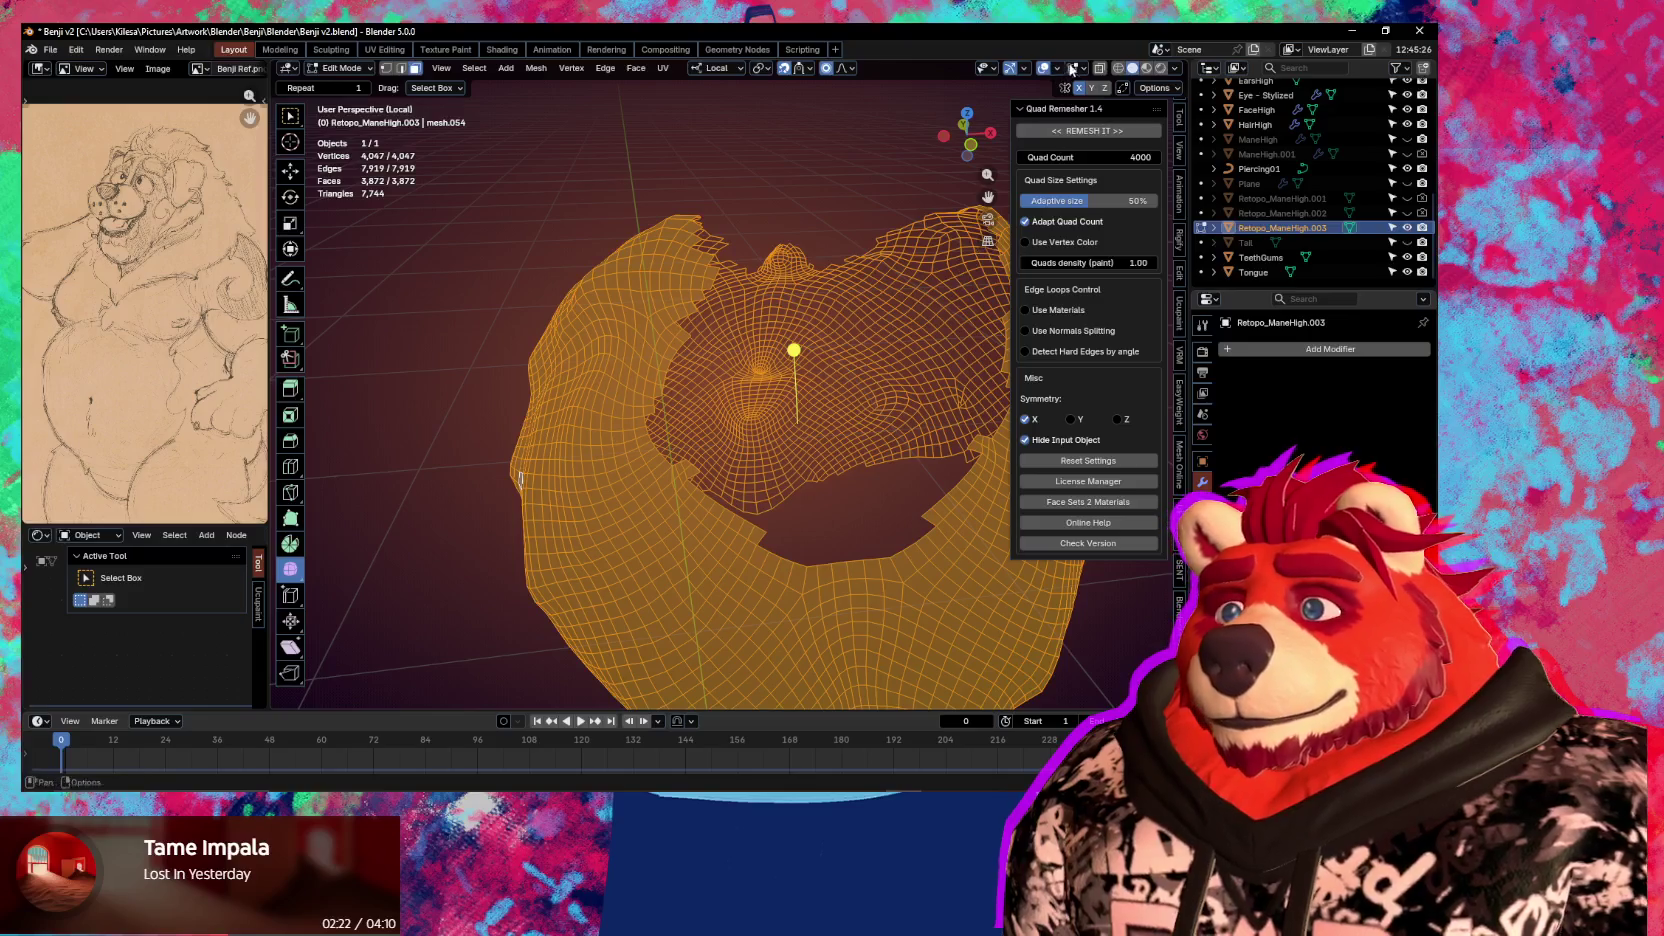
Turn on the Retopology overlay and switch the isolated mane into Sculpt Mode
{"action": "left_click", "coordinate": [1077, 68]}
{"action": "left_click", "coordinate": [979, 197]}
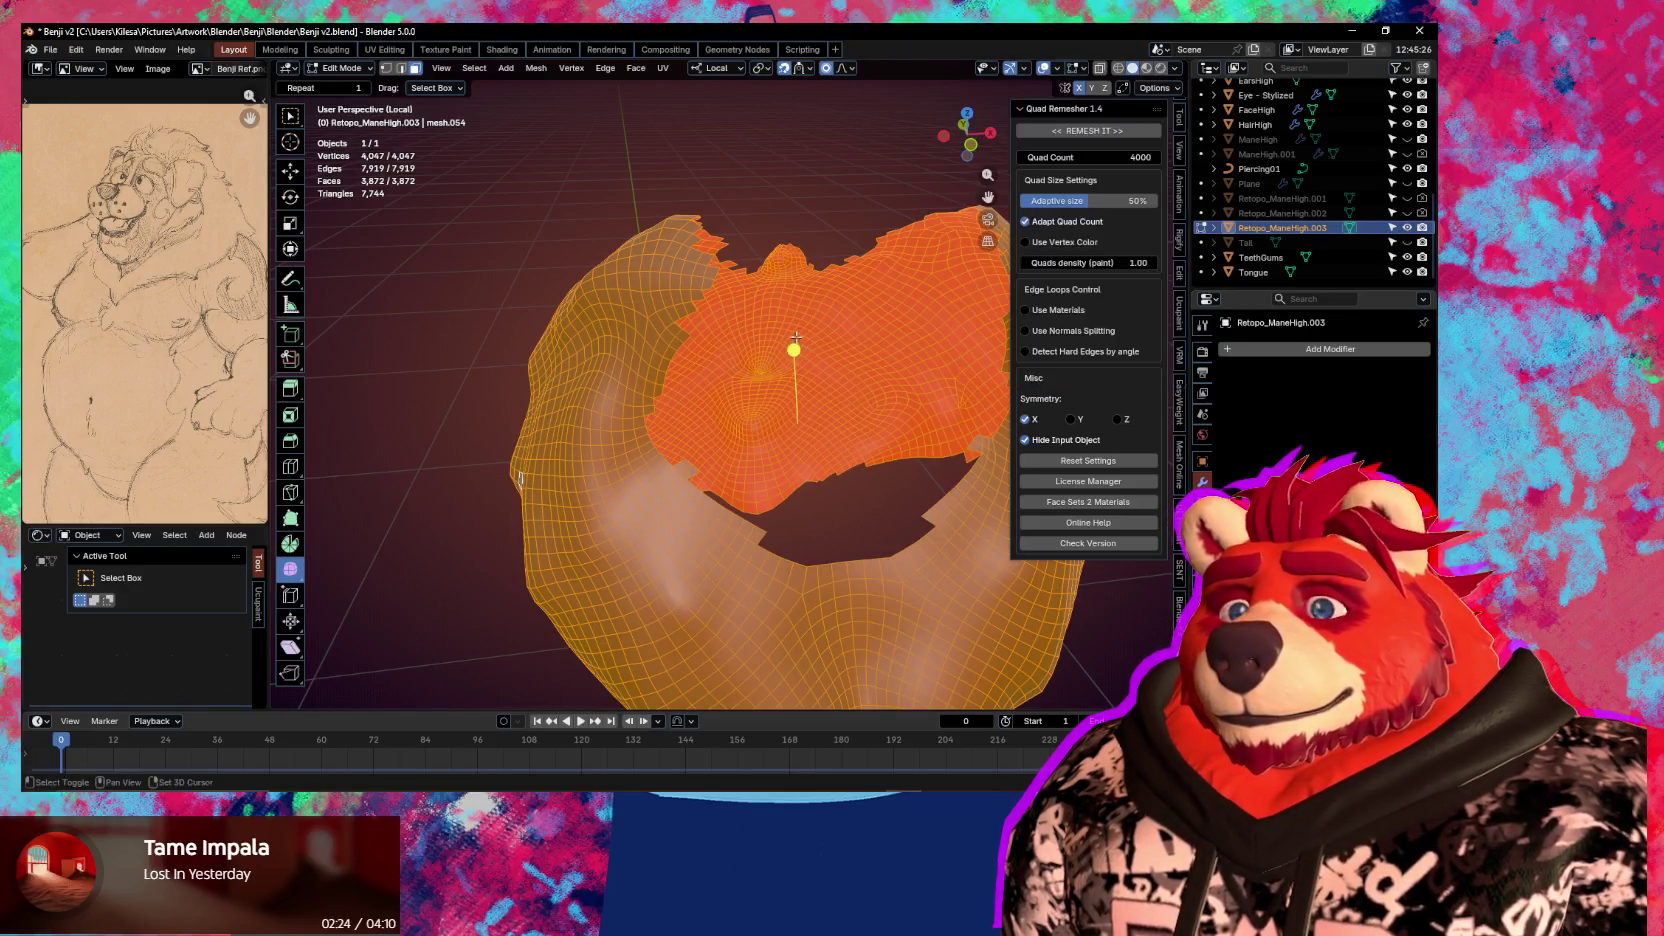
{"action": "mouse_move", "coordinate": [760, 420]}
{"action": "middle_mouse_down"}
{"action": "mouse_move", "coordinate": [727, 396]}
{"action": "mouse_move", "coordinate": [778, 462]}
{"action": "middle_mouse_up"}
{"action": "key", "text": "ctrl+Tab"}
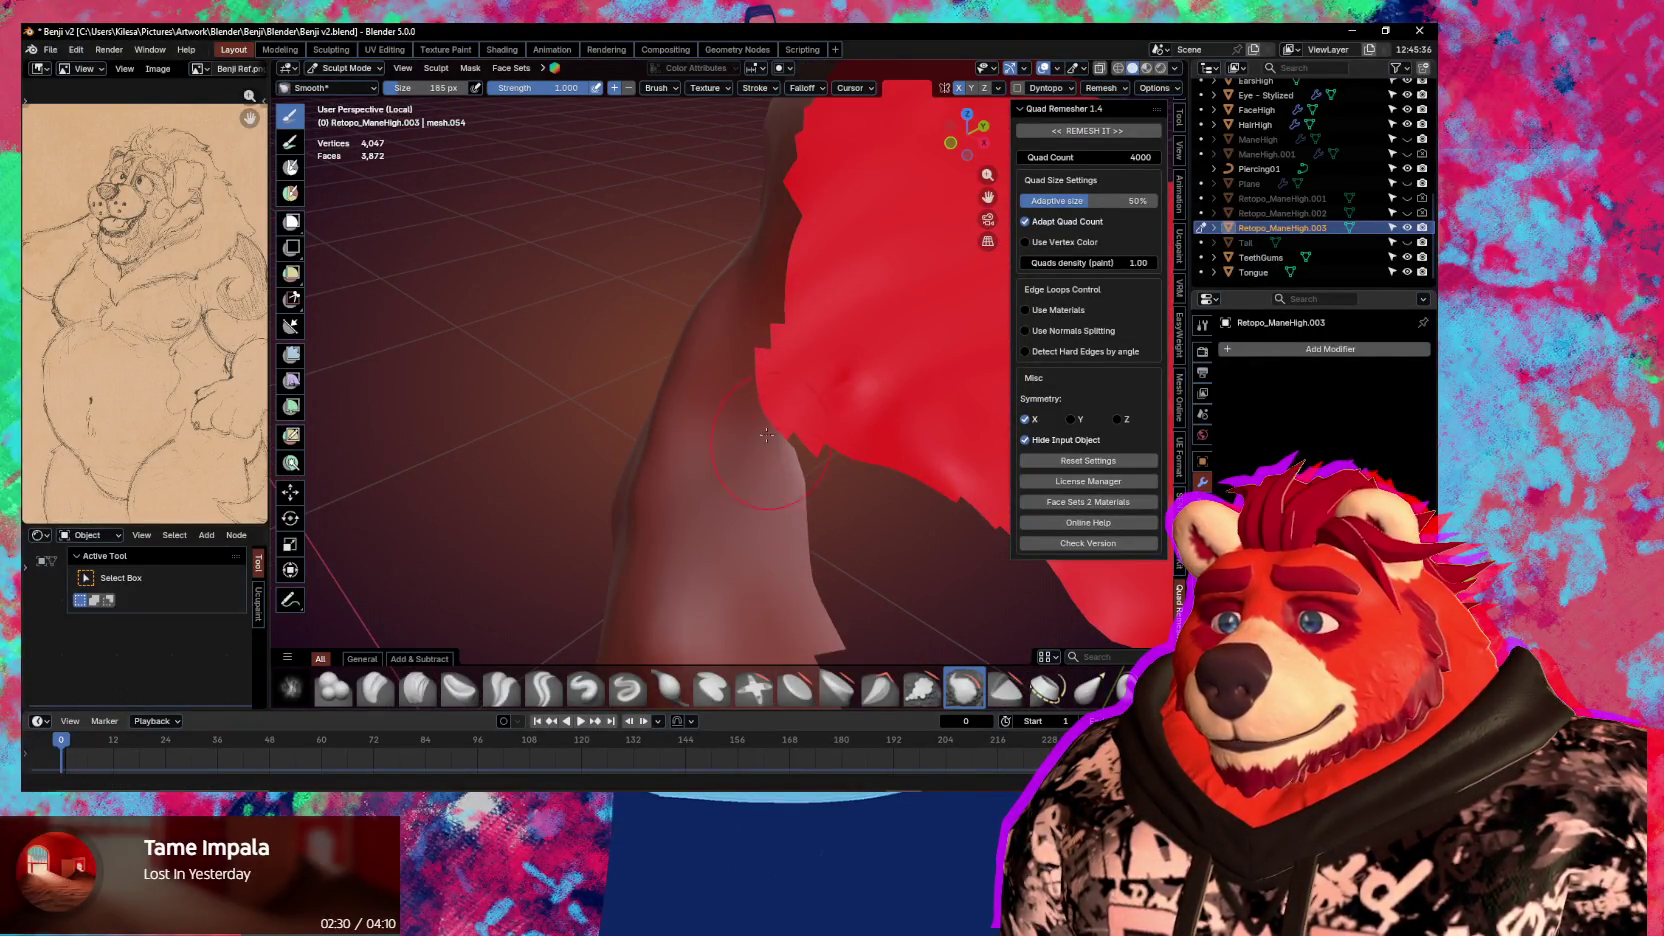
{"action": "middle_click_drag", "start_coordinate": [753, 370], "coordinate": [789, 367]}
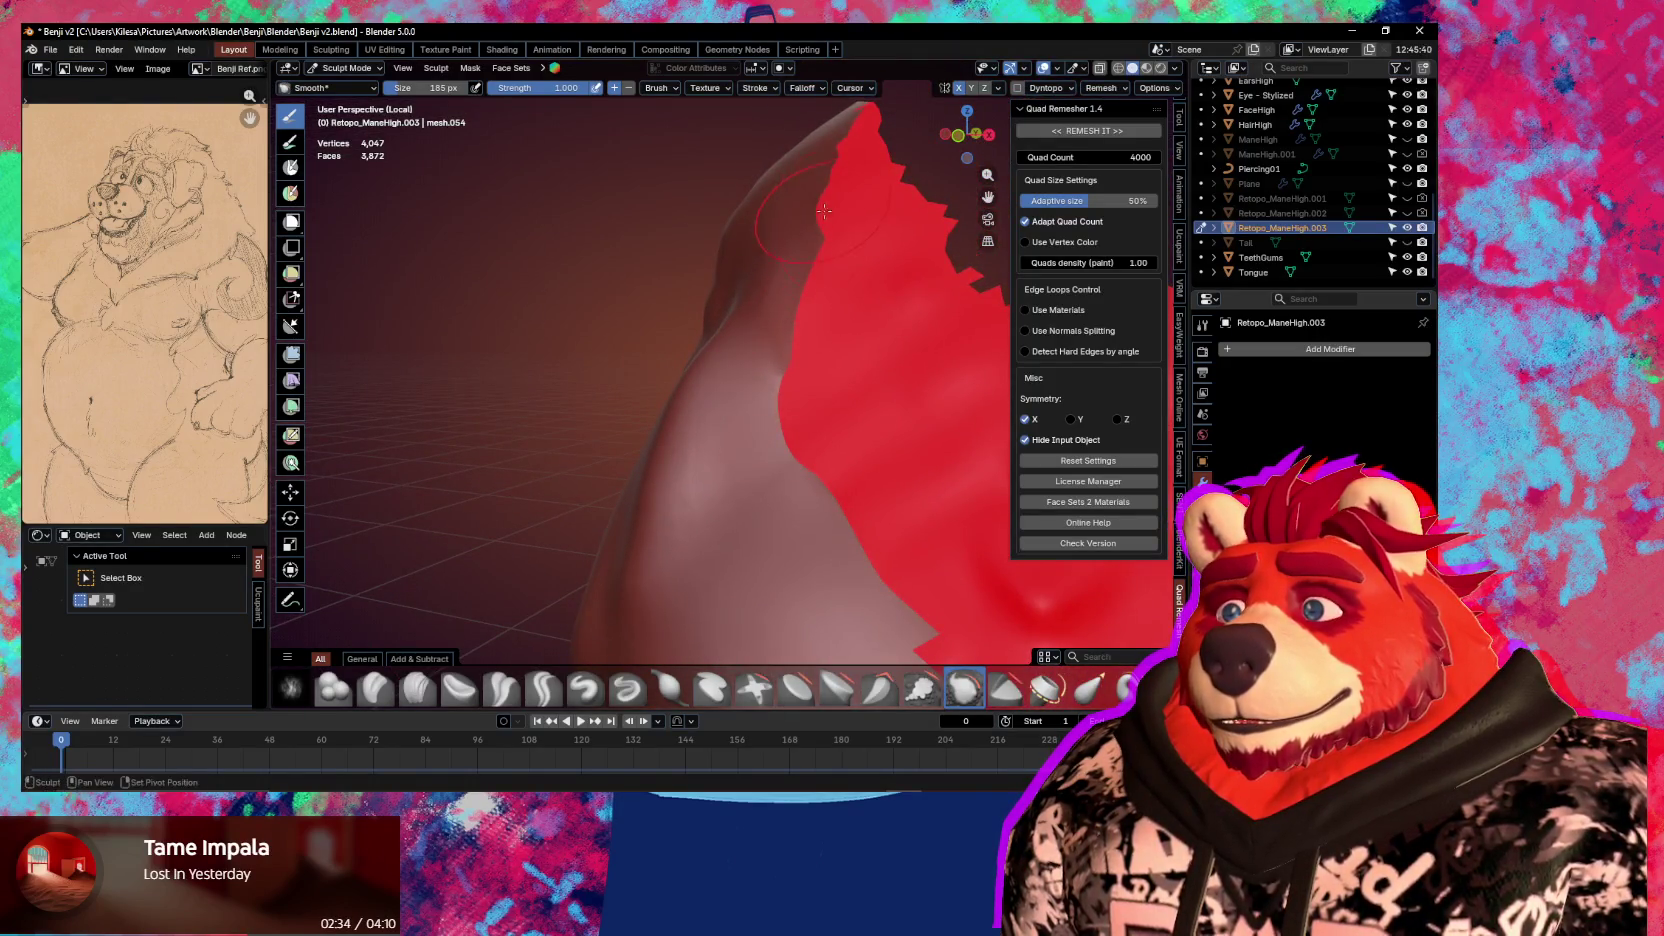
{"action": "mouse_move", "coordinate": [824, 187]}
{"action": "middle_mouse_down"}
{"action": "mouse_move", "coordinate": [778, 298]}
{"action": "mouse_move", "coordinate": [656, 265]}
{"action": "middle_mouse_up"}
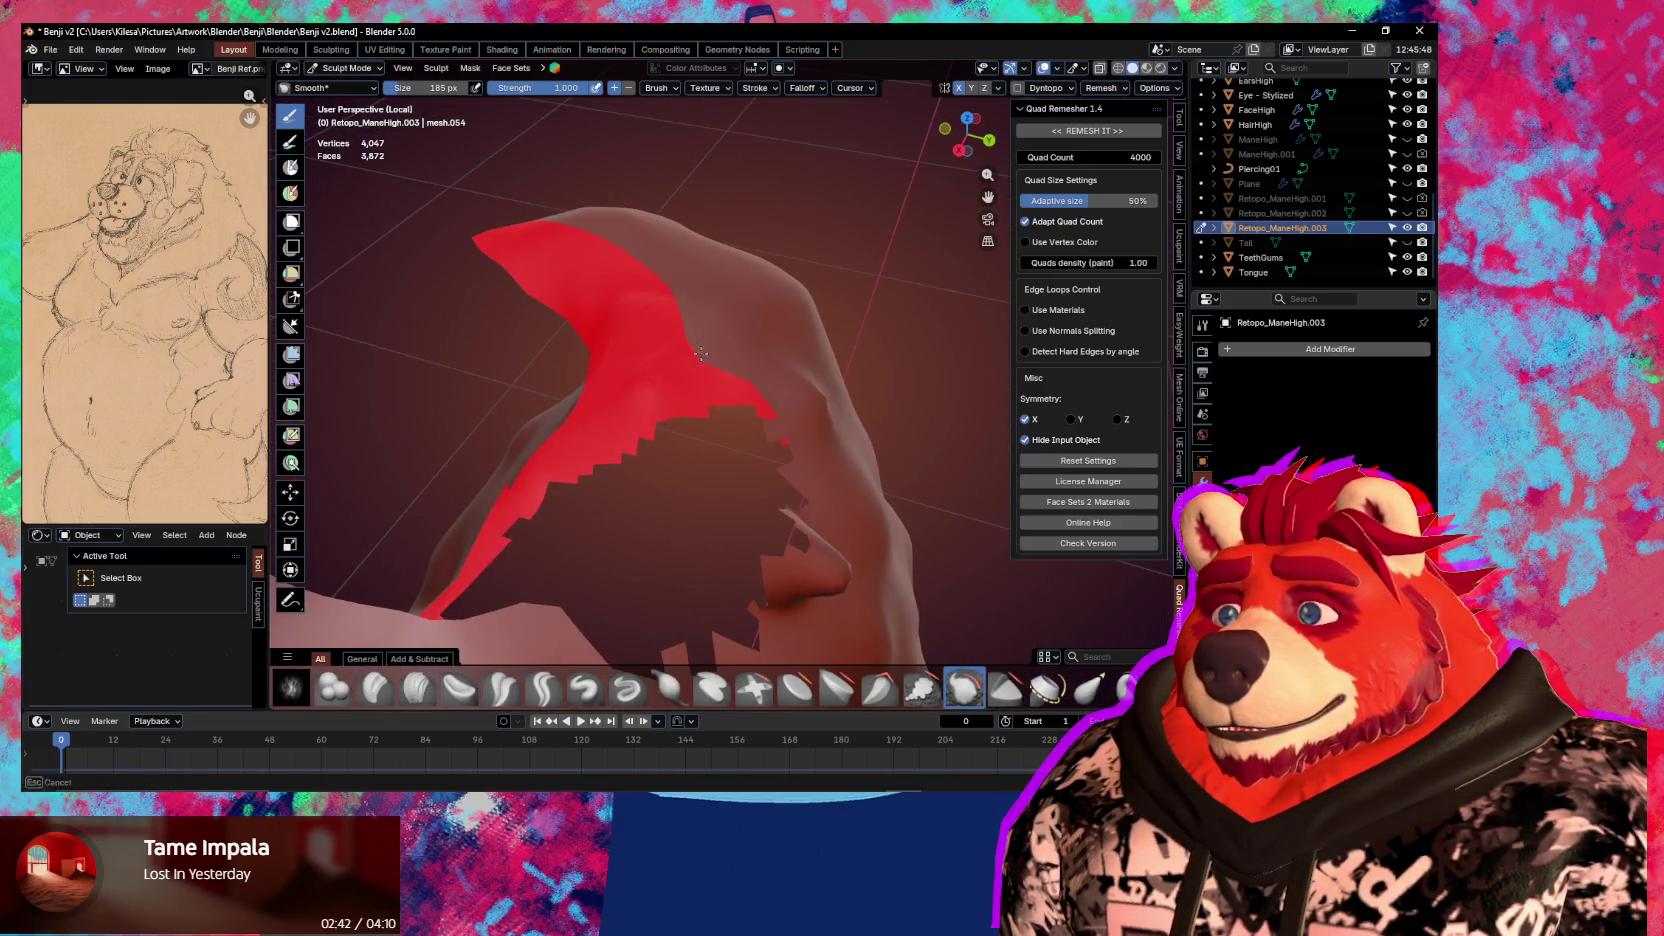
Smooth the mane with the Smooth brush at strength 0.430 and size 154 px
{"action": "key", "text": "shift+f"}
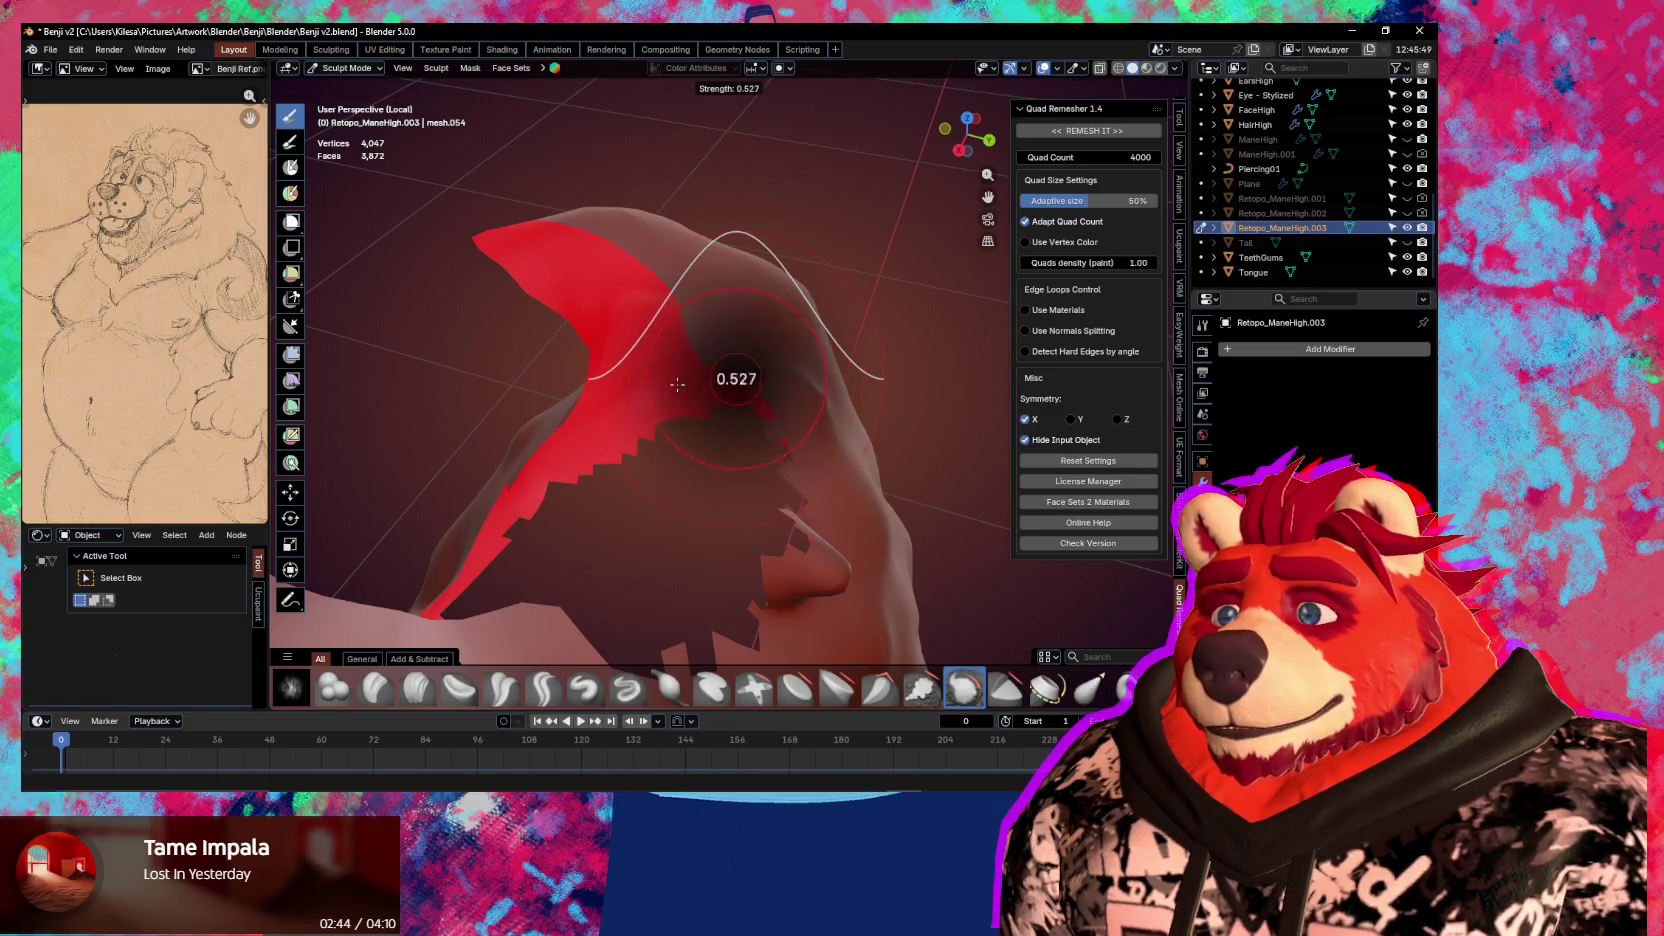
{"action": "left_click", "coordinate": [690, 384]}
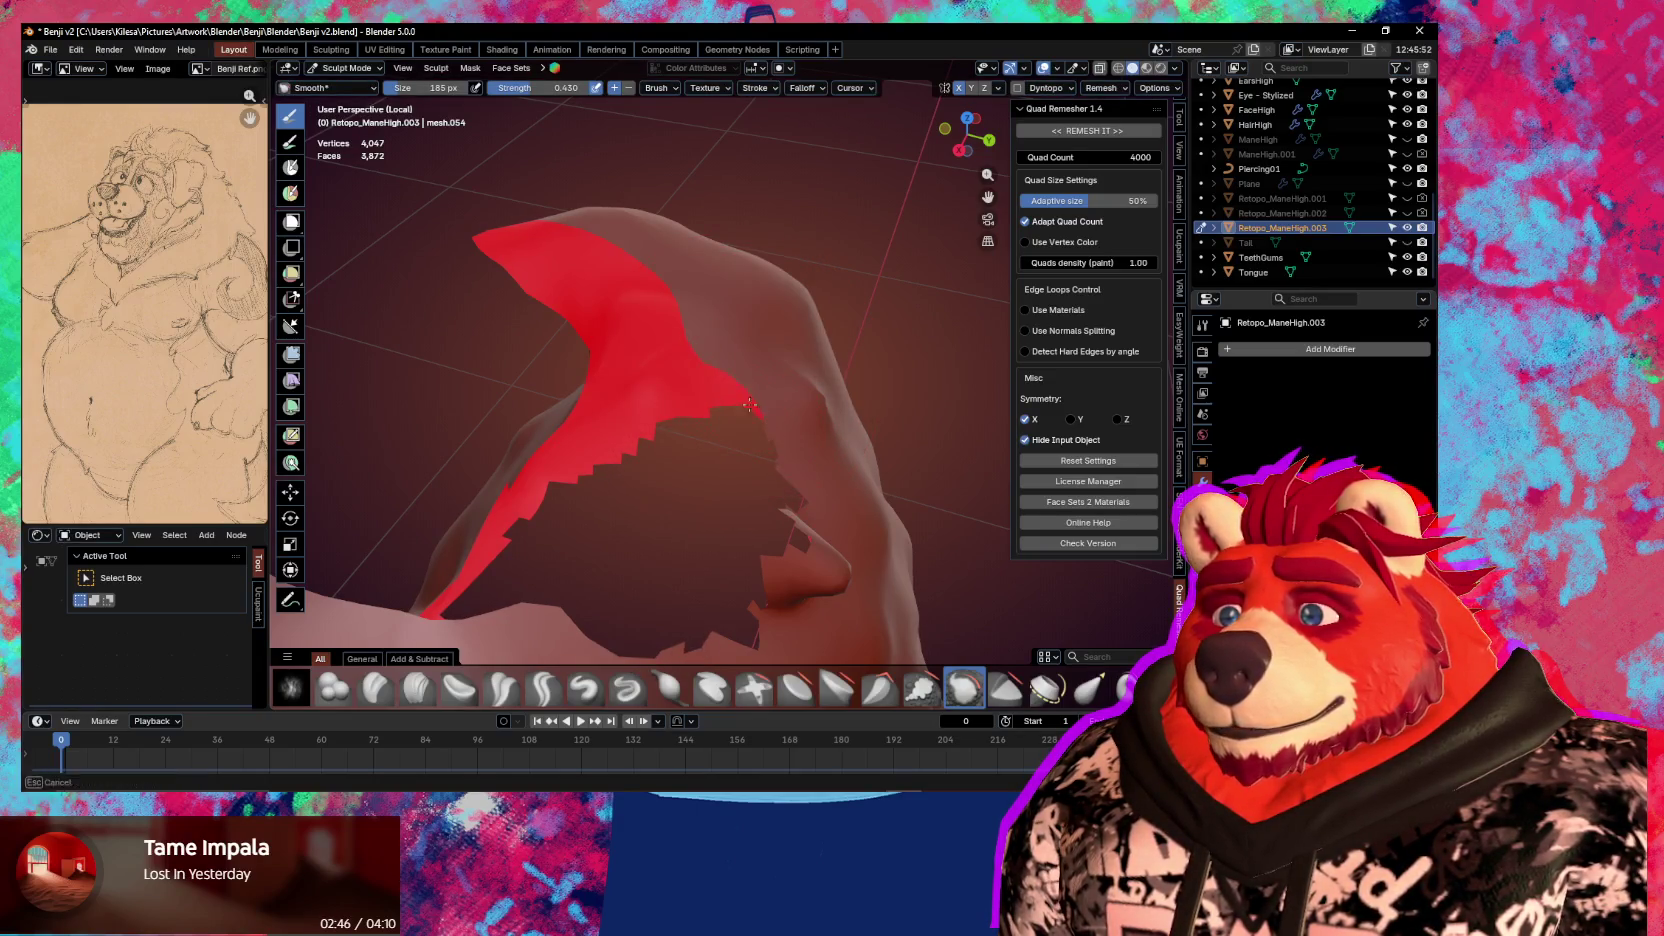
{"action": "mouse_move", "coordinate": [786, 457]}
{"action": "middle_mouse_down"}
{"action": "mouse_move", "coordinate": [742, 401]}
{"action": "mouse_move", "coordinate": [869, 404]}
{"action": "middle_mouse_up"}
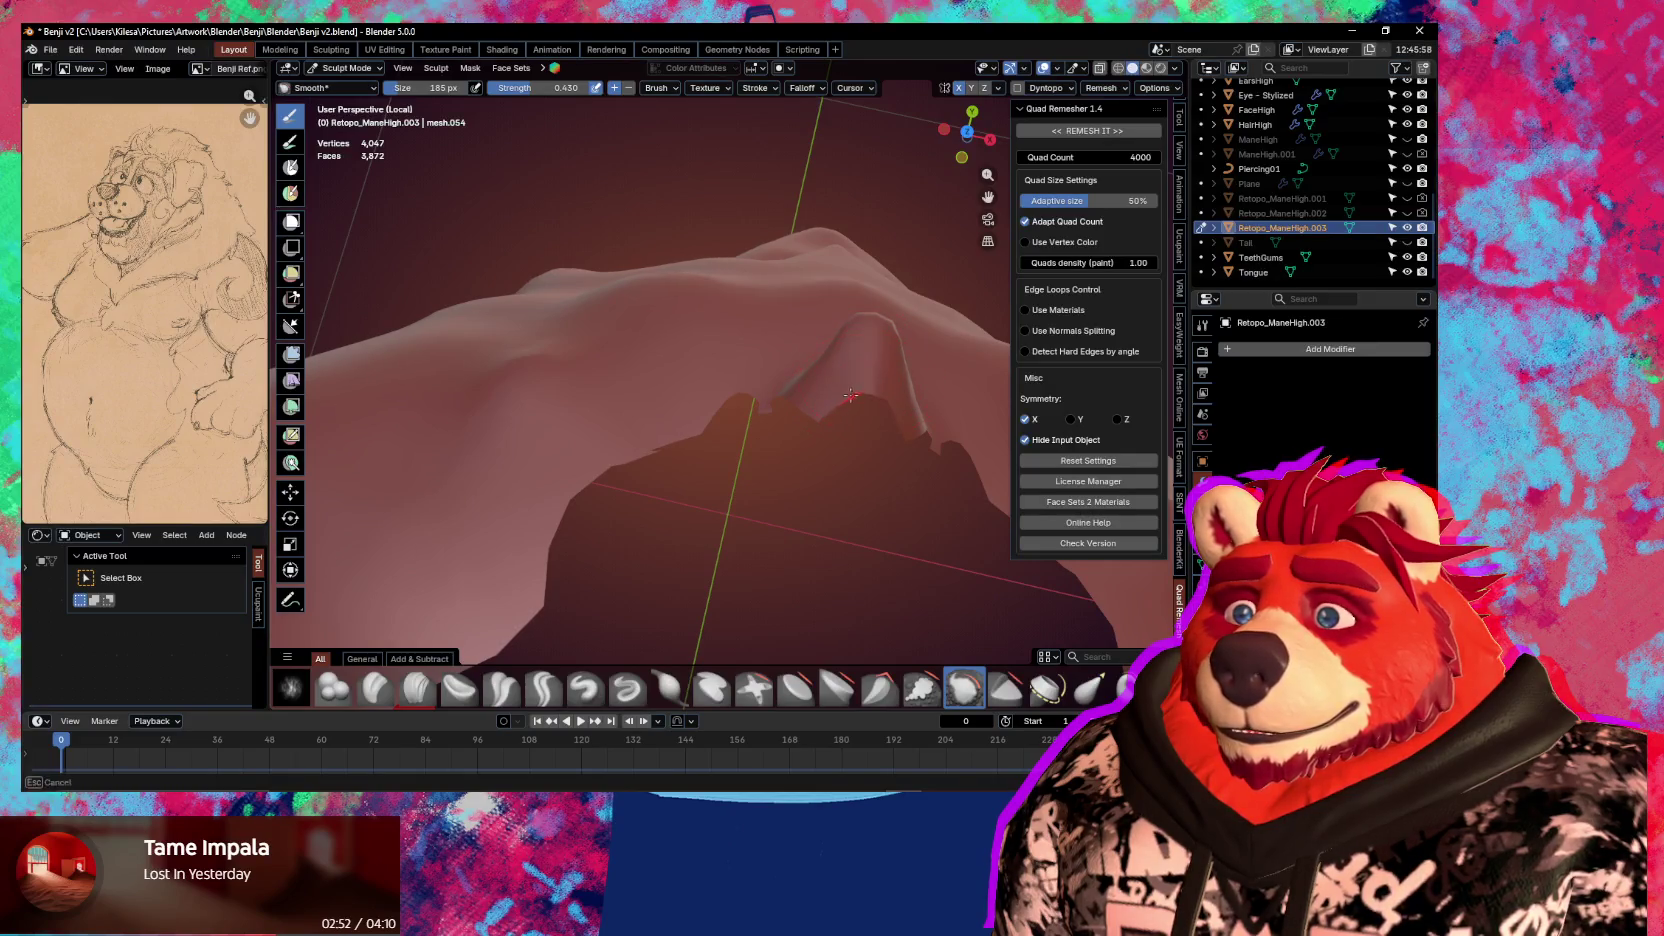
{"action": "mouse_move", "coordinate": [843, 400]}
{"action": "middle_mouse_down"}
{"action": "mouse_move", "coordinate": [766, 374]}
{"action": "mouse_move", "coordinate": [757, 447]}
{"action": "middle_mouse_up"}
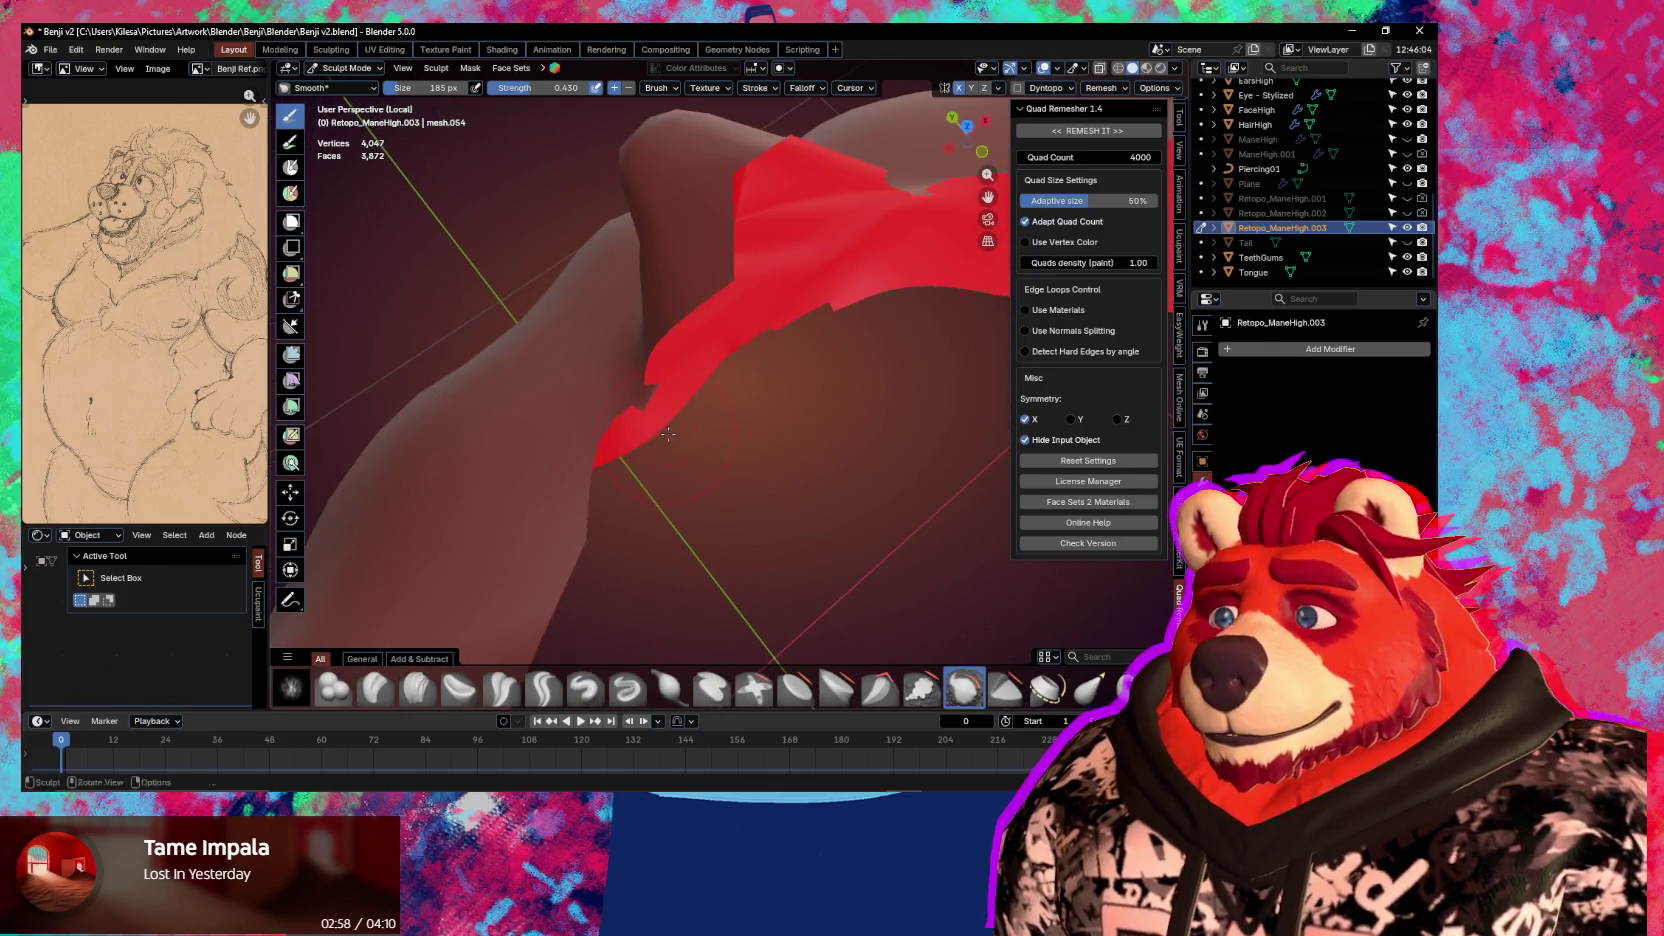
{"action": "key", "text": "f"}
{"action": "left_click", "coordinate": [706, 445]}
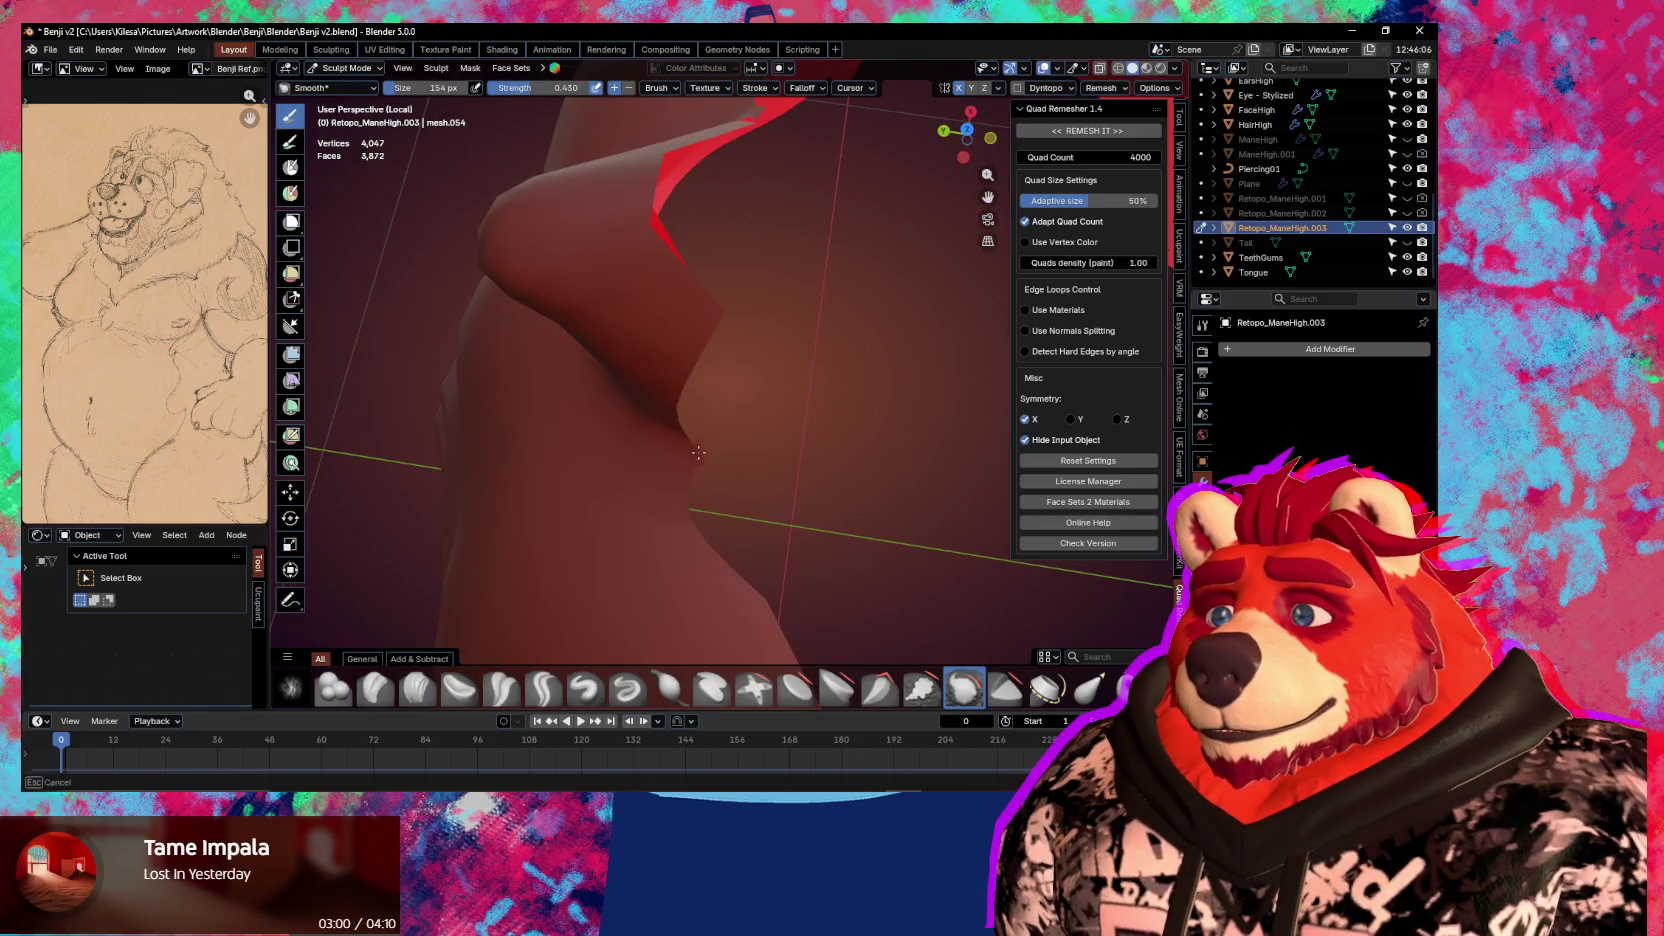
{"action": "mouse_move", "coordinate": [703, 447]}
{"action": "middle_mouse_down"}
{"action": "mouse_move", "coordinate": [676, 527]}
{"action": "mouse_move", "coordinate": [735, 456]}
{"action": "mouse_move", "coordinate": [698, 472]}
{"action": "mouse_move", "coordinate": [723, 463]}
{"action": "mouse_move", "coordinate": [713, 444]}
{"action": "middle_mouse_up"}
Back in Edit Mode, deselect all and select a stray face's mirrored twin
{"action": "key", "text": "Tab"}
{"action": "key", "text": "alt+a"}
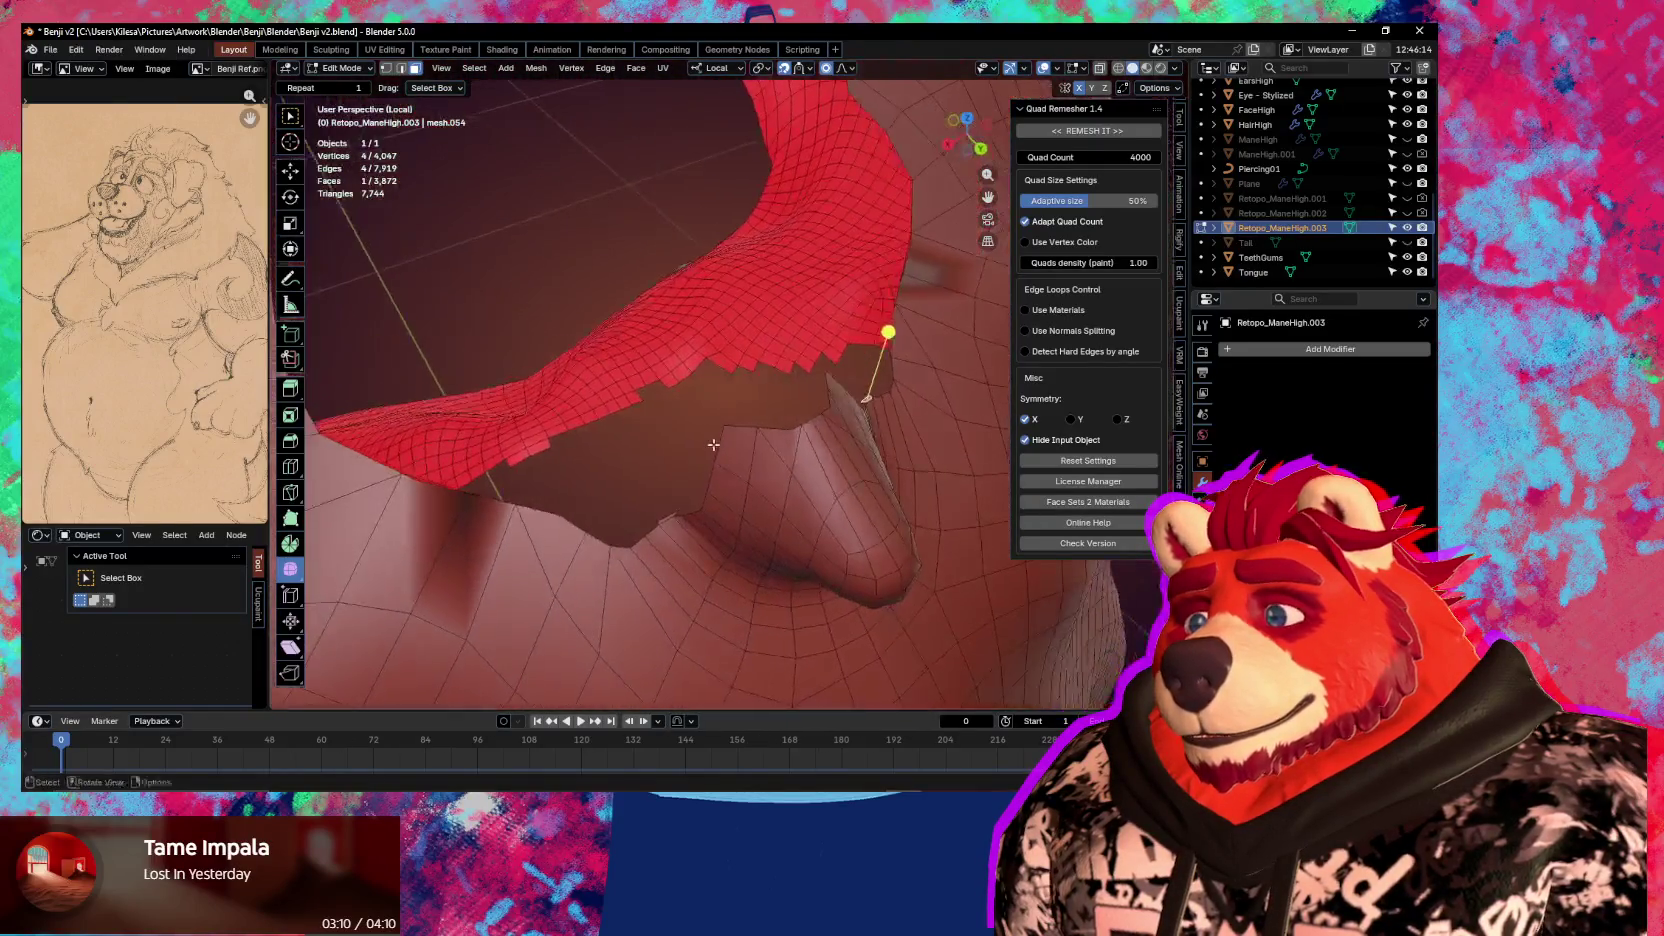
{"action": "key", "text": "ctrl+shift+m"}
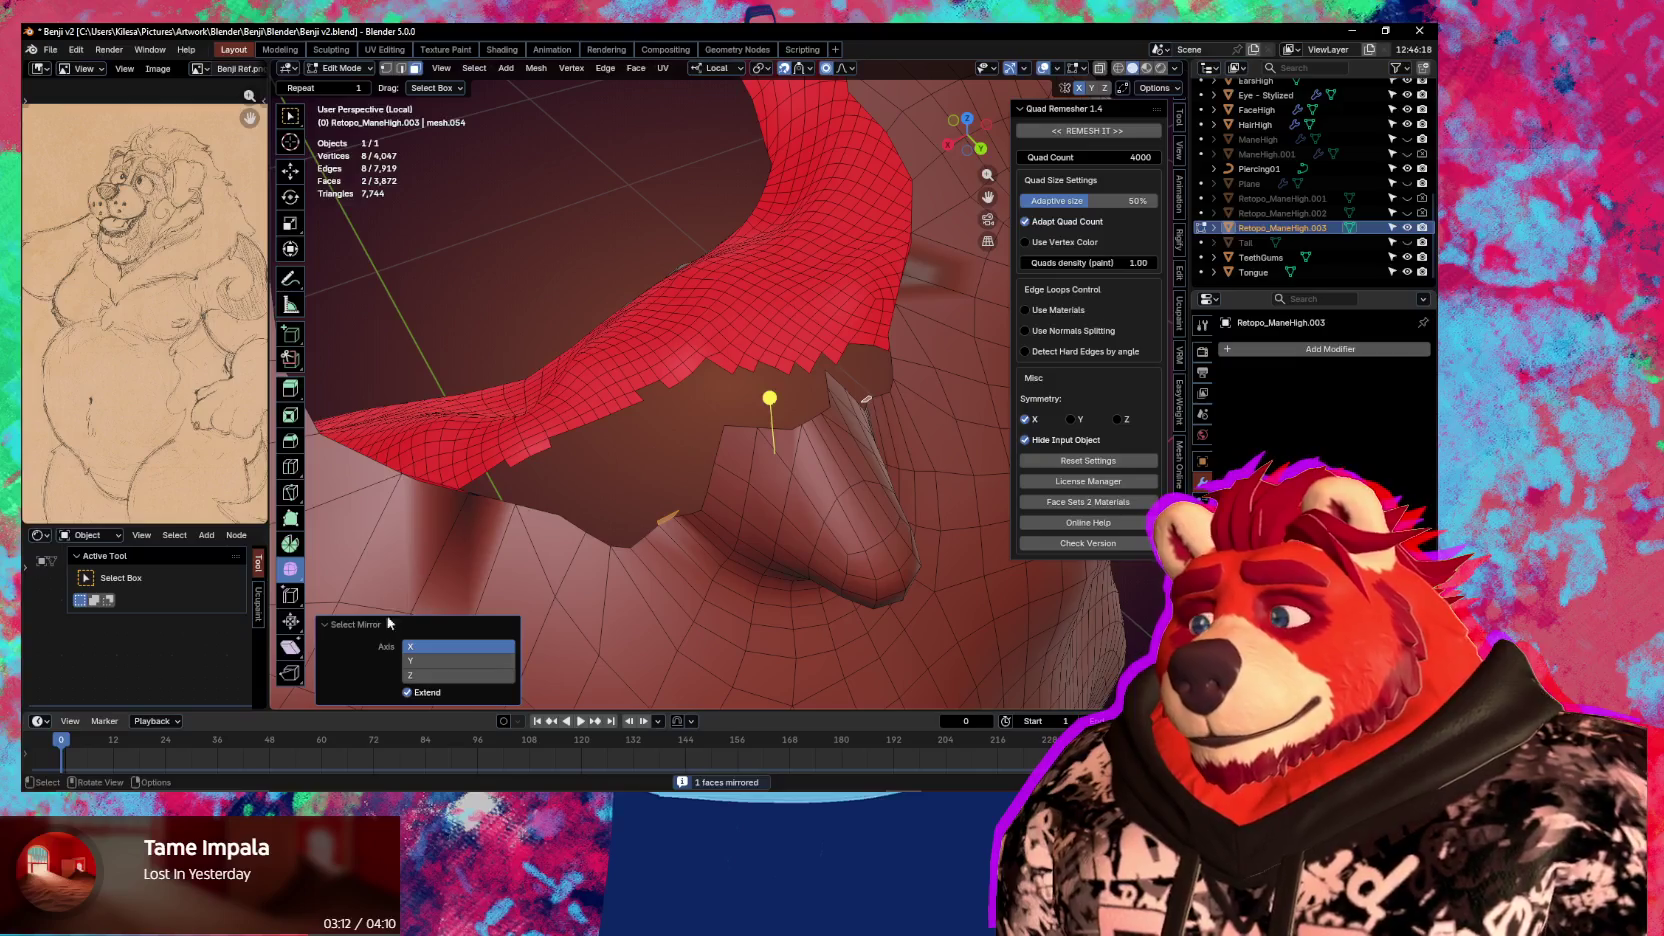
Delete the stray face and its mirrored twin with Only Edges & Faces
{"action": "key", "text": "x"}
{"action": "left_click", "coordinate": [777, 472]}
{"action": "mouse_move", "coordinate": [777, 472]}
{"action": "middle_mouse_down"}
{"action": "mouse_move", "coordinate": [761, 446]}
{"action": "mouse_move", "coordinate": [670, 519]}
{"action": "mouse_move", "coordinate": [668, 475]}
{"action": "middle_mouse_up"}
Switch to Sculpt Mode and keep smoothing the mane surface from several angles
{"action": "key", "text": "ctrl+Tab"}
{"action": "left_click", "coordinate": [677, 574]}
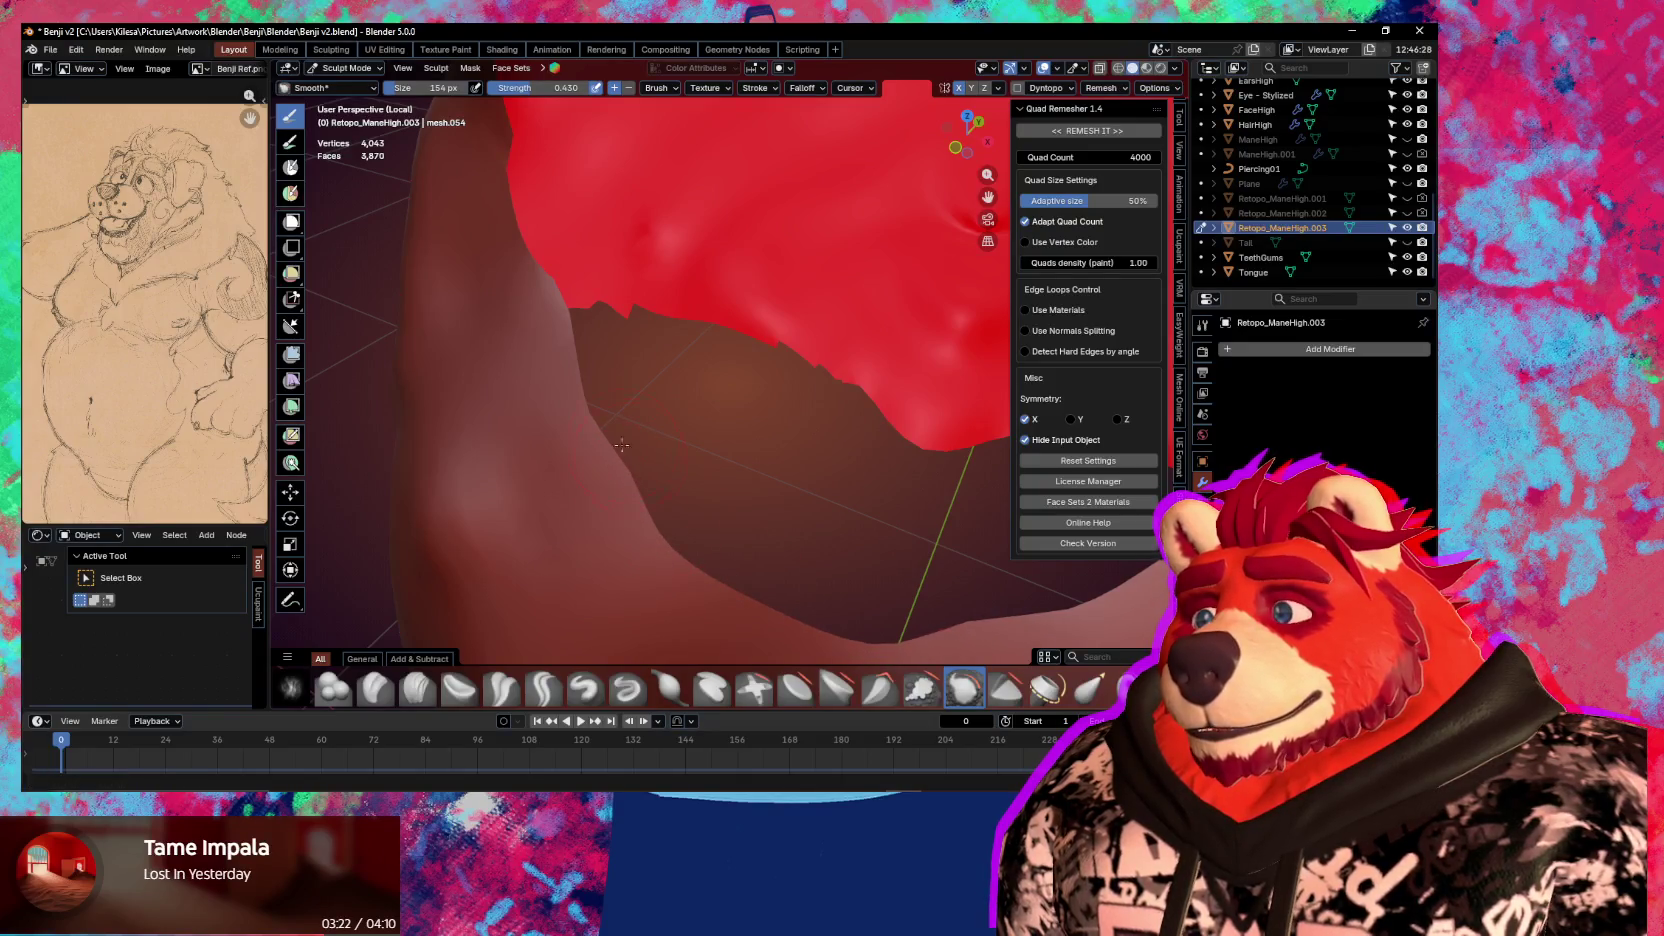
{"action": "middle_click_drag", "start_coordinate": [604, 437], "coordinate": [743, 518]}
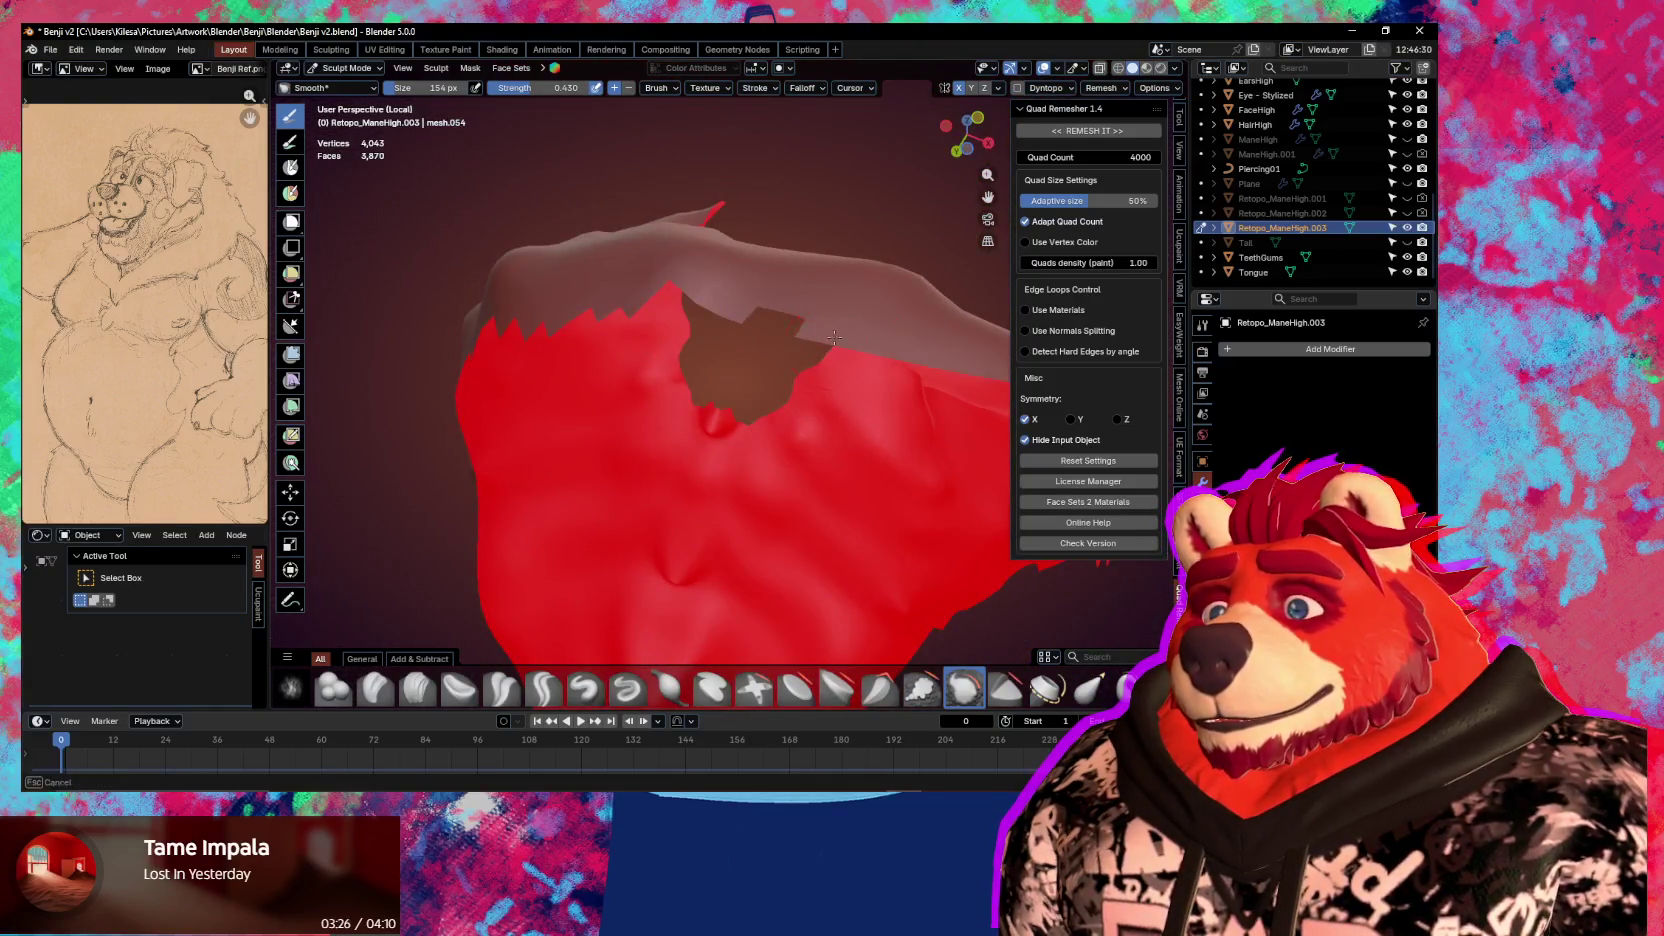
{"action": "middle_click_drag", "start_coordinate": [712, 309], "coordinate": [786, 370]}
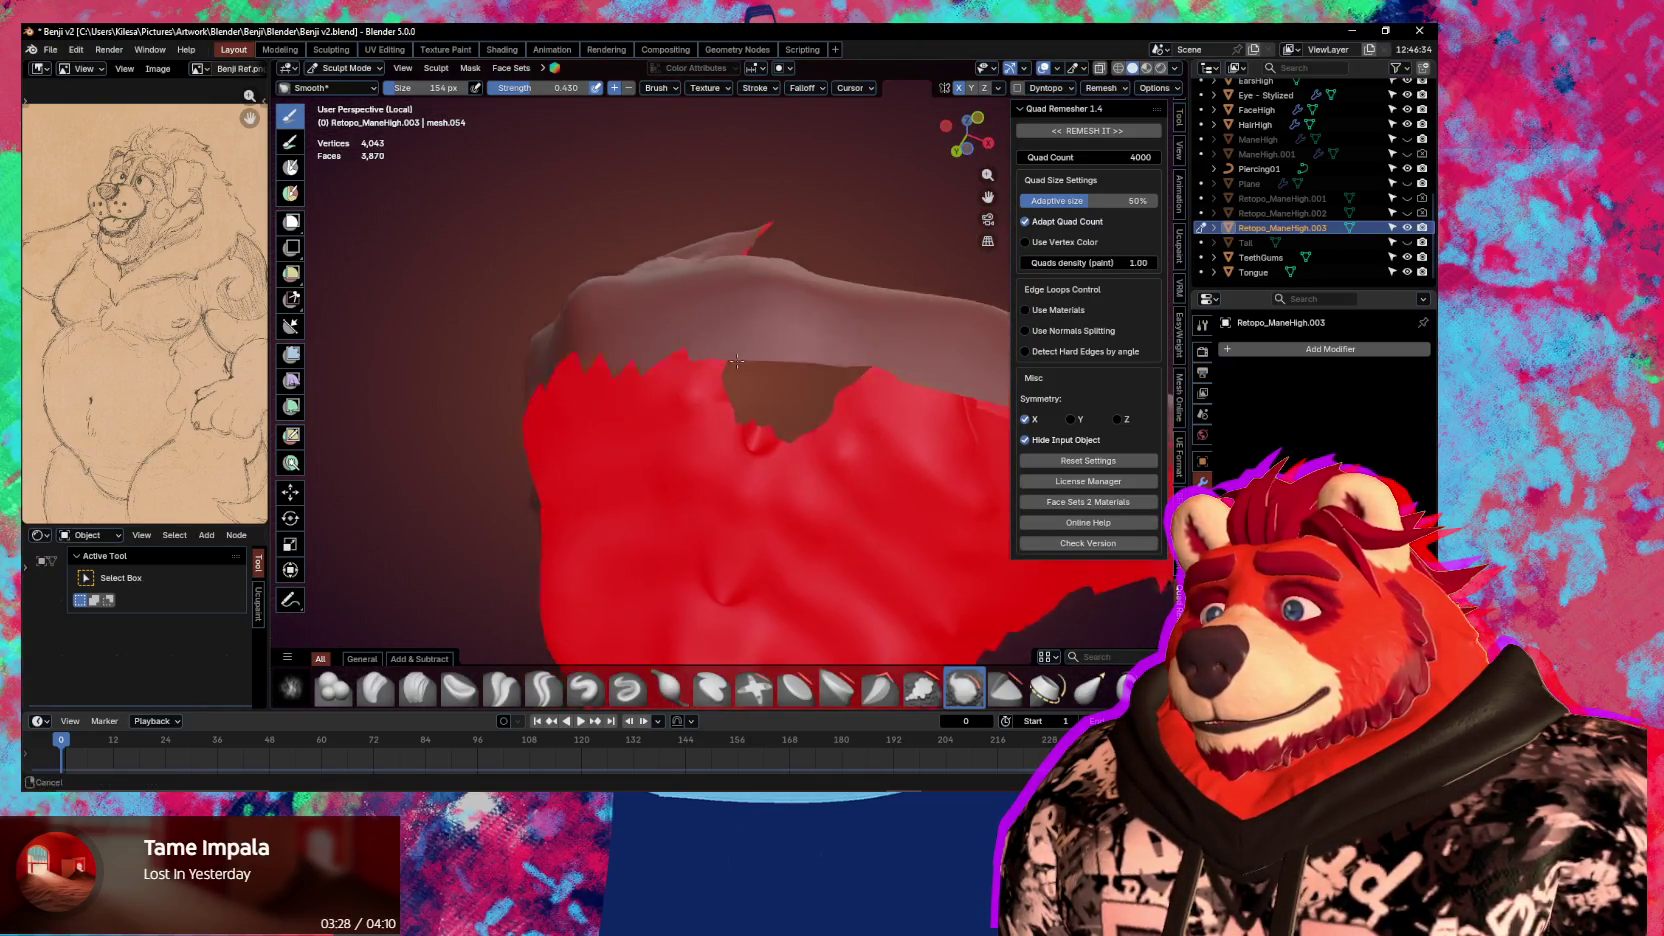
{"action": "middle_click_drag", "start_coordinate": [662, 395], "coordinate": [847, 397]}
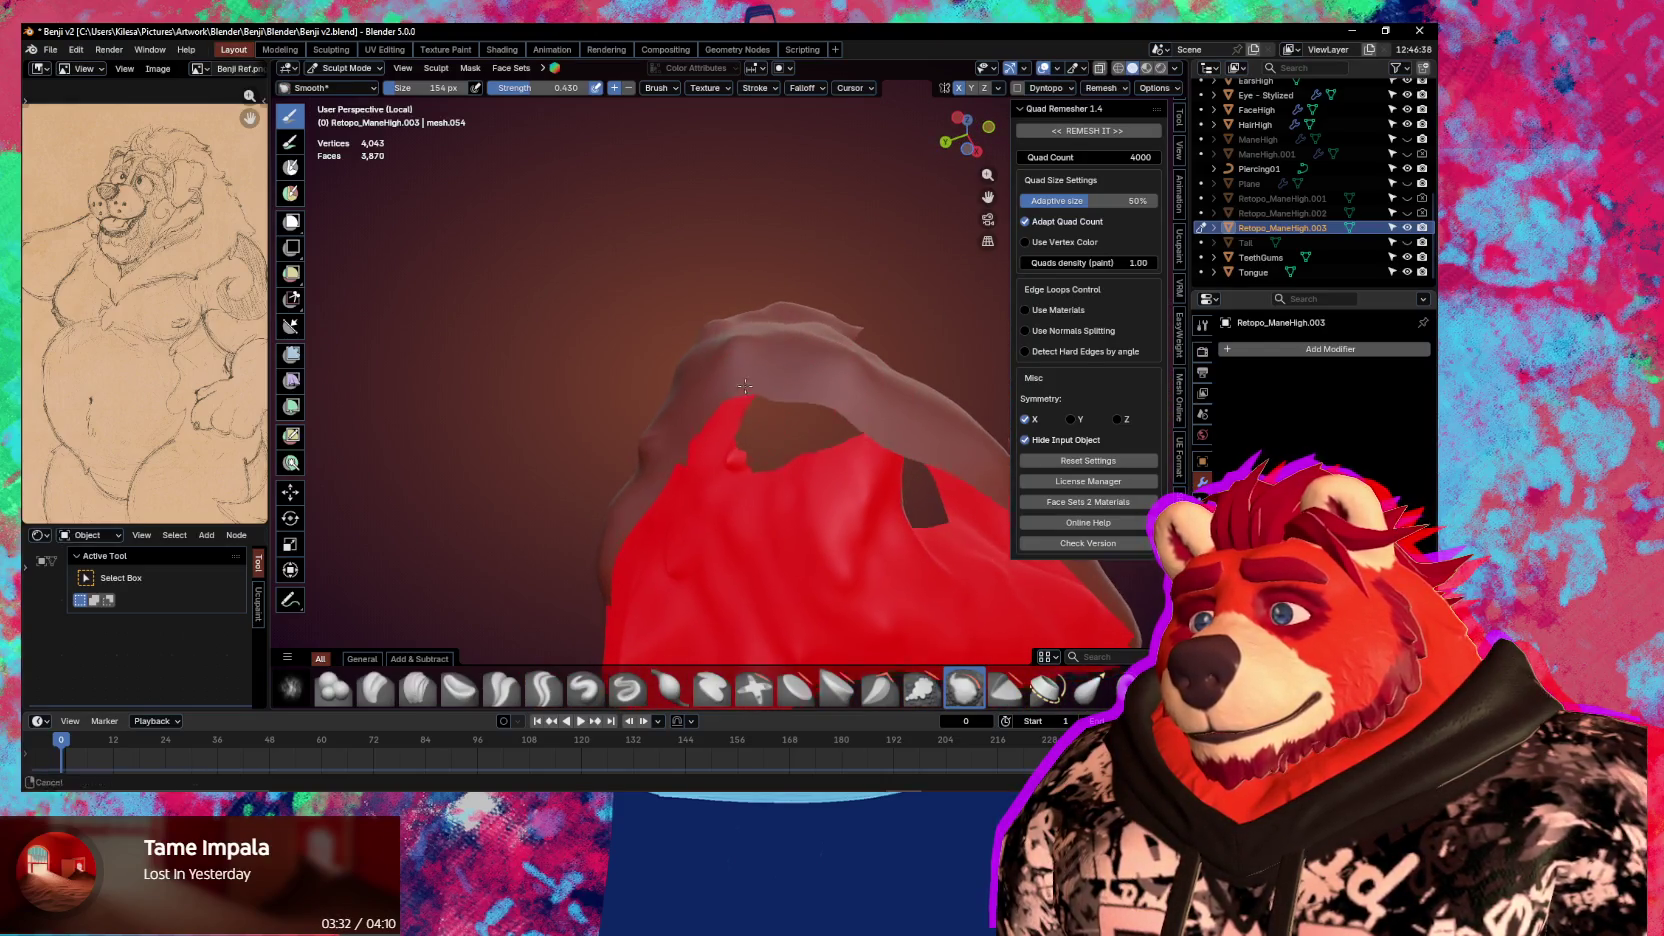
{"action": "middle_click_drag", "start_coordinate": [744, 394], "coordinate": [793, 396]}
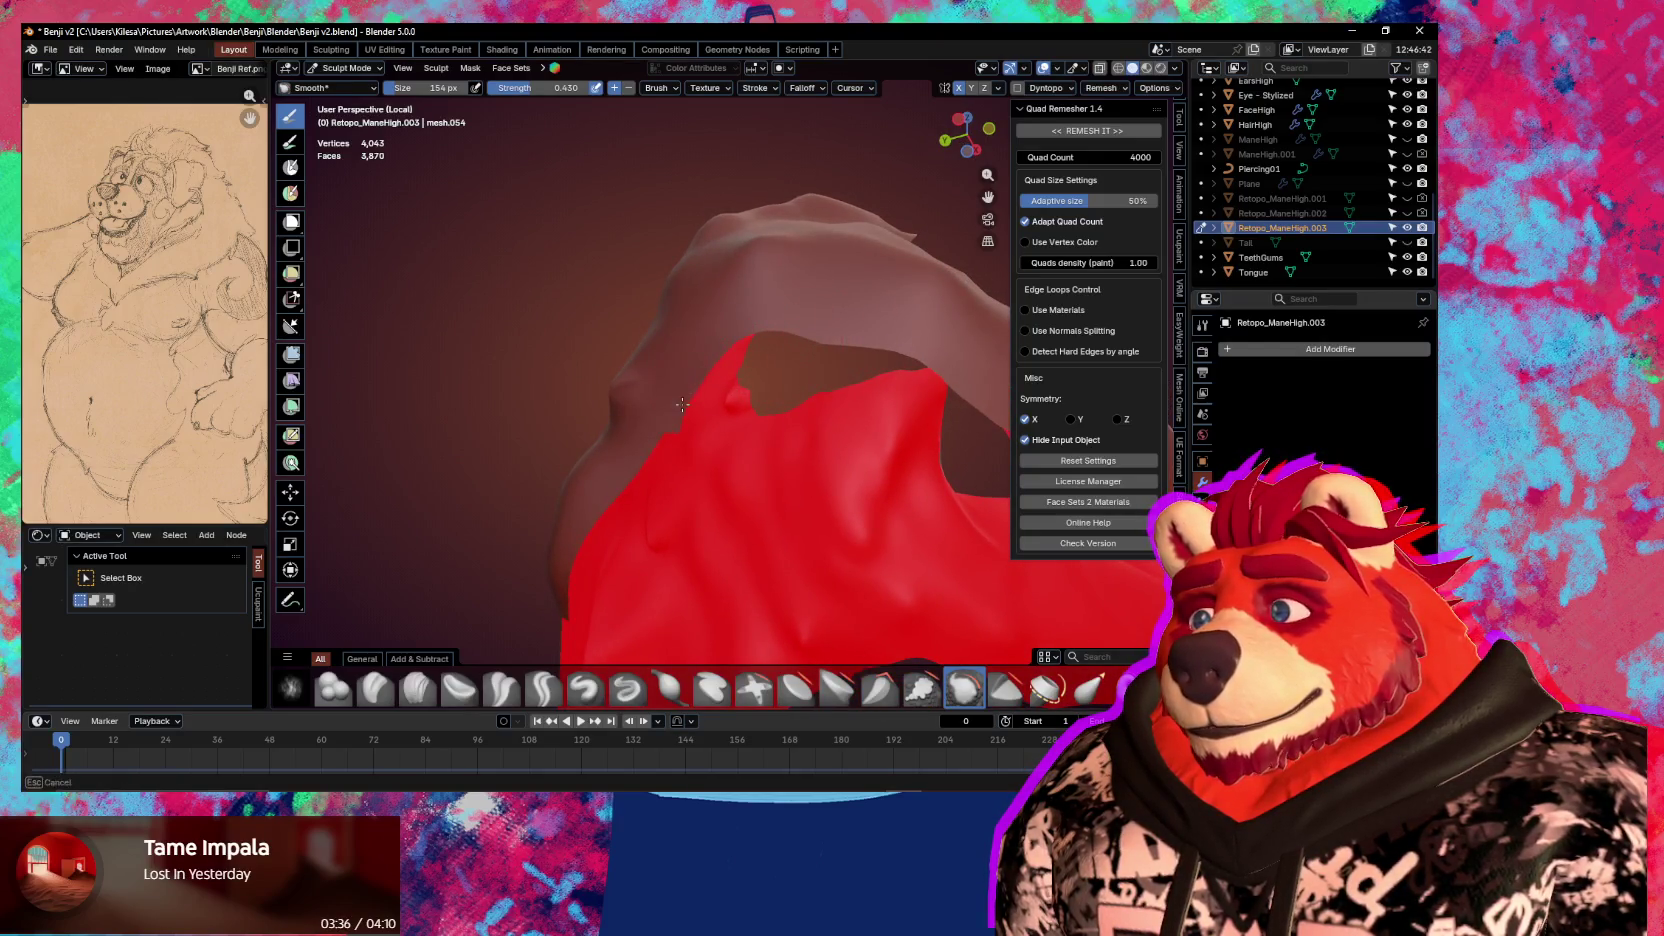
{"action": "mouse_move", "coordinate": [667, 437]}
{"action": "middle_mouse_down"}
{"action": "mouse_move", "coordinate": [729, 430]}
{"action": "mouse_move", "coordinate": [749, 394]}
{"action": "middle_mouse_up"}
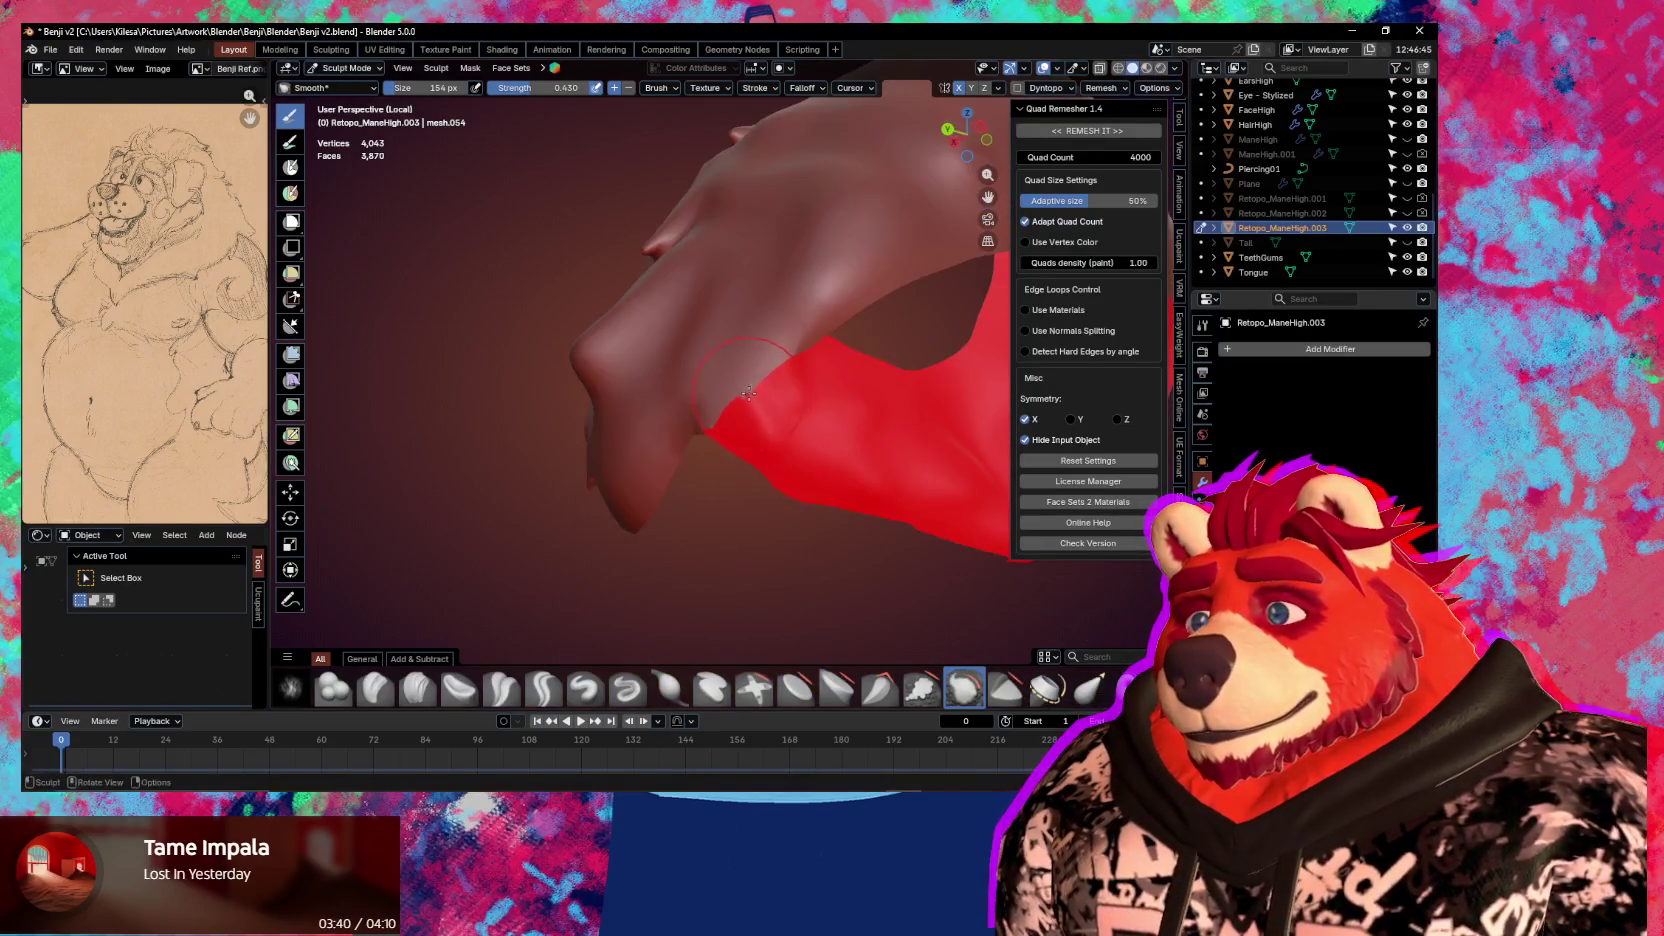
{"action": "mouse_move", "coordinate": [689, 503]}
{"action": "middle_mouse_down"}
{"action": "mouse_move", "coordinate": [855, 457]}
{"action": "mouse_move", "coordinate": [768, 445]}
{"action": "middle_mouse_up"}
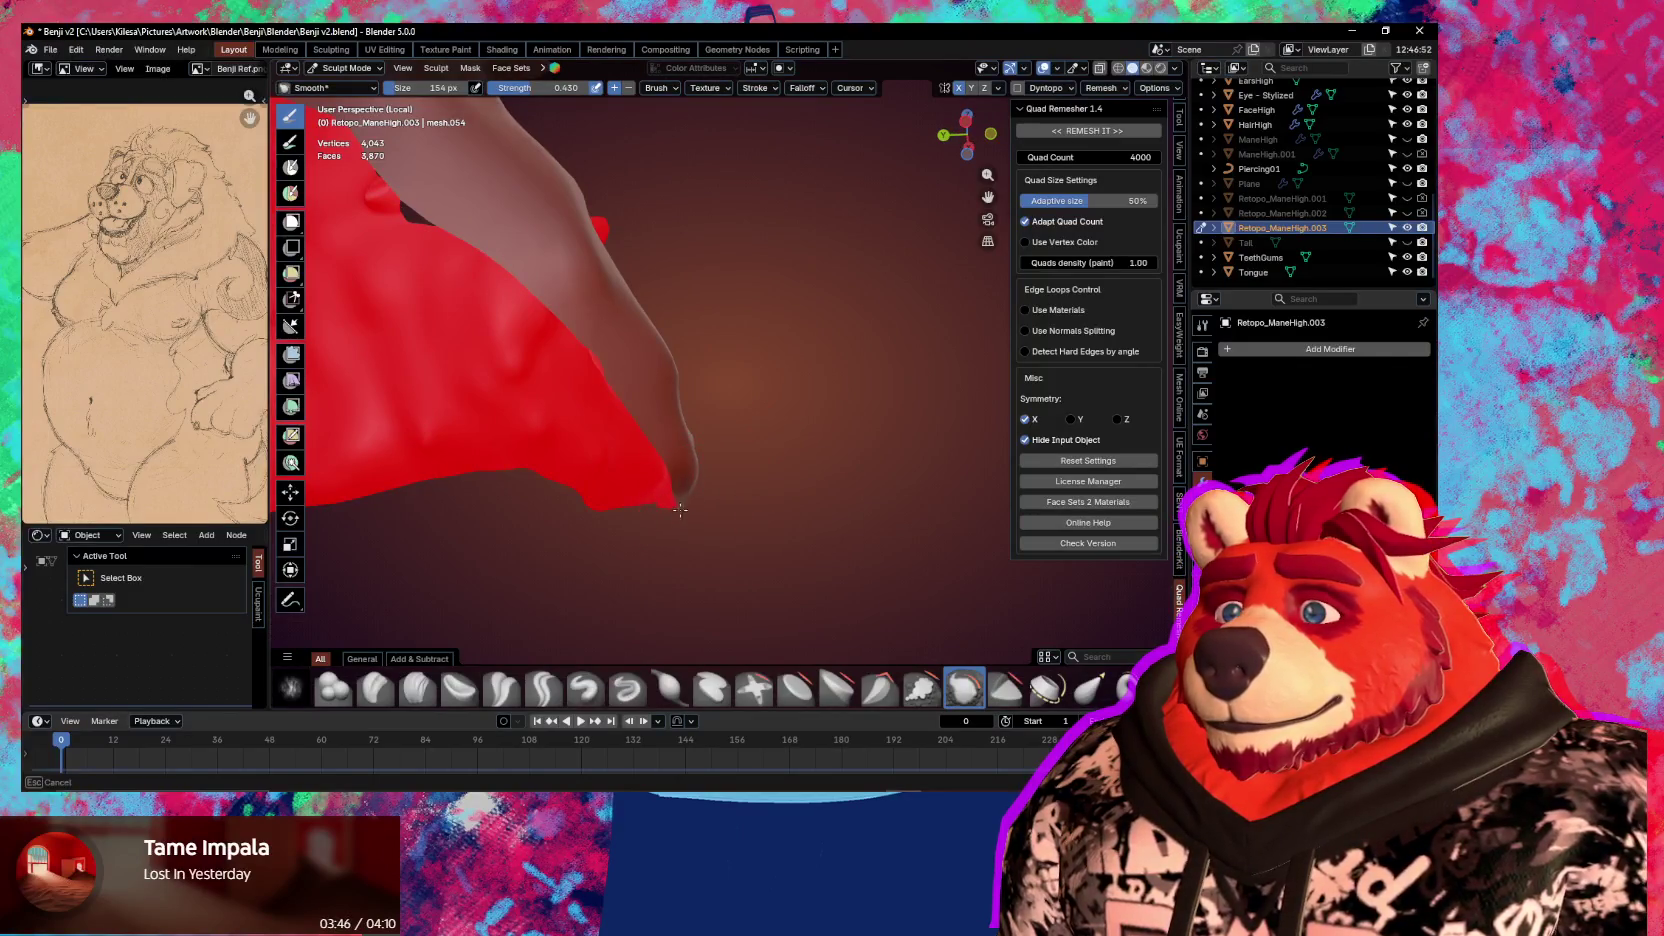
{"action": "middle_click_drag", "start_coordinate": [675, 528], "coordinate": [810, 492]}
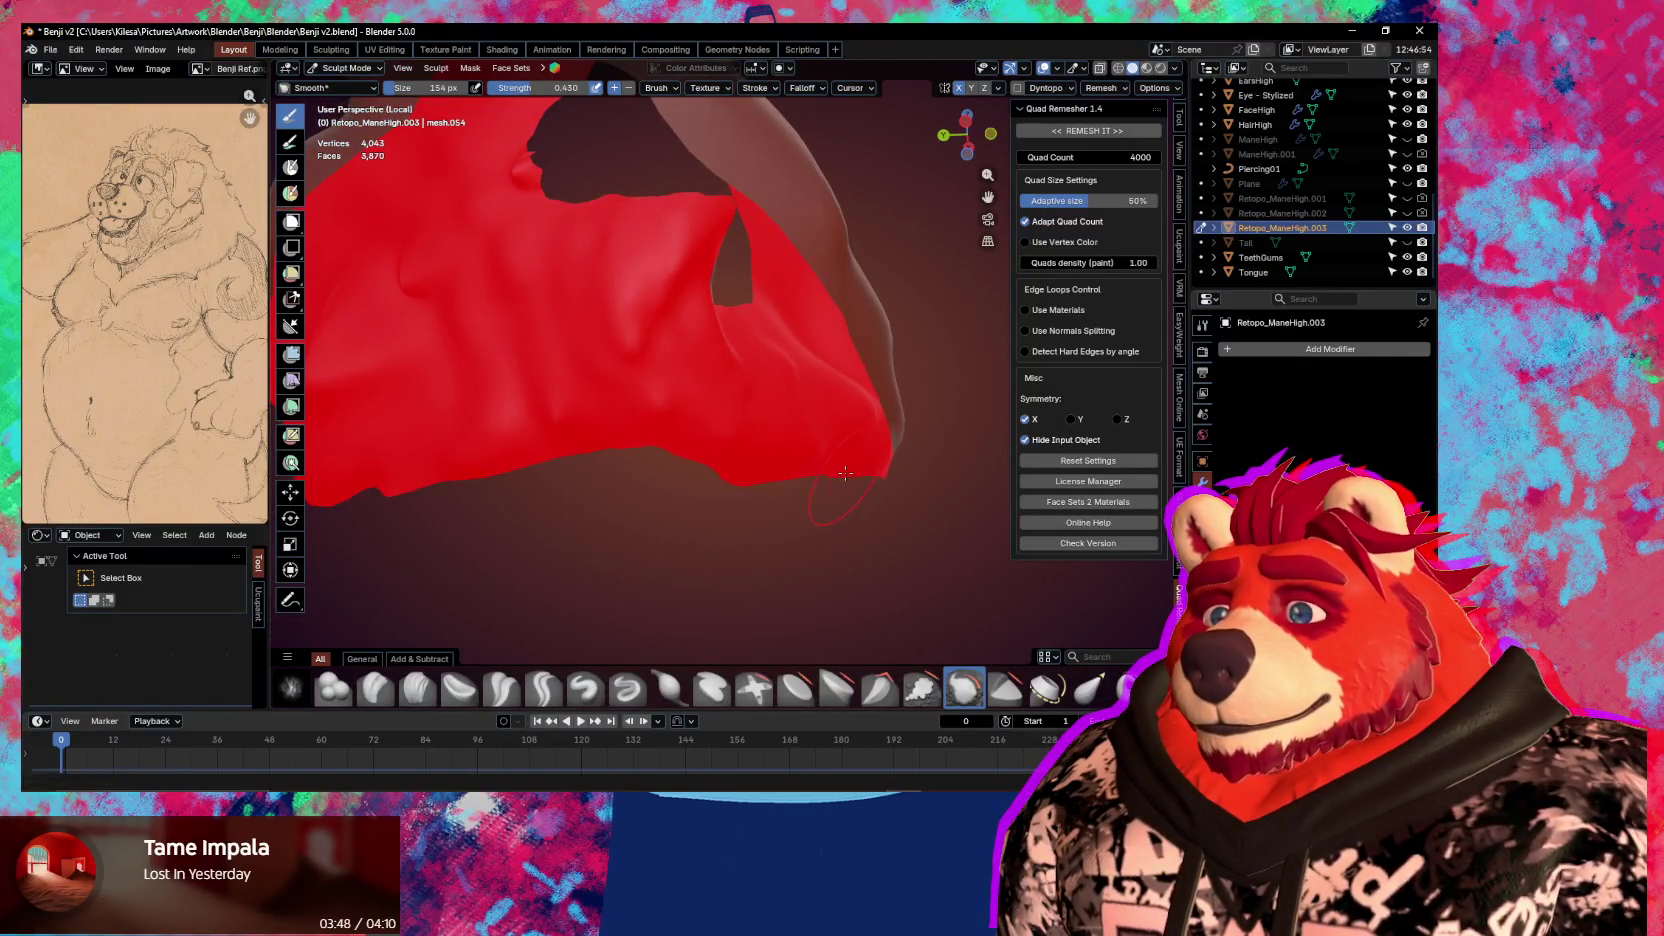
{"action": "mouse_move", "coordinate": [735, 371]}
{"action": "middle_mouse_down"}
{"action": "mouse_move", "coordinate": [776, 465]}
{"action": "mouse_move", "coordinate": [983, 469]}
{"action": "mouse_move", "coordinate": [761, 408]}
{"action": "middle_mouse_up"}
In Edit Mode, delete two more stray faces from the mane
{"action": "key", "text": "Tab"}
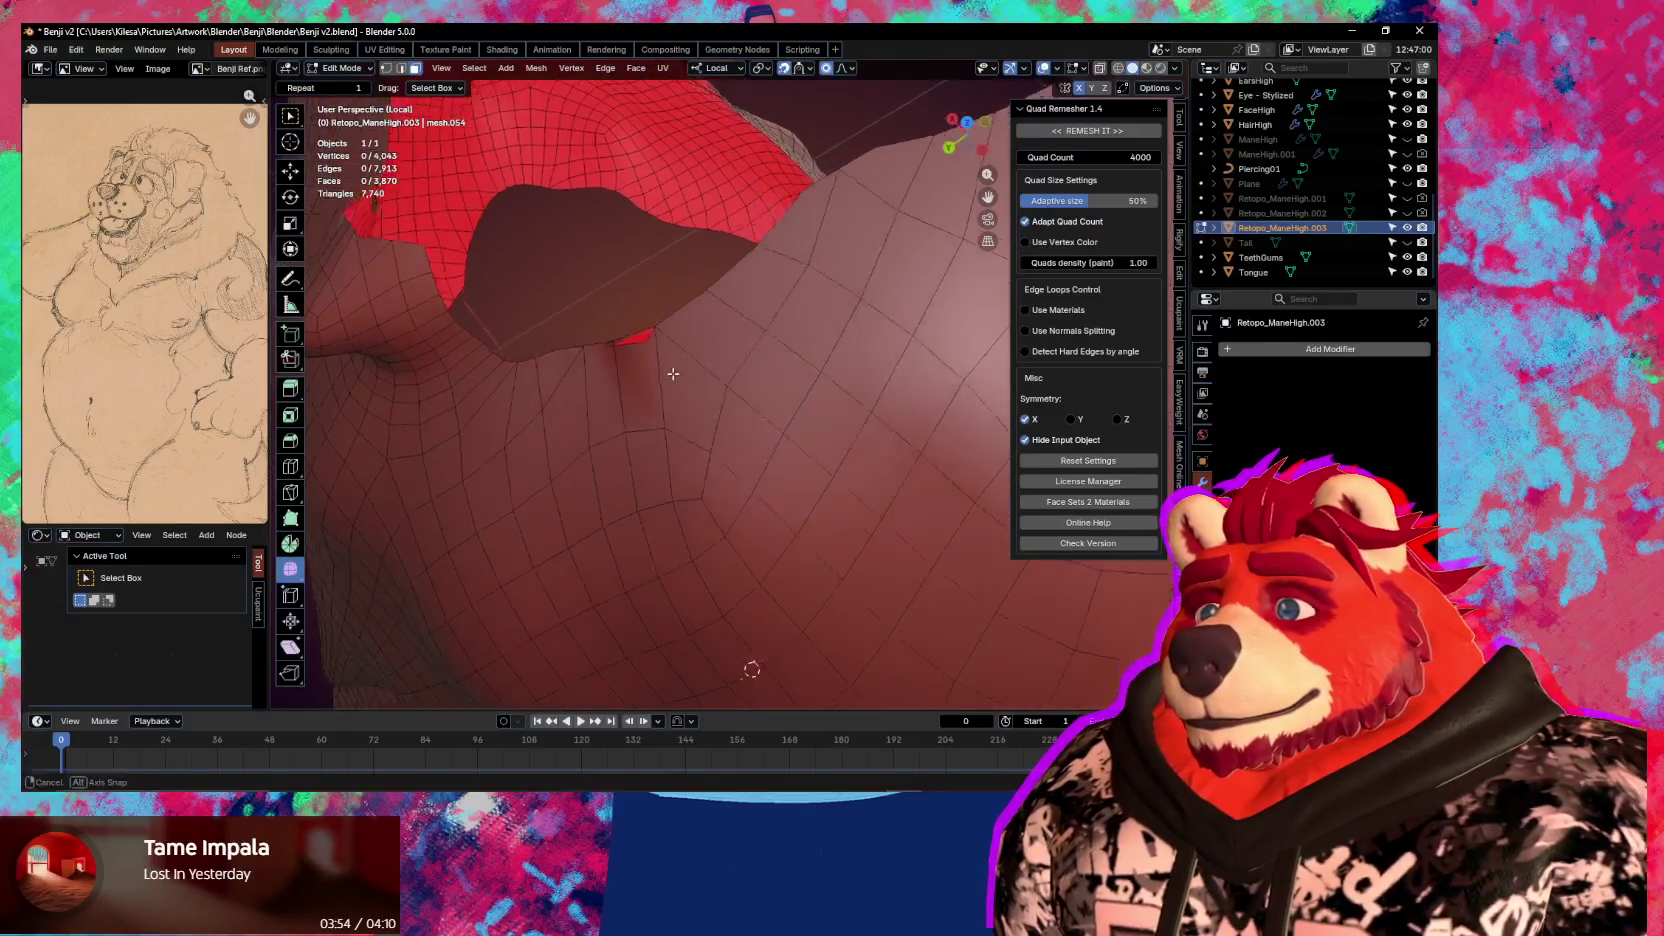
{"action": "mouse_move", "coordinate": [733, 340]}
{"action": "middle_mouse_down"}
{"action": "mouse_move", "coordinate": [675, 392]}
{"action": "mouse_move", "coordinate": [471, 364]}
{"action": "mouse_move", "coordinate": [612, 394]}
{"action": "mouse_move", "coordinate": [621, 426]}
{"action": "mouse_move", "coordinate": [520, 409]}
{"action": "mouse_move", "coordinate": [862, 507]}
{"action": "middle_mouse_up"}
{"action": "key", "text": "x"}
{"action": "left_click", "coordinate": [732, 340]}
{"action": "key", "text": "x"}
{"action": "left_click", "coordinate": [443, 361]}
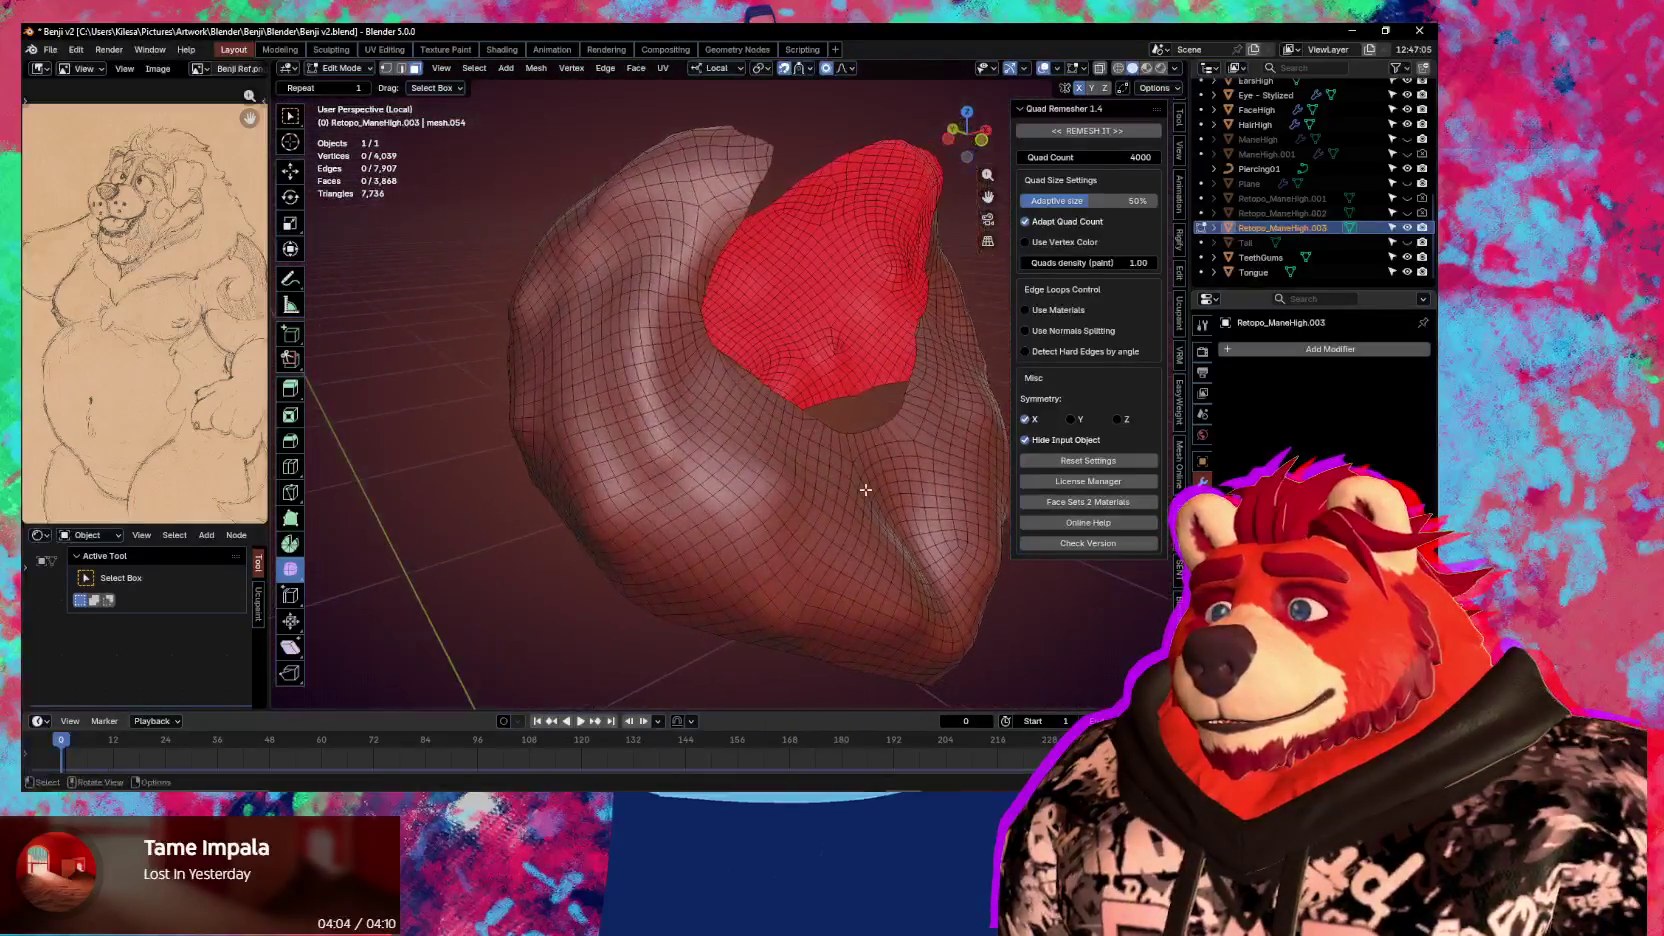
Remesh the mane in Object Mode into Retopo_ManeHigh.004 and inspect its 3,708-face topology
{"action": "key", "text": "ctrl+Tab"}
{"action": "left_click", "coordinate": [700, 505]}
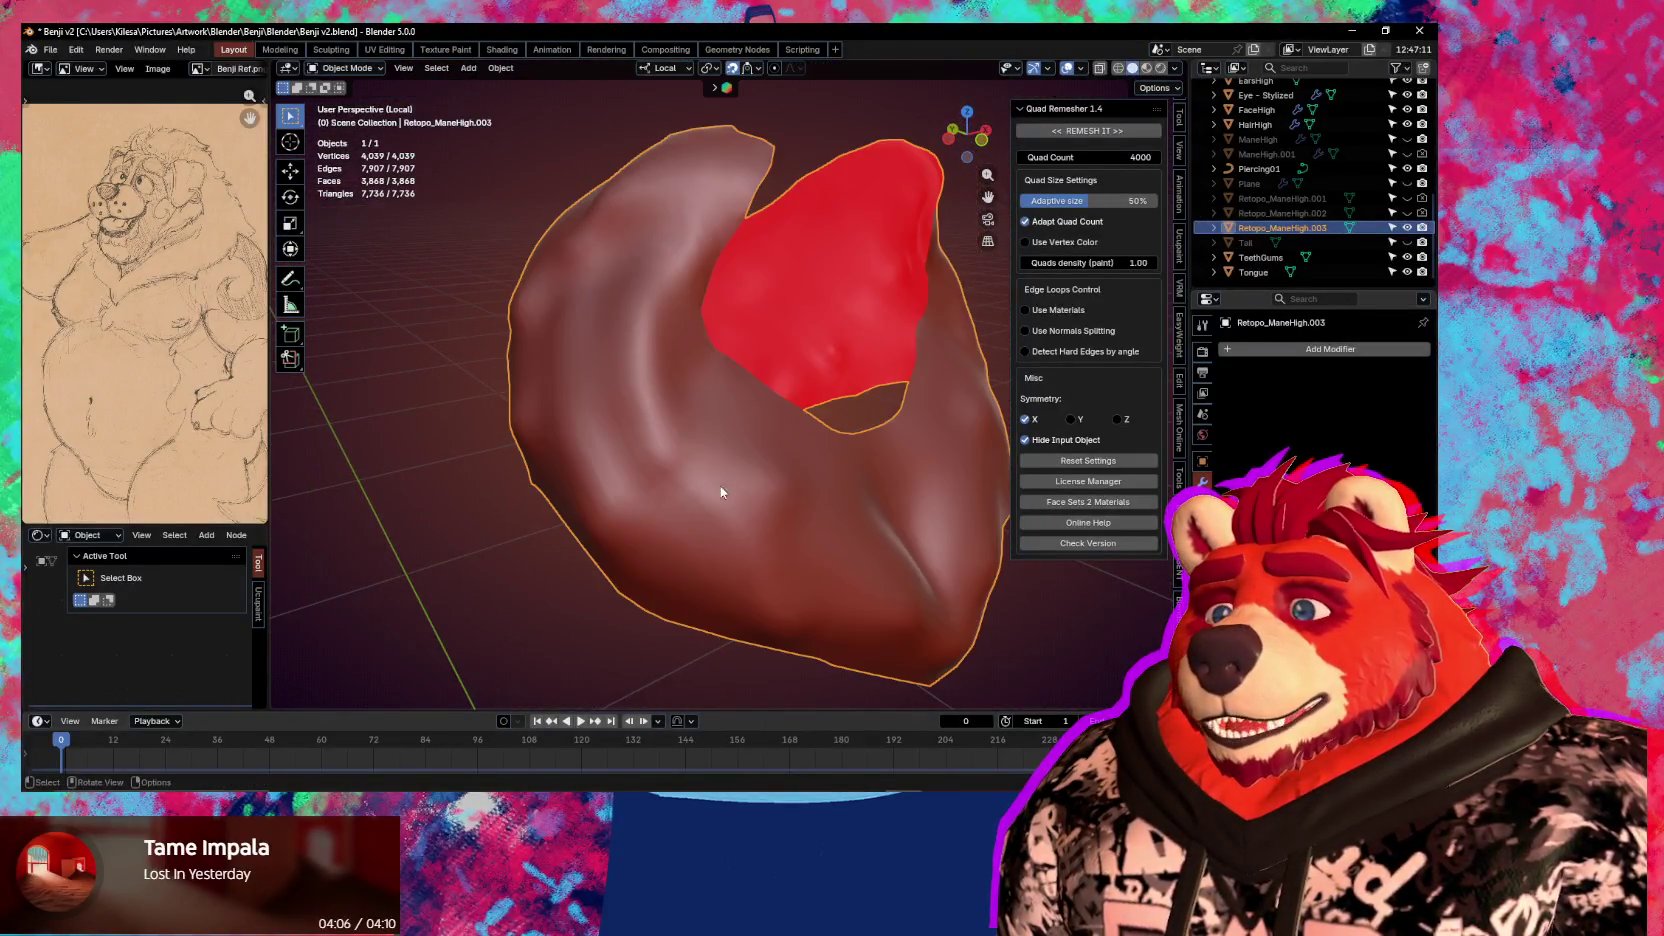
{"action": "left_click", "coordinate": [1098, 132]}
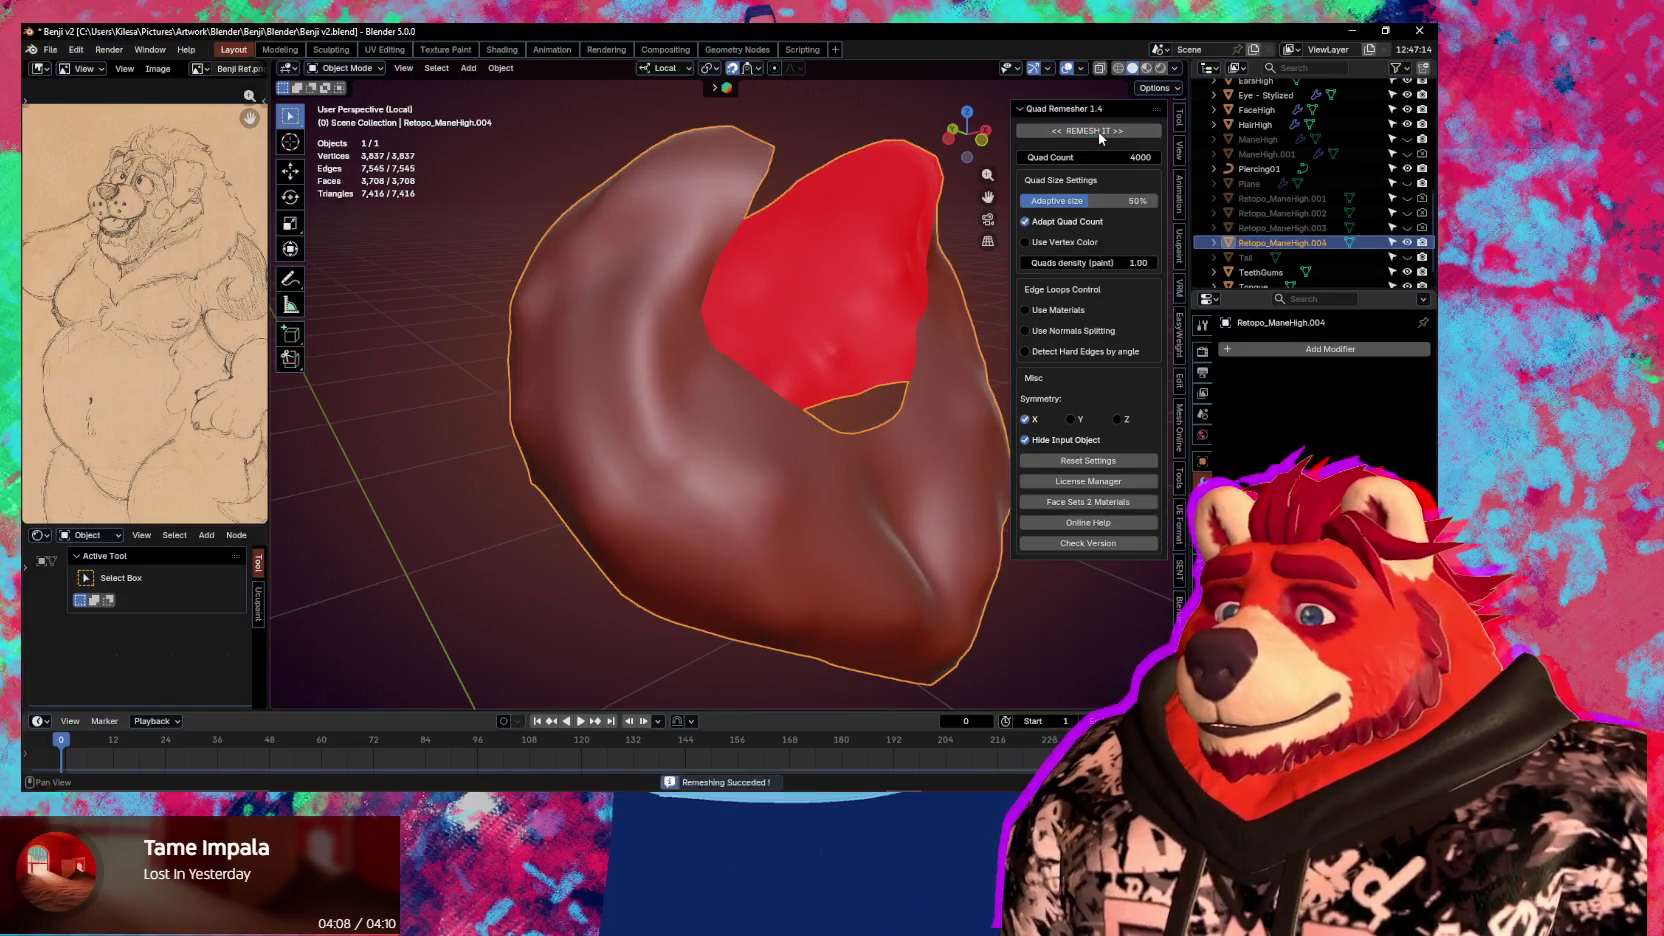
{"action": "key", "text": "Tab"}
{"action": "mouse_move", "coordinate": [836, 472]}
{"action": "middle_mouse_down"}
{"action": "mouse_move", "coordinate": [693, 467]}
{"action": "mouse_move", "coordinate": [854, 512]}
{"action": "mouse_move", "coordinate": [713, 537]}
{"action": "mouse_move", "coordinate": [862, 594]}
{"action": "mouse_move", "coordinate": [781, 380]}
{"action": "middle_mouse_up"}
{"action": "key", "text": "Tab"}
{"action": "key", "text": "Tab"}
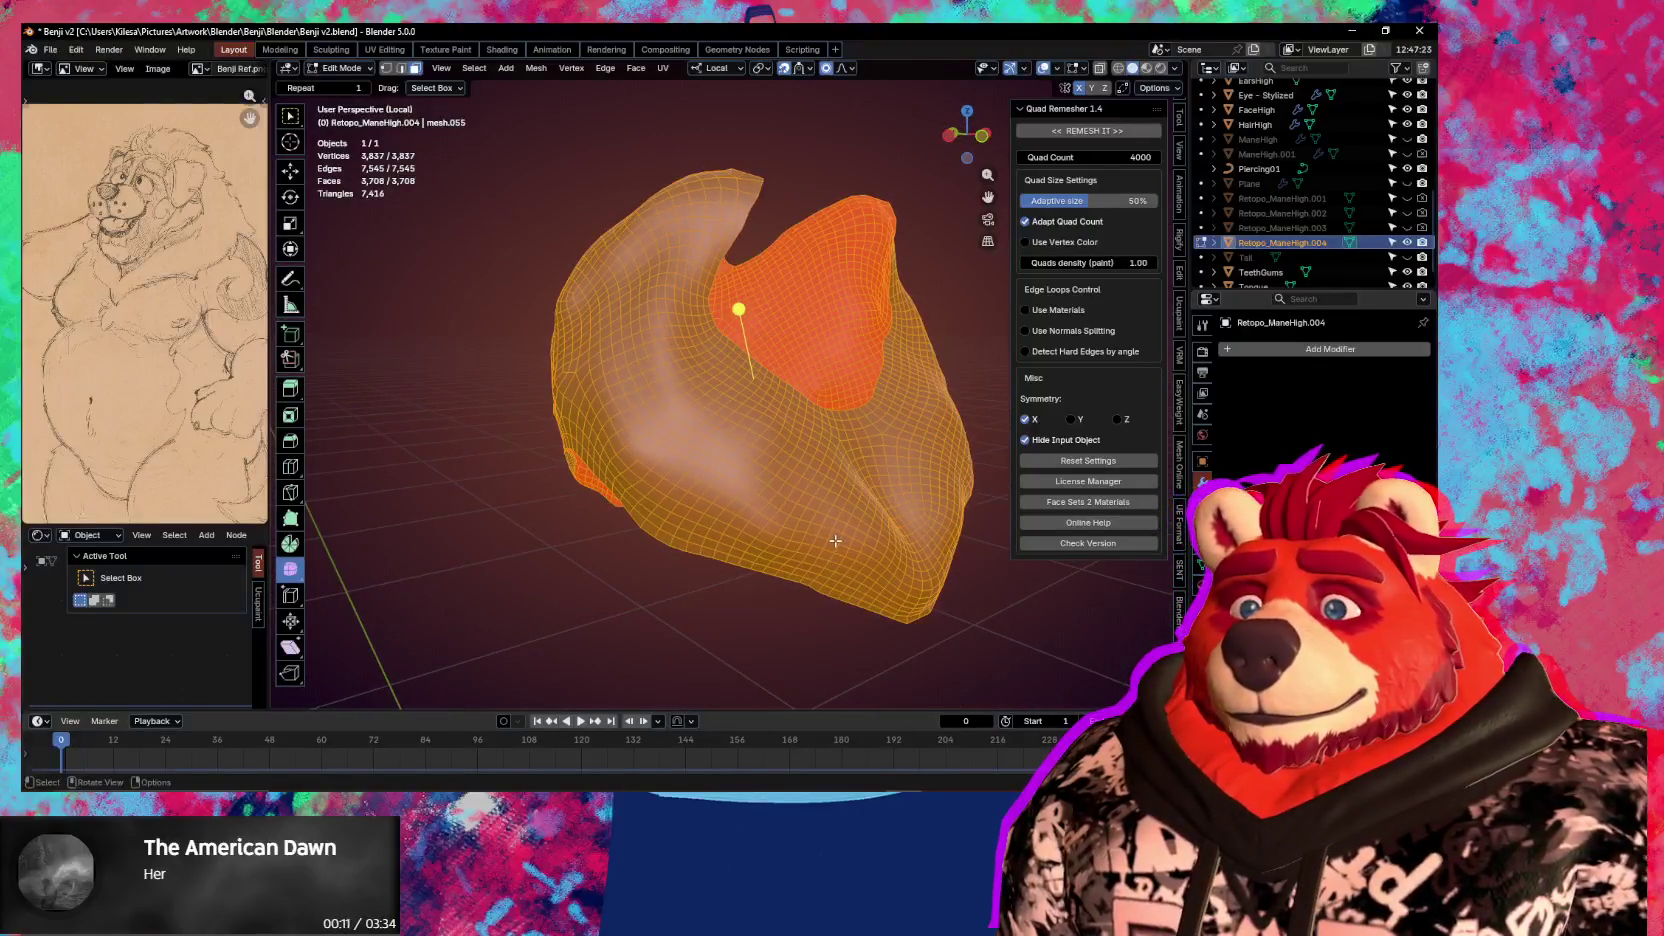
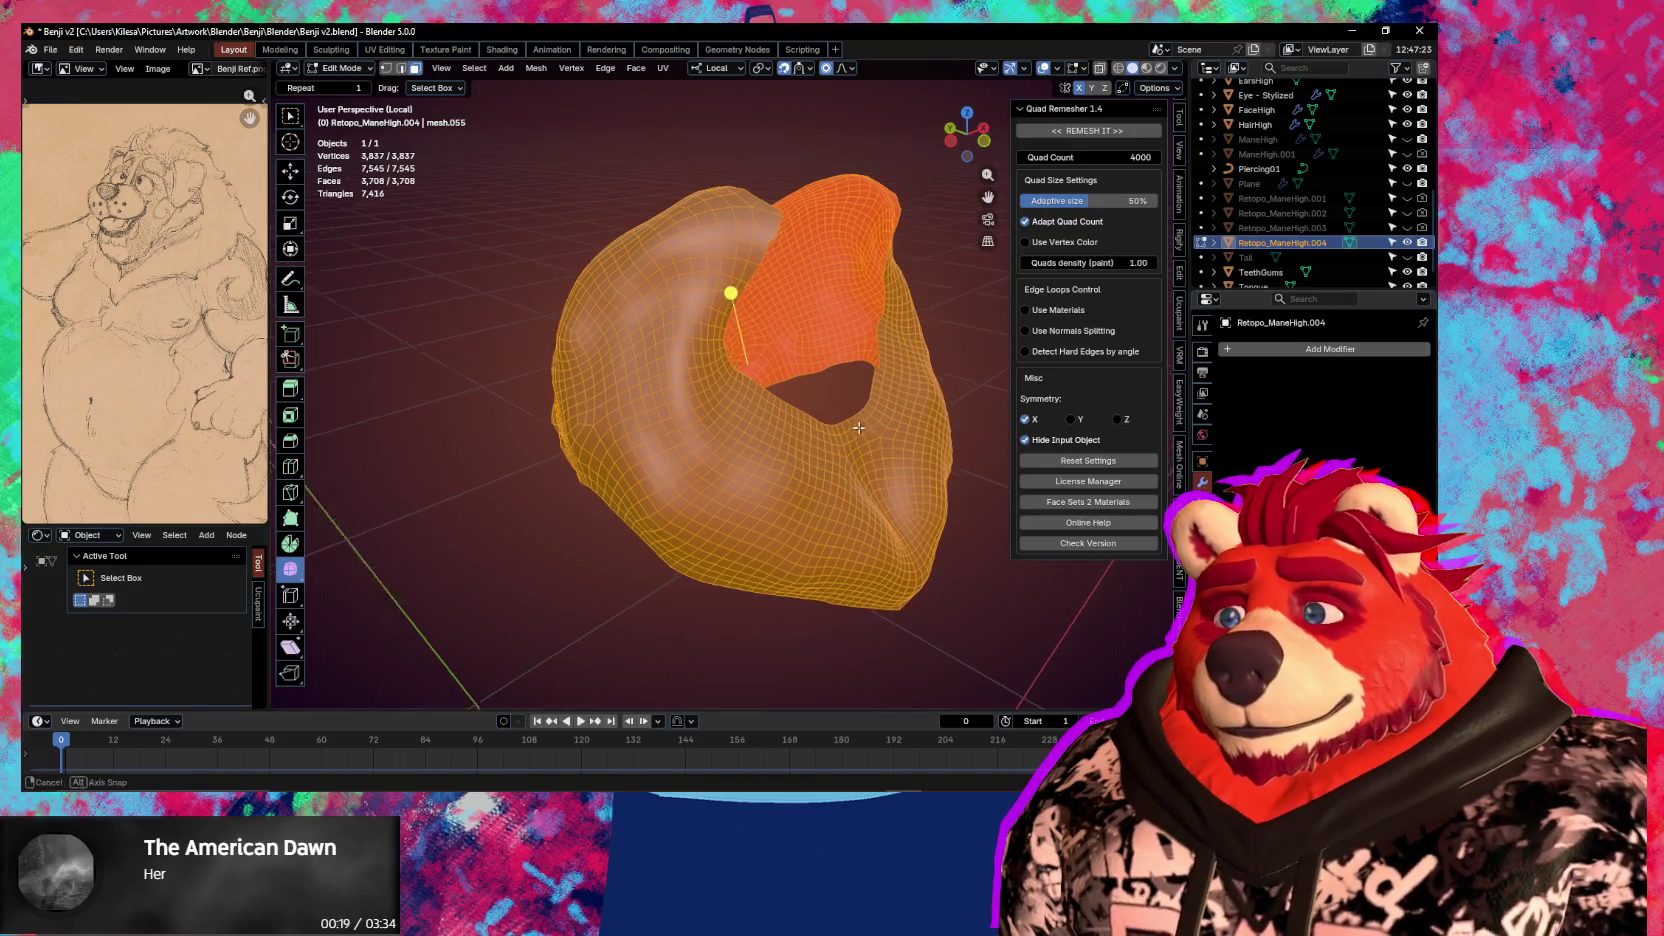
Return the mane retopo mesh to Object Mode and add a Shrinkwrap modifier
{"action": "middle_click_drag", "start_coordinate": [881, 416], "coordinate": [969, 498]}
{"action": "key", "text": "ctrl+Tab"}
{"action": "left_click", "coordinate": [969, 498]}
{"action": "key", "text": "q"}
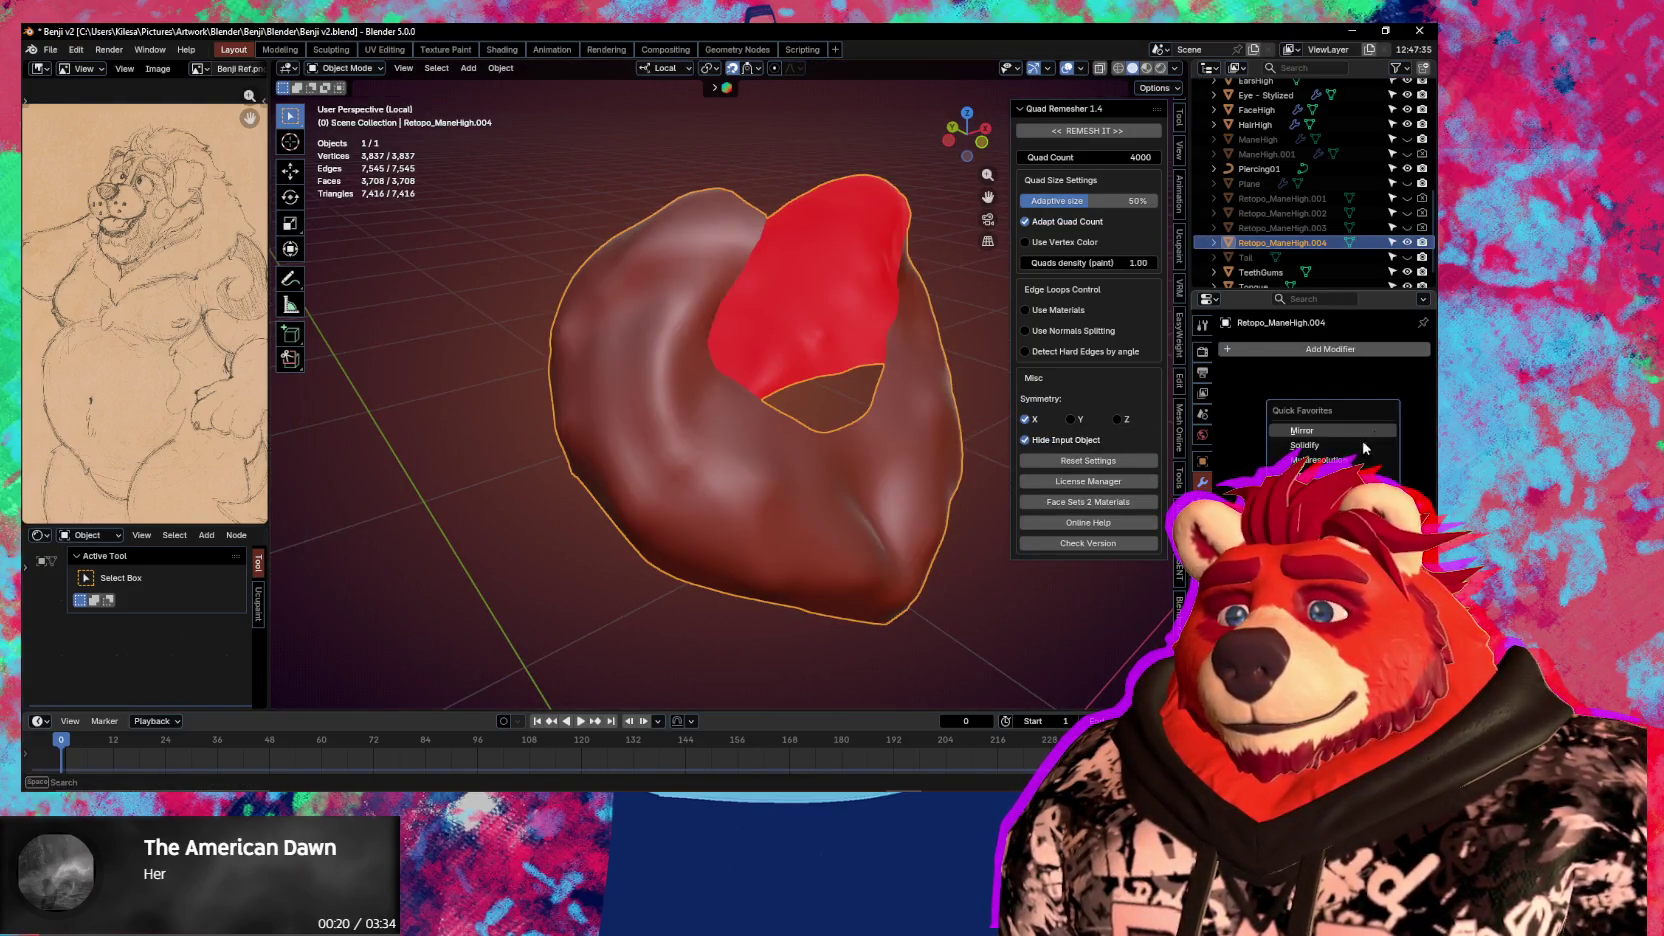
{"action": "left_click", "coordinate": [1335, 475]}
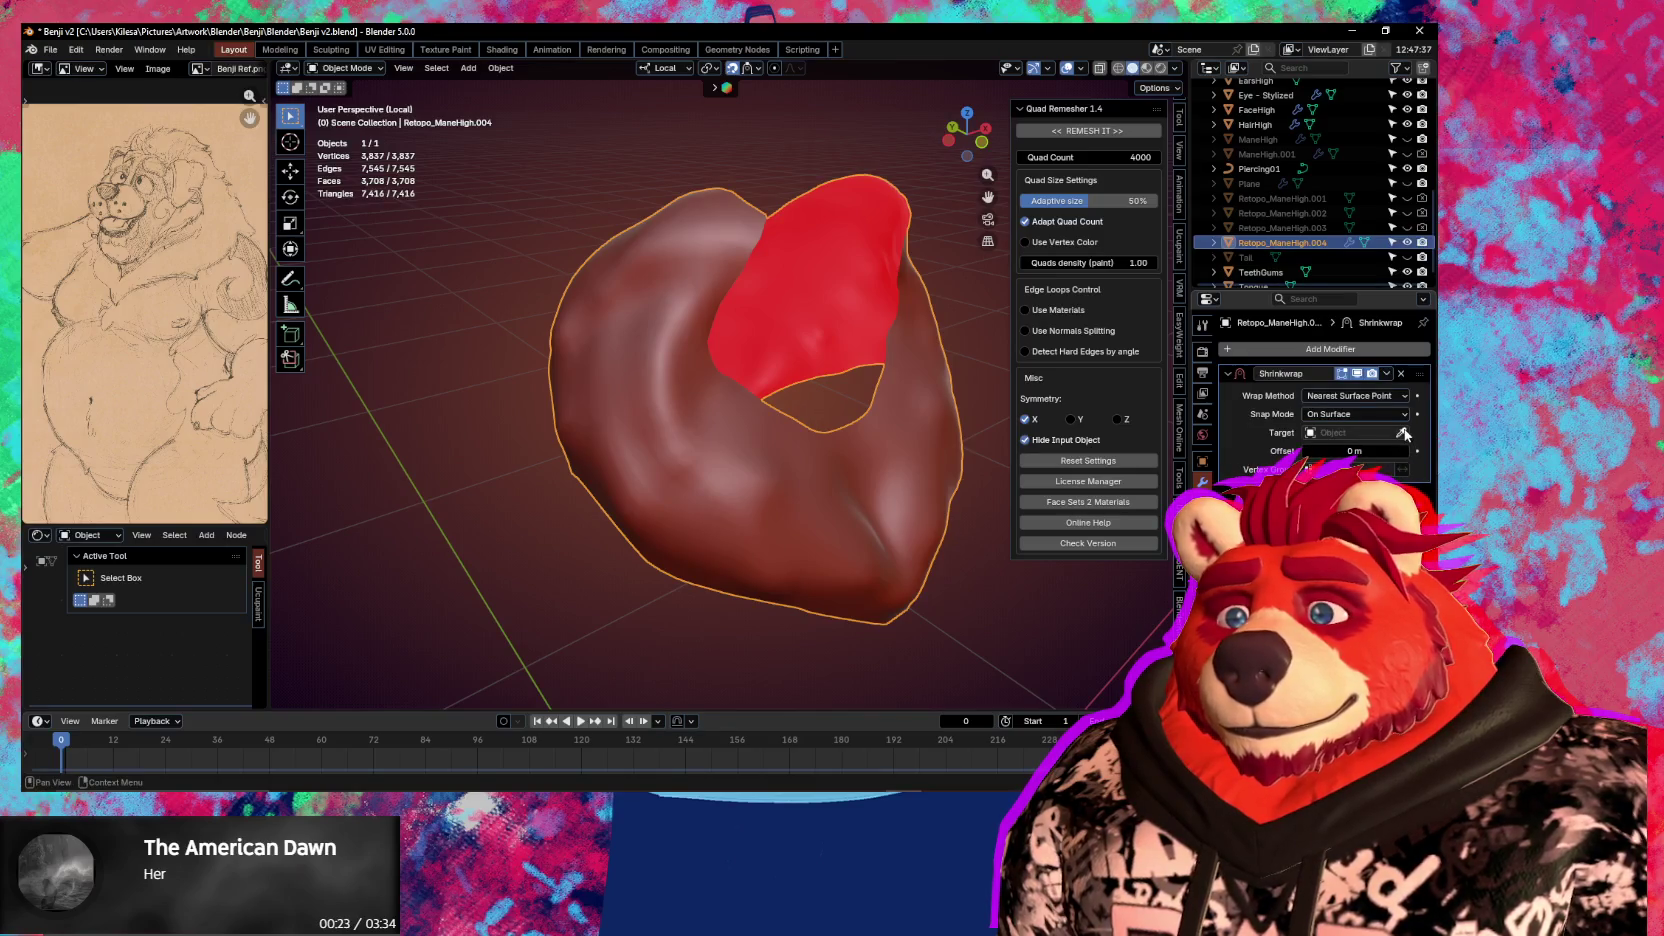
Try HairHigh as the Shrinkwrap target, undo it, and leave local view to show the whole bear
{"action": "left_click", "coordinate": [1258, 124]}
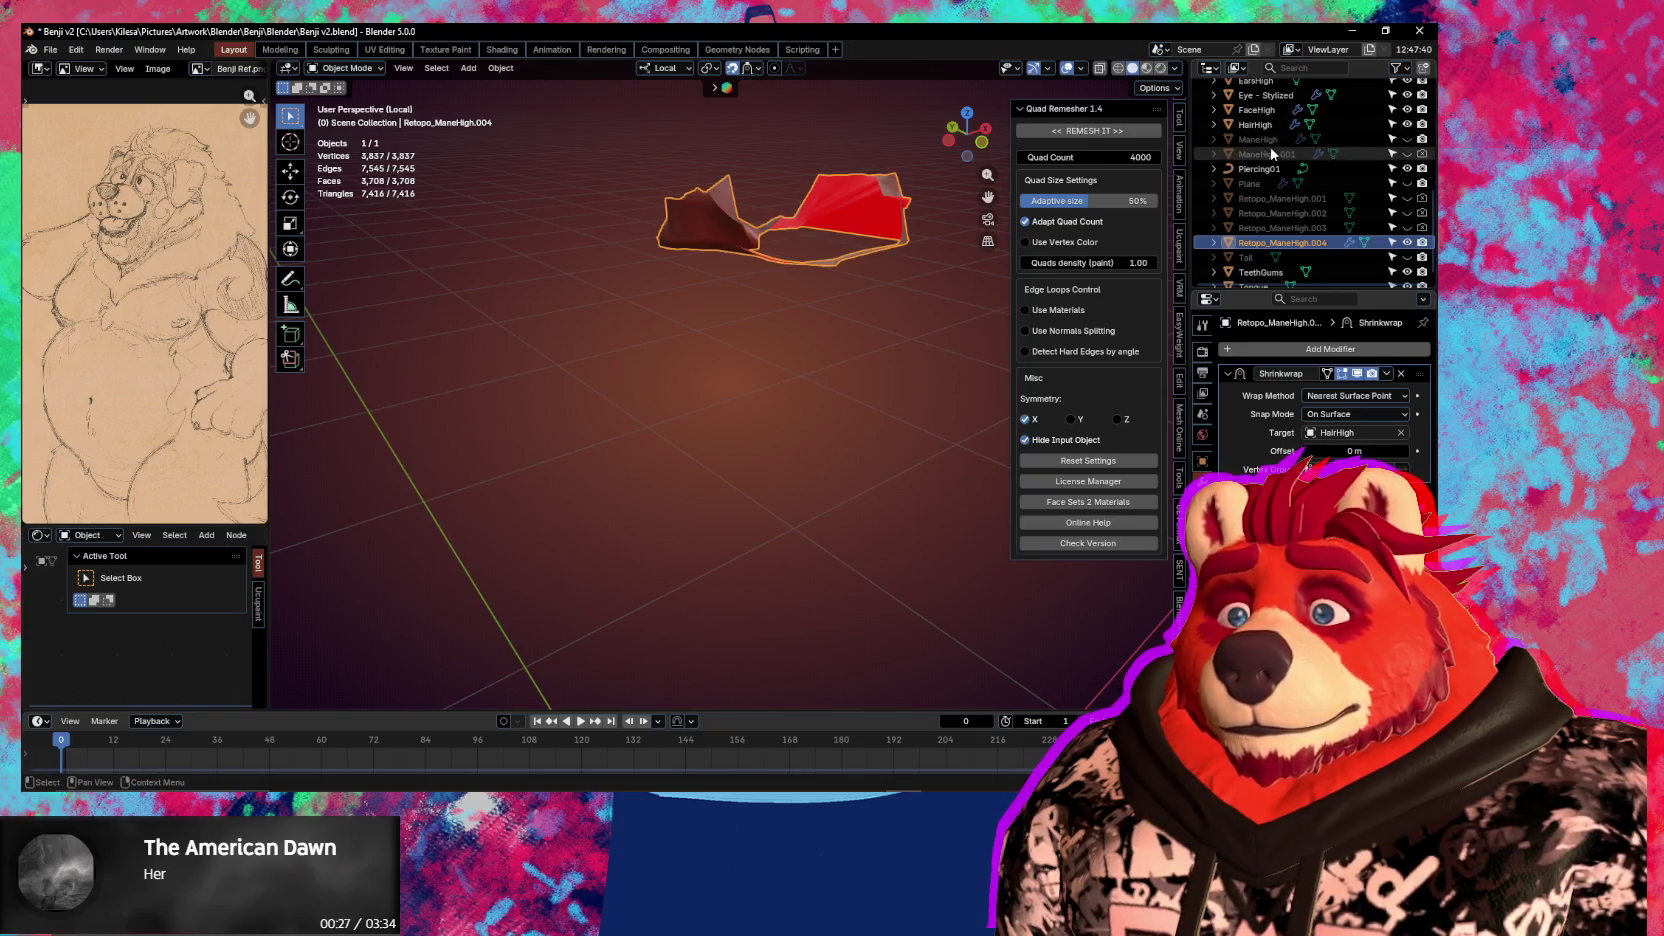
{"action": "key", "text": "ctrl+z"}
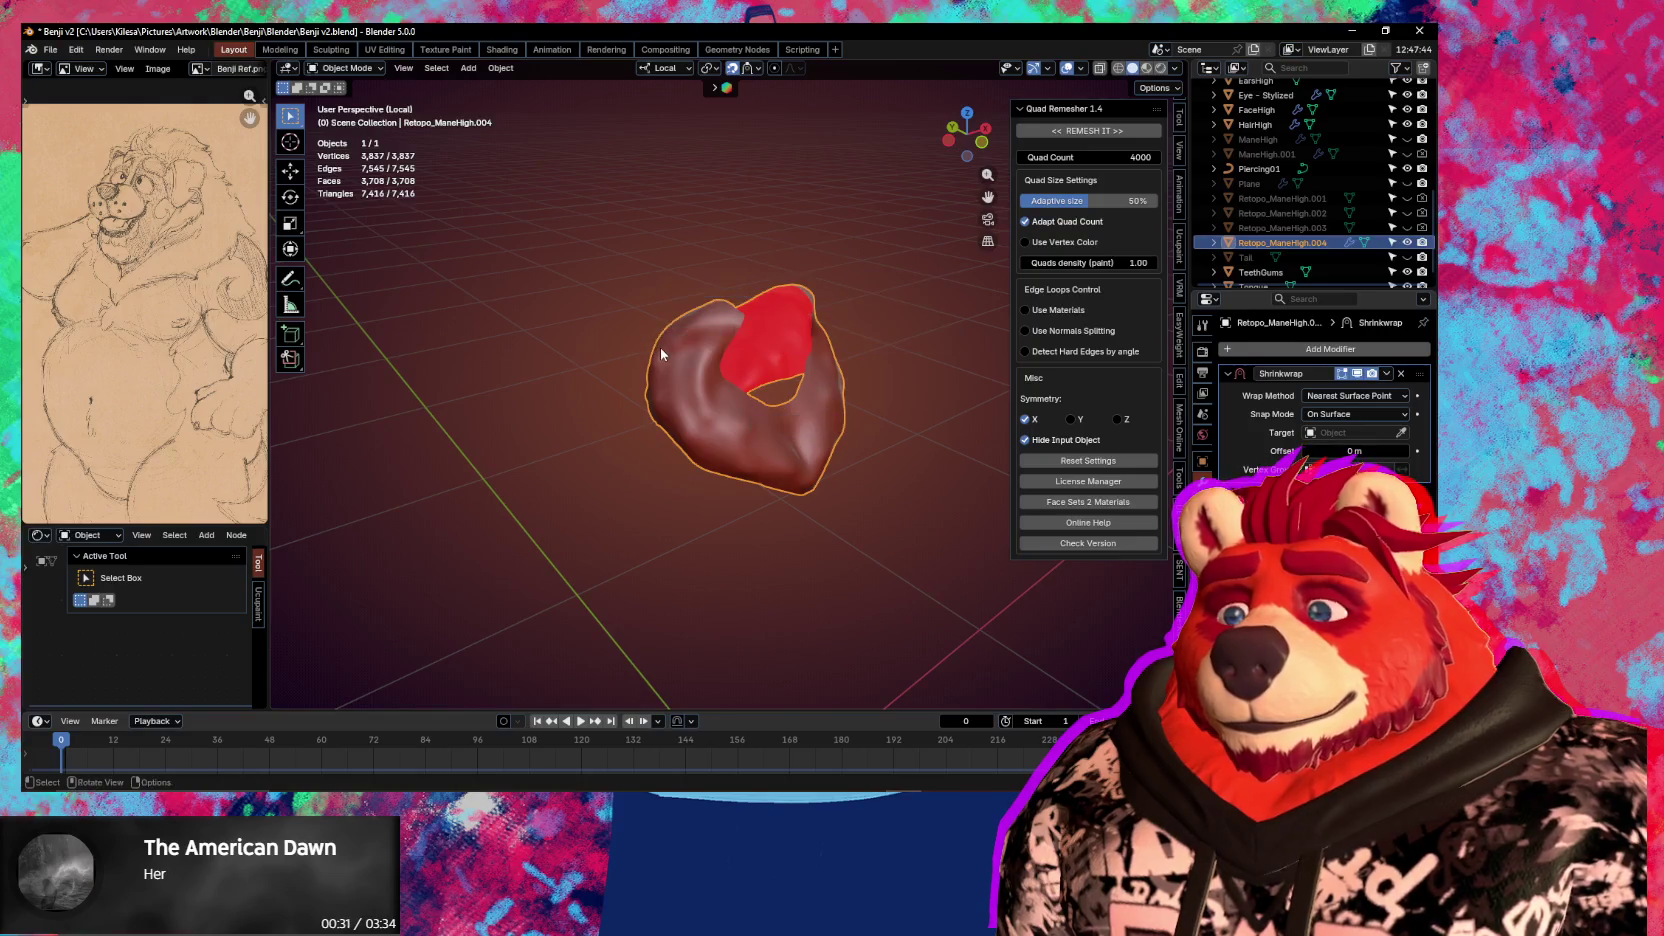
{"action": "key", "text": "KP_Divide"}
{"action": "middle_click_drag", "start_coordinate": [701, 366], "coordinate": [738, 341]}
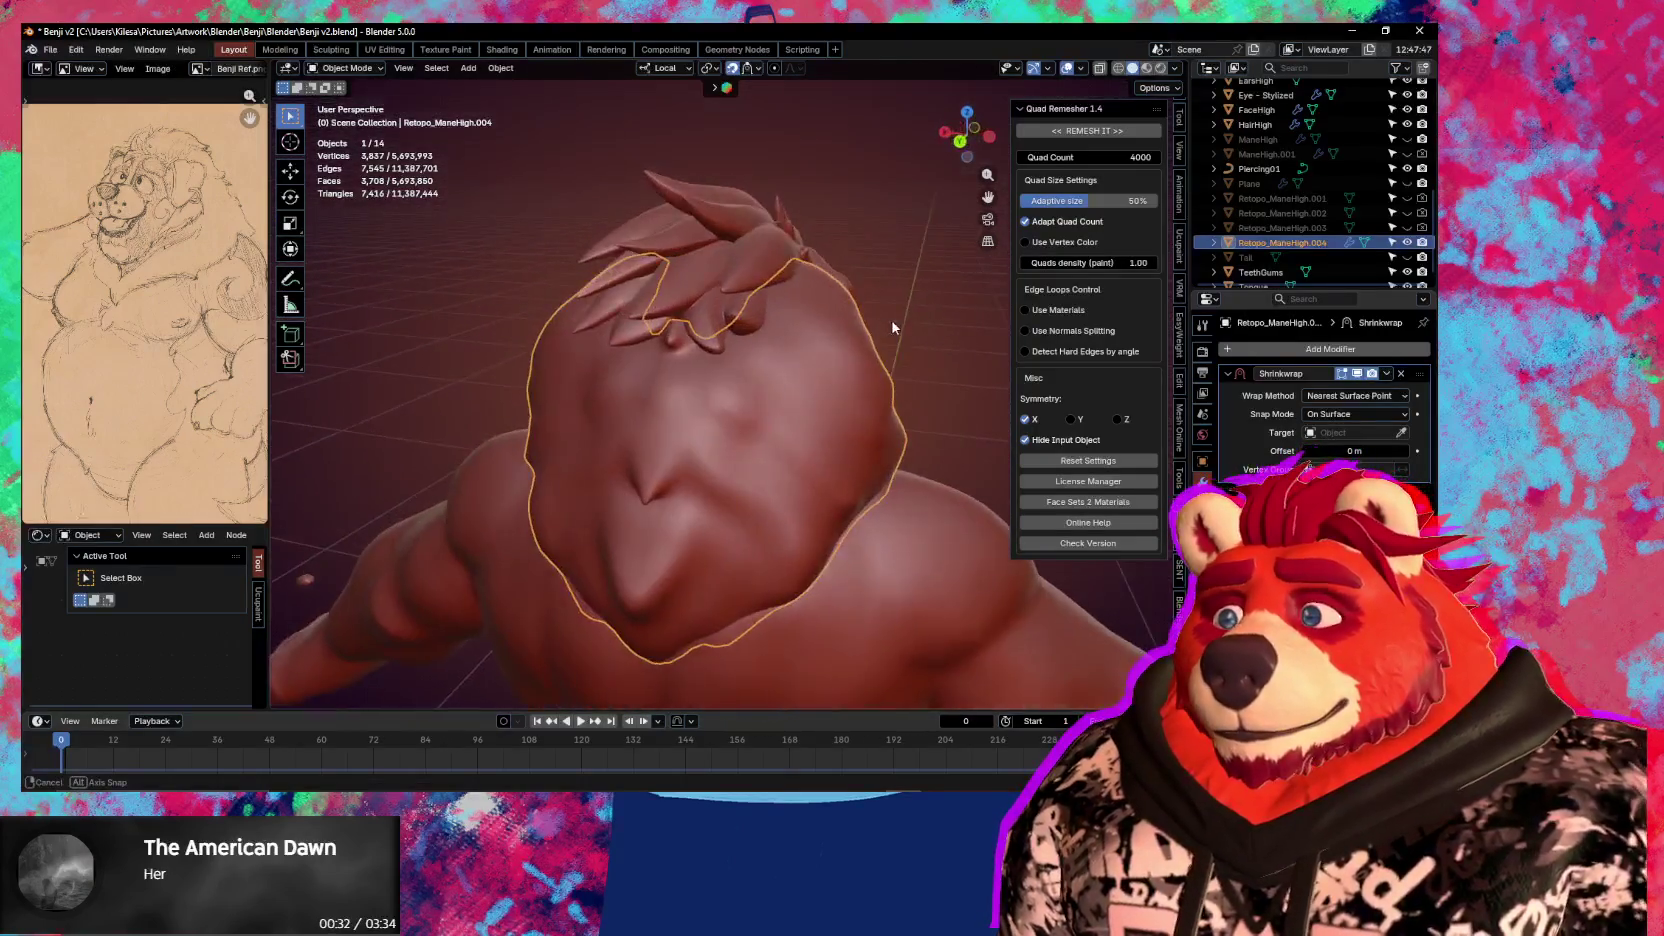
Select Retopo_ManeHigh.004 and set ManeHigh as its Shrinkwrap target
{"action": "left_click", "coordinate": [1255, 124]}
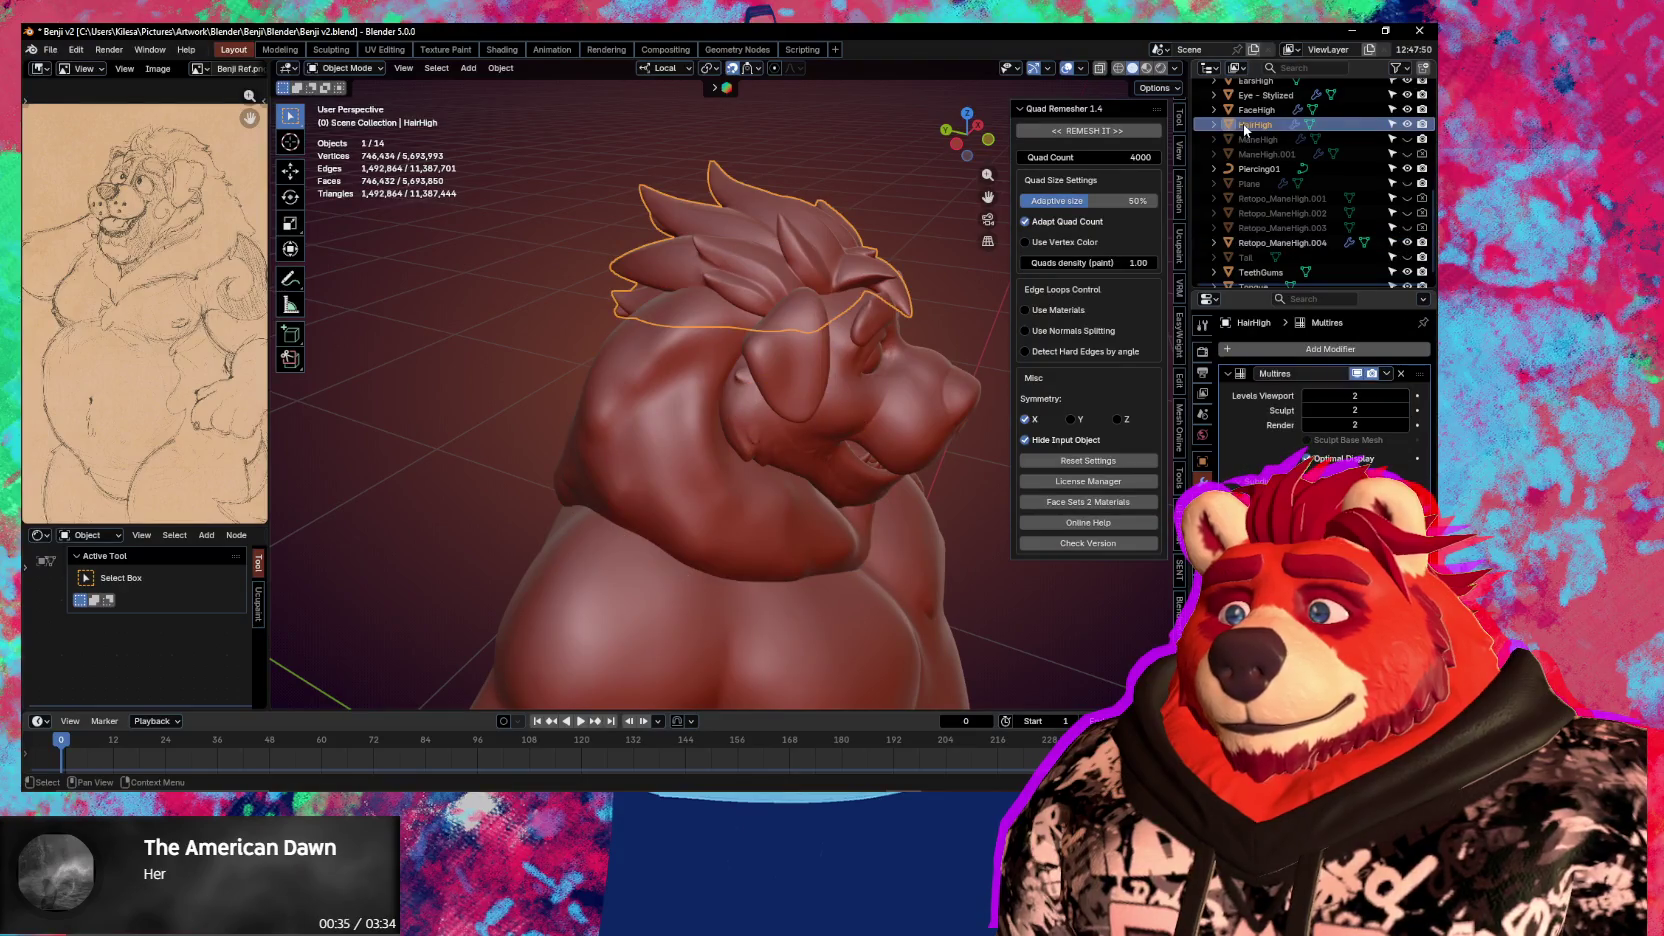
{"action": "left_click", "coordinate": [1254, 141]}
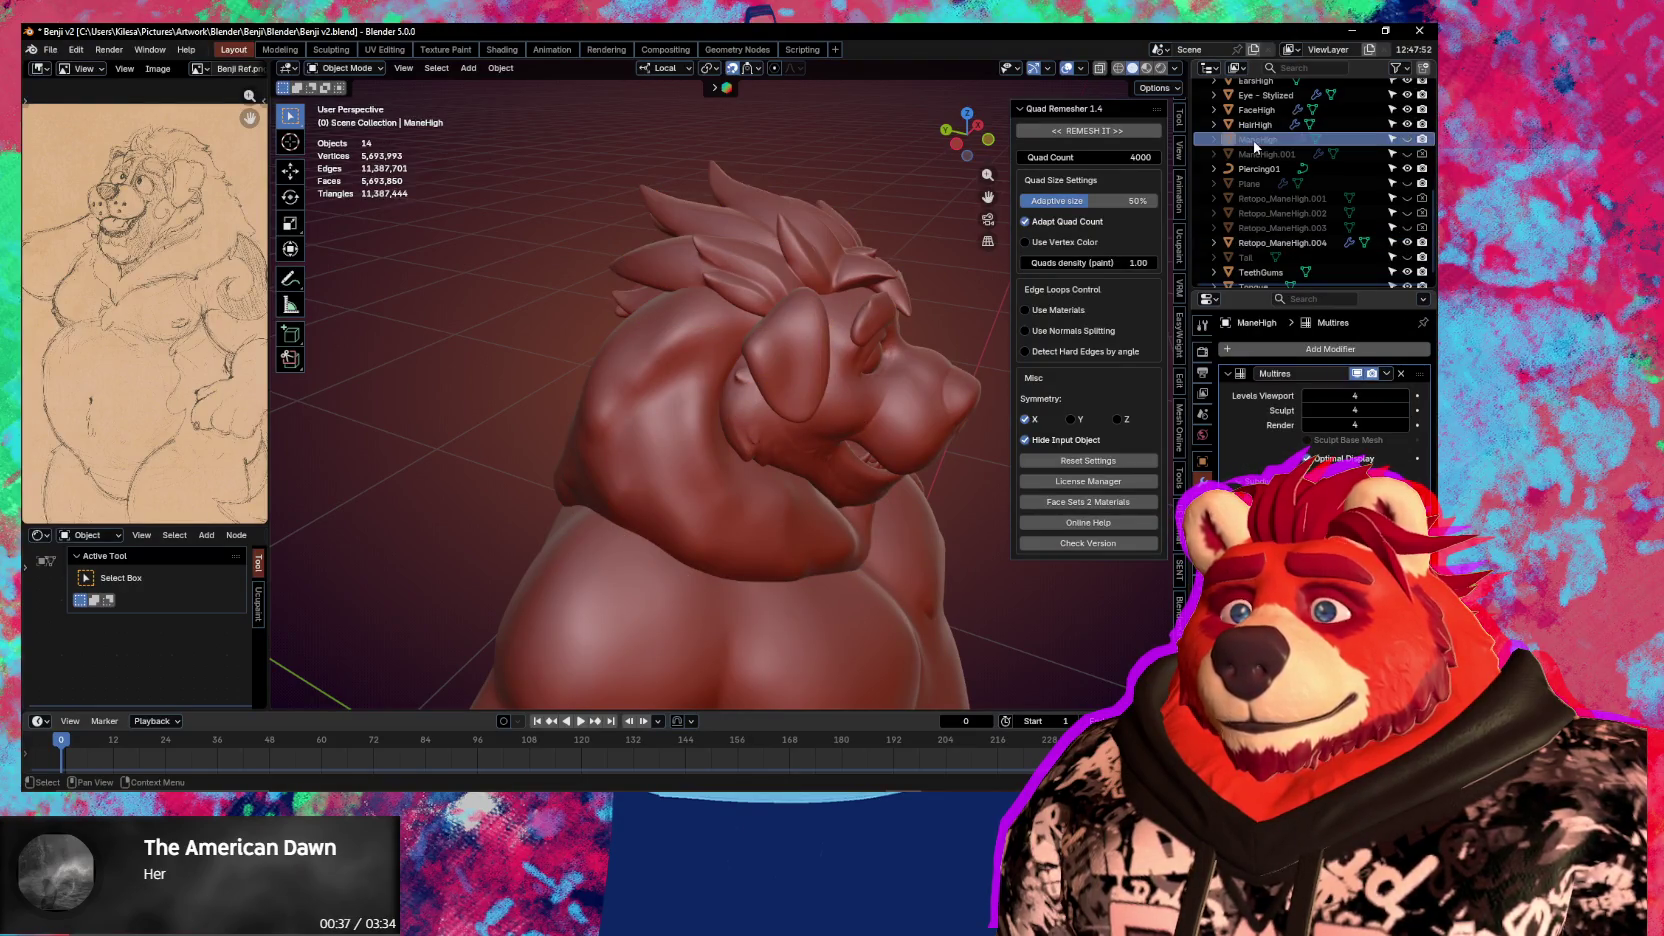
{"action": "middle_click_drag", "start_coordinate": [952, 550], "coordinate": [849, 512]}
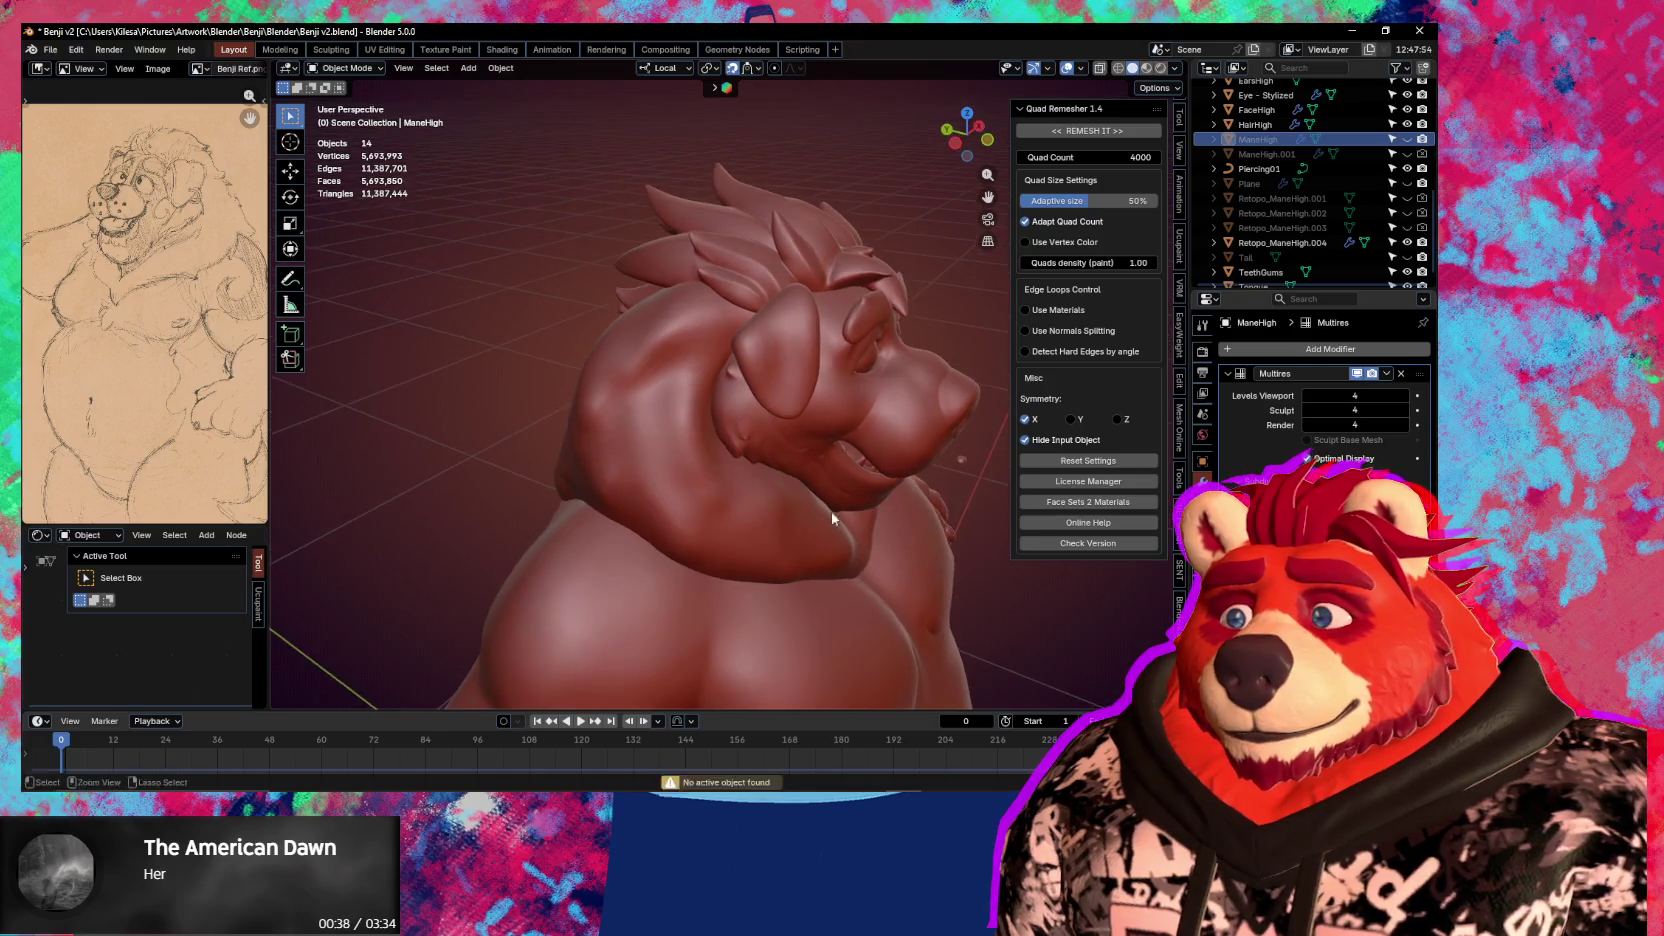
{"action": "left_click", "coordinate": [666, 462]}
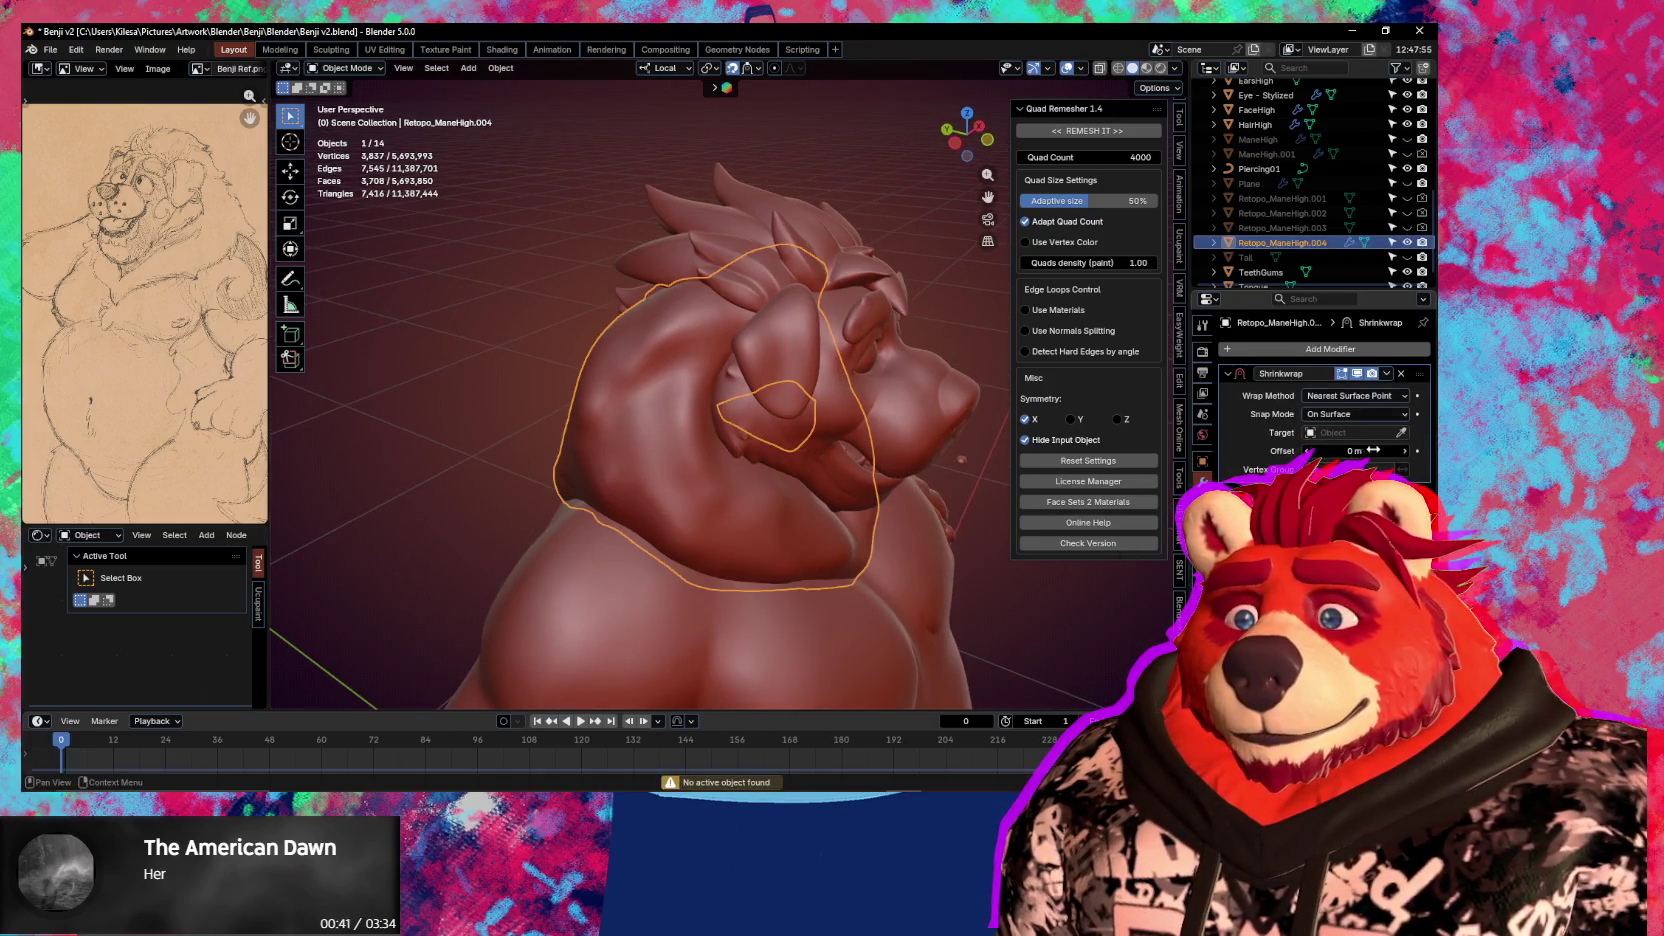
{"action": "left_click", "coordinate": [1262, 139]}
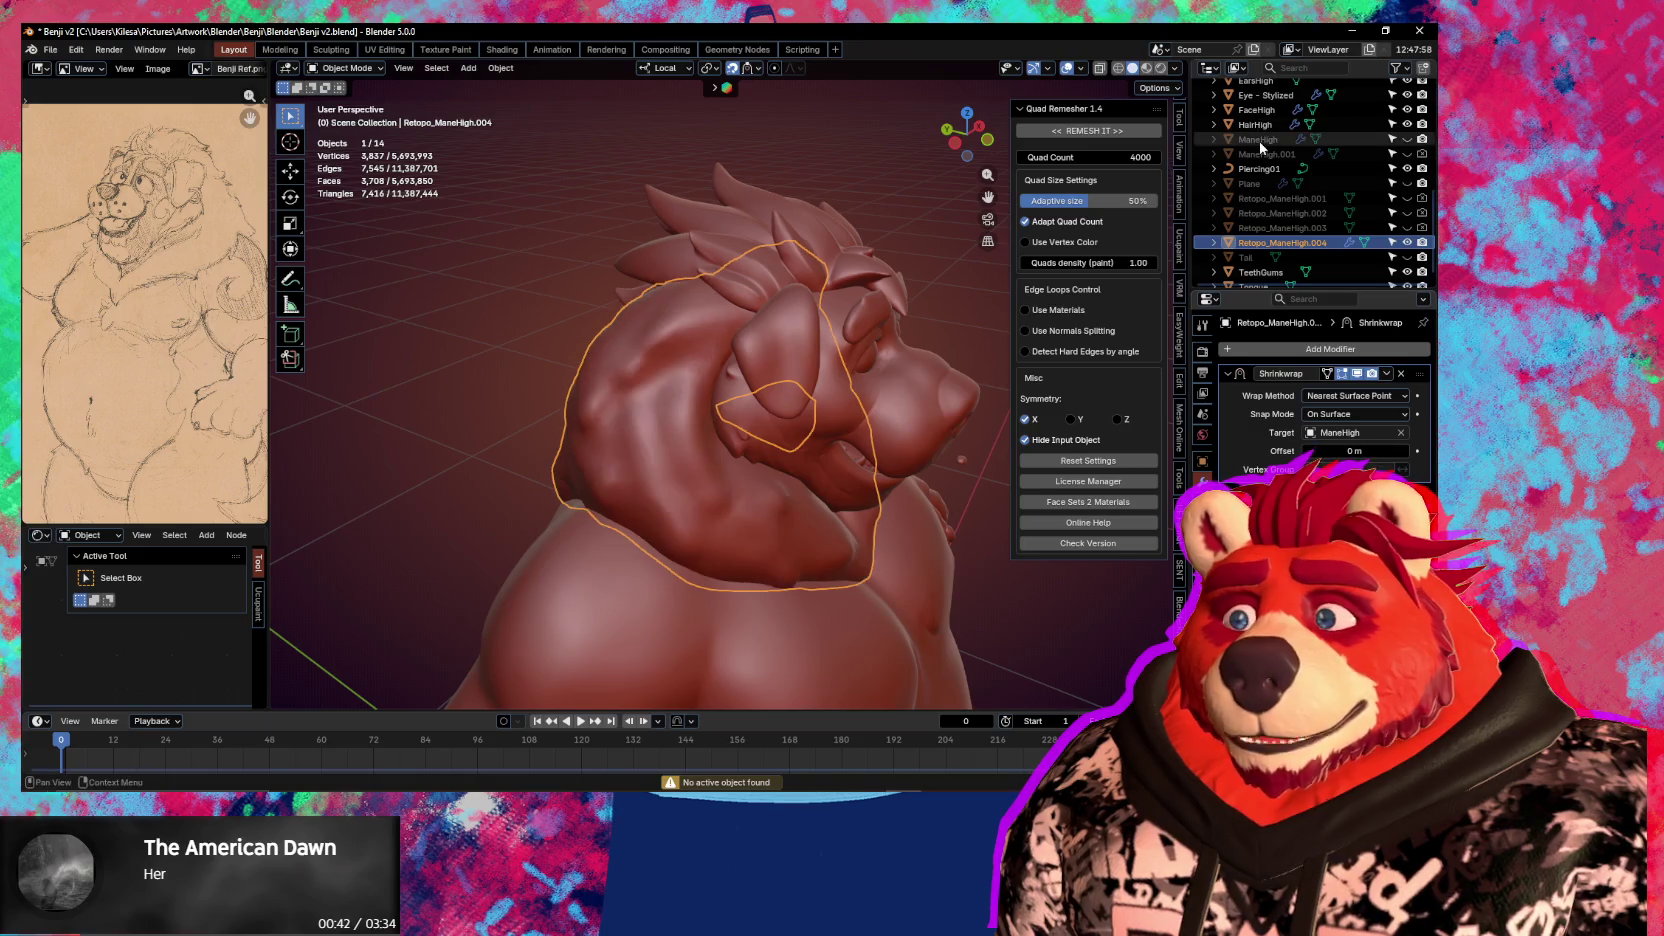
Inspect the wrapped mane and apply the Shrinkwrap modifier permanently
{"action": "mouse_move", "coordinate": [800, 340]}
{"action": "middle_mouse_down"}
{"action": "mouse_move", "coordinate": [950, 334]}
{"action": "mouse_move", "coordinate": [640, 277]}
{"action": "mouse_move", "coordinate": [438, 349]}
{"action": "mouse_move", "coordinate": [764, 315]}
{"action": "mouse_move", "coordinate": [826, 363]}
{"action": "middle_mouse_up"}
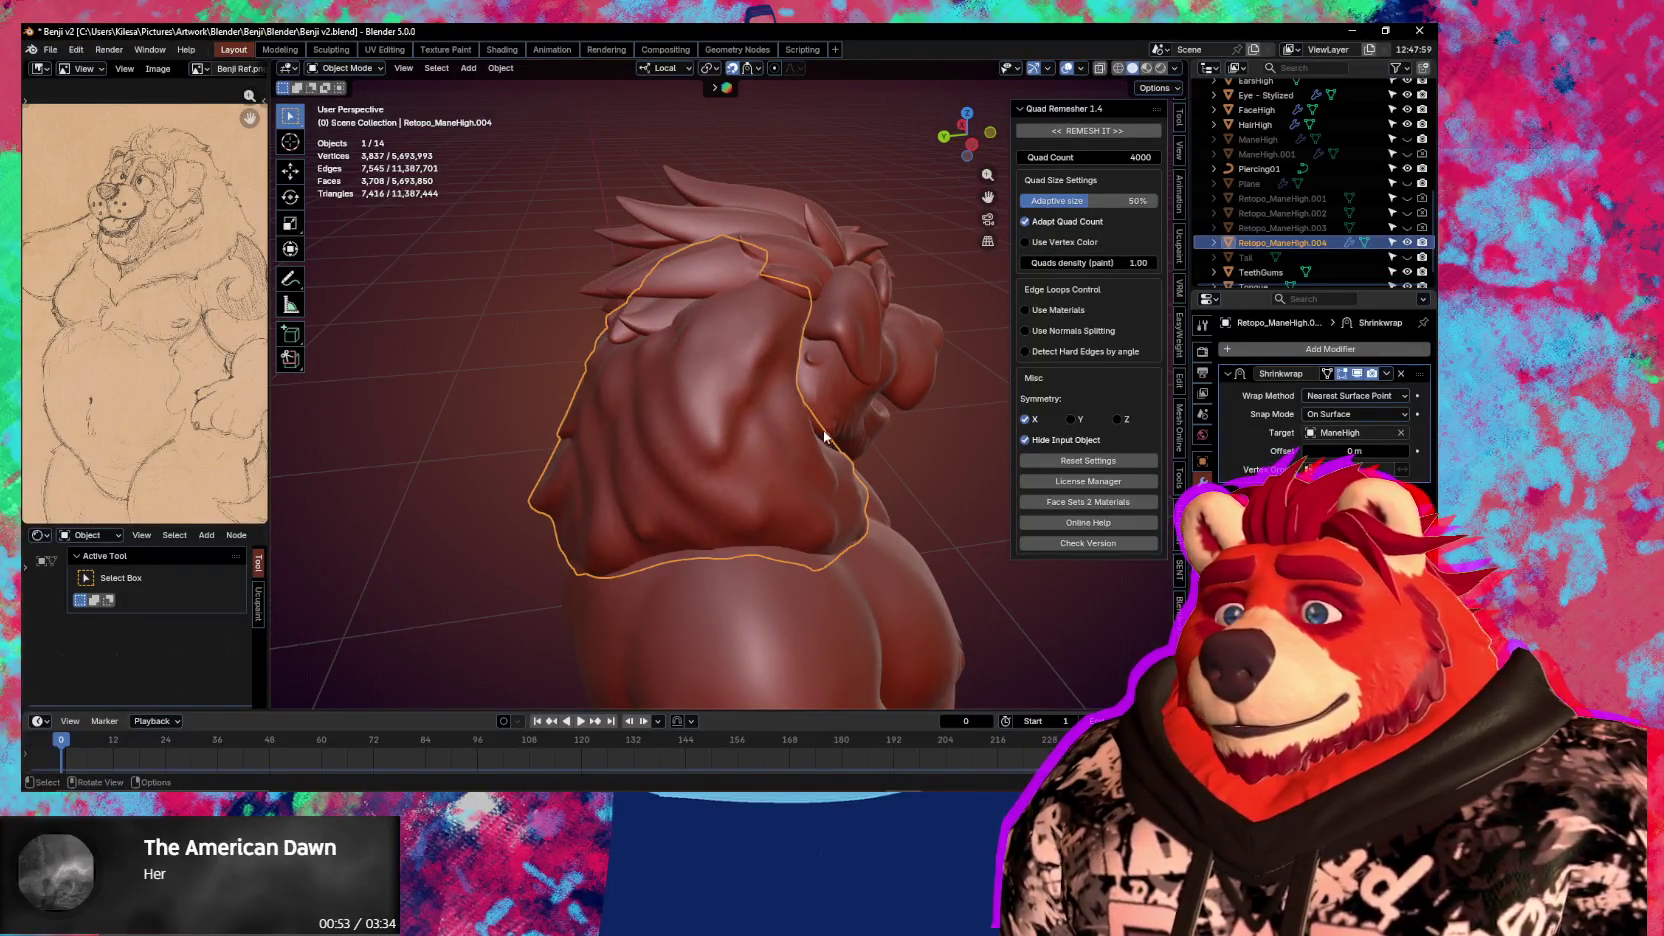
{"action": "middle_click_drag", "start_coordinate": [828, 432], "coordinate": [960, 425]}
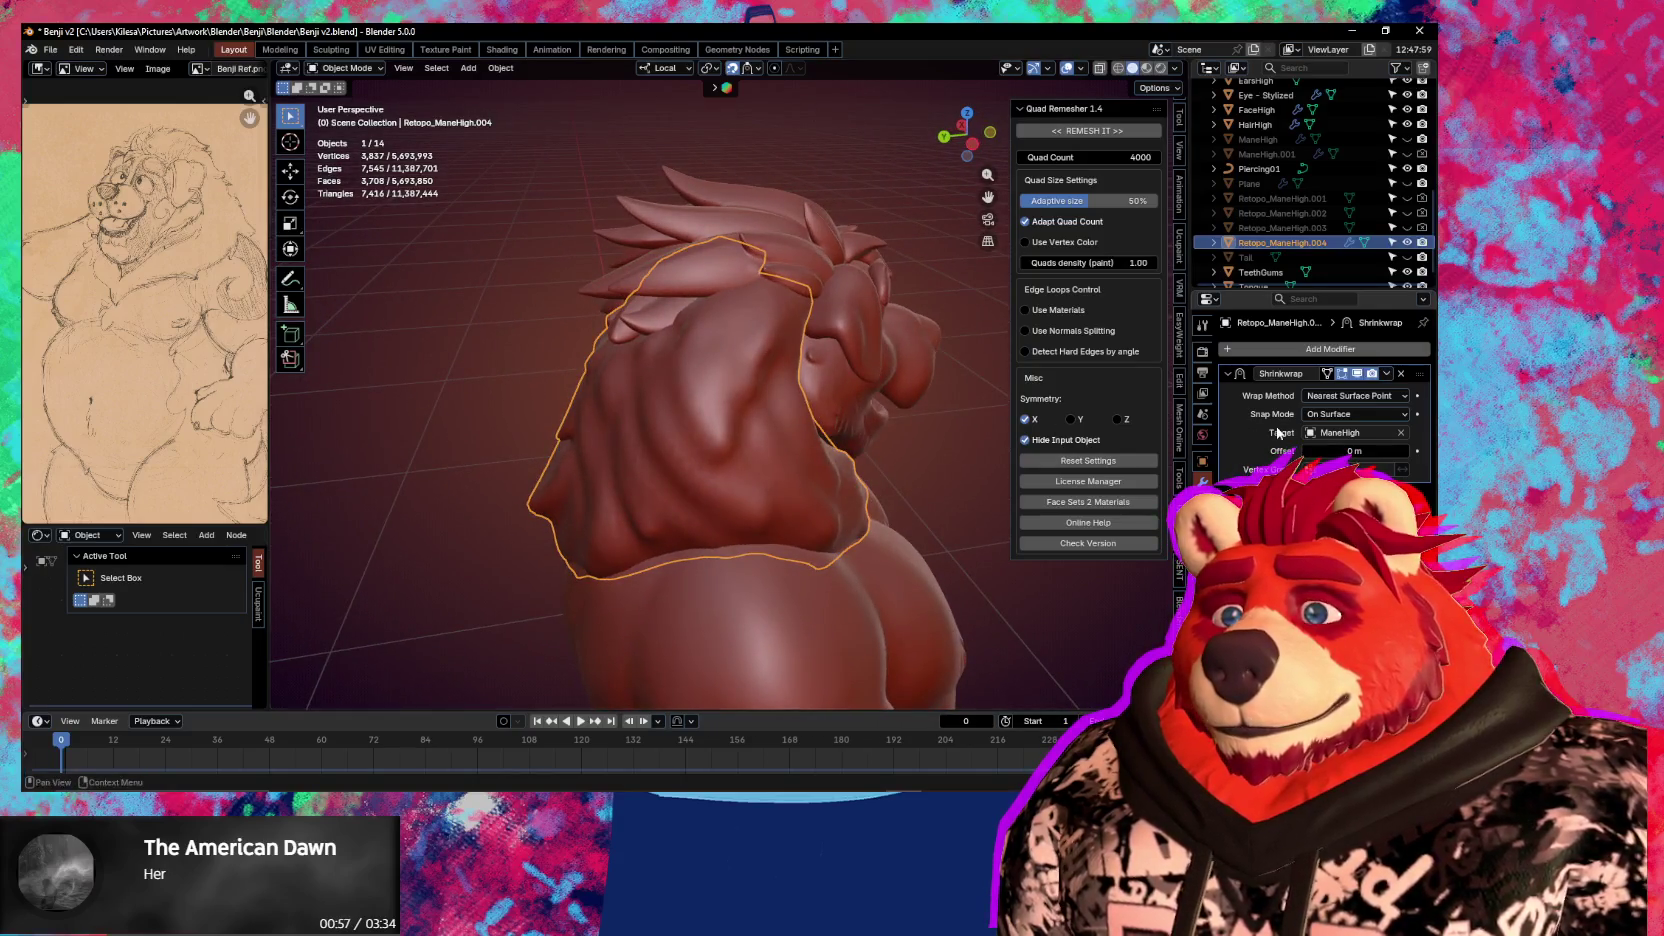
{"action": "key", "text": "ctrl+a"}
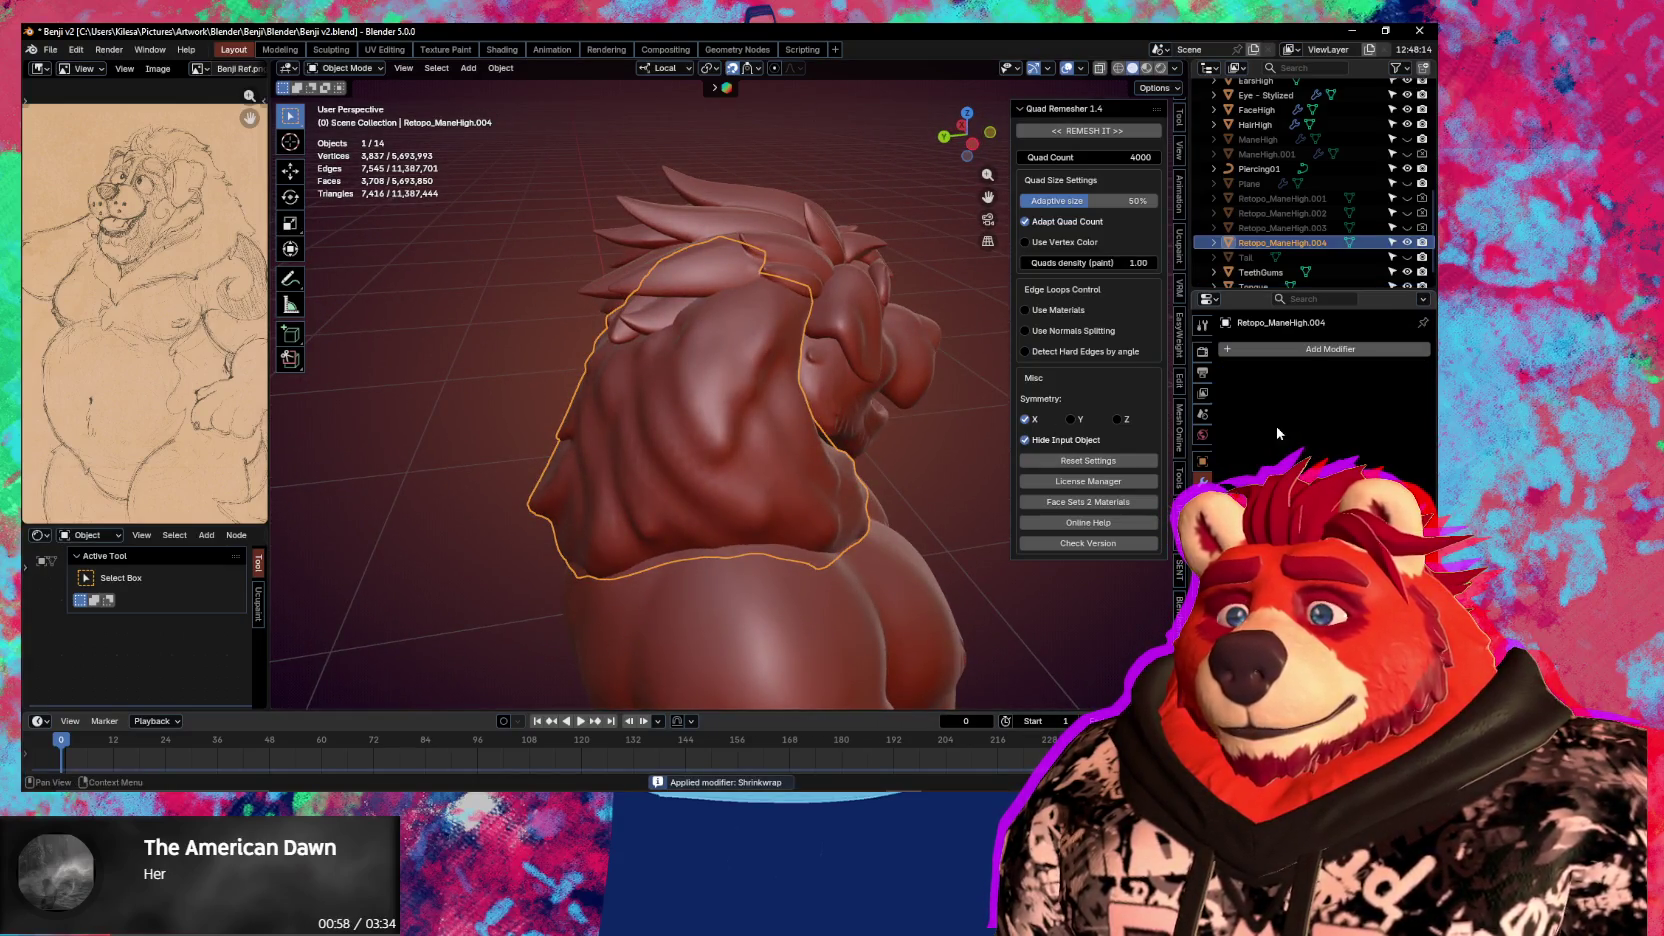
Add a Multires modifier and a Shrinkwrap targeting ManeHigh to the mane retopo
{"action": "key", "text": "q"}
{"action": "left_click", "coordinate": [1271, 390]}
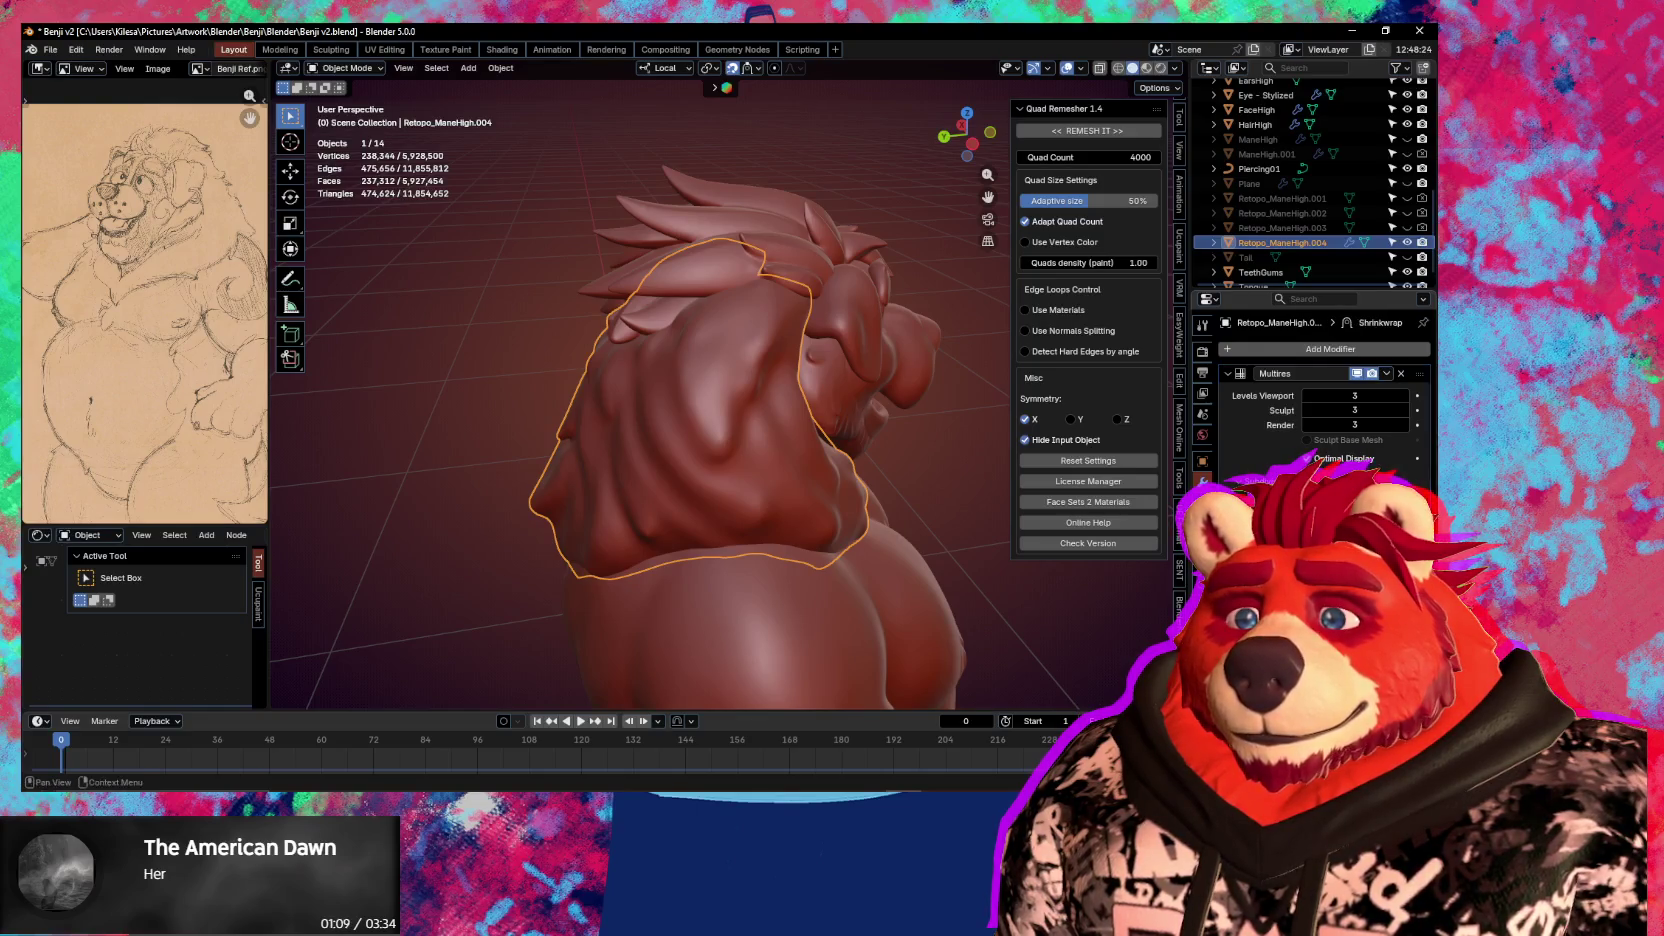
{"action": "left_click", "coordinate": [1415, 560]}
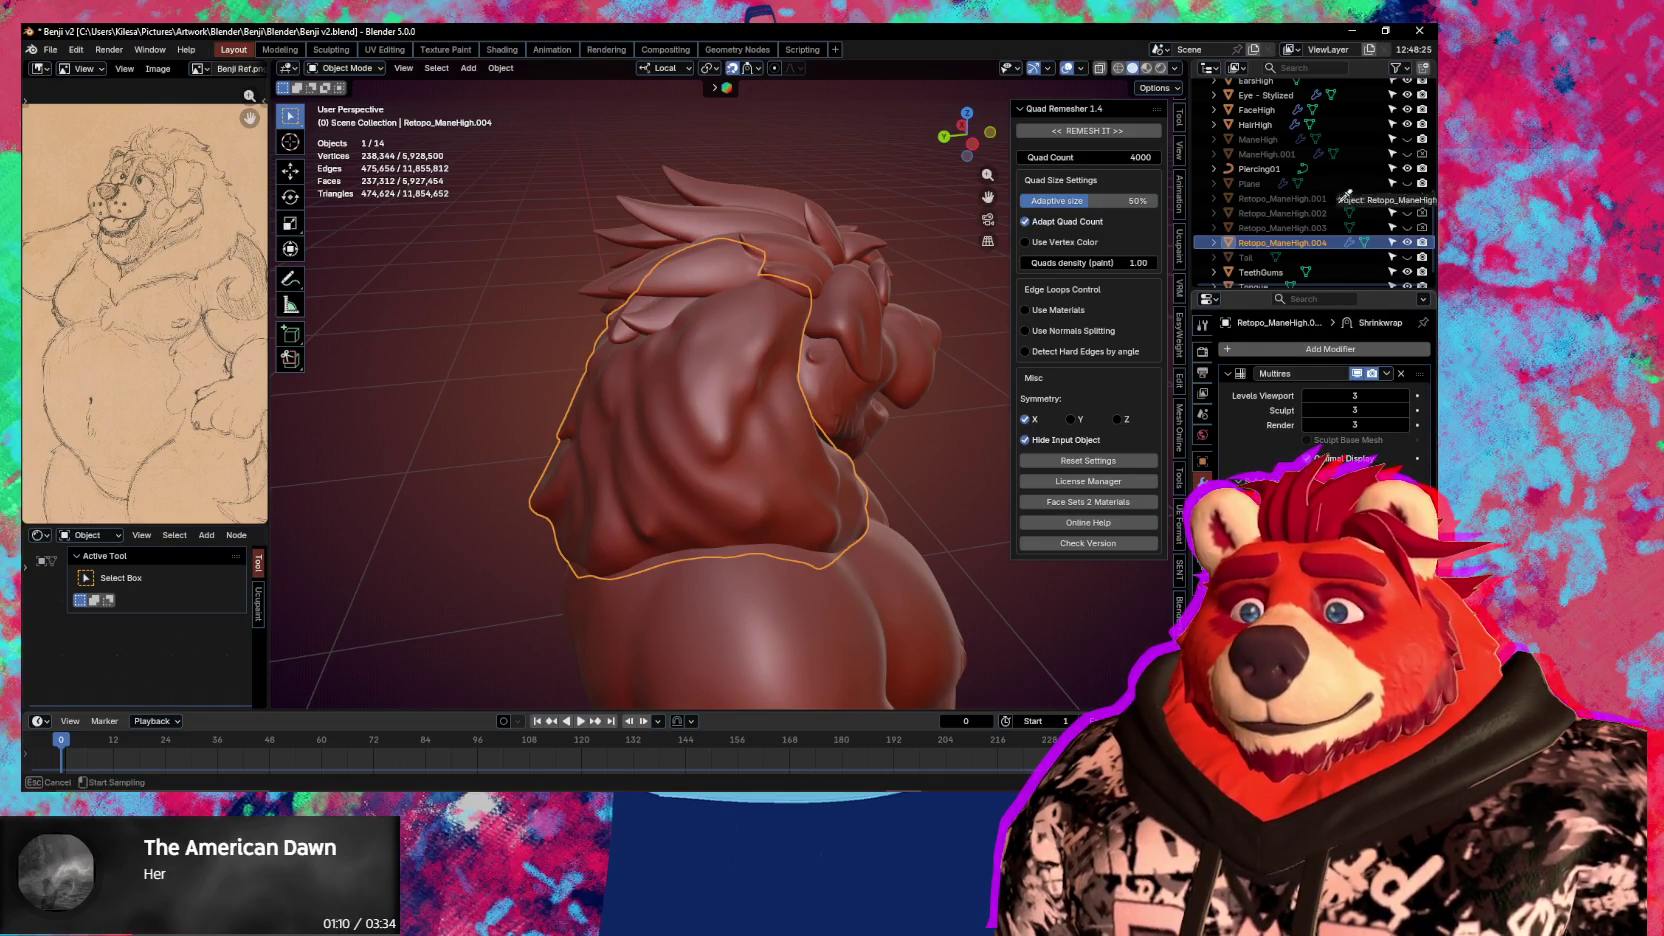
{"action": "left_click", "coordinate": [1257, 139]}
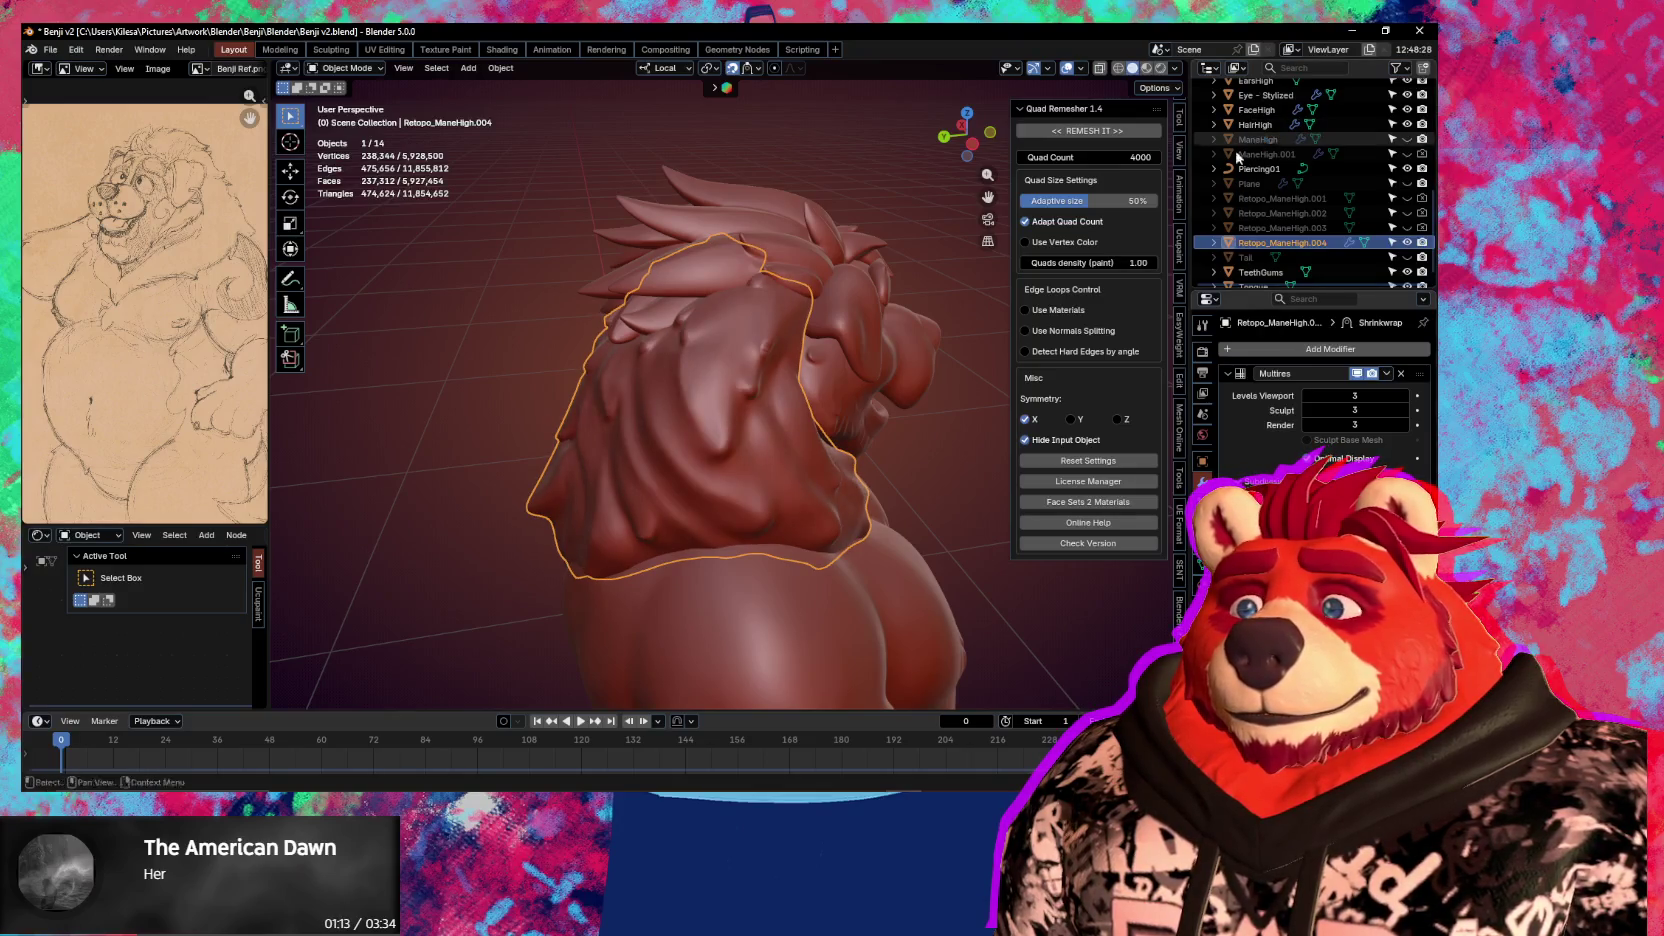
Apply the Shrinkwrap and Multires modifiers, then run Quad Remesher on the mane
{"action": "scroll", "coordinate": [698, 401], "scroll_direction": "up", "scroll_amount": 2}
{"action": "mouse_move", "coordinate": [698, 401]}
{"action": "middle_mouse_down"}
{"action": "mouse_move", "coordinate": [743, 390]}
{"action": "mouse_move", "coordinate": [824, 472]}
{"action": "middle_mouse_up"}
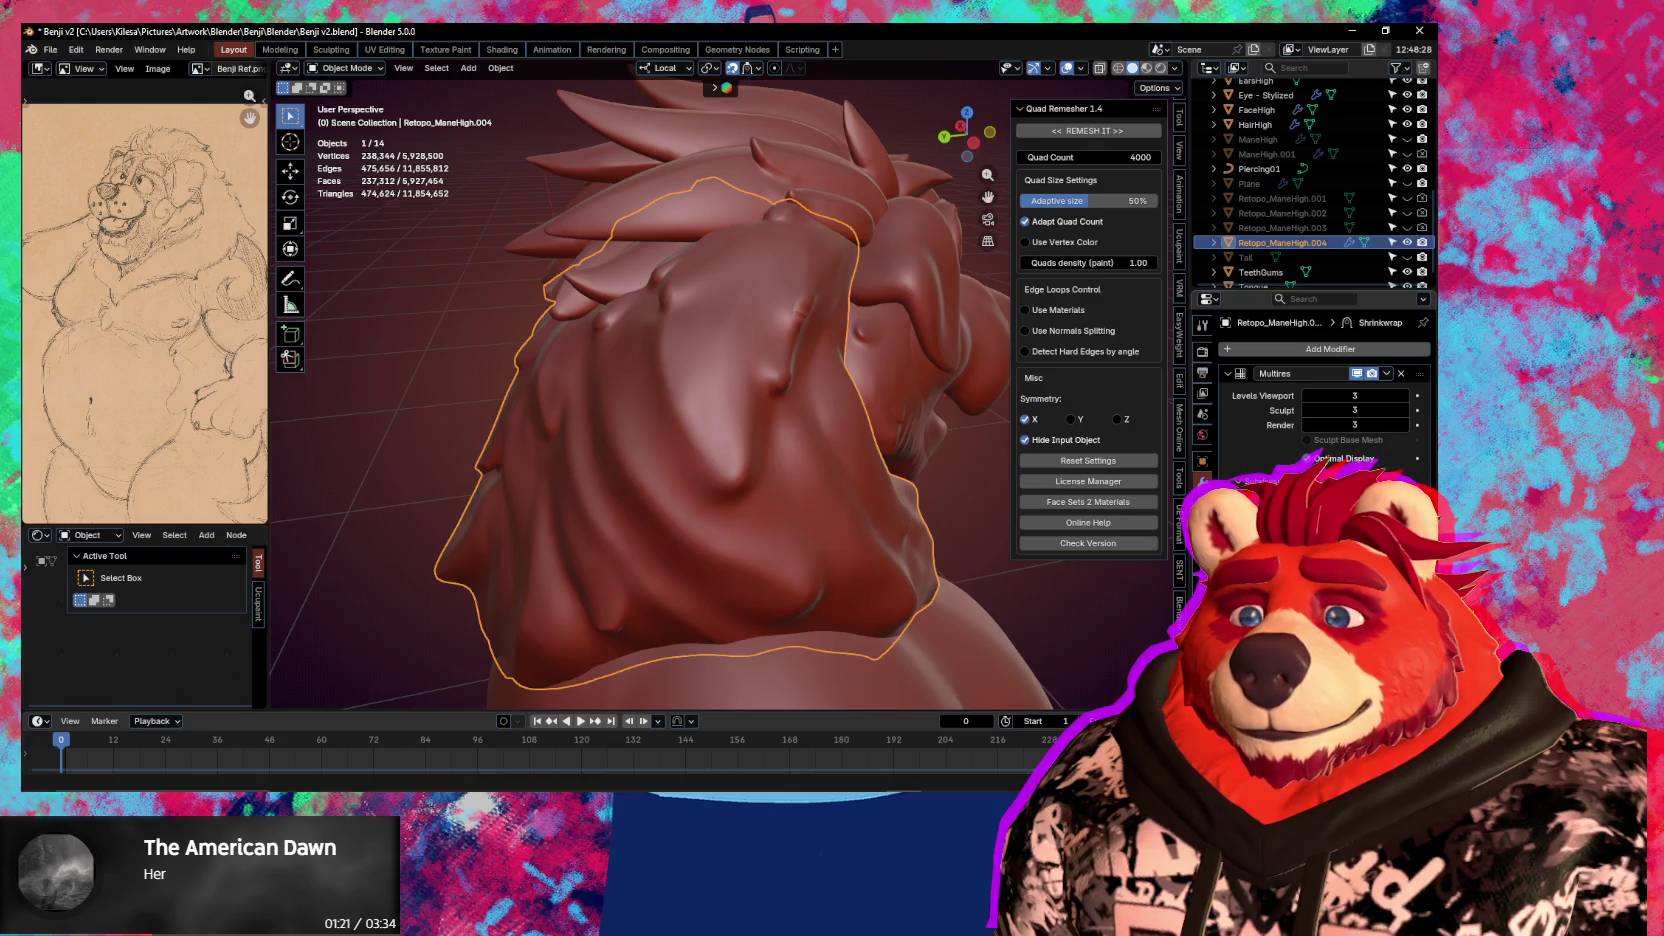
{"action": "scroll", "coordinate": [1325, 400], "scroll_direction": "down", "scroll_amount": 3}
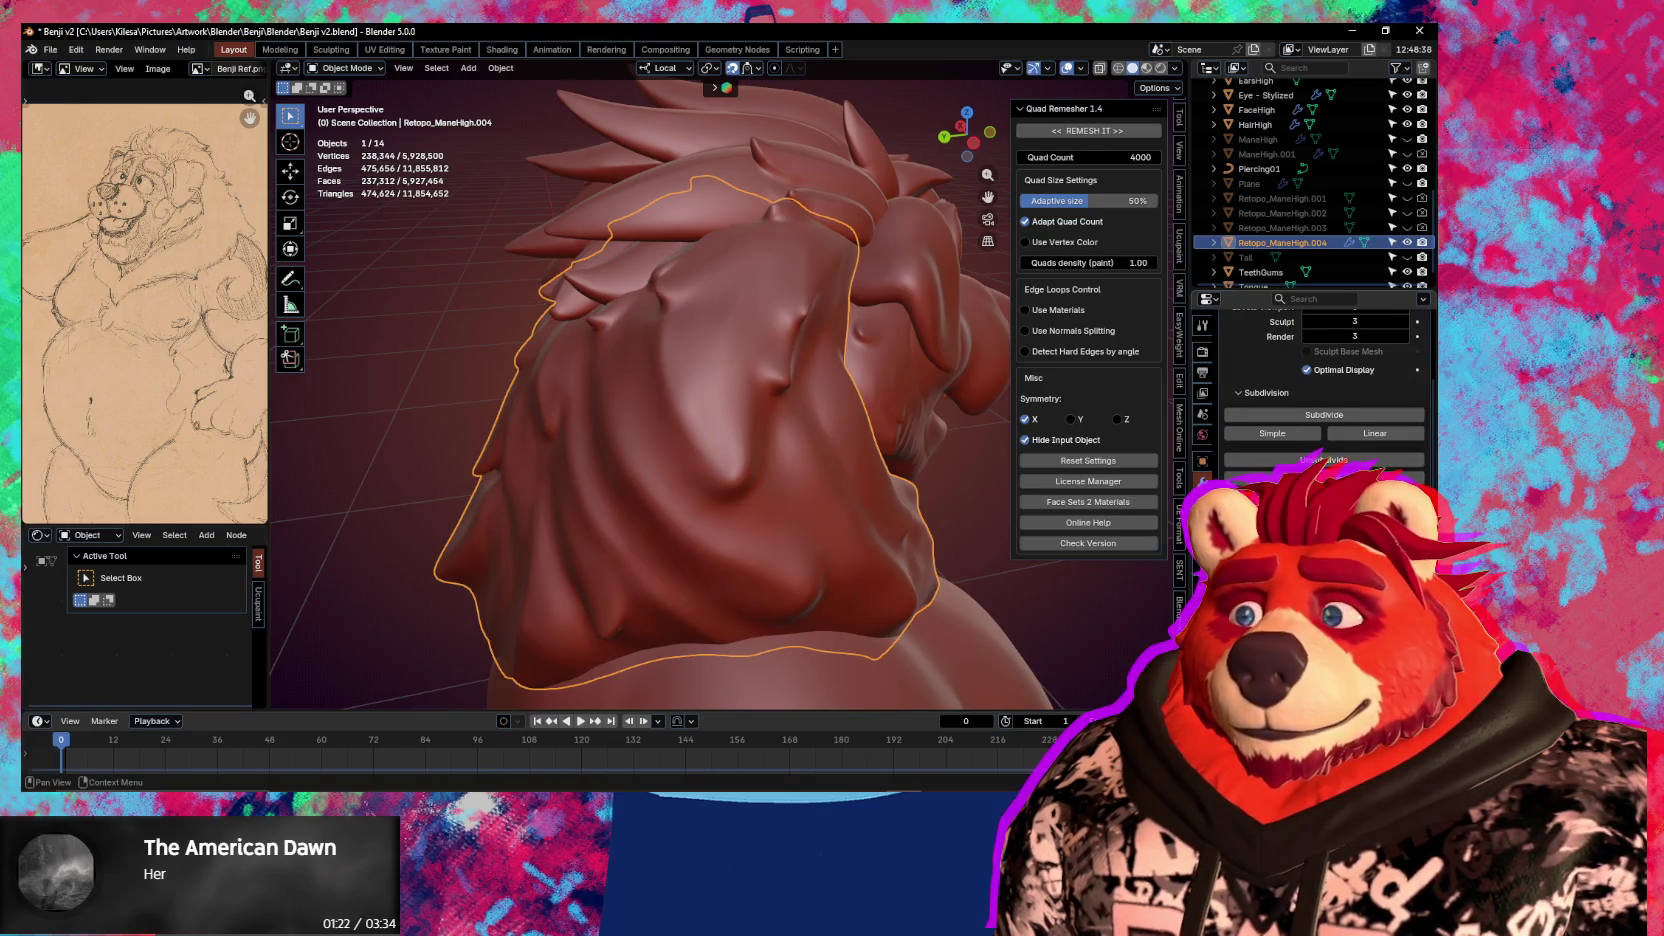
{"action": "mouse_move", "coordinate": [842, 577]}
{"action": "middle_mouse_down"}
{"action": "mouse_move", "coordinate": [278, 548]}
{"action": "mouse_move", "coordinate": [975, 620]}
{"action": "middle_mouse_up"}
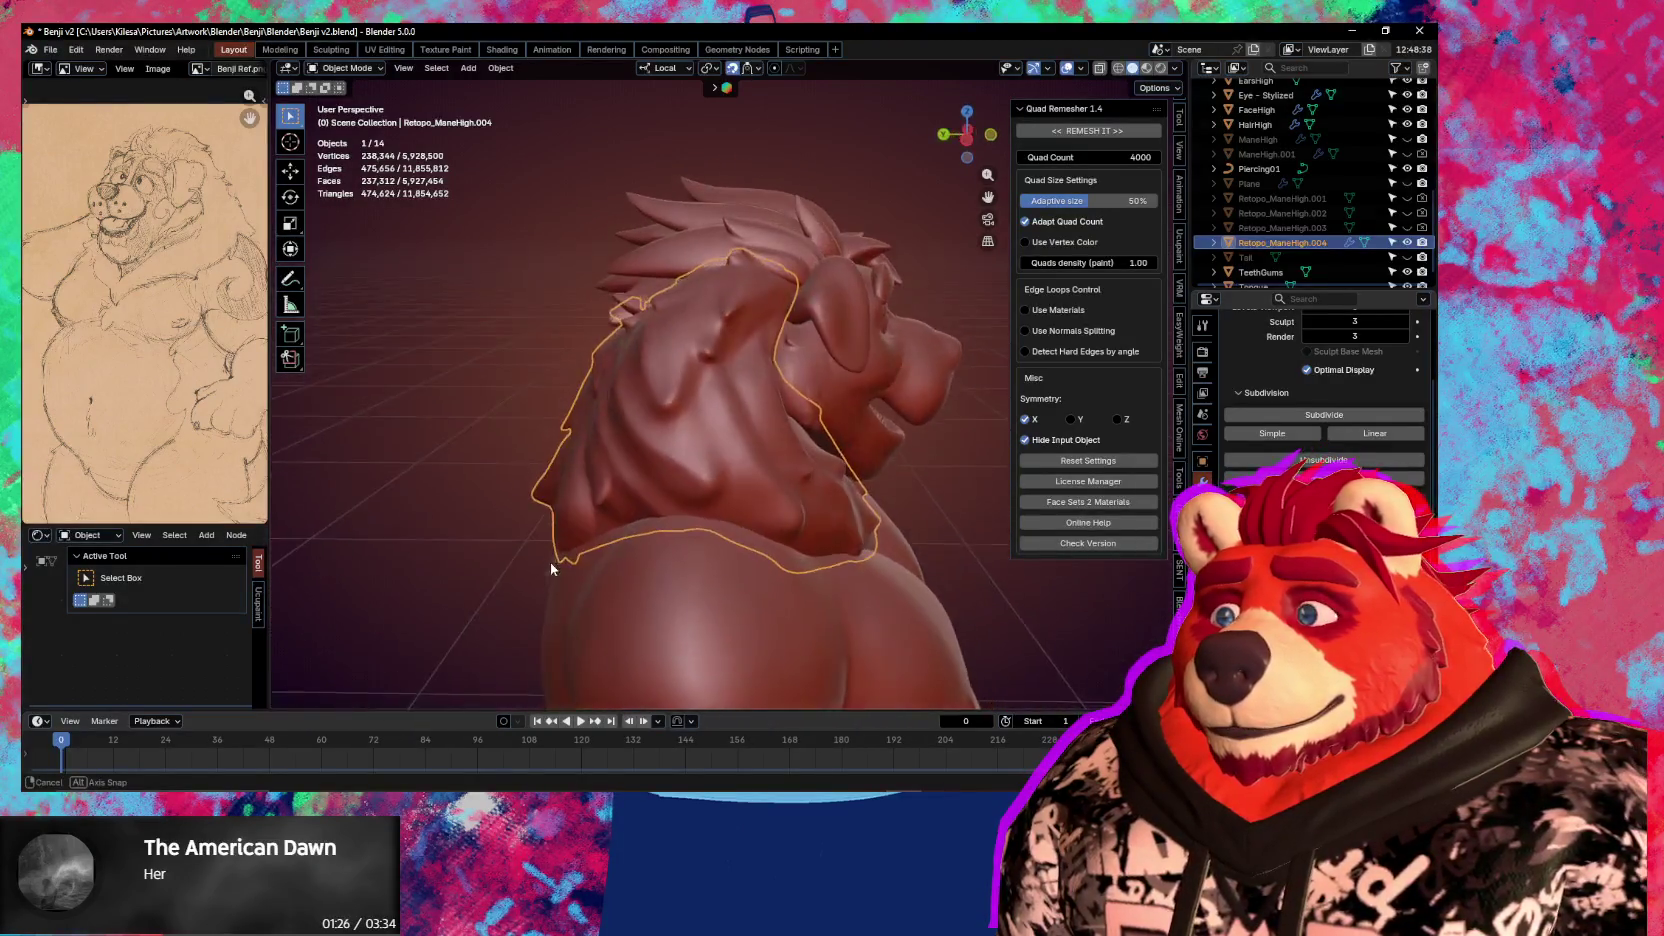
{"action": "key", "text": "ctrl+a"}
{"action": "mouse_move", "coordinate": [950, 590]}
{"action": "middle_mouse_down"}
{"action": "mouse_move", "coordinate": [815, 576]}
{"action": "mouse_move", "coordinate": [840, 562]}
{"action": "middle_mouse_up"}
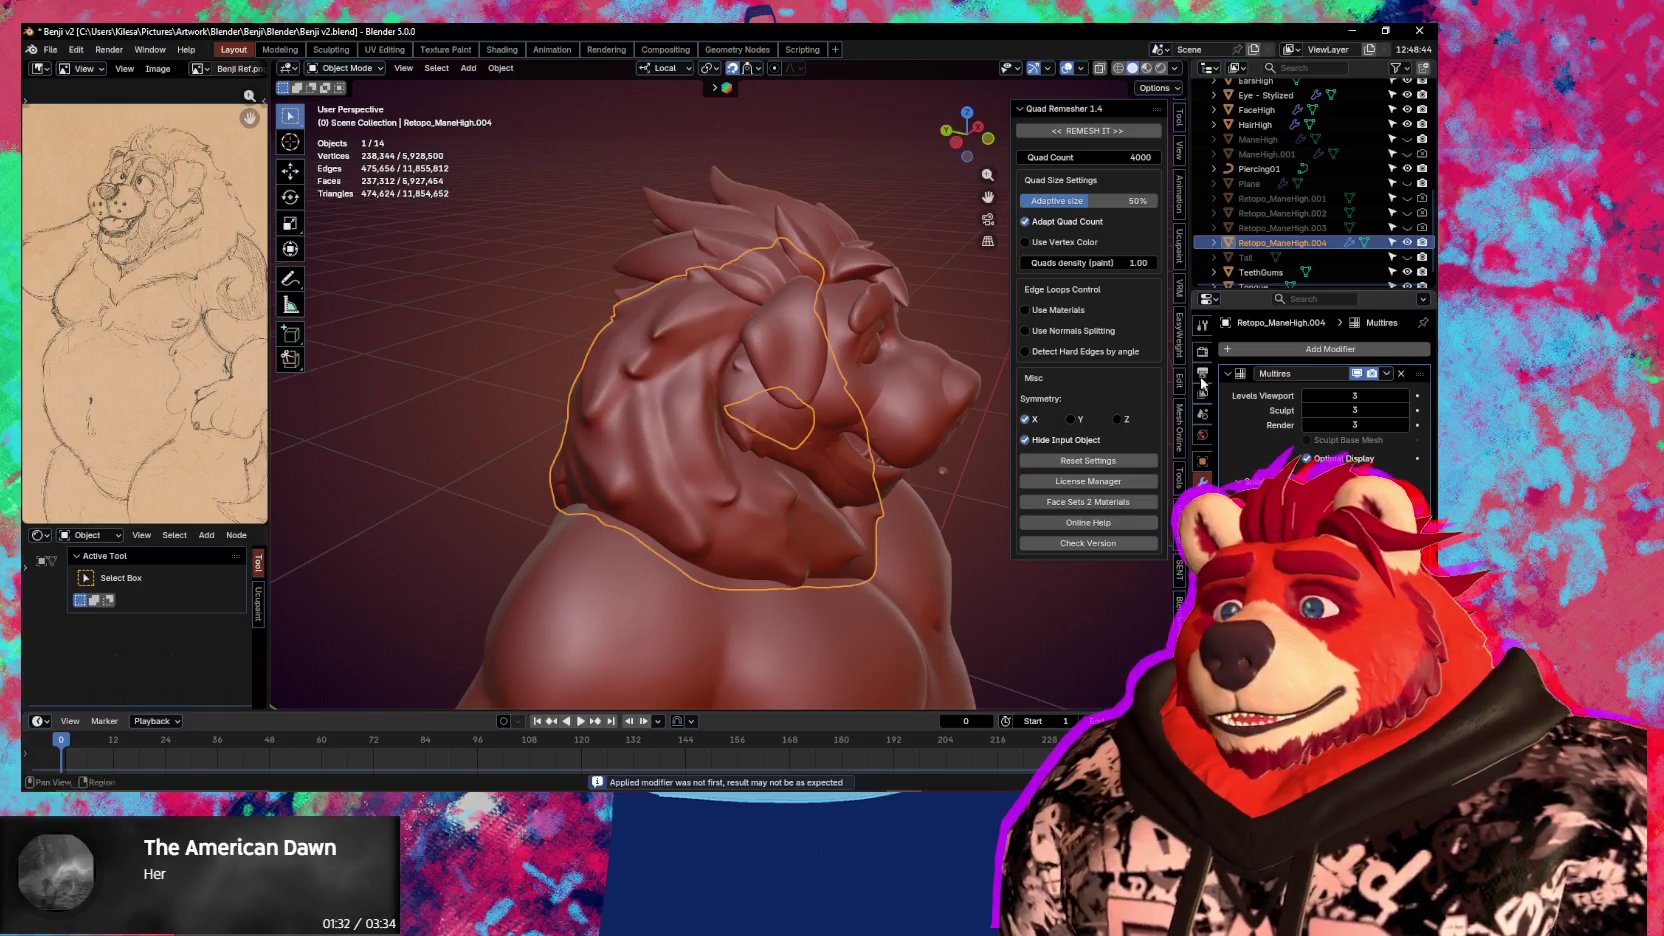
{"action": "key", "text": "ctrl+a"}
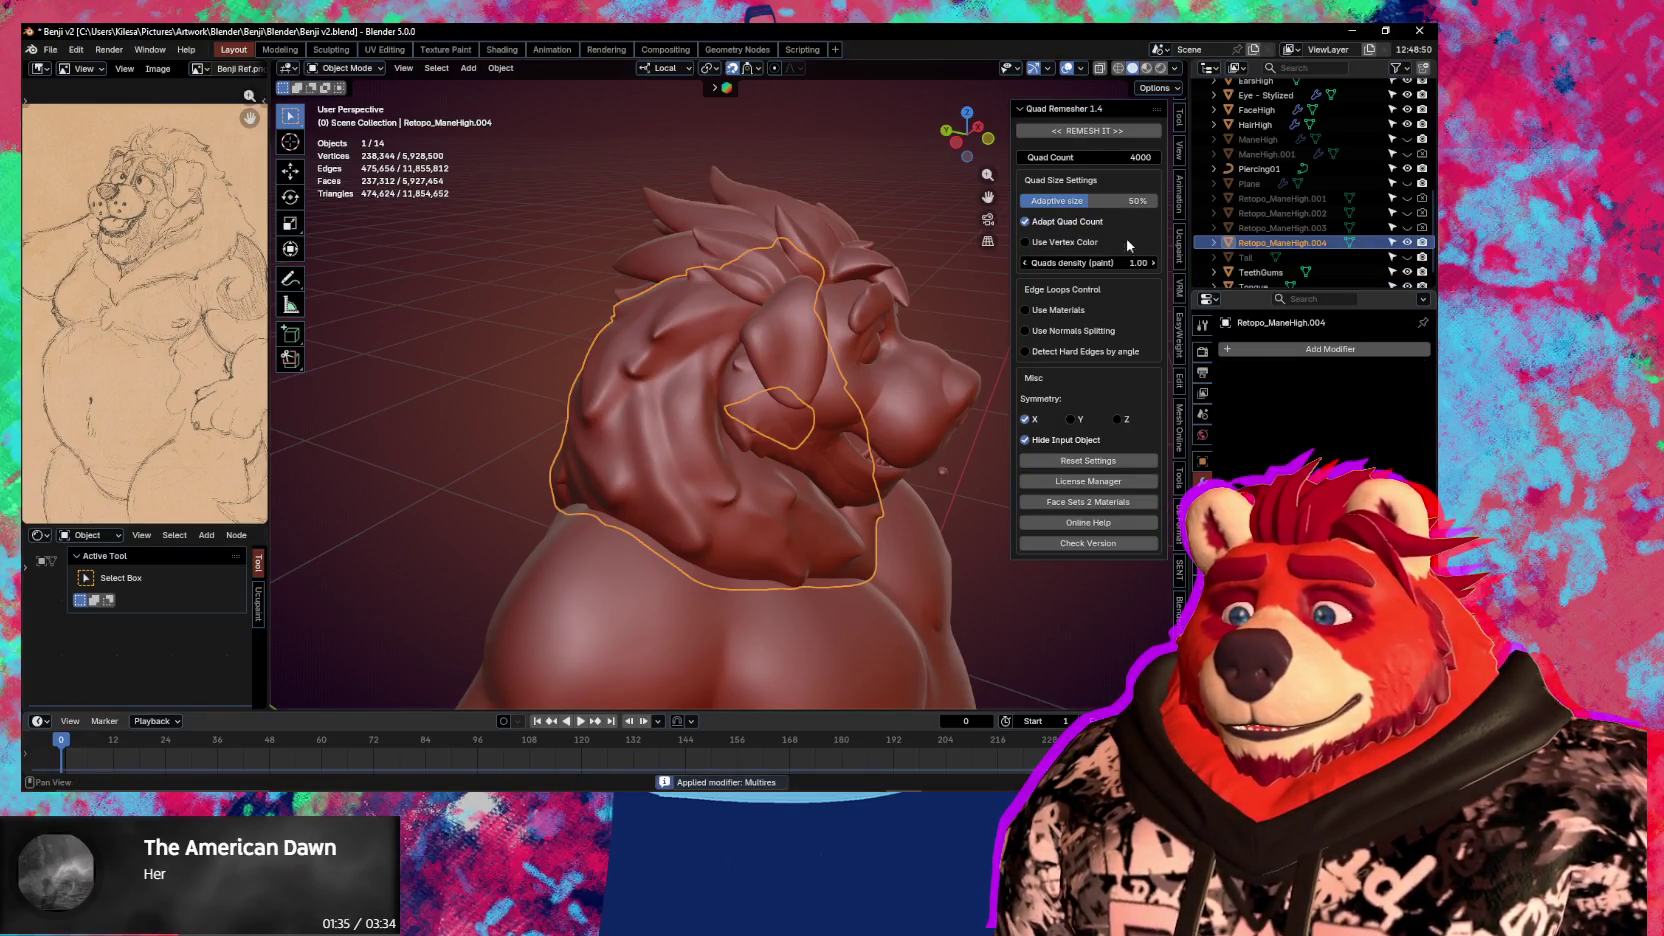
{"action": "left_click", "coordinate": [1088, 131]}
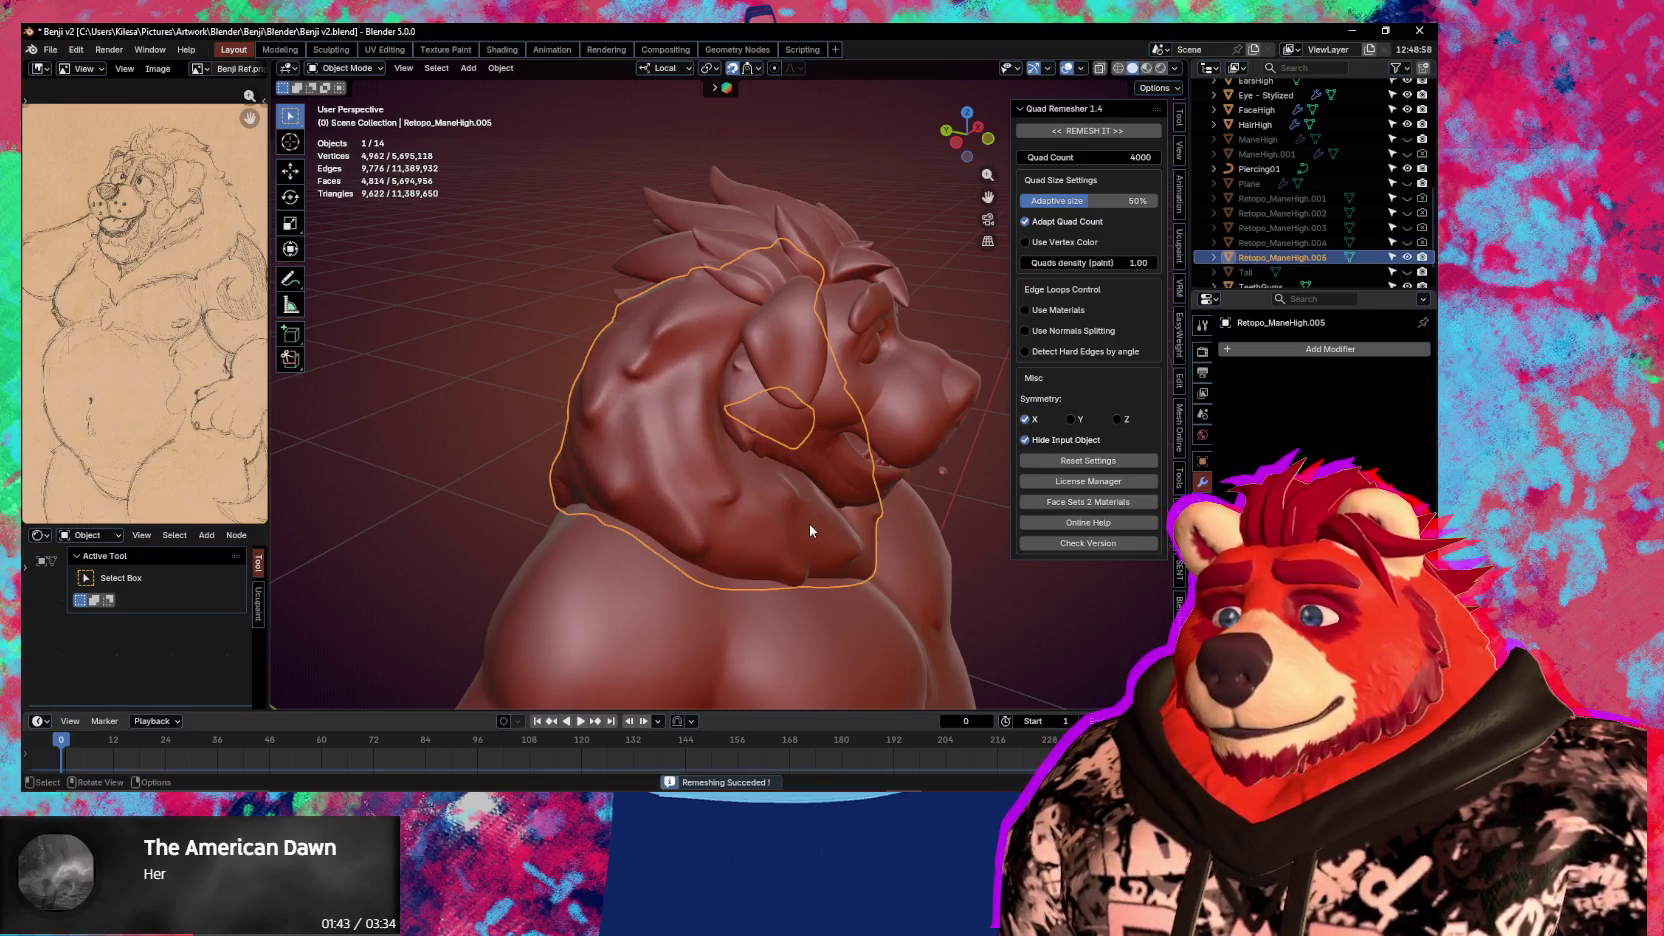
Orbit around the new 4,962-vertex Retopo_ManeHigh.005 and enter Edit Mode to inspect it
{"action": "mouse_move", "coordinate": [810, 531]}
{"action": "middle_mouse_down"}
{"action": "mouse_move", "coordinate": [770, 523]}
{"action": "mouse_move", "coordinate": [733, 563]}
{"action": "mouse_move", "coordinate": [834, 388]}
{"action": "mouse_move", "coordinate": [819, 477]}
{"action": "mouse_move", "coordinate": [967, 513]}
{"action": "middle_mouse_up"}
{"action": "key", "text": "Tab"}
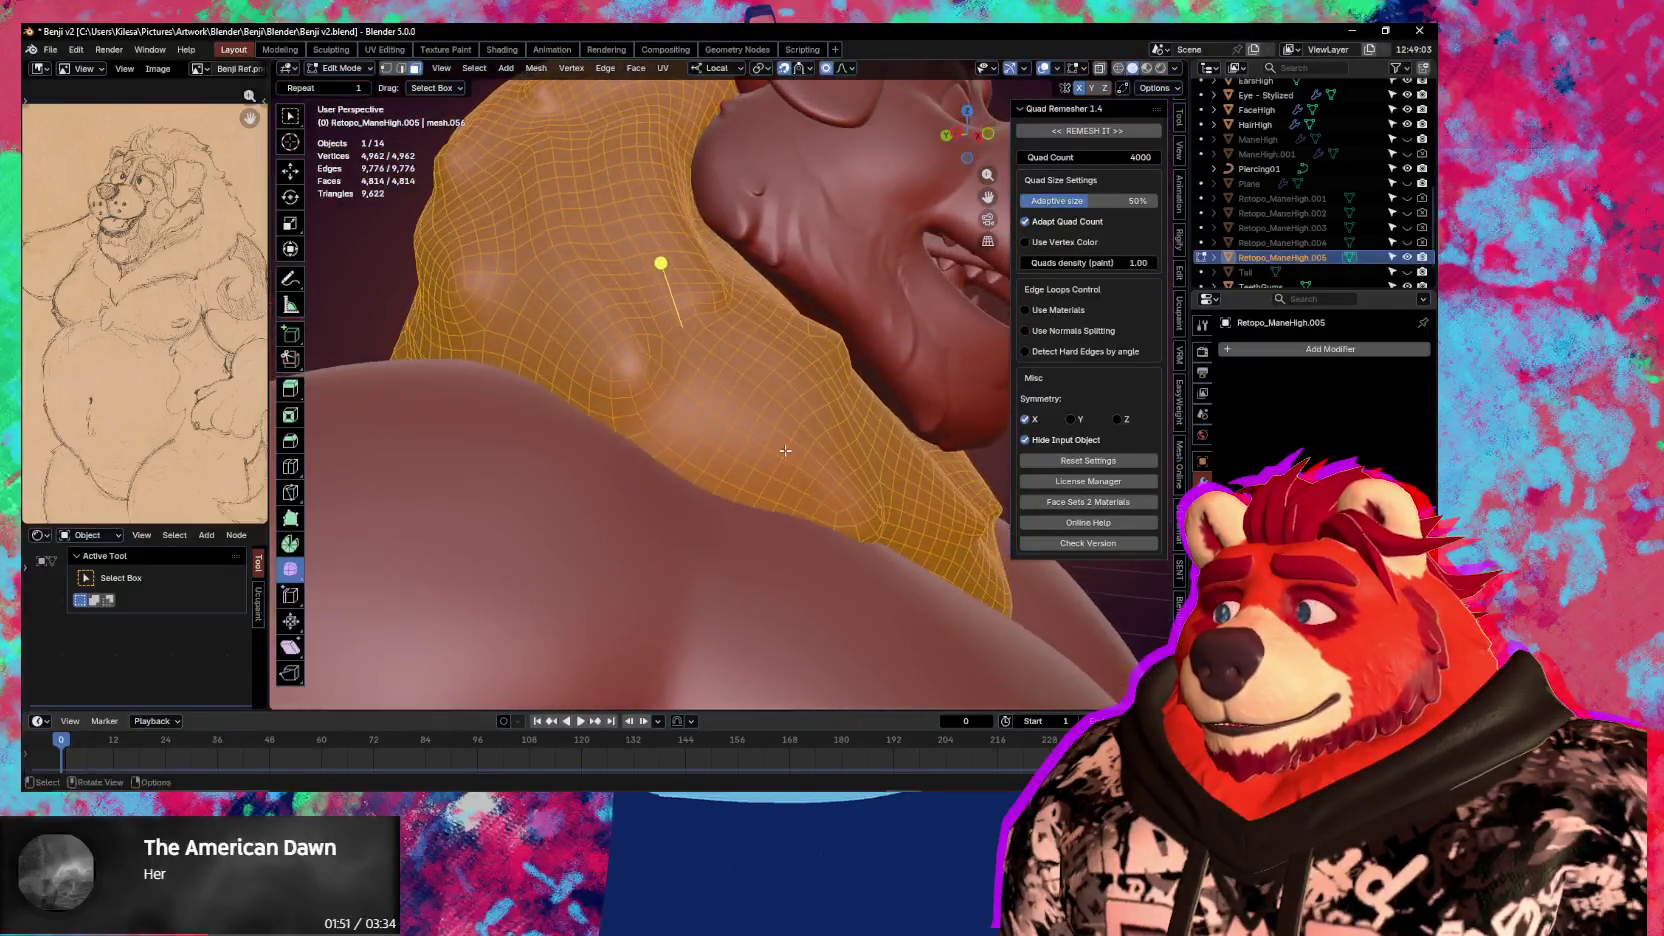
Orbit around the mane wireframe with overlays turned back on
{"action": "mouse_move", "coordinate": [796, 478]}
{"action": "middle_mouse_down"}
{"action": "mouse_move", "coordinate": [849, 478]}
{"action": "mouse_move", "coordinate": [790, 495]}
{"action": "mouse_move", "coordinate": [596, 451]}
{"action": "mouse_move", "coordinate": [626, 428]}
{"action": "mouse_move", "coordinate": [657, 476]}
{"action": "mouse_move", "coordinate": [808, 537]}
{"action": "mouse_move", "coordinate": [737, 544]}
{"action": "mouse_move", "coordinate": [690, 484]}
{"action": "middle_mouse_up"}
{"action": "scroll", "coordinate": [755, 502], "scroll_direction": "up", "scroll_amount": 5}
{"action": "key", "text": "alt+z"}
{"action": "key", "text": "alt+z"}
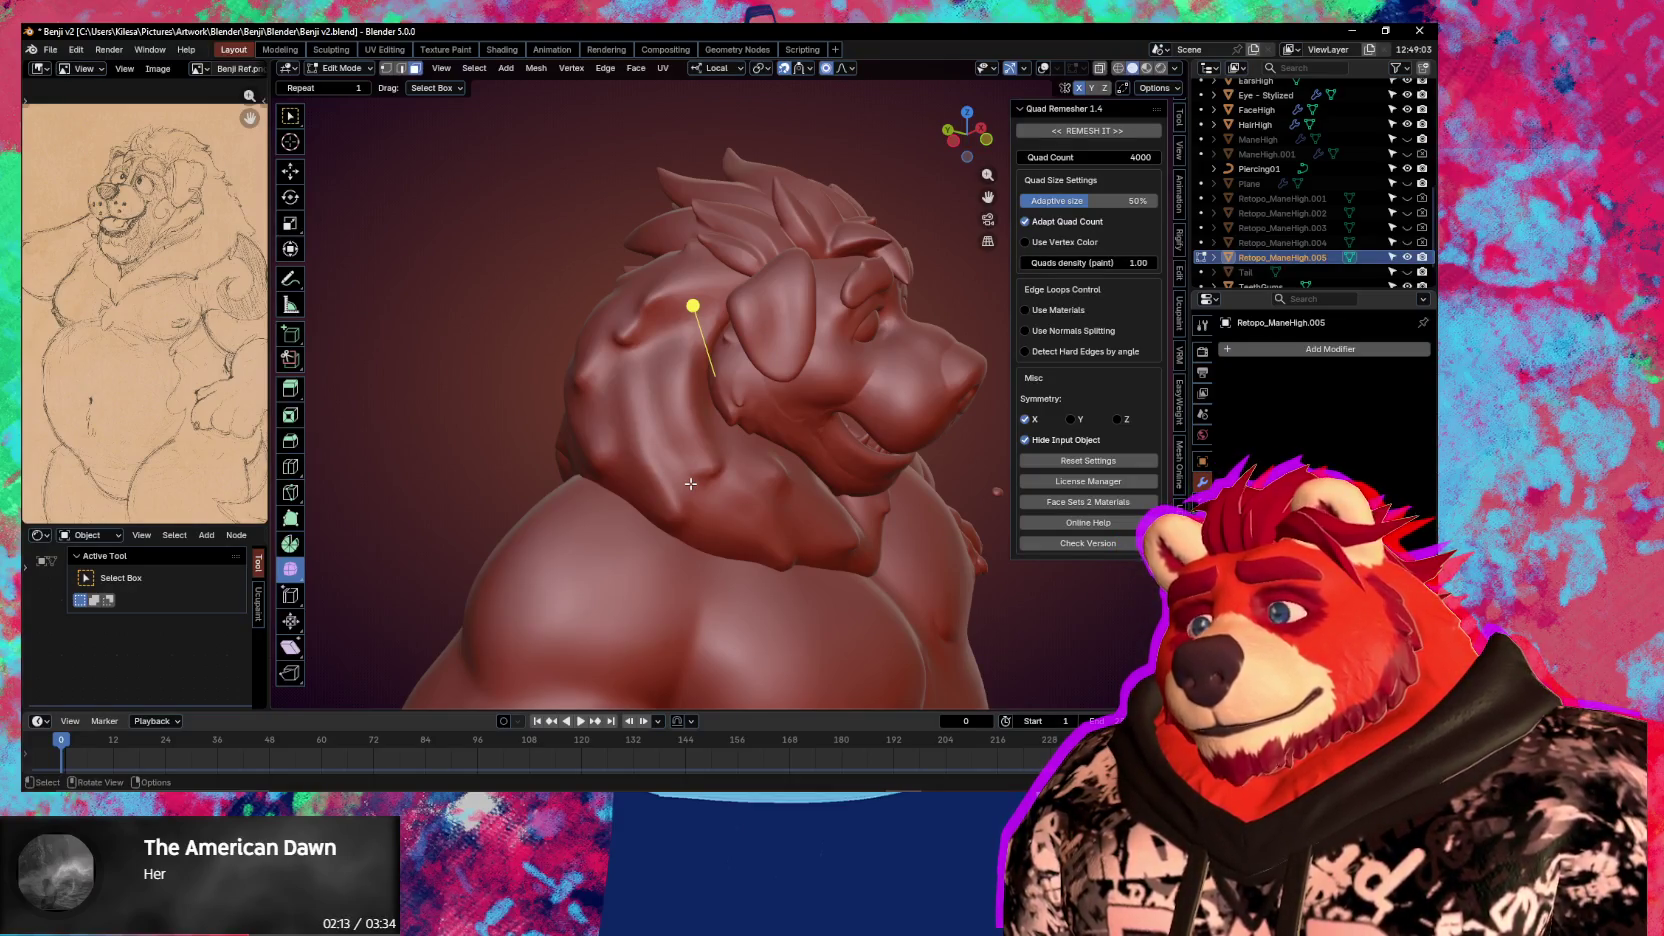
{"action": "scroll", "coordinate": [714, 278], "scroll_direction": "up", "scroll_amount": 2}
{"action": "key", "text": "shift+alt+z"}
{"action": "mouse_move", "coordinate": [708, 487]}
{"action": "middle_mouse_down"}
{"action": "mouse_move", "coordinate": [751, 475]}
{"action": "mouse_move", "coordinate": [767, 512]}
{"action": "middle_mouse_up"}
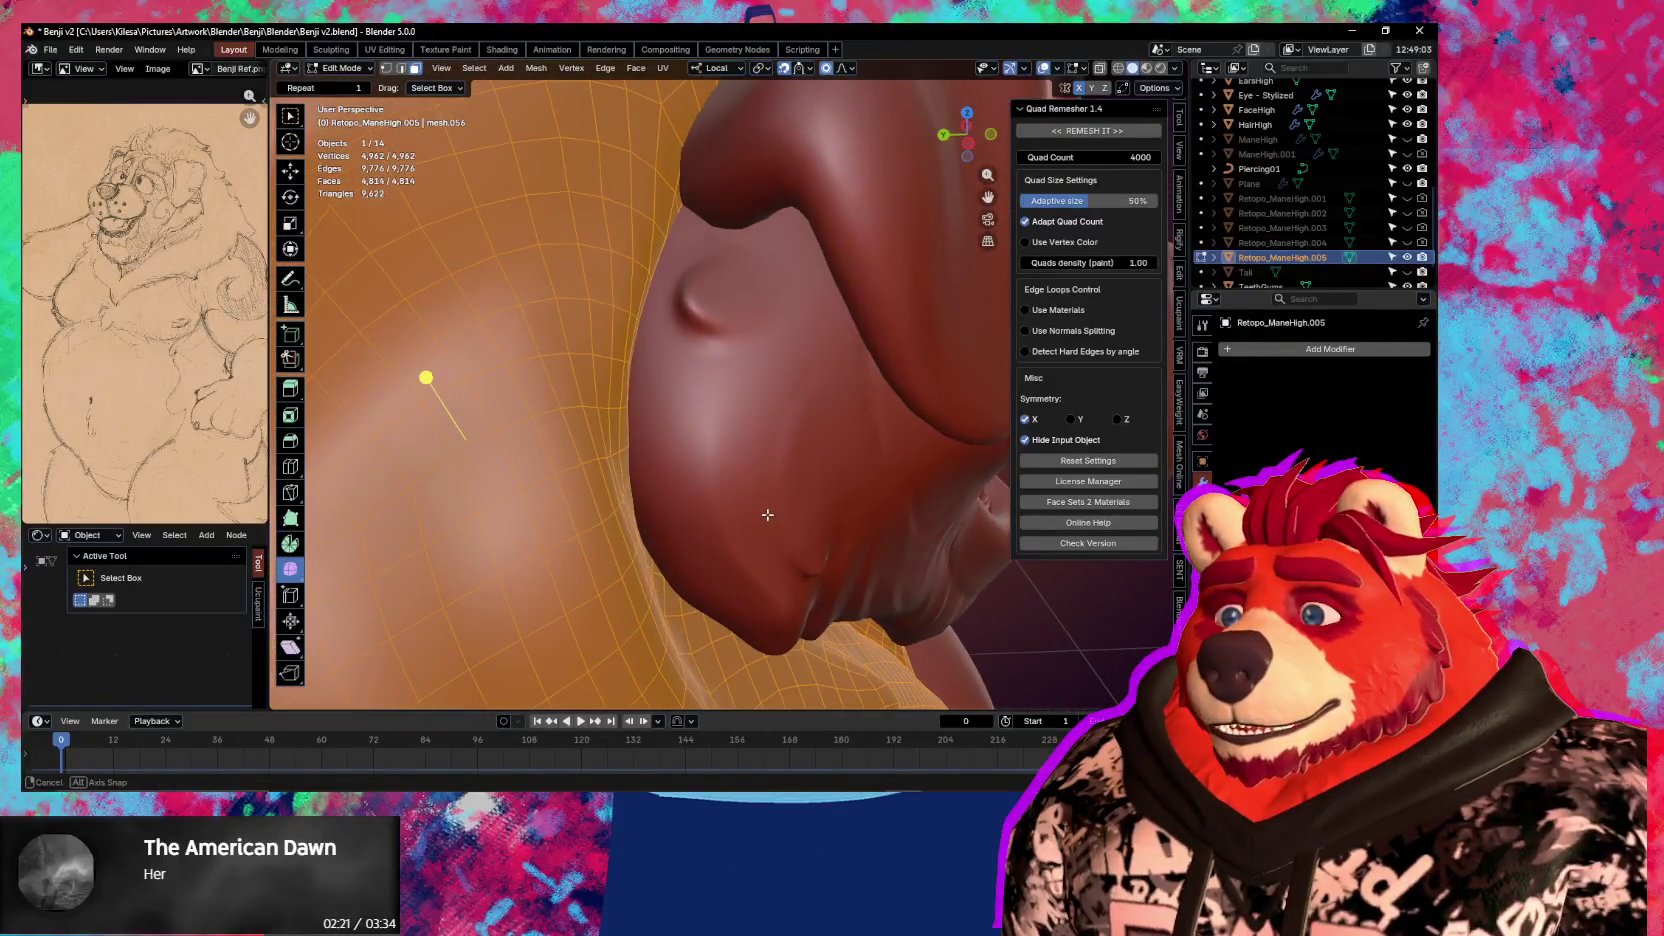
{"action": "mouse_move", "coordinate": [767, 512]}
{"action": "middle_mouse_down"}
{"action": "mouse_move", "coordinate": [902, 514]}
{"action": "mouse_move", "coordinate": [742, 537]}
{"action": "mouse_move", "coordinate": [743, 473]}
{"action": "middle_mouse_up"}
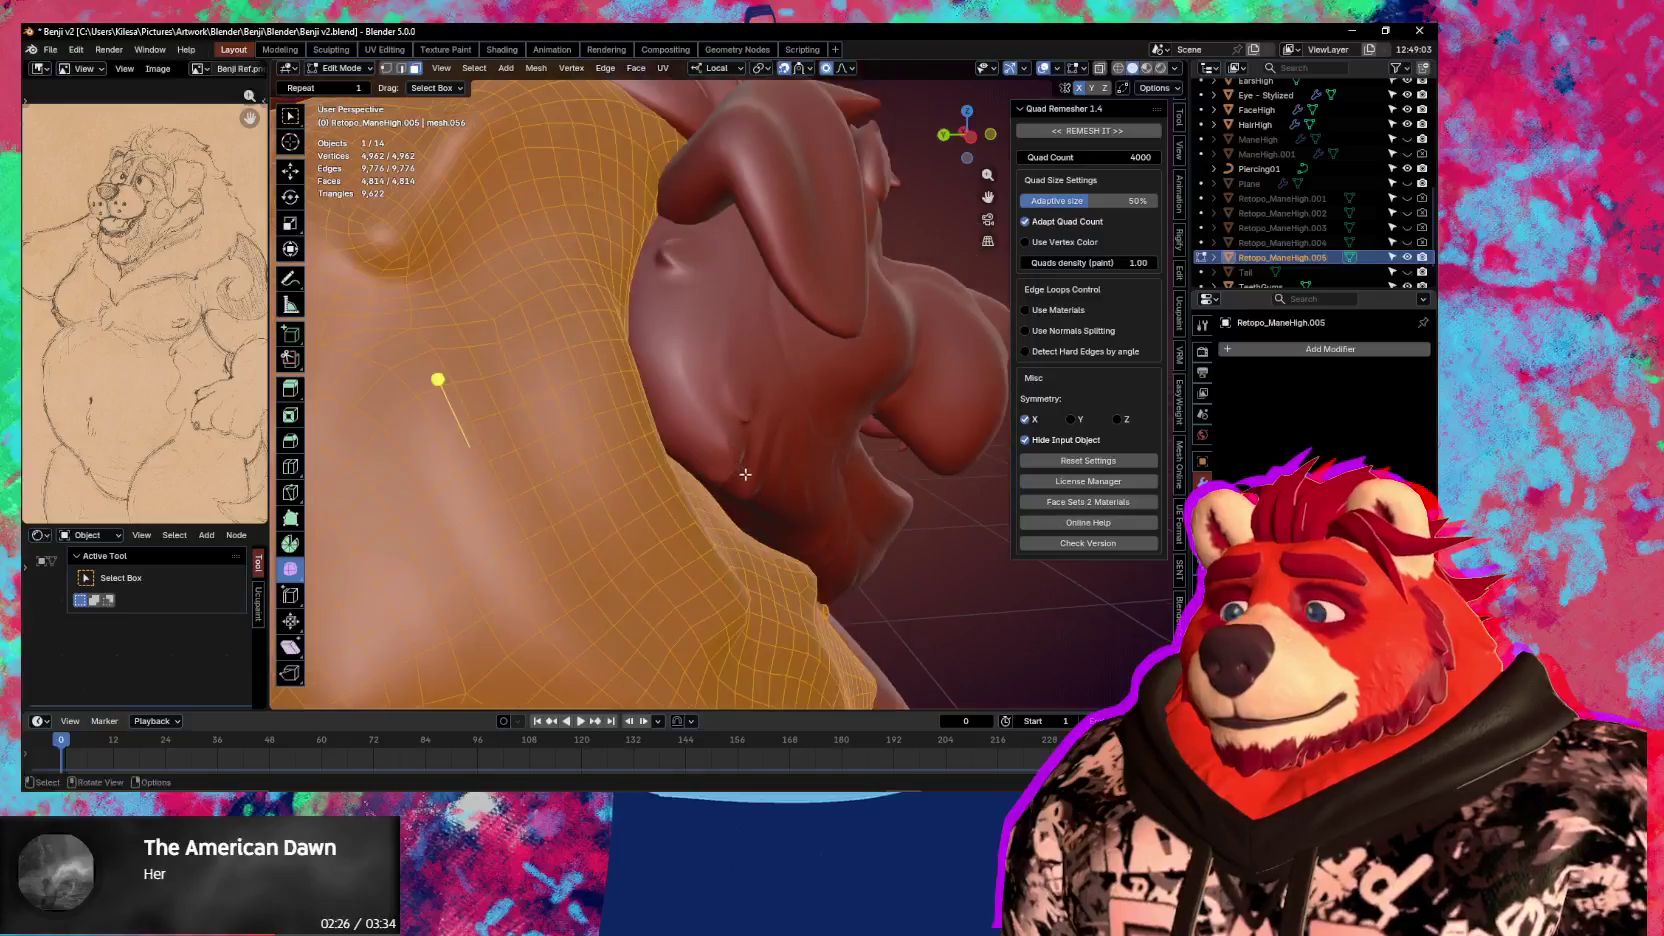
Check the mane from front and side profile, then return Retopo_ManeHigh.005 to Object Mode
{"action": "scroll", "coordinate": [743, 473], "scroll_direction": "down", "scroll_amount": 3}
{"action": "scroll", "coordinate": [700, 485], "scroll_direction": "down", "scroll_amount": 3}
{"action": "mouse_move", "coordinate": [707, 424]}
{"action": "middle_mouse_down"}
{"action": "mouse_move", "coordinate": [566, 422]}
{"action": "mouse_move", "coordinate": [602, 349]}
{"action": "mouse_move", "coordinate": [769, 479]}
{"action": "middle_mouse_up"}
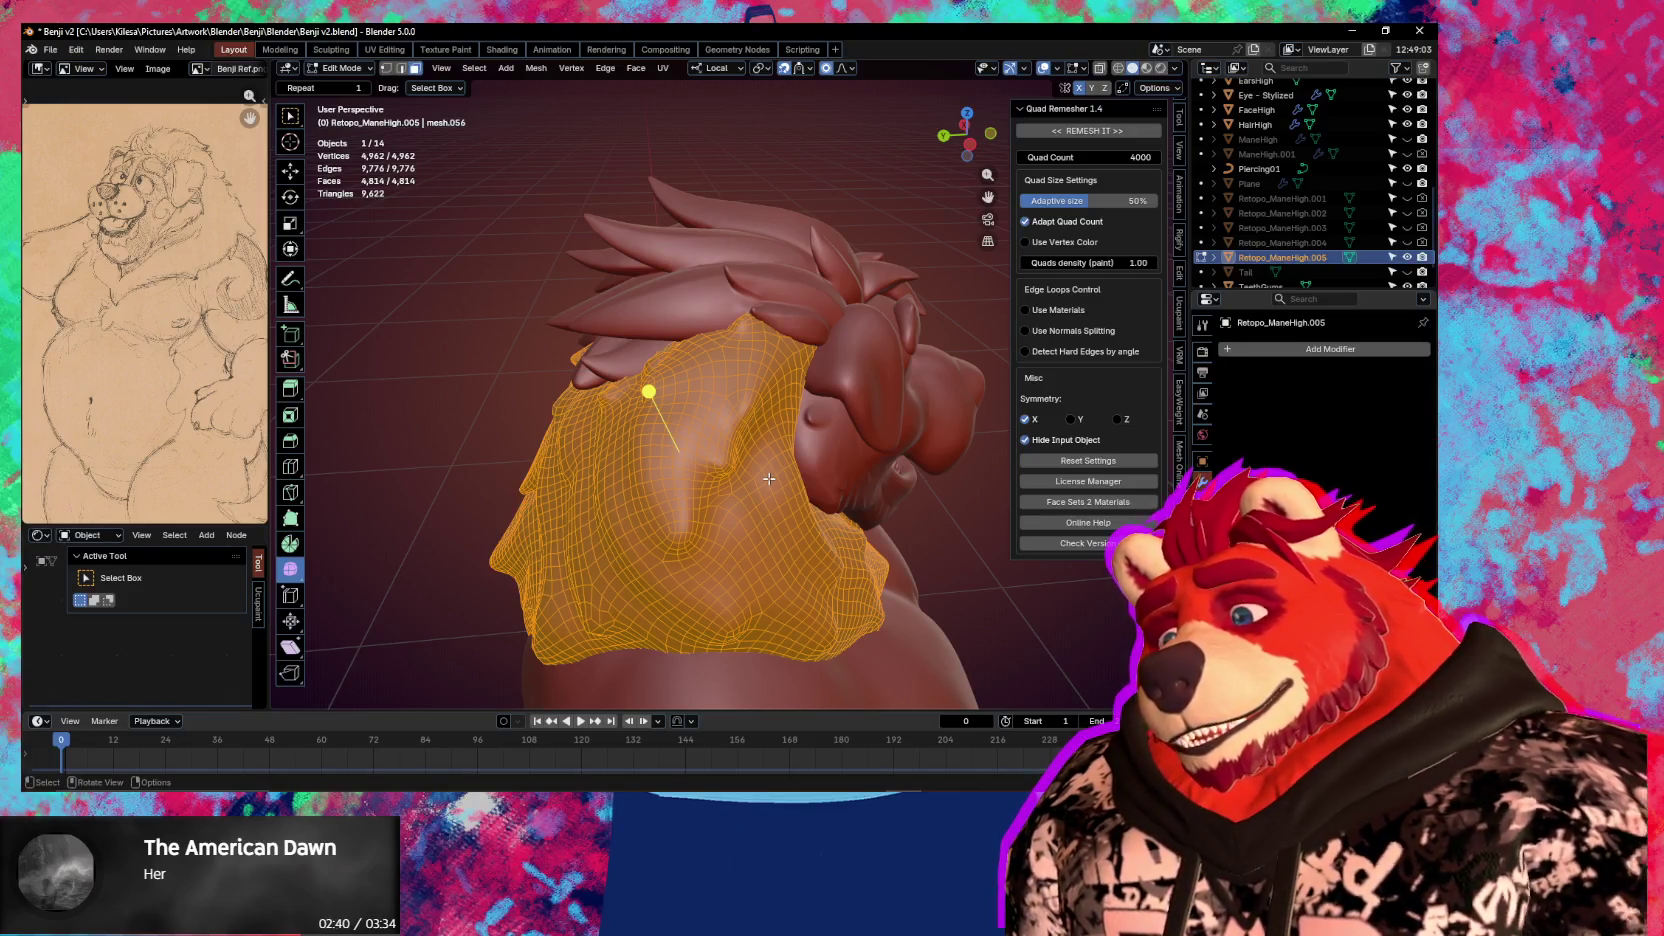
{"action": "mouse_move", "coordinate": [813, 483]}
{"action": "middle_mouse_down"}
{"action": "mouse_move", "coordinate": [739, 356]}
{"action": "mouse_move", "coordinate": [954, 418]}
{"action": "mouse_move", "coordinate": [650, 466]}
{"action": "mouse_move", "coordinate": [805, 484]}
{"action": "mouse_move", "coordinate": [758, 503]}
{"action": "middle_mouse_up"}
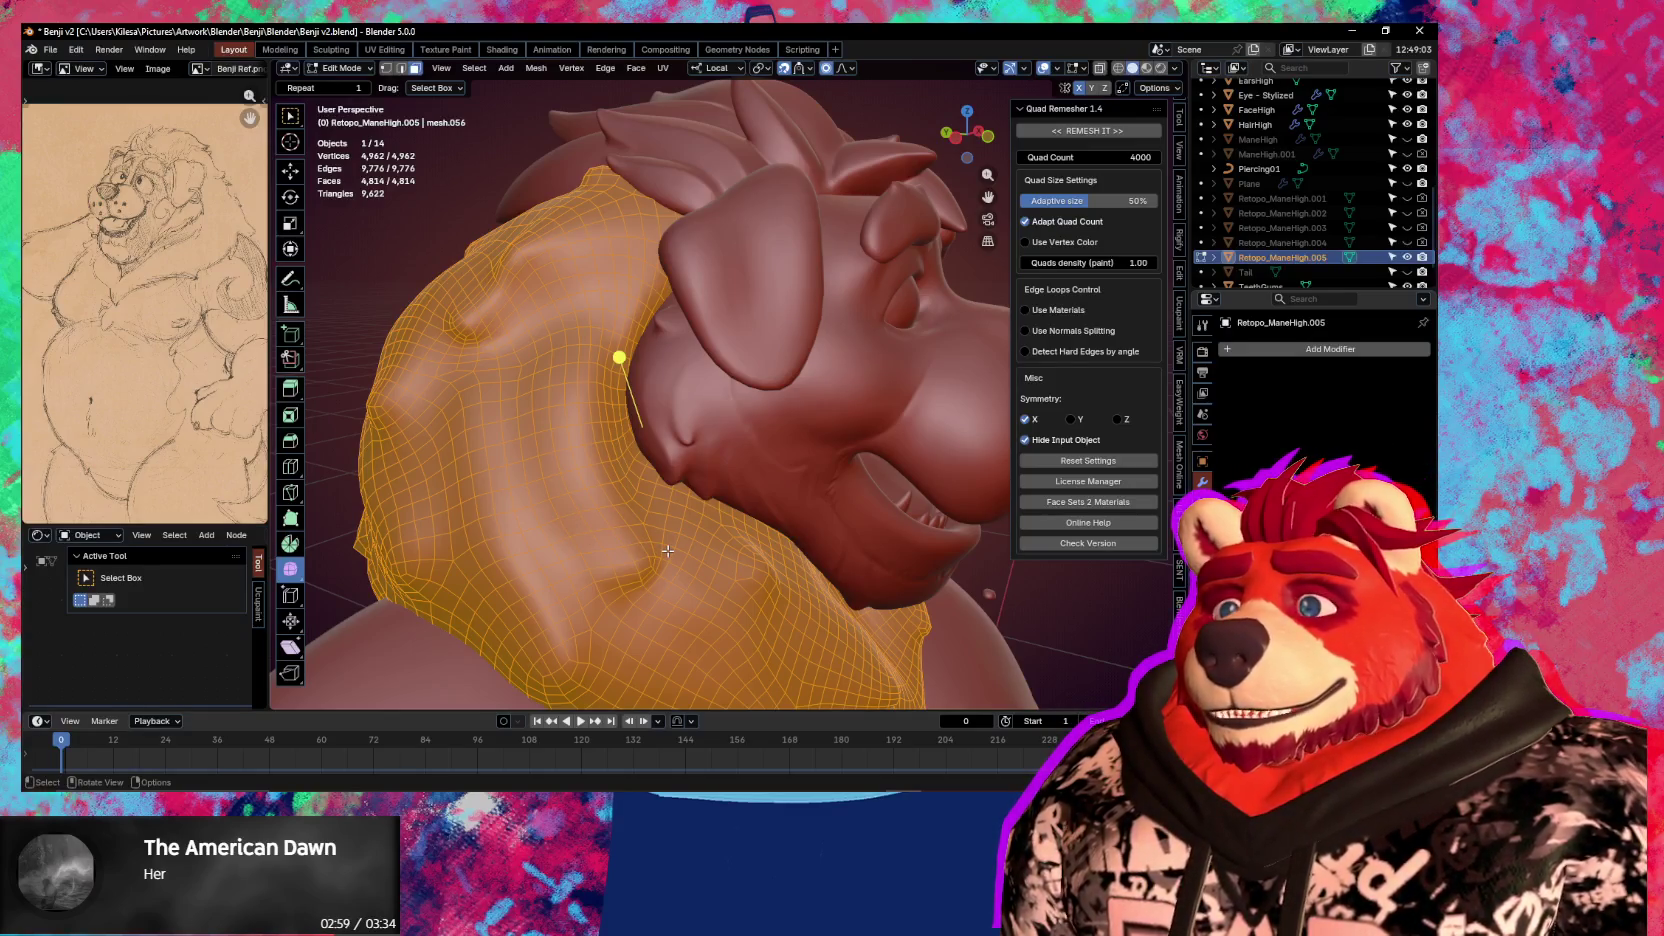
{"action": "mouse_move", "coordinate": [673, 550]}
{"action": "middle_mouse_down"}
{"action": "mouse_move", "coordinate": [738, 526]}
{"action": "mouse_move", "coordinate": [706, 484]}
{"action": "mouse_move", "coordinate": [762, 607]}
{"action": "mouse_move", "coordinate": [878, 622]}
{"action": "middle_mouse_up"}
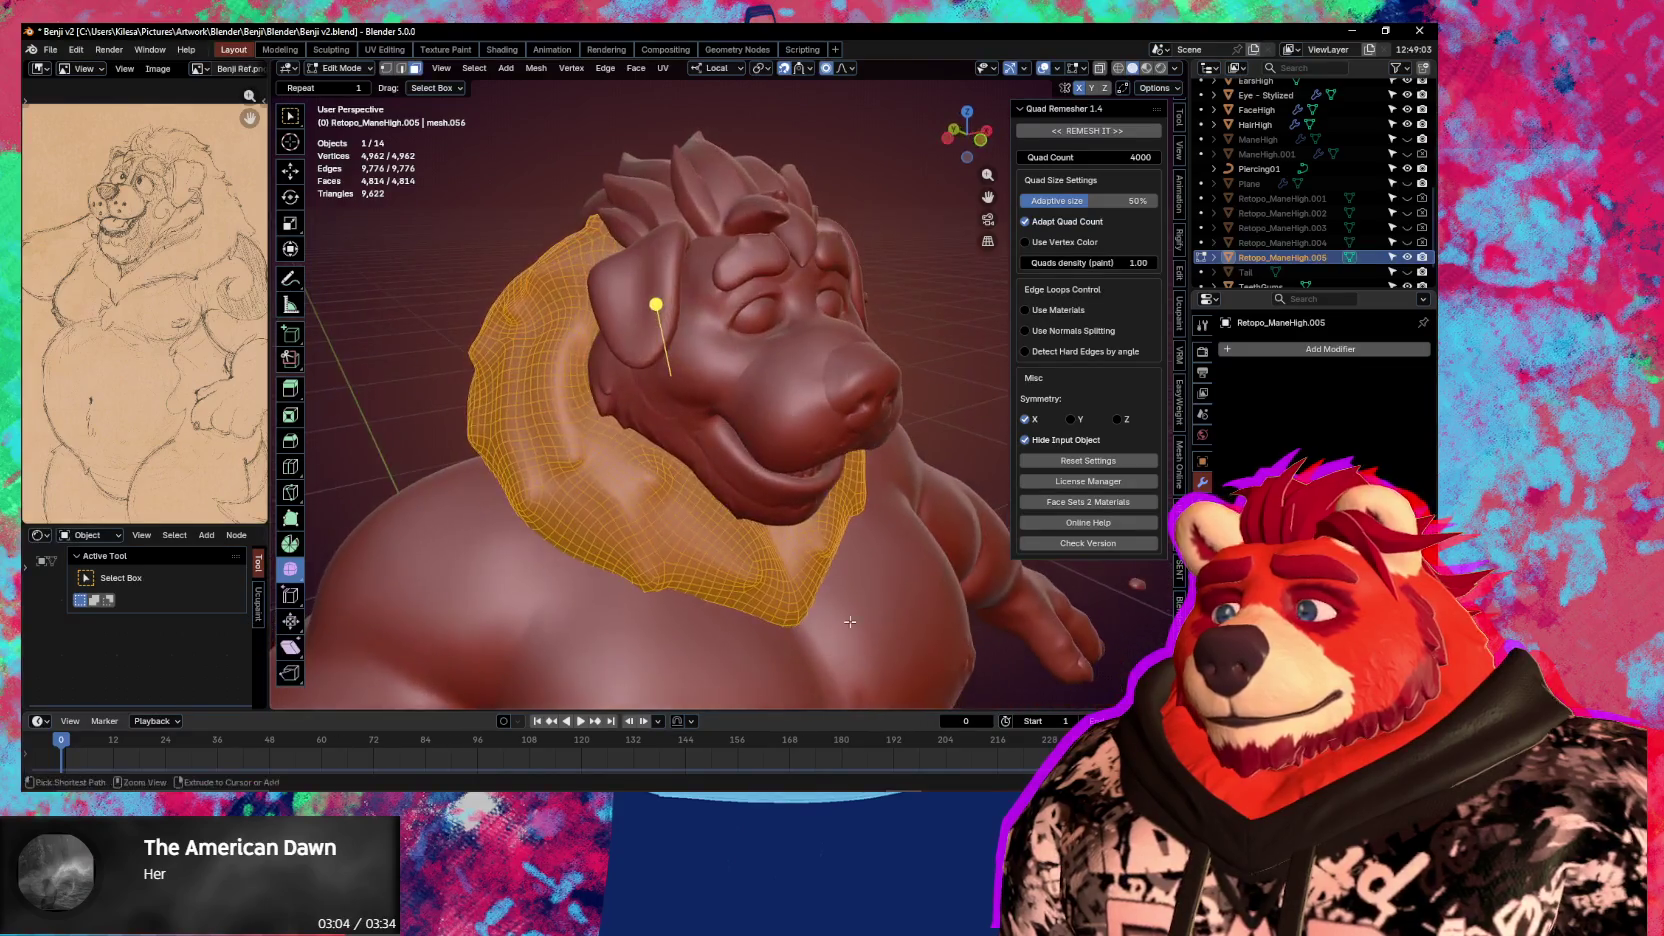
{"action": "key", "text": "ctrl+Tab"}
{"action": "left_click", "coordinate": [716, 620]}
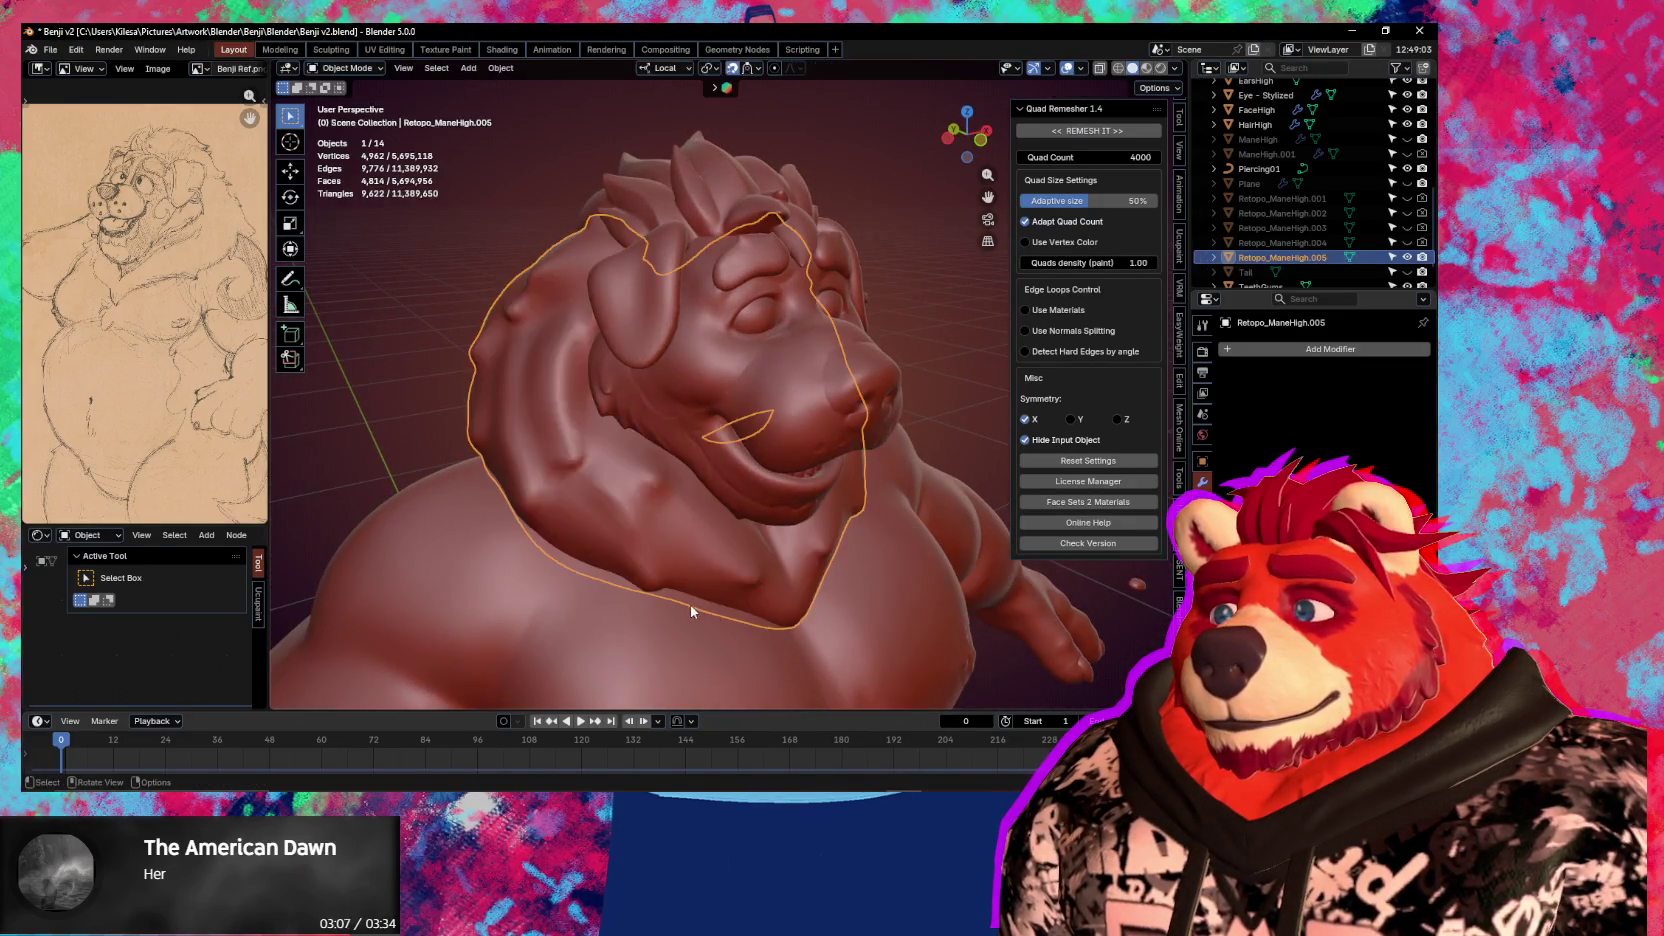
Select the FaceHigh sculpt and isolate it in local view
{"action": "left_click", "coordinate": [757, 377]}
{"action": "mouse_move", "coordinate": [757, 377]}
{"action": "middle_mouse_down"}
{"action": "mouse_move", "coordinate": [815, 372]}
{"action": "mouse_move", "coordinate": [651, 419]}
{"action": "mouse_move", "coordinate": [732, 494]}
{"action": "mouse_move", "coordinate": [743, 572]}
{"action": "mouse_move", "coordinate": [761, 561]}
{"action": "mouse_move", "coordinate": [731, 482]}
{"action": "middle_mouse_up"}
{"action": "key", "text": "slash"}
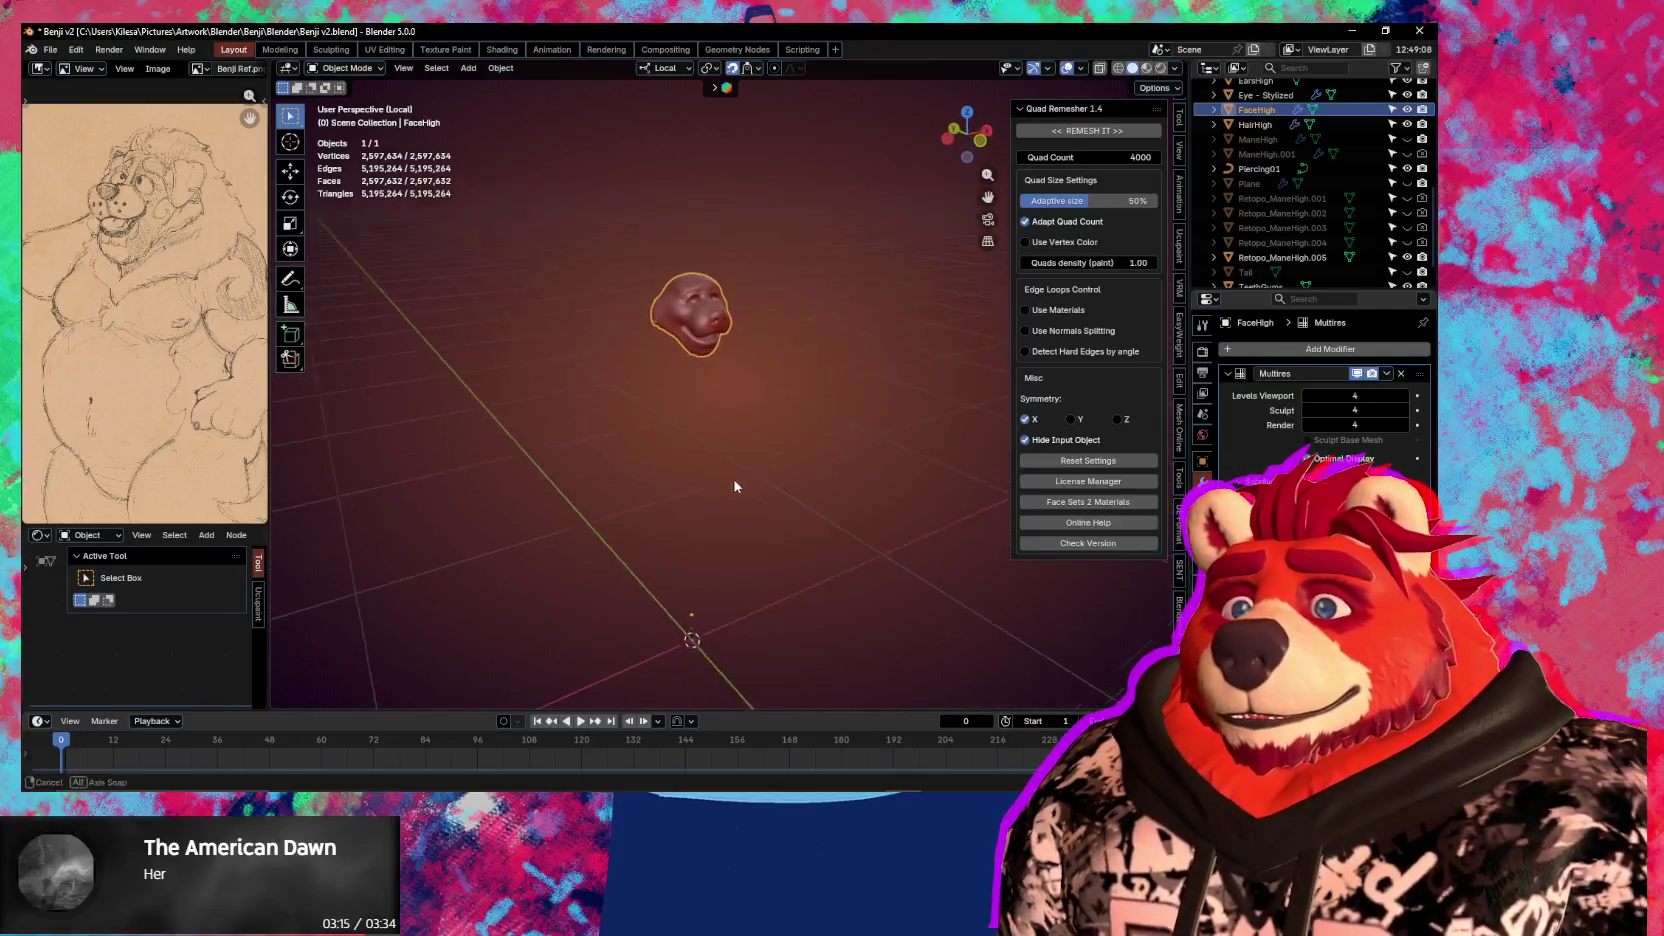
Add a plane, shrink it to a tiny face and rotate it 90° on X to stand upright
{"action": "key", "text": "shift+a"}
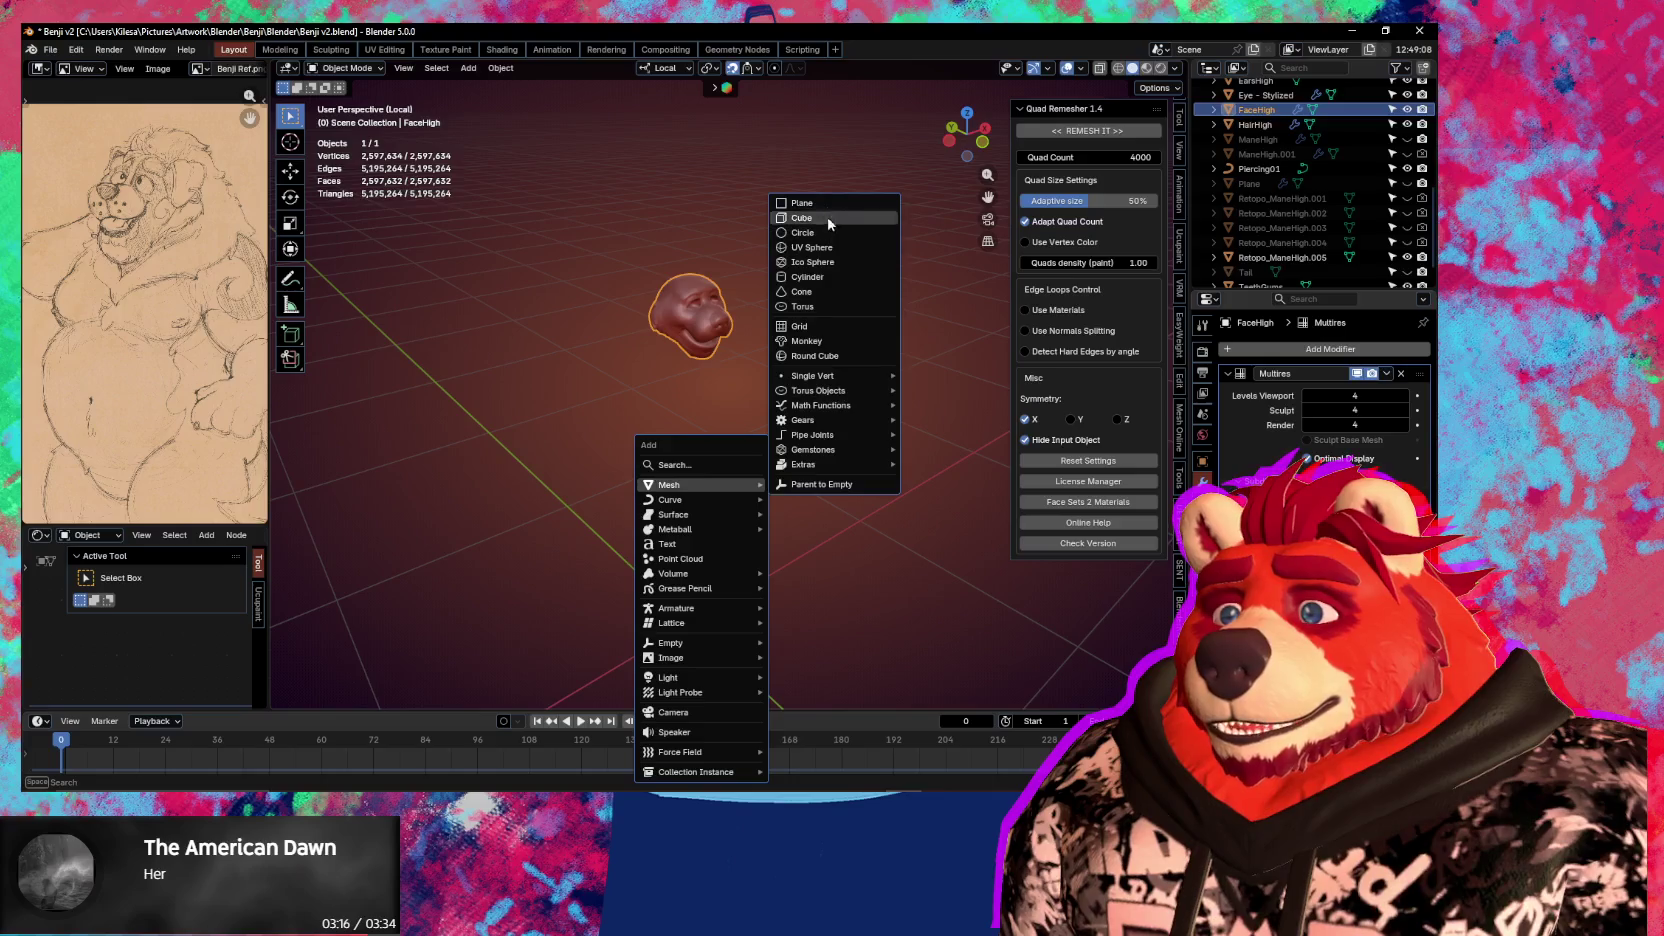
{"action": "left_click", "coordinate": [826, 203]}
{"action": "key", "text": "s"}
{"action": "left_click", "coordinate": [793, 481]}
{"action": "key", "text": "Tab"}
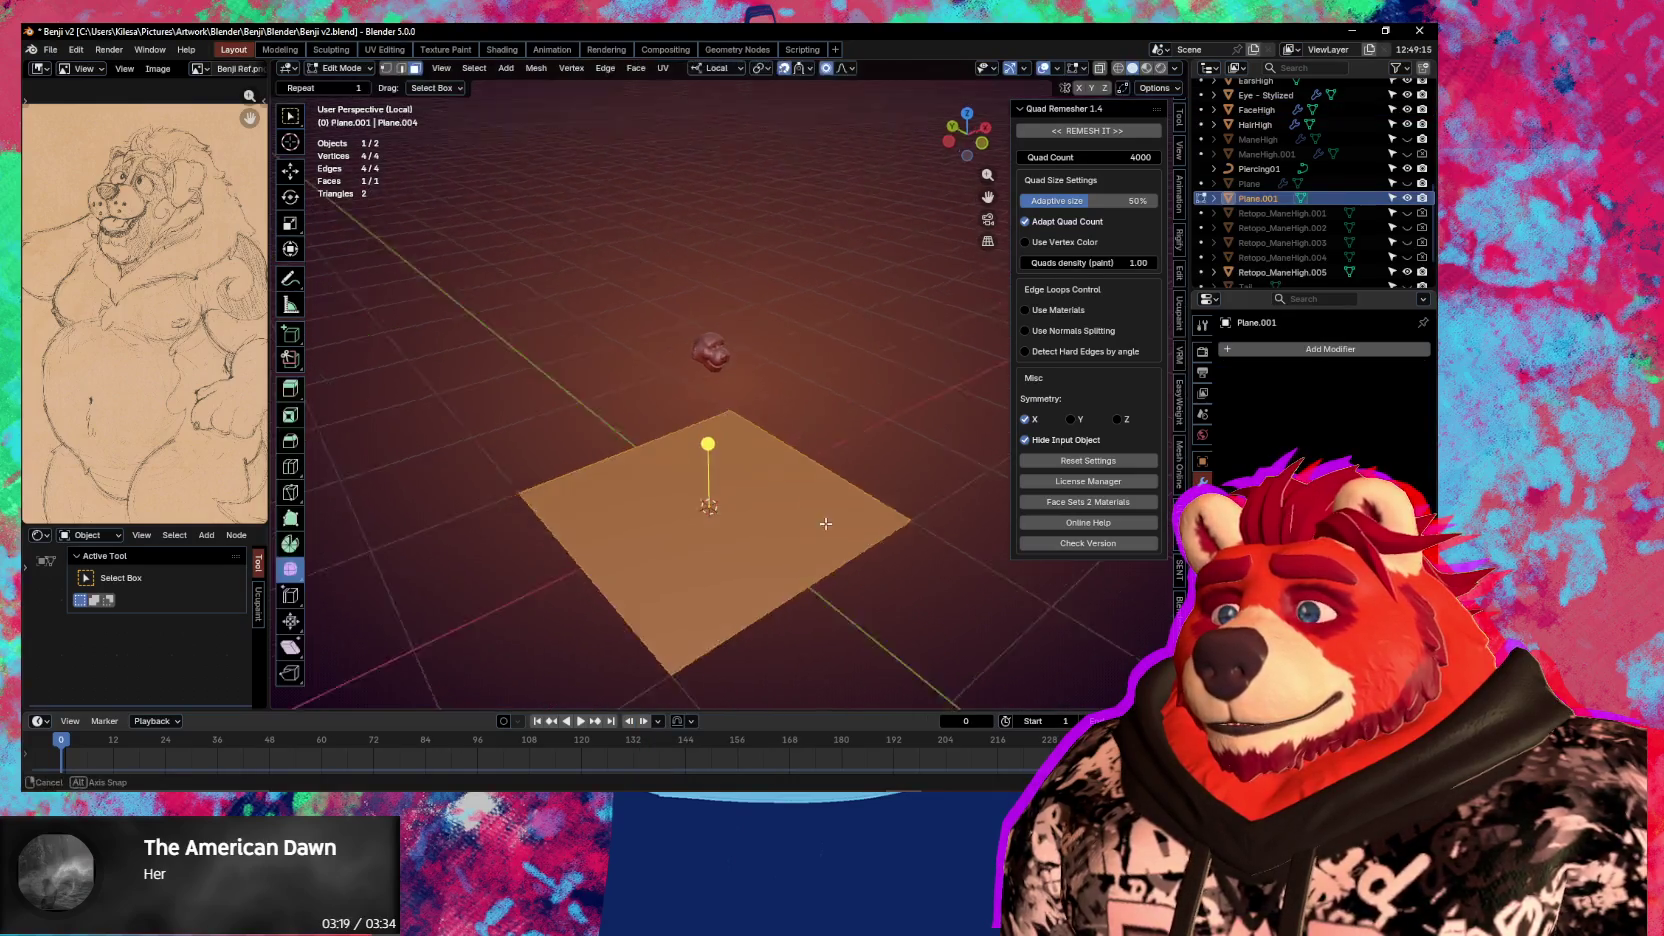
{"action": "key", "text": "s"}
{"action": "left_click", "coordinate": [790, 530]}
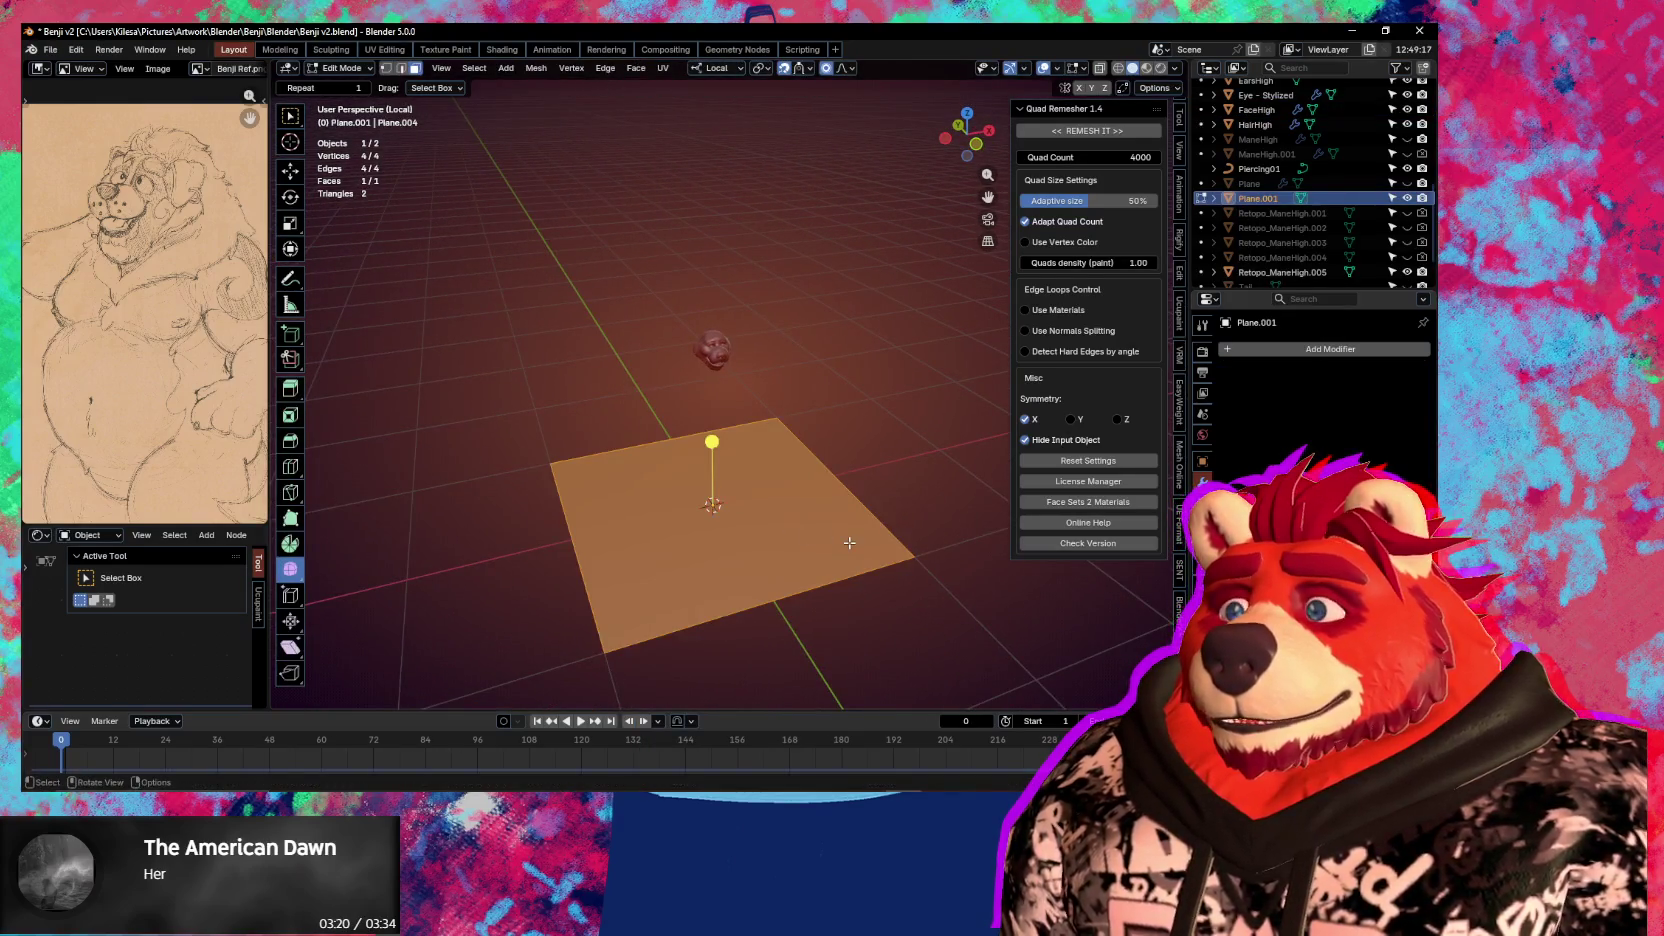
{"action": "key", "text": "s"}
{"action": "left_click", "coordinate": [728, 511]}
{"action": "middle_click_drag", "start_coordinate": [728, 511], "coordinate": [830, 502]}
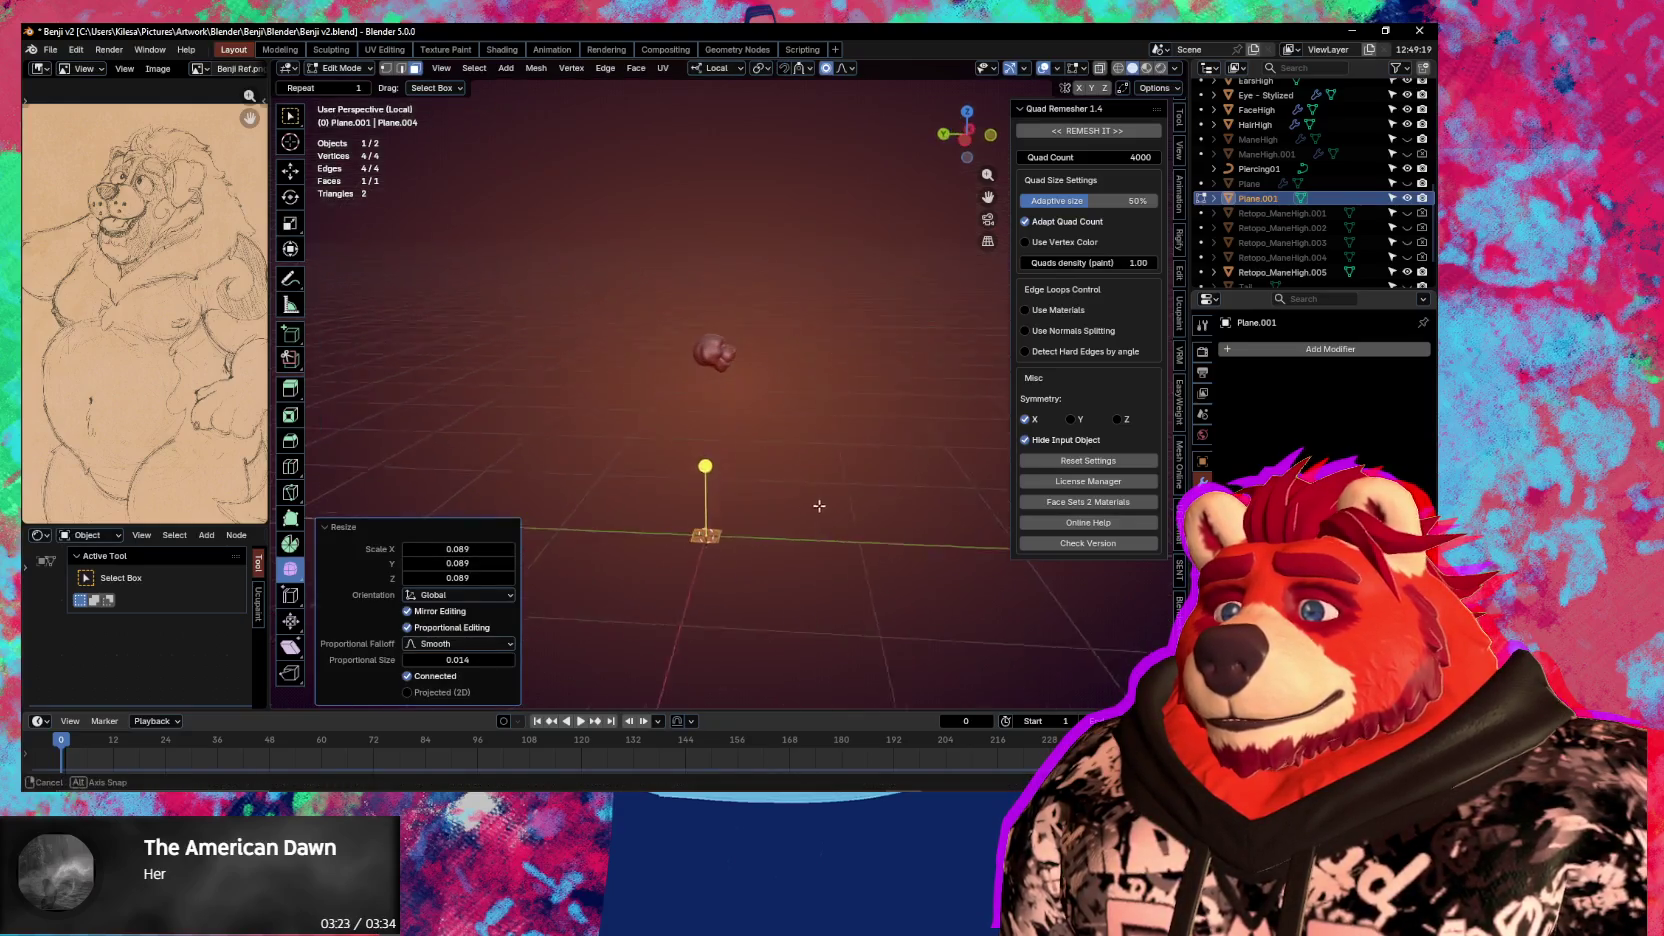
{"action": "type", "text": "rx90"}
{"action": "key", "text": "Return"}
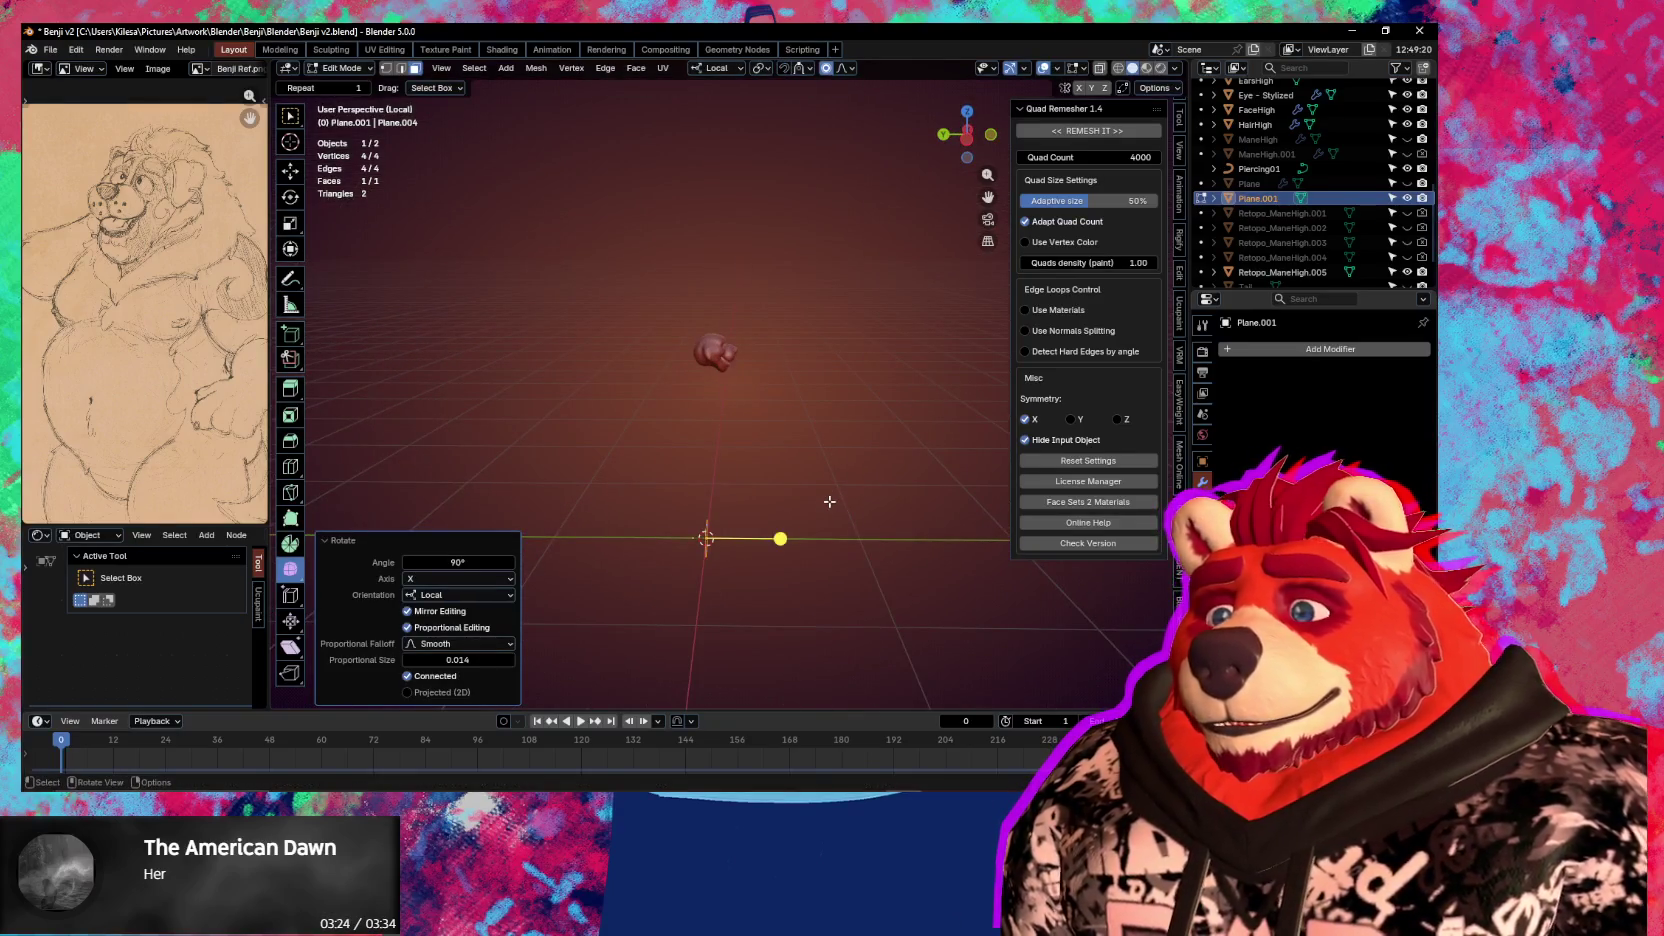
Raise the plane along Z up to the head and shrink it further
{"action": "key", "text": "g"}
{"action": "key", "text": "z"}
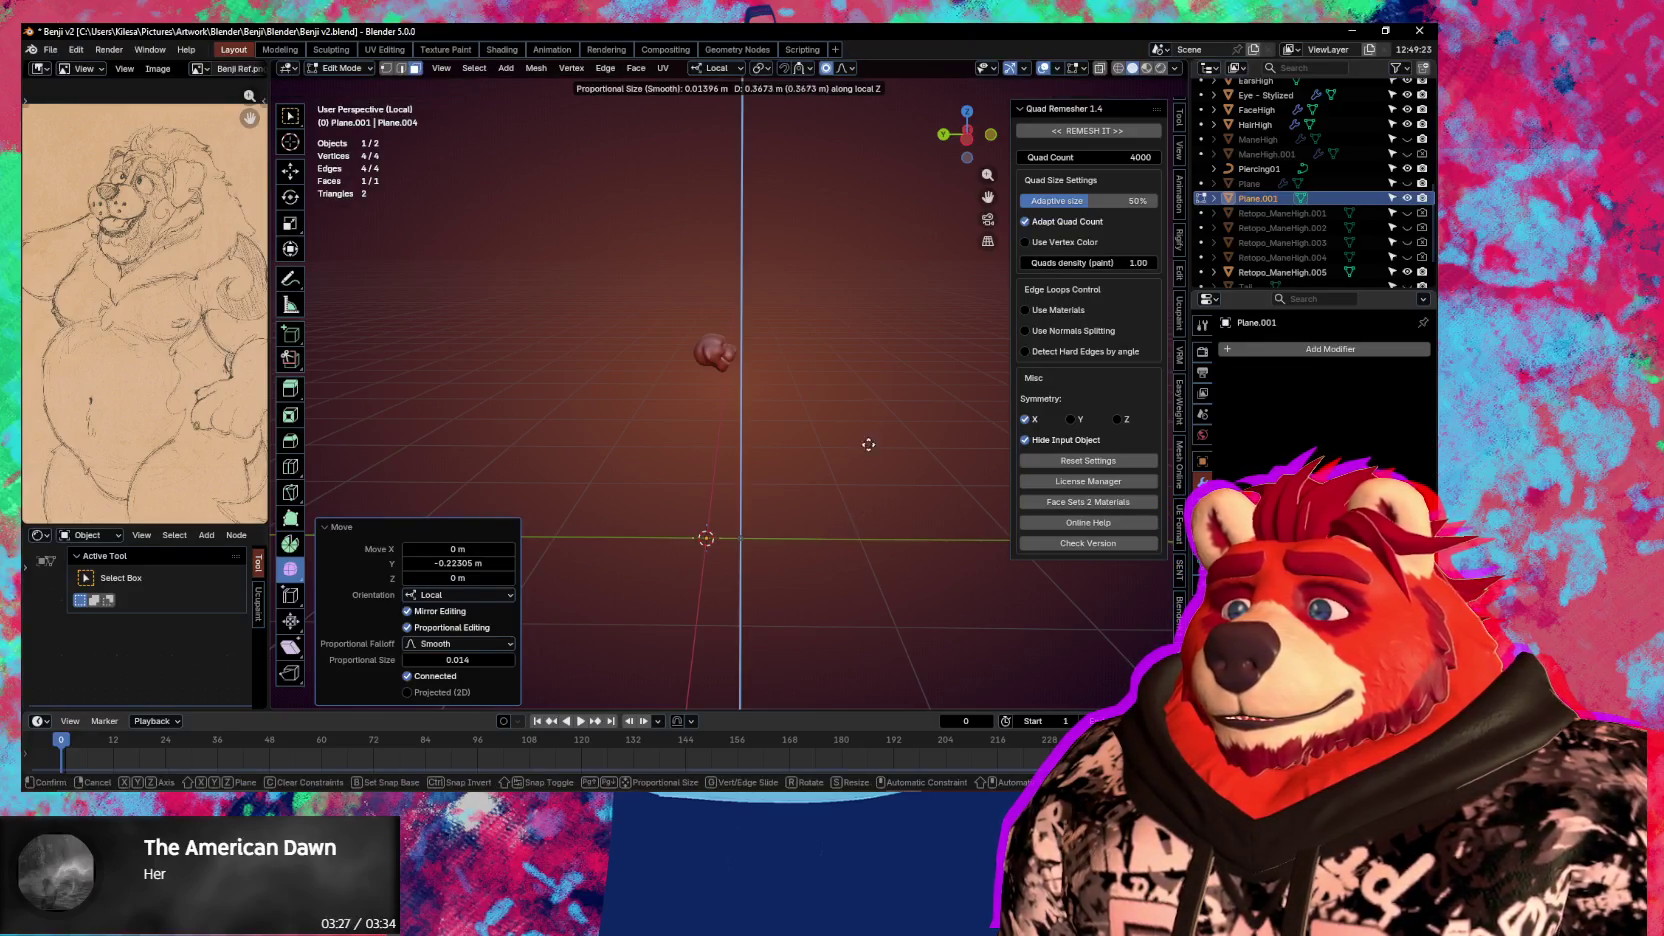
{"action": "left_click", "coordinate": [815, 345]}
{"action": "key", "text": "KP_Decimal"}
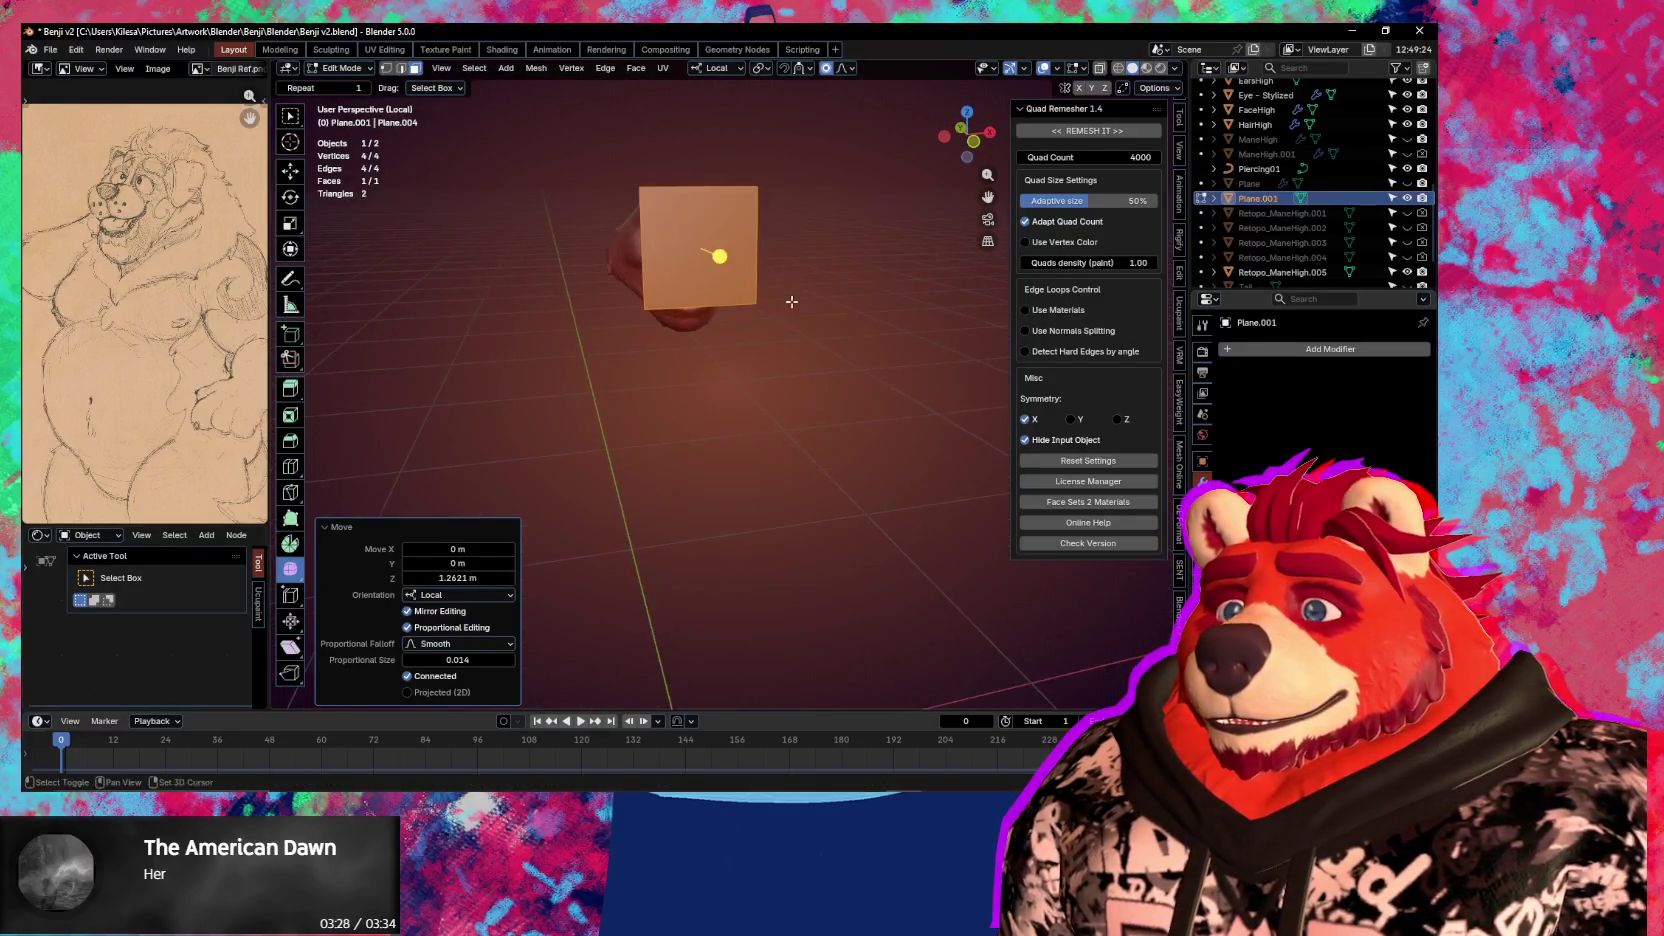
{"action": "key", "text": "g"}
{"action": "key", "text": "Escape"}
{"action": "key", "text": "s"}
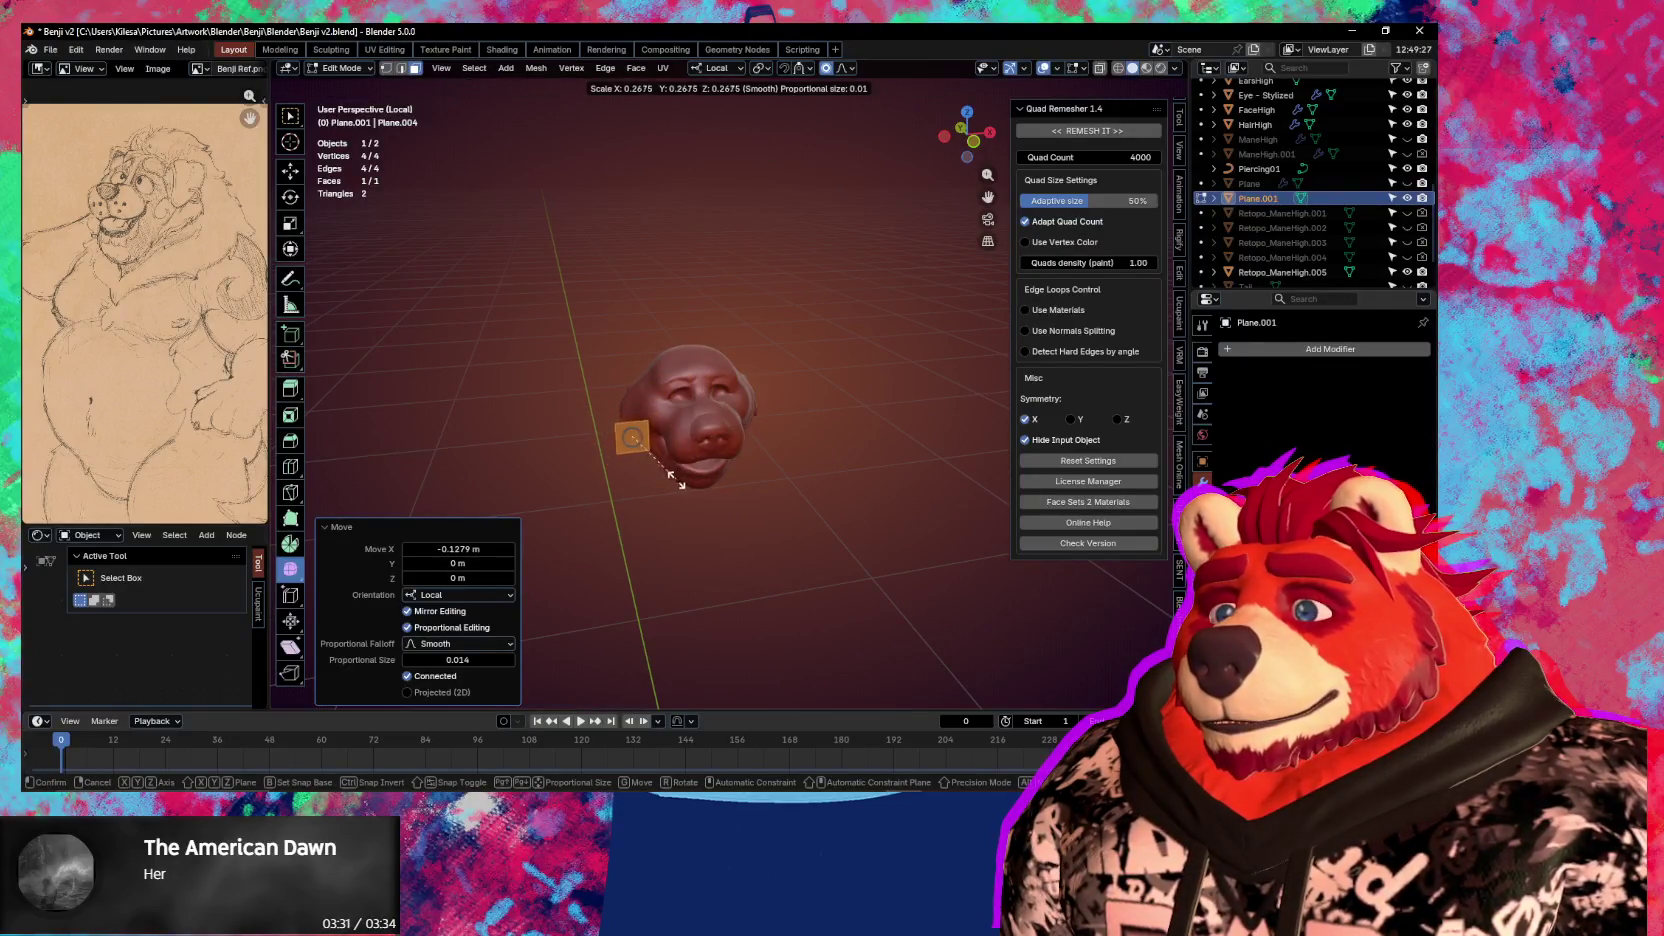
{"action": "left_click", "coordinate": [653, 483]}
{"action": "key", "text": "KP_Decimal"}
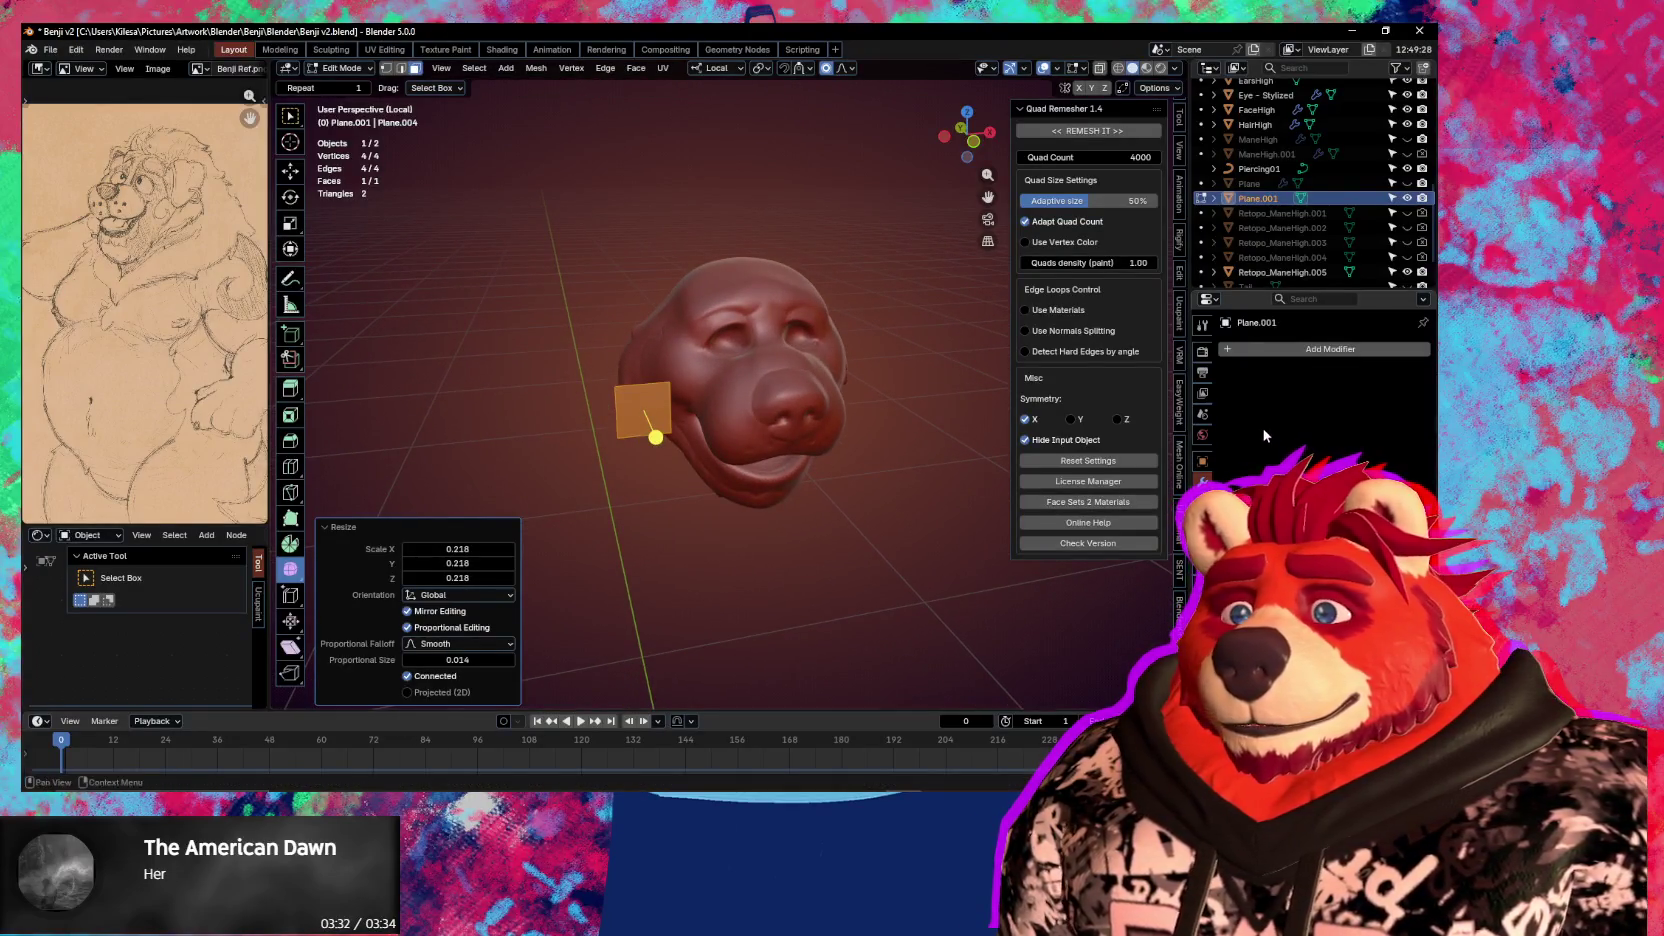
Add a Mirror modifier to the plane with clipping enabled
{"action": "key", "text": "q"}
{"action": "key", "text": "Tab"}
{"action": "key", "text": "q"}
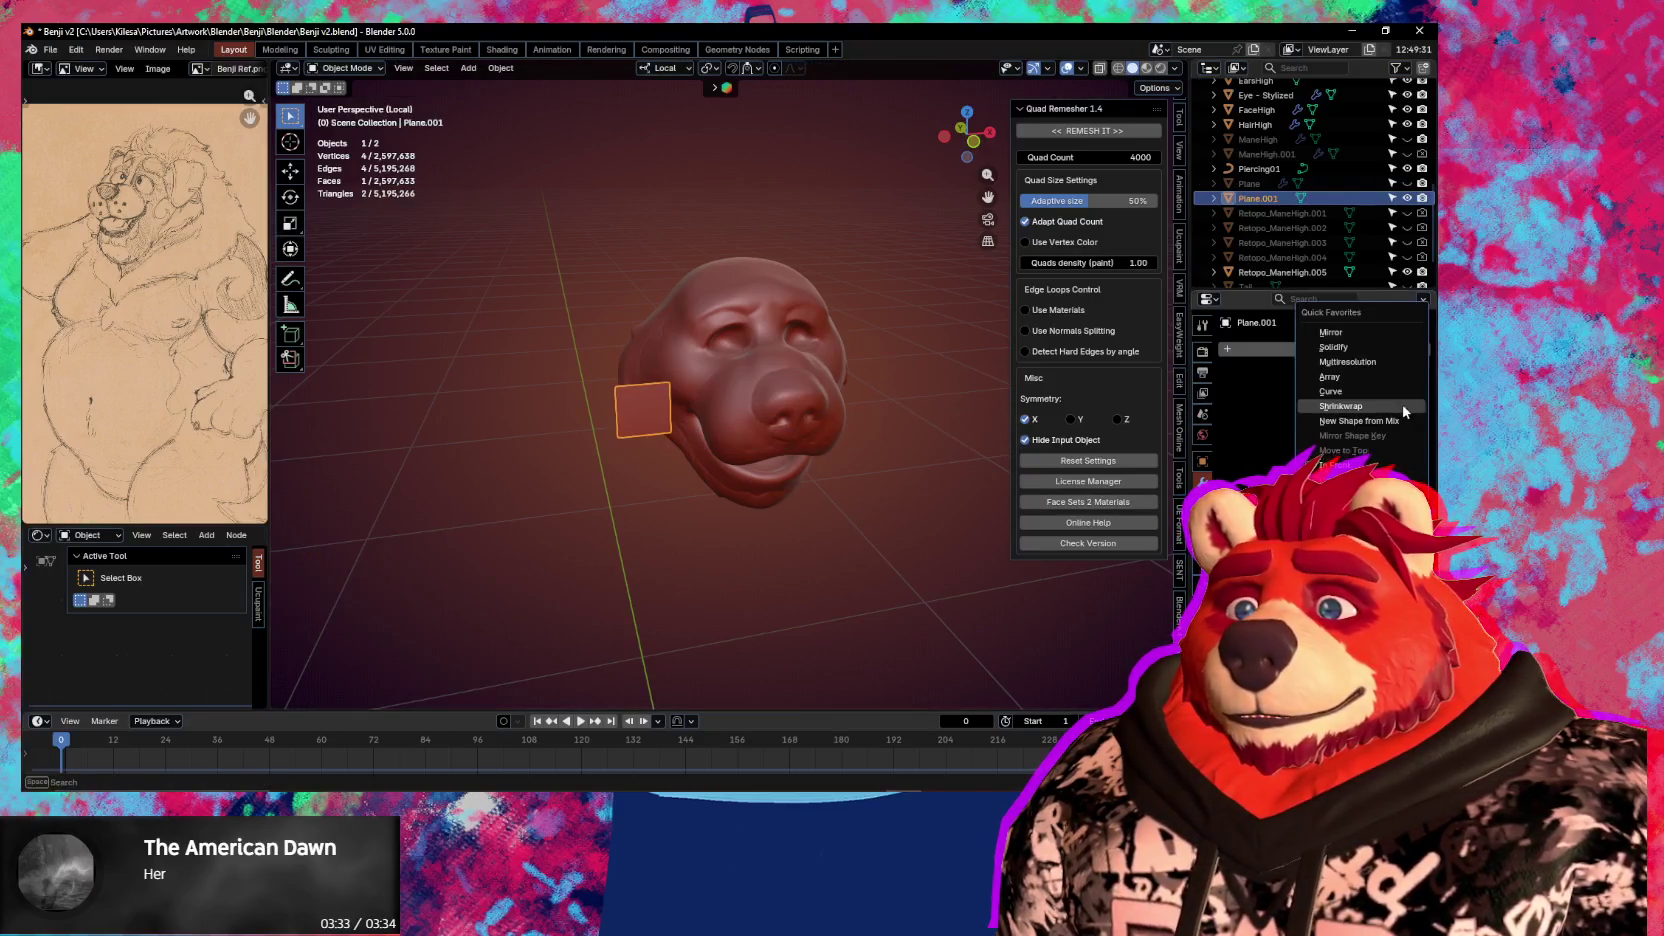
{"action": "left_click", "coordinate": [1341, 338]}
{"action": "scroll", "coordinate": [757, 468], "scroll_direction": "up", "scroll_amount": 3}
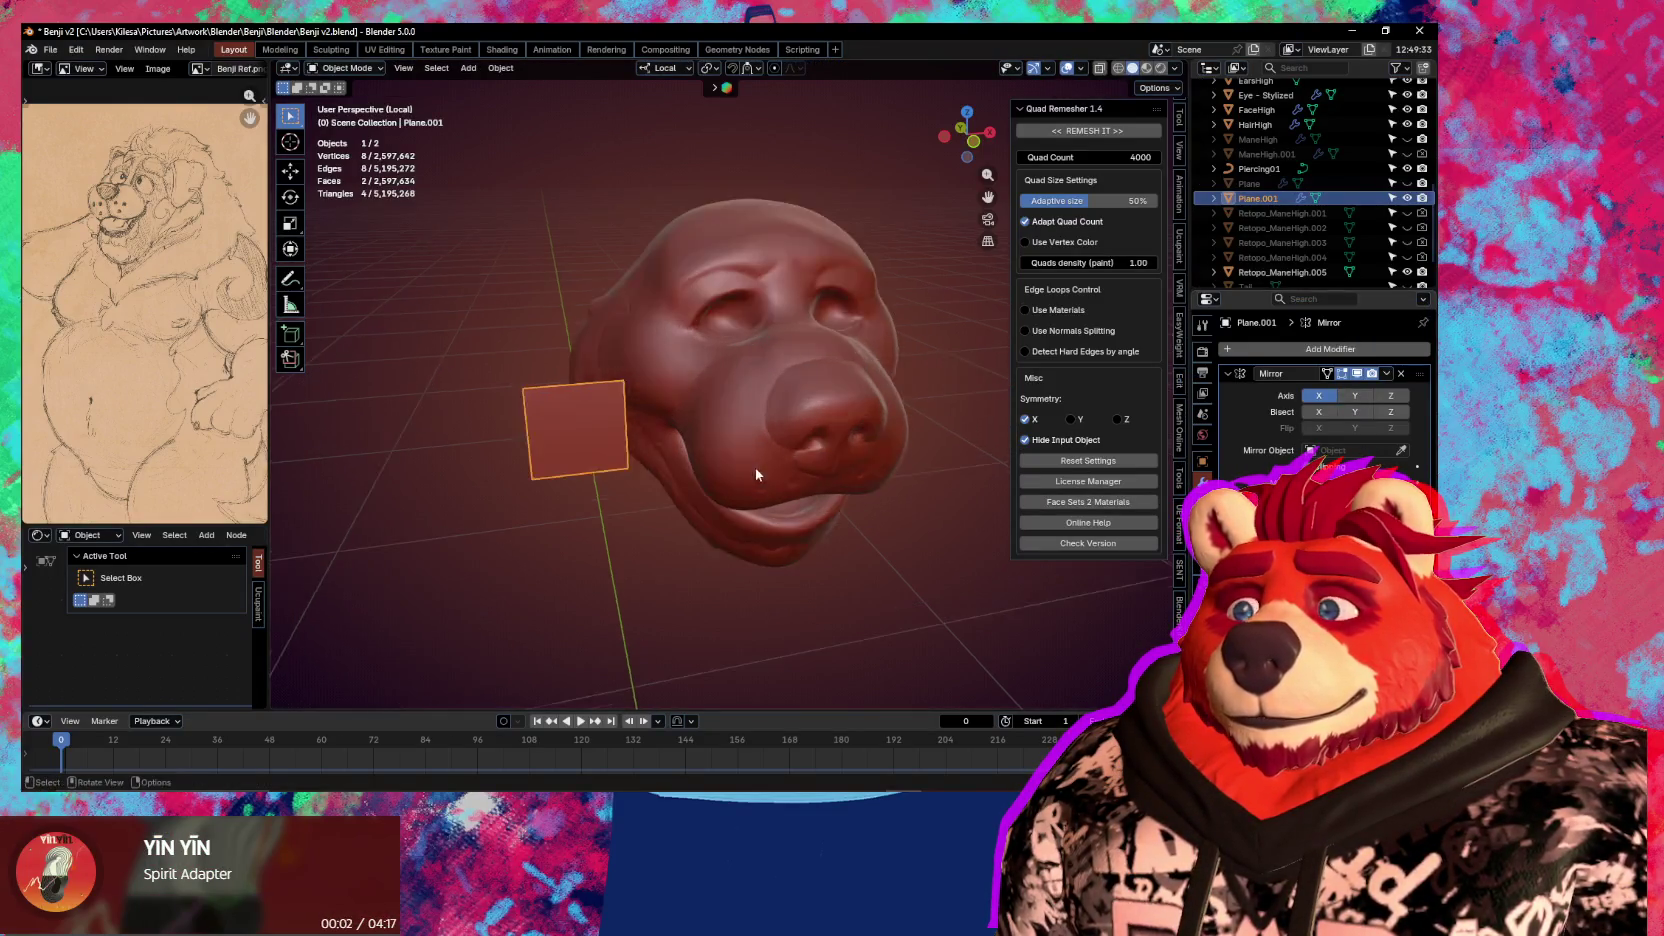
{"action": "middle_click_drag", "start_coordinate": [757, 468], "coordinate": [735, 500]}
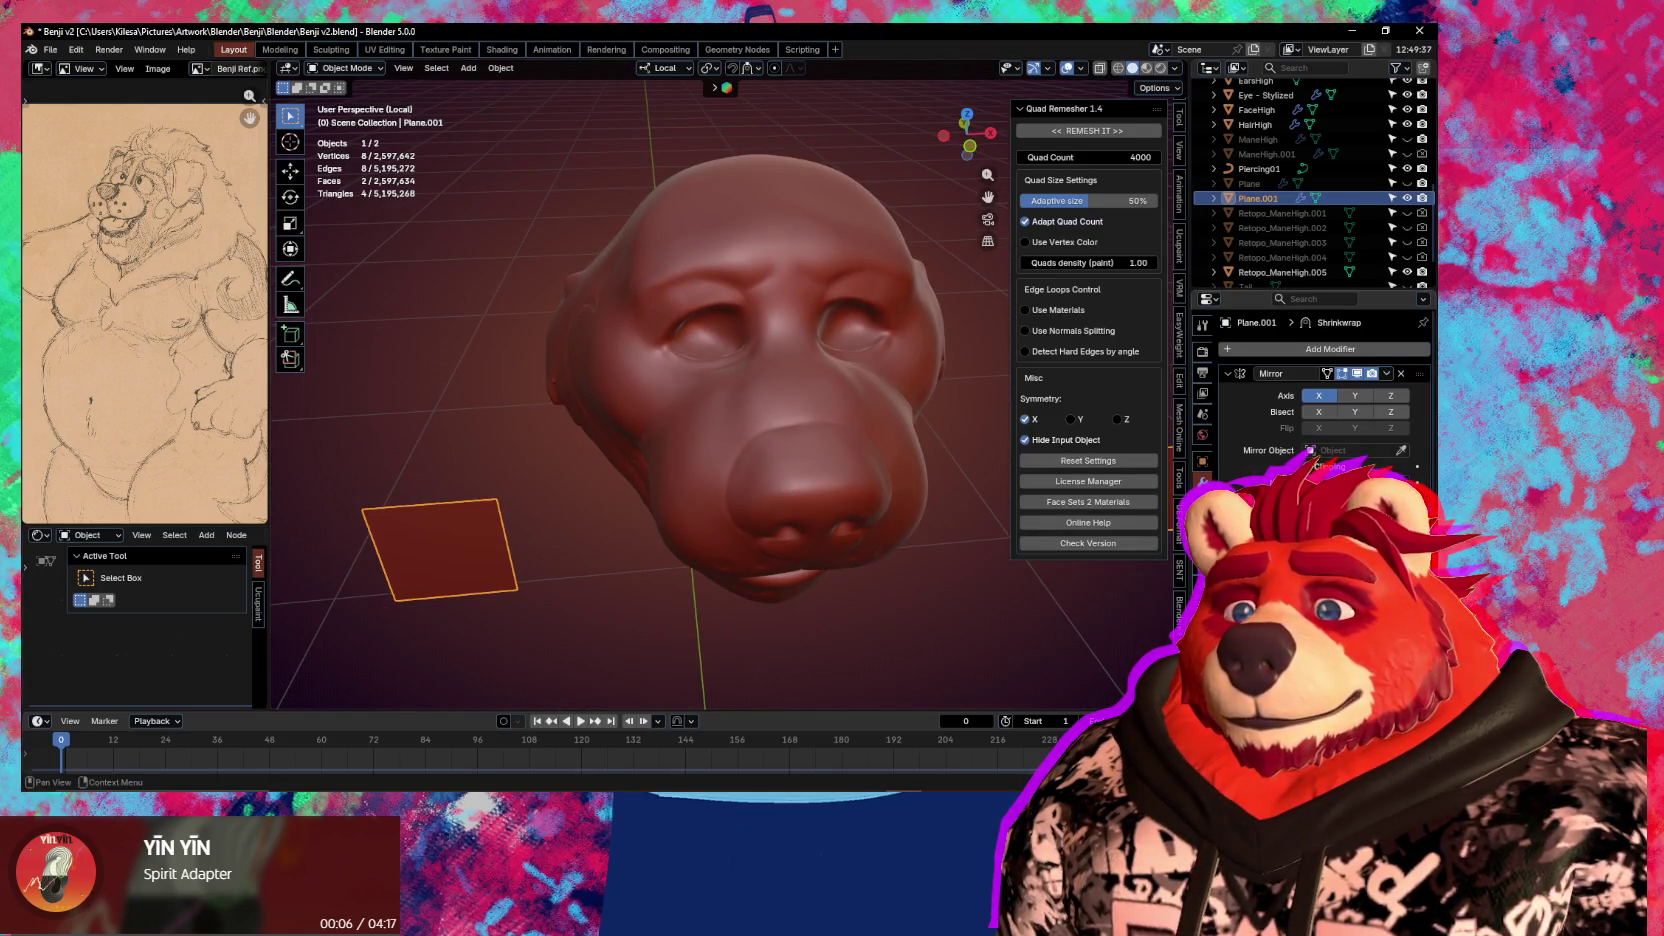
{"action": "scroll", "coordinate": [1309, 452], "scroll_direction": "down", "scroll_amount": 1}
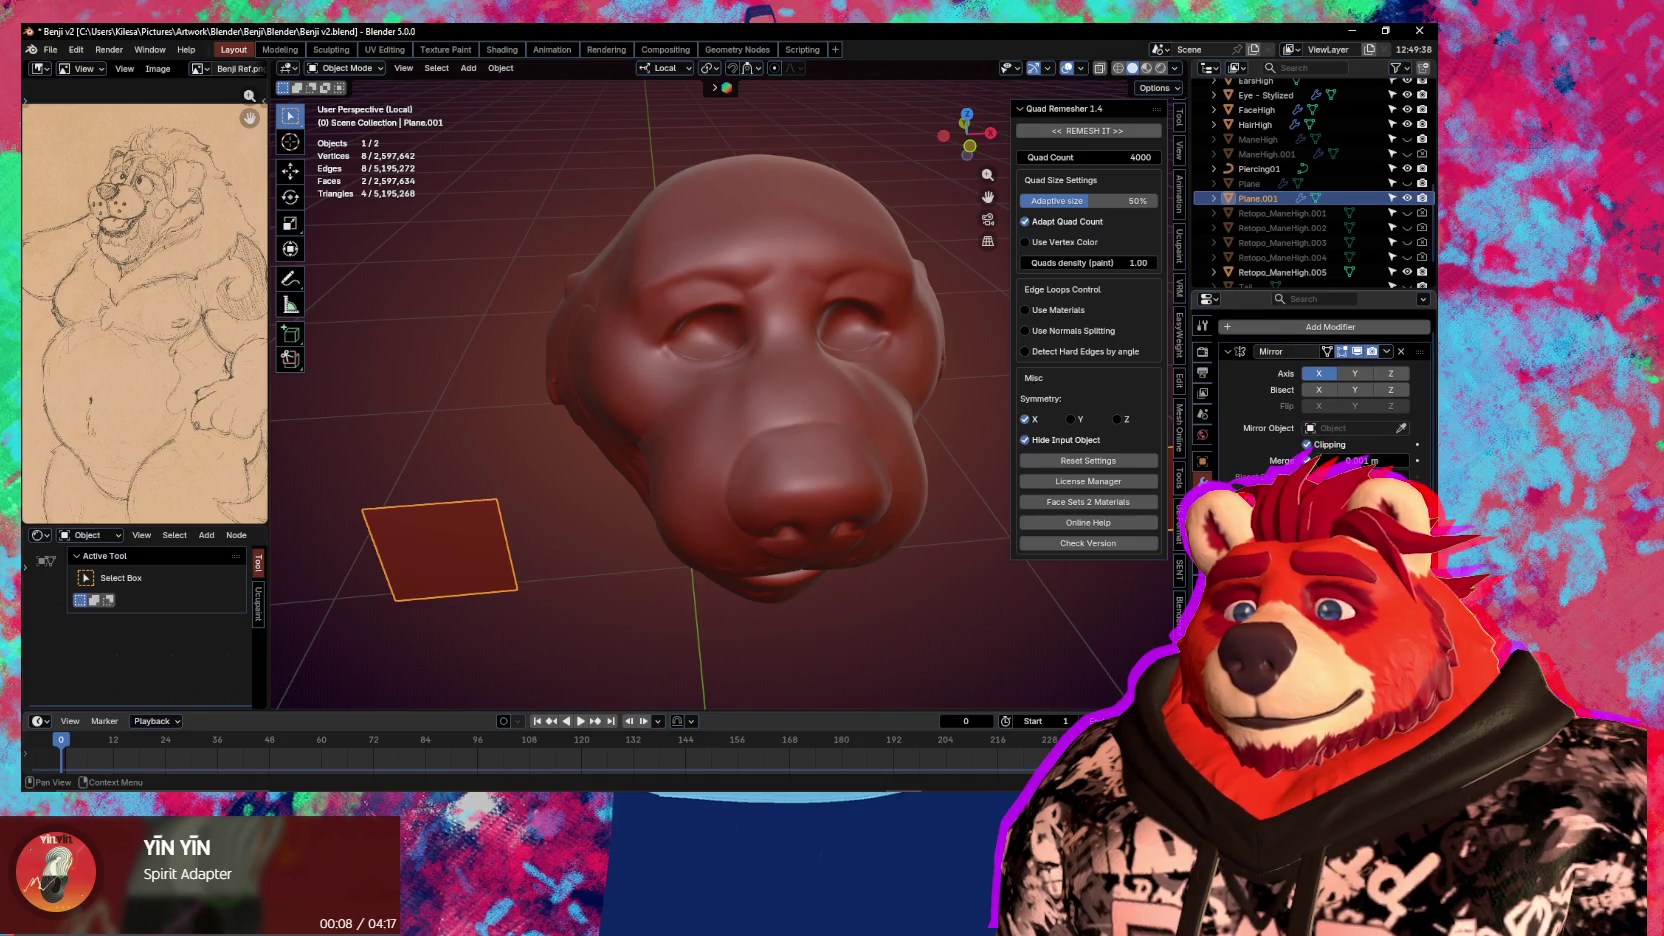
{"action": "left_click", "coordinate": [757, 440]}
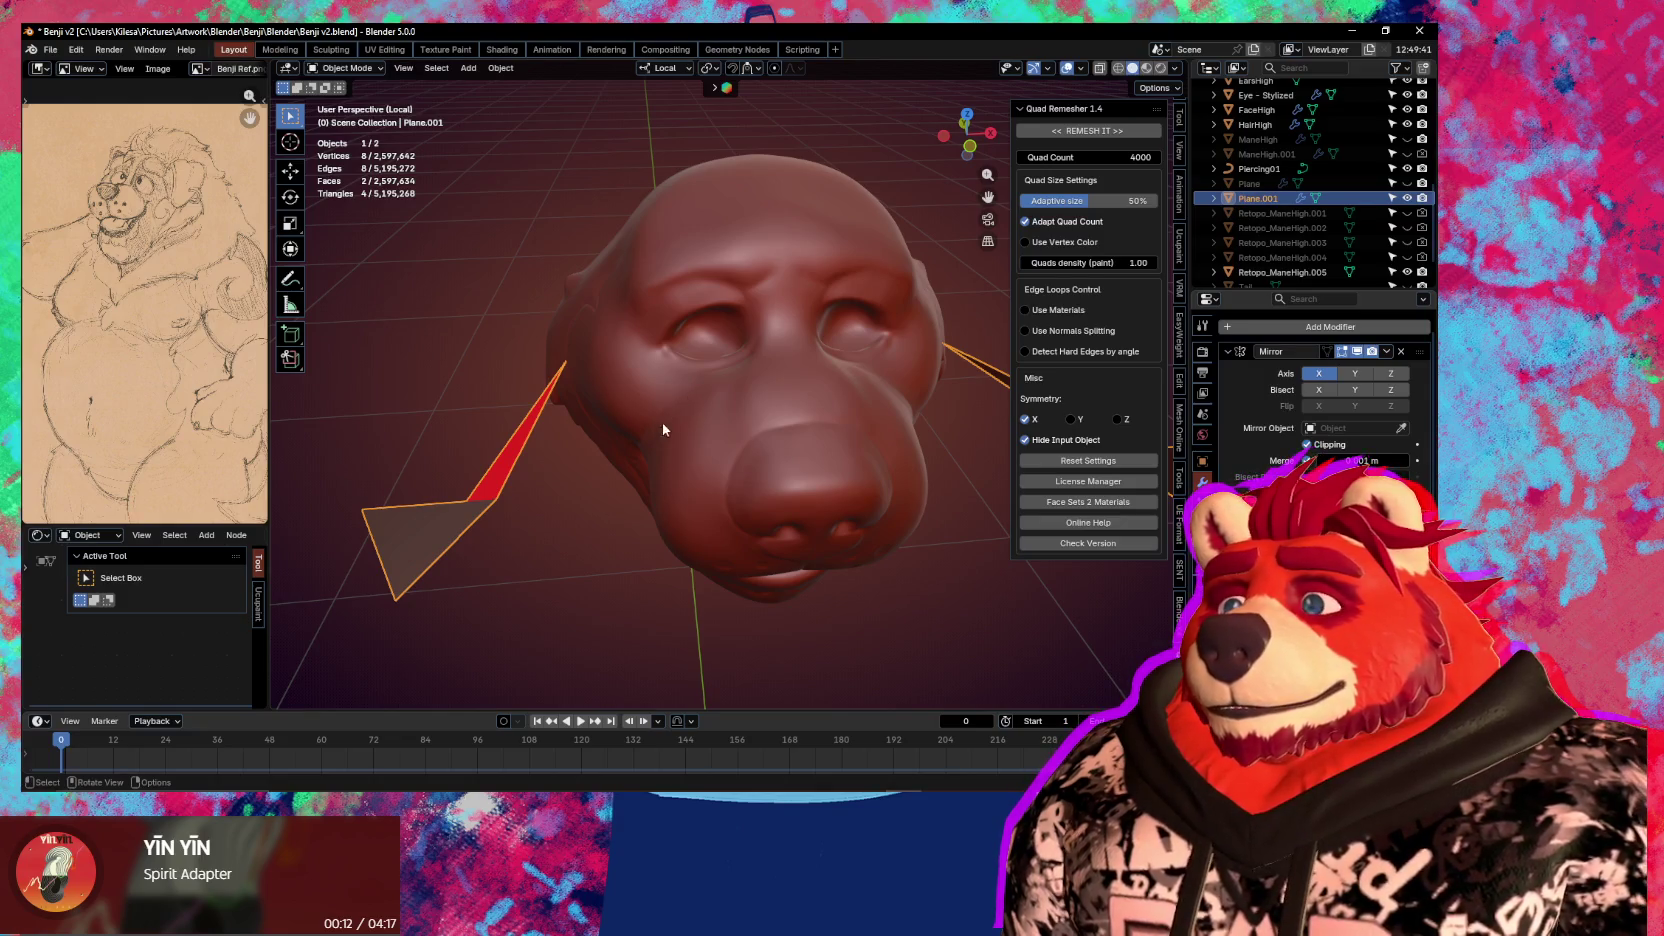
Enable proportional editing and face snapping, then slide the plane onto the muzzle
{"action": "key", "text": "Tab"}
{"action": "key", "text": "g"}
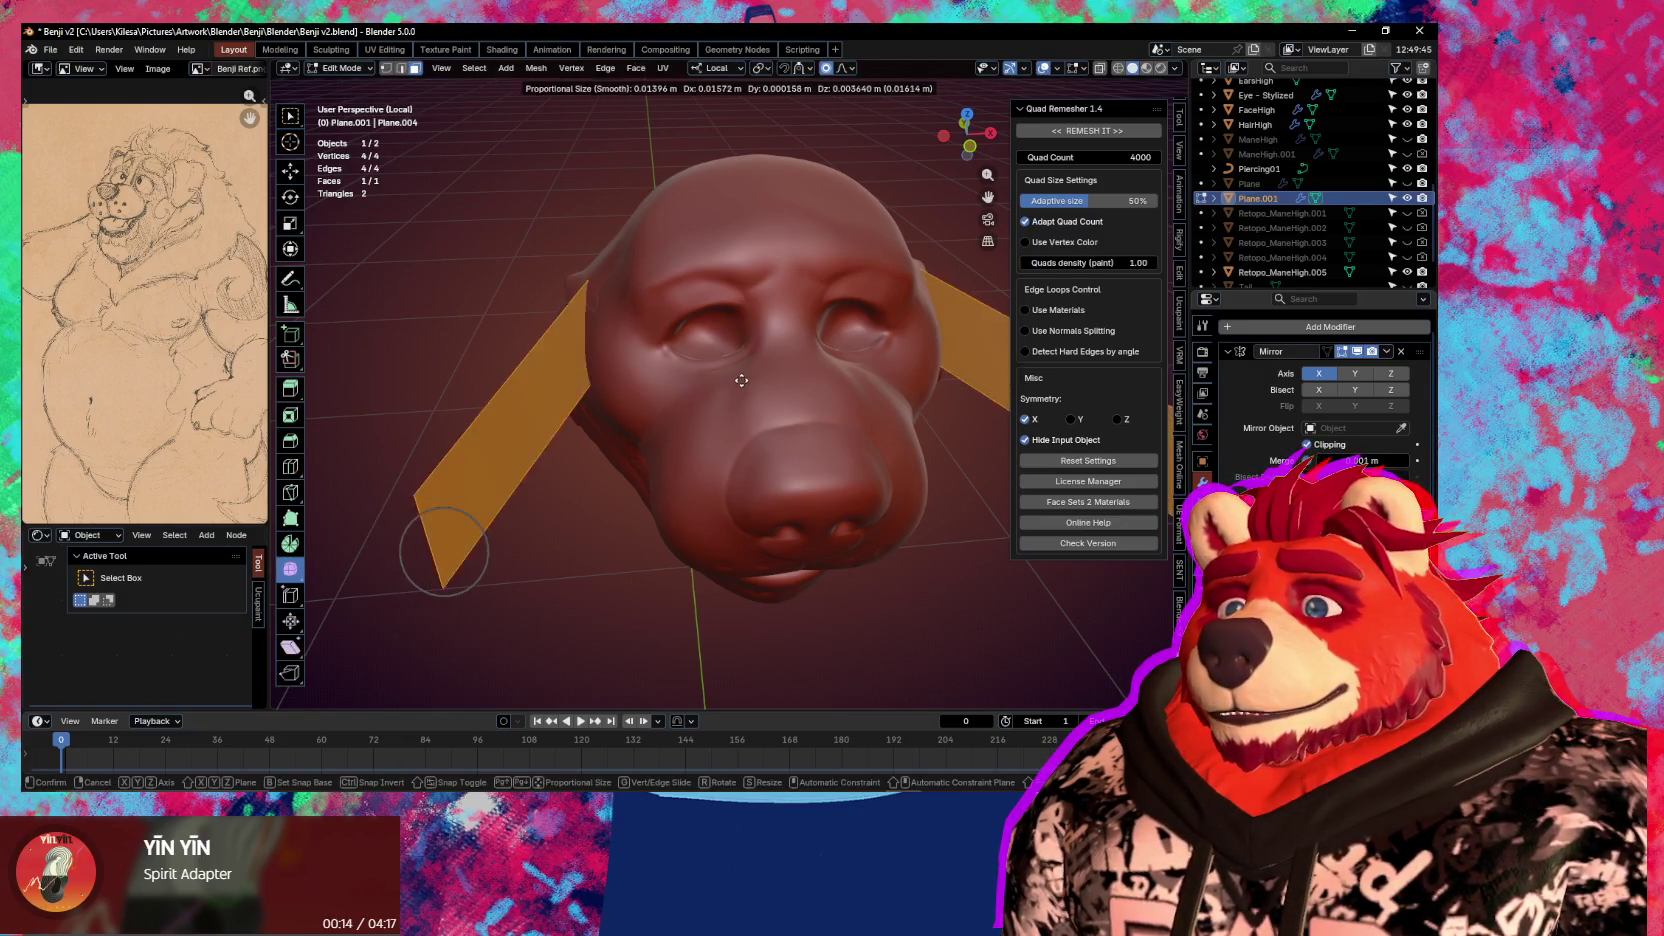
{"action": "key", "text": "Escape"}
{"action": "key", "text": "o"}
{"action": "key", "text": "g"}
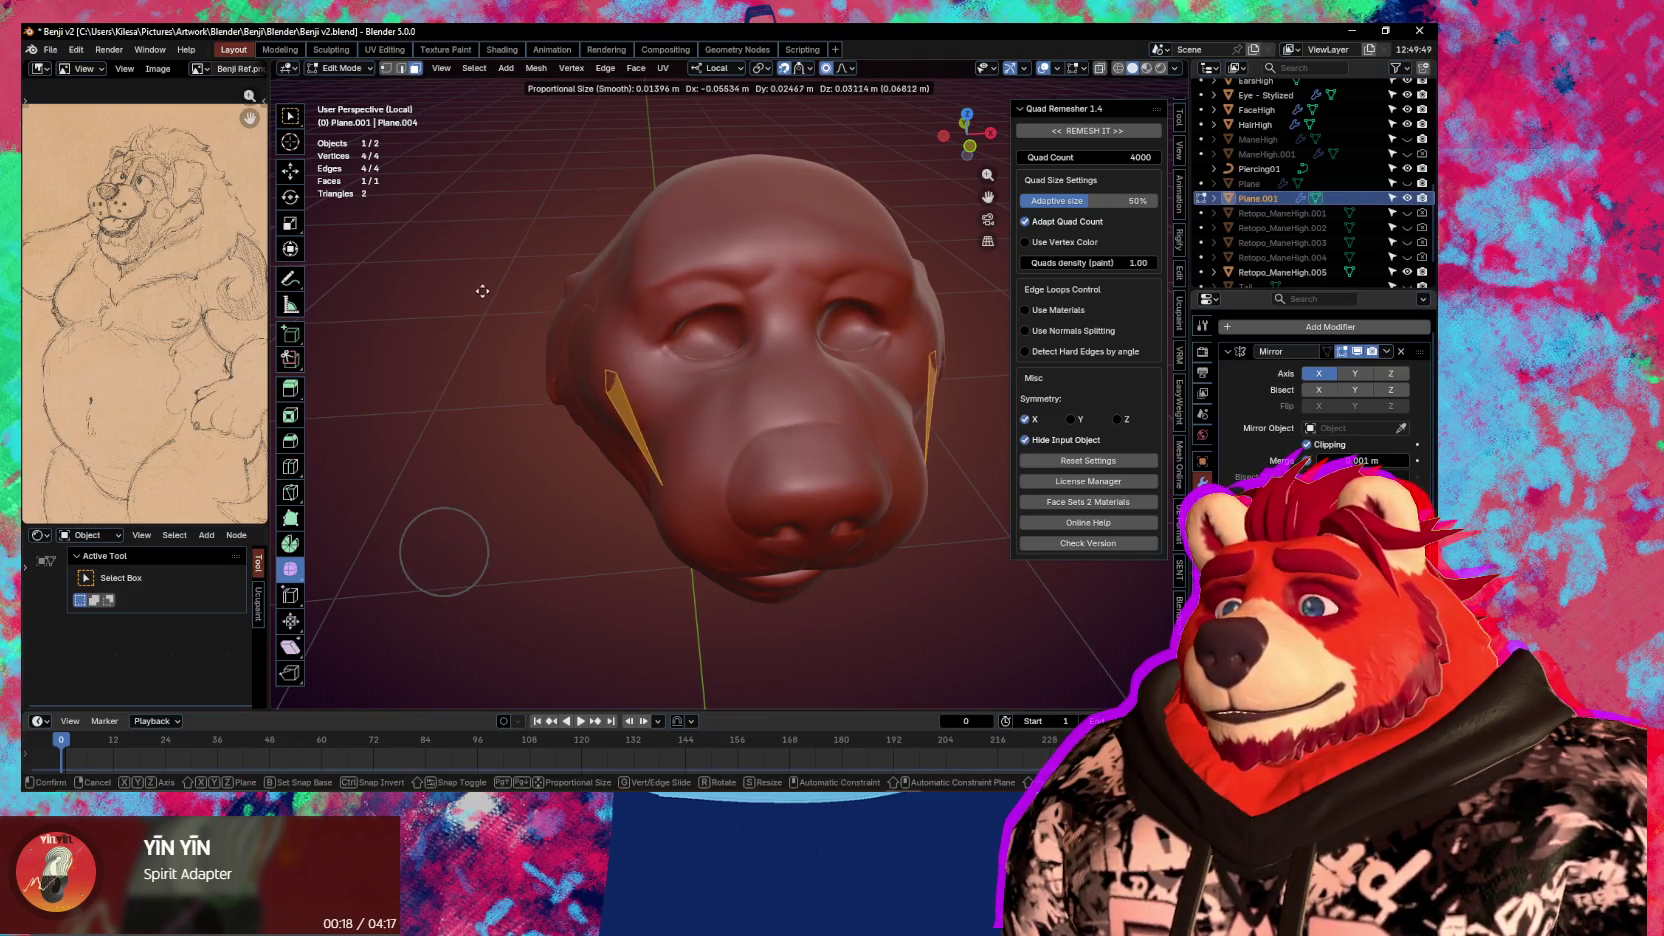
{"action": "key", "text": "Escape"}
{"action": "left_click", "coordinate": [806, 70]}
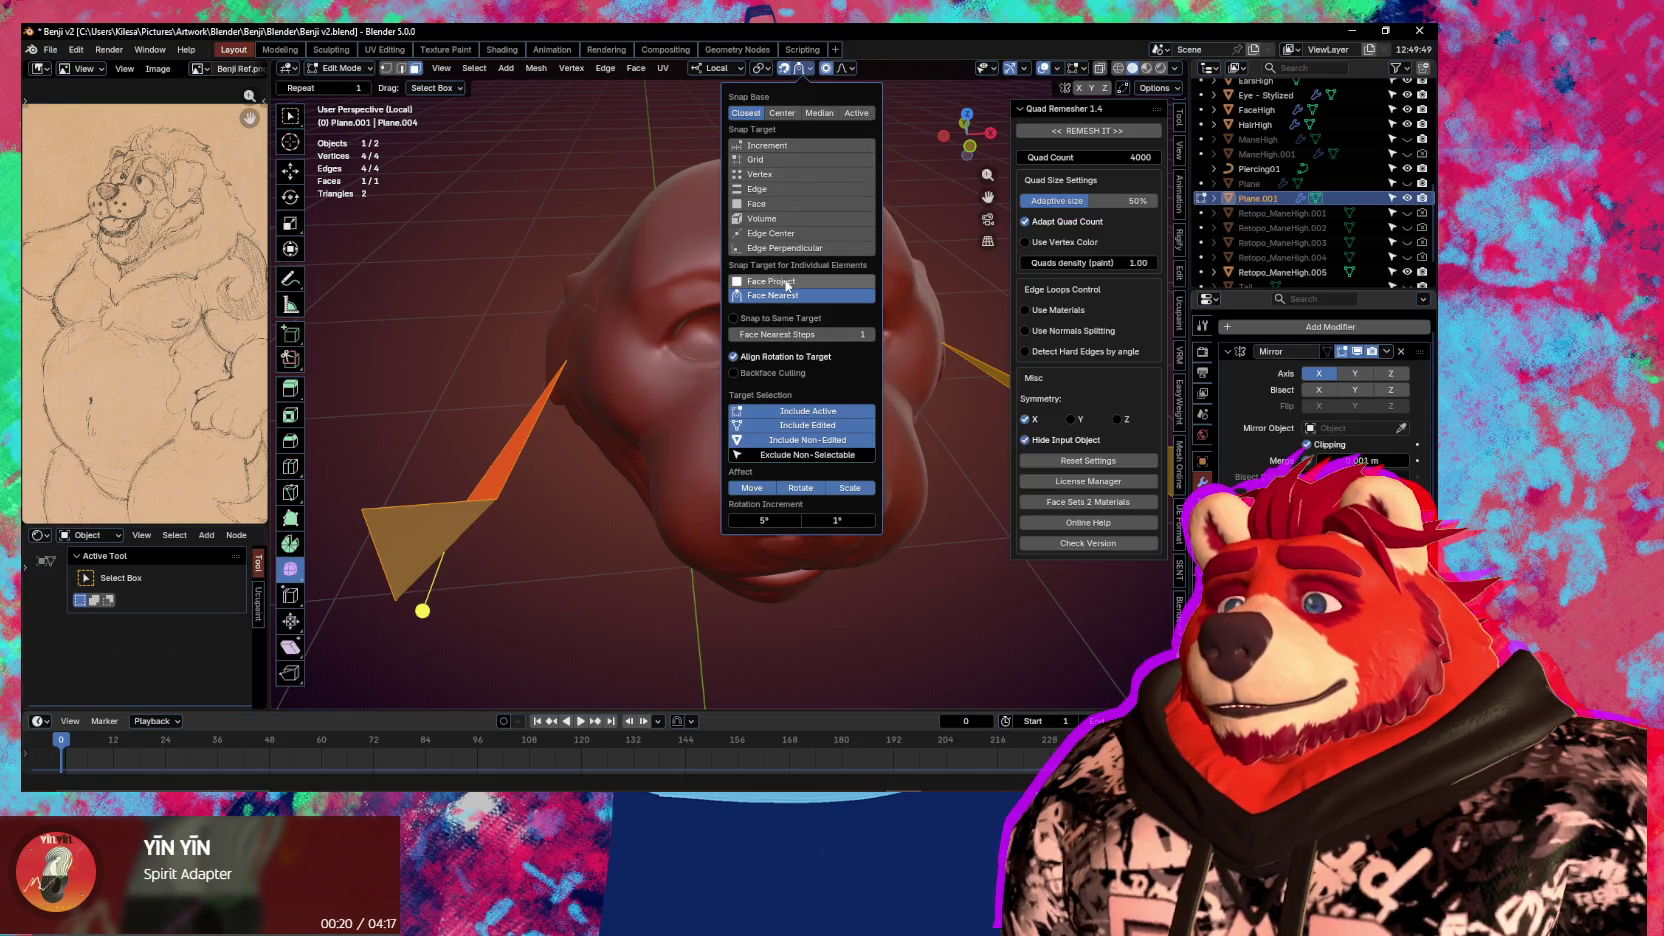
{"action": "key", "text": "g"}
{"action": "middle_click_drag", "start_coordinate": [651, 405], "coordinate": [600, 350]}
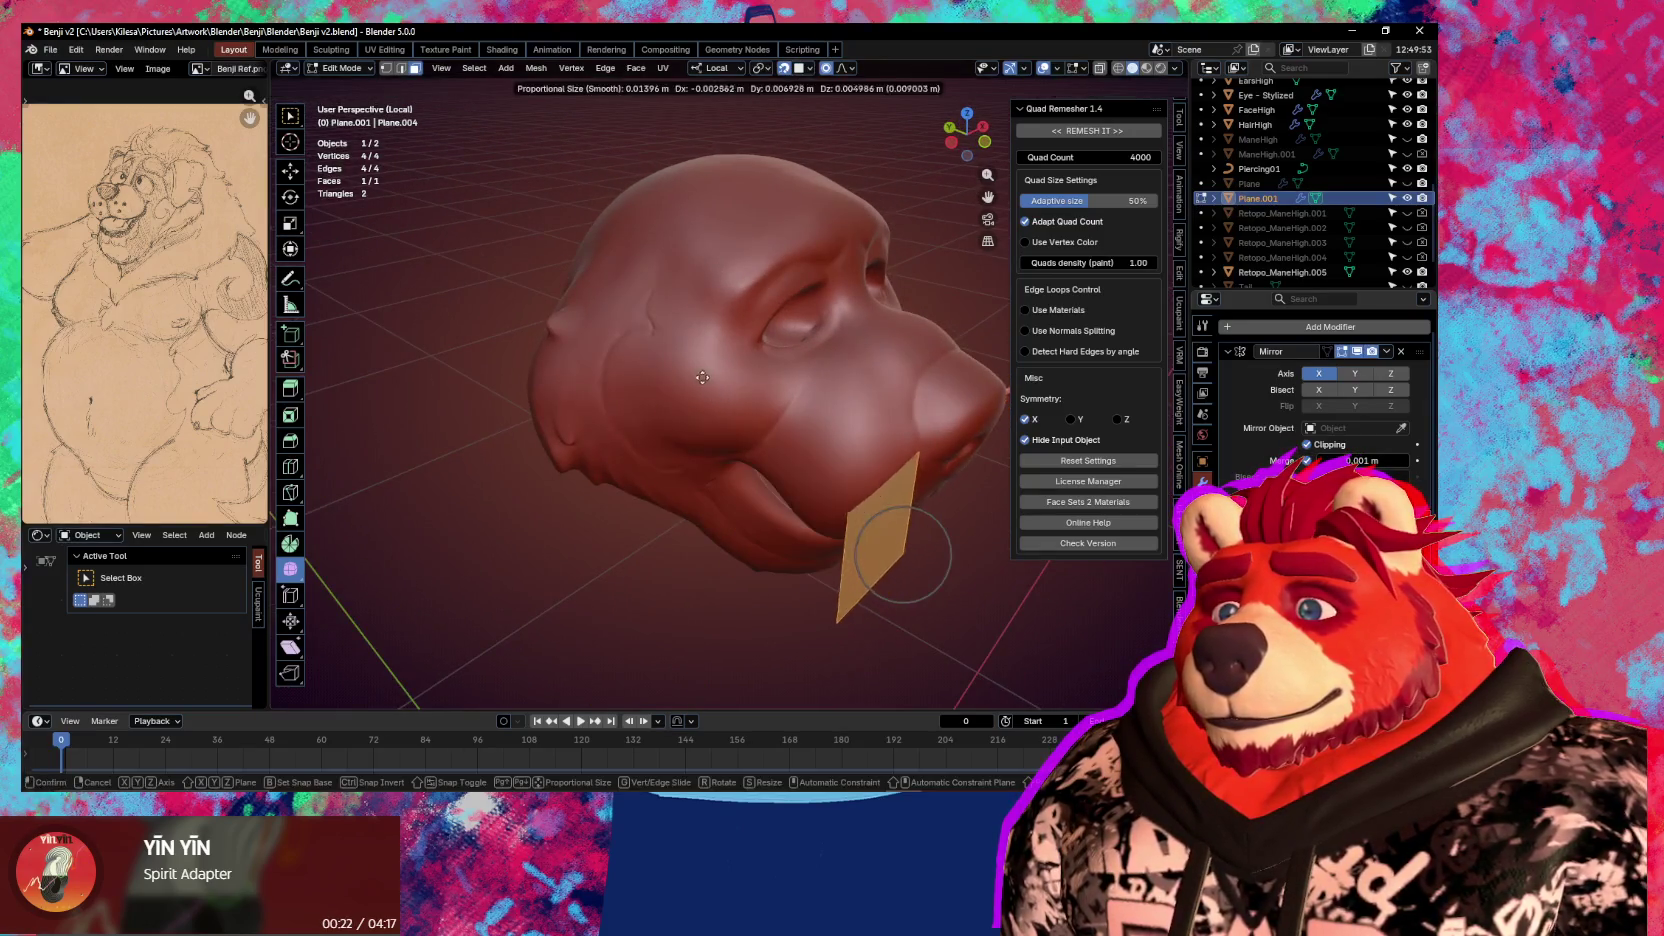
{"action": "left_click", "coordinate": [557, 292]}
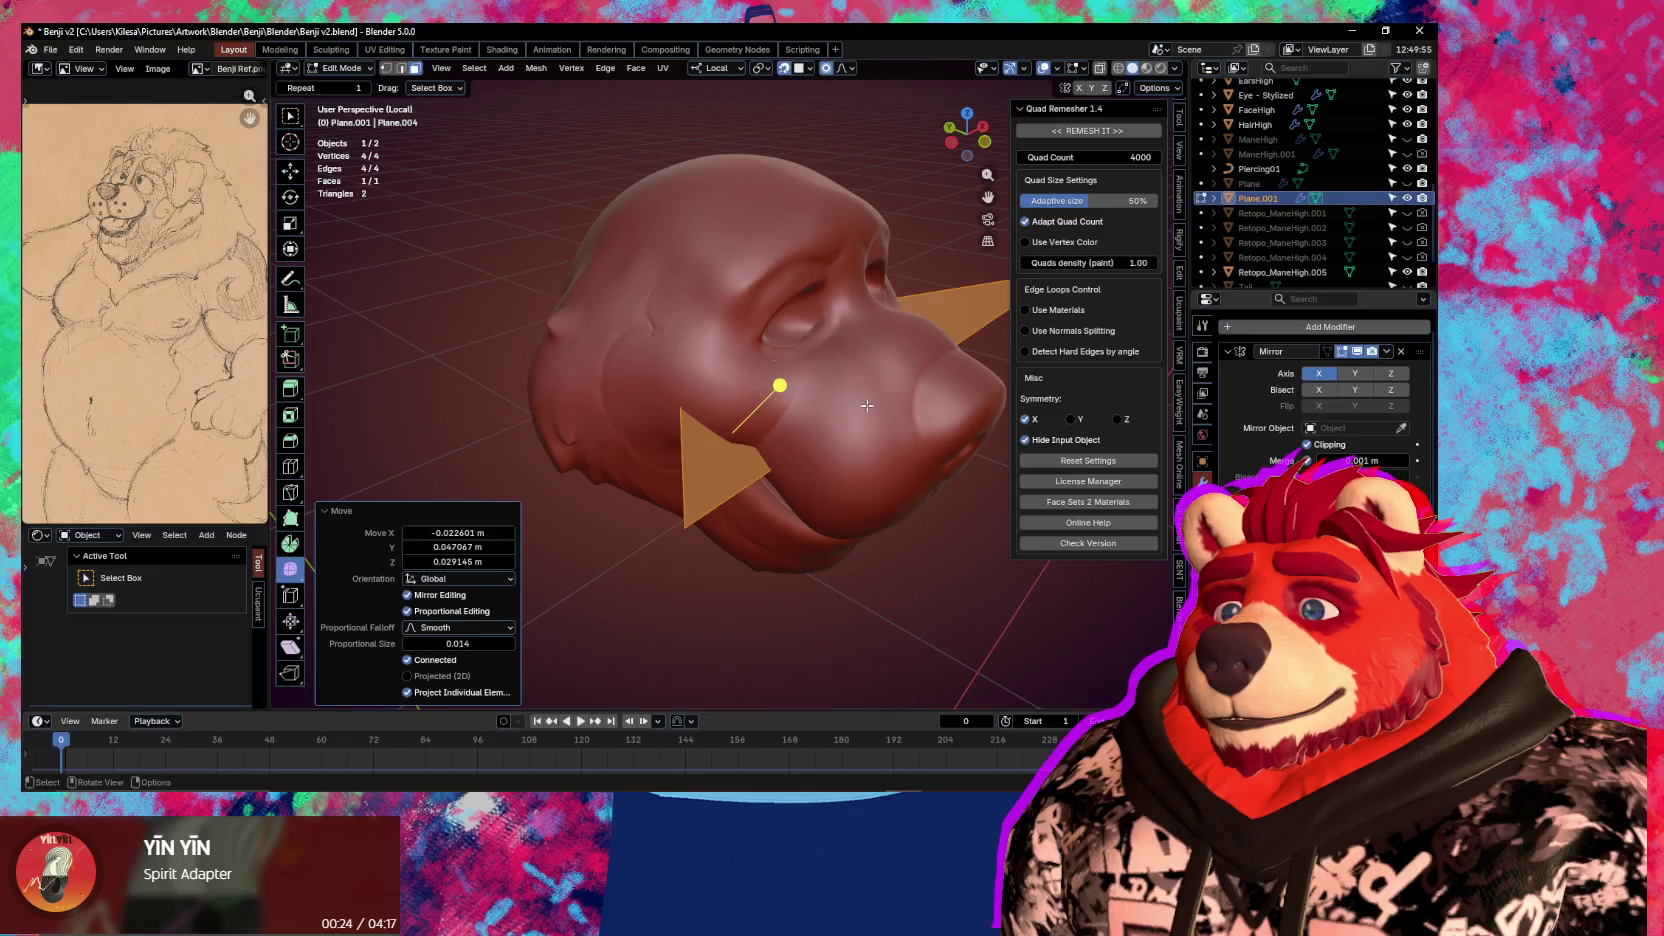
Reposition the plane on the face from other angles, undoing the last placement
{"action": "middle_click_drag", "start_coordinate": [866, 405], "coordinate": [718, 385]}
{"action": "key", "text": "g"}
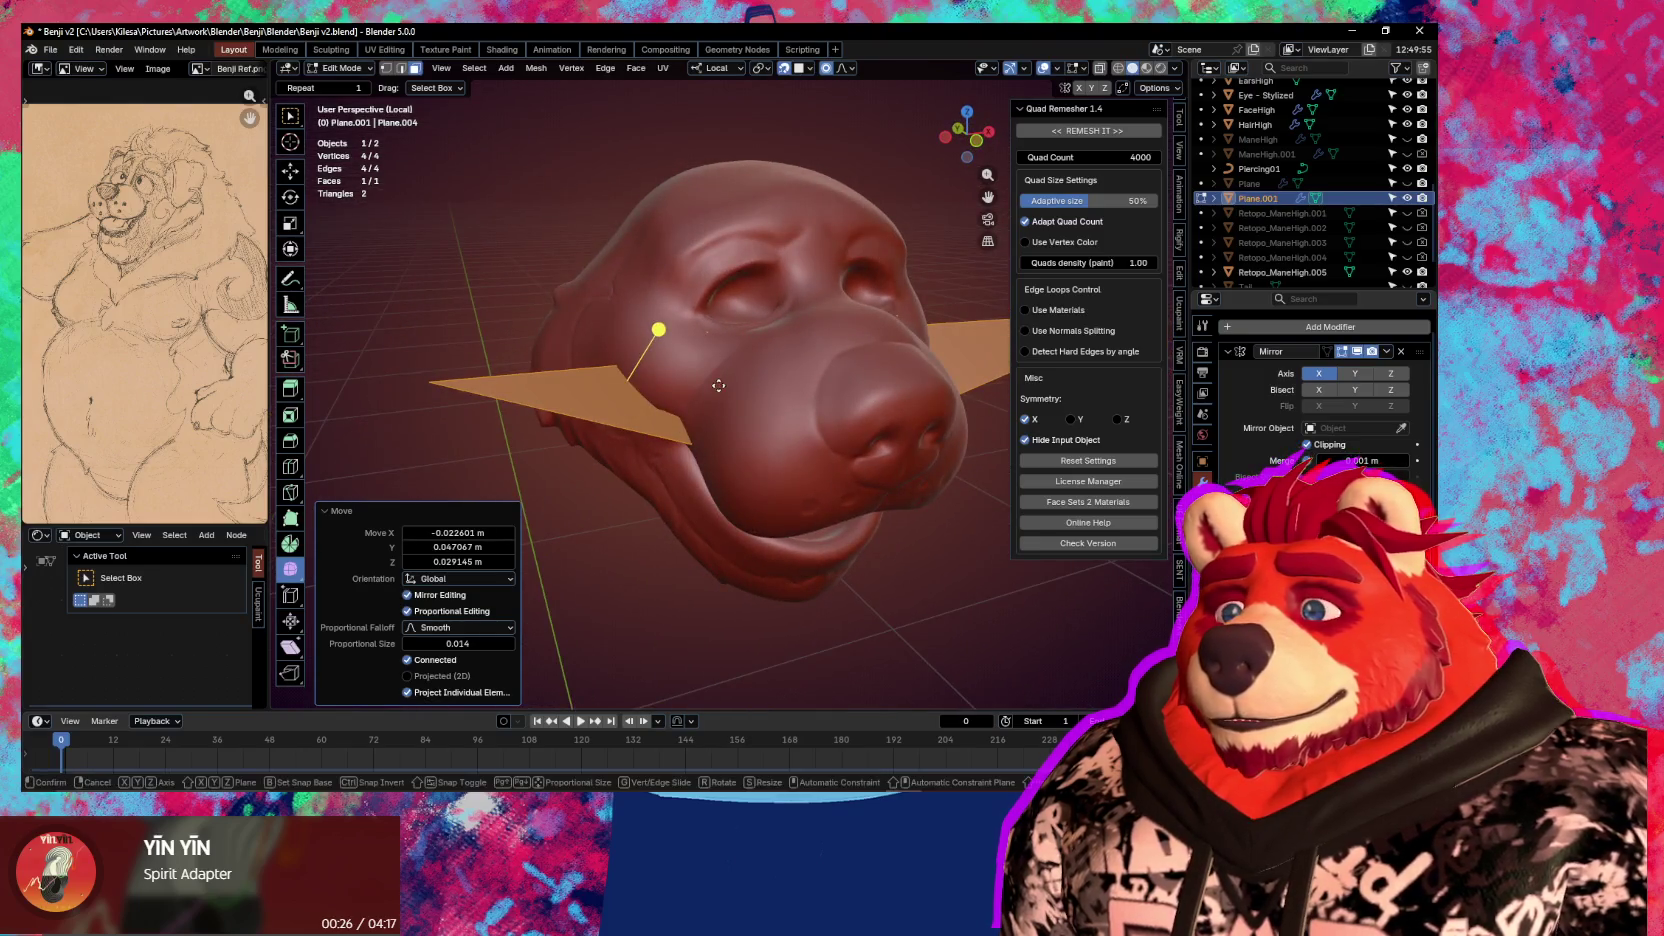
{"action": "right_click", "coordinate": [718, 385]}
{"action": "mouse_move", "coordinate": [718, 385]}
{"action": "middle_mouse_down"}
{"action": "mouse_move", "coordinate": [708, 430]}
{"action": "mouse_move", "coordinate": [650, 397]}
{"action": "mouse_move", "coordinate": [700, 430]}
{"action": "mouse_move", "coordinate": [830, 313]}
{"action": "middle_mouse_up"}
{"action": "key", "text": "g"}
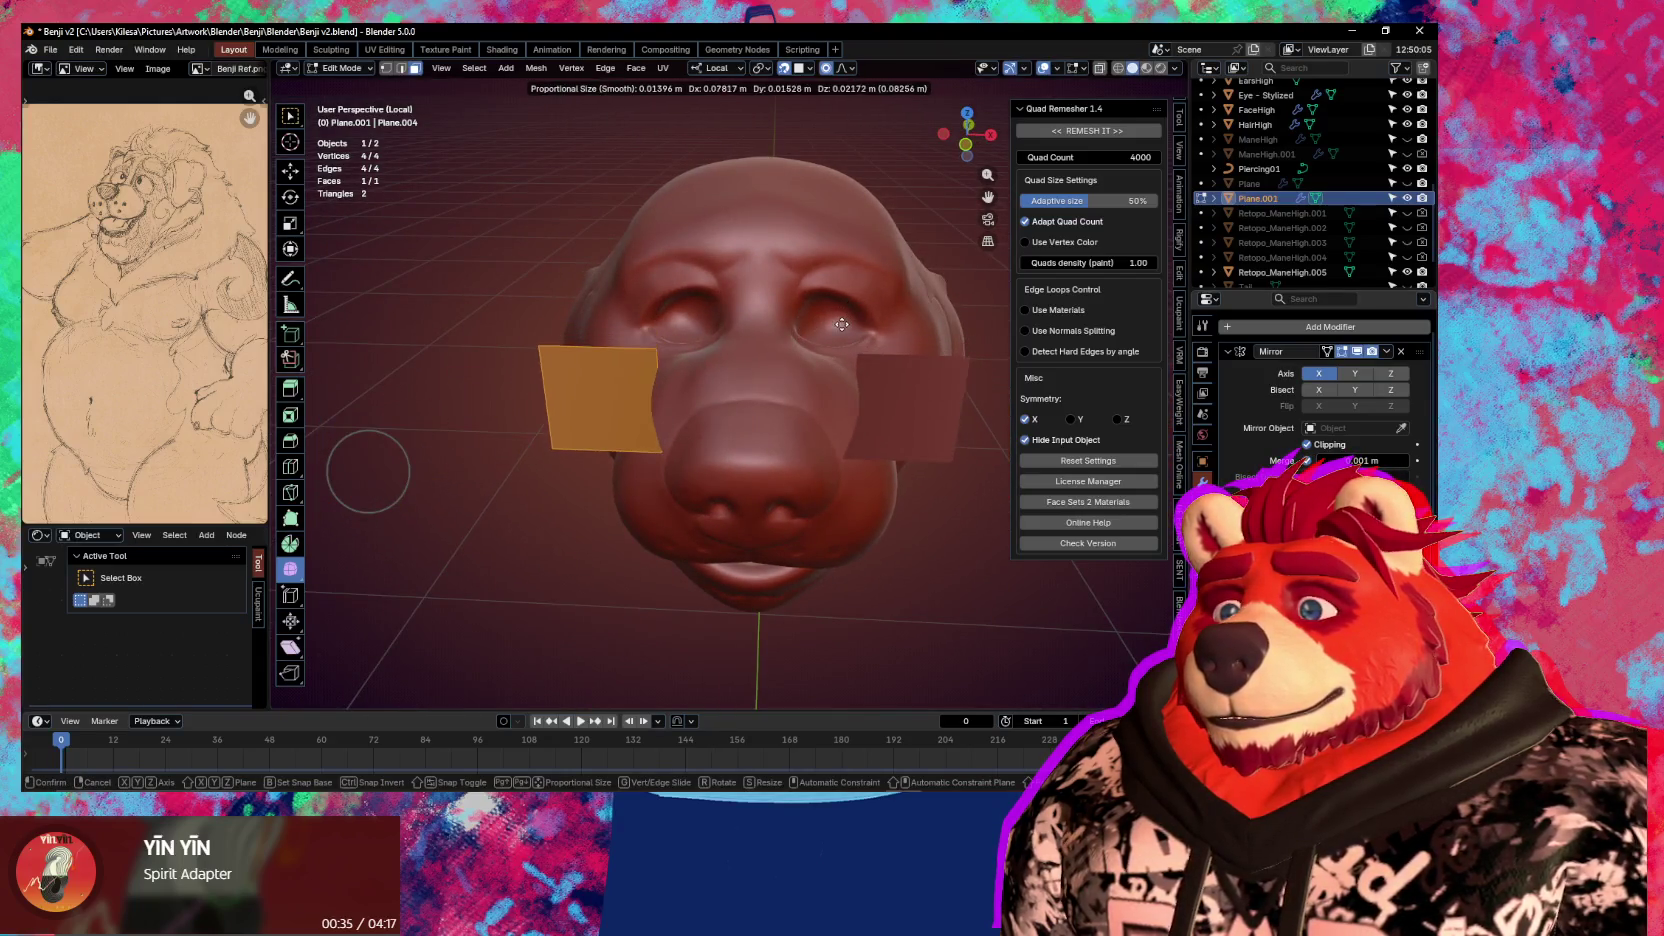
{"action": "left_click", "coordinate": [668, 375]}
{"action": "middle_click_drag", "start_coordinate": [668, 375], "coordinate": [760, 434]}
{"action": "key", "text": "g"}
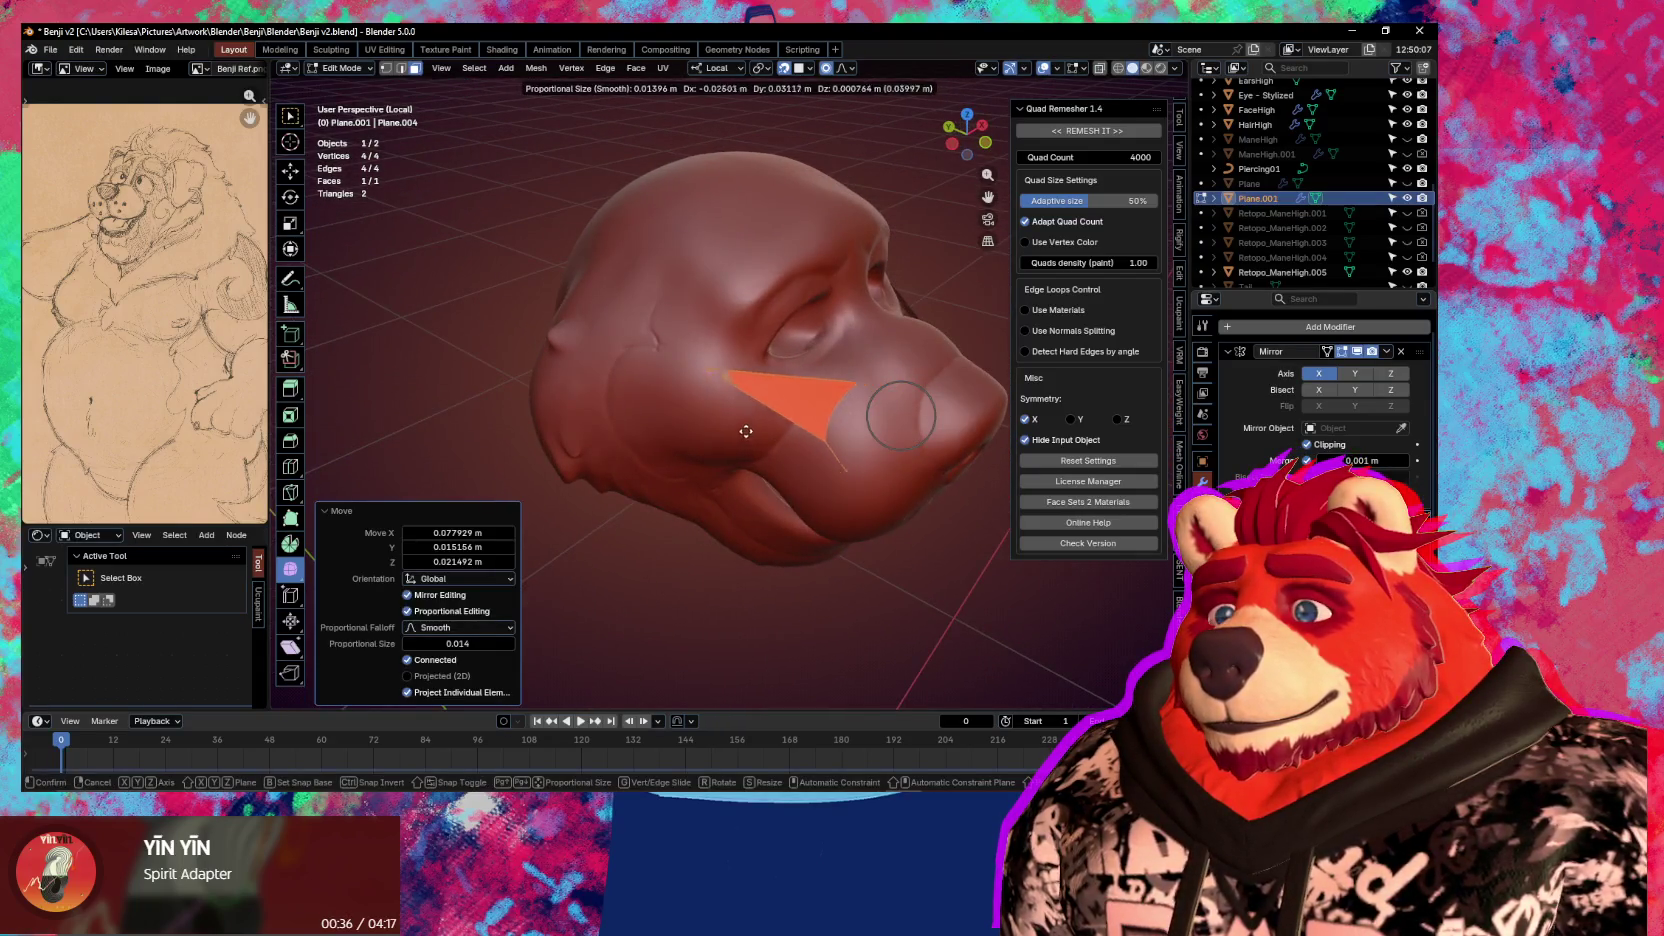
{"action": "key", "text": "Escape"}
{"action": "key", "text": "ctrl+z"}
Move the plane to the cheek, scale it by 0.5 and settle its final position
{"action": "key", "text": "g"}
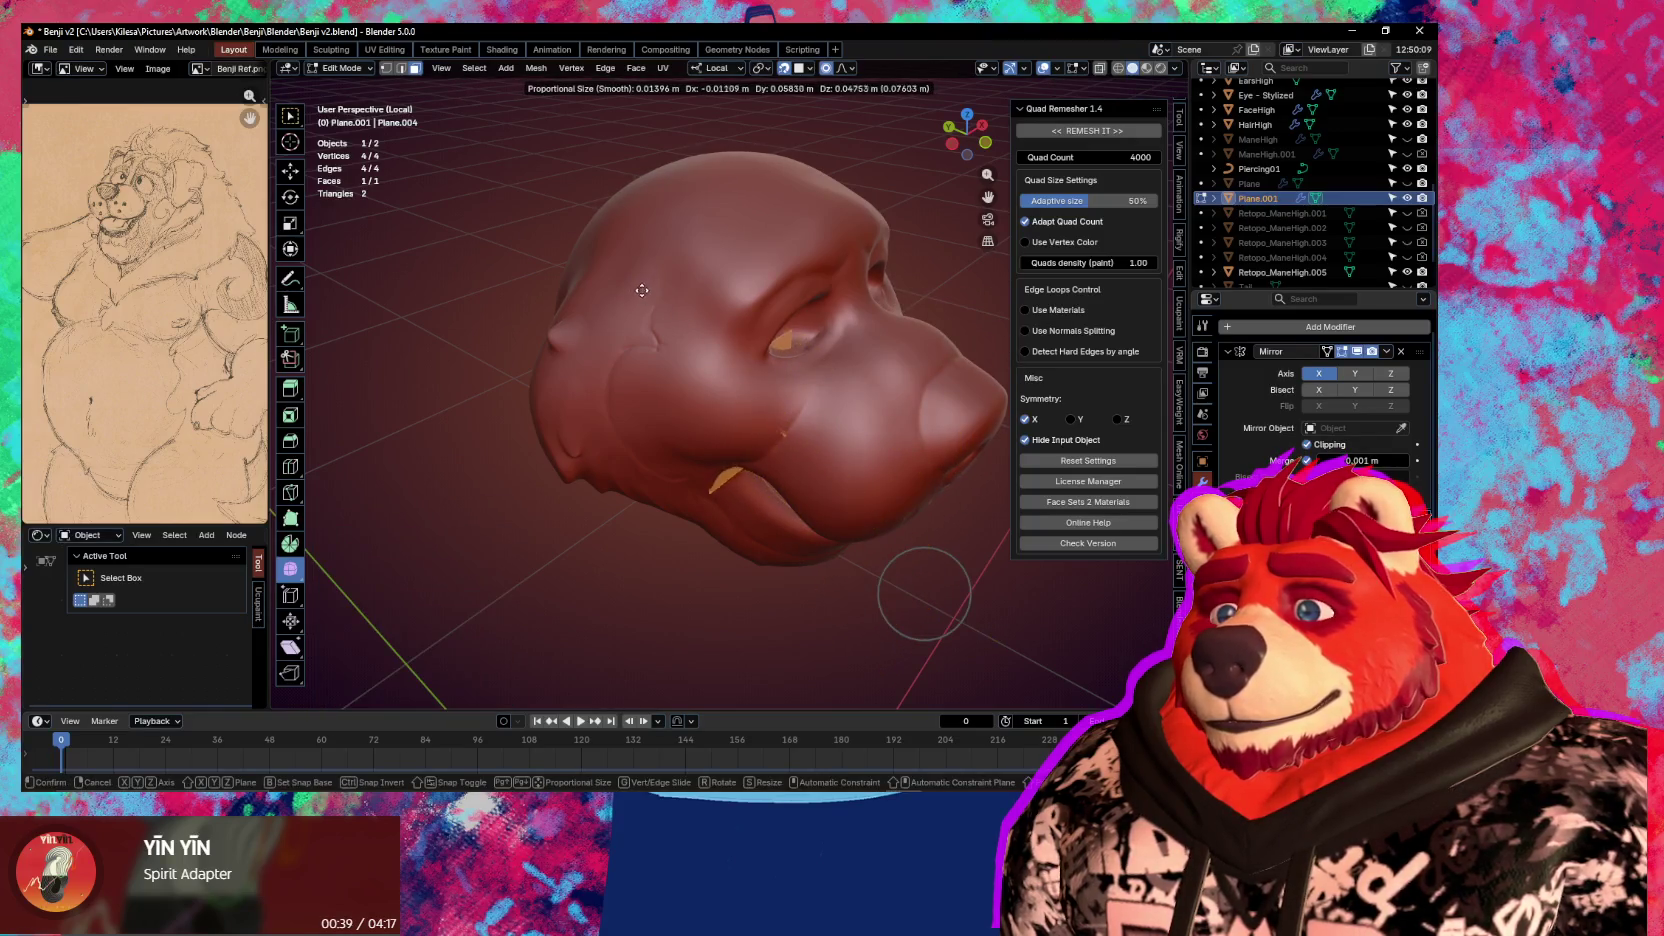
{"action": "left_click", "coordinate": [680, 300]}
{"action": "type", "text": "s.5"}
{"action": "key", "text": "Return"}
{"action": "key", "text": "g"}
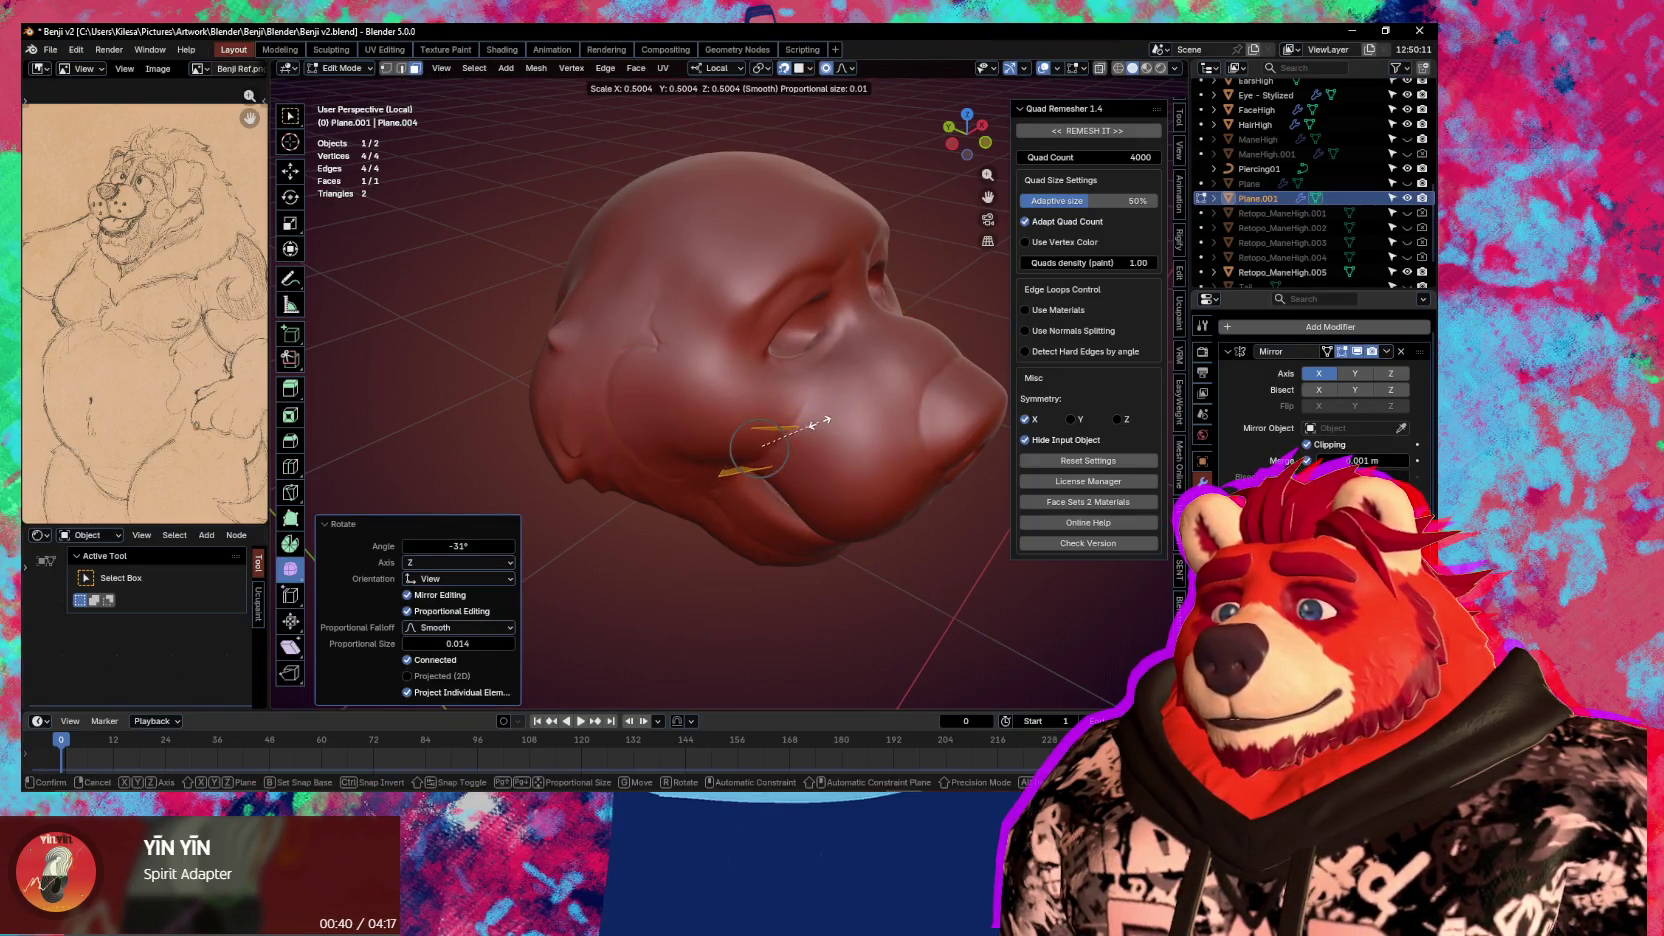
{"action": "left_click", "coordinate": [815, 383]}
Enable the retopology overlay so the plane shows over the sculpted head
{"action": "scroll", "coordinate": [761, 412], "scroll_direction": "up", "scroll_amount": 2}
{"action": "scroll", "coordinate": [727, 442], "scroll_direction": "up", "scroll_amount": 2}
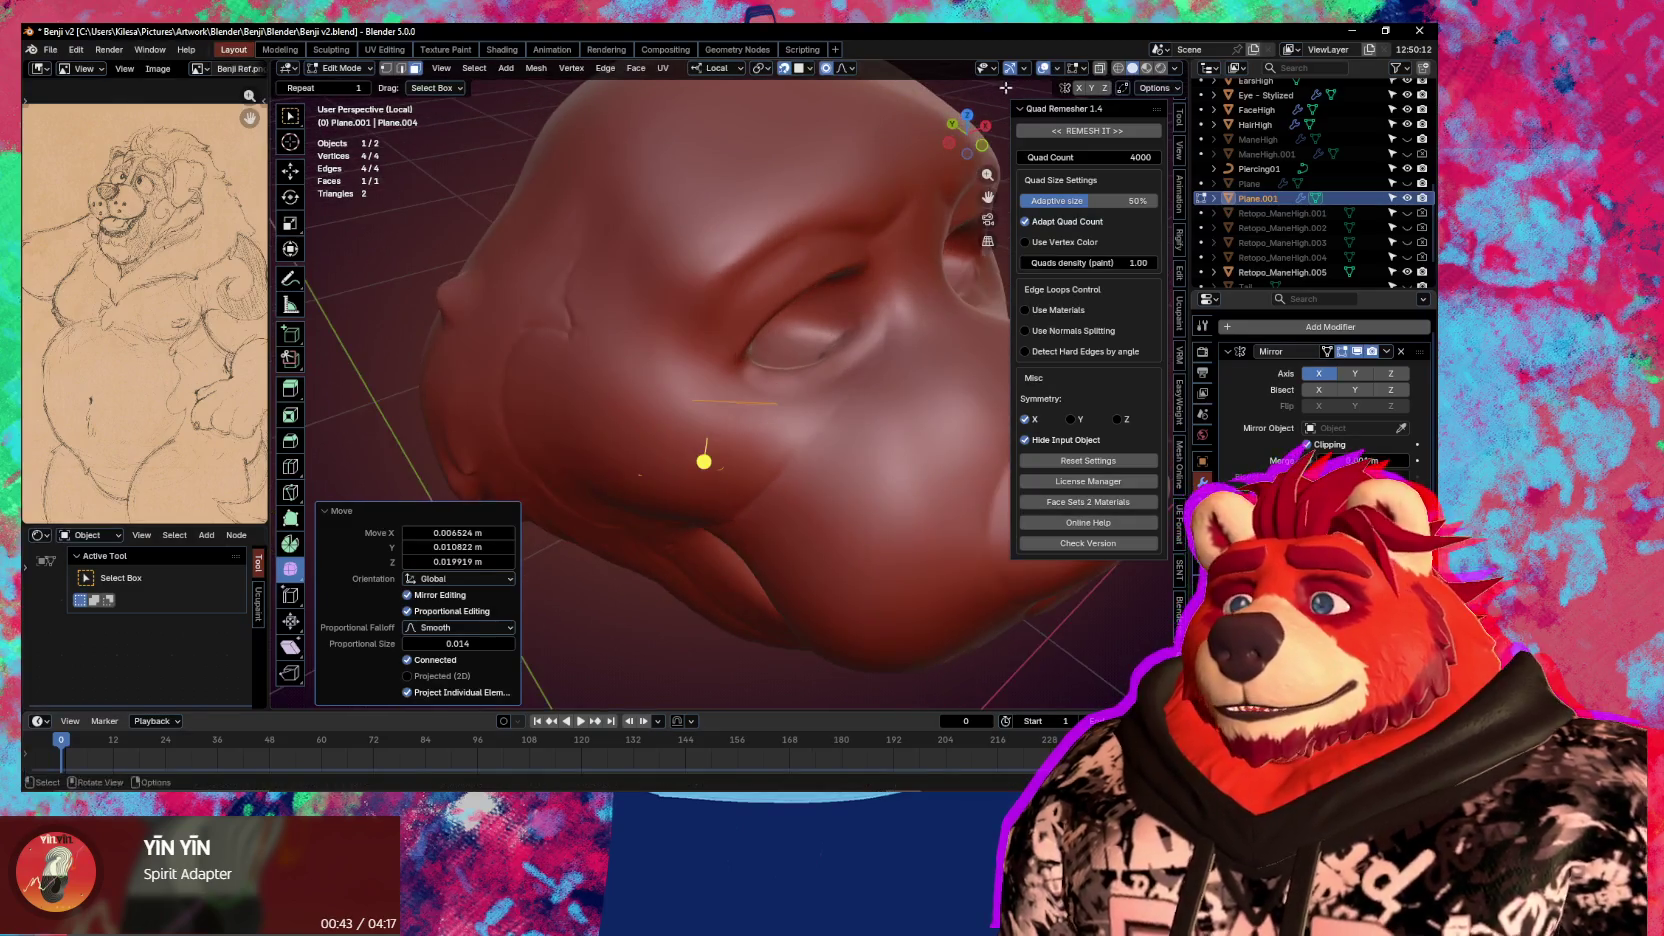
{"action": "left_click", "coordinate": [1080, 69]}
{"action": "left_click", "coordinate": [984, 196]}
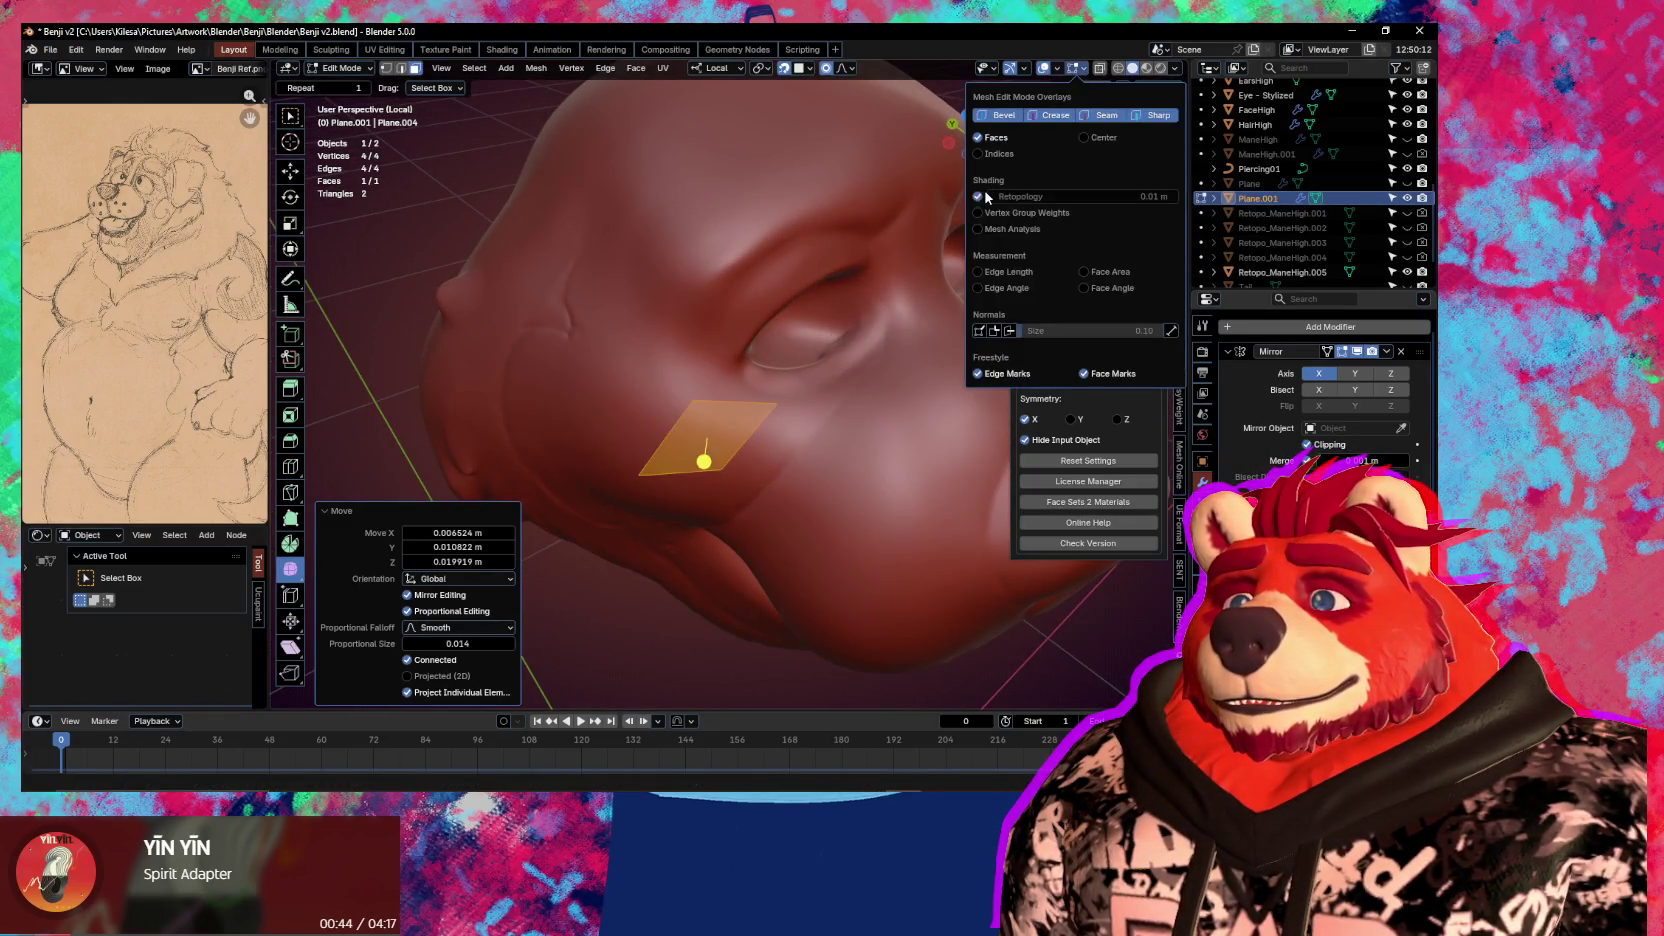
{"action": "left_click", "coordinate": [792, 397]}
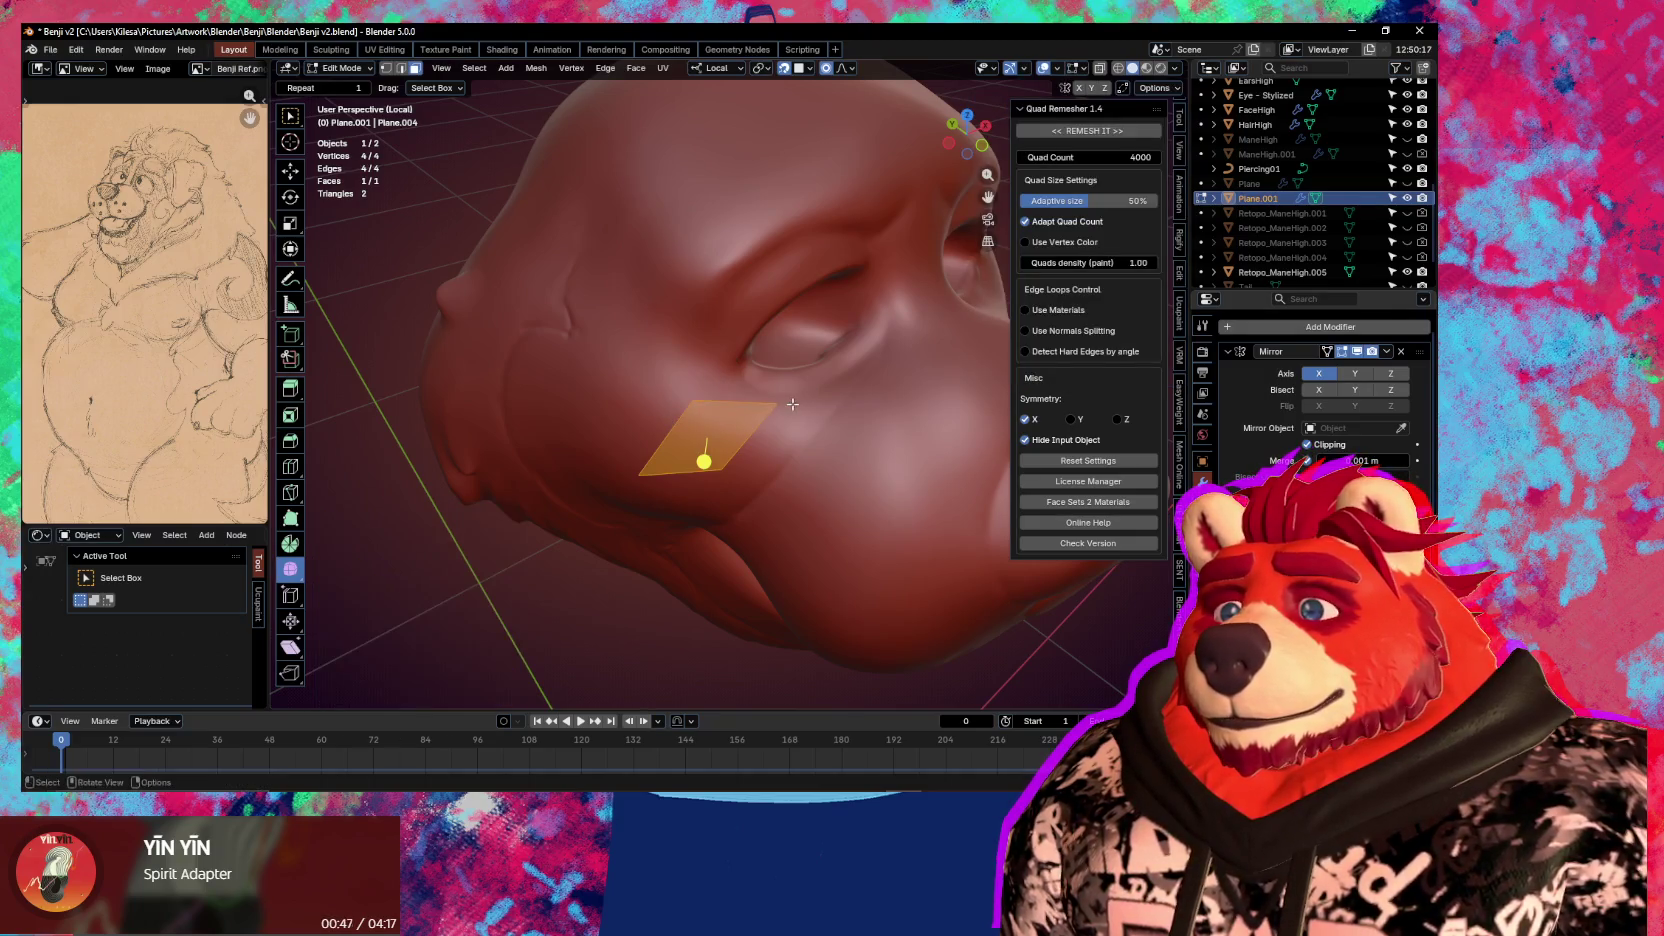
Slide one edge of the plane along the cheek below the eye
{"action": "left_click", "coordinate": [736, 402]}
{"action": "key", "text": "g"}
{"action": "left_click", "coordinate": [682, 410]}
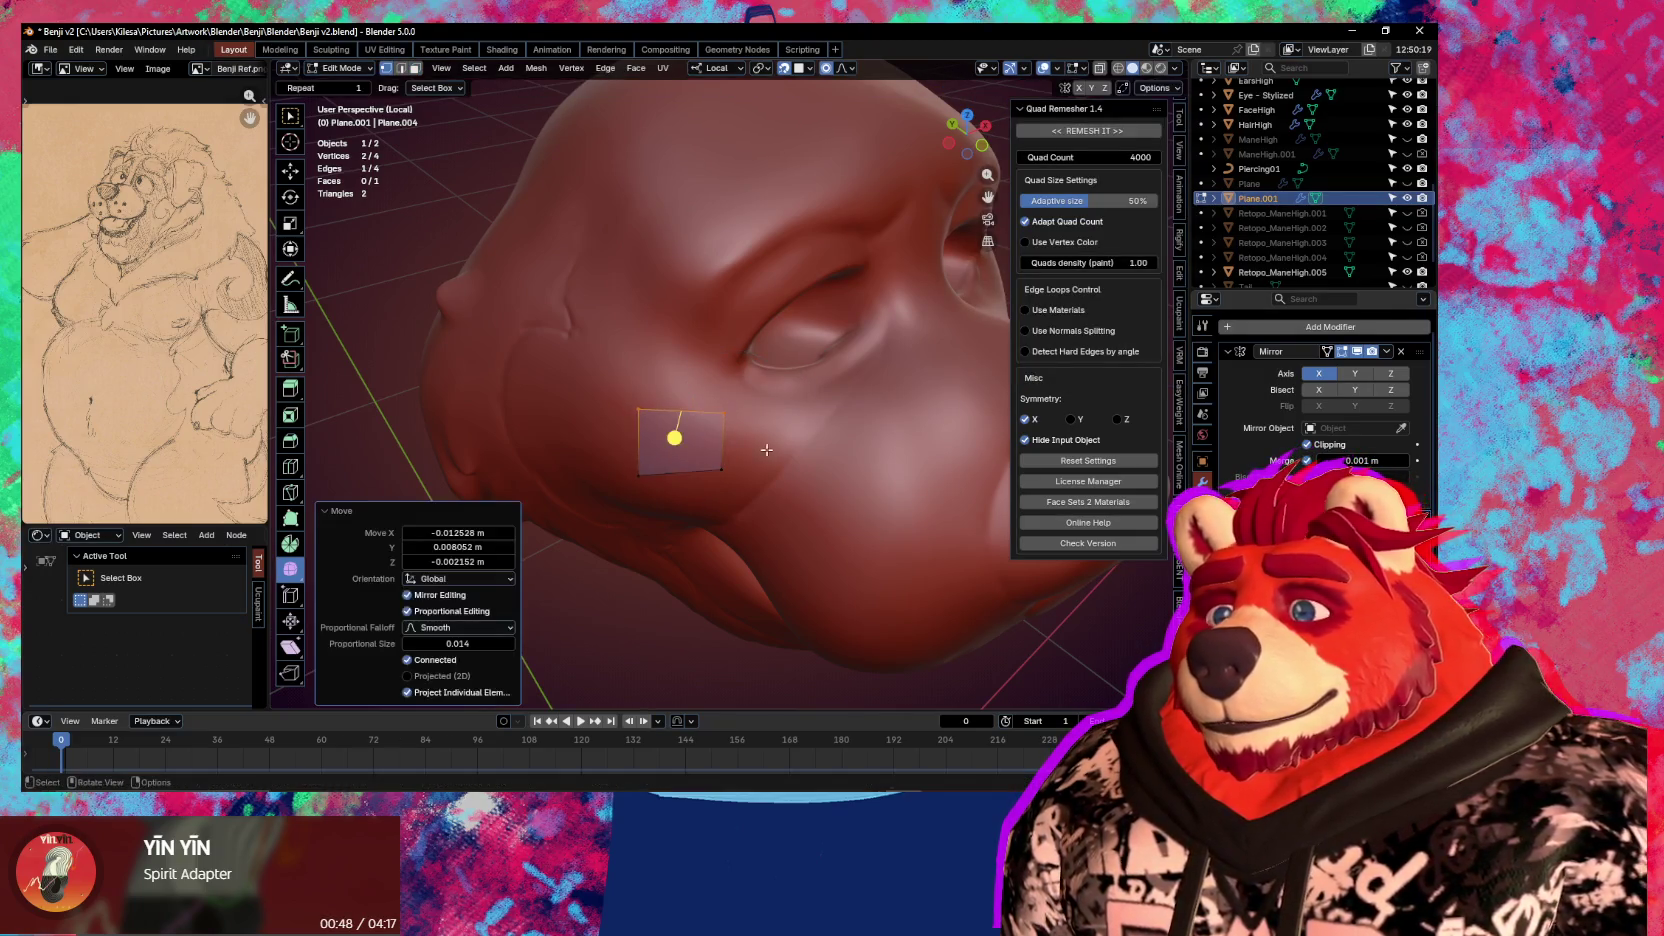
{"action": "scroll", "coordinate": [675, 437], "scroll_direction": "down", "scroll_amount": 3}
{"action": "mouse_move", "coordinate": [683, 327]}
{"action": "middle_mouse_down"}
{"action": "mouse_move", "coordinate": [747, 344]}
{"action": "mouse_move", "coordinate": [700, 340]}
{"action": "middle_mouse_up"}
{"action": "scroll", "coordinate": [700, 340], "scroll_direction": "up", "scroll_amount": 4}
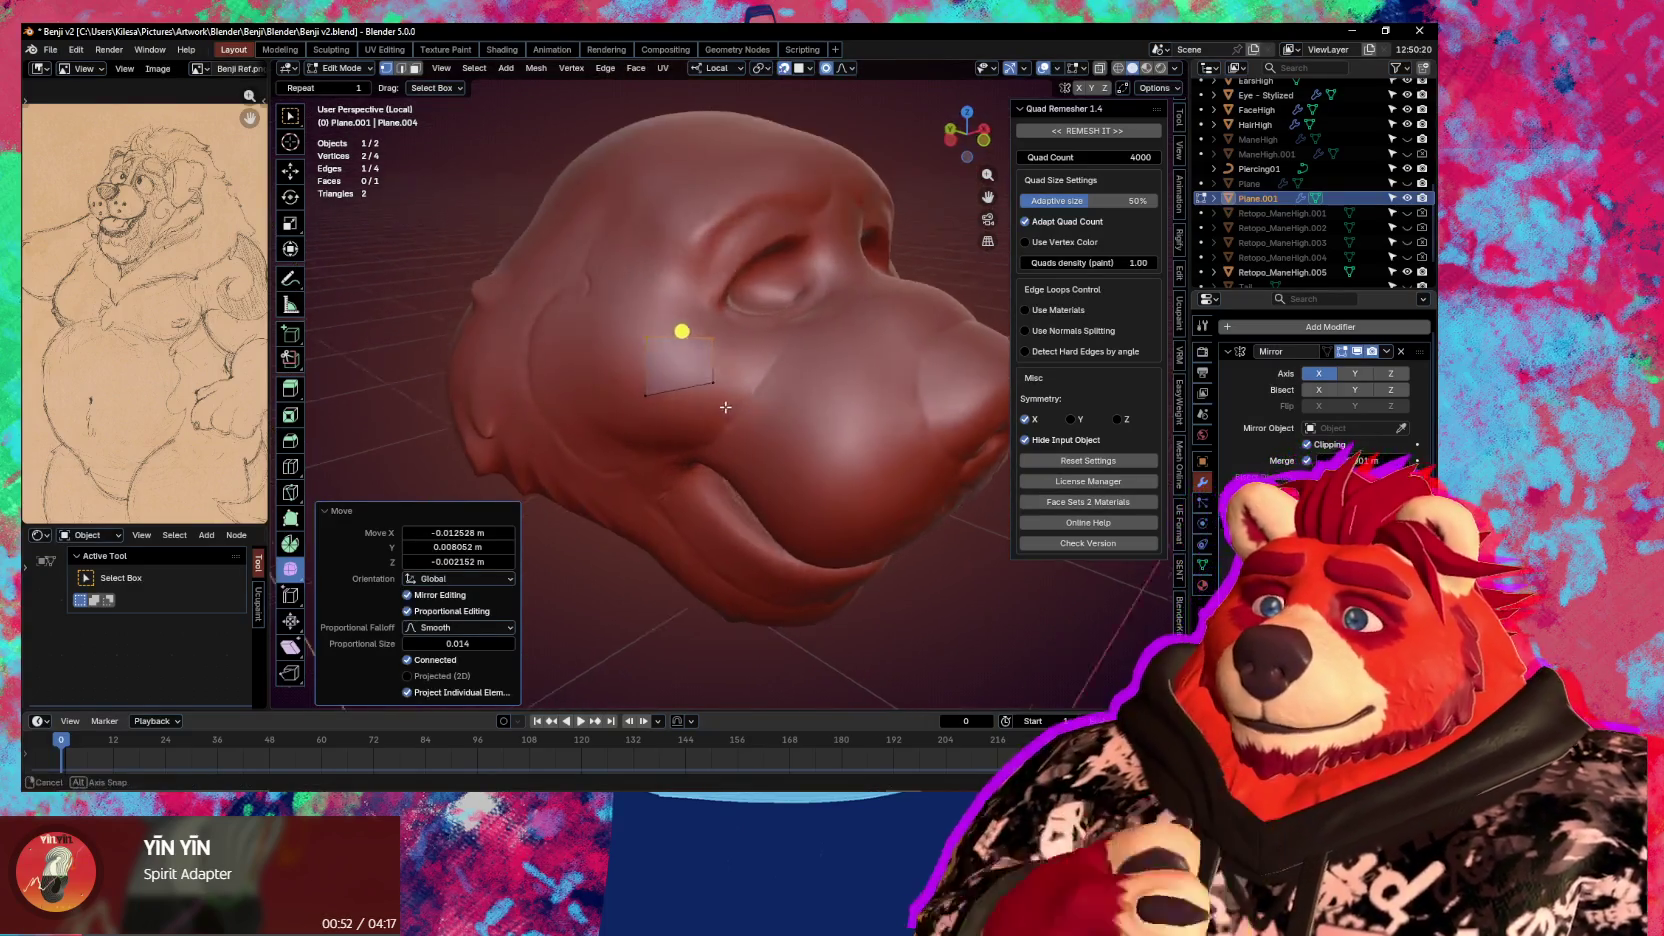
Move the plane's corners onto the cheek surface with proportional falloff
{"action": "left_click", "coordinate": [787, 395]}
{"action": "middle_click_drag", "start_coordinate": [793, 397], "coordinate": [650, 410]}
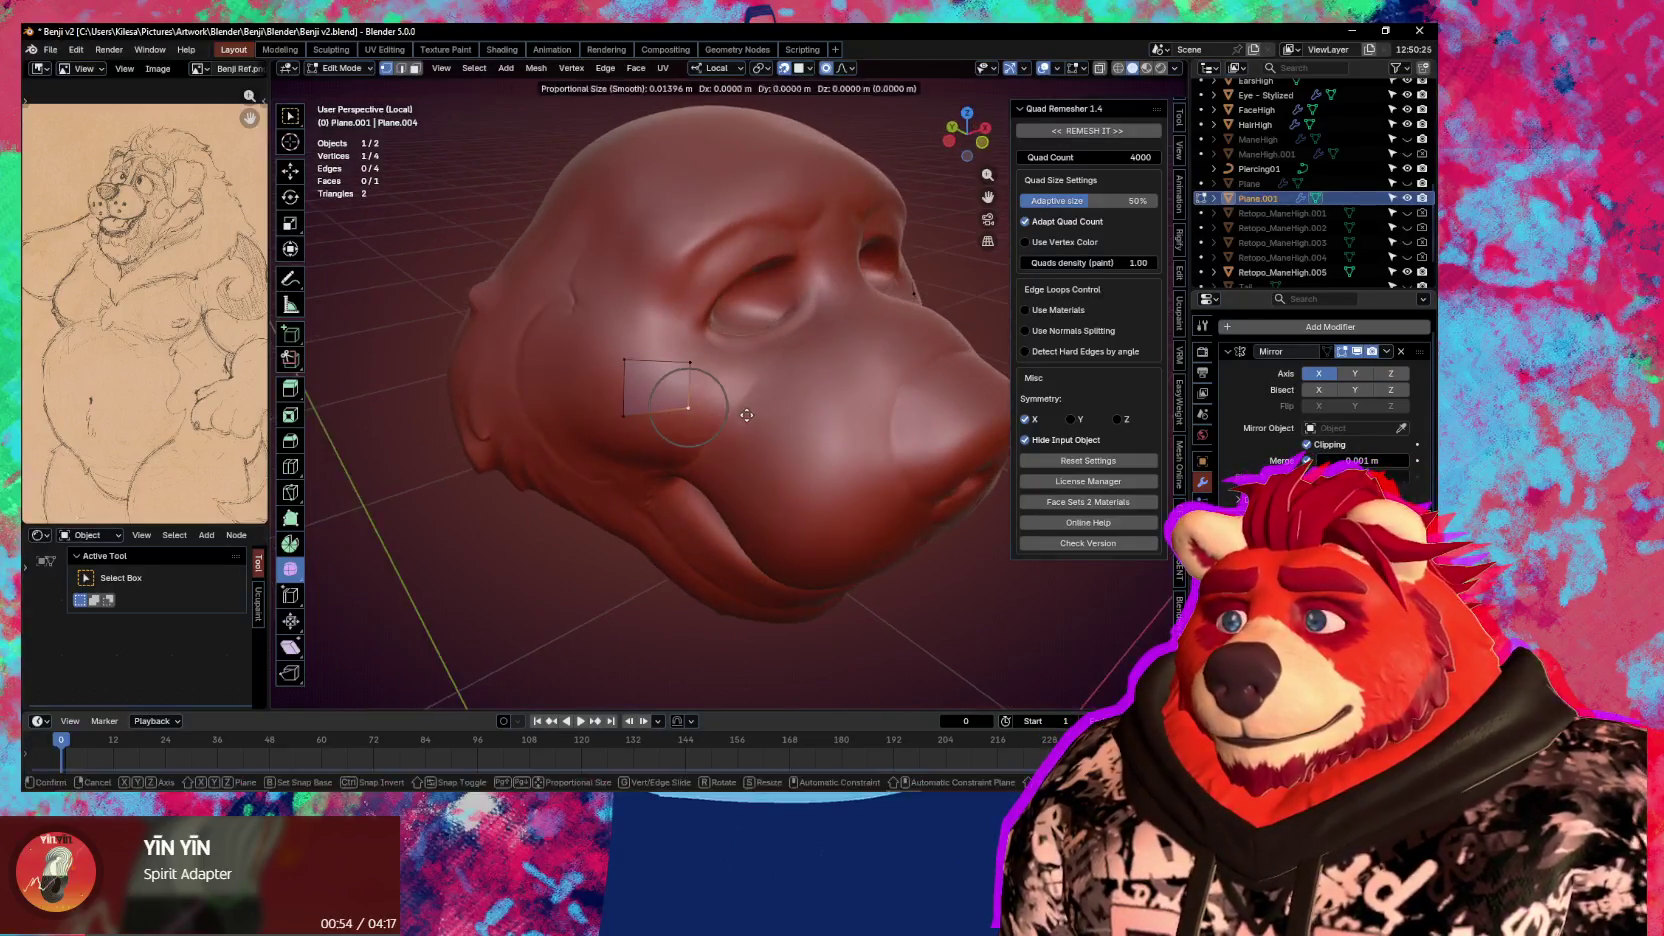
{"action": "key", "text": "g"}
{"action": "left_click", "coordinate": [620, 415]}
{"action": "scroll", "coordinate": [616, 418], "scroll_direction": "up", "scroll_amount": 1}
{"action": "left_click", "coordinate": [594, 425]}
{"action": "key", "text": "g"}
{"action": "left_click", "coordinate": [608, 404]}
{"action": "left_click", "coordinate": [593, 354]}
{"action": "key", "text": "g"}
{"action": "left_click", "coordinate": [613, 364]}
Shift the whole quad to the right and tweak a vertex to fit the cheek
{"action": "key", "text": "g"}
{"action": "left_click", "coordinate": [617, 360]}
{"action": "left_click", "coordinate": [640, 382]}
{"action": "key", "text": "g"}
{"action": "left_click", "coordinate": [691, 372]}
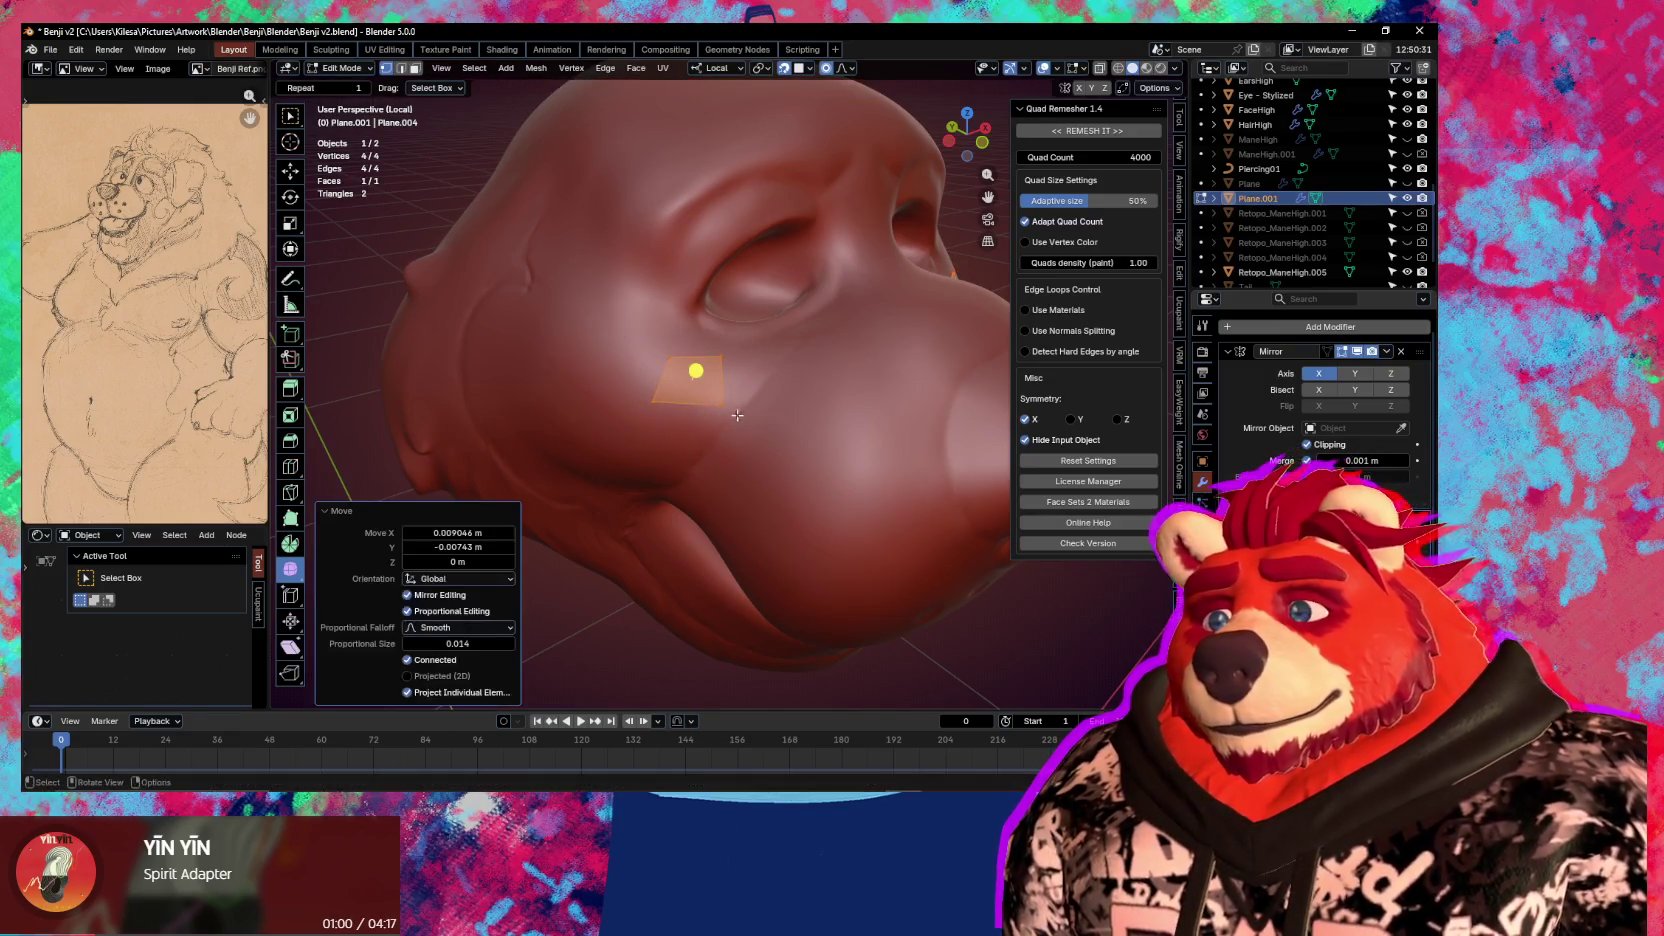
{"action": "left_click", "coordinate": [725, 398]}
{"action": "key", "text": "g"}
{"action": "left_click", "coordinate": [740, 395]}
{"action": "key", "text": "g"}
{"action": "left_click", "coordinate": [726, 392]}
Extrude the quad's outer edge into a second quad rotated to follow the eye
{"action": "left_click", "coordinate": [720, 357], "text": "shift"}
{"action": "key", "text": "e"}
{"action": "left_click", "coordinate": [752, 330]}
{"action": "key", "text": "r"}
{"action": "left_click", "coordinate": [851, 371]}
{"action": "key", "text": "s"}
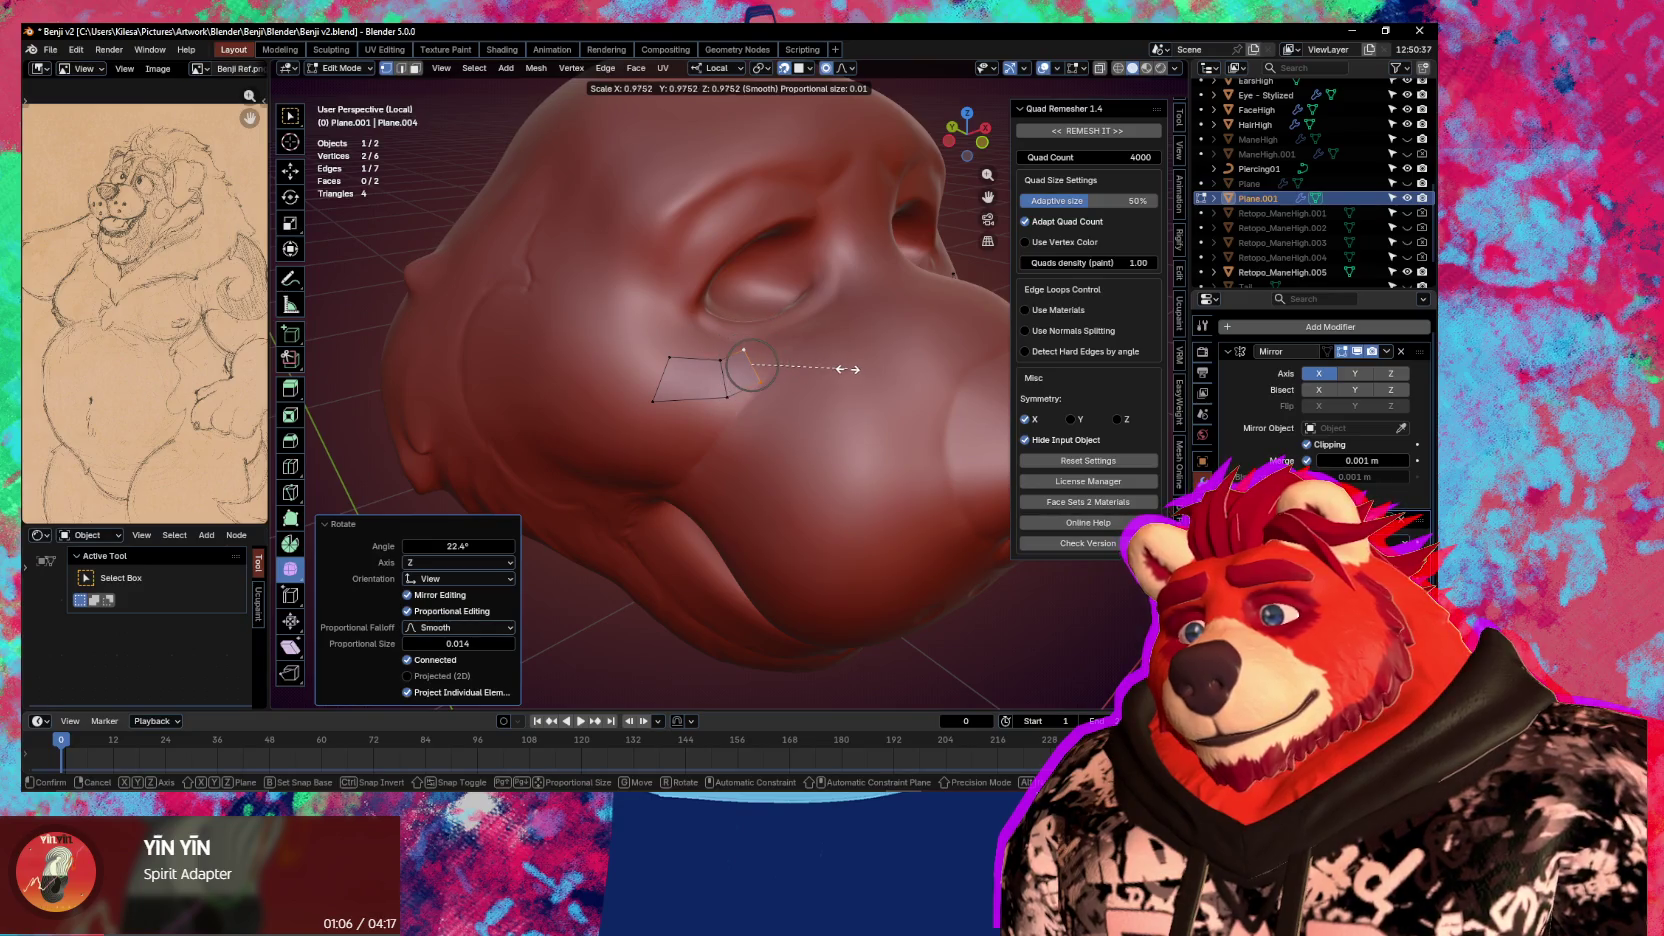
{"action": "right_click", "coordinate": [838, 367]}
Fit the new quad's vertices and the strip's end vertex onto the cheek surface
{"action": "left_click", "coordinate": [654, 400]}
{"action": "key", "text": "g"}
{"action": "left_click", "coordinate": [681, 381]}
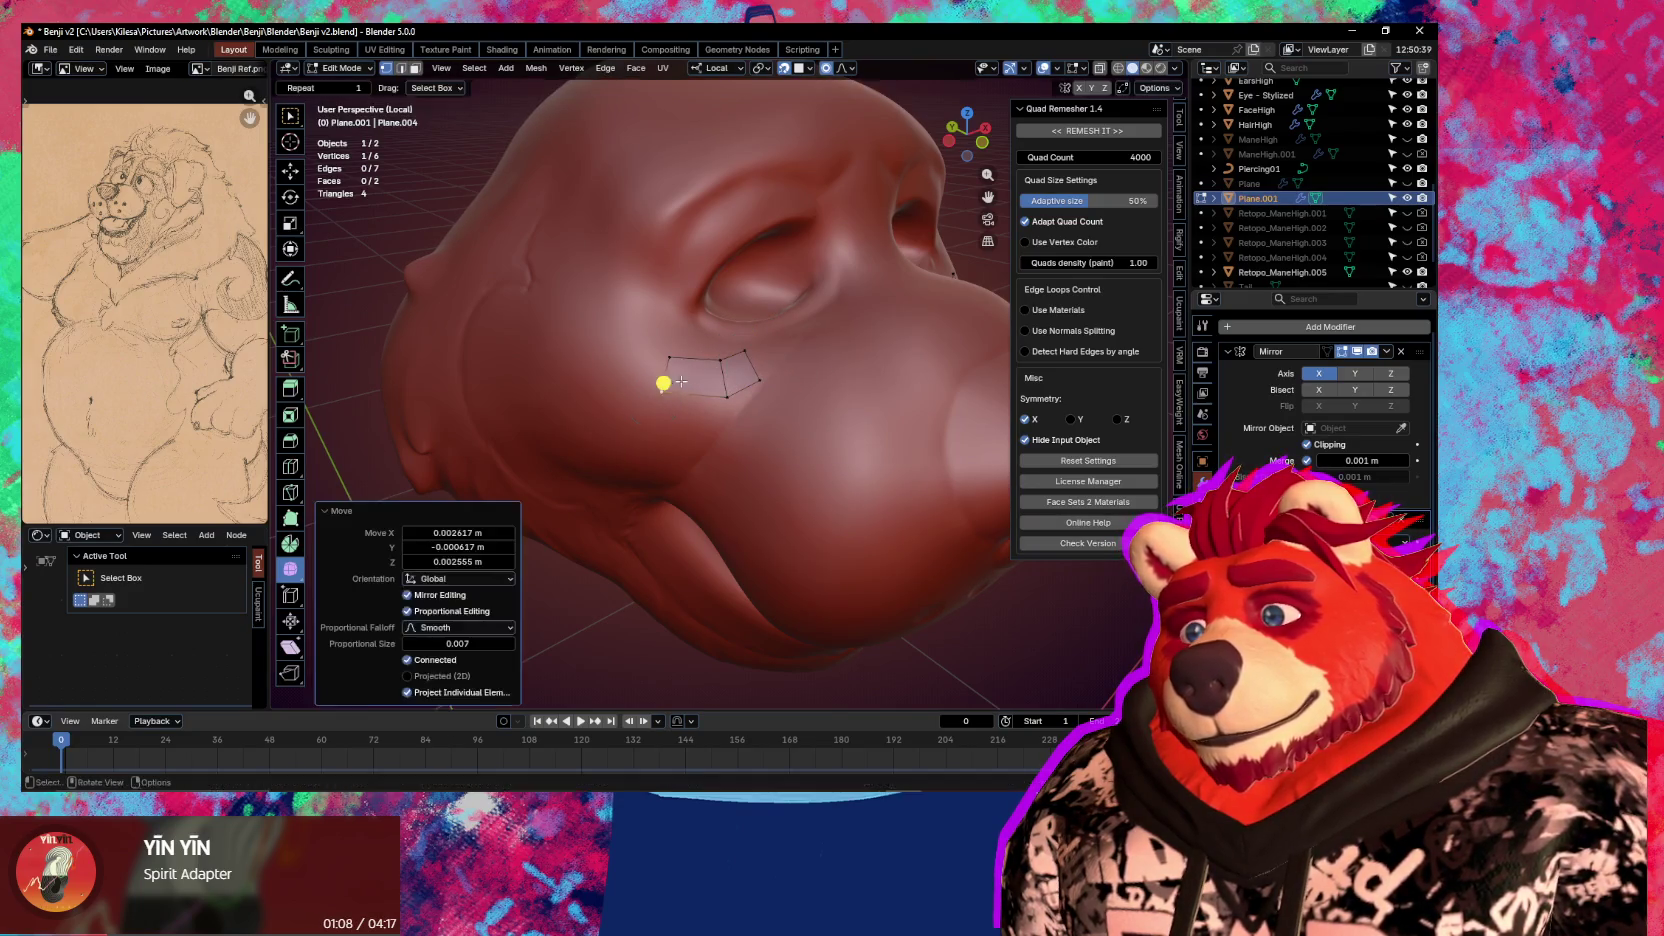
{"action": "key", "text": "g"}
{"action": "left_click", "coordinate": [671, 403]}
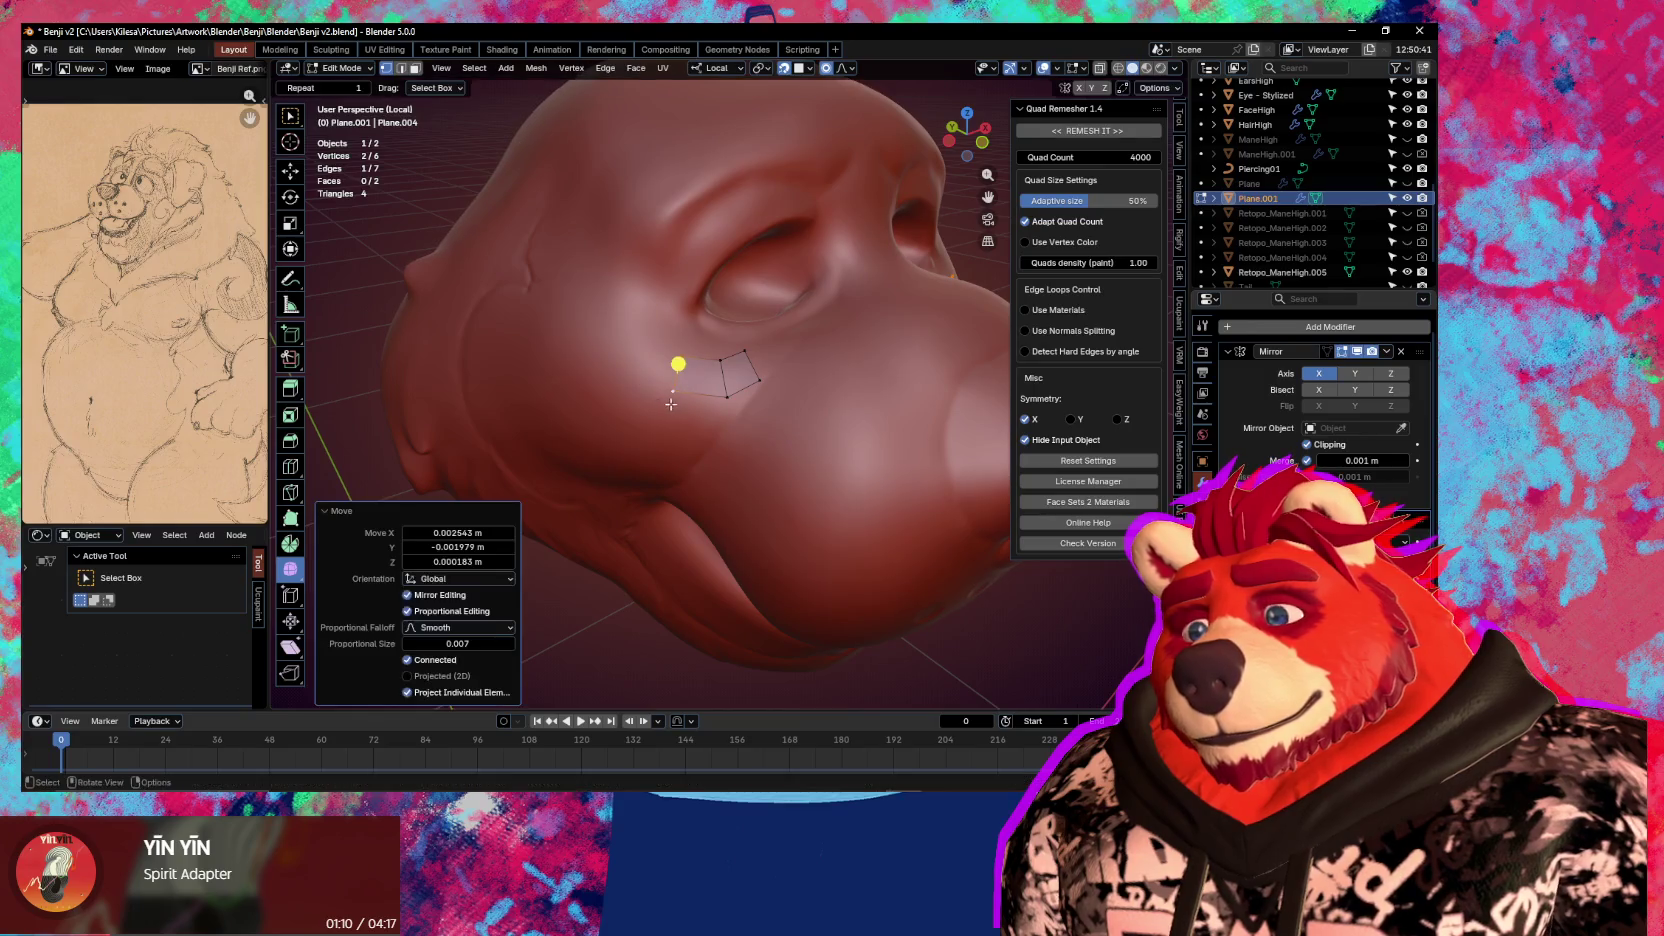
{"action": "middle_click_drag", "start_coordinate": [671, 403], "coordinate": [647, 420]}
{"action": "scroll", "coordinate": [640, 440], "scroll_direction": "up", "scroll_amount": 3}
{"action": "left_click", "coordinate": [690, 500]}
{"action": "key", "text": "g"}
{"action": "left_click", "coordinate": [754, 477]}
Extrude the end edge into a new quad under the eye and adjust a vertex near the nose
{"action": "left_click", "coordinate": [718, 442], "text": "shift"}
{"action": "key", "text": "e"}
{"action": "left_click", "coordinate": [811, 422]}
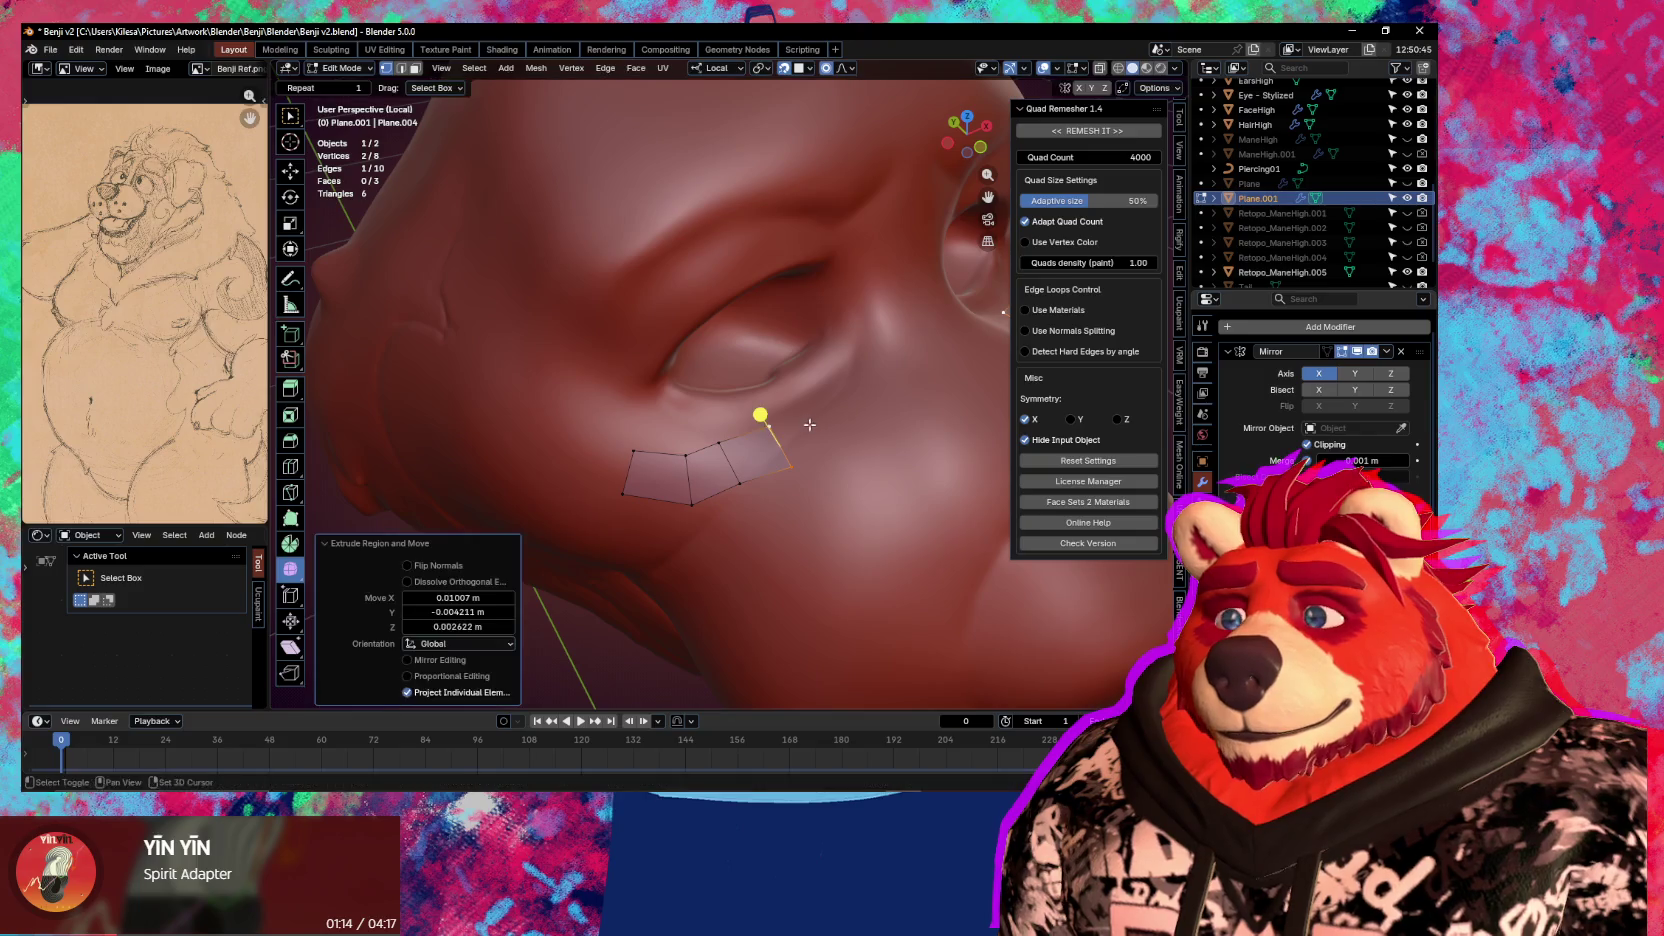
{"action": "middle_click_drag", "start_coordinate": [761, 418], "coordinate": [631, 438]}
{"action": "left_click", "coordinate": [650, 475]}
{"action": "key", "text": "g"}
{"action": "left_click", "coordinate": [666, 464]}
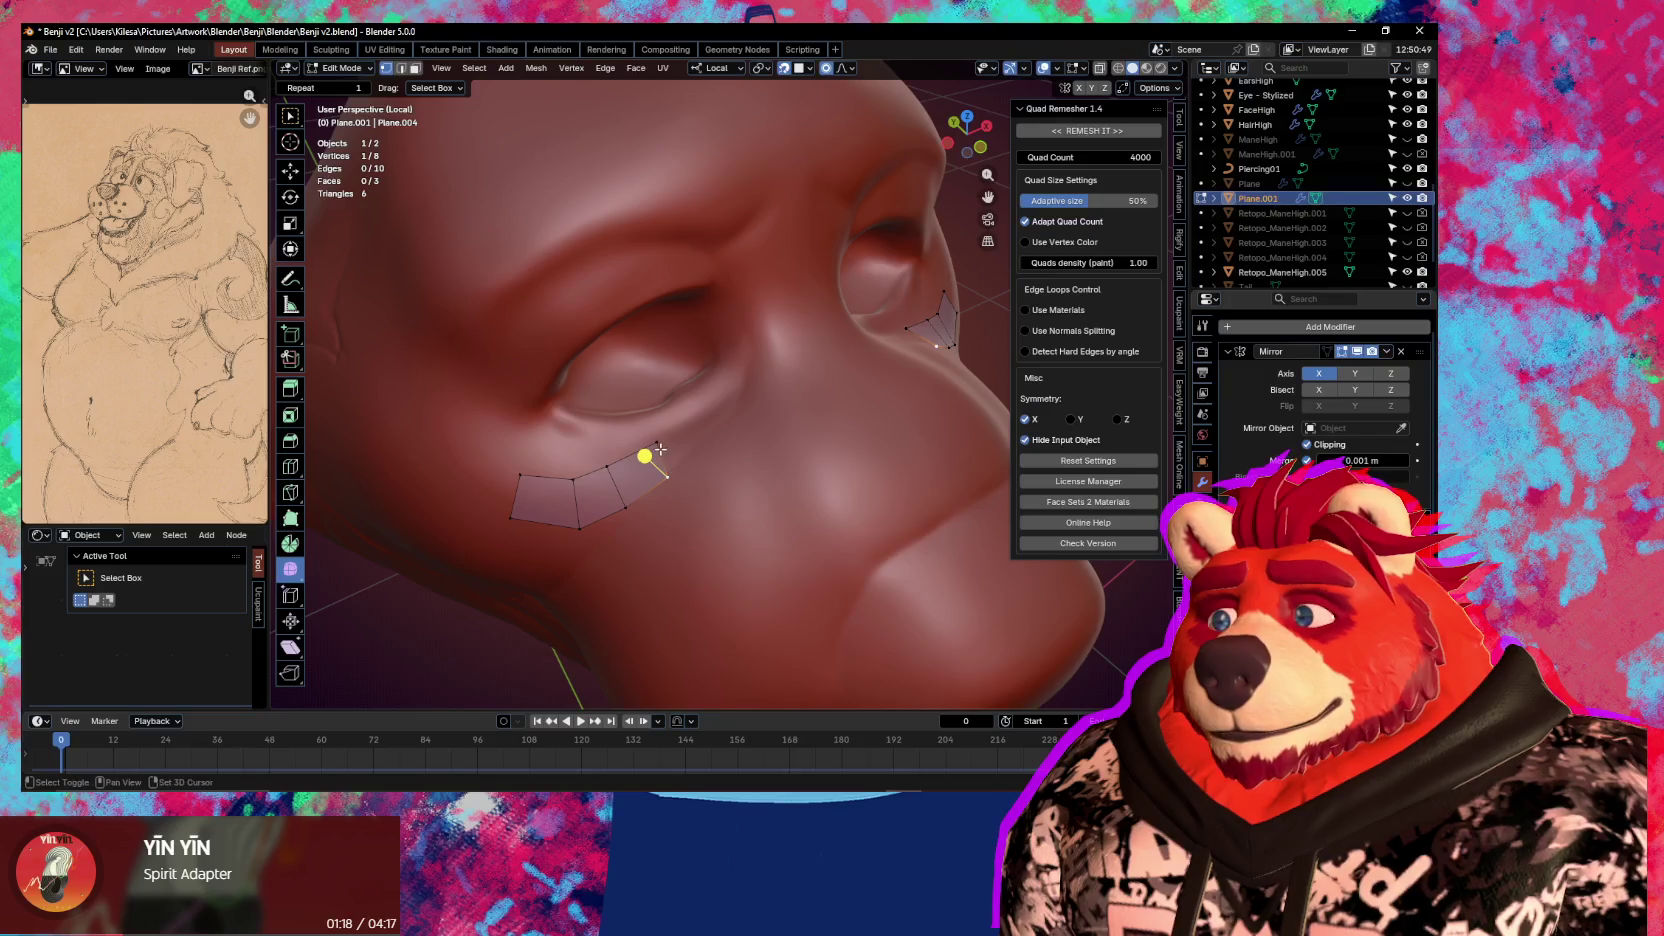
Extrude four more quads along the eye toward the nose
{"action": "key", "text": "e"}
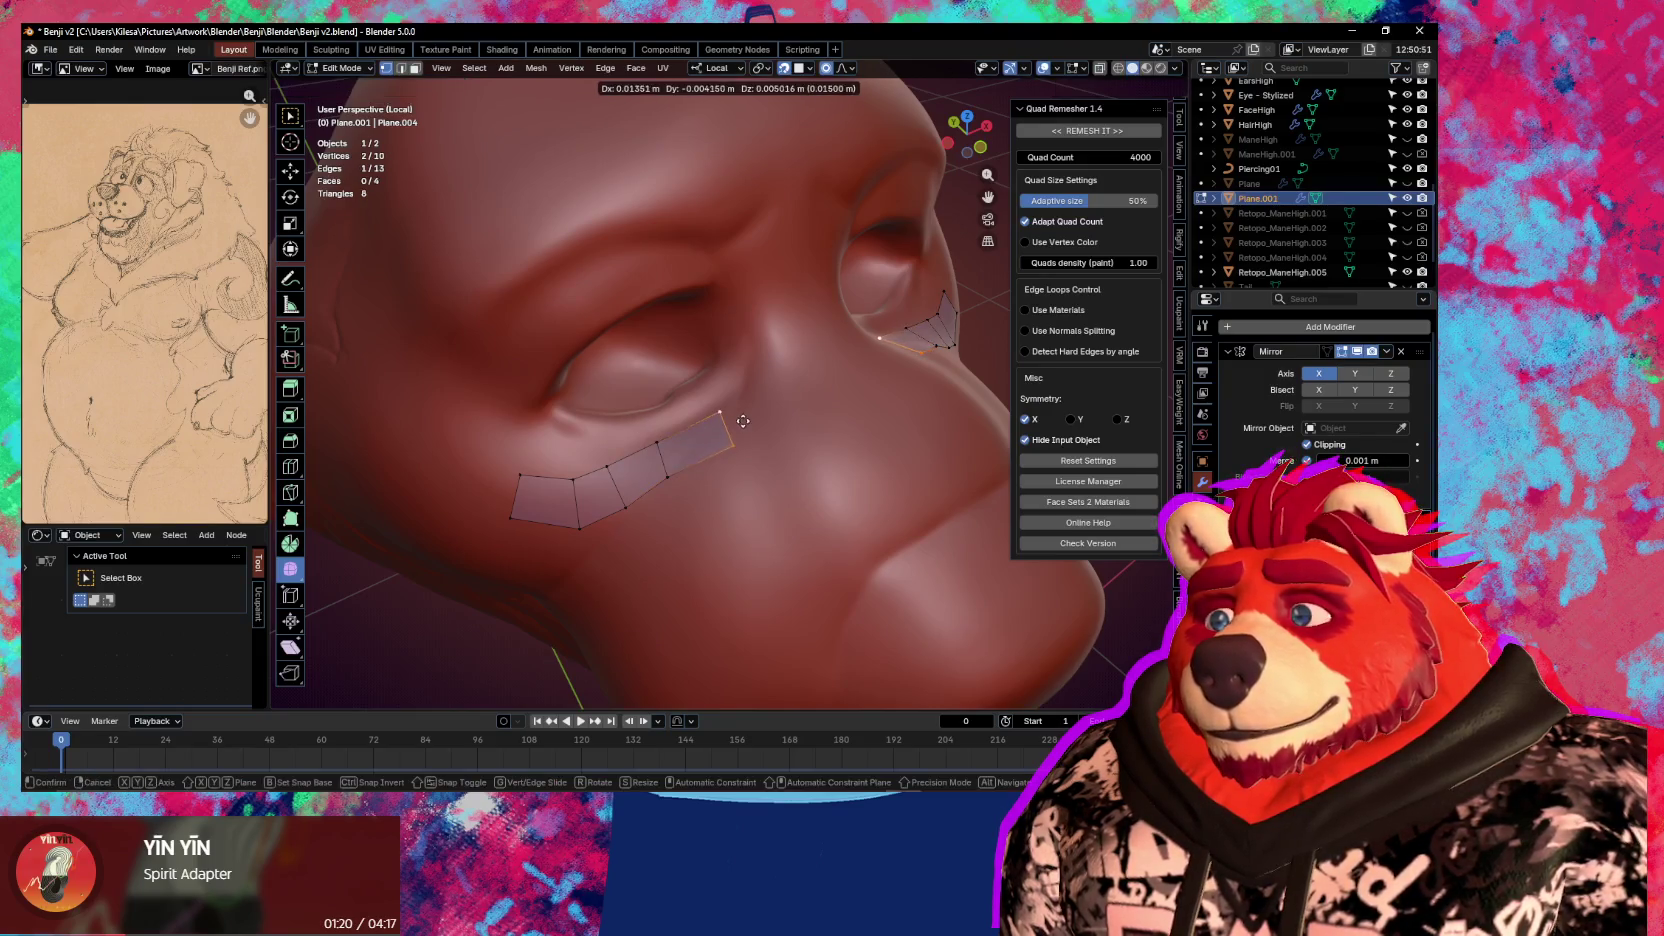
{"action": "left_click", "coordinate": [717, 424]}
{"action": "key", "text": "e"}
{"action": "left_click", "coordinate": [796, 385]}
{"action": "key", "text": "e"}
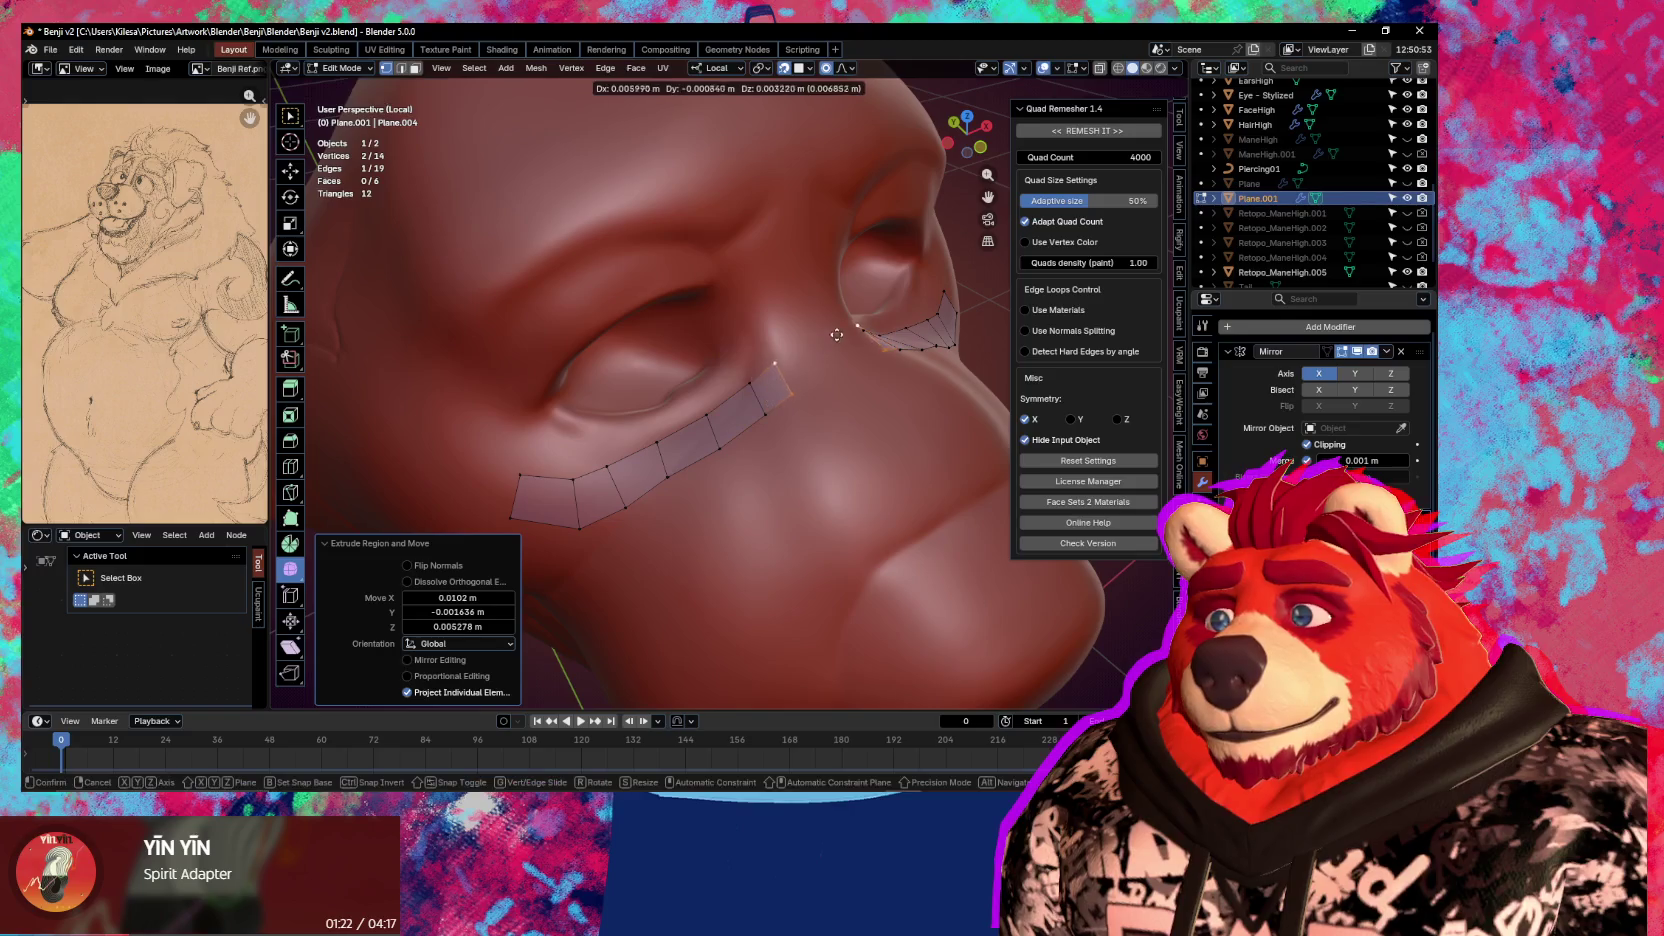
{"action": "left_click", "coordinate": [845, 329]}
{"action": "key", "text": "e"}
{"action": "left_click", "coordinate": [893, 305]}
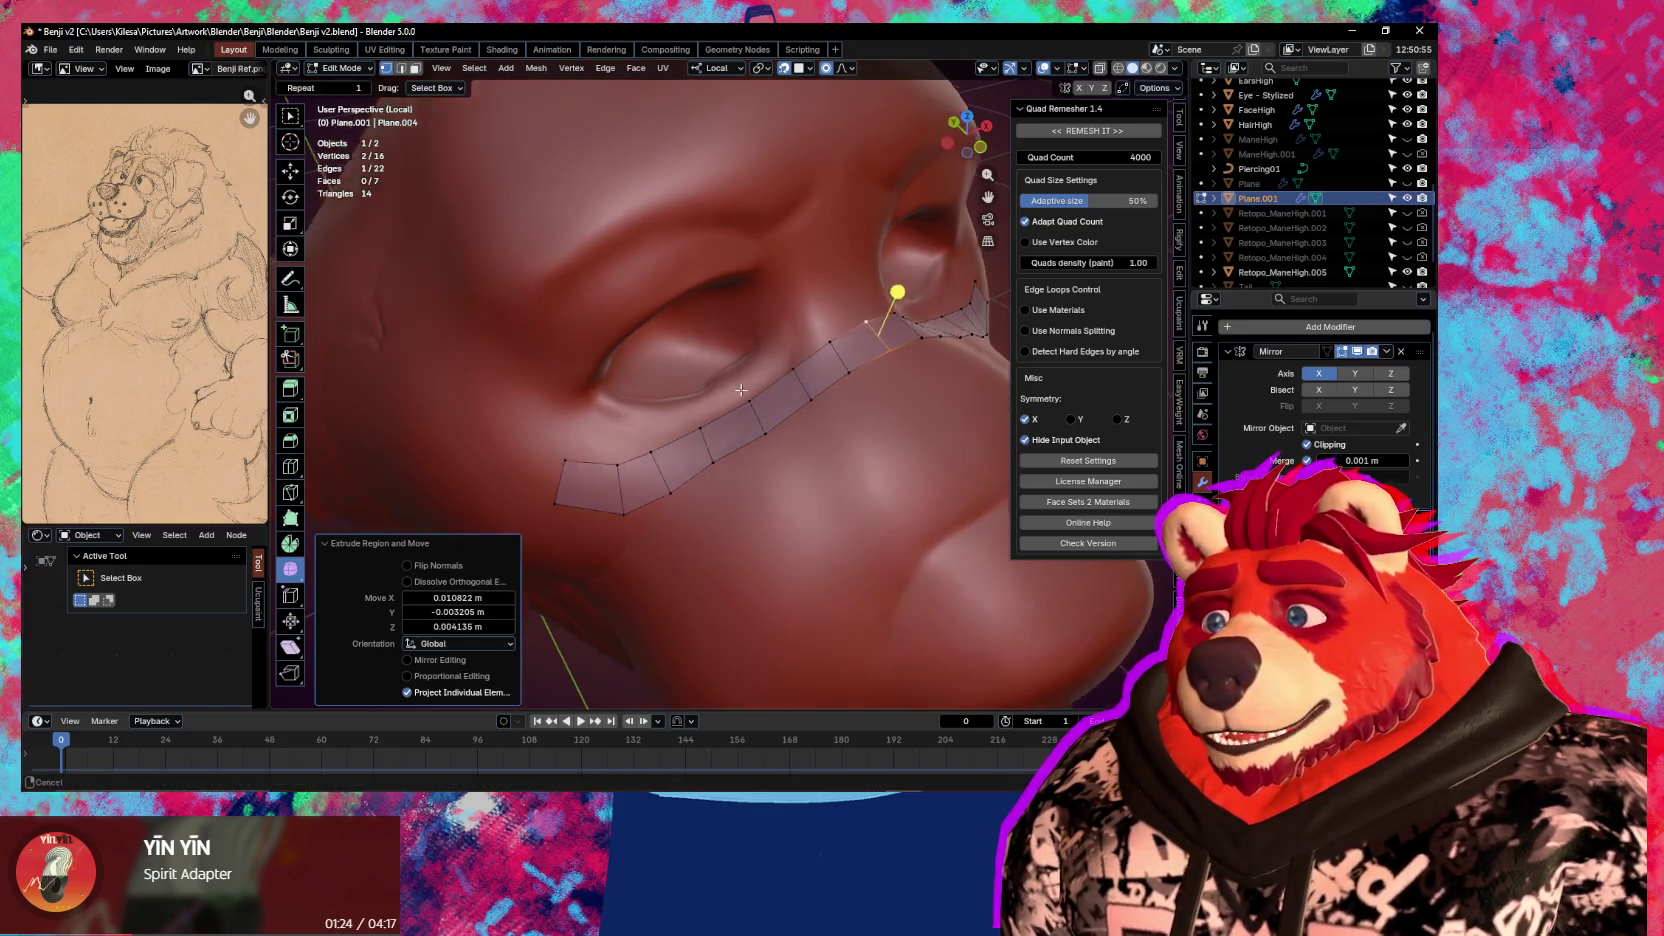
Reposition the vertices at the strip's end with soft falloff
{"action": "middle_click_drag", "start_coordinate": [893, 305], "coordinate": [770, 480]}
{"action": "left_click", "coordinate": [770, 480]}
{"action": "key", "text": "g"}
{"action": "left_click", "coordinate": [788, 480]}
{"action": "key", "text": "g"}
{"action": "left_click", "coordinate": [757, 442]}
{"action": "key", "text": "g"}
{"action": "right_click", "coordinate": [645, 479]}
{"action": "middle_click_drag", "start_coordinate": [645, 479], "coordinate": [779, 447]}
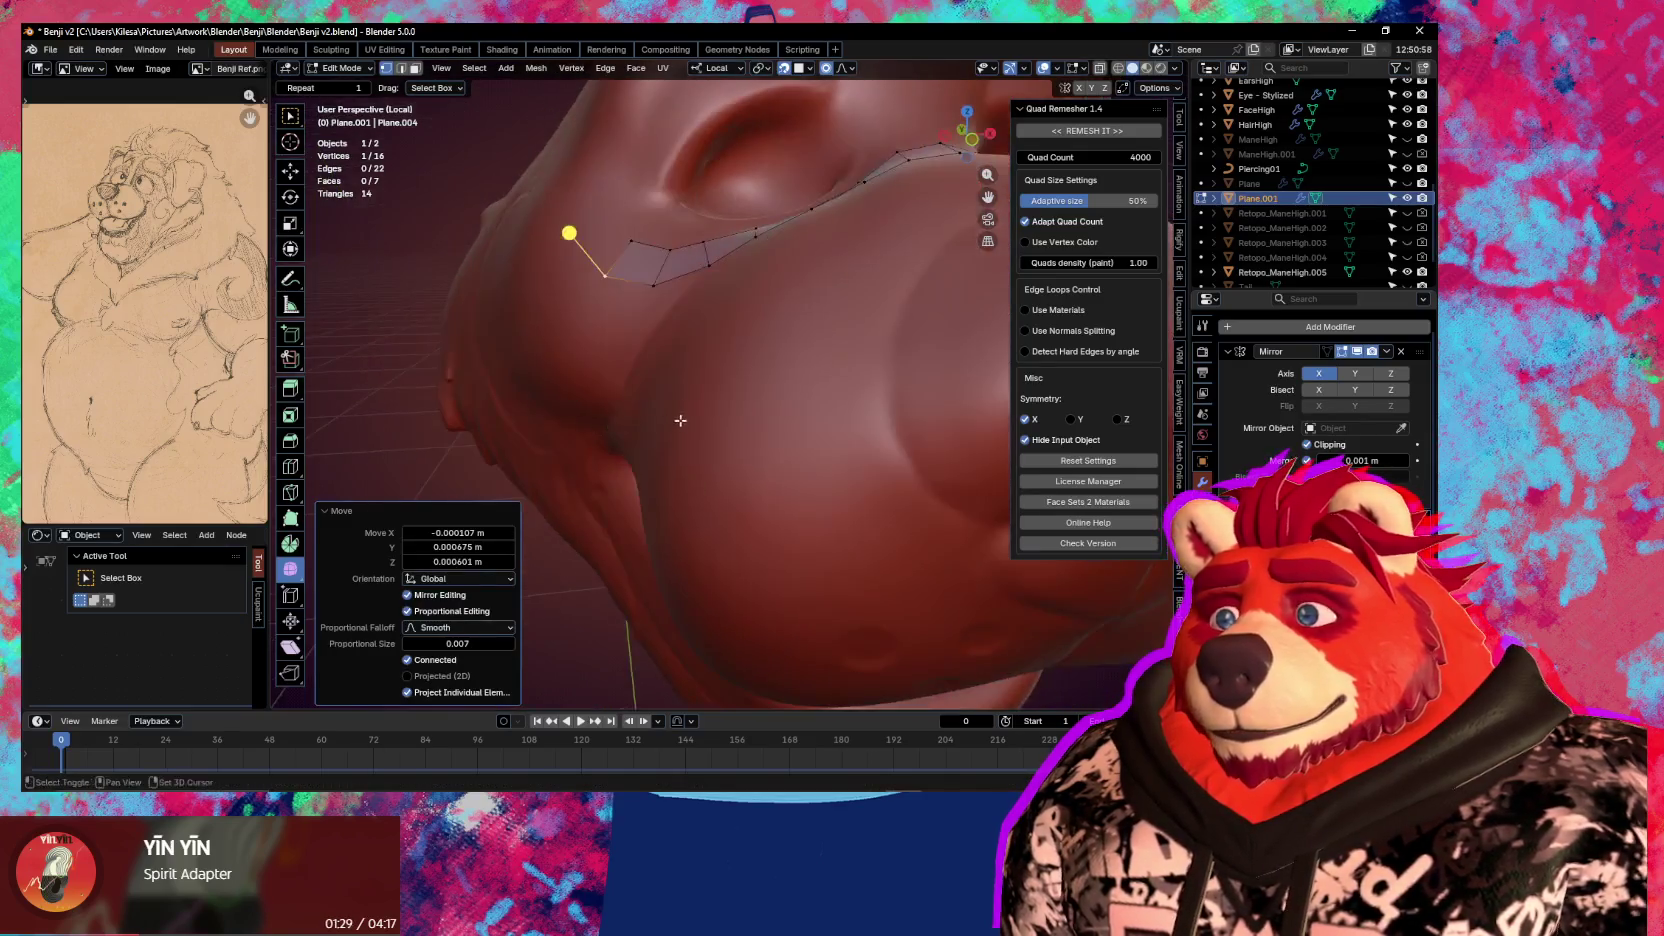
Extrude two rotated quads from the other end around the eye's outer side
{"action": "left_click", "coordinate": [800, 455], "text": "shift"}
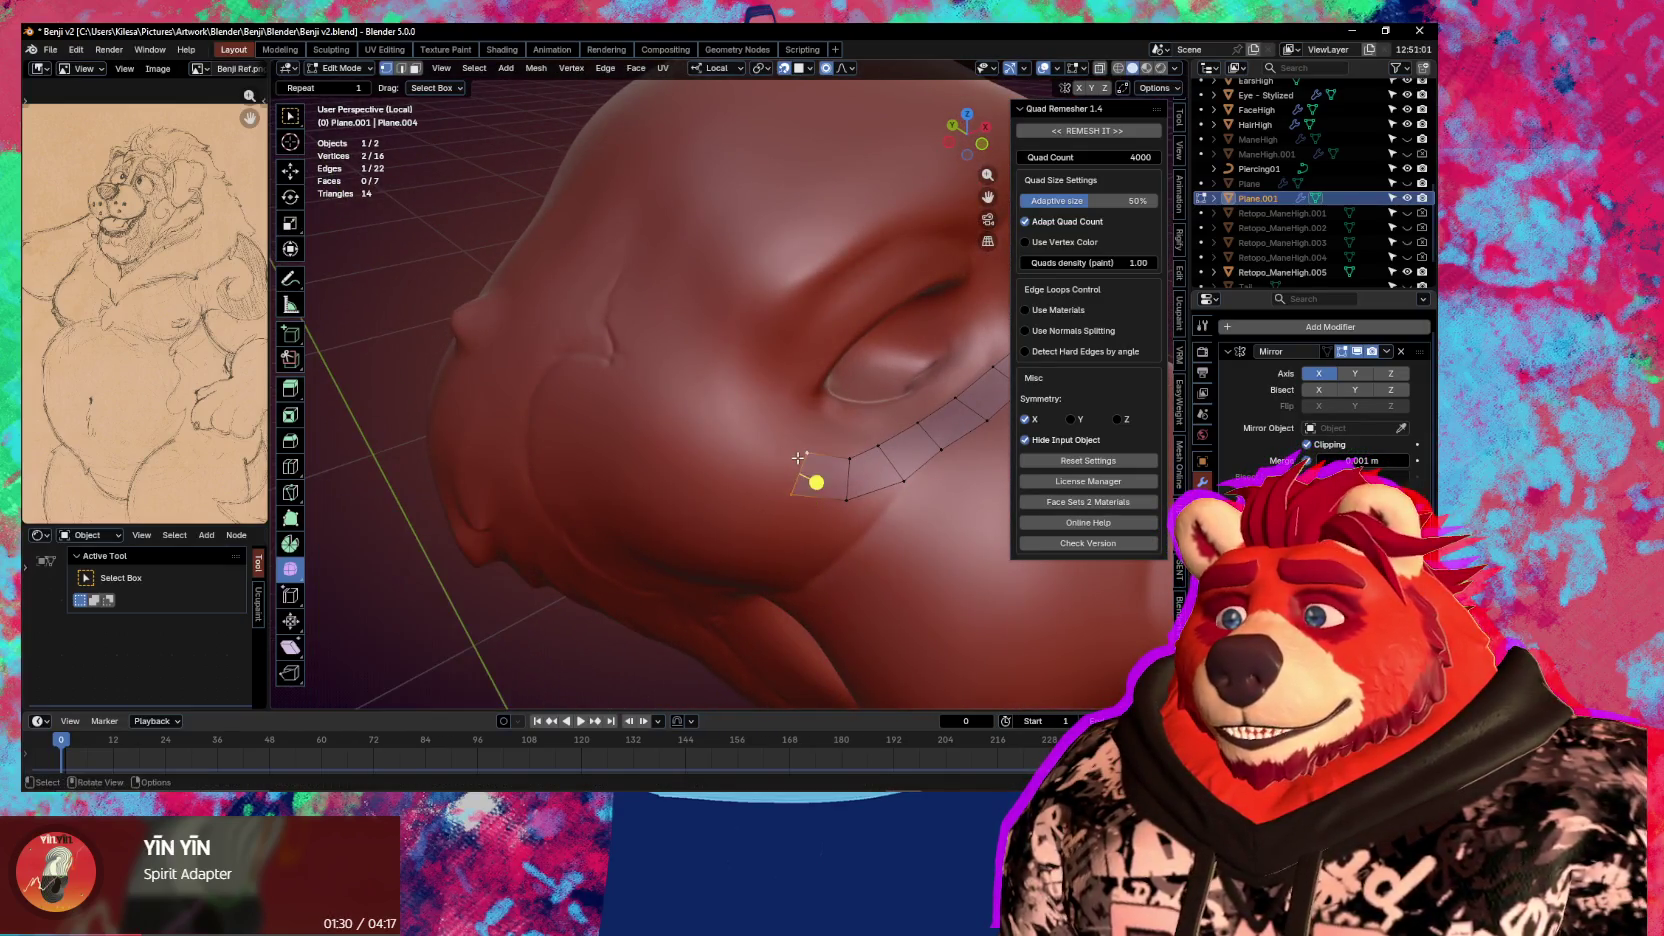
{"action": "key", "text": "e"}
{"action": "left_click", "coordinate": [781, 443]}
{"action": "key", "text": "r"}
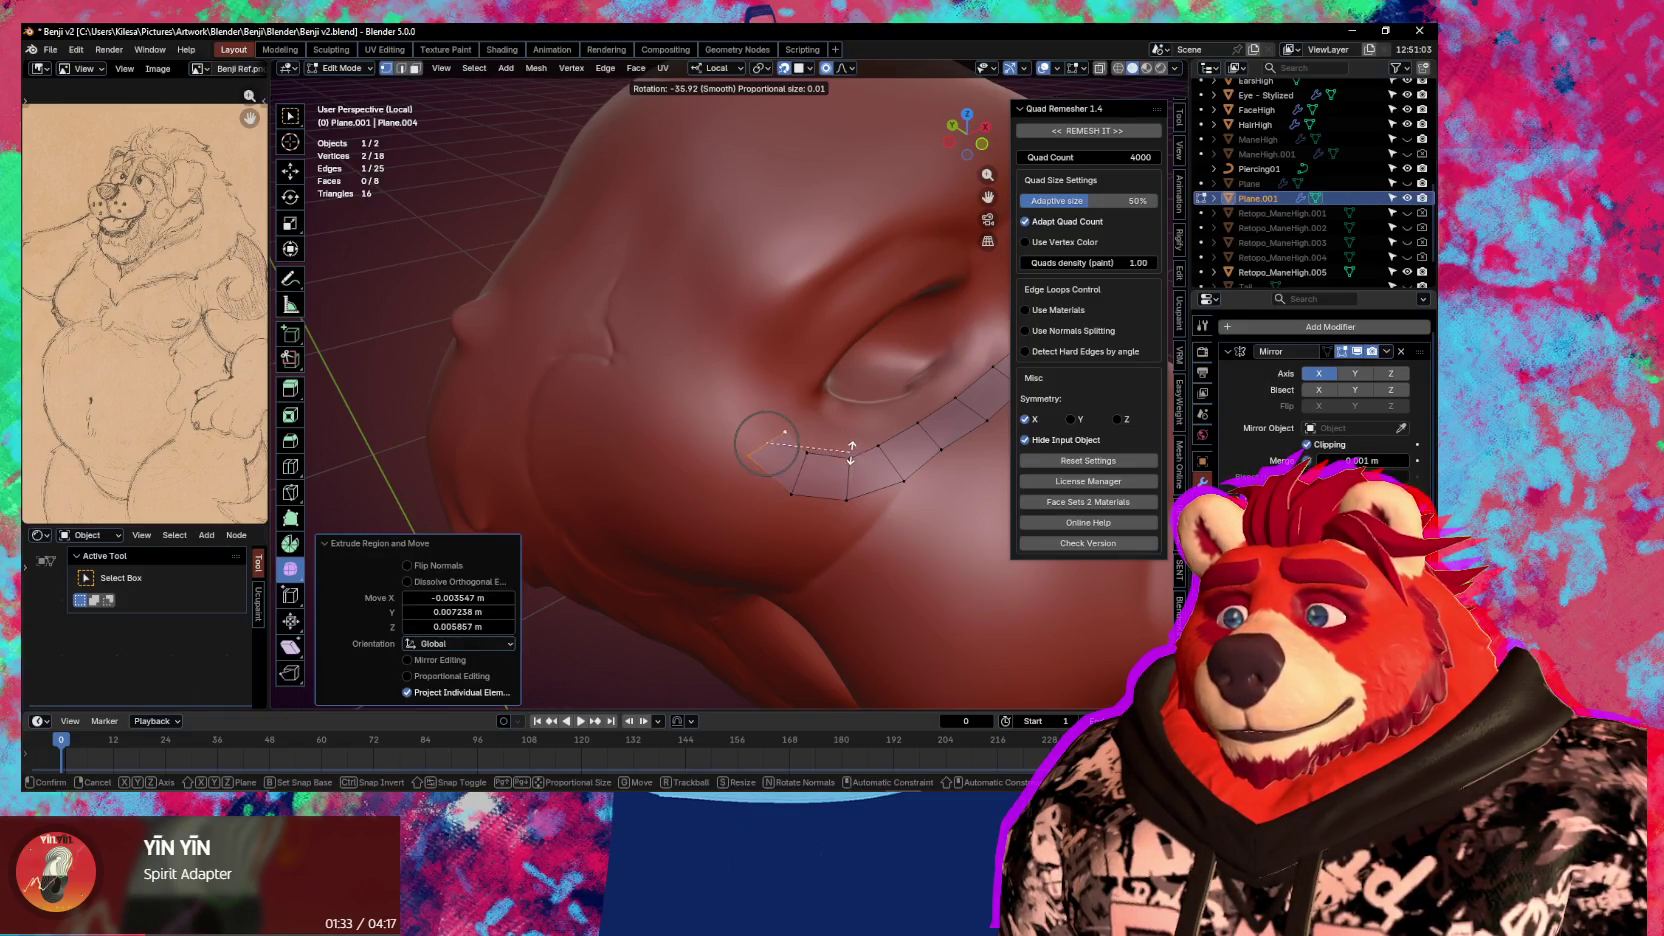
{"action": "key", "text": "g"}
{"action": "left_click", "coordinate": [847, 443]}
{"action": "key", "text": "e"}
{"action": "left_click", "coordinate": [848, 440]}
{"action": "key", "text": "r"}
{"action": "left_click", "coordinate": [854, 449]}
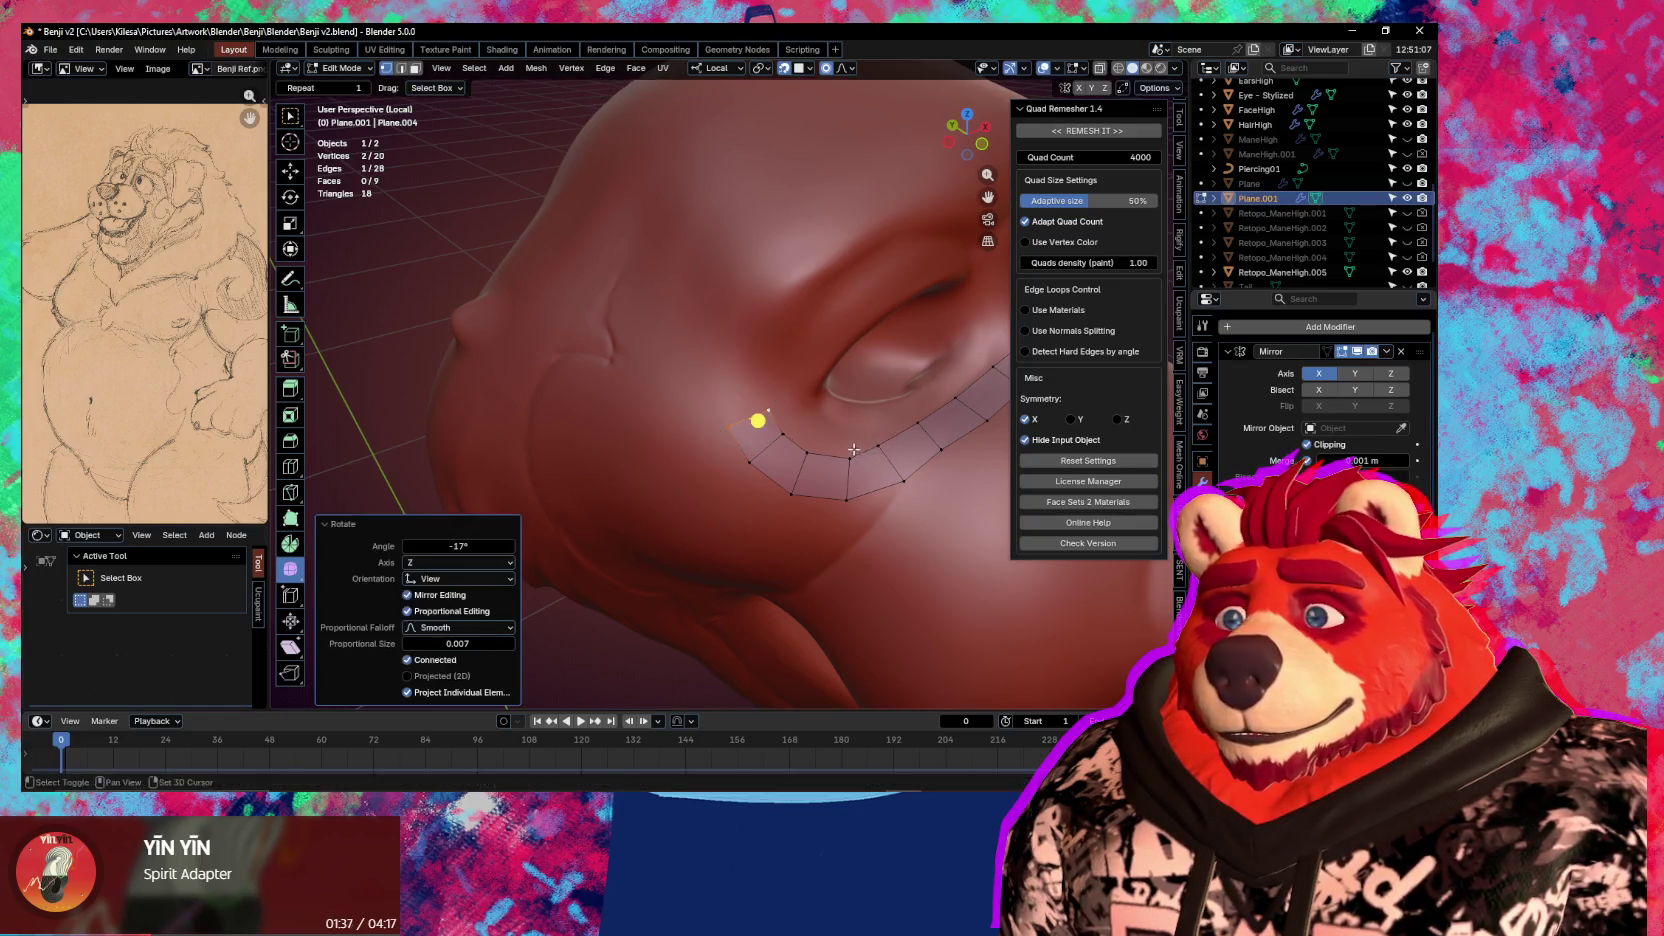
Adjust the end edge and extrude another quad curving upward
{"action": "middle_click_drag", "start_coordinate": [854, 449], "coordinate": [832, 472], "text": "shift"}
{"action": "key", "text": "g"}
{"action": "left_click", "coordinate": [829, 460]}
{"action": "key", "text": "e"}
{"action": "left_click", "coordinate": [830, 462]}
{"action": "key", "text": "r"}
{"action": "left_click", "coordinate": [840, 462]}
{"action": "mouse_move", "coordinate": [844, 460]}
{"action": "middle_mouse_down", "text": "shift"}
{"action": "mouse_move", "coordinate": [824, 498]}
{"action": "mouse_move", "coordinate": [784, 471]}
{"action": "middle_mouse_up", "text": "shift"}
Extrude a rotated quad up the eye's outer corner and nudge its edge into place
{"action": "key", "text": "e"}
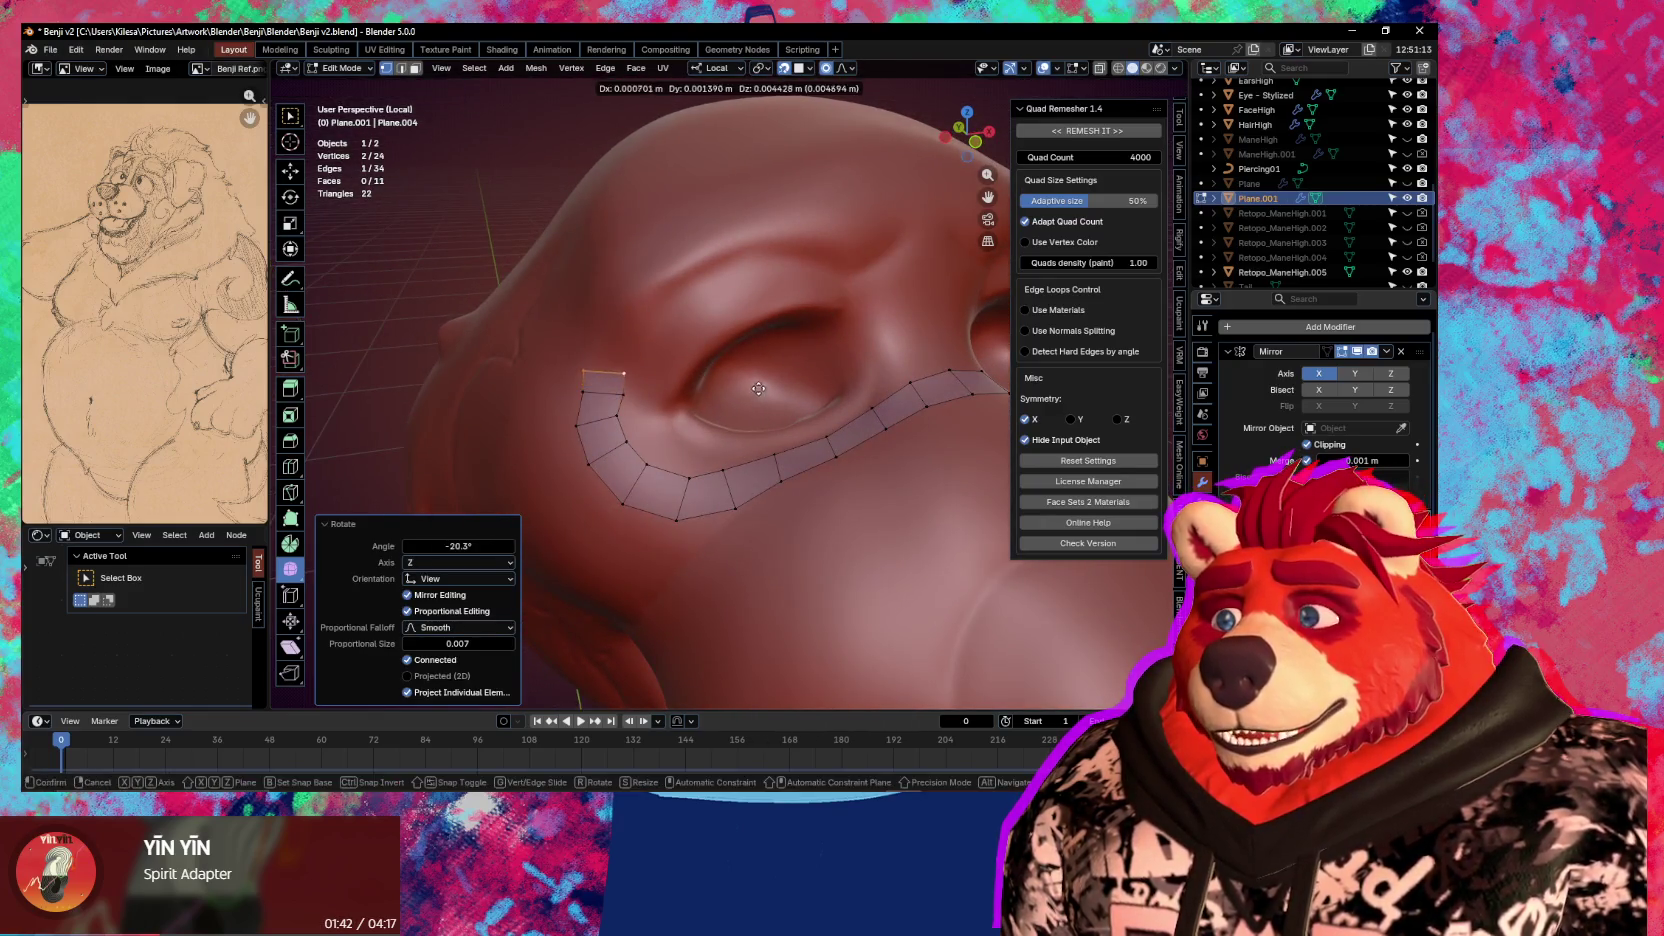
{"action": "left_click", "coordinate": [760, 392]}
{"action": "key", "text": "r"}
{"action": "left_click", "coordinate": [796, 440]}
{"action": "key", "text": "g"}
{"action": "left_click", "coordinate": [794, 453]}
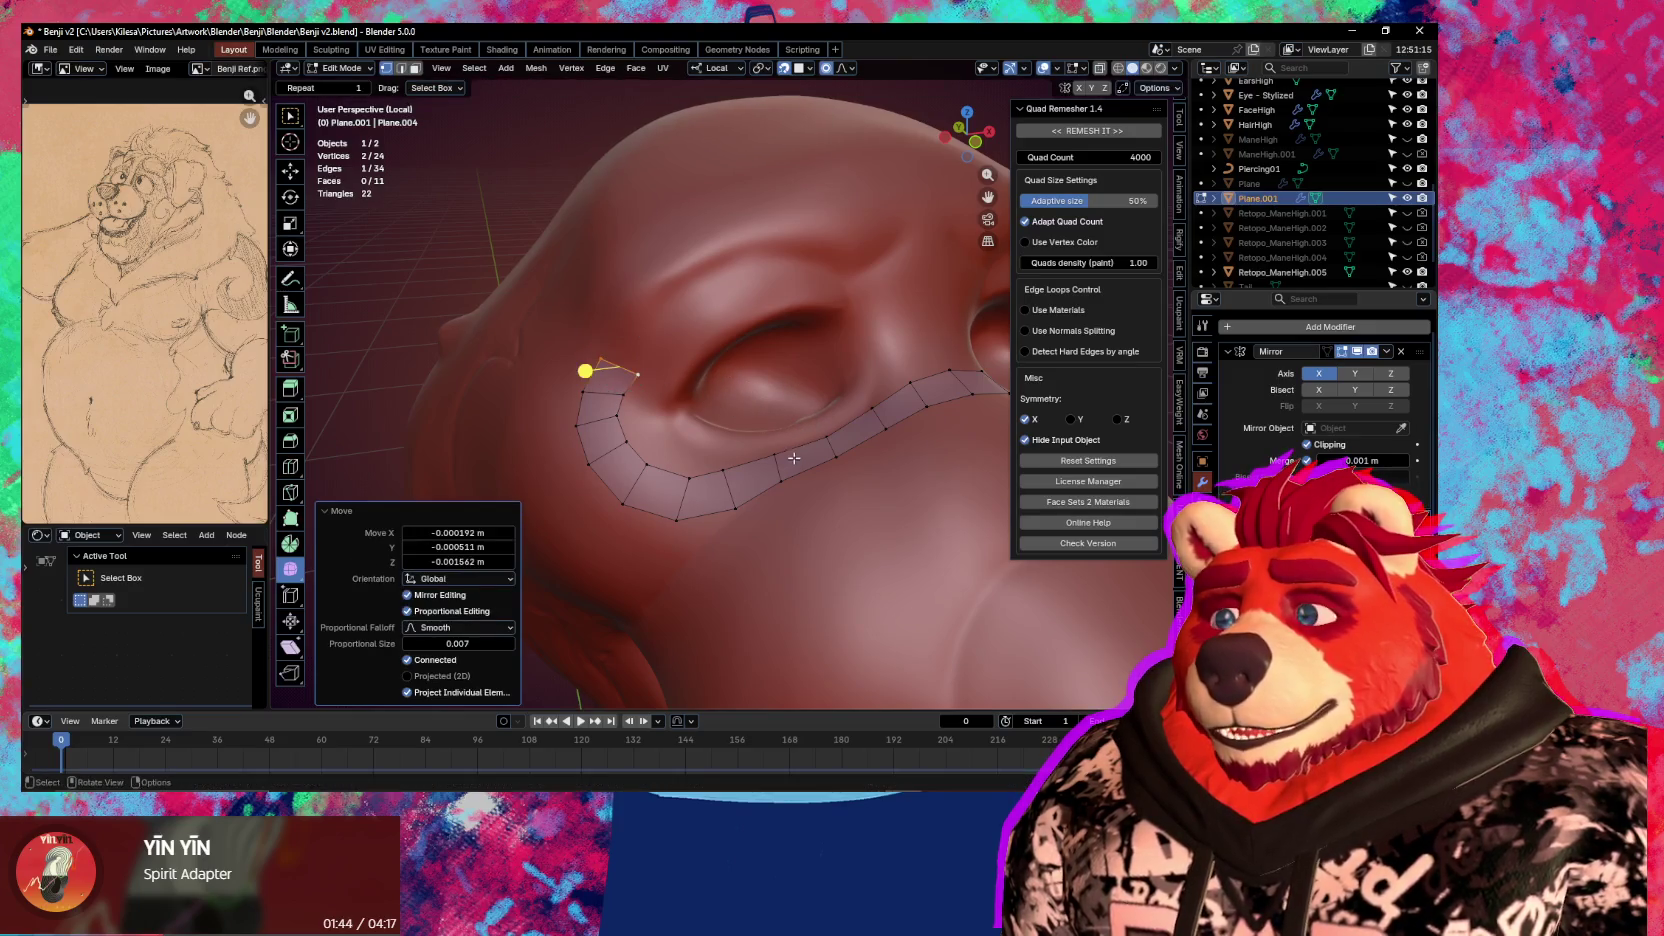
{"action": "key", "text": "g"}
{"action": "left_click", "coordinate": [783, 415]}
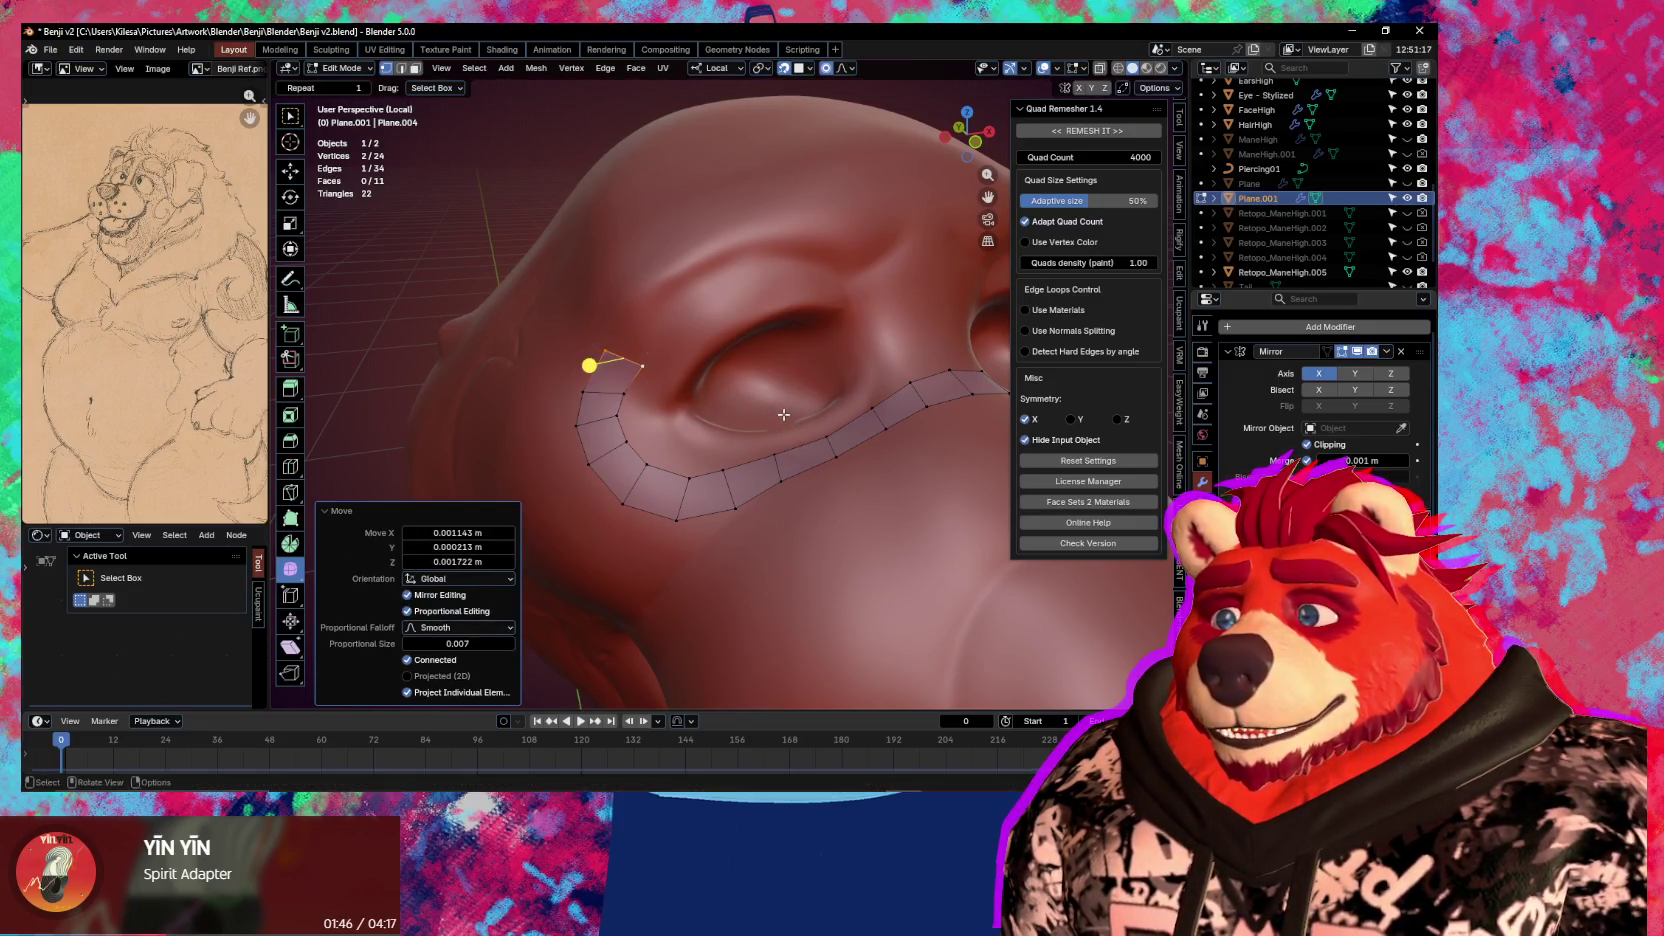
Refit a lower strip edge to the surface and rotate the top edge
{"action": "left_click", "coordinate": [607, 417]}
{"action": "key", "text": "g"}
{"action": "left_click", "coordinate": [610, 421]}
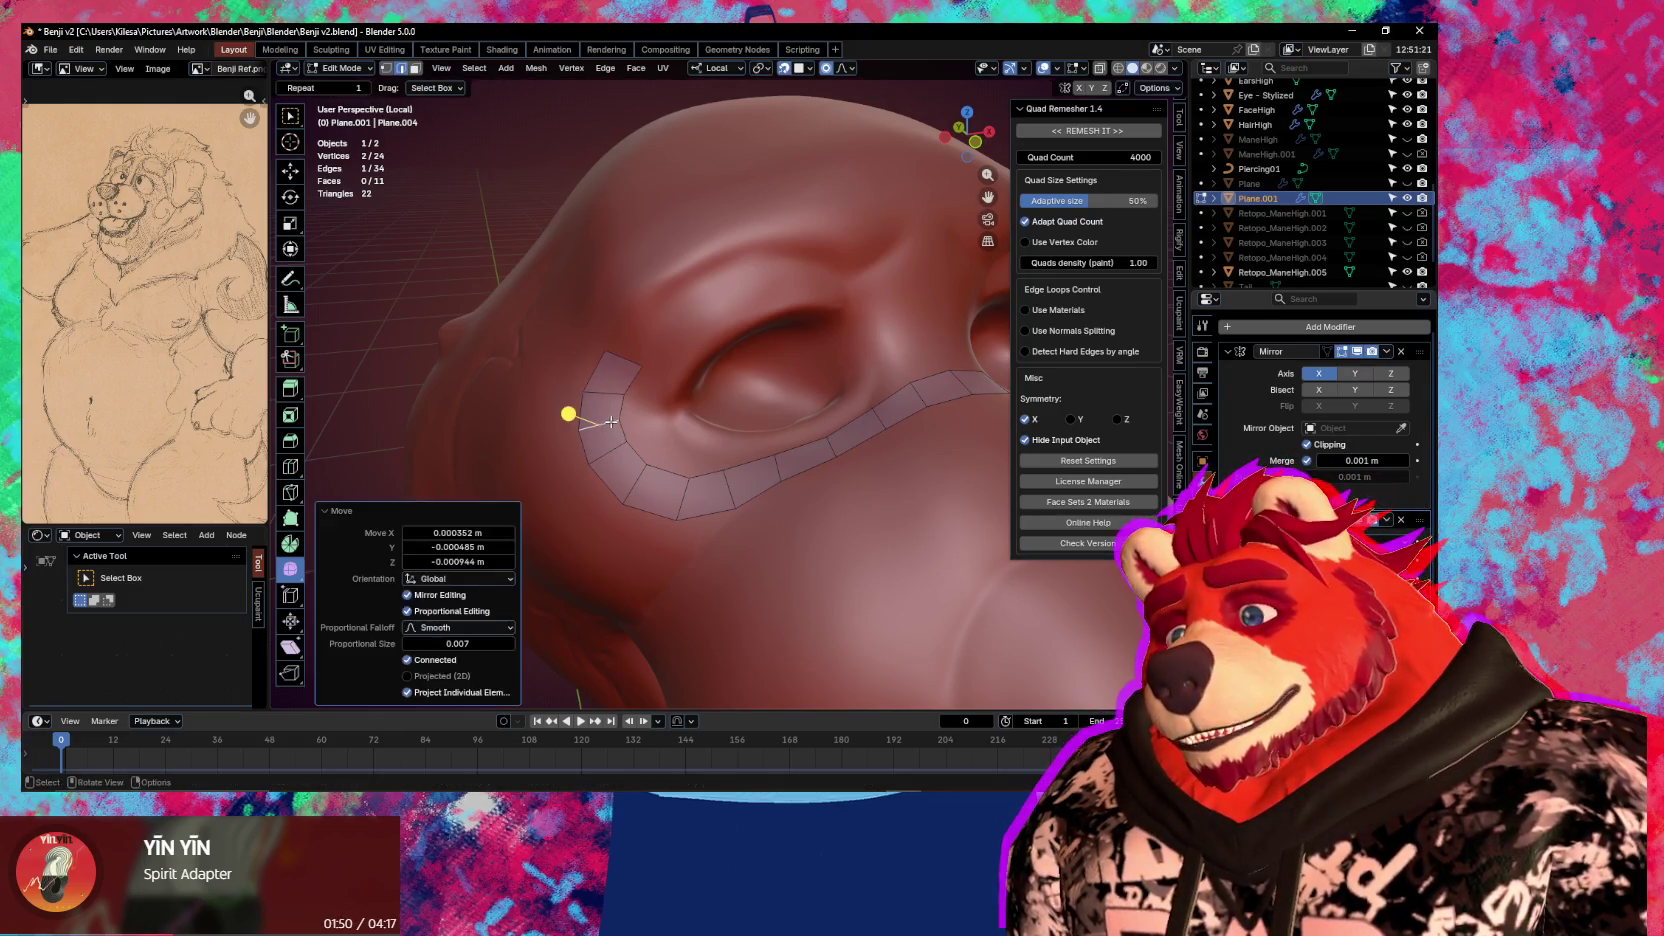
{"action": "left_click", "coordinate": [636, 360]}
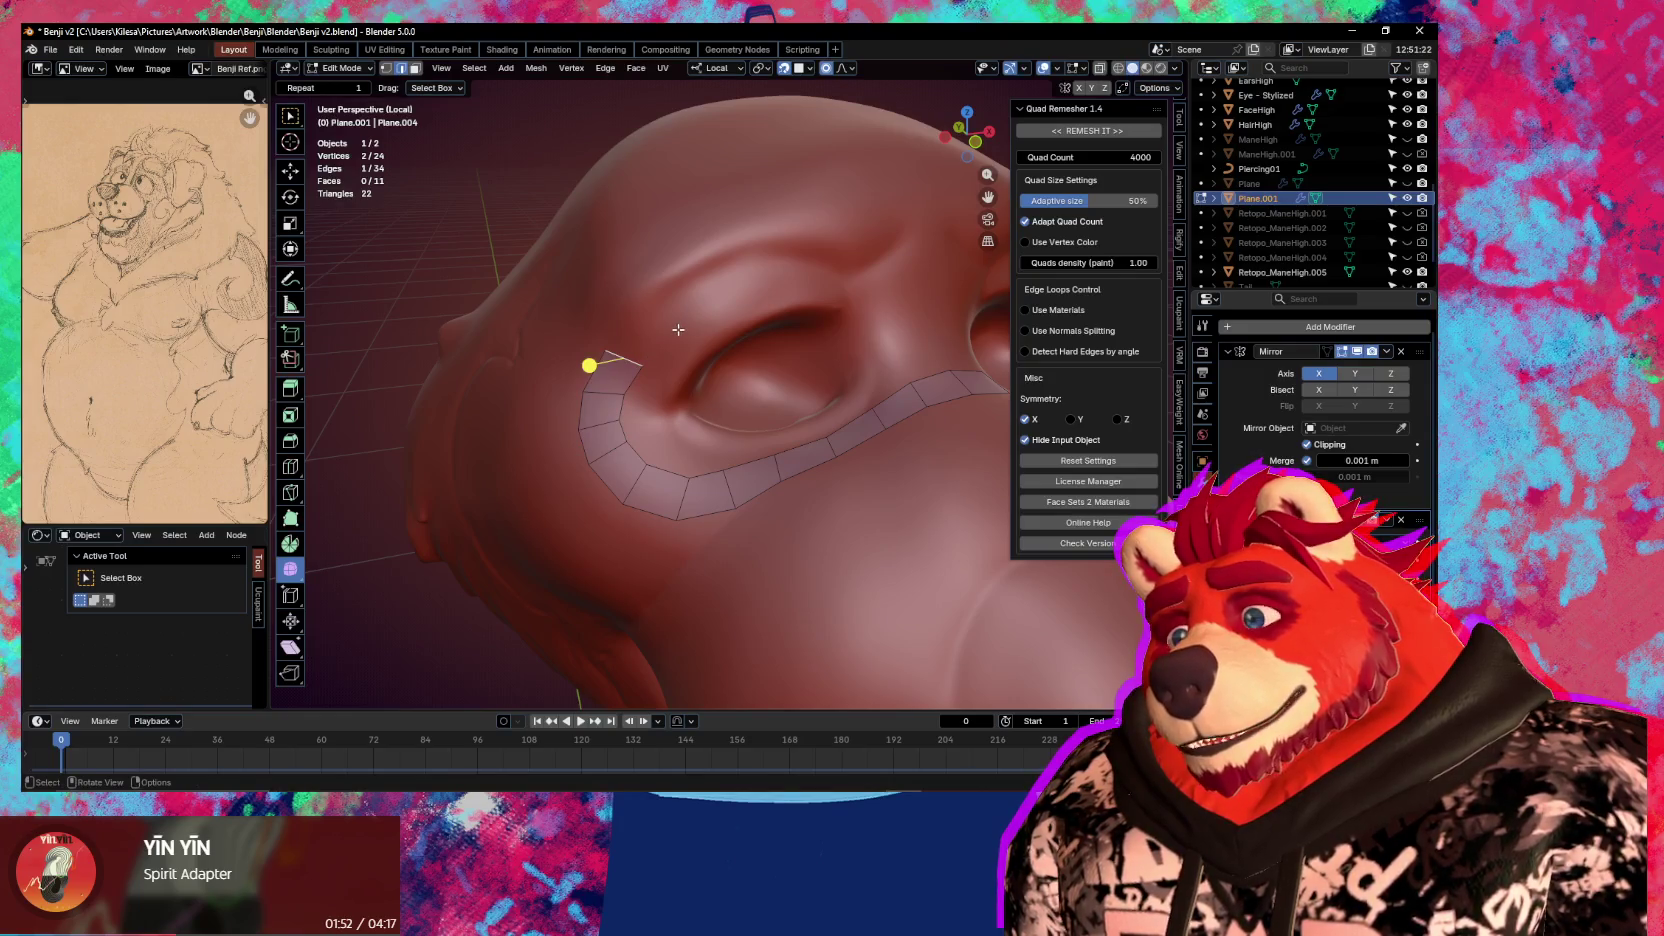
{"action": "key", "text": "r"}
{"action": "left_click", "coordinate": [735, 357]}
Extrude two more quads from the top end along the brow
{"action": "key", "text": "e"}
{"action": "left_click", "coordinate": [760, 330]}
{"action": "key", "text": "r"}
{"action": "left_click", "coordinate": [824, 357]}
{"action": "key", "text": "e"}
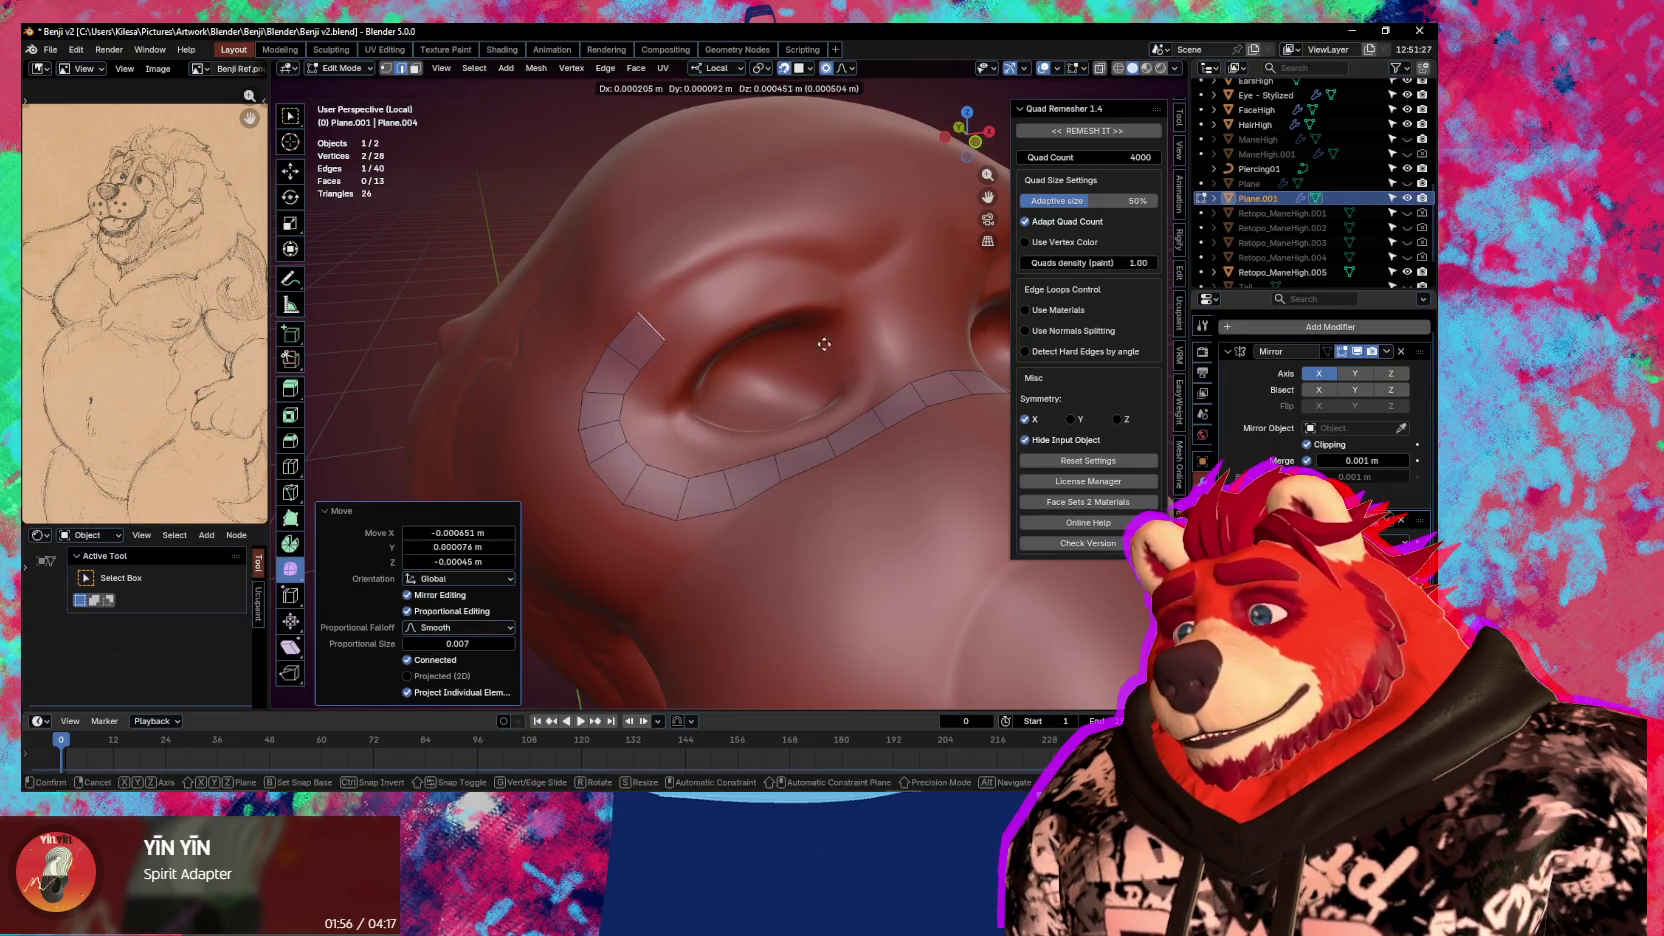
{"action": "left_click", "coordinate": [860, 321]}
Extrude another quad along the brow and reposition its end edge
{"action": "key", "text": "e"}
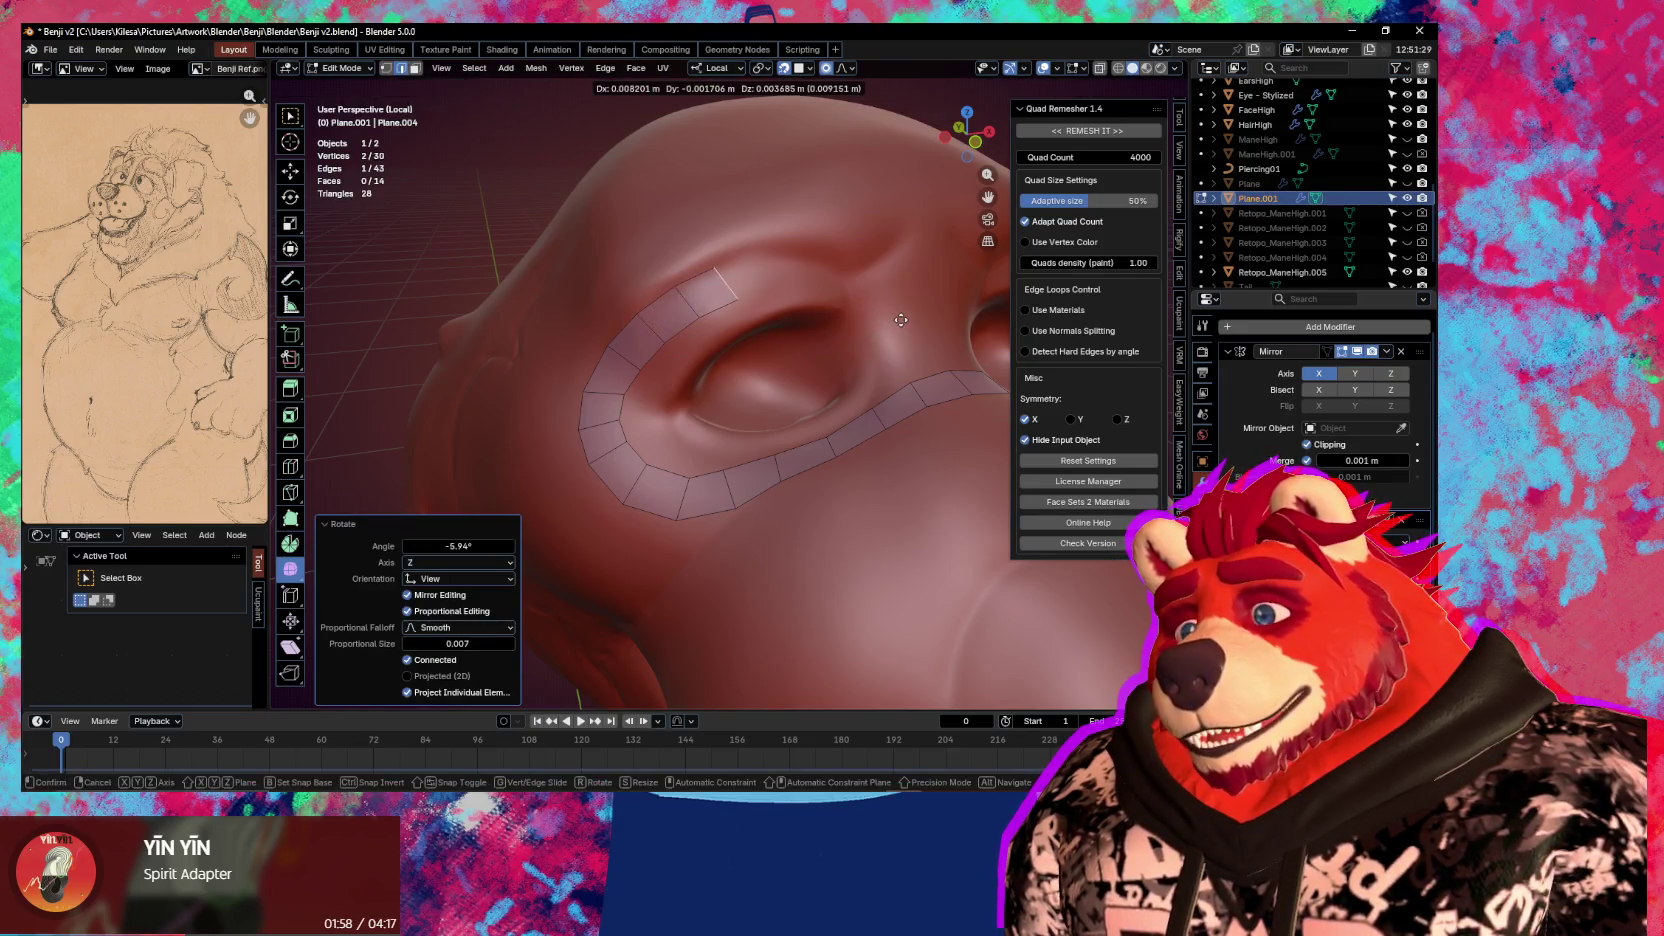
{"action": "left_click", "coordinate": [900, 320]}
{"action": "mouse_move", "coordinate": [900, 320]}
{"action": "middle_mouse_down"}
{"action": "mouse_move", "coordinate": [784, 366]}
{"action": "mouse_move", "coordinate": [735, 352]}
{"action": "middle_mouse_up"}
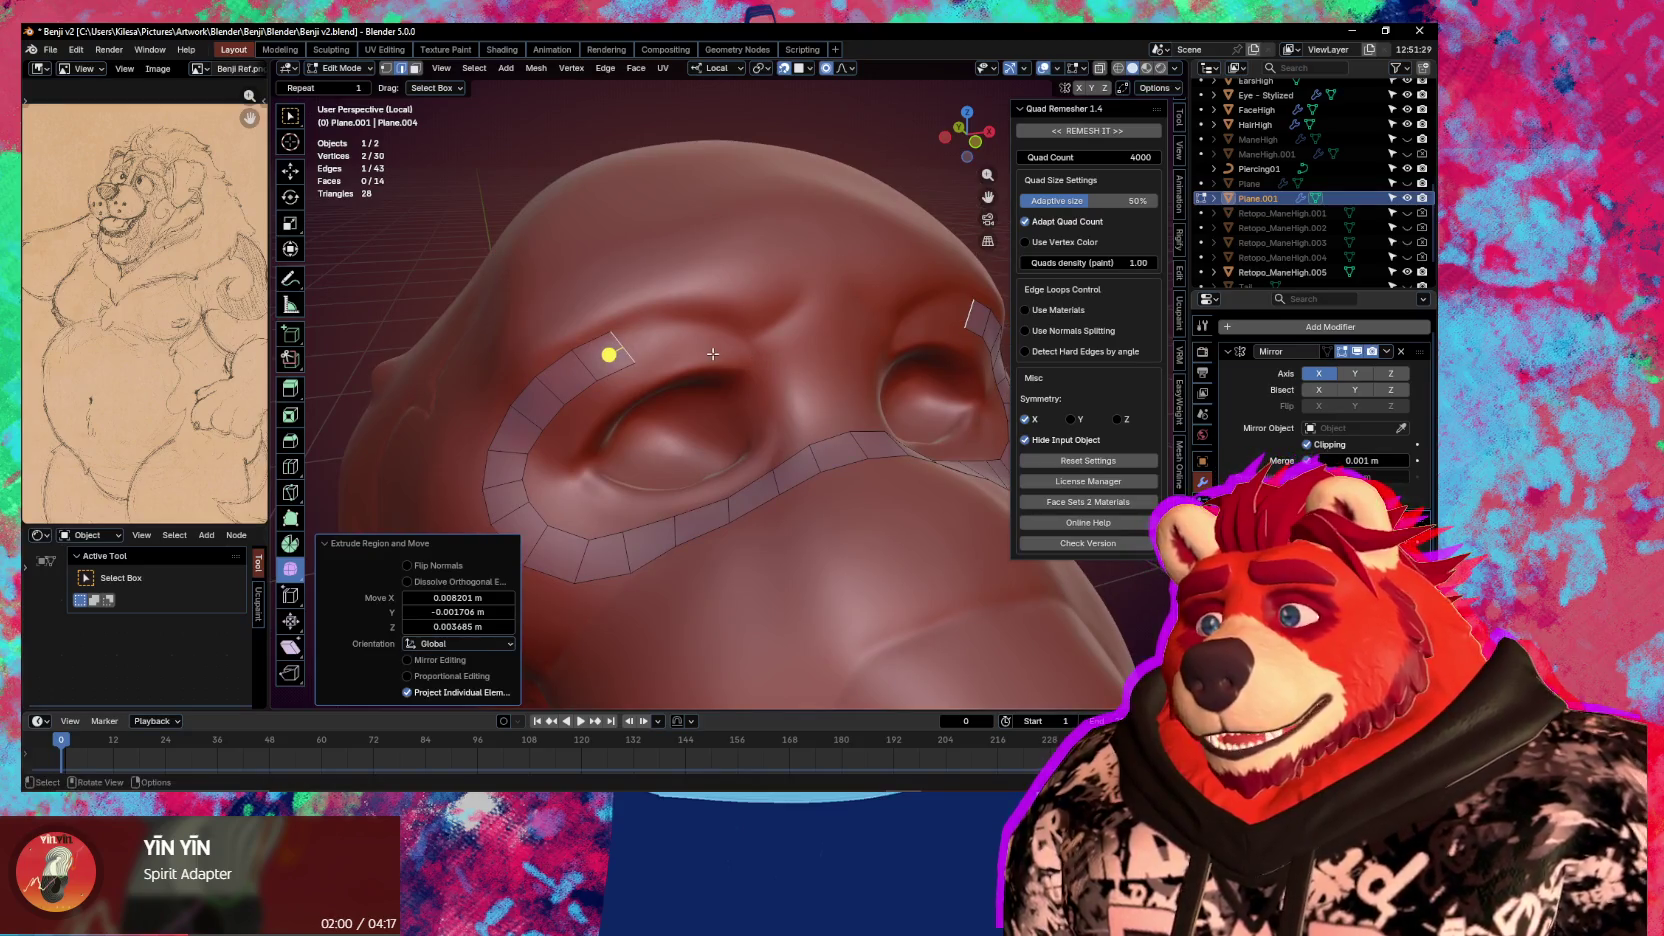
{"action": "key", "text": "g"}
{"action": "left_click", "coordinate": [613, 353]}
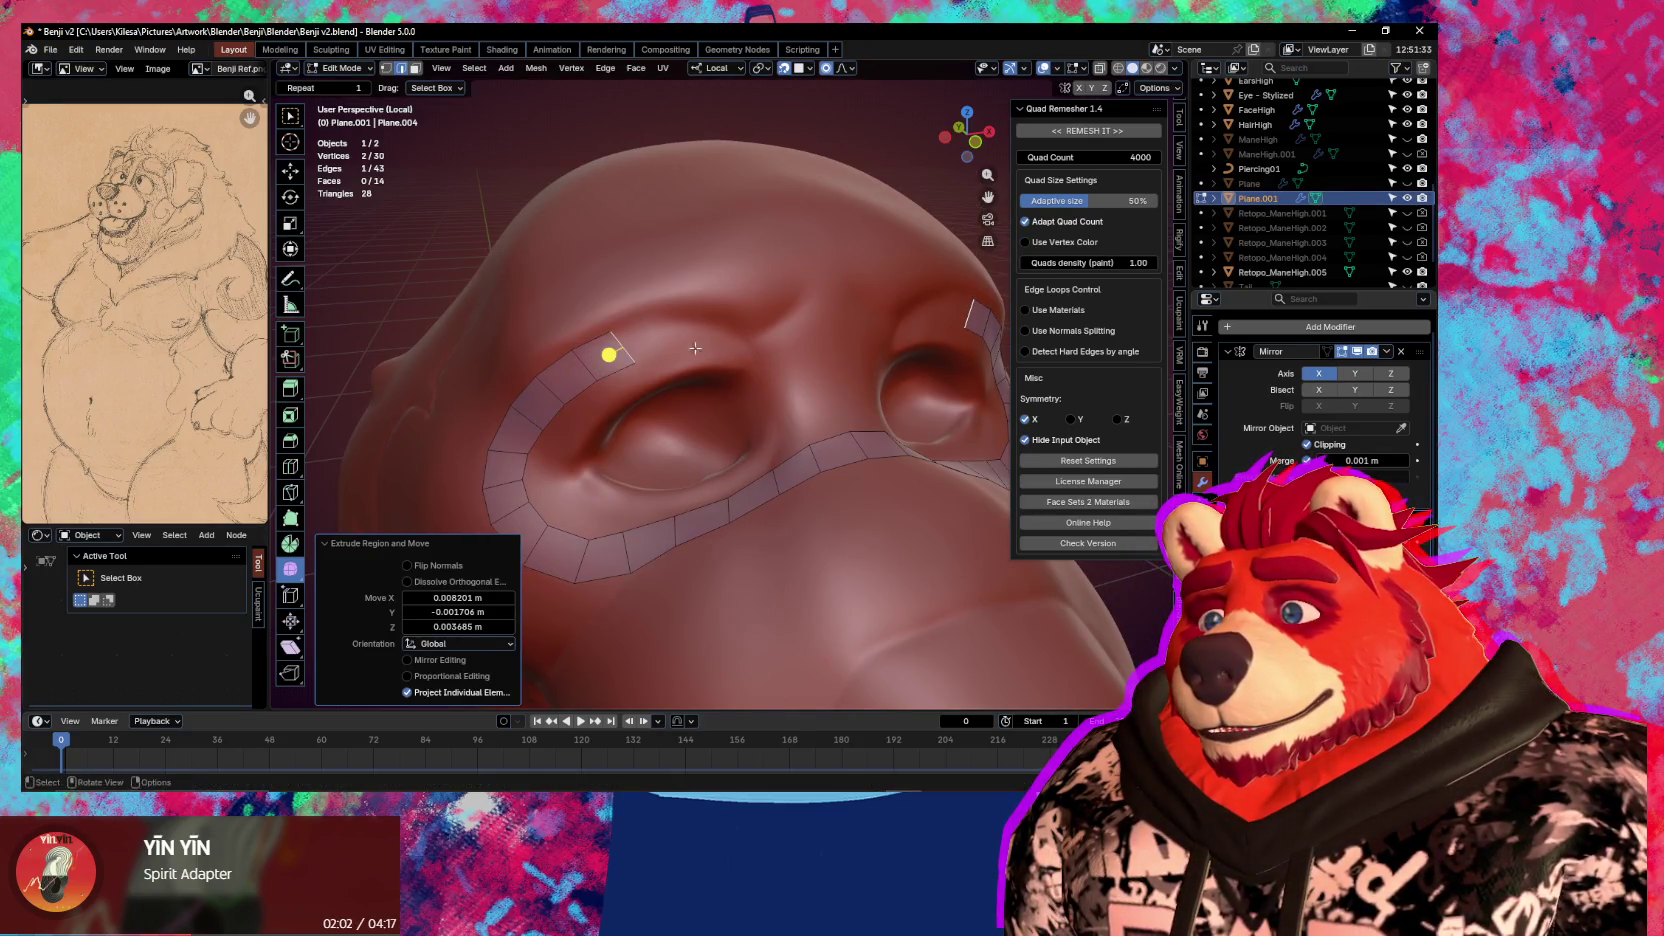
Move the three brow quads onto the sculpt with proportional falloff
{"action": "middle_click_drag", "start_coordinate": [613, 353], "coordinate": [717, 338]}
{"action": "left_click_drag", "start_coordinate": [742, 314], "coordinate": [582, 432]}
{"action": "key", "text": "g"}
{"action": "left_click", "coordinate": [580, 355]}
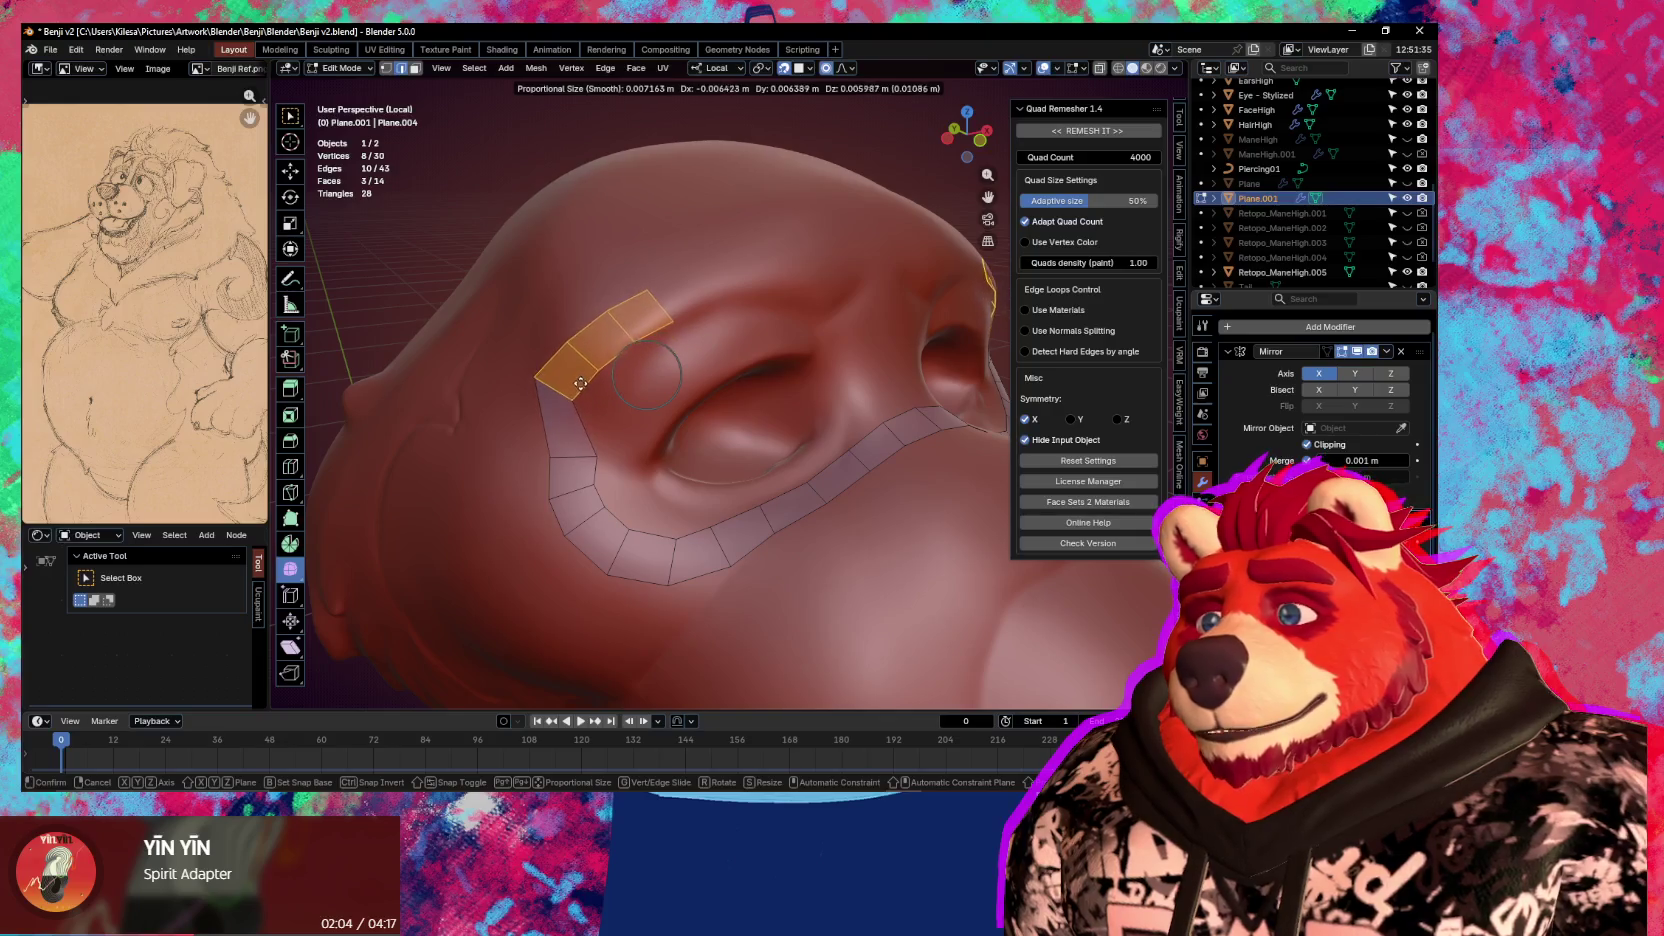
Adjust the strip's left end edge and a strip-end vertex to fit the brow
{"action": "left_click_drag", "start_coordinate": [535, 365], "coordinate": [590, 455]}
{"action": "key", "text": "g"}
{"action": "left_click", "coordinate": [577, 456]}
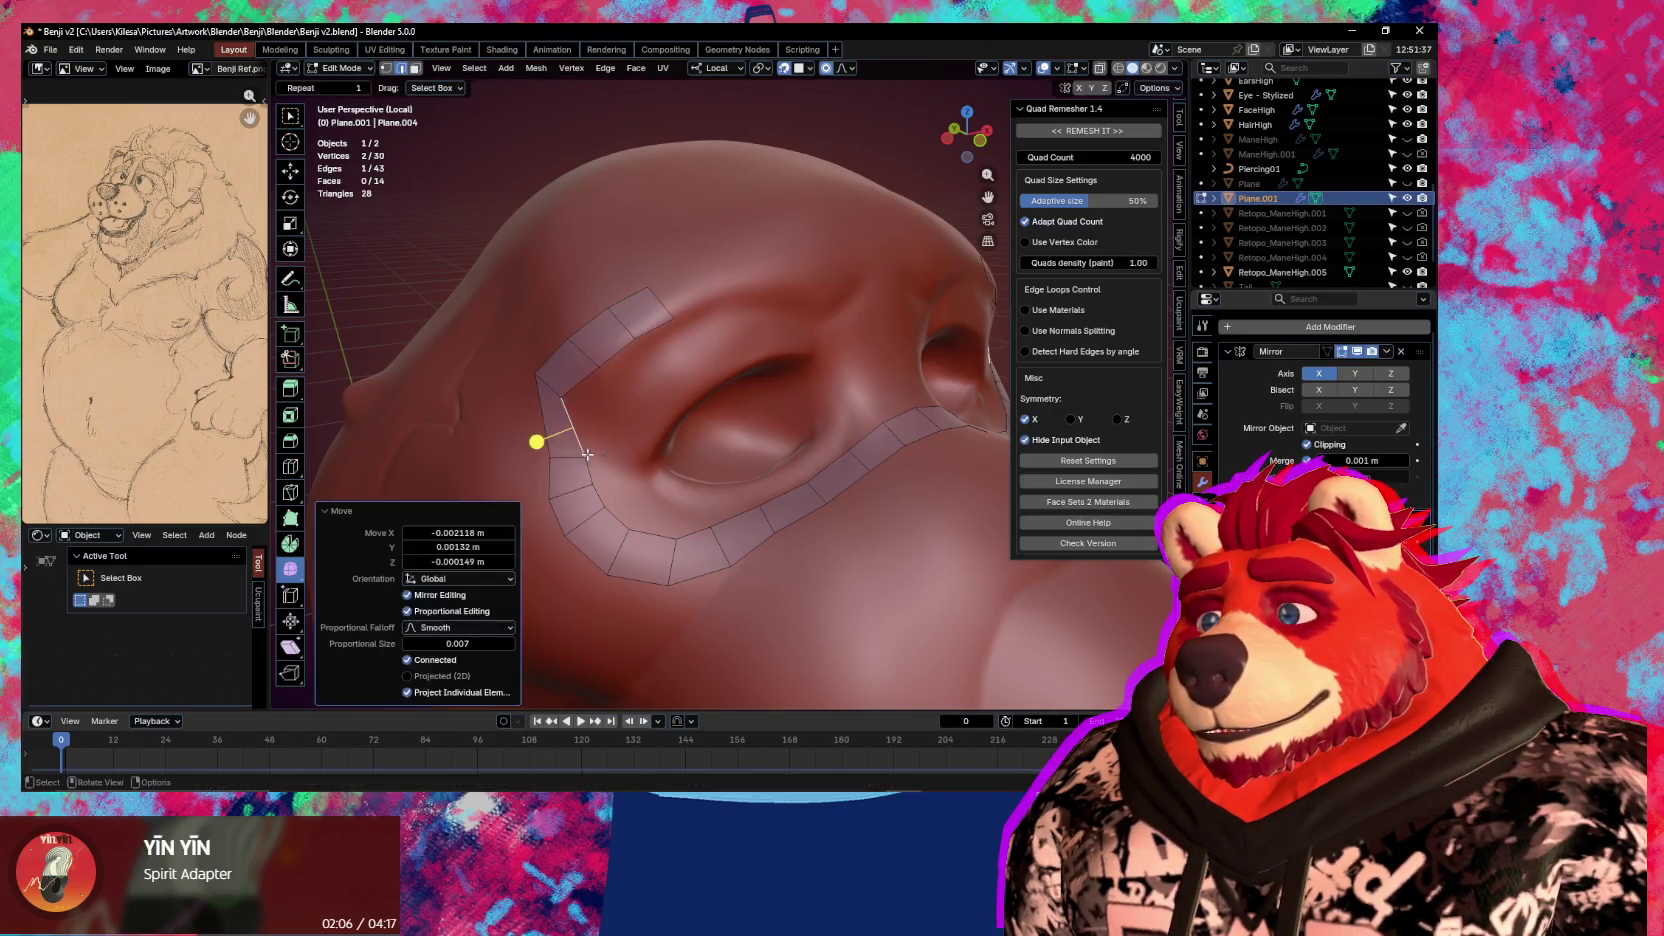
{"action": "key", "text": "g"}
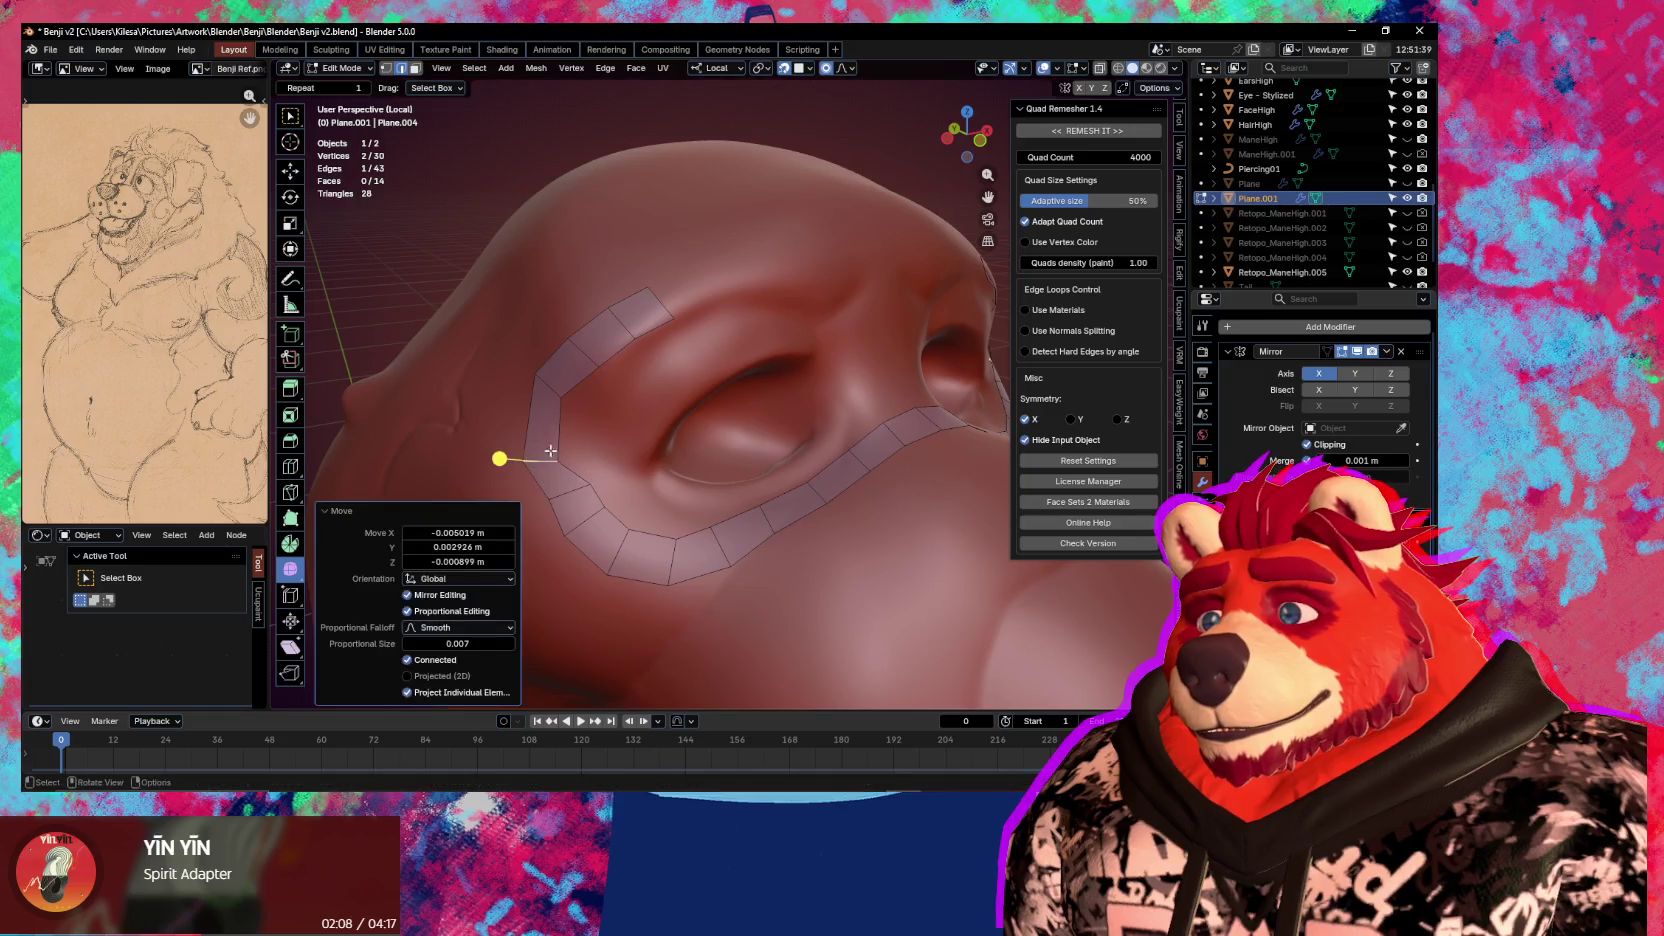
{"action": "left_click", "coordinate": [541, 506]}
{"action": "left_click", "coordinate": [650, 283]}
{"action": "key", "text": "g"}
{"action": "left_click", "coordinate": [652, 285]}
{"action": "middle_click_drag", "start_coordinate": [652, 285], "coordinate": [629, 343]}
Extrude the brow strip several more segments toward the nose bridge
{"action": "key", "text": "e"}
{"action": "left_click", "coordinate": [590, 338]}
{"action": "key", "text": "e"}
{"action": "left_click", "coordinate": [629, 335]}
{"action": "key", "text": "r"}
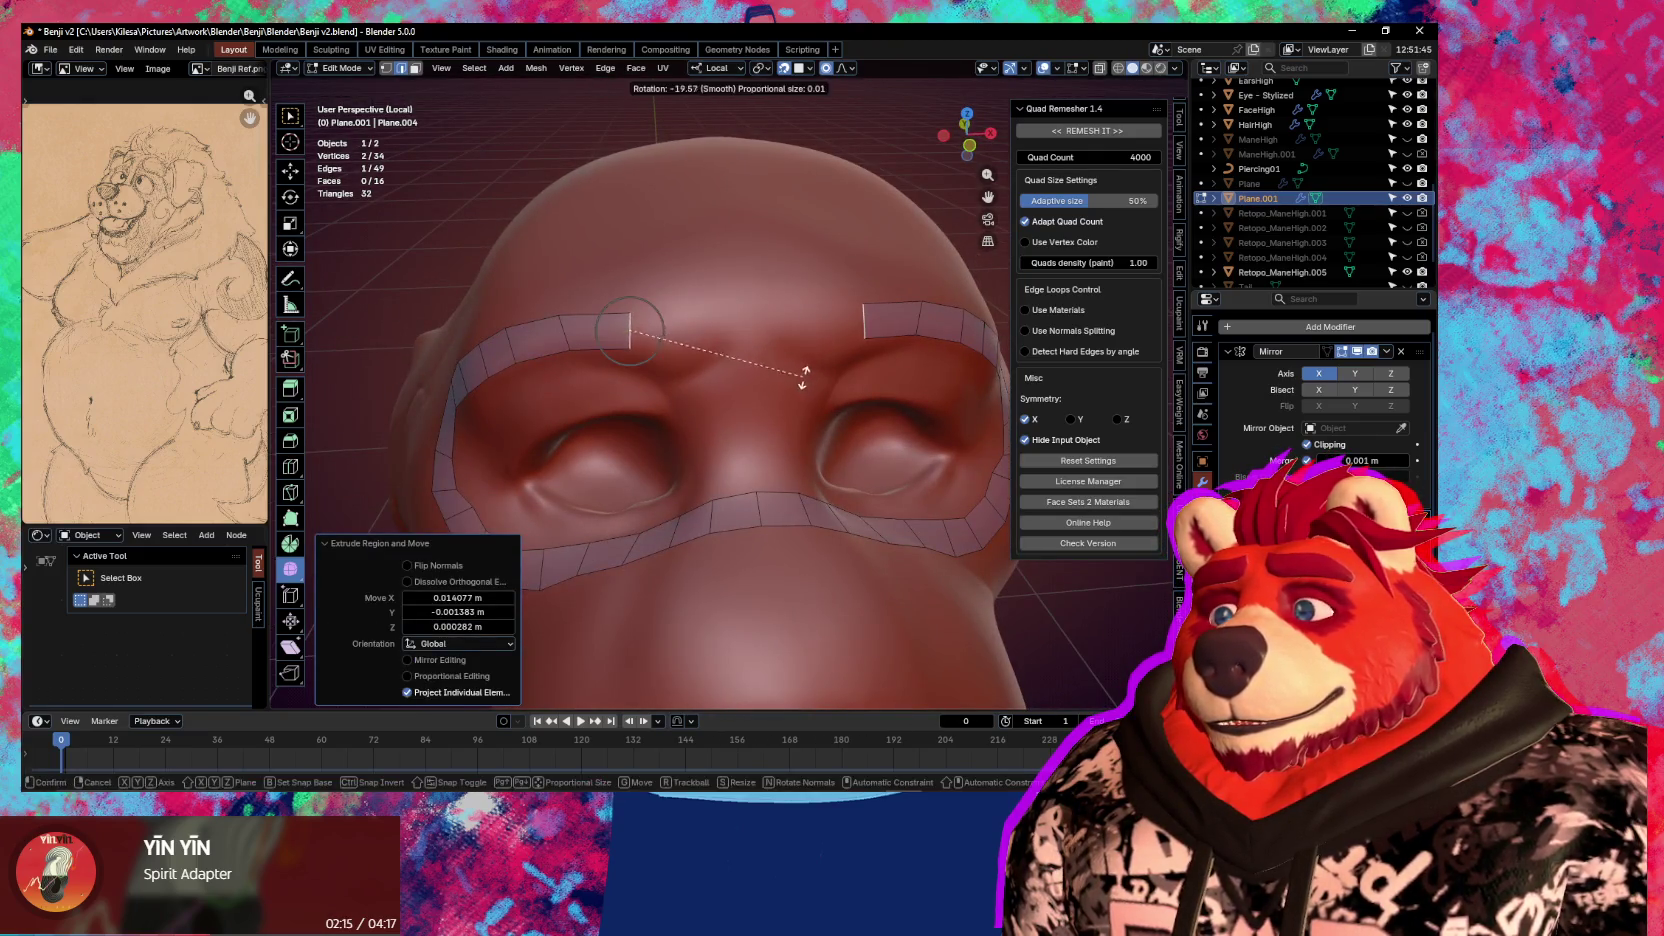
{"action": "key", "text": "Escape"}
{"action": "key", "text": "e"}
{"action": "left_click", "coordinate": [845, 379]}
{"action": "key", "text": "e"}
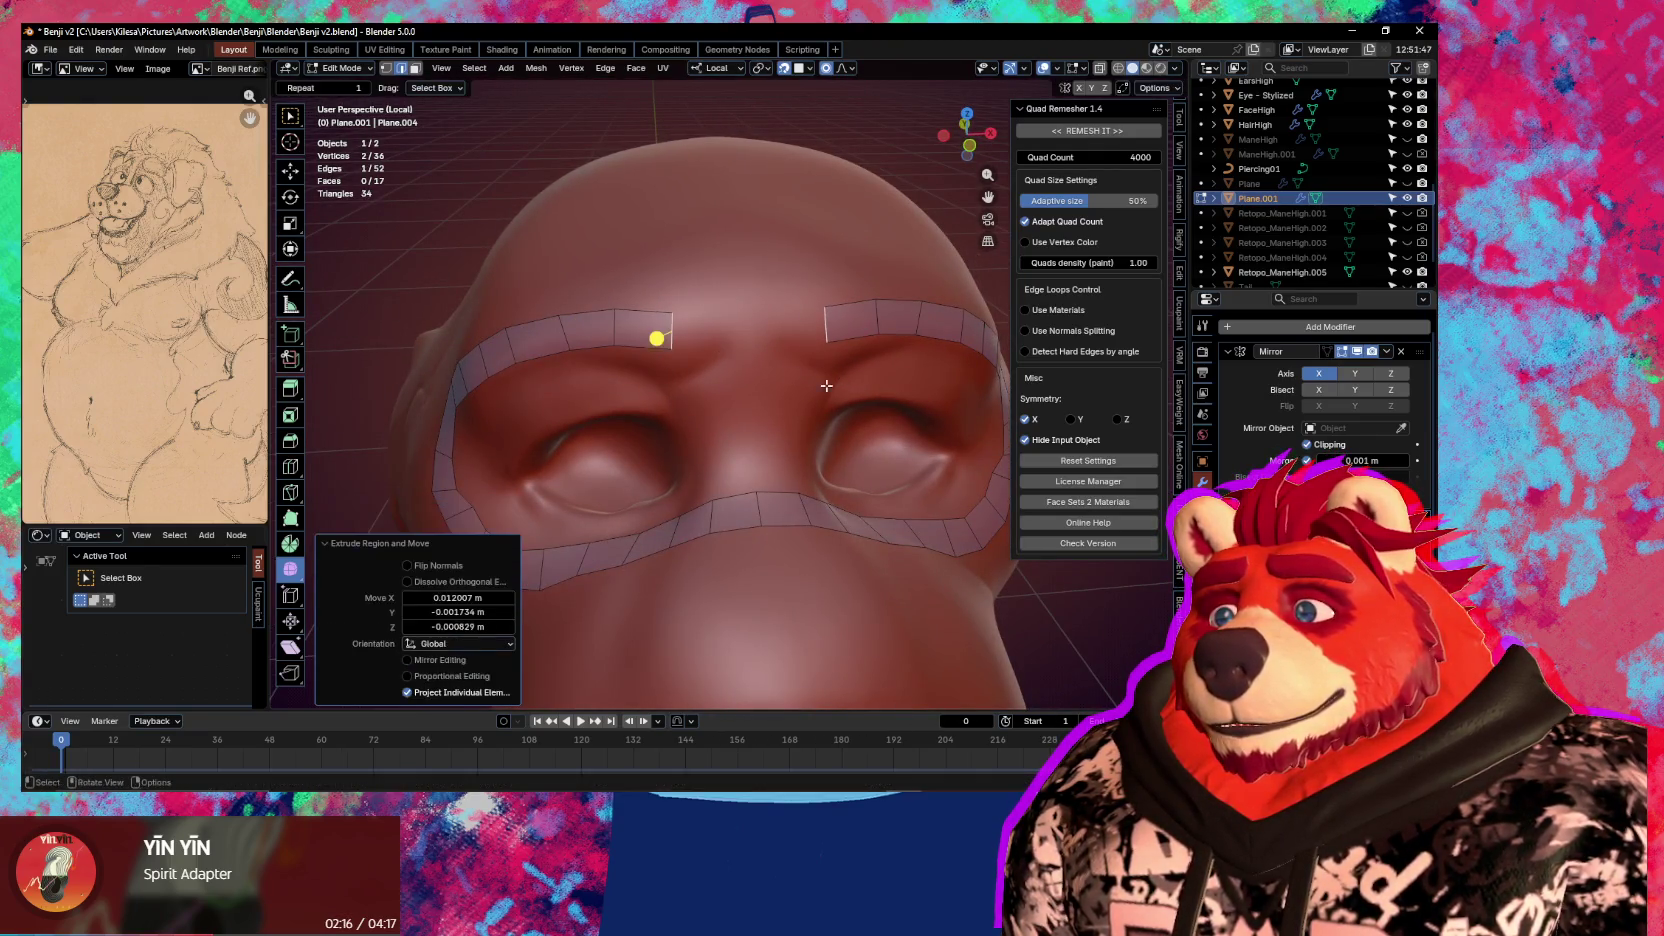
{"action": "left_click", "coordinate": [922, 377]}
Add a loop cut across the eye ring and slide it into place
{"action": "middle_click_drag", "start_coordinate": [922, 377], "coordinate": [567, 418]}
{"action": "left_click", "coordinate": [571, 407]}
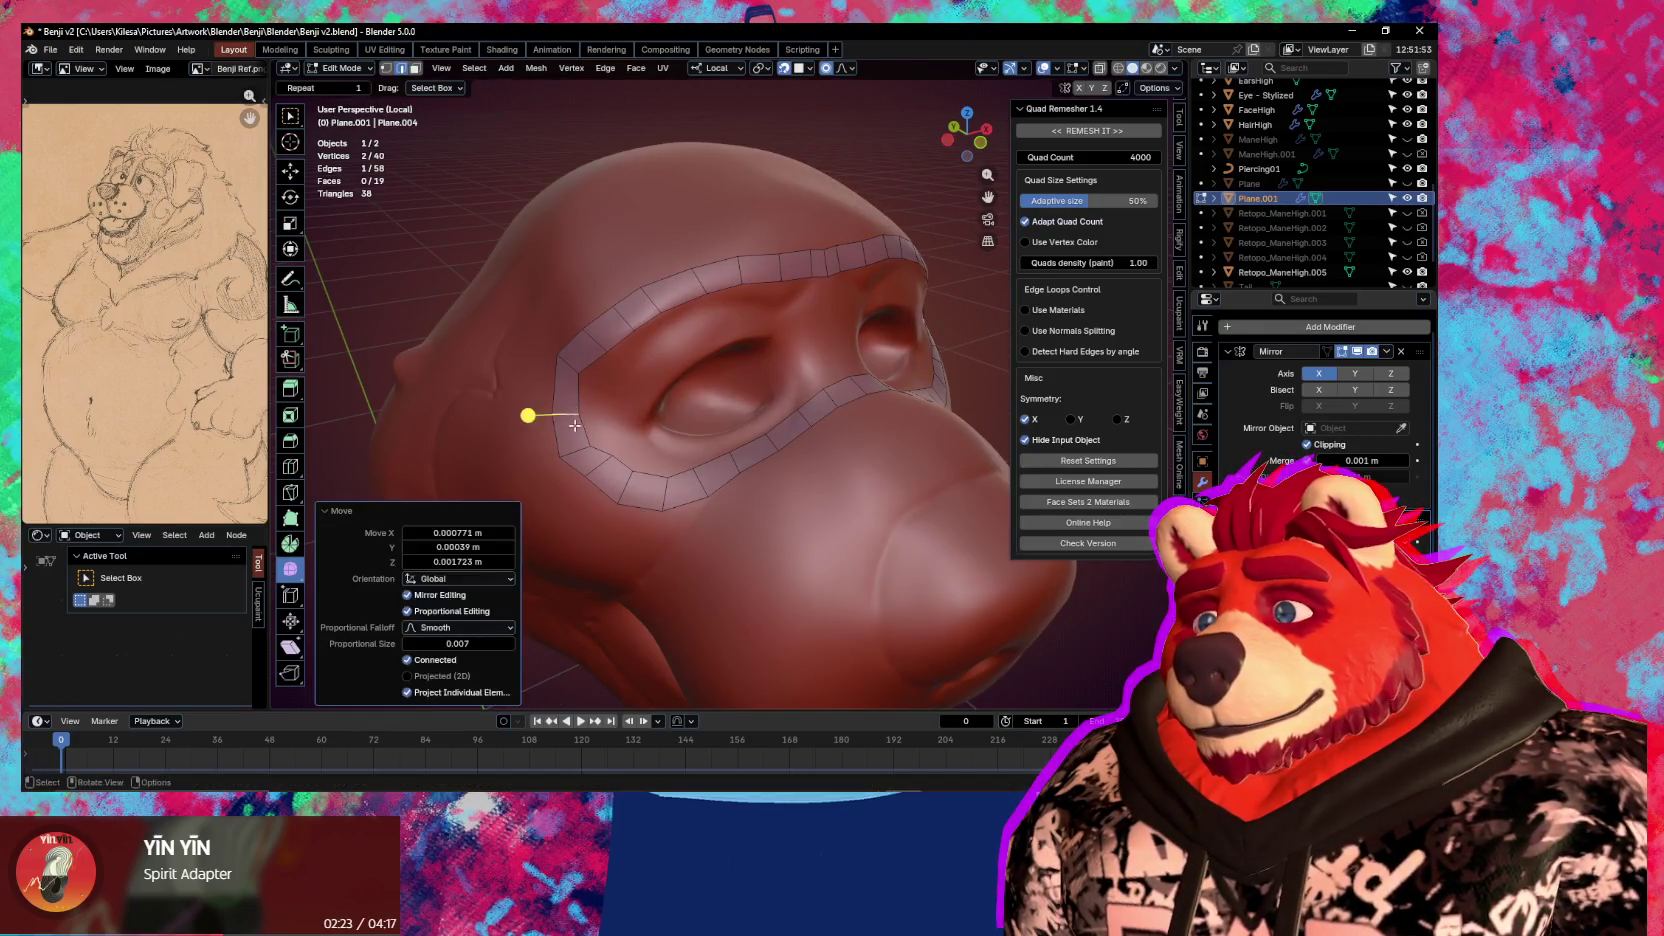
{"action": "key", "text": "ctrl+r"}
{"action": "left_click", "coordinate": [565, 422]}
{"action": "left_click", "coordinate": [587, 443]}
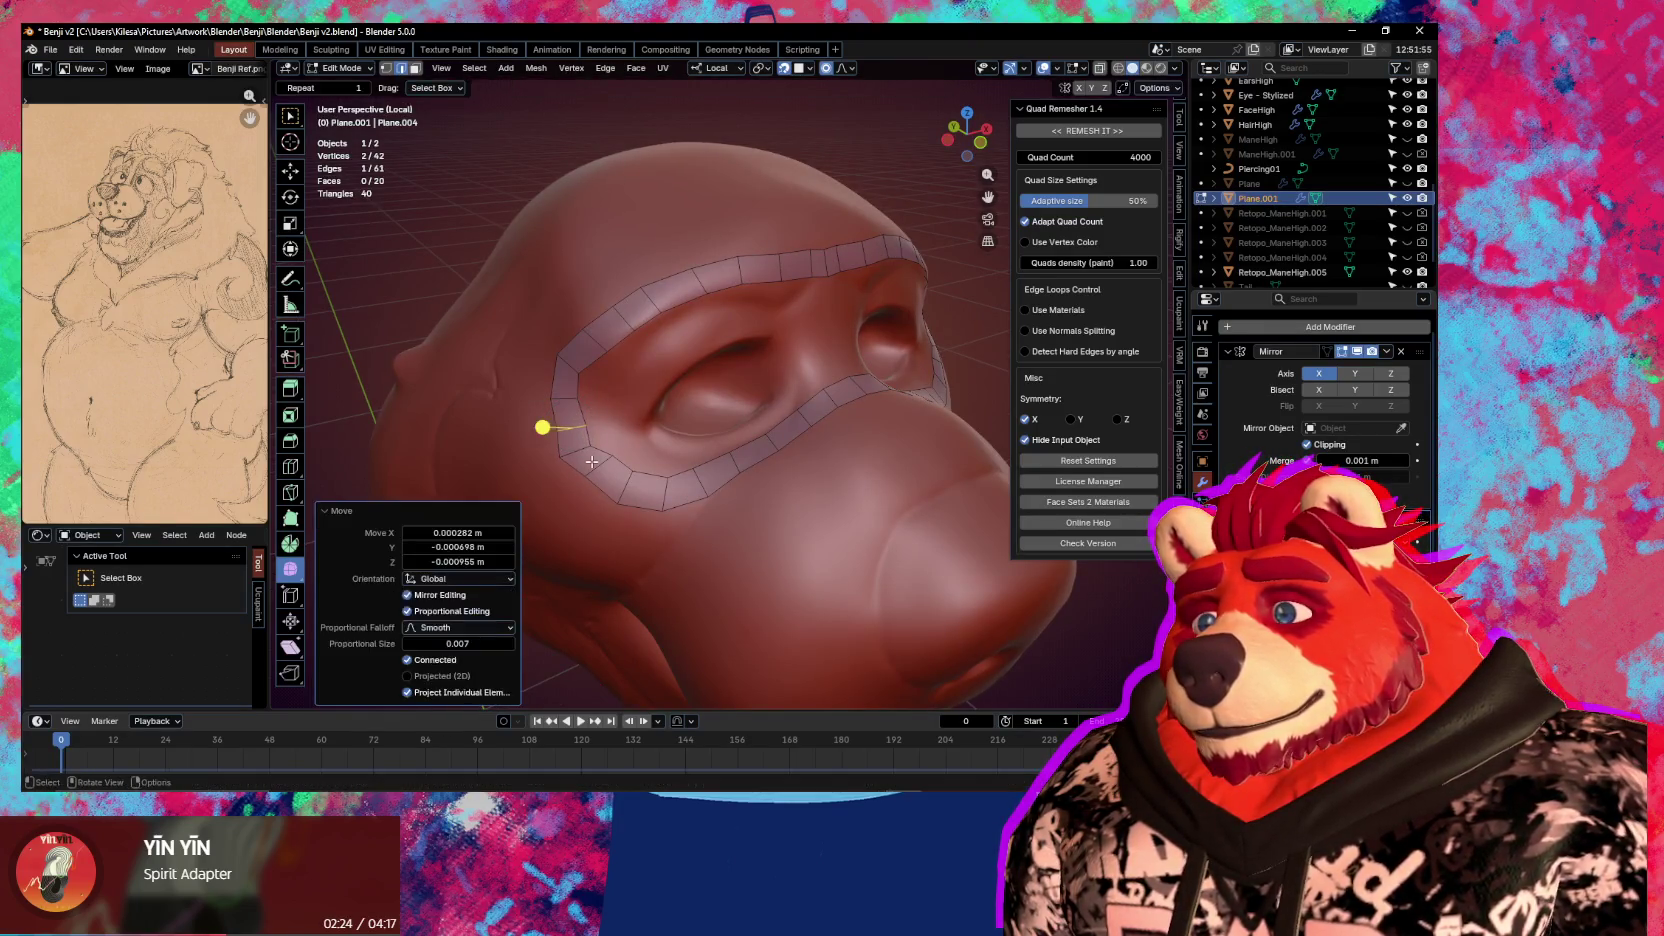
{"action": "left_click_drag", "start_coordinate": [583, 464], "coordinate": [592, 472]}
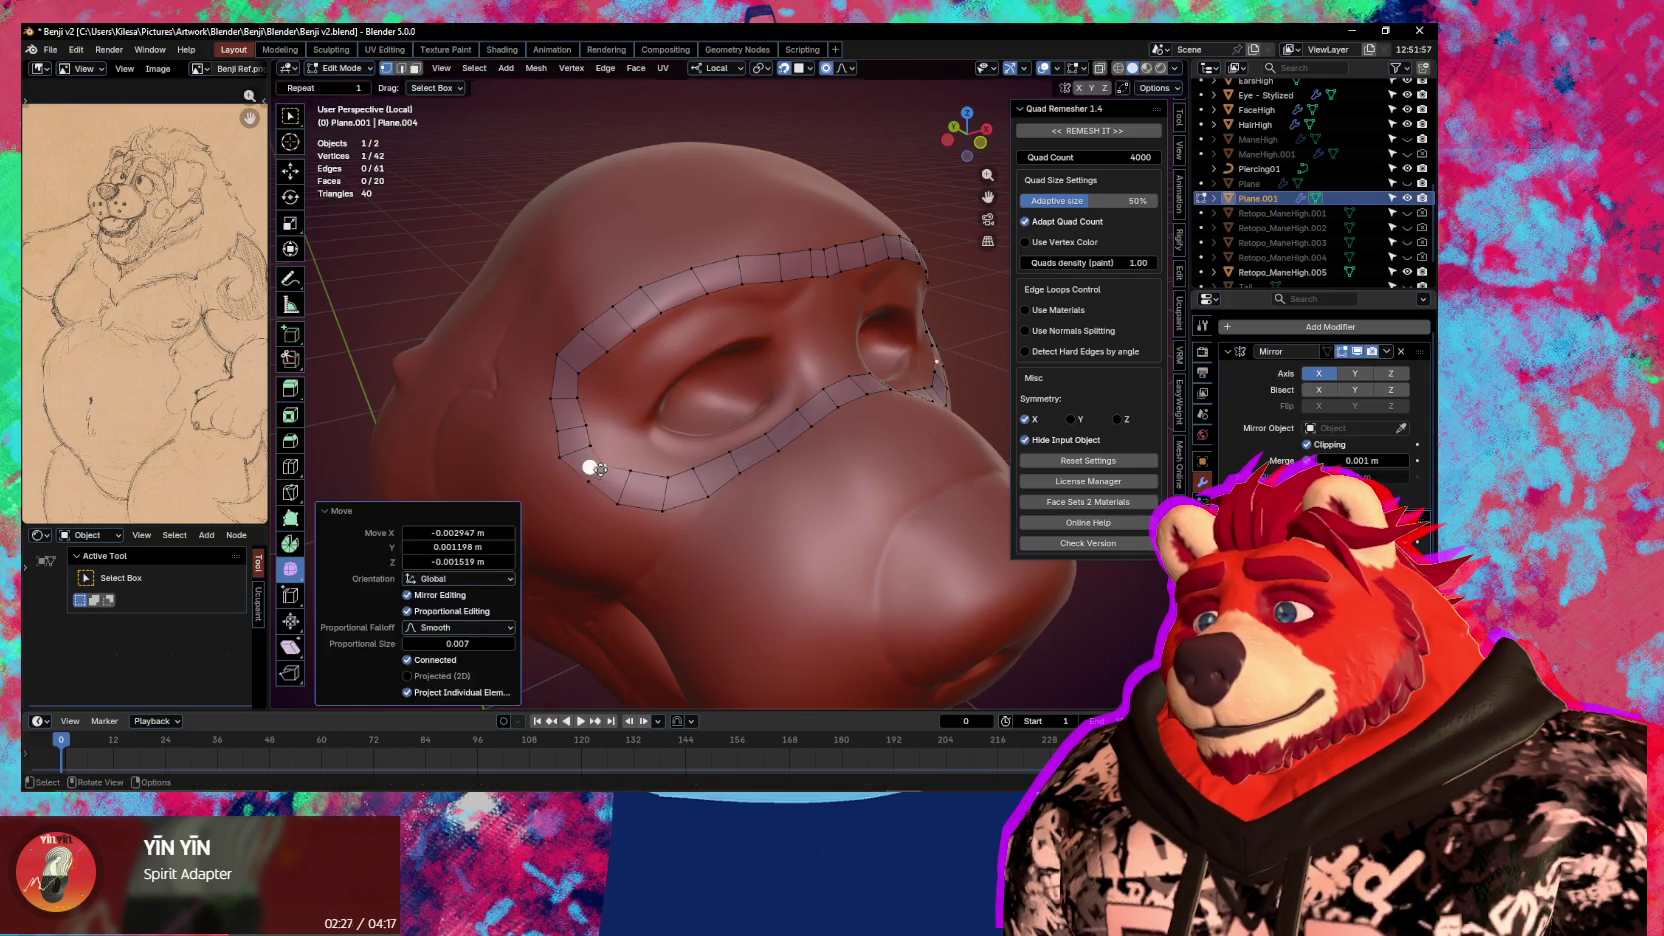
Move eye-ring vertices with soft falloff so they sit on the sculpt
{"action": "left_click", "coordinate": [557, 430]}
{"action": "key", "text": "g"}
{"action": "left_click", "coordinate": [520, 433]}
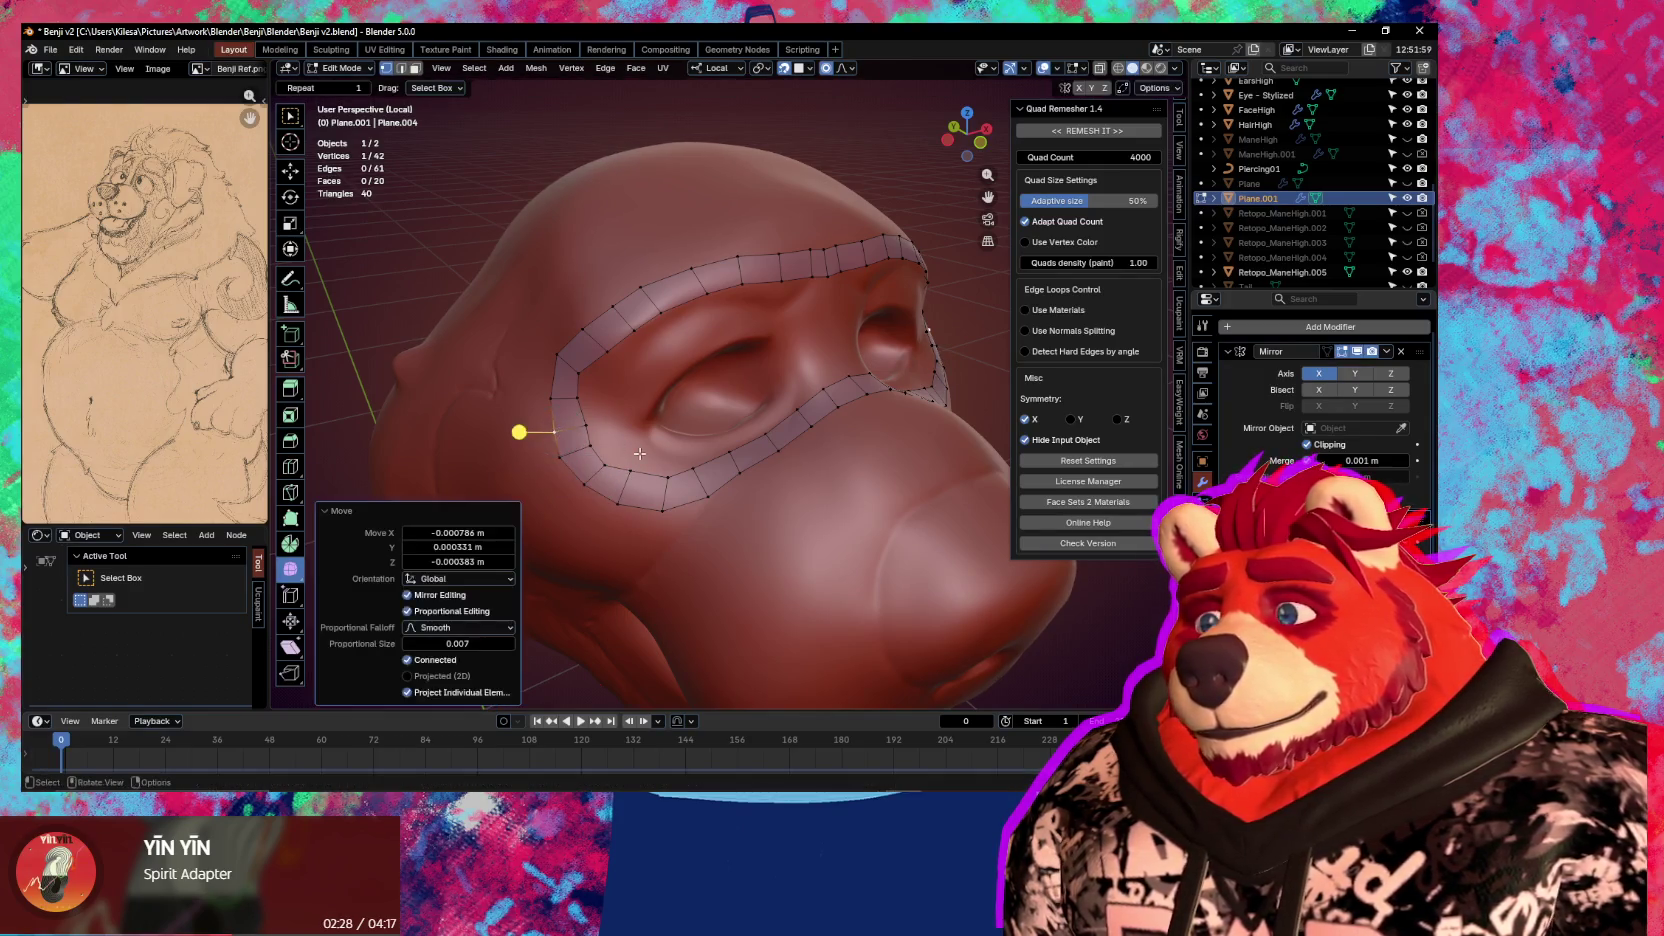
{"action": "left_click", "coordinate": [654, 466]}
{"action": "key", "text": "g"}
{"action": "left_click", "coordinate": [656, 475]}
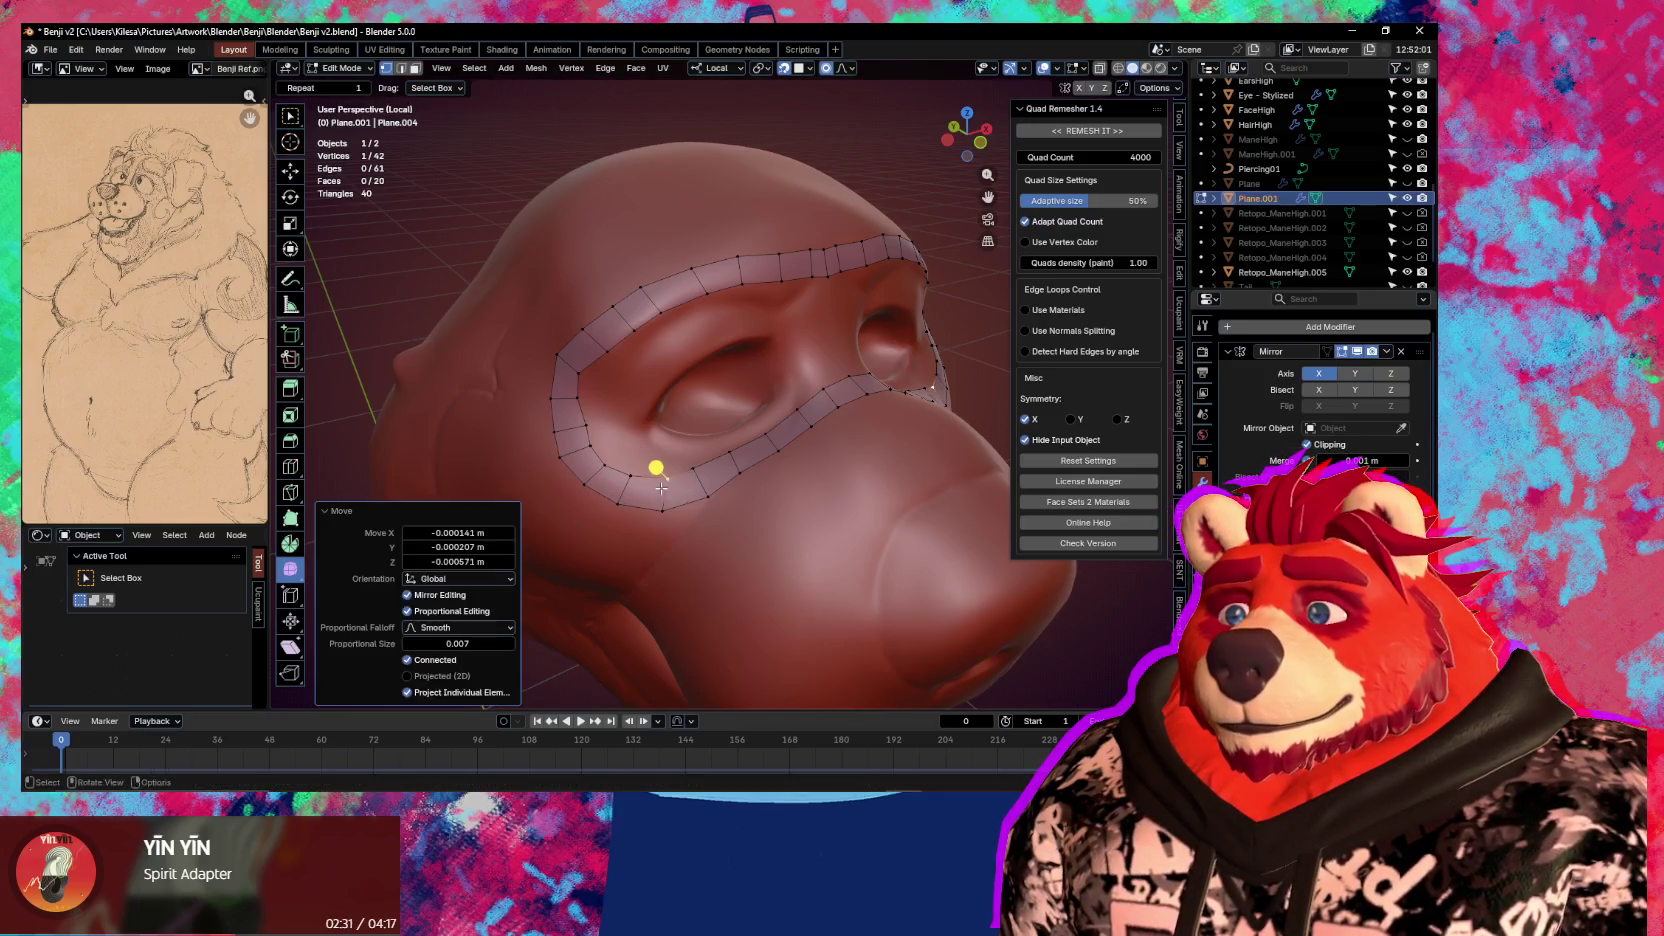
Push the upper-left eye-loop vertices outward to follow the socket
{"action": "middle_click_drag", "start_coordinate": [656, 475], "coordinate": [642, 427]}
{"action": "scroll", "coordinate": [642, 427], "scroll_direction": "up", "scroll_amount": 3}
{"action": "left_click", "coordinate": [595, 378]}
{"action": "key", "text": "g"}
{"action": "left_click", "coordinate": [622, 380]}
{"action": "key", "text": "g"}
{"action": "left_click", "coordinate": [577, 375]}
{"action": "key", "text": "g"}
{"action": "left_click", "coordinate": [612, 381]}
Try moving the inner nose-bridge edge, then undo the move
{"action": "scroll", "coordinate": [612, 381], "scroll_direction": "down", "scroll_amount": 3}
{"action": "mouse_move", "coordinate": [612, 381]}
{"action": "middle_mouse_down"}
{"action": "mouse_move", "coordinate": [726, 440]}
{"action": "mouse_move", "coordinate": [807, 436]}
{"action": "middle_mouse_up"}
{"action": "left_click", "coordinate": [791, 456]}
{"action": "key", "text": "g"}
{"action": "left_click", "coordinate": [808, 427]}
{"action": "key", "text": "ctrl+z"}
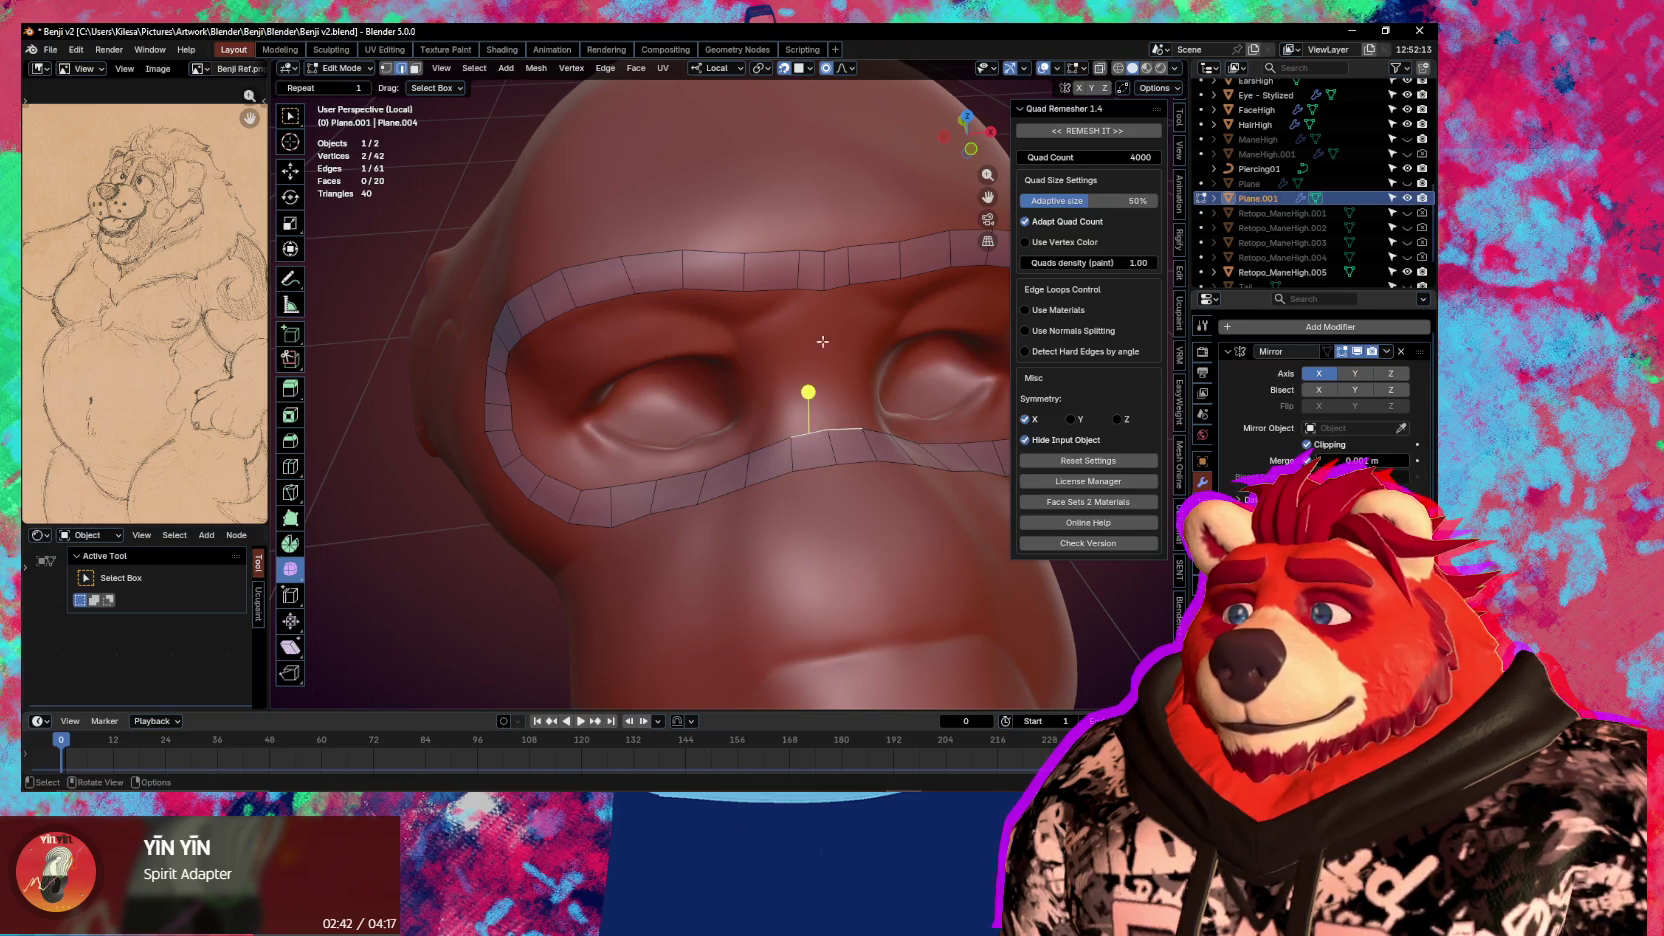
Fill the nose-bridge gap with a face, cut four loops through it, and adjust a bridge vertex
{"action": "key", "text": "f"}
{"action": "key", "text": "ctrl+r"}
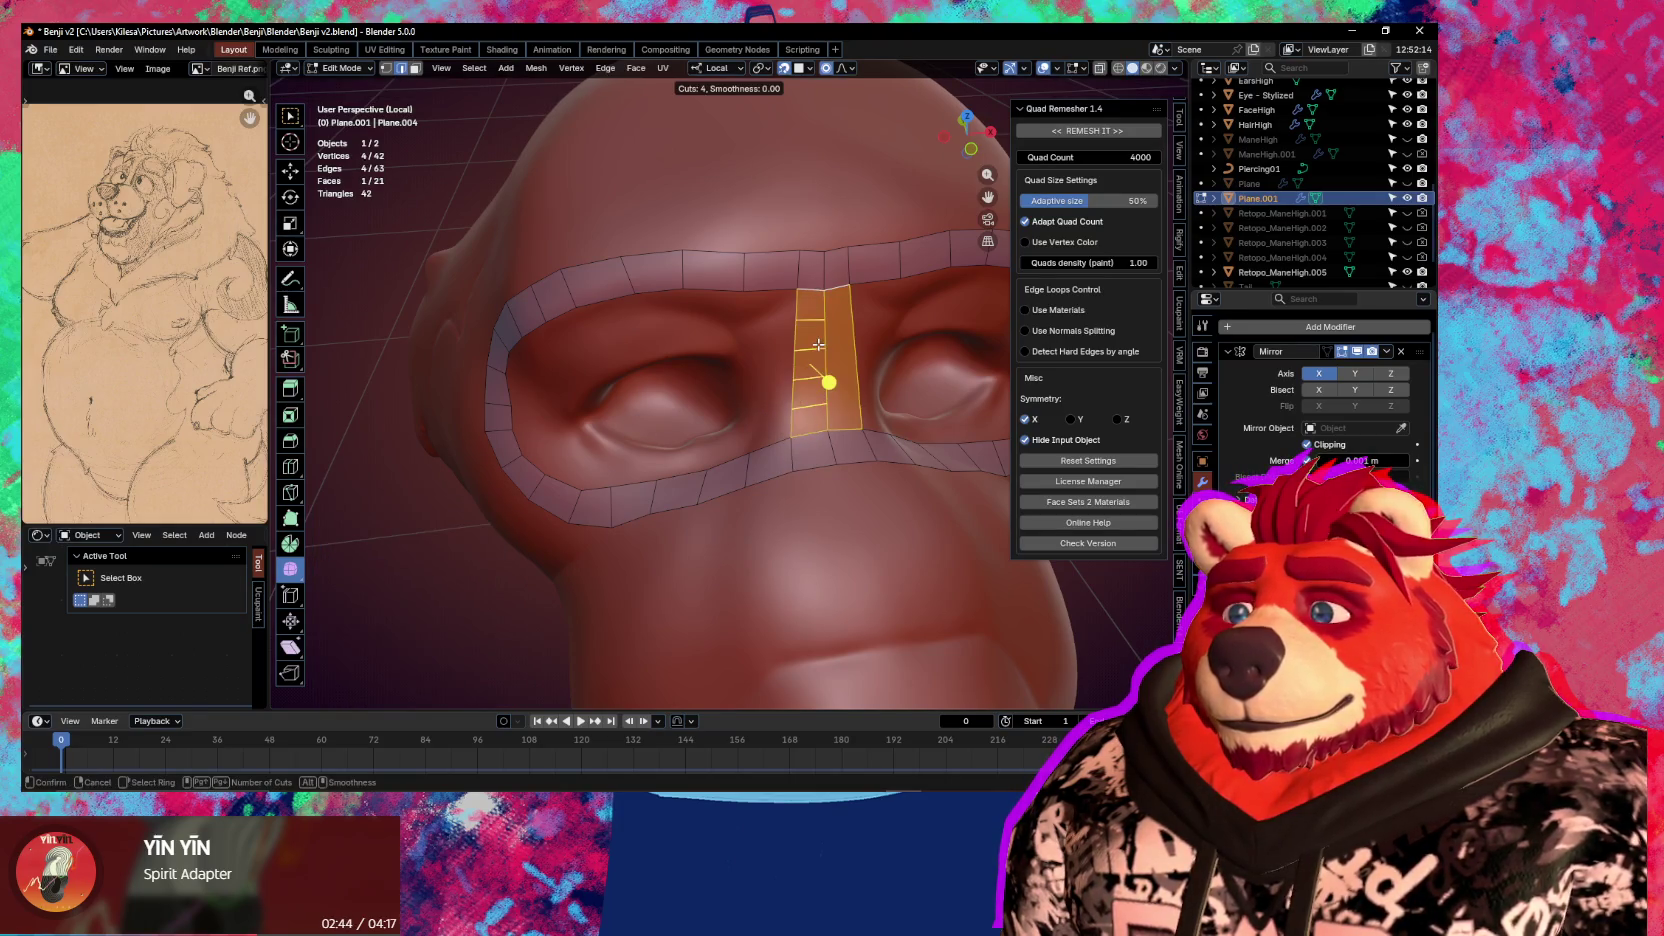
{"action": "left_click", "coordinate": [818, 345]}
{"action": "key", "text": "g"}
{"action": "left_click", "coordinate": [797, 381]}
{"action": "mouse_move", "coordinate": [797, 381]}
{"action": "middle_mouse_down"}
{"action": "mouse_move", "coordinate": [891, 234]}
{"action": "mouse_move", "coordinate": [856, 330]}
{"action": "middle_mouse_up"}
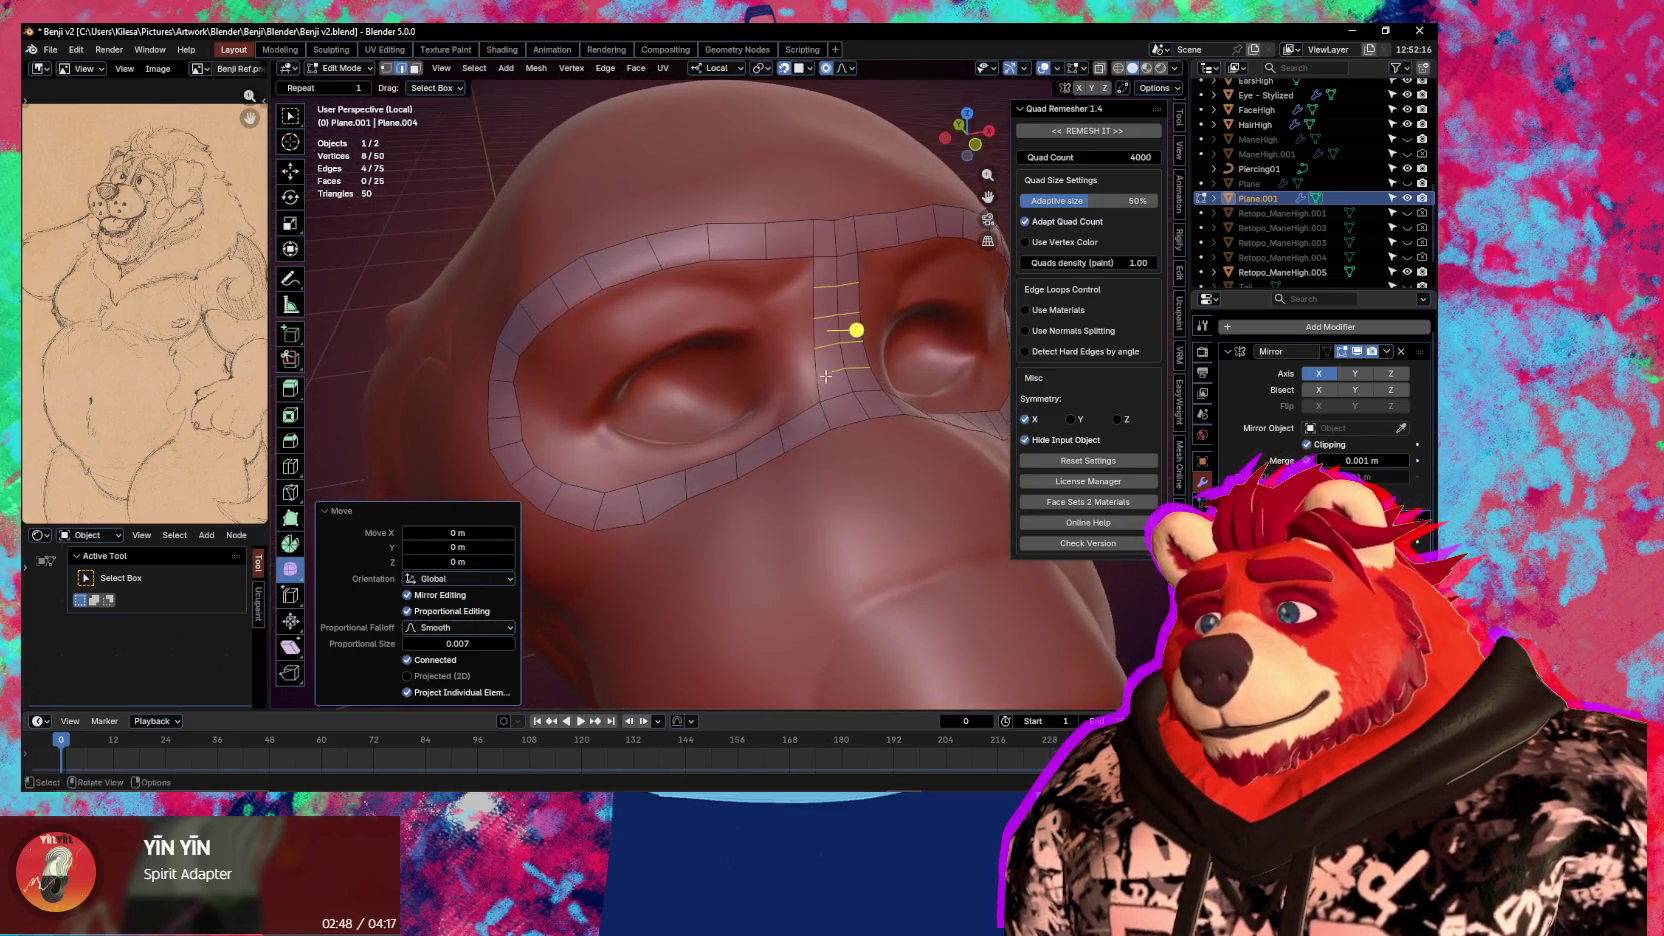
{"action": "left_click", "coordinate": [806, 264]}
{"action": "key", "text": "g"}
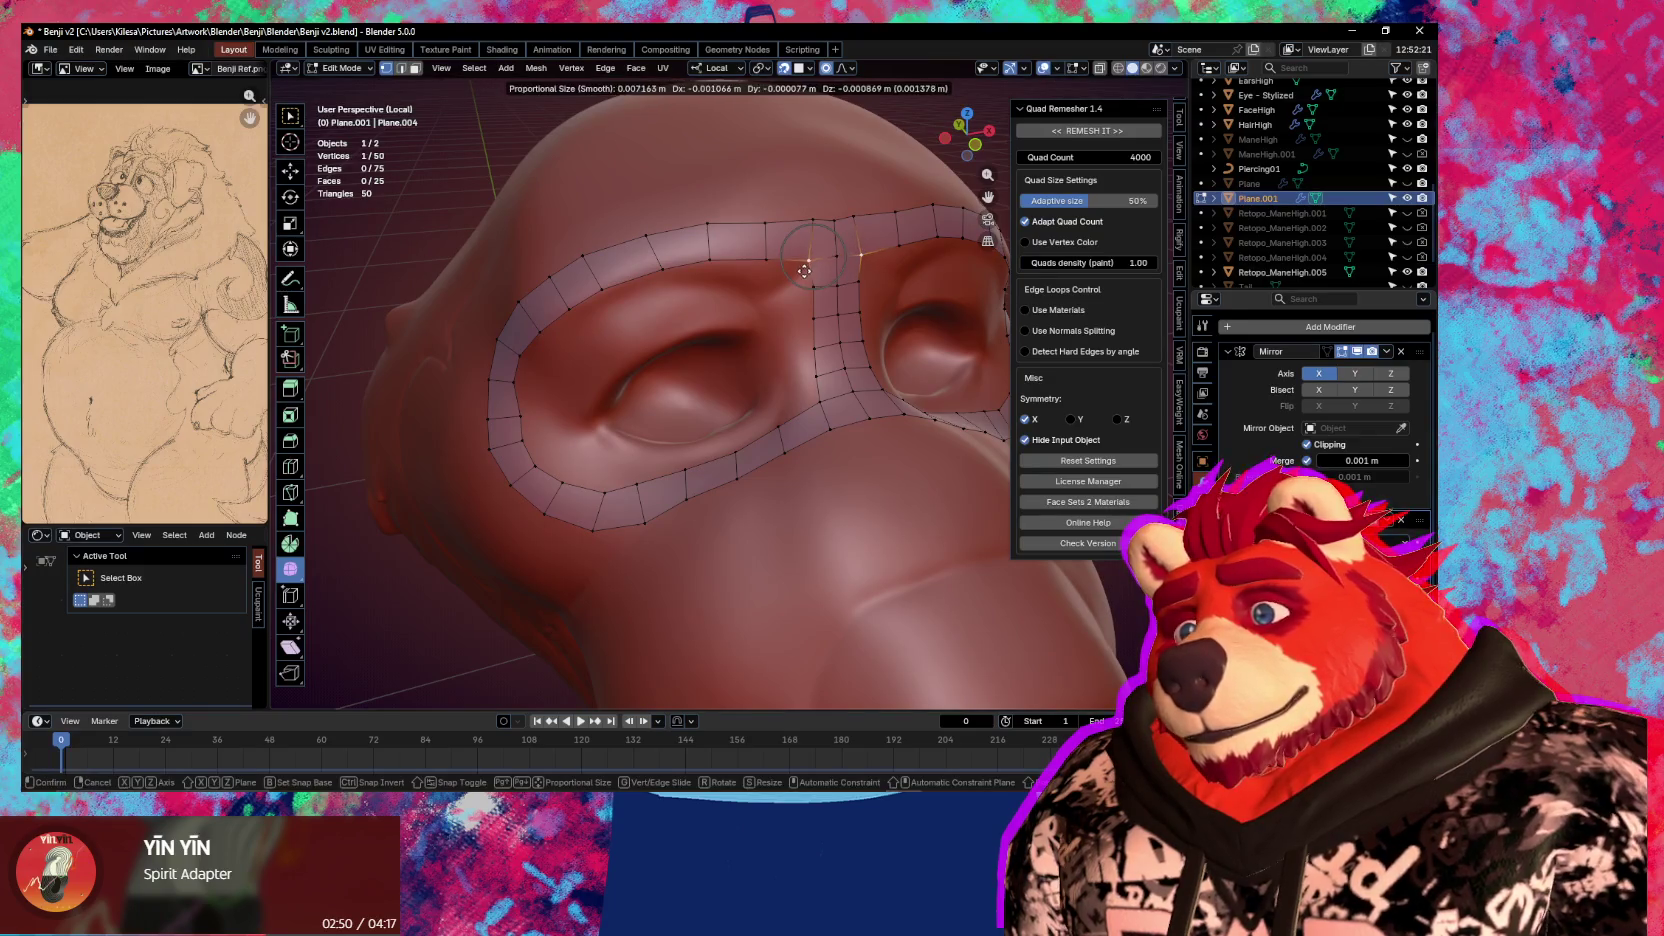
{"action": "left_click", "coordinate": [807, 271]}
Extrude the eye-hole loop and scale it inward
{"action": "left_click", "coordinate": [830, 307], "text": "alt"}
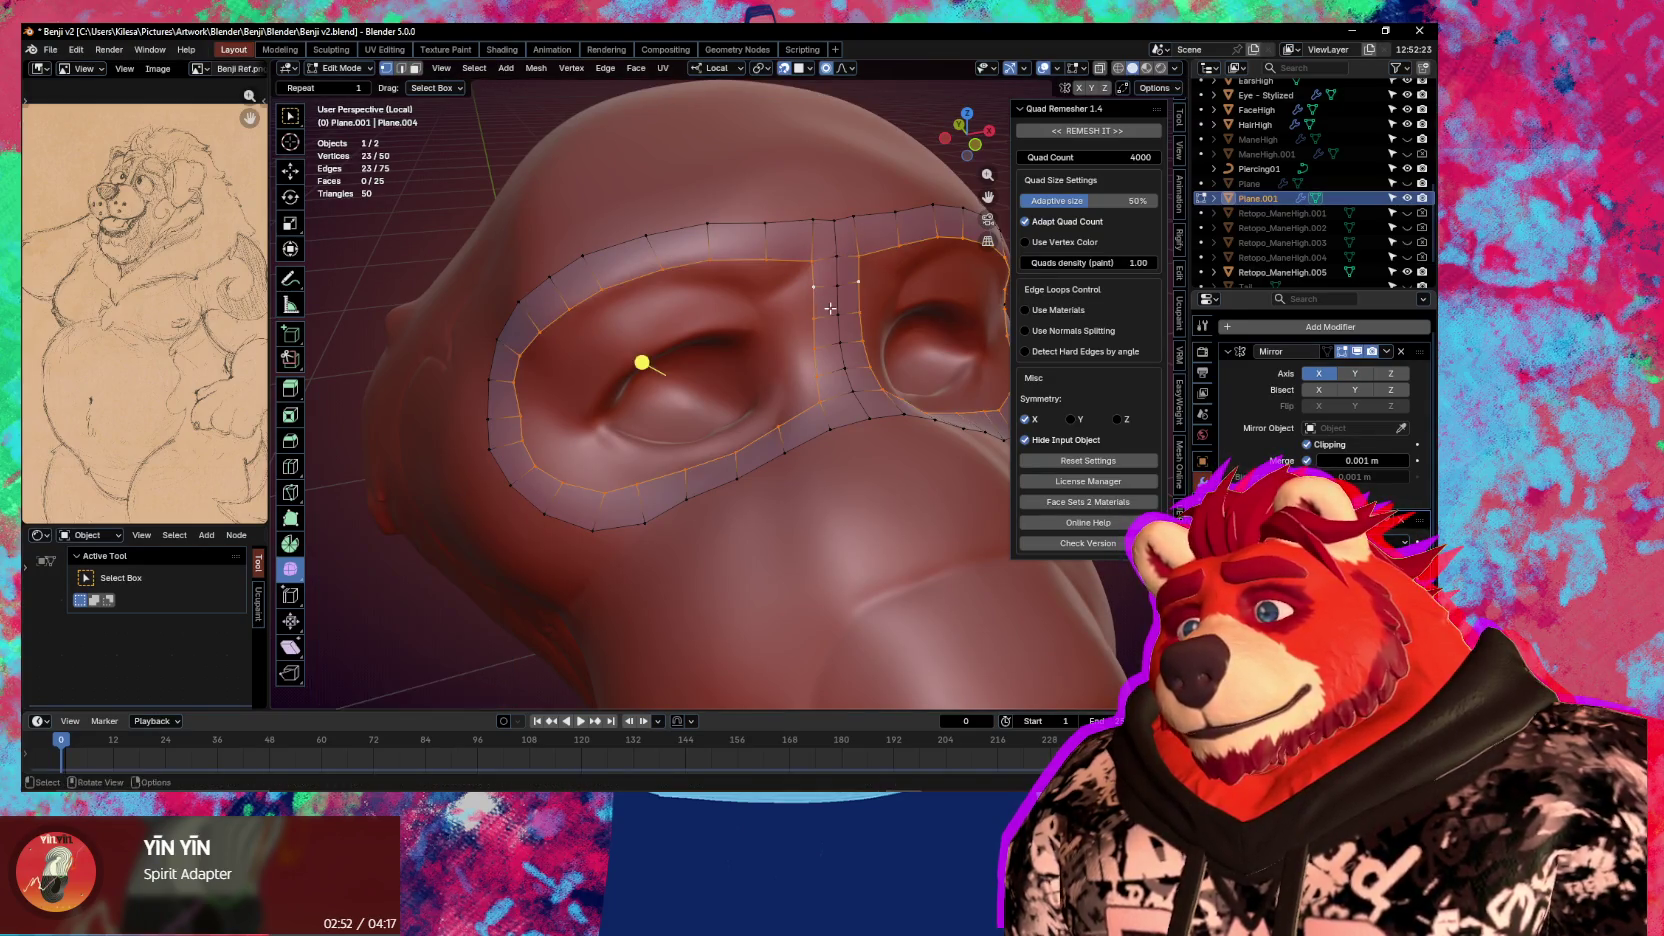
{"action": "key", "text": "e"}
{"action": "key", "text": "s"}
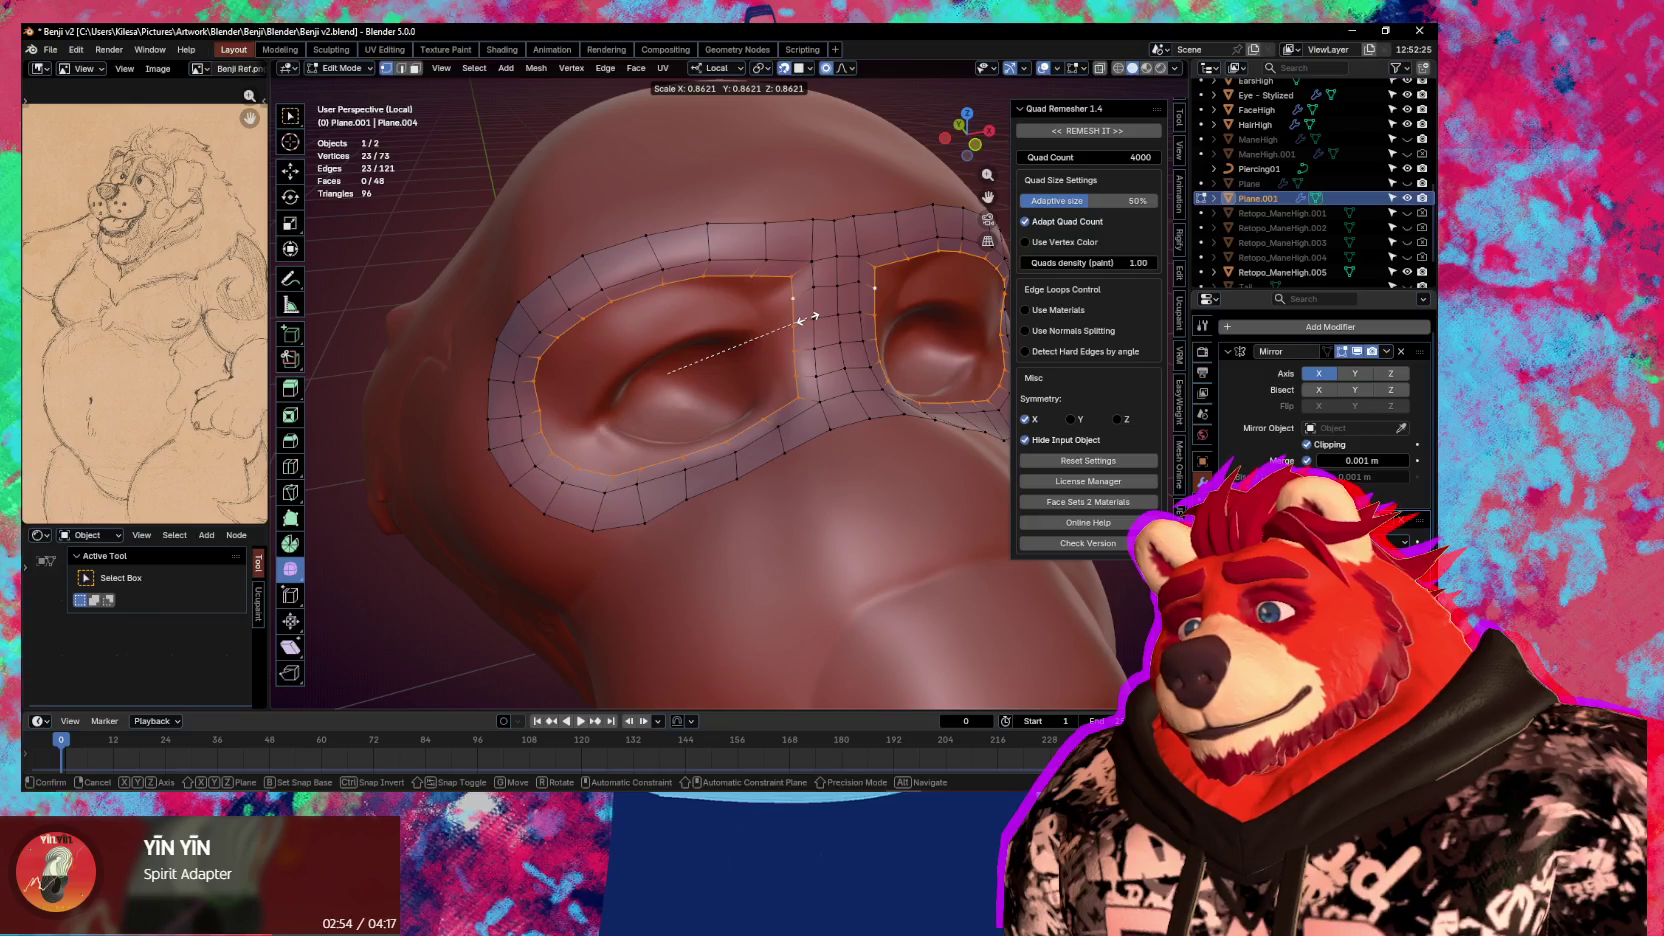
Settle the inner eye ring at 0.826 scale and reposition the eye-hole corner vertex
{"action": "left_click", "coordinate": [803, 323]}
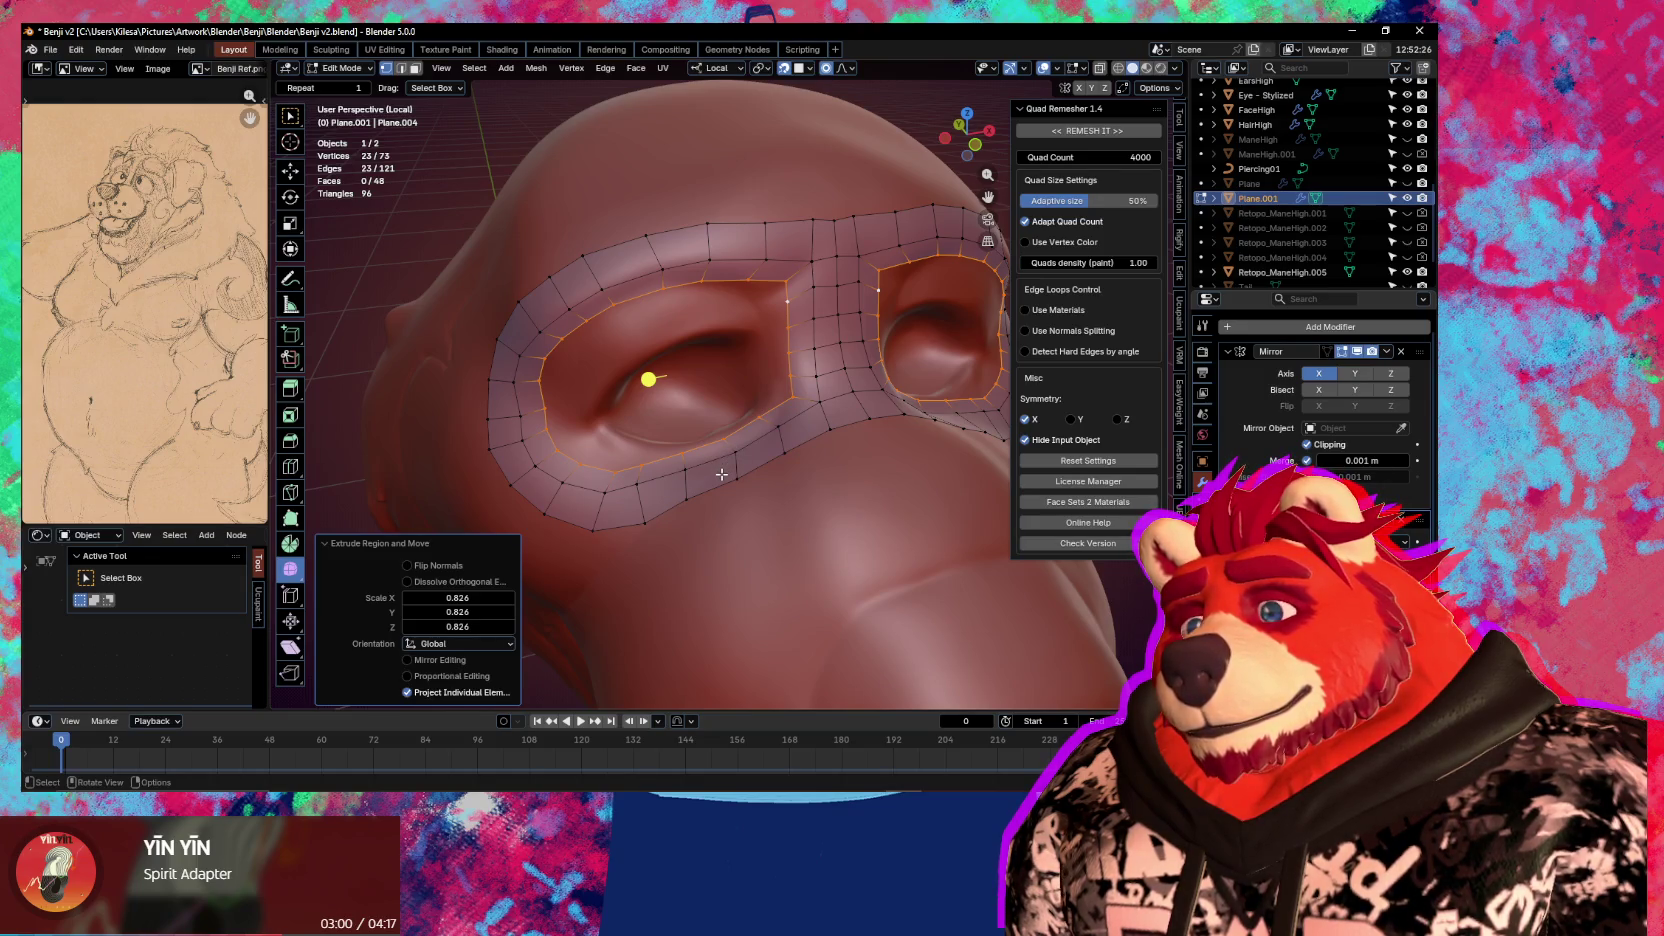
{"action": "key", "text": "2"}
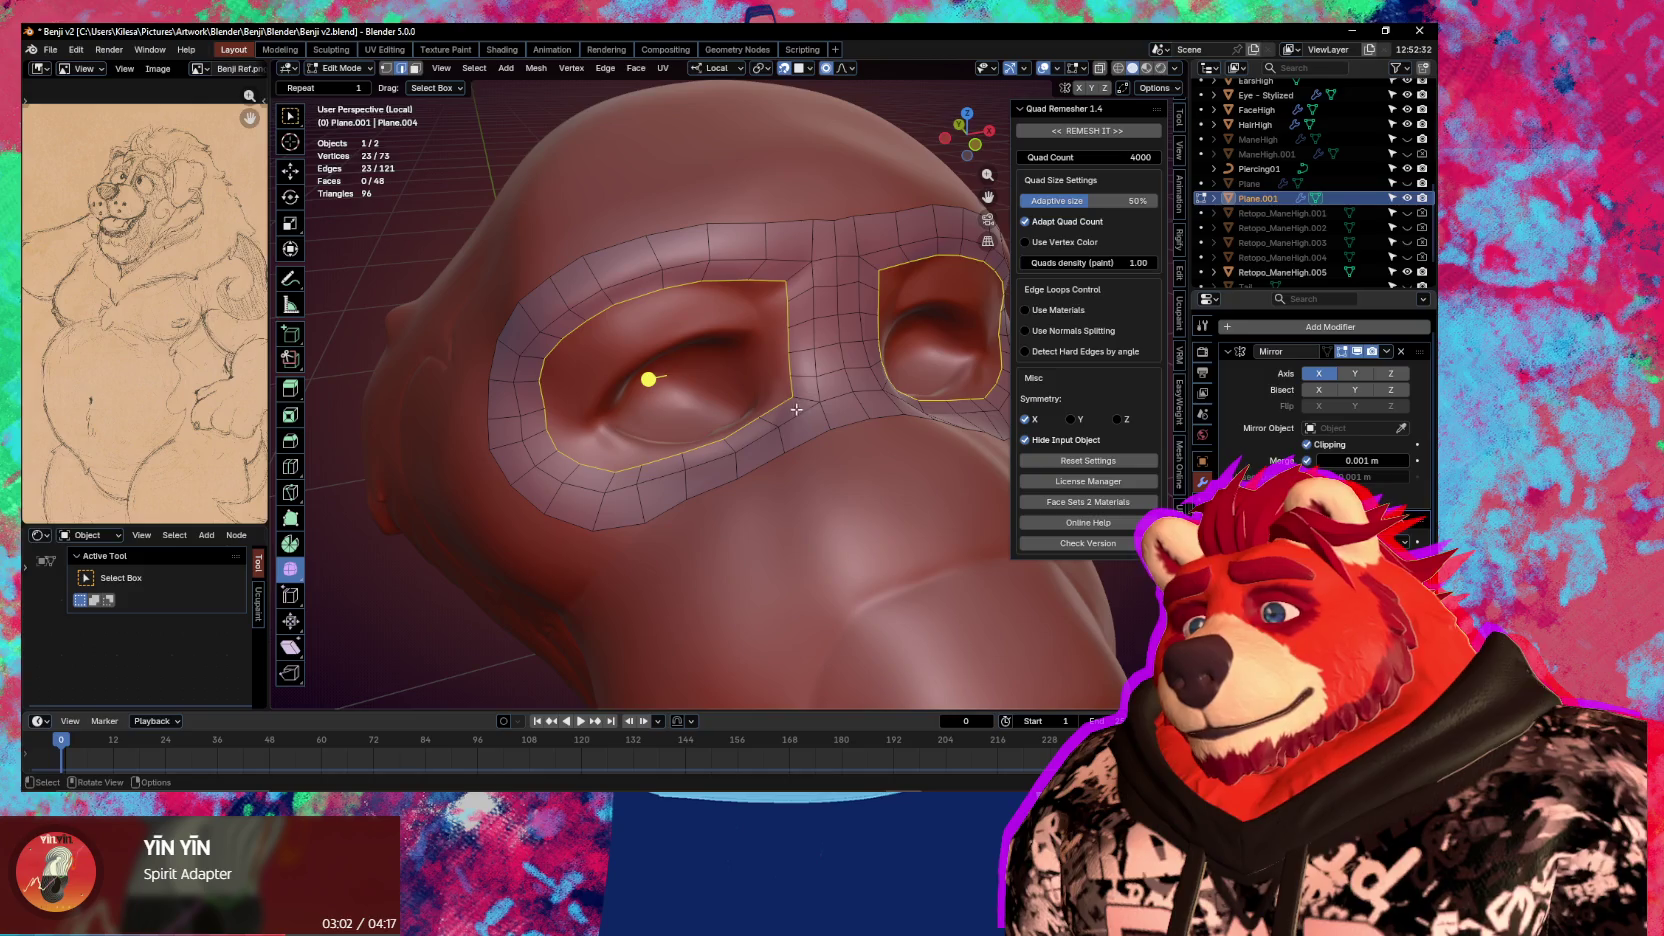
{"action": "key", "text": "1"}
{"action": "left_click", "coordinate": [537, 354]}
{"action": "key", "text": "g"}
{"action": "left_click", "coordinate": [731, 321]}
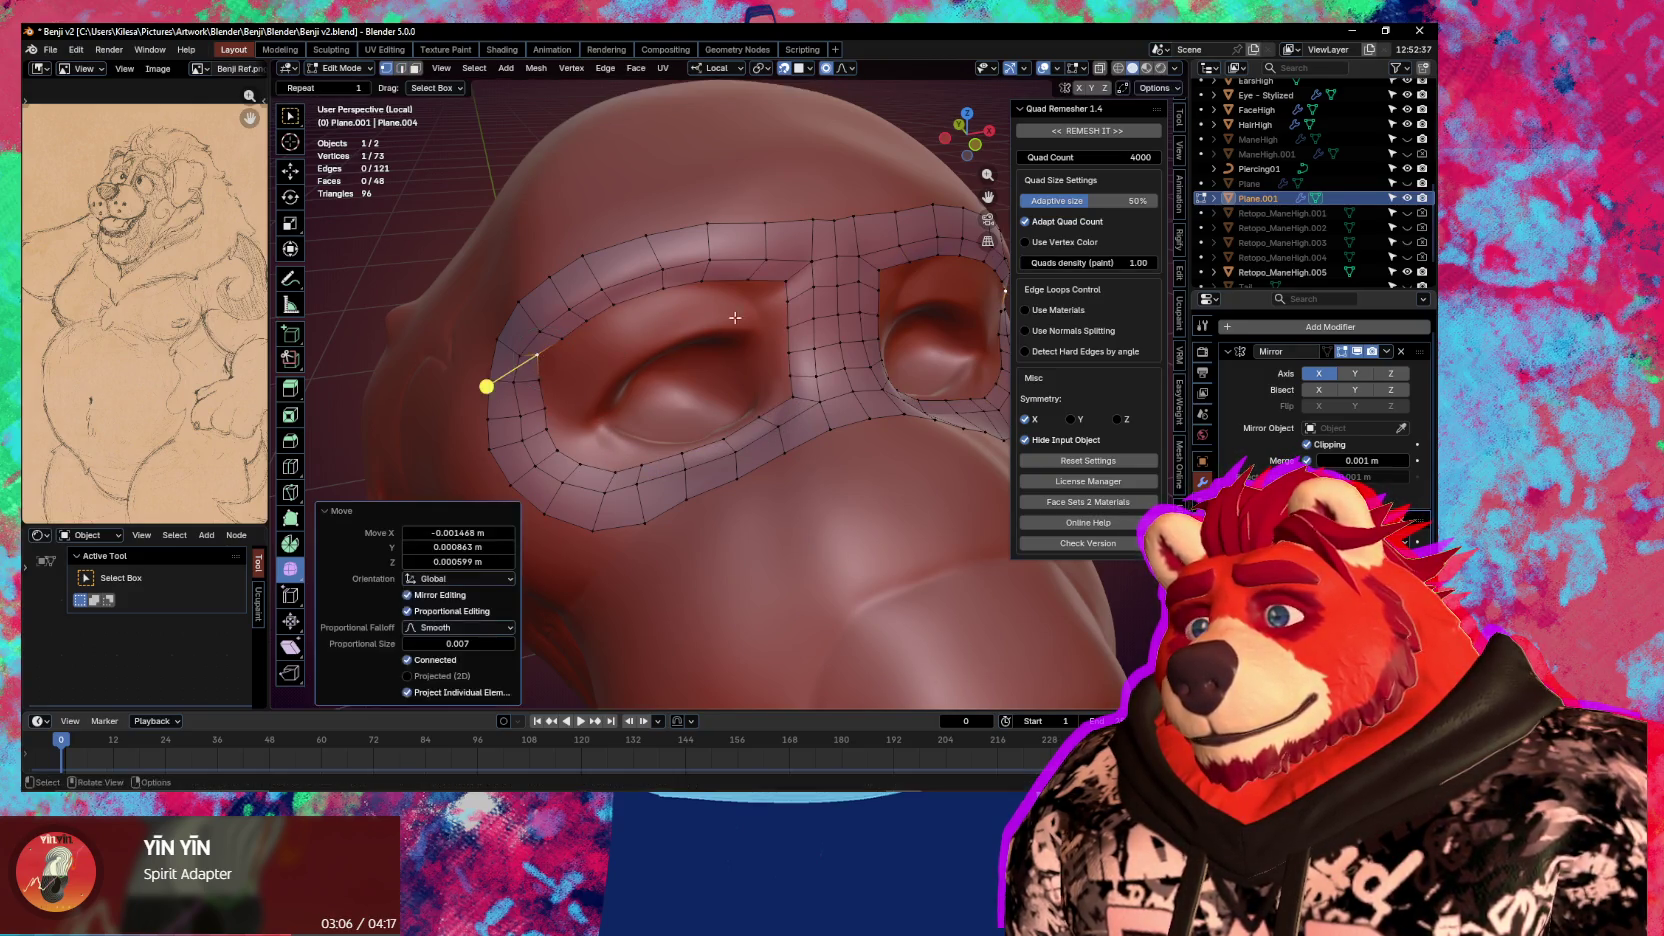
Move lower eye-ring vertices with soft falloff to hug the sculpted socket
{"action": "left_click", "coordinate": [563, 461]}
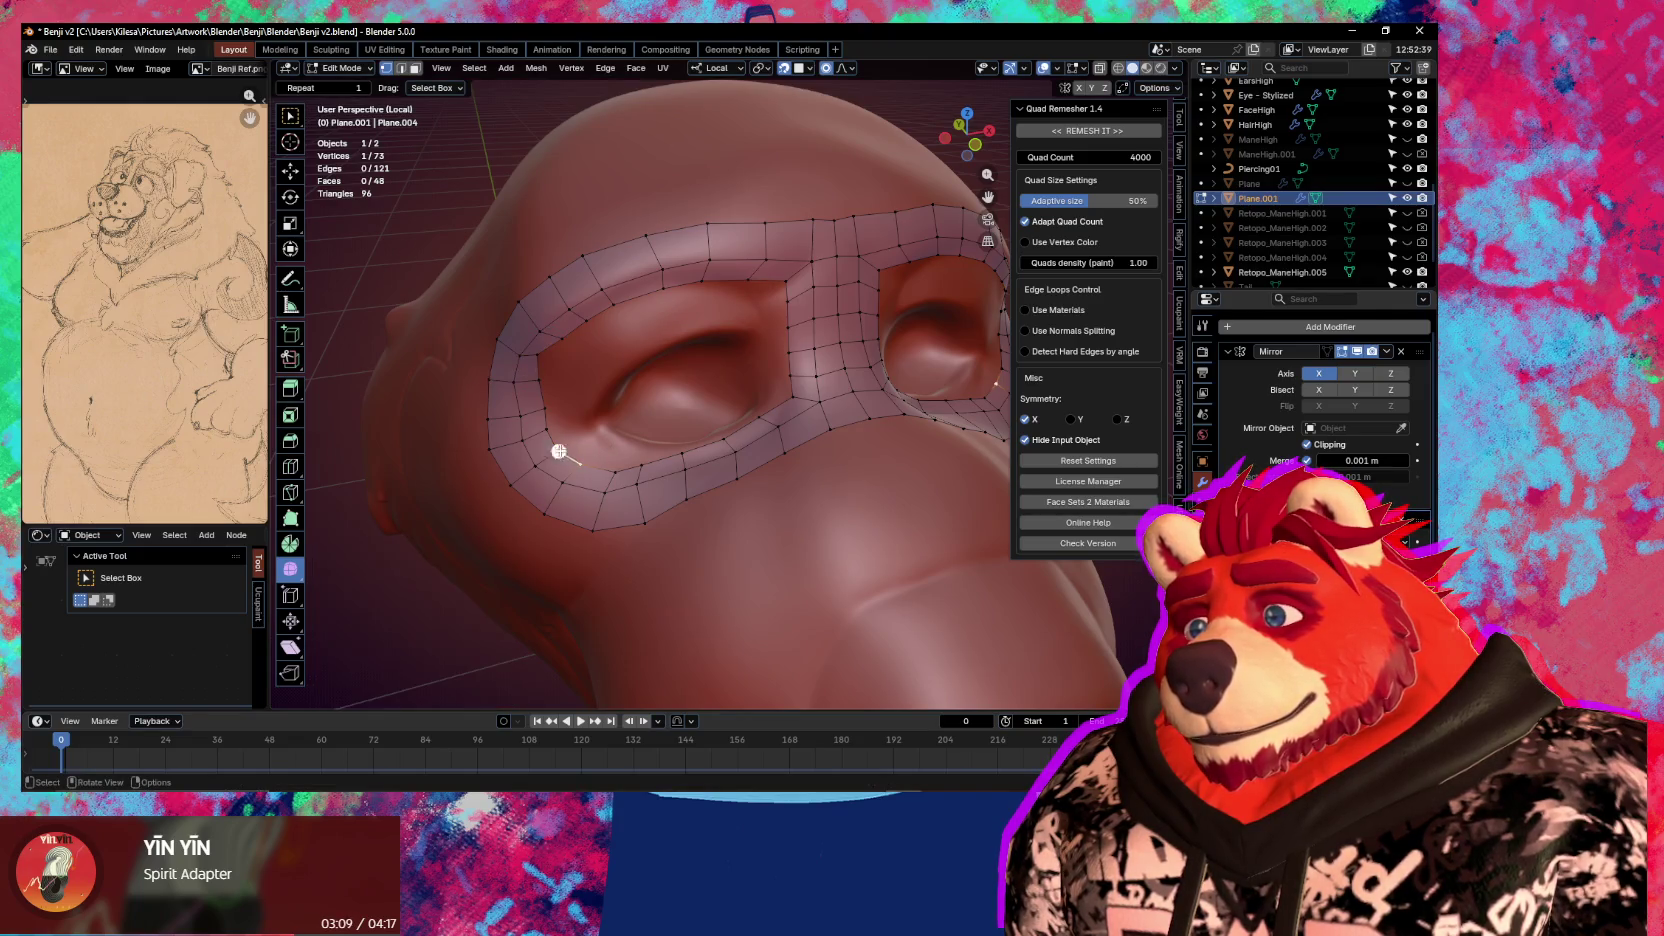
{"action": "key", "text": "g"}
{"action": "left_click", "coordinate": [557, 470]}
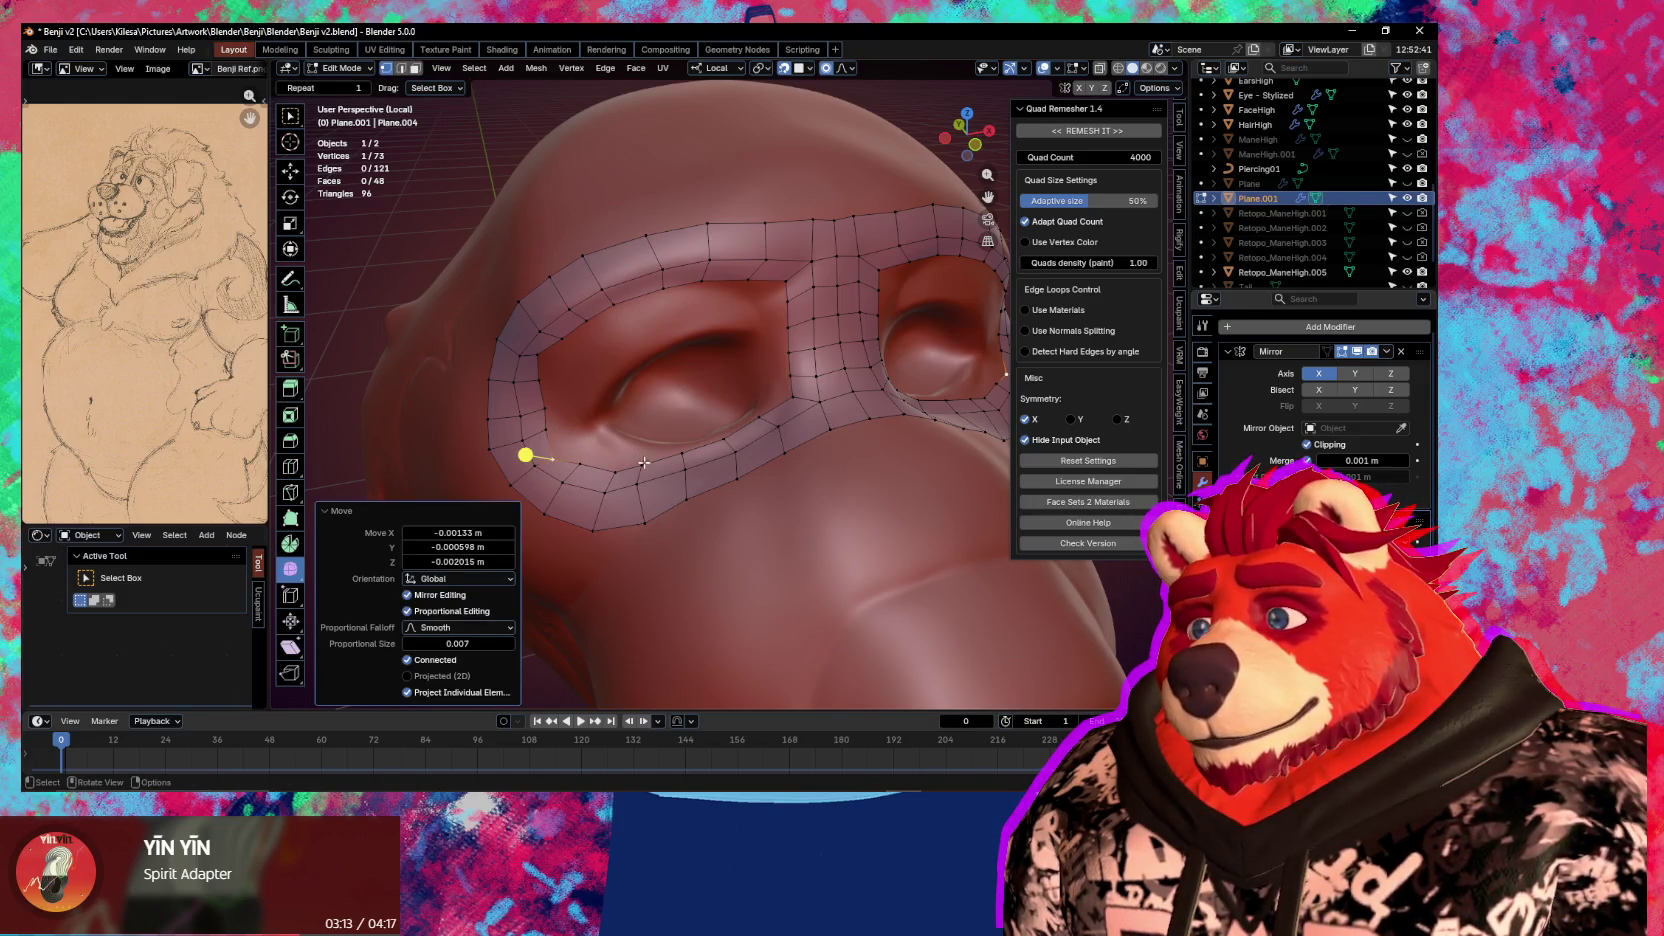
{"action": "key", "text": "g"}
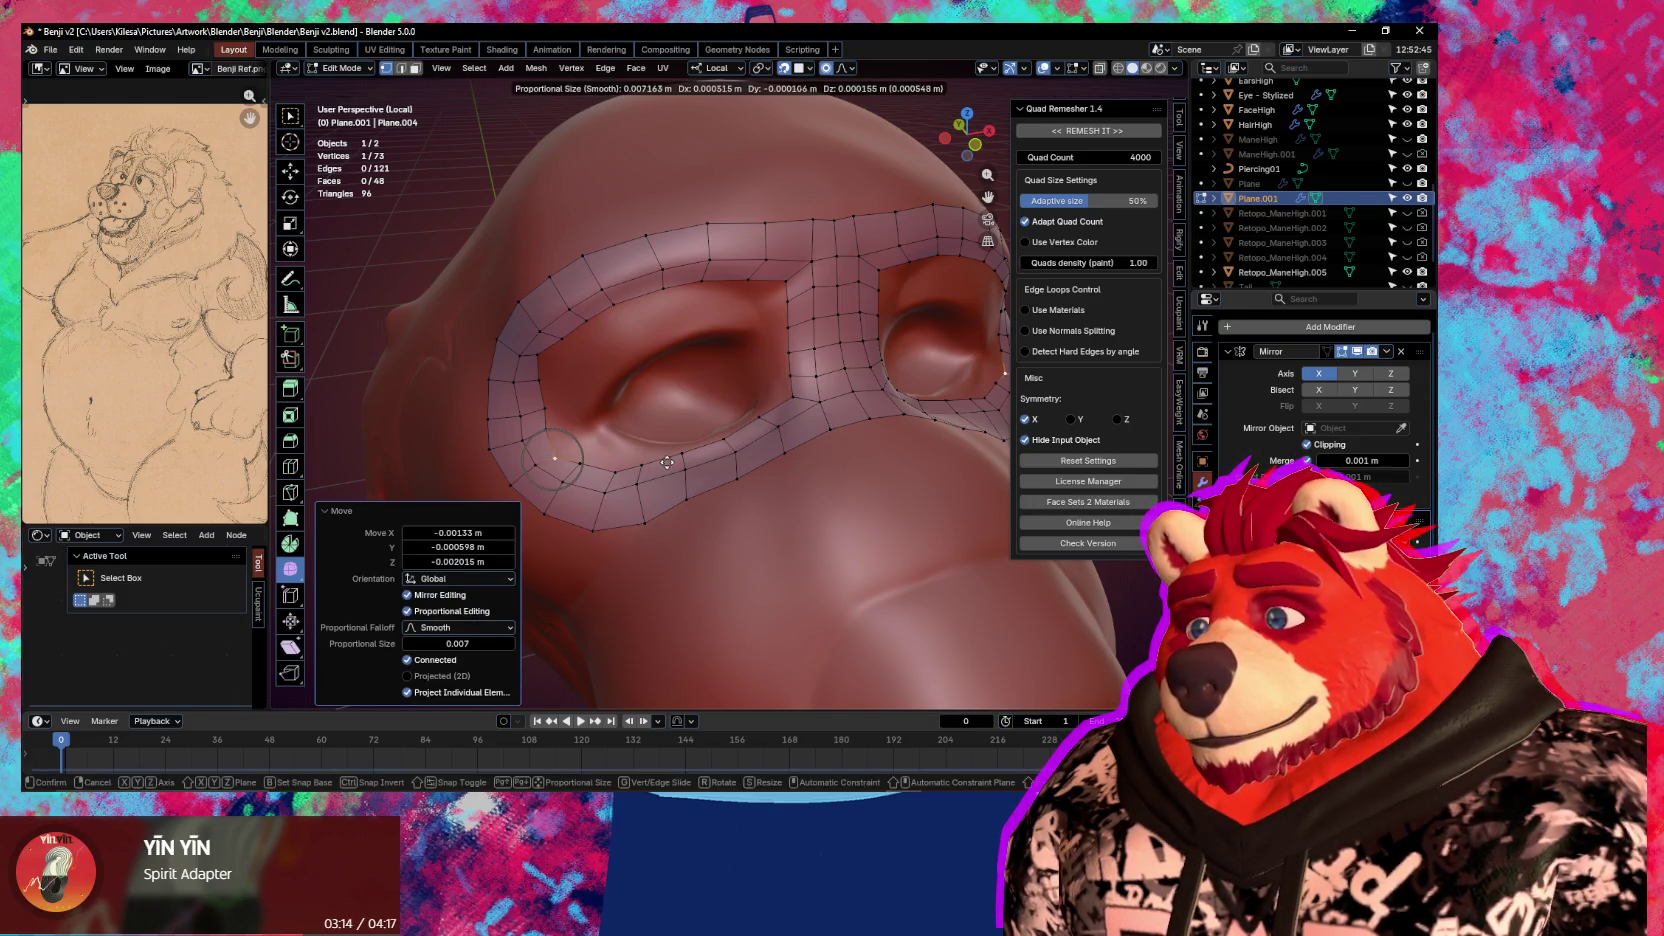
{"action": "left_click", "coordinate": [668, 451]}
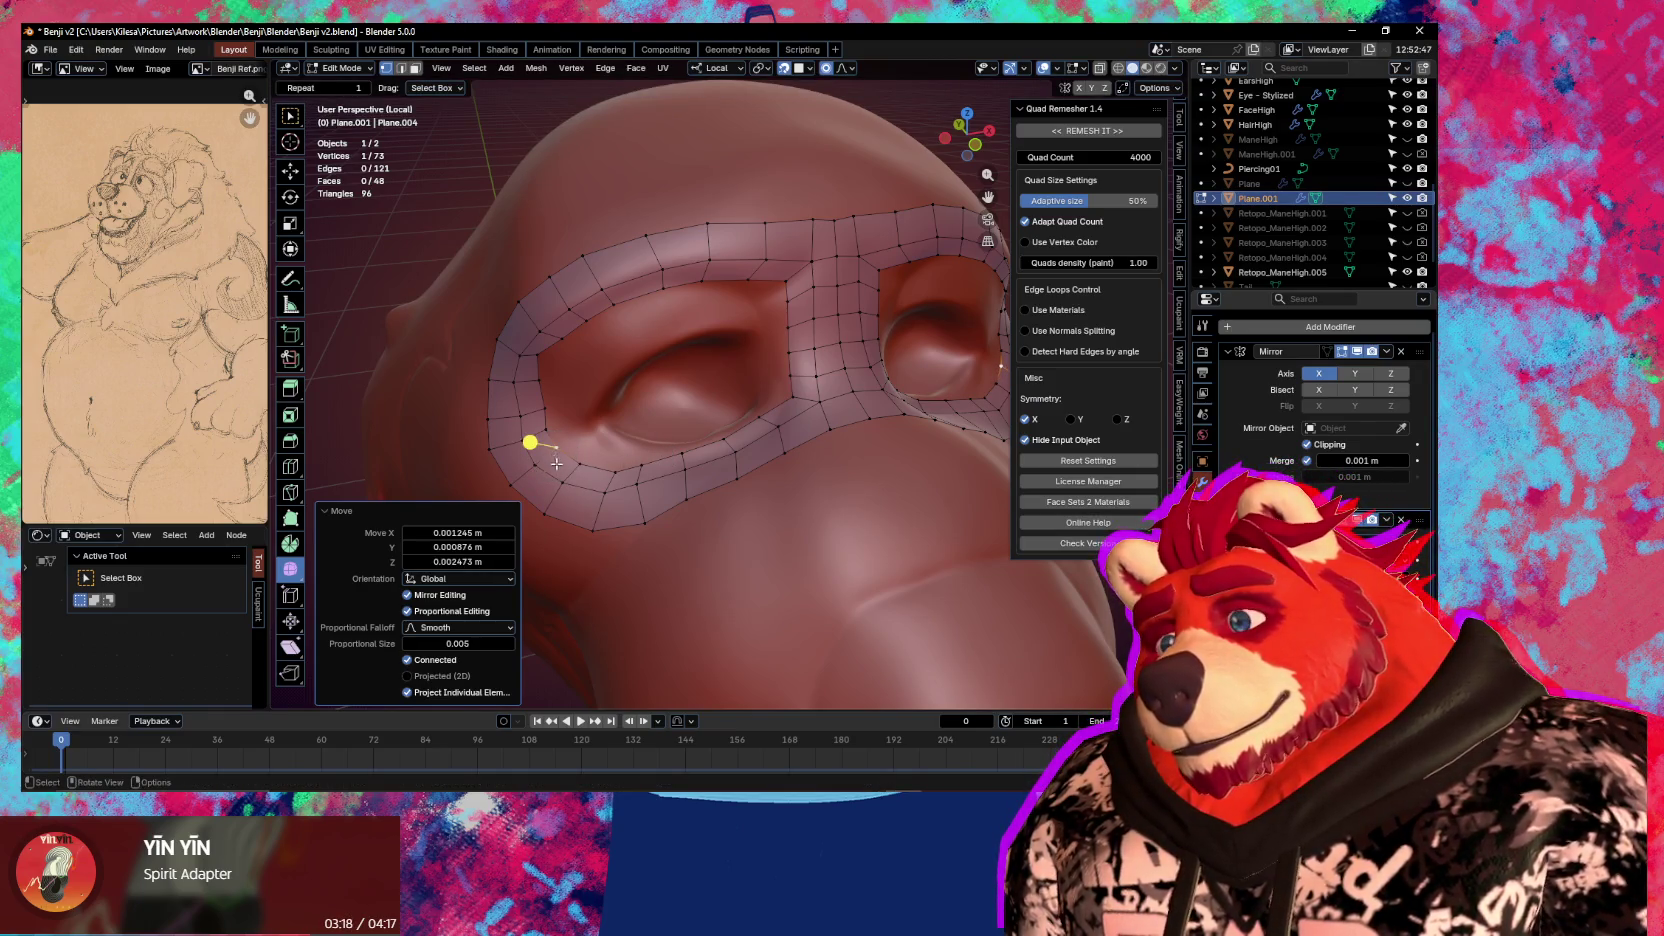
{"action": "key", "text": "g"}
{"action": "left_click", "coordinate": [598, 518]}
{"action": "key", "text": "g"}
{"action": "left_click", "coordinate": [657, 488]}
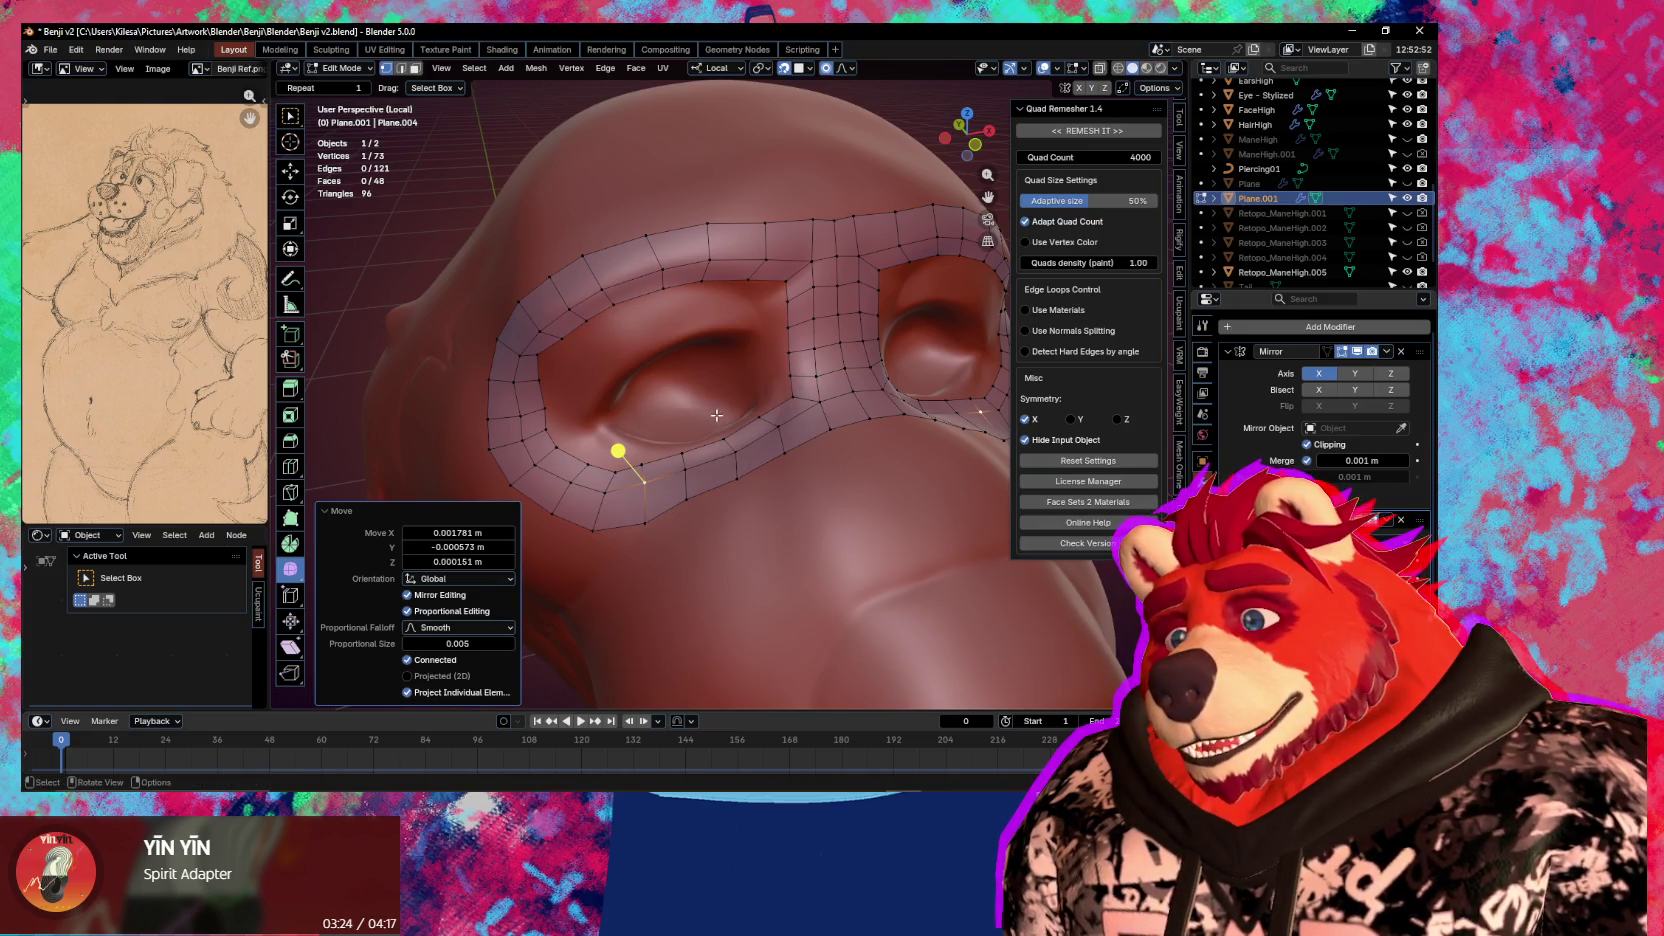
Add a loop cut across the brow band and select a brow edge loop
{"action": "key", "text": "ctrl+r"}
{"action": "left_click", "coordinate": [735, 258]}
{"action": "right_click", "coordinate": [735, 258]}
{"action": "left_click", "coordinate": [663, 262], "text": "alt"}
{"action": "key", "text": "ctrl+z"}
{"action": "left_click", "coordinate": [705, 246], "text": "alt"}
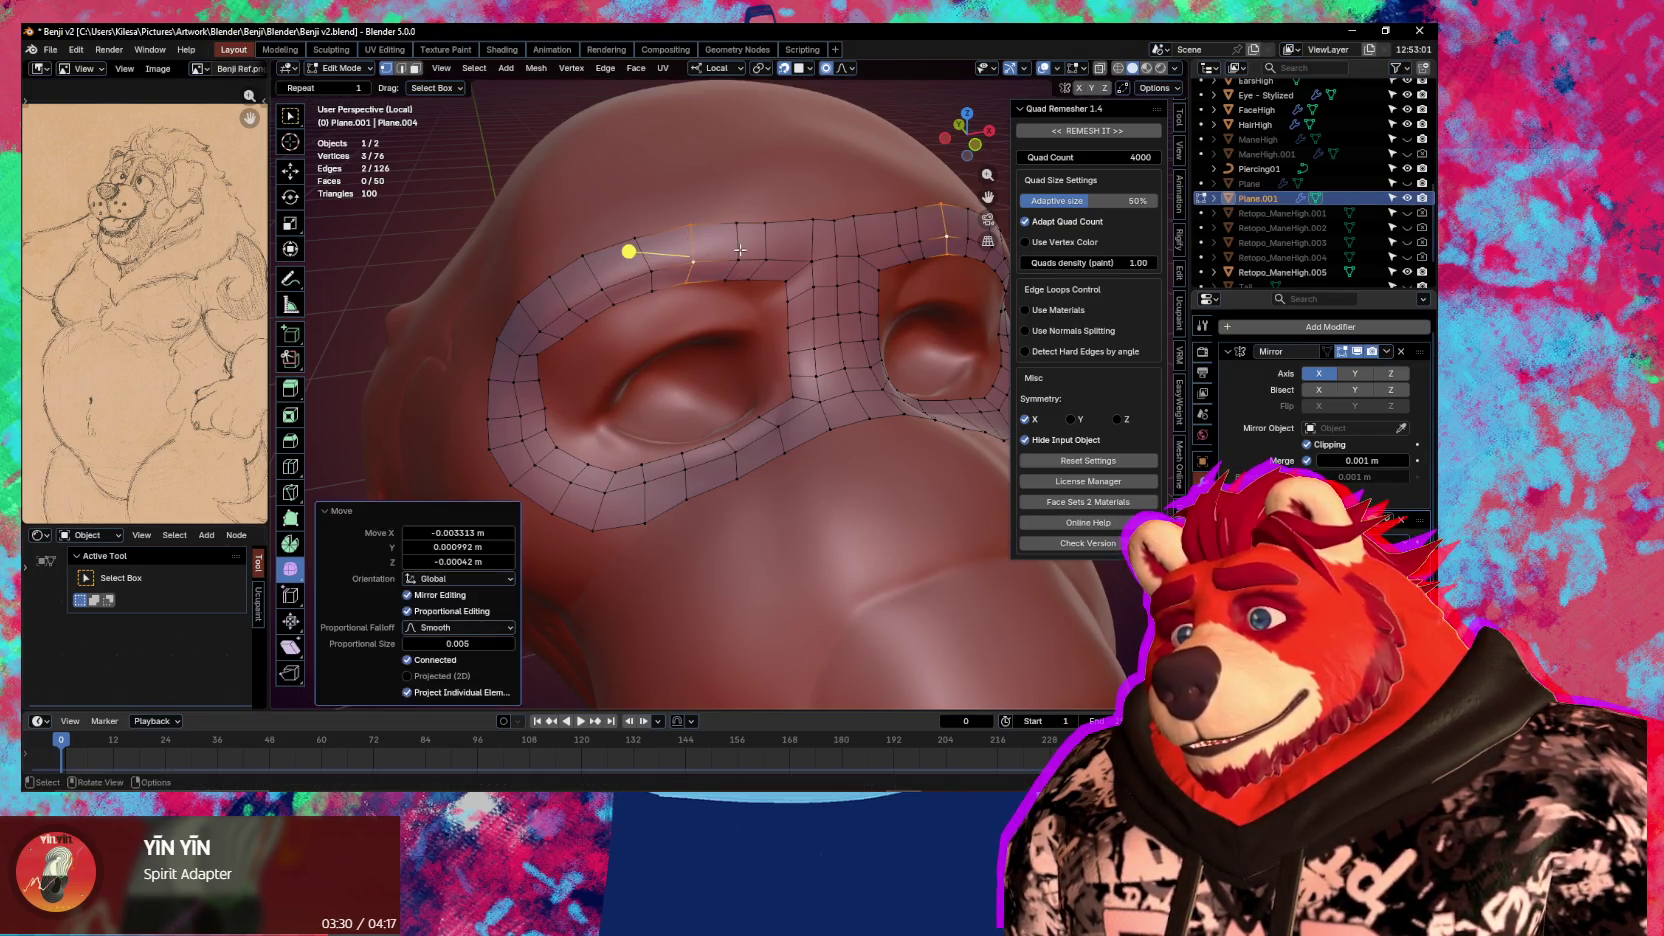
Shift the brow loop, then smooth the eye-hole loop and scale it to 0.977
{"action": "key", "text": "g"}
{"action": "left_click", "coordinate": [740, 258]}
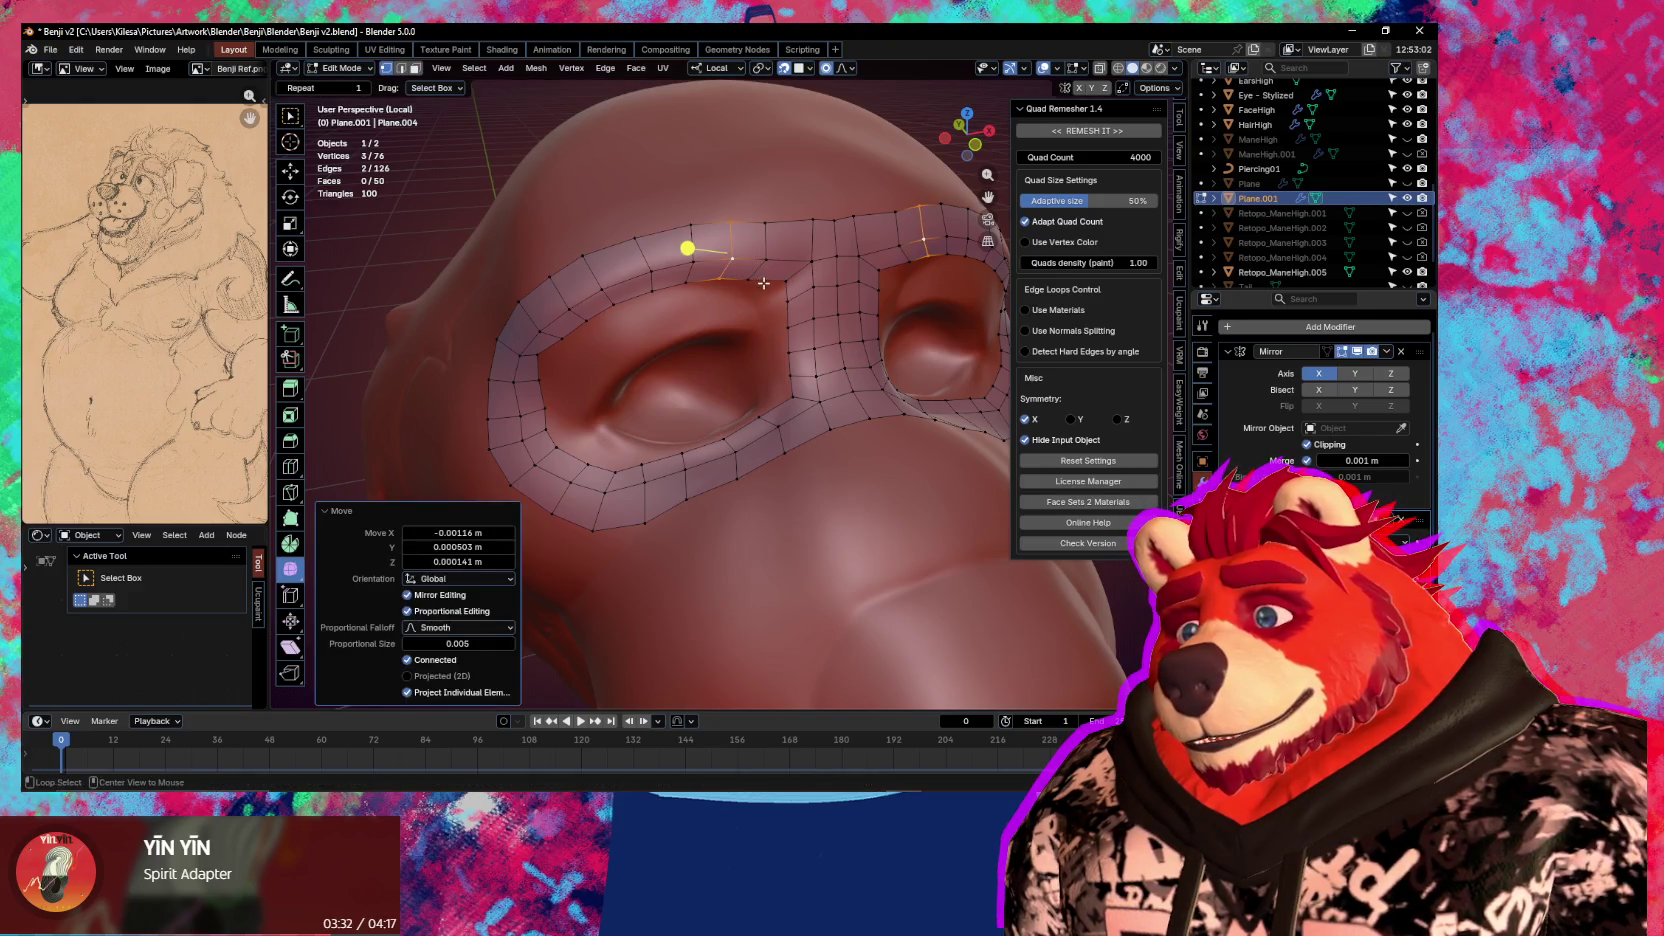
{"action": "left_click", "coordinate": [763, 284], "text": "alt"}
{"action": "key", "text": "ctrl+v"}
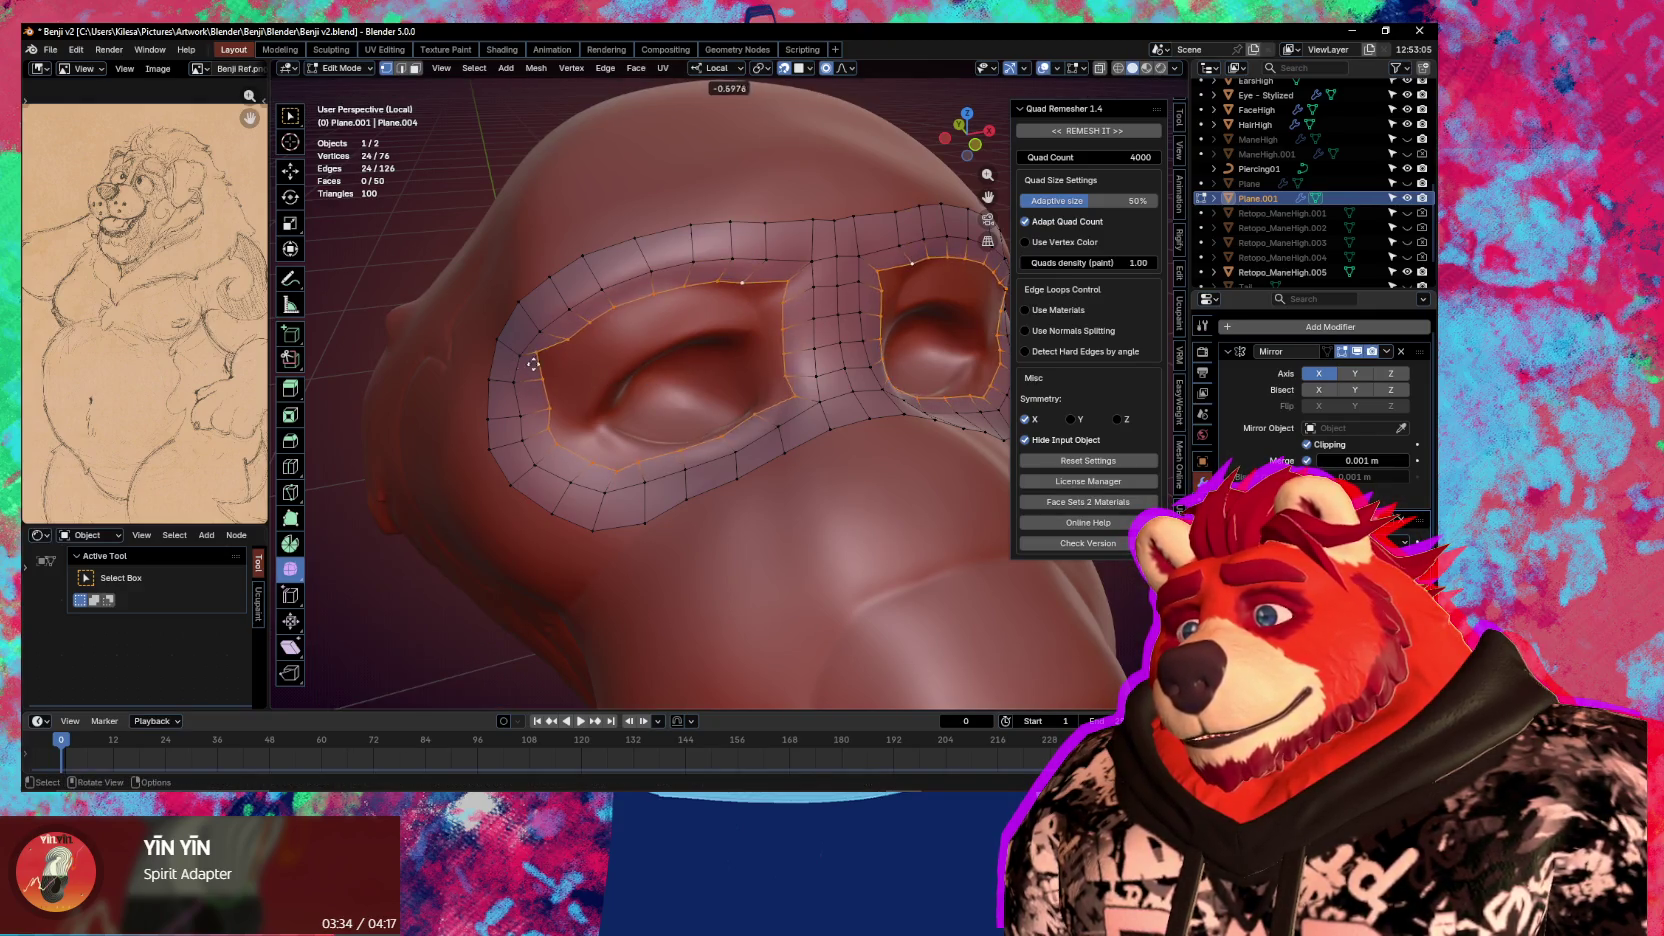
{"action": "left_click", "coordinate": [847, 377]}
{"action": "key", "text": "g"}
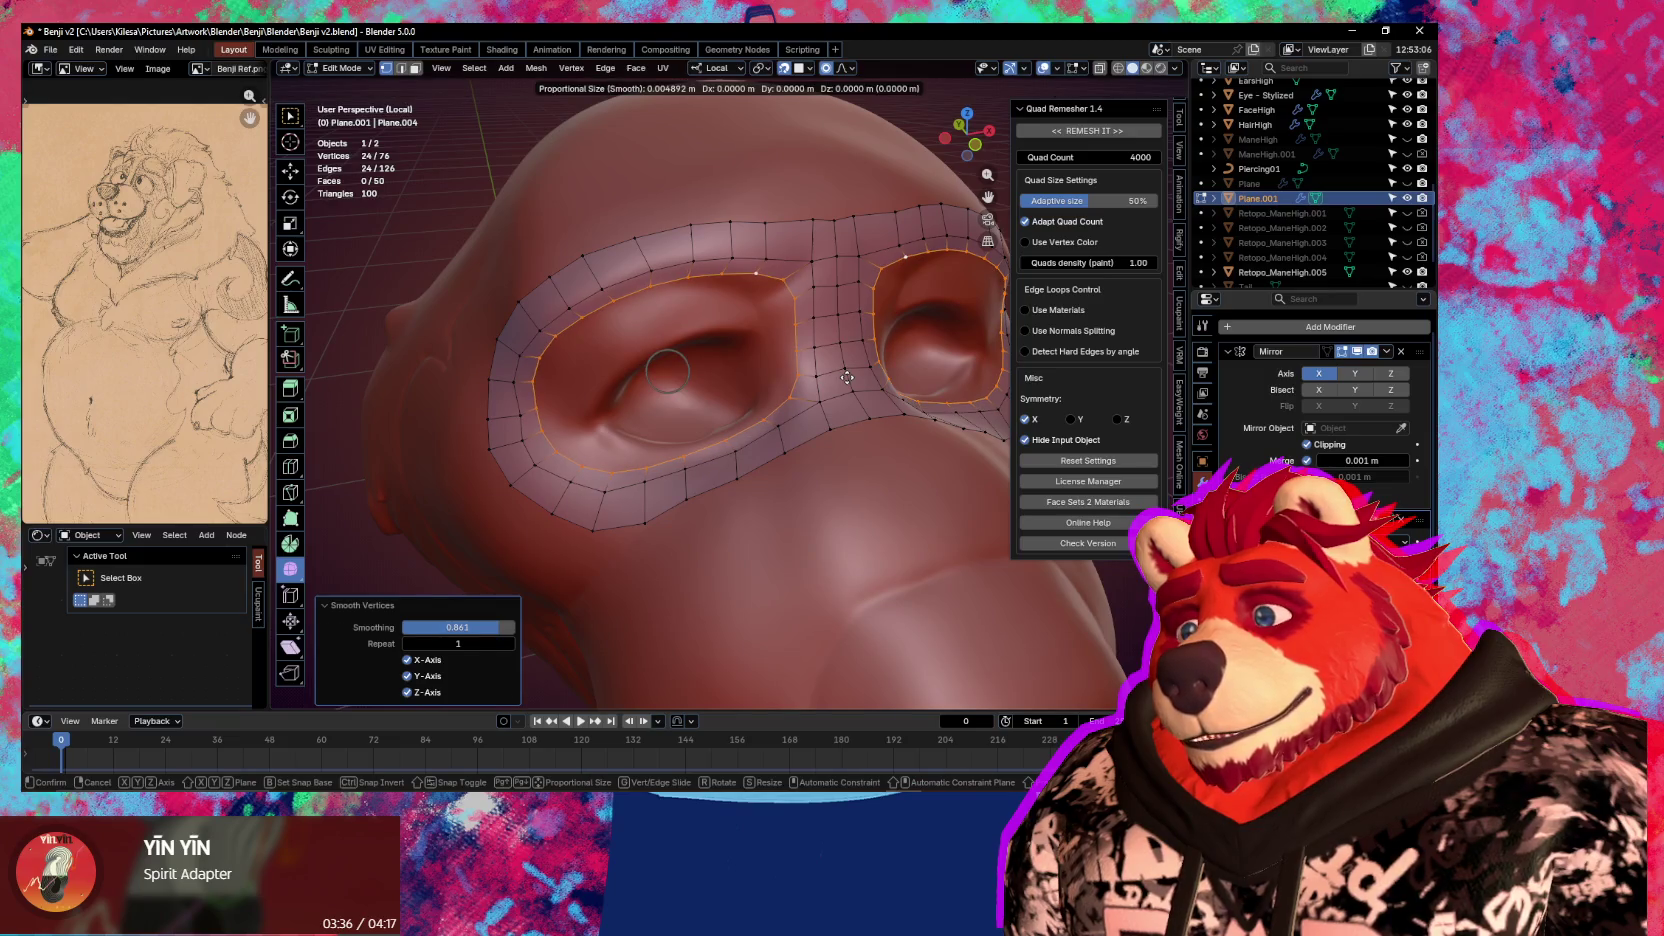
{"action": "key", "text": "s"}
{"action": "left_click", "coordinate": [852, 379]}
Move the under-eye band onto the snout and the brow band onto the sculpt
{"action": "mouse_move", "coordinate": [852, 379]}
{"action": "middle_mouse_down"}
{"action": "mouse_move", "coordinate": [858, 469]}
{"action": "mouse_move", "coordinate": [796, 450]}
{"action": "middle_mouse_up"}
{"action": "left_click_drag", "start_coordinate": [690, 376], "coordinate": [845, 527]}
{"action": "key", "text": "g"}
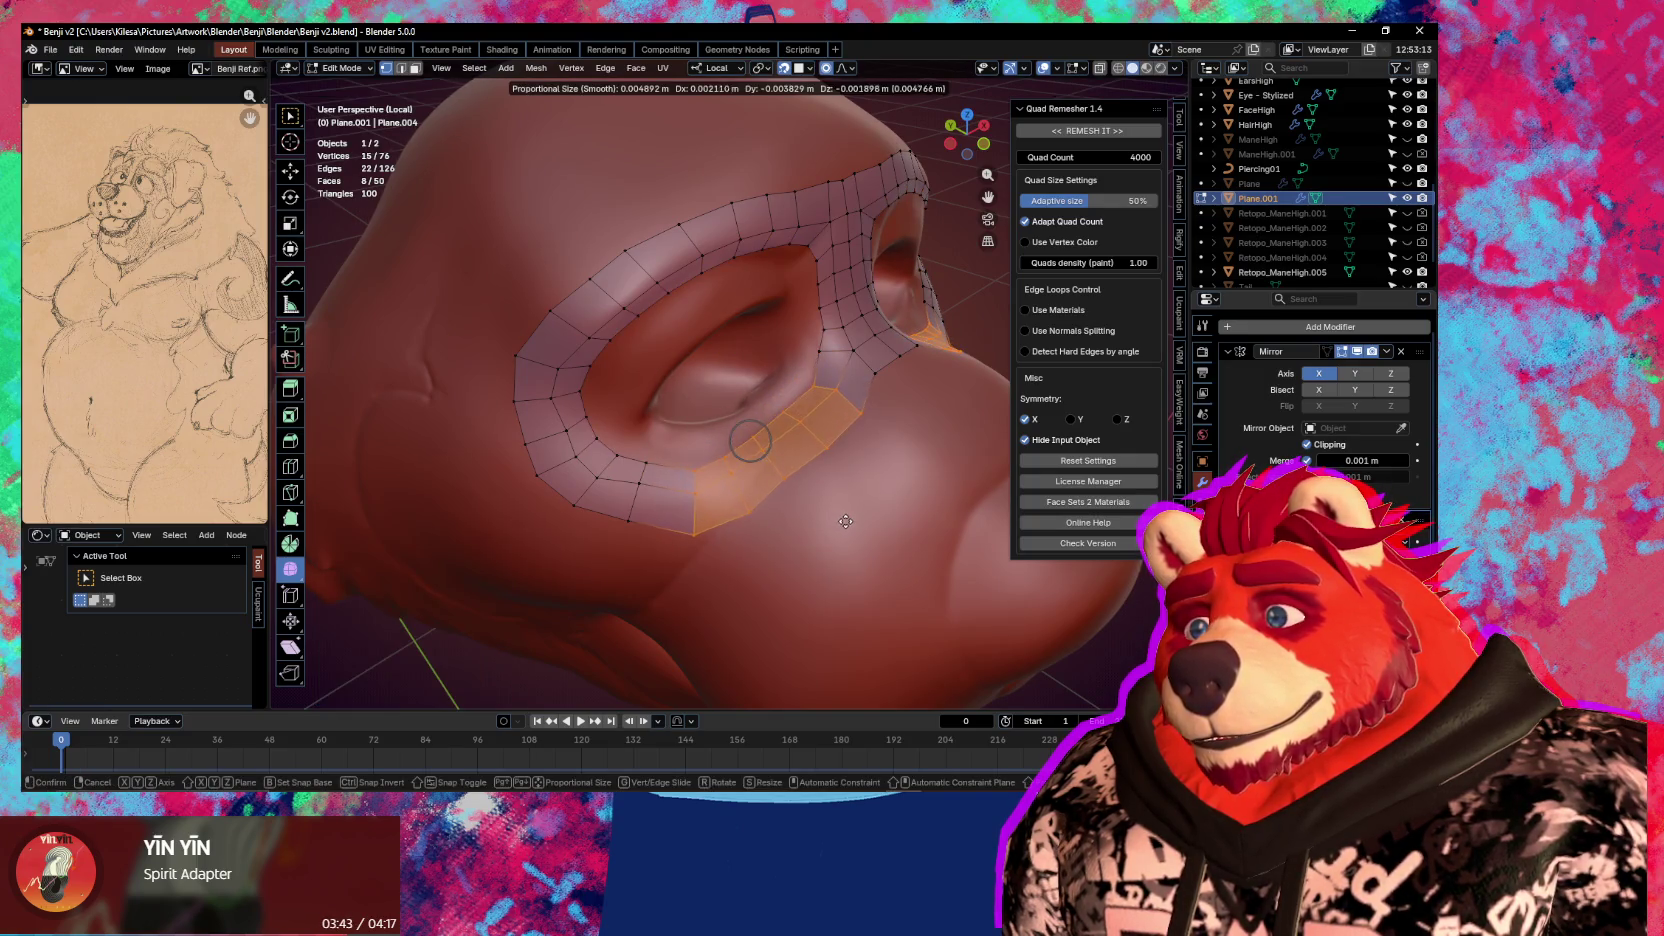
{"action": "left_click", "coordinate": [846, 522]}
{"action": "middle_click_drag", "start_coordinate": [846, 522], "coordinate": [760, 300]}
{"action": "left_click_drag", "start_coordinate": [743, 143], "coordinate": [500, 266]}
{"action": "key", "text": "g"}
{"action": "left_click", "coordinate": [532, 281]}
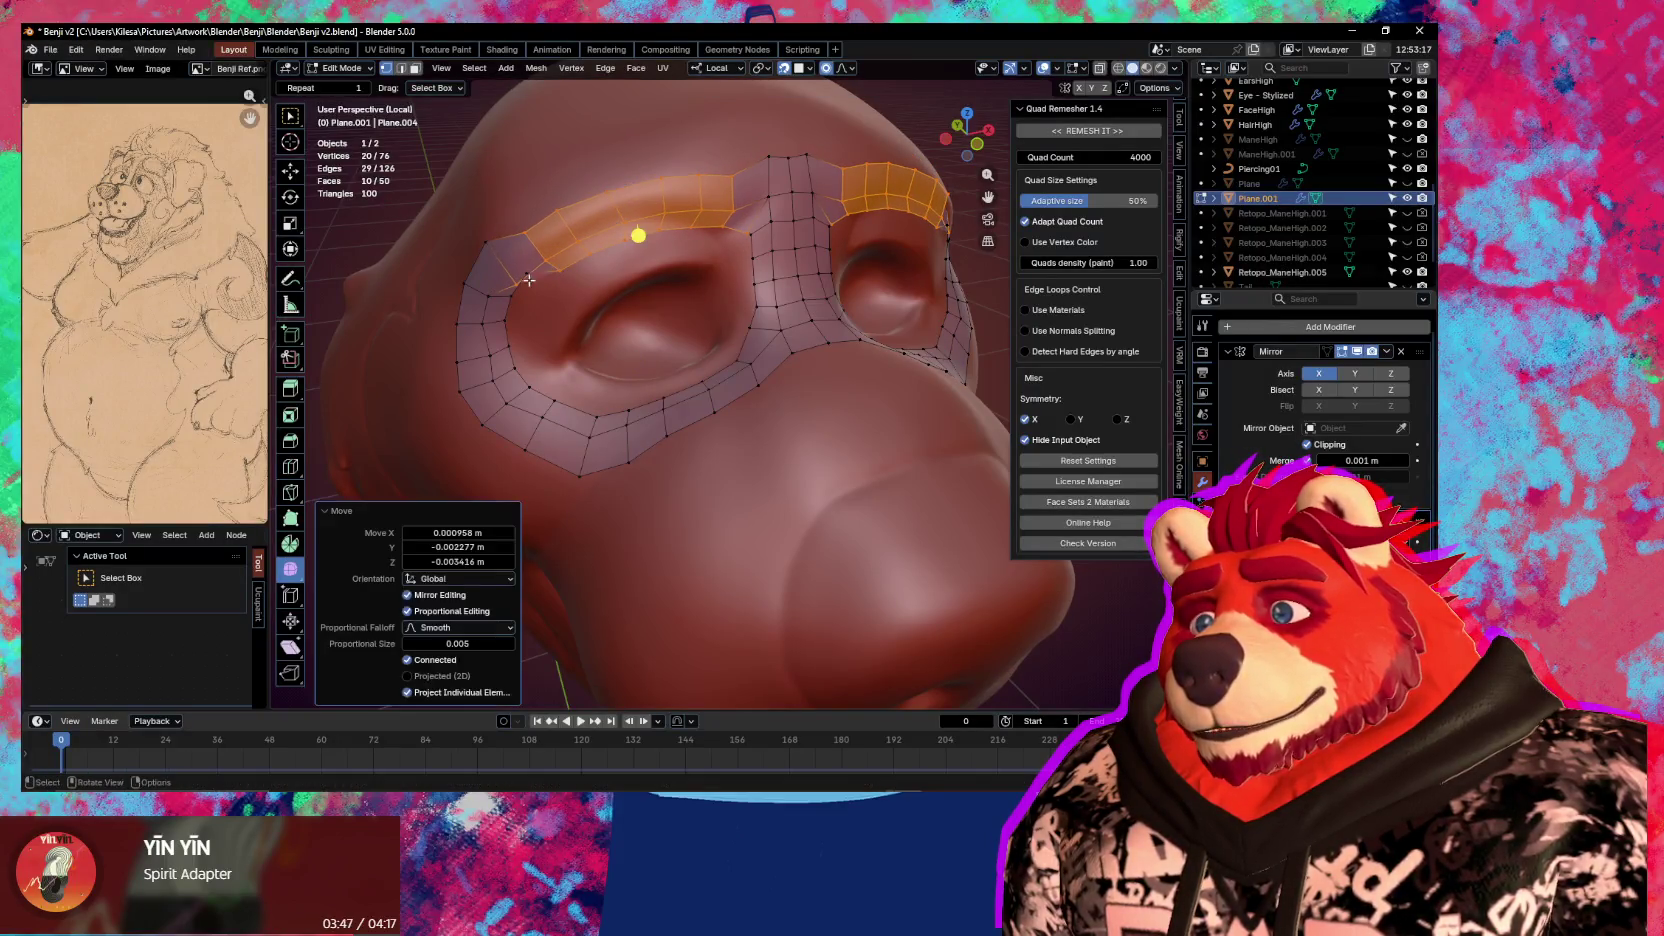
Fit individual brow and outer eye-corner vertices to the sculpt with soft falloff
{"action": "left_click", "coordinate": [514, 287]}
{"action": "key", "text": "g"}
{"action": "left_click", "coordinate": [530, 283]}
{"action": "left_click", "coordinate": [509, 317]}
{"action": "key", "text": "g"}
{"action": "left_click", "coordinate": [515, 322]}
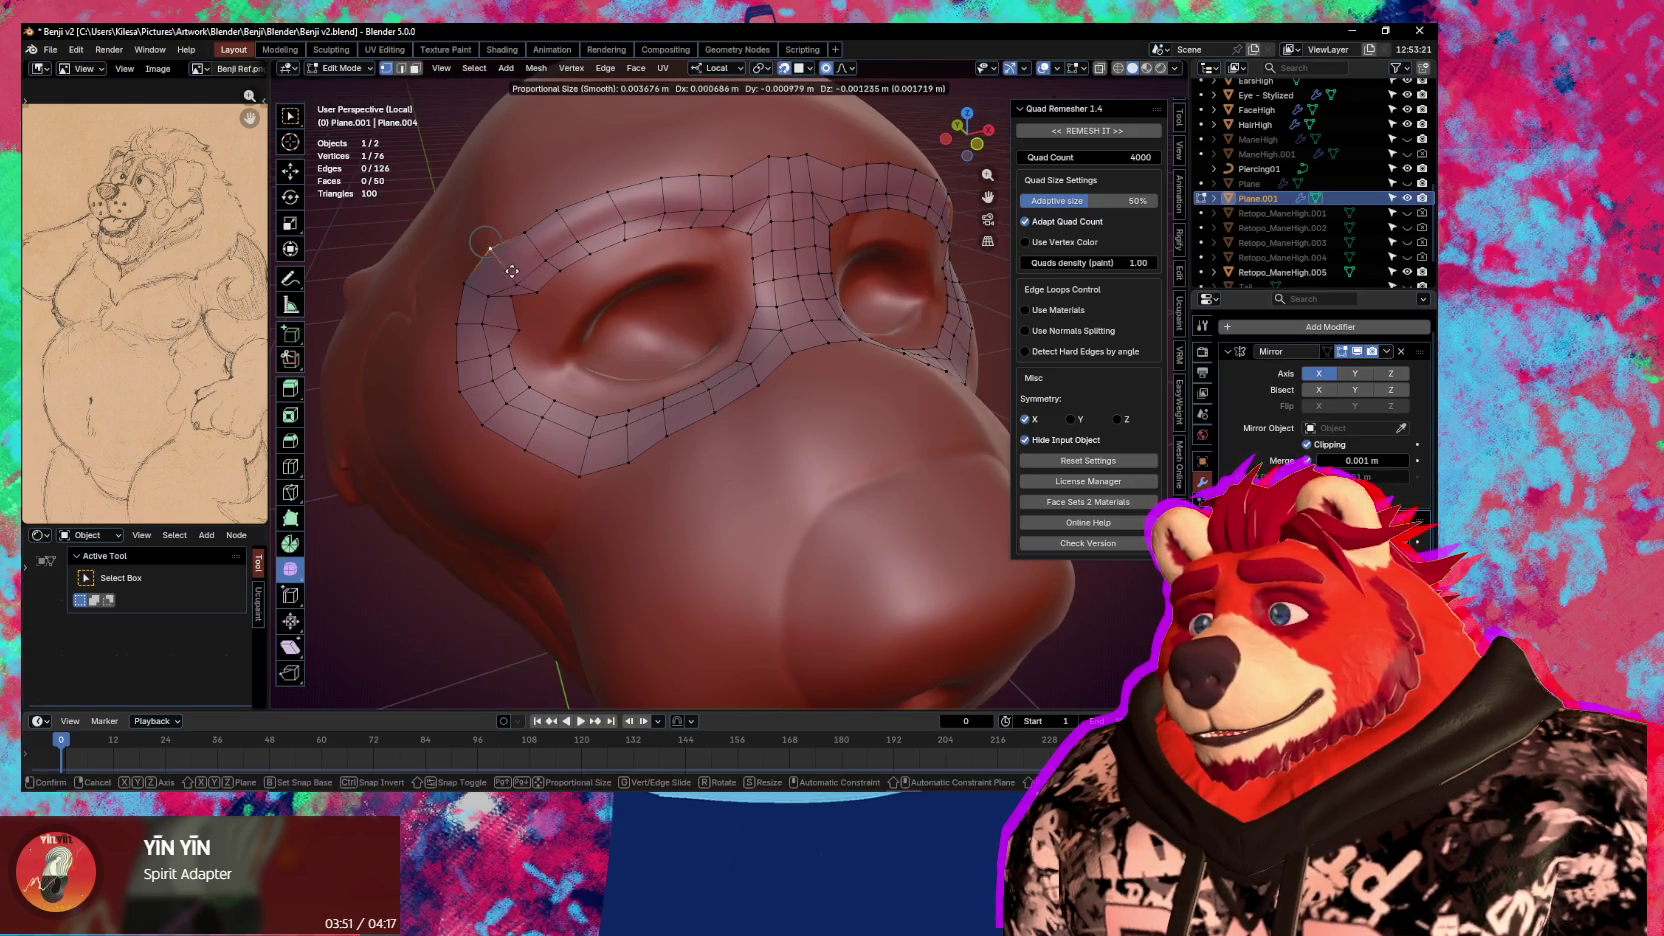
{"action": "left_click_drag", "start_coordinate": [490, 340], "coordinate": [525, 372]}
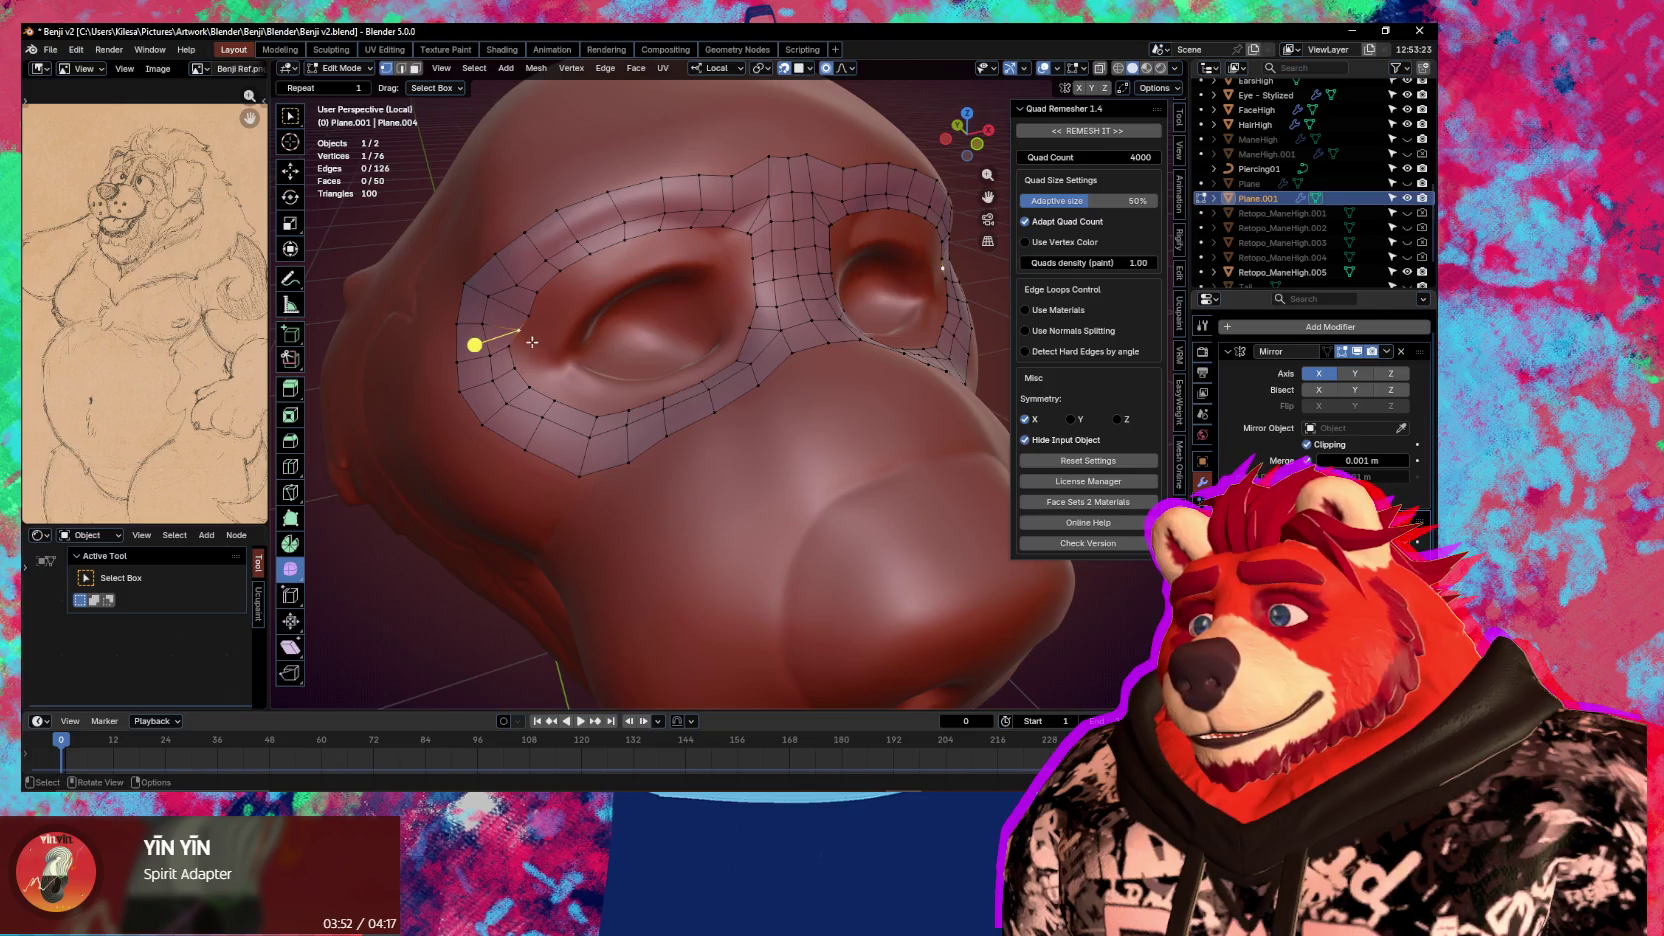
{"action": "key", "text": "g"}
{"action": "left_click", "coordinate": [530, 389]}
{"action": "left_click", "coordinate": [533, 325]}
{"action": "key", "text": "g"}
{"action": "left_click", "coordinate": [541, 313]}
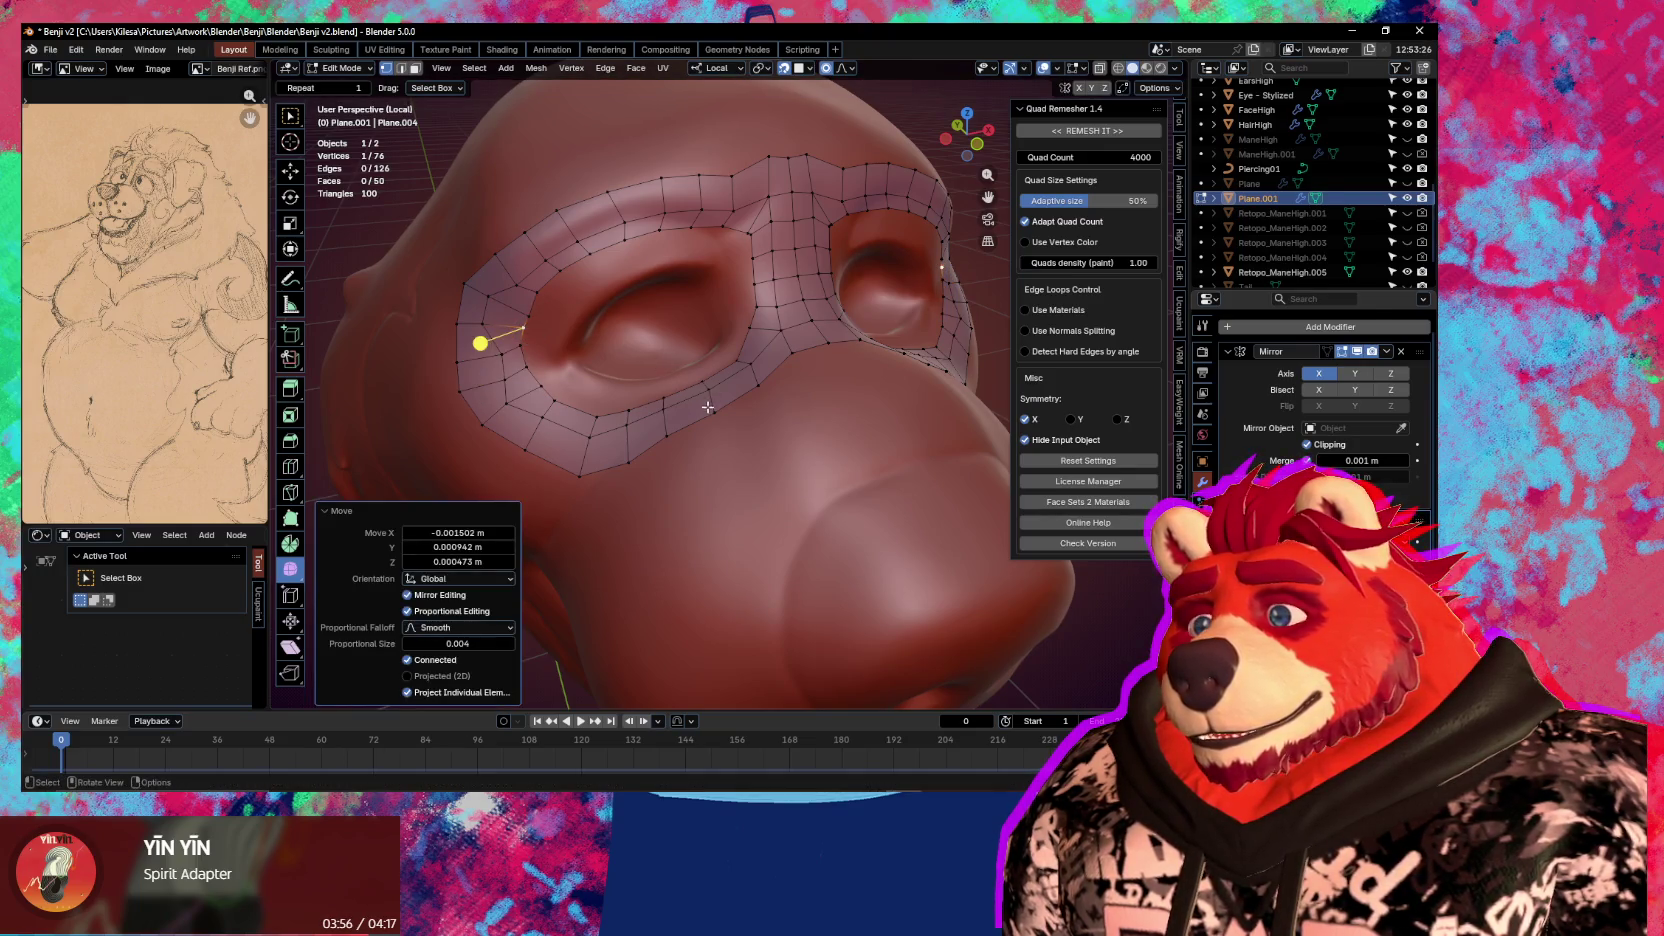
Pull a lower eye-rim vertex down onto the sculpted socket
{"action": "middle_click_drag", "start_coordinate": [708, 407], "coordinate": [760, 450]}
{"action": "left_click", "coordinate": [762, 460]}
{"action": "key", "text": "g"}
{"action": "left_click", "coordinate": [769, 485]}
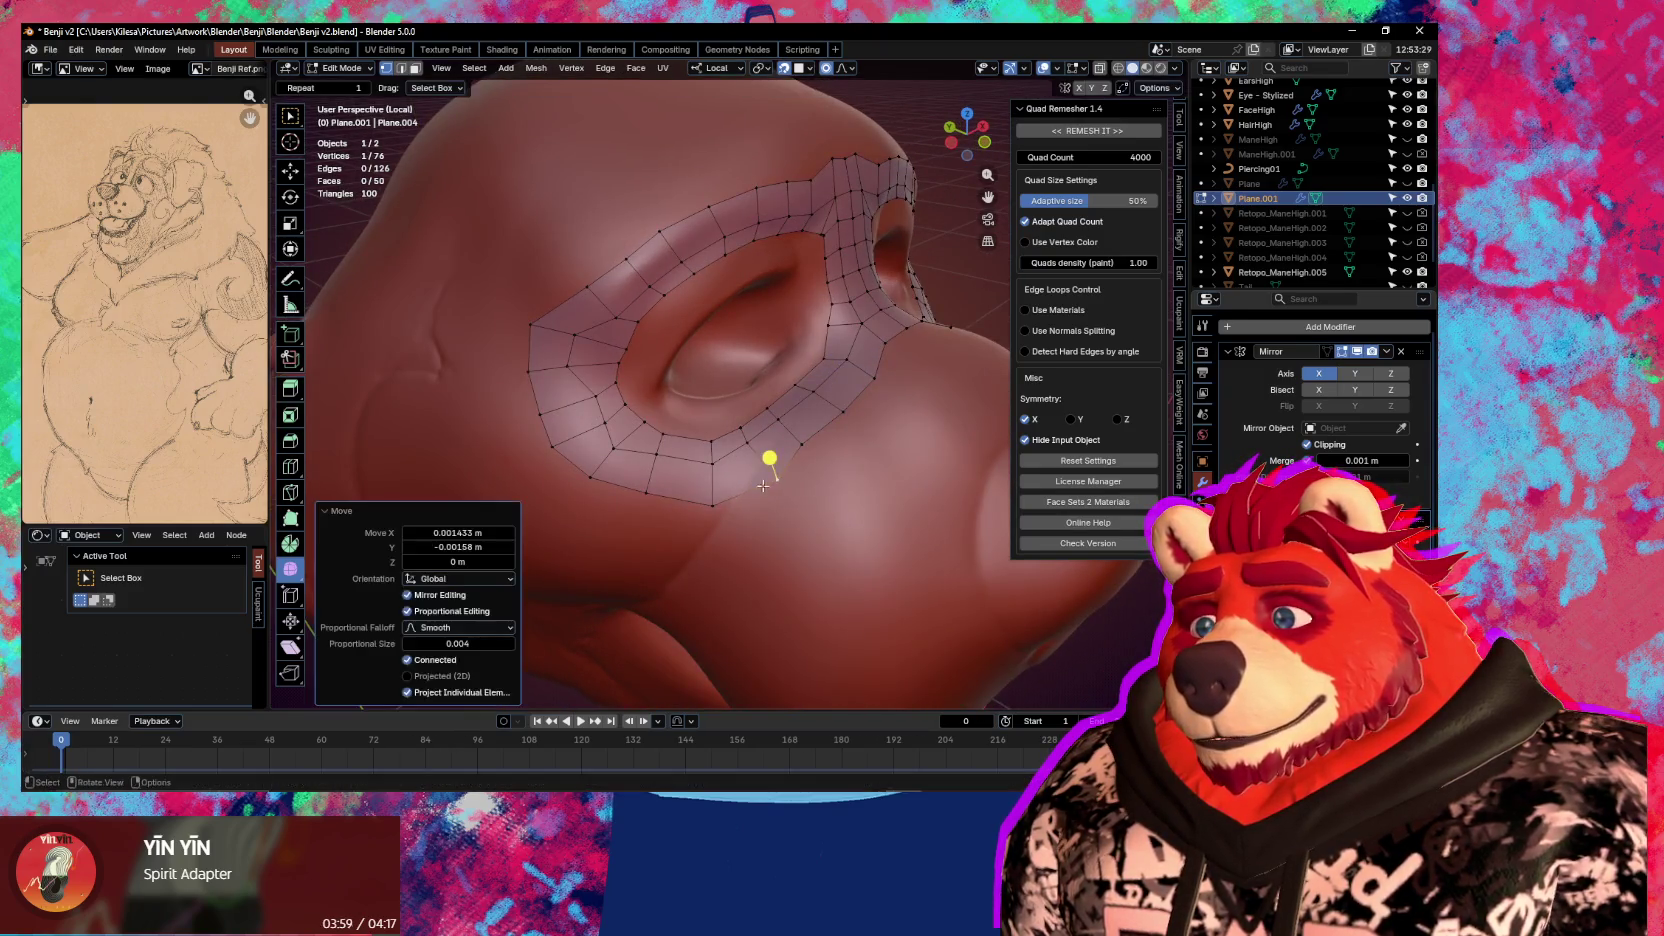
Move several lower eye-rim vertices onto the sculpt with proportional editing
{"action": "left_click", "coordinate": [788, 403]}
{"action": "key", "text": "g"}
{"action": "left_click", "coordinate": [780, 430]}
{"action": "left_click", "coordinate": [749, 420]}
{"action": "key", "text": "g"}
{"action": "left_click", "coordinate": [772, 479]}
{"action": "left_click", "coordinate": [761, 464]}
{"action": "key", "text": "g"}
{"action": "left_click", "coordinate": [765, 464]}
{"action": "left_click", "coordinate": [717, 453]}
{"action": "key", "text": "g"}
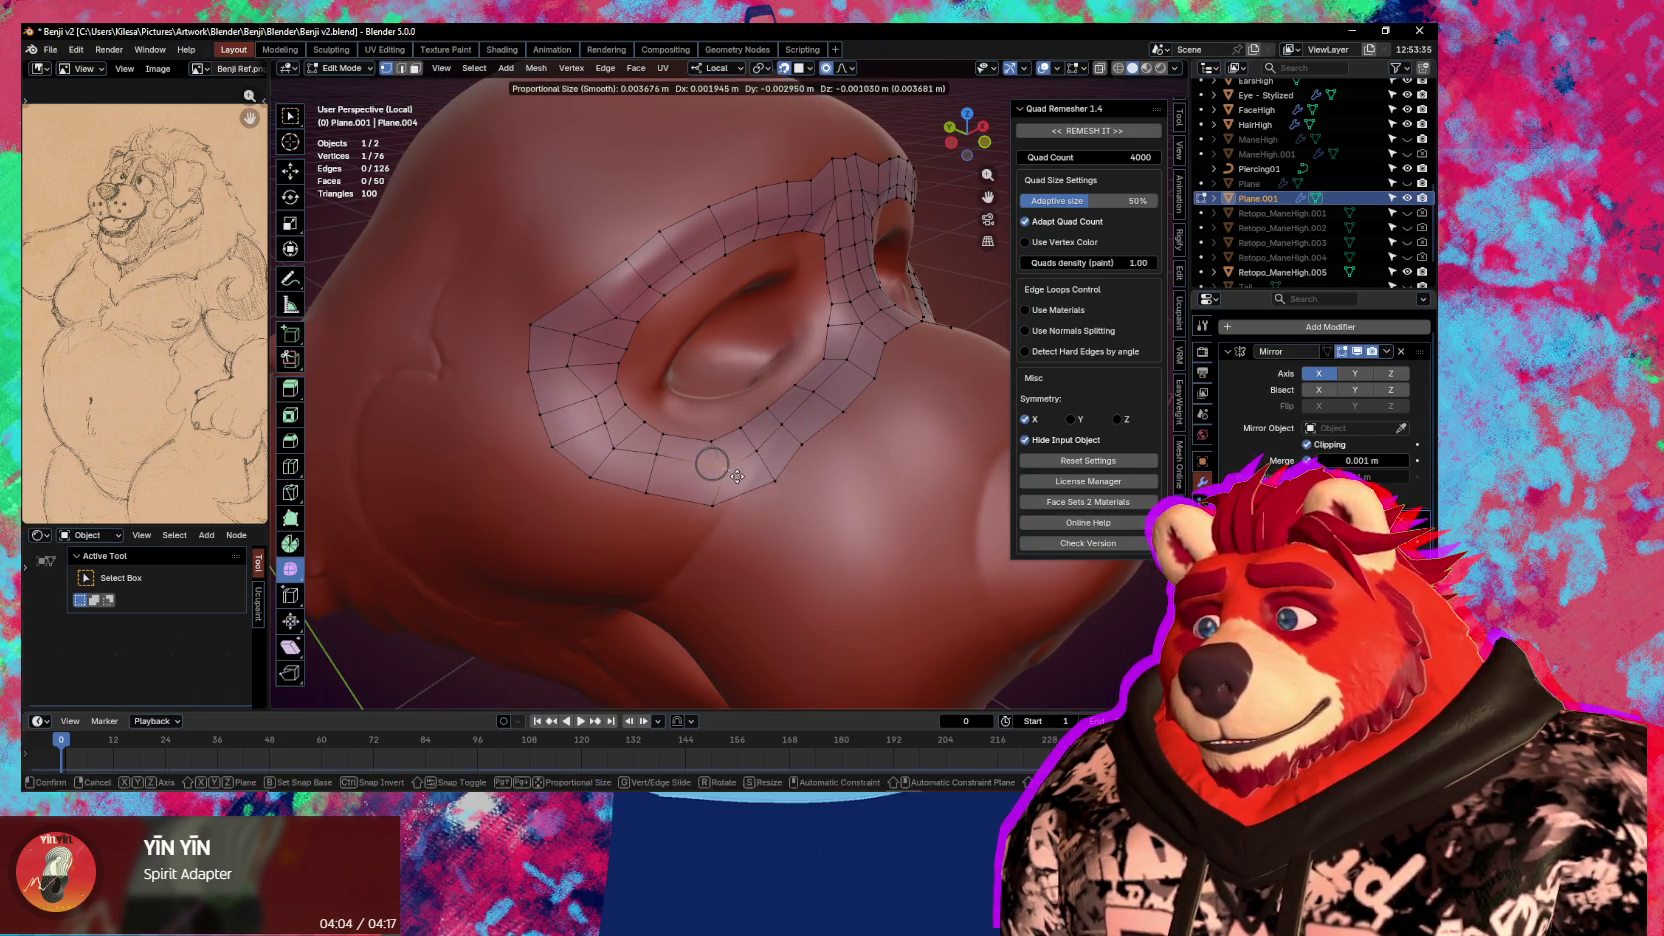
{"action": "left_click", "coordinate": [728, 473]}
{"action": "left_click", "coordinate": [764, 478]}
{"action": "key", "text": "g"}
{"action": "left_click", "coordinate": [754, 462]}
{"action": "key", "text": "g"}
{"action": "left_click", "coordinate": [762, 489]}
From new angles, make repeated small moves to settle a rim vertex into the eye socket
{"action": "mouse_move", "coordinate": [760, 480]}
{"action": "middle_mouse_down"}
{"action": "mouse_move", "coordinate": [840, 443]}
{"action": "mouse_move", "coordinate": [769, 447]}
{"action": "middle_mouse_up"}
{"action": "key", "text": "g"}
{"action": "left_click", "coordinate": [768, 450]}
{"action": "key", "text": "g"}
{"action": "left_click", "coordinate": [767, 452]}
{"action": "key", "text": "g"}
{"action": "left_click", "coordinate": [765, 453]}
{"action": "key", "text": "g"}
{"action": "left_click", "coordinate": [757, 457]}
{"action": "middle_click_drag", "start_coordinate": [757, 457], "coordinate": [725, 476]}
{"action": "key", "text": "g"}
{"action": "left_click", "coordinate": [720, 479]}
{"action": "key", "text": "g"}
{"action": "left_click", "coordinate": [717, 482]}
{"action": "key", "text": "g"}
{"action": "left_click", "coordinate": [701, 493]}
{"action": "key", "text": "g"}
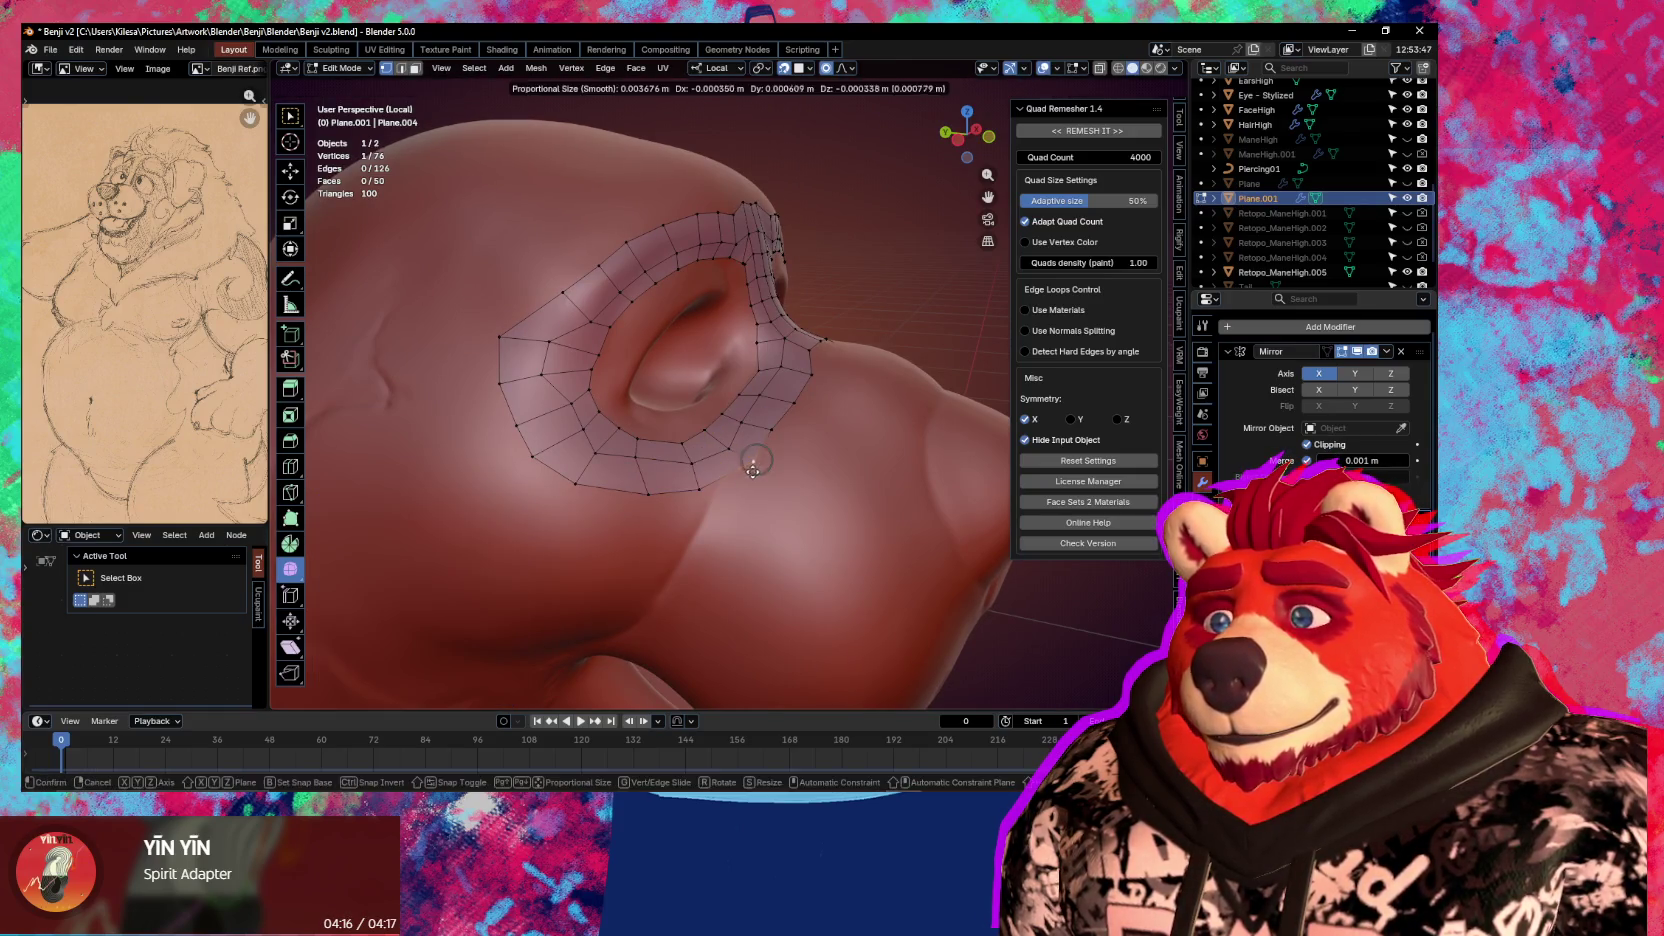
{"action": "left_click", "coordinate": [745, 440]}
Refit more lower-rim vertices to the socket, redoing one cancelled move
{"action": "middle_click_drag", "start_coordinate": [745, 440], "coordinate": [738, 487]}
{"action": "key", "text": "g"}
{"action": "left_click", "coordinate": [690, 495]}
{"action": "key", "text": "g"}
{"action": "left_click", "coordinate": [711, 493]}
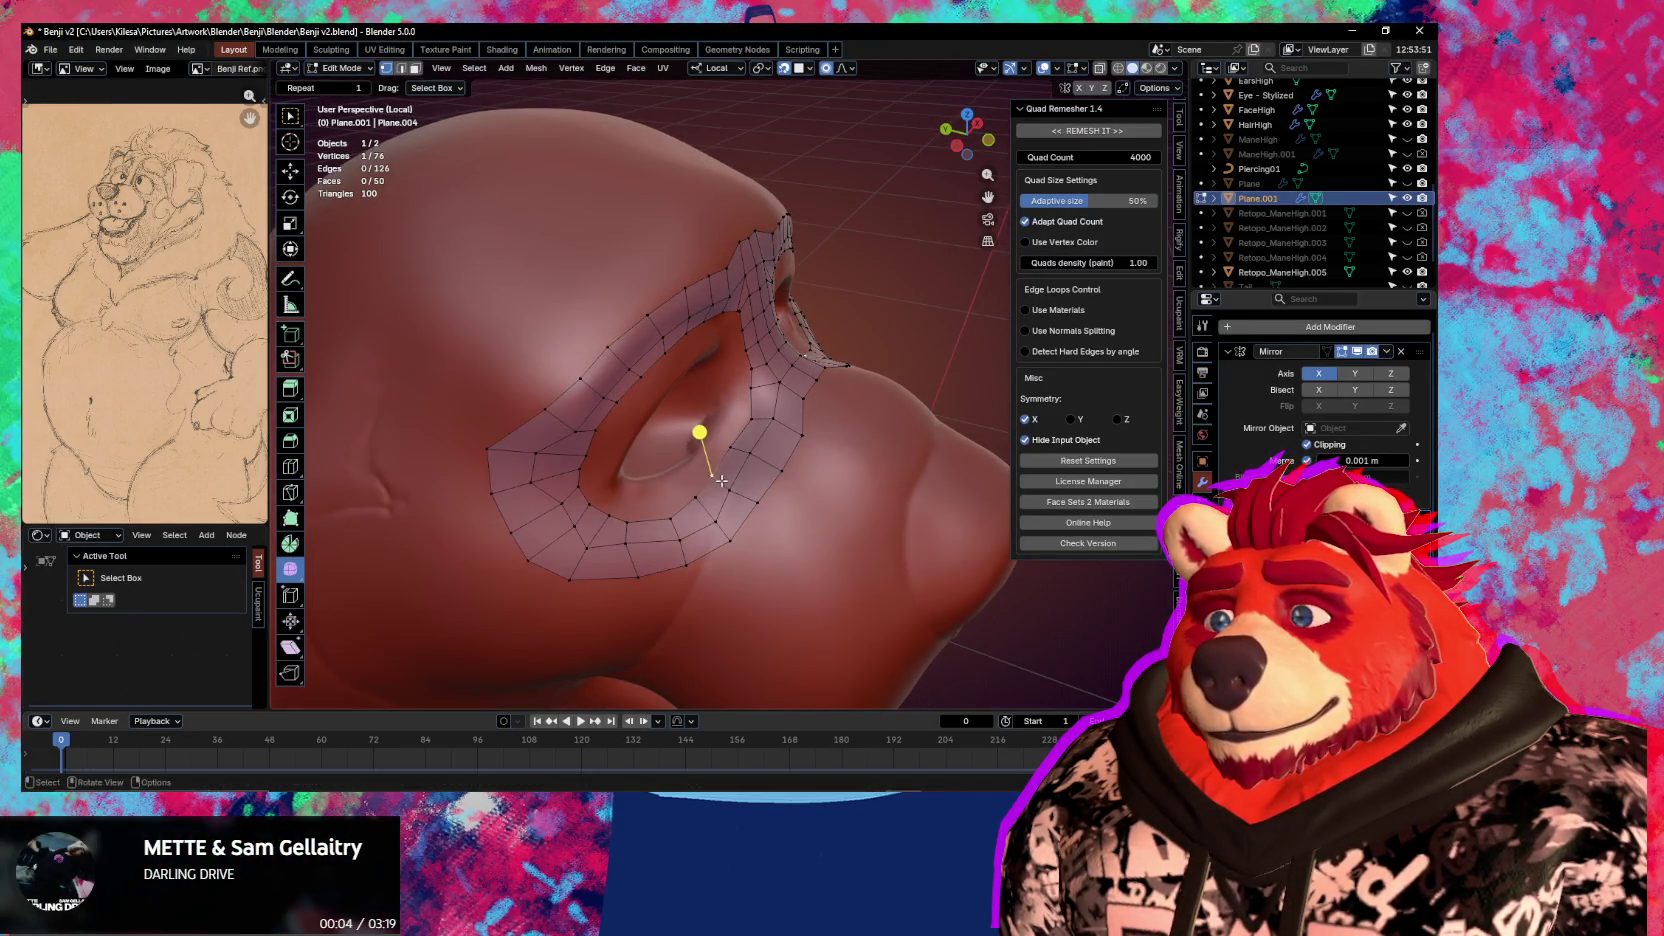
{"action": "left_click", "coordinate": [757, 500], "text": "ctrl"}
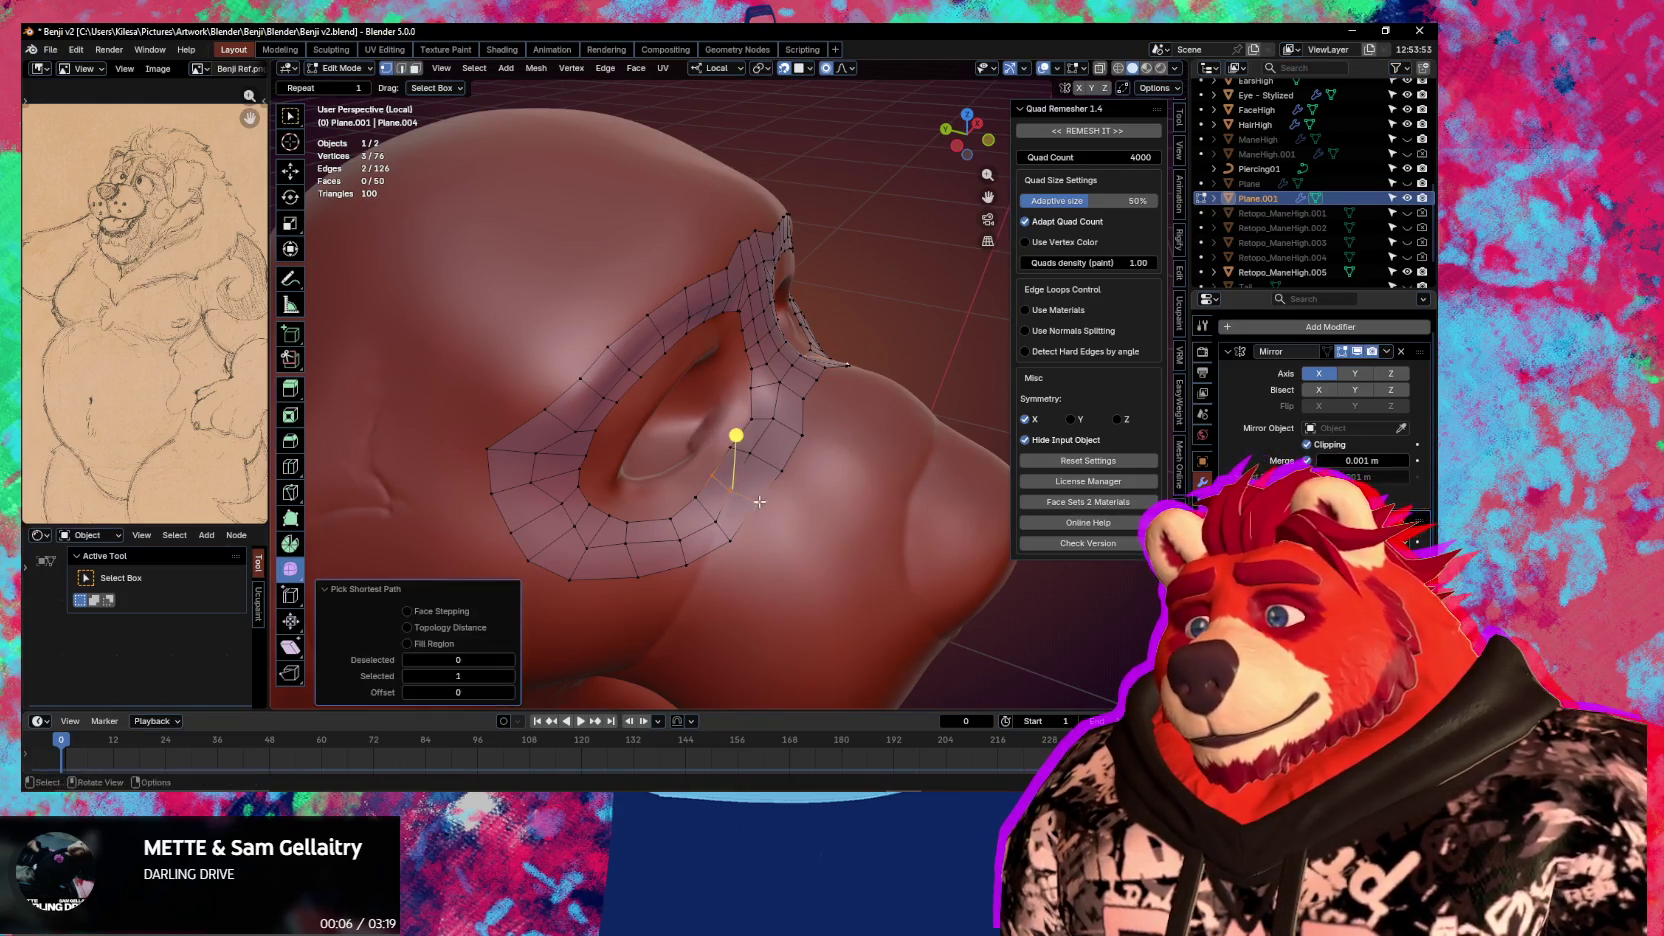
{"action": "key", "text": "g"}
{"action": "left_click", "coordinate": [750, 458]}
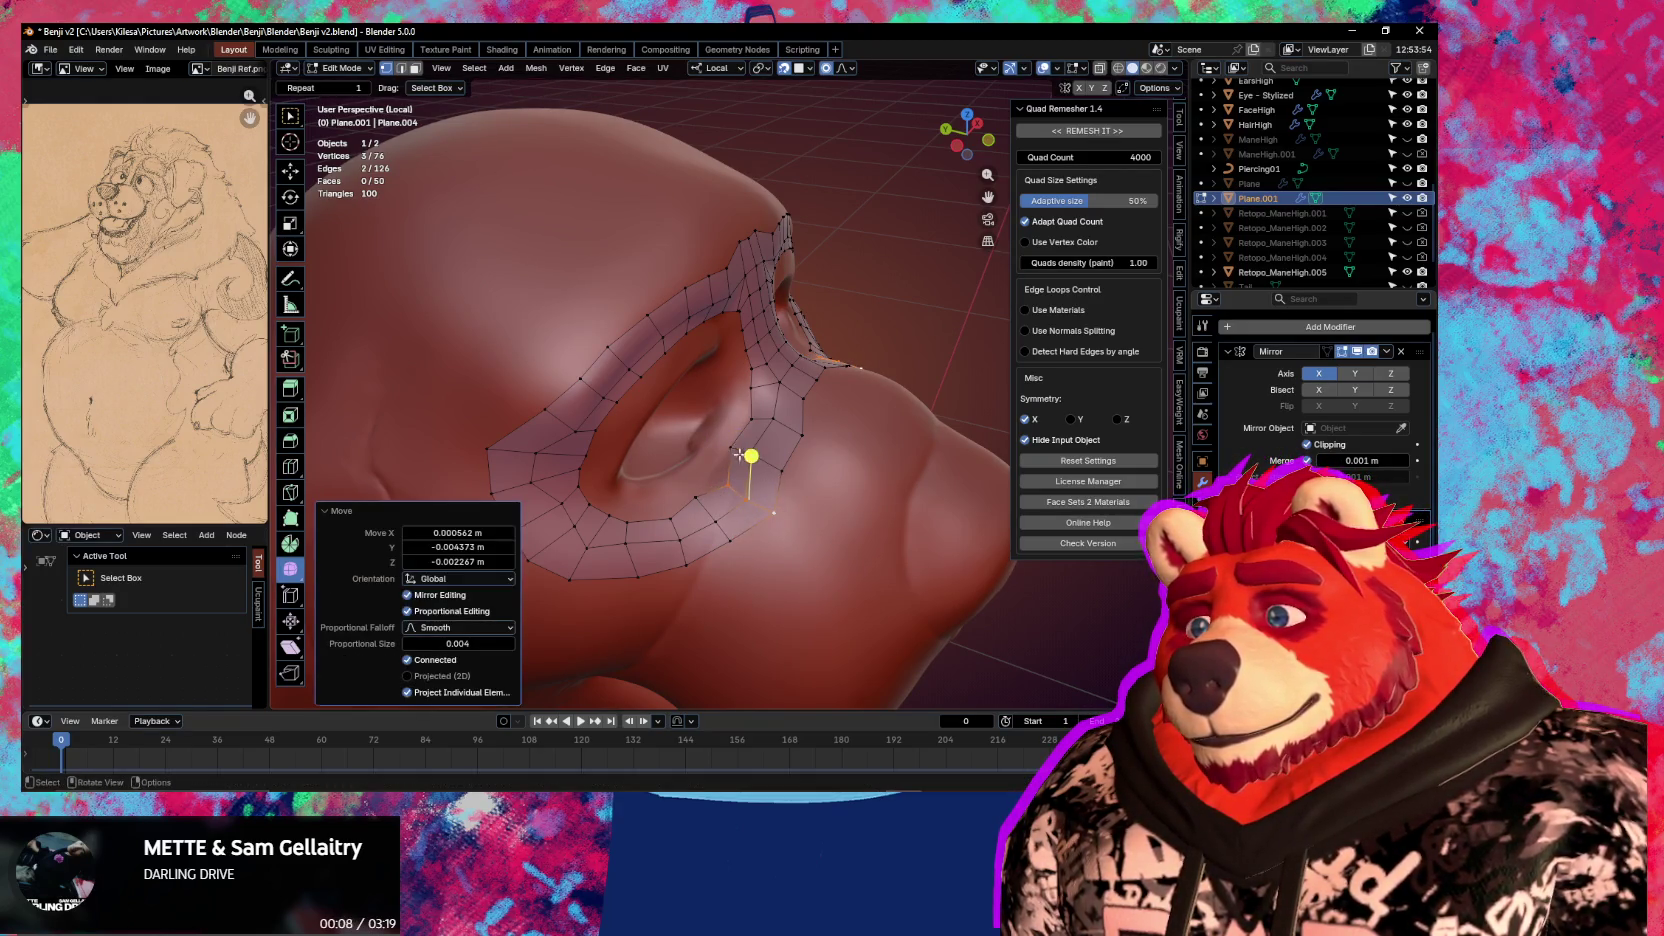
{"action": "left_click", "coordinate": [722, 494]}
{"action": "key", "text": "g"}
{"action": "left_click", "coordinate": [757, 503]}
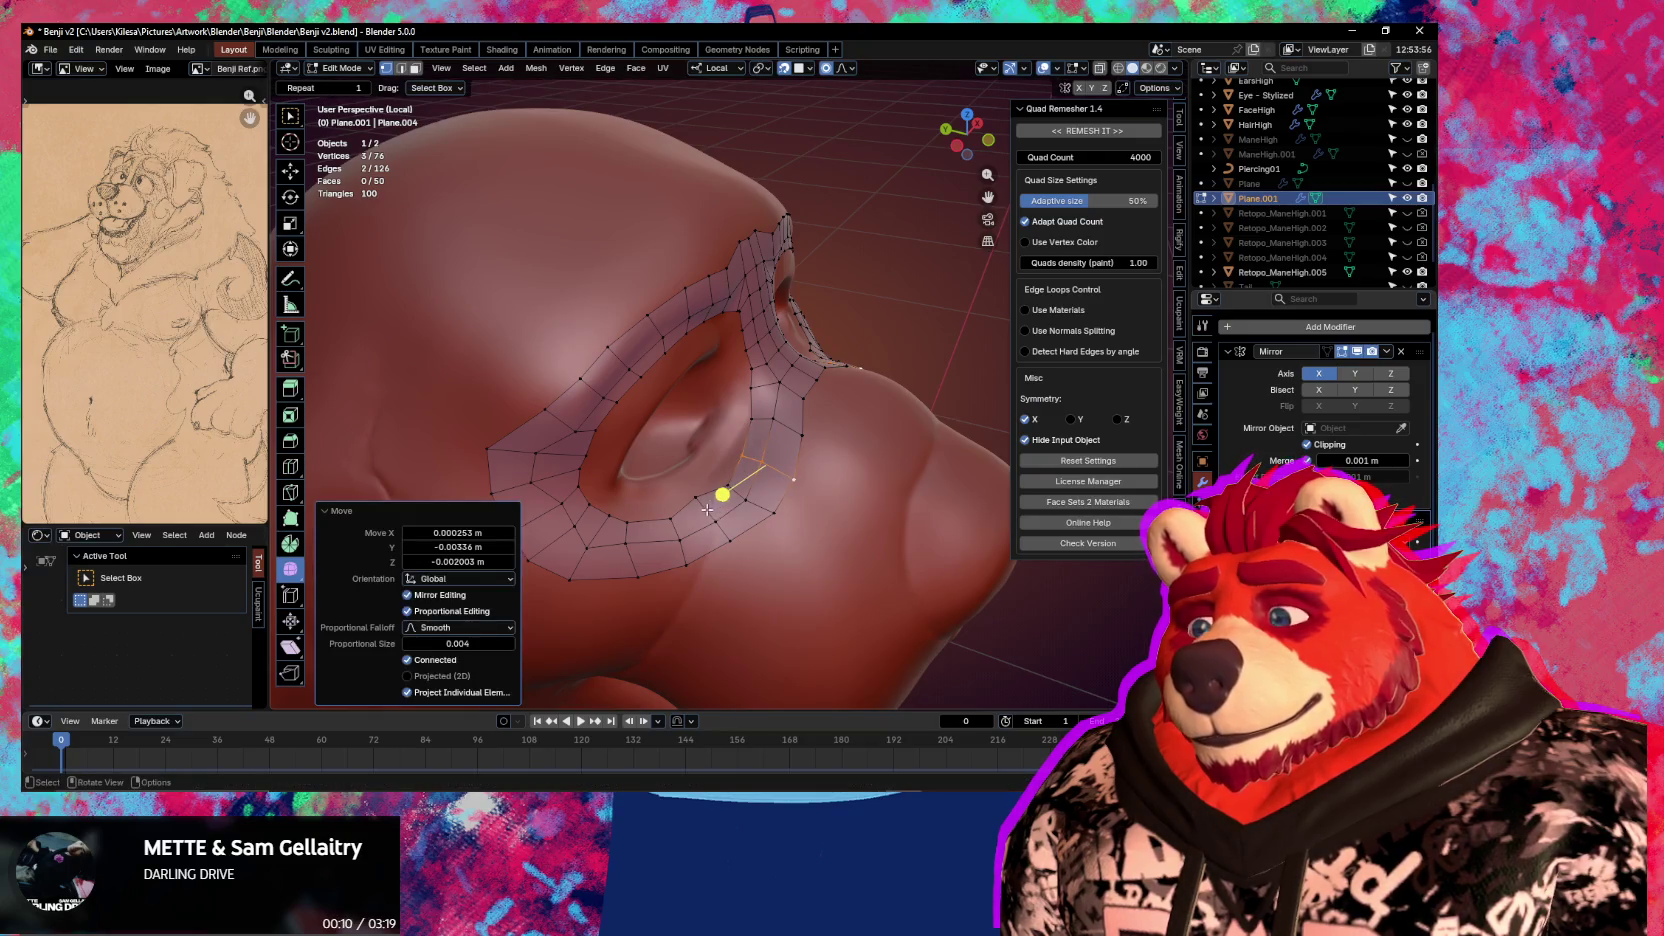
{"action": "left_click", "coordinate": [707, 510], "text": "ctrl"}
{"action": "key", "text": "g"}
{"action": "right_click", "coordinate": [757, 549]}
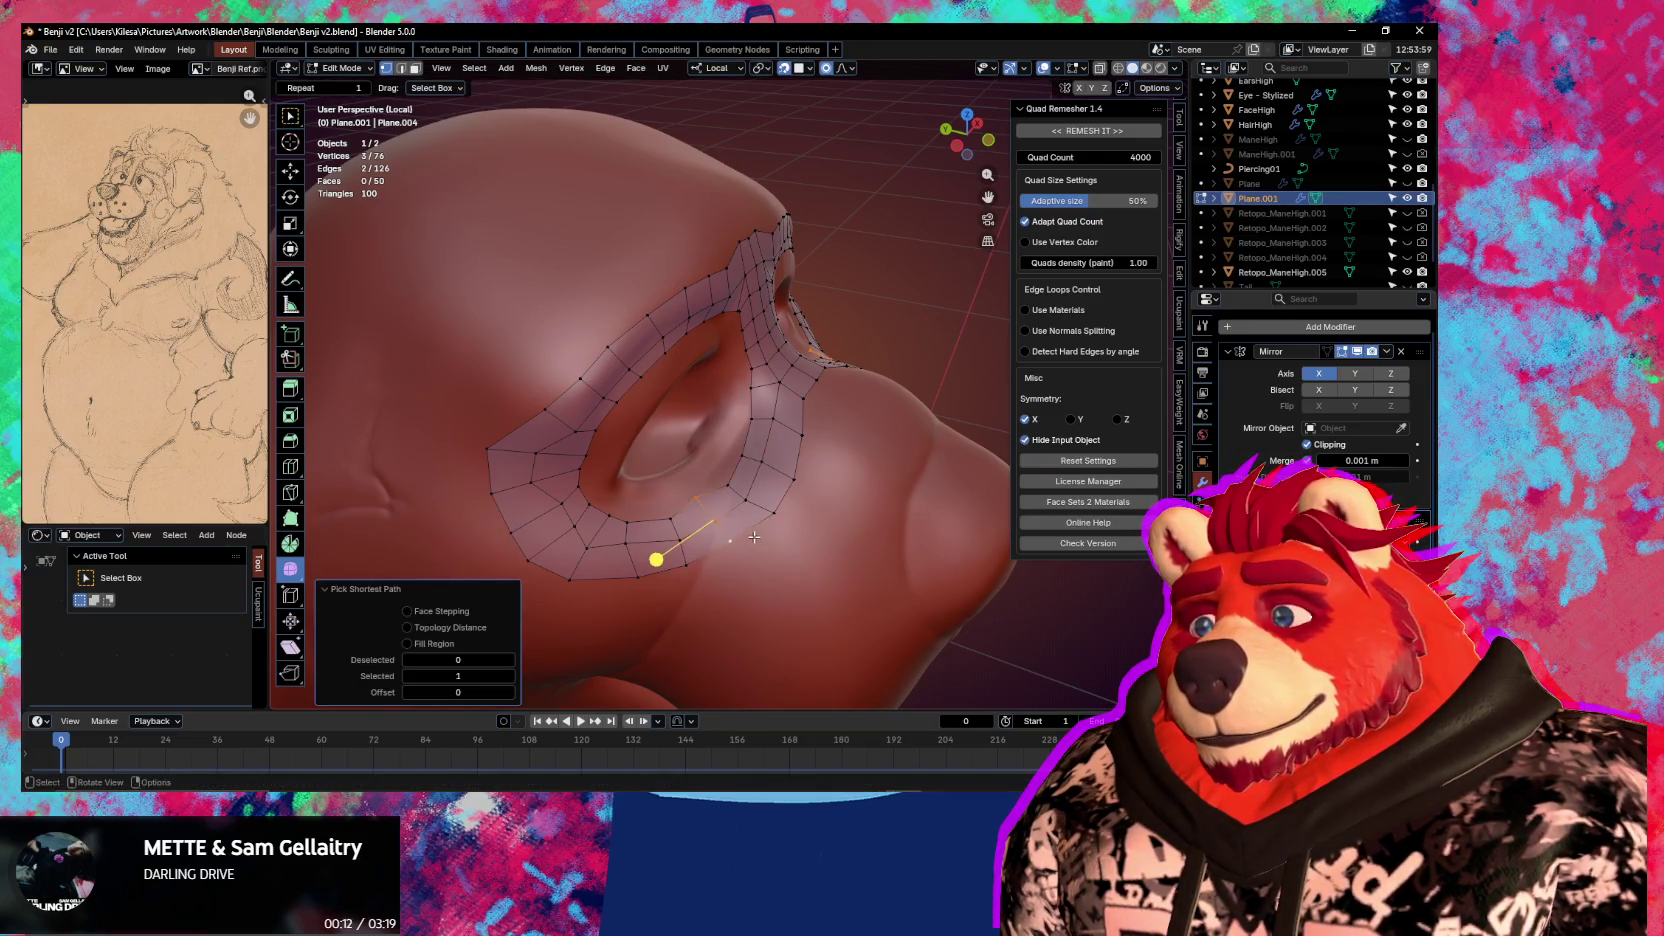
{"action": "middle_click_drag", "start_coordinate": [657, 557], "coordinate": [649, 538]}
{"action": "key", "text": "g"}
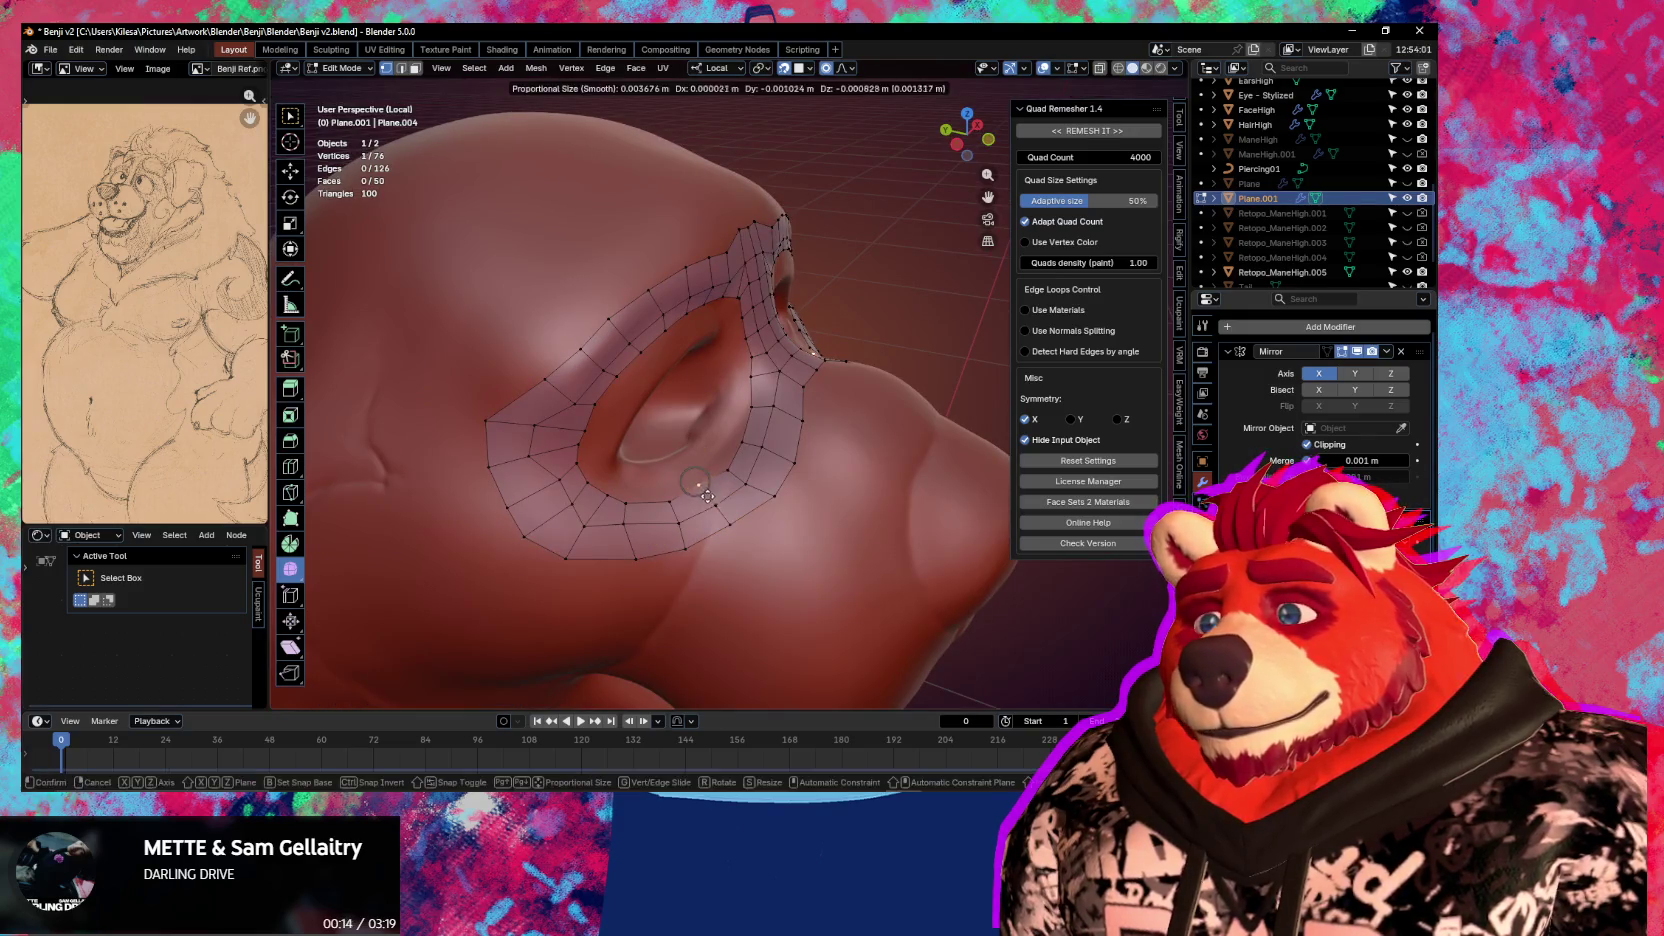
{"action": "left_click", "coordinate": [700, 470]}
{"action": "mouse_move", "coordinate": [700, 470]}
{"action": "middle_mouse_down"}
{"action": "mouse_move", "coordinate": [590, 375]}
{"action": "mouse_move", "coordinate": [578, 407]}
{"action": "mouse_move", "coordinate": [805, 415]}
{"action": "middle_mouse_up"}
Adjust a vertex pair and one rim vertex with wider falloff, then switch to Sculpt Mode
{"action": "left_click", "coordinate": [612, 398], "text": "shift"}
{"action": "key", "text": "g"}
{"action": "left_click", "coordinate": [620, 408]}
{"action": "left_click", "coordinate": [605, 405], "text": "alt"}
{"action": "left_click", "coordinate": [805, 420]}
{"action": "key", "text": "g"}
{"action": "left_click", "coordinate": [820, 423]}
{"action": "key", "text": "g"}
{"action": "scroll", "coordinate": [826, 413], "scroll_direction": "down", "scroll_amount": 5}
{"action": "left_click", "coordinate": [831, 405]}
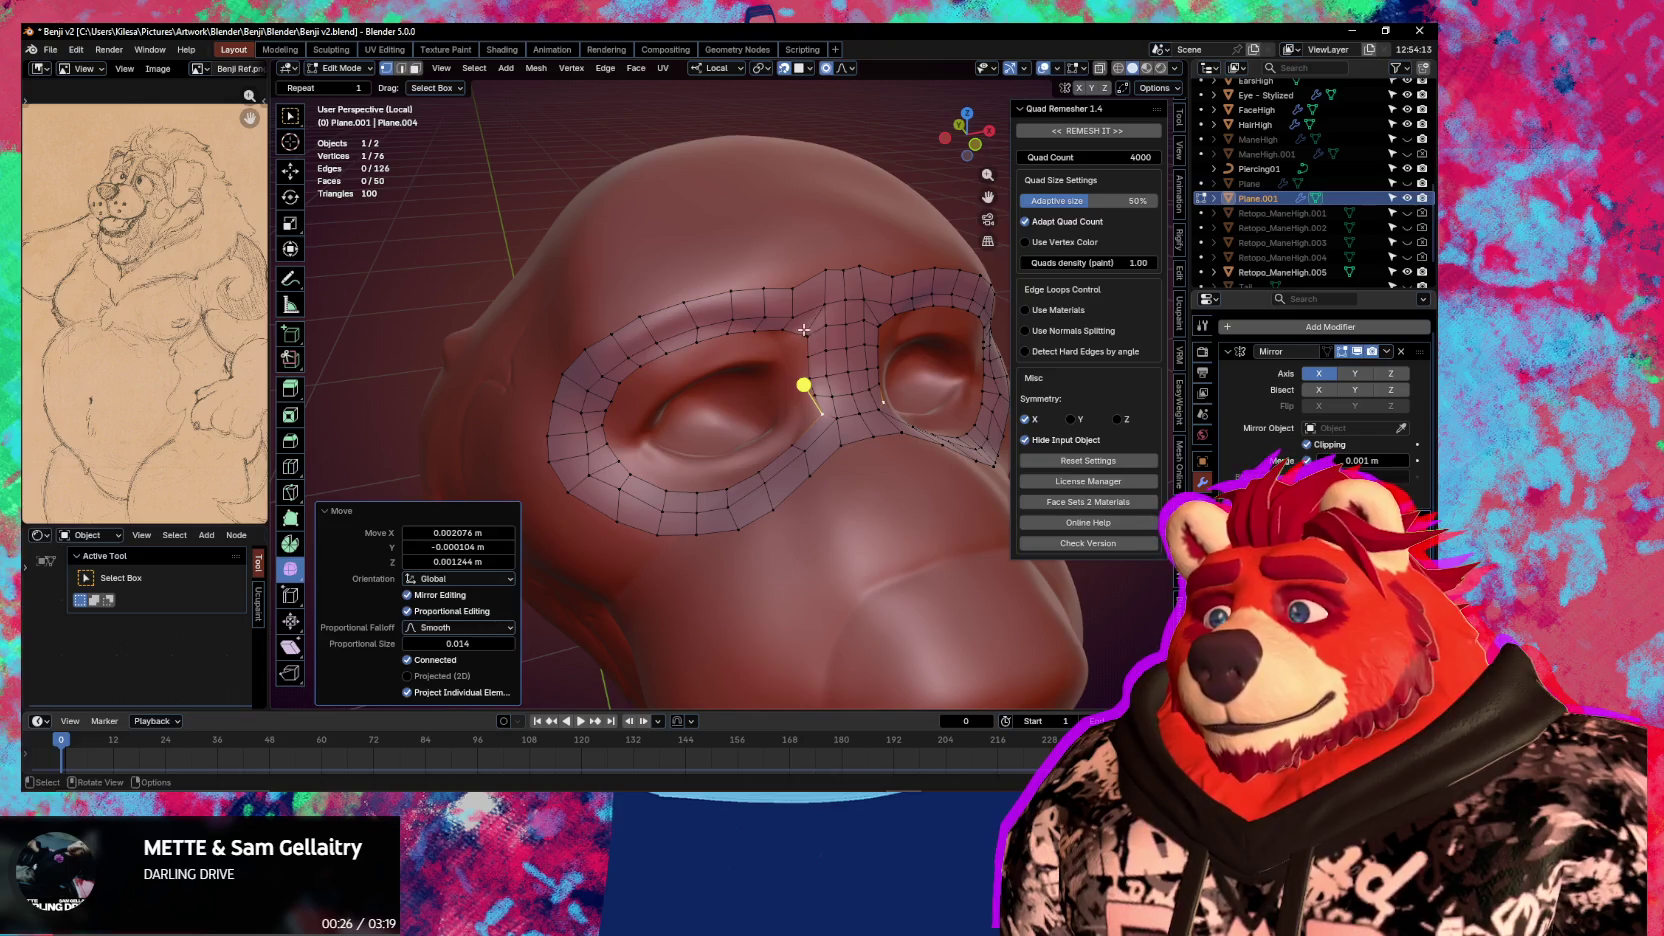
{"action": "key", "text": "ctrl+Tab"}
{"action": "left_click", "coordinate": [806, 392]}
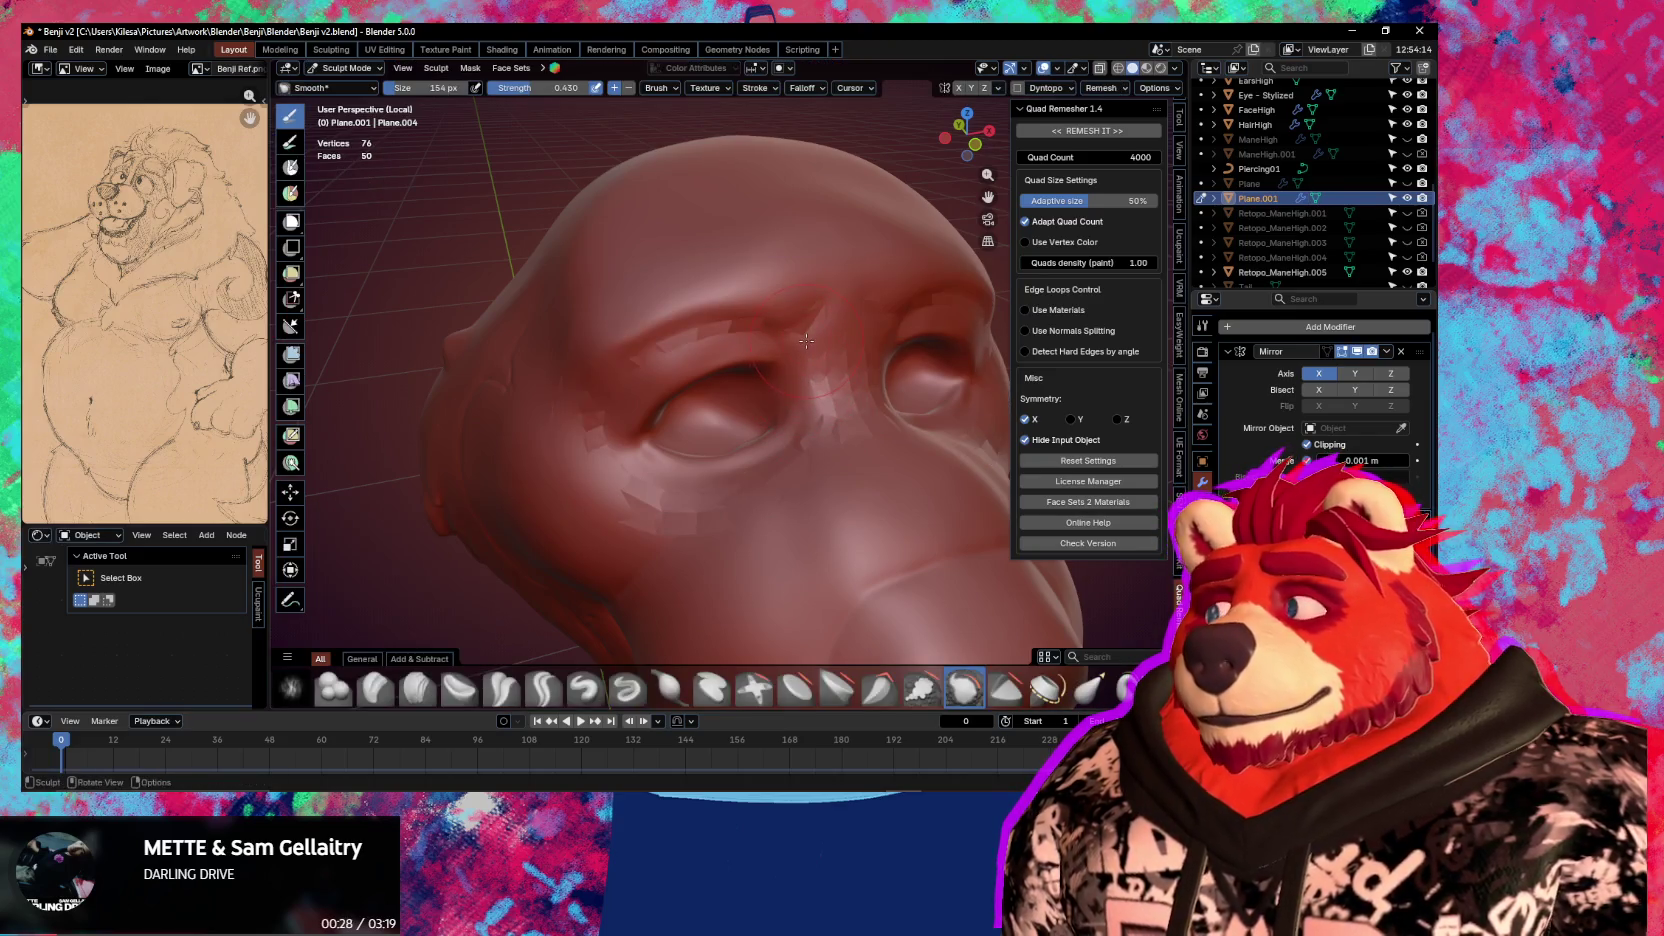
Enable Display Wire from Quick Favorites, return to Edit Mode, and select both eye-hole loops
{"action": "right_click", "coordinate": [816, 344]}
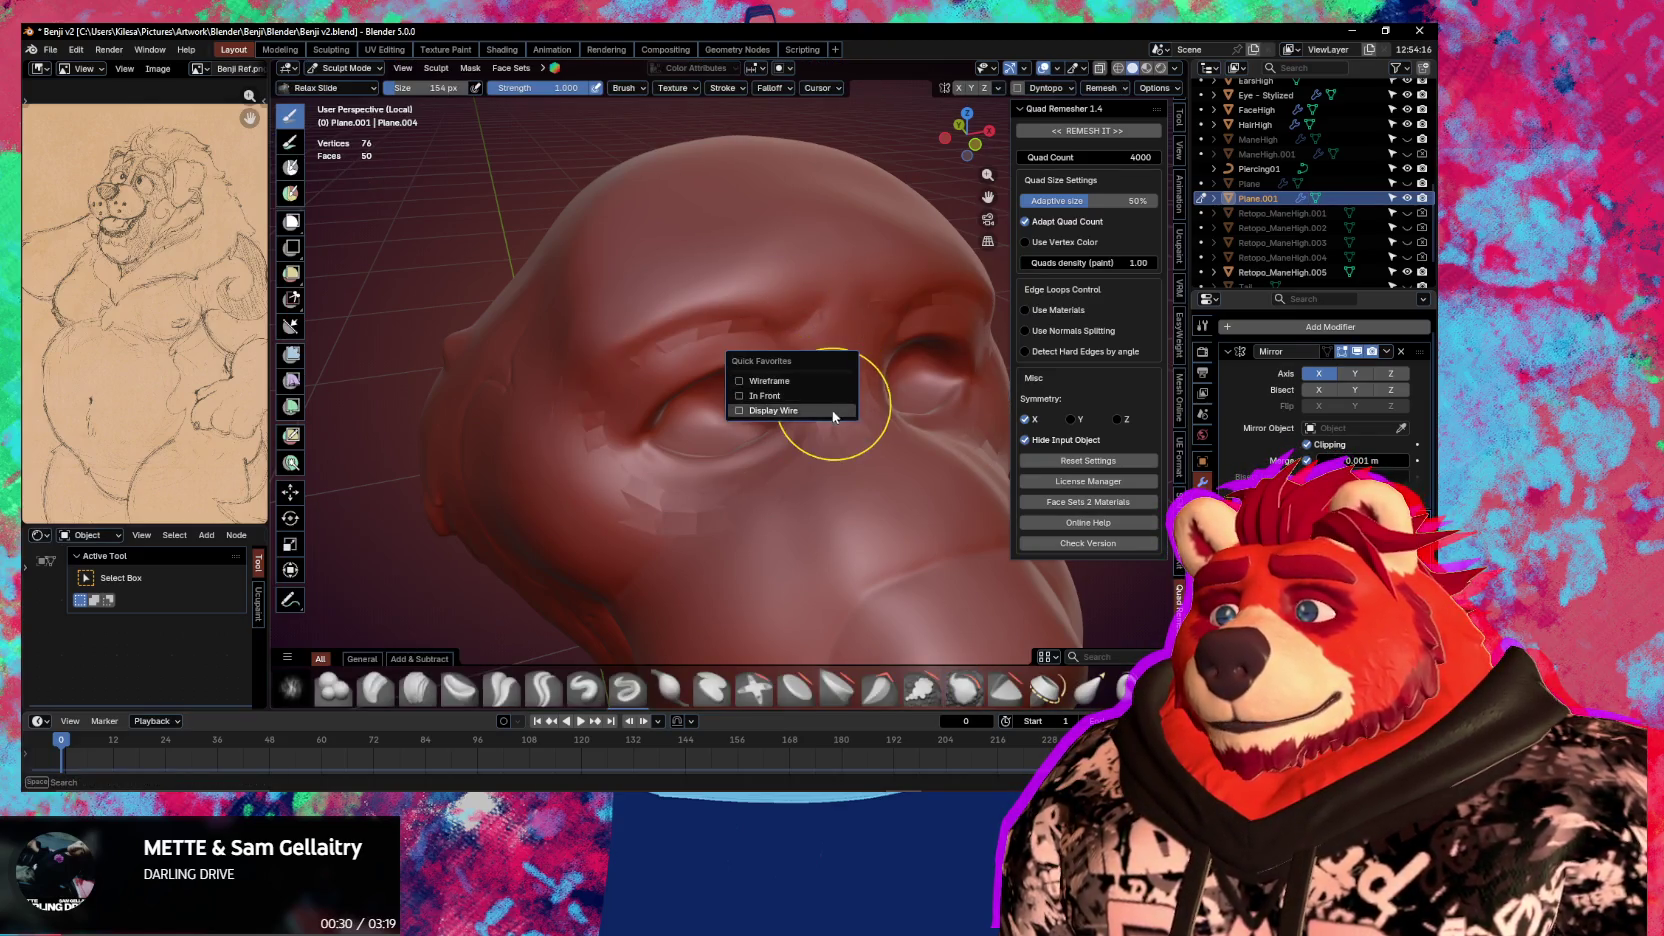
{"action": "left_click", "coordinate": [836, 416]}
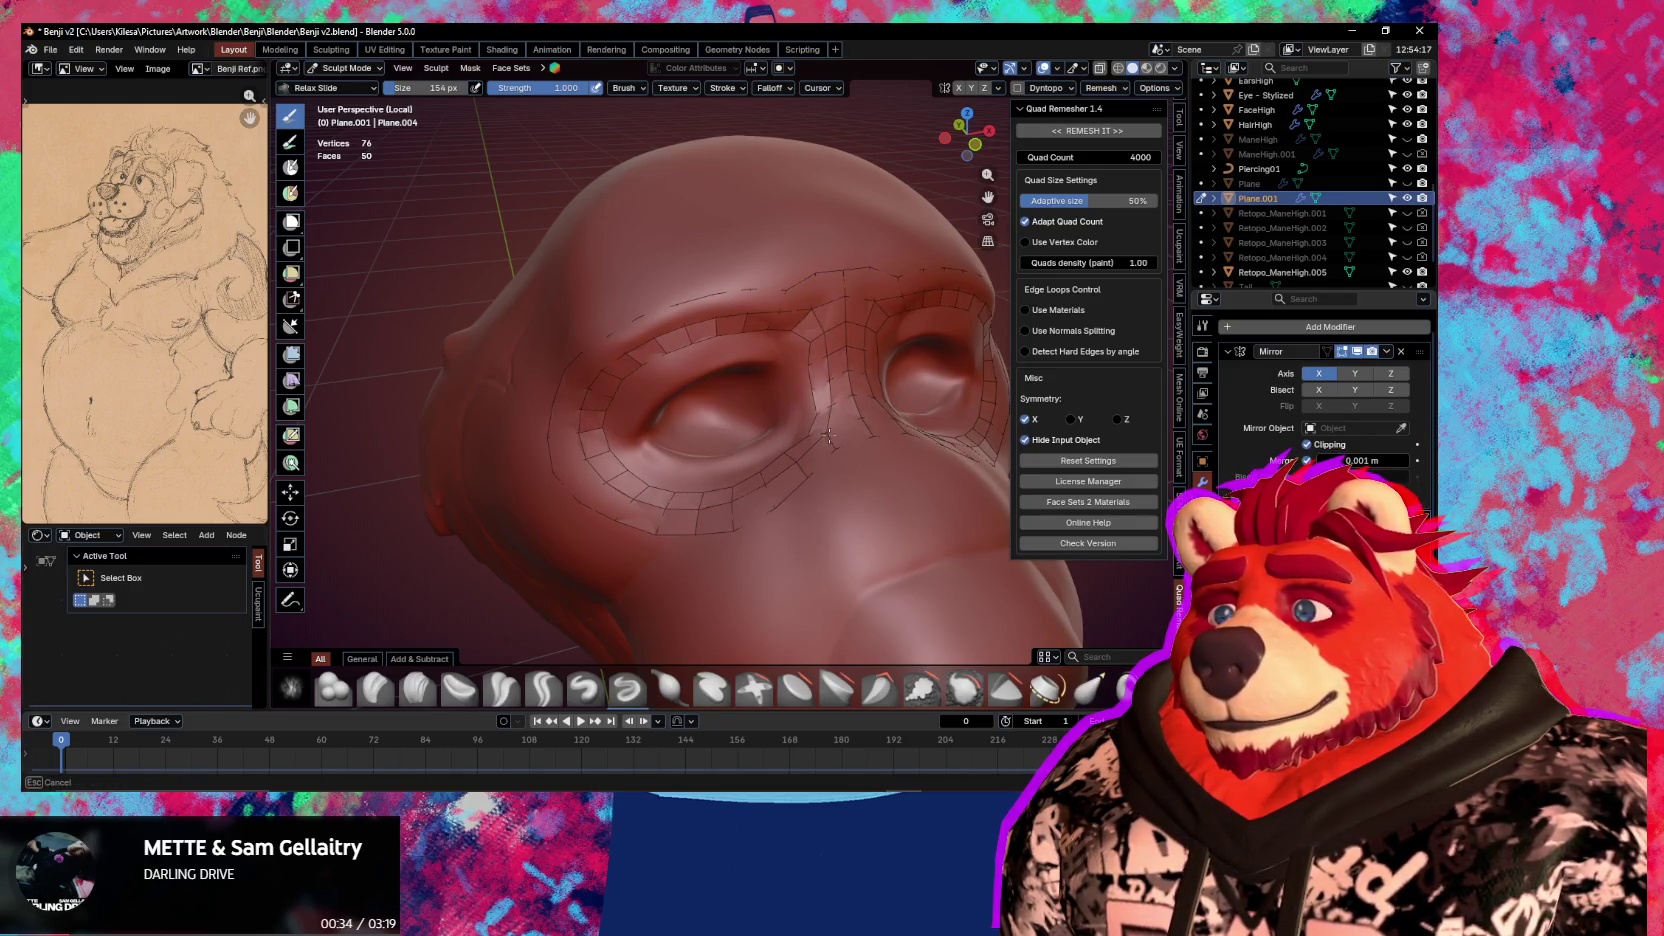
{"action": "key", "text": "Tab"}
{"action": "mouse_move", "coordinate": [832, 303]}
{"action": "middle_mouse_down"}
{"action": "mouse_move", "coordinate": [791, 375]}
{"action": "mouse_move", "coordinate": [800, 390]}
{"action": "middle_mouse_up"}
{"action": "left_click", "coordinate": [786, 372], "text": "alt"}
Extrude the eye-hole loops inward, then move and shrink them with proportional falloff
{"action": "key", "text": "e"}
{"action": "key", "text": "s"}
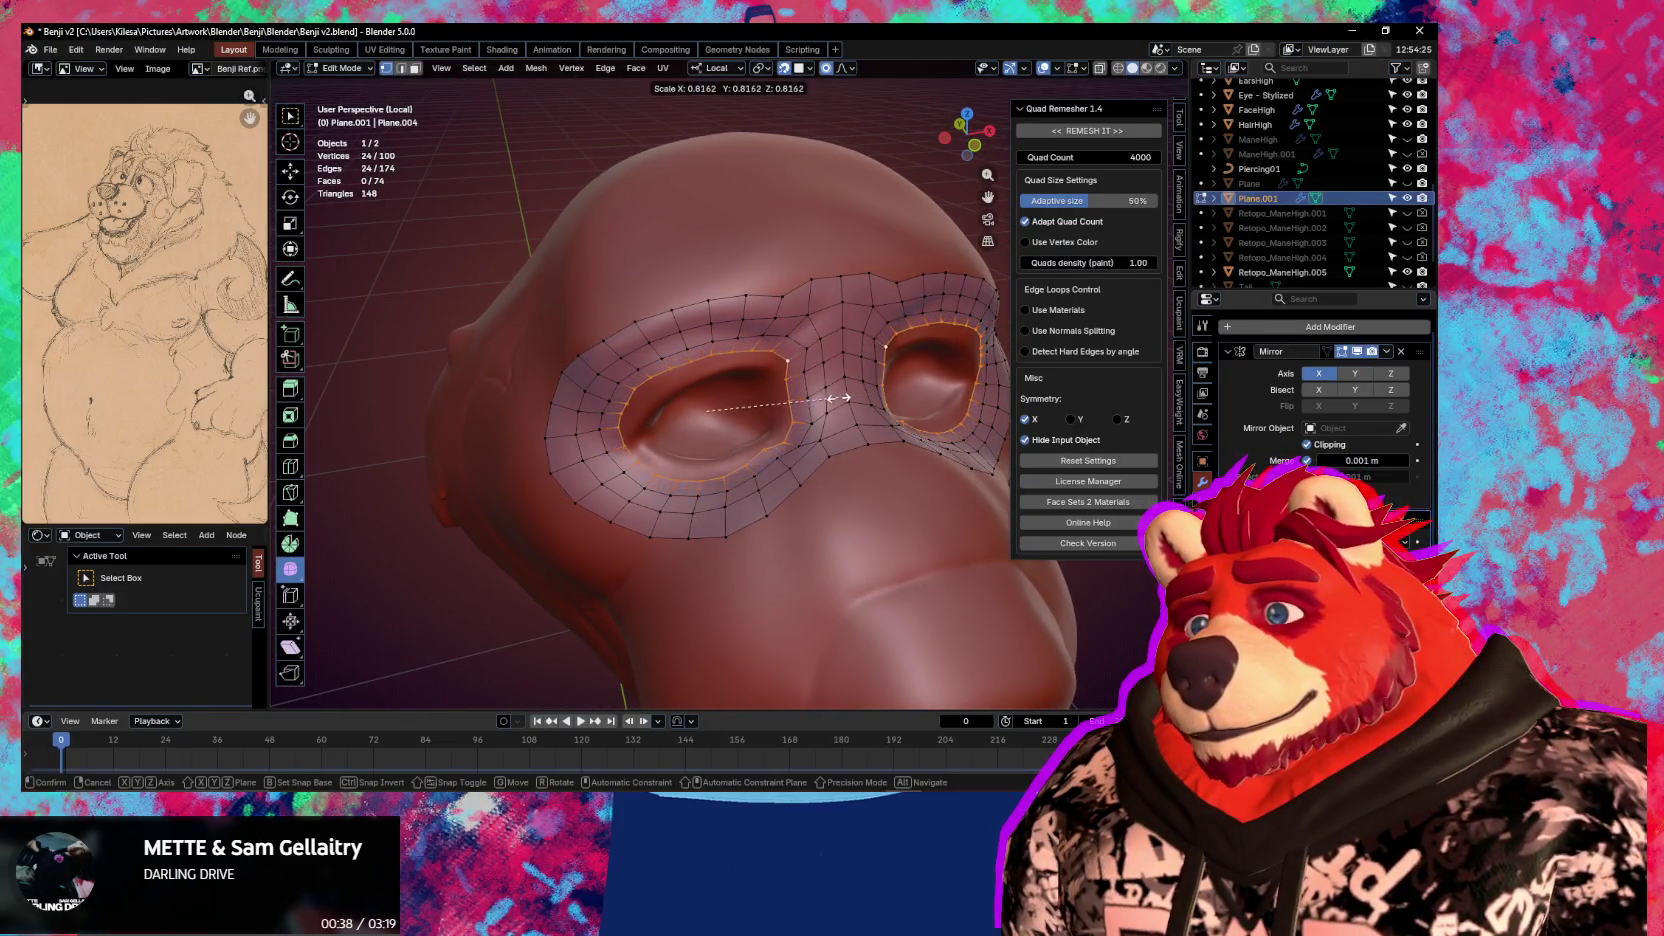
{"action": "left_click", "coordinate": [832, 415]}
{"action": "scroll", "coordinate": [832, 415], "scroll_direction": "up", "scroll_amount": 3}
{"action": "key", "text": "g"}
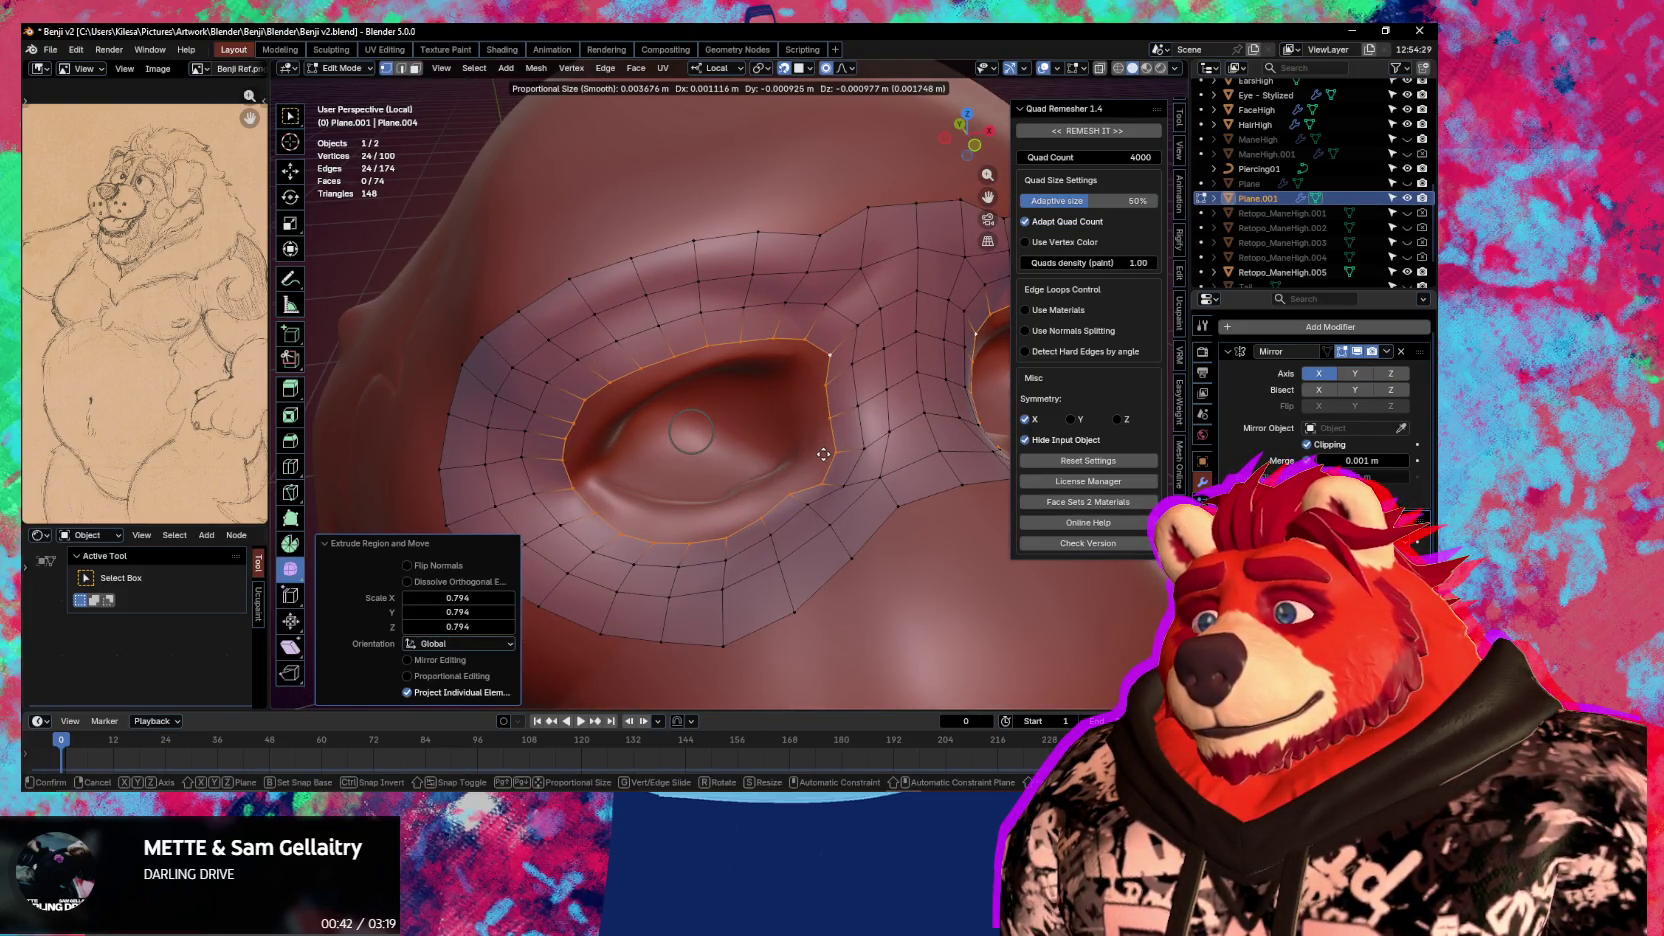
{"action": "left_click", "coordinate": [823, 454]}
{"action": "key", "text": "s"}
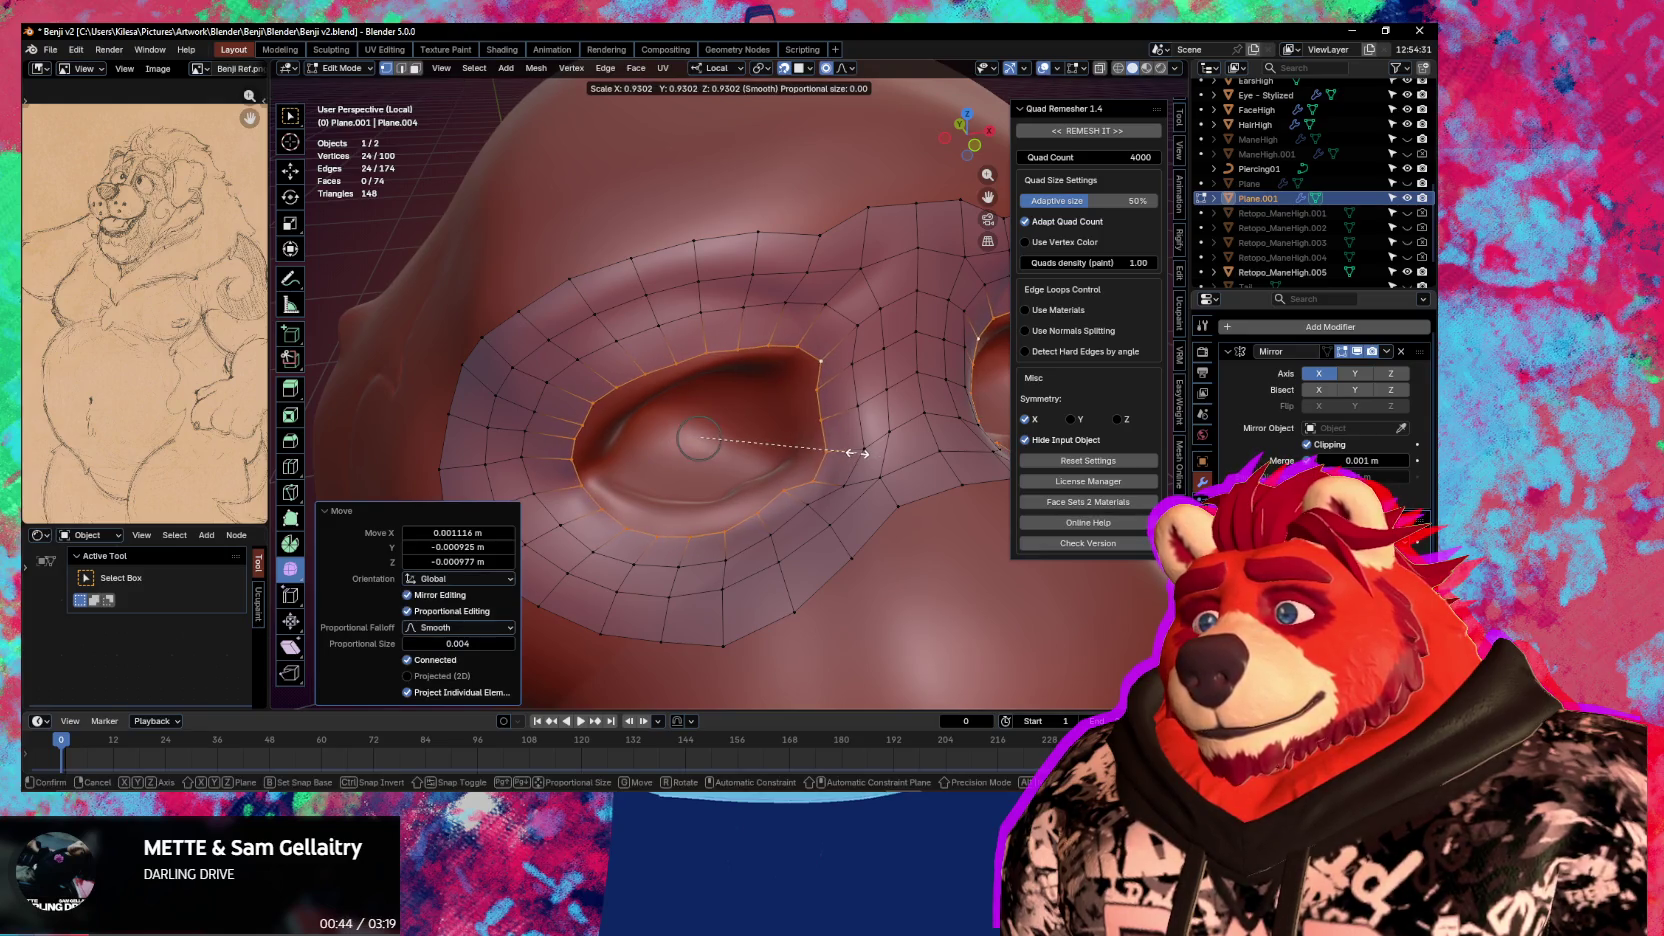
{"action": "left_click", "coordinate": [854, 452]}
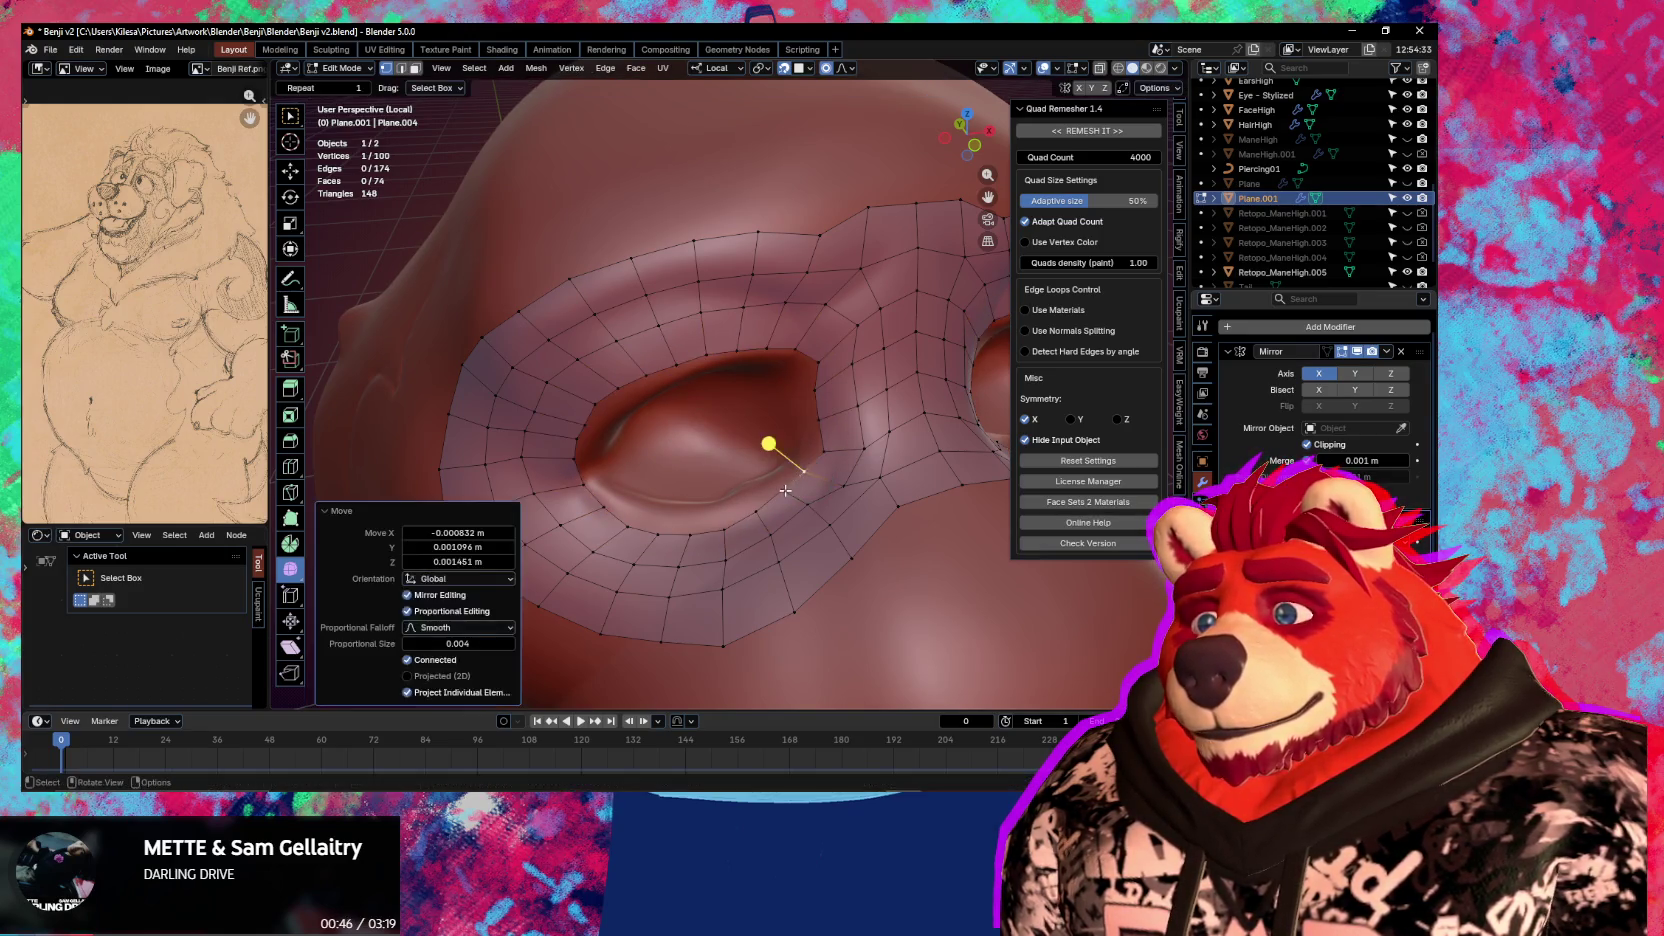
Slide an eye-loop vertex along the loop and move an eyelid vertex to fit the sculpt
{"action": "left_click", "coordinate": [756, 511]}
{"action": "left_click", "coordinate": [749, 508]}
{"action": "key", "text": "shift+v"}
{"action": "left_click", "coordinate": [712, 510]}
{"action": "key", "text": "shift+v"}
{"action": "left_click", "coordinate": [693, 527]}
{"action": "key", "text": "shift+v"}
{"action": "left_click", "coordinate": [698, 522]}
{"action": "key", "text": "g"}
{"action": "left_click", "coordinate": [652, 530]}
{"action": "key", "text": "g"}
{"action": "left_click", "coordinate": [633, 518]}
Nudge the whole eye loop and fit the rim and corner vertices into the socket
{"action": "left_click", "coordinate": [618, 511], "text": "alt"}
{"action": "middle_click_drag", "start_coordinate": [679, 442], "coordinate": [695, 360]}
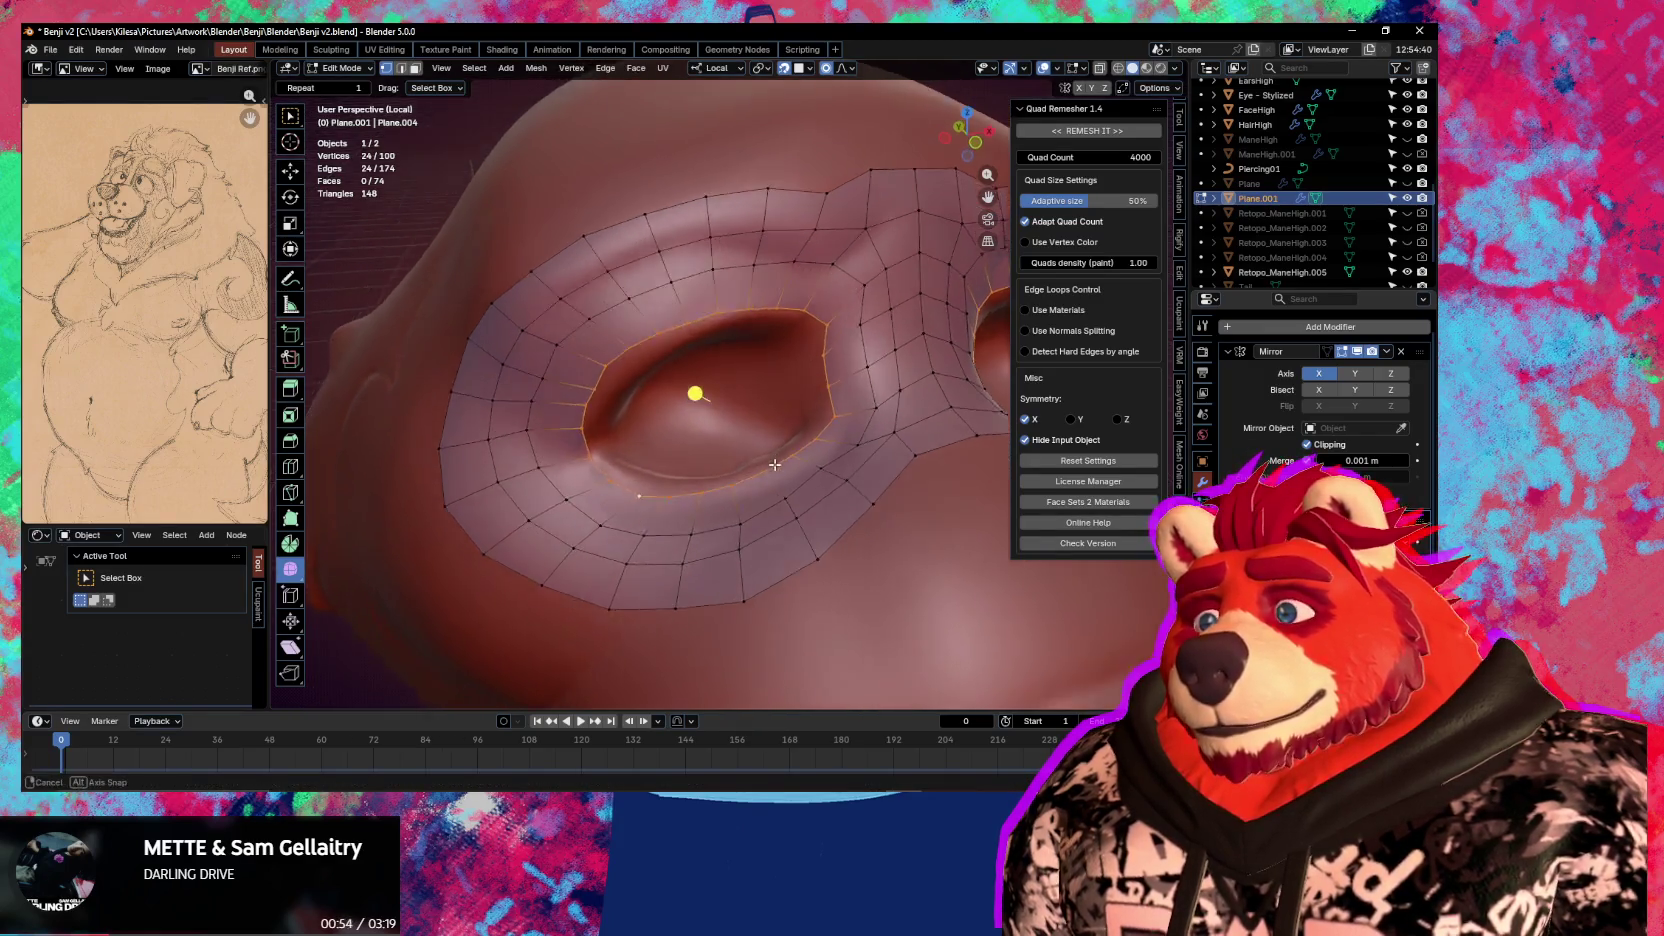
{"action": "key", "text": "g"}
{"action": "left_click", "coordinate": [851, 419]}
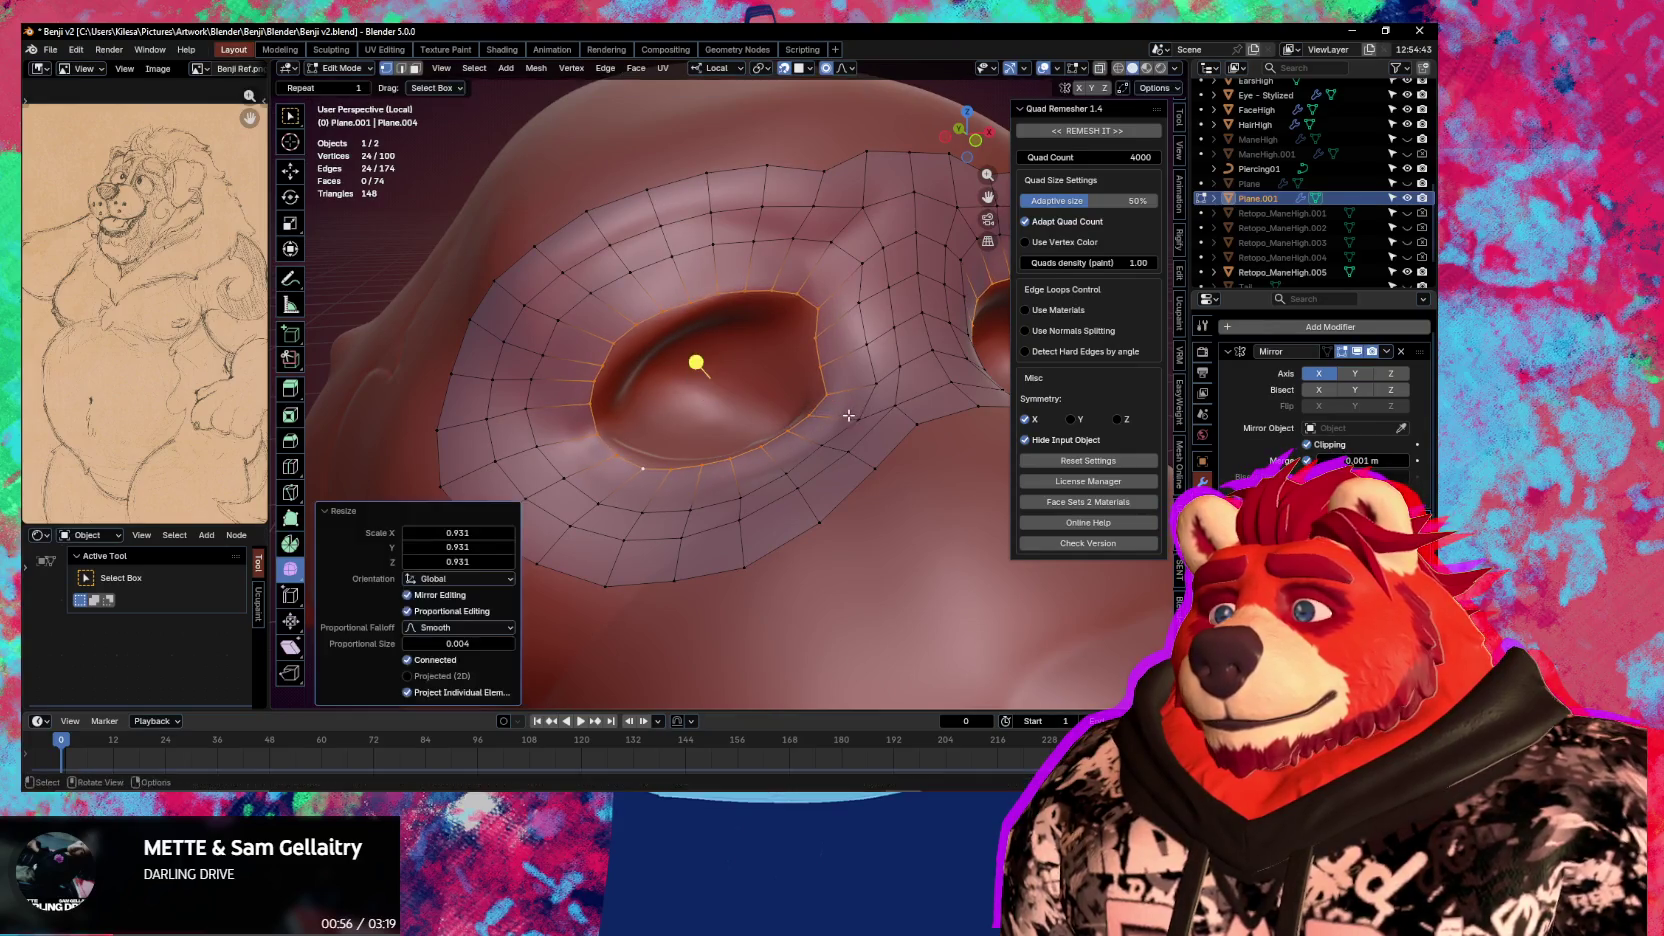
{"action": "left_click", "coordinate": [808, 312]}
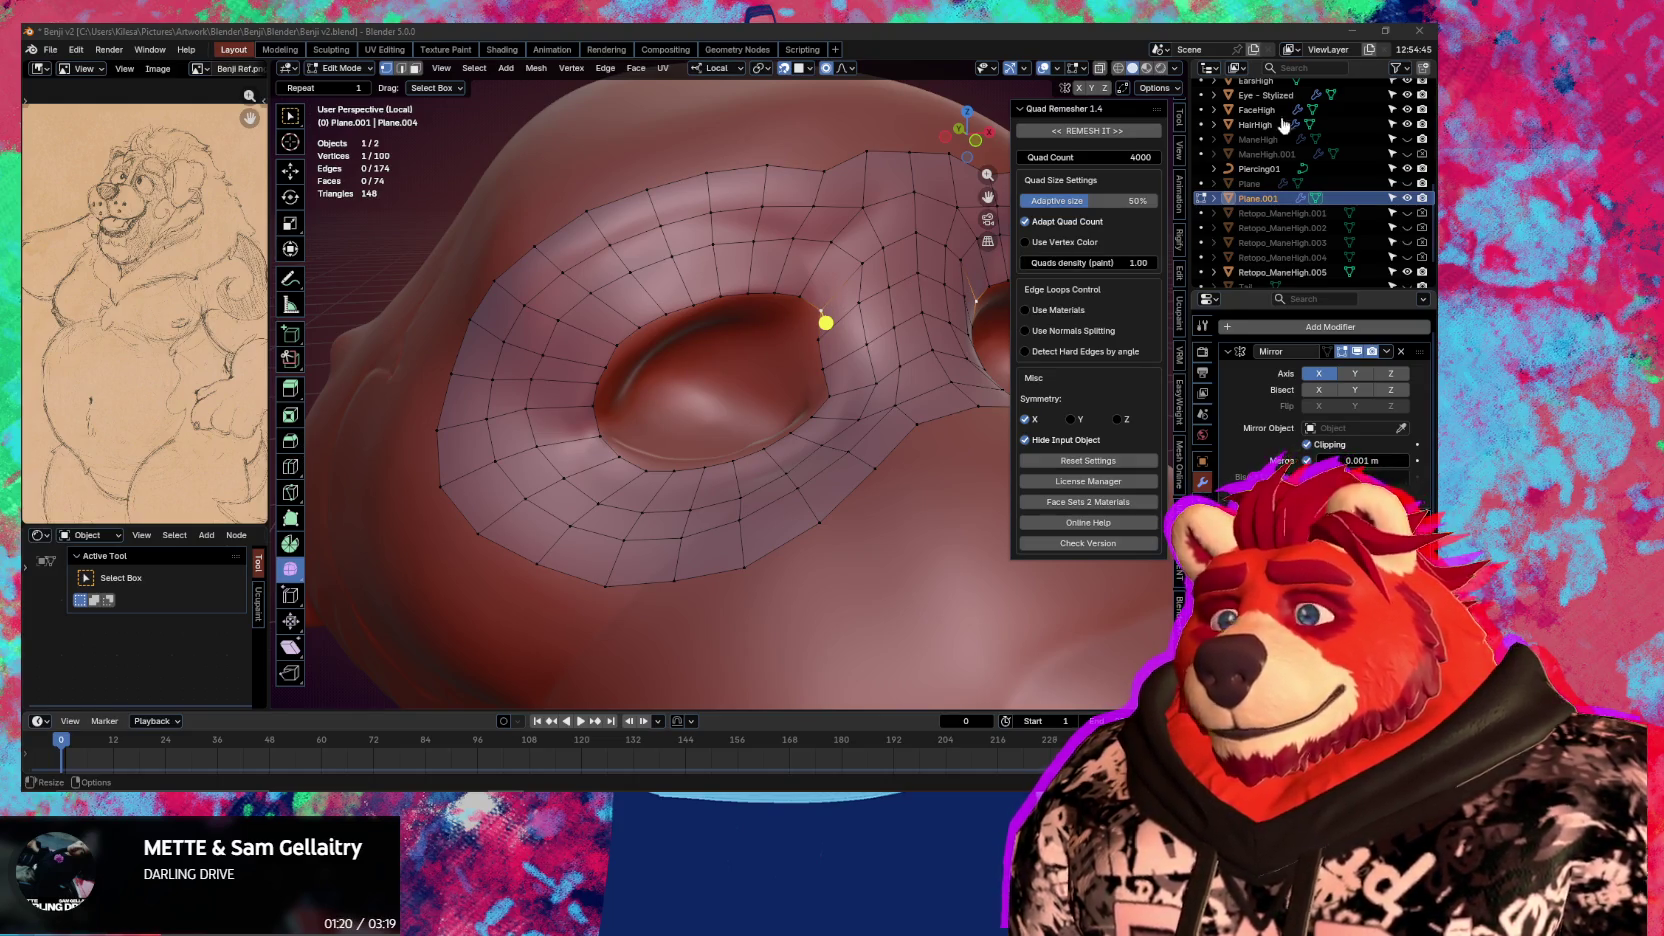
{"action": "middle_click_drag", "start_coordinate": [790, 400], "coordinate": [804, 465]}
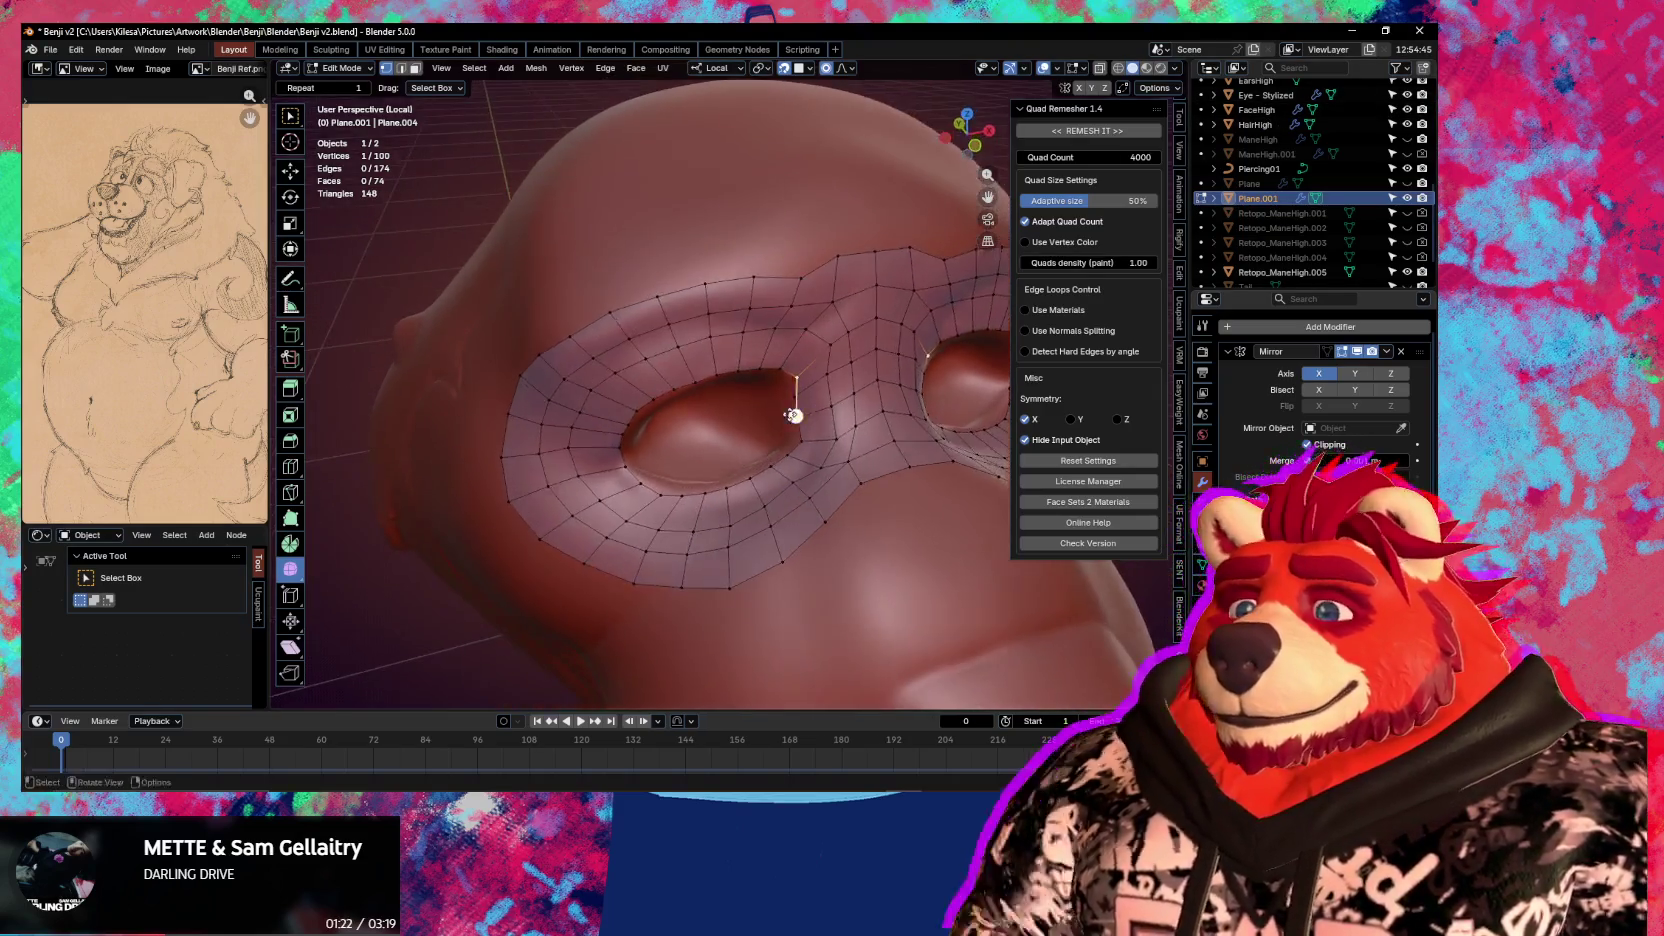
{"action": "left_click", "coordinate": [815, 401], "text": "shift"}
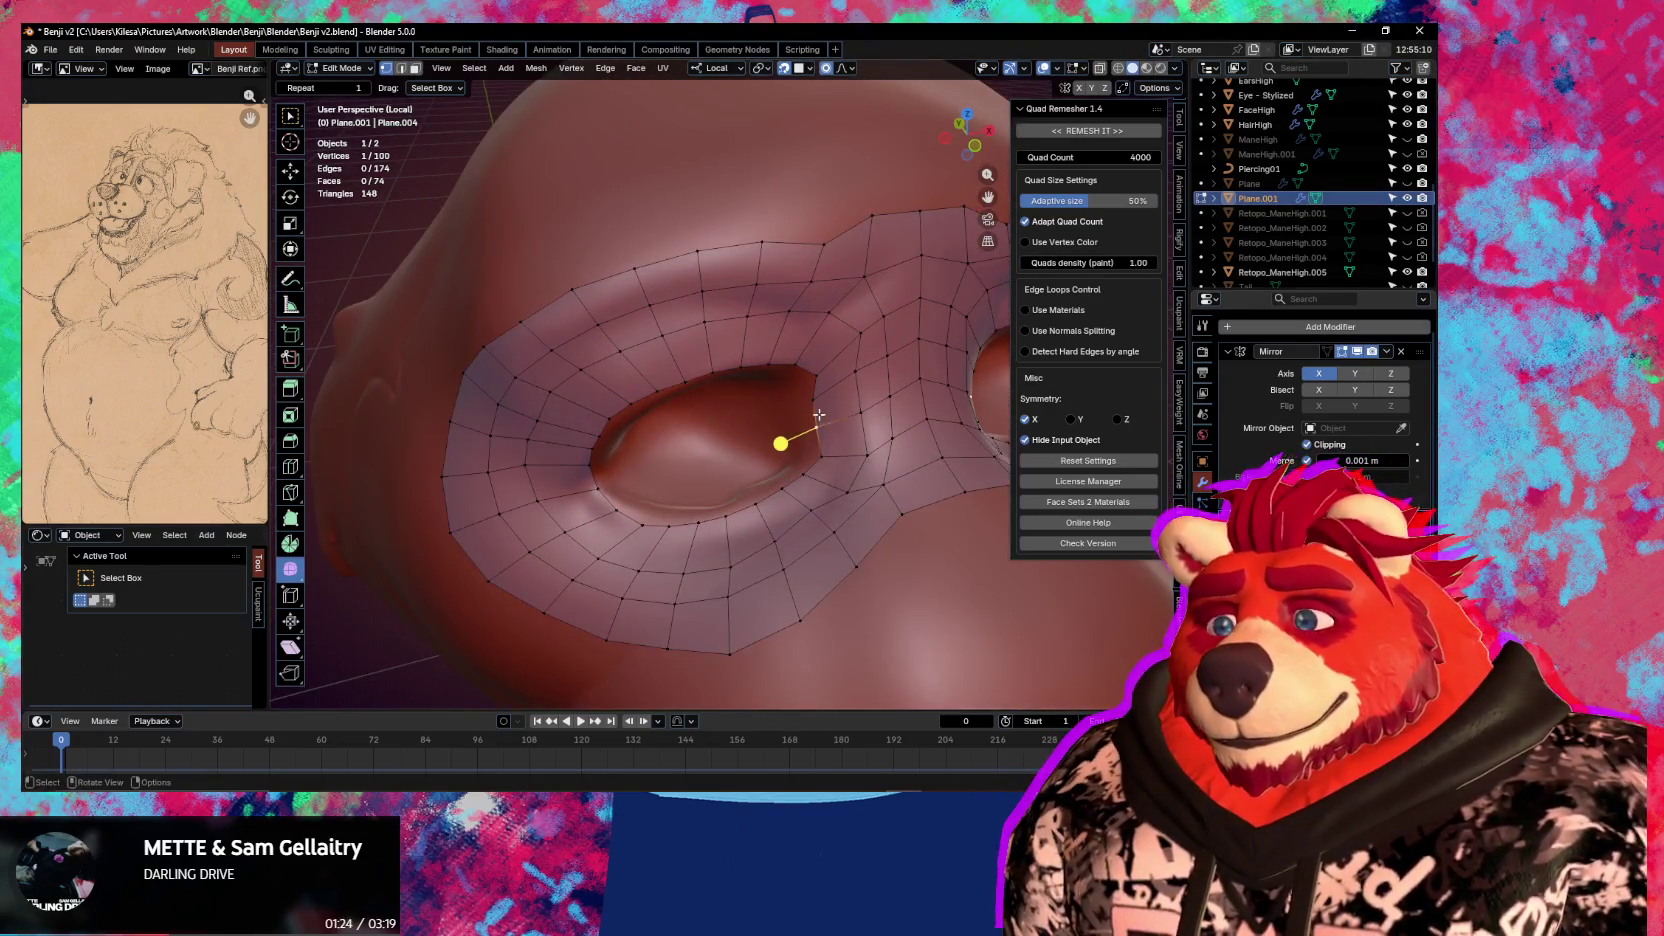
{"action": "key", "text": "g"}
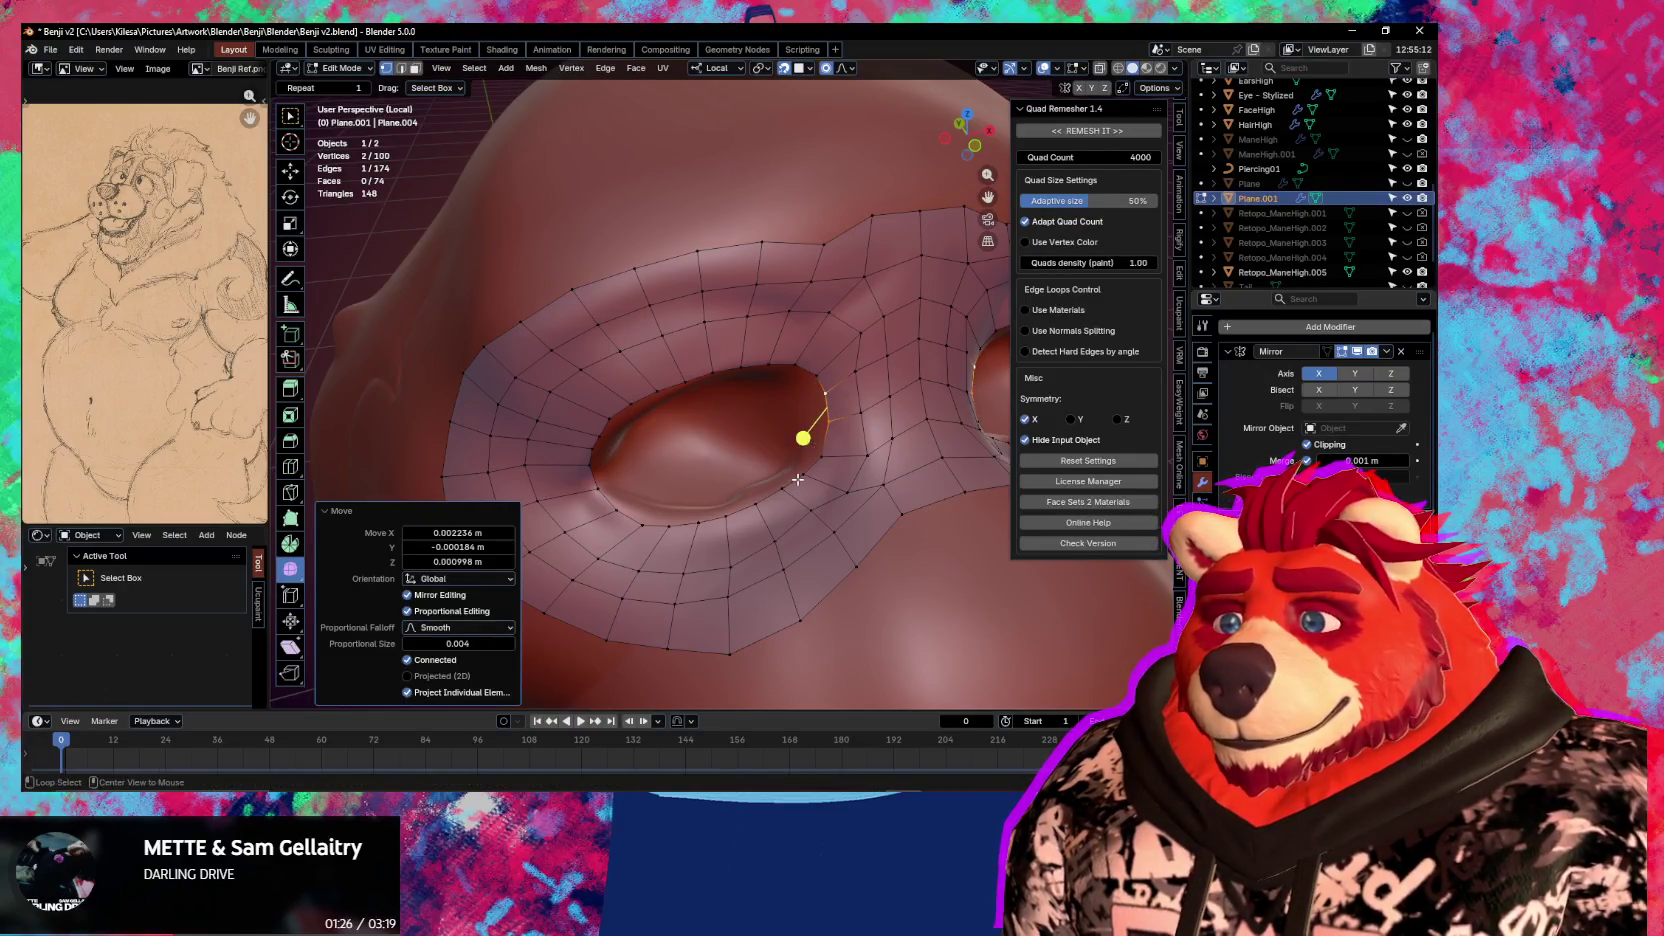
{"action": "left_click", "coordinate": [828, 441], "text": "alt"}
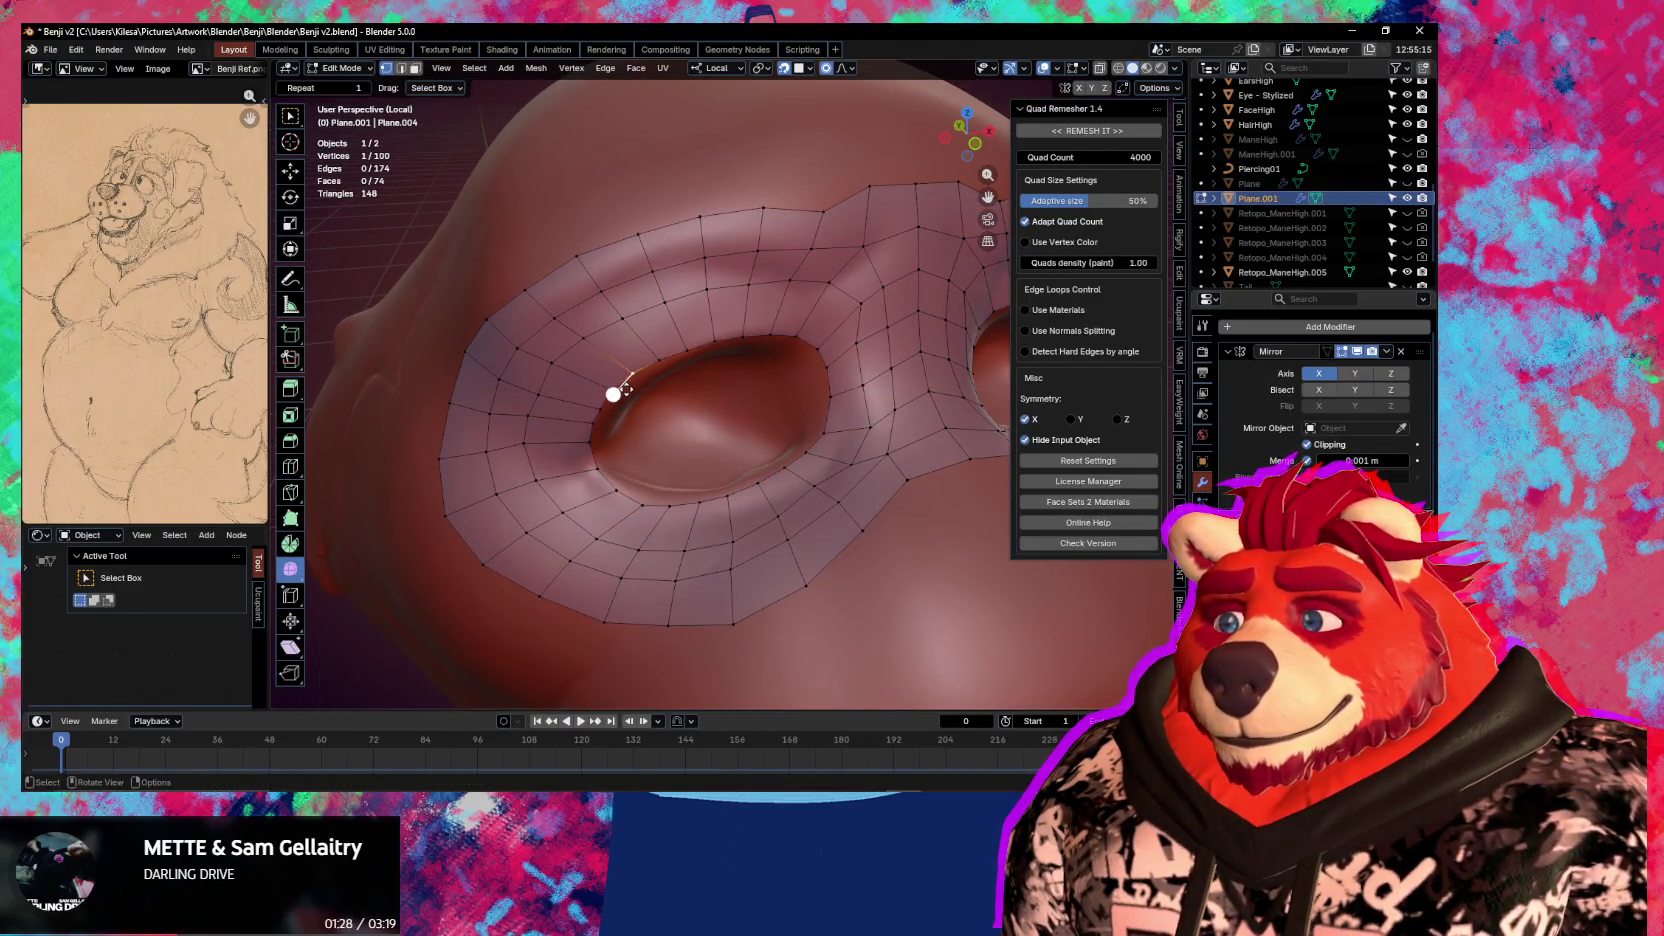
{"action": "key", "text": "g"}
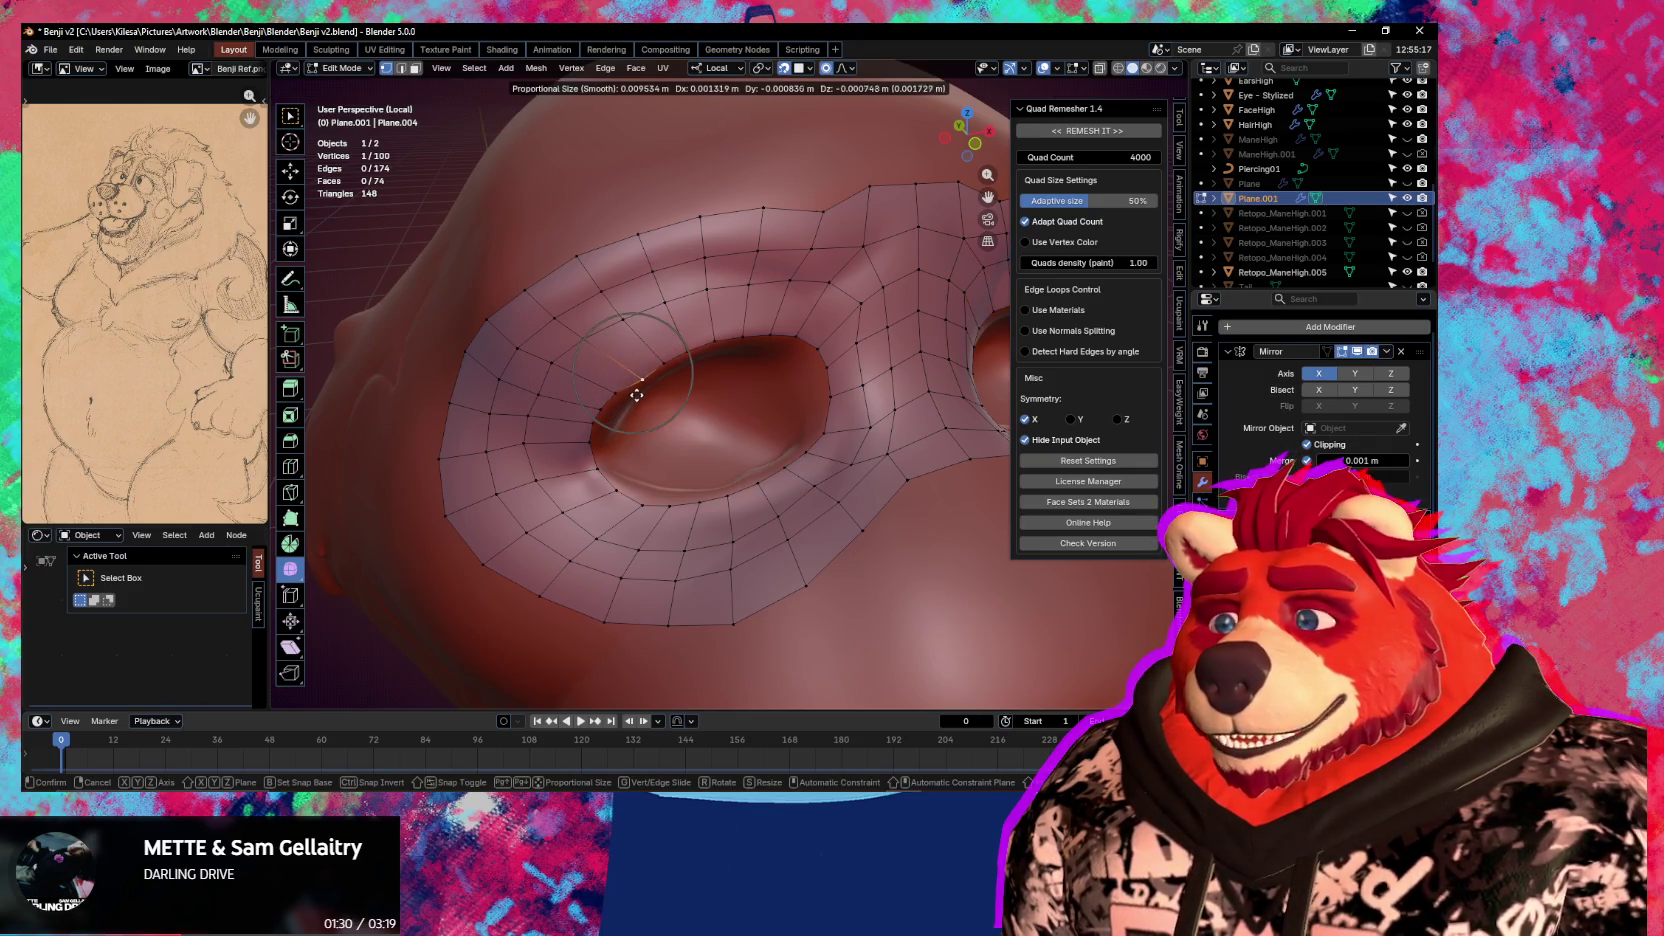
{"action": "left_click", "coordinate": [636, 392]}
{"action": "key", "text": "g"}
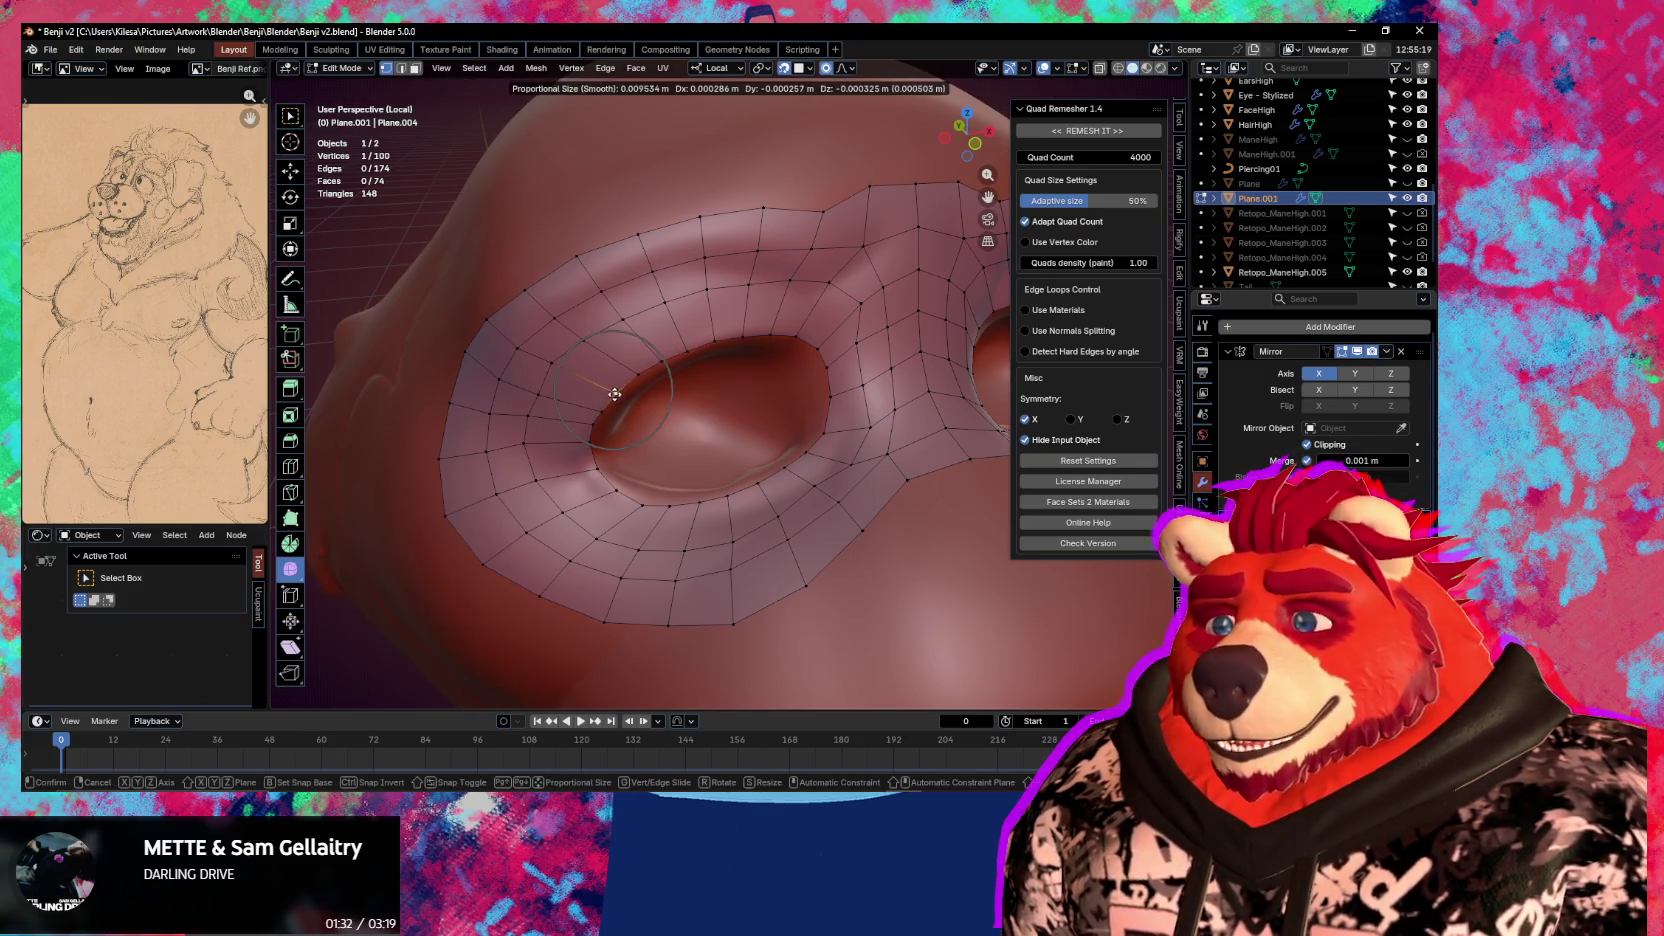
{"action": "left_click", "coordinate": [703, 438]}
{"action": "left_click", "coordinate": [748, 490], "text": "alt"}
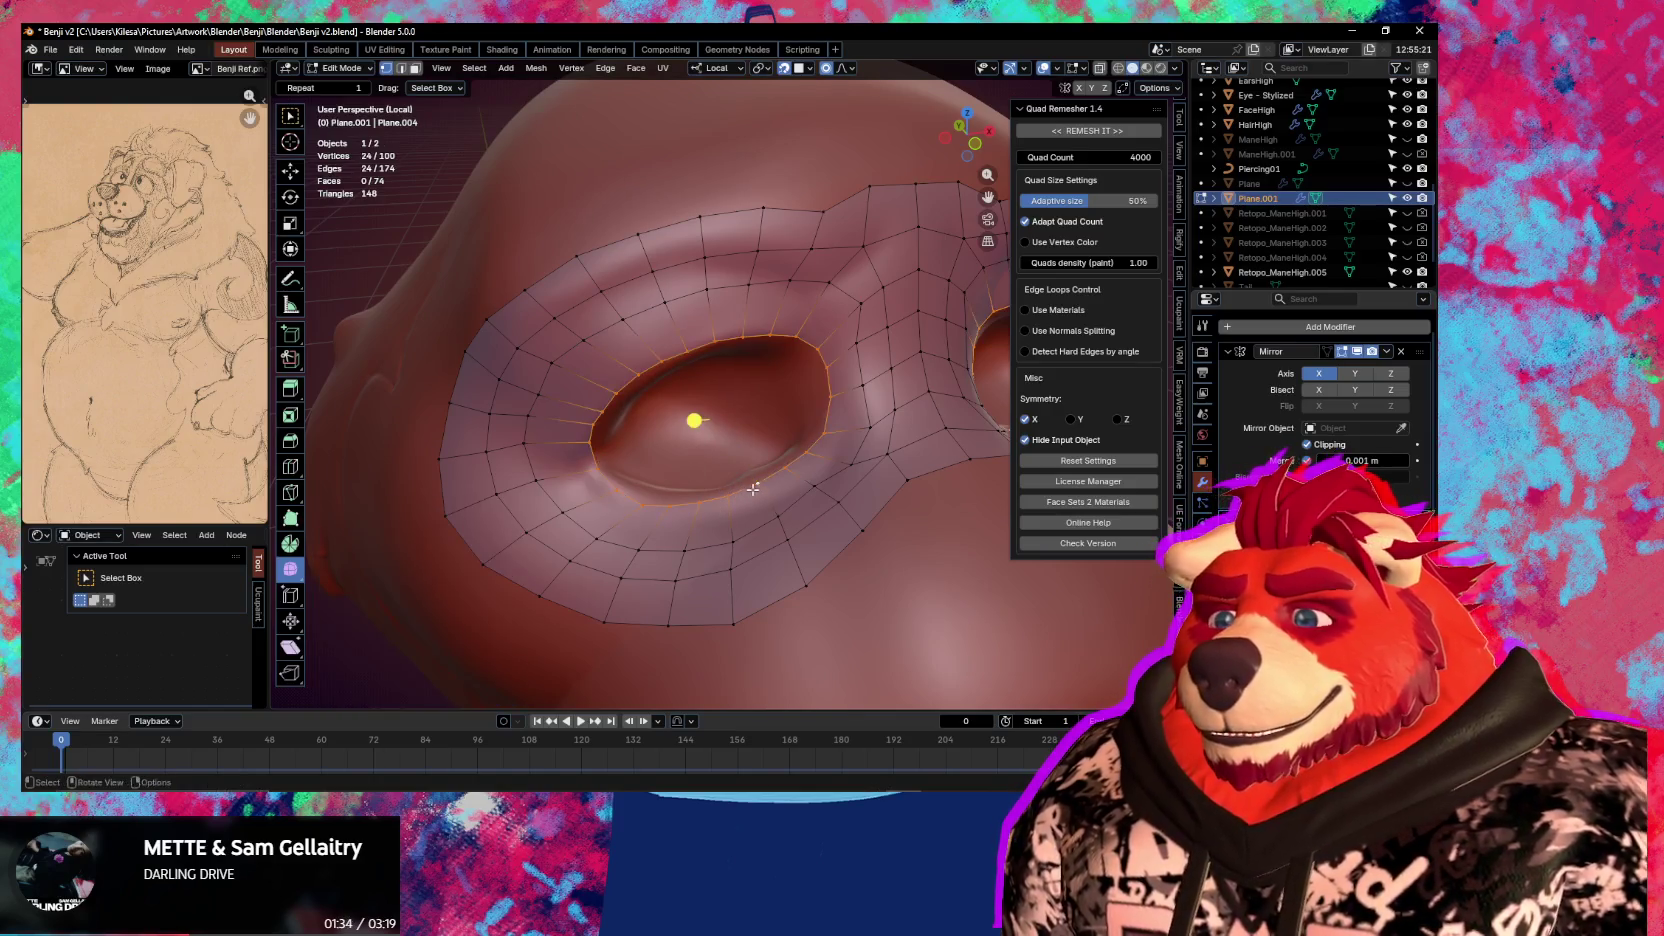
Extrude the eye-rim loop and scale it inward to 0.746
{"action": "key", "text": "e"}
{"action": "key", "text": "s"}
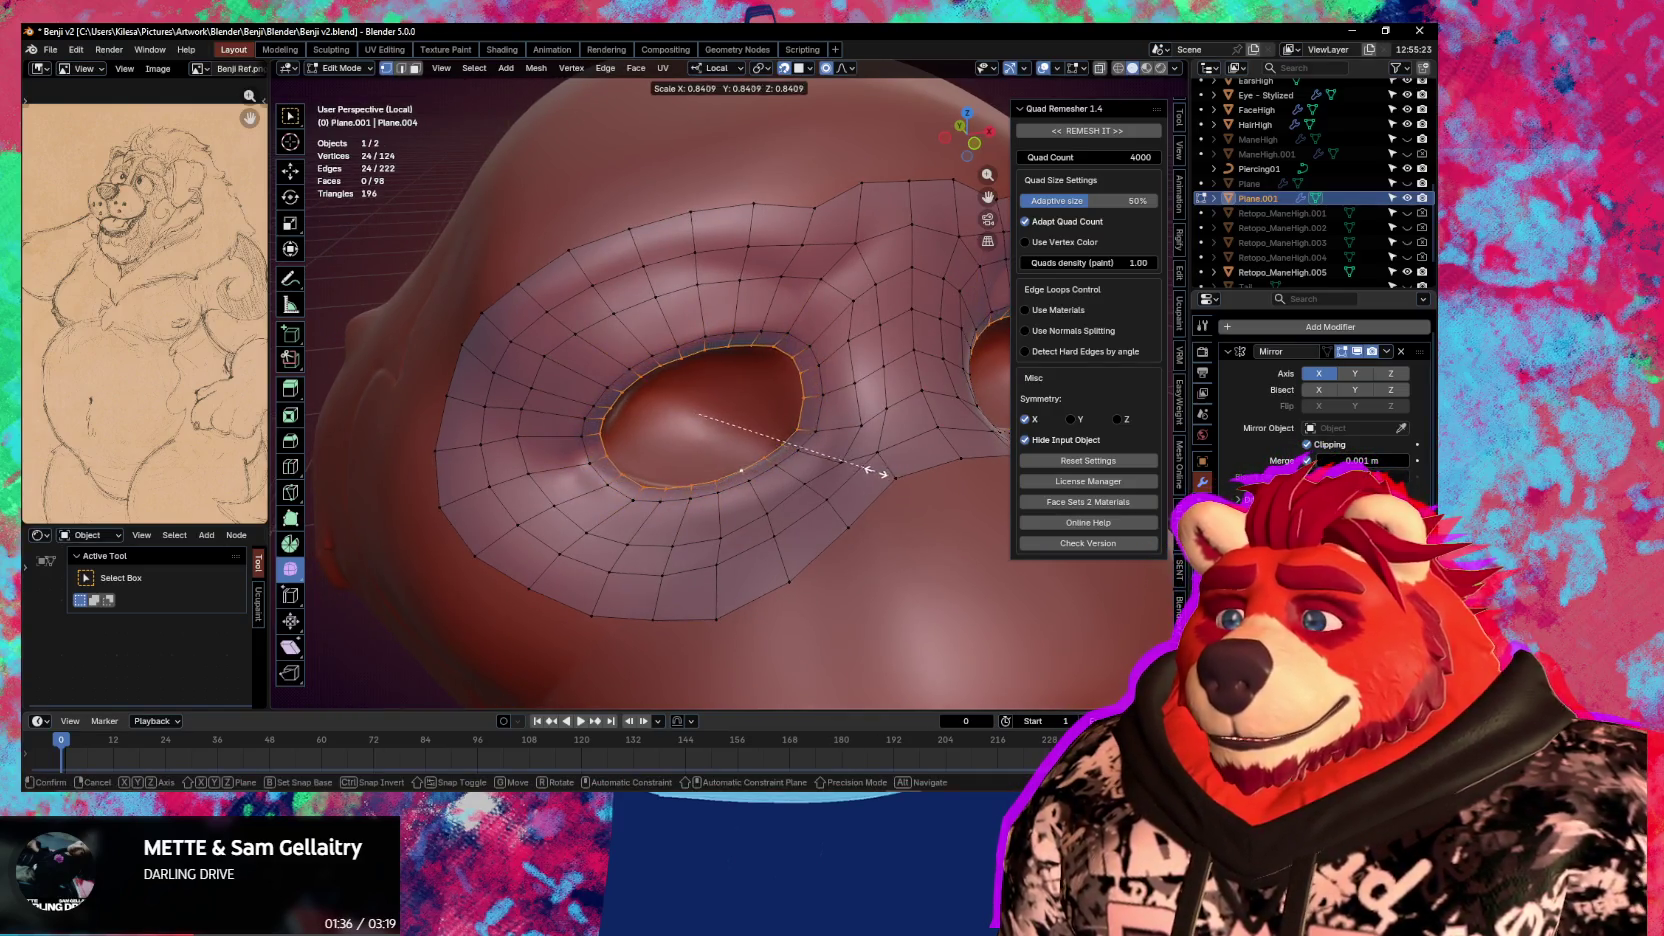
{"action": "left_click", "coordinate": [884, 472]}
{"action": "scroll", "coordinate": [754, 402], "scroll_direction": "up", "scroll_amount": 2}
{"action": "scroll", "coordinate": [754, 402], "scroll_direction": "up", "scroll_amount": 2}
{"action": "scroll", "coordinate": [746, 397], "scroll_direction": "up", "scroll_amount": 1}
{"action": "key", "text": "s"}
{"action": "left_click", "coordinate": [873, 391]}
Extrude a smaller inner ring and Poke Faces to close each eye with a triangle fan
{"action": "key", "text": "e"}
{"action": "key", "text": "s"}
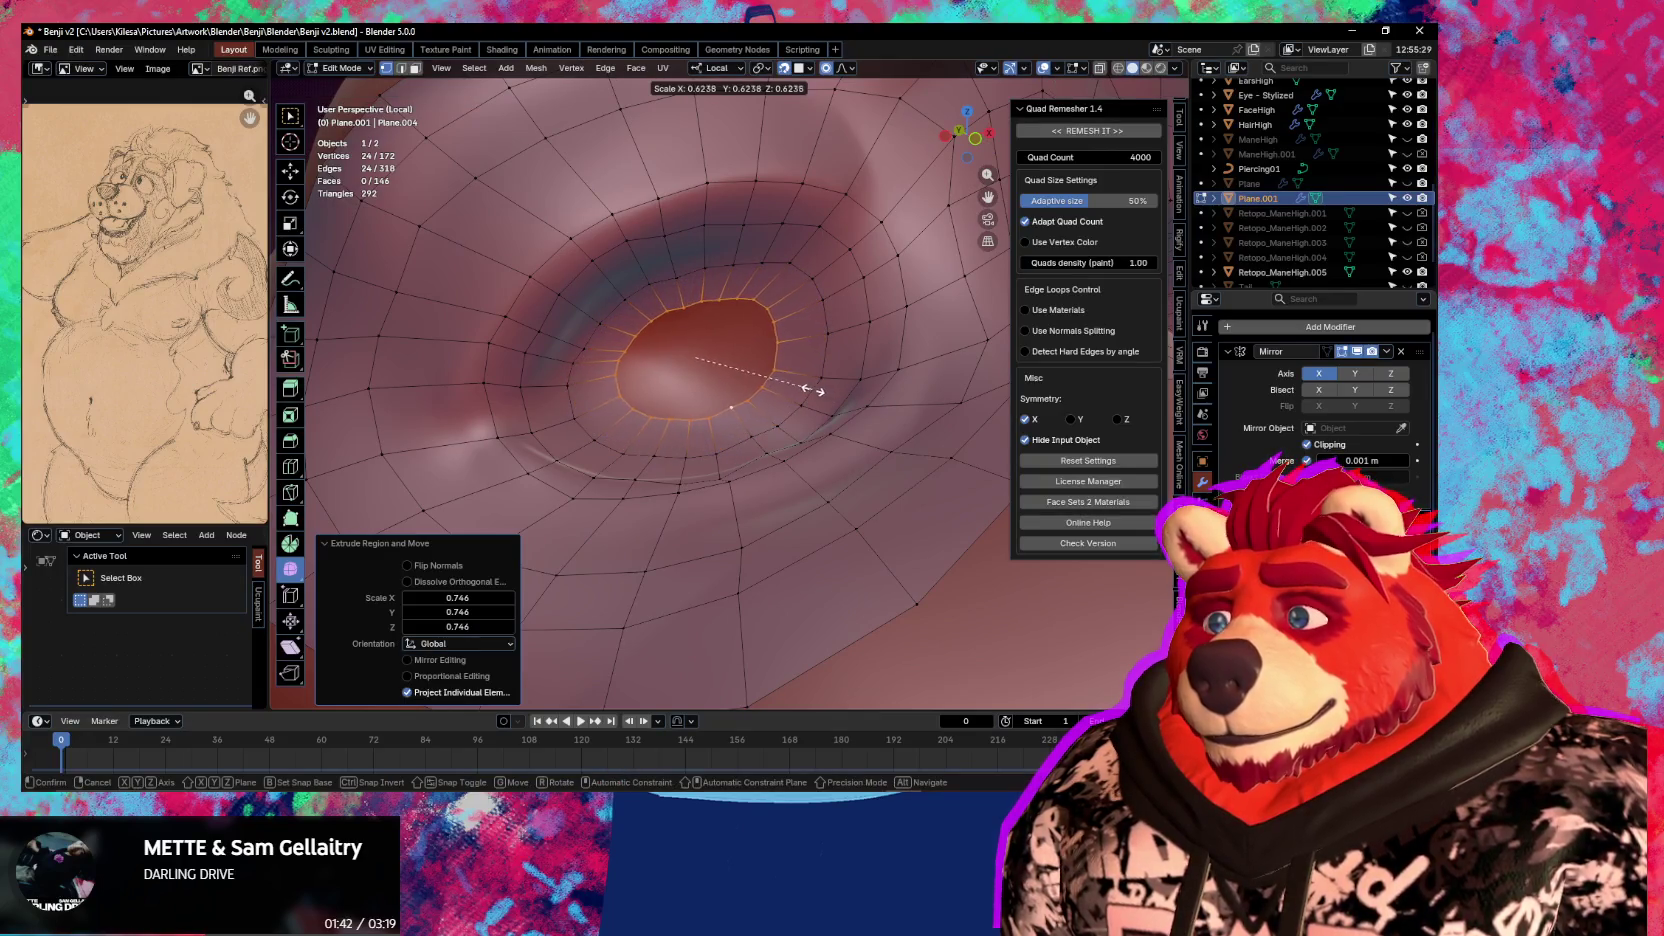
{"action": "left_click", "coordinate": [810, 387]}
{"action": "right_click", "coordinate": [681, 366]}
{"action": "left_click", "coordinate": [680, 367]}
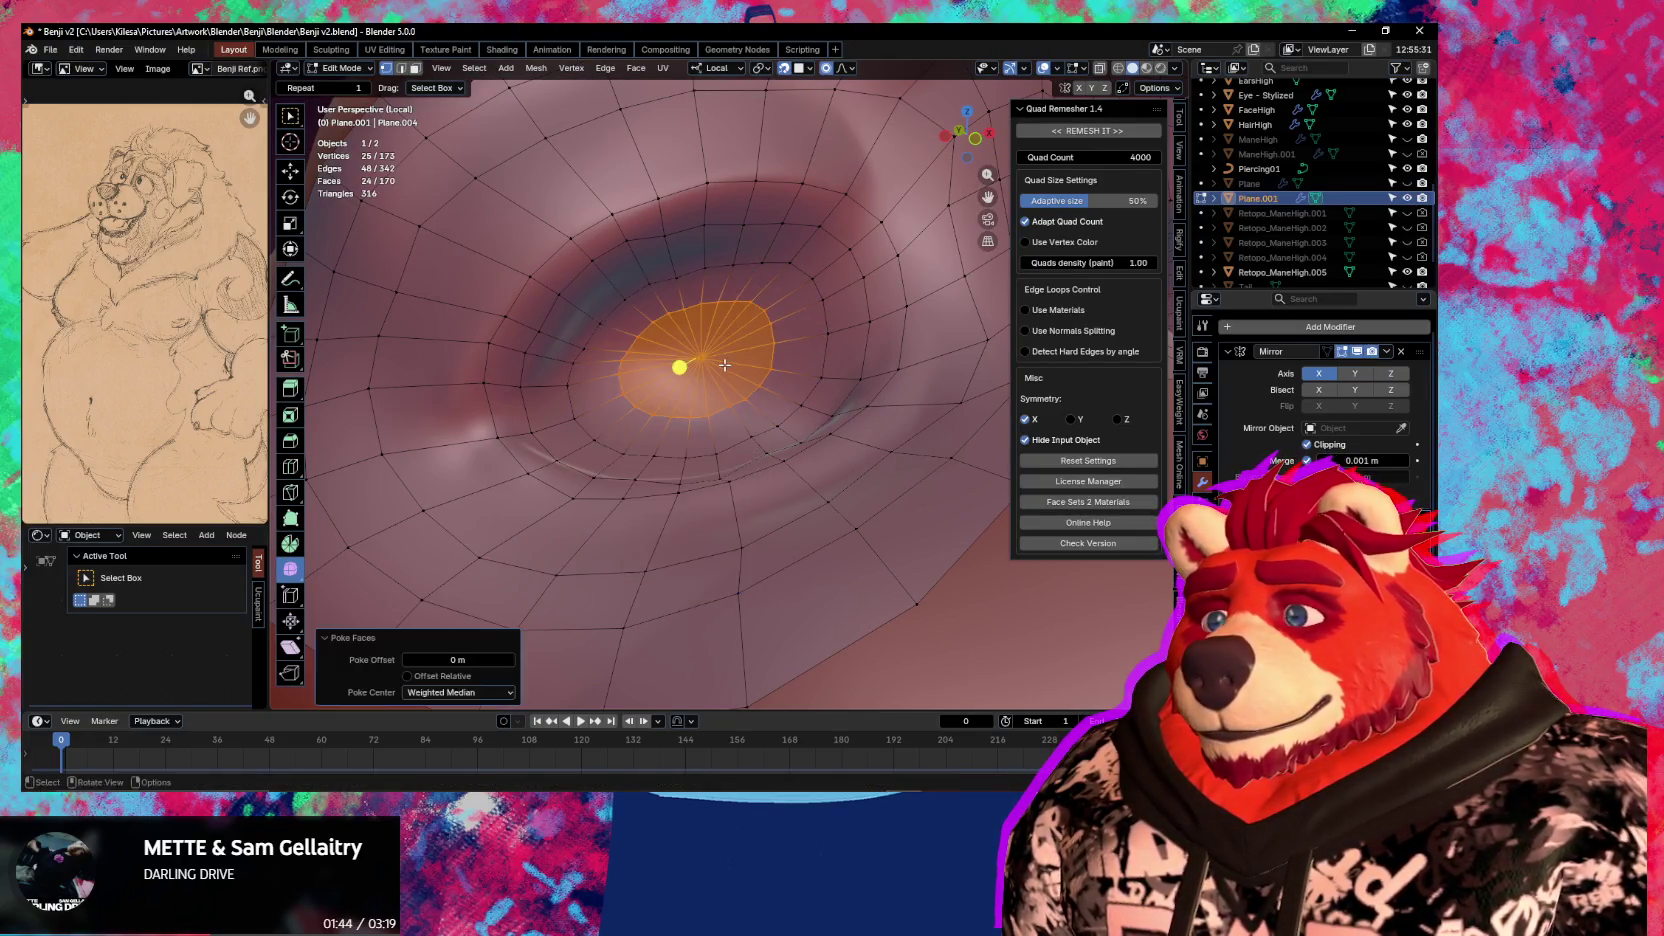
{"action": "scroll", "coordinate": [721, 379], "scroll_direction": "down", "scroll_amount": 6}
{"action": "middle_click_drag", "start_coordinate": [721, 379], "coordinate": [749, 445]}
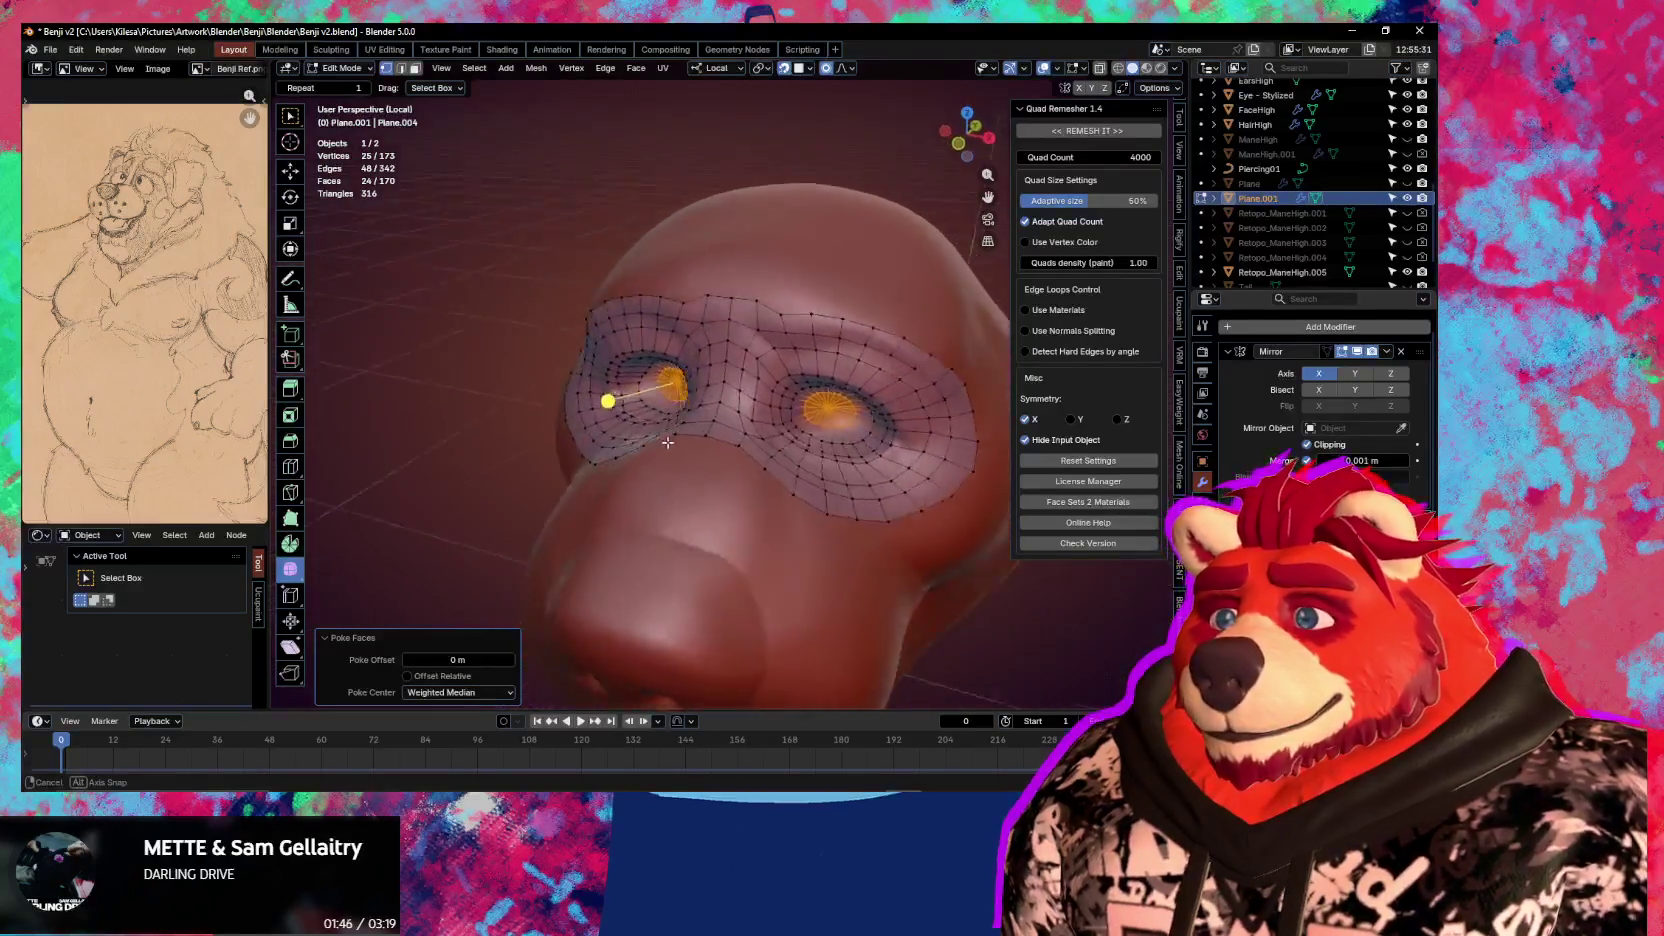
{"action": "scroll", "coordinate": [749, 445], "scroll_direction": "up", "scroll_amount": 3}
Add a centred loop cut around the eye and bevel it into two loops at about 35%
{"action": "key", "text": "ctrl+r"}
{"action": "left_click", "coordinate": [695, 359]}
{"action": "right_click", "coordinate": [695, 359]}
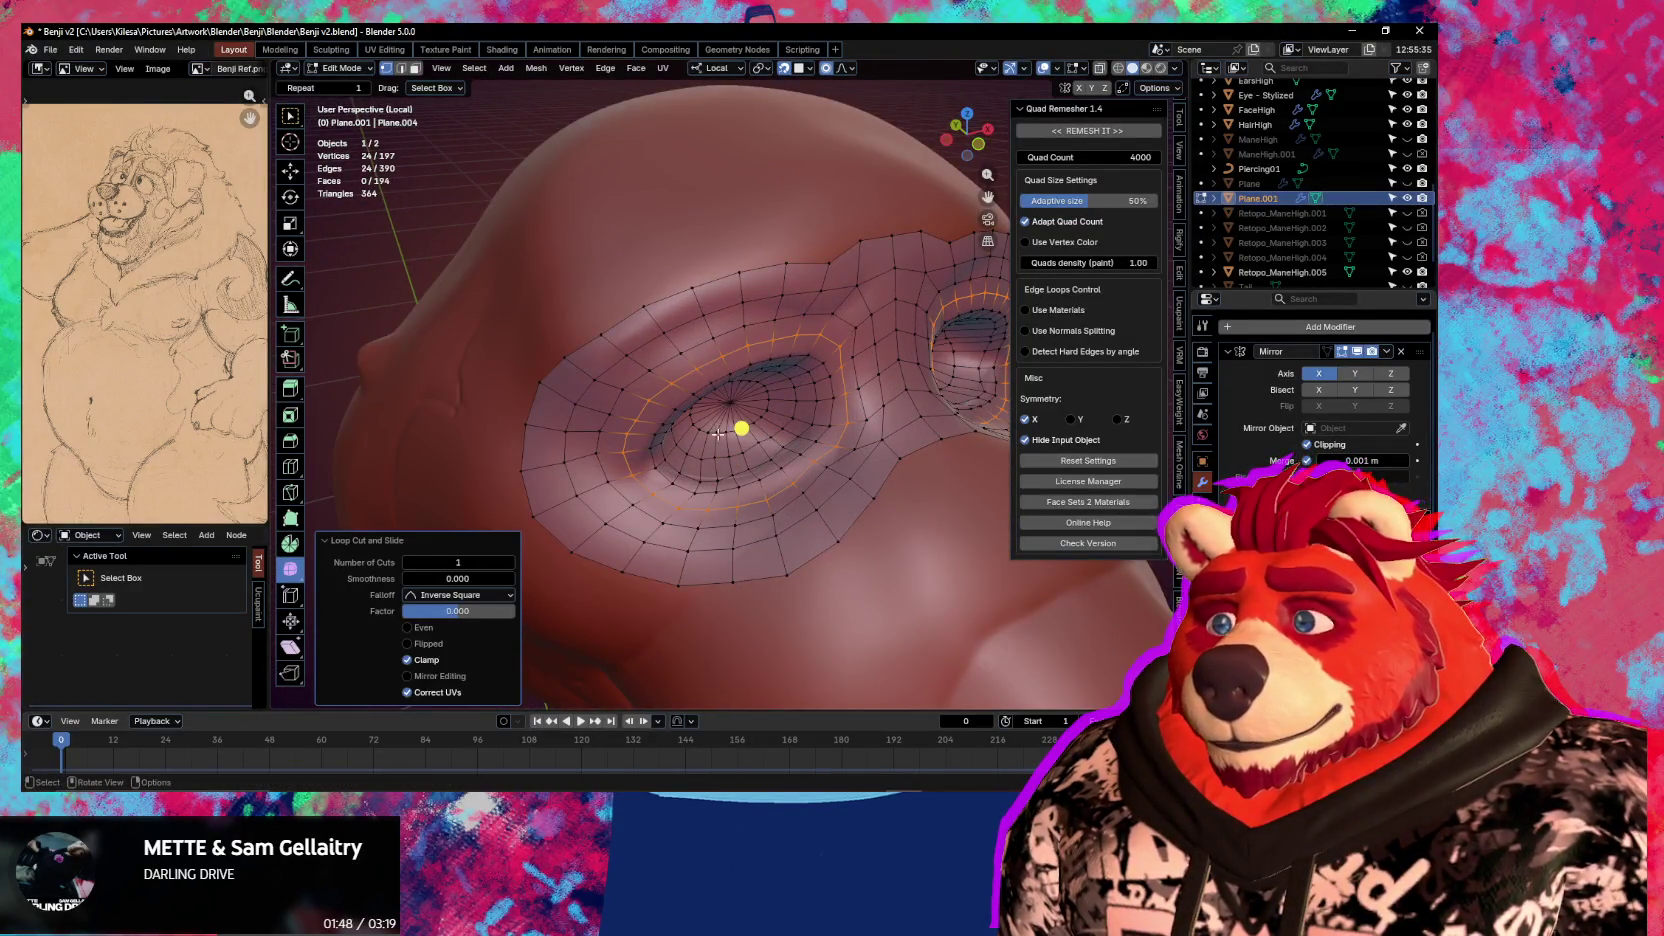
{"action": "key", "text": "ctrl+b"}
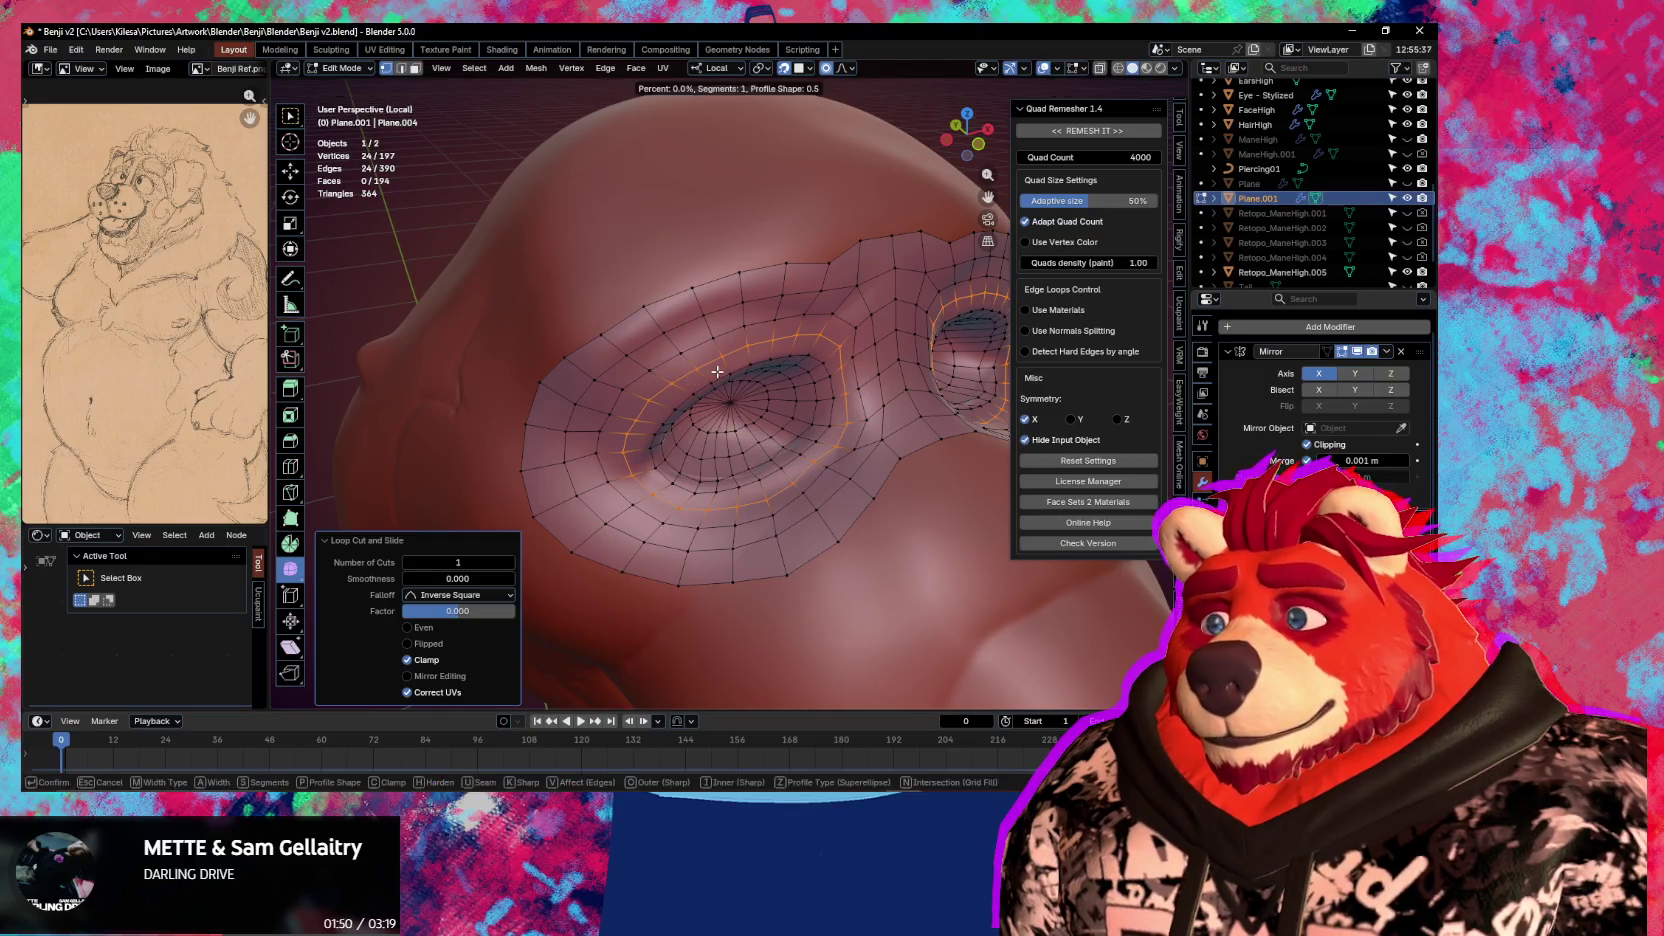
{"action": "right_click", "coordinate": [741, 428]}
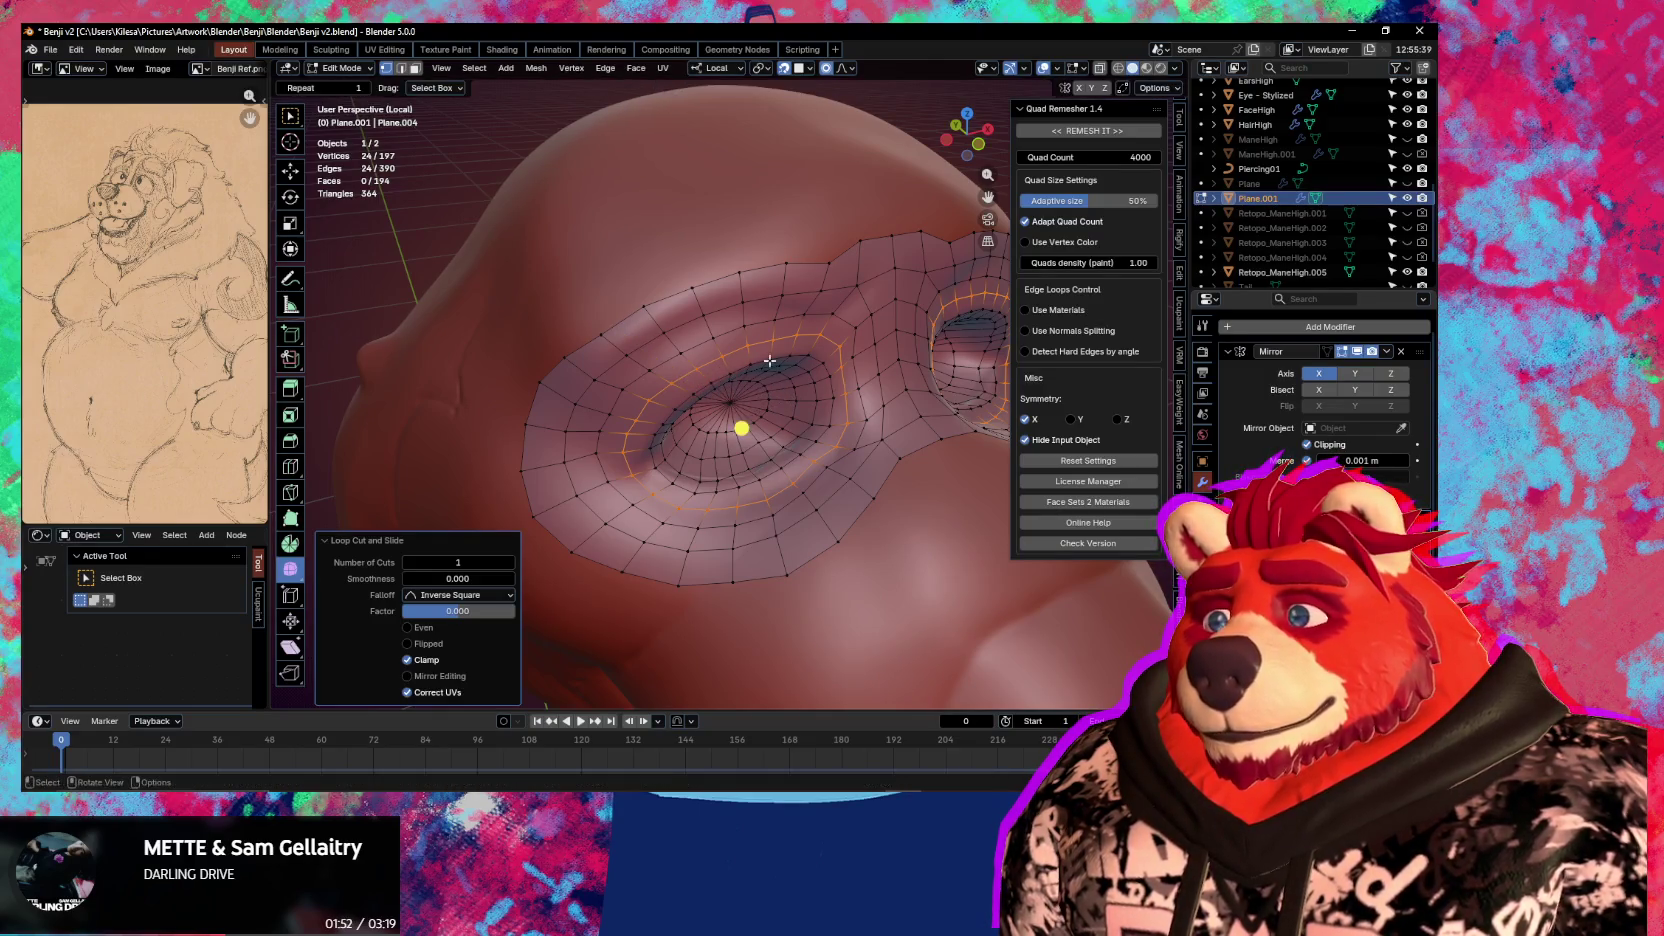
{"action": "key", "text": "ctrl+b"}
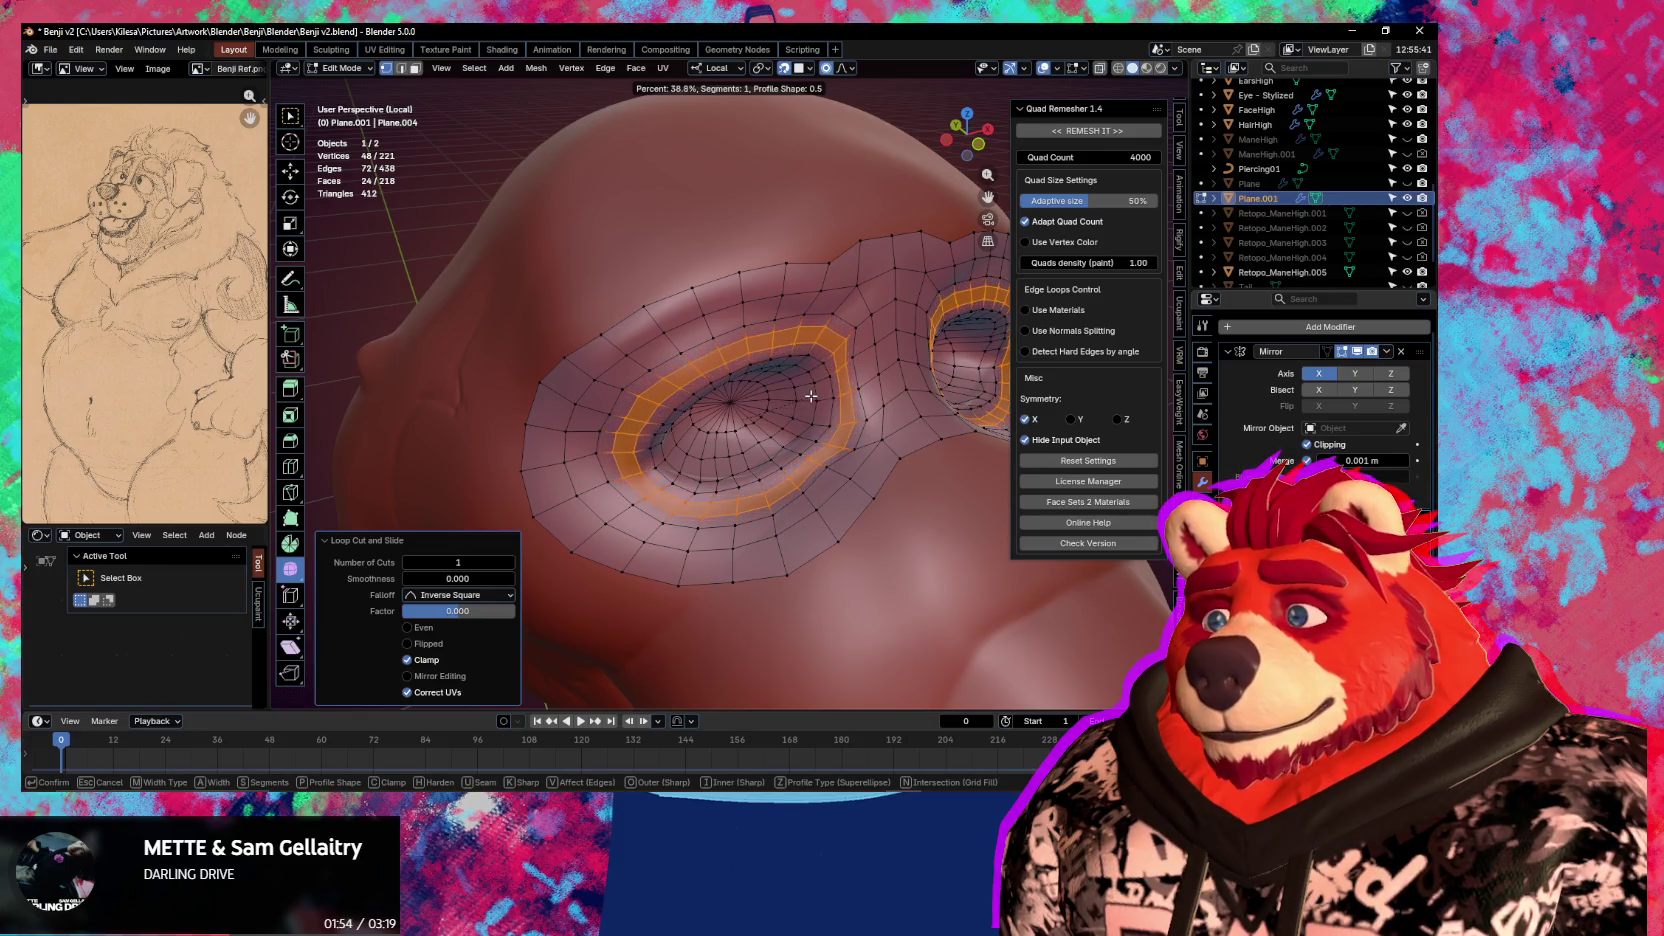
{"action": "left_click", "coordinate": [809, 396]}
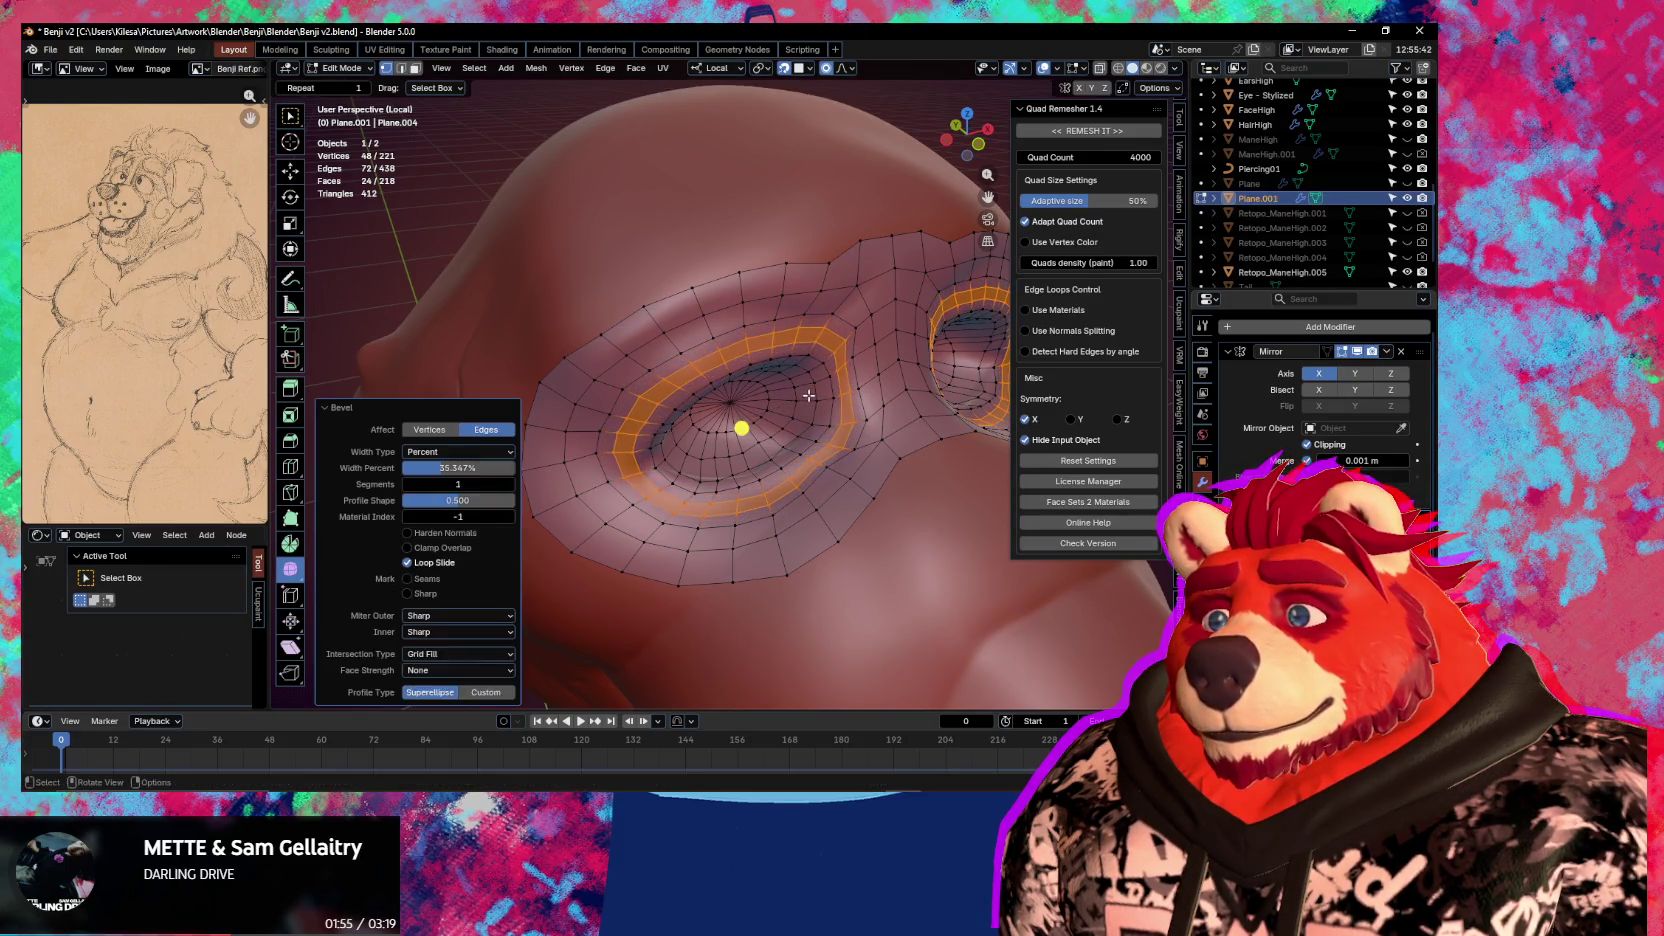
{"action": "key", "text": "g"}
{"action": "left_click", "coordinate": [783, 443]}
{"action": "middle_click_drag", "start_coordinate": [783, 443], "coordinate": [785, 475]}
{"action": "left_click", "coordinate": [785, 475]}
Nudge vertices around the eye with proportional editing so they sit on the sculpt
{"action": "key", "text": "g"}
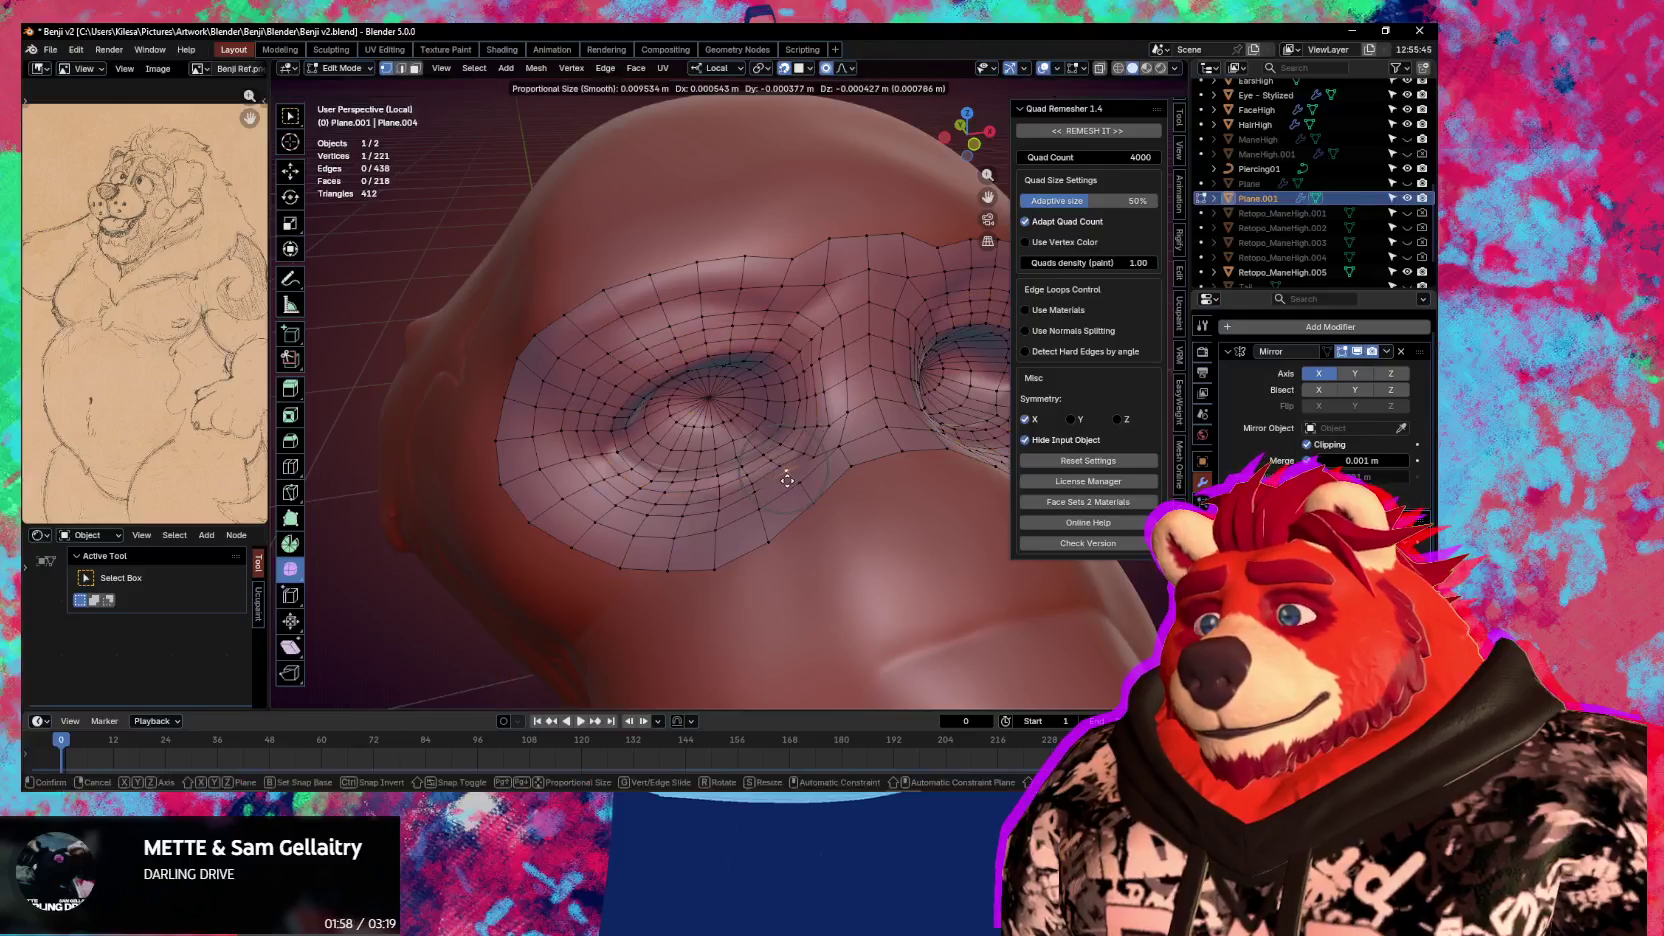
{"action": "left_click", "coordinate": [789, 484]}
{"action": "scroll", "coordinate": [789, 484], "scroll_direction": "down", "scroll_amount": 5}
{"action": "middle_click_drag", "start_coordinate": [789, 484], "coordinate": [763, 389]}
{"action": "scroll", "coordinate": [784, 472], "scroll_direction": "up", "scroll_amount": 3}
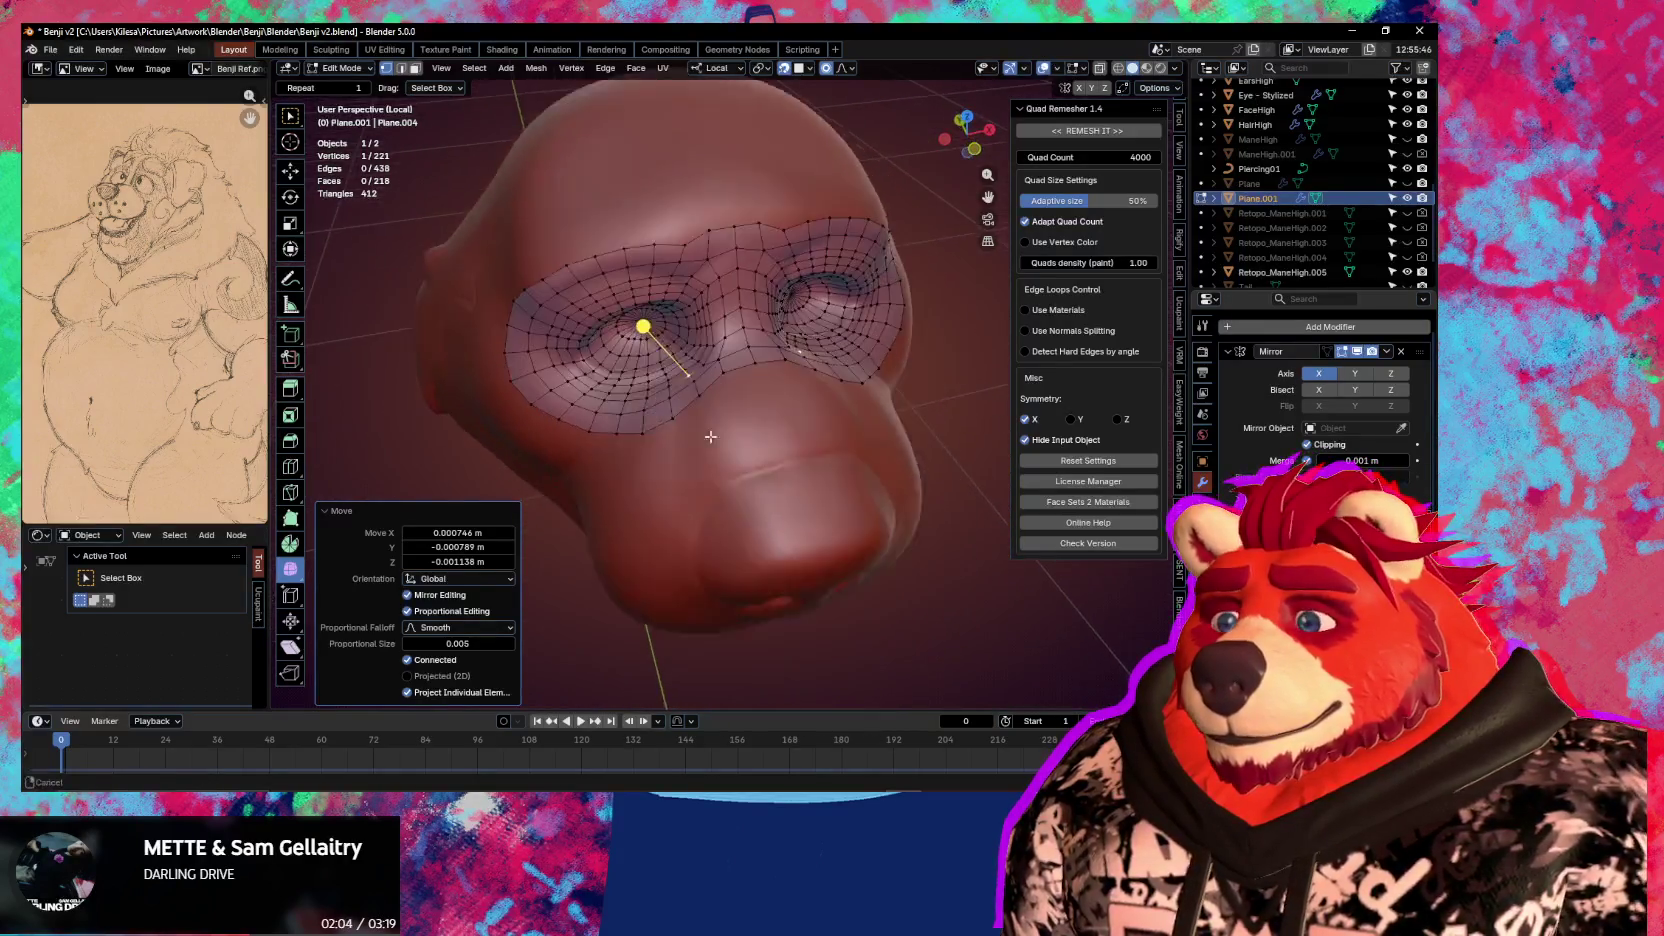
{"action": "key", "text": "g"}
{"action": "left_click", "coordinate": [740, 365]}
Drag the eye's border vertices and a brow vertex onto the sculpt, then select the lower boundary strip
{"action": "middle_click_drag", "start_coordinate": [740, 365], "coordinate": [690, 479]}
{"action": "left_click", "coordinate": [620, 480]}
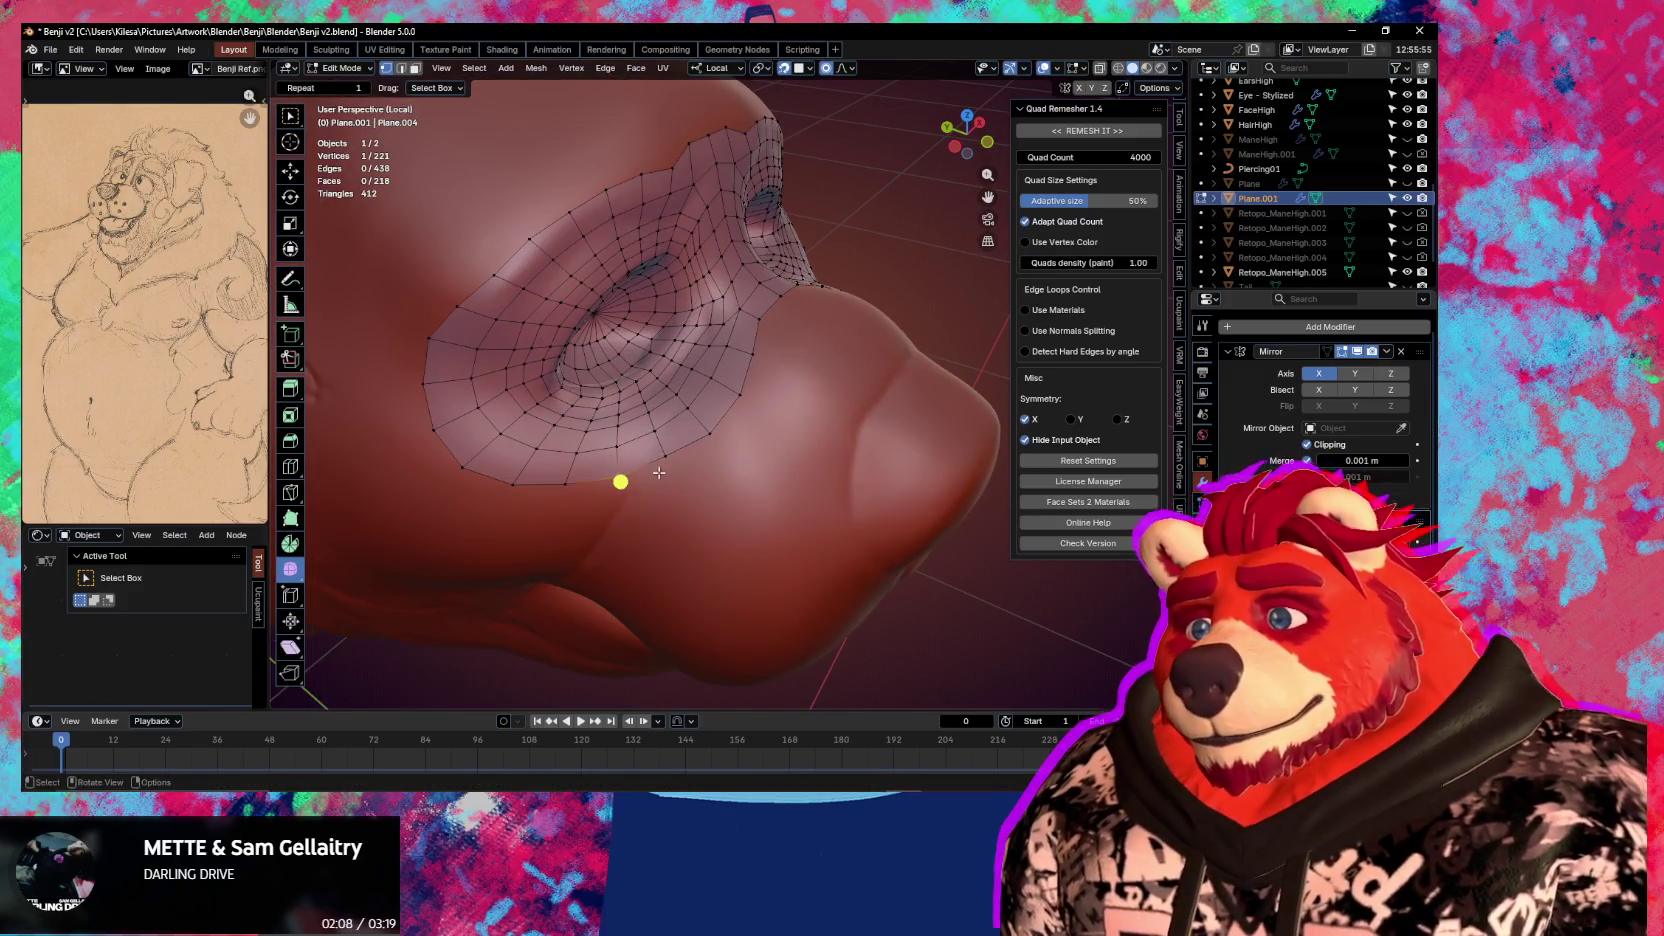
{"action": "left_click_drag", "start_coordinate": [722, 358], "coordinate": [732, 398]}
{"action": "left_click_drag", "start_coordinate": [682, 333], "coordinate": [709, 378]}
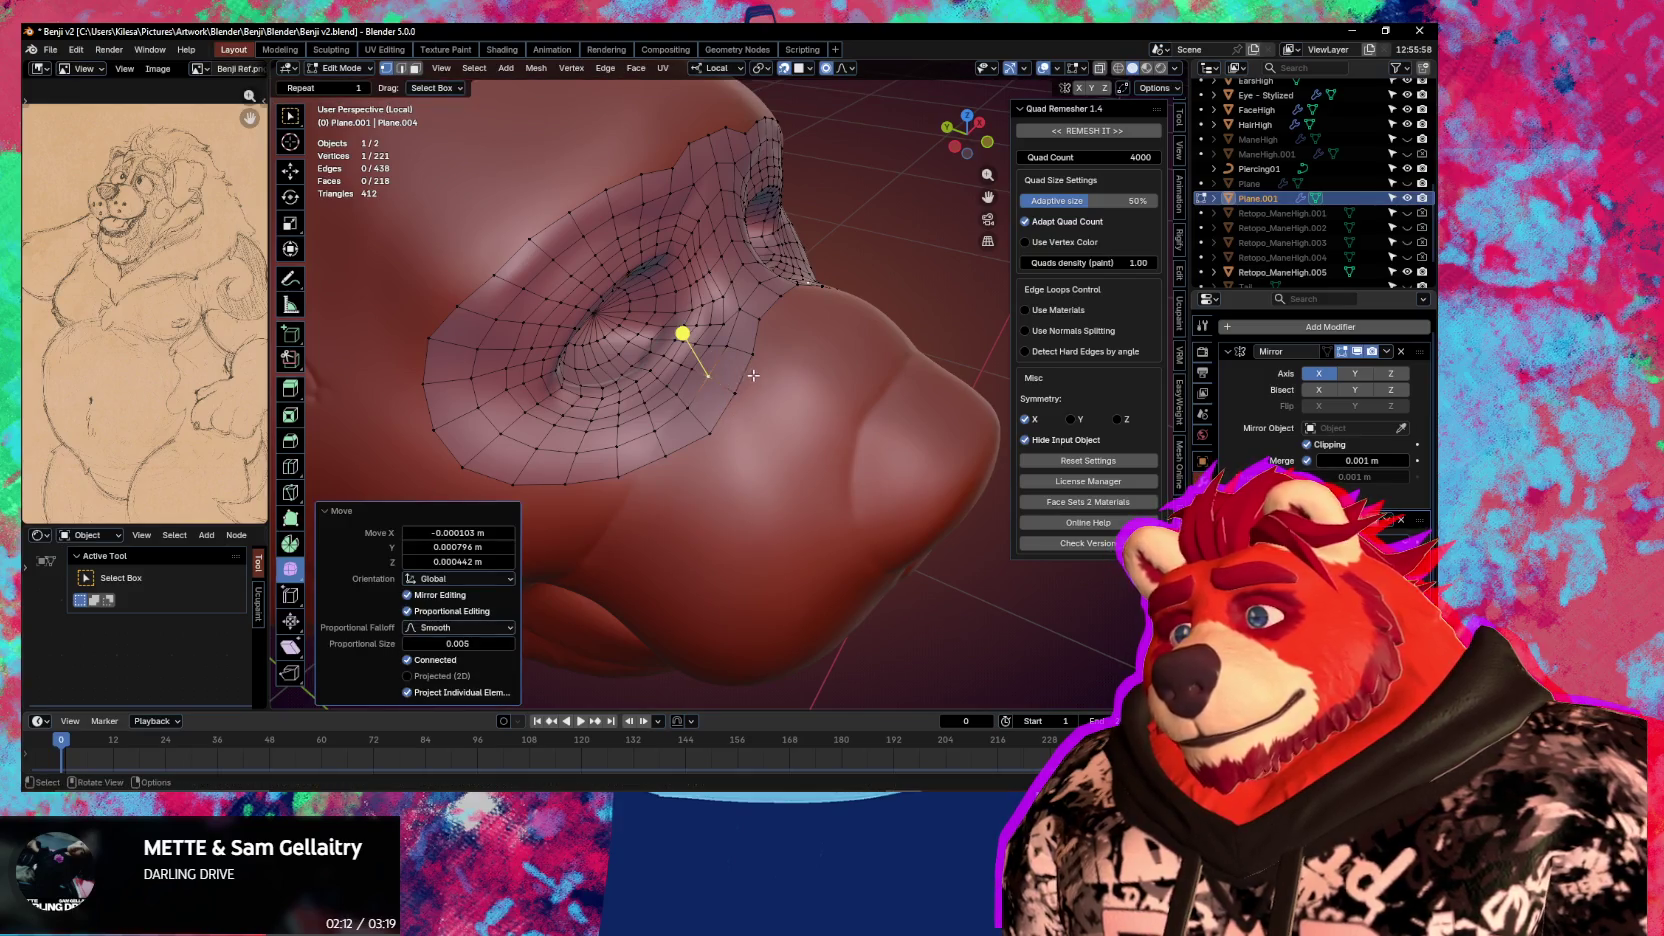
{"action": "mouse_move", "coordinate": [750, 137]}
{"action": "left_mouse_down"}
{"action": "mouse_move", "coordinate": [701, 133]}
{"action": "mouse_move", "coordinate": [760, 150]}
{"action": "mouse_move", "coordinate": [736, 212]}
{"action": "left_mouse_up"}
{"action": "middle_click_drag", "start_coordinate": [736, 212], "coordinate": [796, 289]}
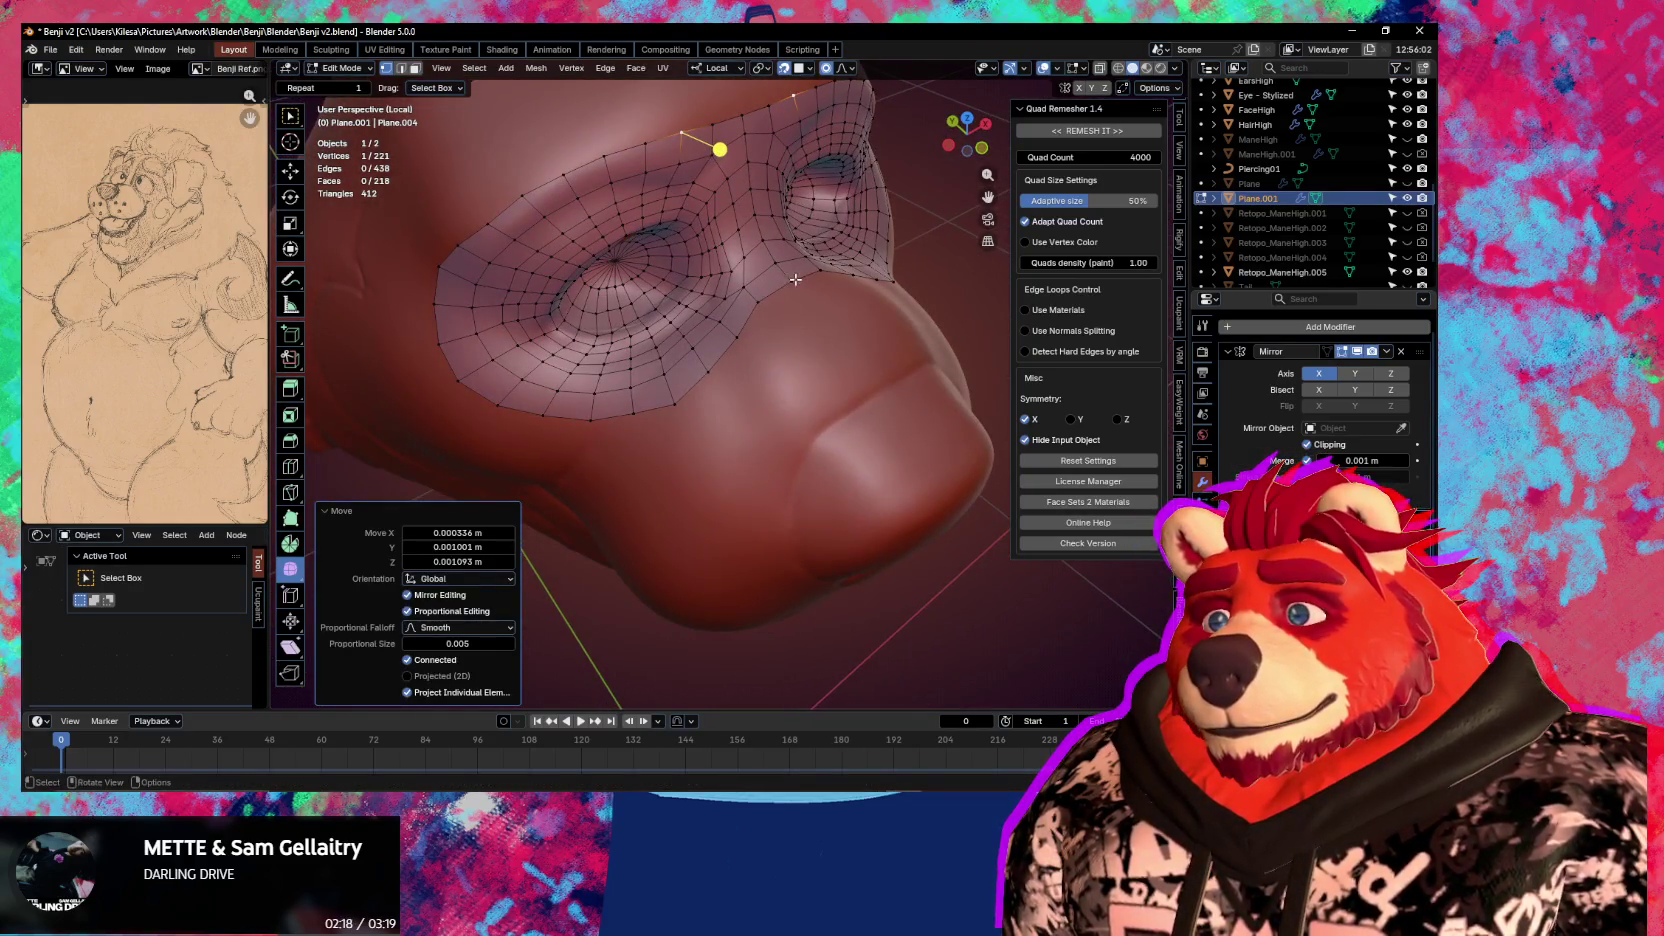
{"action": "left_click_drag", "start_coordinate": [791, 234], "coordinate": [795, 279]}
{"action": "middle_click_drag", "start_coordinate": [795, 279], "coordinate": [814, 271]}
Extrude the lower edge strip downward and add a new quad onto the snout
{"action": "key", "text": "e"}
{"action": "left_click", "coordinate": [793, 415]}
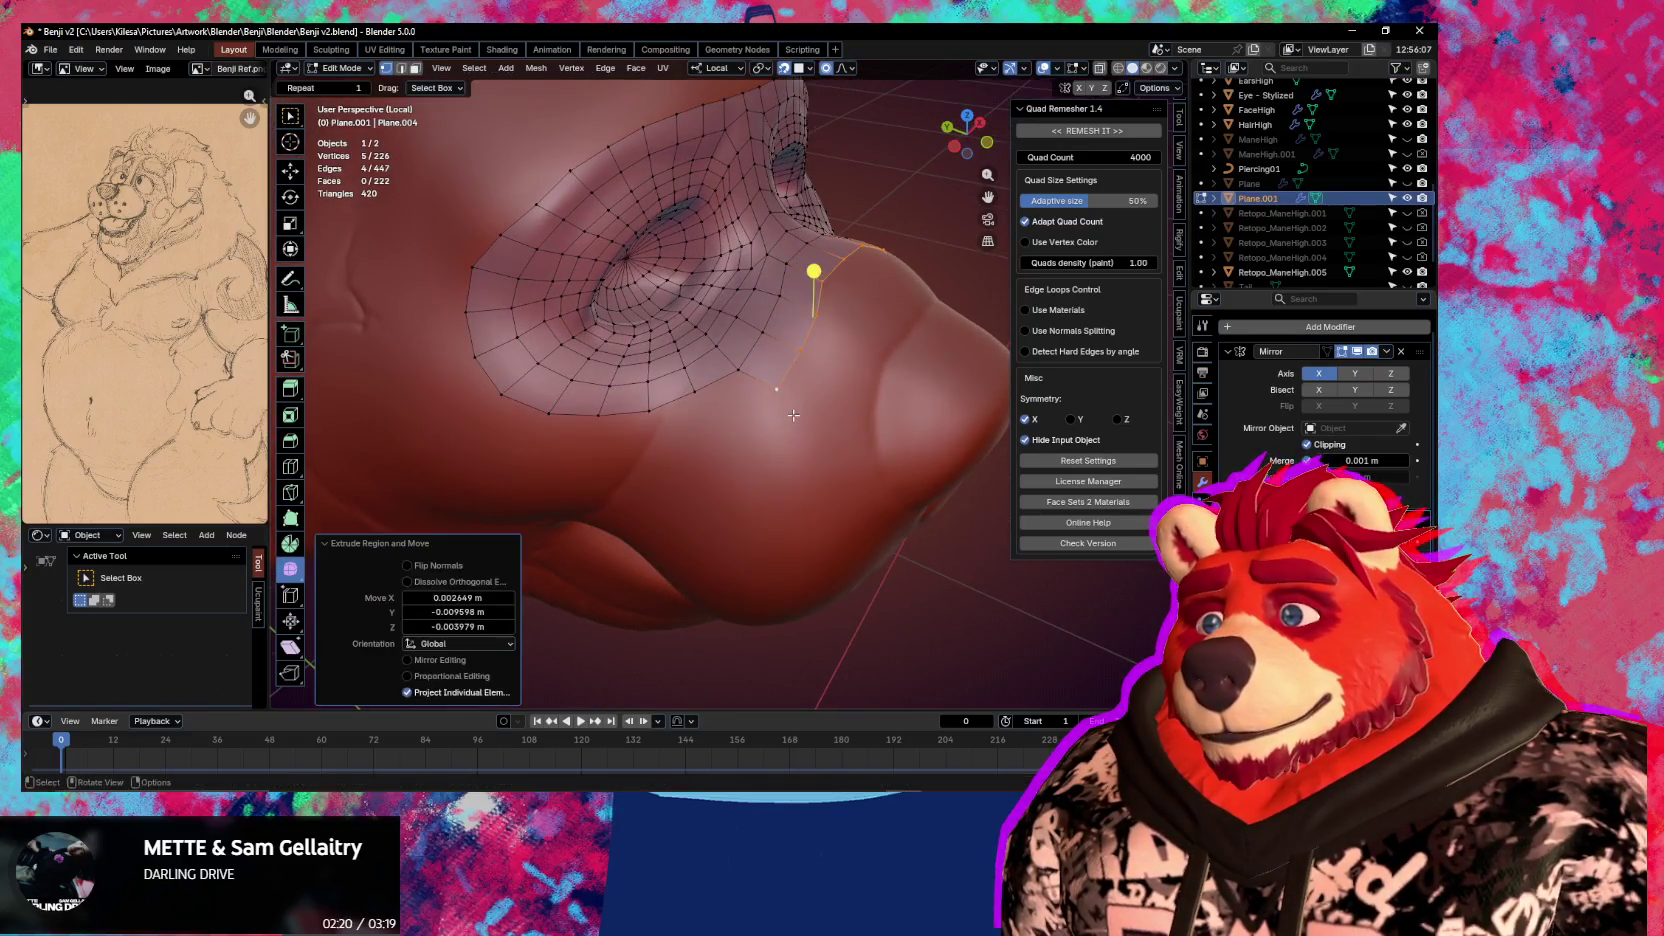
{"action": "left_click", "coordinate": [754, 357]}
{"action": "left_click", "coordinate": [775, 425], "text": "shift"}
{"action": "key", "text": "e"}
{"action": "left_click", "coordinate": [747, 401]}
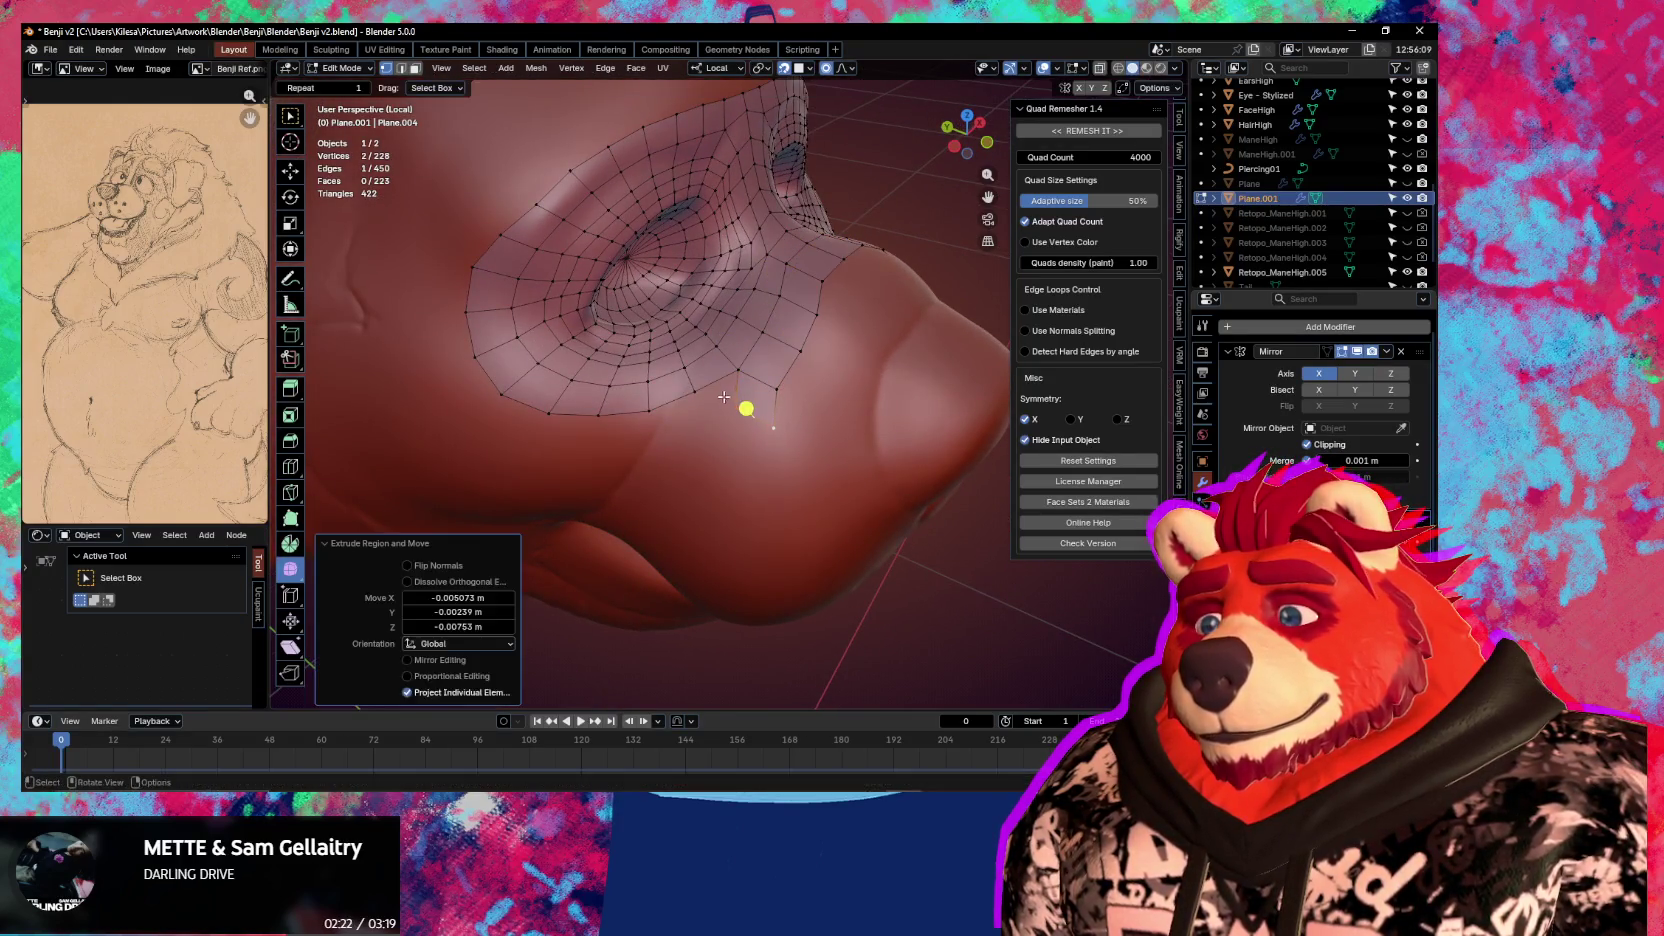
{"action": "left_click", "coordinate": [683, 374]}
Slide the new snout-side vertices into place with soft proportional falloff
{"action": "key", "text": "g"}
{"action": "left_click", "coordinate": [736, 388]}
{"action": "key", "text": "g"}
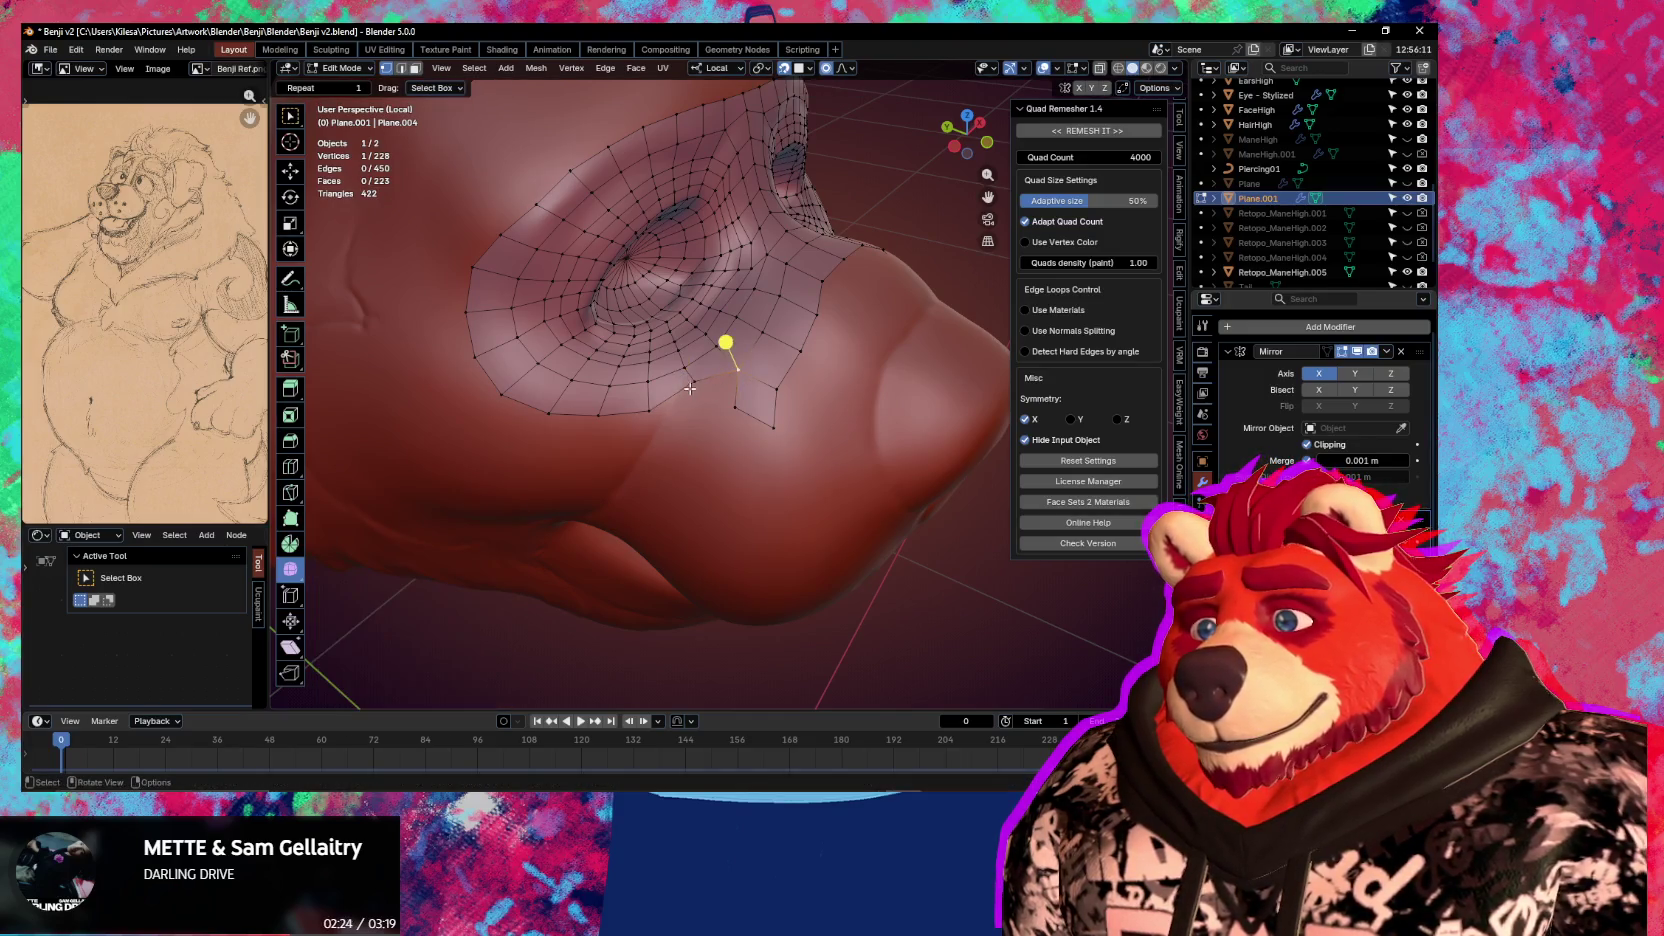
{"action": "left_click", "coordinate": [703, 397]}
{"action": "key", "text": "g"}
{"action": "left_click", "coordinate": [720, 380]}
Fill a gap along the border with a new face and fit its vertices to the snout
{"action": "left_click", "coordinate": [729, 404]}
{"action": "key", "text": "f"}
{"action": "left_click", "coordinate": [680, 415]}
{"action": "key", "text": "g"}
{"action": "left_click", "coordinate": [725, 403]}
{"action": "key", "text": "g"}
{"action": "left_click", "coordinate": [765, 412]}
{"action": "key", "text": "g"}
{"action": "left_click", "coordinate": [772, 370]}
Reposition border vertices on the snout side and add another face along the border
{"action": "middle_click_drag", "start_coordinate": [689, 396], "coordinate": [720, 370]}
{"action": "key", "text": "g"}
{"action": "left_click", "coordinate": [717, 362]}
{"action": "key", "text": "g"}
{"action": "left_click", "coordinate": [734, 353]}
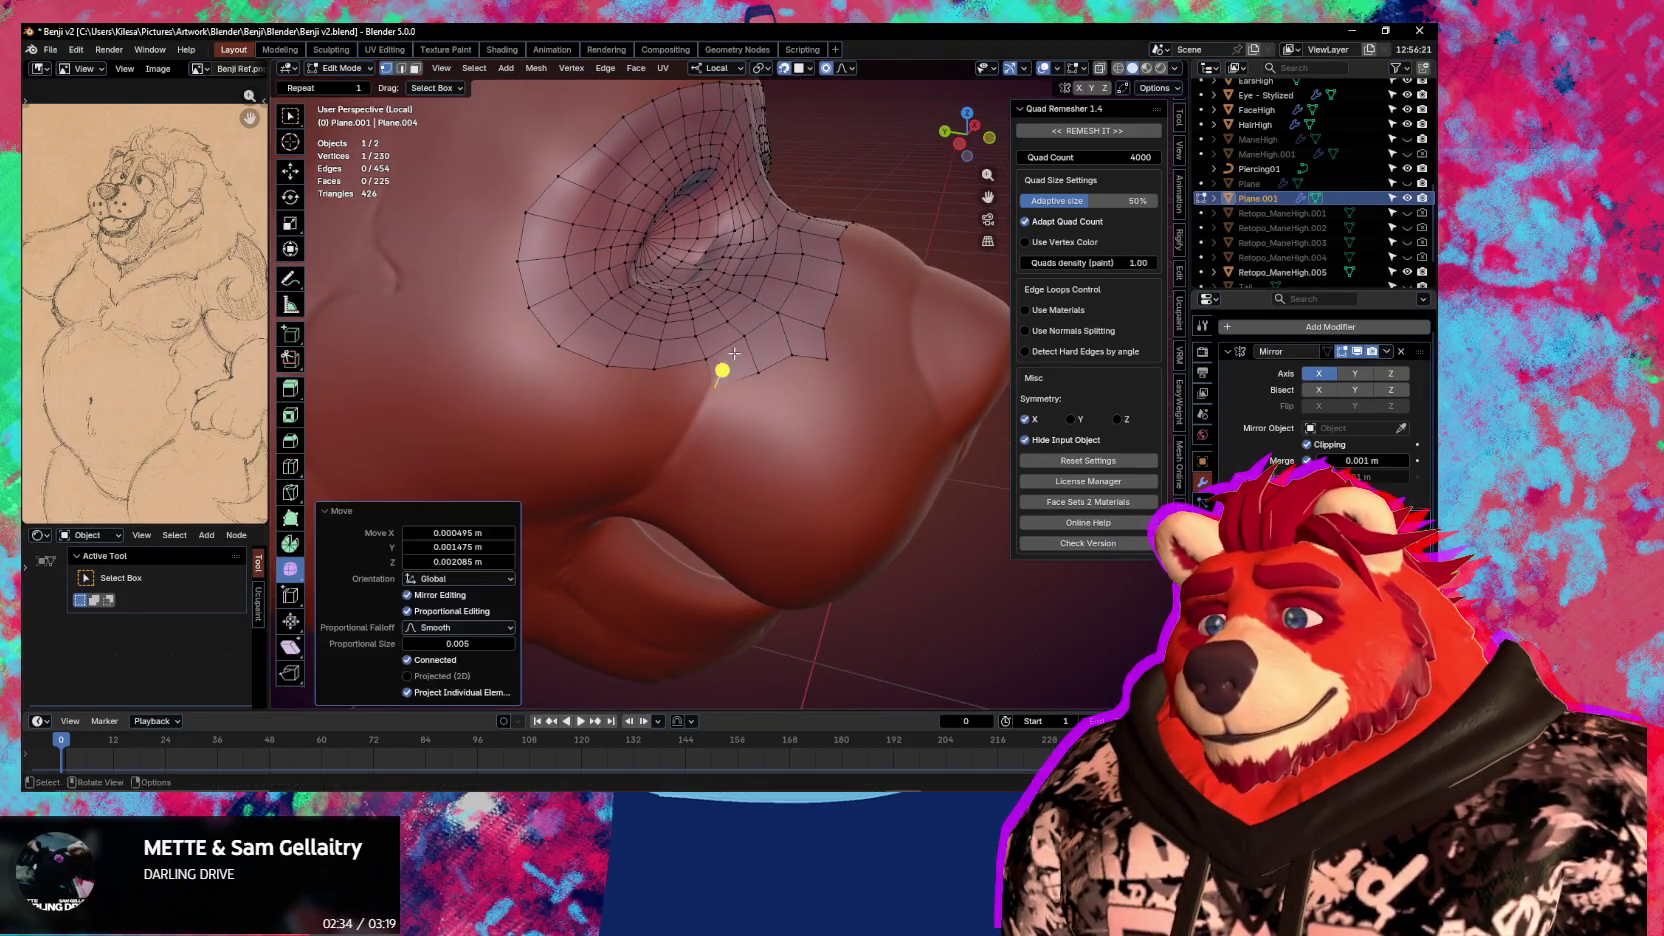
{"action": "mouse_move", "coordinate": [814, 402]}
{"action": "middle_mouse_down"}
{"action": "mouse_move", "coordinate": [812, 380]}
{"action": "mouse_move", "coordinate": [788, 396]}
{"action": "middle_mouse_up"}
Move further border vertices down along the side of the snout
{"action": "key", "text": "g"}
{"action": "left_click", "coordinate": [800, 385]}
{"action": "key", "text": "g"}
{"action": "left_click", "coordinate": [746, 400]}
{"action": "key", "text": "g"}
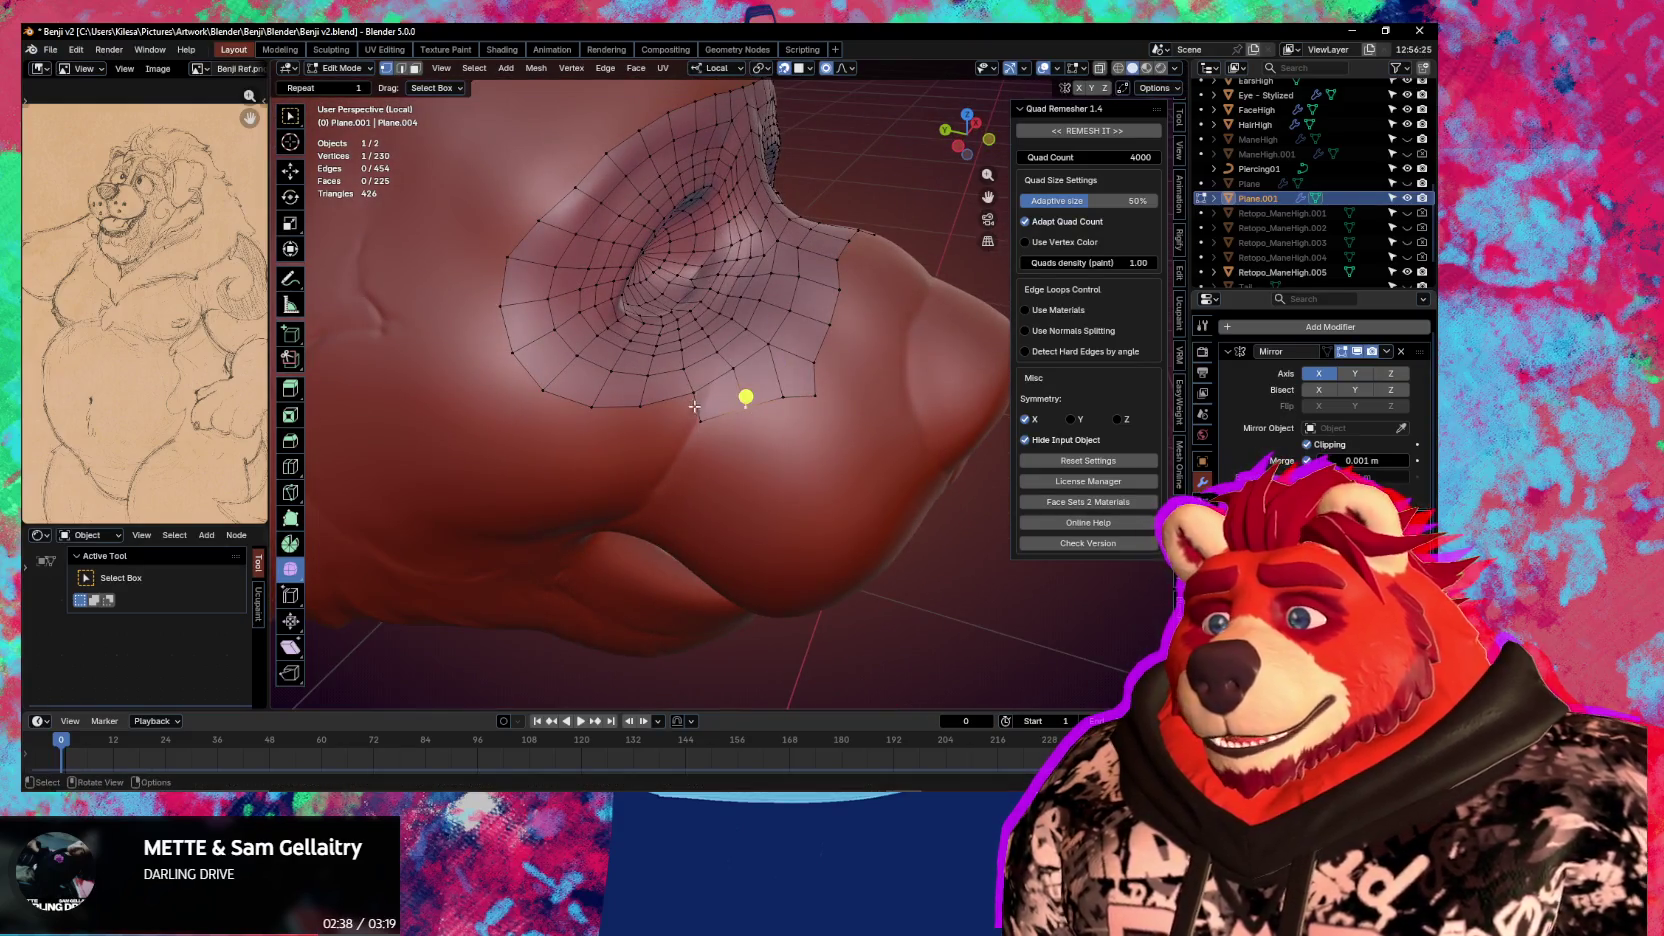
{"action": "left_click", "coordinate": [697, 399]}
{"action": "left_click", "coordinate": [703, 418]}
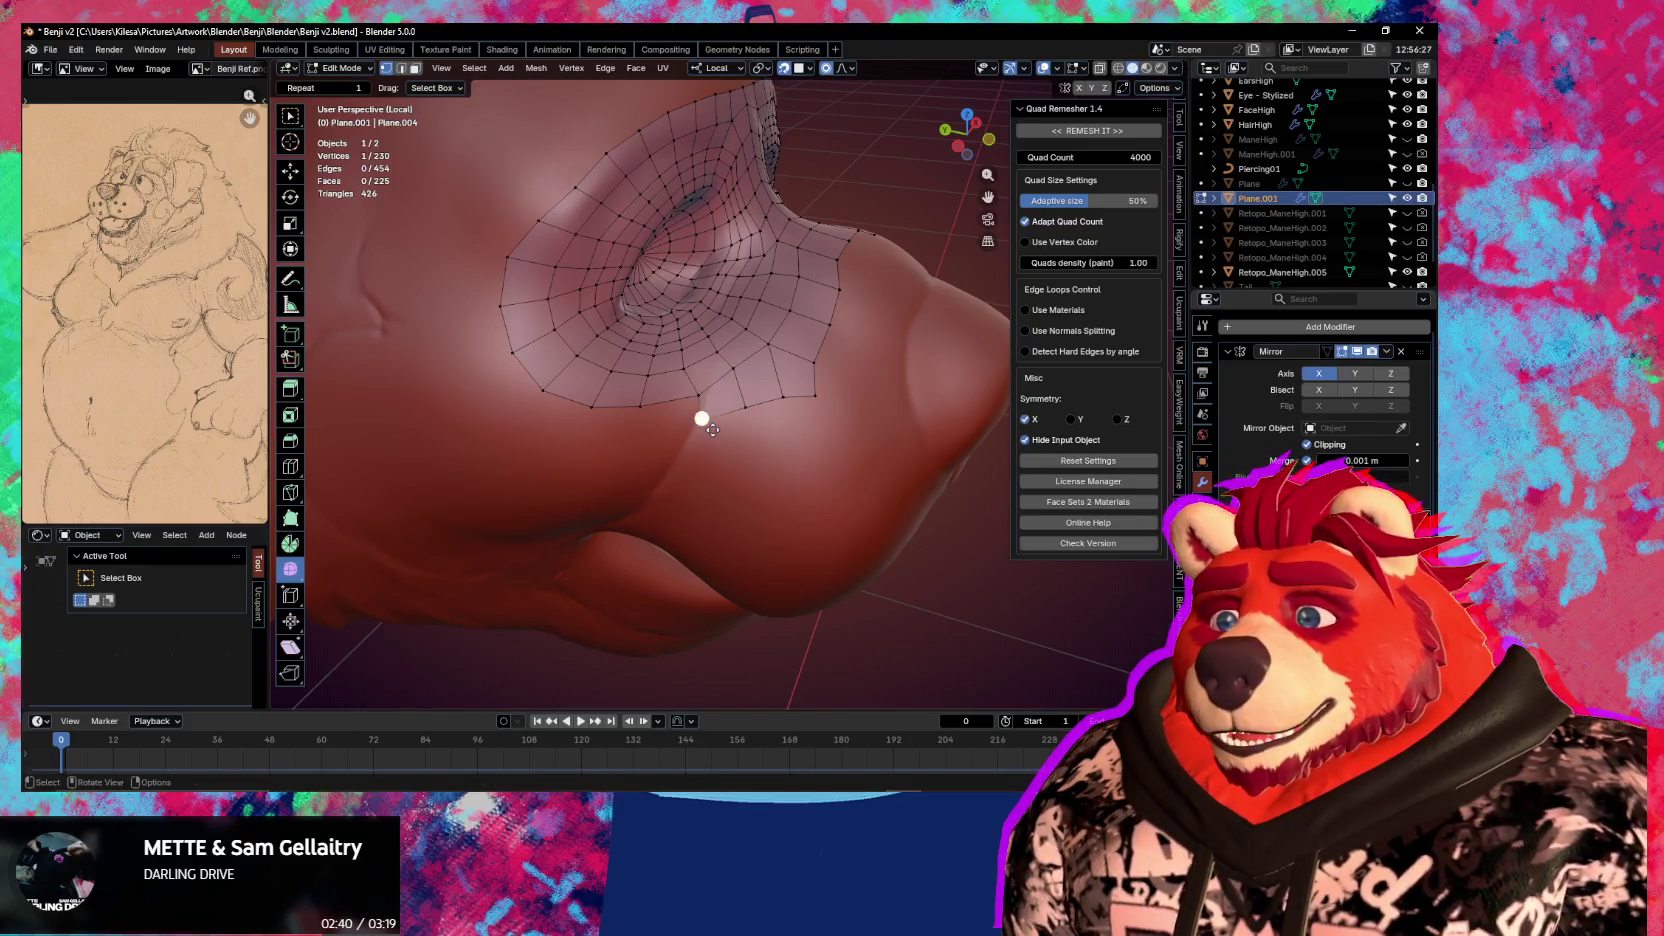
{"action": "key", "text": "g"}
{"action": "left_click", "coordinate": [725, 439]}
Fit another snout-side border vertex onto the sculpt with proportional editing
{"action": "middle_click_drag", "start_coordinate": [736, 434], "coordinate": [646, 420]}
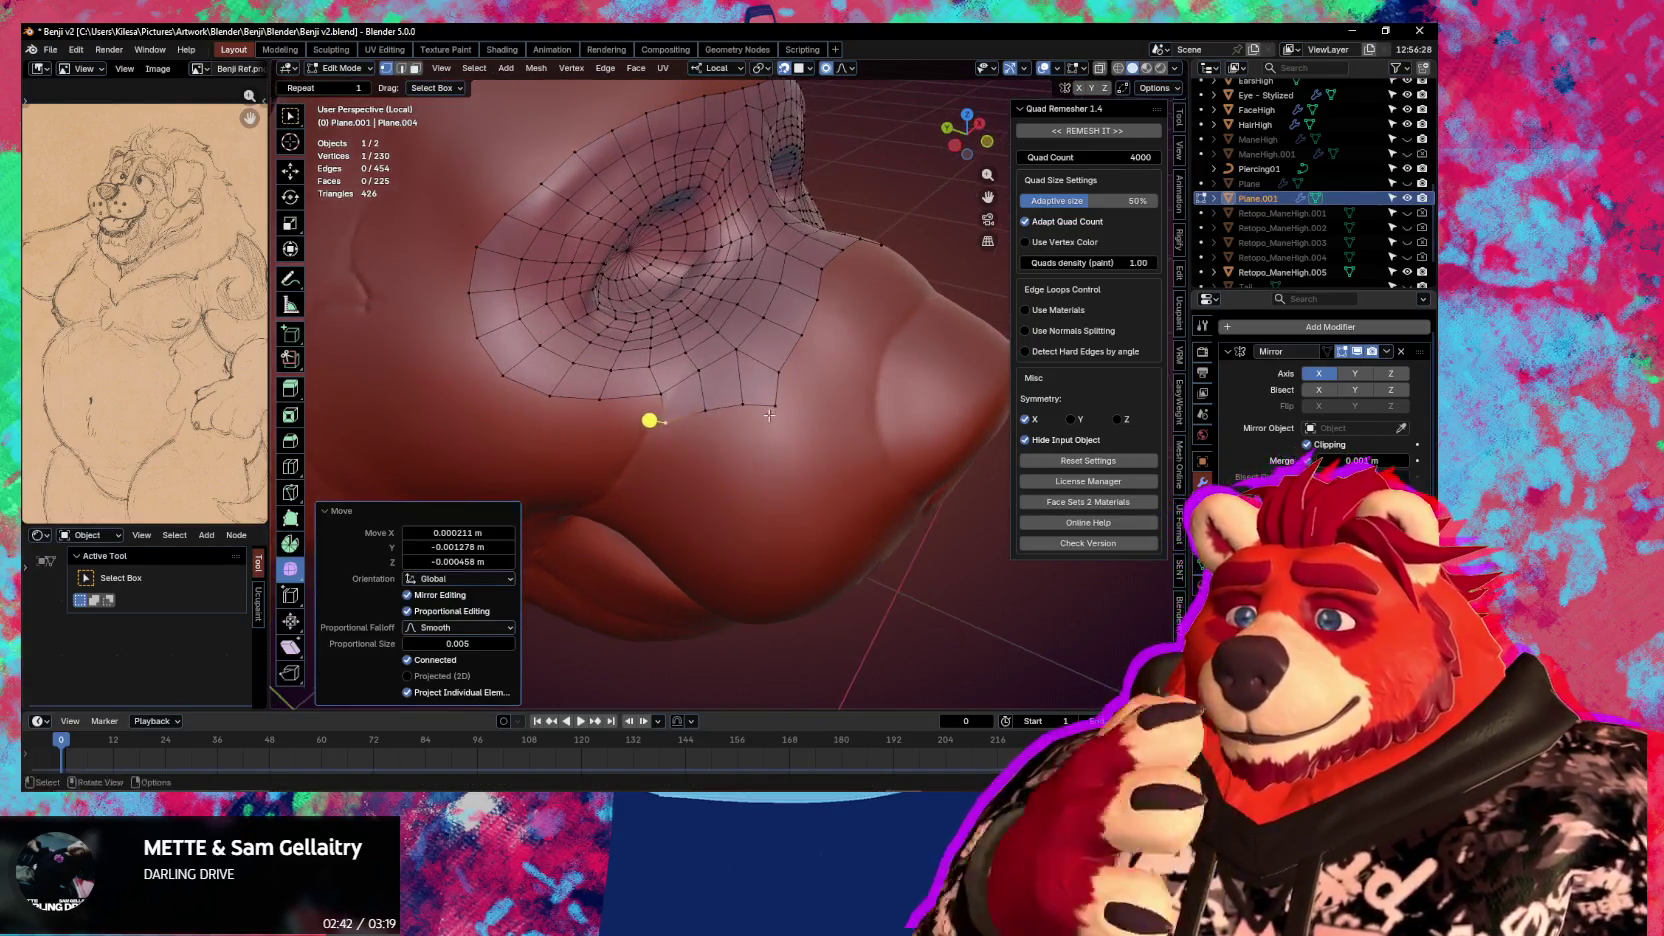
{"action": "left_click", "coordinate": [778, 372]}
{"action": "key", "text": "g"}
{"action": "left_click", "coordinate": [795, 385]}
{"action": "key", "text": "g"}
{"action": "left_click", "coordinate": [779, 396]}
Extrude the lower boundary loop toward the nose and scale the new edge
{"action": "mouse_move", "coordinate": [779, 396]}
{"action": "middle_mouse_down"}
{"action": "mouse_move", "coordinate": [771, 449]}
{"action": "mouse_move", "coordinate": [676, 527]}
{"action": "middle_mouse_up"}
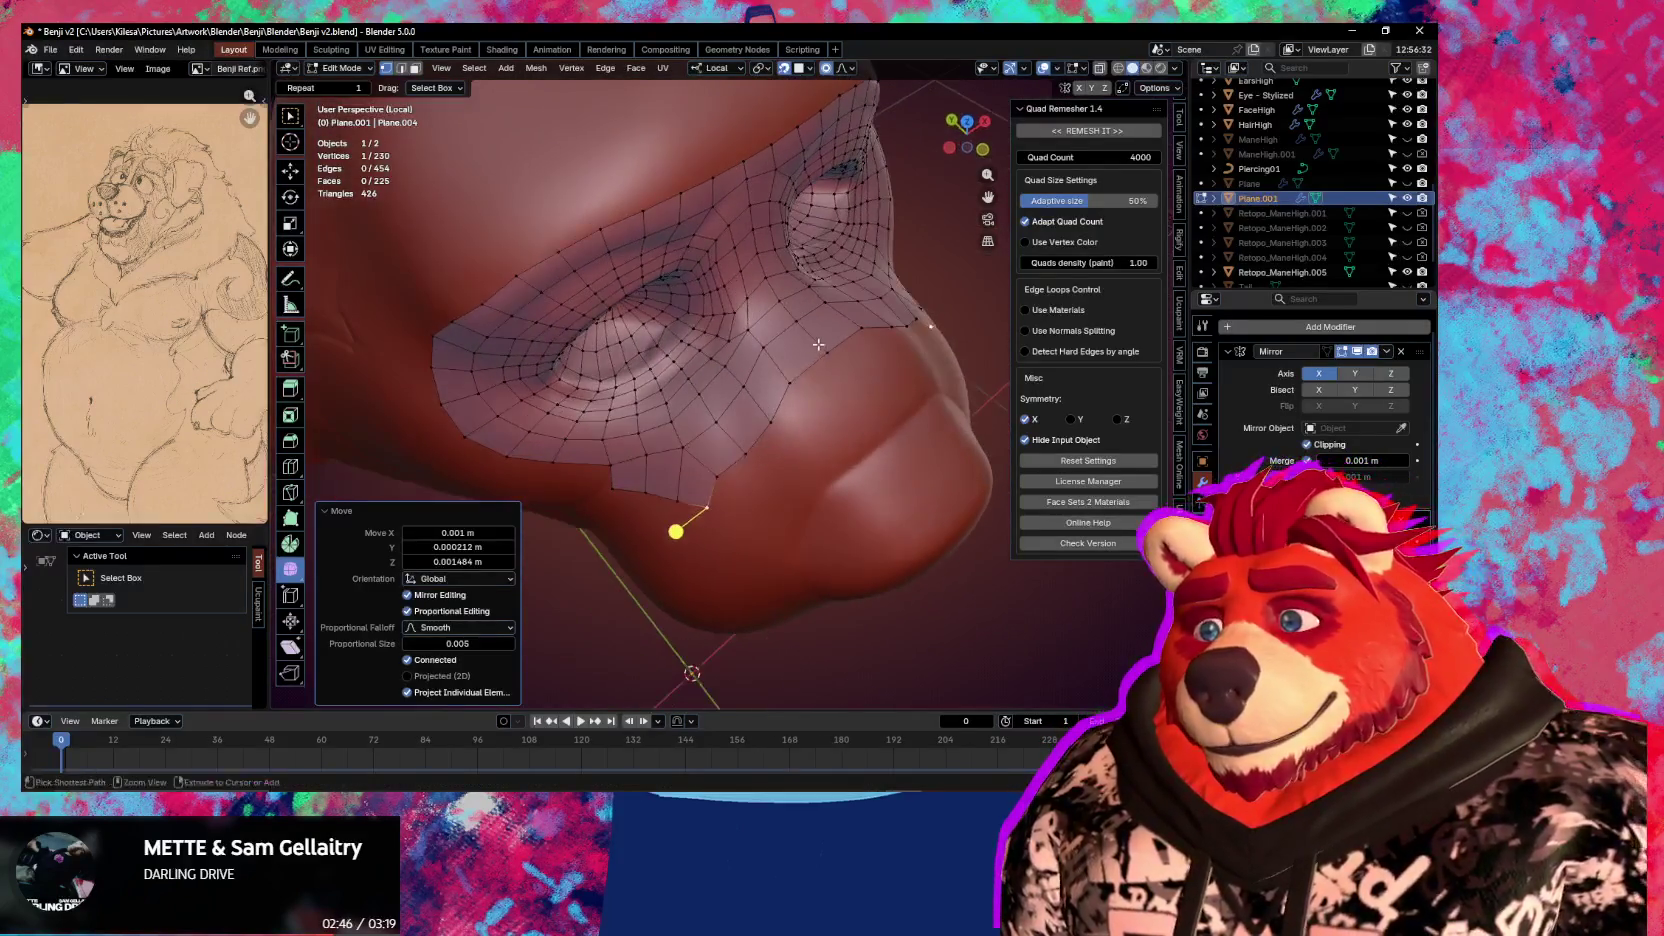
{"action": "left_click", "coordinate": [739, 427], "text": "alt"}
{"action": "key", "text": "e"}
{"action": "left_click", "coordinate": [905, 425]}
{"action": "key", "text": "s"}
{"action": "left_click", "coordinate": [920, 422]}
Extrude a second row over the top of the nose, shrink it inward, and position it
{"action": "key", "text": "e"}
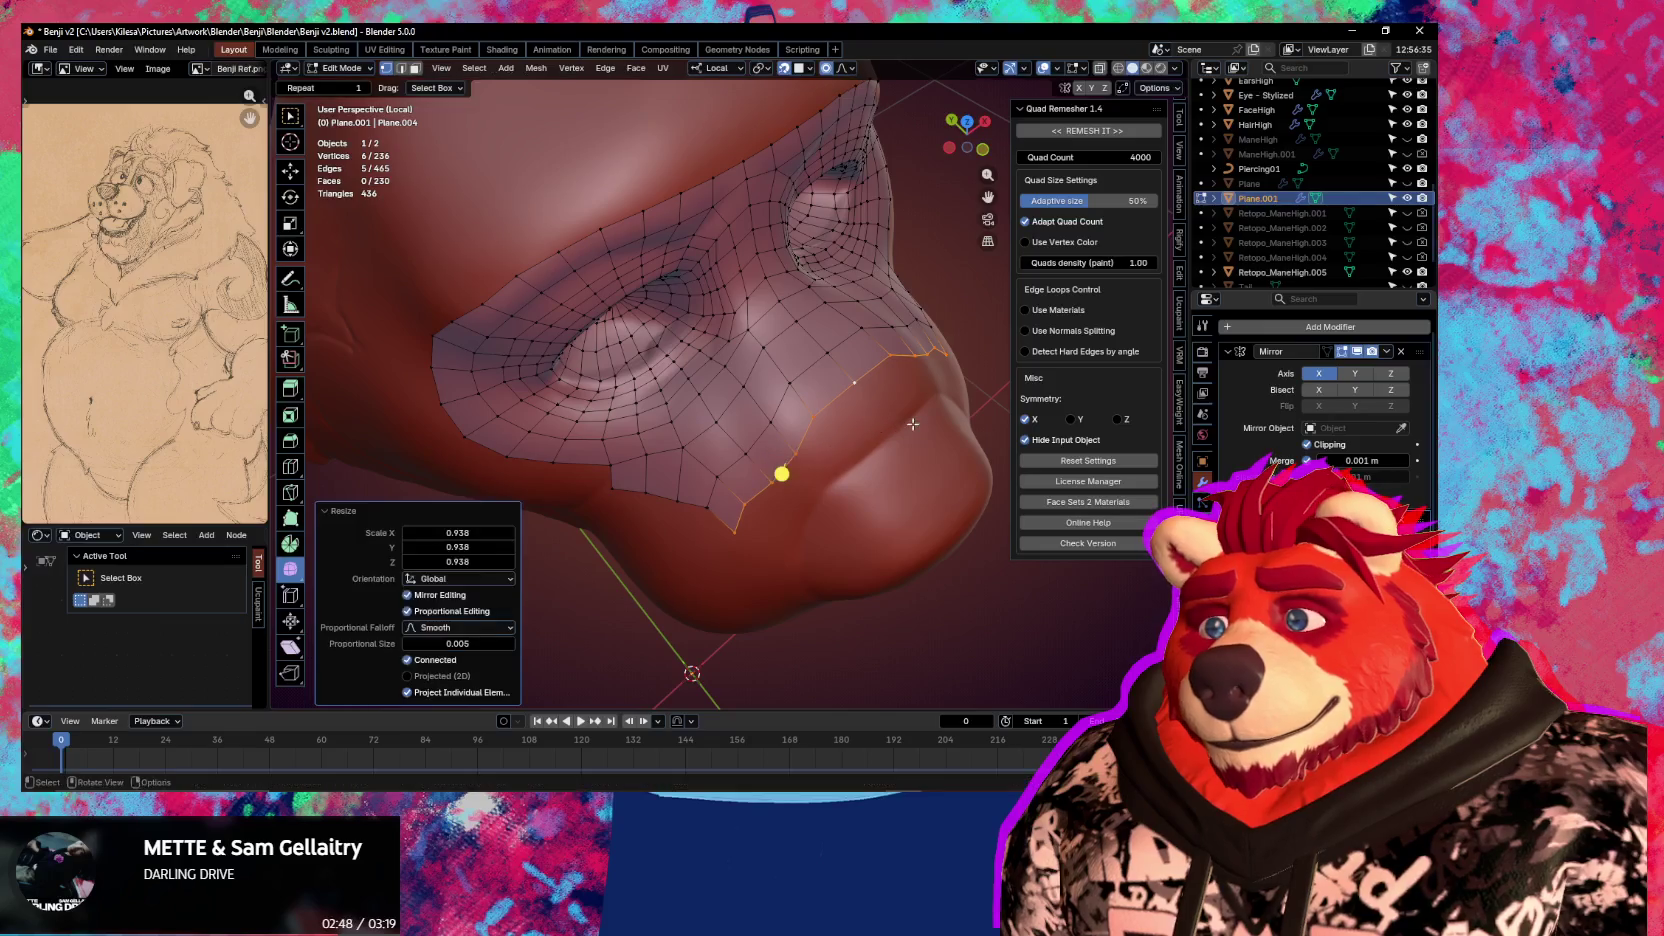
{"action": "middle_click_drag", "start_coordinate": [780, 475], "coordinate": [739, 472]}
{"action": "left_click", "coordinate": [897, 481]}
{"action": "key", "text": "s"}
{"action": "left_click", "coordinate": [902, 480]}
{"action": "key", "text": "g"}
{"action": "left_click", "coordinate": [787, 520]}
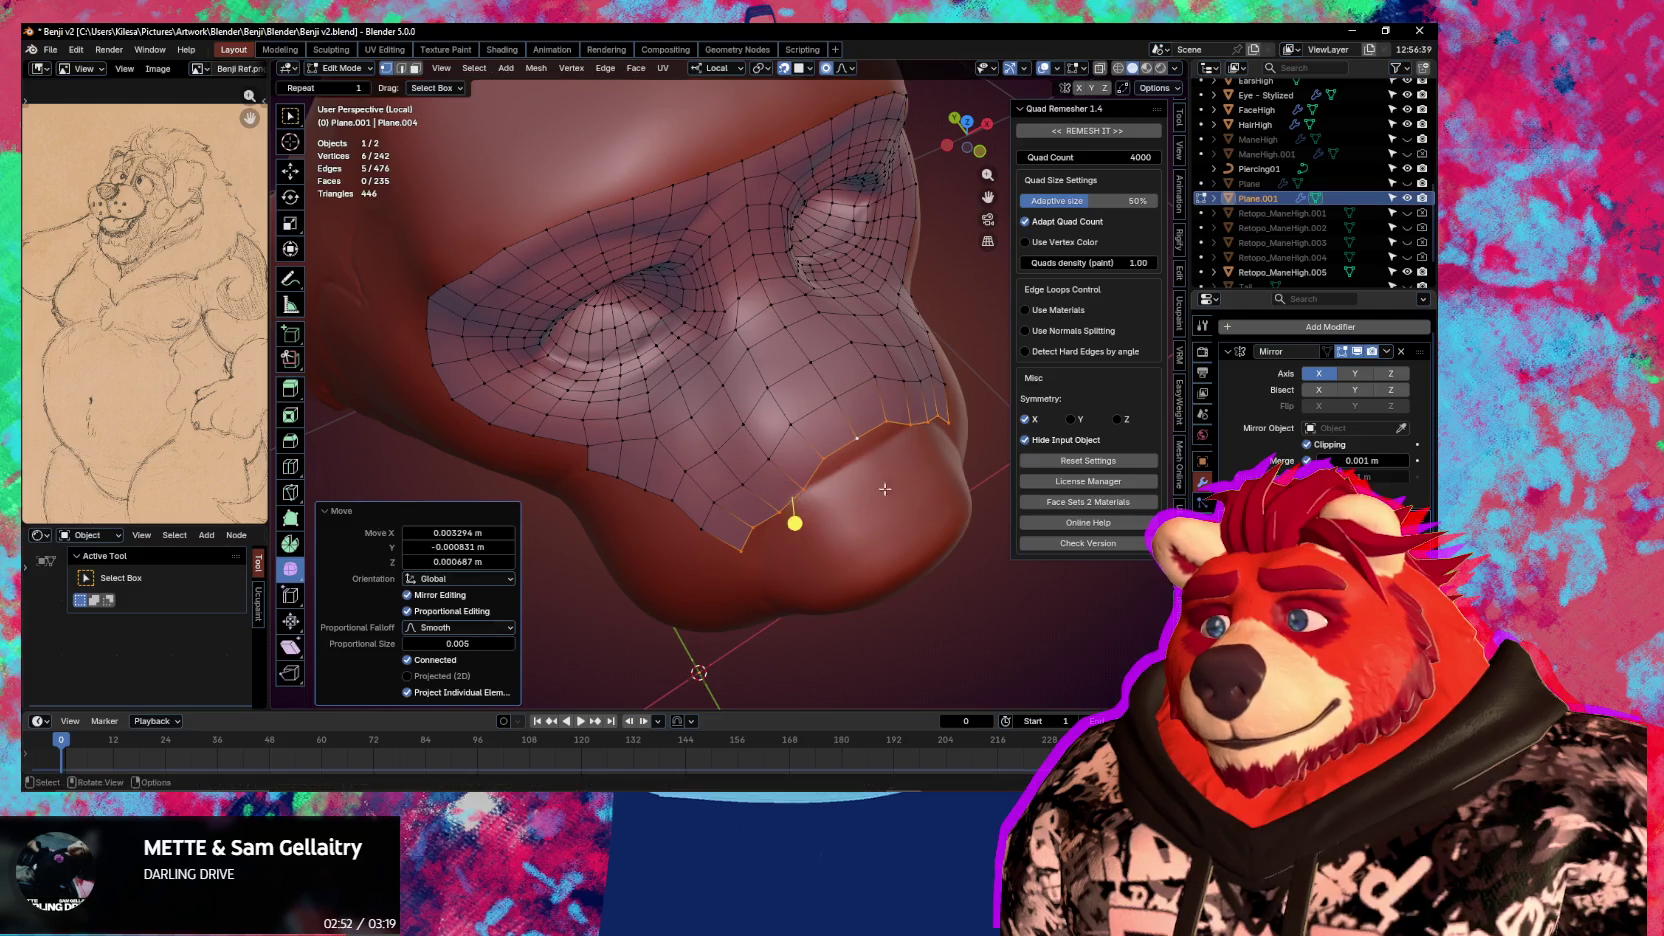
Fit individual vertices onto the nose surface one by one
{"action": "left_click", "coordinate": [739, 566]}
{"action": "key", "text": "g"}
{"action": "left_click", "coordinate": [739, 566]}
{"action": "left_click", "coordinate": [800, 418]}
{"action": "key", "text": "g"}
{"action": "left_click", "coordinate": [773, 392]}
{"action": "left_click", "coordinate": [799, 415]}
{"action": "key", "text": "g"}
{"action": "left_click", "coordinate": [799, 432]}
{"action": "key", "text": "g"}
{"action": "left_click", "coordinate": [790, 430]}
{"action": "left_click", "coordinate": [767, 388]}
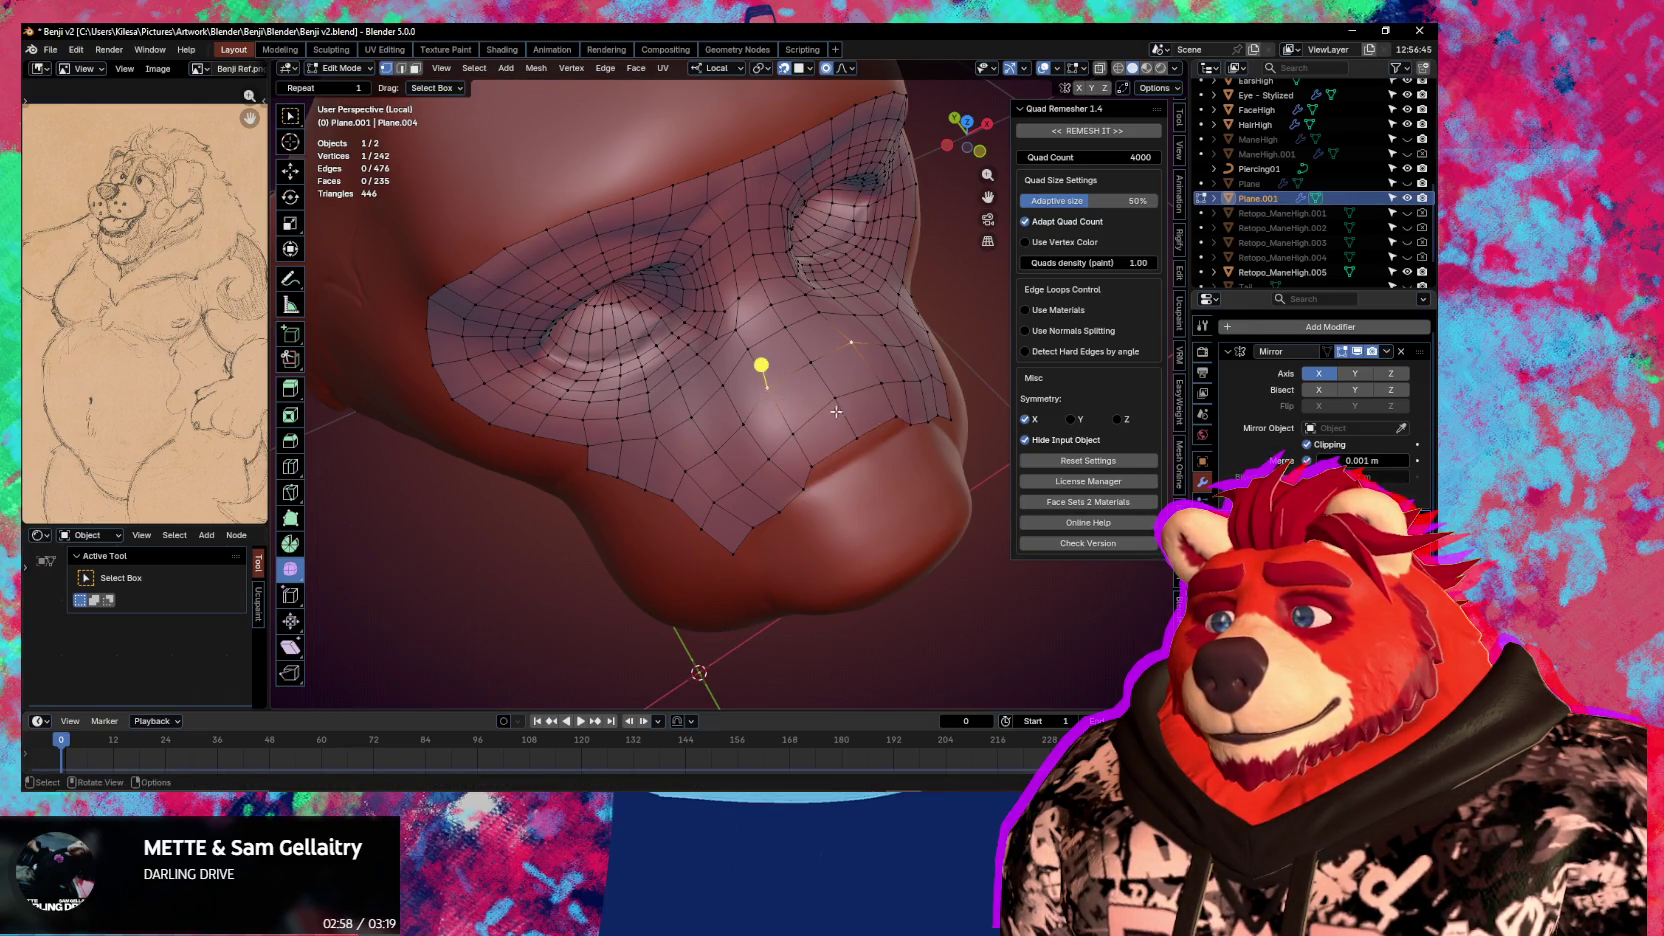
Knife-cut new edges across the faces on top of the nose and adjust a new cut vertex
{"action": "middle_click_drag", "start_coordinate": [831, 409], "coordinate": [753, 432]}
{"action": "key", "text": "j"}
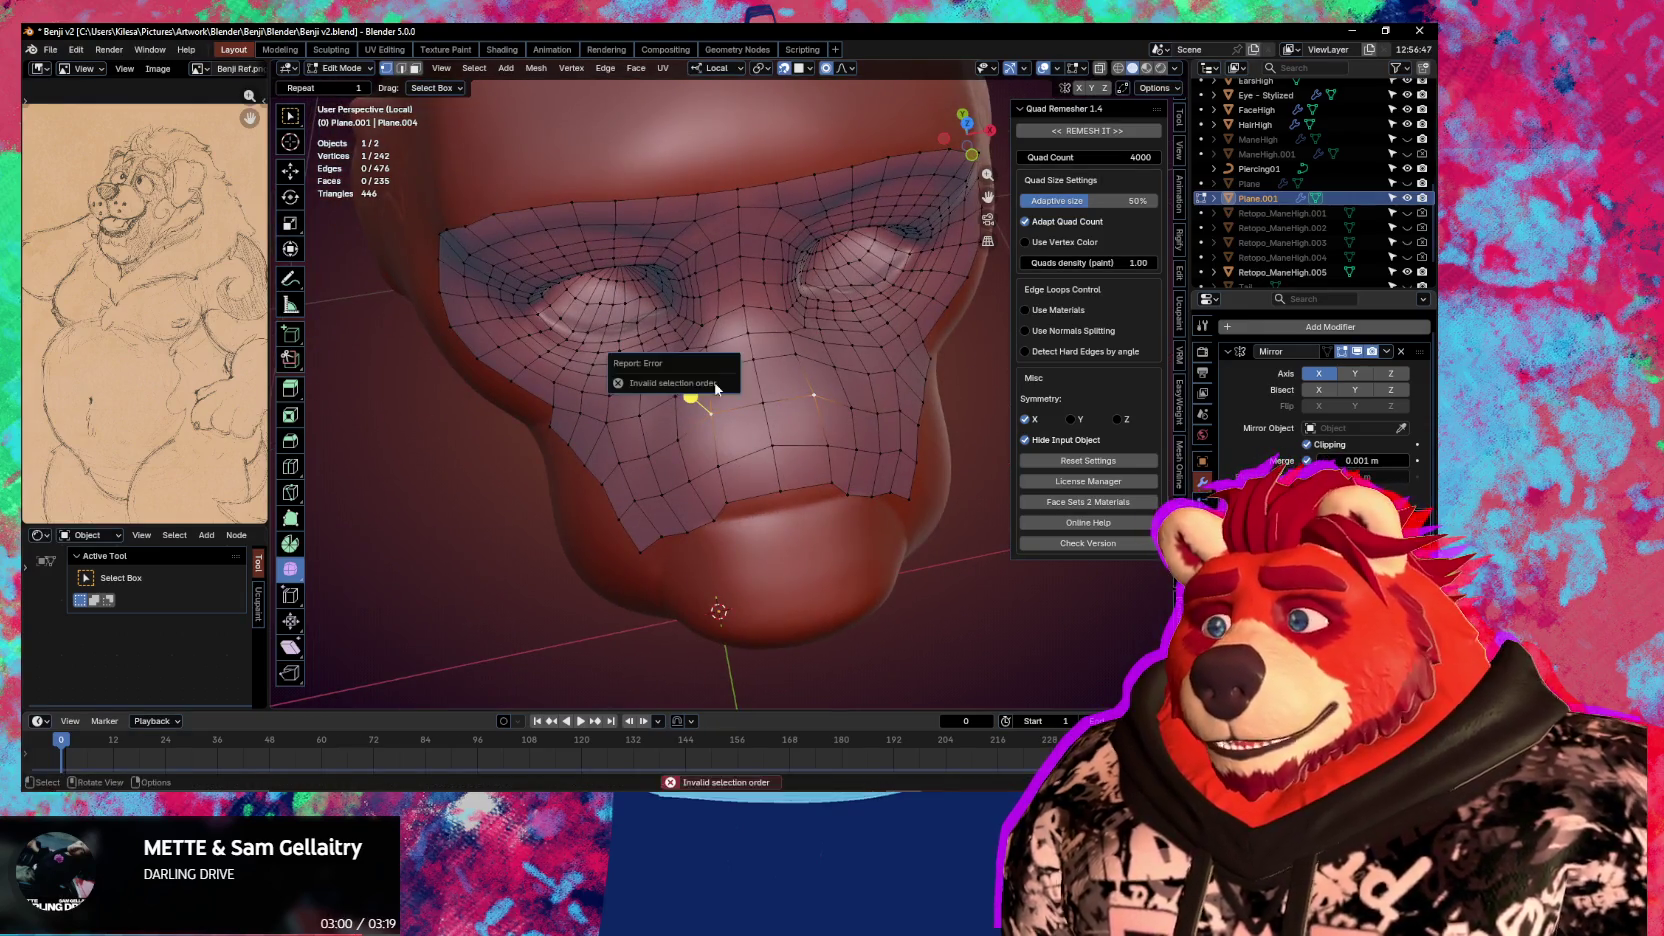
{"action": "key", "text": "k"}
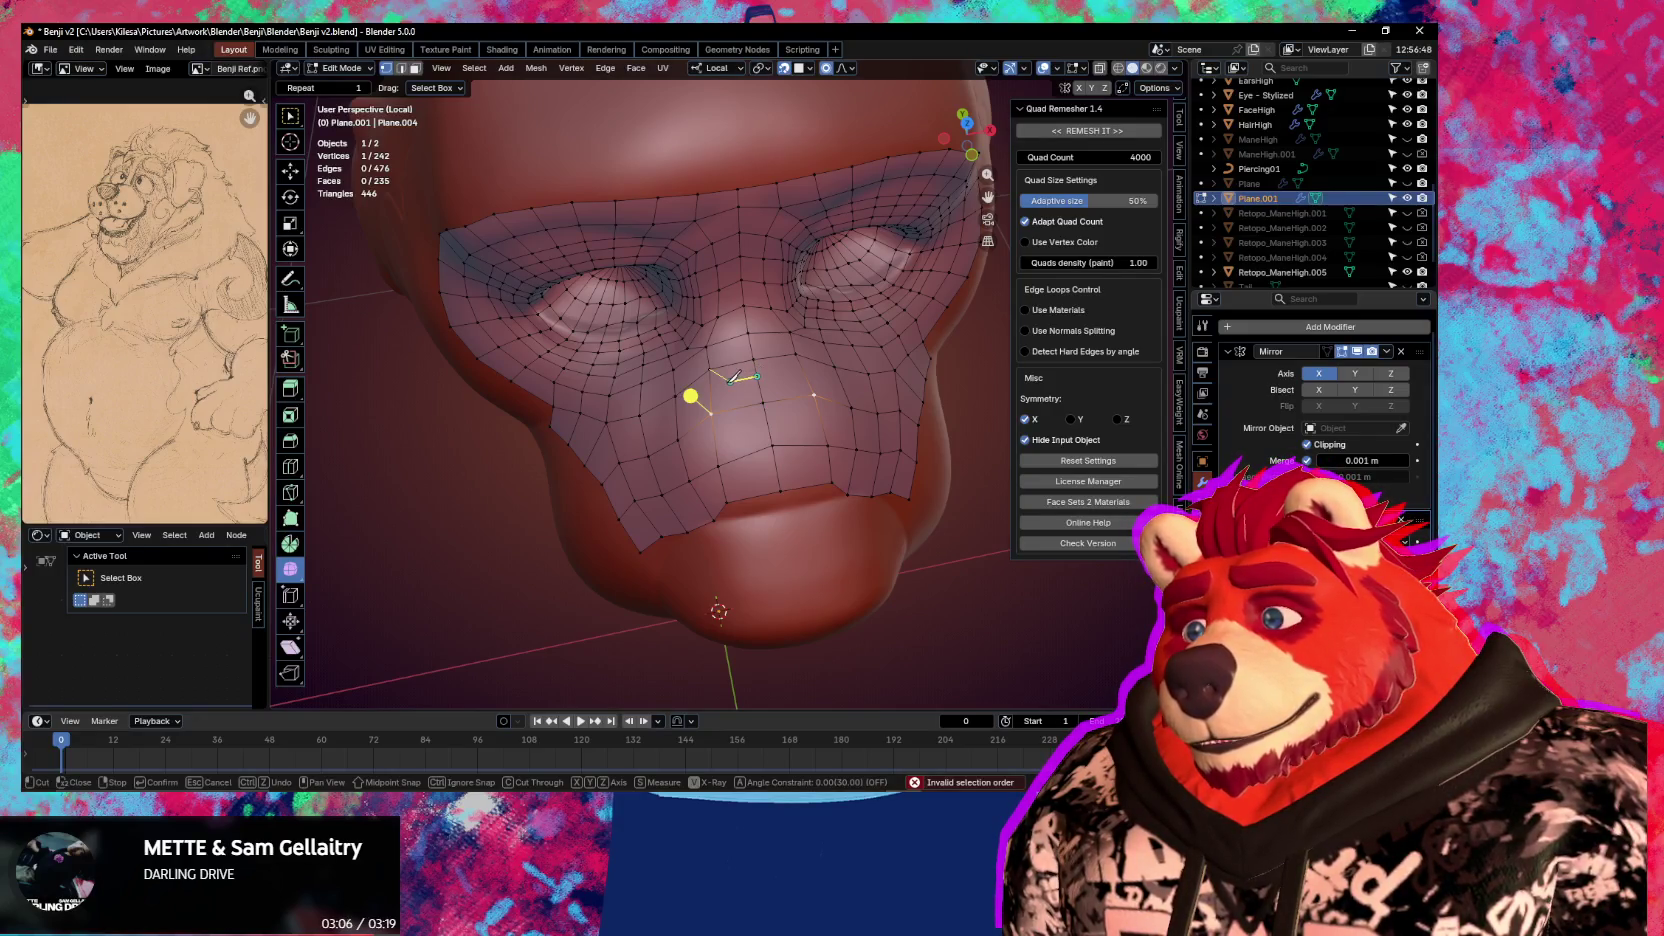
{"action": "key", "text": "Return"}
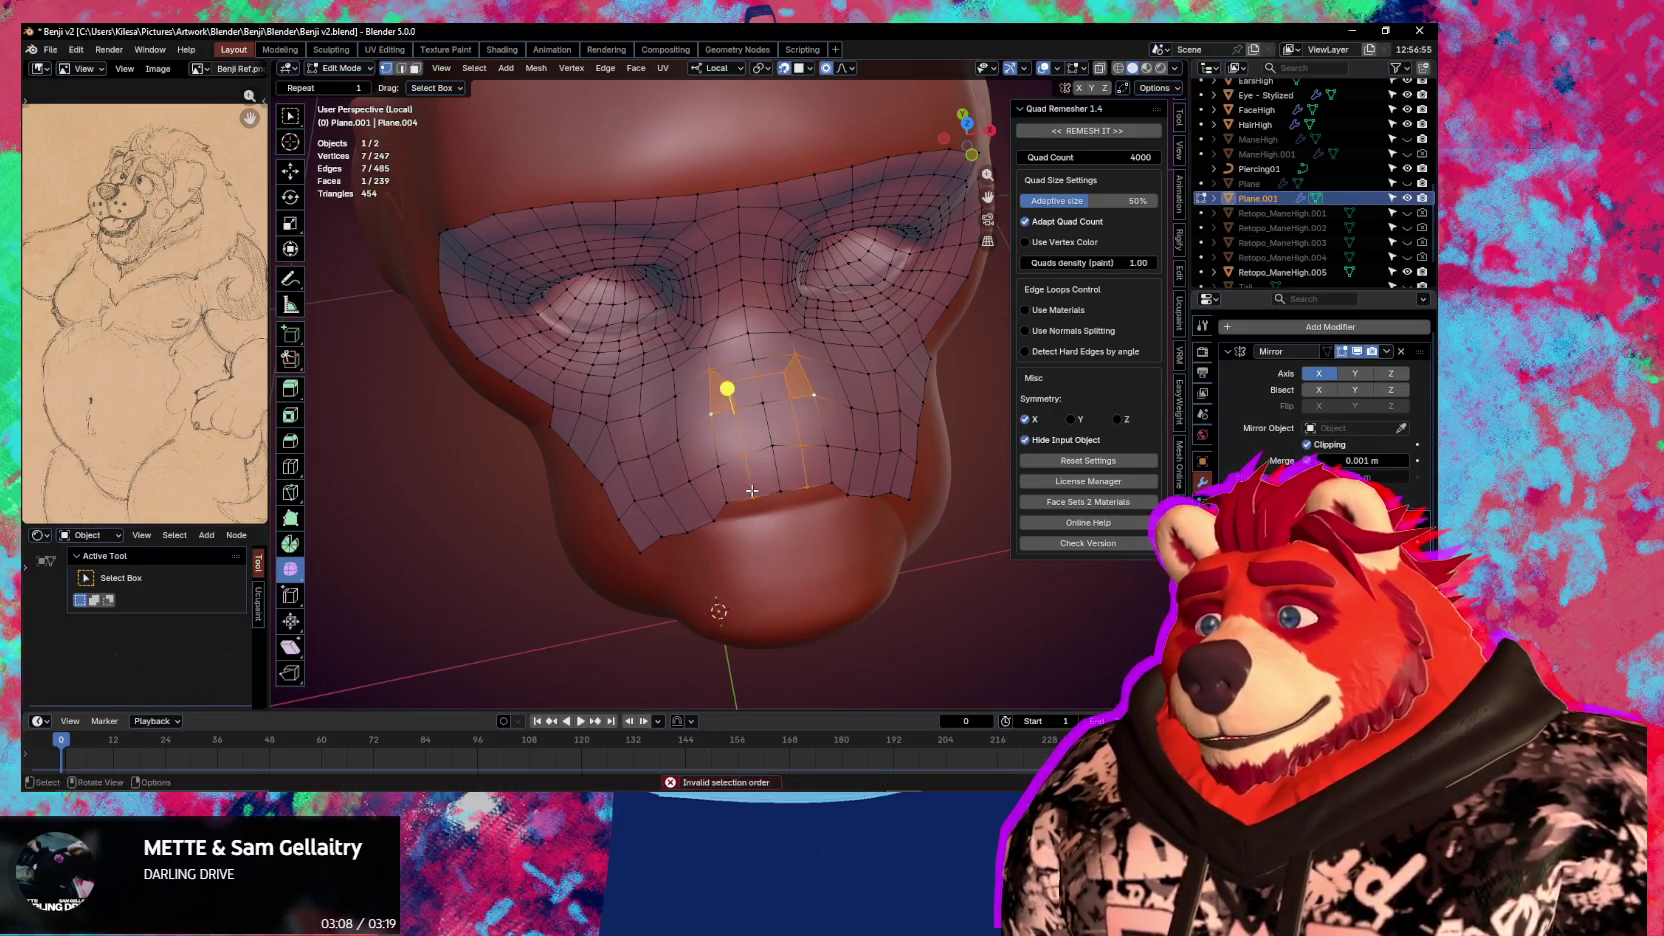
{"action": "mouse_move", "coordinate": [757, 502]}
{"action": "middle_mouse_down"}
{"action": "mouse_move", "coordinate": [792, 430]}
{"action": "mouse_move", "coordinate": [757, 412]}
{"action": "middle_mouse_up"}
{"action": "key", "text": "g"}
{"action": "left_click", "coordinate": [790, 432]}
Move the nose vertices and the vertex run along the nose edge into place
{"action": "key", "text": "g"}
{"action": "left_click", "coordinate": [757, 412]}
{"action": "key", "text": "g"}
{"action": "left_click", "coordinate": [757, 412]}
{"action": "middle_click_drag", "start_coordinate": [757, 412], "coordinate": [834, 383]}
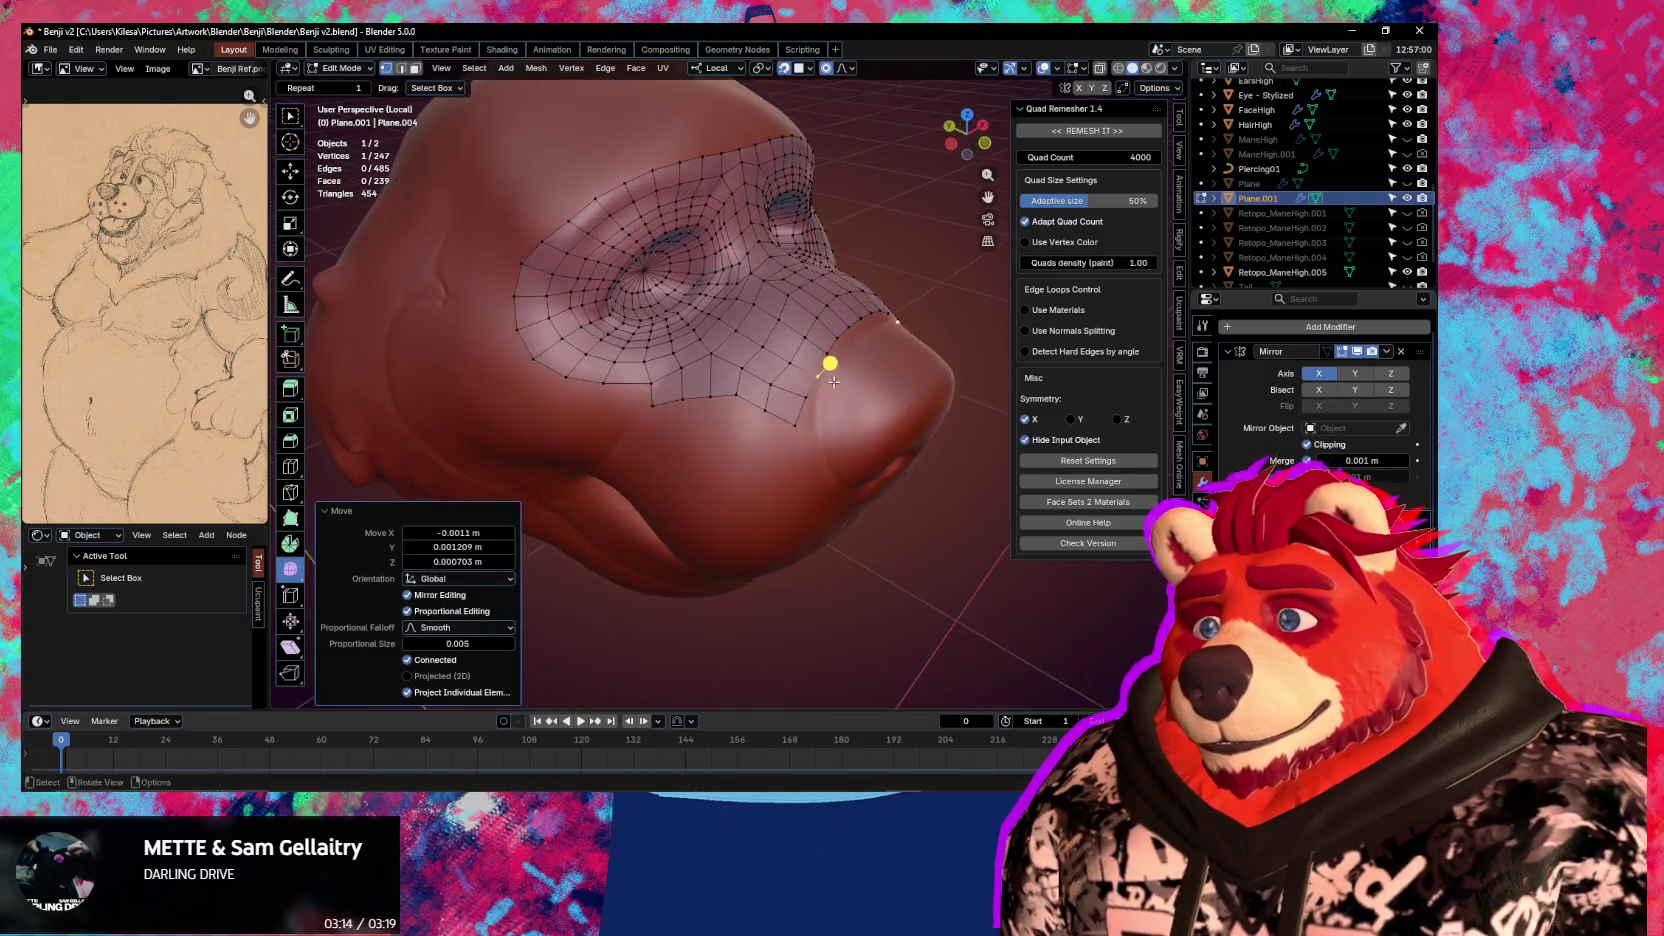
{"action": "key", "text": "g"}
{"action": "left_click", "coordinate": [794, 425], "text": "ctrl"}
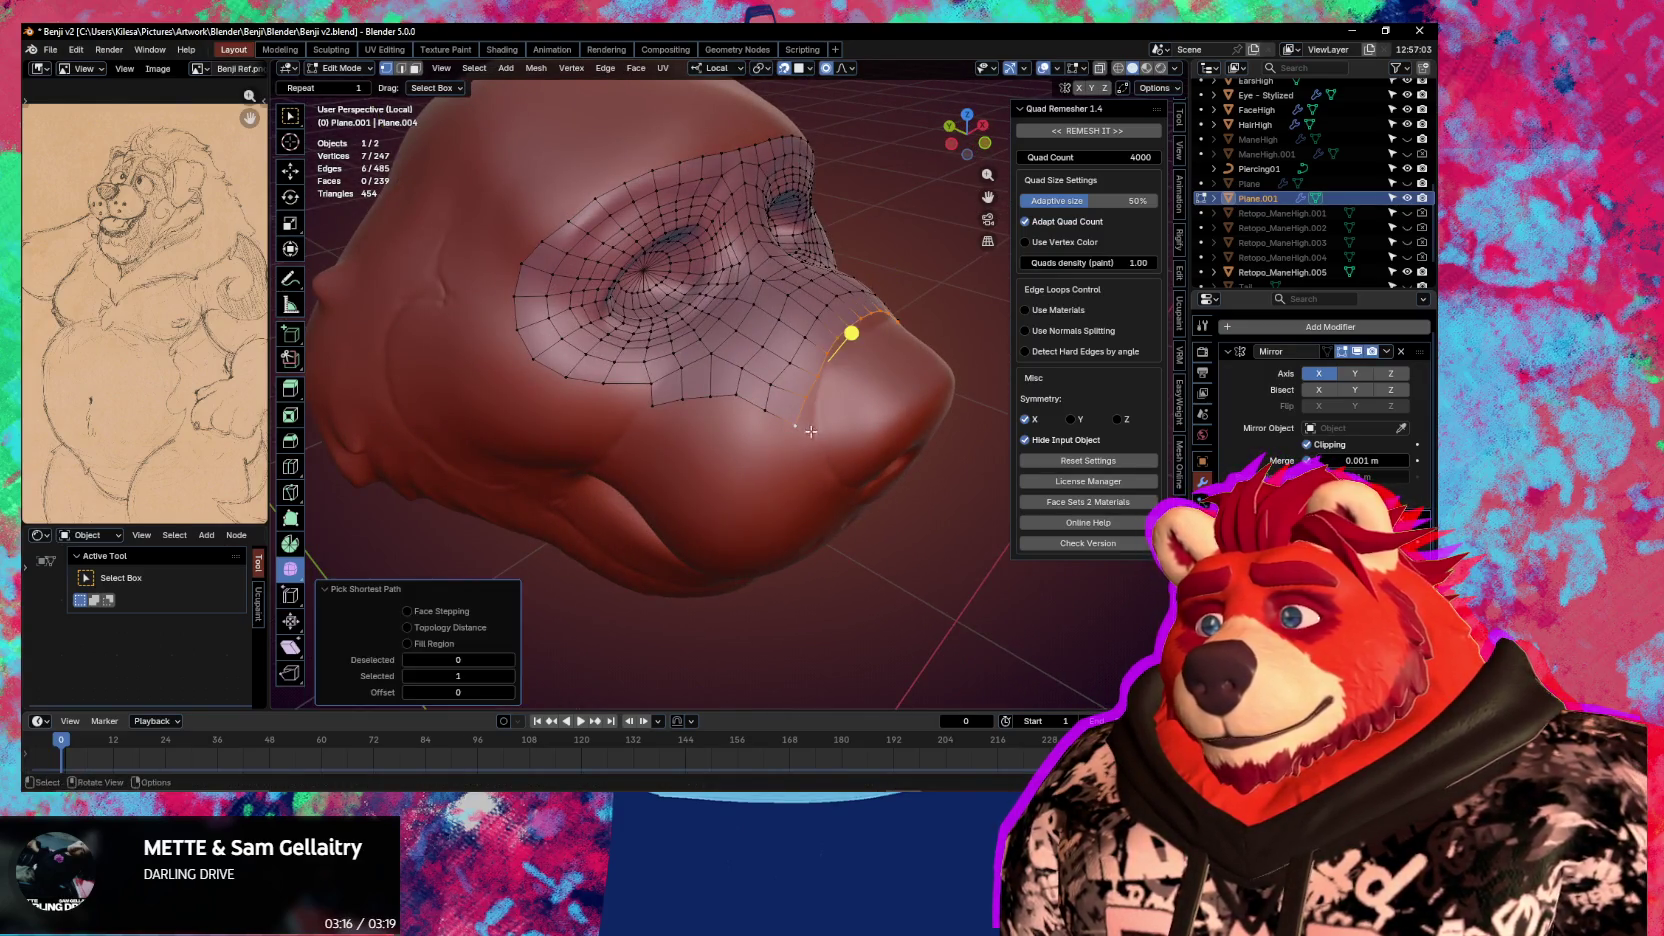
{"action": "middle_click_drag", "start_coordinate": [868, 440], "coordinate": [846, 432]}
{"action": "key", "text": "g"}
{"action": "left_click", "coordinate": [846, 432]}
{"action": "key", "text": "g"}
{"action": "left_click", "coordinate": [867, 441]}
Extrude and scale the nose-edge strip, then extrude a new border vertex onto the snout
{"action": "key", "text": "e"}
{"action": "left_click", "coordinate": [867, 441]}
{"action": "mouse_move", "coordinate": [867, 441]}
{"action": "middle_mouse_down"}
{"action": "mouse_move", "coordinate": [867, 487]}
{"action": "mouse_move", "coordinate": [845, 492]}
{"action": "mouse_move", "coordinate": [870, 443]}
{"action": "middle_mouse_up"}
{"action": "key", "text": "s"}
{"action": "left_click", "coordinate": [826, 488]}
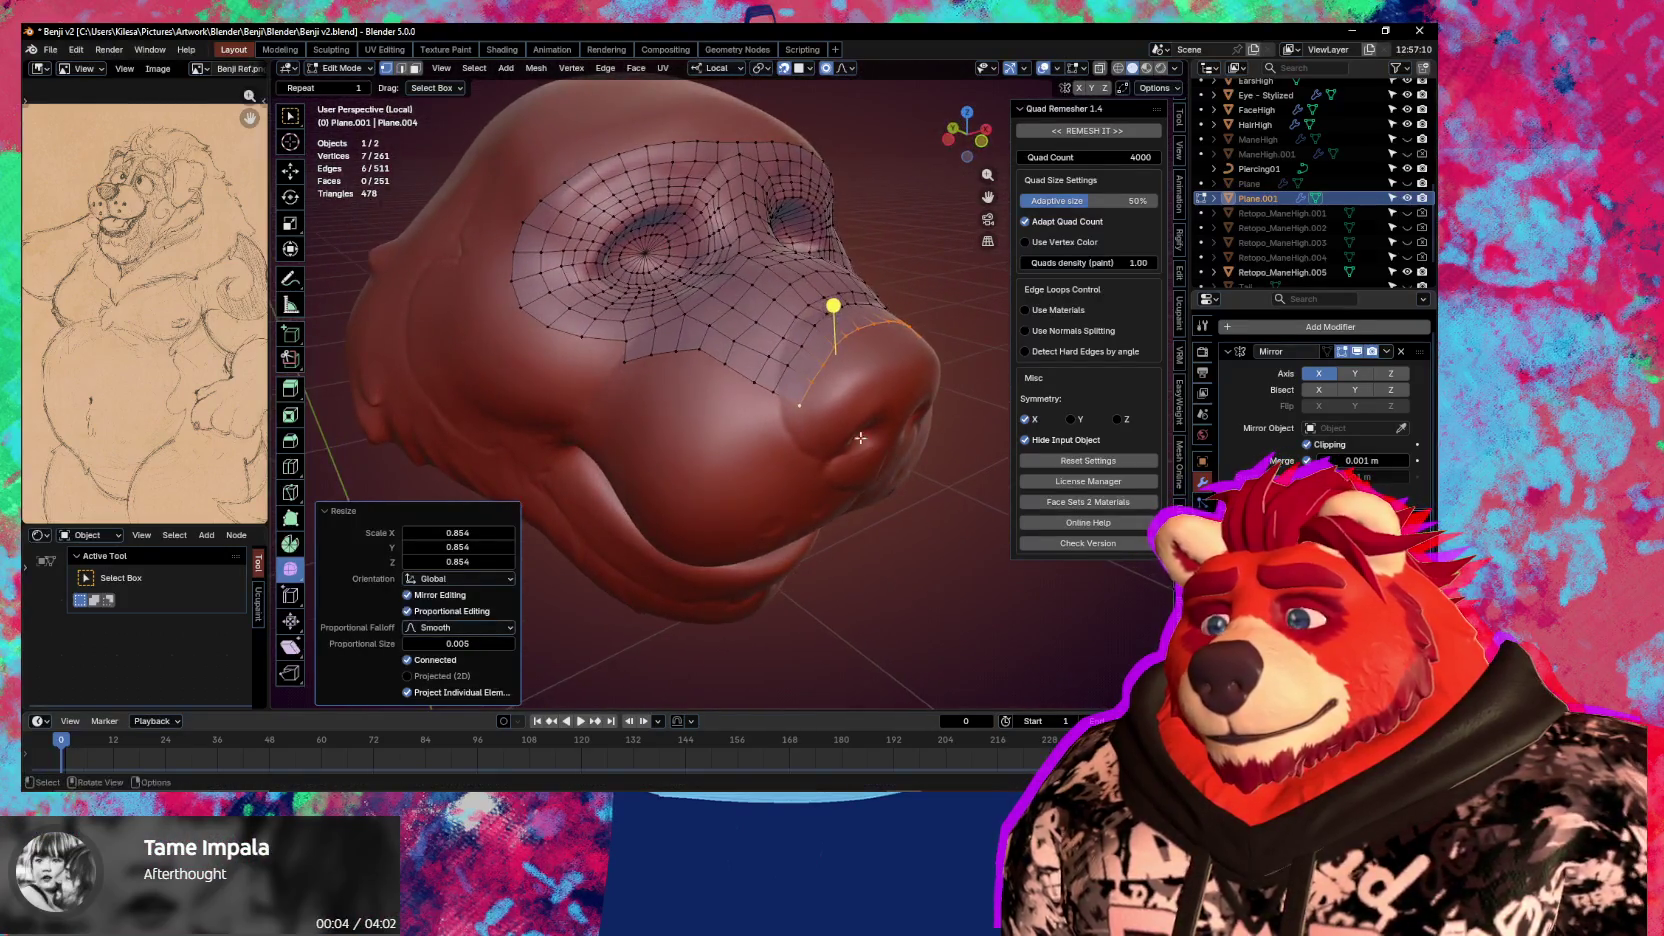
{"action": "mouse_move", "coordinate": [775, 398]}
{"action": "middle_mouse_down"}
{"action": "mouse_move", "coordinate": [866, 425]}
{"action": "mouse_move", "coordinate": [835, 417]}
{"action": "middle_mouse_up"}
{"action": "left_click", "coordinate": [866, 425]}
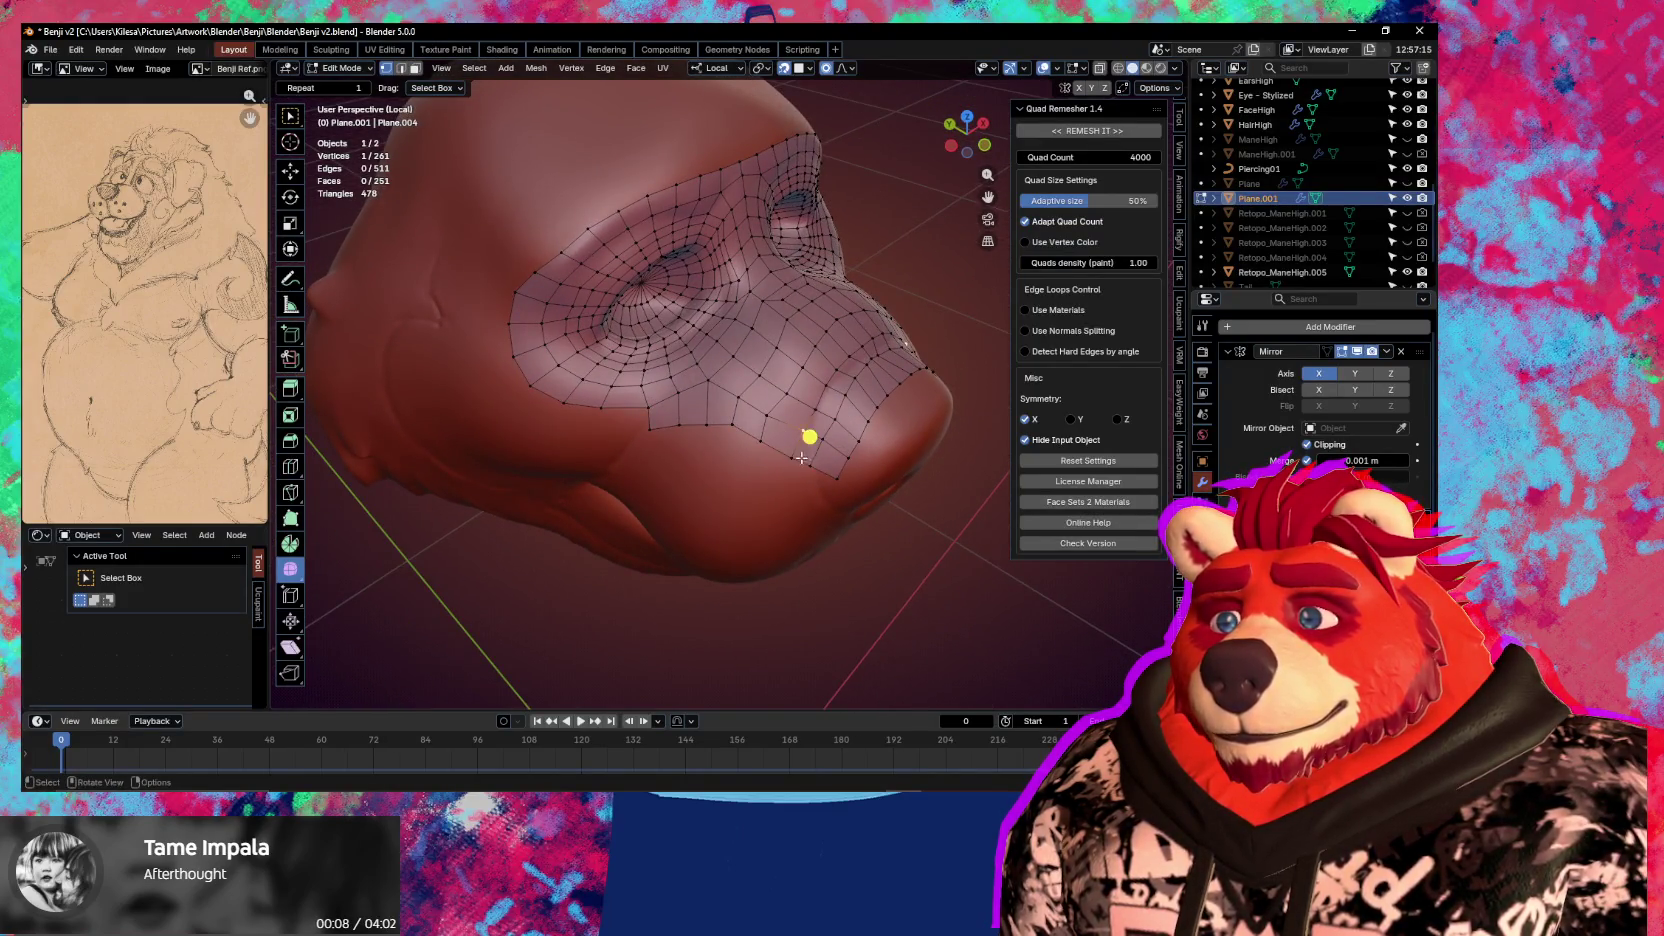
{"action": "key", "text": "e"}
{"action": "left_click", "coordinate": [773, 442]}
Fit the snout-edge vertices to the nose surface with repeated proportional moves
{"action": "mouse_move", "coordinate": [773, 442]}
{"action": "middle_mouse_down"}
{"action": "mouse_move", "coordinate": [817, 464]}
{"action": "mouse_move", "coordinate": [800, 424]}
{"action": "middle_mouse_up"}
{"action": "left_click", "coordinate": [857, 402]}
{"action": "key", "text": "g"}
{"action": "left_click", "coordinate": [770, 406]}
{"action": "key", "text": "g"}
{"action": "left_click", "coordinate": [794, 407]}
{"action": "key", "text": "g"}
{"action": "left_click", "coordinate": [805, 405]}
{"action": "key", "text": "g"}
{"action": "left_click", "coordinate": [761, 401]}
{"action": "key", "text": "g"}
{"action": "left_click", "coordinate": [720, 419]}
{"action": "key", "text": "g"}
{"action": "left_click", "coordinate": [886, 407]}
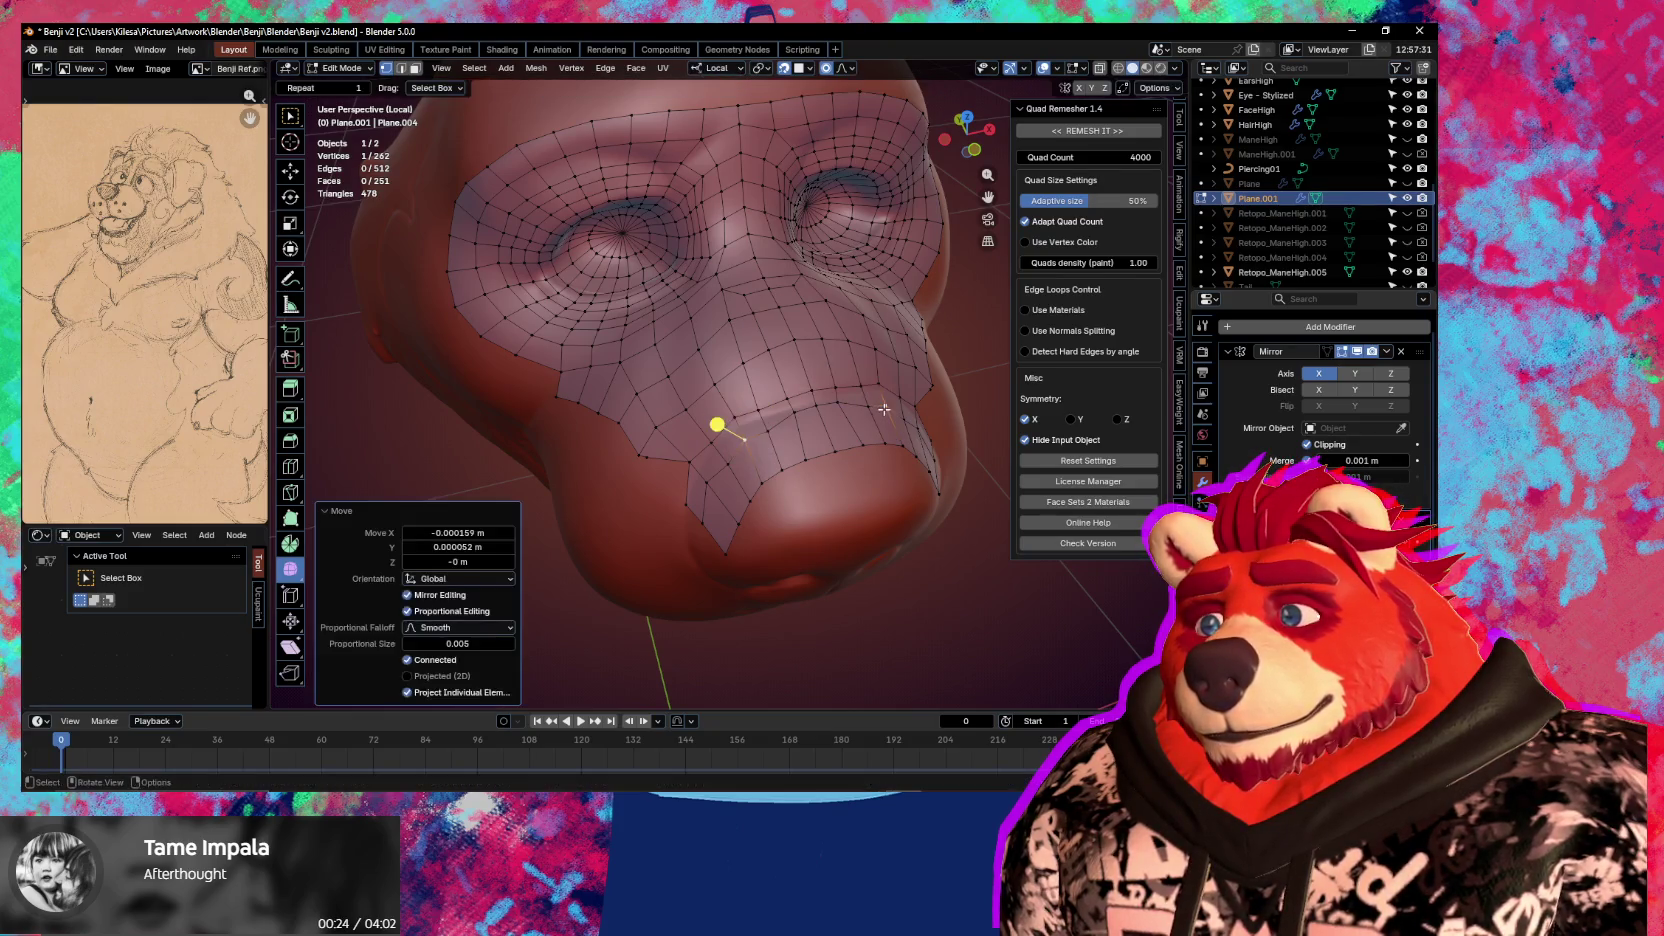
Undo the last vertex move and add two quads at the lower snout edge near the nose
{"action": "middle_click_drag", "start_coordinate": [886, 407], "coordinate": [800, 418]}
{"action": "scroll", "coordinate": [723, 442], "scroll_direction": "up", "scroll_amount": 2}
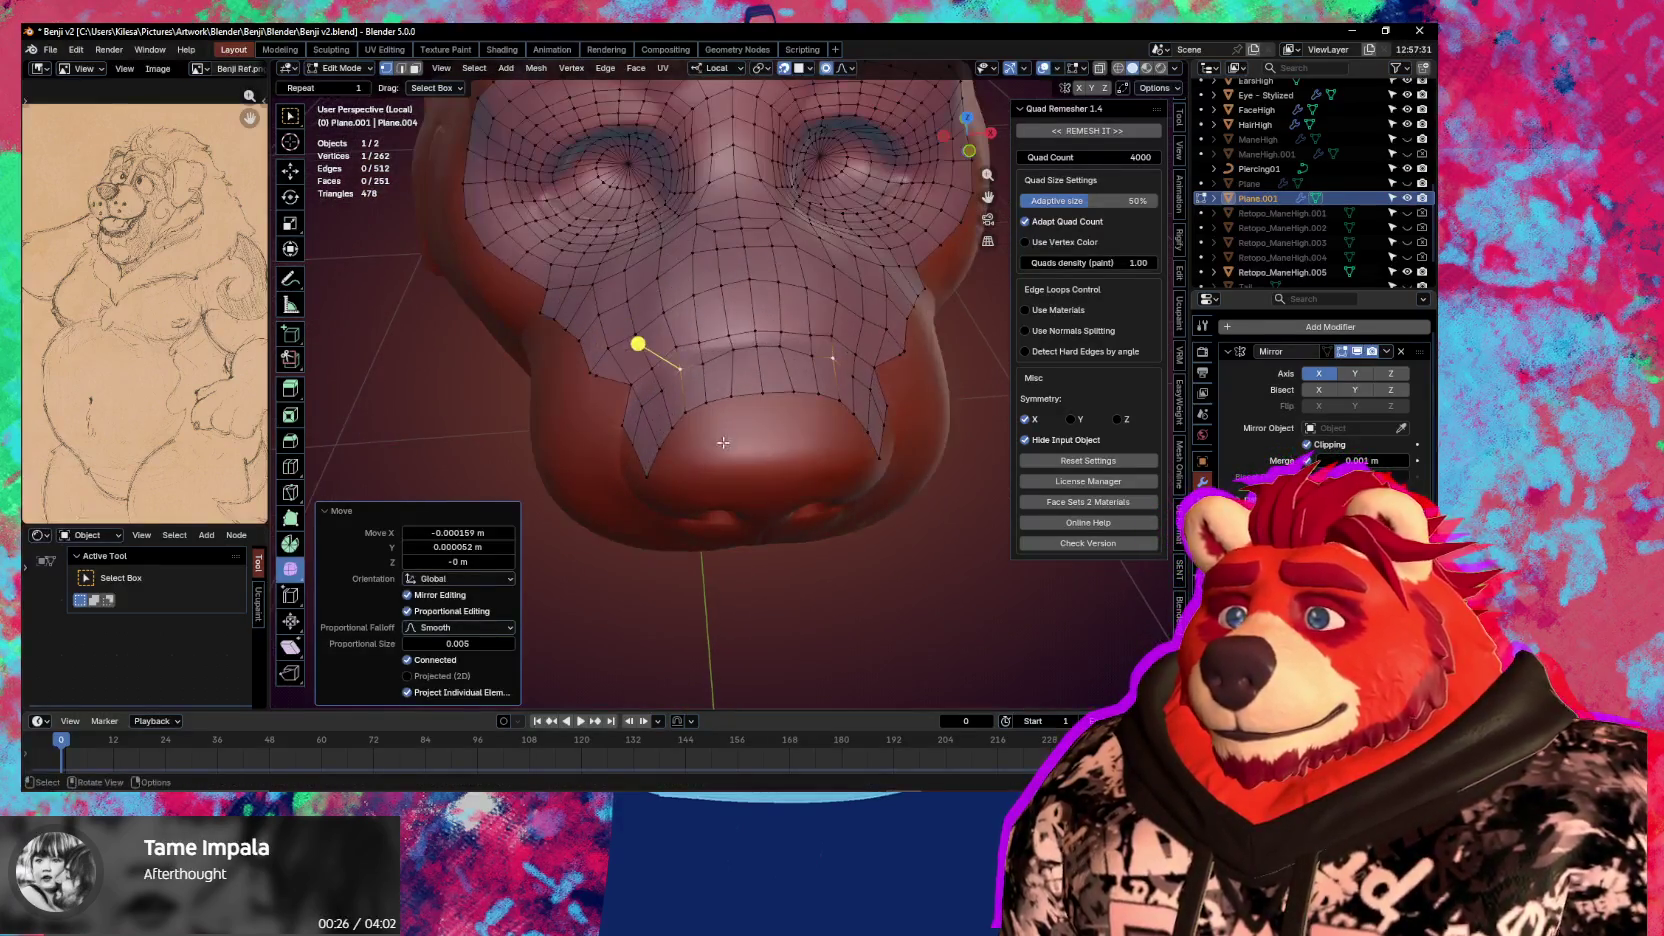
{"action": "key", "text": "ctrl+z"}
{"action": "left_click_drag", "start_coordinate": [721, 420], "coordinate": [723, 420], "text": "ctrl"}
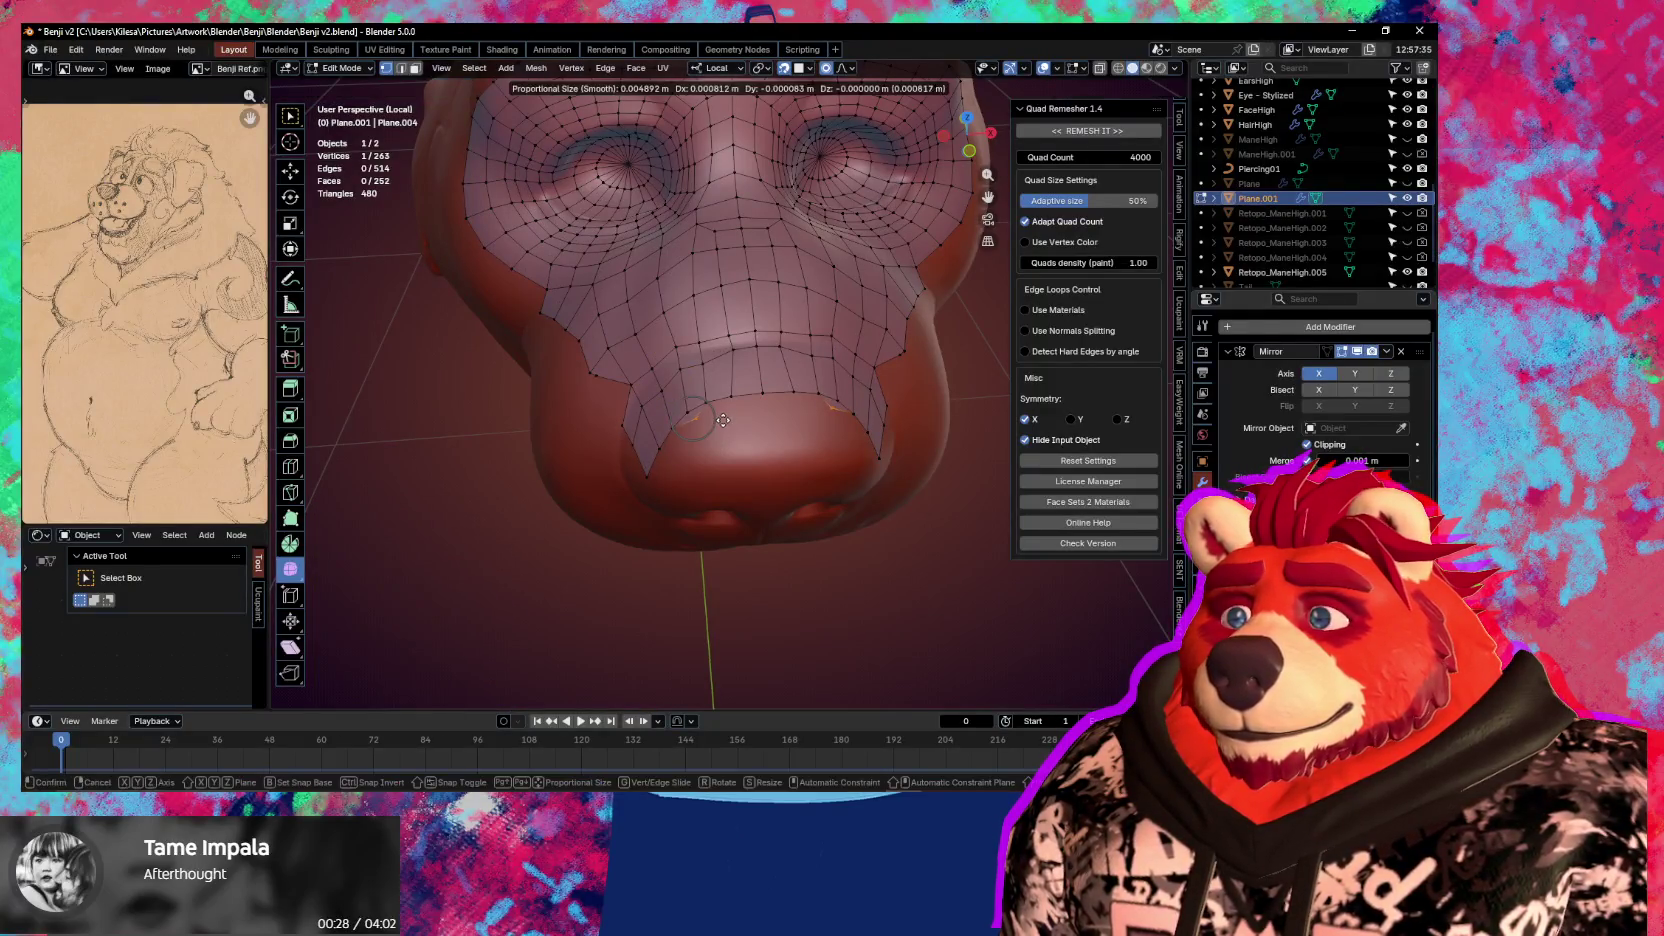
{"action": "left_click", "coordinate": [729, 430]}
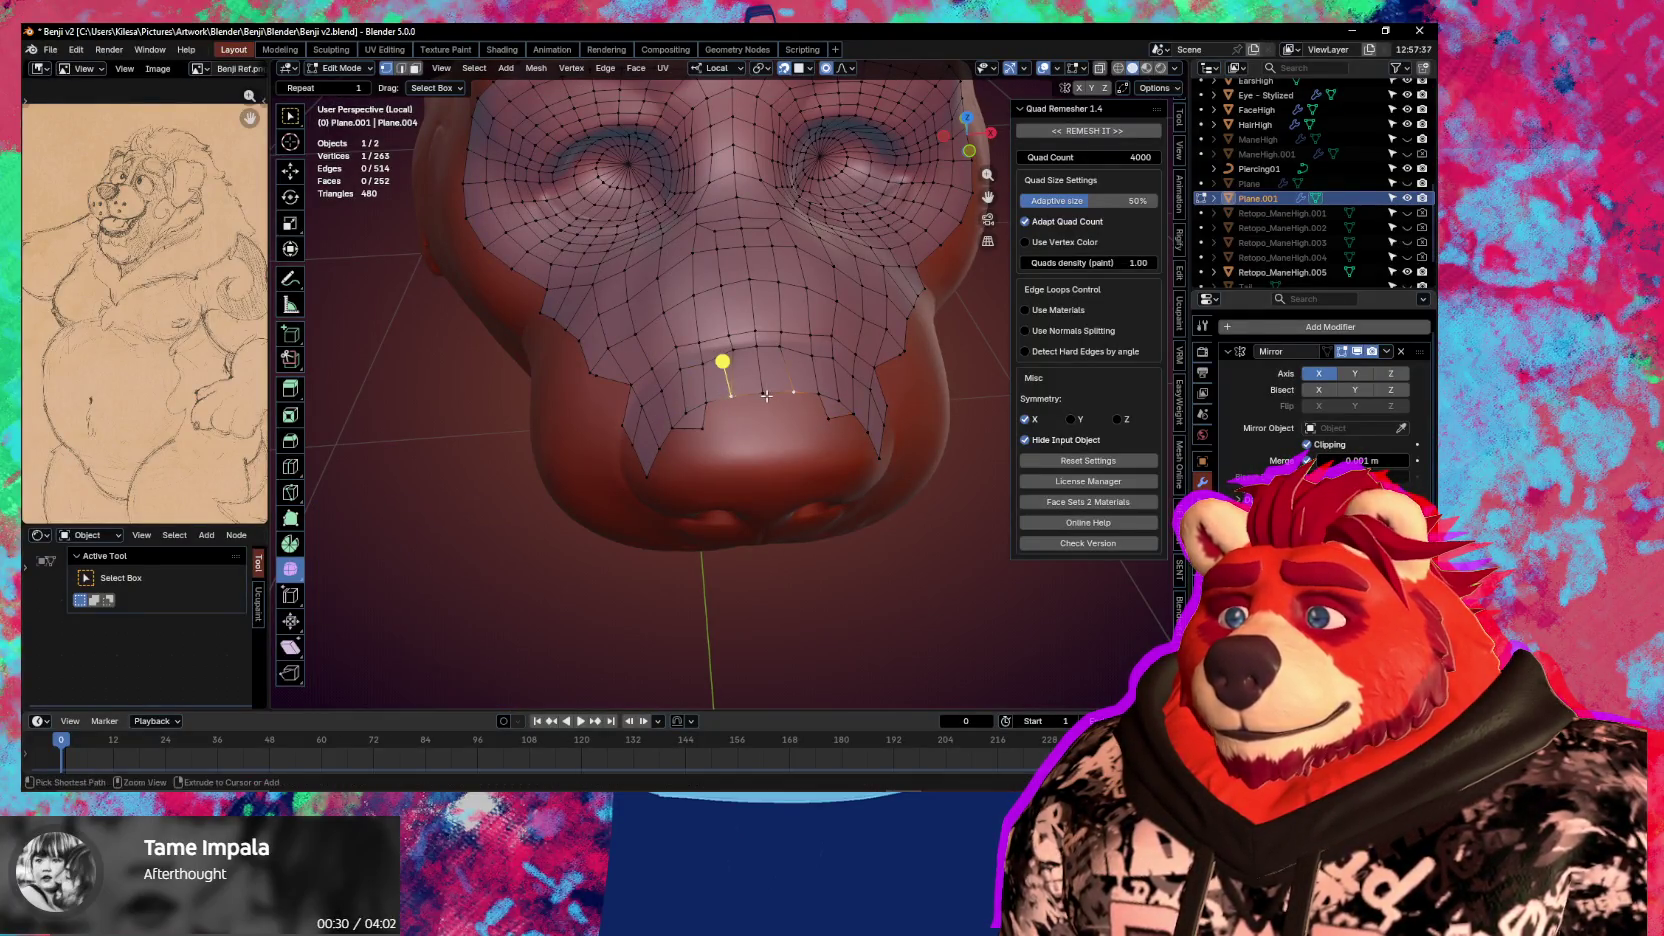
{"action": "left_click_drag", "start_coordinate": [724, 360], "coordinate": [766, 435], "text": "ctrl"}
{"action": "left_click", "coordinate": [724, 404]}
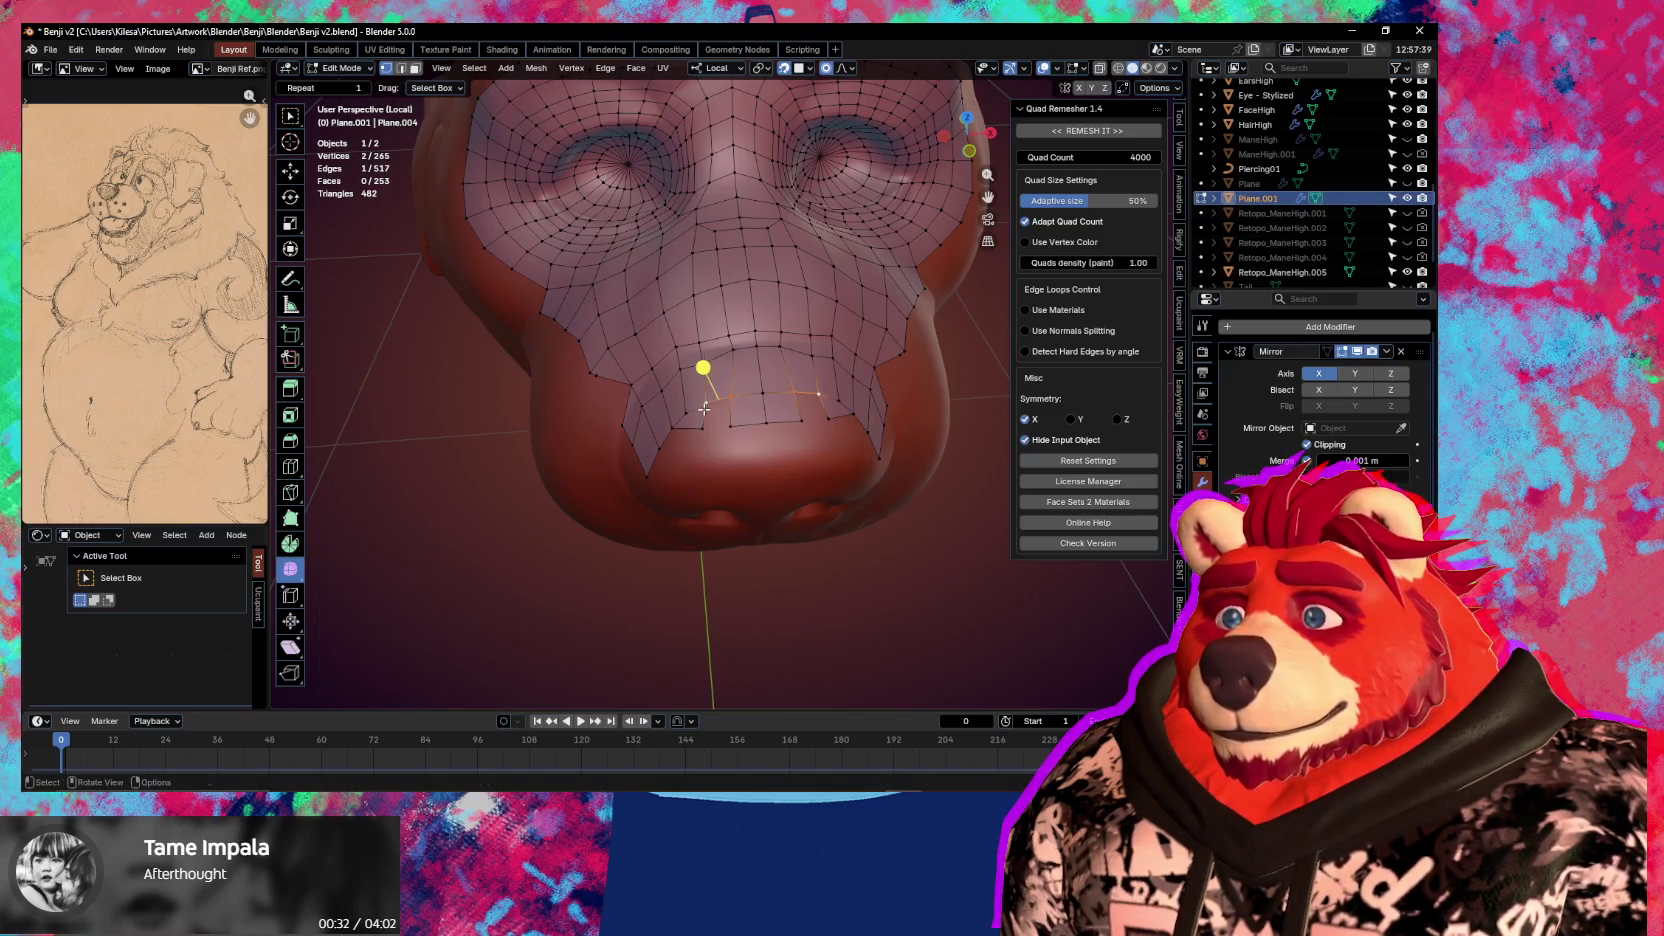
Extend quads along the lower snout edge and fill two faces near the nose tip
{"action": "middle_click_drag", "start_coordinate": [714, 466], "coordinate": [784, 411]}
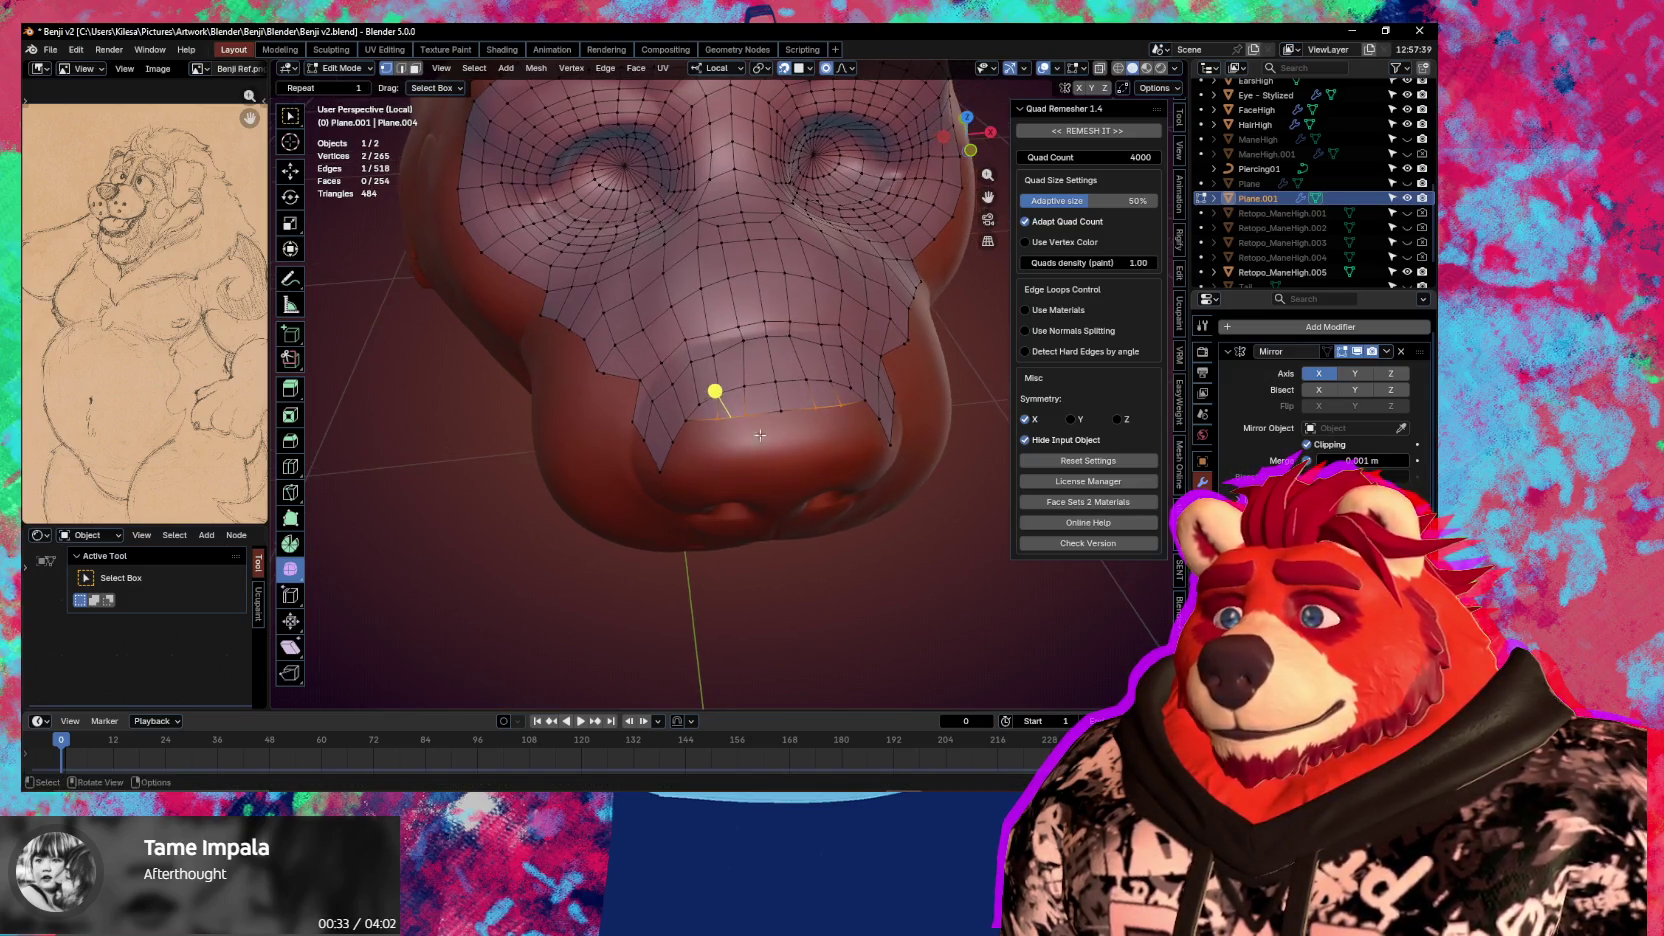
{"action": "left_click", "coordinate": [711, 417], "text": "ctrl"}
{"action": "left_click", "coordinate": [841, 405], "text": "ctrl"}
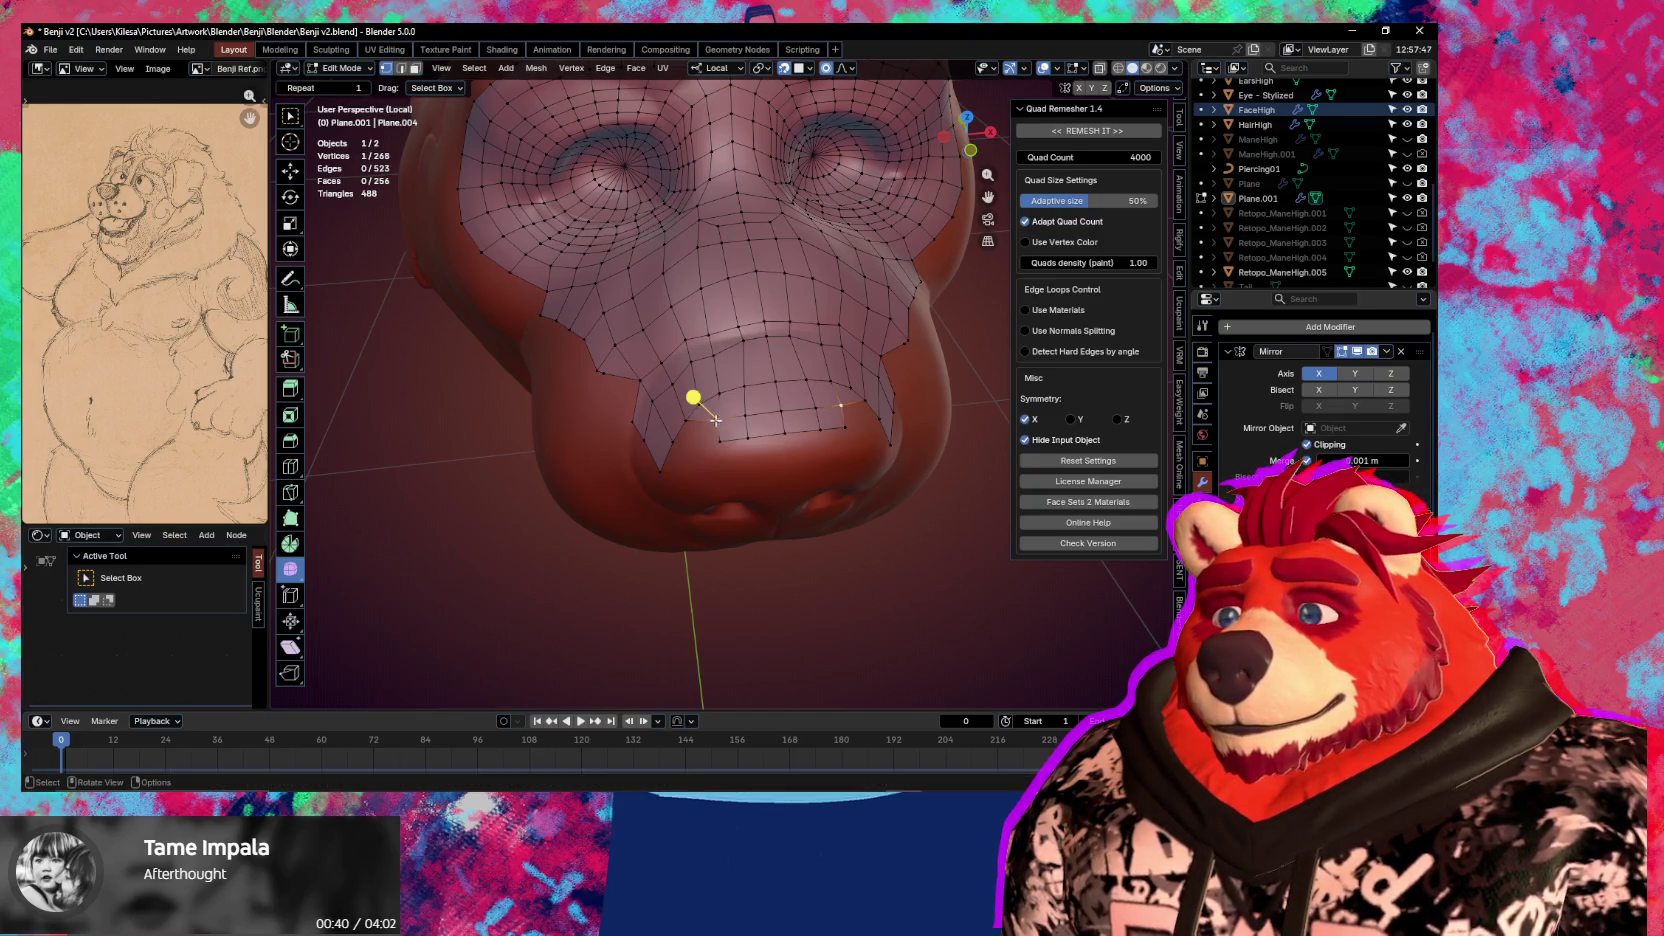
{"action": "middle_click_drag", "start_coordinate": [698, 437], "coordinate": [747, 419]}
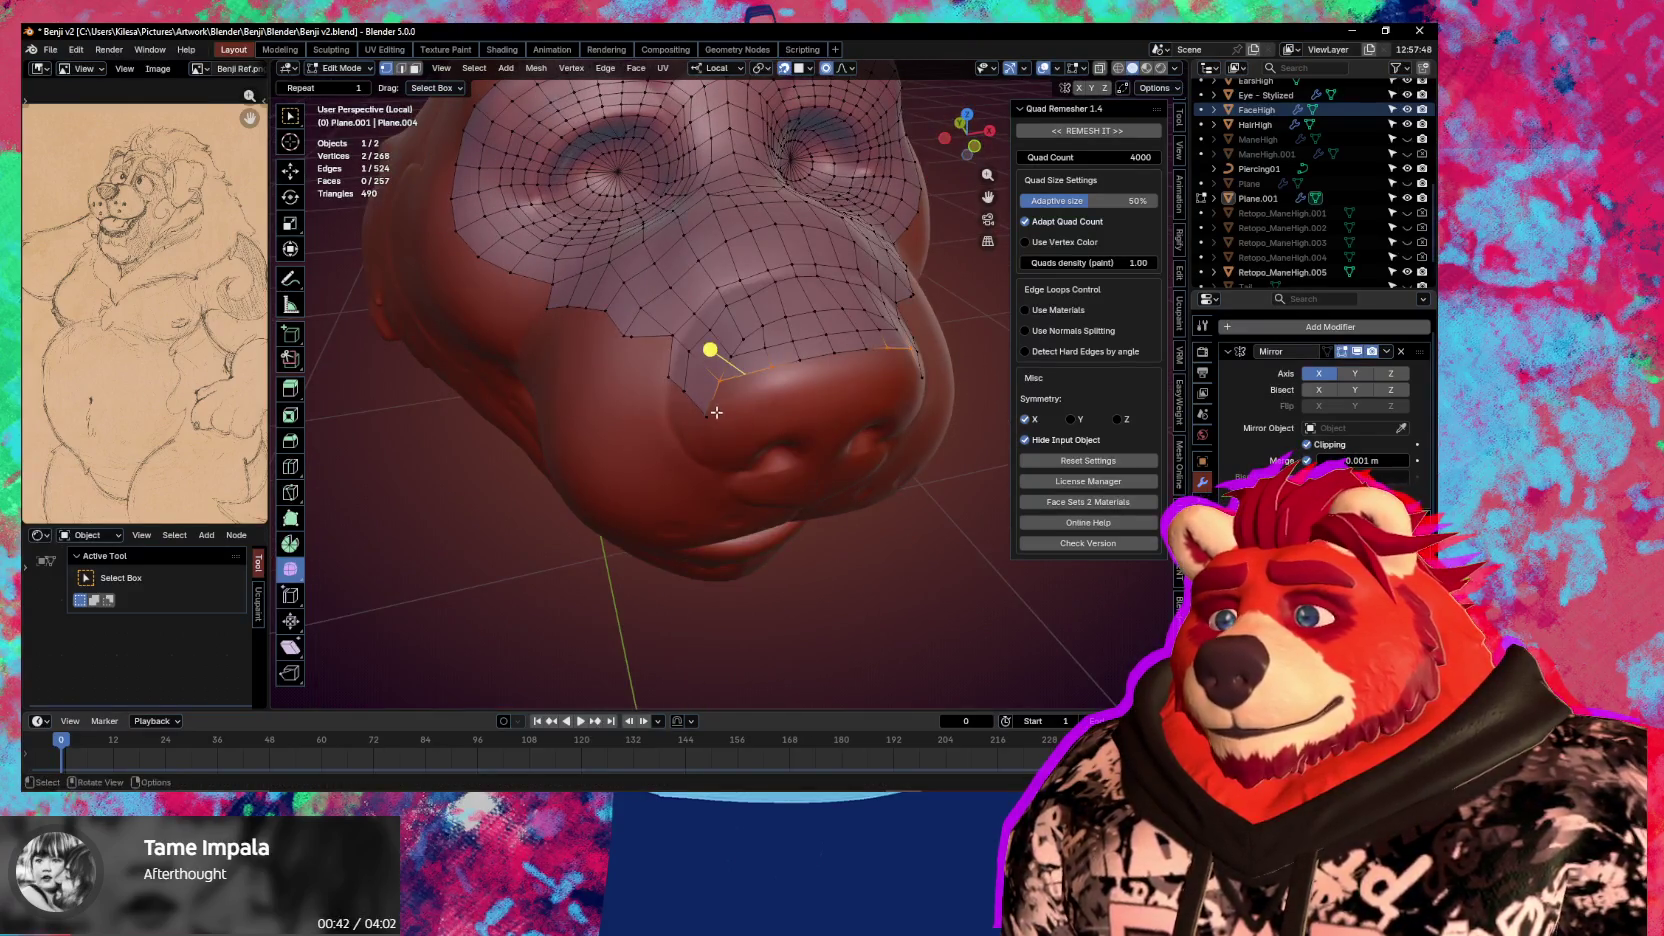
{"action": "left_click_drag", "start_coordinate": [716, 412], "coordinate": [728, 410]}
{"action": "middle_click_drag", "start_coordinate": [740, 404], "coordinate": [790, 393]}
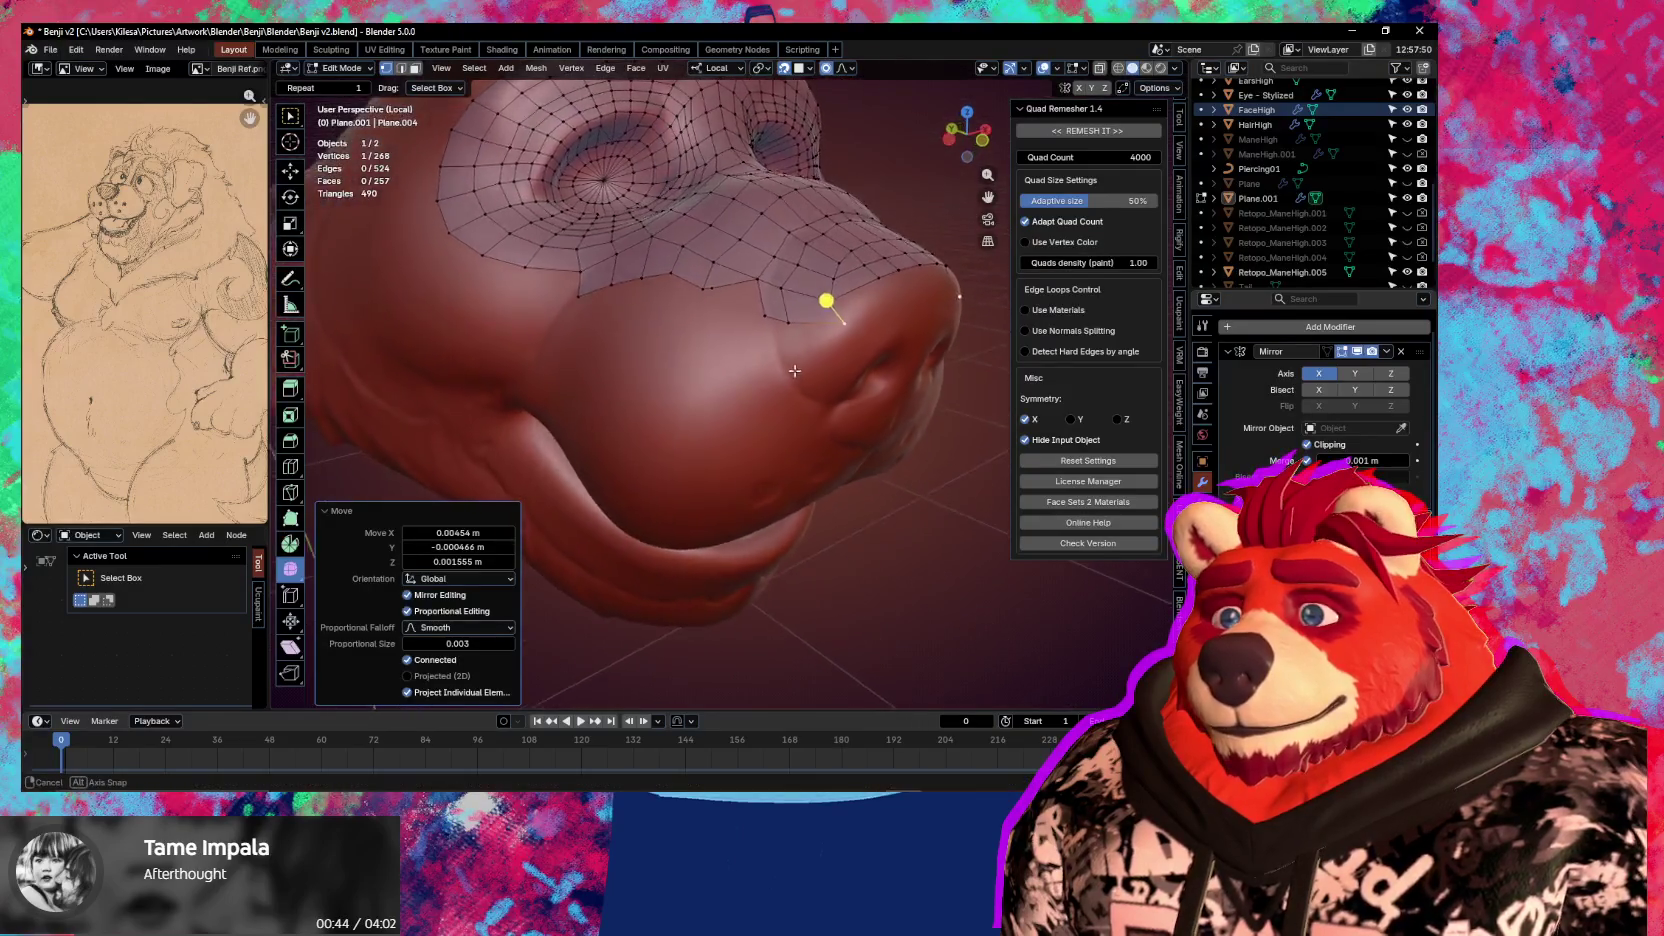
{"action": "key", "text": "f"}
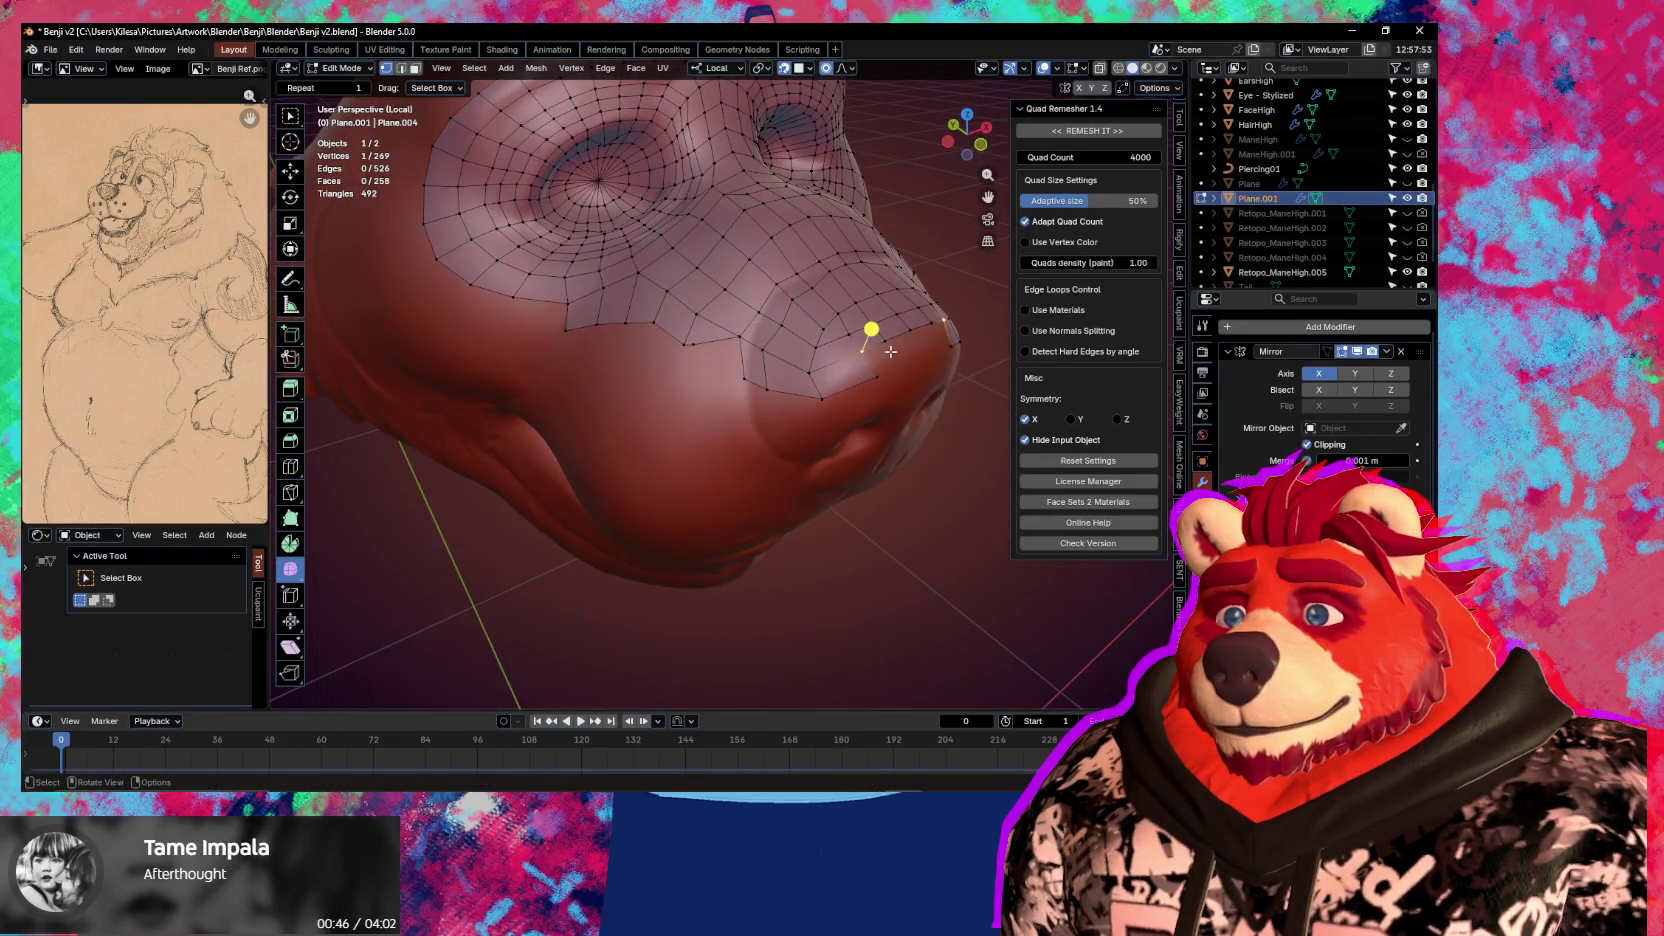
{"action": "key", "text": "f"}
Add a quad toward the snout front and start nudging its vertices onto the sculpt
{"action": "mouse_move", "coordinate": [898, 334]}
{"action": "middle_mouse_down"}
{"action": "mouse_move", "coordinate": [809, 421]}
{"action": "mouse_move", "coordinate": [817, 339]}
{"action": "middle_mouse_up"}
{"action": "left_click", "coordinate": [809, 421], "text": "ctrl"}
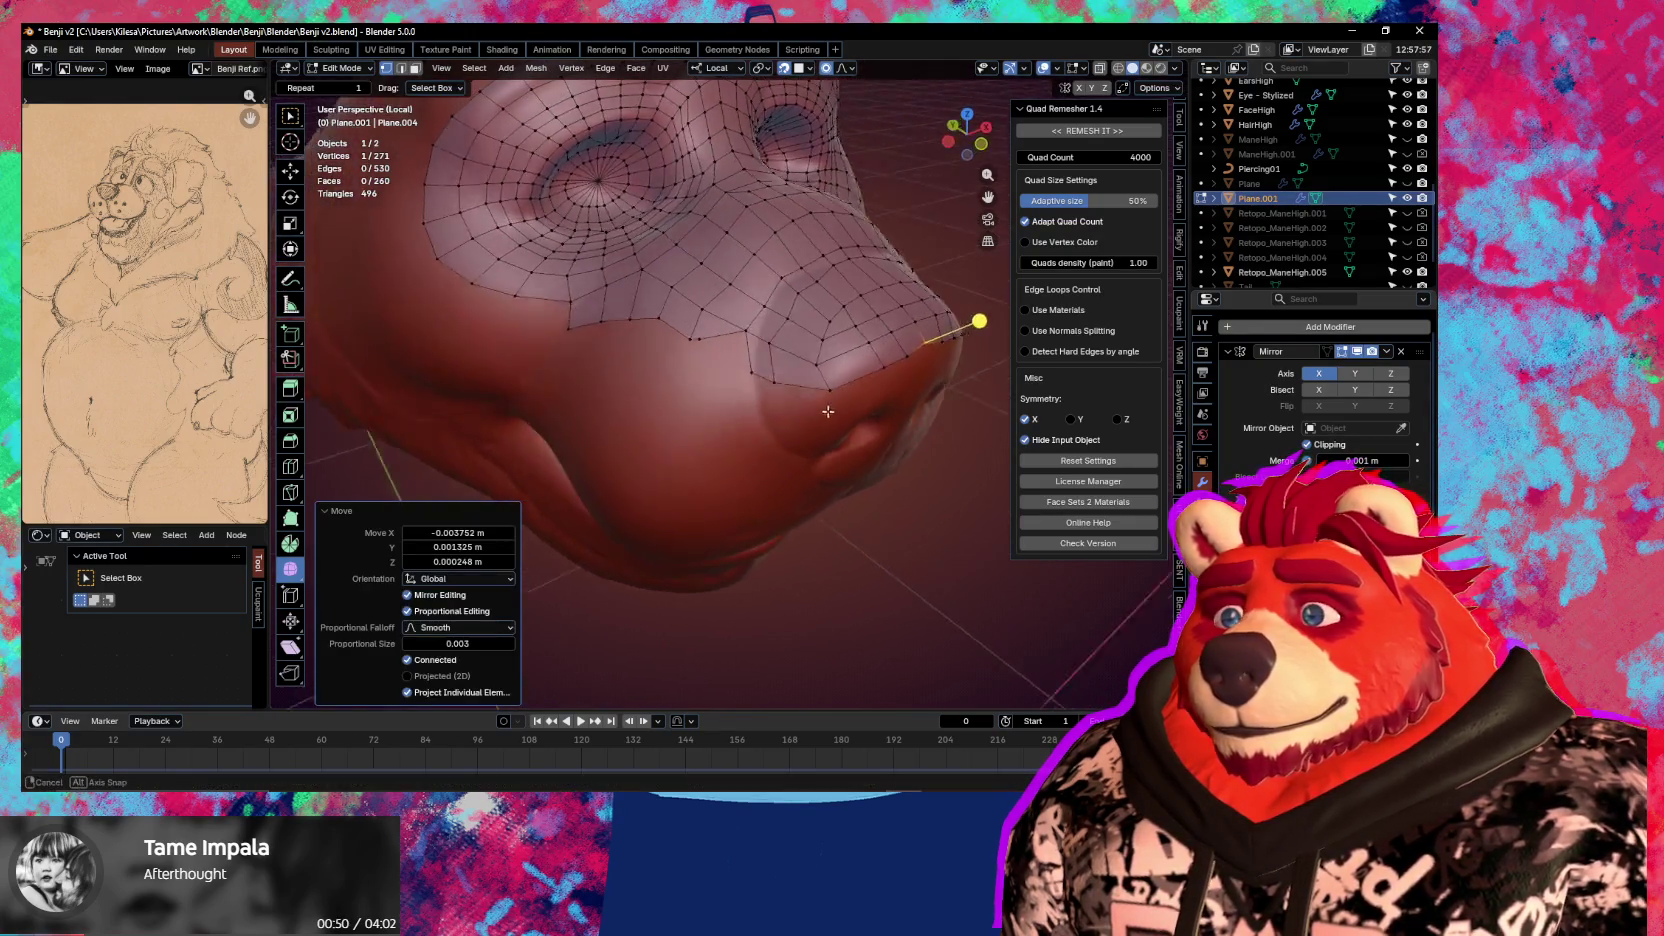
{"action": "left_click", "coordinate": [817, 339]}
{"action": "key", "text": "g"}
{"action": "left_click", "coordinate": [795, 360]}
{"action": "key", "text": "g"}
{"action": "left_click", "coordinate": [782, 343]}
Slide the remaining new vertices over the snout surface so they hug the sculpt
{"action": "key", "text": "g"}
{"action": "left_click", "coordinate": [769, 292]}
{"action": "key", "text": "g"}
{"action": "left_click", "coordinate": [740, 340]}
{"action": "key", "text": "g"}
{"action": "key", "text": "g"}
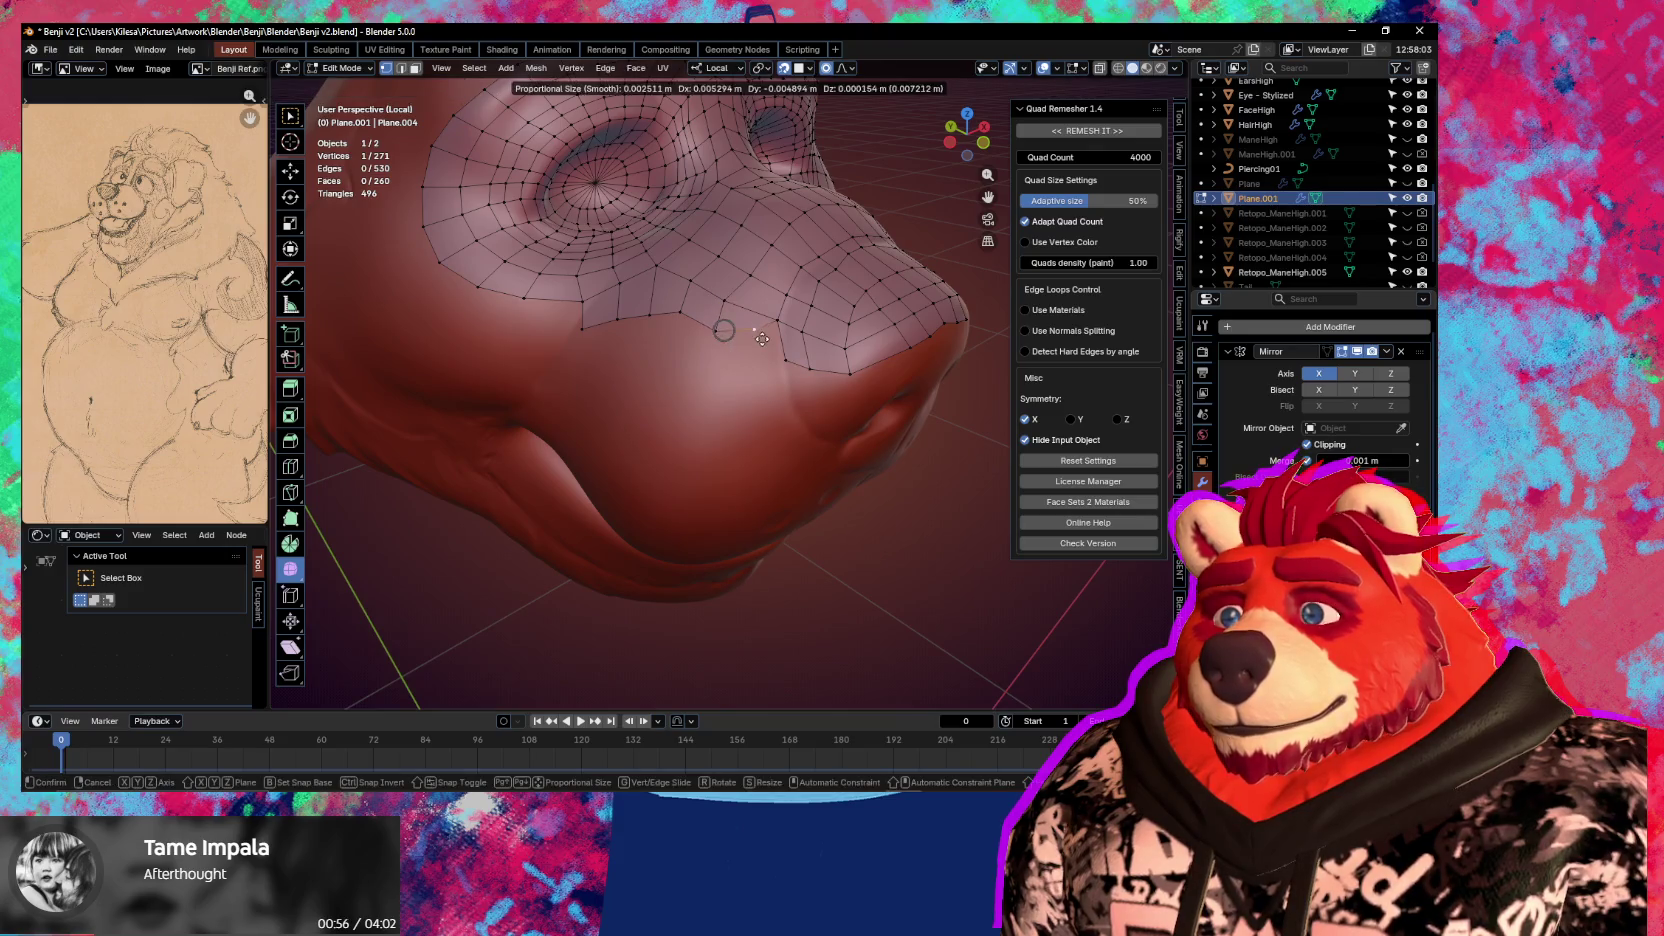
{"action": "left_click", "coordinate": [762, 339]}
Add another quad at the mesh border and fine-tune its vertex with repeated grabs
{"action": "key", "text": "g"}
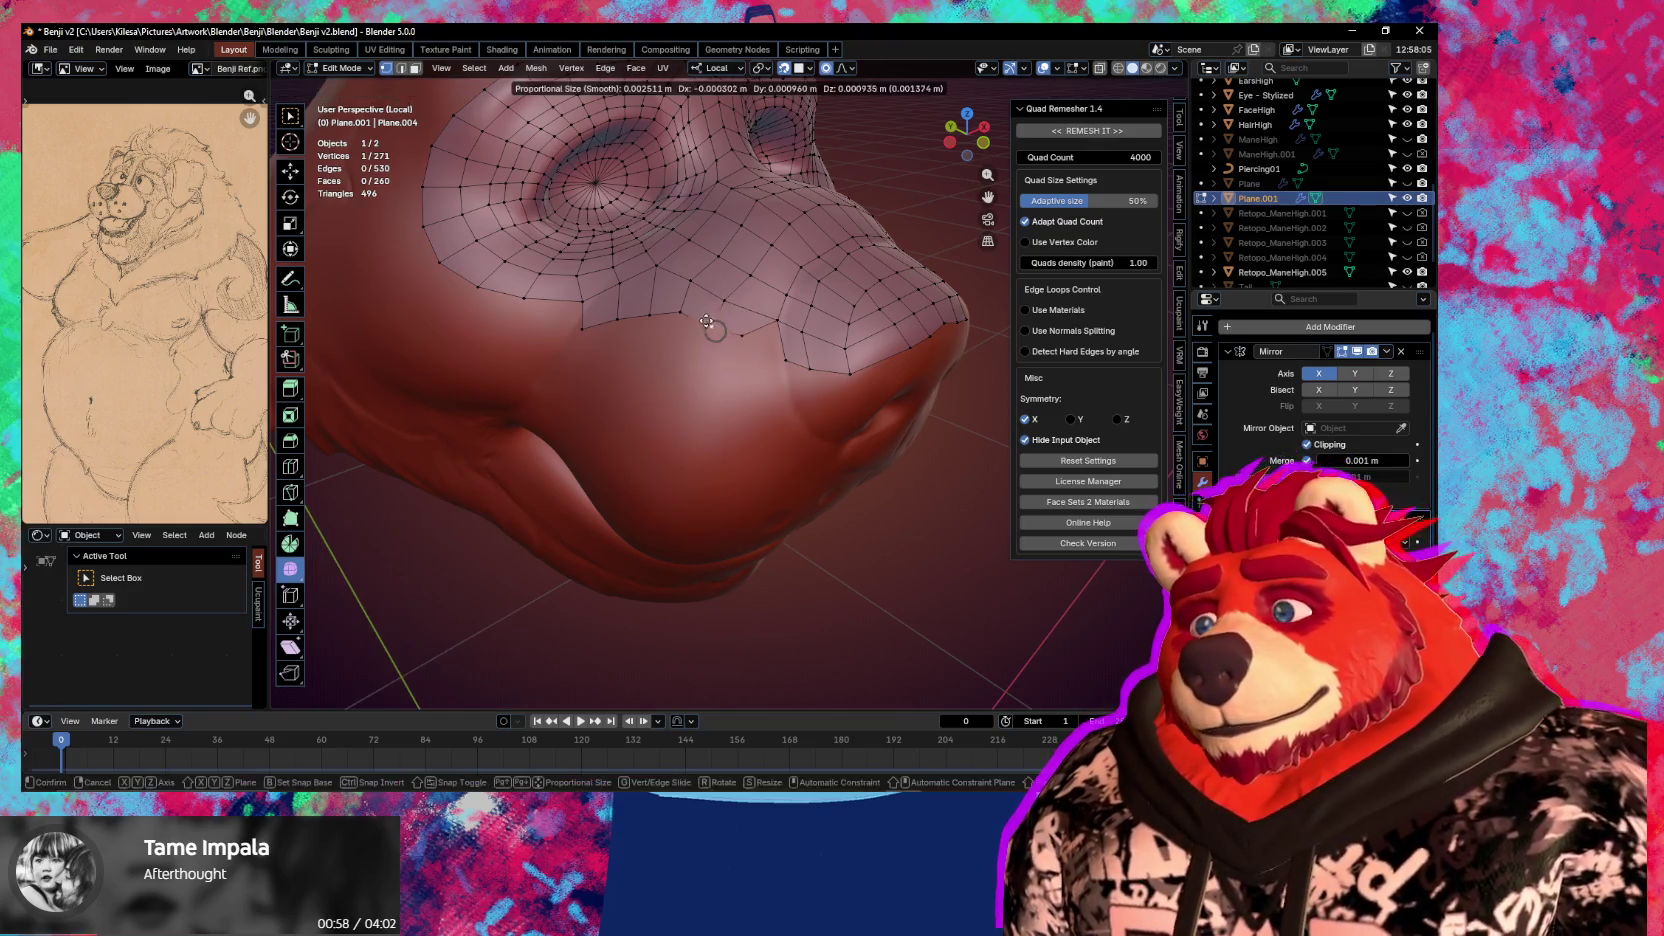
{"action": "left_click", "coordinate": [706, 322]}
{"action": "key", "text": "f"}
{"action": "left_click", "coordinate": [750, 320]}
{"action": "key", "text": "g"}
{"action": "left_click", "coordinate": [738, 346]}
{"action": "key", "text": "g"}
{"action": "left_click", "coordinate": [730, 342]}
{"action": "key", "text": "g"}
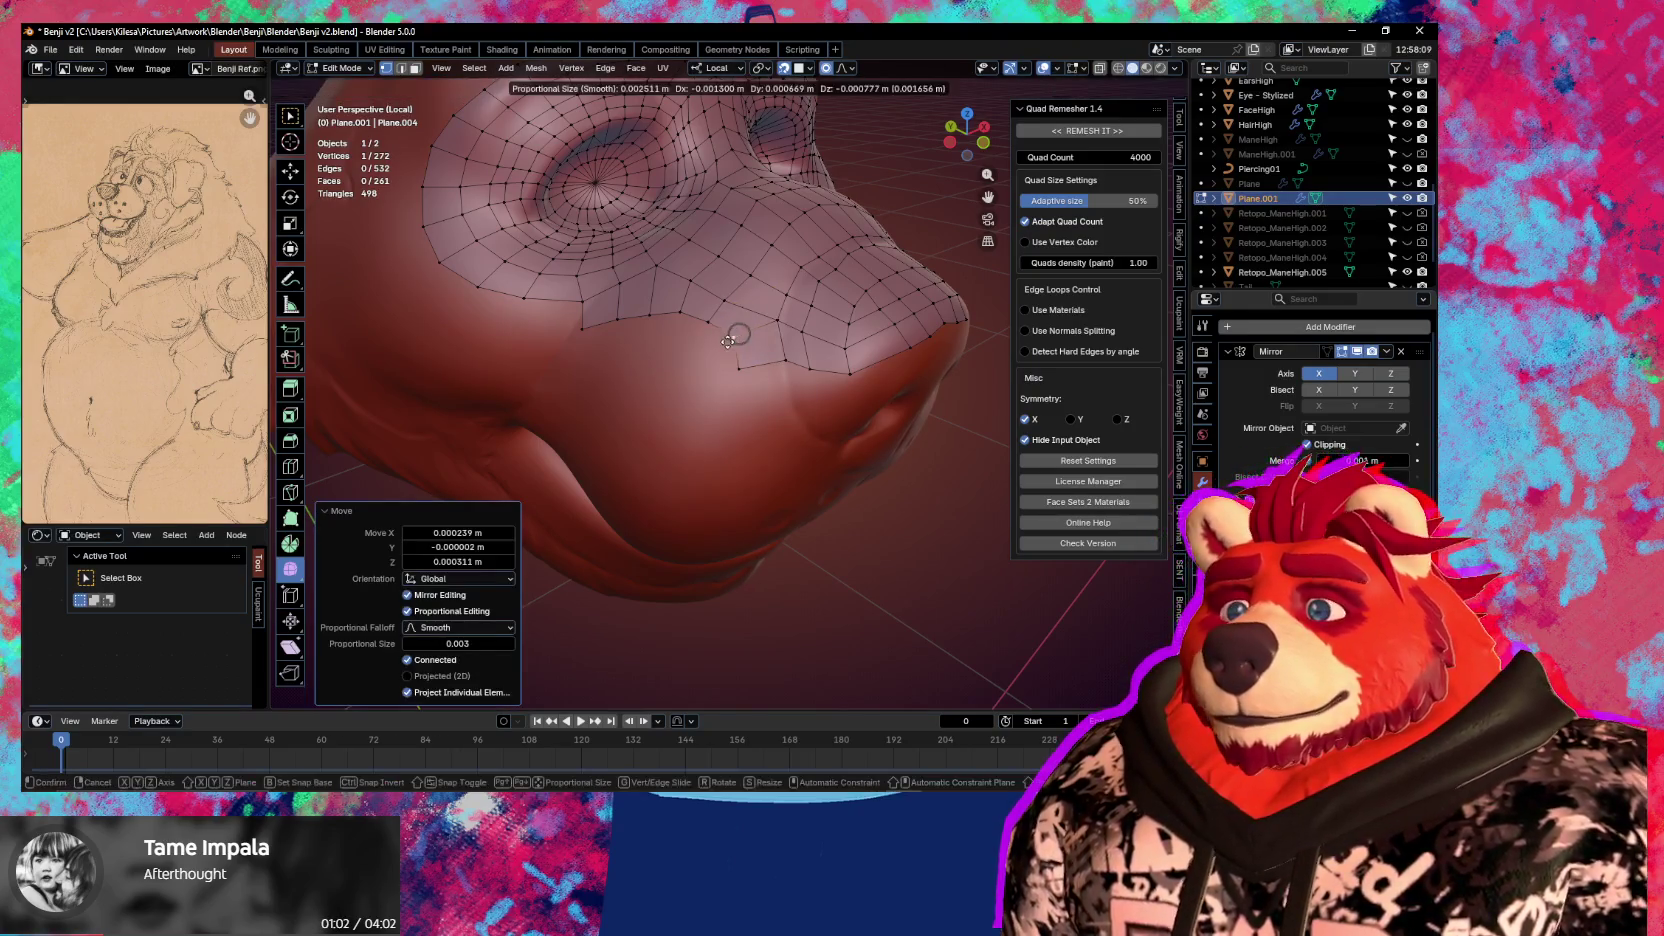
{"action": "left_click", "coordinate": [728, 342]}
{"action": "mouse_move", "coordinate": [731, 312]}
{"action": "middle_mouse_down"}
{"action": "mouse_move", "coordinate": [654, 368]}
{"action": "mouse_move", "coordinate": [679, 398]}
{"action": "middle_mouse_up"}
Extrude a new vertex from the lower border onto the snout, cancelling the false starts
{"action": "key", "text": "e"}
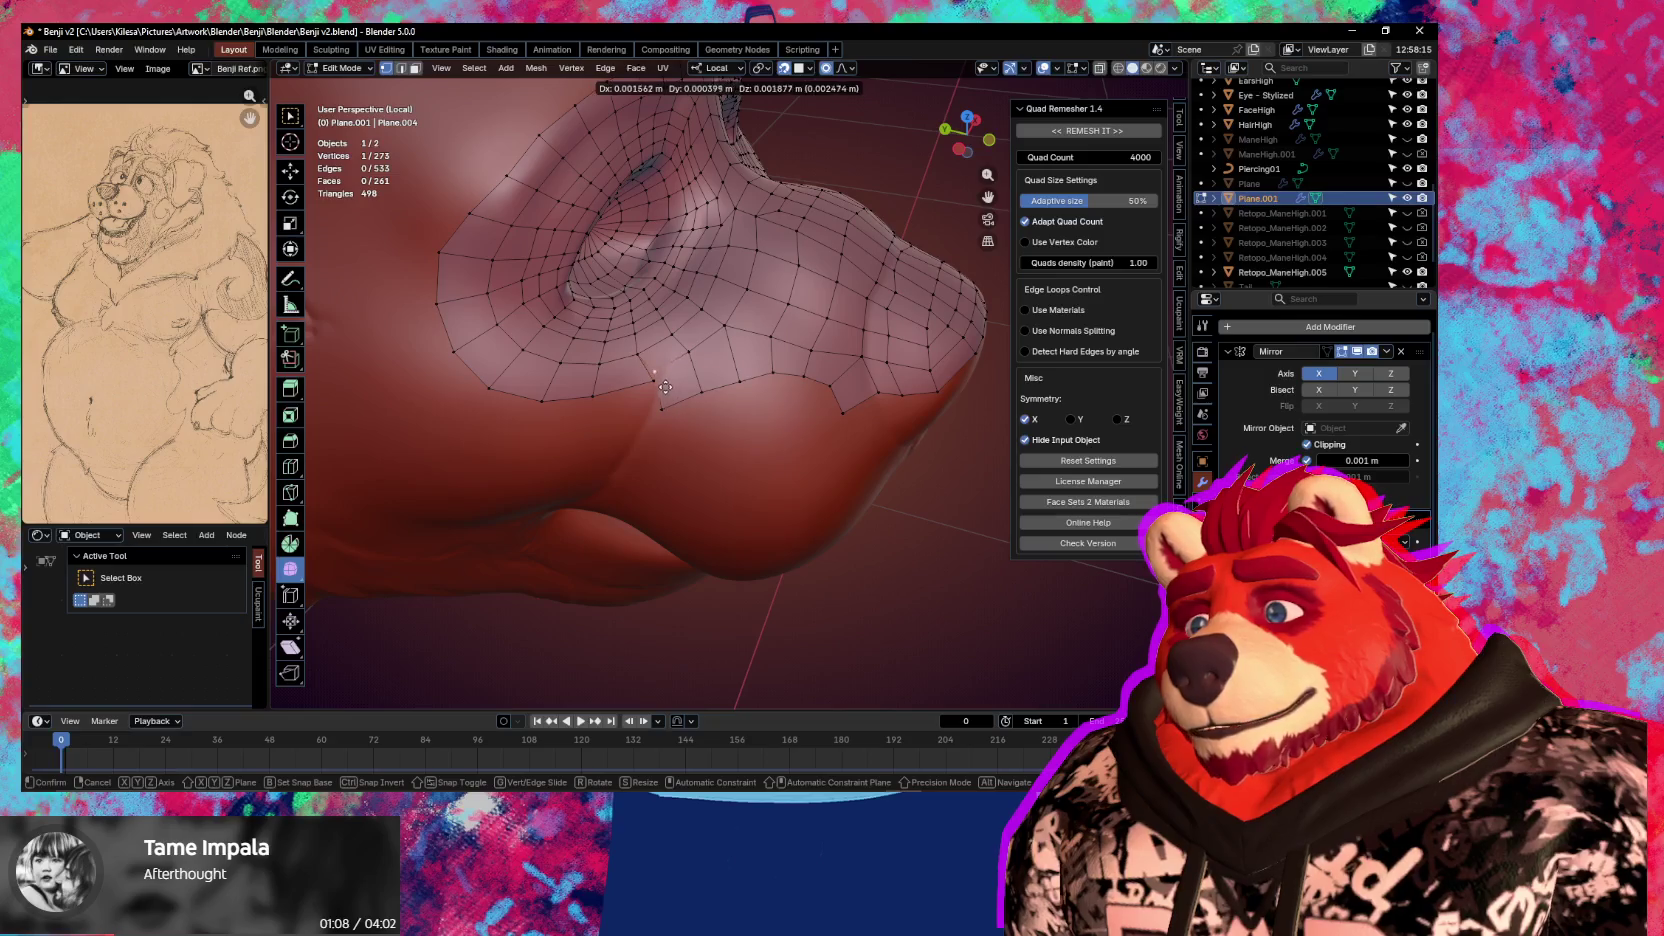
{"action": "right_click", "coordinate": [652, 365]}
{"action": "key", "text": "e"}
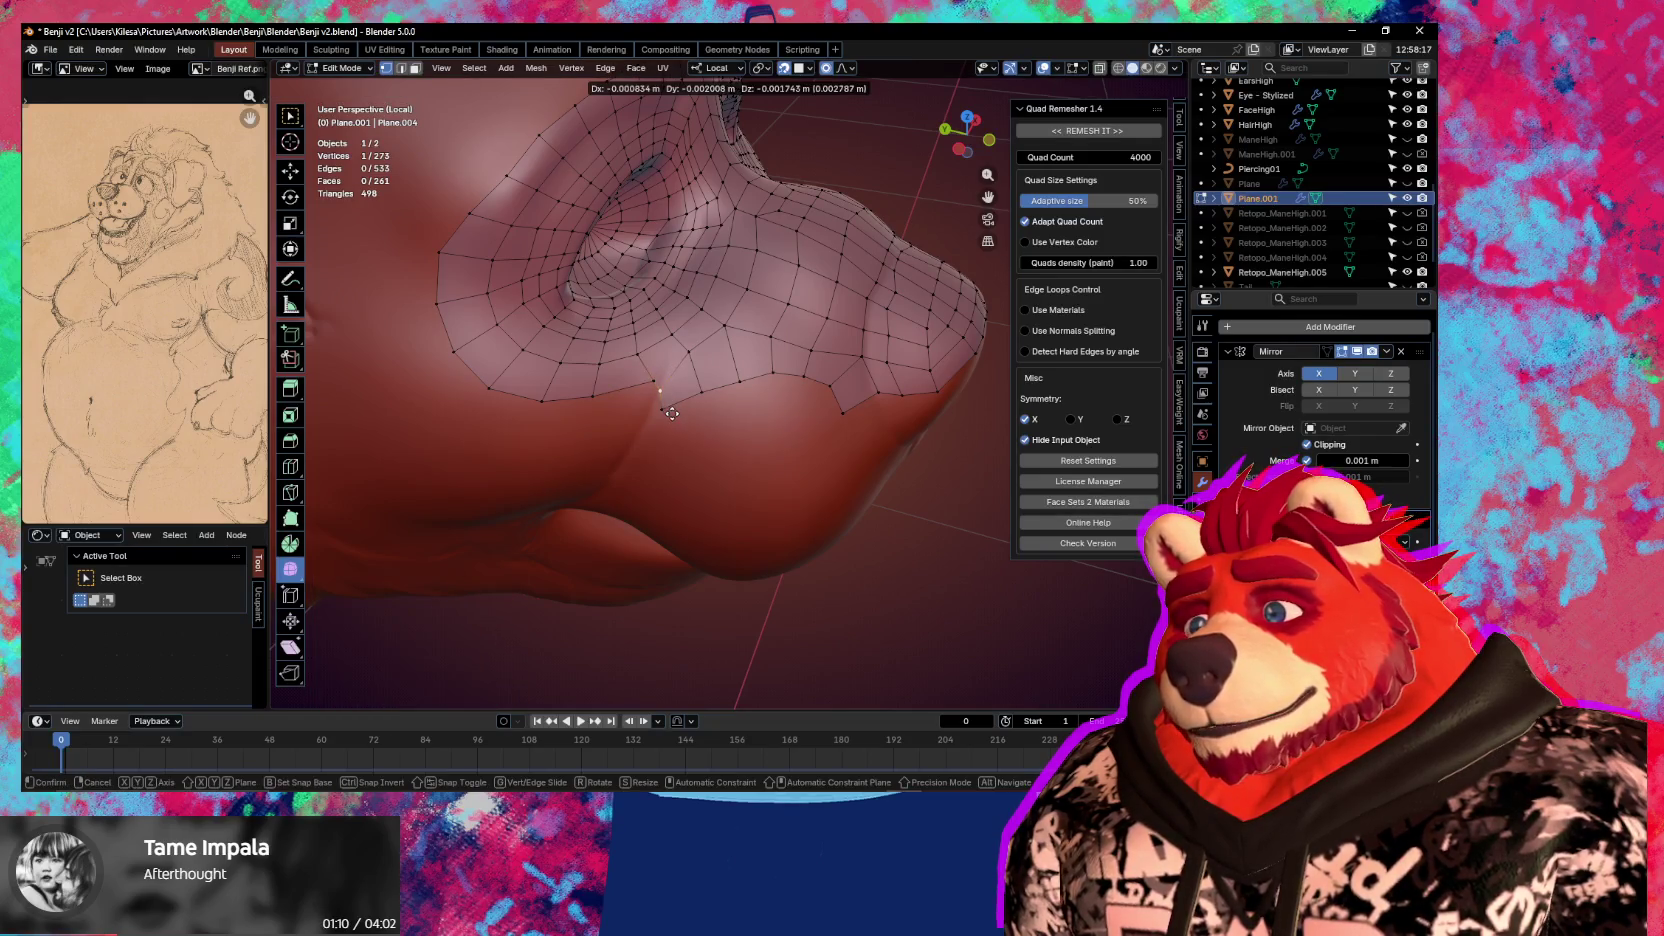
{"action": "left_click", "coordinate": [660, 400]}
{"action": "key", "text": "e"}
{"action": "right_click", "coordinate": [654, 397]}
Reposition the vertices on the lower edge so they sit on the snout
{"action": "left_click", "coordinate": [666, 372]}
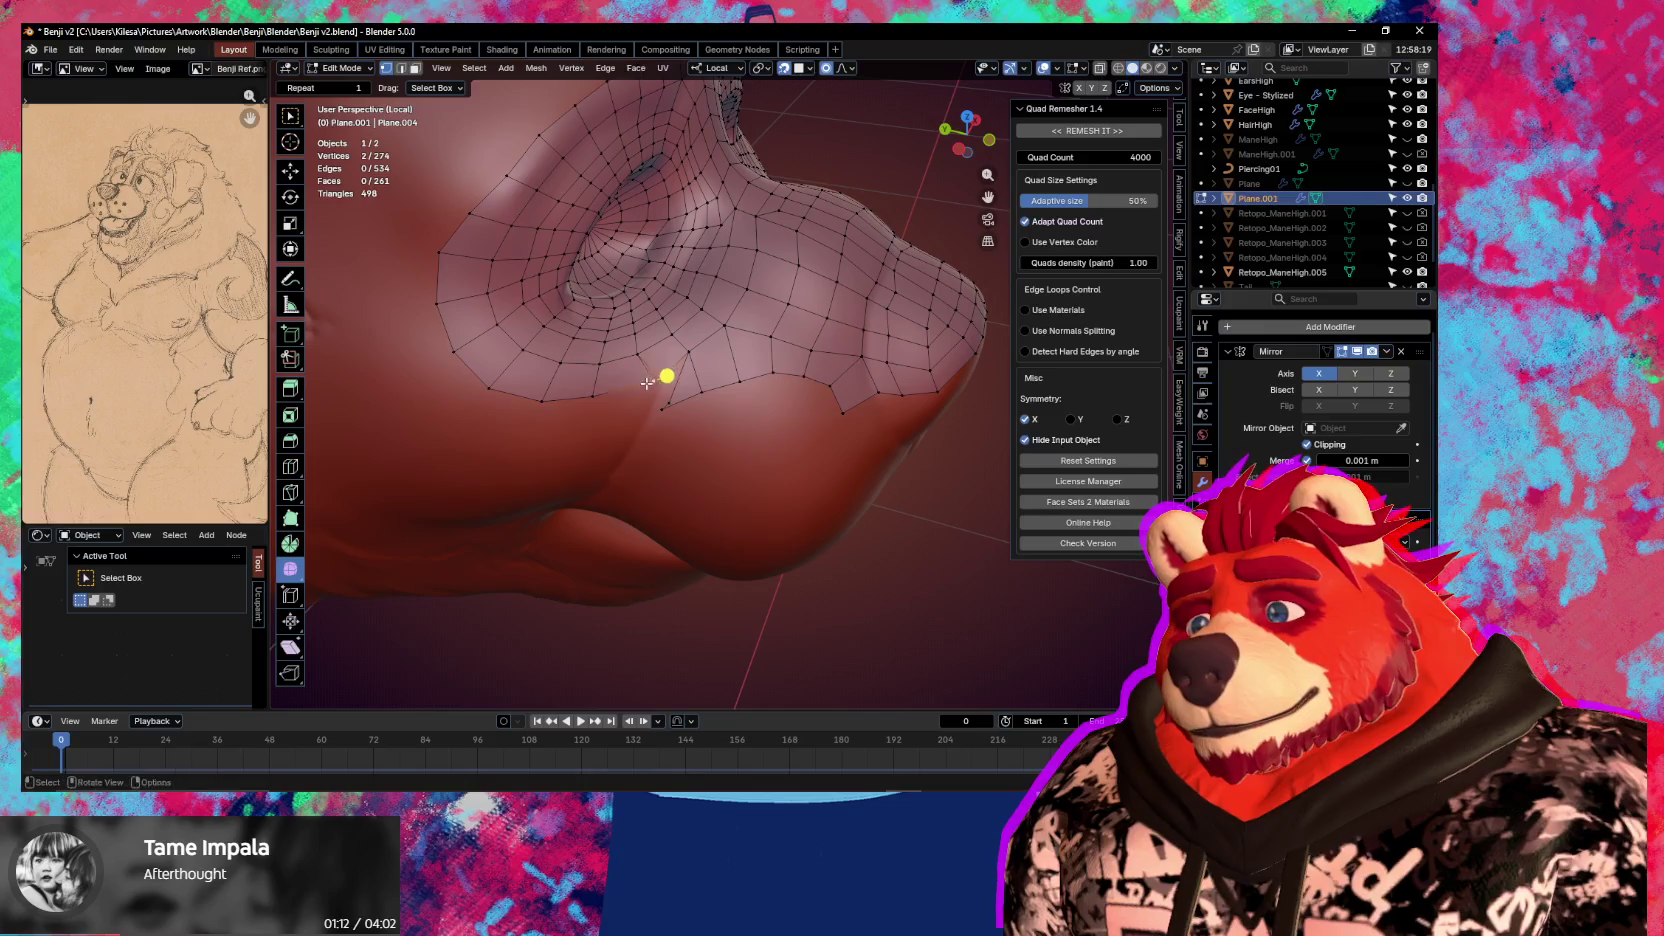
{"action": "left_click", "coordinate": [654, 397]}
{"action": "key", "text": "g"}
{"action": "left_click", "coordinate": [650, 397]}
{"action": "key", "text": "g"}
{"action": "left_click", "coordinate": [687, 433]}
{"action": "left_click", "coordinate": [653, 412]}
{"action": "key", "text": "g"}
{"action": "left_click", "coordinate": [687, 431]}
{"action": "key", "text": "g"}
{"action": "left_click", "coordinate": [690, 431]}
Move another lower-edge vertex up along the snout in several adjustments
{"action": "left_click", "coordinate": [655, 413]}
{"action": "key", "text": "g"}
{"action": "left_click", "coordinate": [726, 386]}
{"action": "key", "text": "g"}
{"action": "left_click", "coordinate": [745, 355]}
{"action": "key", "text": "g"}
{"action": "left_click", "coordinate": [725, 378]}
{"action": "key", "text": "g"}
{"action": "left_click", "coordinate": [740, 395]}
Delete three unwanted stray vertices from the border
{"action": "left_click", "coordinate": [655, 411]}
{"action": "key", "text": "x"}
{"action": "left_click", "coordinate": [718, 389]}
{"action": "key", "text": "x"}
{"action": "left_click", "coordinate": [740, 405]}
{"action": "left_click", "coordinate": [736, 369]}
{"action": "key", "text": "x"}
{"action": "left_click", "coordinate": [737, 370]}
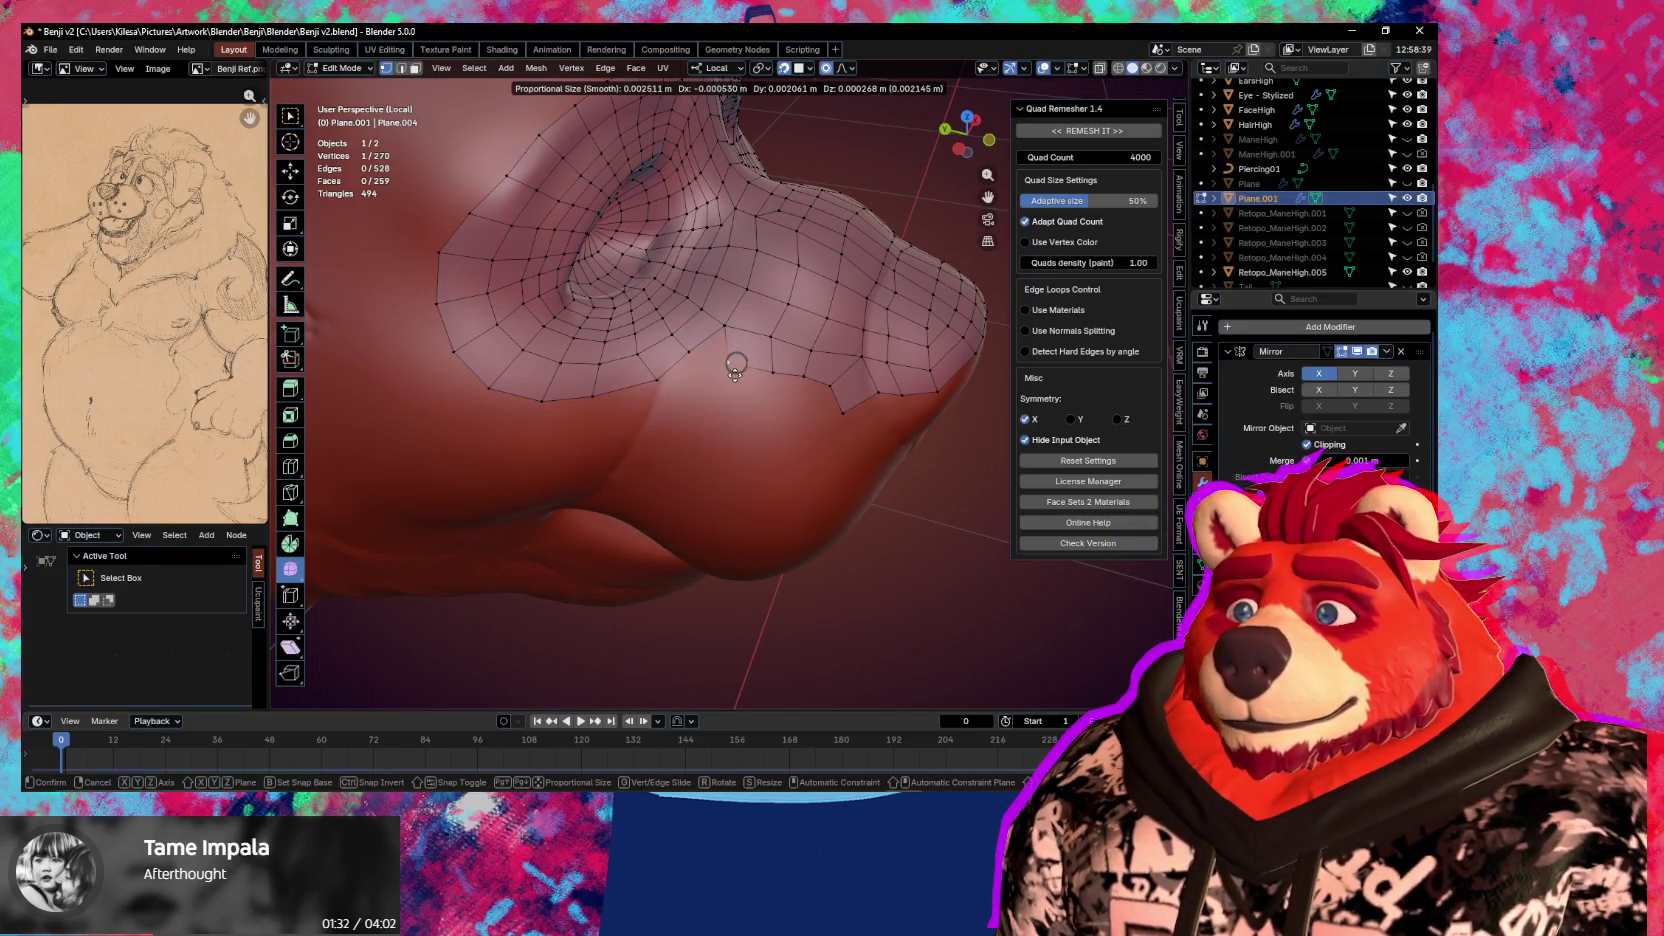
Merge the selected vertices at their center and move the merged vertex into place
{"action": "left_click", "coordinate": [686, 344]}
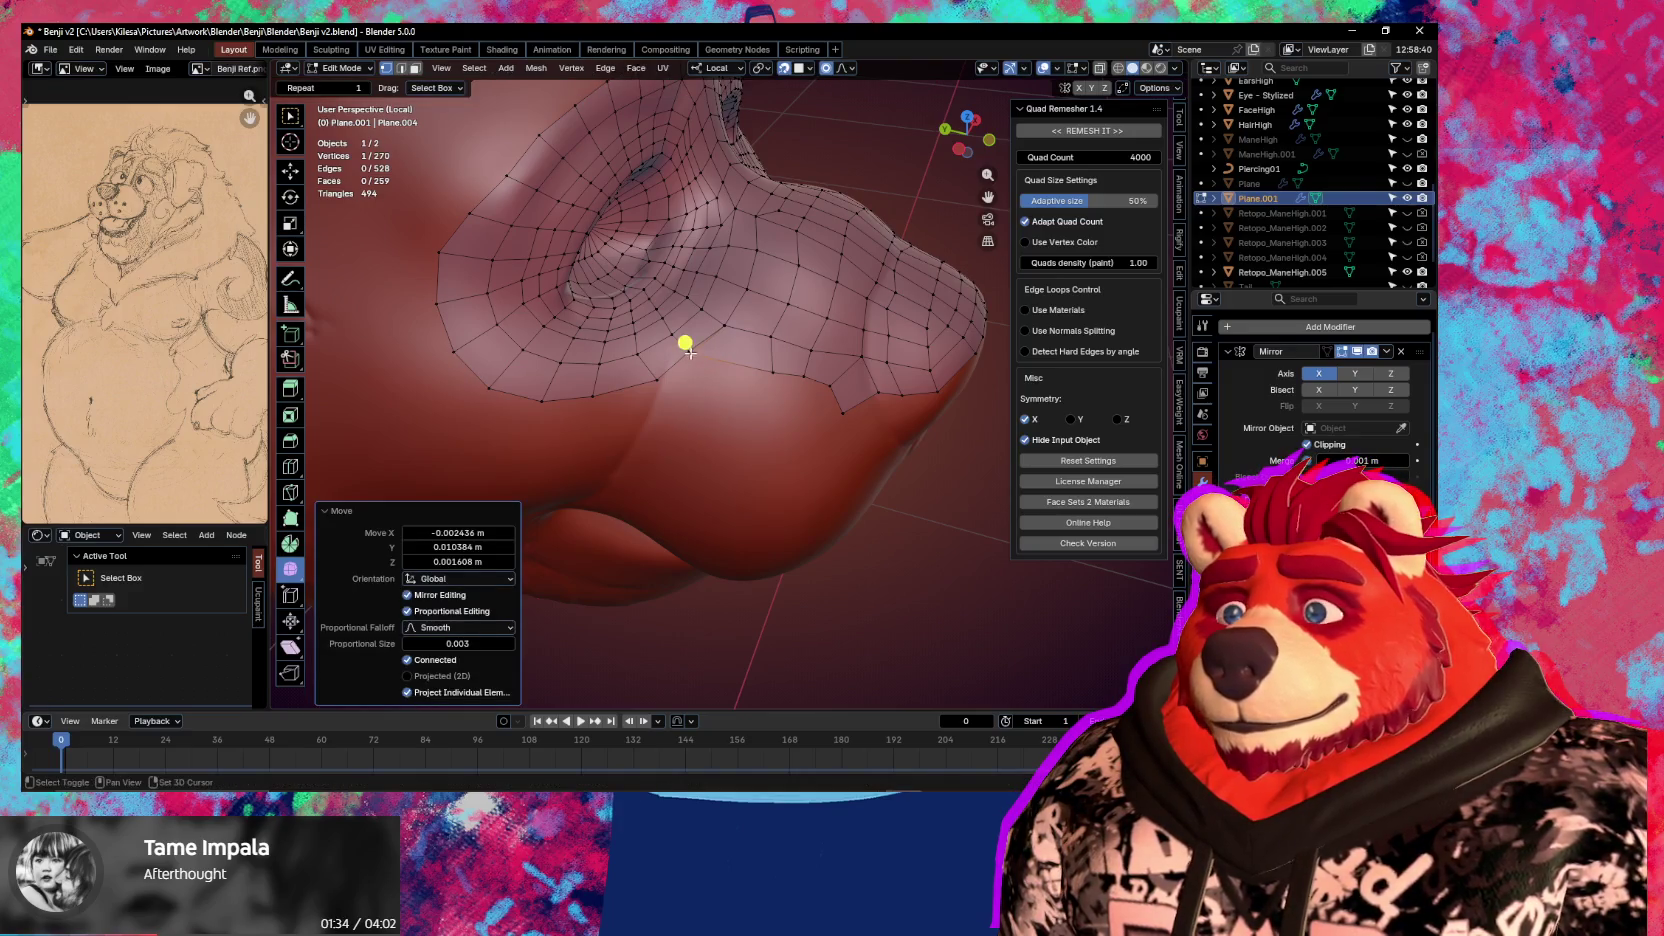
{"action": "key", "text": "m"}
{"action": "left_click", "coordinate": [688, 352]}
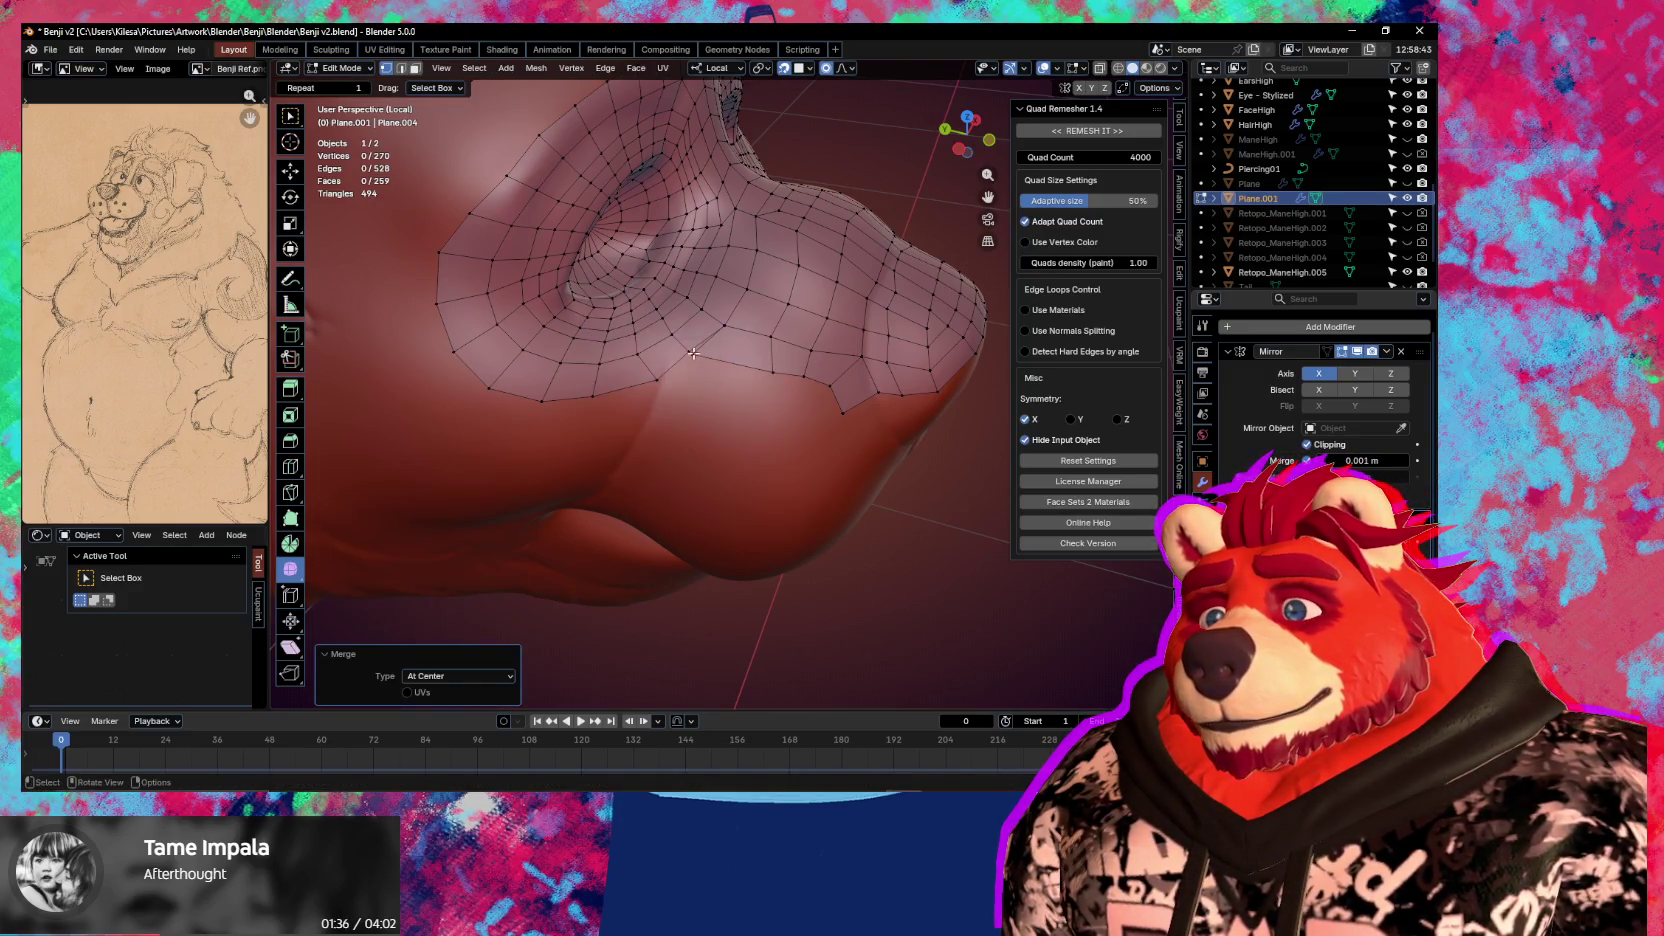
{"action": "key", "text": "g"}
{"action": "left_click", "coordinate": [745, 366]}
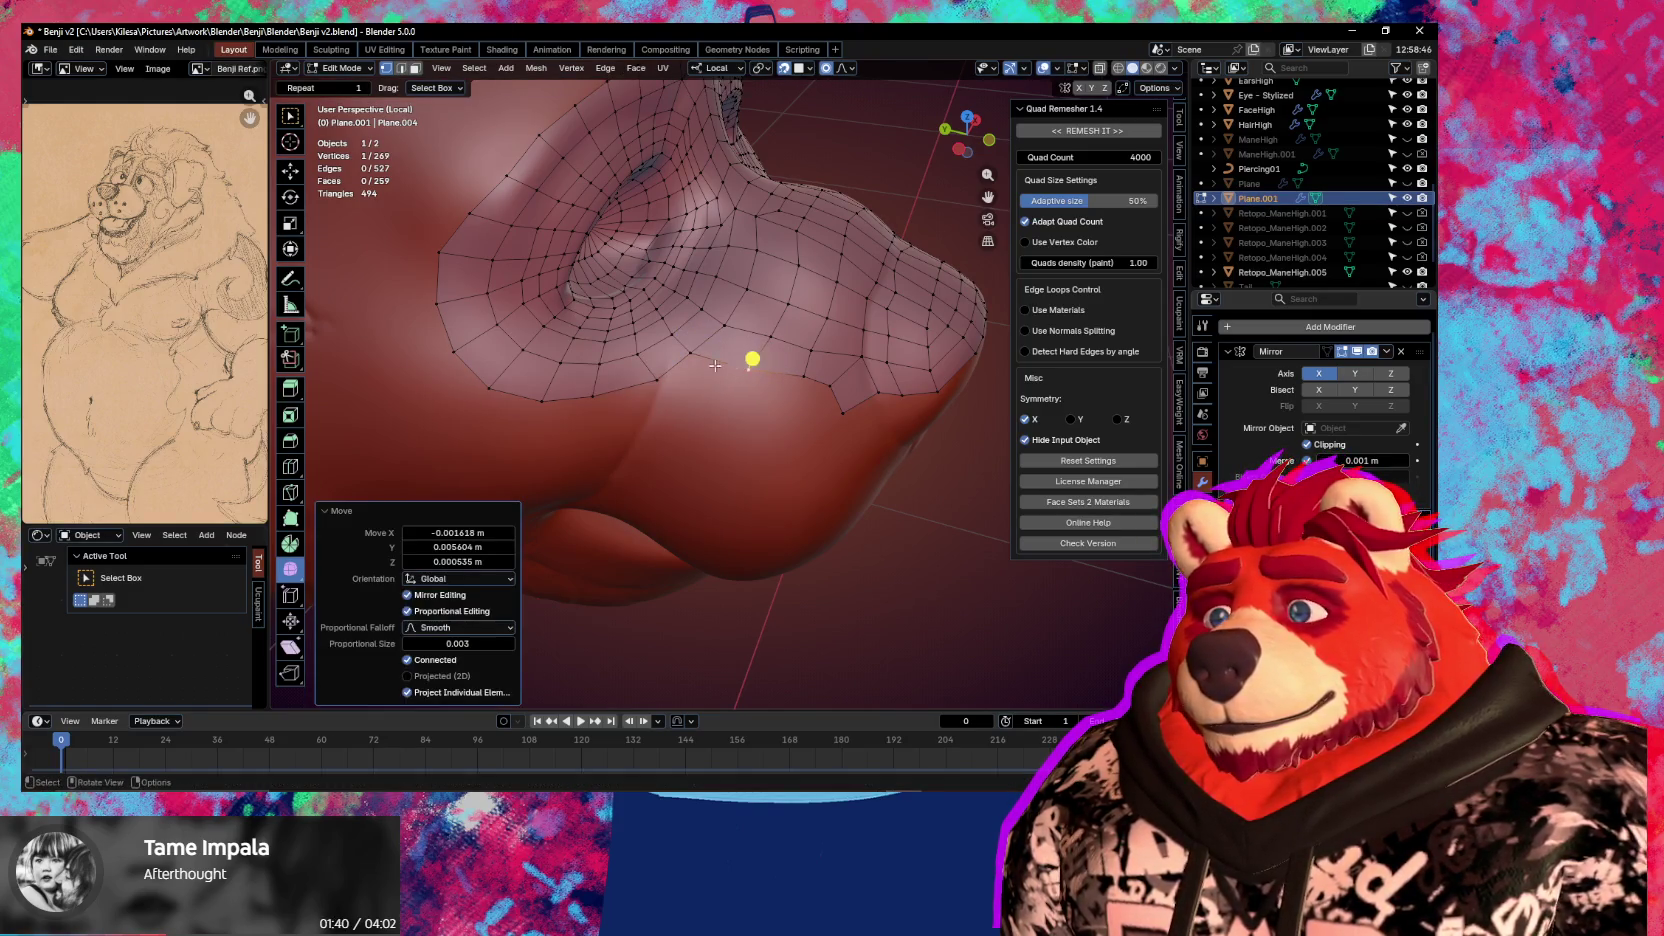
Extrude a border vertex onto the snout and adjust it with proportional falloff
{"action": "key", "text": "e"}
{"action": "left_click", "coordinate": [754, 417]}
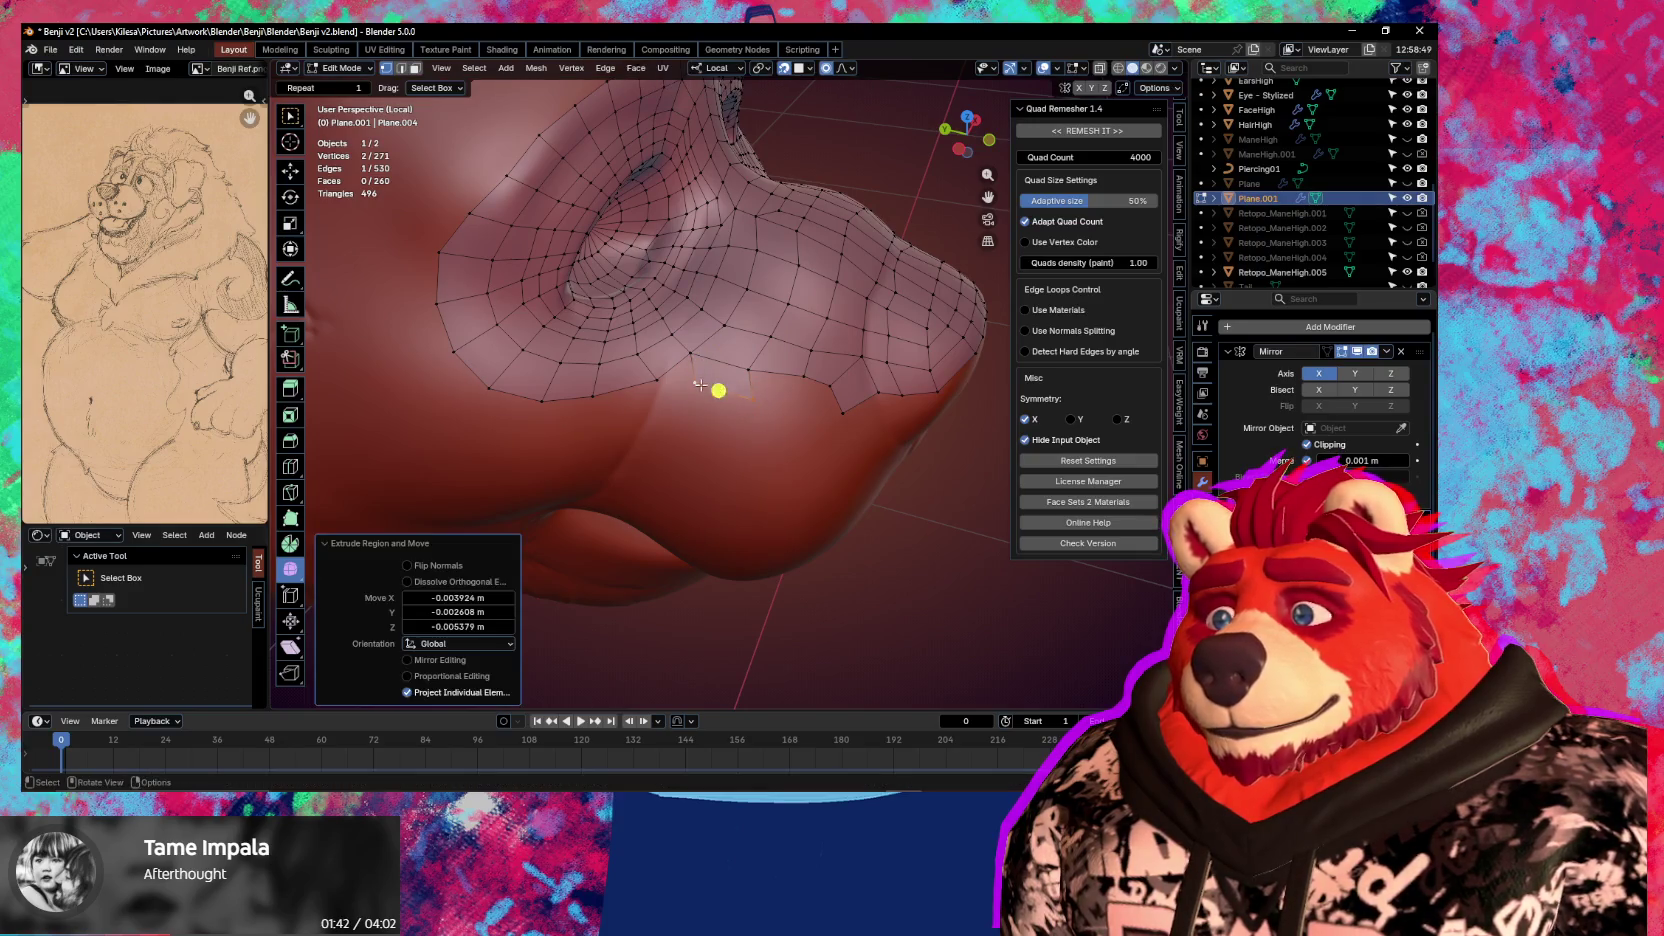
{"action": "key", "text": "g"}
{"action": "left_click", "coordinate": [740, 358]}
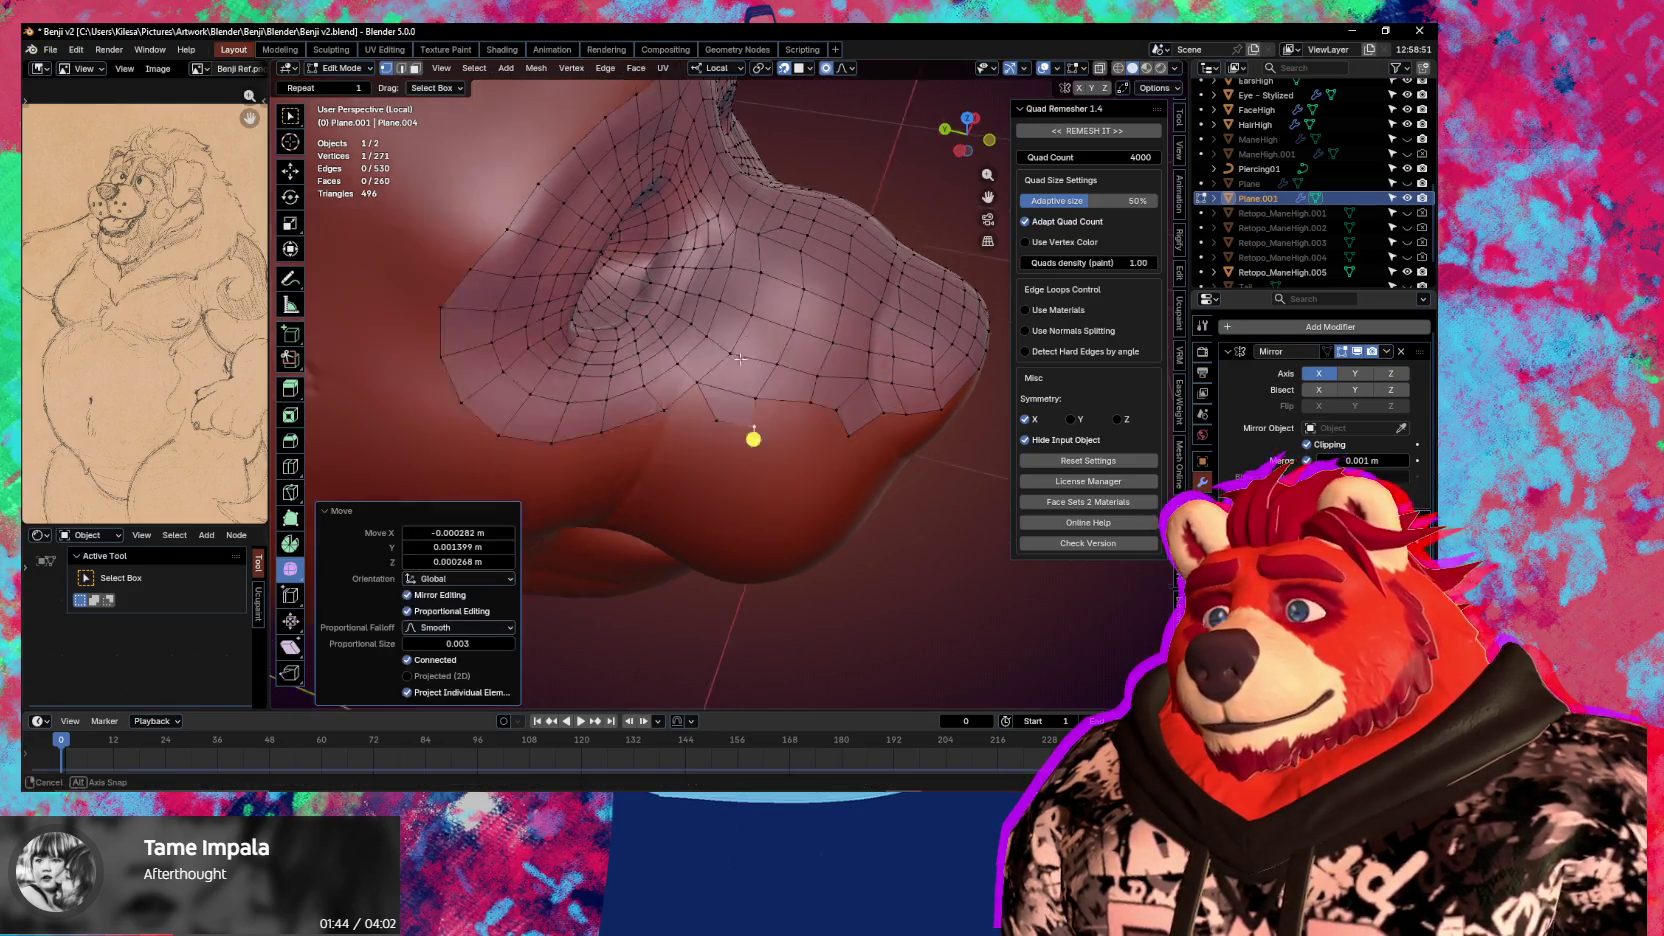
{"action": "middle_click_drag", "start_coordinate": [740, 358], "coordinate": [745, 370]}
{"action": "key", "text": "g"}
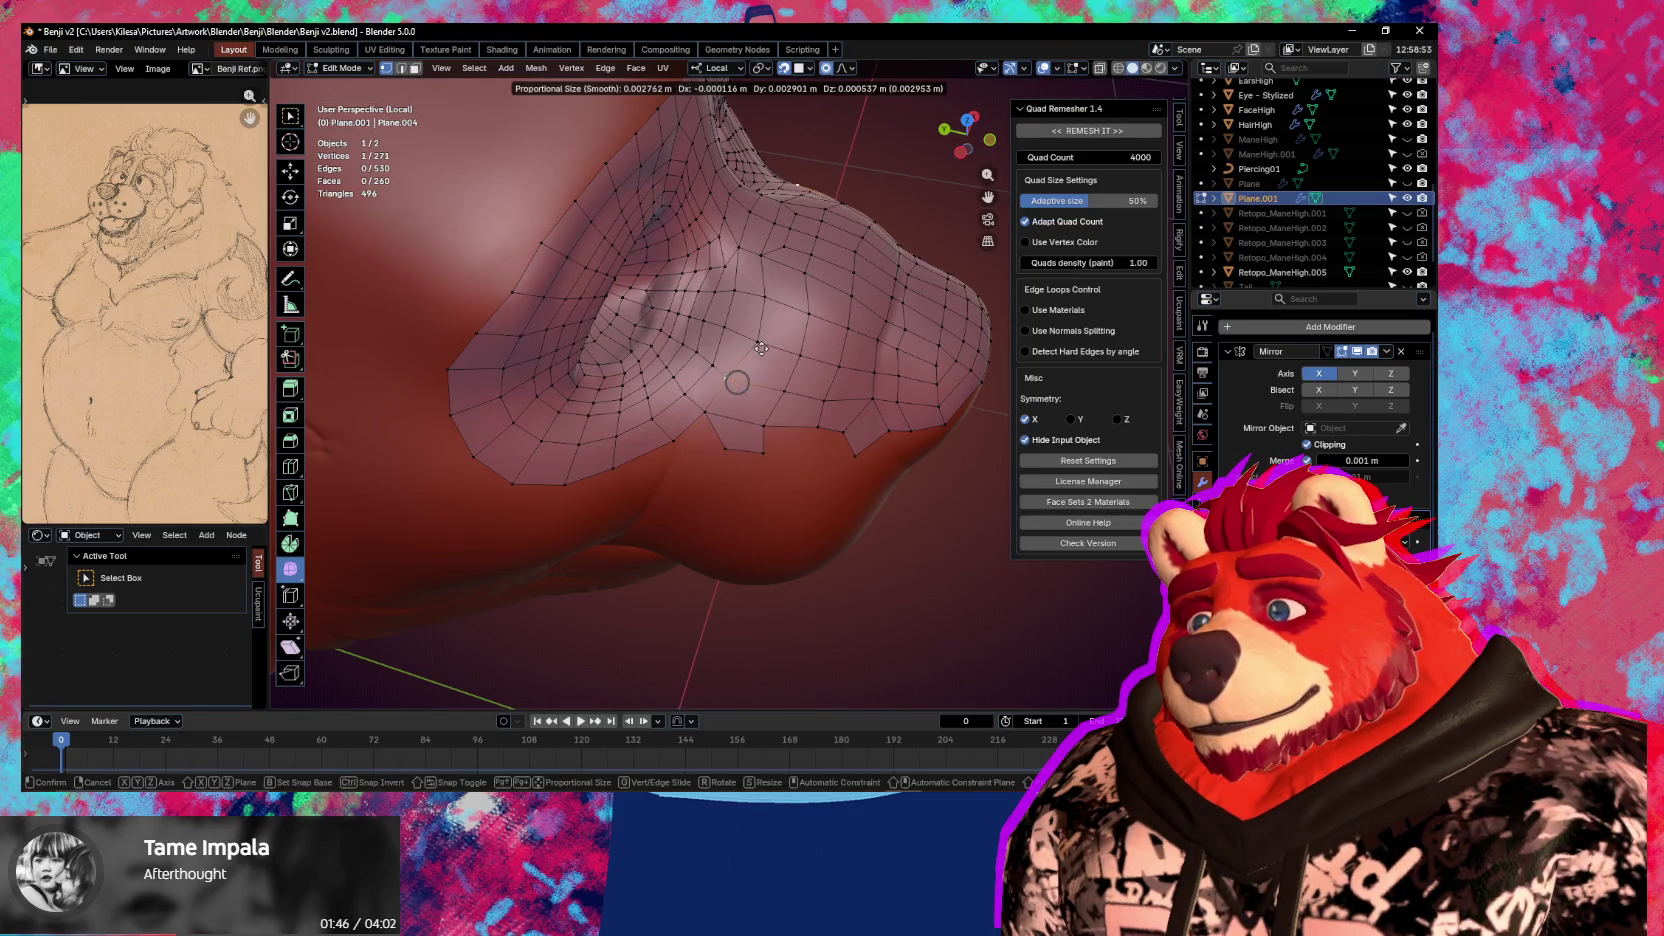
{"action": "left_click", "coordinate": [724, 375]}
{"action": "key", "text": "g"}
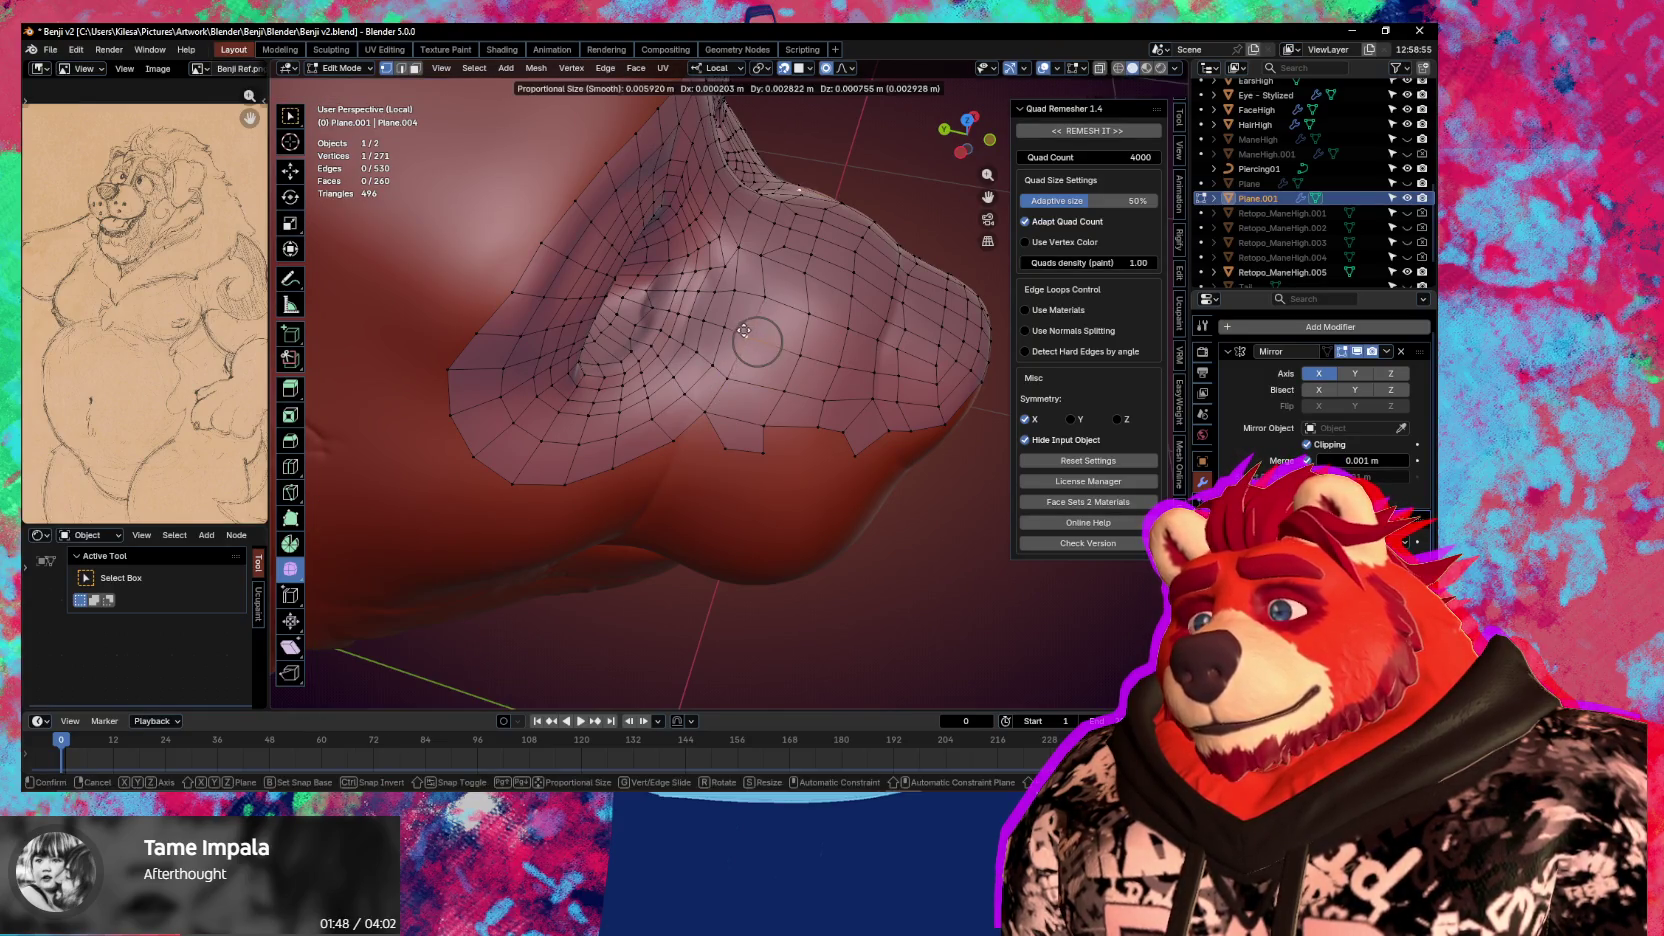
{"action": "left_click", "coordinate": [716, 263]}
Add a centred loop cut across the snout quads and nudge its four vertices
{"action": "key", "text": "ctrl+r"}
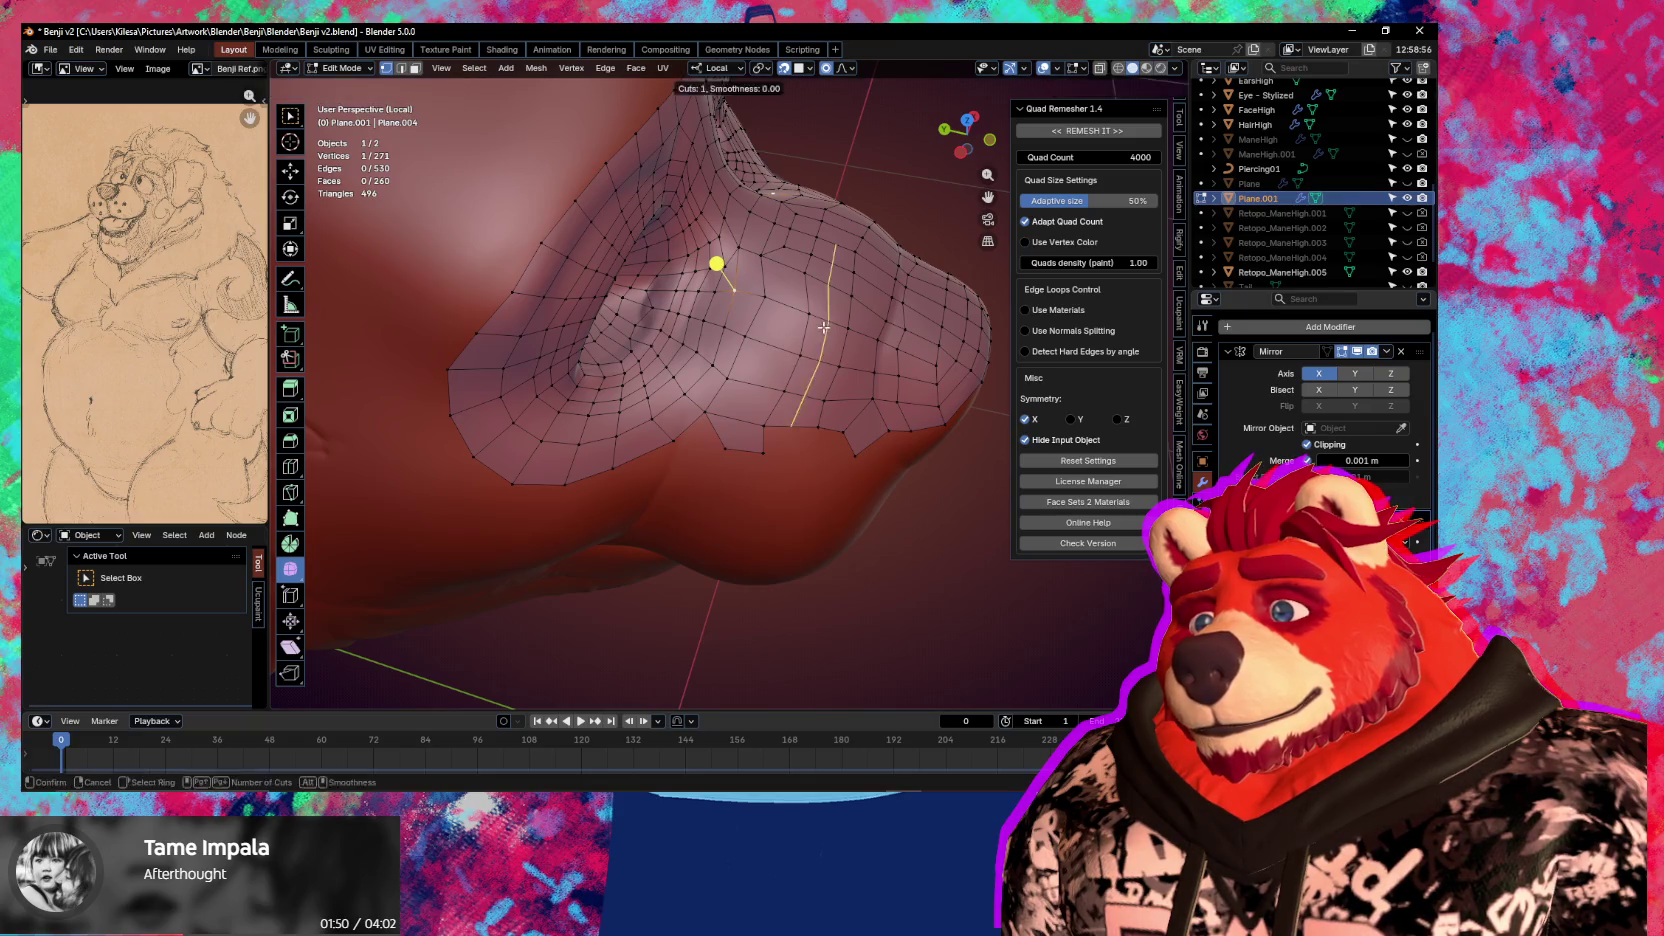
{"action": "left_click", "coordinate": [810, 317]}
{"action": "right_click", "coordinate": [810, 317]}
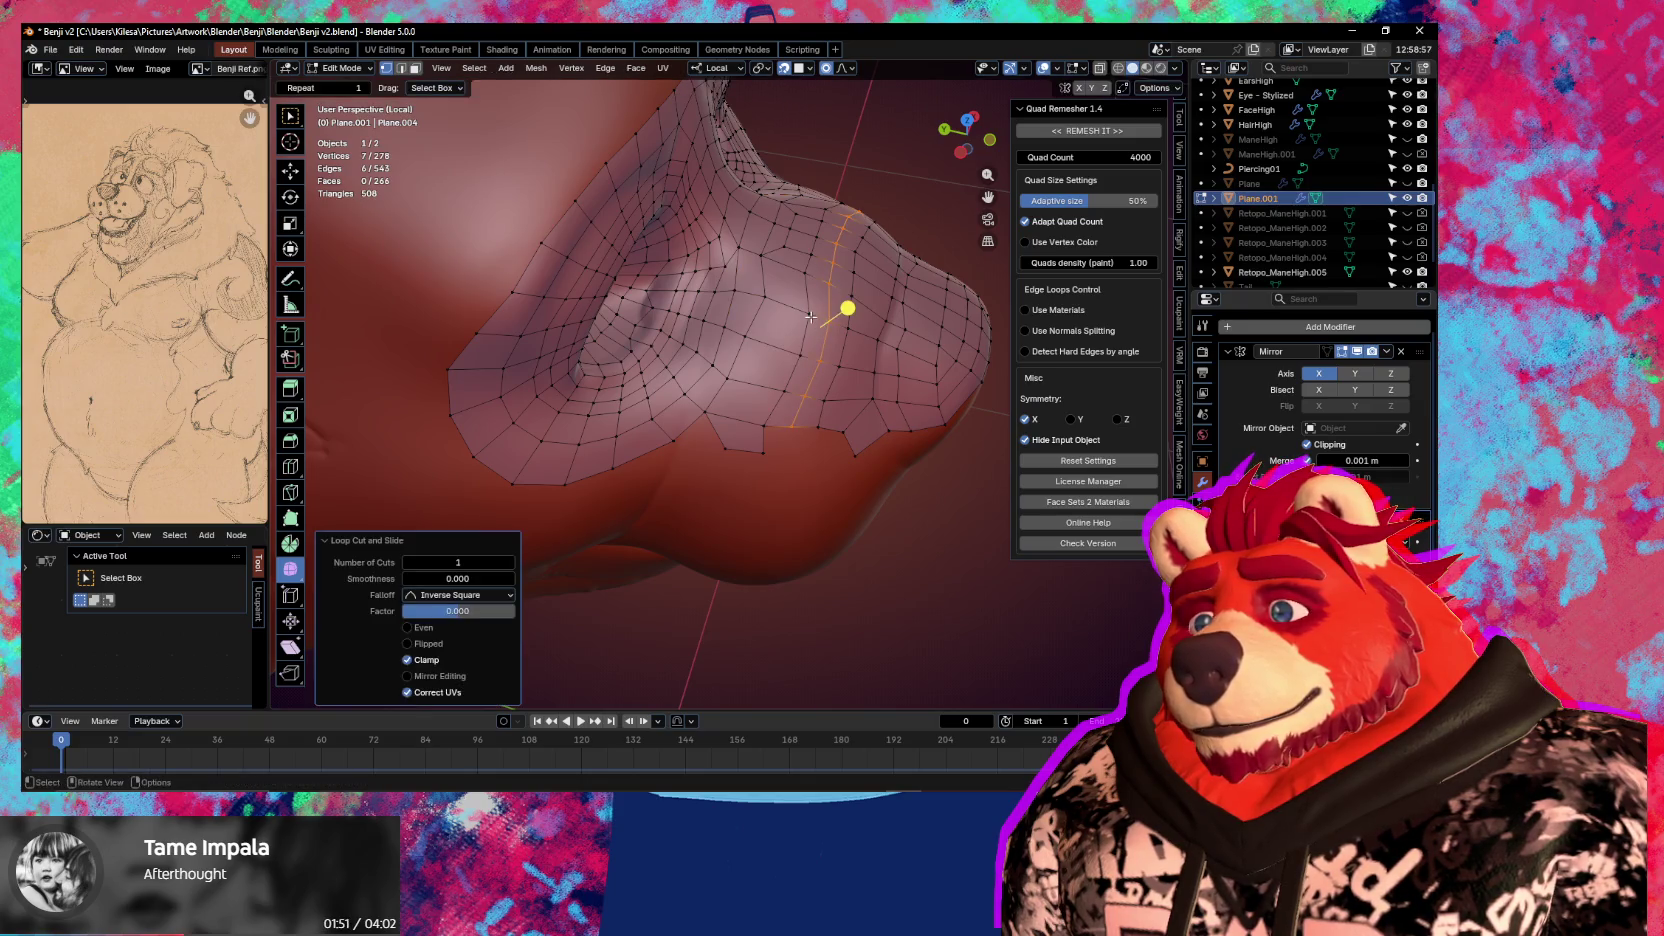
{"action": "left_click", "coordinate": [766, 402]}
{"action": "key", "text": "g"}
{"action": "left_click", "coordinate": [766, 402]}
{"action": "left_click", "coordinate": [748, 445]}
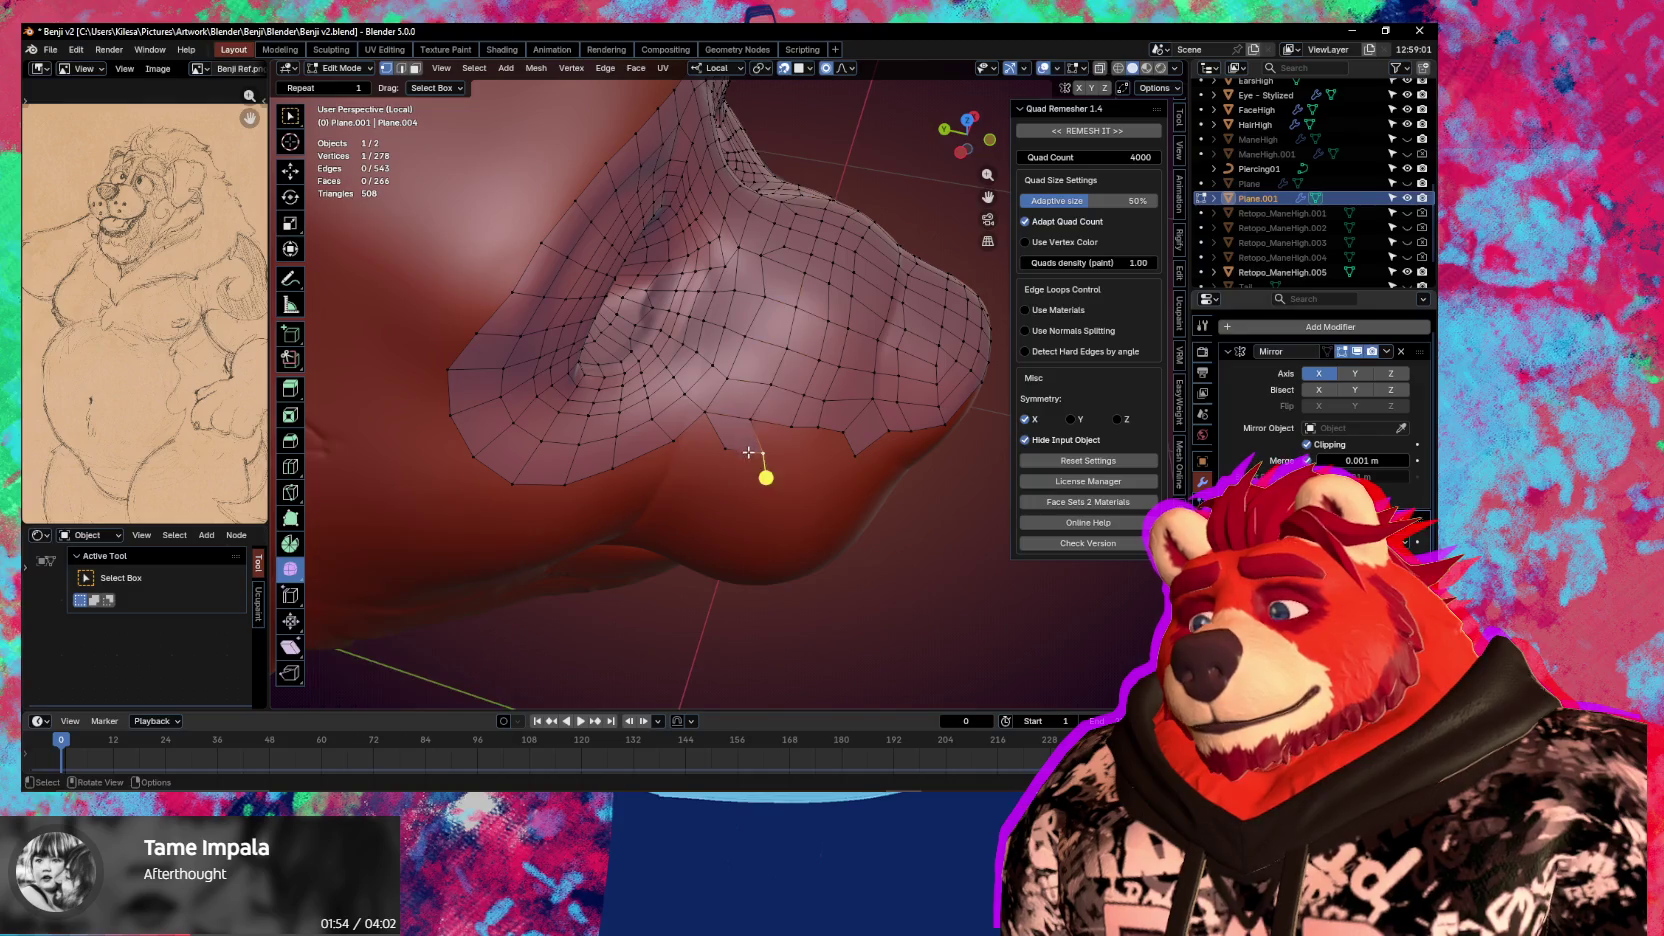
Fill the notch below the brow with a new quad and nudge a nearby vertex
{"action": "middle_click_drag", "start_coordinate": [724, 462], "coordinate": [718, 397]}
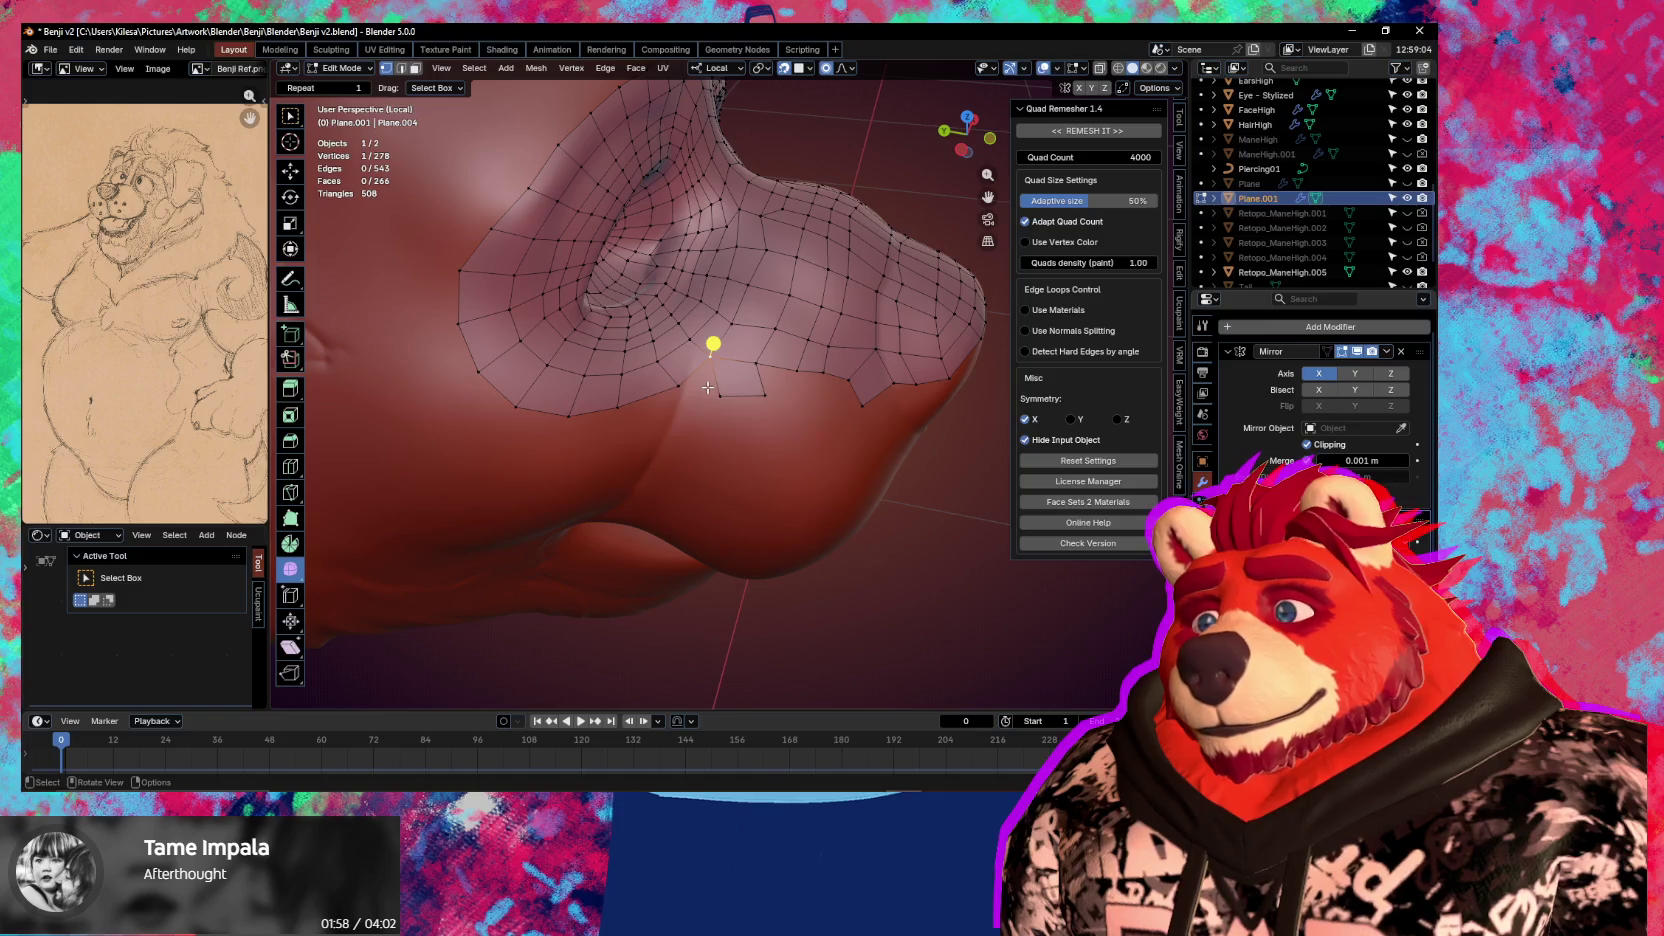
{"action": "key", "text": "f"}
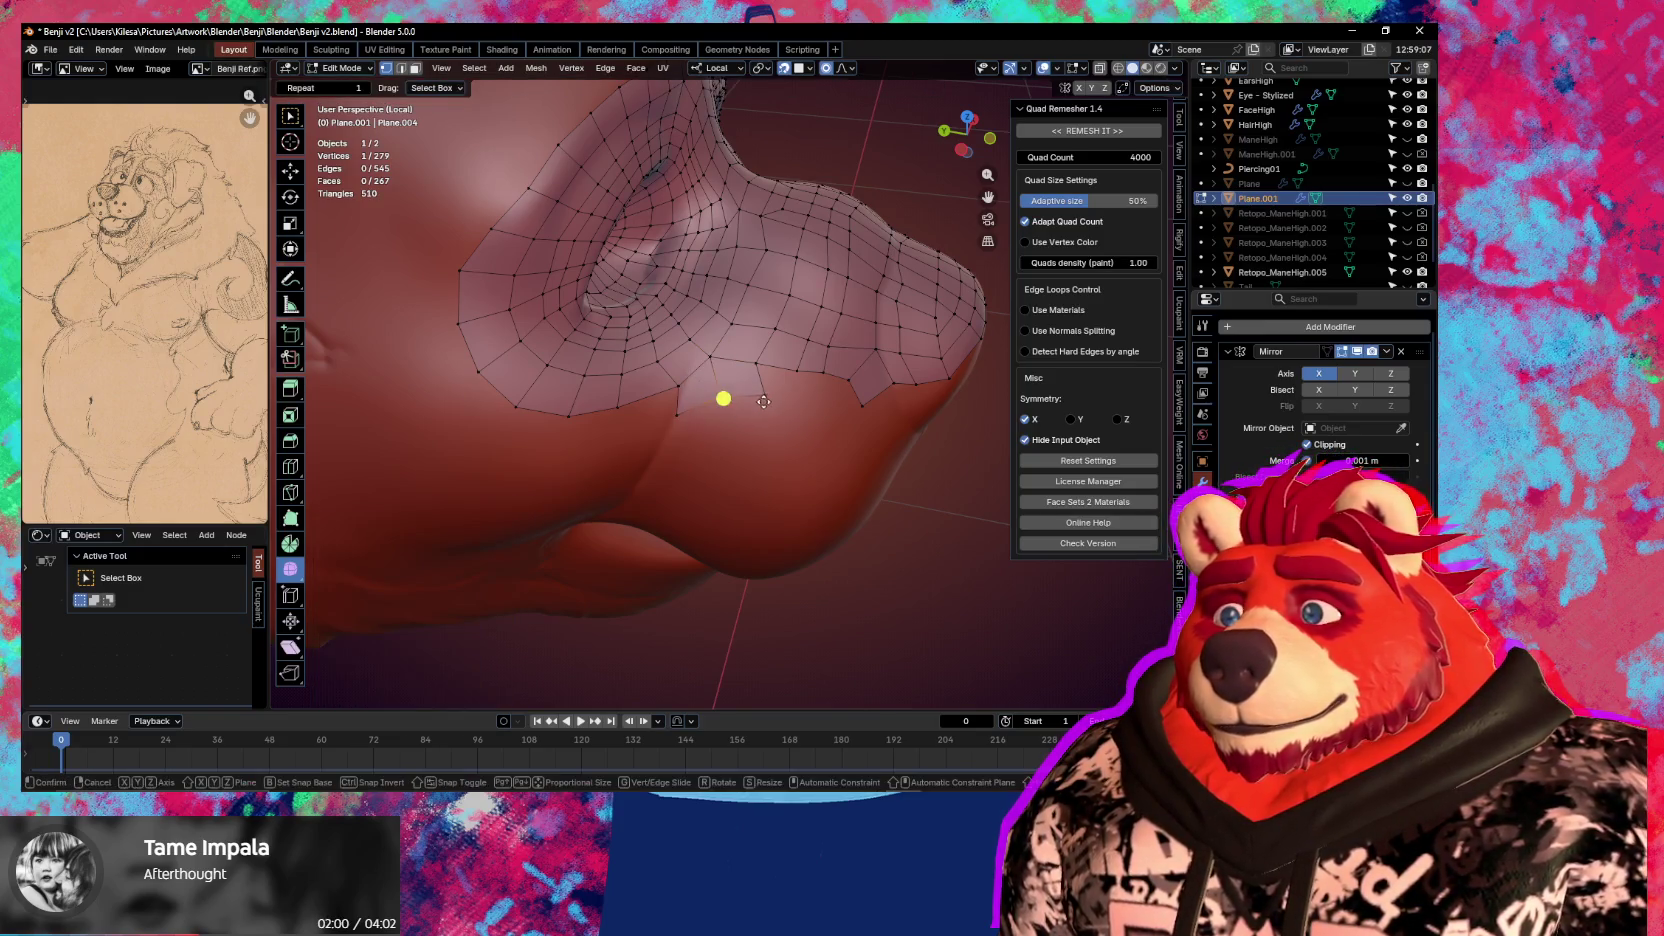
{"action": "left_click", "coordinate": [715, 416]}
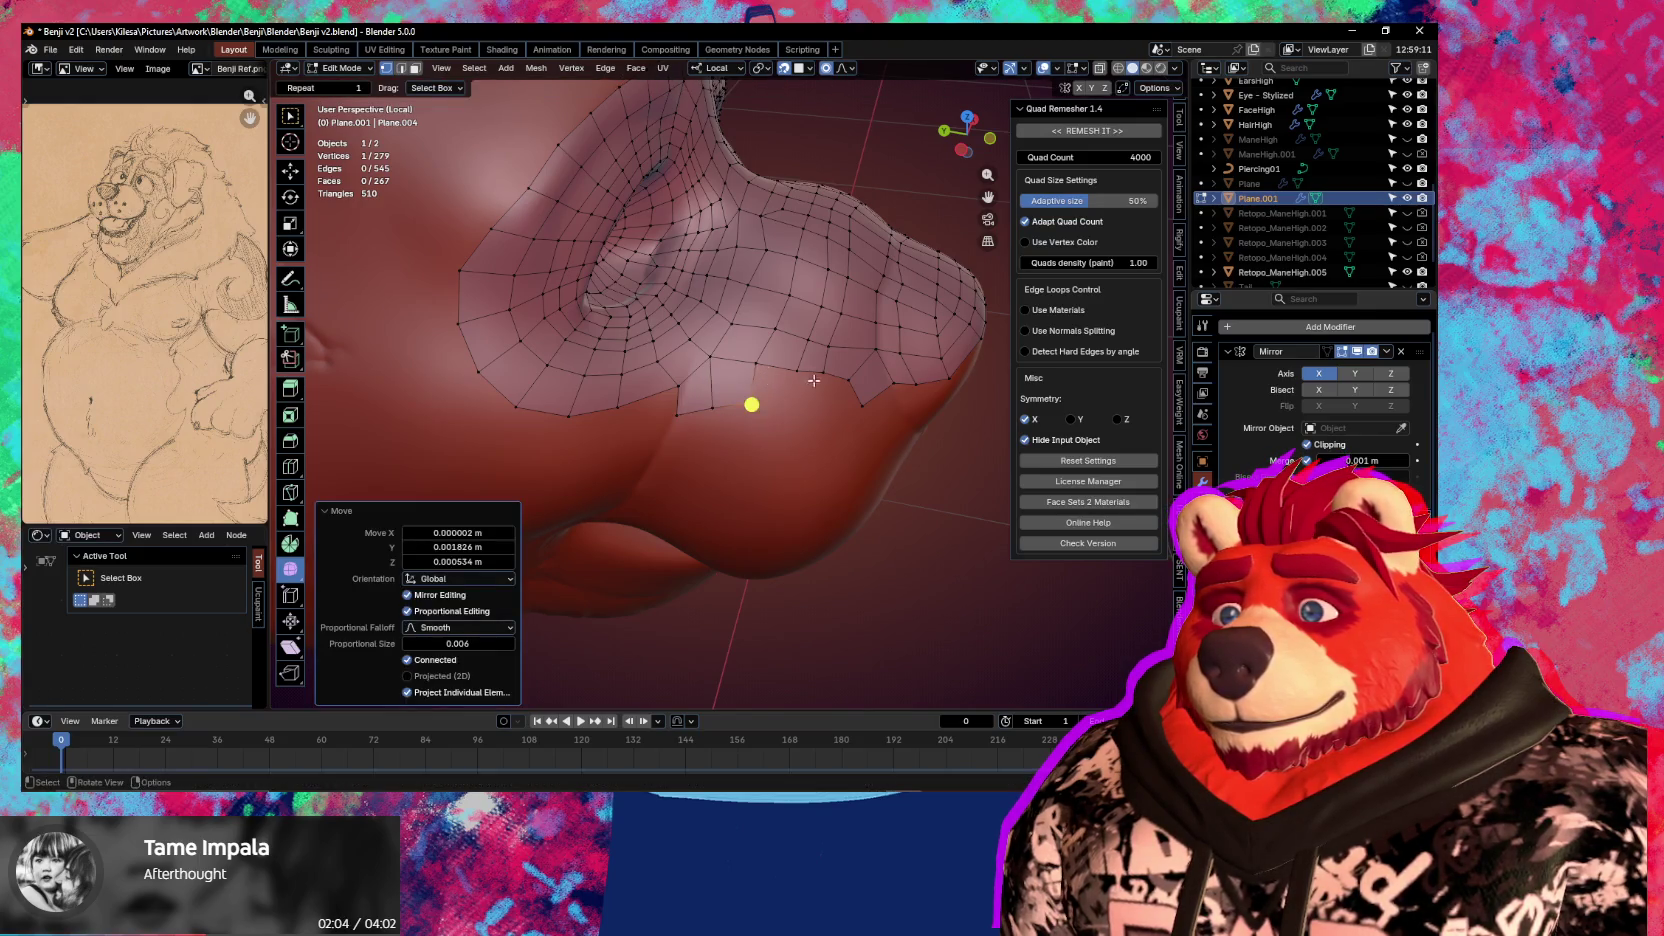
{"action": "middle_click_drag", "start_coordinate": [814, 380], "coordinate": [624, 360]}
{"action": "key", "text": "g"}
{"action": "left_click", "coordinate": [795, 413]}
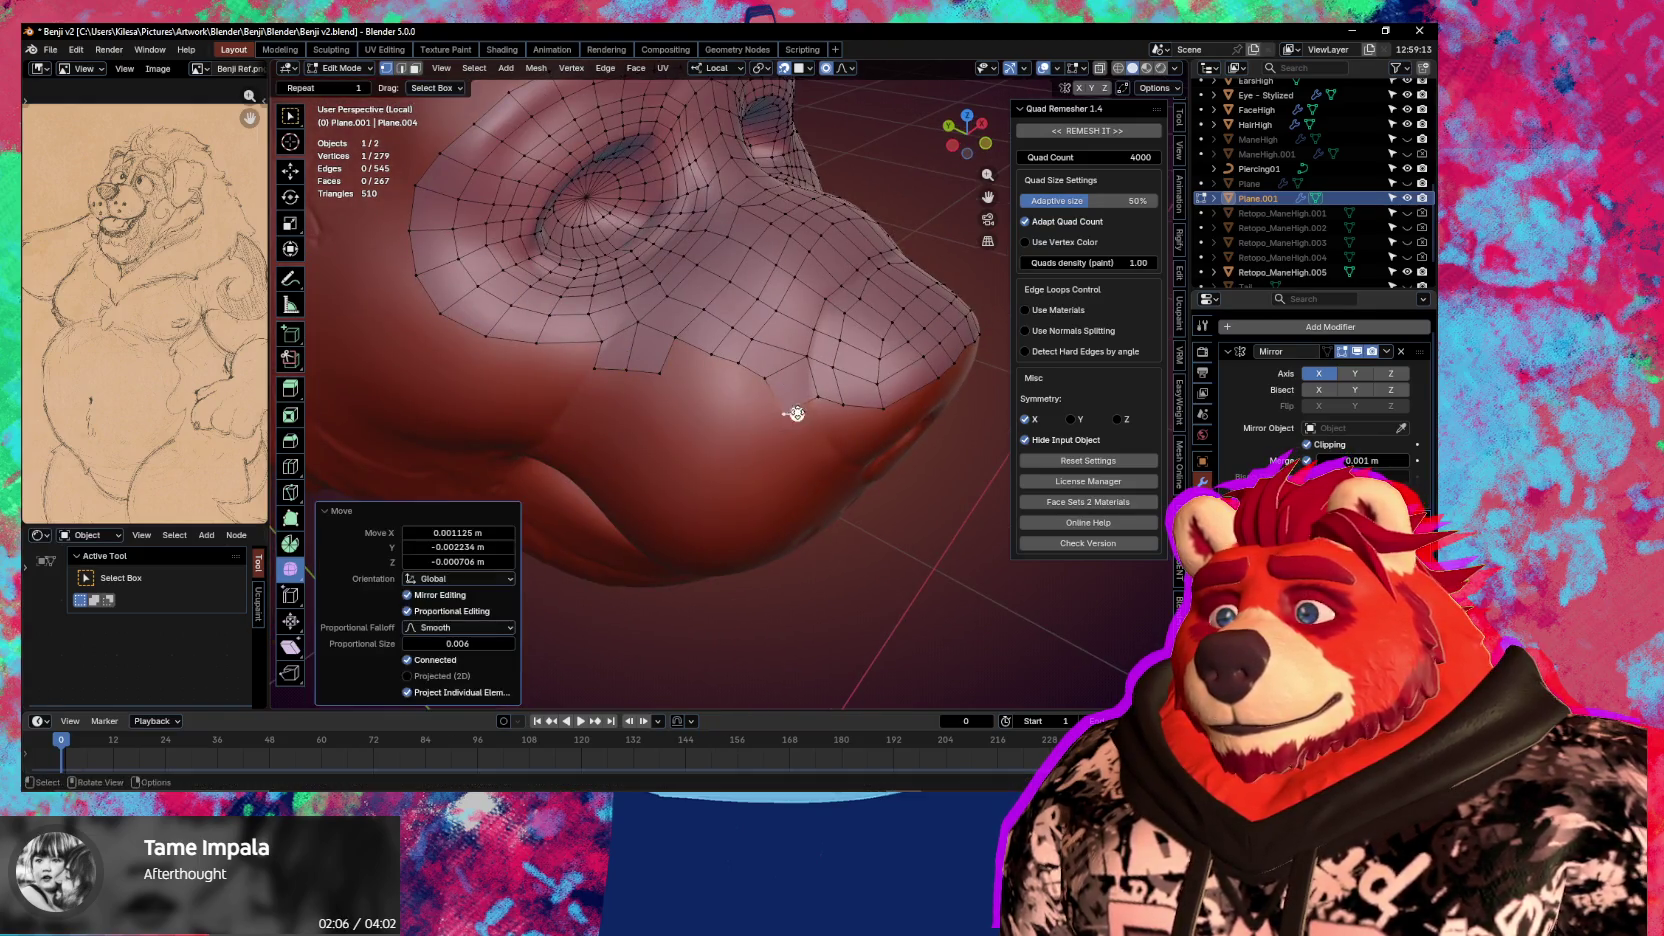
Extrude the chosen border vertices onto the snout side and fill a new face
{"action": "left_click", "coordinate": [696, 340], "text": "shift"}
{"action": "left_click", "coordinate": [709, 401], "text": "shift"}
{"action": "key", "text": "e"}
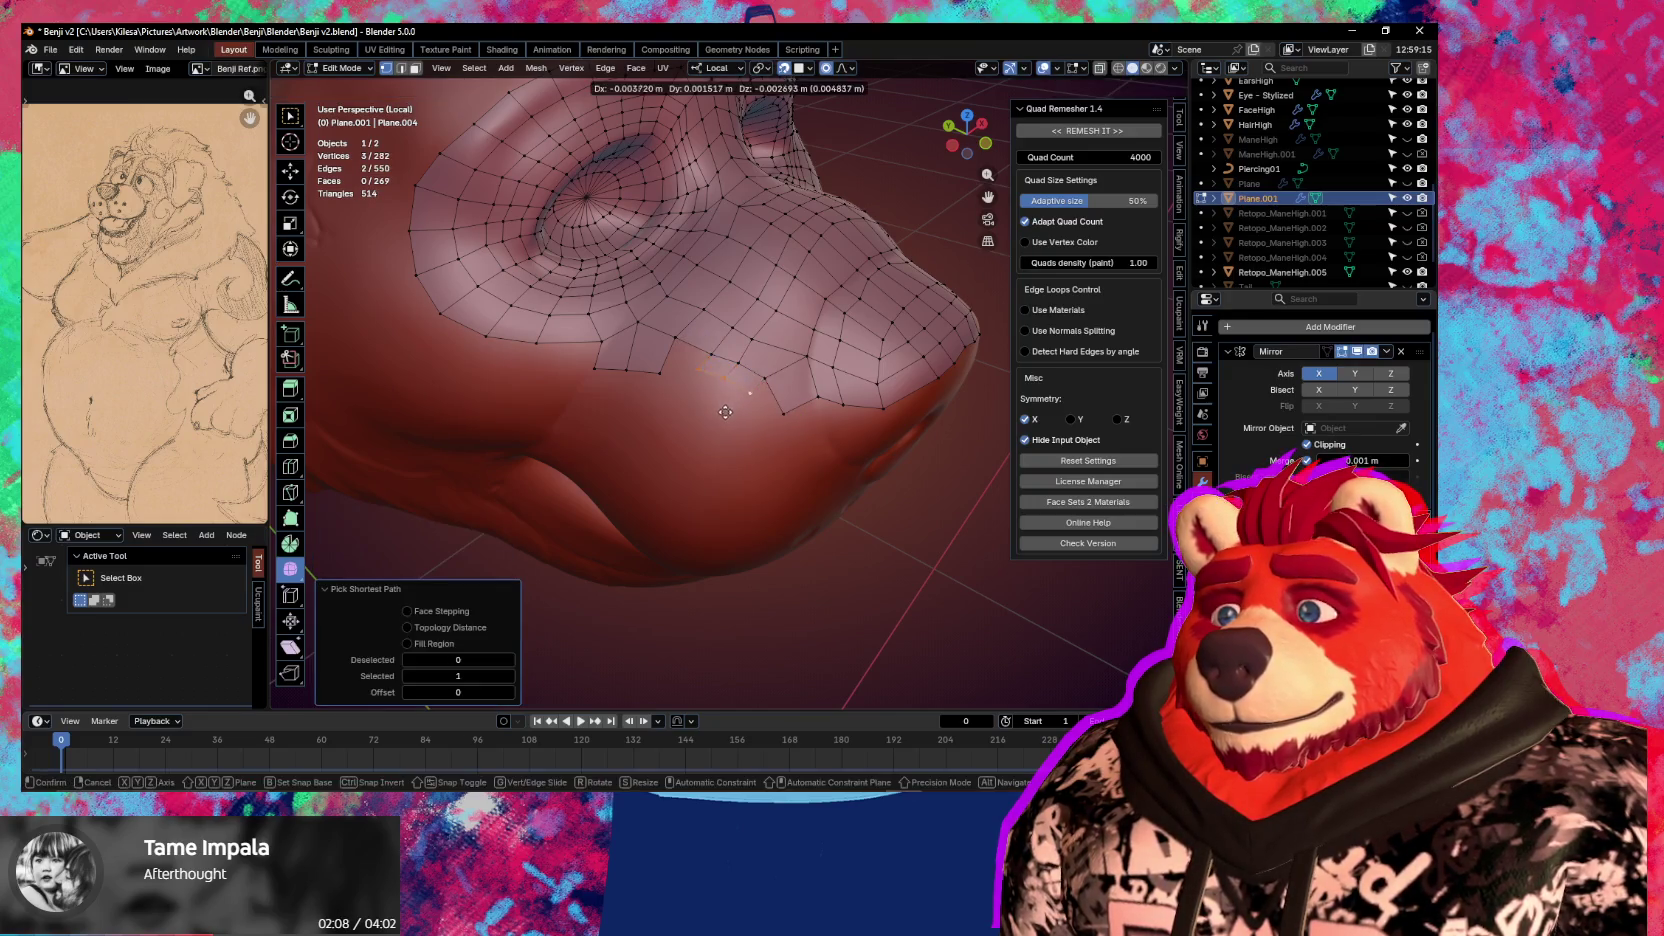
{"action": "left_click", "coordinate": [688, 427]}
{"action": "left_click", "coordinate": [698, 340]}
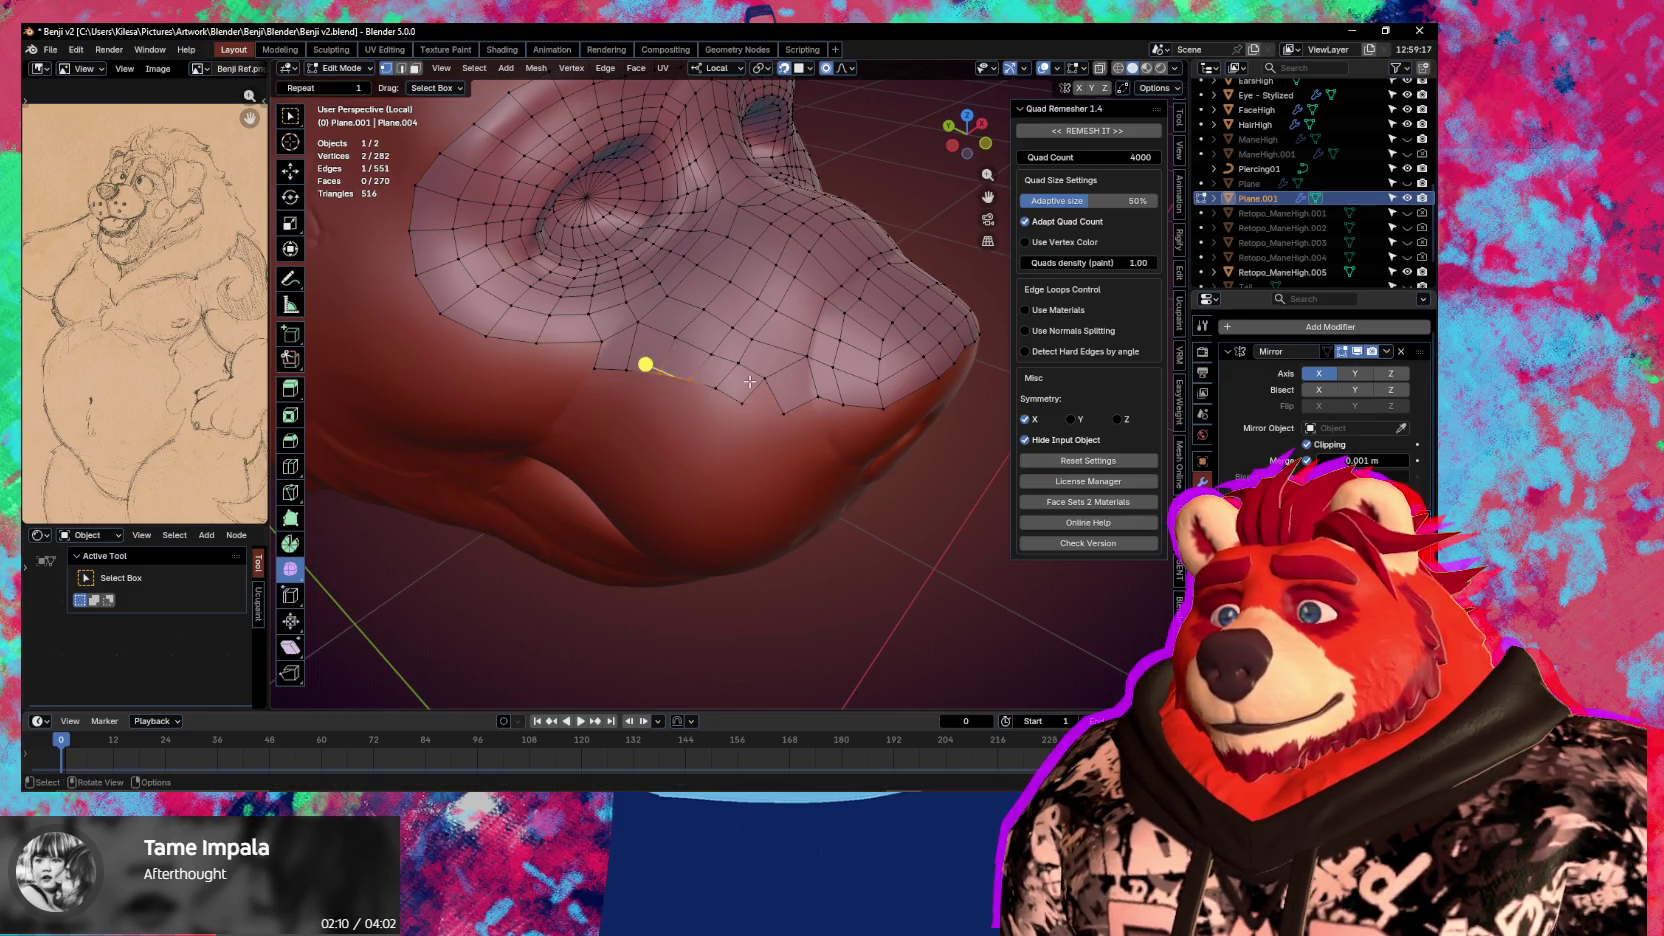
{"action": "key", "text": "f"}
{"action": "left_click", "coordinate": [798, 416]}
Move a path of lower border vertices under the snout to follow the sculpt
{"action": "mouse_move", "coordinate": [805, 416]}
{"action": "middle_mouse_down"}
{"action": "mouse_move", "coordinate": [768, 373]}
{"action": "mouse_move", "coordinate": [746, 451]}
{"action": "mouse_move", "coordinate": [668, 424]}
{"action": "middle_mouse_up"}
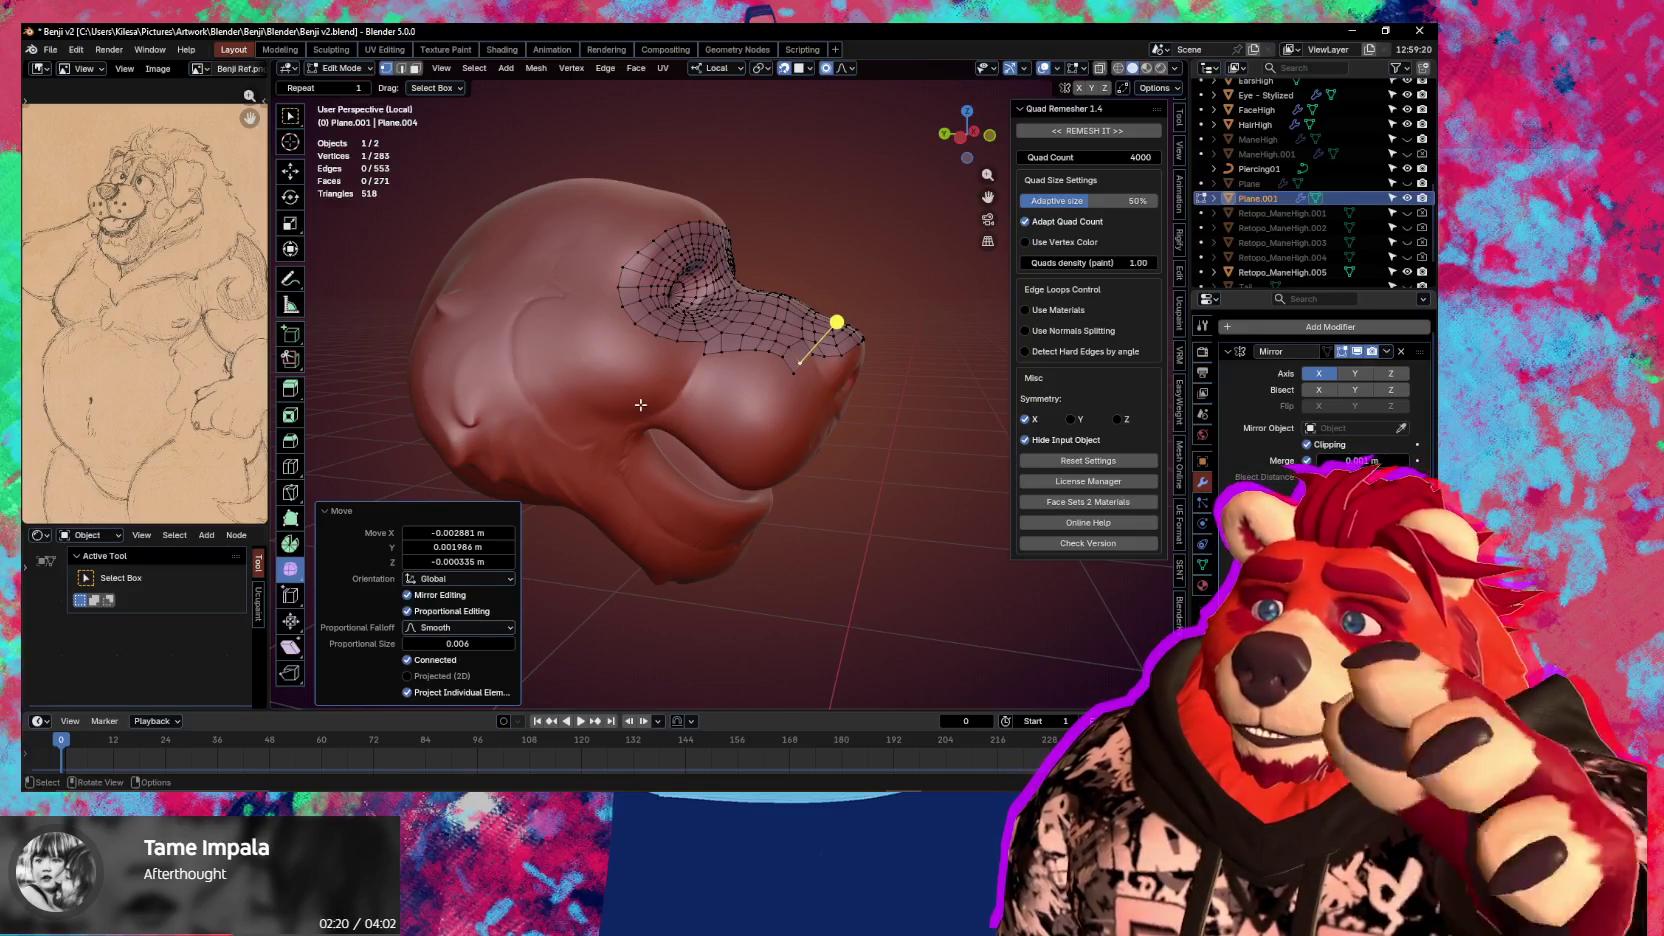
{"action": "mouse_move", "coordinate": [640, 404]}
{"action": "middle_mouse_down"}
{"action": "mouse_move", "coordinate": [549, 330]}
{"action": "mouse_move", "coordinate": [750, 455]}
{"action": "middle_mouse_up"}
{"action": "scroll", "coordinate": [750, 455], "scroll_direction": "up", "scroll_amount": 2}
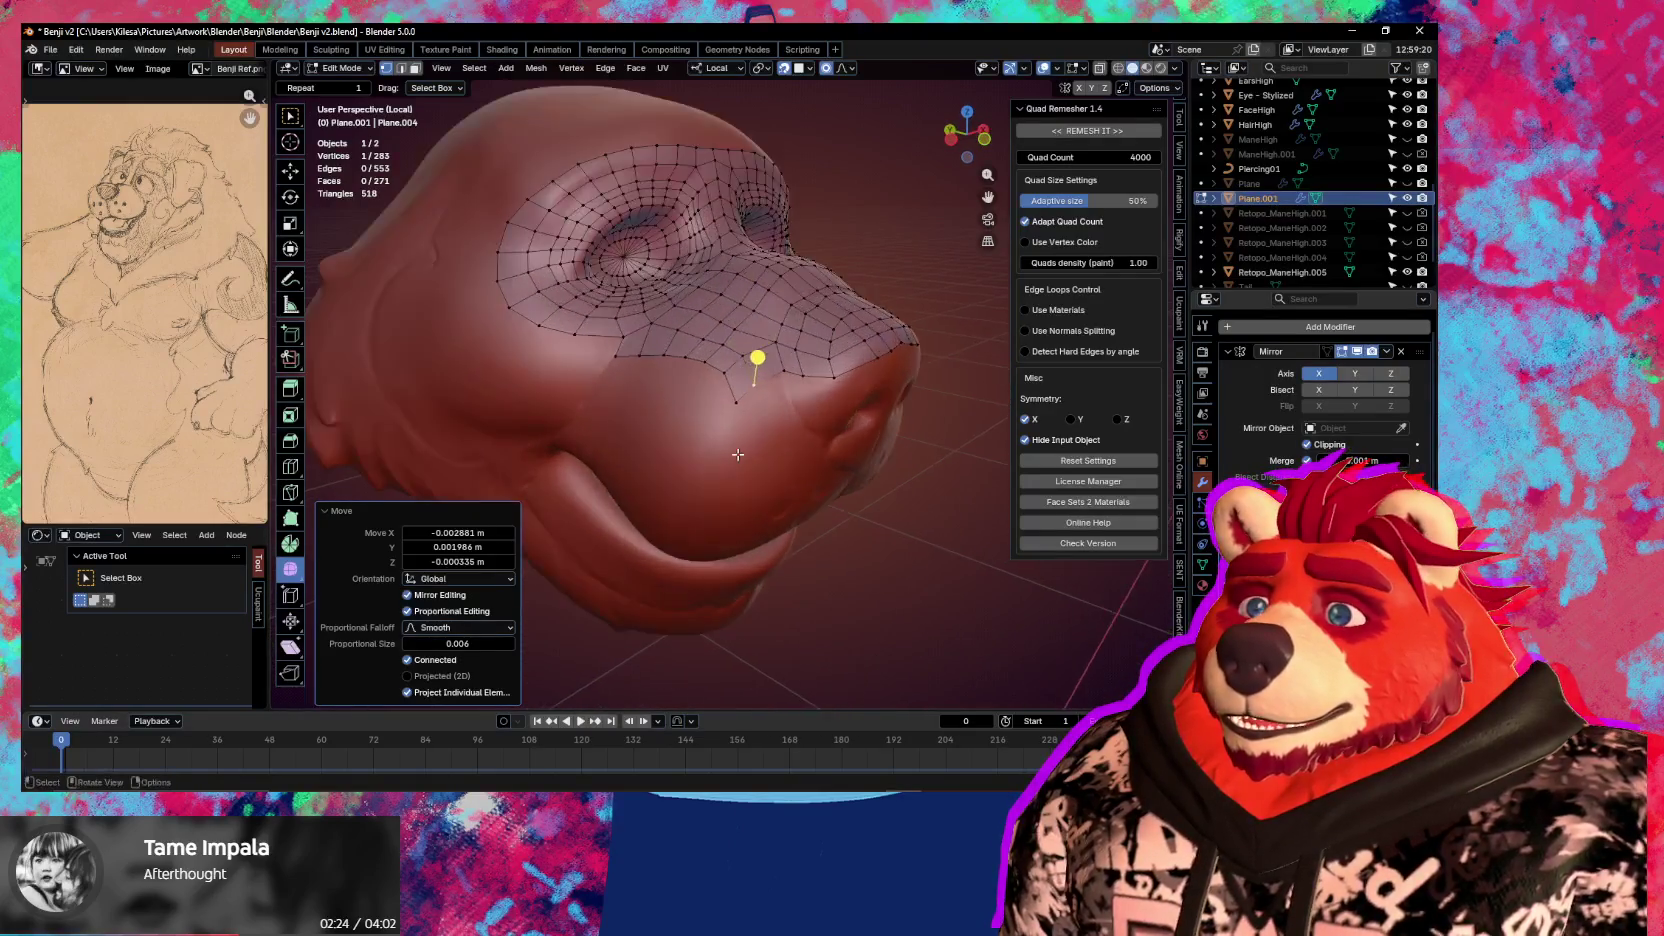
{"action": "scroll", "coordinate": [772, 457], "scroll_direction": "up", "scroll_amount": 4}
{"action": "middle_click_drag", "start_coordinate": [797, 405], "coordinate": [717, 450]}
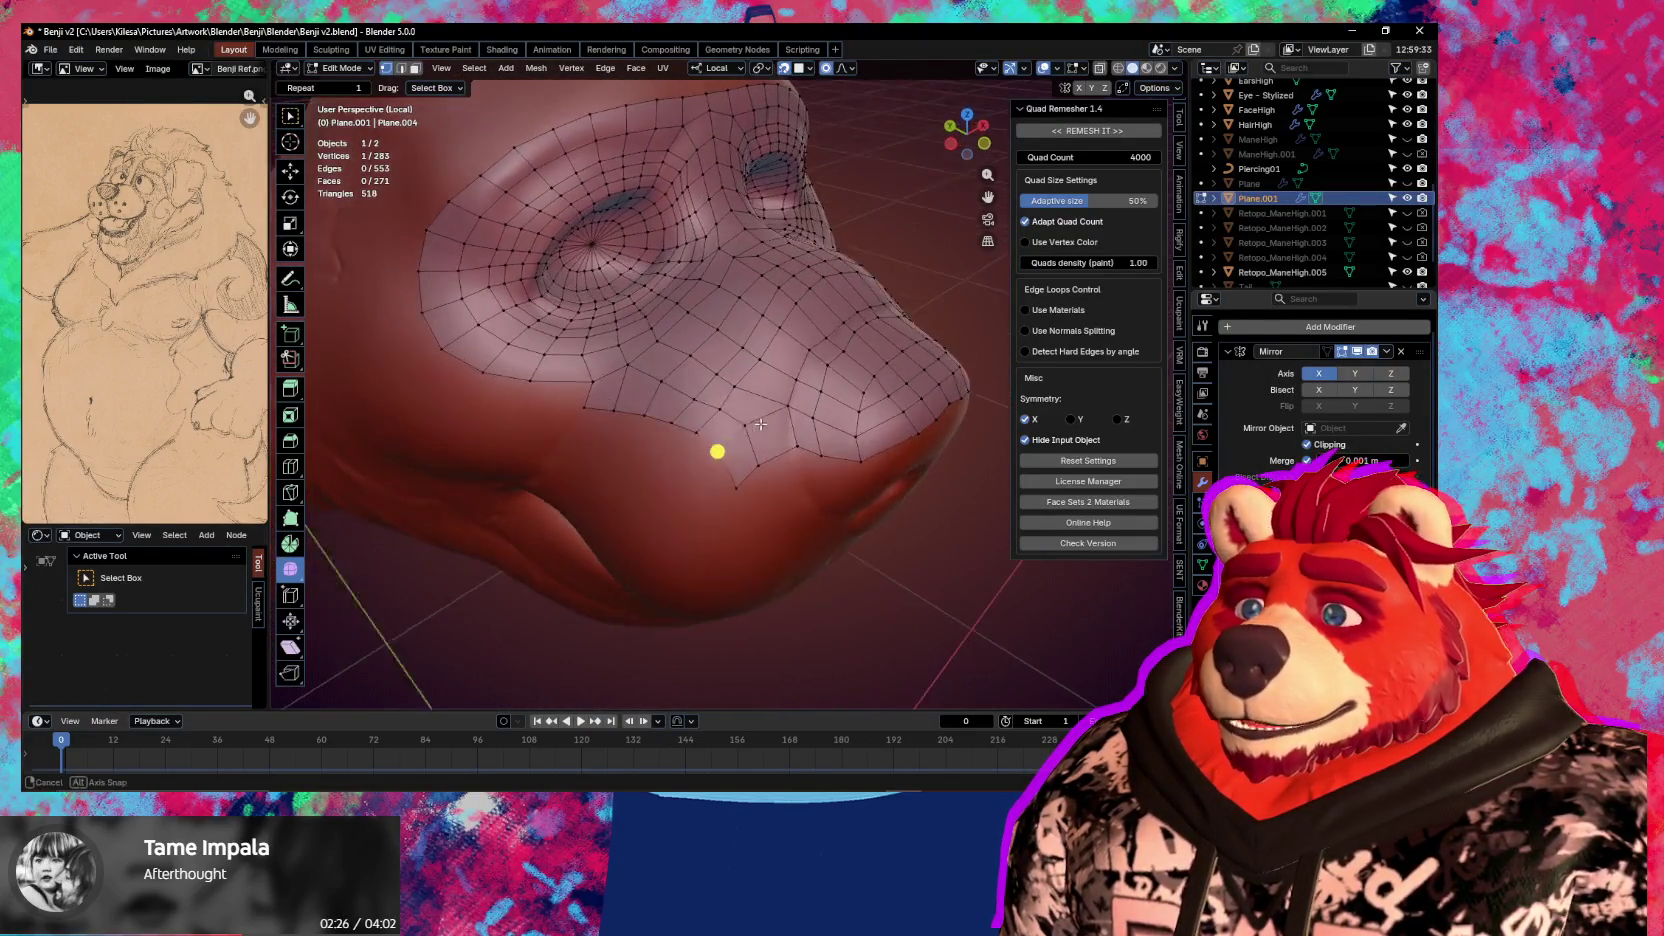
{"action": "left_click", "coordinate": [634, 423], "text": "ctrl"}
{"action": "key", "text": "g"}
{"action": "left_click", "coordinate": [738, 466]}
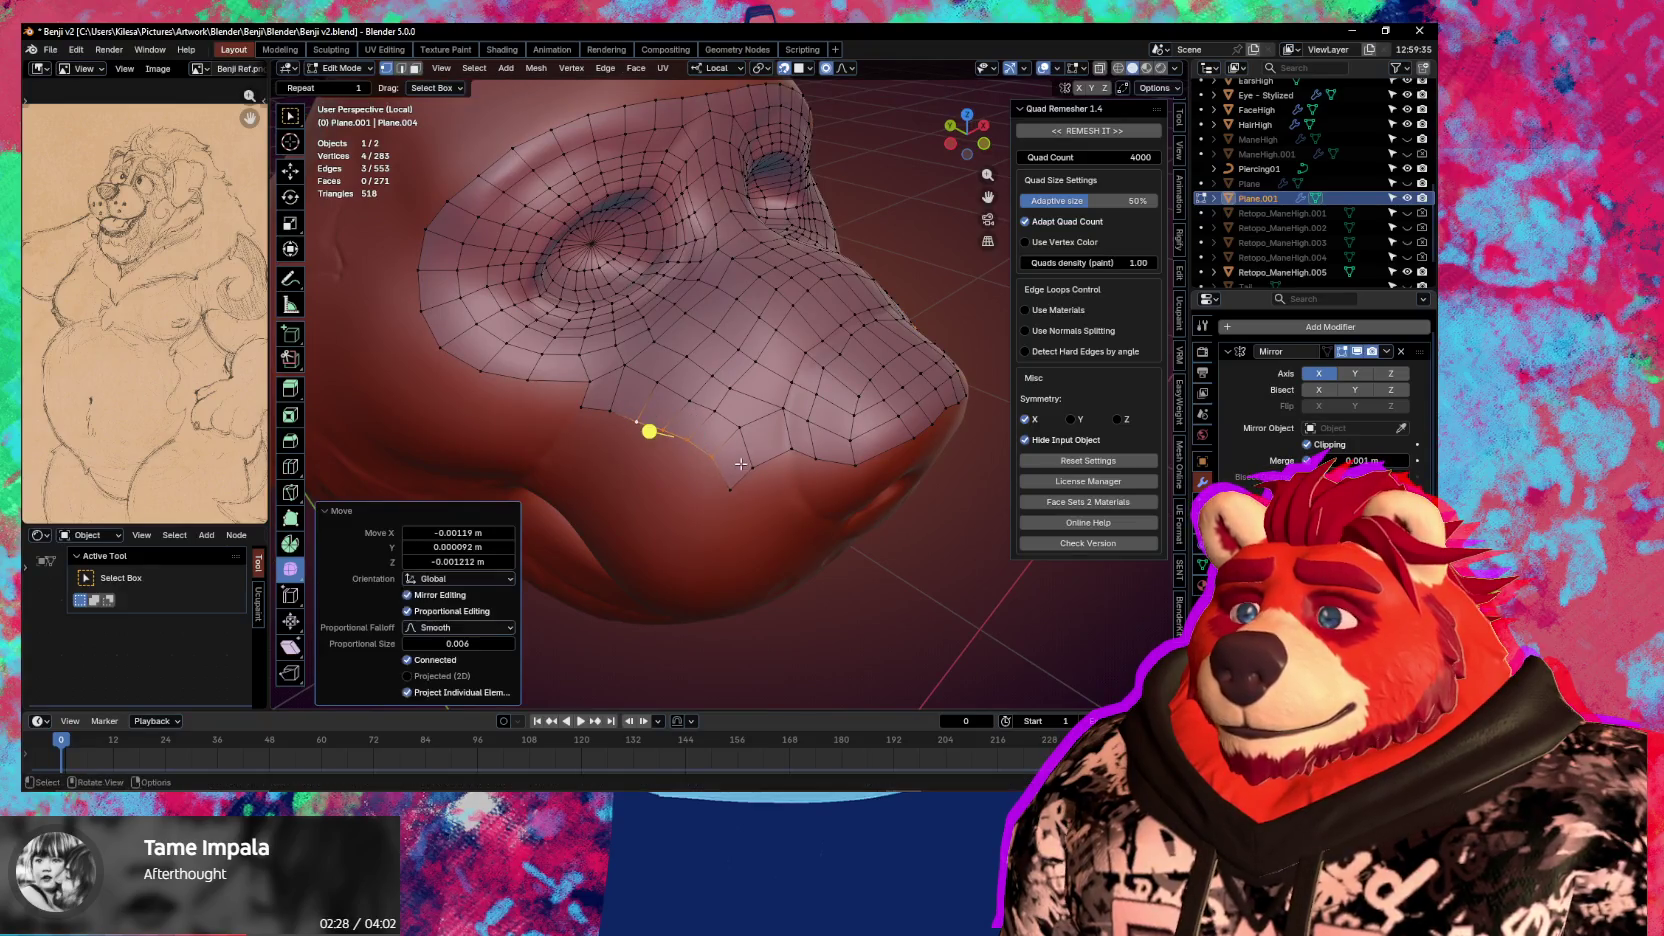
{"action": "scroll", "coordinate": [700, 420], "scroll_direction": "down", "scroll_amount": 3}
{"action": "middle_click_drag", "start_coordinate": [700, 420], "coordinate": [675, 375]}
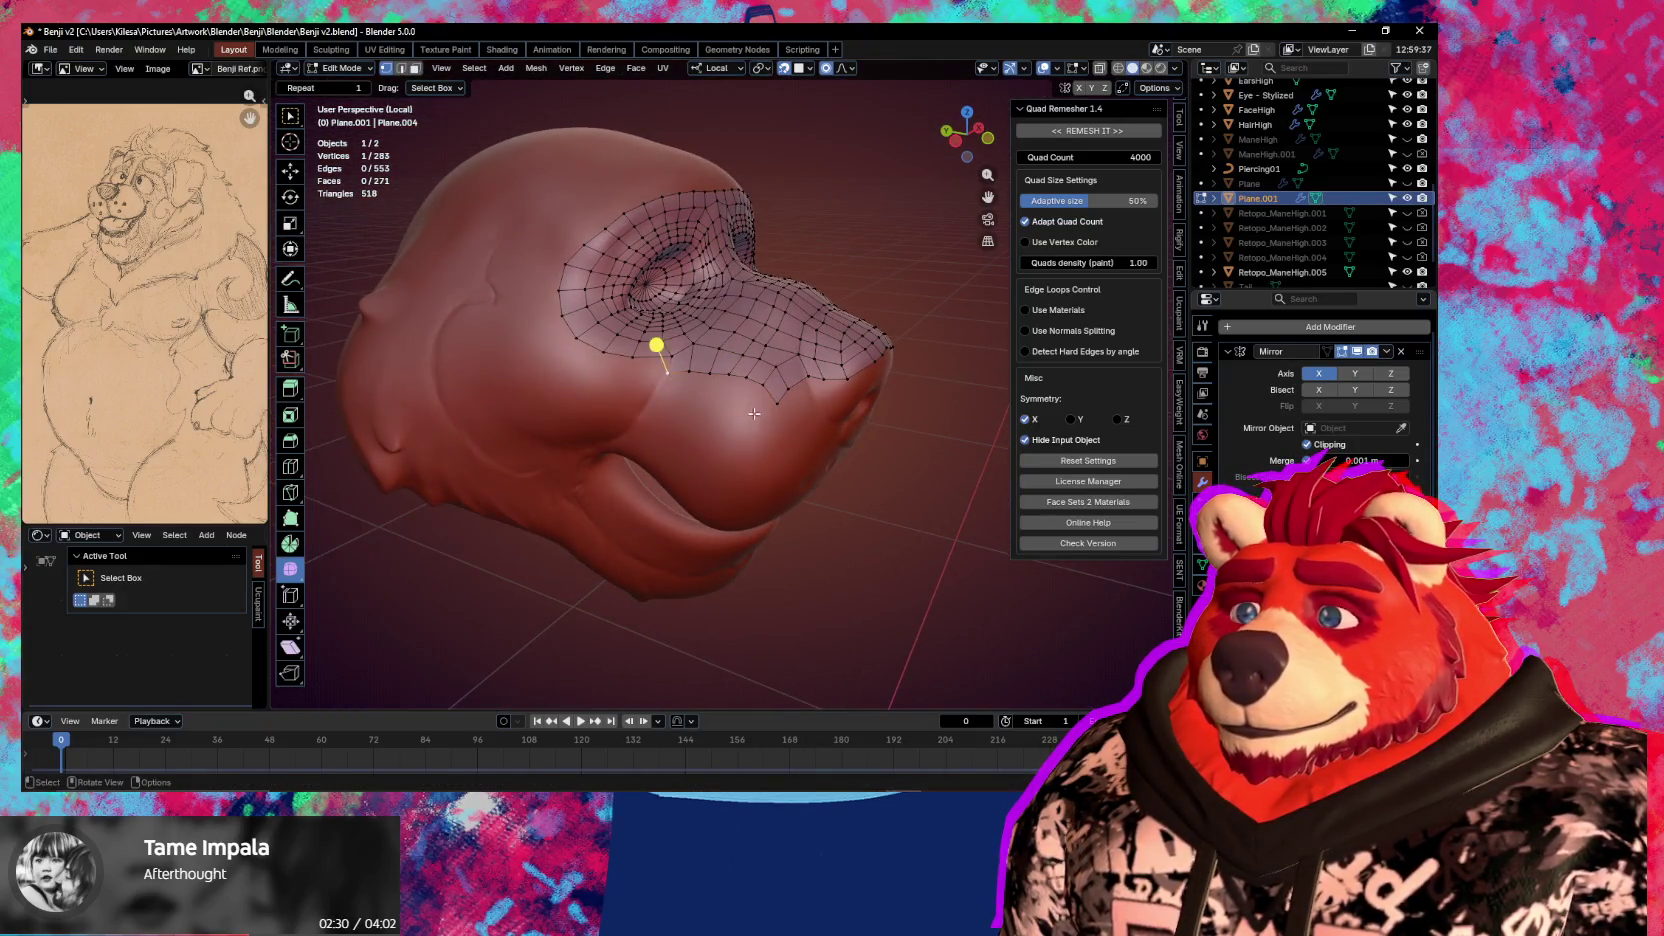
{"action": "scroll", "coordinate": [755, 414], "scroll_direction": "up", "scroll_amount": 2}
{"action": "left_click", "coordinate": [797, 418], "text": "ctrl"}
Extrude the snout's border edge one row down, then smooth, scale and reposition it
{"action": "middle_click_drag", "start_coordinate": [797, 418], "coordinate": [802, 420]}
{"action": "key", "text": "e"}
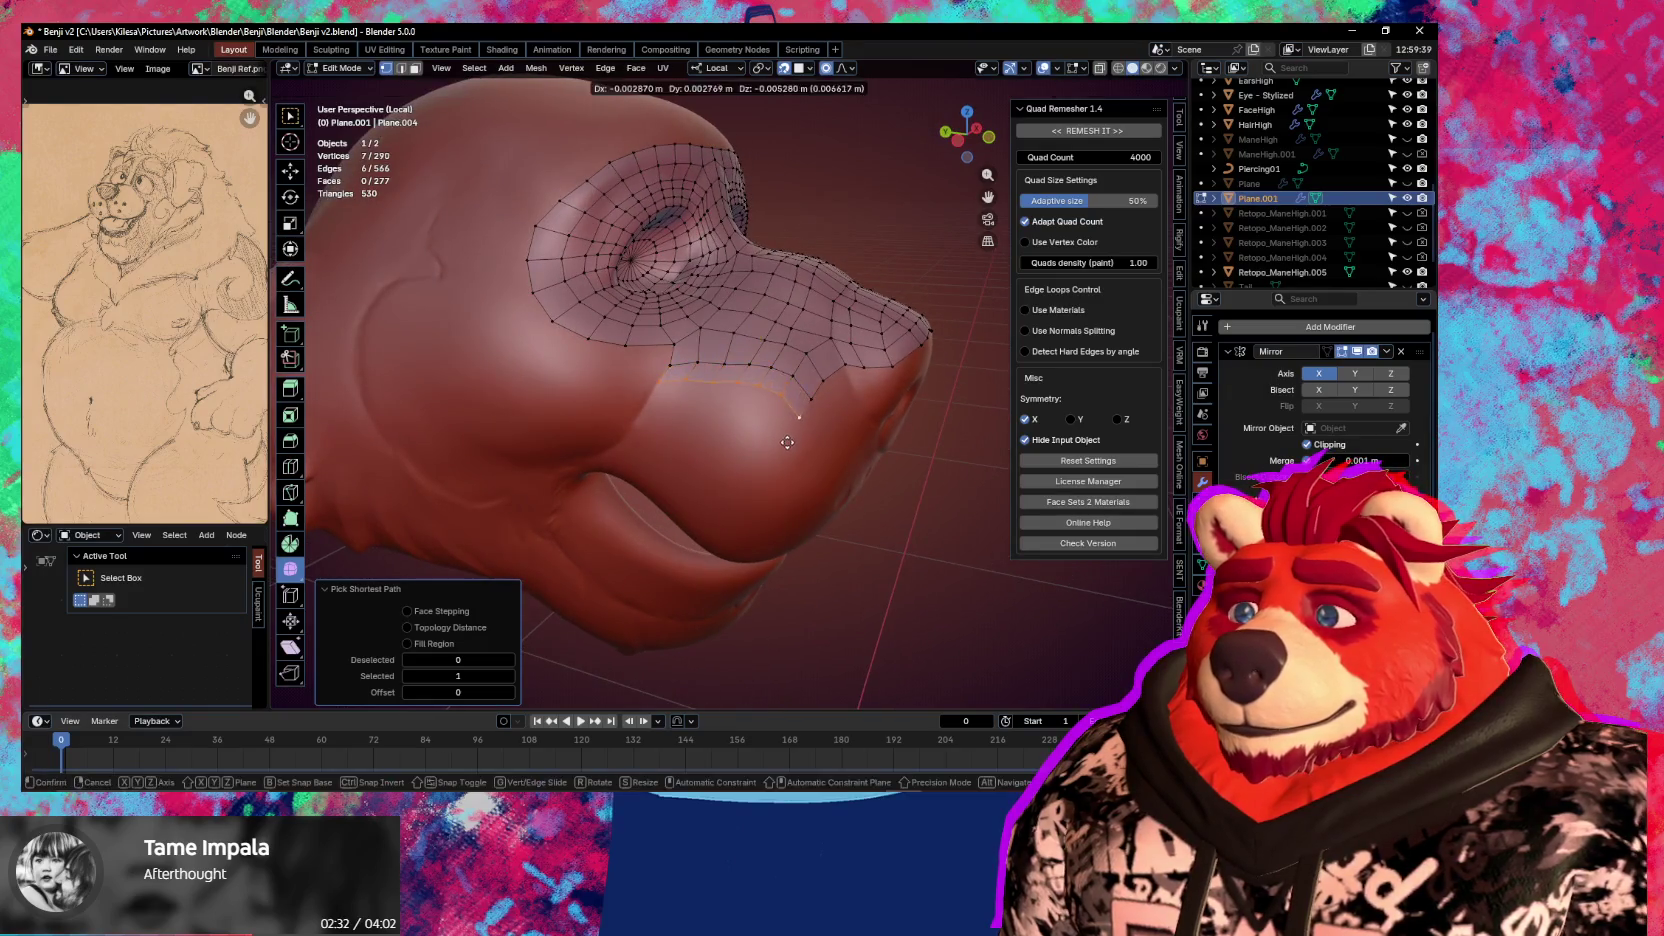
{"action": "left_click", "coordinate": [785, 454]}
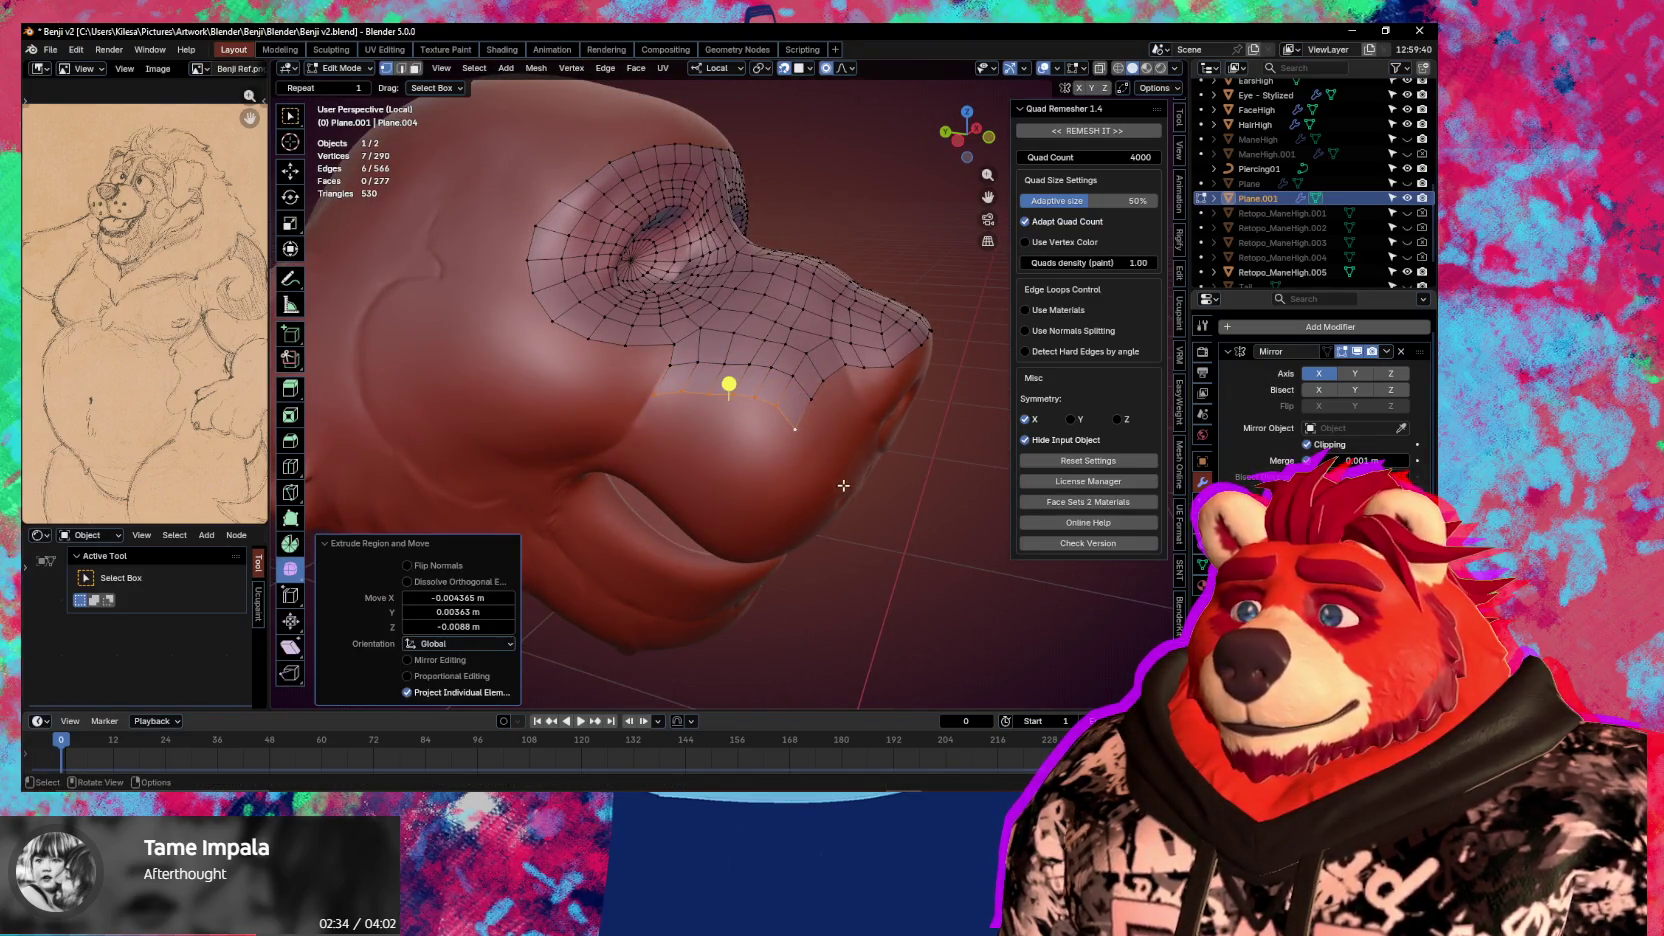
{"action": "key", "text": "s"}
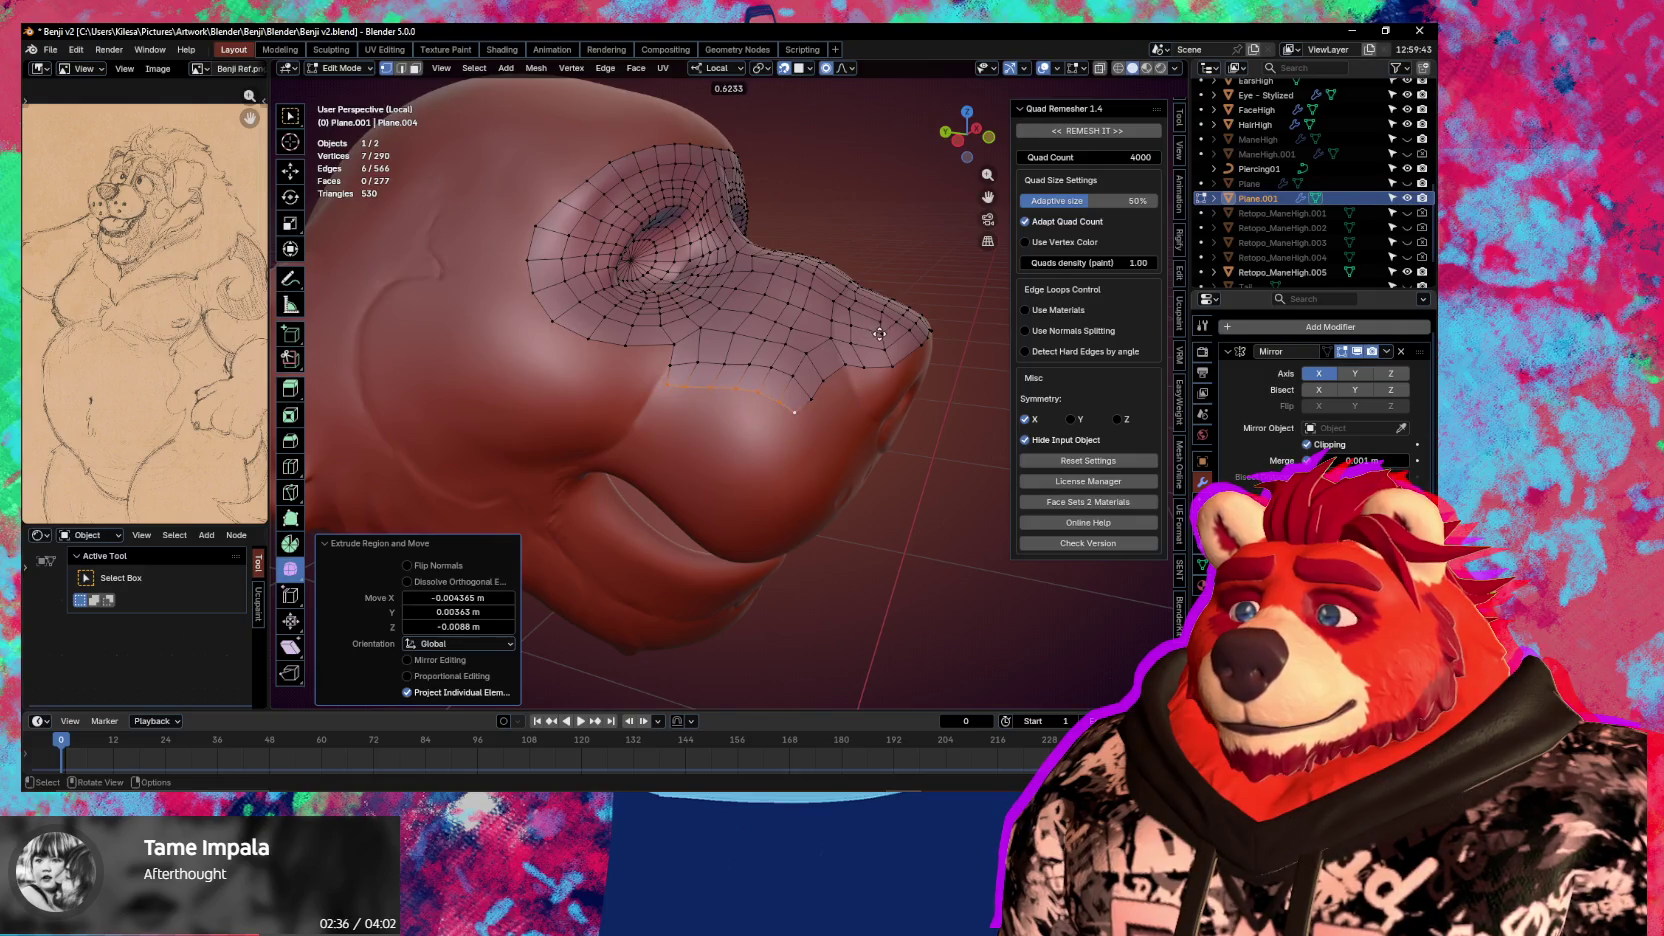
{"action": "left_click", "coordinate": [879, 333]}
{"action": "key", "text": "g"}
{"action": "key", "text": "s"}
{"action": "left_click", "coordinate": [856, 403]}
{"action": "key", "text": "g"}
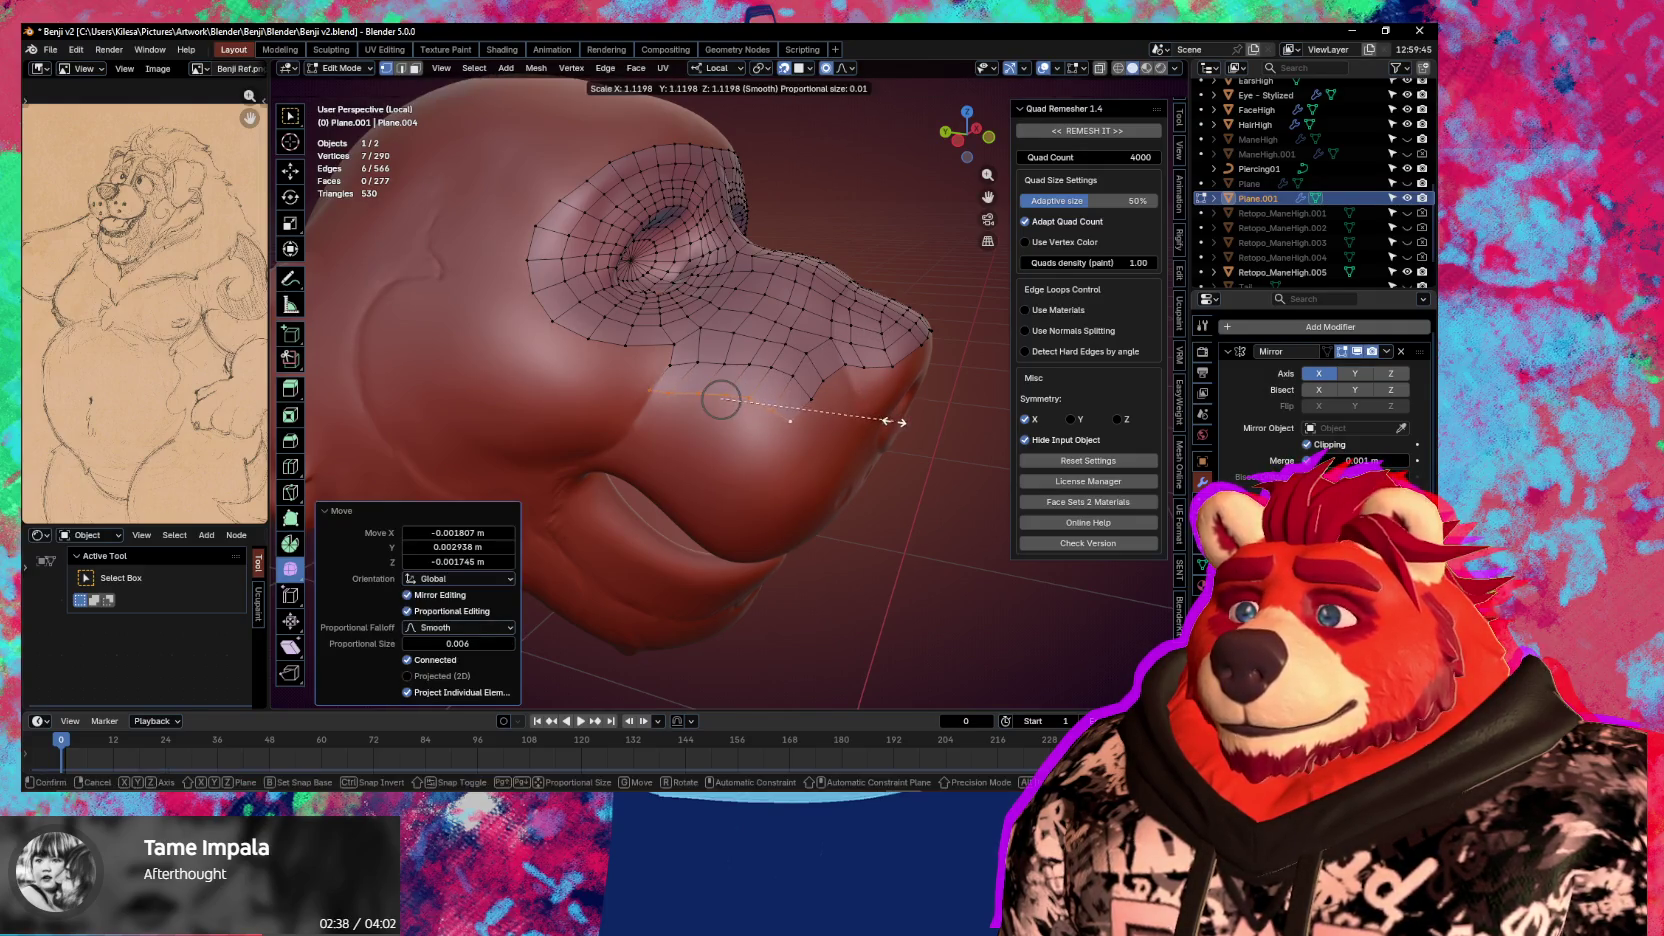
{"action": "left_click", "coordinate": [902, 427]}
Extrude two more rows of quads down the side of the snout
{"action": "key", "text": "e"}
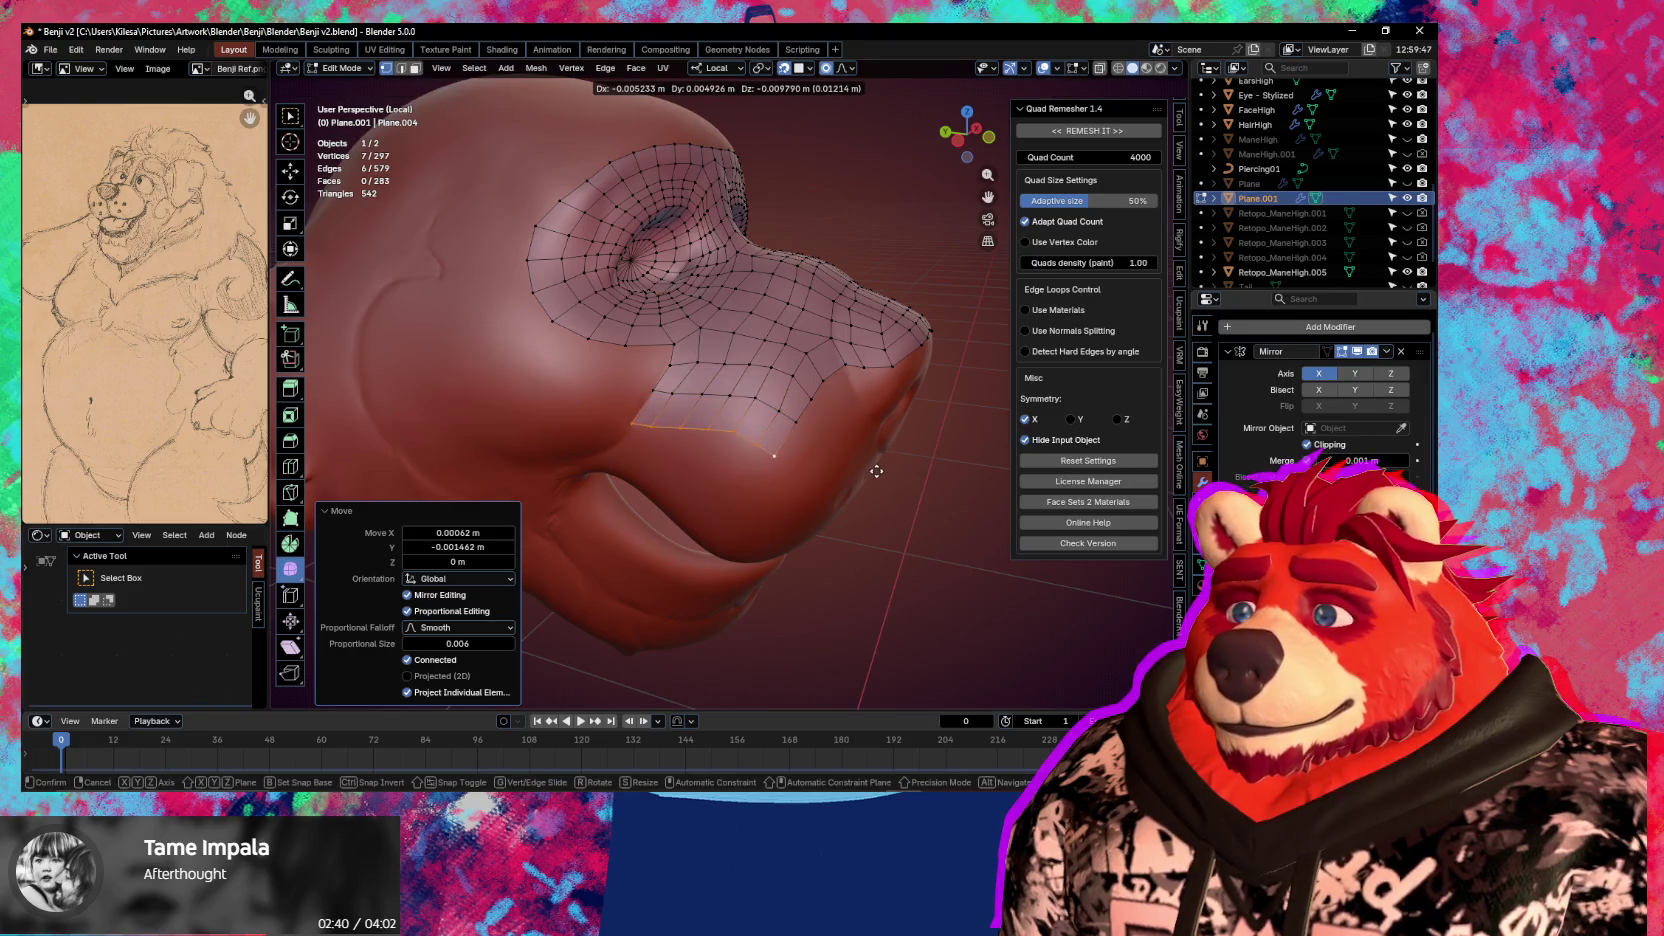
{"action": "left_click", "coordinate": [877, 471]}
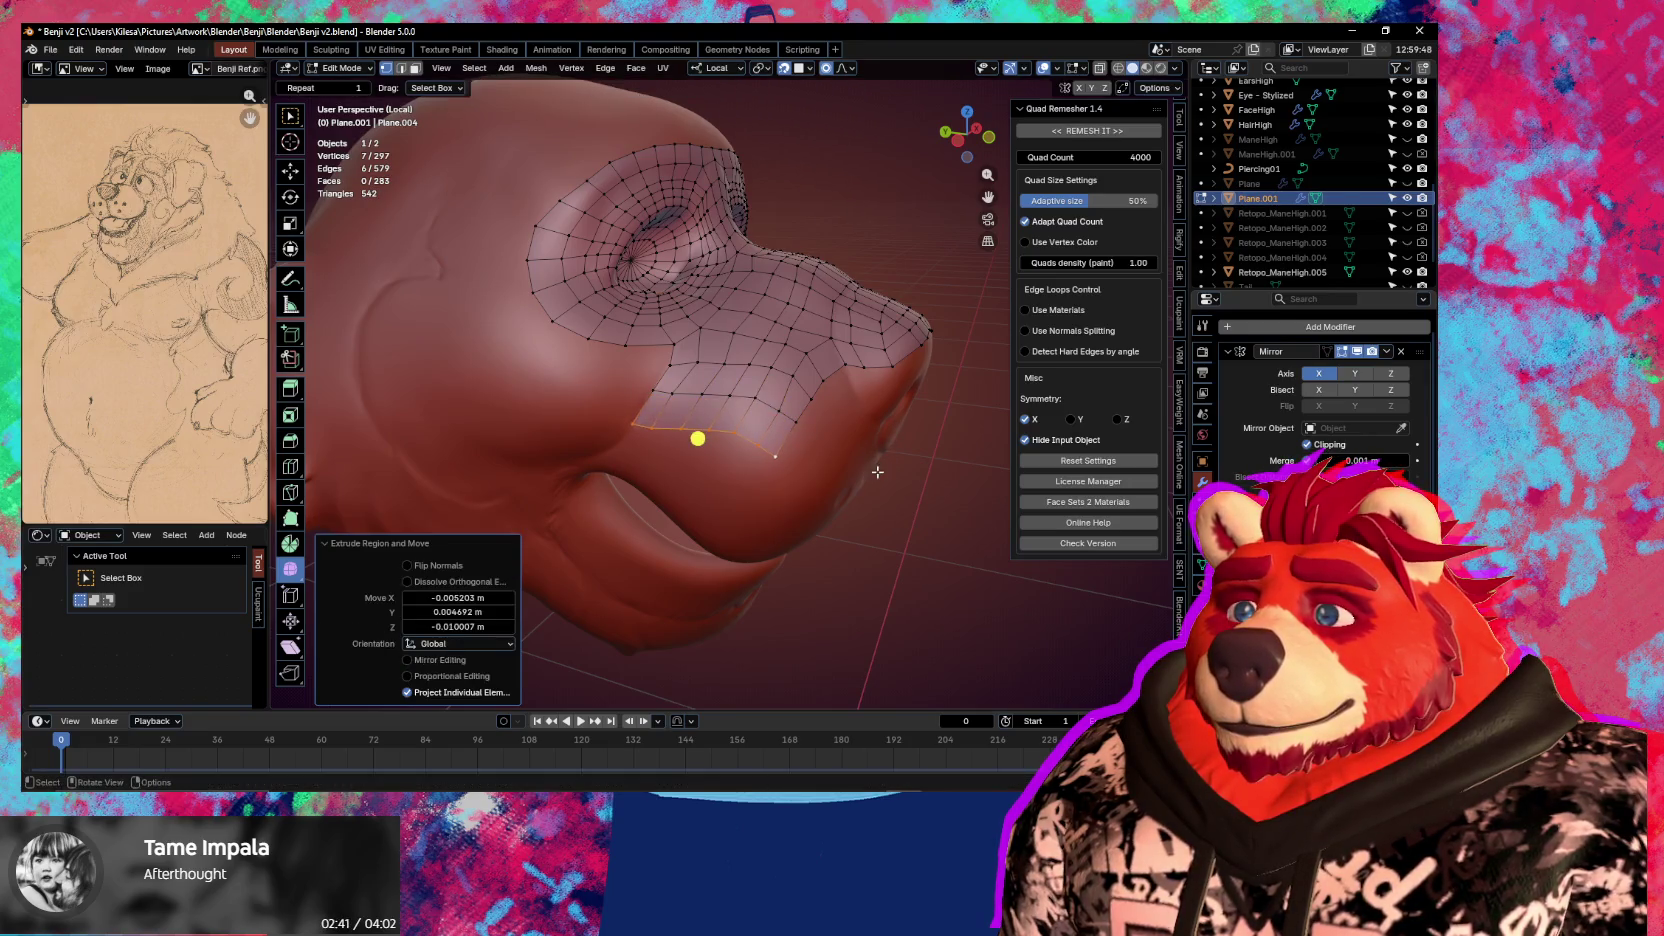
{"action": "key", "text": "e"}
{"action": "left_click", "coordinate": [788, 513]}
{"action": "middle_click_drag", "start_coordinate": [788, 513], "coordinate": [835, 471]}
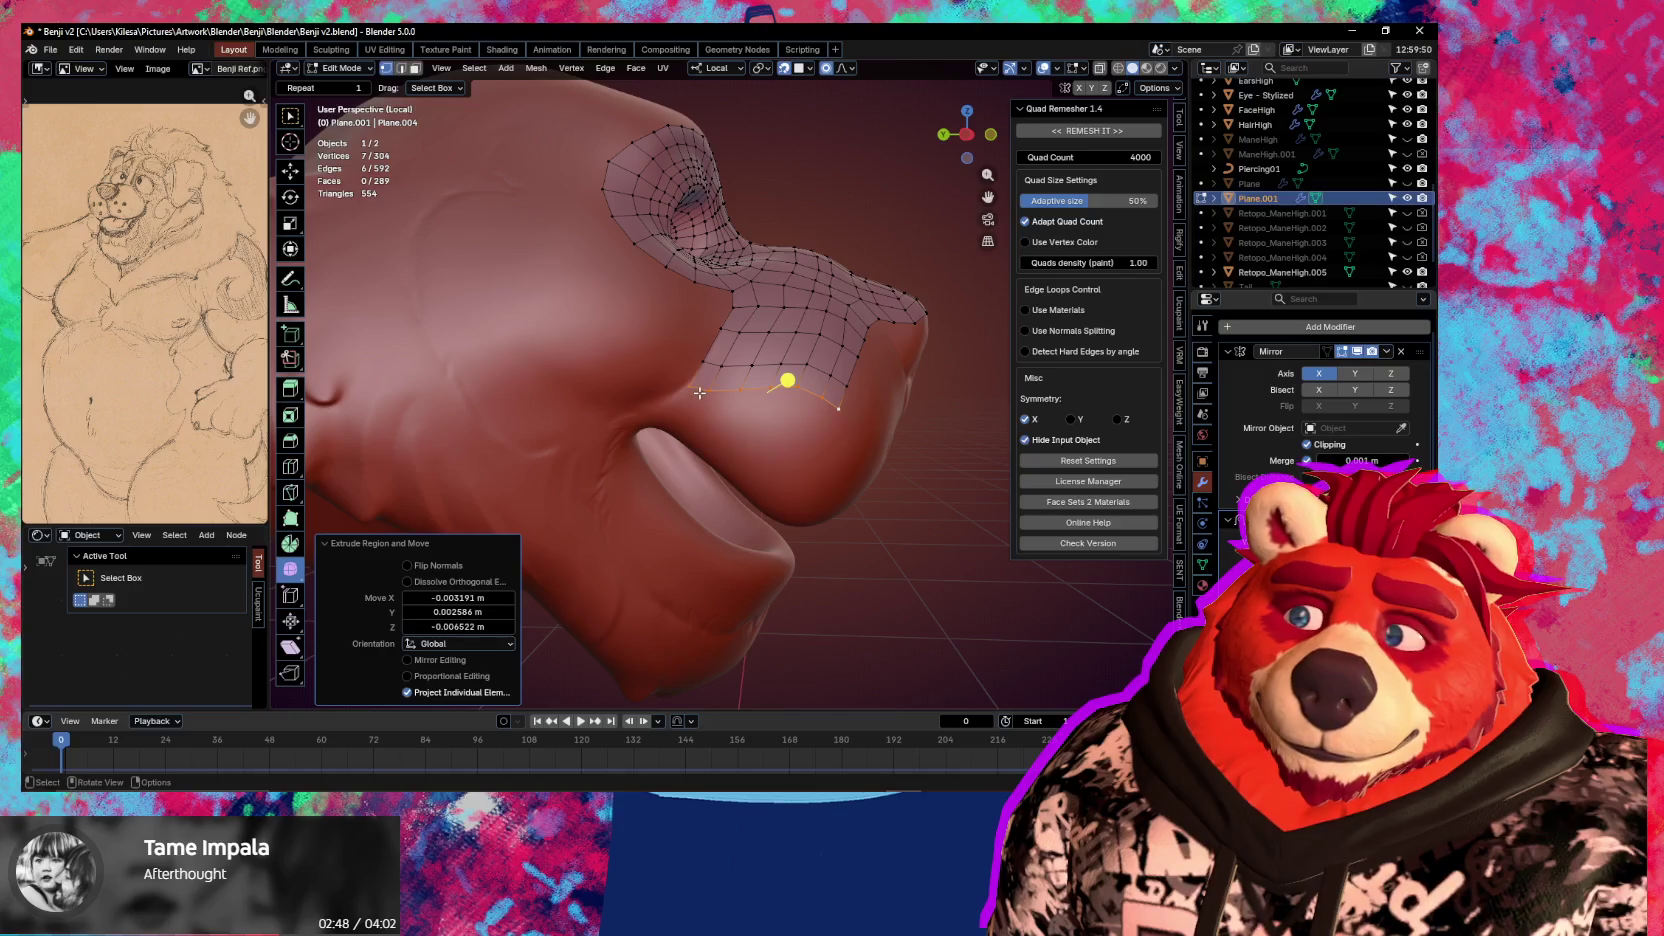
{"action": "middle_click_drag", "start_coordinate": [699, 393], "coordinate": [679, 380]}
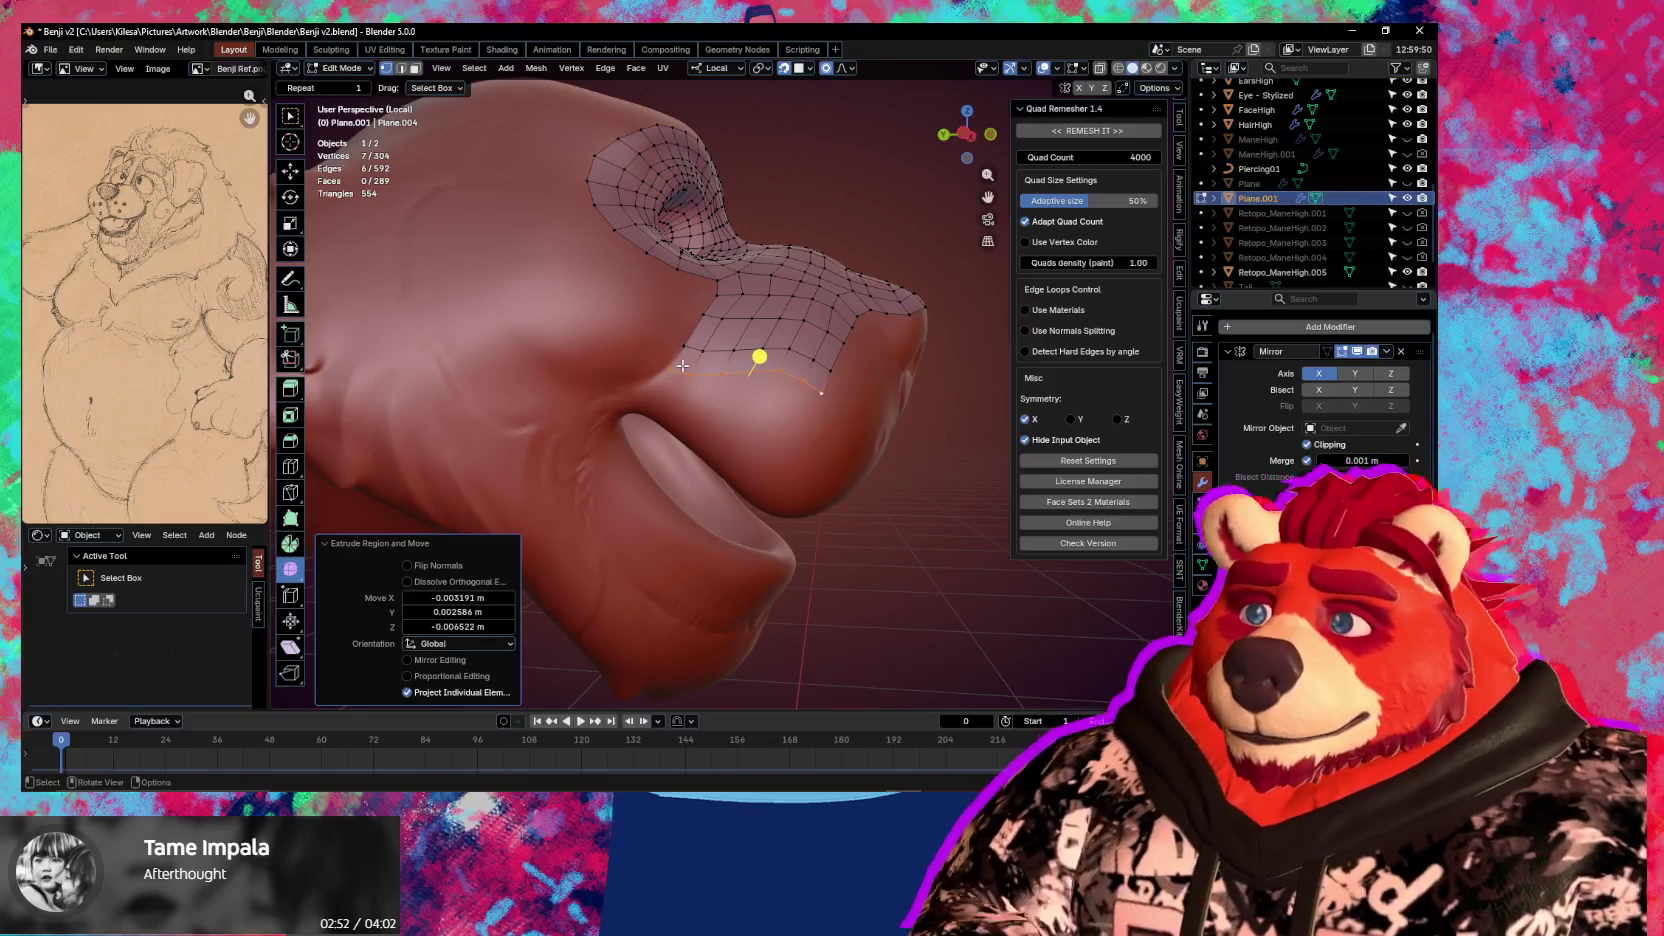
Nudge a vertex on the new rows with proportional falloff so it hugs the sculpt
{"action": "left_click", "coordinate": [697, 368]}
{"action": "key", "text": "g"}
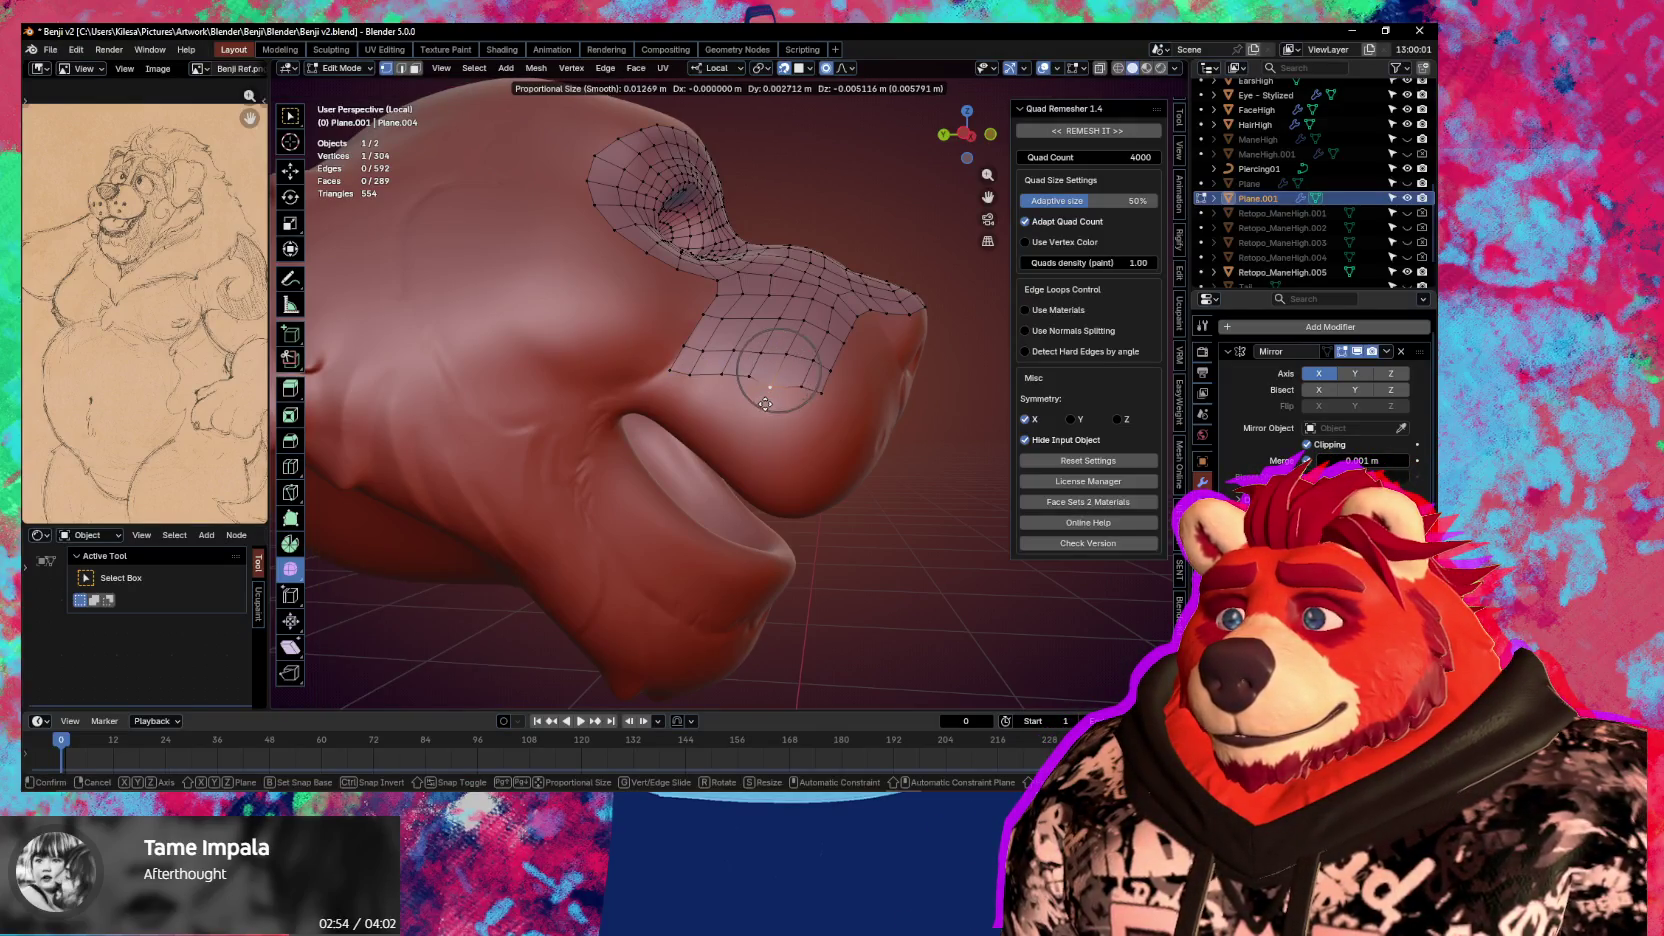
{"action": "left_click", "coordinate": [766, 399]}
{"action": "mouse_move", "coordinate": [766, 399]}
{"action": "middle_mouse_down"}
{"action": "mouse_move", "coordinate": [732, 383]}
{"action": "mouse_move", "coordinate": [602, 420]}
{"action": "mouse_move", "coordinate": [825, 357]}
{"action": "mouse_move", "coordinate": [781, 428]}
{"action": "mouse_move", "coordinate": [740, 360]}
{"action": "middle_mouse_up"}
{"action": "key", "text": "g"}
{"action": "left_click", "coordinate": [746, 397]}
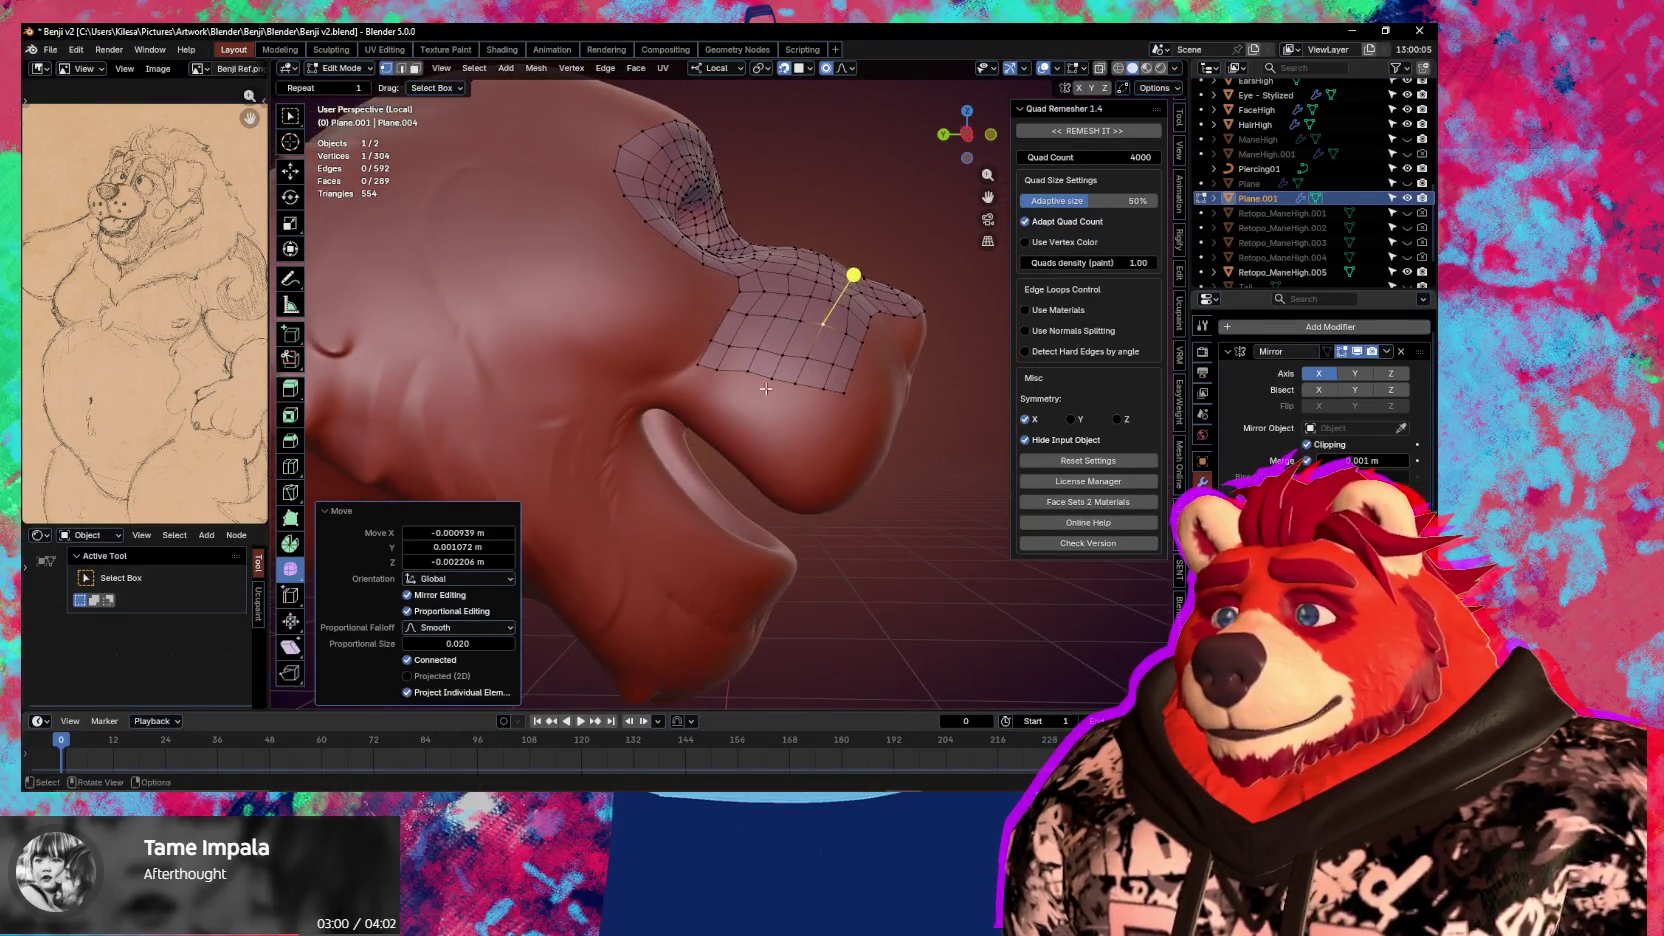
Move another nose vertex onto the sculpted surface and add a second vertex to the selection
{"action": "left_click", "coordinate": [736, 357]}
{"action": "key", "text": "g"}
{"action": "left_click", "coordinate": [728, 363]}
{"action": "scroll", "coordinate": [728, 363], "scroll_direction": "up", "scroll_amount": 3}
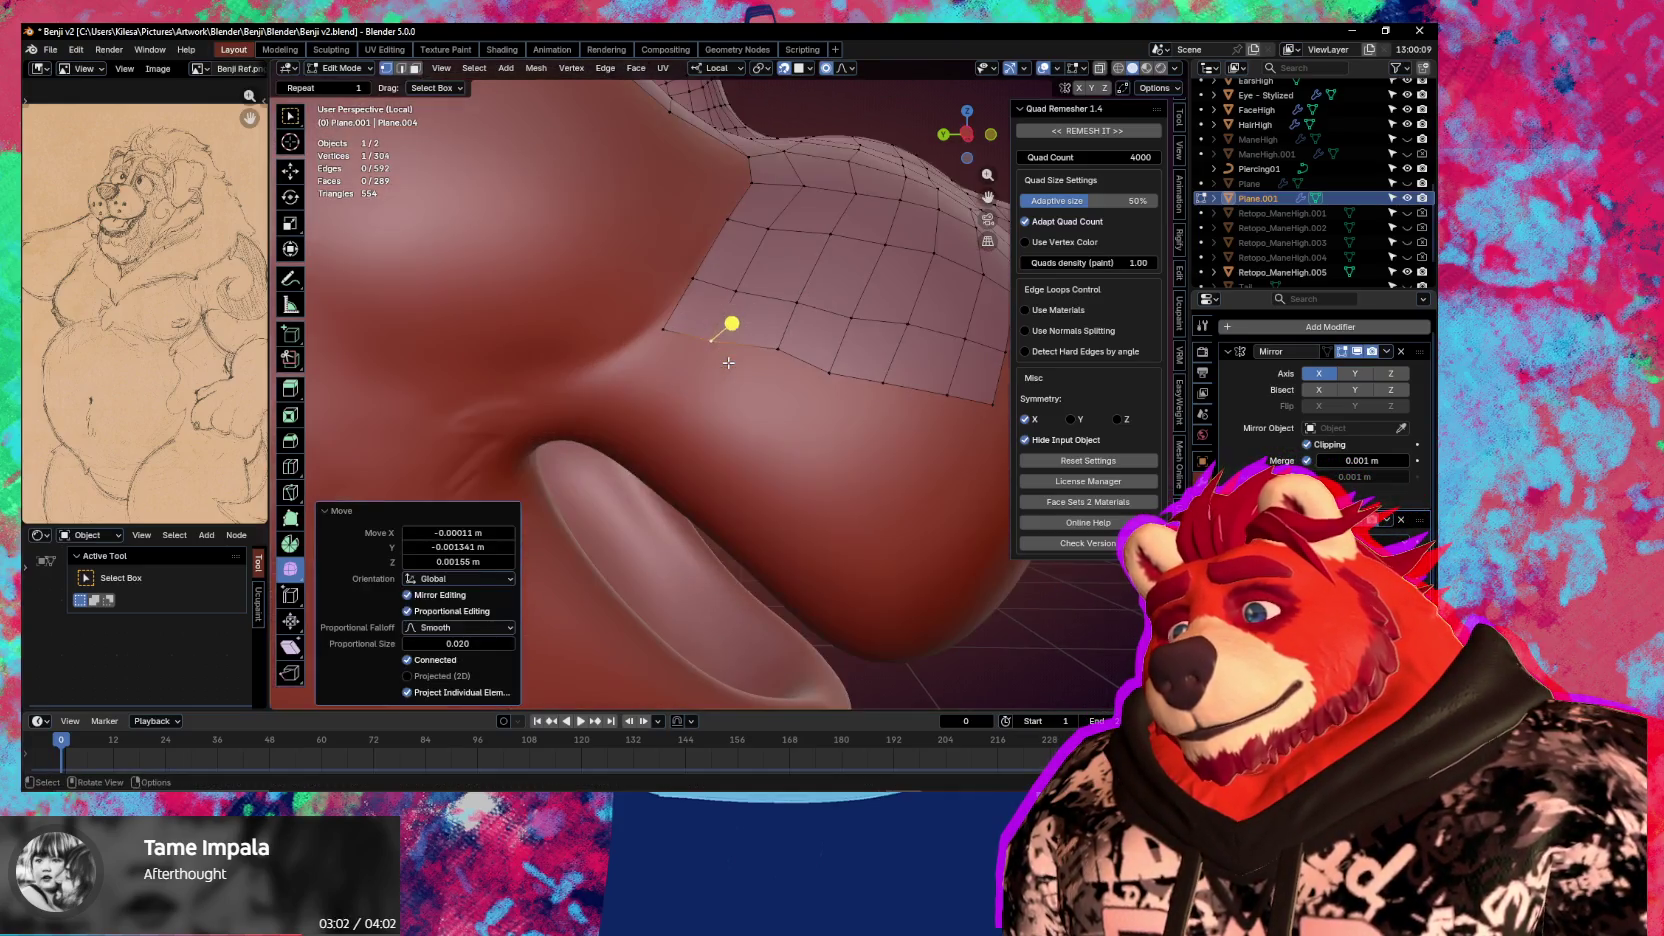
{"action": "left_click", "coordinate": [663, 328], "text": "shift"}
{"action": "mouse_move", "coordinate": [663, 328]}
{"action": "middle_mouse_down"}
{"action": "mouse_move", "coordinate": [678, 405]}
{"action": "mouse_move", "coordinate": [838, 393]}
{"action": "middle_mouse_up"}
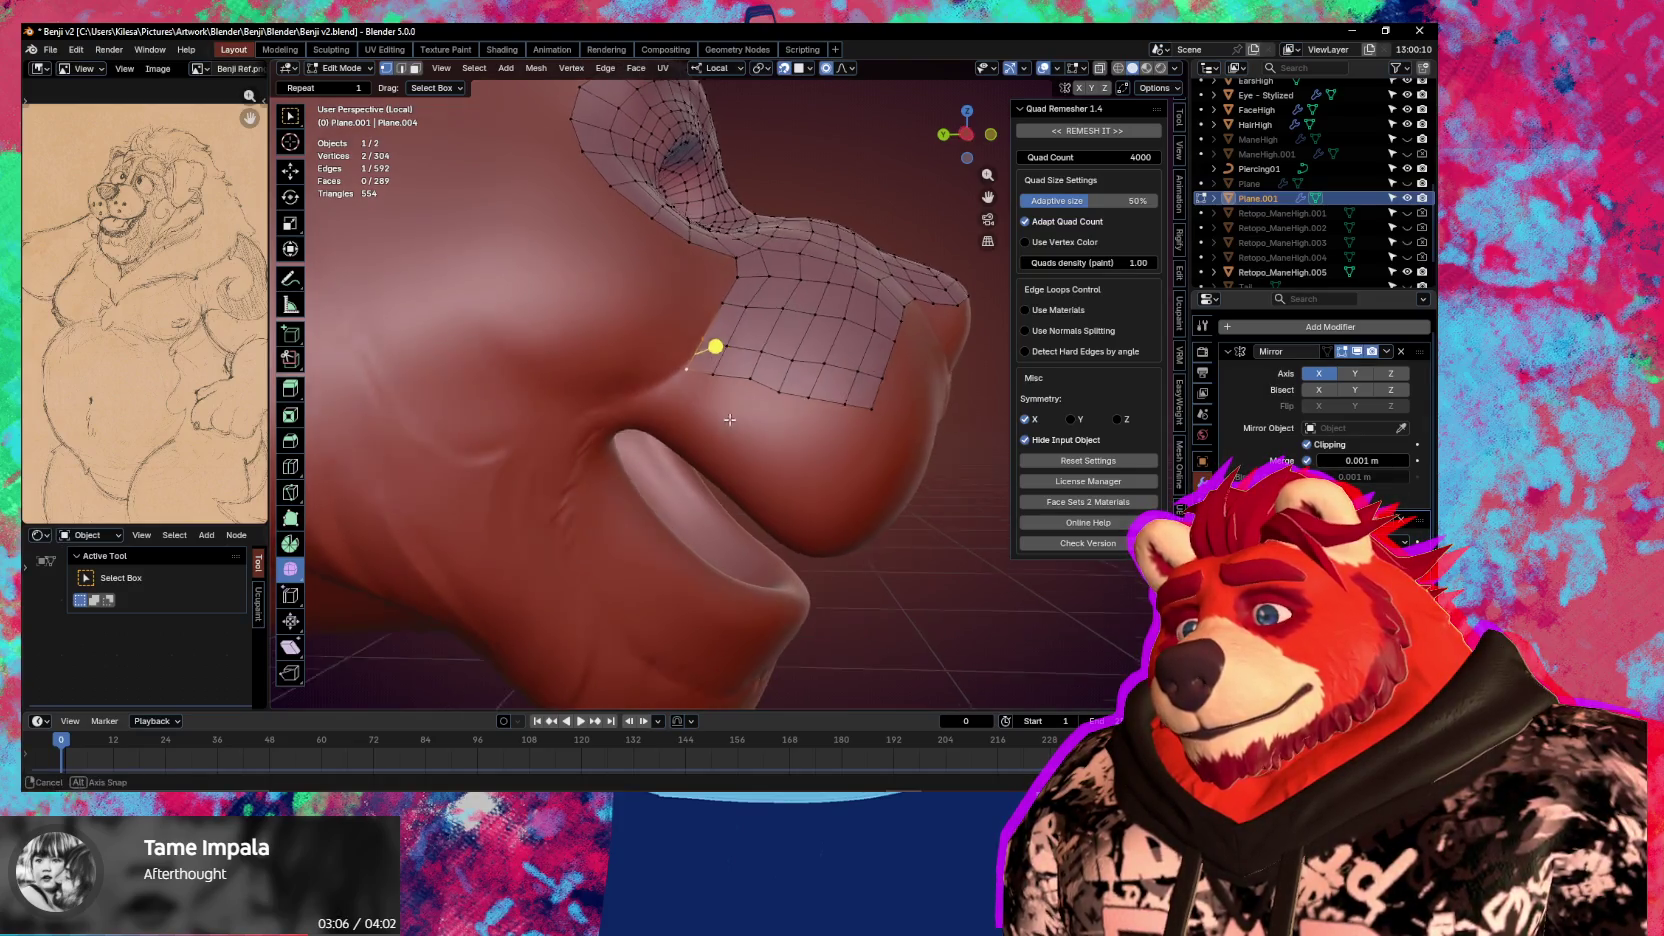
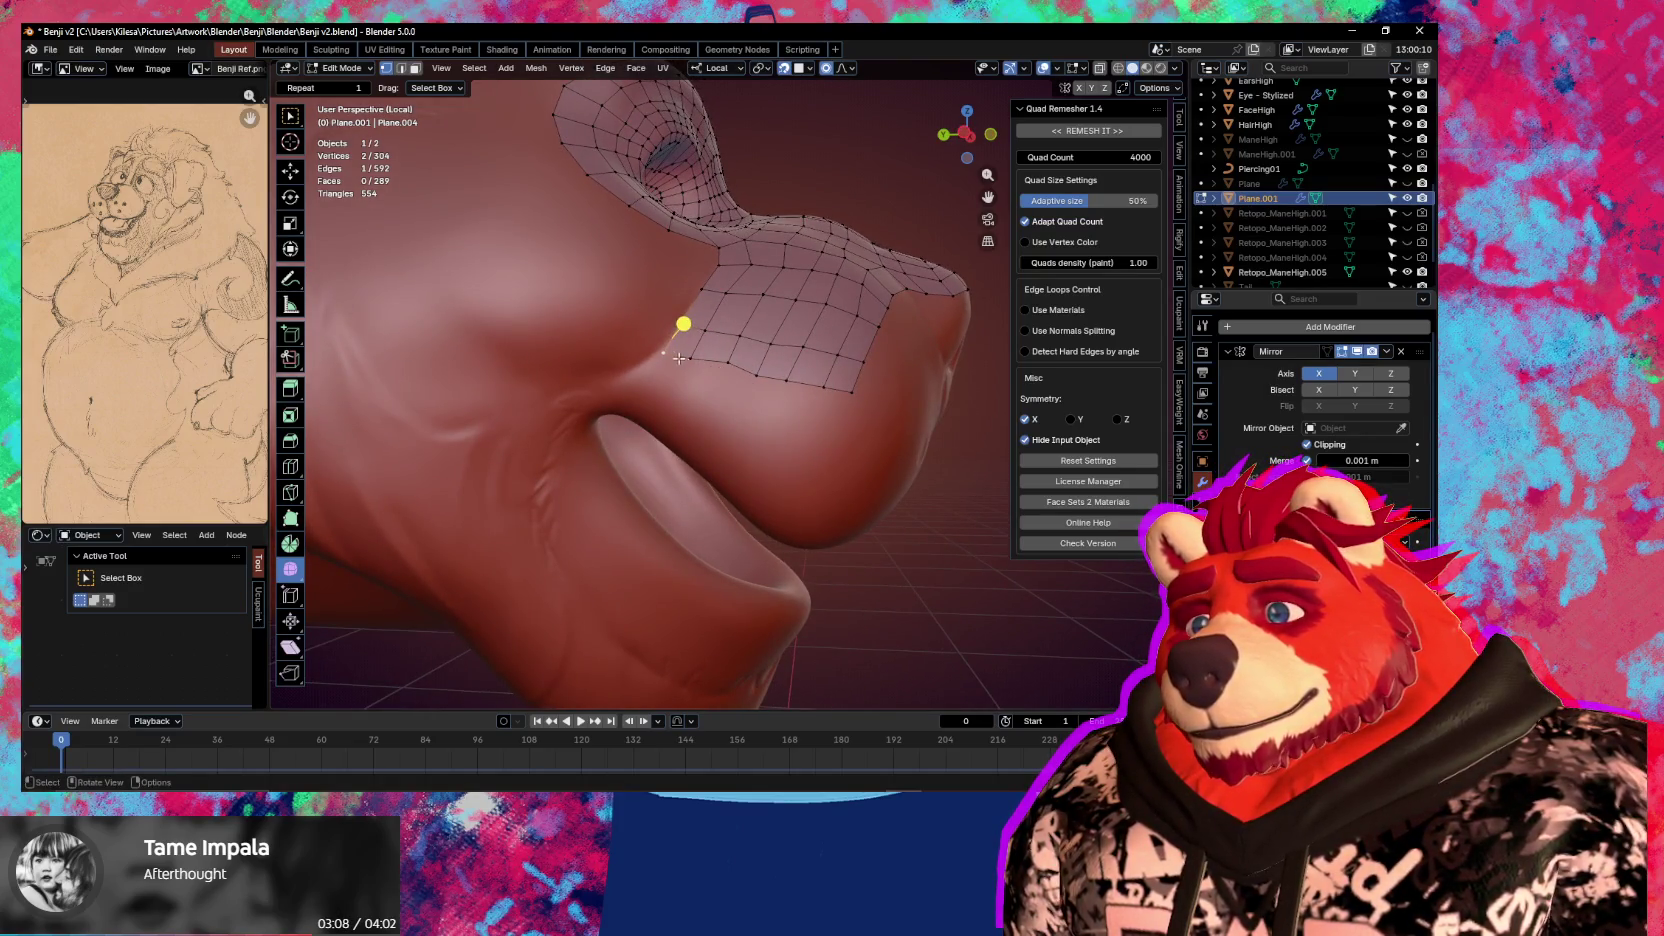
Nudge a muzzle-patch vertex with smooth proportional falloff, undoing a stray selection
{"action": "key", "text": "g"}
{"action": "left_click", "coordinate": [674, 334]}
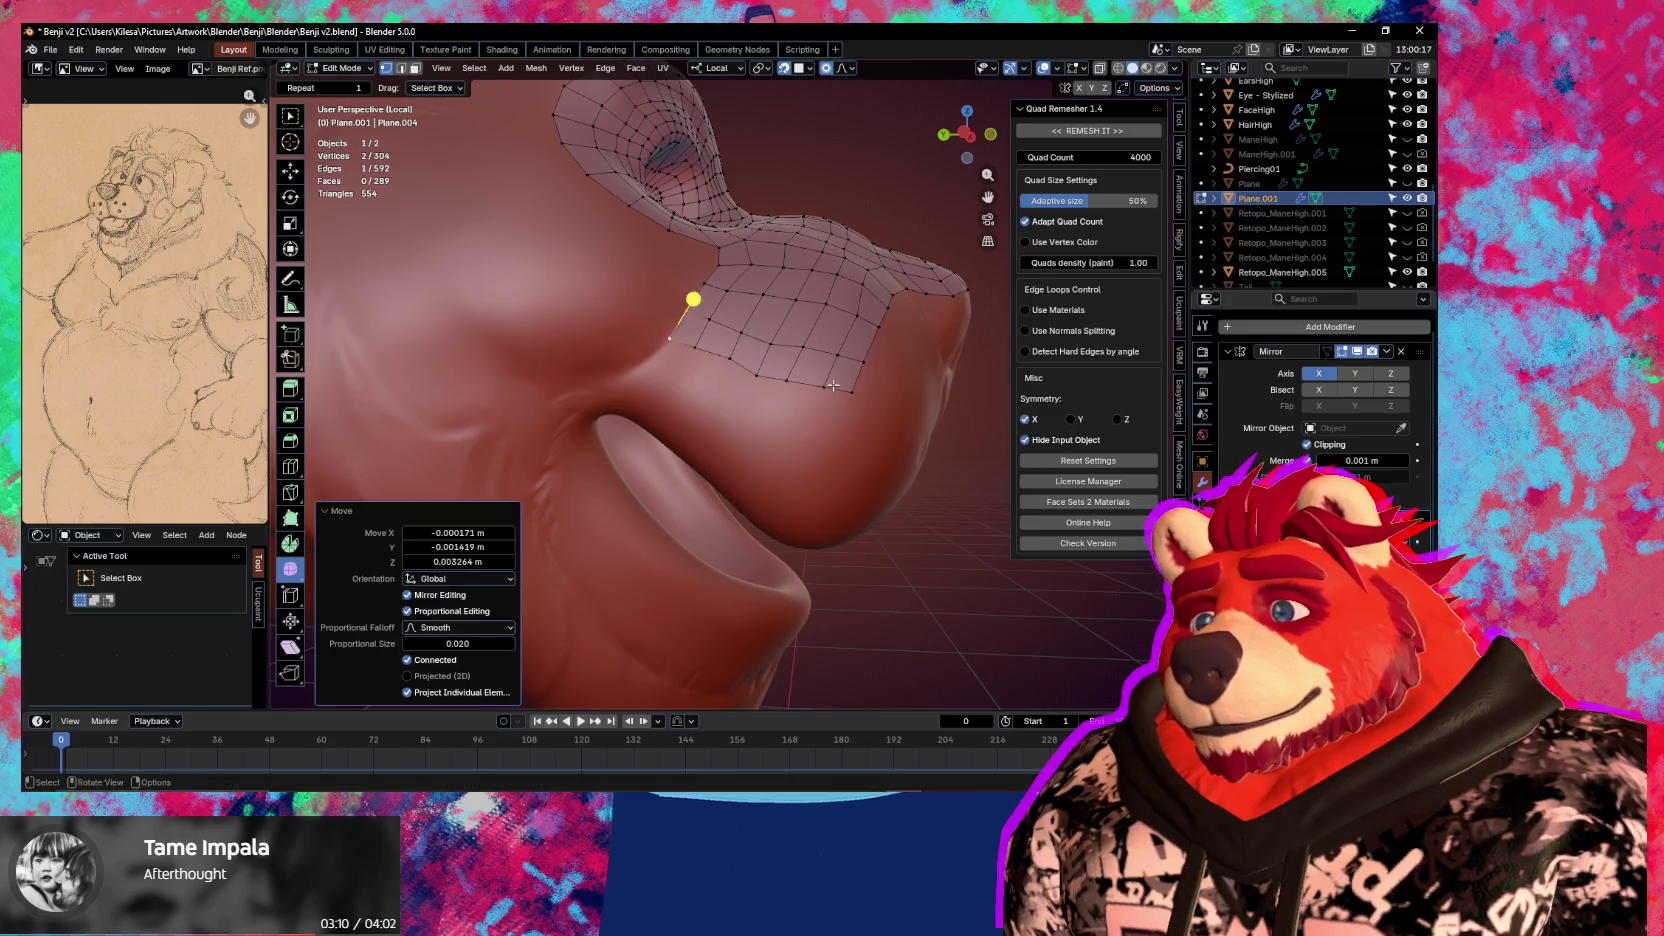
{"action": "left_click", "coordinate": [847, 393], "text": "ctrl"}
{"action": "key", "text": "g"}
{"action": "left_click", "coordinate": [867, 421]}
{"action": "key", "text": "ctrl+z"}
{"action": "key", "text": "ctrl+z"}
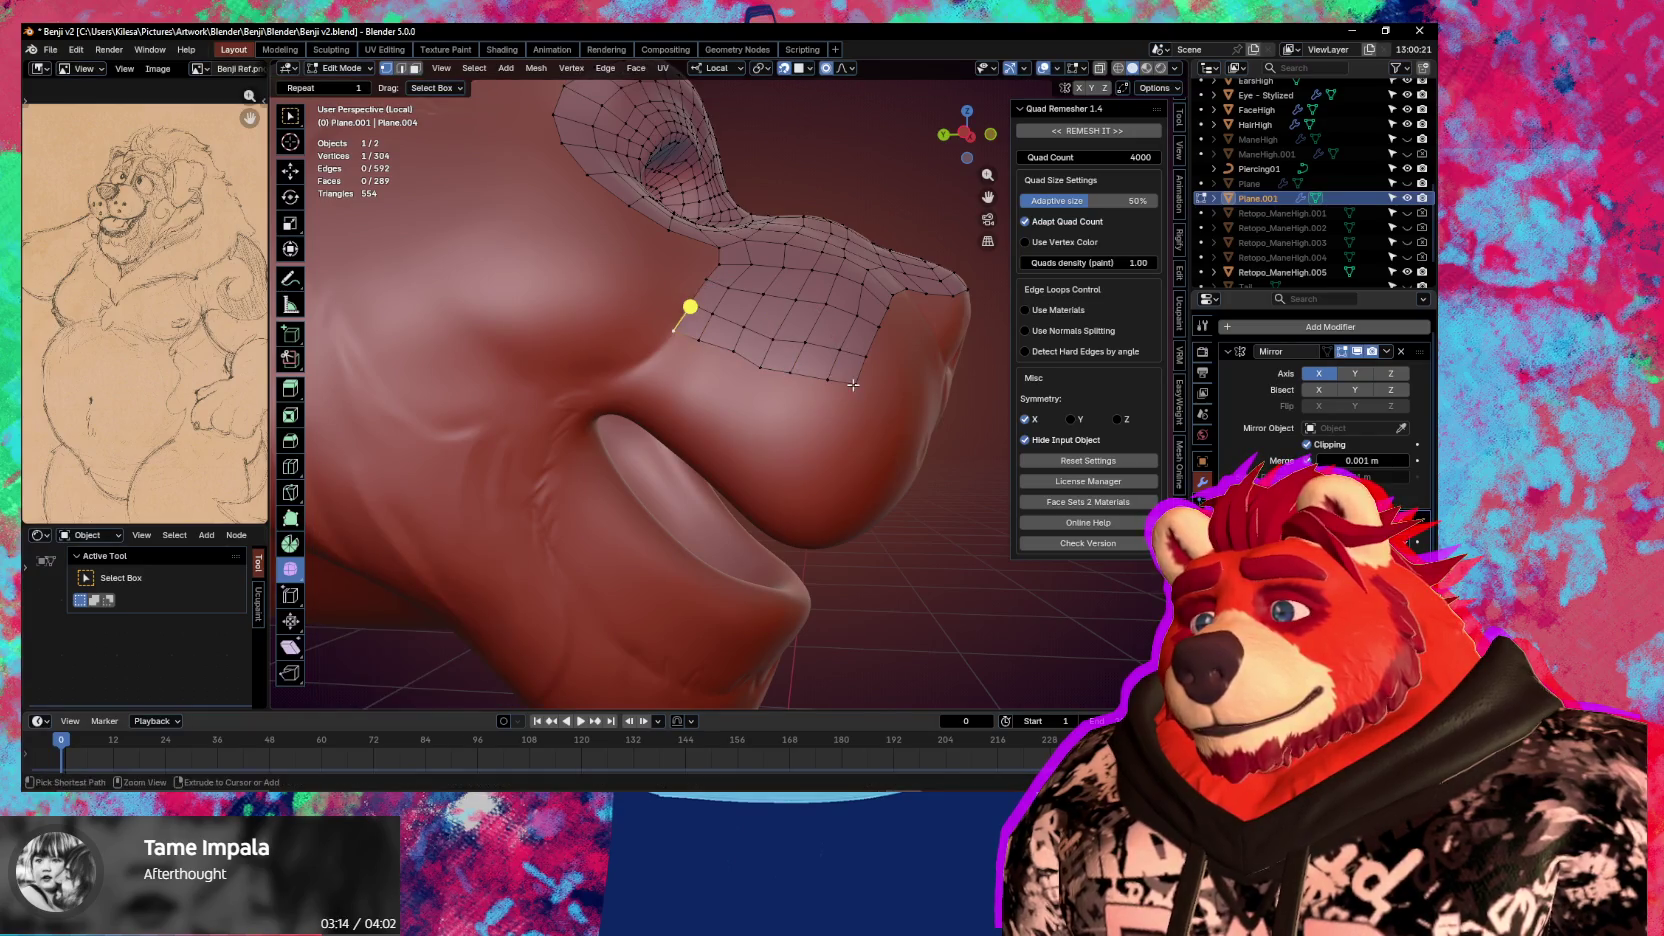
Extrude the patch's border edge path into a new row of quads on the muzzle surface
{"action": "left_click", "coordinate": [853, 385], "text": "ctrl"}
{"action": "key", "text": "e"}
{"action": "left_click", "coordinate": [847, 425]}
{"action": "key", "text": "r"}
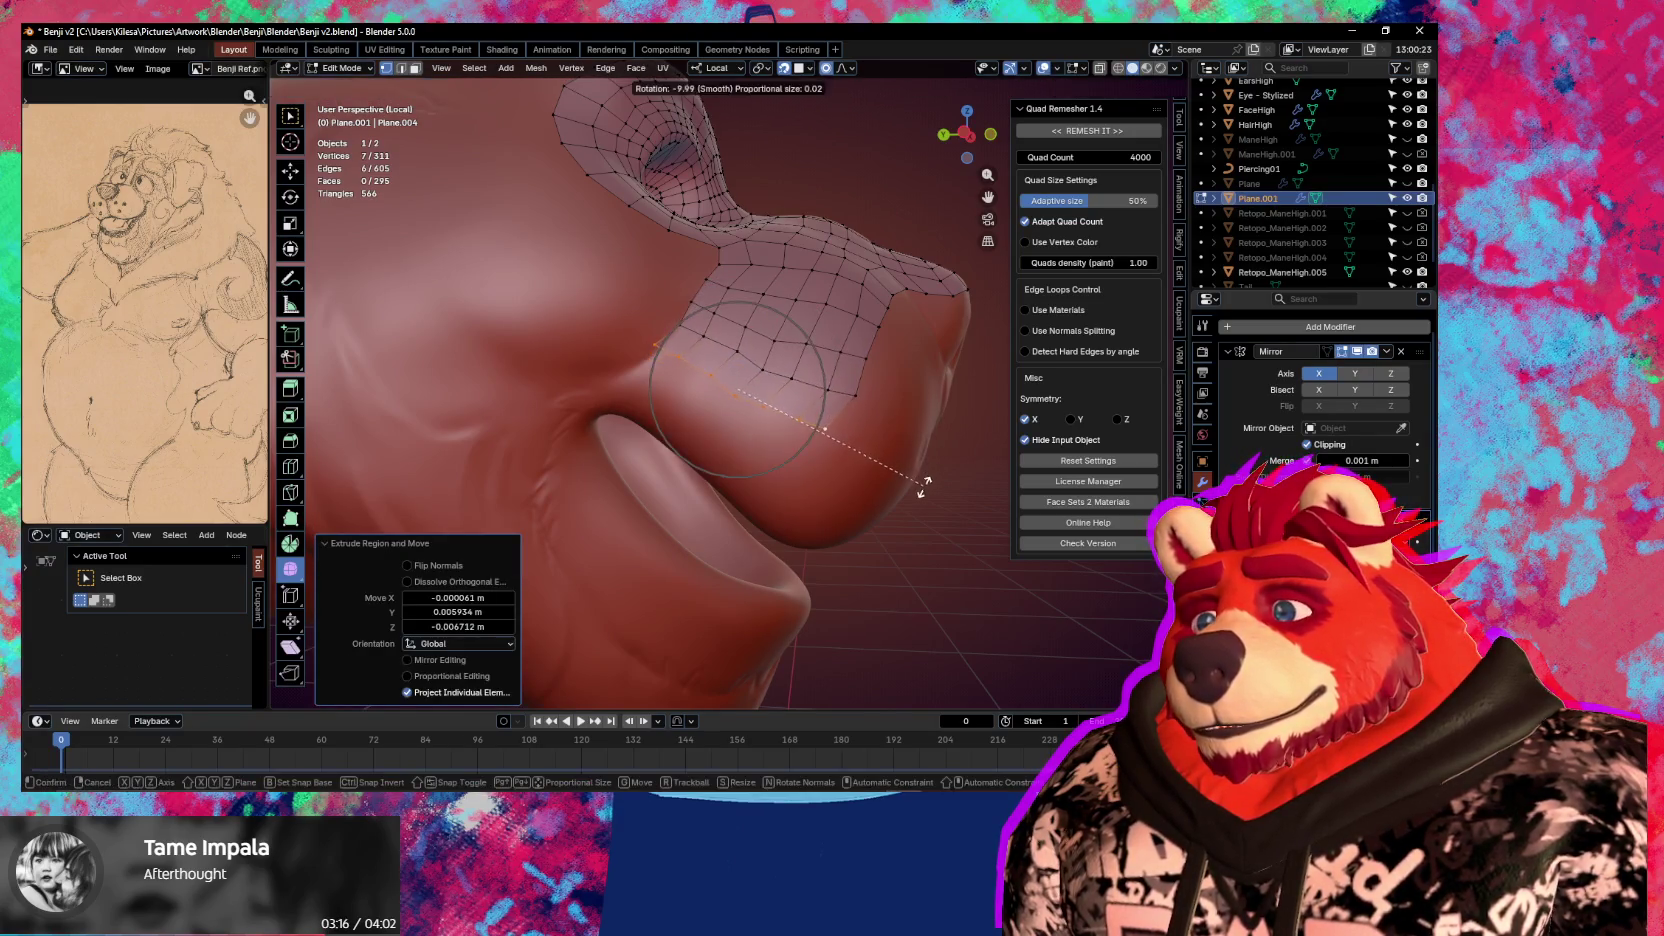
{"action": "key", "text": "g"}
{"action": "left_click", "coordinate": [928, 503]}
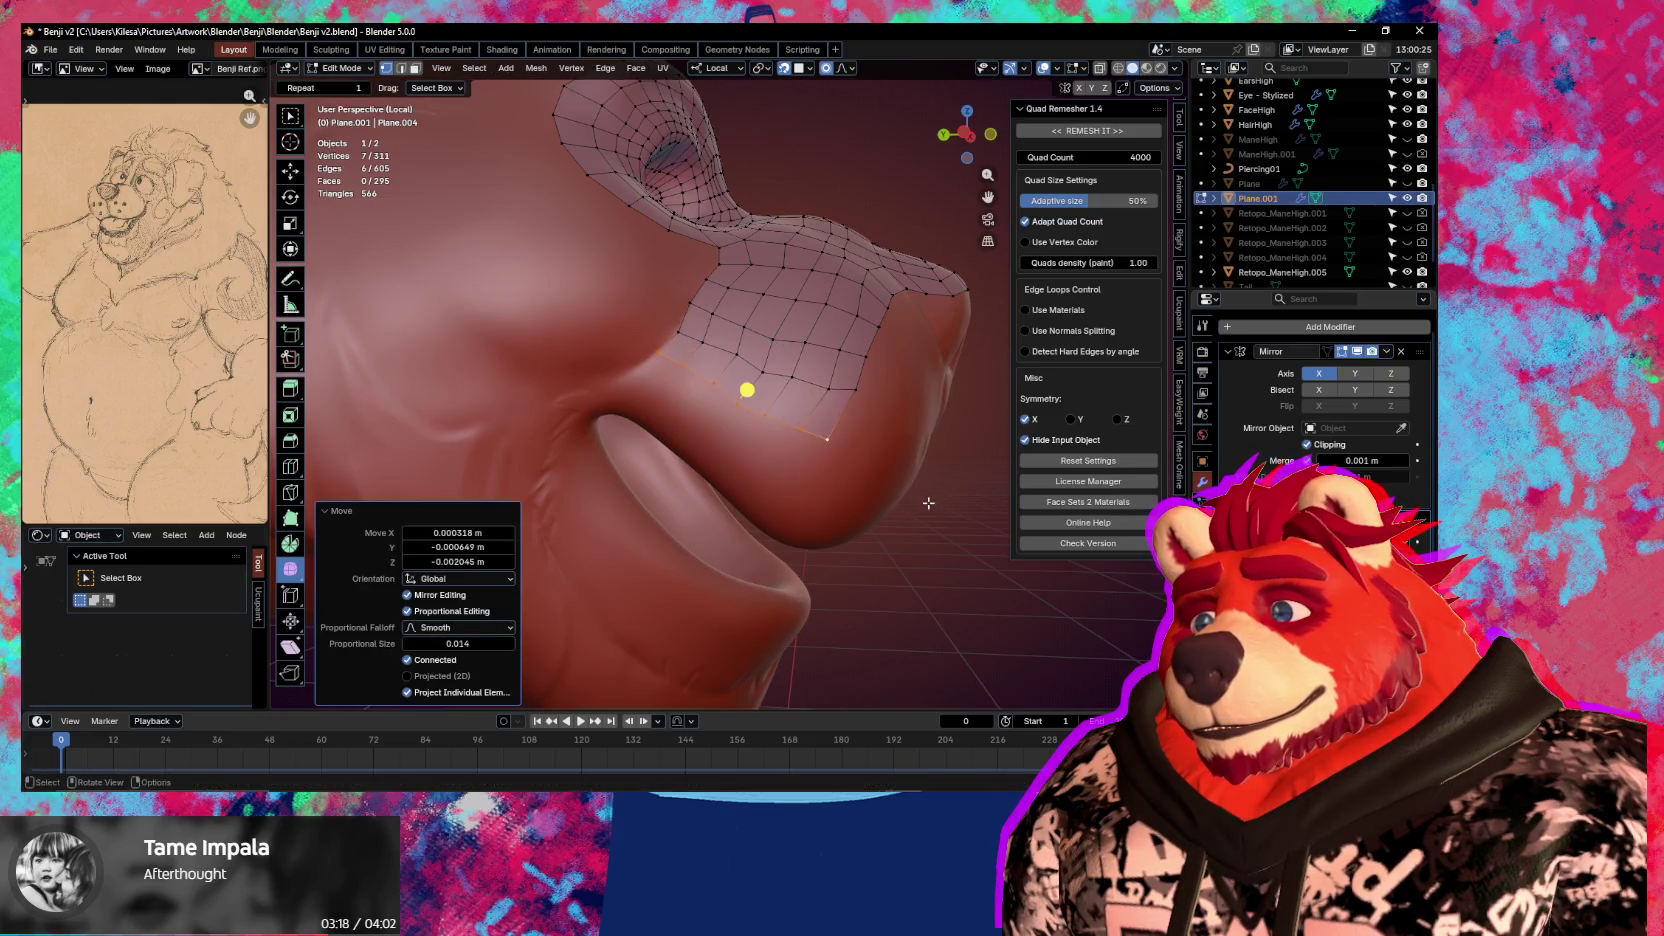
Reposition the patch's corner vertex with proportional falloff
{"action": "left_click", "coordinate": [668, 341]}
{"action": "key", "text": "g"}
{"action": "left_click", "coordinate": [690, 319]}
{"action": "key", "text": "g"}
{"action": "left_click", "coordinate": [675, 337]}
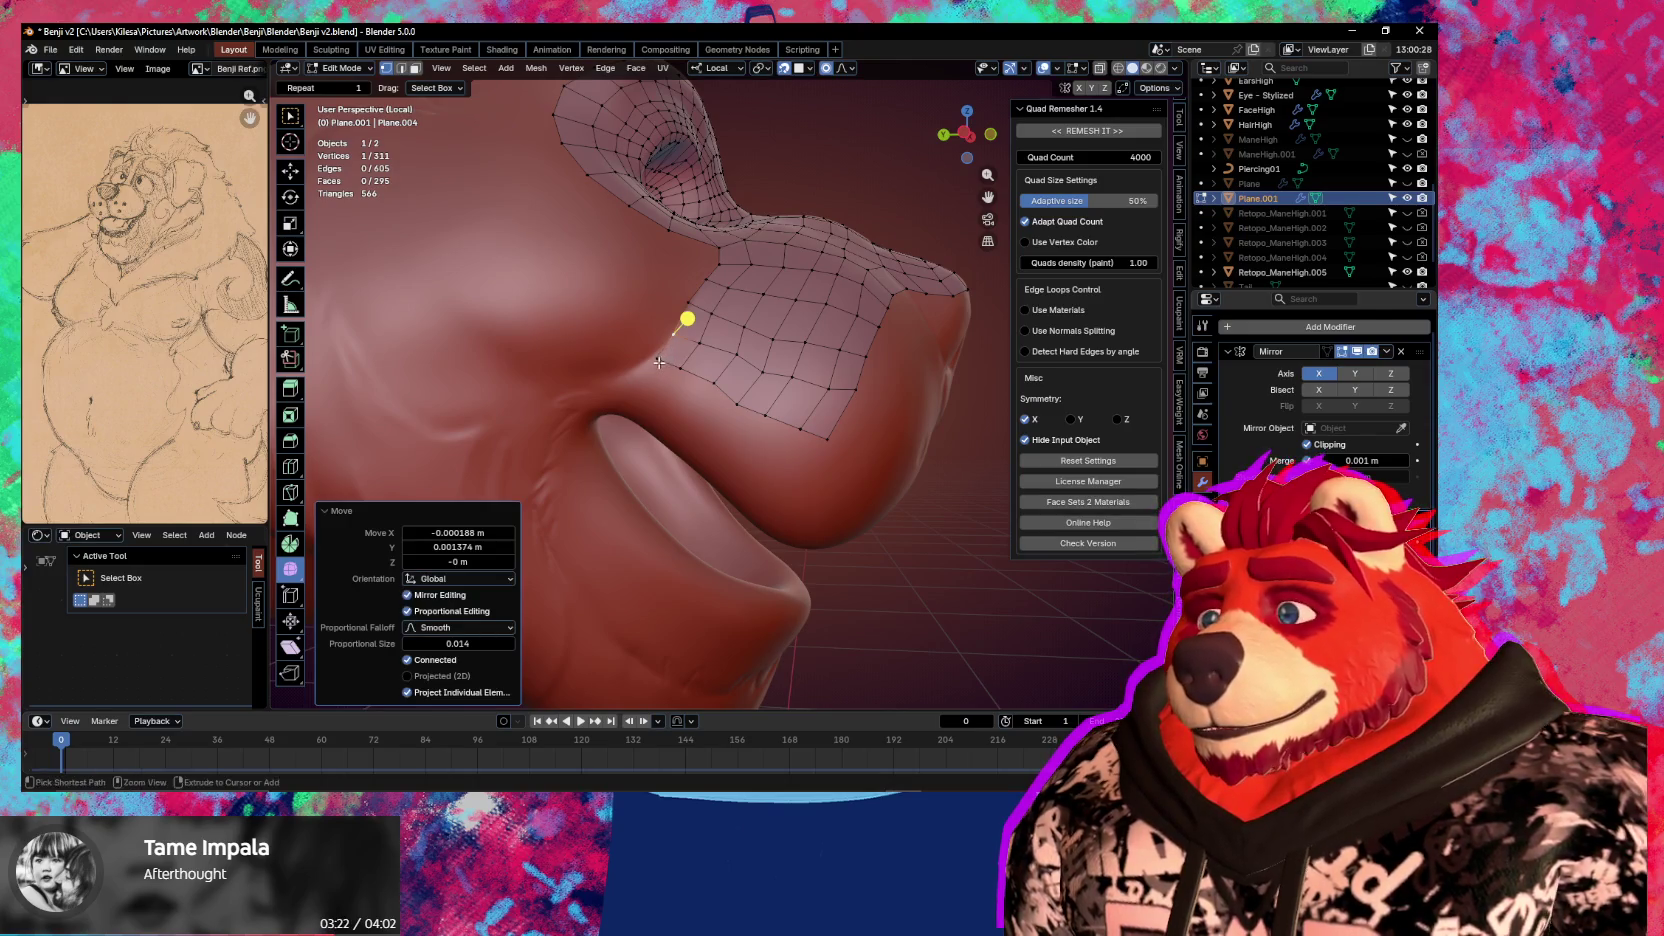
Extrude a quad from the corner edge toward the mouth corner, rotating it about 30°
{"action": "middle_click_drag", "start_coordinate": [683, 319], "coordinate": [663, 349]}
{"action": "left_click", "coordinate": [663, 349], "text": "ctrl"}
{"action": "key", "text": "e"}
{"action": "left_click", "coordinate": [666, 350]}
{"action": "key", "text": "r"}
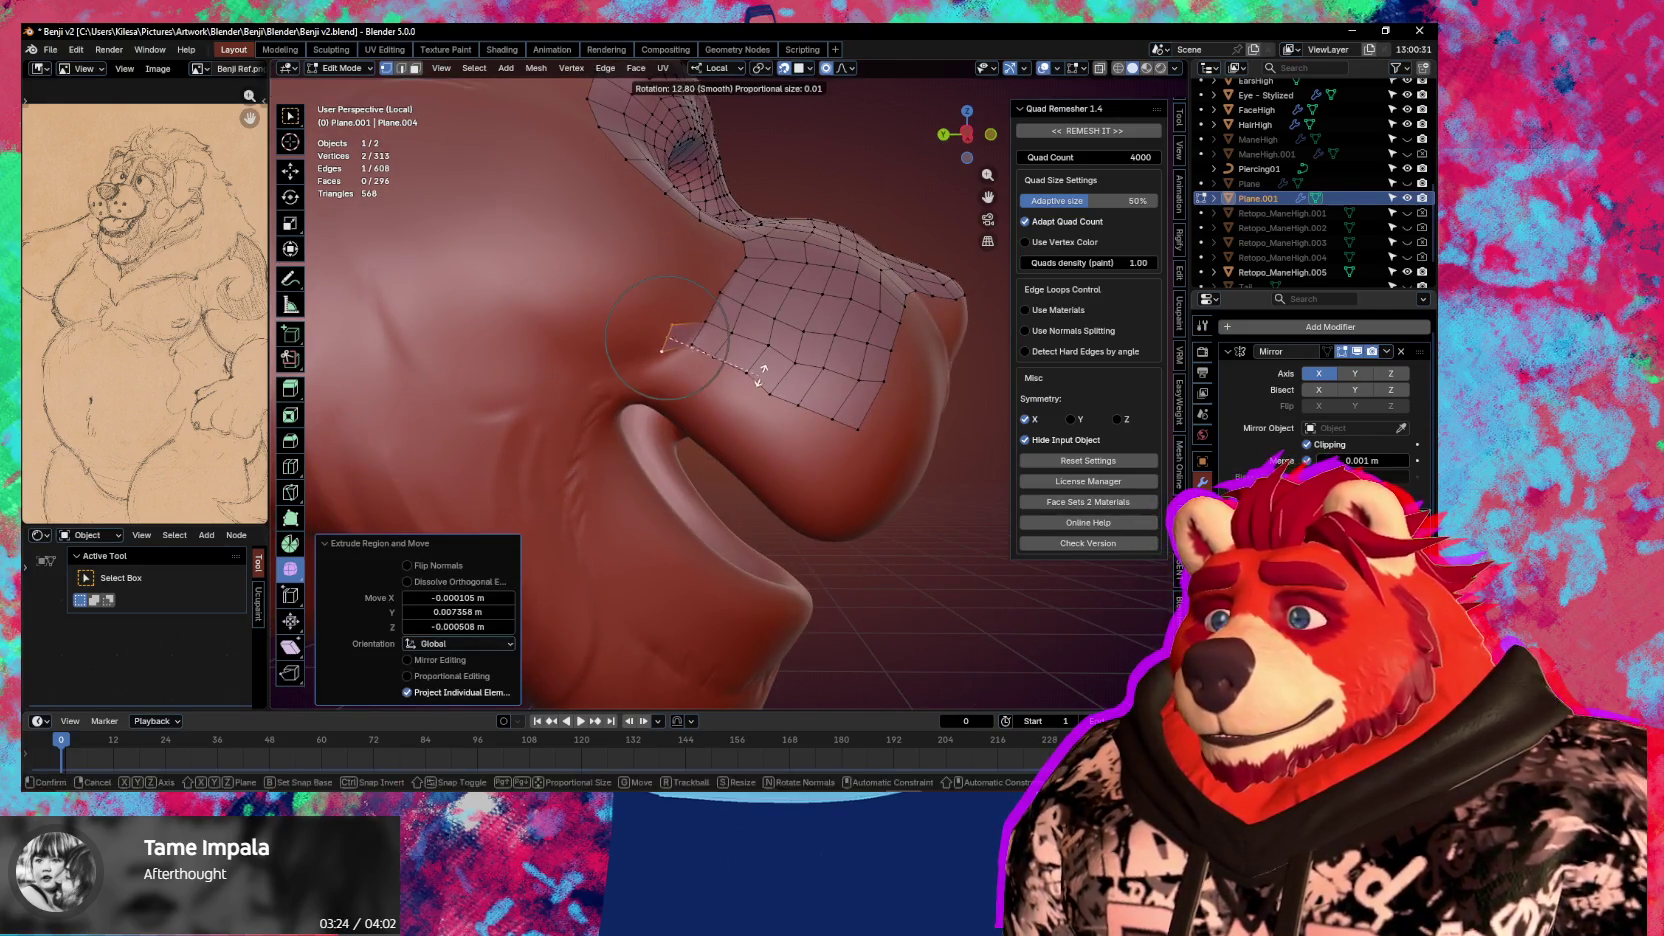
{"action": "key", "text": "g"}
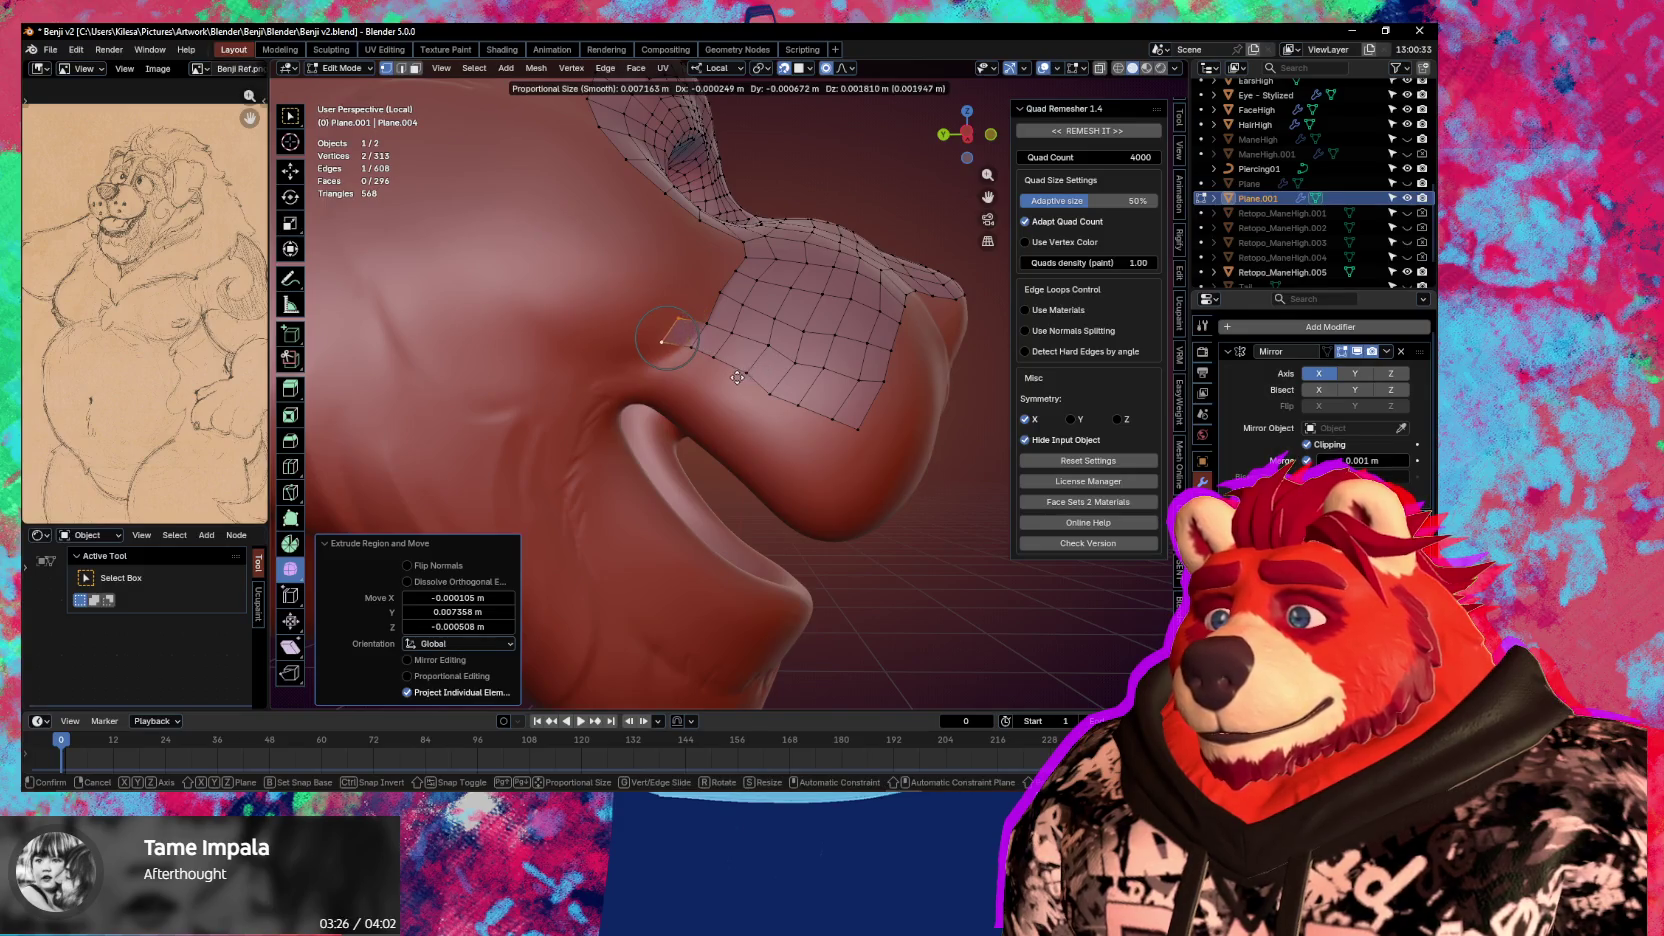
{"action": "left_click", "coordinate": [691, 353]}
{"action": "key", "text": "r"}
{"action": "left_click", "coordinate": [691, 360]}
{"action": "key", "text": "g"}
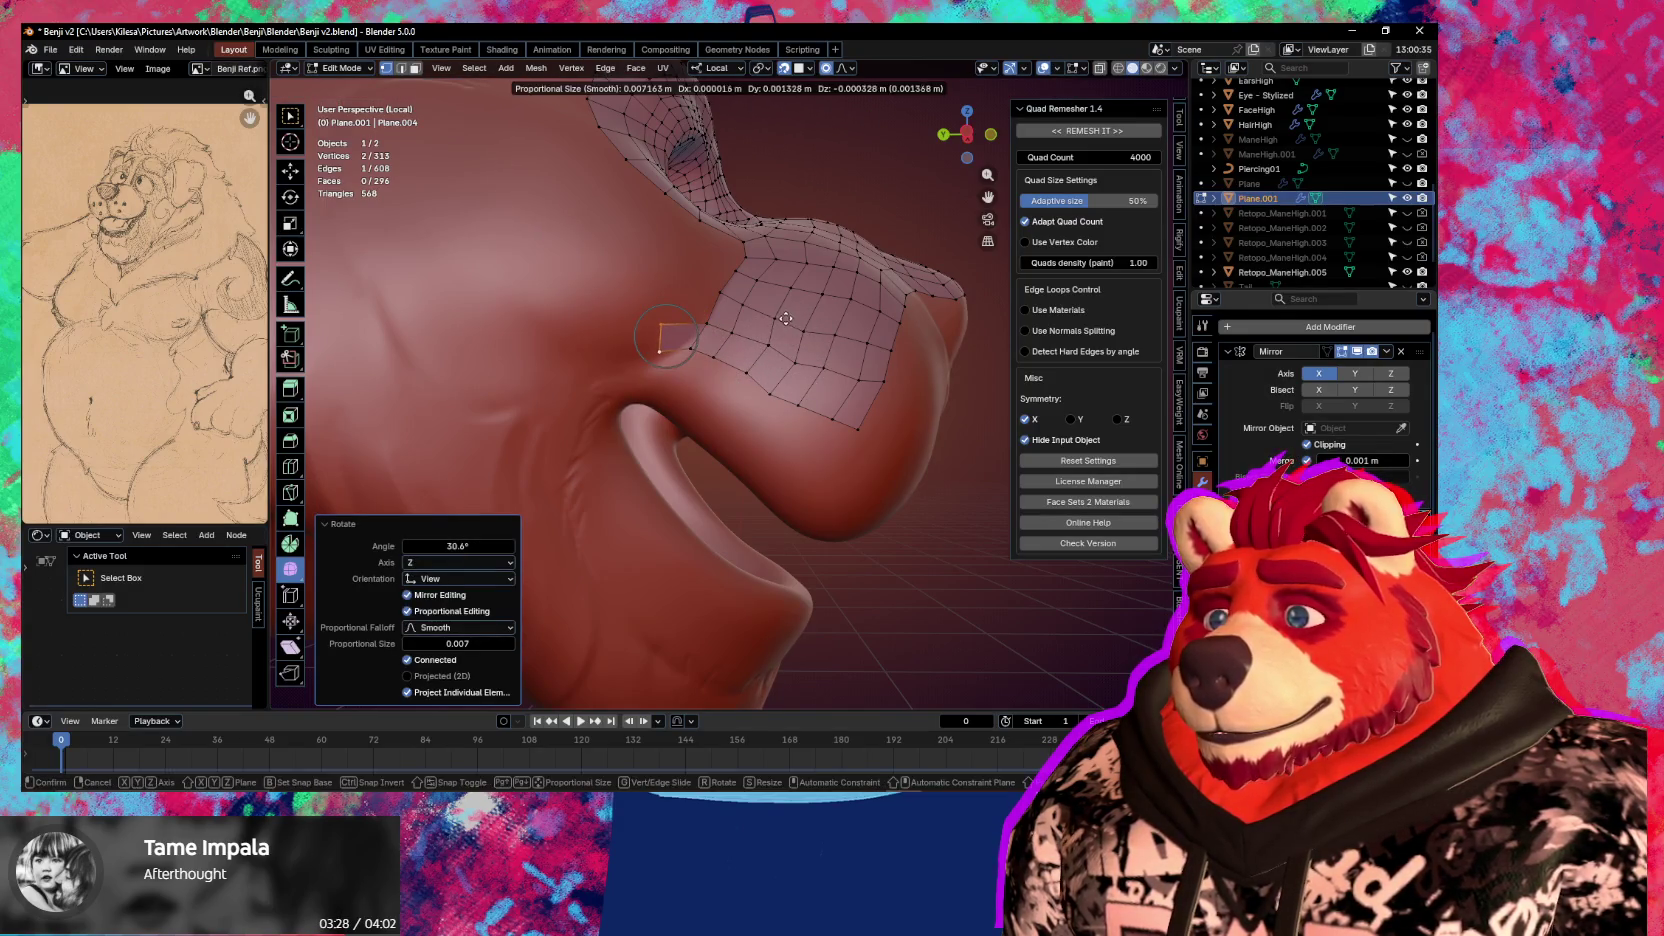
{"action": "left_click", "coordinate": [688, 360]}
Extrude another quad and rotate it to follow the lip crease
{"action": "left_click", "coordinate": [809, 68]}
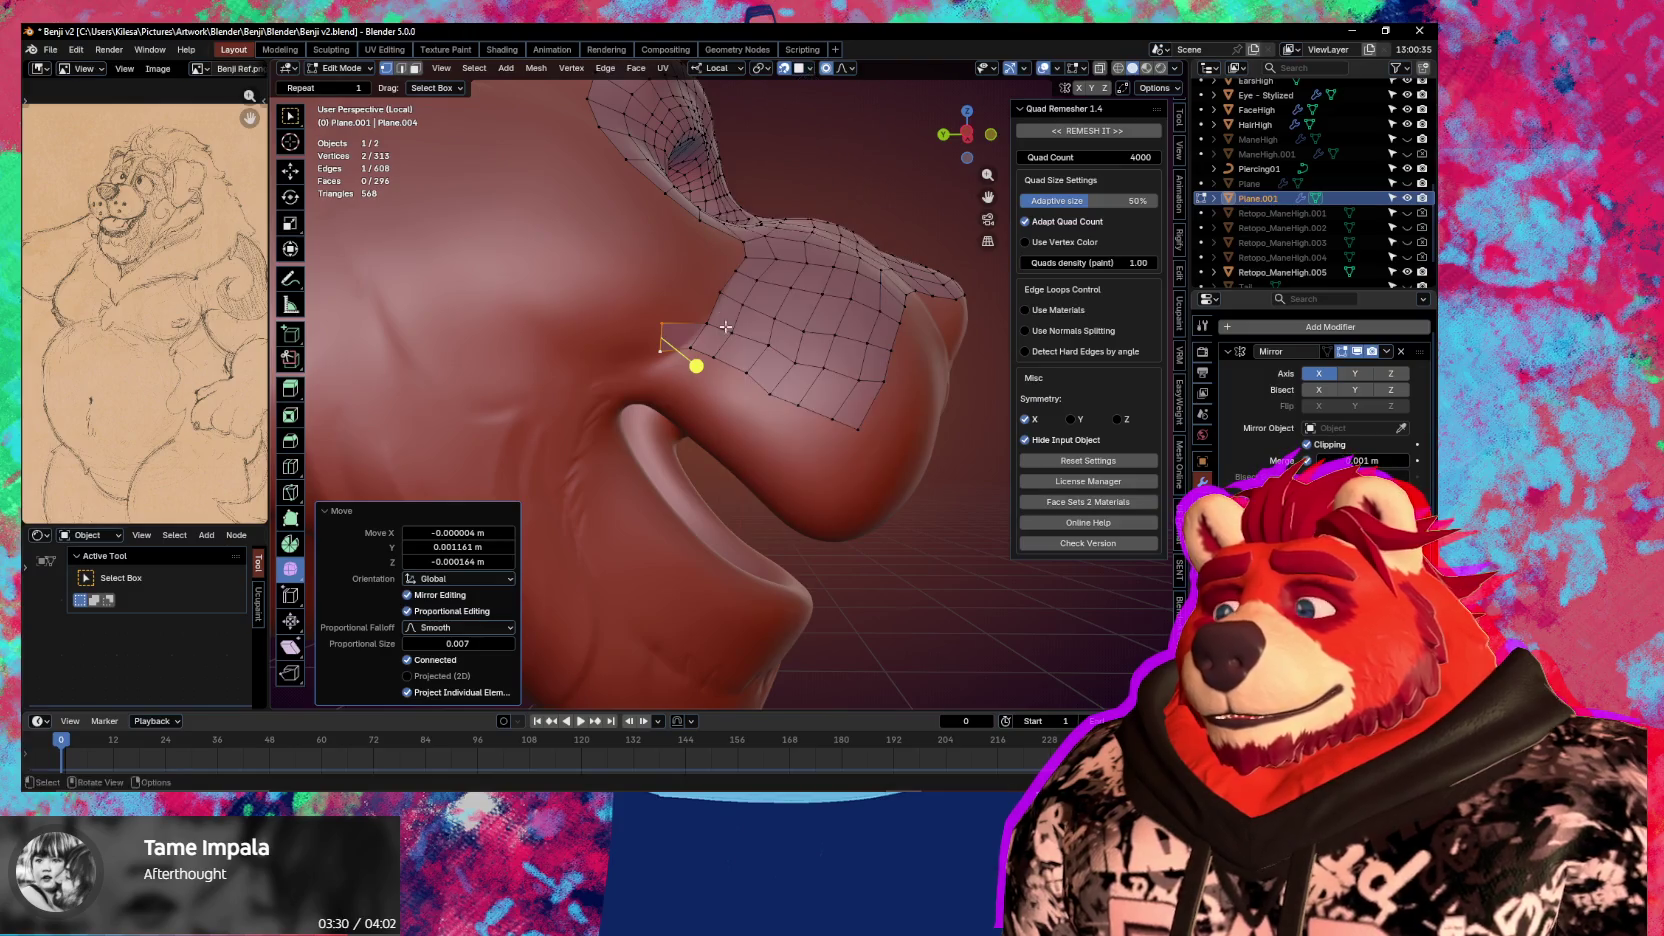
{"action": "key", "text": "e"}
{"action": "left_click", "coordinate": [673, 333]}
{"action": "key", "text": "r"}
{"action": "left_click", "coordinate": [790, 280]}
{"action": "key", "text": "g"}
{"action": "left_click", "coordinate": [790, 277]}
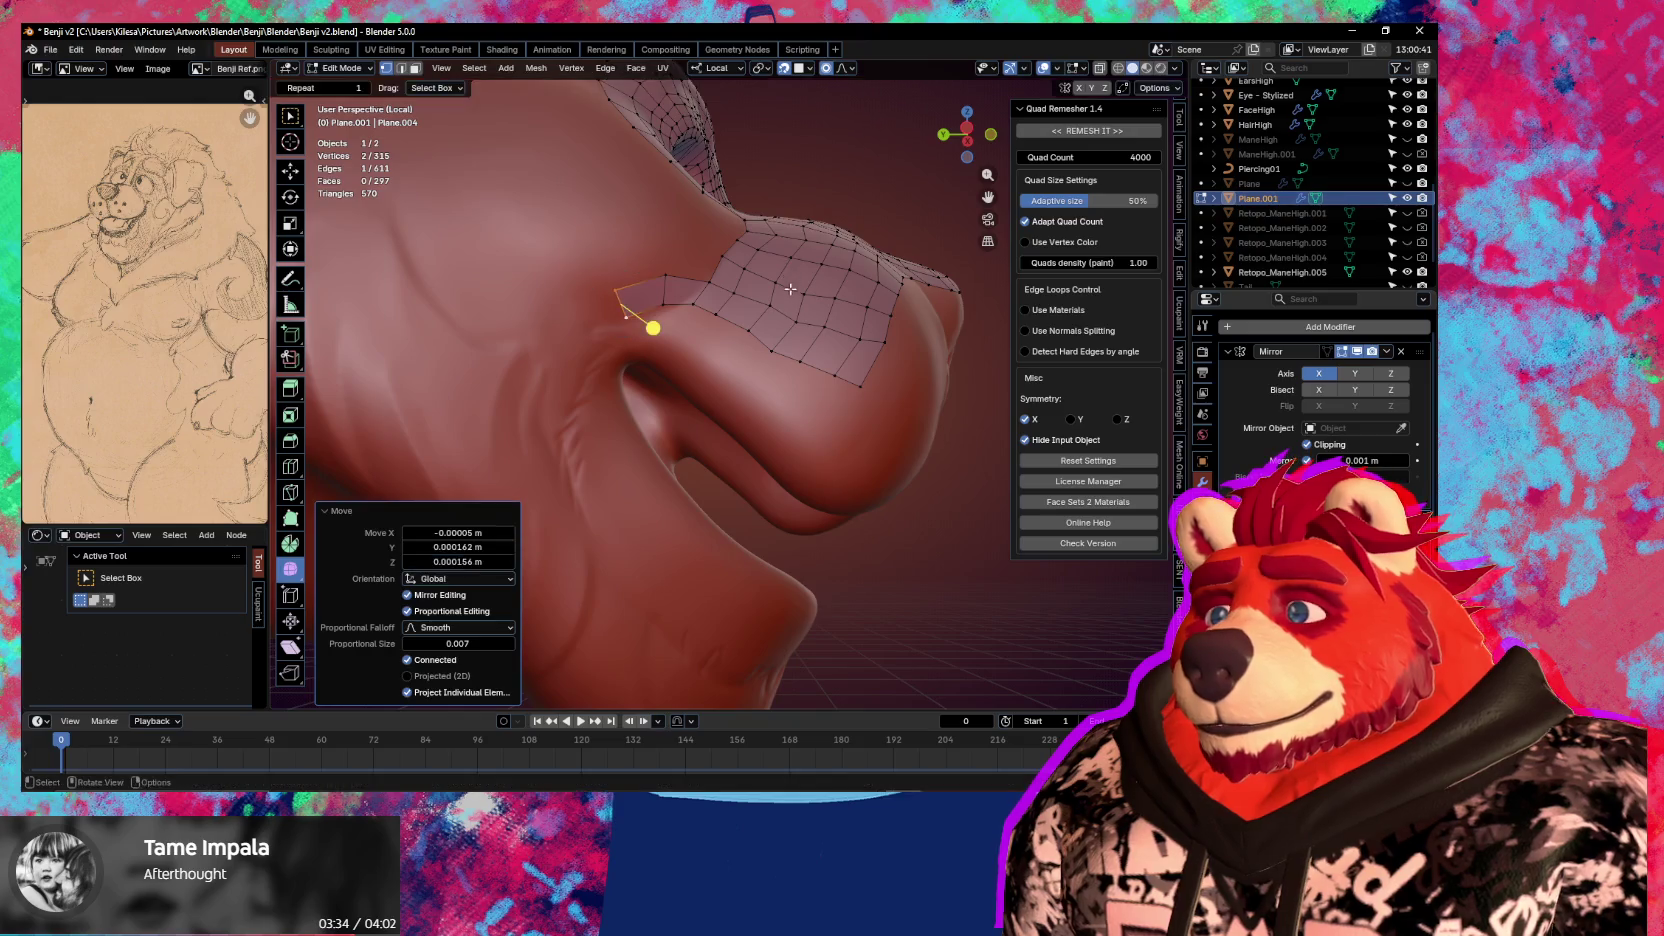
Extrude the next quad at the mouth corner and rotate it along the lip
{"action": "middle_click_drag", "start_coordinate": [790, 277], "coordinate": [640, 390]}
{"action": "key", "text": "e"}
{"action": "left_click", "coordinate": [688, 405]}
{"action": "key", "text": "r"}
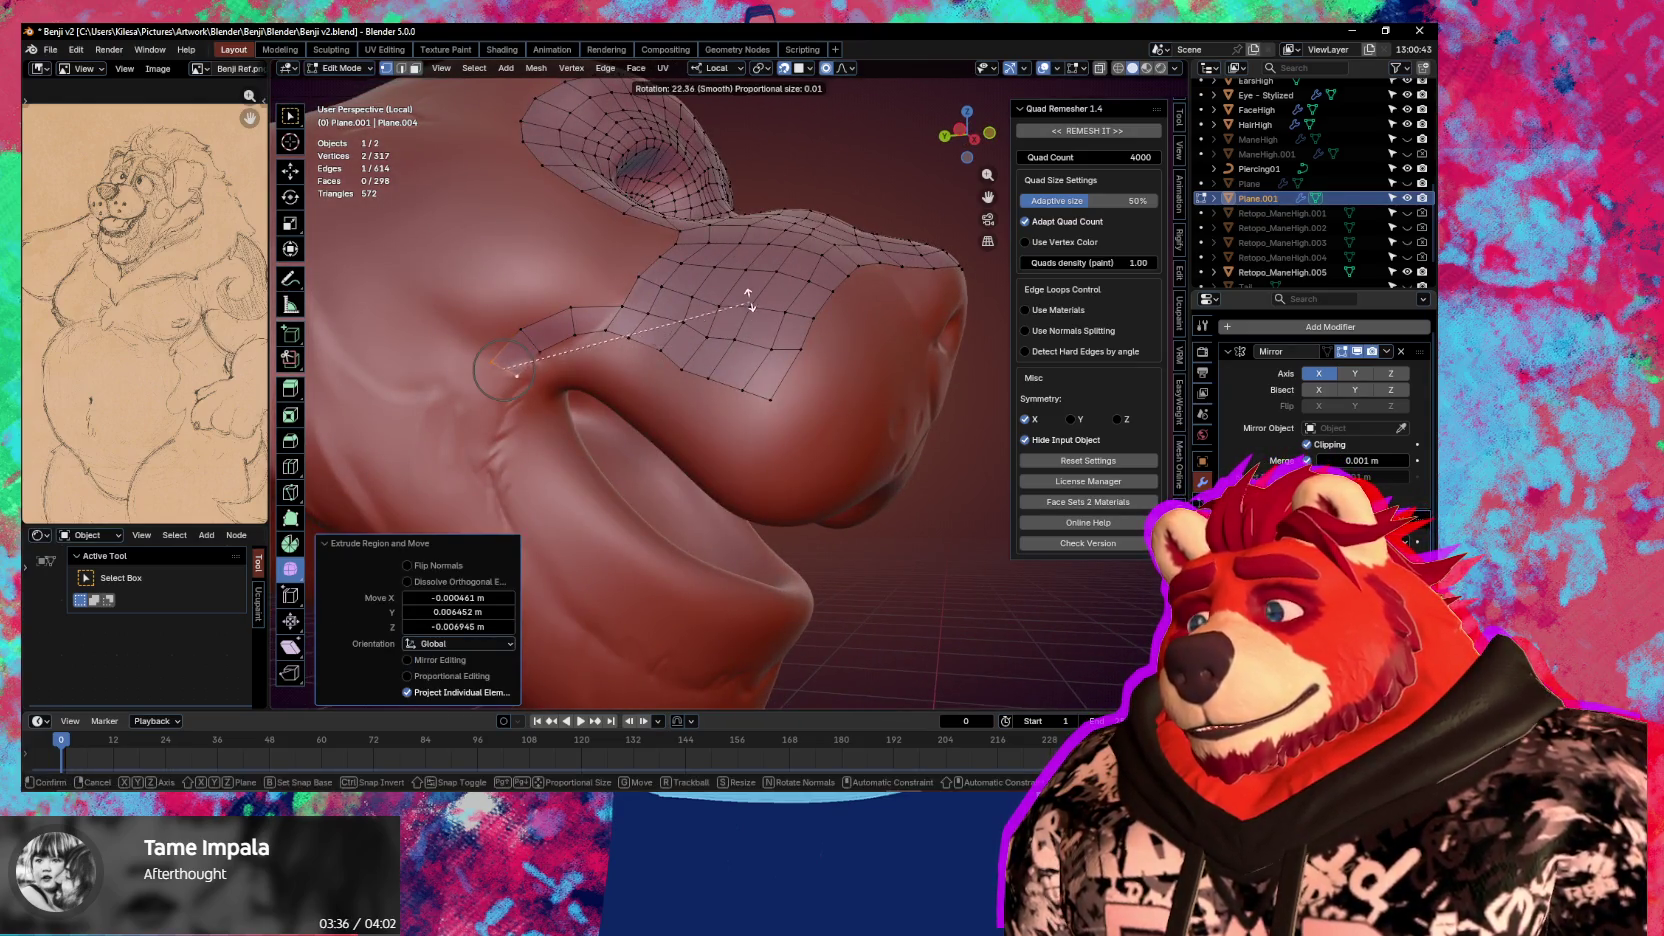
{"action": "left_click", "coordinate": [745, 284]}
Add another quad along the lip and move its vertex into place with falloff
{"action": "middle_click_drag", "start_coordinate": [710, 393], "coordinate": [736, 392]}
{"action": "key", "text": "e"}
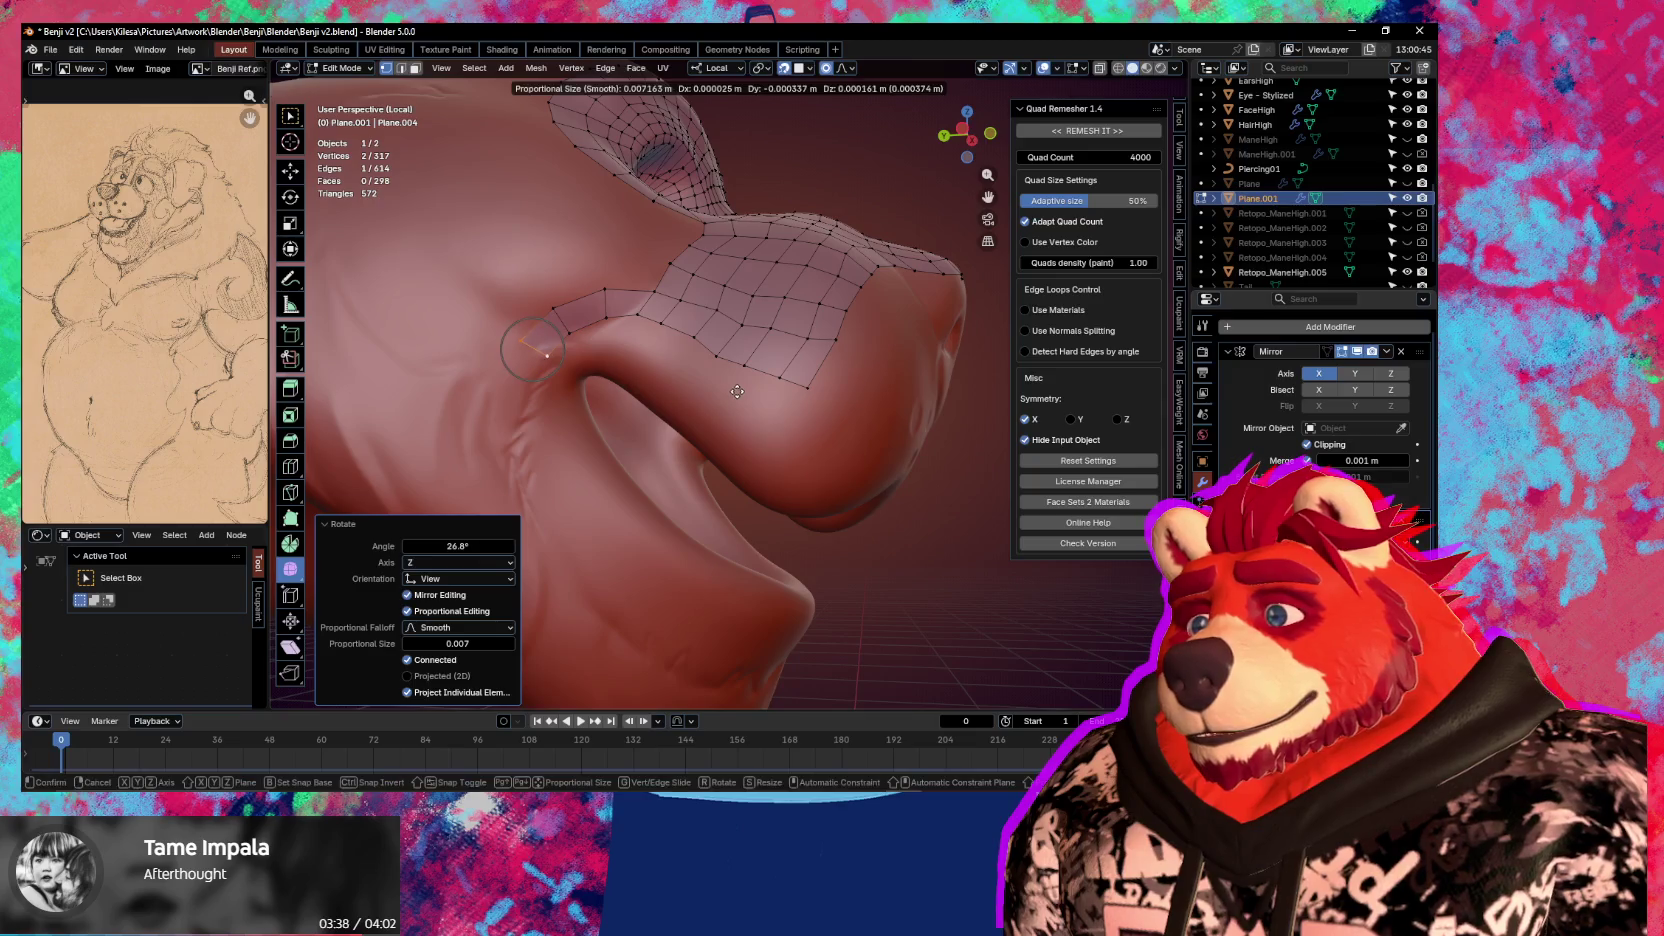
{"action": "left_click", "coordinate": [722, 408]}
{"action": "key", "text": "g"}
{"action": "right_click", "coordinate": [711, 425]}
{"action": "key", "text": "r"}
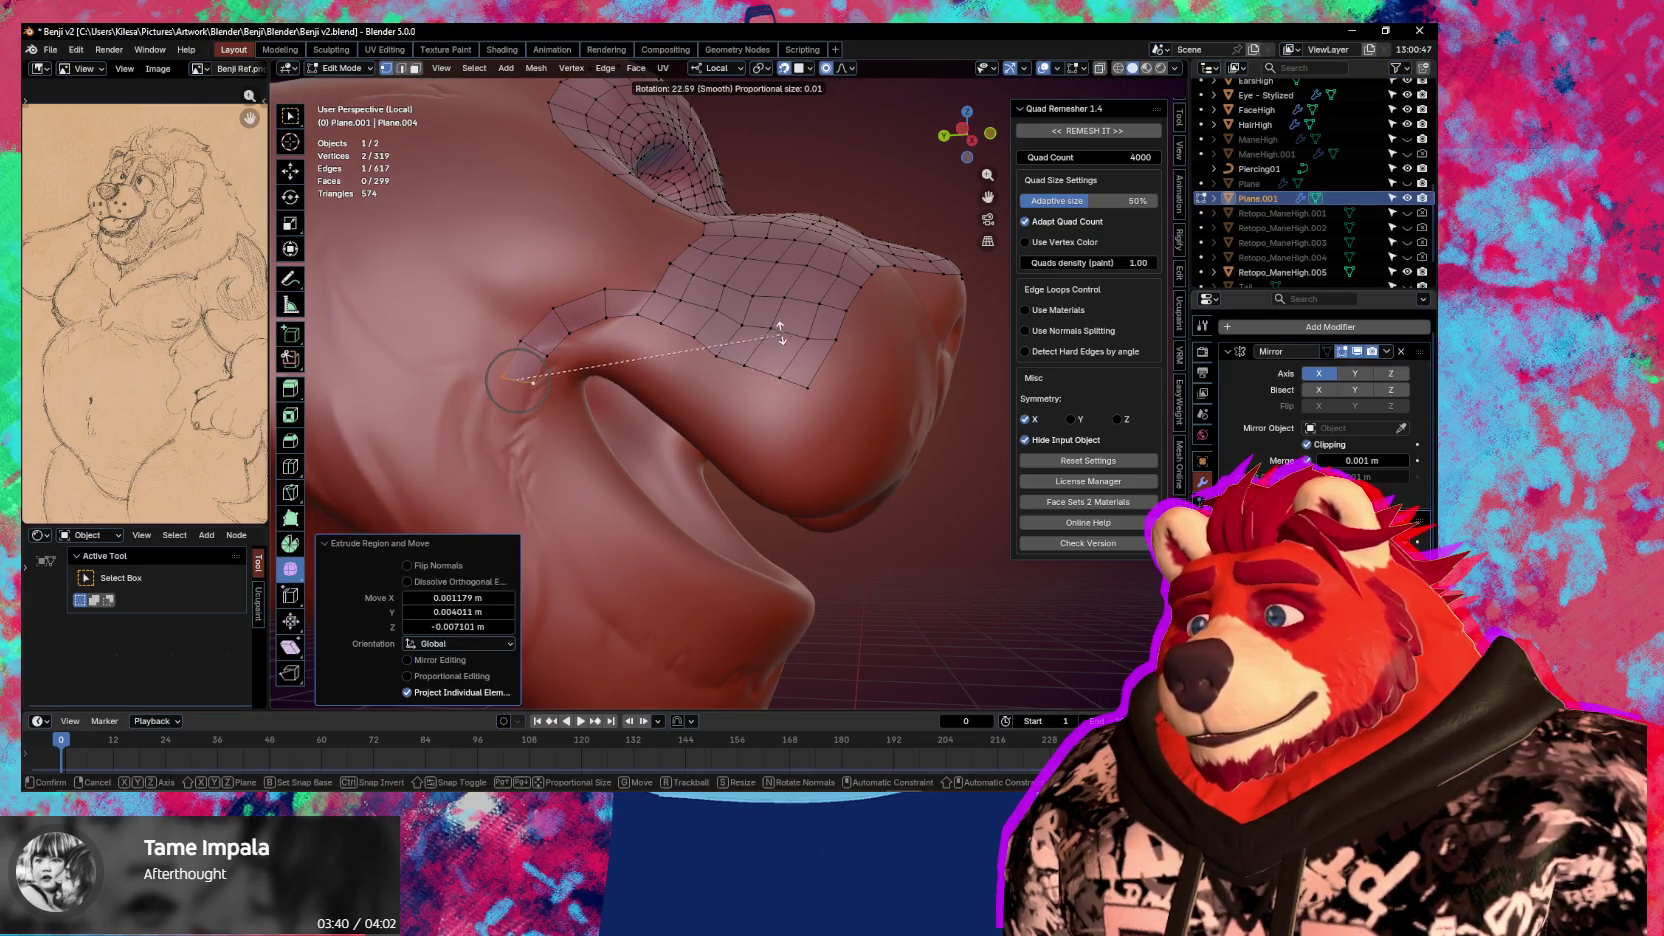
{"action": "right_click", "coordinate": [550, 379]}
{"action": "key", "text": "g"}
{"action": "left_click", "coordinate": [560, 395]}
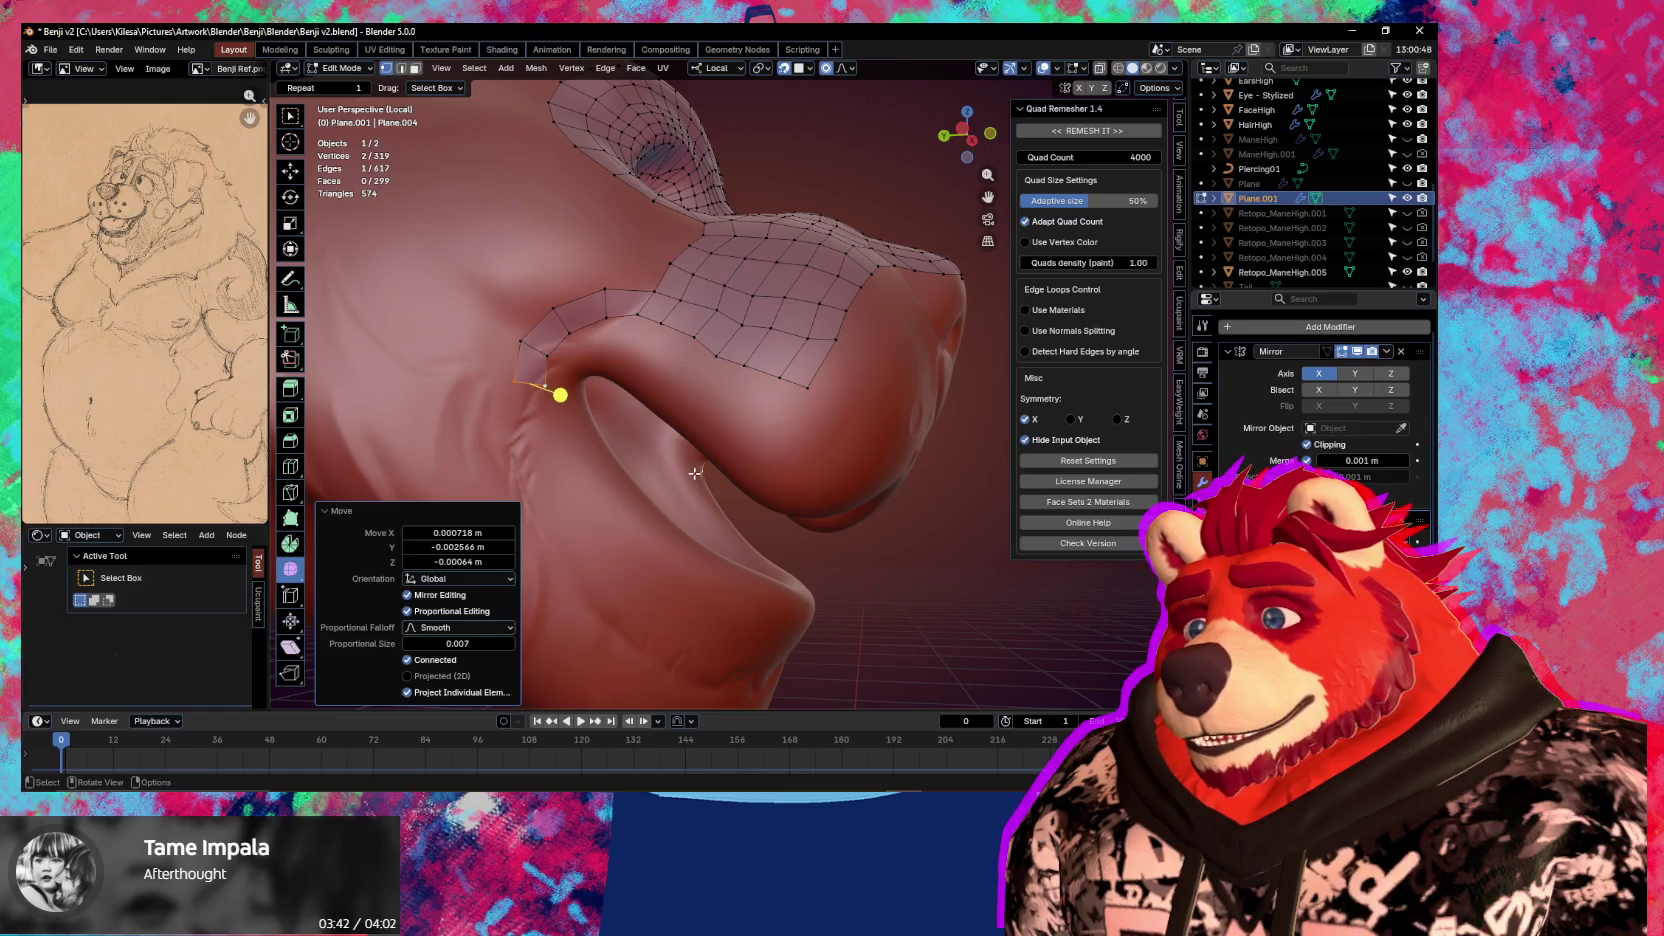
Extrude two more quads downward around the mouth corner
{"action": "middle_click_drag", "start_coordinate": [695, 473], "coordinate": [613, 371]}
{"action": "key", "text": "e"}
{"action": "left_click", "coordinate": [639, 364]}
{"action": "key", "text": "g"}
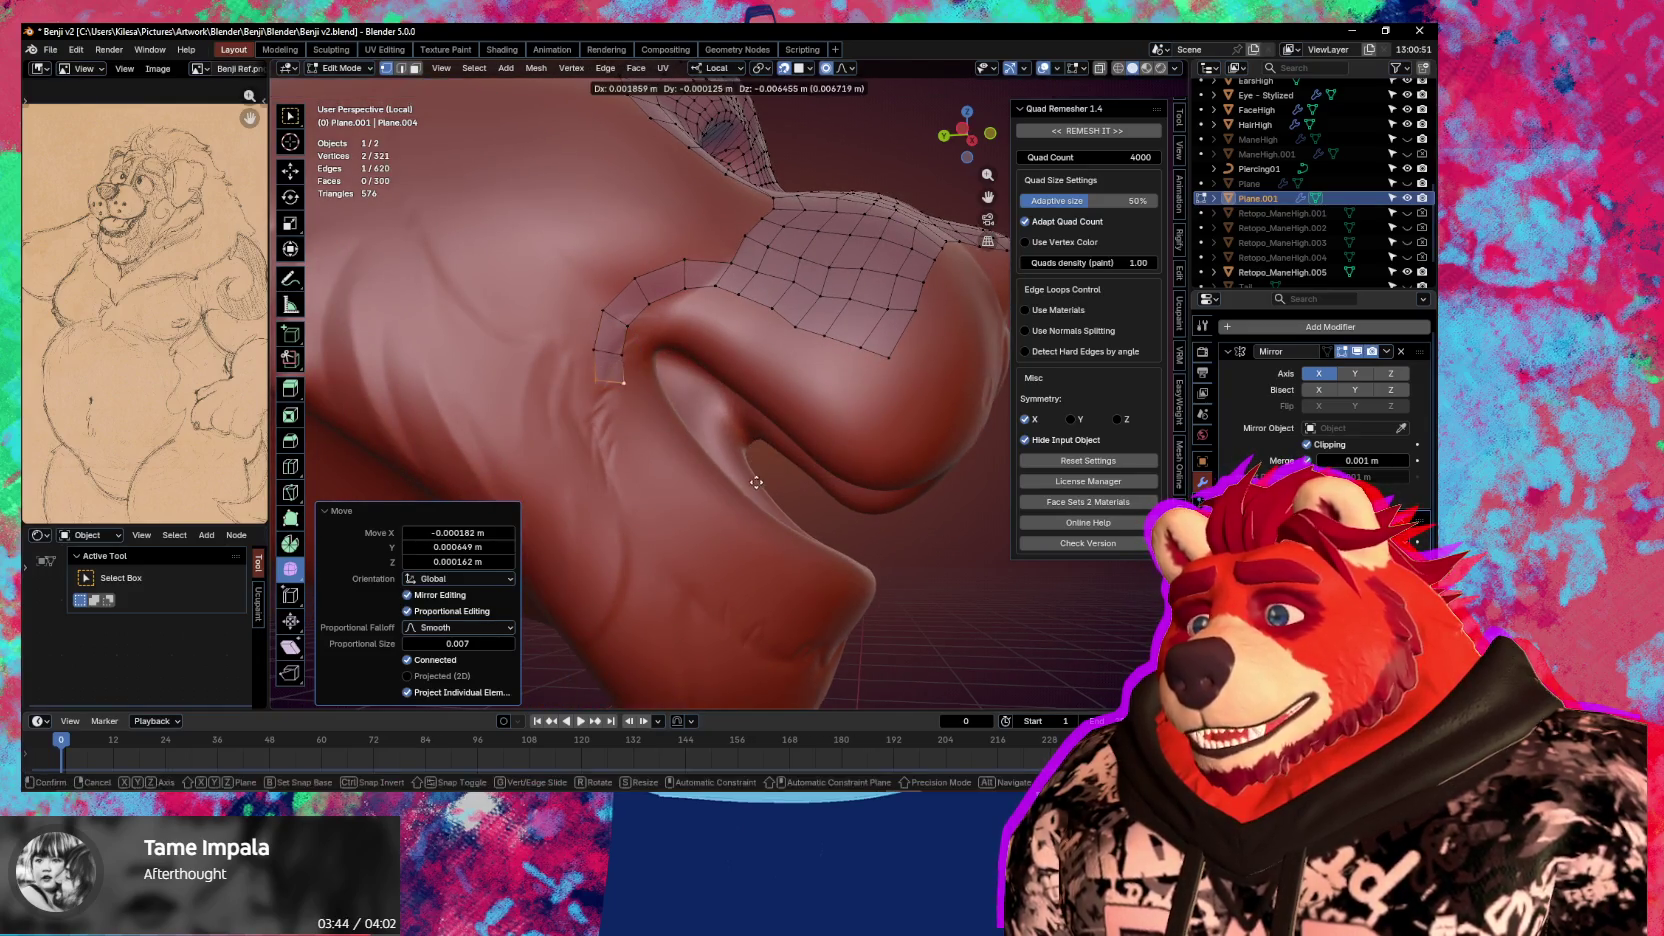
{"action": "left_click", "coordinate": [840, 418]}
{"action": "key", "text": "e"}
{"action": "left_click", "coordinate": [849, 478]}
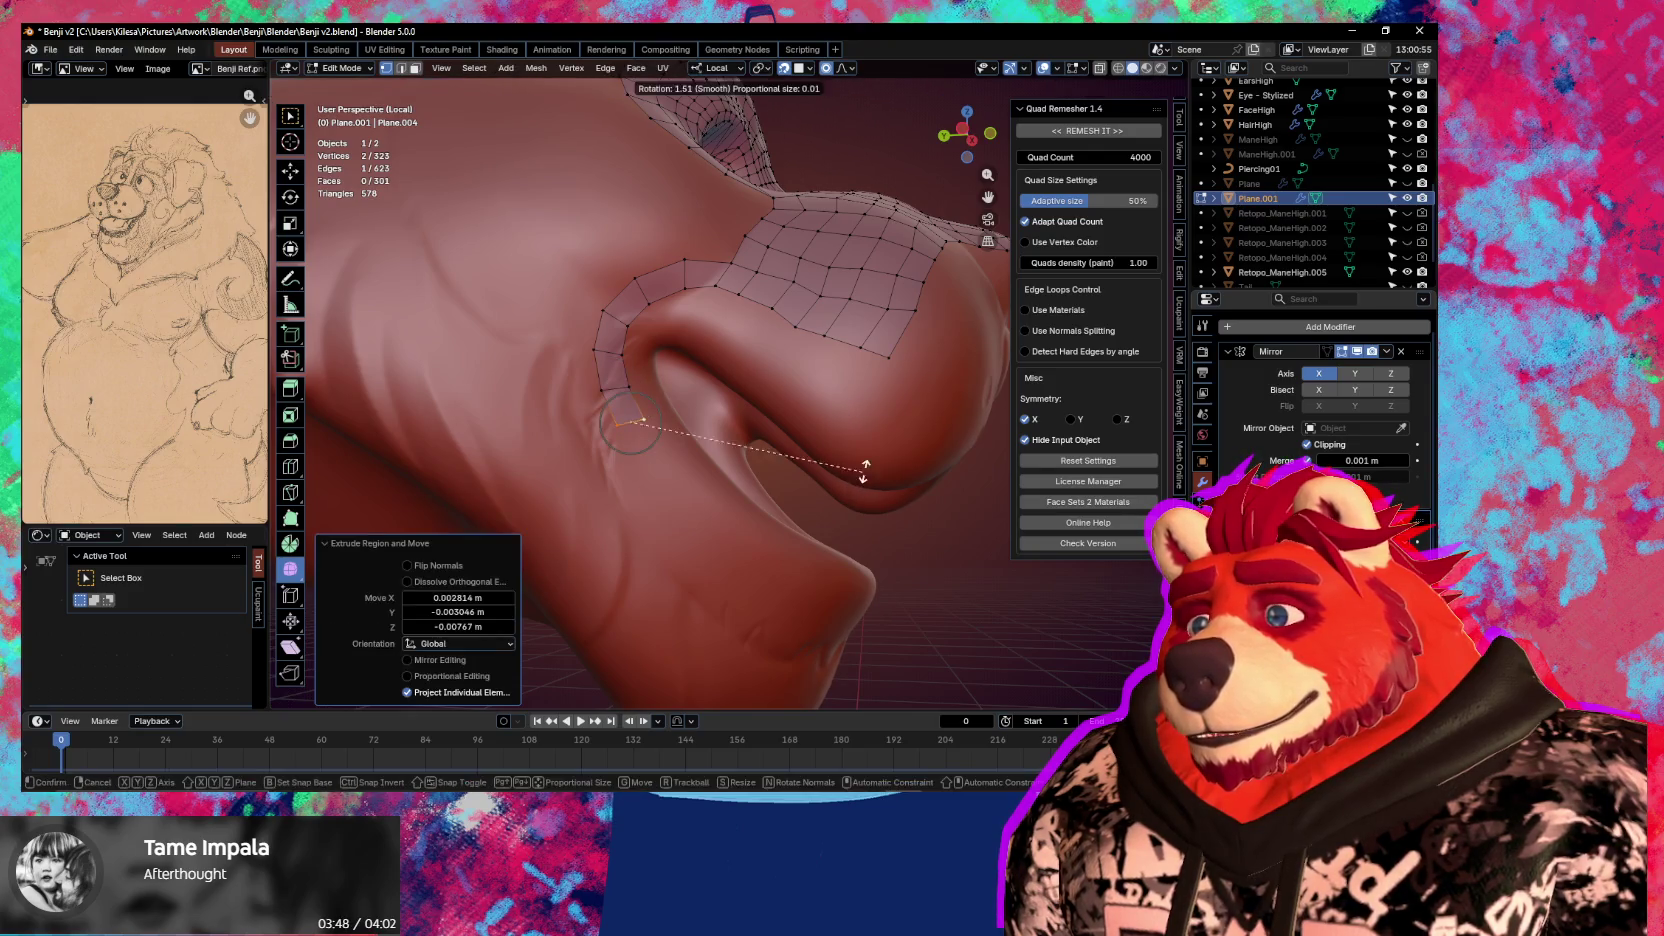
Tweak strip vertices so they sit on the lip crease
{"action": "mouse_move", "coordinate": [664, 416]}
{"action": "left_mouse_down"}
{"action": "mouse_move", "coordinate": [590, 455]}
{"action": "mouse_move", "coordinate": [642, 429]}
{"action": "left_mouse_up"}
{"action": "left_click", "coordinate": [590, 358]}
{"action": "left_click_drag", "start_coordinate": [590, 358], "coordinate": [582, 330]}
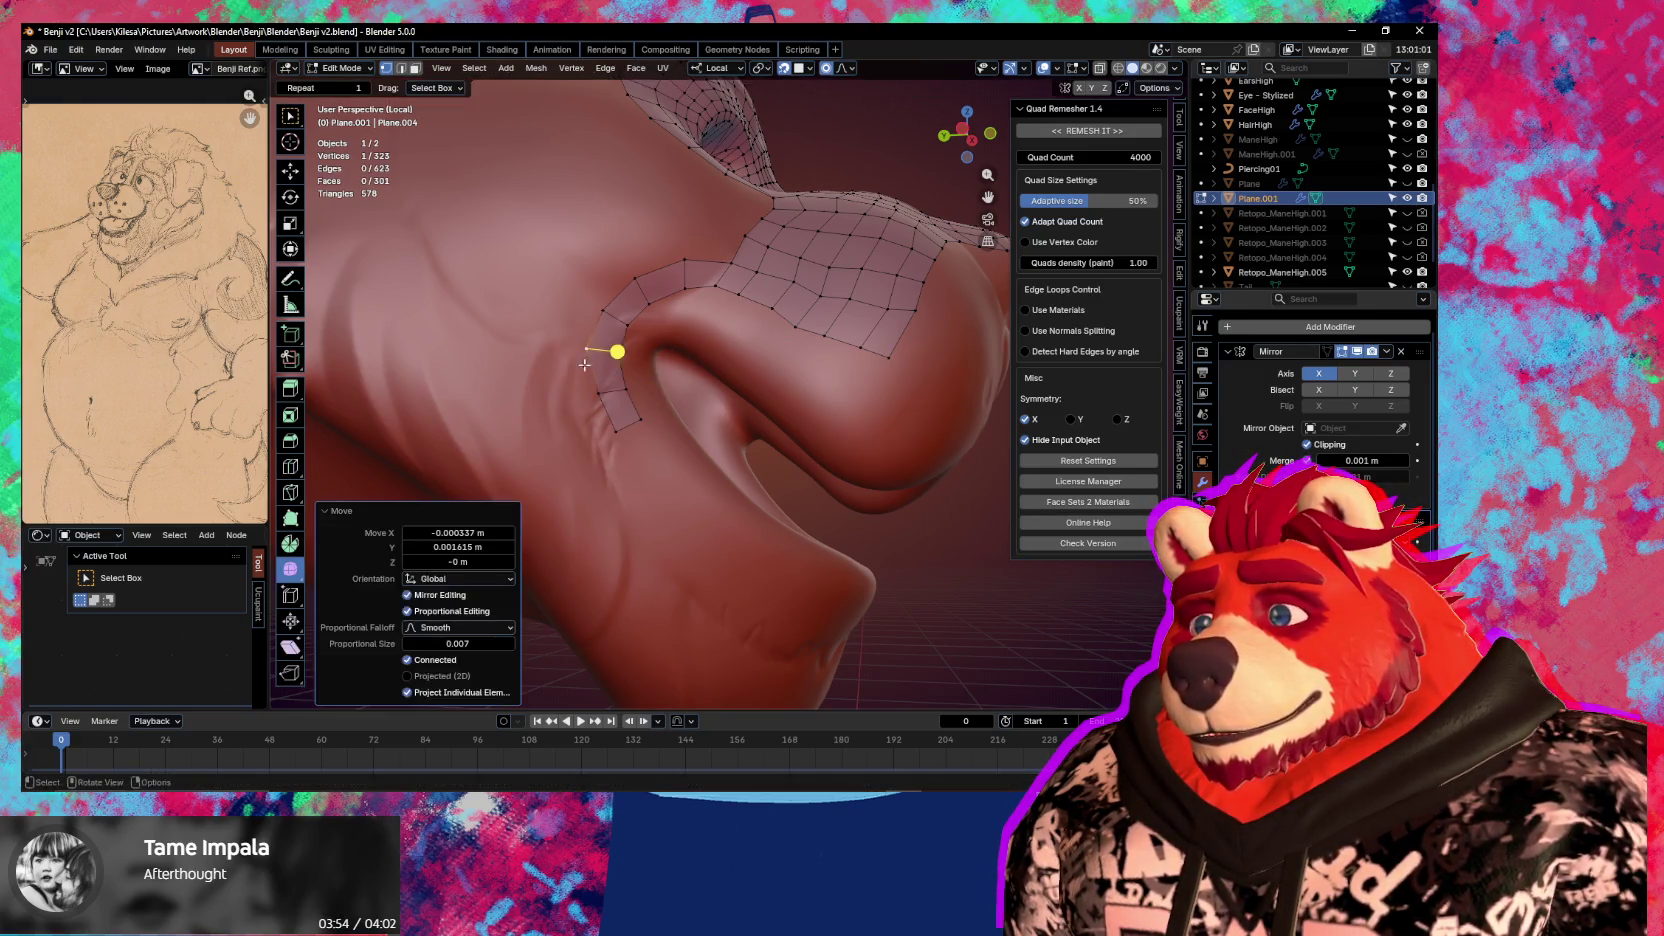
{"action": "middle_click_drag", "start_coordinate": [582, 330], "coordinate": [743, 370]}
{"action": "mouse_move", "coordinate": [740, 362]}
{"action": "left_mouse_down"}
{"action": "mouse_move", "coordinate": [712, 372]}
{"action": "mouse_move", "coordinate": [775, 394]}
{"action": "left_mouse_up"}
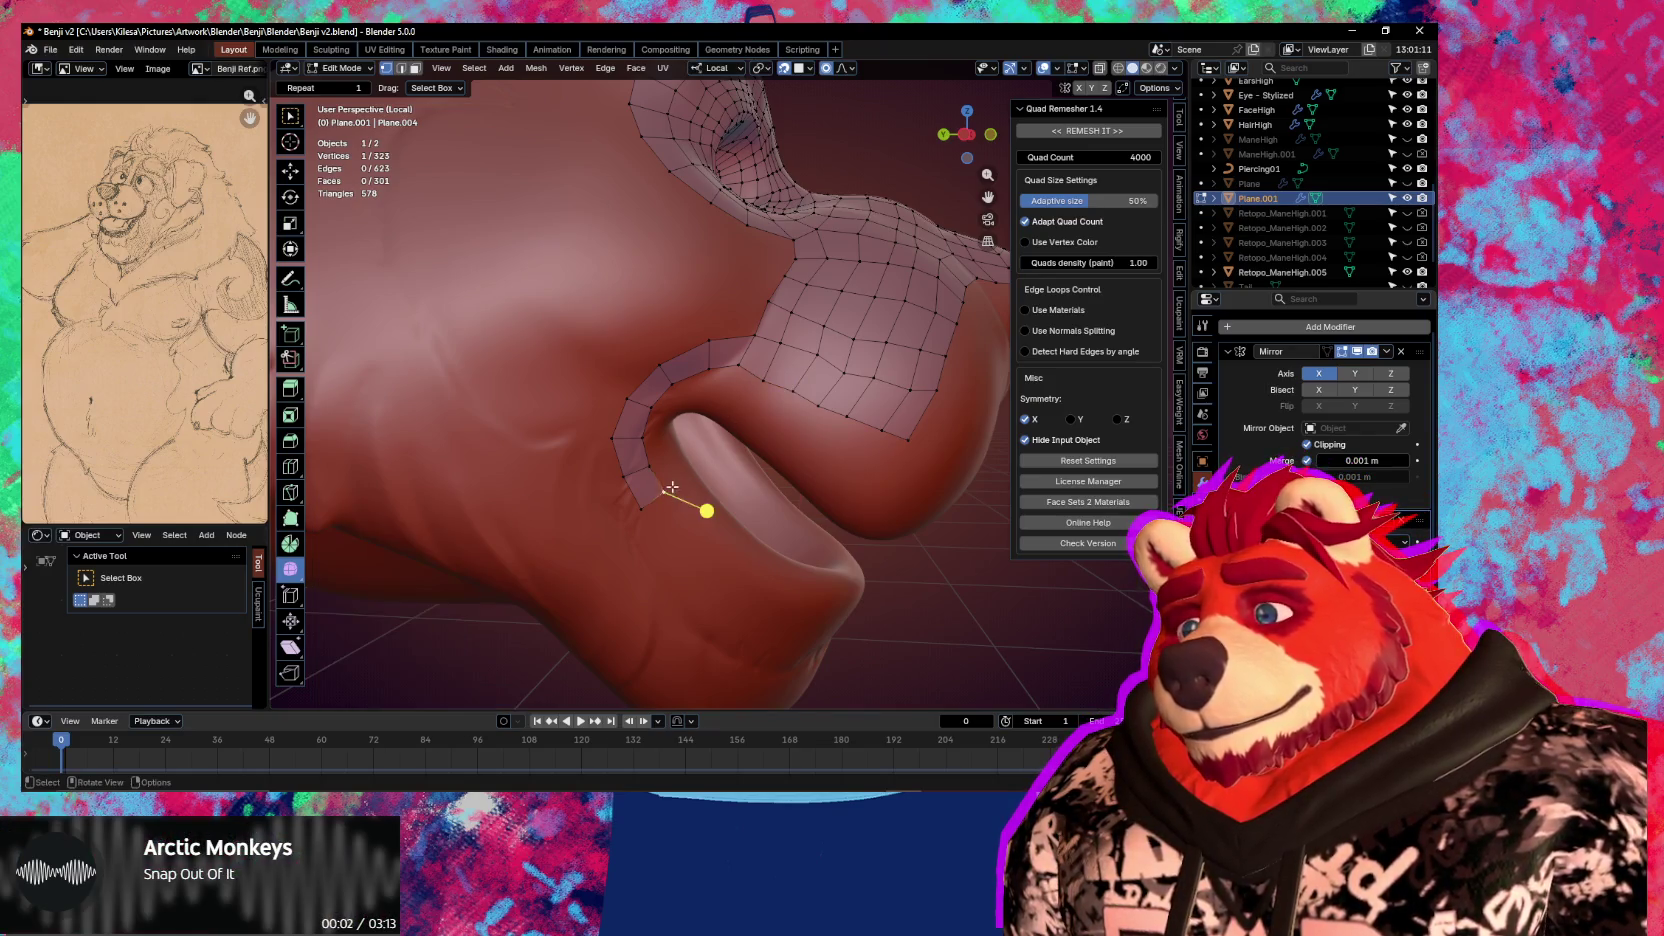
Extrude two quads from the strip's lower end edge along the lower lip
{"action": "middle_click_drag", "start_coordinate": [668, 480], "coordinate": [650, 448]}
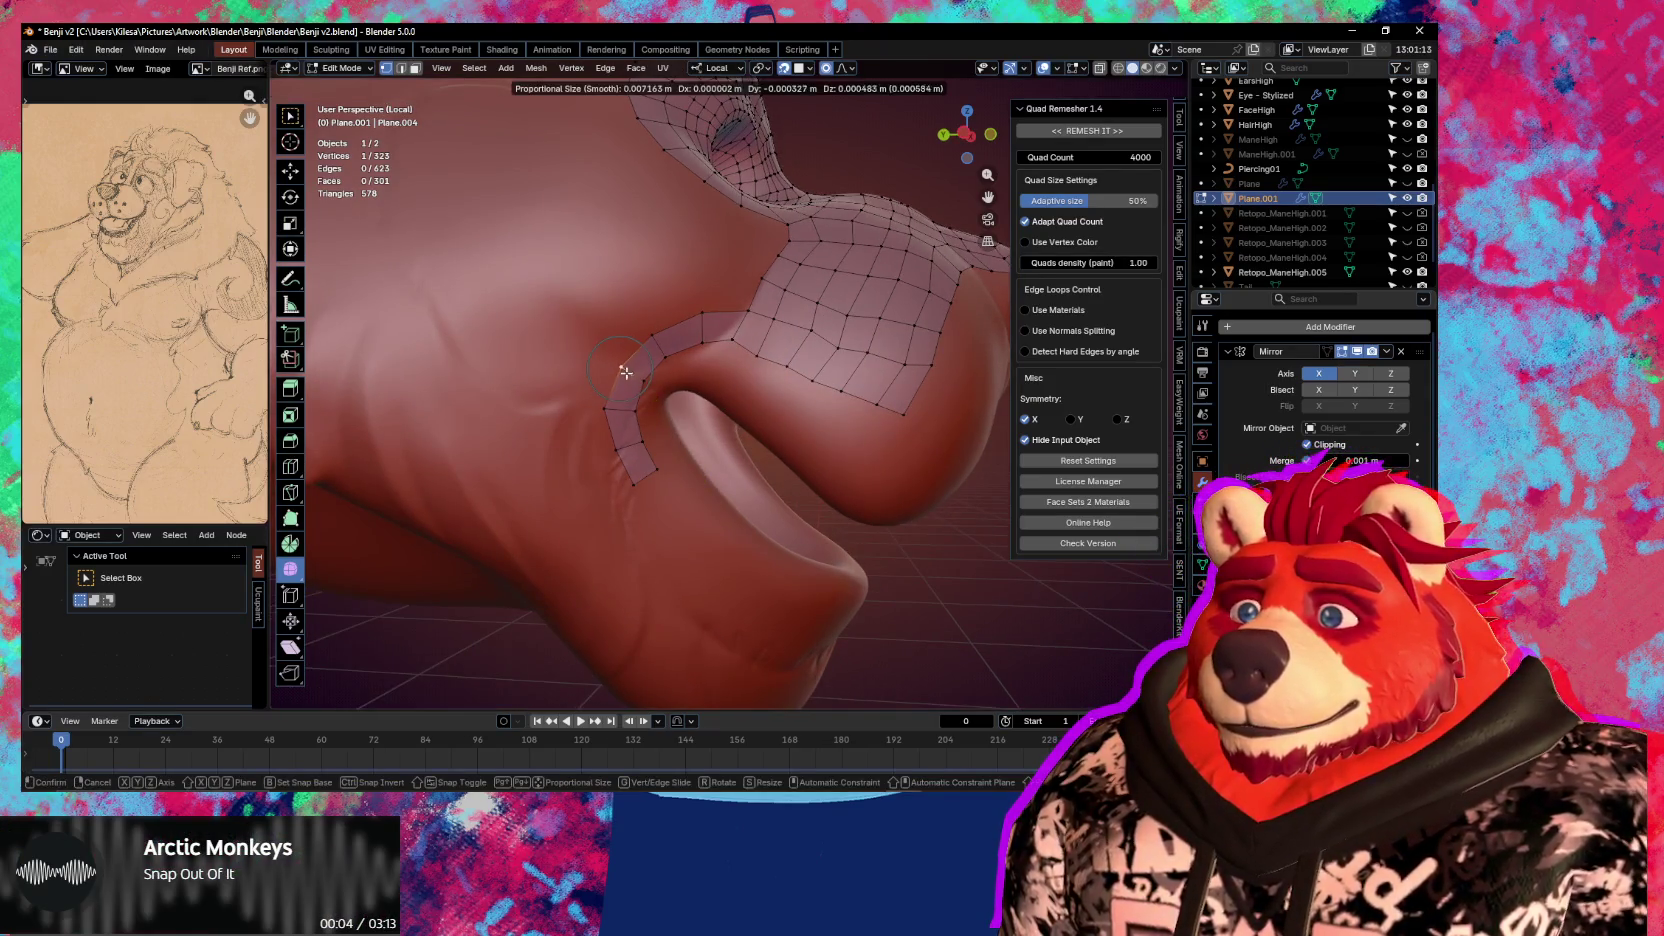
{"action": "left_click", "coordinate": [652, 470]}
{"action": "left_click", "coordinate": [649, 485], "text": "ctrl"}
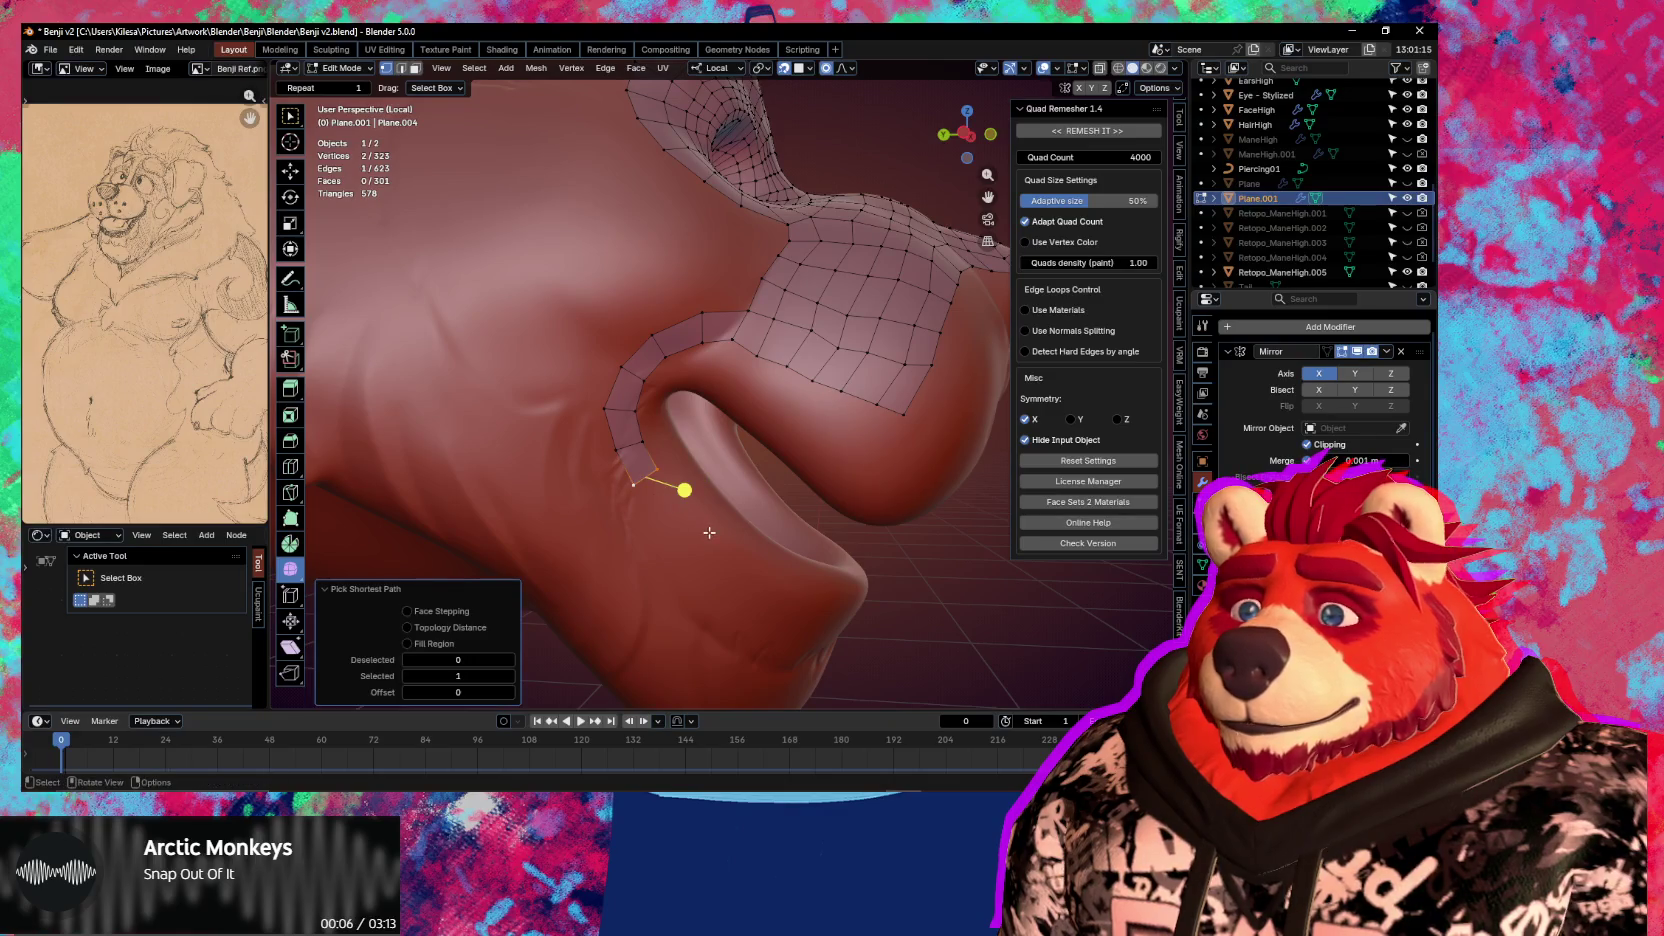
{"action": "mouse_move", "coordinate": [709, 532]}
{"action": "middle_mouse_down"}
{"action": "mouse_move", "coordinate": [782, 574]}
{"action": "mouse_move", "coordinate": [773, 560]}
{"action": "middle_mouse_up"}
{"action": "key", "text": "e"}
{"action": "left_click", "coordinate": [762, 556]}
{"action": "key", "text": "e"}
{"action": "left_click", "coordinate": [802, 588]}
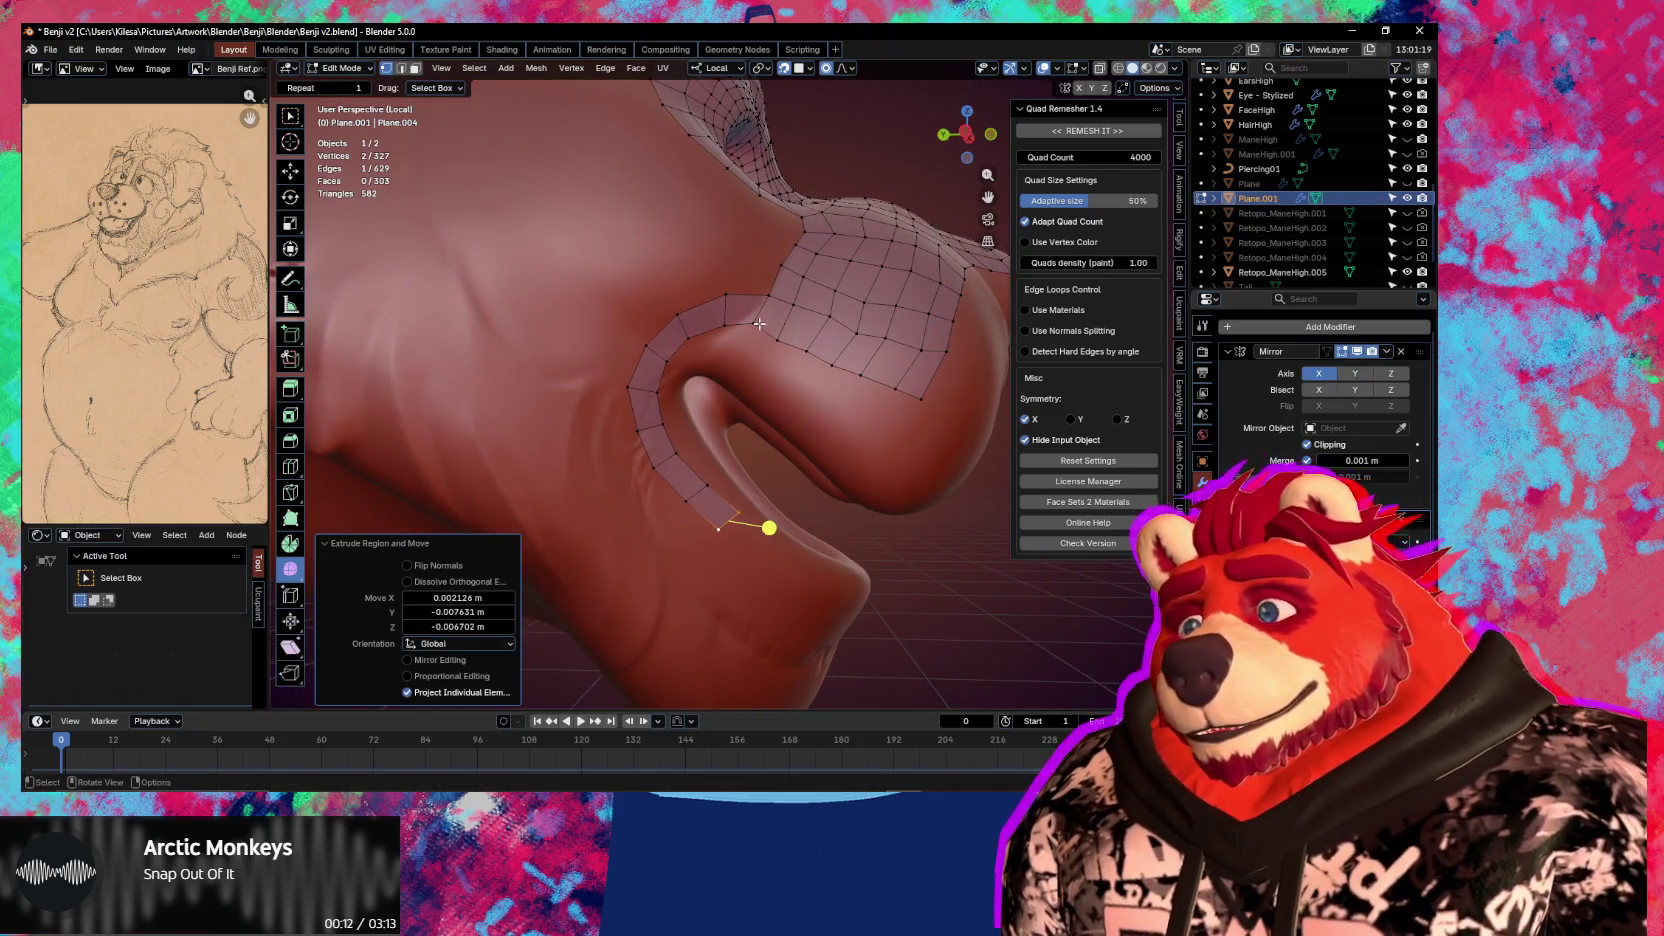
Extend the strip with two final quads to the front end of the lower lip
{"action": "left_click", "coordinate": [733, 511], "text": "alt"}
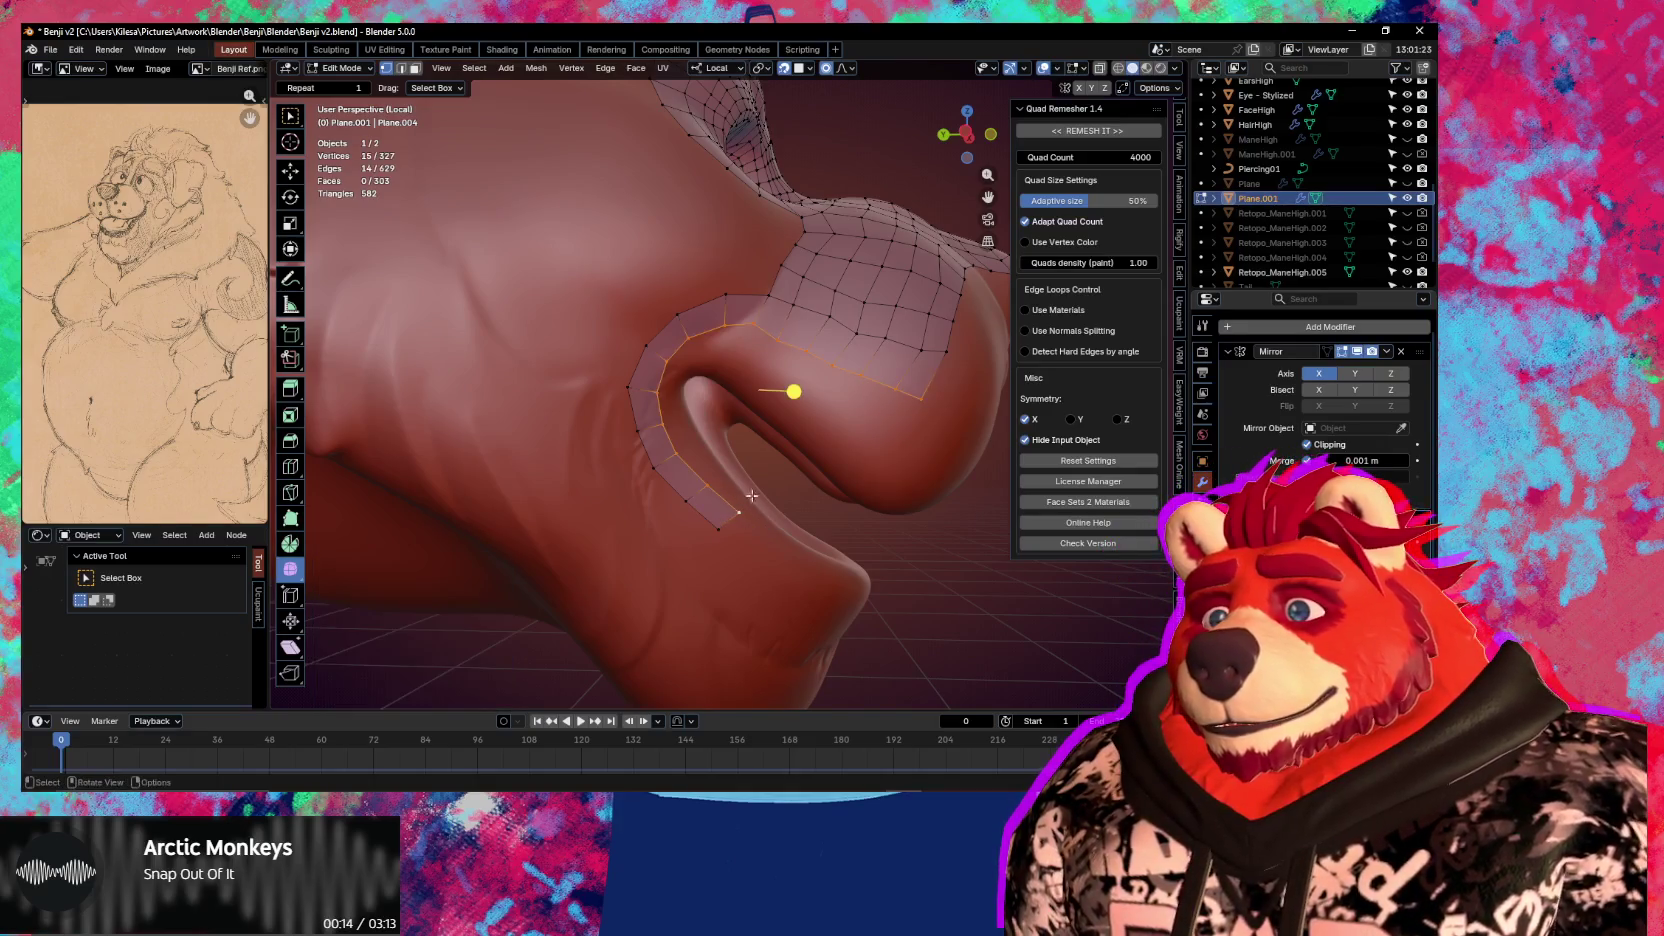
{"action": "left_click", "coordinate": [735, 518]}
{"action": "key", "text": "e"}
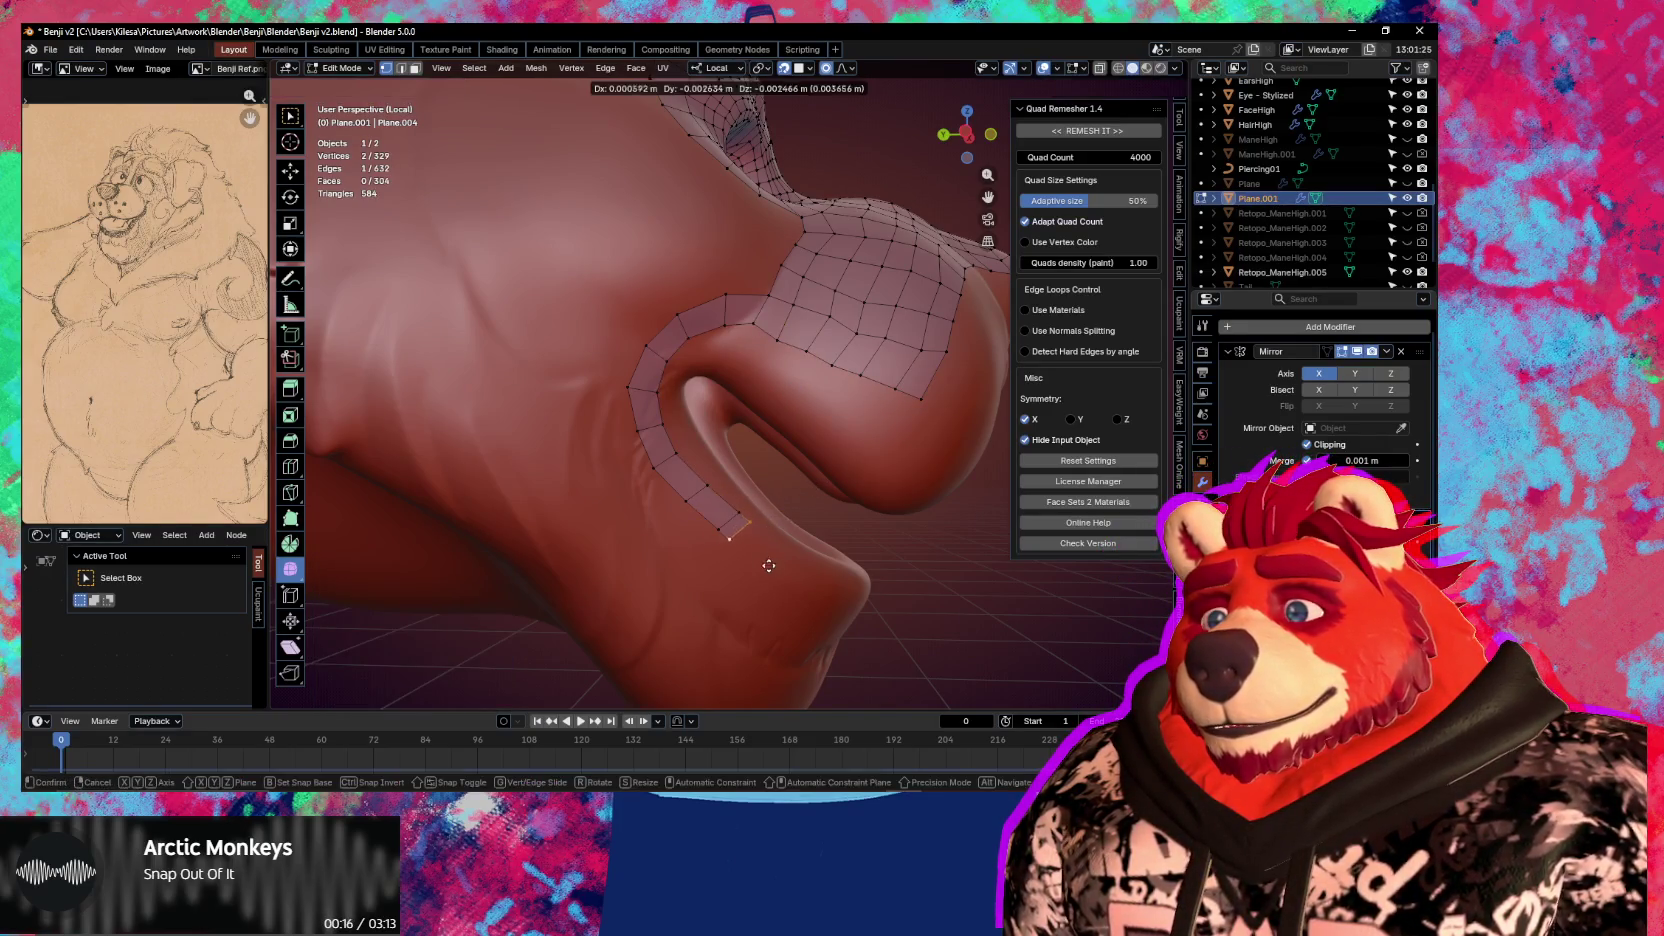
{"action": "left_click", "coordinate": [793, 586]}
{"action": "key", "text": "e"}
{"action": "left_click", "coordinate": [841, 617]}
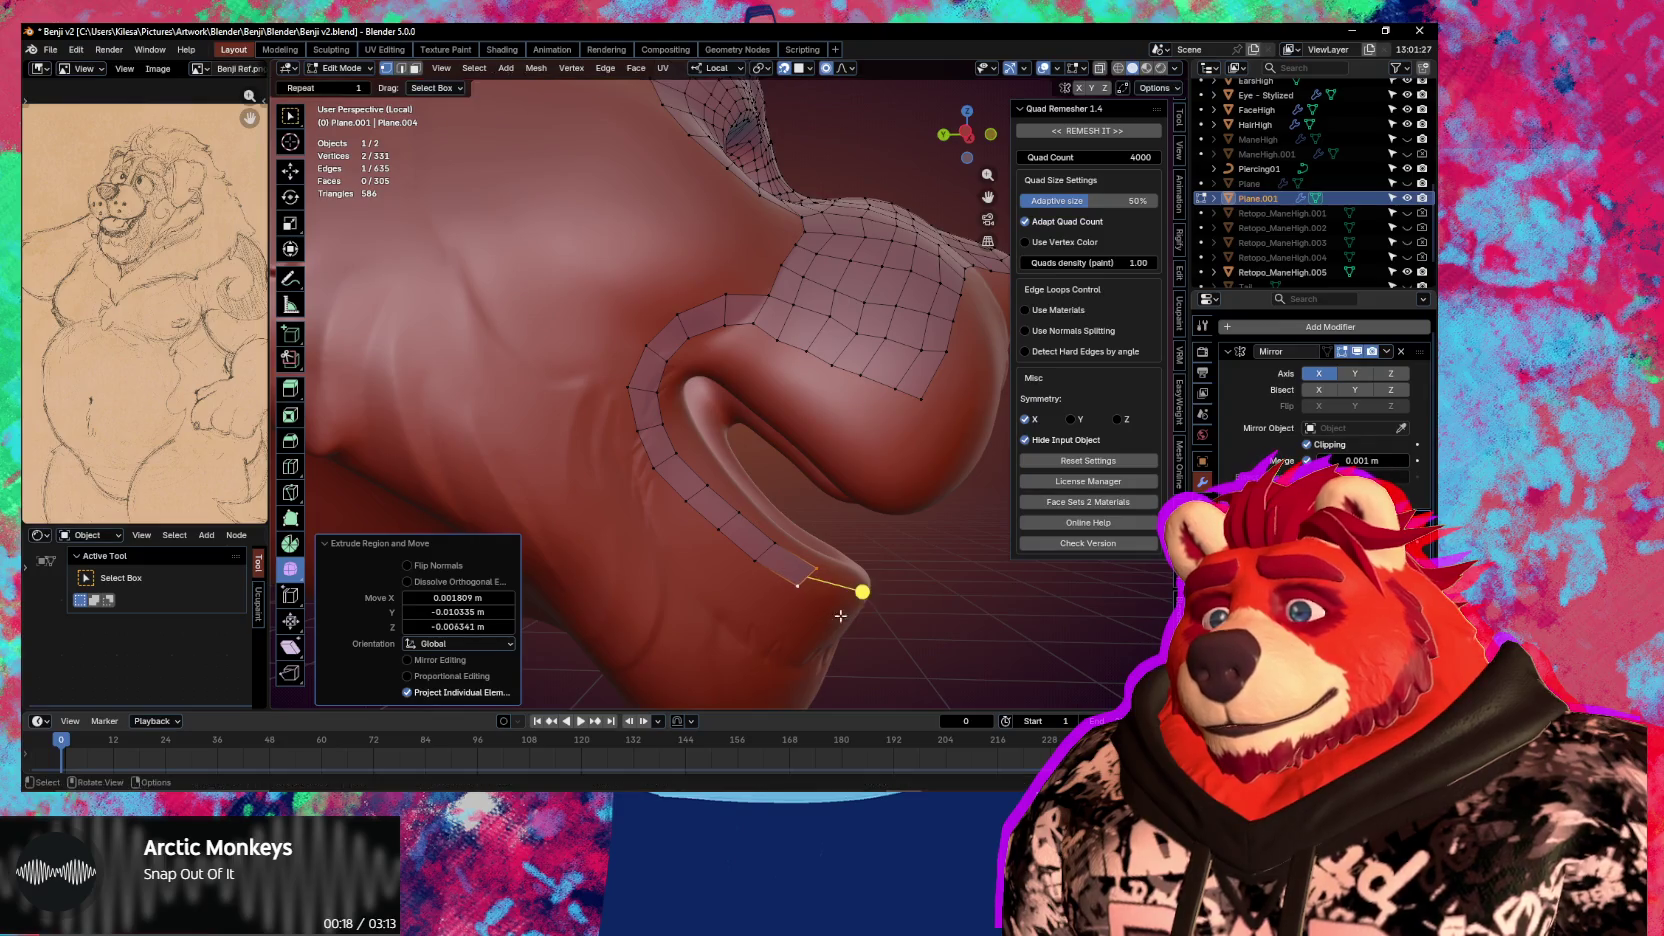
{"action": "middle_click_drag", "start_coordinate": [766, 538], "coordinate": [720, 470]}
{"action": "left_click", "coordinate": [700, 470], "text": "alt"}
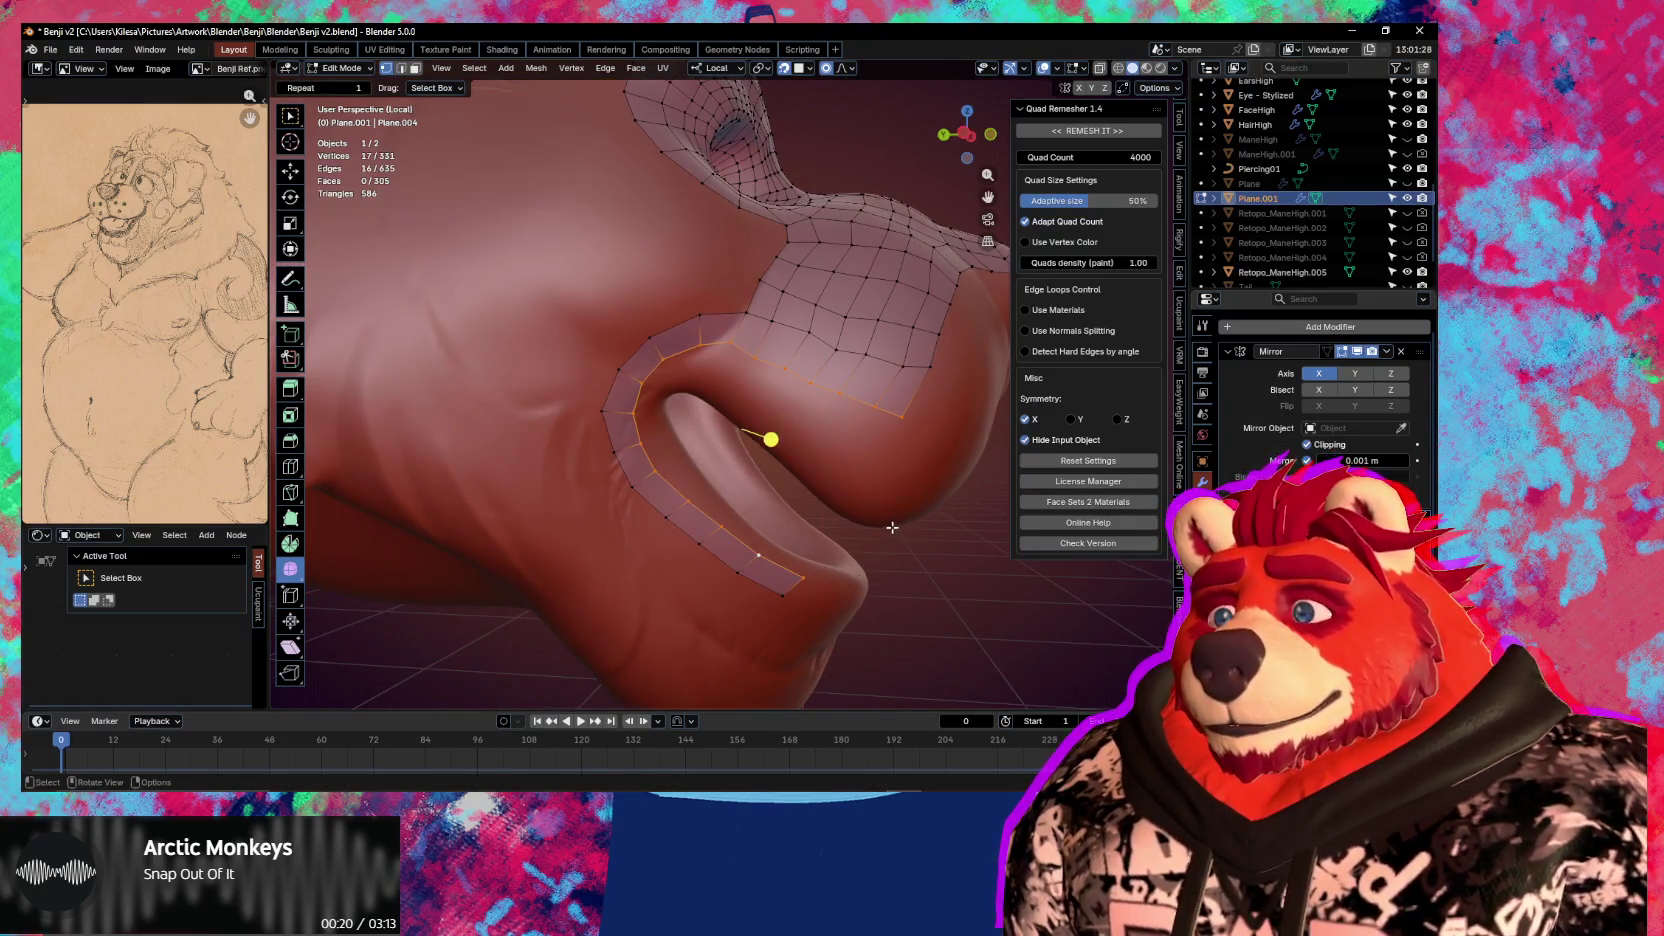
Extrude the lip edge loop, shrink it, and push it inward into the mouth
{"action": "key", "text": "e"}
{"action": "key", "text": "s"}
{"action": "left_click", "coordinate": [855, 522]}
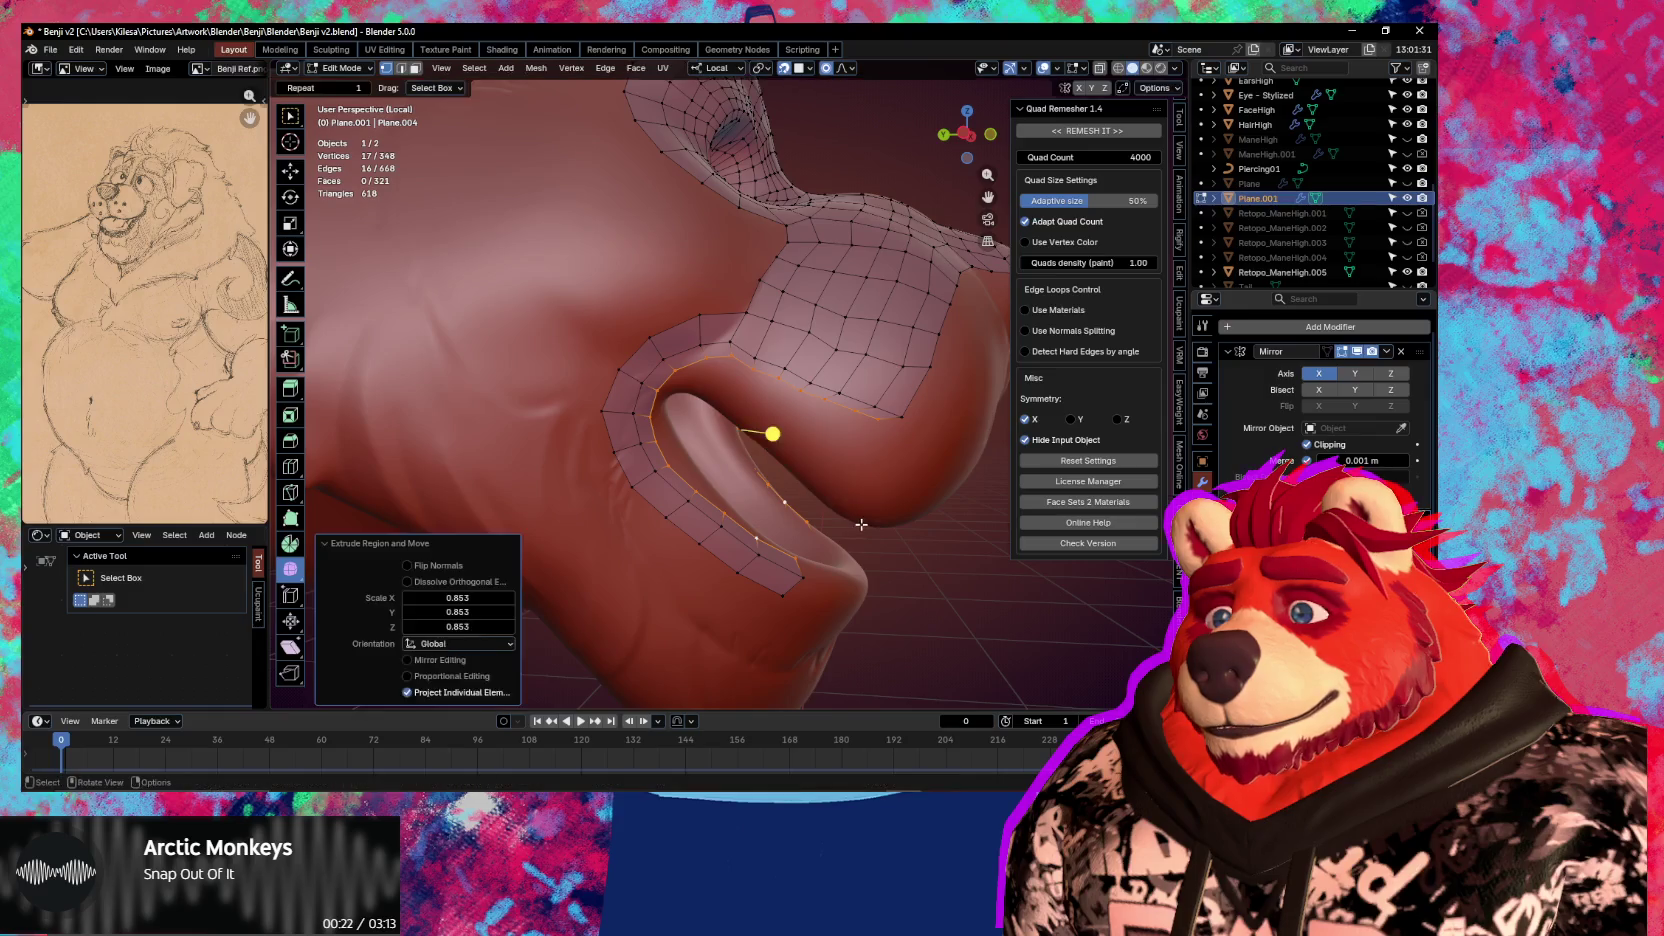
{"action": "middle_click_drag", "start_coordinate": [855, 522], "coordinate": [838, 486]}
{"action": "middle_click_drag", "start_coordinate": [806, 555], "coordinate": [775, 556]}
{"action": "key", "text": "g"}
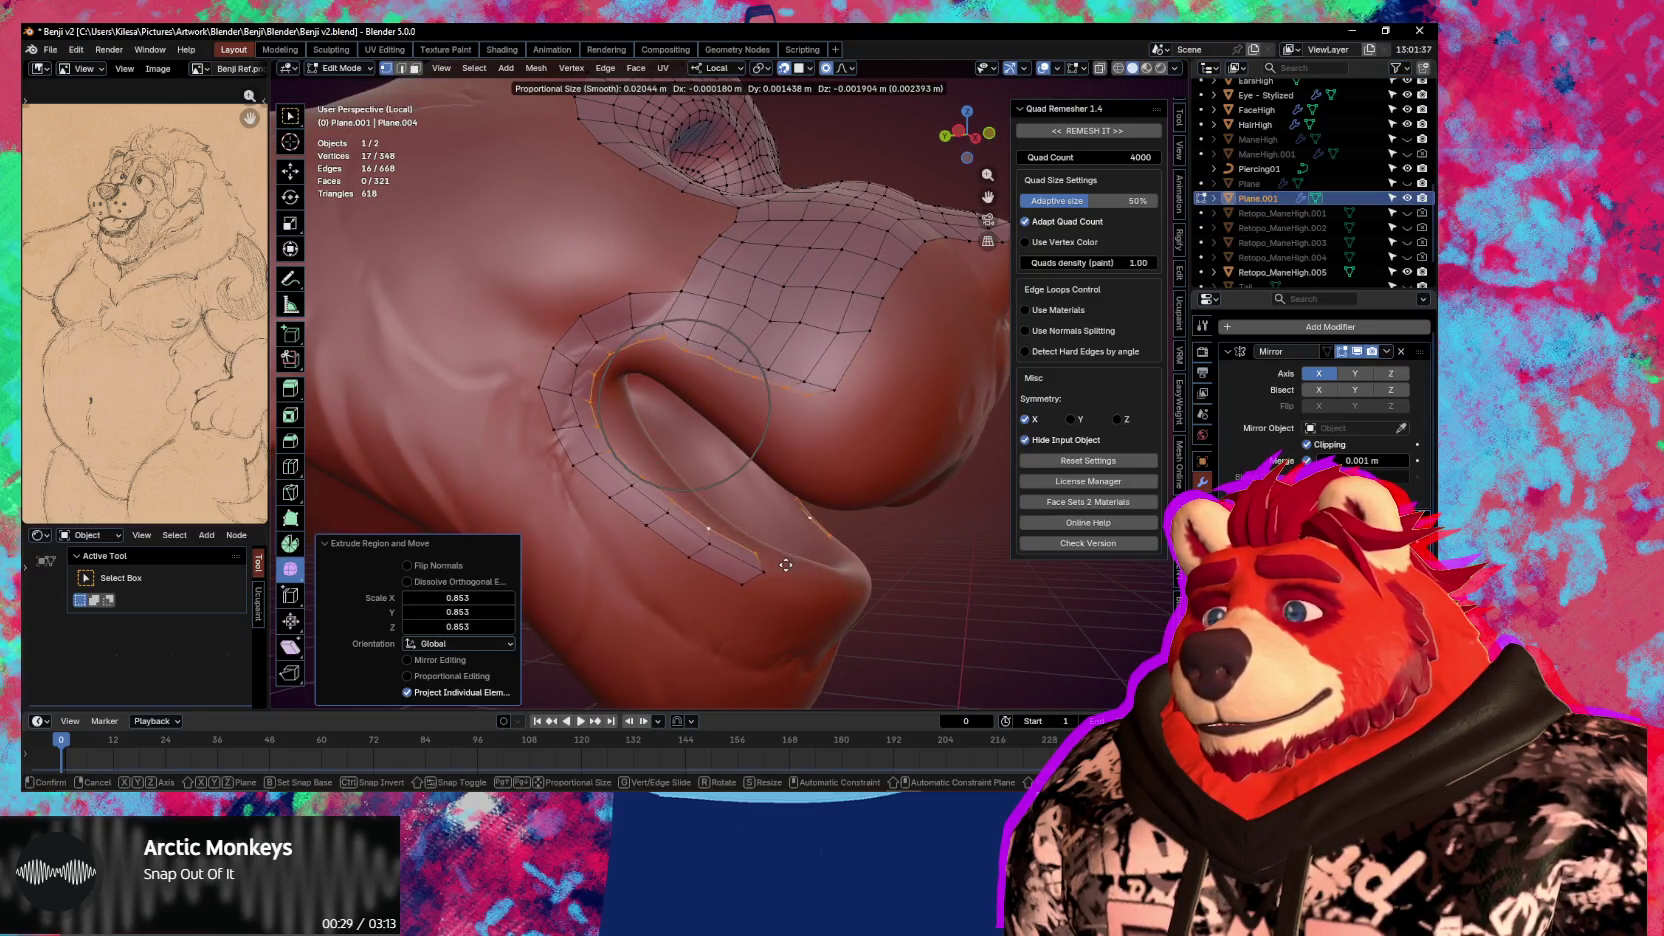
{"action": "left_click", "coordinate": [783, 567]}
Rotate the new loop slightly and adjust the vertex at the lip end
{"action": "middle_click_drag", "start_coordinate": [687, 409], "coordinate": [706, 409]}
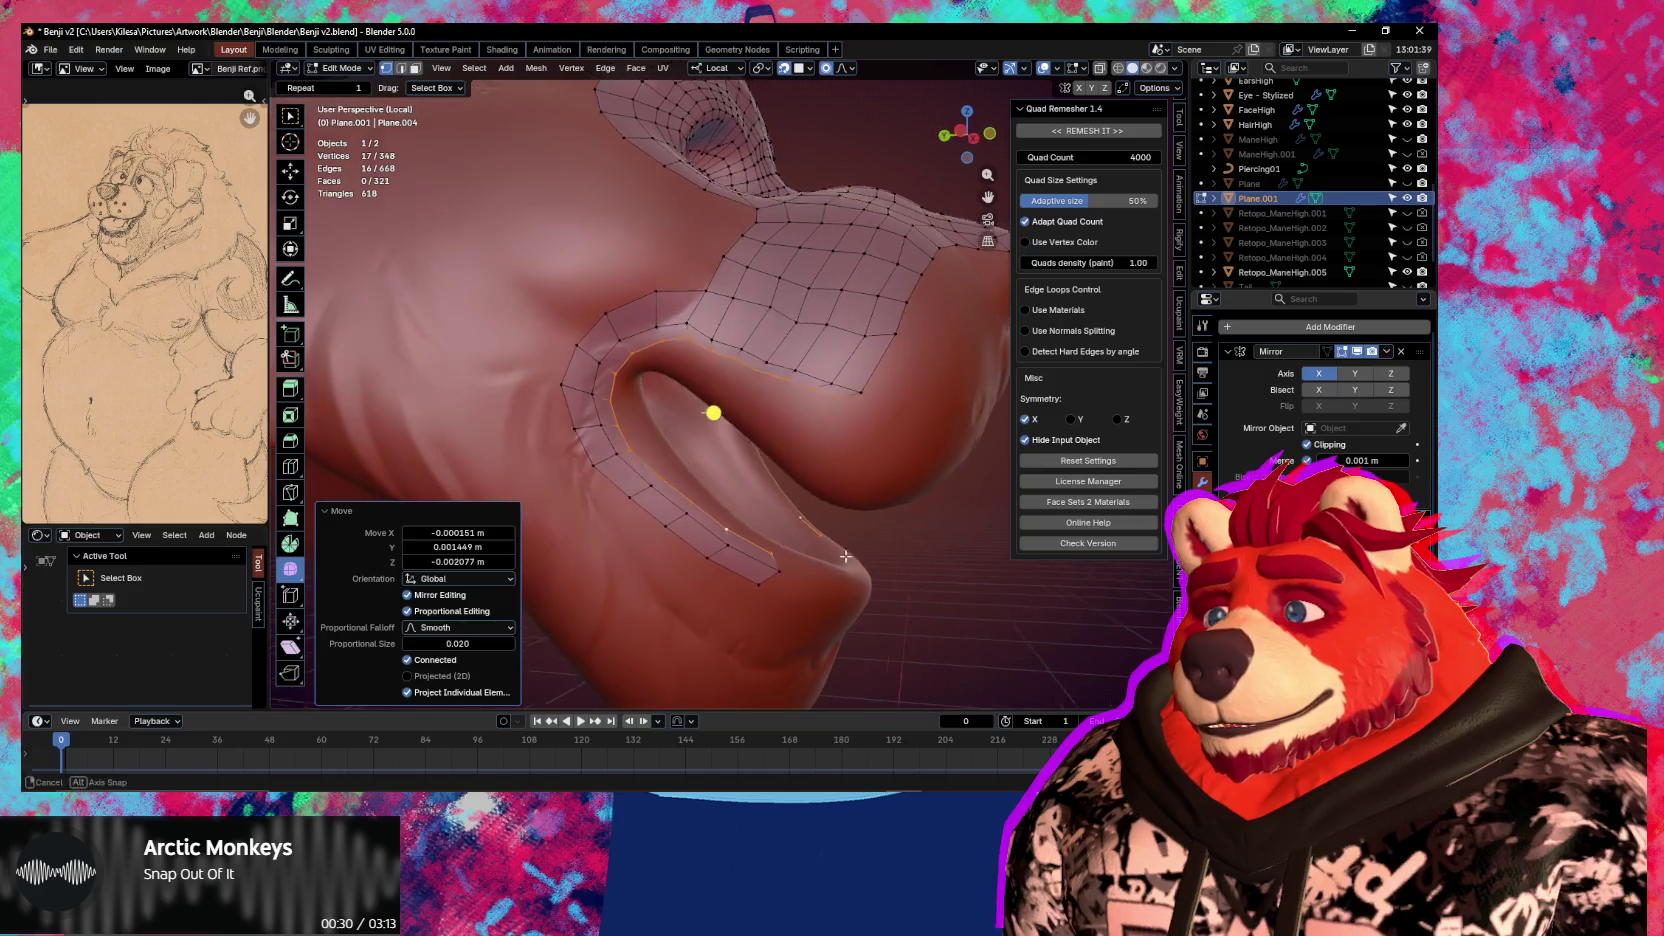
{"action": "key", "text": "r"}
{"action": "left_click", "coordinate": [724, 416]}
{"action": "left_click", "coordinate": [783, 564]}
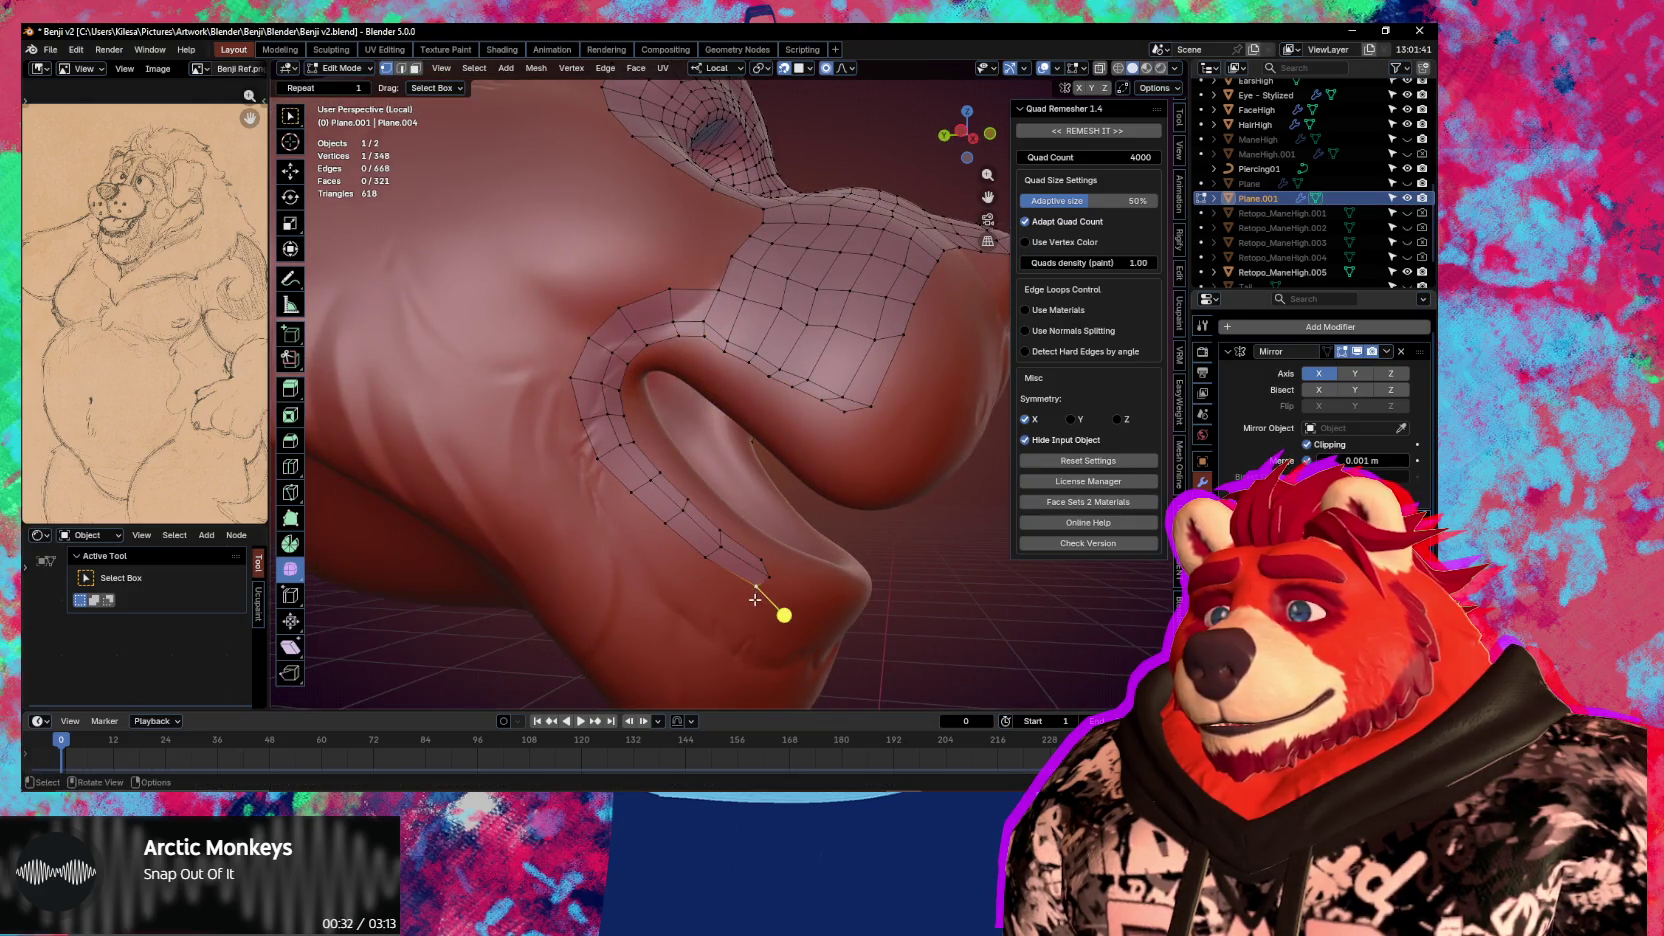
{"action": "key", "text": "g"}
{"action": "left_click", "coordinate": [724, 575]}
Reshape the inner lip edge loop: scale along local Z, rotate slightly, and reposition
{"action": "left_click", "coordinate": [722, 416], "text": "alt"}
{"action": "key", "text": "s"}
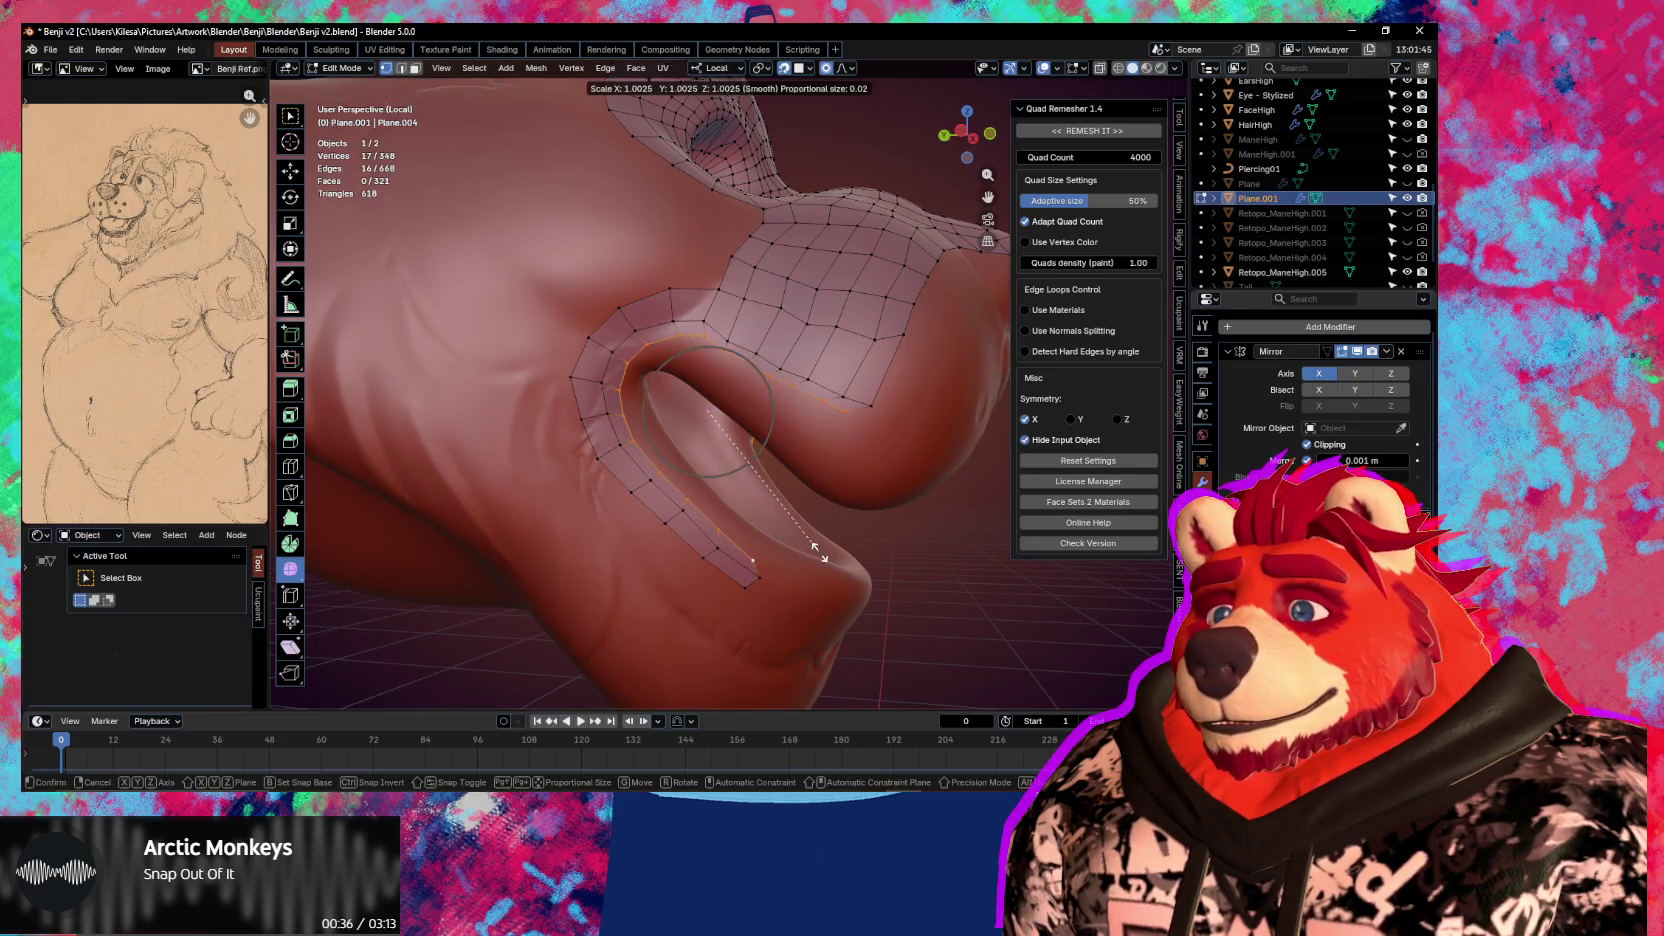
{"action": "scroll", "coordinate": [810, 545], "scroll_direction": "up", "scroll_amount": 6}
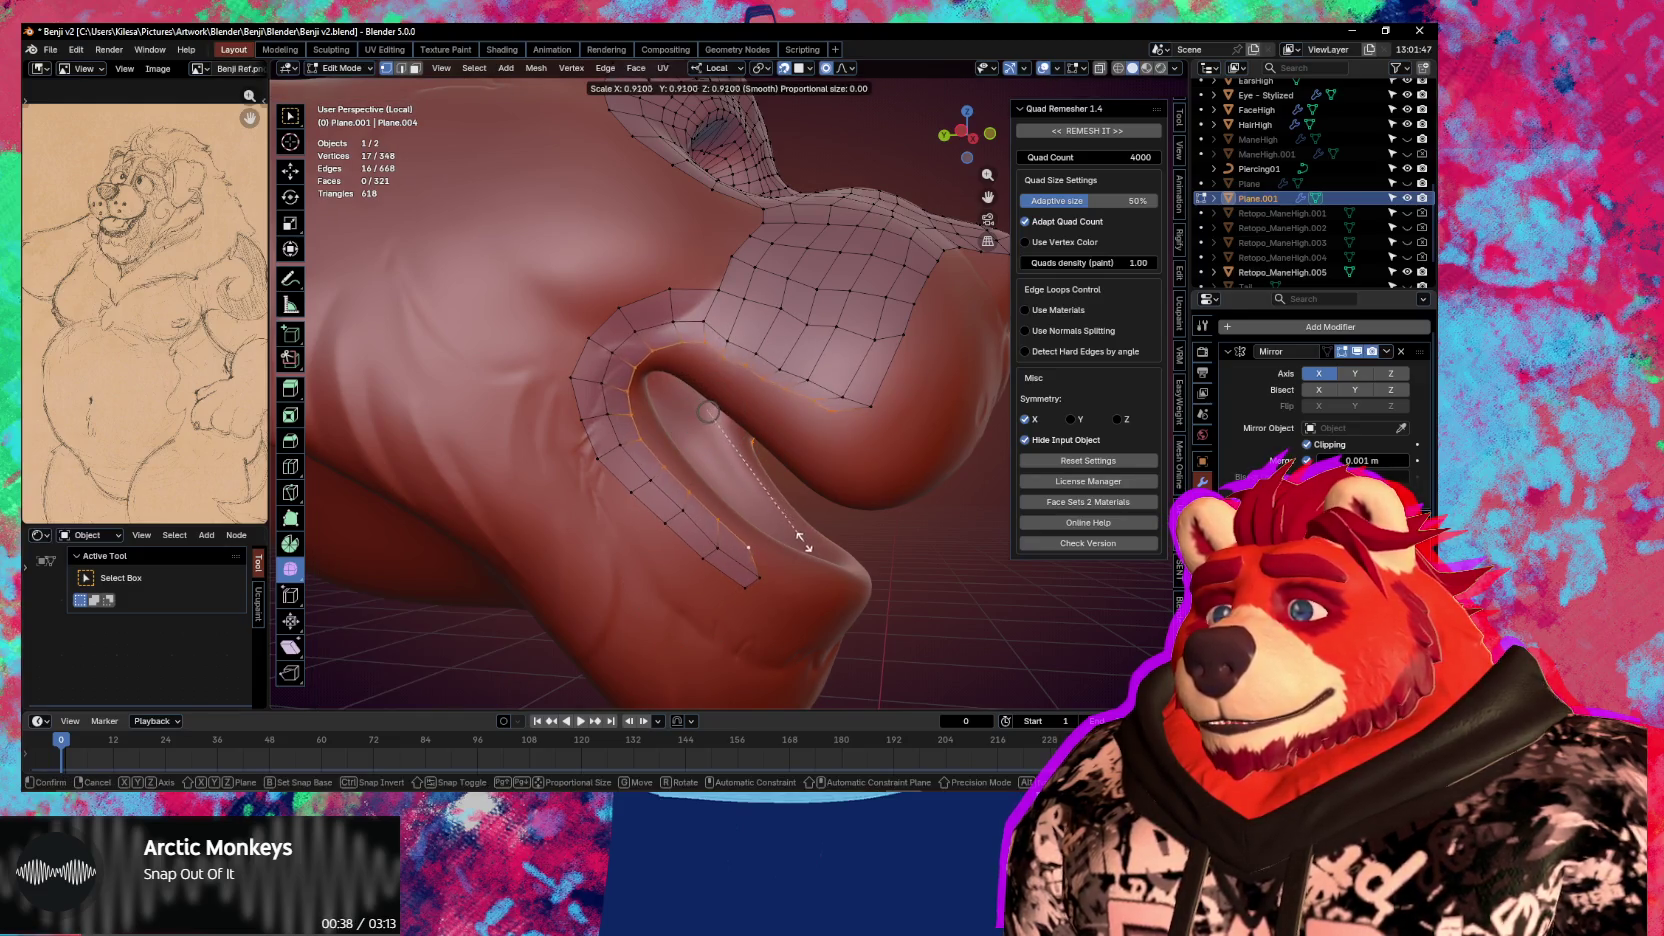
{"action": "key", "text": "Escape"}
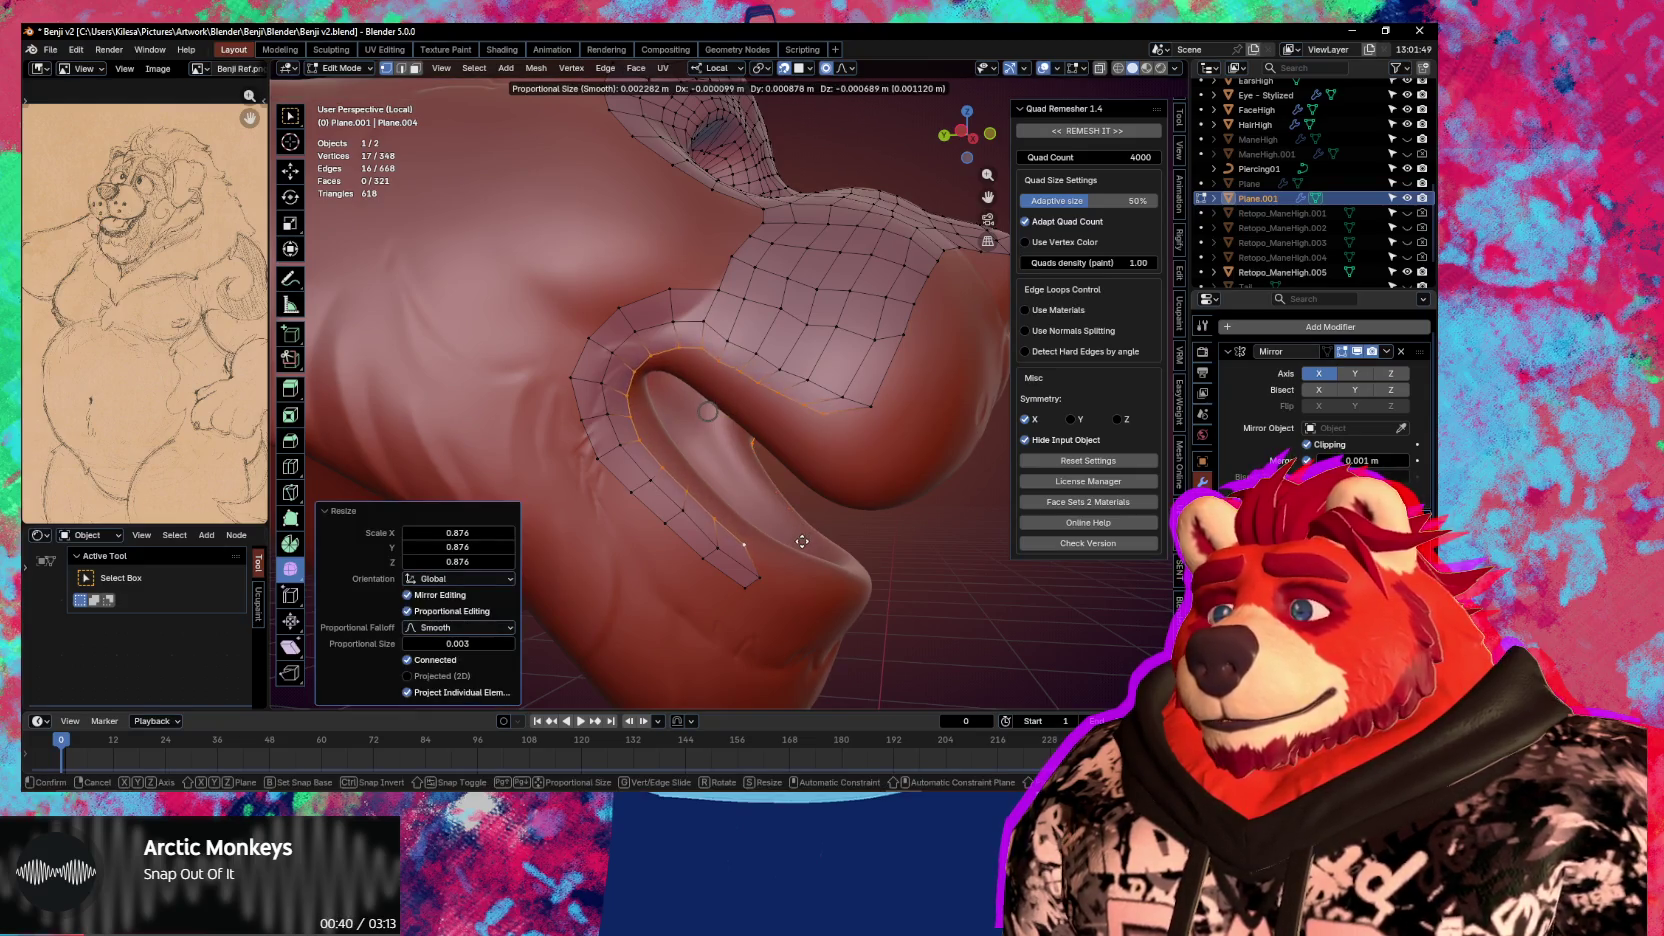
{"action": "key", "text": "s"}
{"action": "key", "text": "z"}
{"action": "key", "text": "z"}
{"action": "key", "text": "Escape"}
{"action": "key", "text": "r"}
{"action": "left_click", "coordinate": [918, 585]}
{"action": "key", "text": "g"}
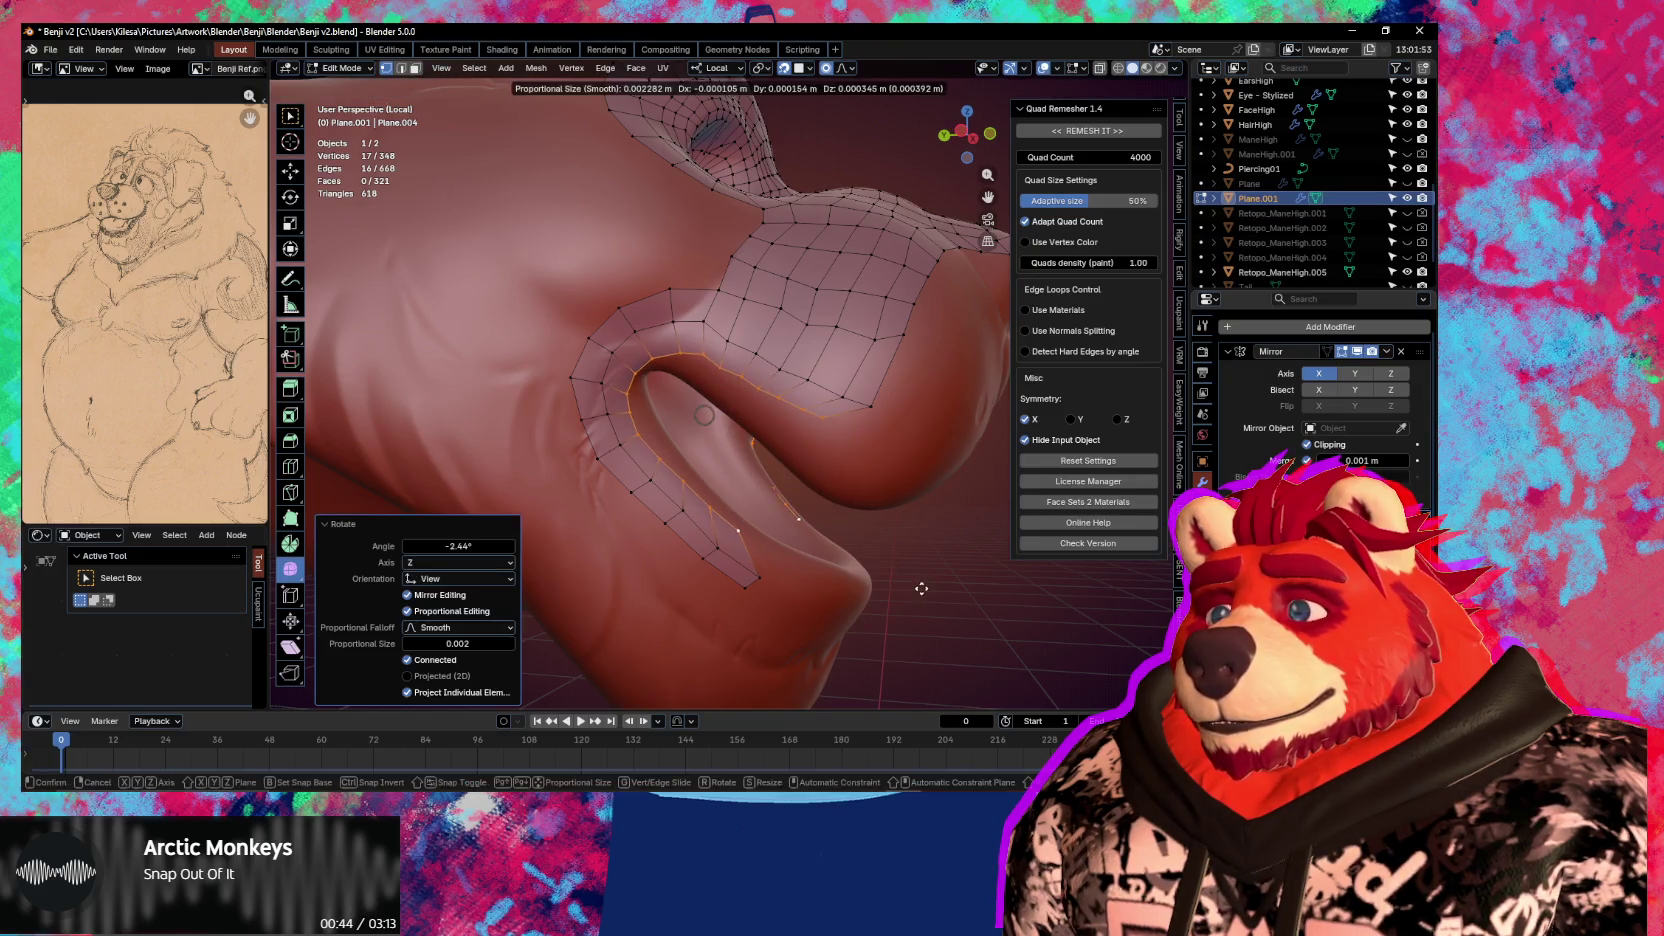
{"action": "left_click", "coordinate": [921, 589]}
Move the strip's tip vertex with proportional falloff onto the lip surface
{"action": "left_click", "coordinate": [828, 420]}
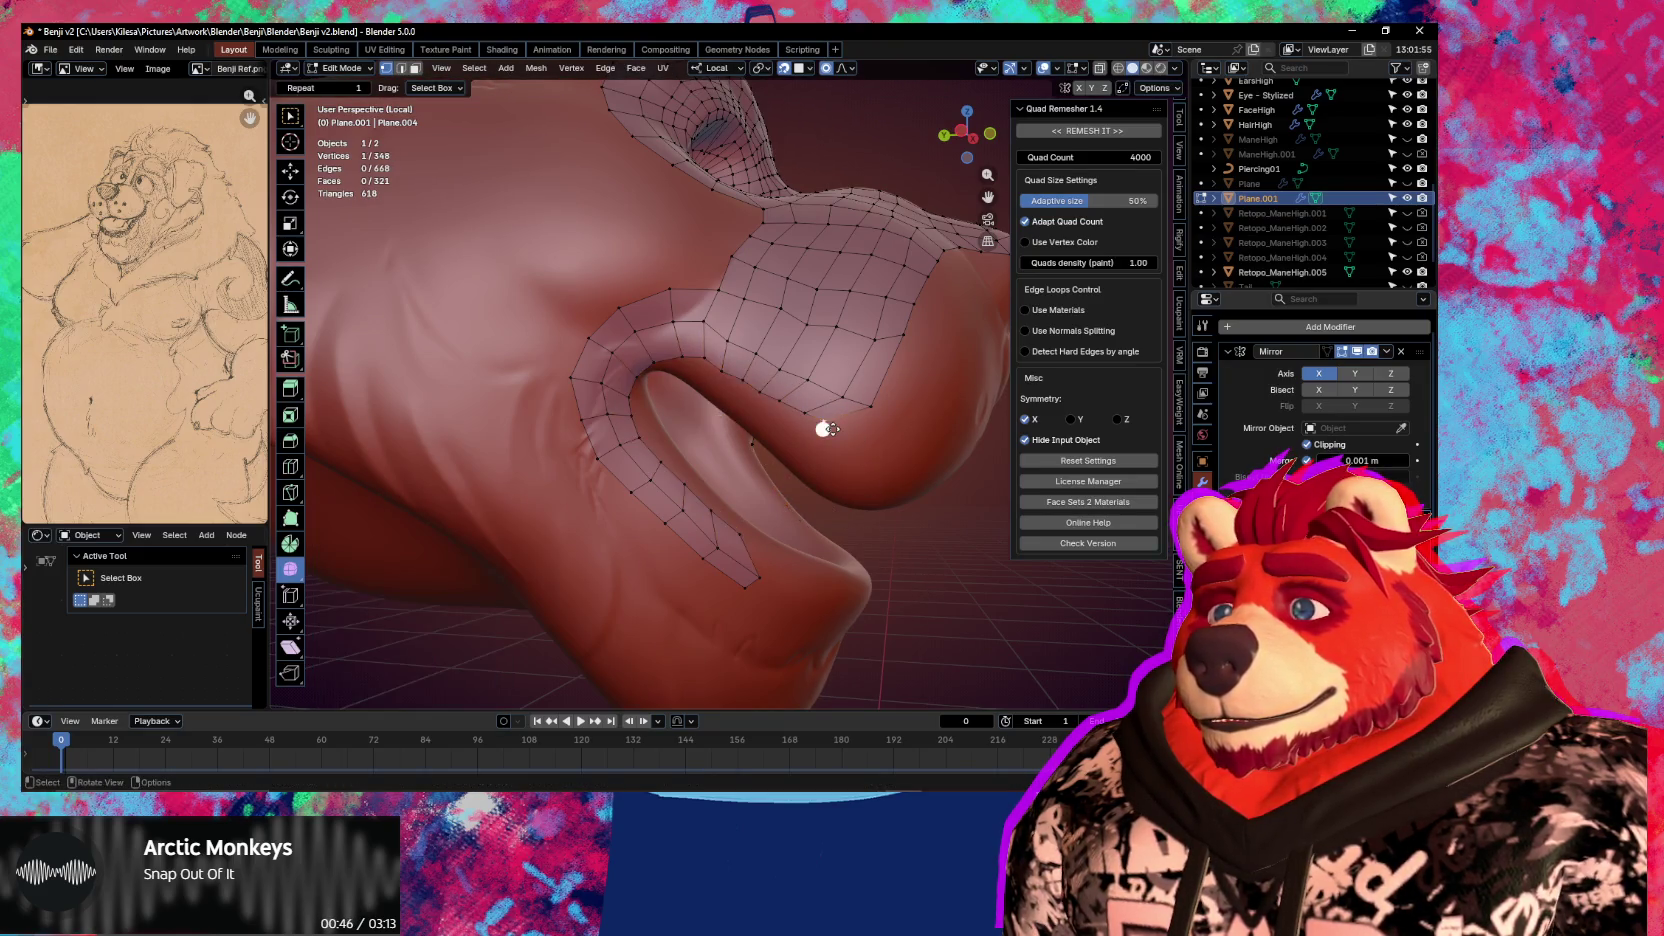
{"action": "key", "text": "g"}
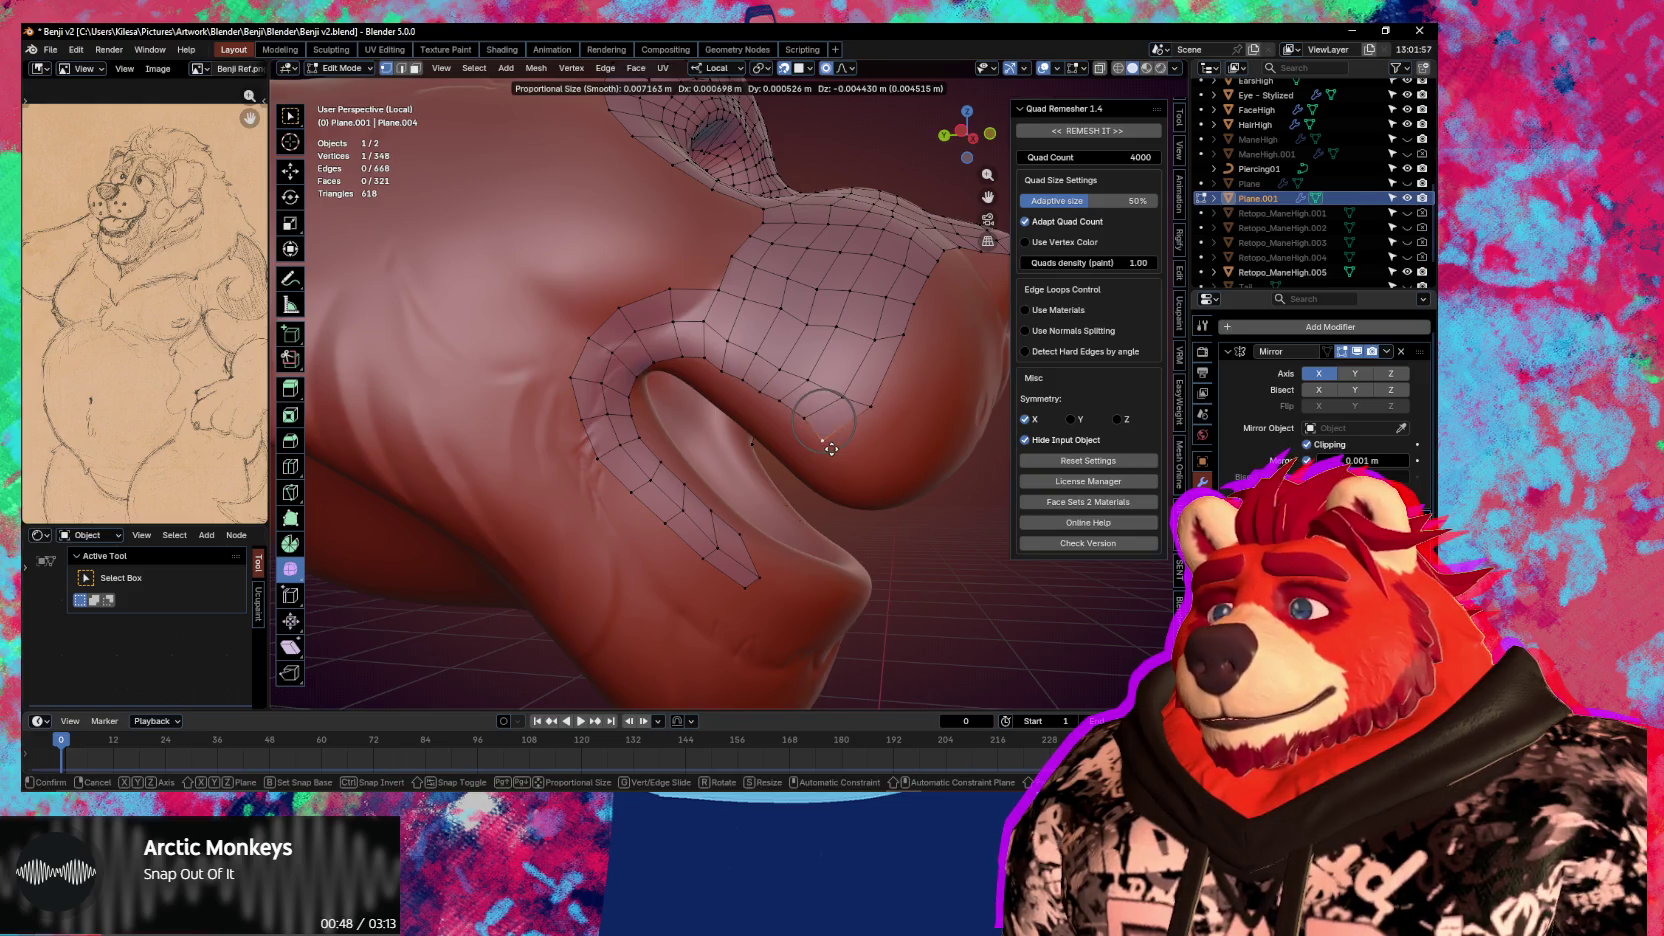
{"action": "left_click", "coordinate": [831, 449]}
{"action": "key", "text": "g"}
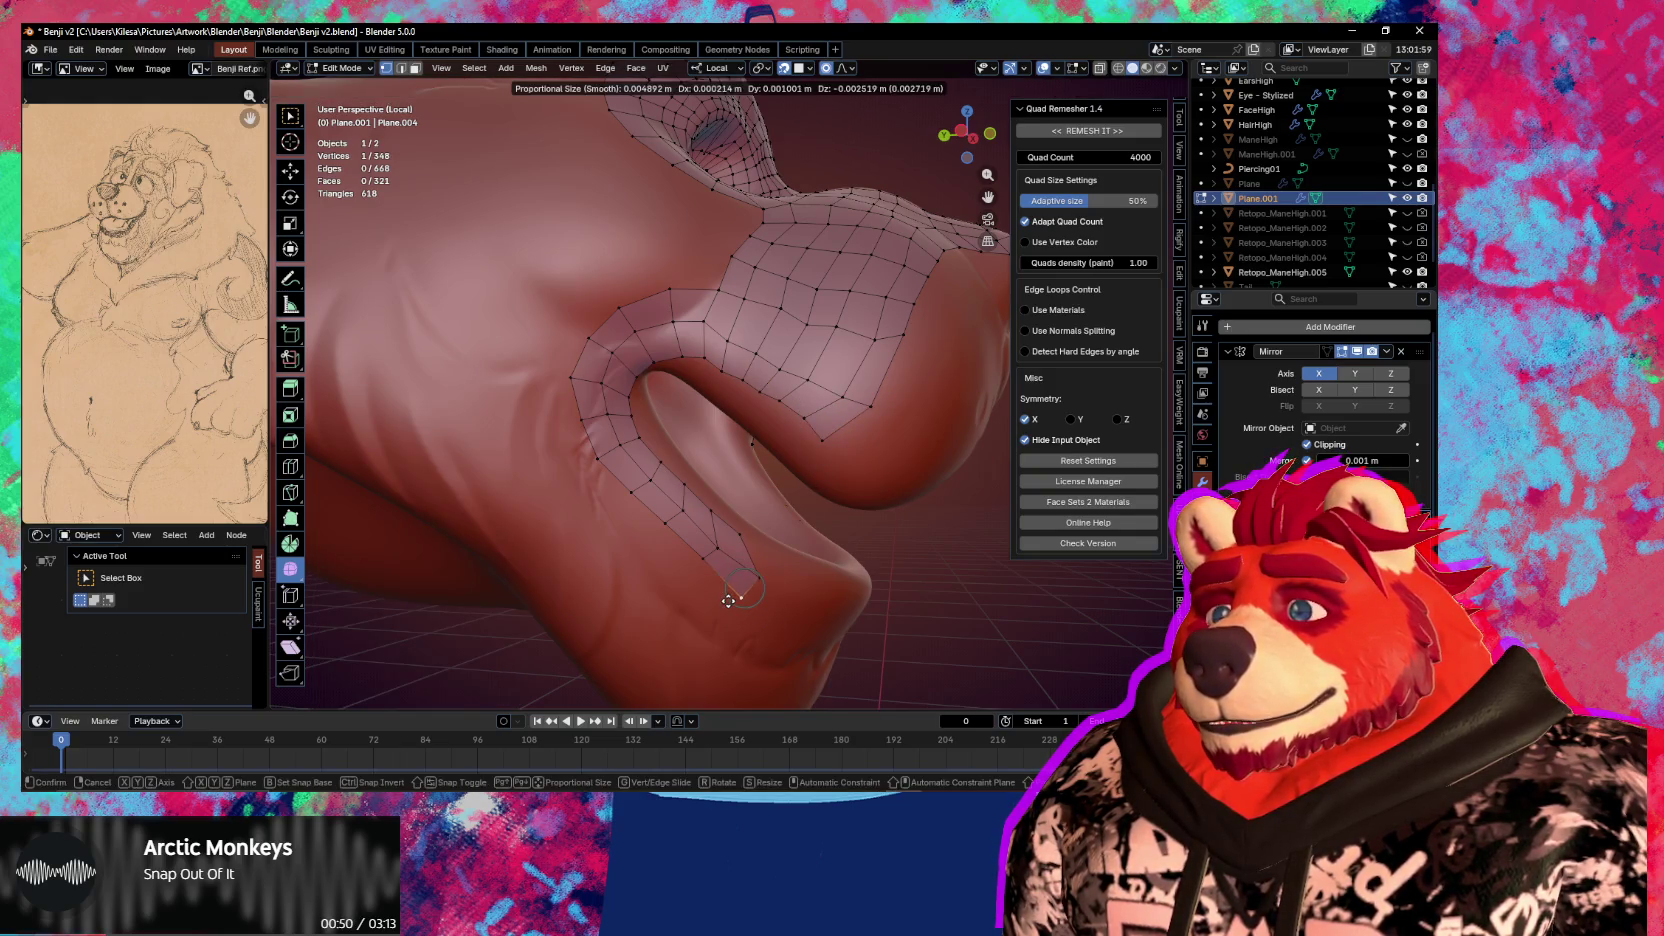
{"action": "left_click", "coordinate": [724, 590]}
Pull the strip tip up and to the left in several small moves
{"action": "key", "text": "g"}
{"action": "left_click", "coordinate": [694, 594]}
{"action": "key", "text": "g"}
{"action": "left_click", "coordinate": [647, 558]}
{"action": "key", "text": "g"}
{"action": "left_click", "coordinate": [600, 492]}
{"action": "key", "text": "g"}
{"action": "left_click", "coordinate": [586, 415]}
{"action": "key", "text": "g"}
{"action": "key", "text": "g"}
{"action": "left_click", "coordinate": [555, 395]}
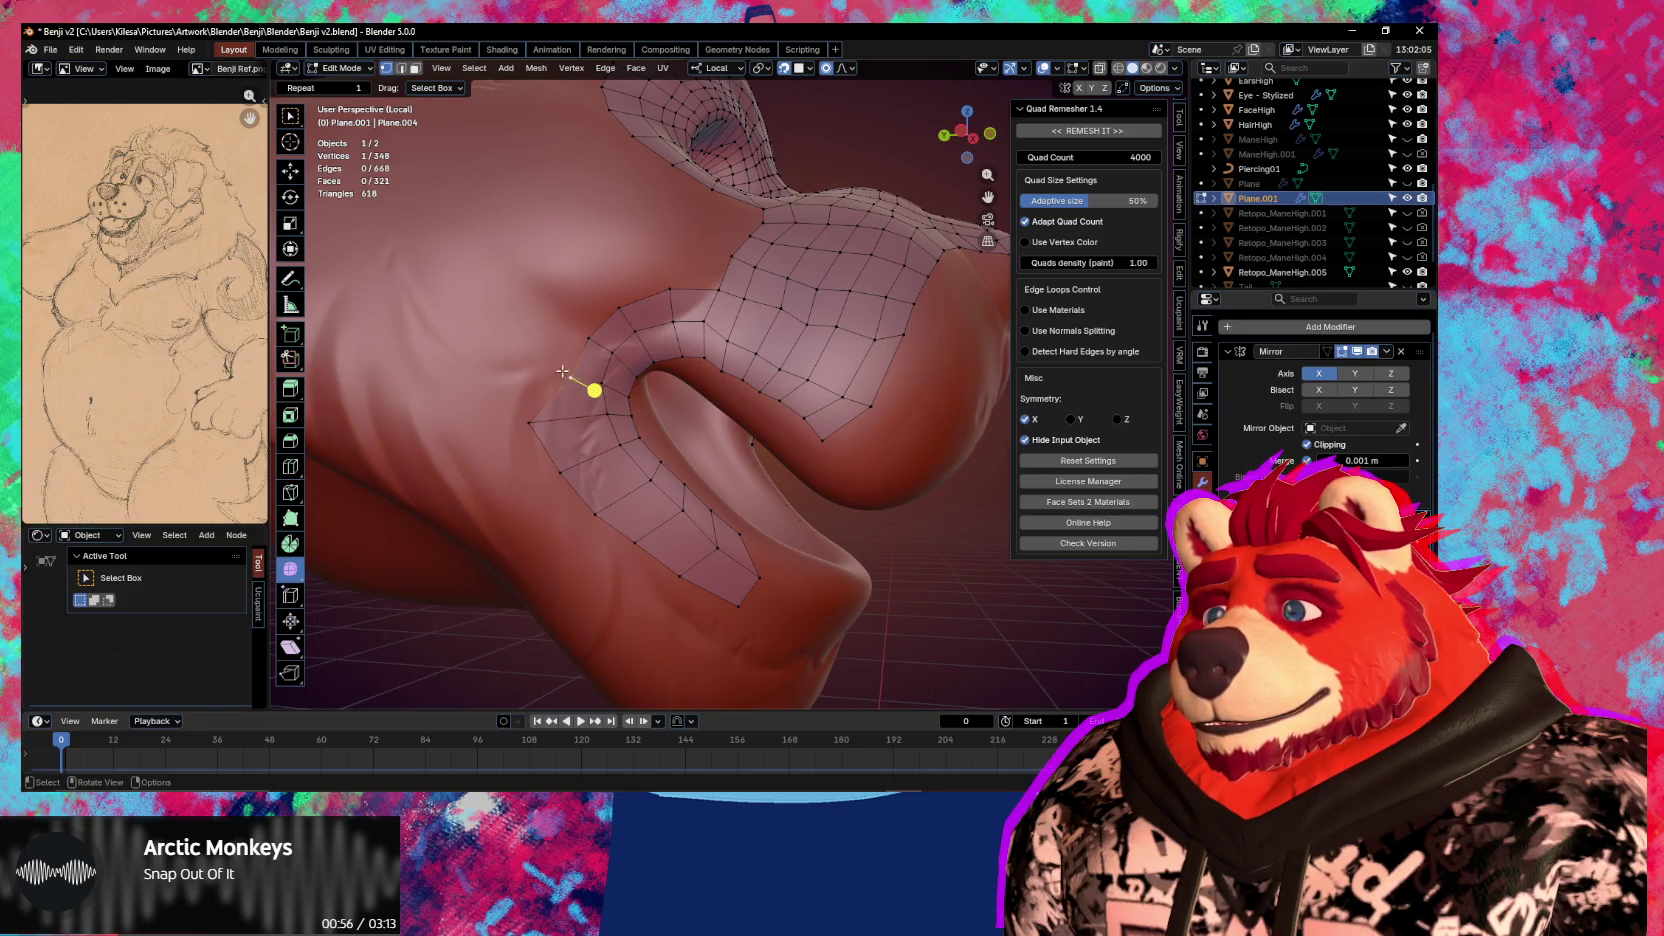
Adjust the neighbouring vertices near the strip tip to hug the lip
{"action": "key", "text": "g"}
{"action": "left_click", "coordinate": [533, 341]}
{"action": "key", "text": "g"}
{"action": "left_click", "coordinate": [583, 336]}
{"action": "key", "text": "g"}
{"action": "left_click", "coordinate": [560, 308]}
{"action": "key", "text": "g"}
{"action": "left_click", "coordinate": [610, 285]}
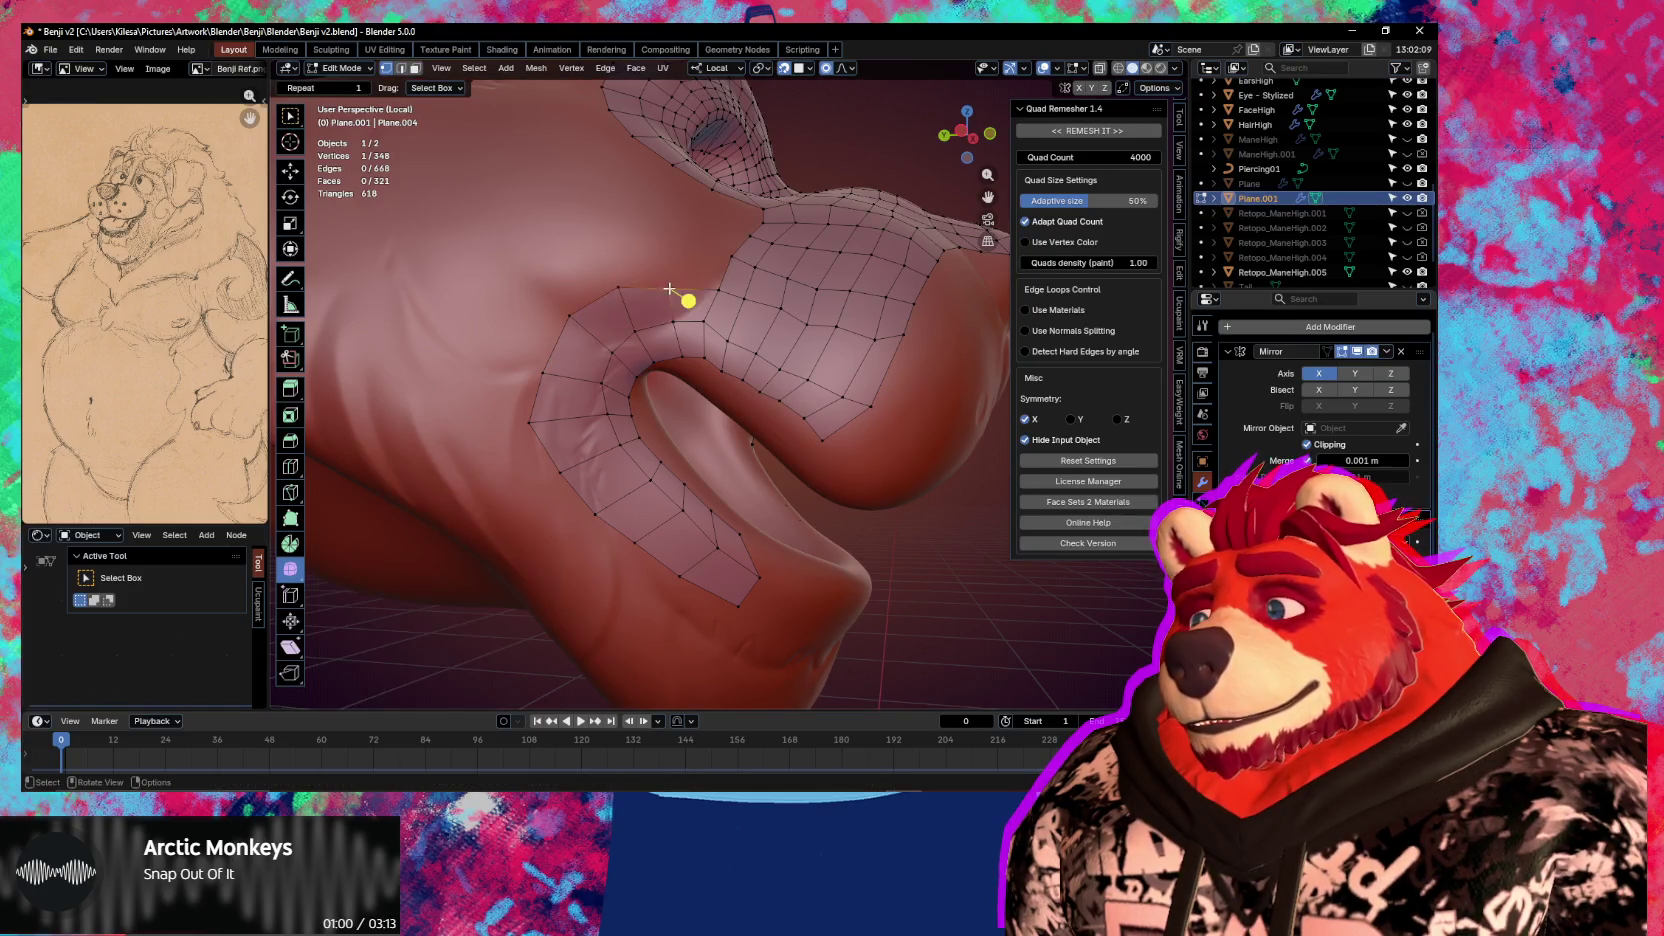
Add a centred edge loop lengthwise through the lip-crease strip
{"action": "key", "text": "ctrl+r"}
{"action": "left_click", "coordinate": [717, 400]}
{"action": "right_click", "coordinate": [705, 503]}
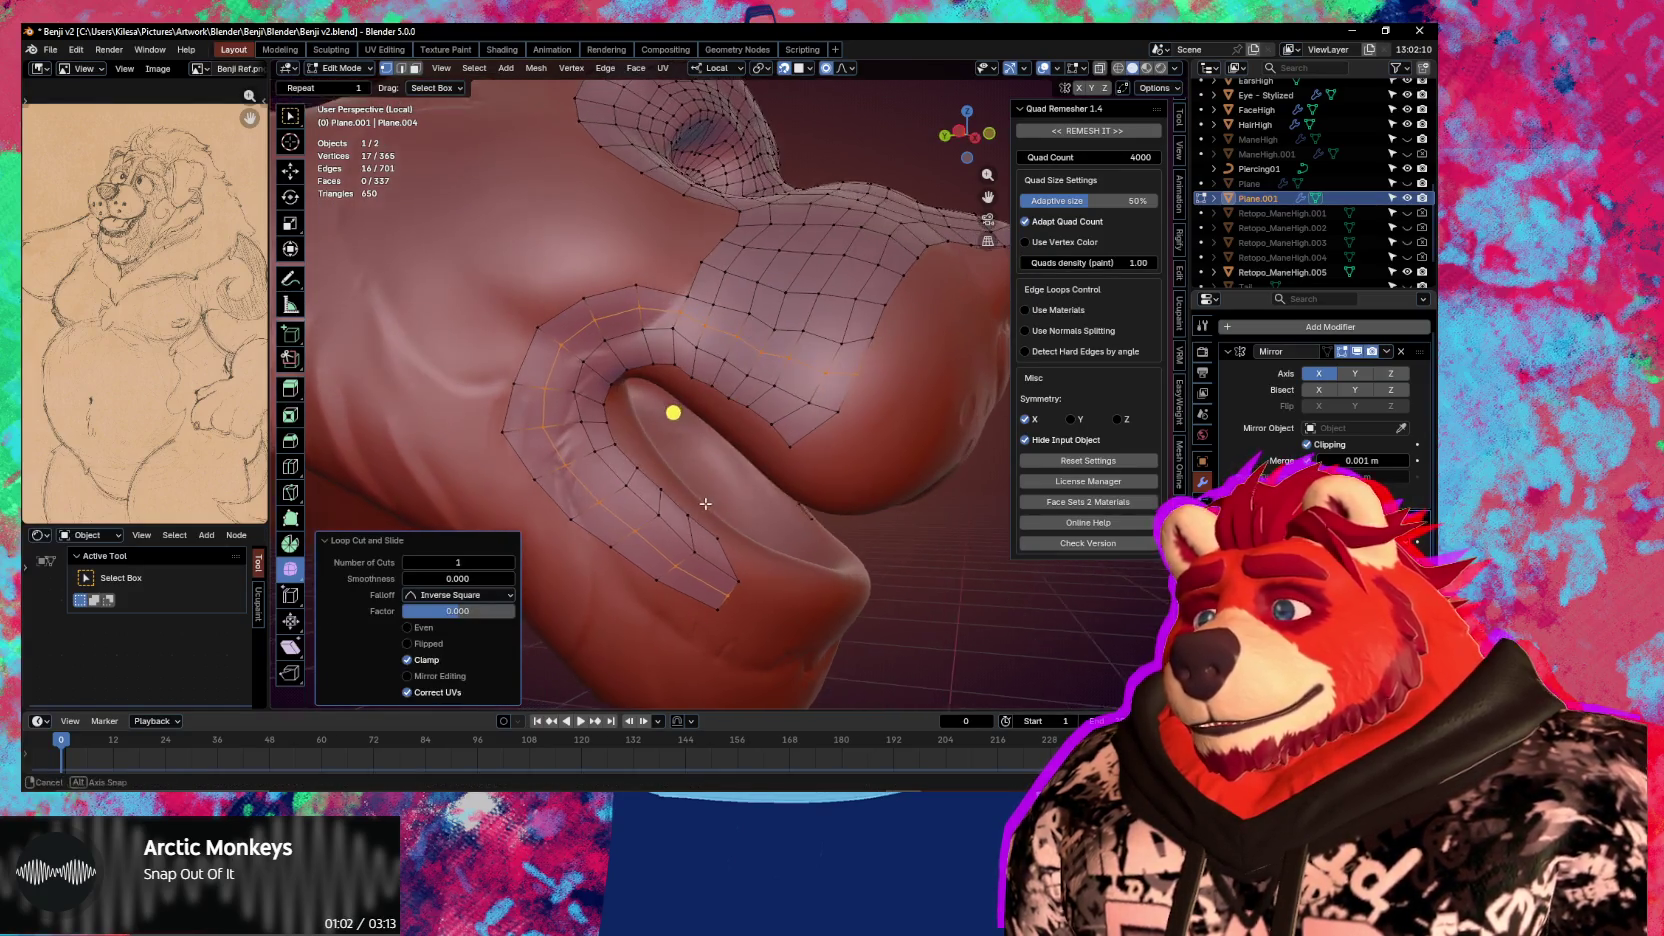
Nudge the vertices near the strip tip to fit the lip
{"action": "left_click", "coordinate": [735, 547]}
{"action": "key", "text": "g"}
{"action": "left_click", "coordinate": [751, 564]}
{"action": "key", "text": "g"}
{"action": "left_click", "coordinate": [725, 533]}
{"action": "key", "text": "g"}
{"action": "left_click", "coordinate": [688, 511]}
{"action": "key", "text": "g"}
{"action": "left_click", "coordinate": [655, 525]}
Reposition the inner lip edge vertices with proportional falloff
{"action": "middle_click_drag", "start_coordinate": [653, 530], "coordinate": [636, 396]}
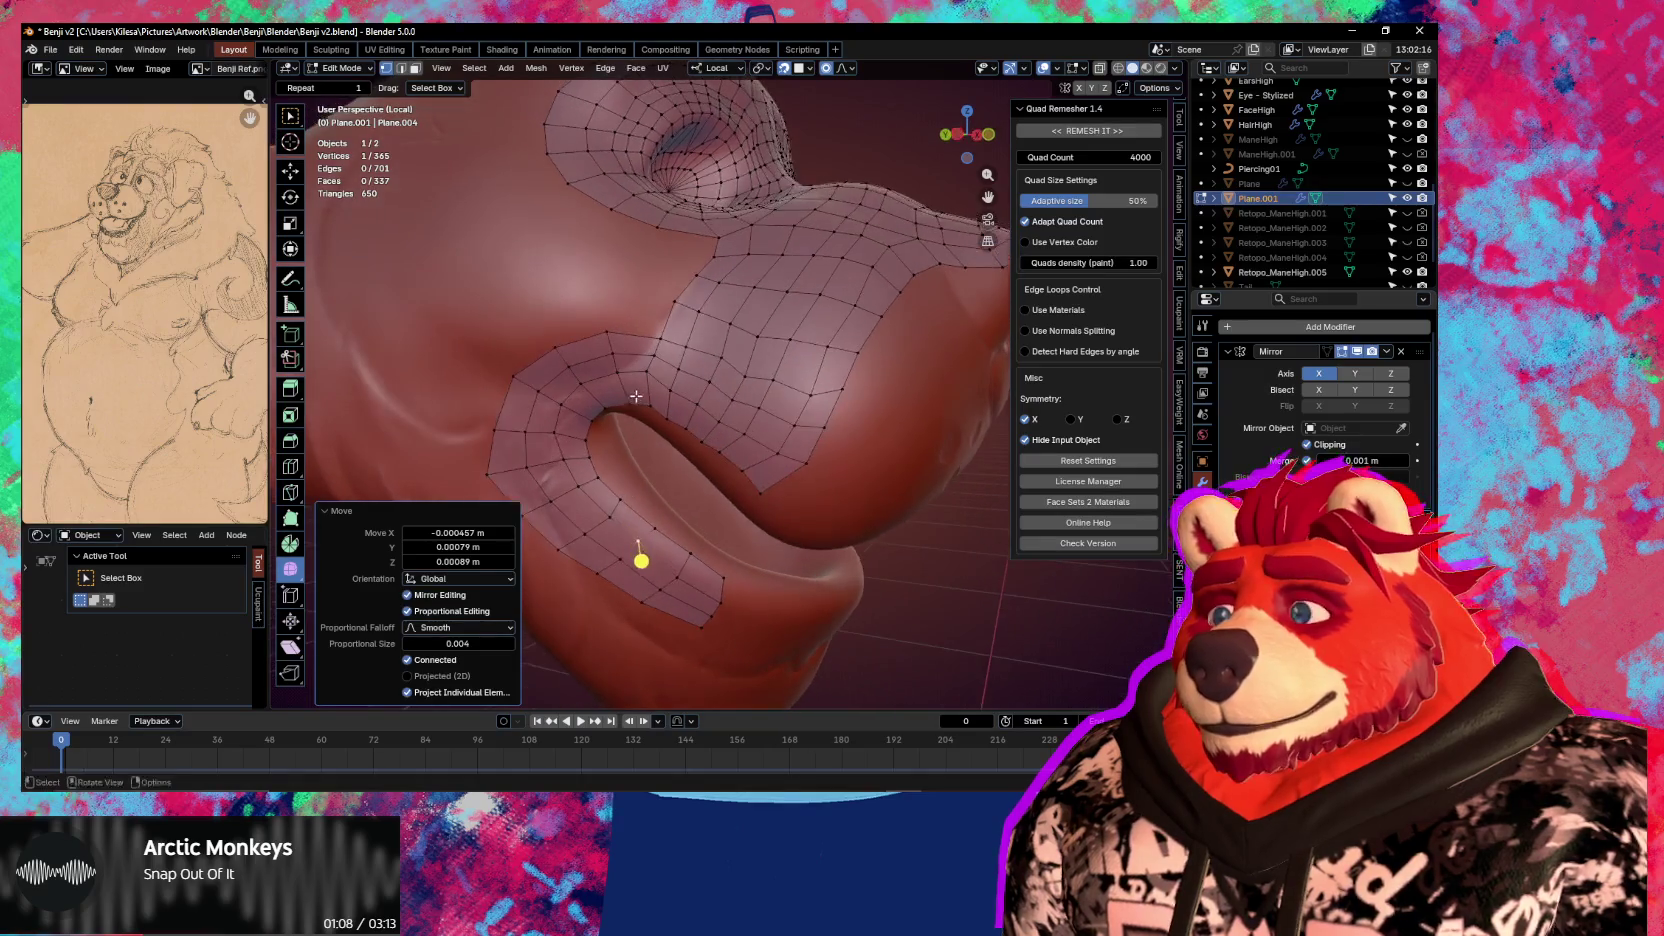
{"action": "left_click", "coordinate": [616, 434]}
{"action": "key", "text": "g"}
{"action": "left_click", "coordinate": [624, 394]}
{"action": "key", "text": "g"}
{"action": "left_click", "coordinate": [629, 390]}
{"action": "key", "text": "g"}
{"action": "left_click", "coordinate": [576, 431]}
Switch to Sculpt Mode from the mode pie menu
{"action": "middle_click_drag", "start_coordinate": [576, 431], "coordinate": [661, 373]}
{"action": "key", "text": "ctrl+Tab"}
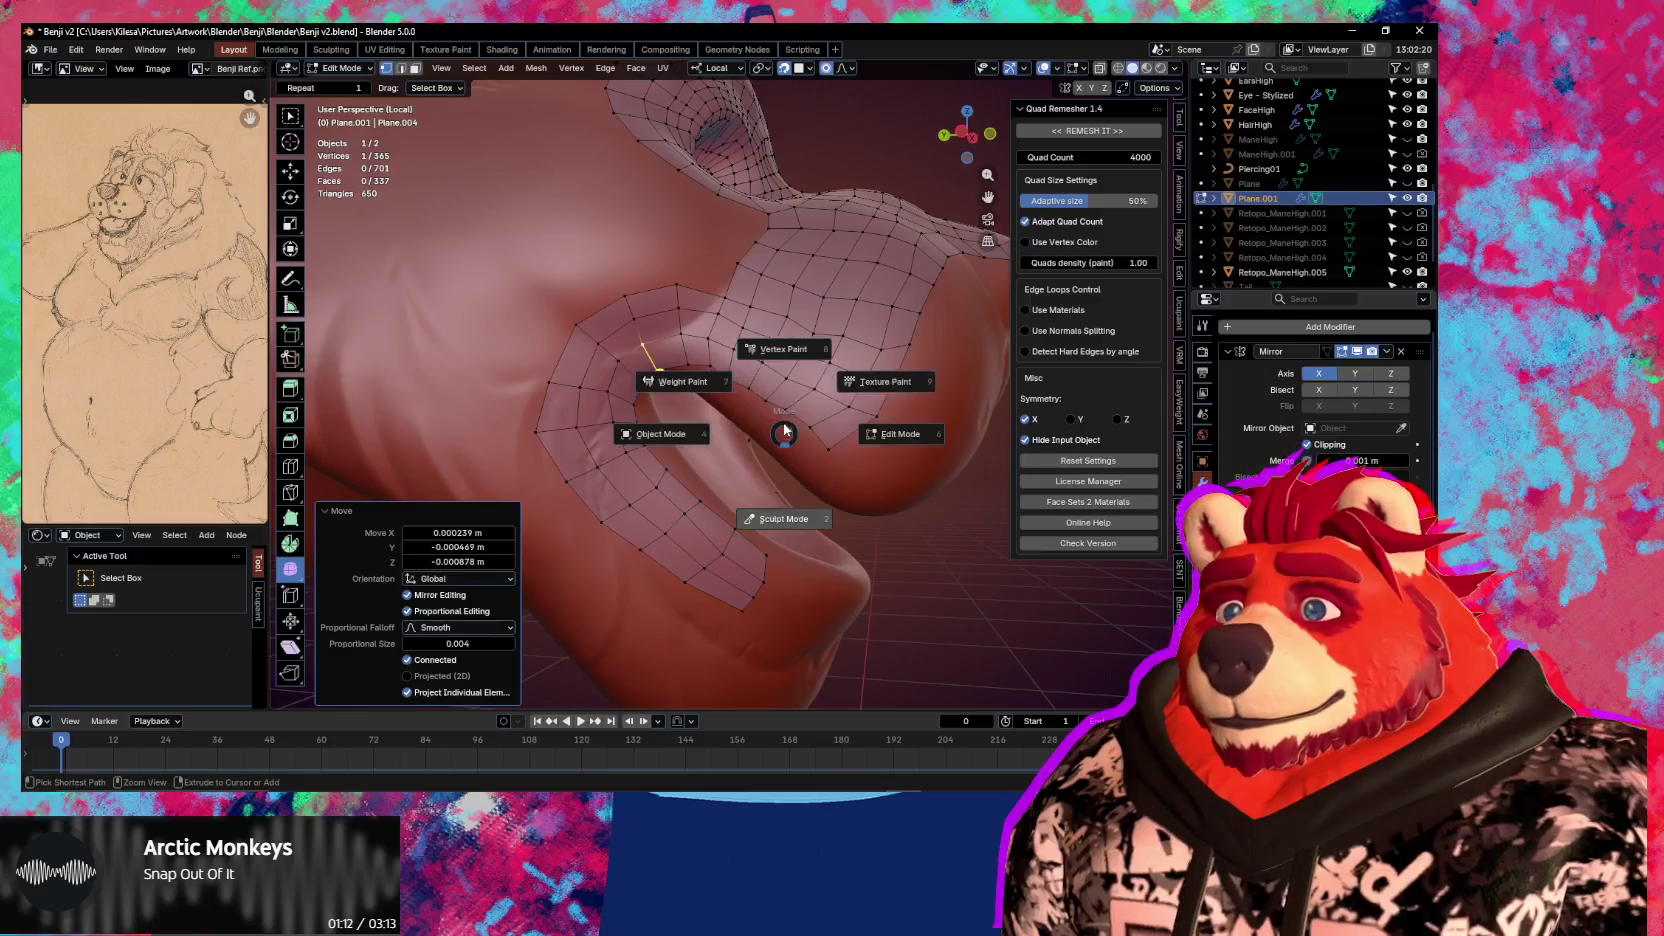
{"action": "key", "text": "2"}
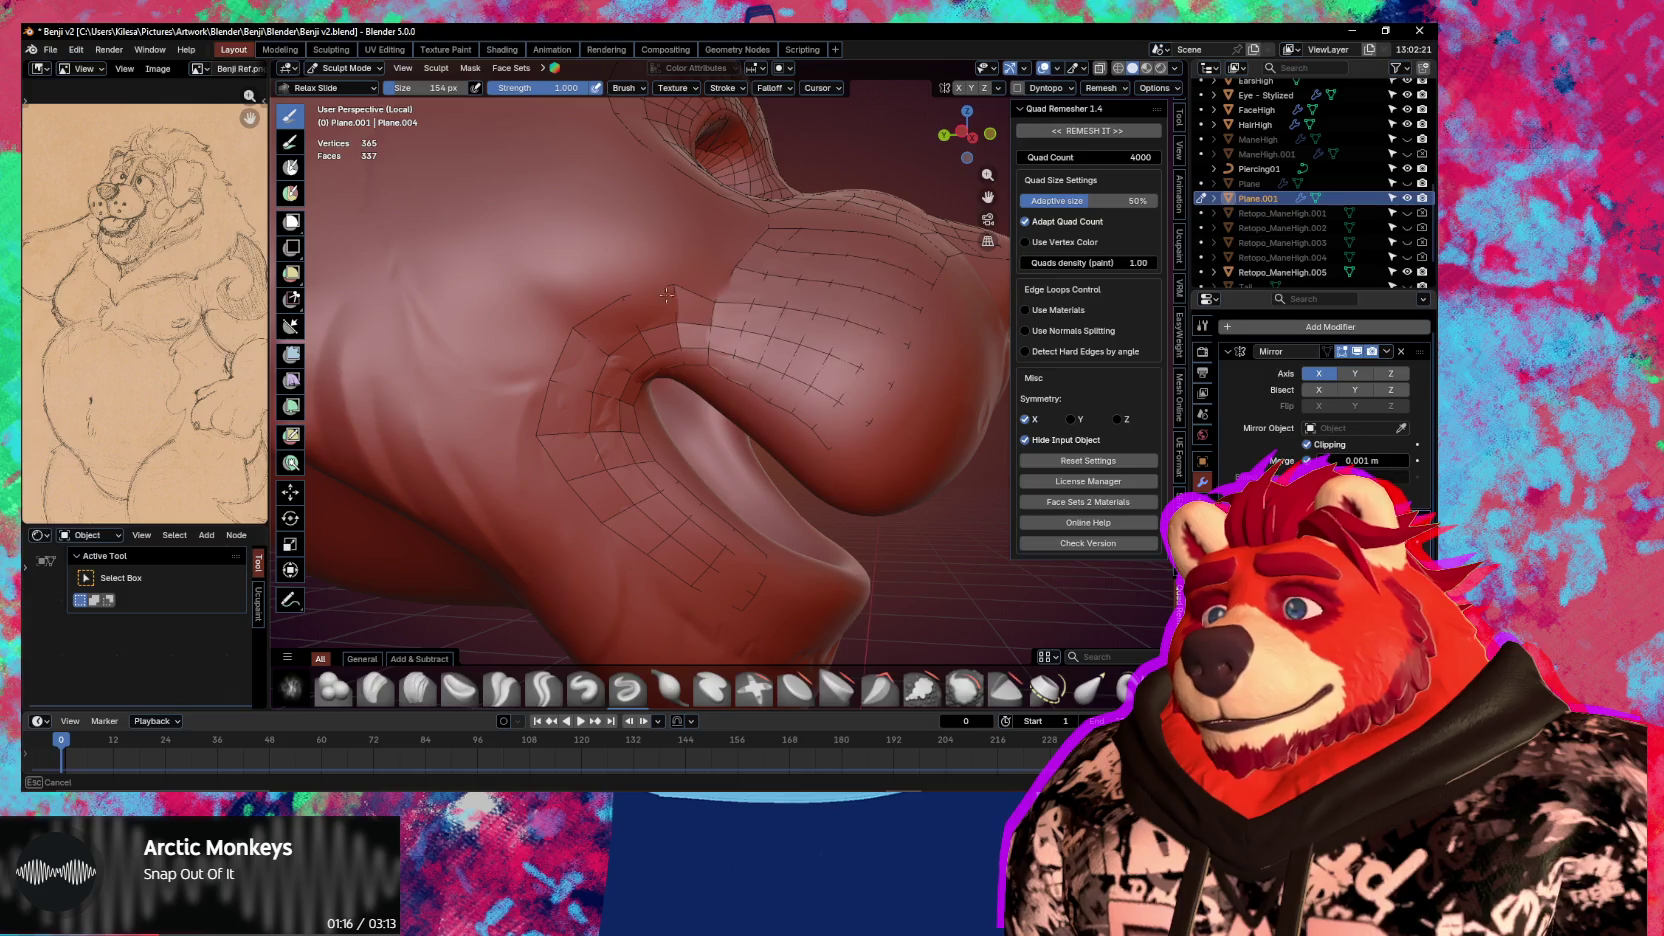
Back in Edit Mode, extrude the inner lip edge loop and scale it inward to 0.926
{"action": "key", "text": "Tab"}
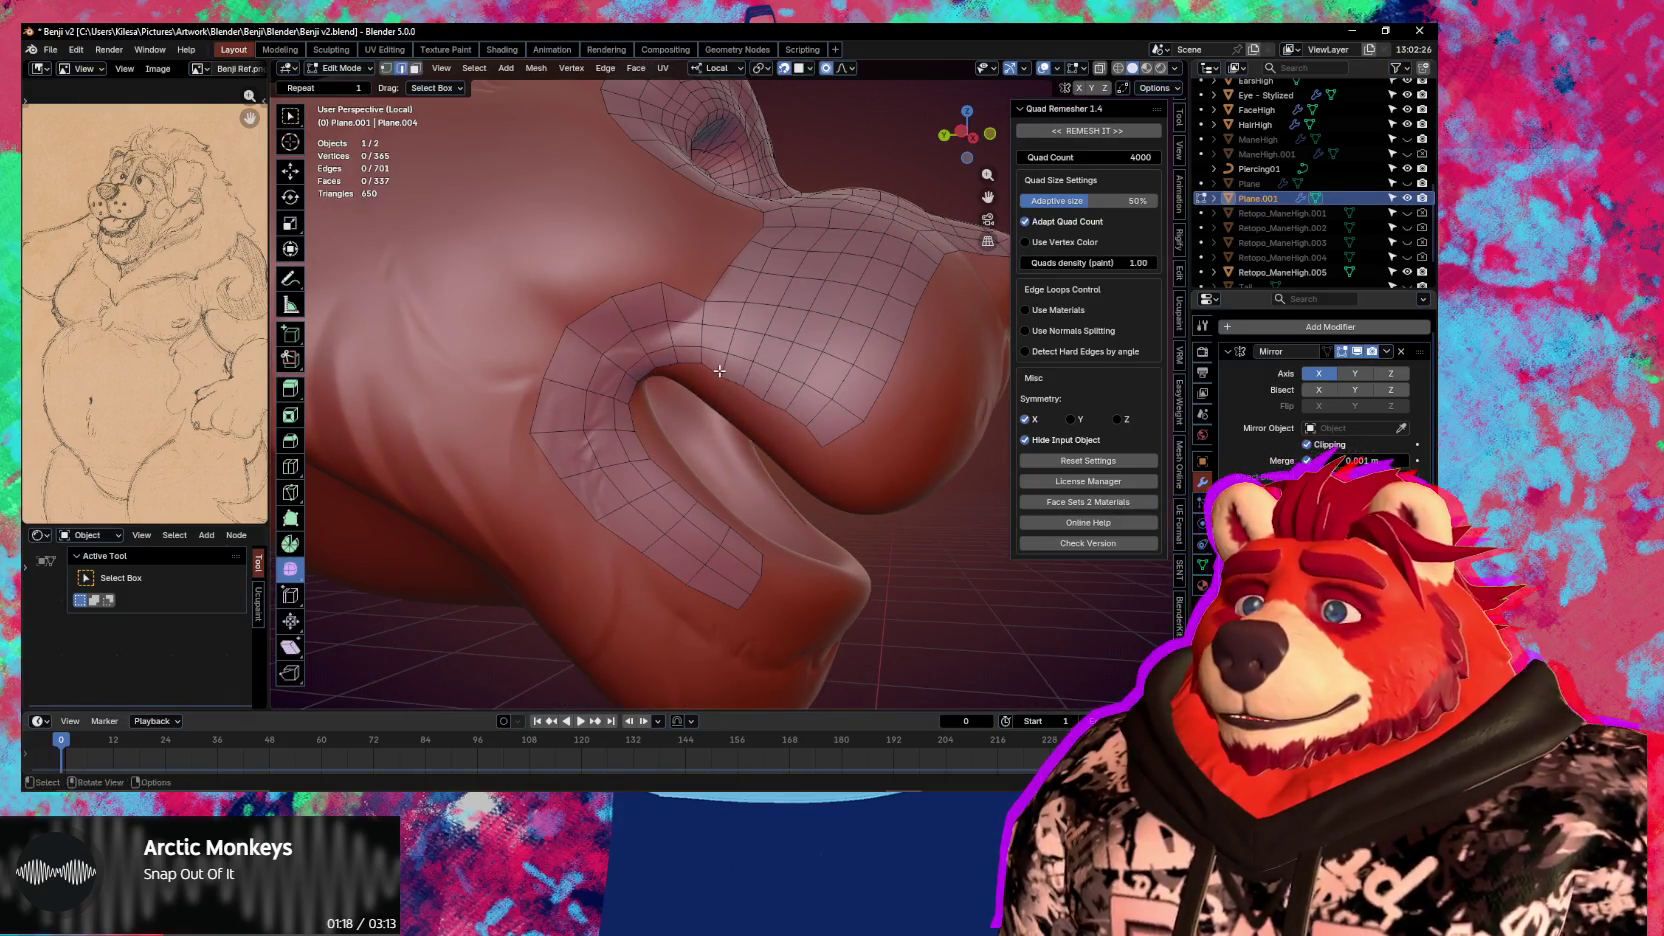
{"action": "middle_click_drag", "start_coordinate": [715, 375], "coordinate": [690, 400]}
{"action": "key", "text": "e"}
{"action": "key", "text": "s"}
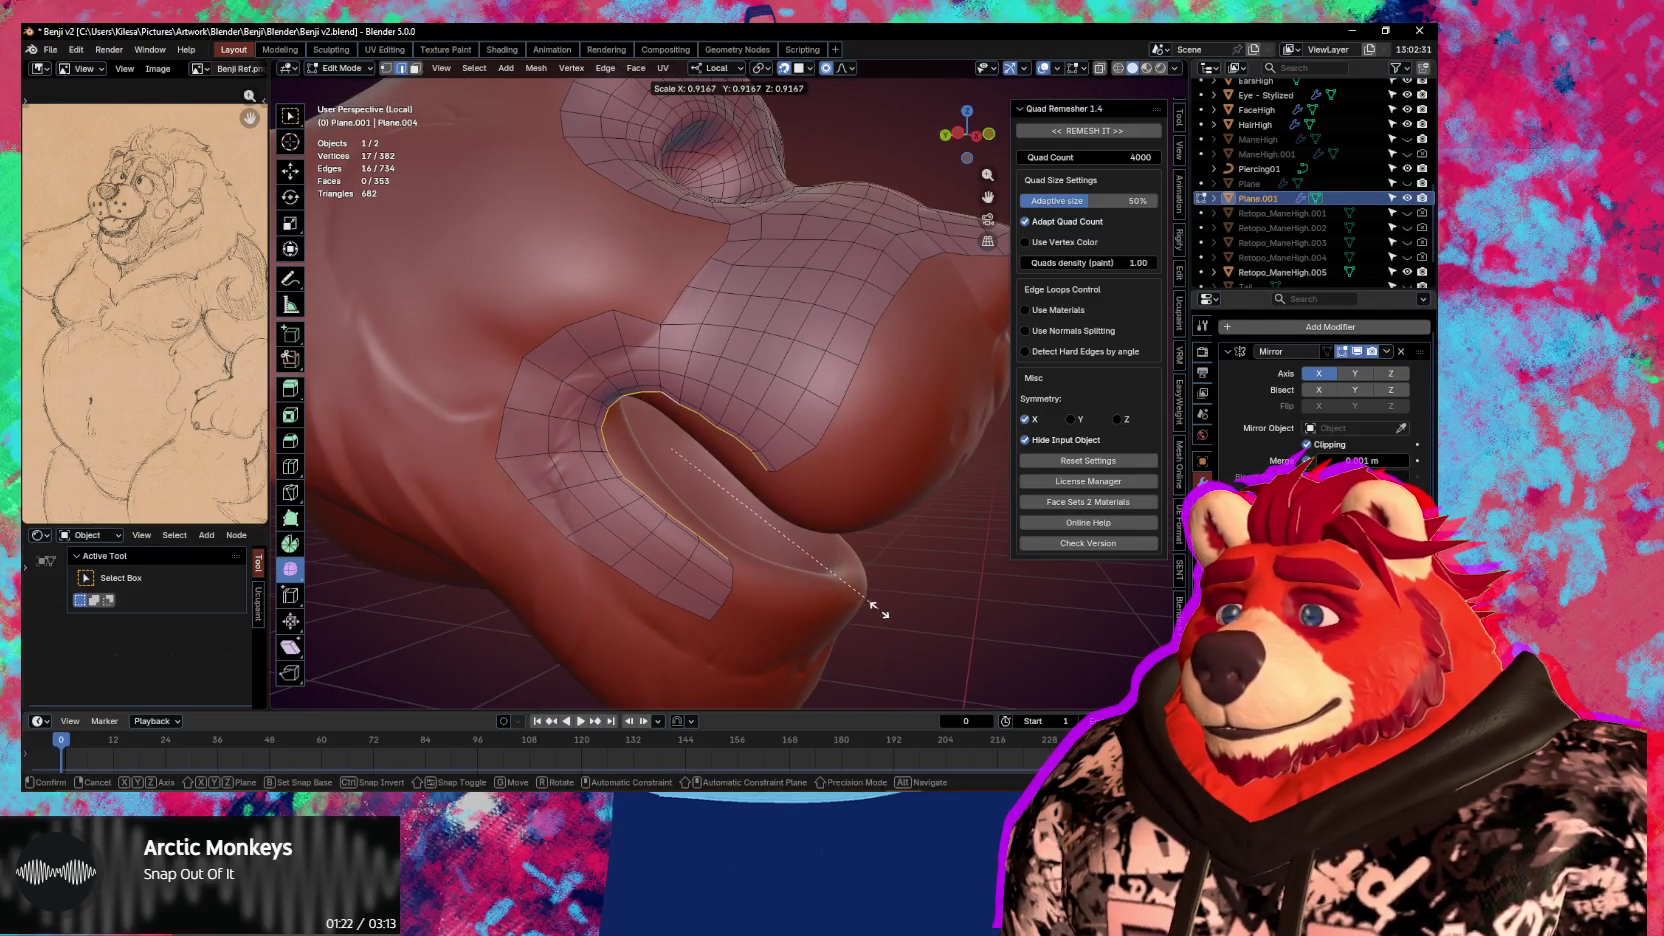
{"action": "left_click", "coordinate": [878, 608]}
{"action": "mouse_move", "coordinate": [876, 605]}
{"action": "middle_mouse_down"}
{"action": "mouse_move", "coordinate": [886, 559]}
{"action": "mouse_move", "coordinate": [796, 471]}
{"action": "mouse_move", "coordinate": [853, 452]}
{"action": "middle_mouse_up"}
{"action": "key", "text": "s"}
{"action": "right_click", "coordinate": [877, 542]}
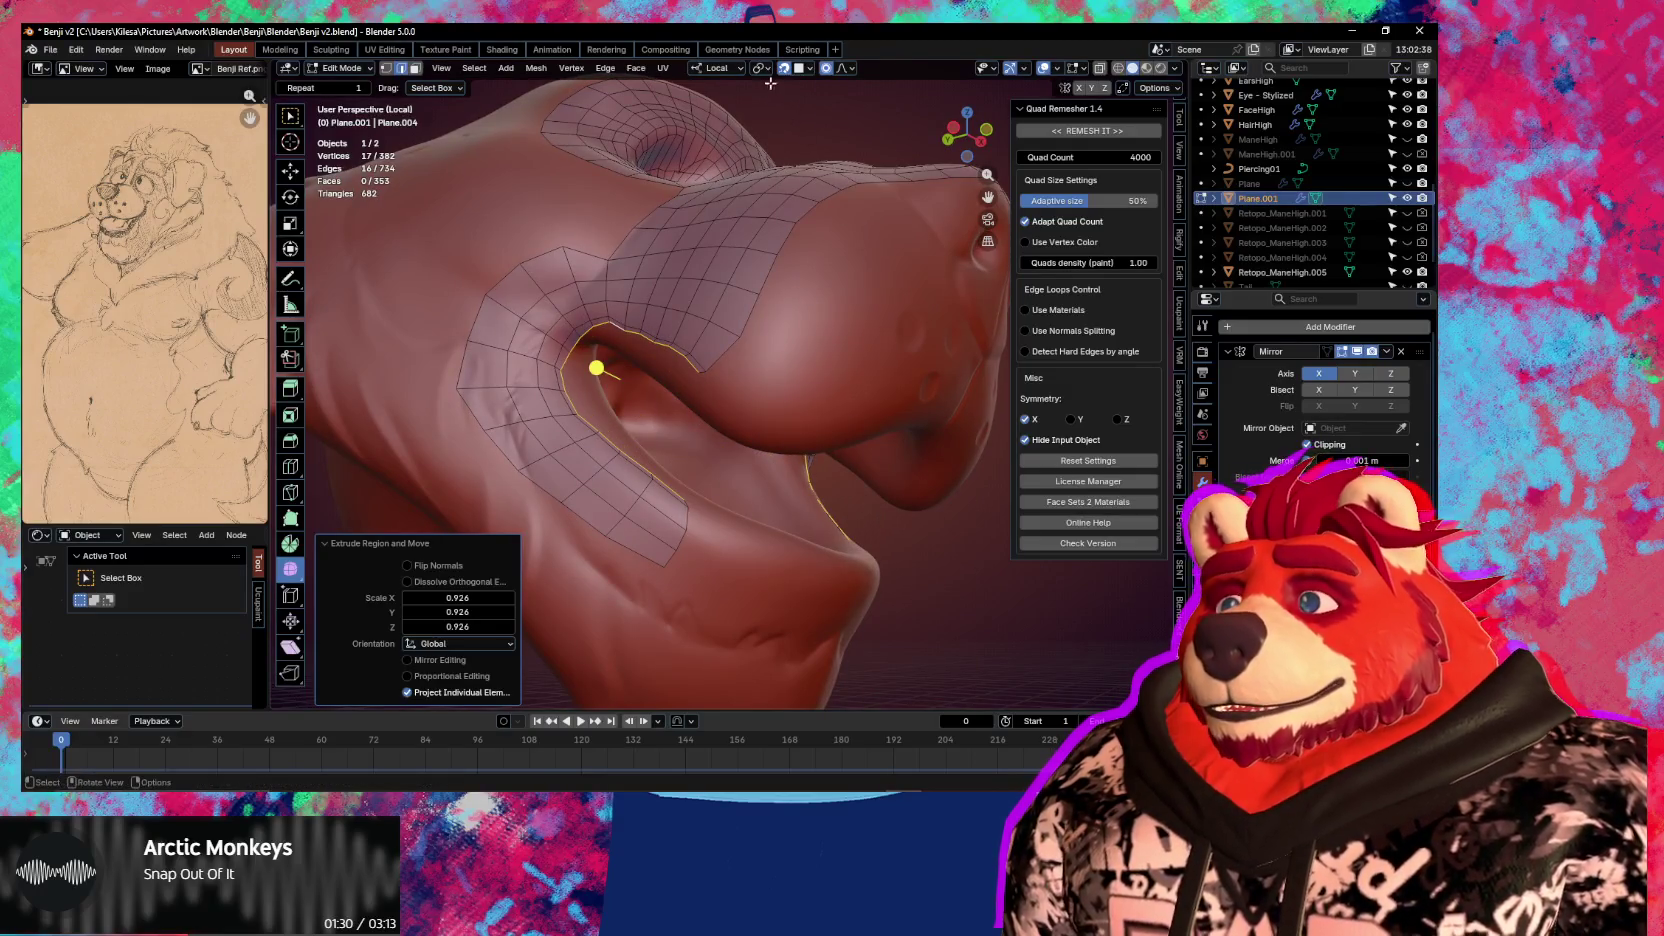
Set snapping to Face Nearest and scale the extruded lip loop inward
{"action": "left_click", "coordinate": [806, 70]}
{"action": "left_click", "coordinate": [778, 297]}
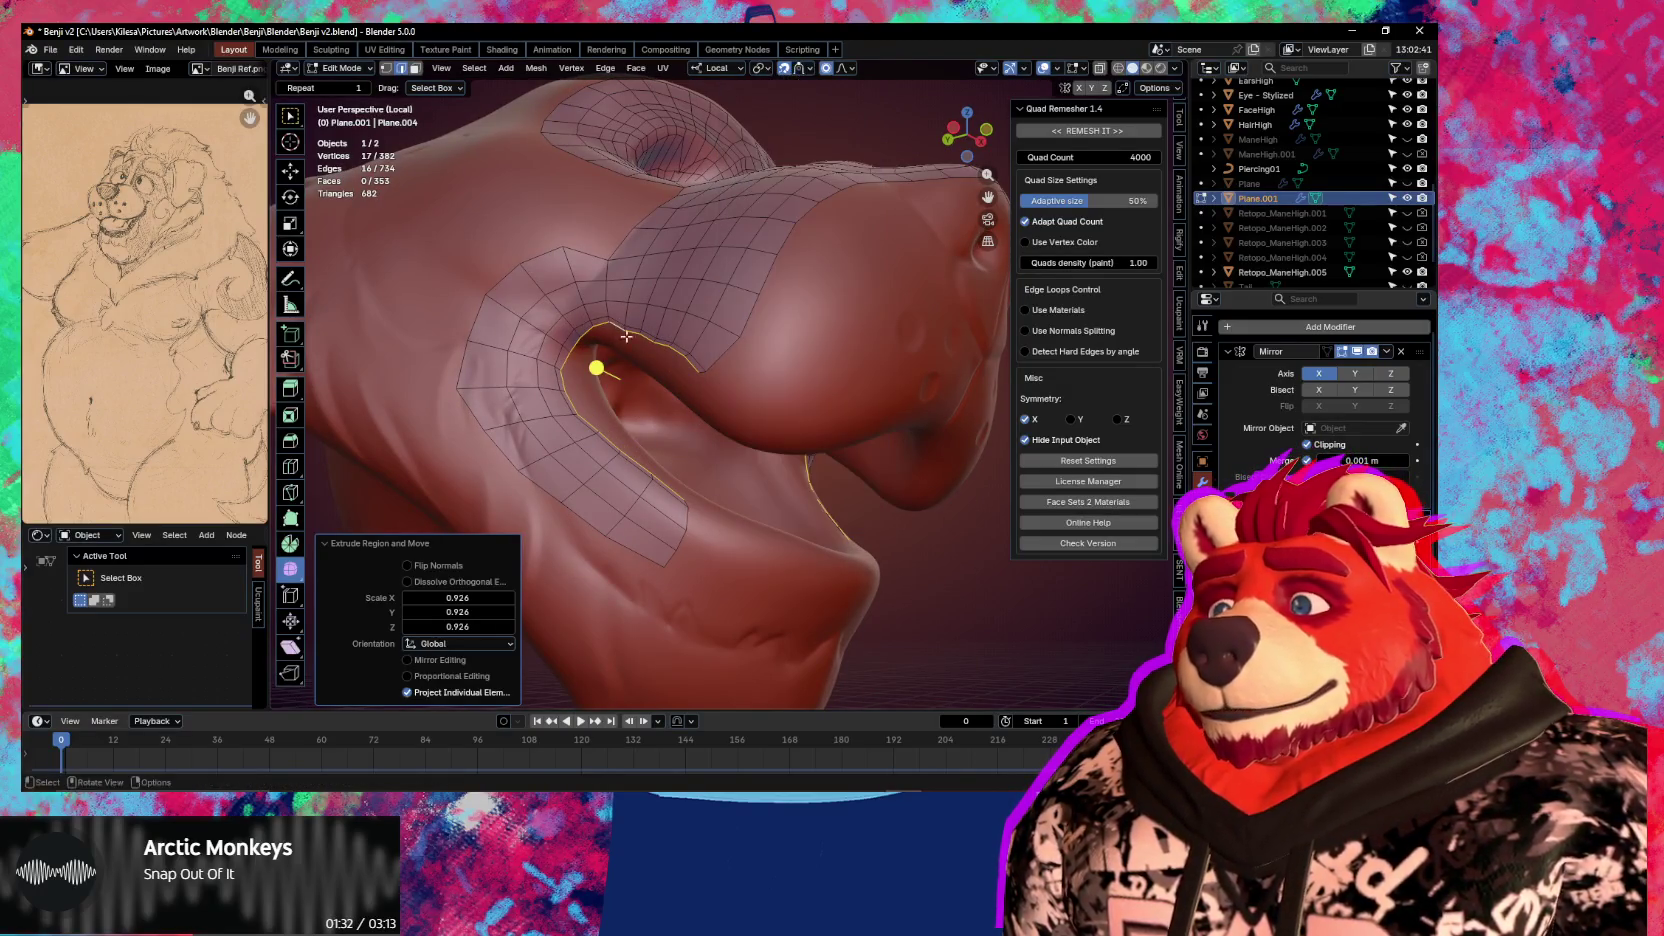
{"action": "key", "text": "s"}
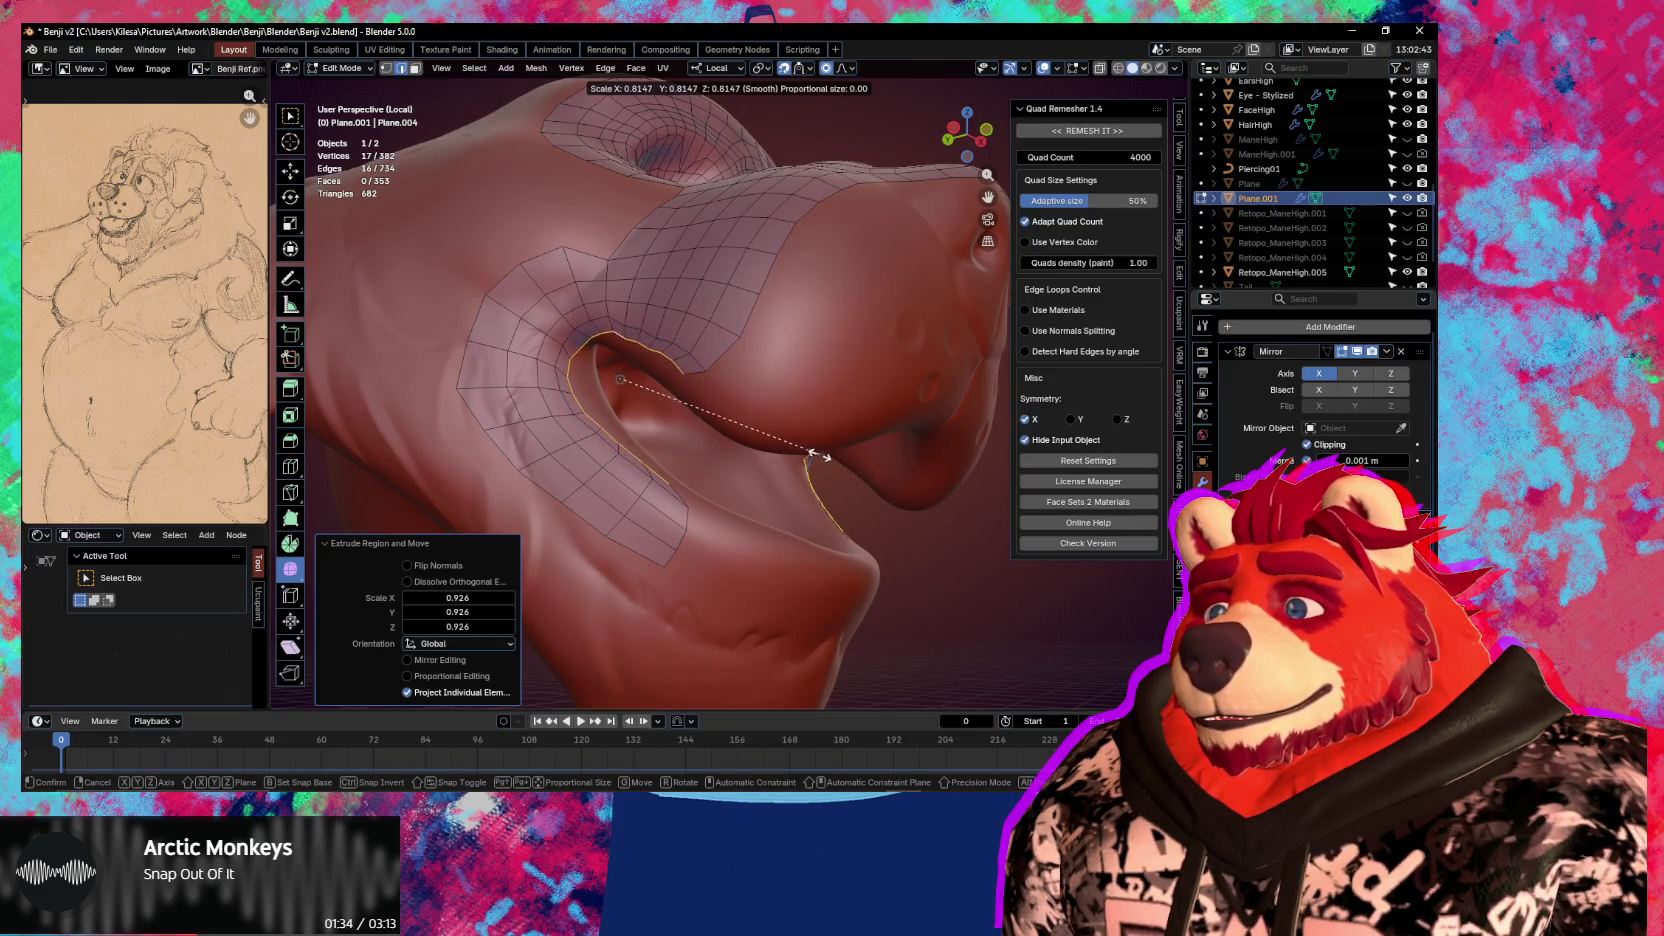
{"action": "left_click", "coordinate": [800, 437]}
Zoom in and pull a lip-edge vertex upward with proportional falloff
{"action": "middle_click_drag", "start_coordinate": [594, 371], "coordinate": [683, 465]}
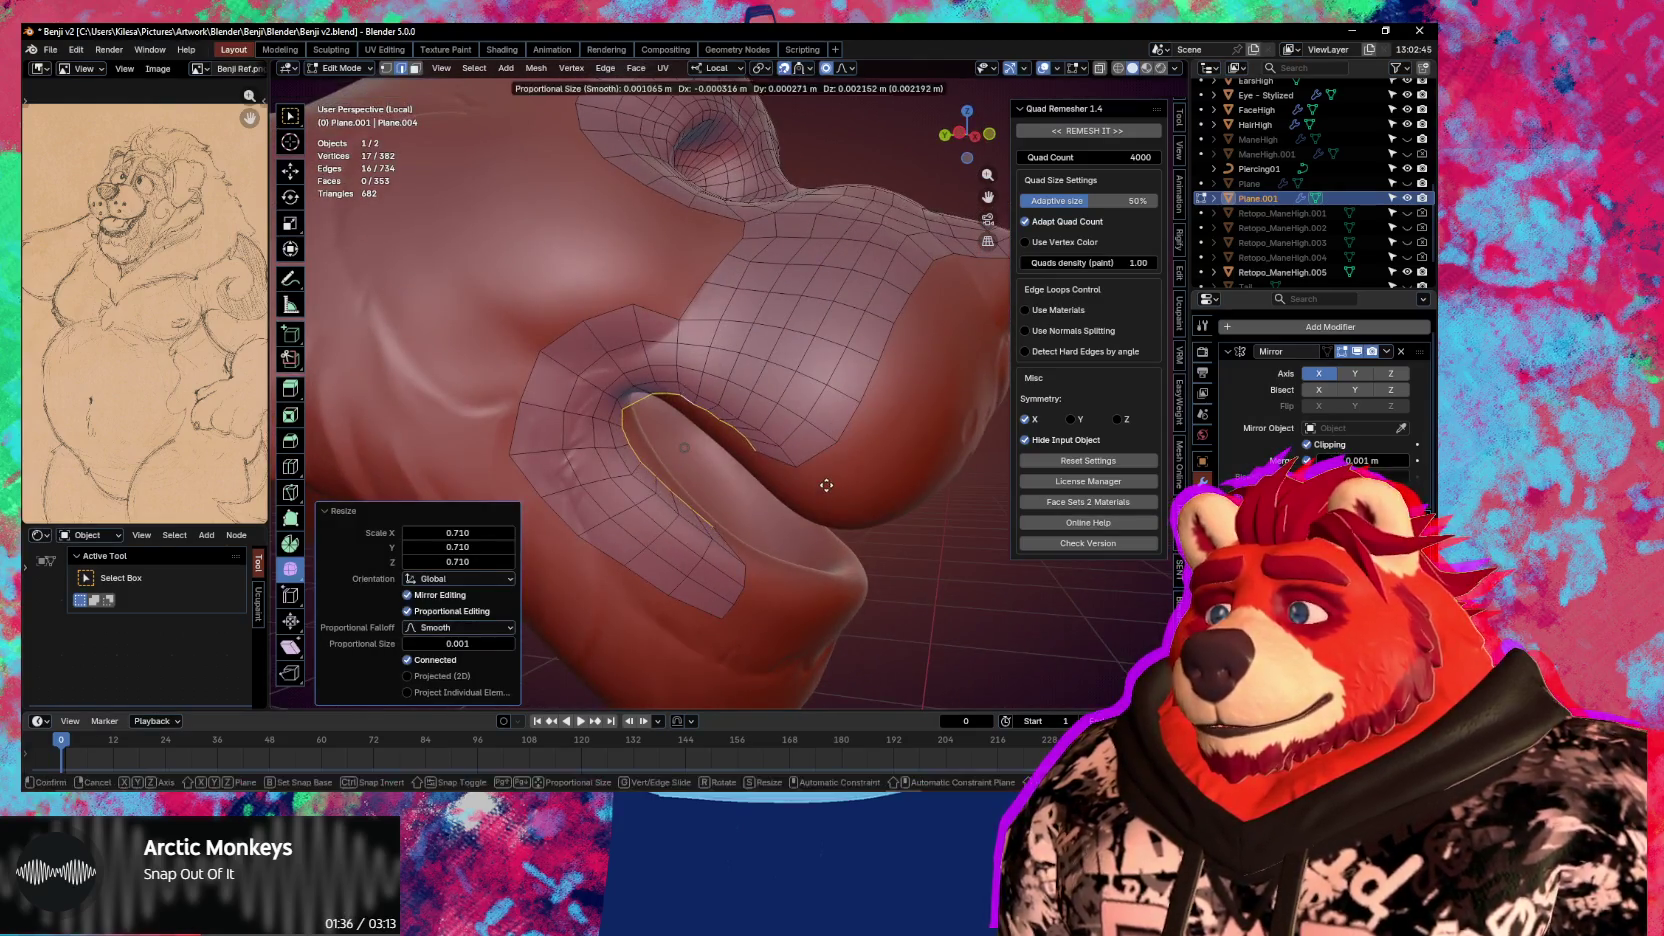
{"action": "scroll", "coordinate": [806, 481], "scroll_direction": "up", "scroll_amount": 3}
{"action": "scroll", "coordinate": [806, 481], "scroll_direction": "up", "scroll_amount": 3}
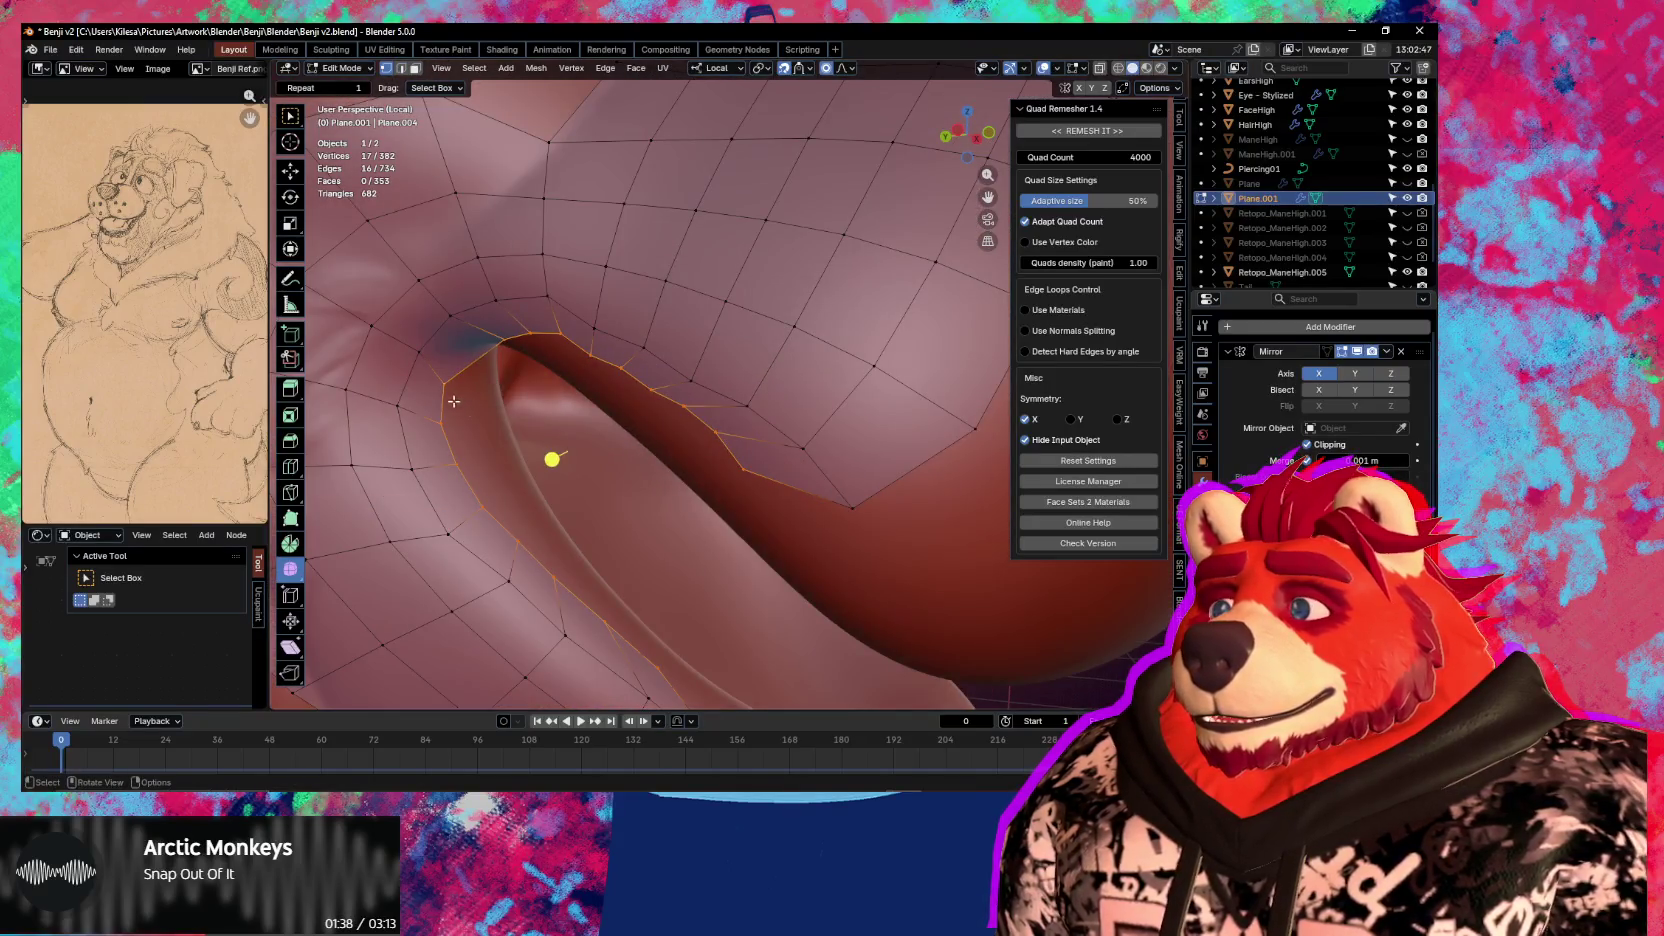
{"action": "left_click", "coordinate": [459, 371]}
{"action": "key", "text": "g"}
{"action": "left_click", "coordinate": [483, 316]}
{"action": "key", "text": "g"}
{"action": "left_click", "coordinate": [510, 287]}
Move further lip vertices upward so the inner row hugs the mouth
{"action": "middle_click_drag", "start_coordinate": [512, 286], "coordinate": [560, 240]}
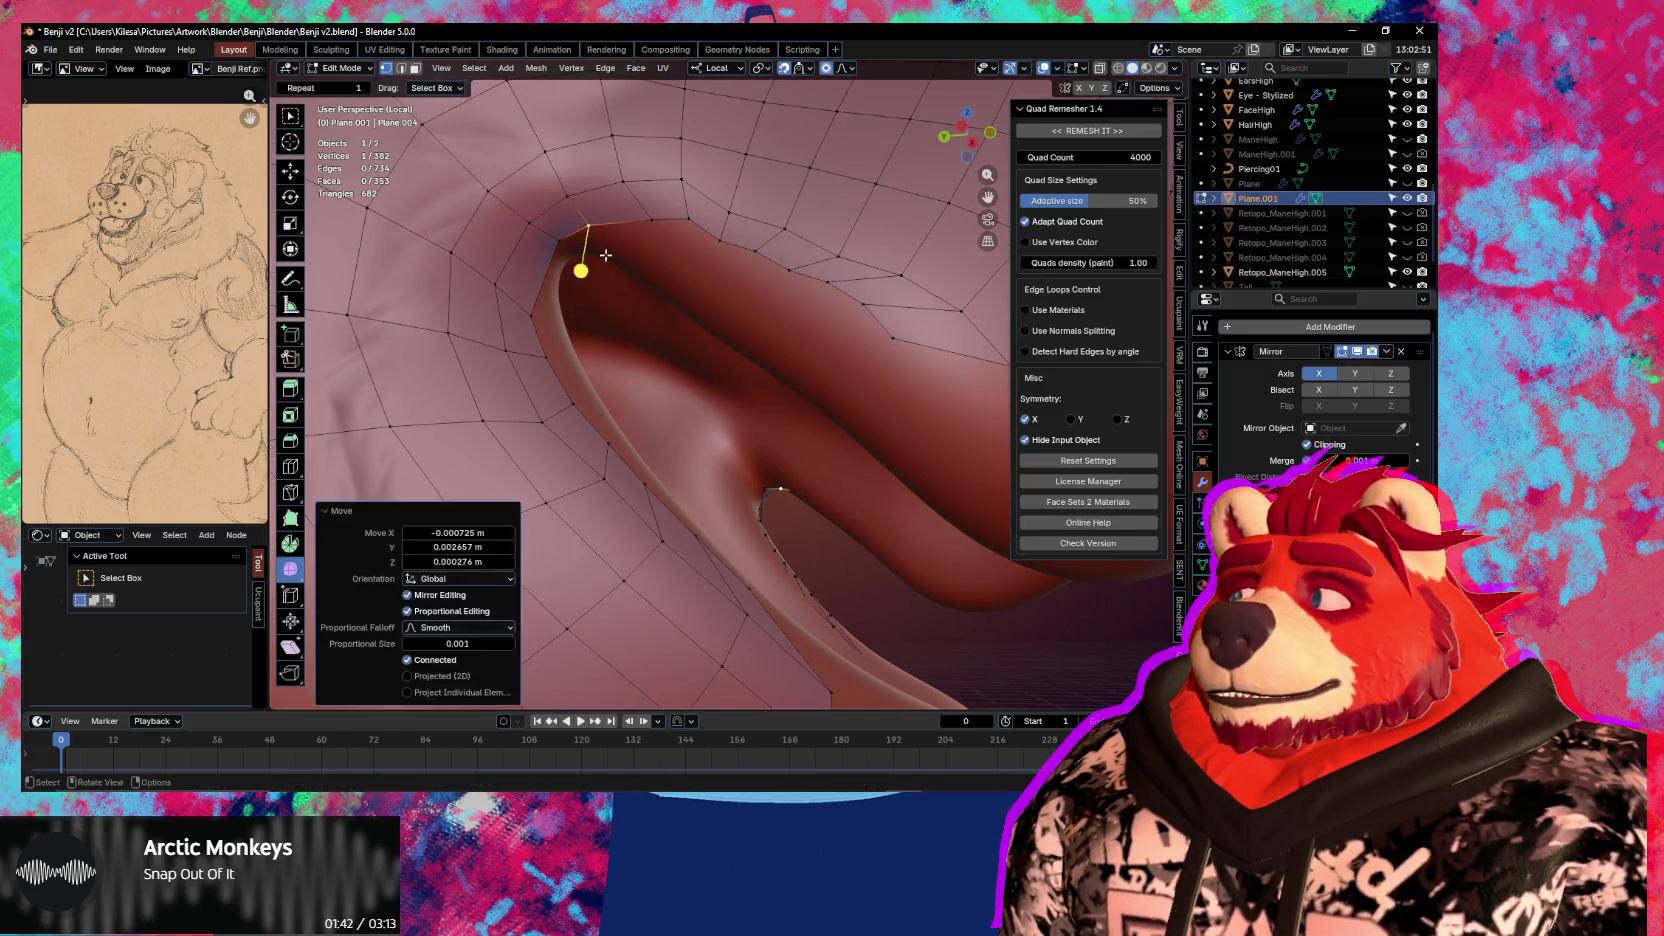
{"action": "key", "text": "g"}
{"action": "right_click", "coordinate": [624, 363]}
{"action": "middle_click_drag", "start_coordinate": [624, 363], "coordinate": [628, 430]}
{"action": "key", "text": "g"}
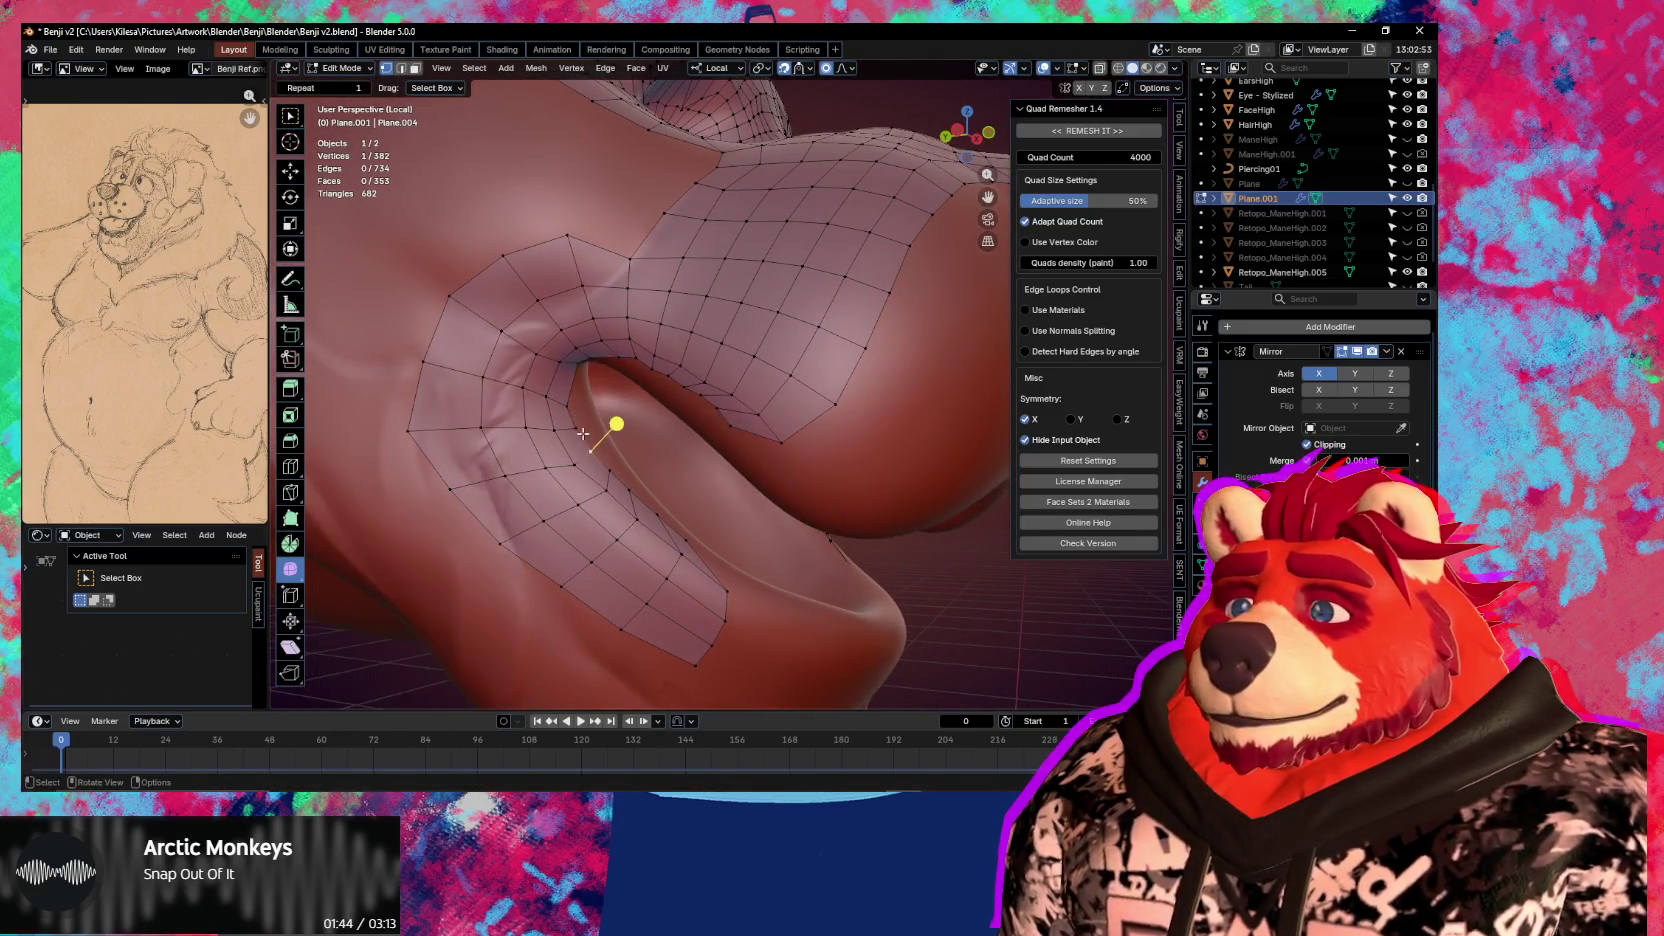
{"action": "left_click", "coordinate": [610, 420]}
{"action": "key", "text": "g"}
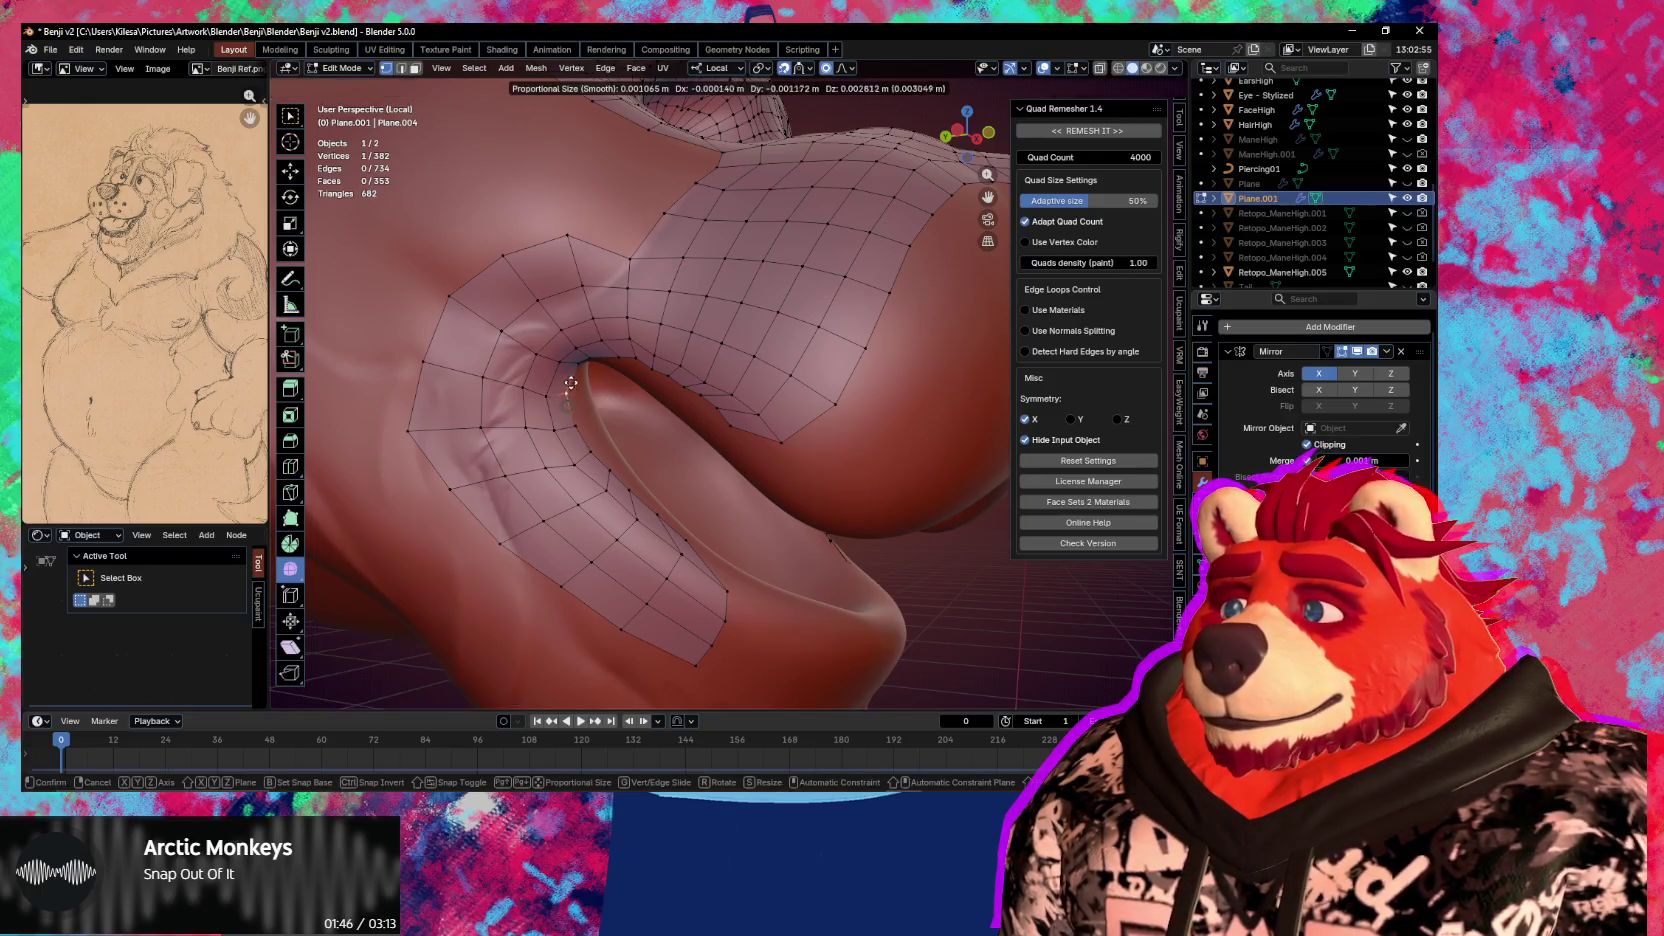
{"action": "mouse_move", "coordinate": [576, 390]}
{"action": "middle_mouse_down"}
{"action": "mouse_move", "coordinate": [624, 297]}
{"action": "mouse_move", "coordinate": [611, 273]}
{"action": "middle_mouse_up"}
Nudge more lip vertices into place from the new viewing angle
{"action": "key", "text": "g"}
{"action": "left_click", "coordinate": [611, 291]}
{"action": "key", "text": "g"}
{"action": "left_click", "coordinate": [655, 268]}
{"action": "key", "text": "g"}
{"action": "left_click", "coordinate": [631, 267]}
{"action": "key", "text": "g"}
{"action": "key", "text": "Escape"}
Make a final proportional lip vertex move, then switch to Sculpt Mode
{"action": "middle_click_drag", "start_coordinate": [665, 252], "coordinate": [835, 342]}
{"action": "key", "text": "g"}
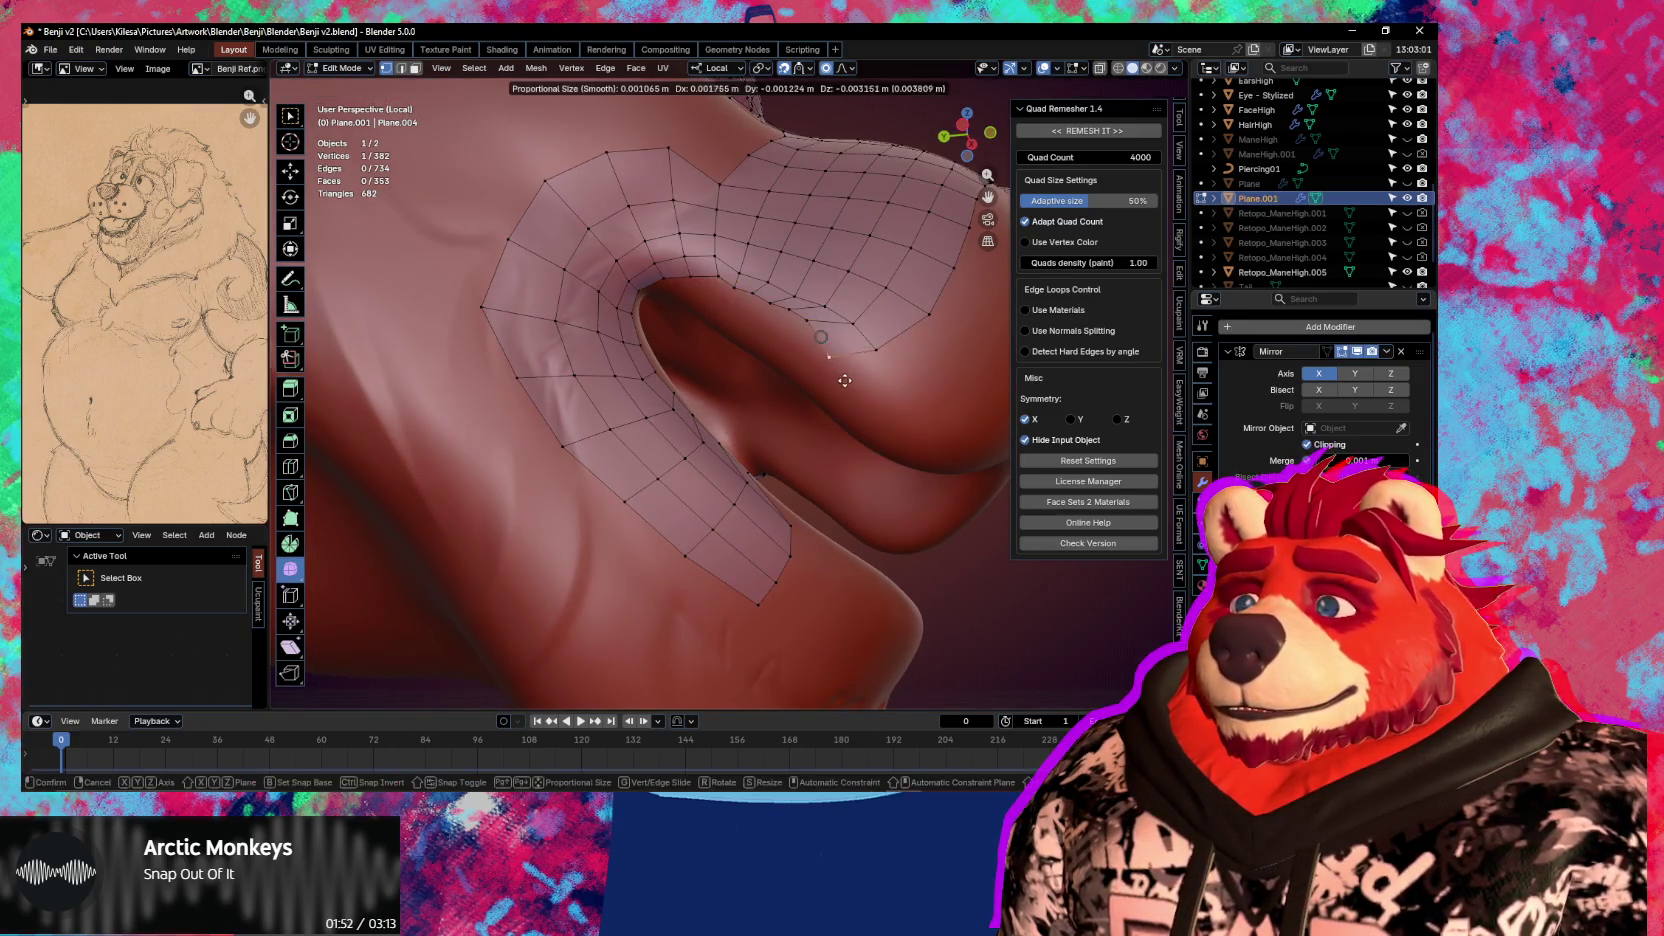
{"action": "left_click", "coordinate": [874, 390]}
{"action": "key", "text": "ctrl+Tab"}
{"action": "left_click", "coordinate": [809, 393]}
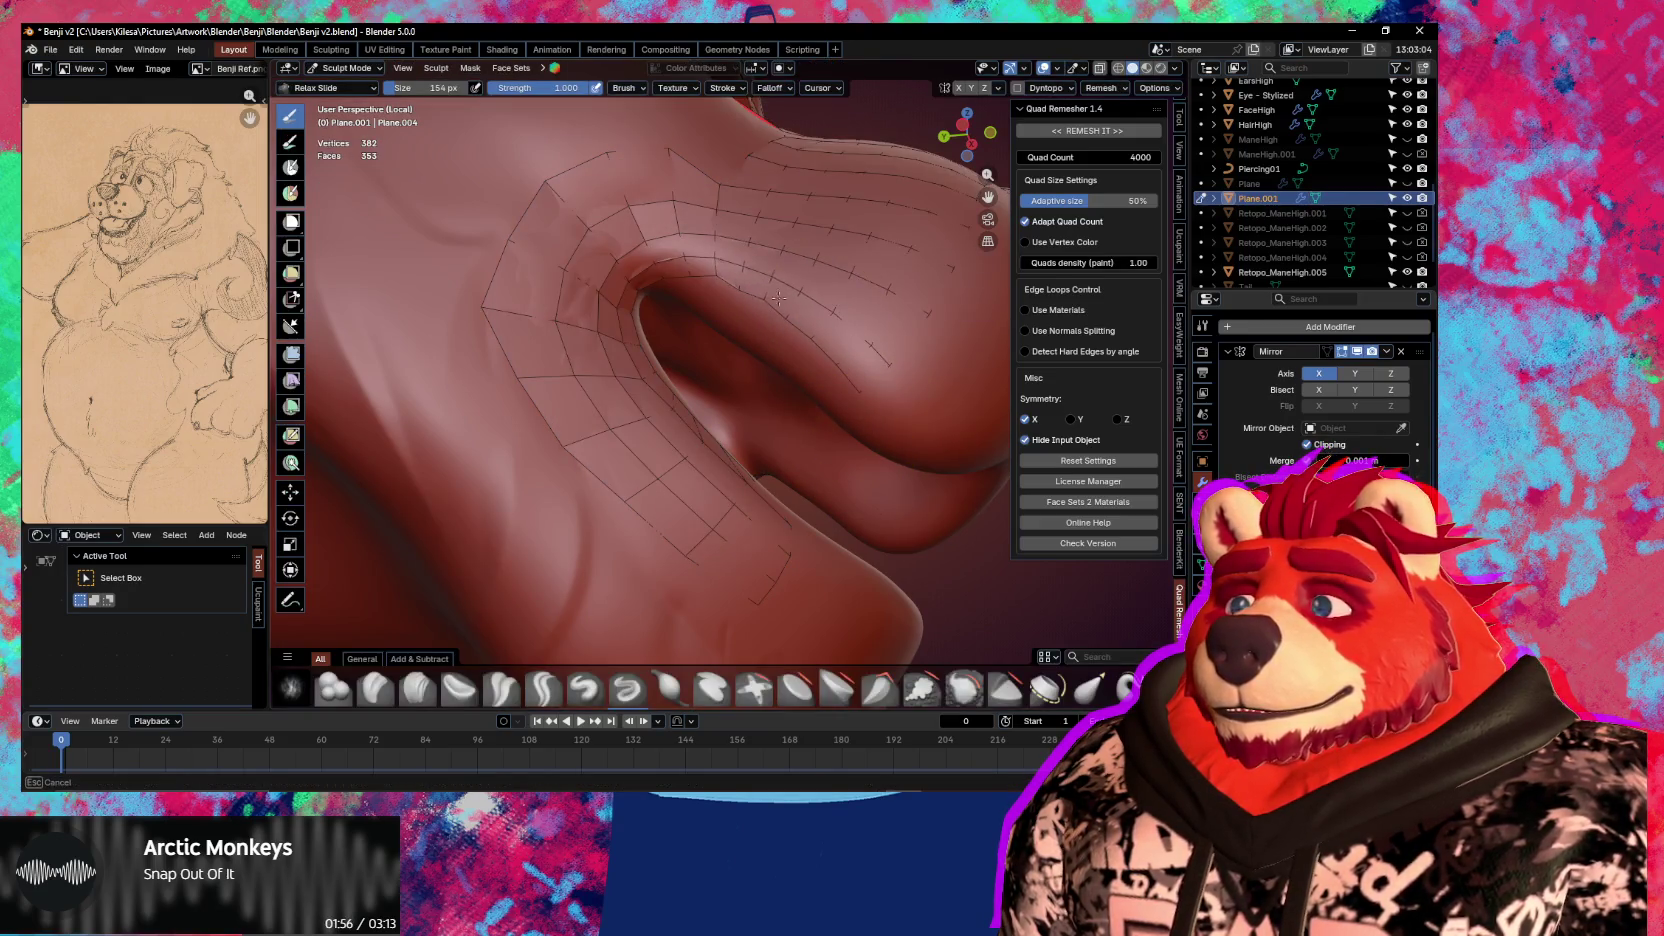
Back in Edit Mode, pull the upper lip vertices to fit the lip curl
{"action": "key", "text": "Tab"}
{"action": "left_click", "coordinate": [726, 287]}
{"action": "key", "text": "g"}
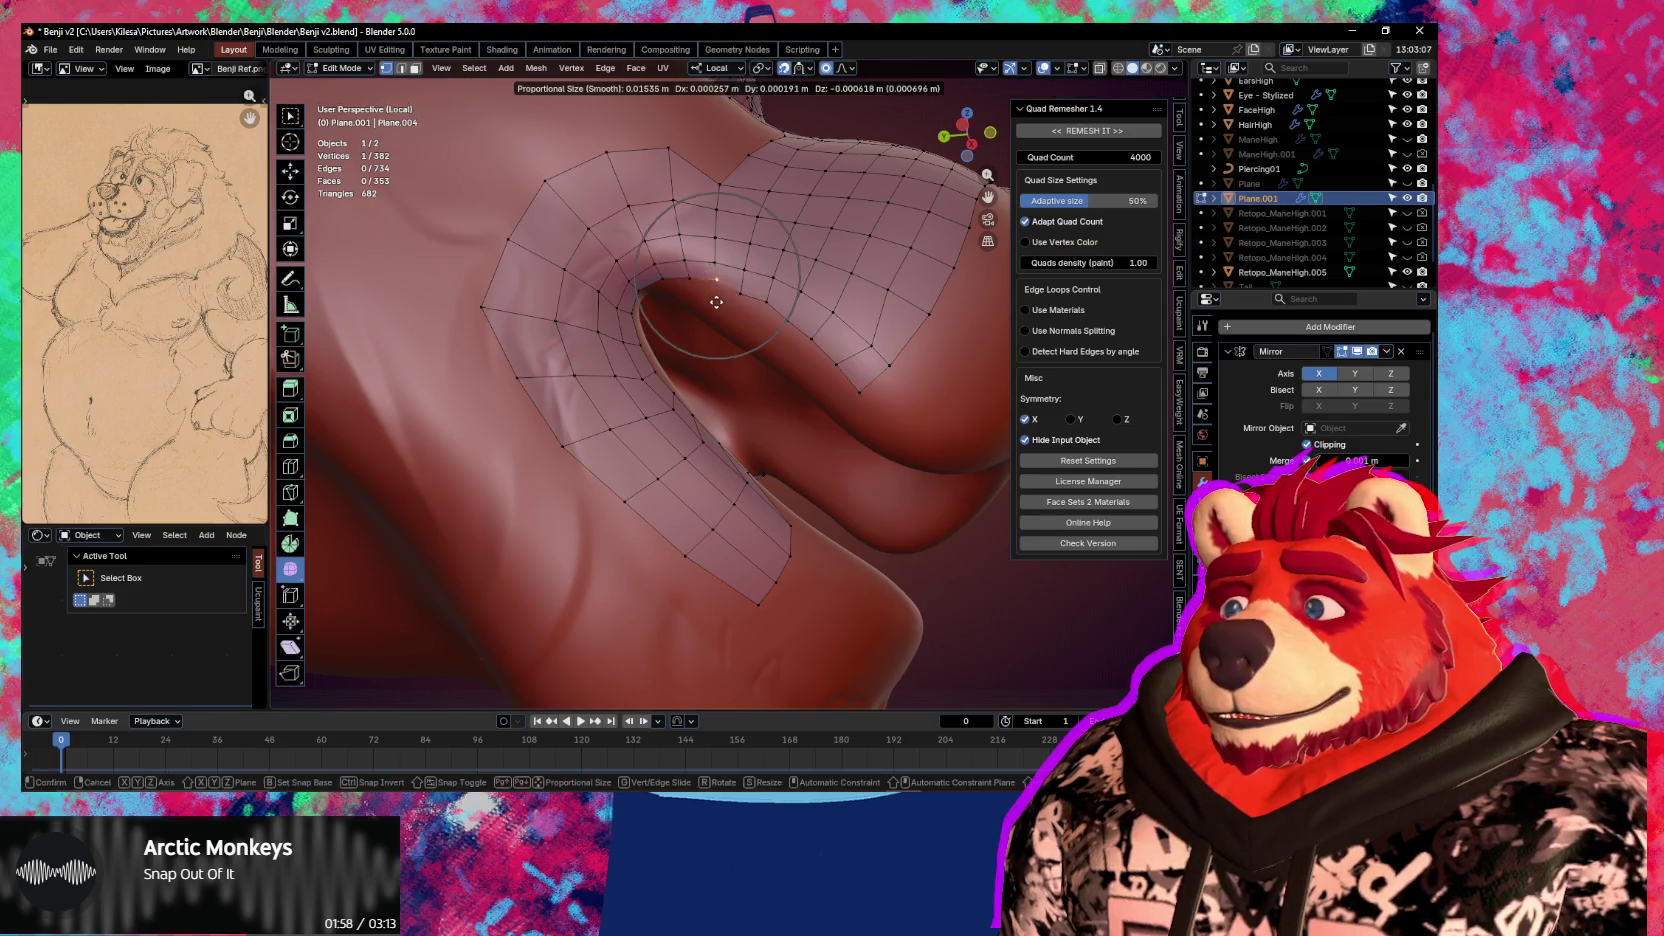
{"action": "left_click", "coordinate": [700, 312]}
{"action": "left_click", "coordinate": [743, 286]}
{"action": "key", "text": "g"}
{"action": "left_click", "coordinate": [770, 340]}
{"action": "key", "text": "g"}
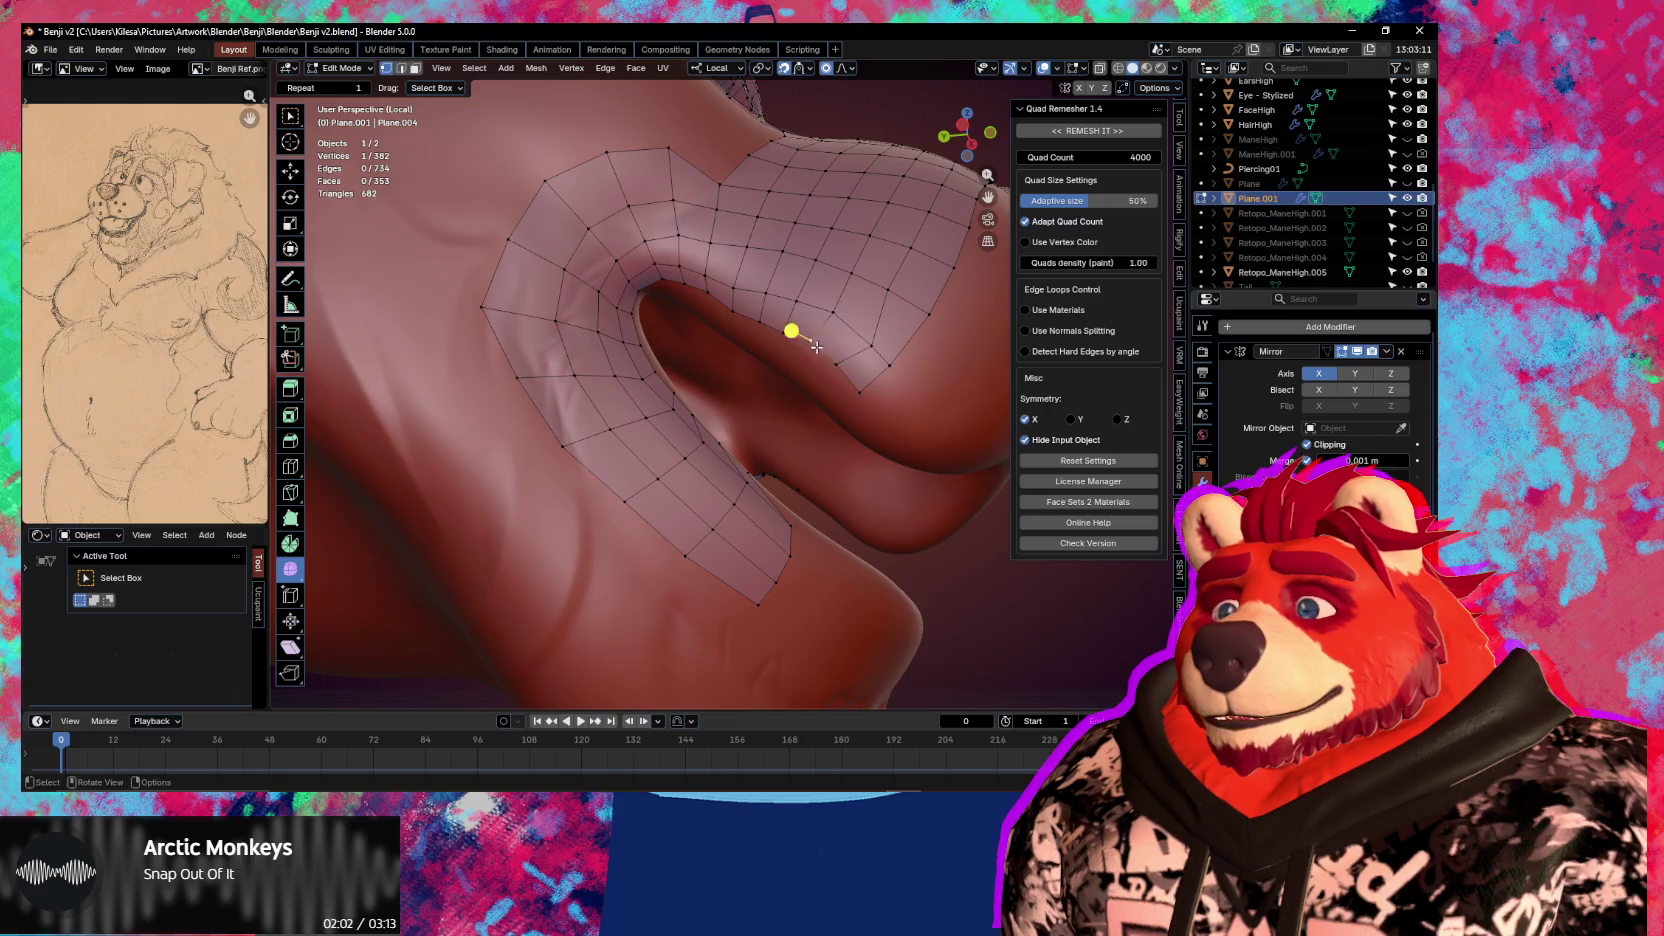
{"action": "left_click", "coordinate": [880, 375]}
From below, nudge the lower lip vertices snugly around the lip curl
{"action": "mouse_move", "coordinate": [880, 375]}
{"action": "middle_mouse_down"}
{"action": "mouse_move", "coordinate": [857, 461]}
{"action": "mouse_move", "coordinate": [653, 508]}
{"action": "middle_mouse_up"}
{"action": "key", "text": "g"}
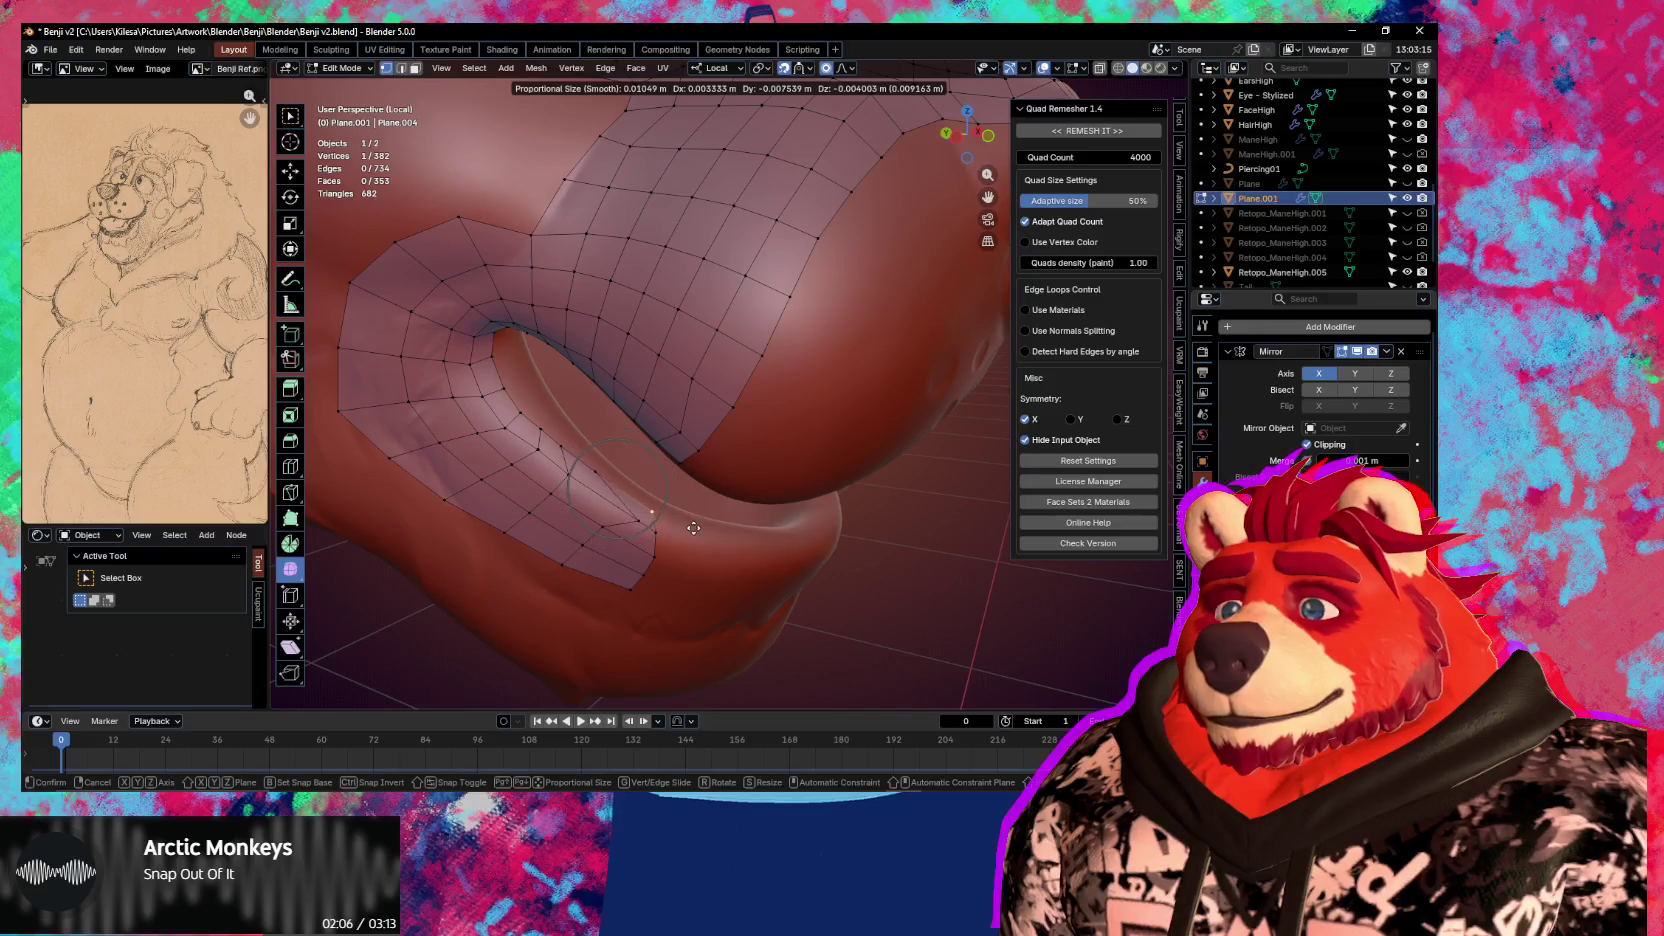
{"action": "left_click", "coordinate": [680, 498]}
{"action": "key", "text": "g"}
{"action": "left_click", "coordinate": [626, 511]}
{"action": "key", "text": "g"}
{"action": "left_click", "coordinate": [598, 505]}
{"action": "key", "text": "g"}
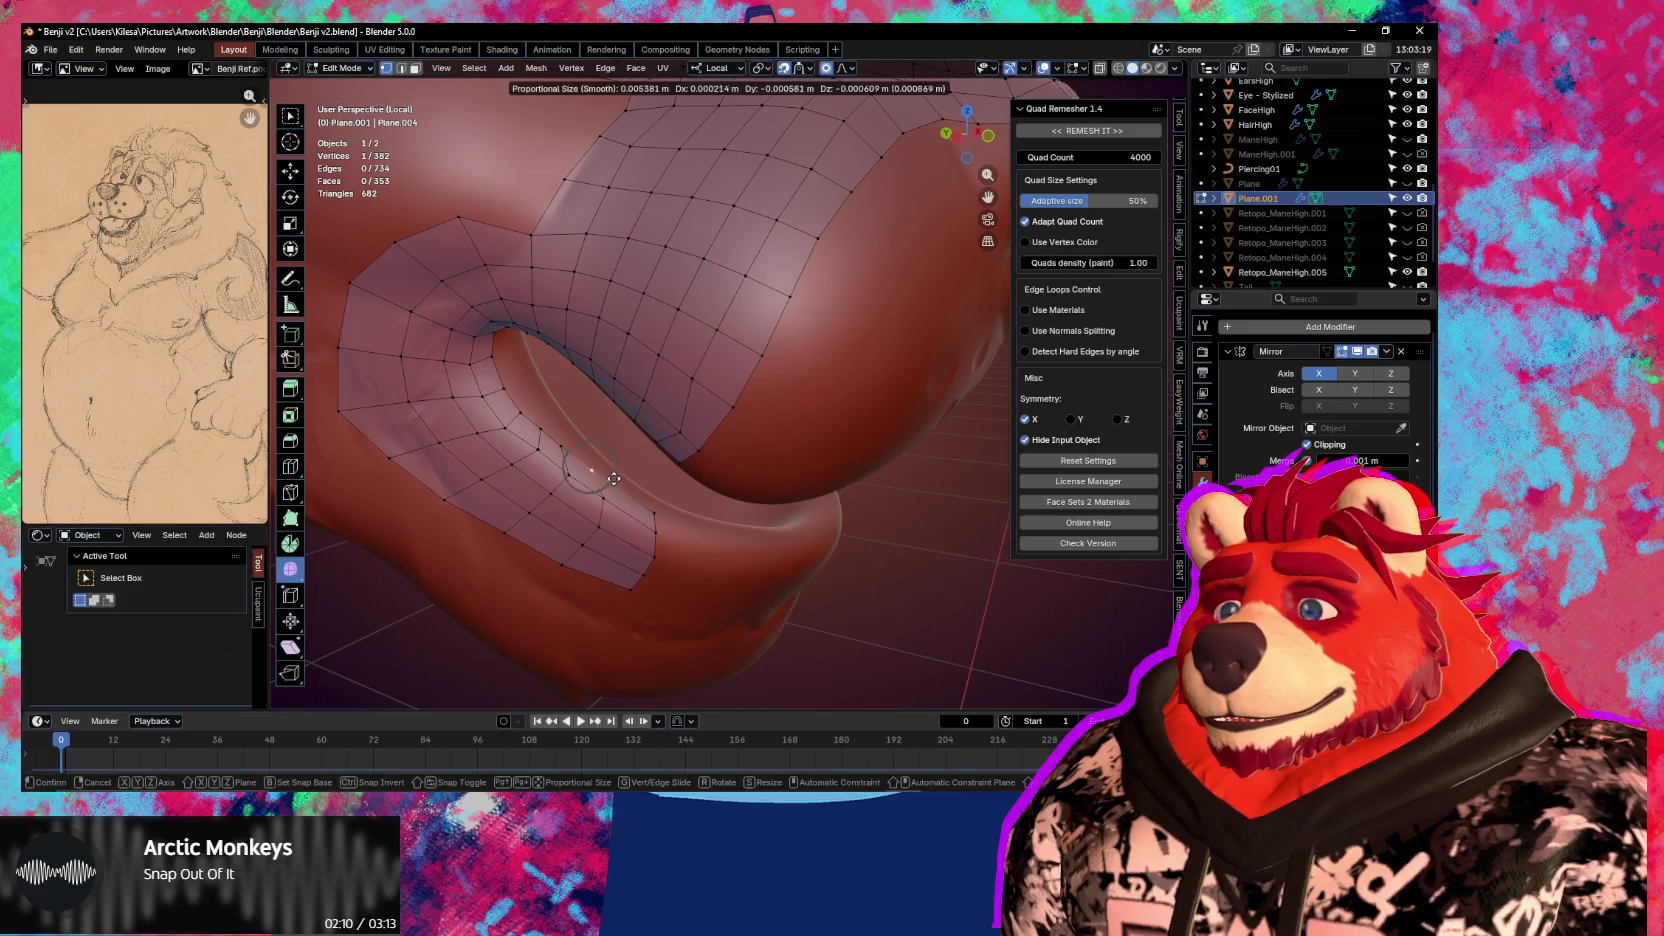
{"action": "left_click", "coordinate": [636, 487]}
{"action": "key", "text": "g"}
{"action": "left_click", "coordinate": [605, 442]}
{"action": "mouse_move", "coordinate": [605, 442]}
{"action": "middle_mouse_down"}
{"action": "mouse_move", "coordinate": [587, 400]}
{"action": "mouse_move", "coordinate": [603, 436]}
{"action": "middle_mouse_up"}
Move the lip vertices down with proportional falloff to line up the edge
{"action": "key", "text": "g"}
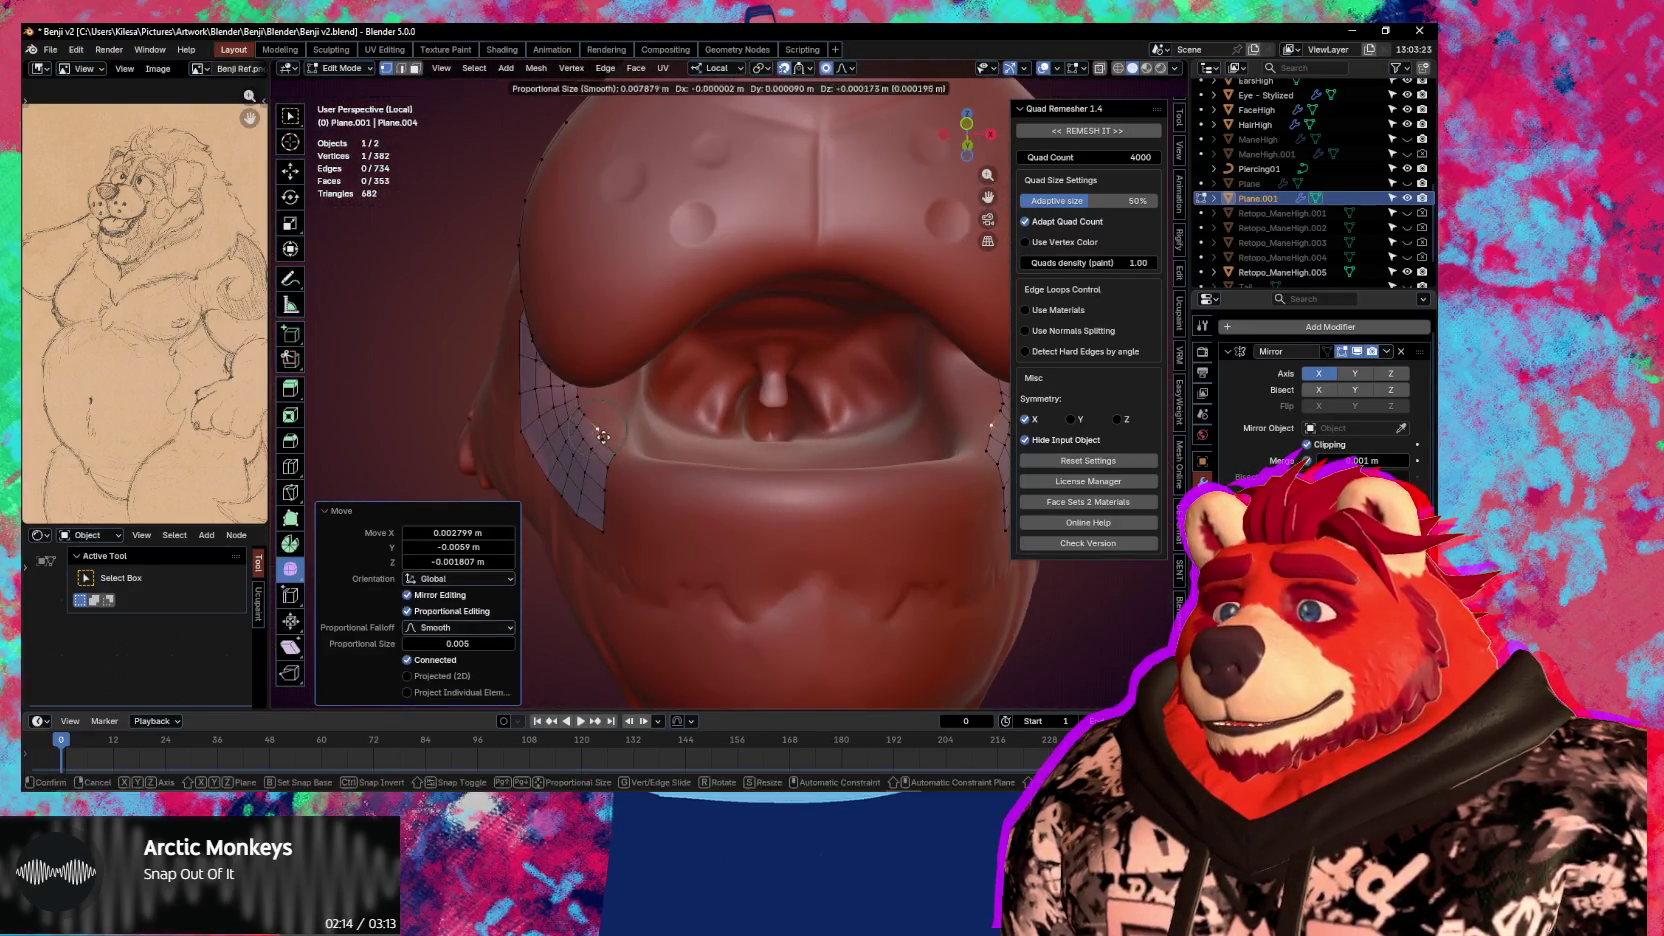
{"action": "left_click", "coordinate": [608, 488]}
{"action": "key", "text": "g"}
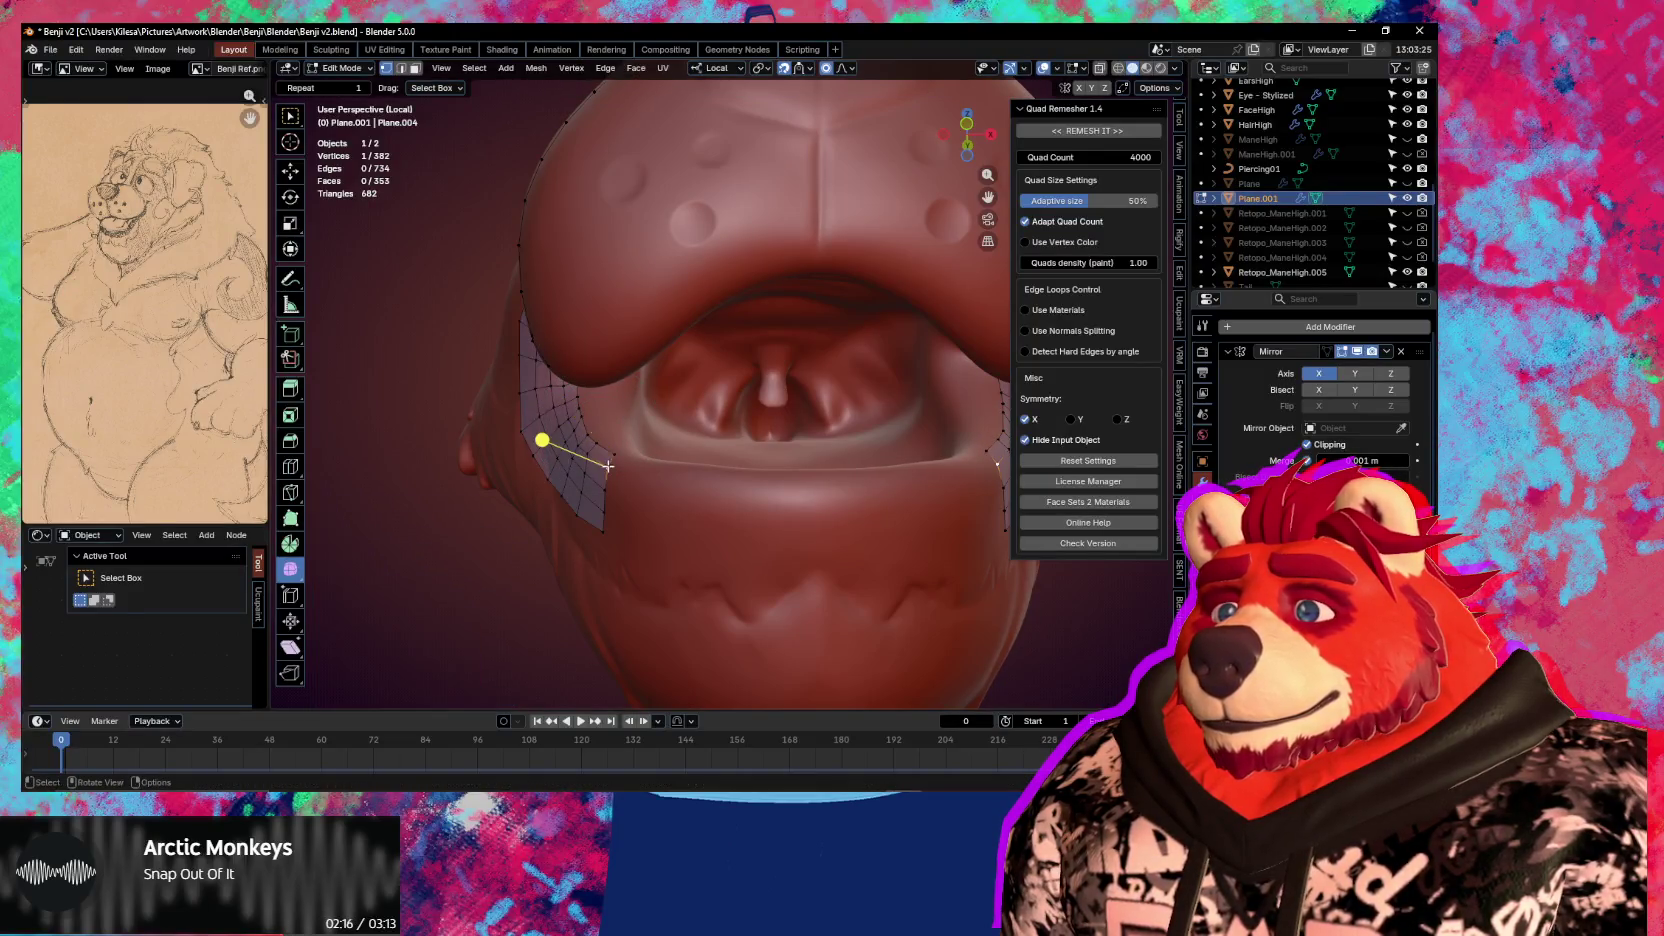
{"action": "left_click", "coordinate": [607, 509]}
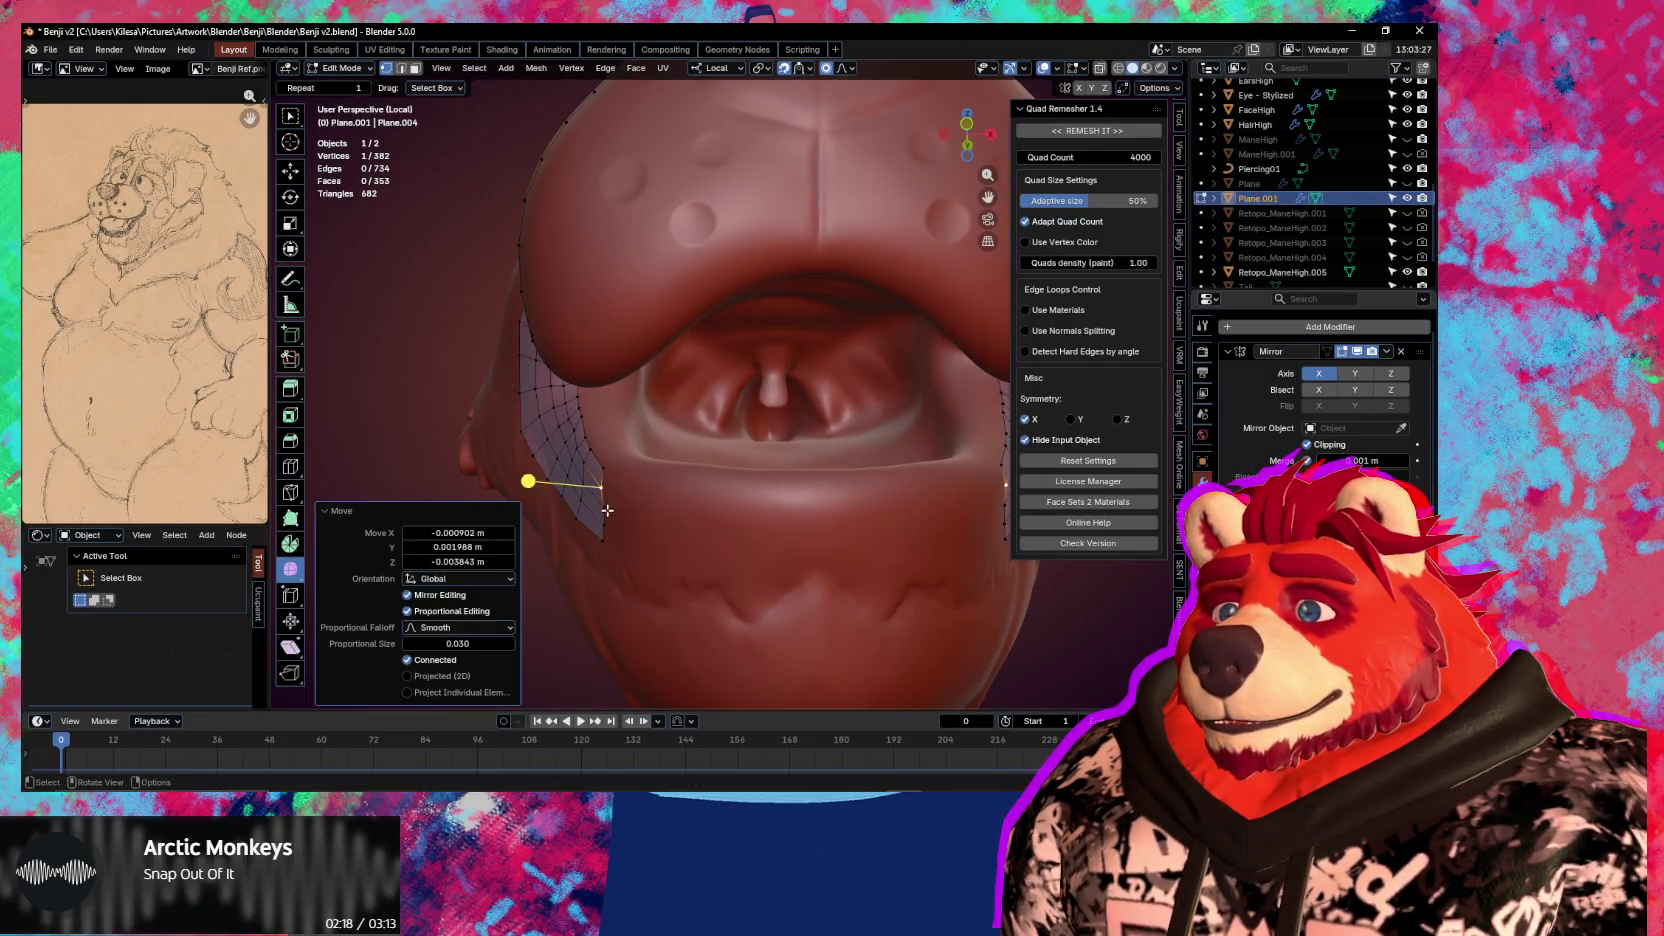
{"action": "middle_click_drag", "start_coordinate": [607, 509], "coordinate": [694, 493]}
{"action": "key", "text": "g"}
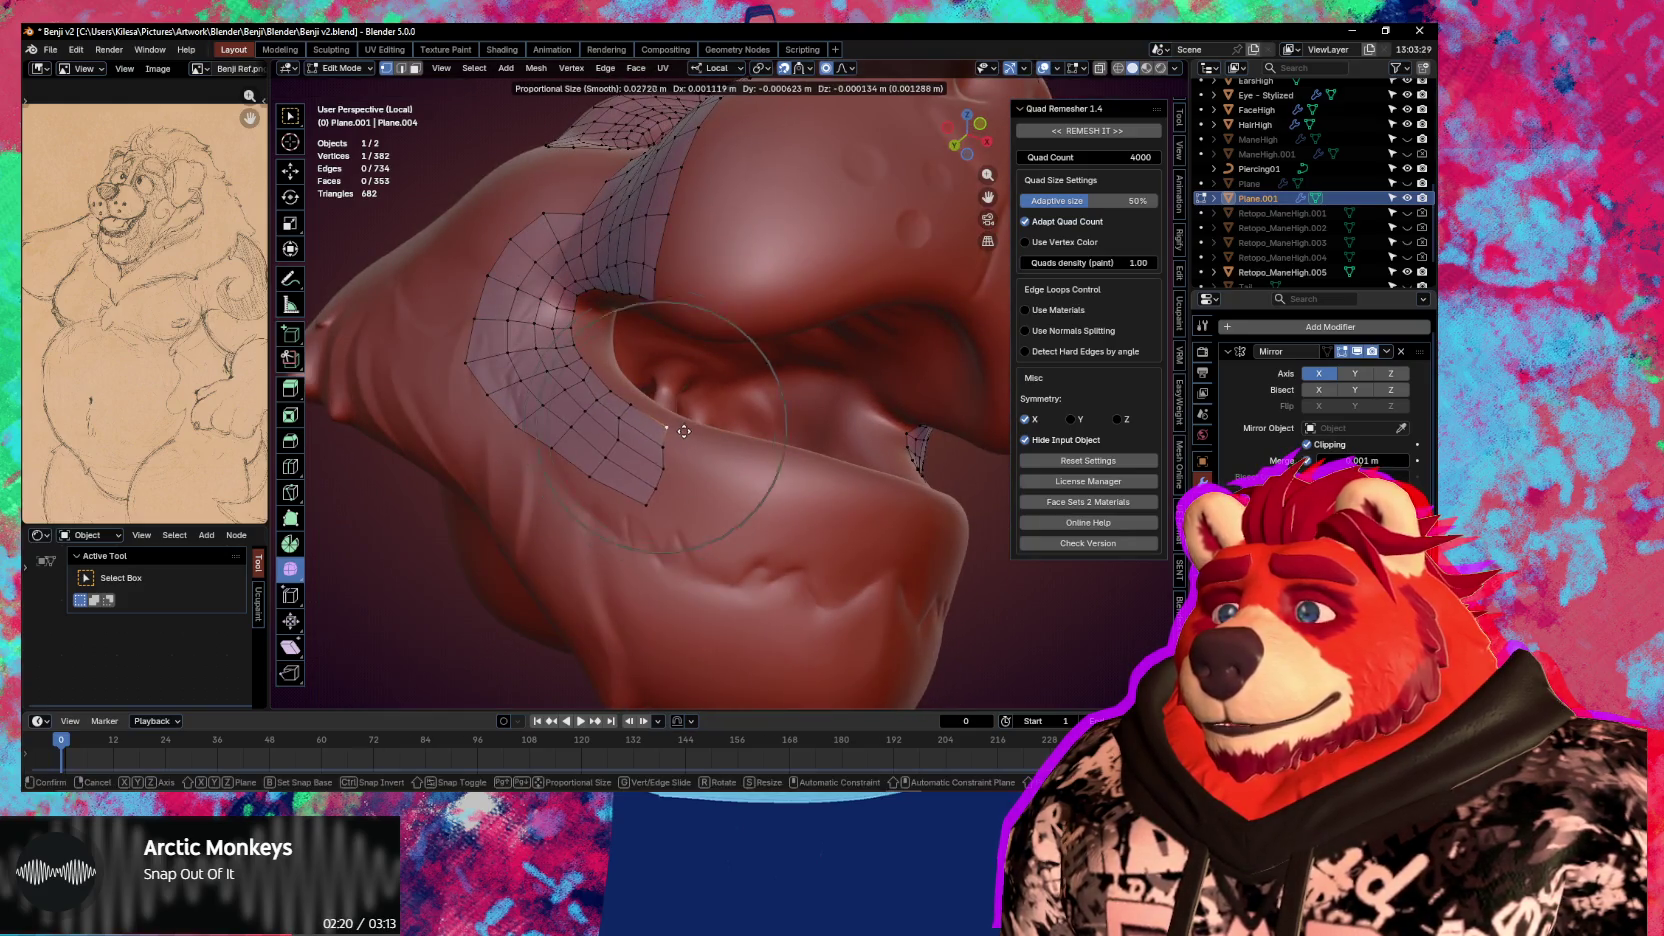
{"action": "left_click", "coordinate": [686, 443]}
Extrude the selected lower-lip edge vertices into the mouth and scale the row down
{"action": "left_click", "coordinate": [601, 493]}
{"action": "left_click", "coordinate": [620, 449], "text": "ctrl"}
{"action": "mouse_move", "coordinate": [620, 449]}
{"action": "middle_mouse_down"}
{"action": "mouse_move", "coordinate": [697, 428]}
{"action": "mouse_move", "coordinate": [727, 463]}
{"action": "middle_mouse_up"}
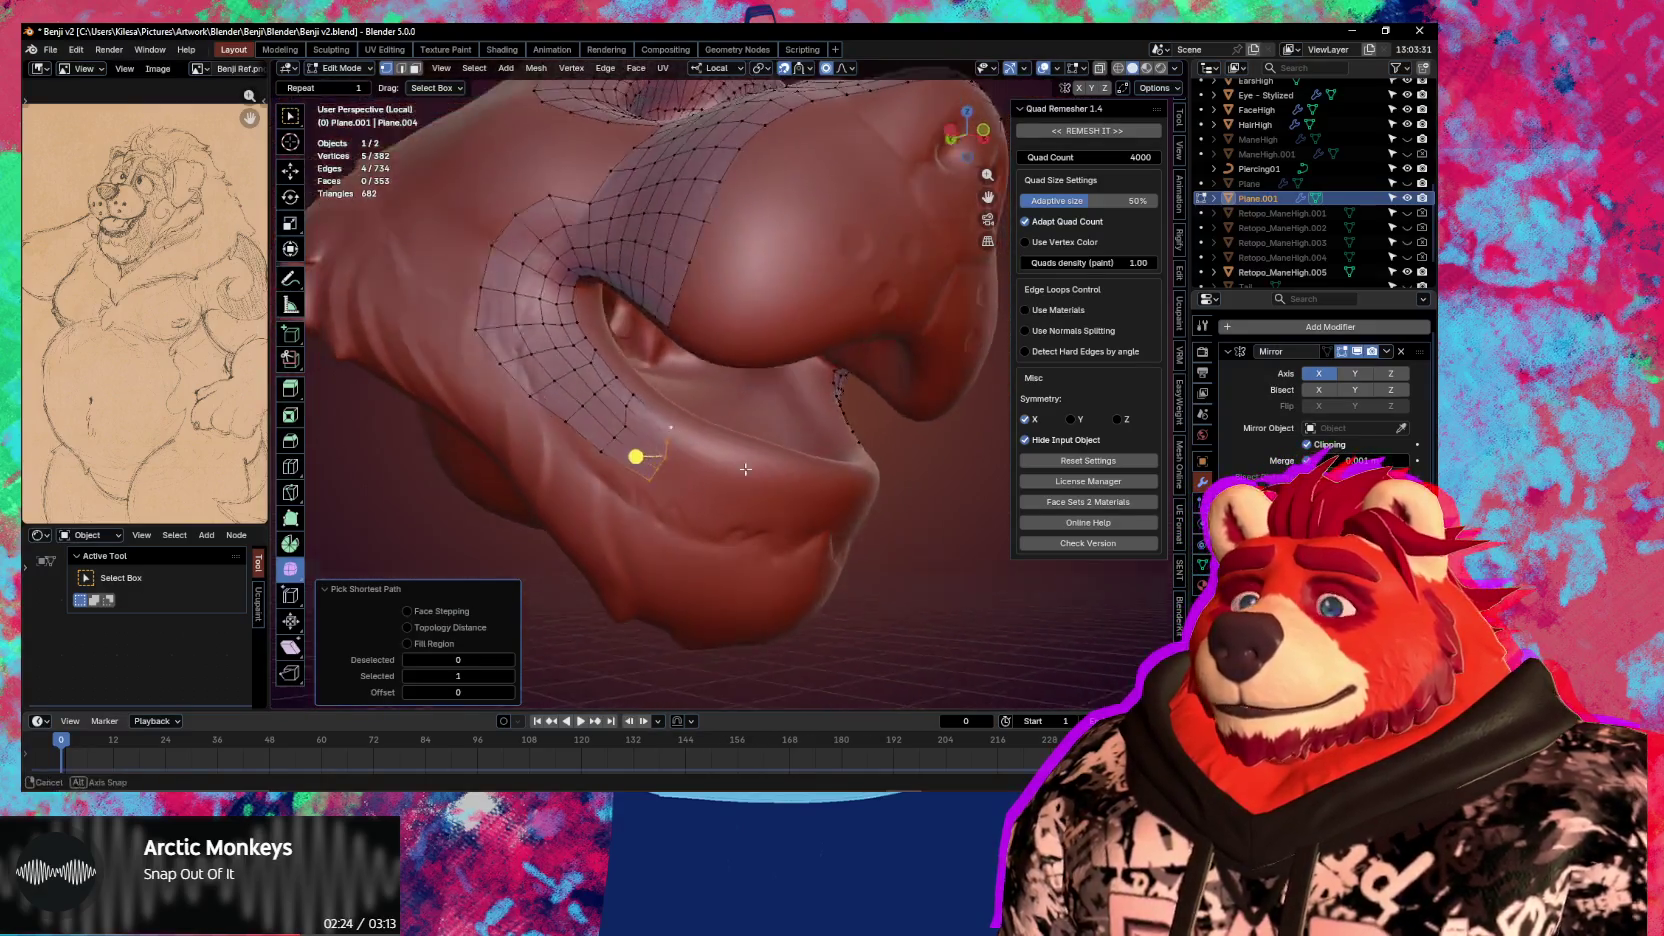
{"action": "key", "text": "e"}
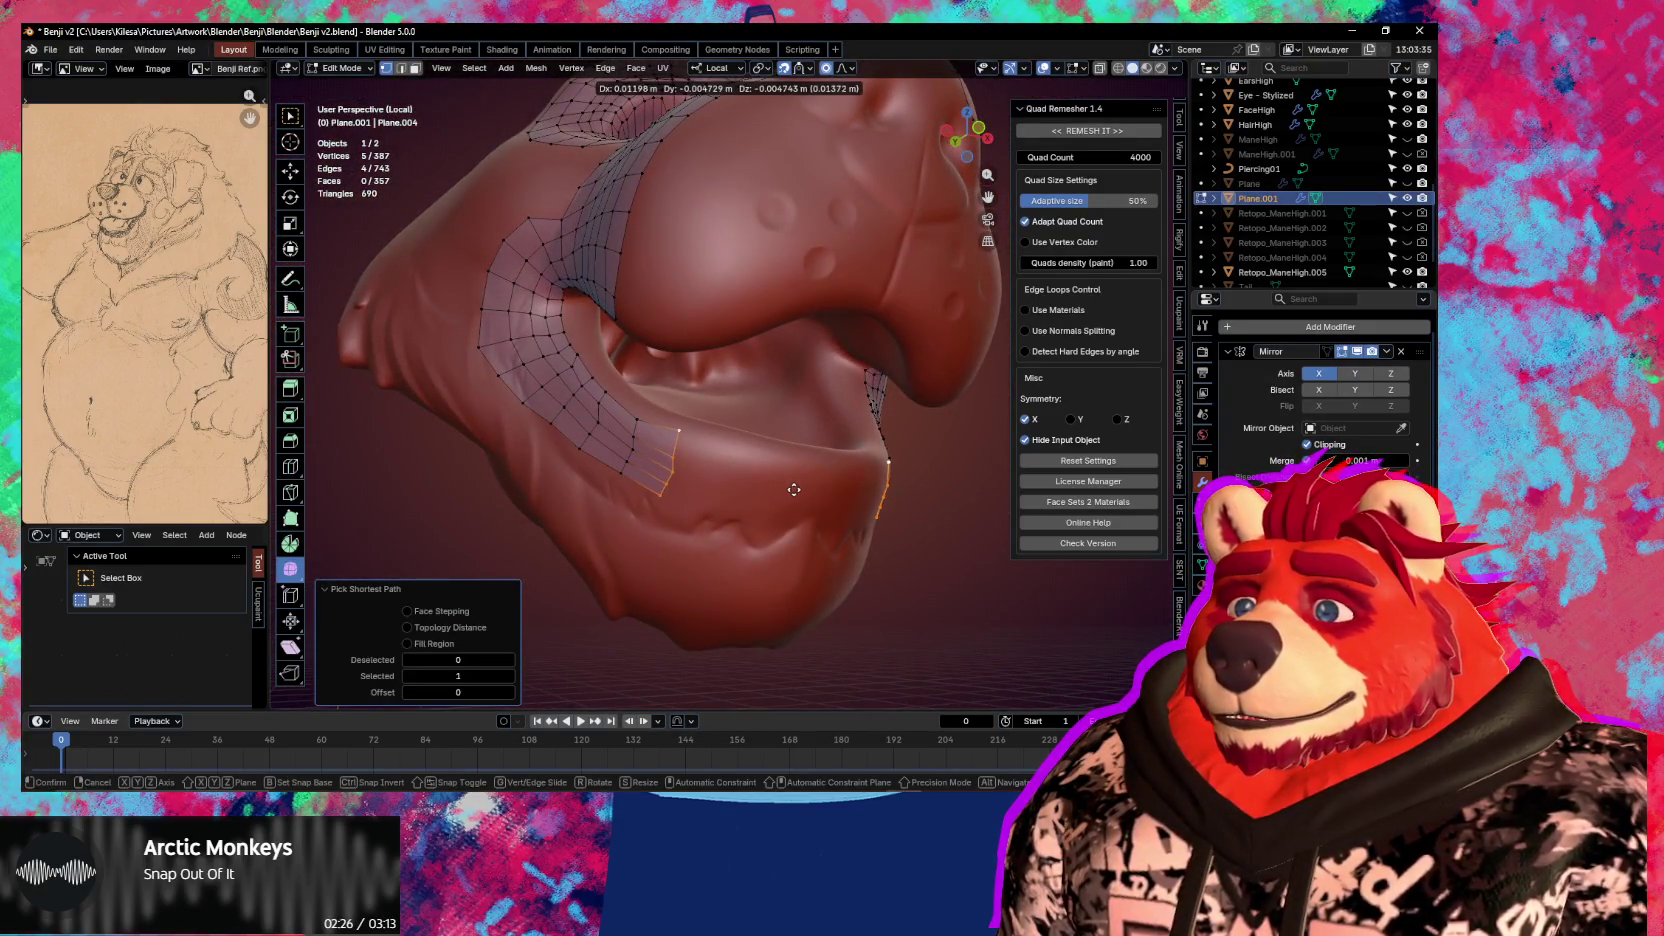
{"action": "left_click", "coordinate": [794, 489]}
{"action": "key", "text": "s"}
{"action": "left_click", "coordinate": [790, 489]}
Extrude four more rows along the lower lip until the strips meet
{"action": "key", "text": "e"}
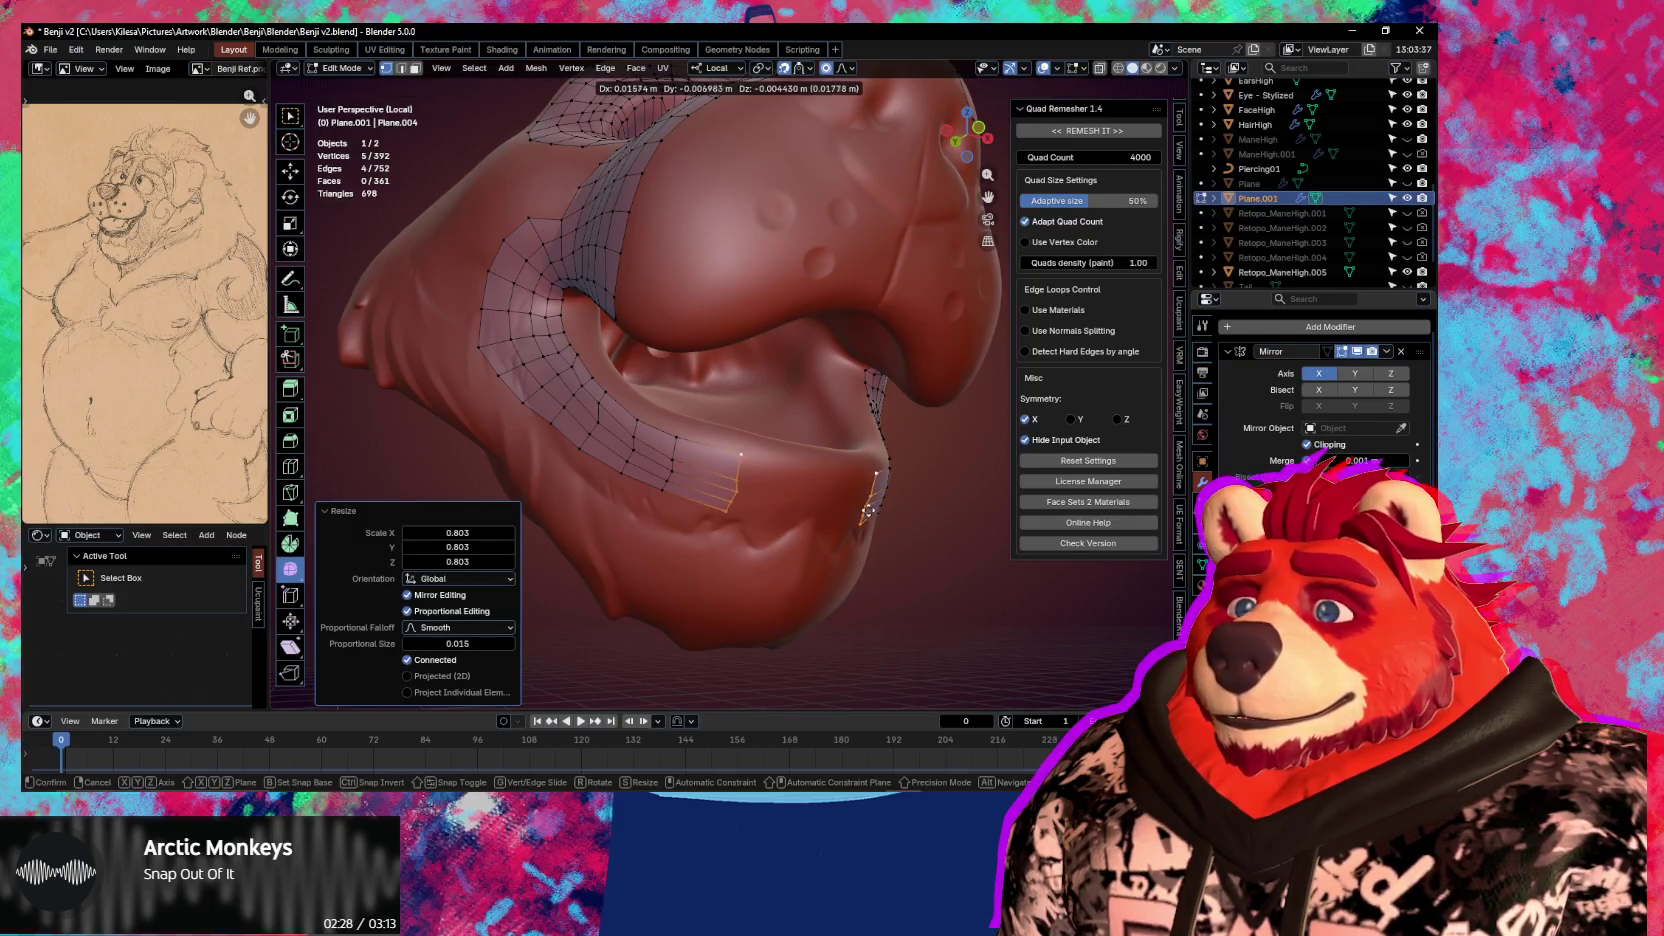
{"action": "left_click", "coordinate": [849, 503]}
{"action": "middle_click_drag", "start_coordinate": [849, 503], "coordinate": [683, 491]}
{"action": "key", "text": "e"}
{"action": "left_click", "coordinate": [822, 486]}
{"action": "key", "text": "e"}
{"action": "left_click", "coordinate": [880, 487]}
{"action": "key", "text": "e"}
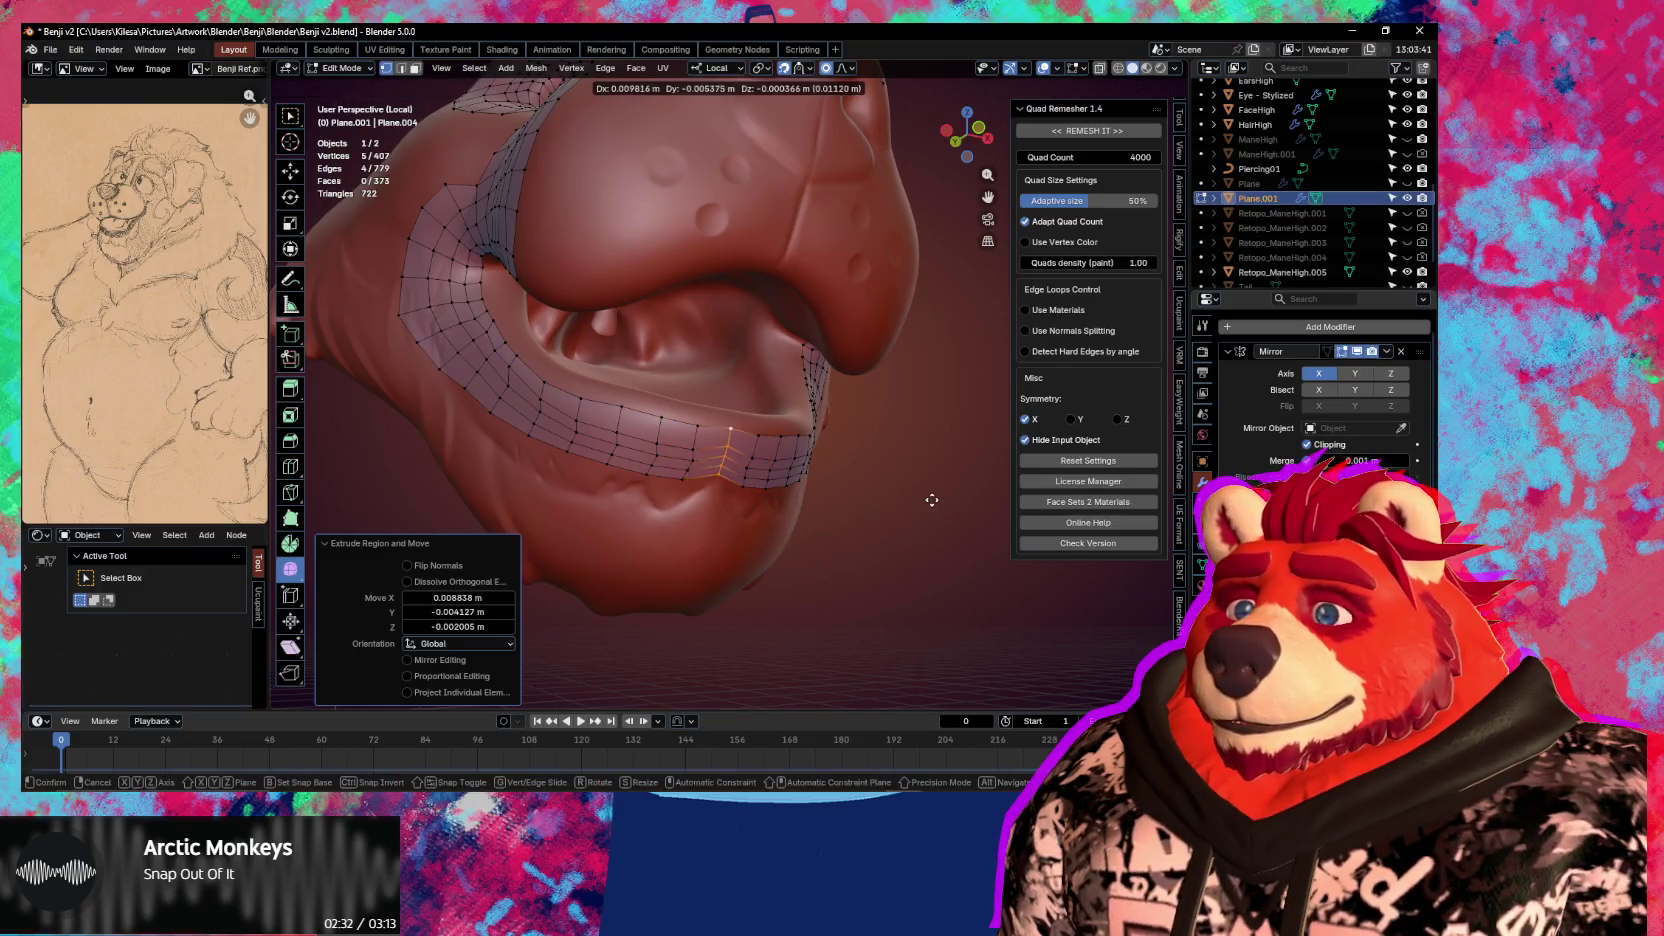
{"action": "left_click", "coordinate": [935, 509]}
{"action": "mouse_move", "coordinate": [745, 490]}
{"action": "middle_mouse_down"}
{"action": "mouse_move", "coordinate": [824, 522]}
{"action": "mouse_move", "coordinate": [673, 483]}
{"action": "middle_mouse_up"}
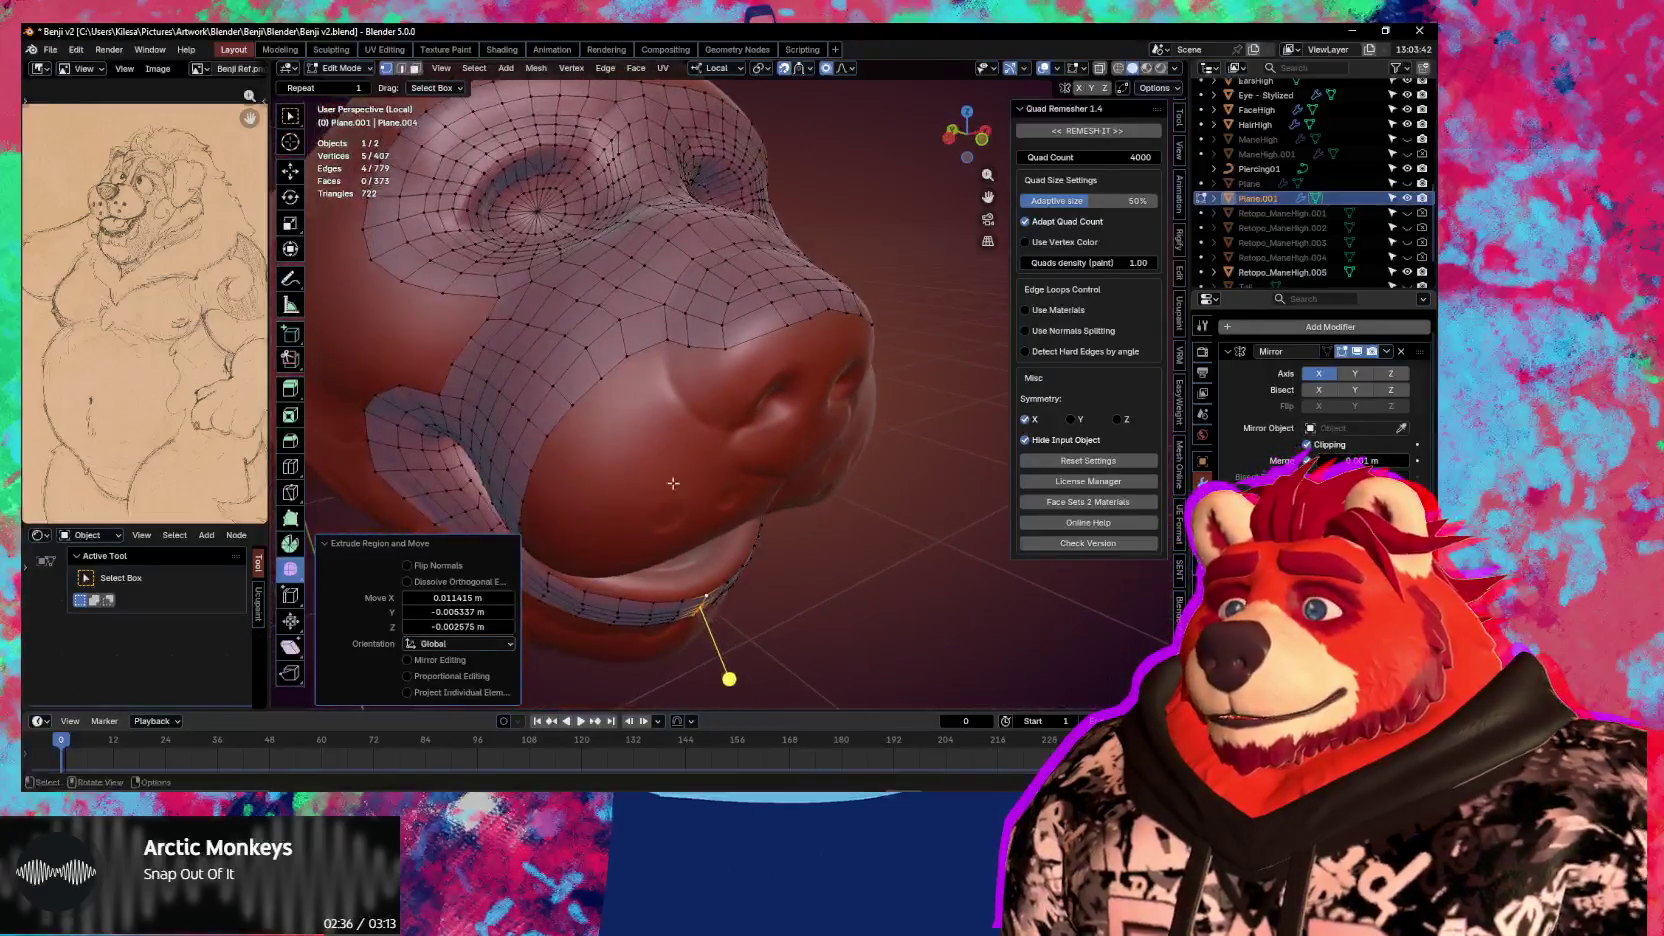
Pull the nose vertices so they fit the nose surface
{"action": "left_click", "coordinate": [674, 338]}
{"action": "left_click_drag", "start_coordinate": [728, 345], "coordinate": [735, 359]}
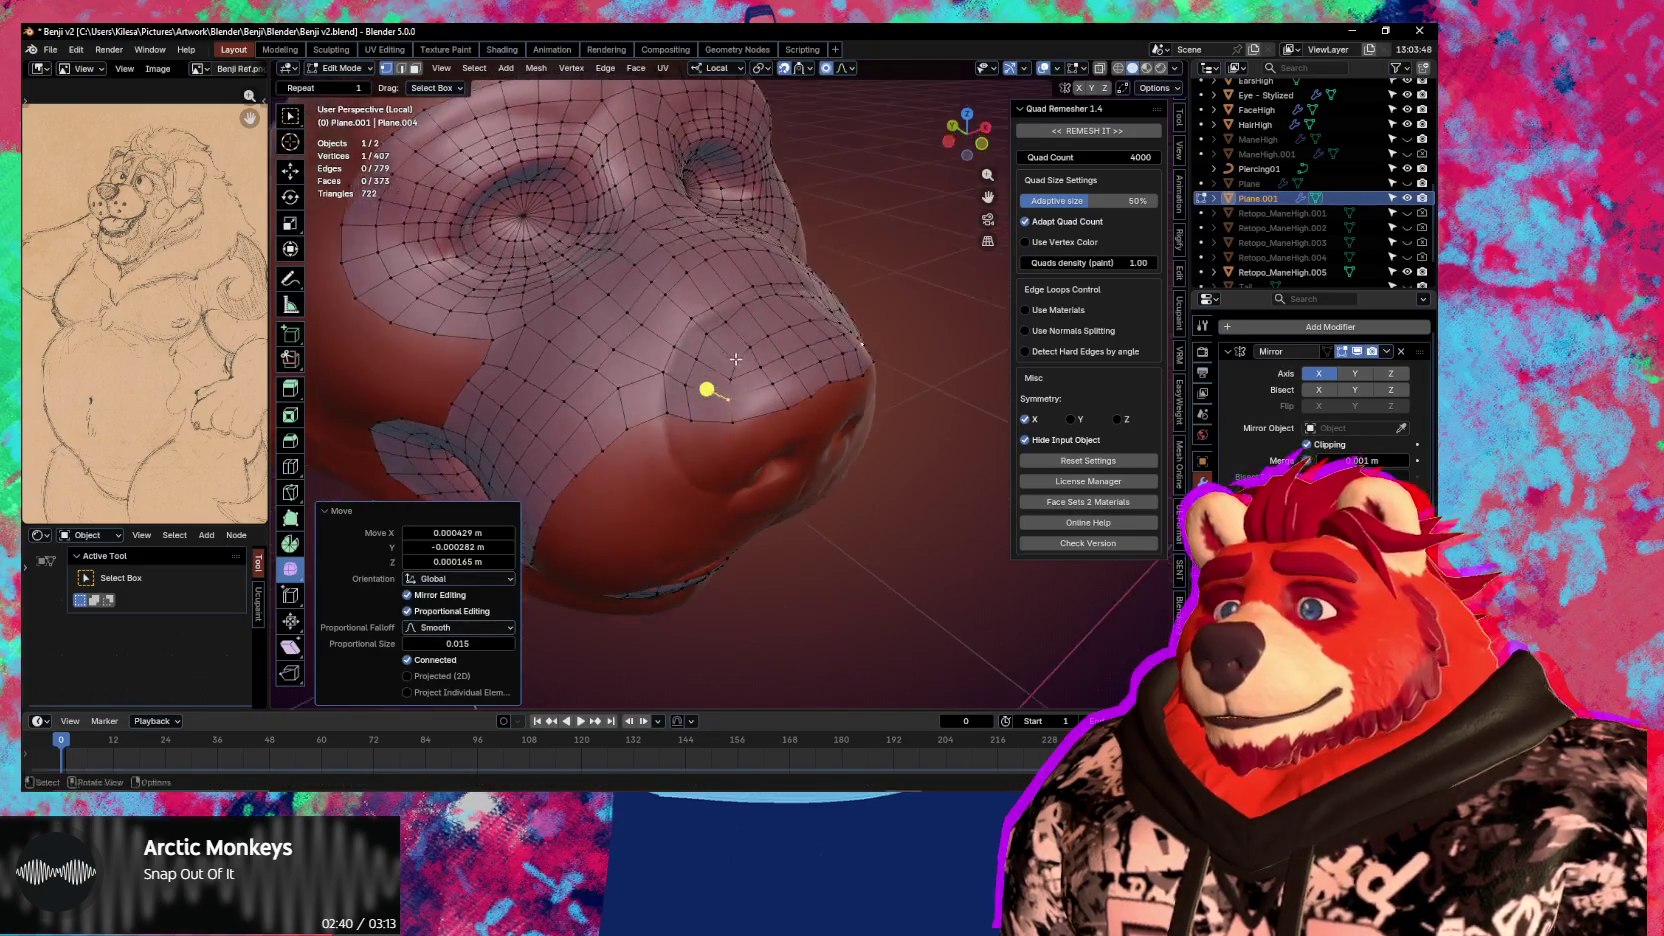
{"action": "key", "text": "g"}
{"action": "left_click", "coordinate": [725, 347]}
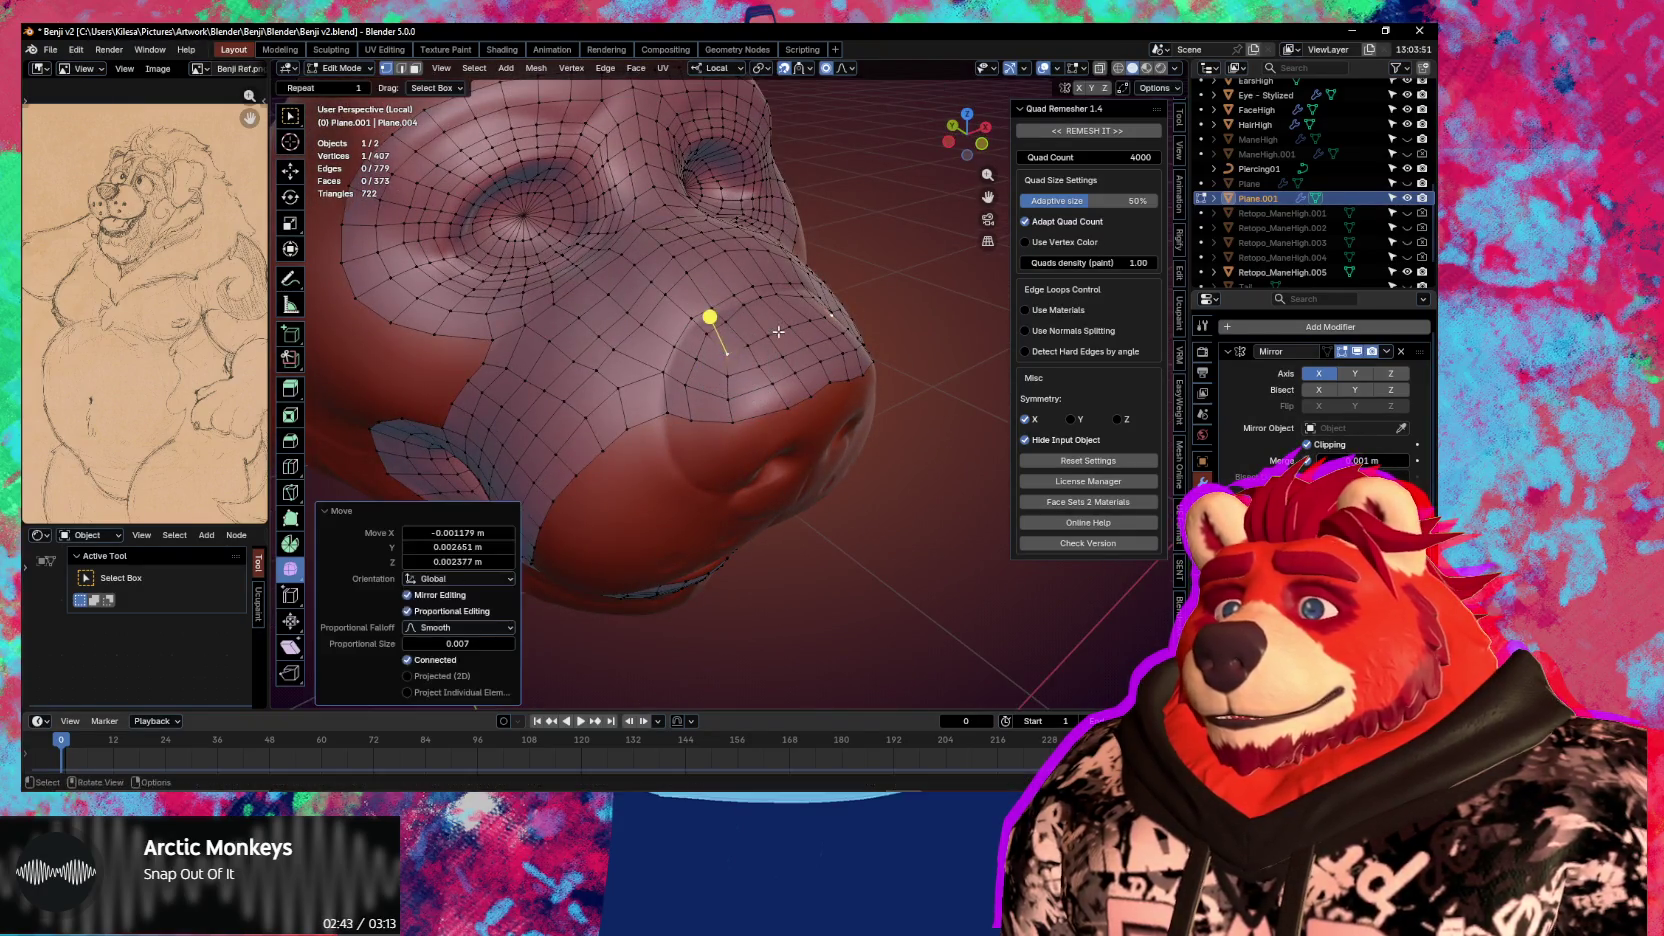
{"action": "left_click_drag", "start_coordinate": [747, 422], "coordinate": [719, 417]}
{"action": "key", "text": "g"}
{"action": "left_click", "coordinate": [670, 417]}
Reposition the vertices on top of the nose with proportional moves
{"action": "middle_click_drag", "start_coordinate": [640, 394], "coordinate": [605, 345]}
{"action": "left_click", "coordinate": [625, 355]}
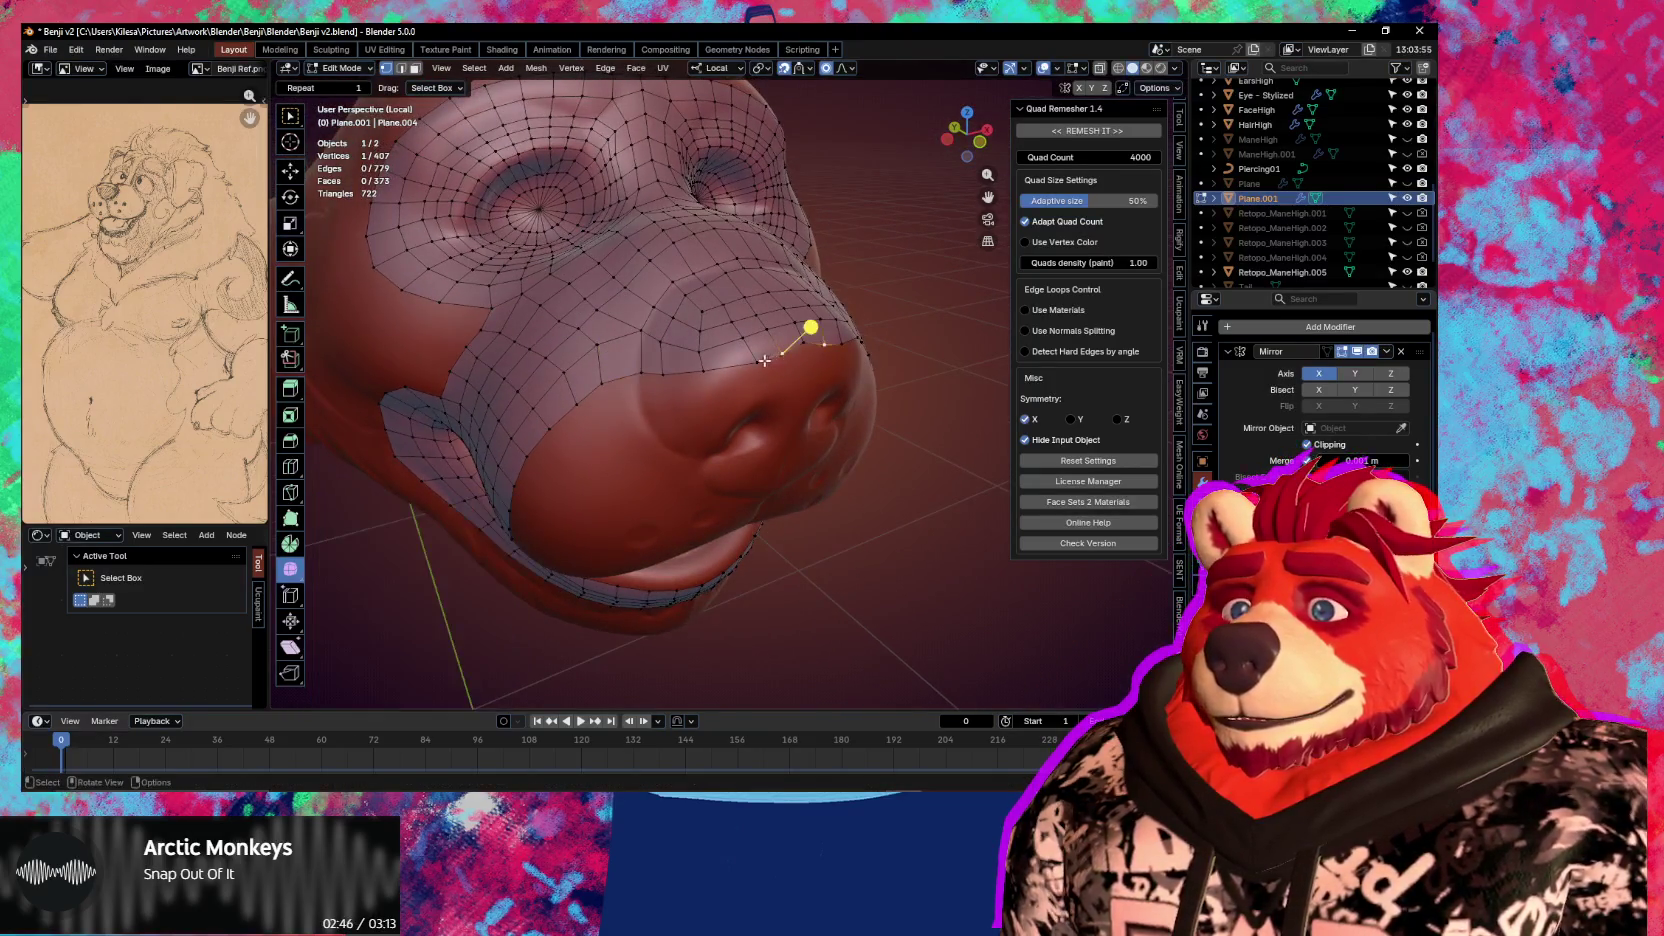
{"action": "key", "text": "g"}
{"action": "scroll", "coordinate": [750, 346], "scroll_direction": "down", "scroll_amount": 4}
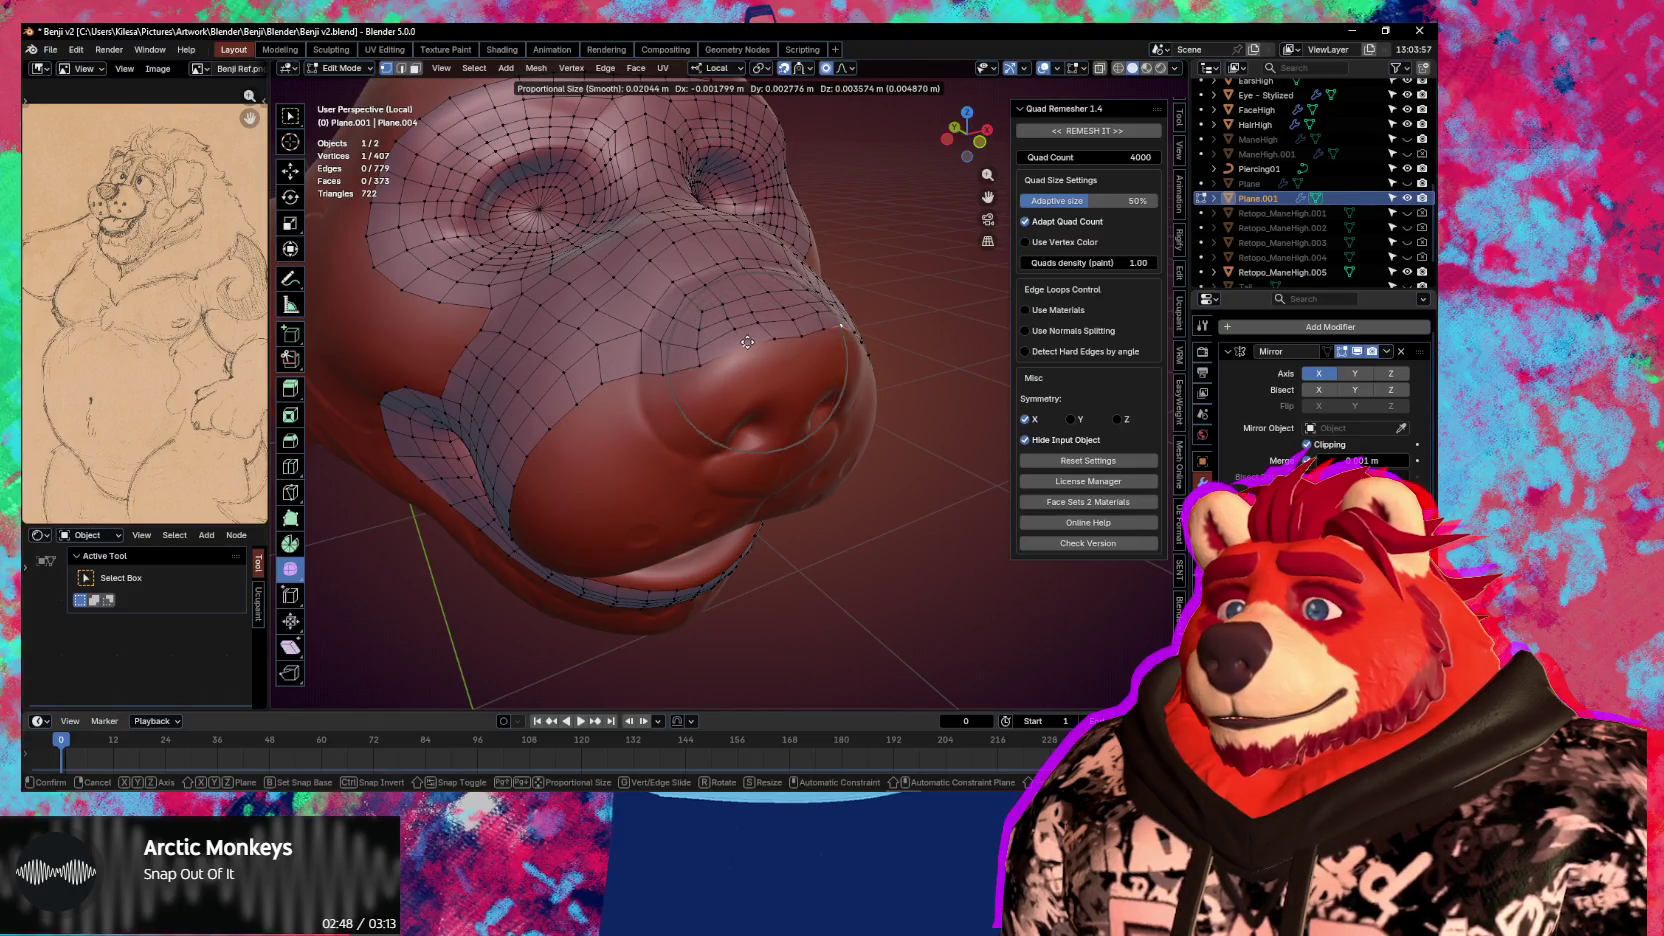
{"action": "left_click", "coordinate": [736, 310]}
{"action": "key", "text": "g"}
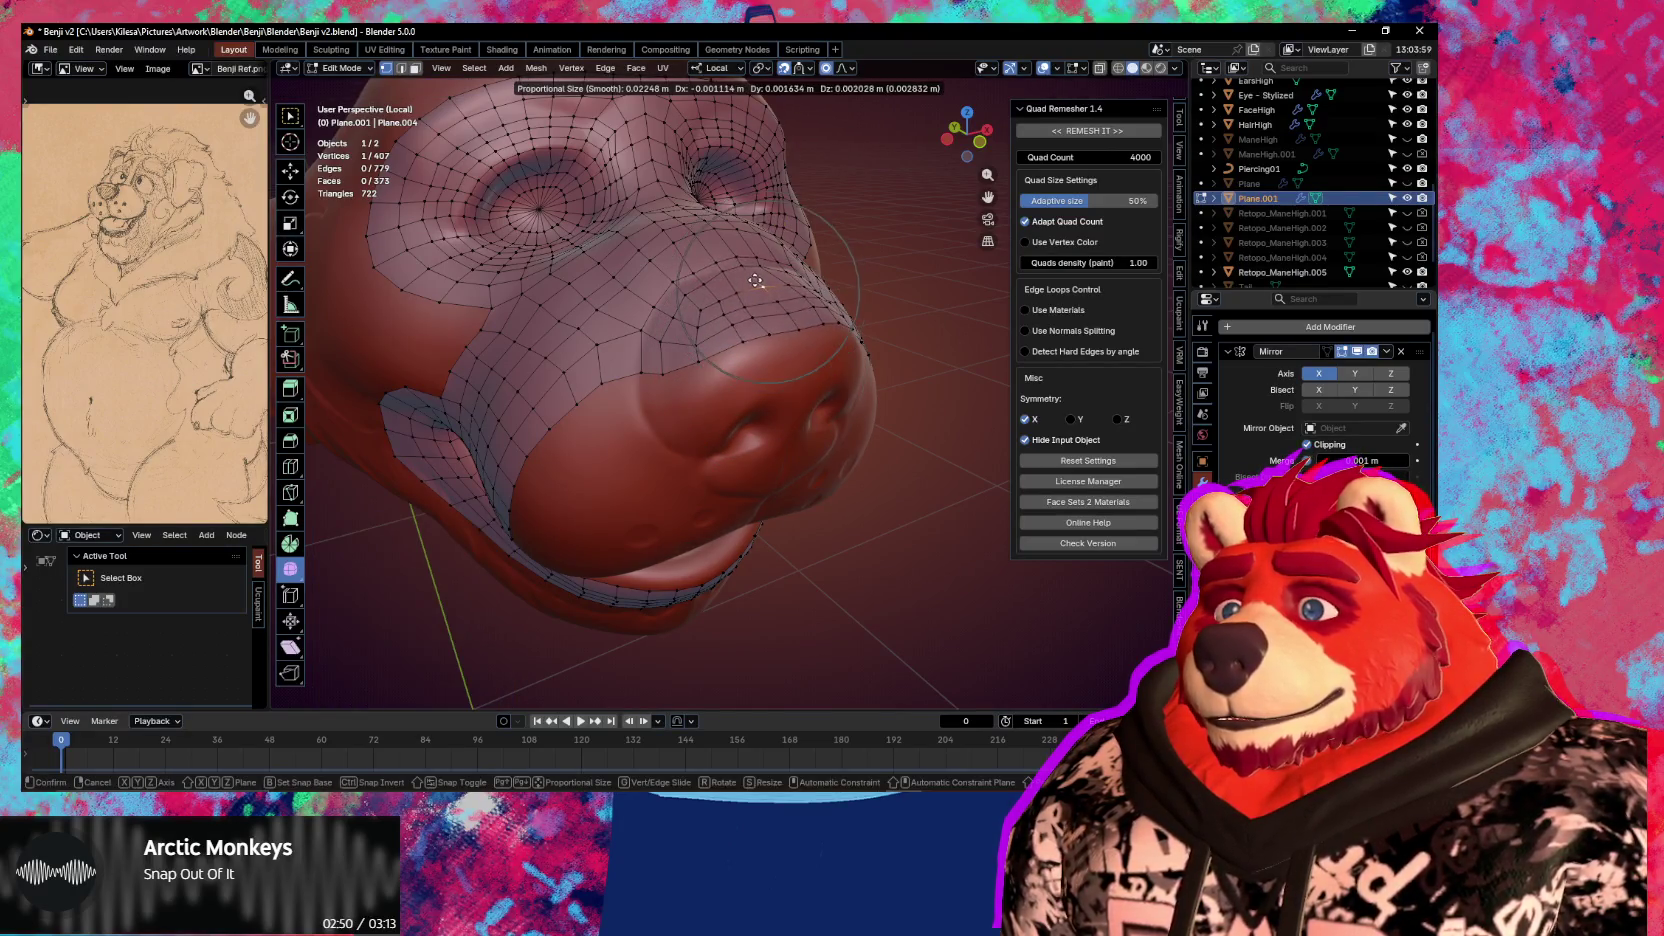
{"action": "left_click", "coordinate": [746, 264]}
Fine-tune the snout vertices from above, then switch to Sculpt Mode
{"action": "middle_click_drag", "start_coordinate": [762, 212], "coordinate": [780, 317]}
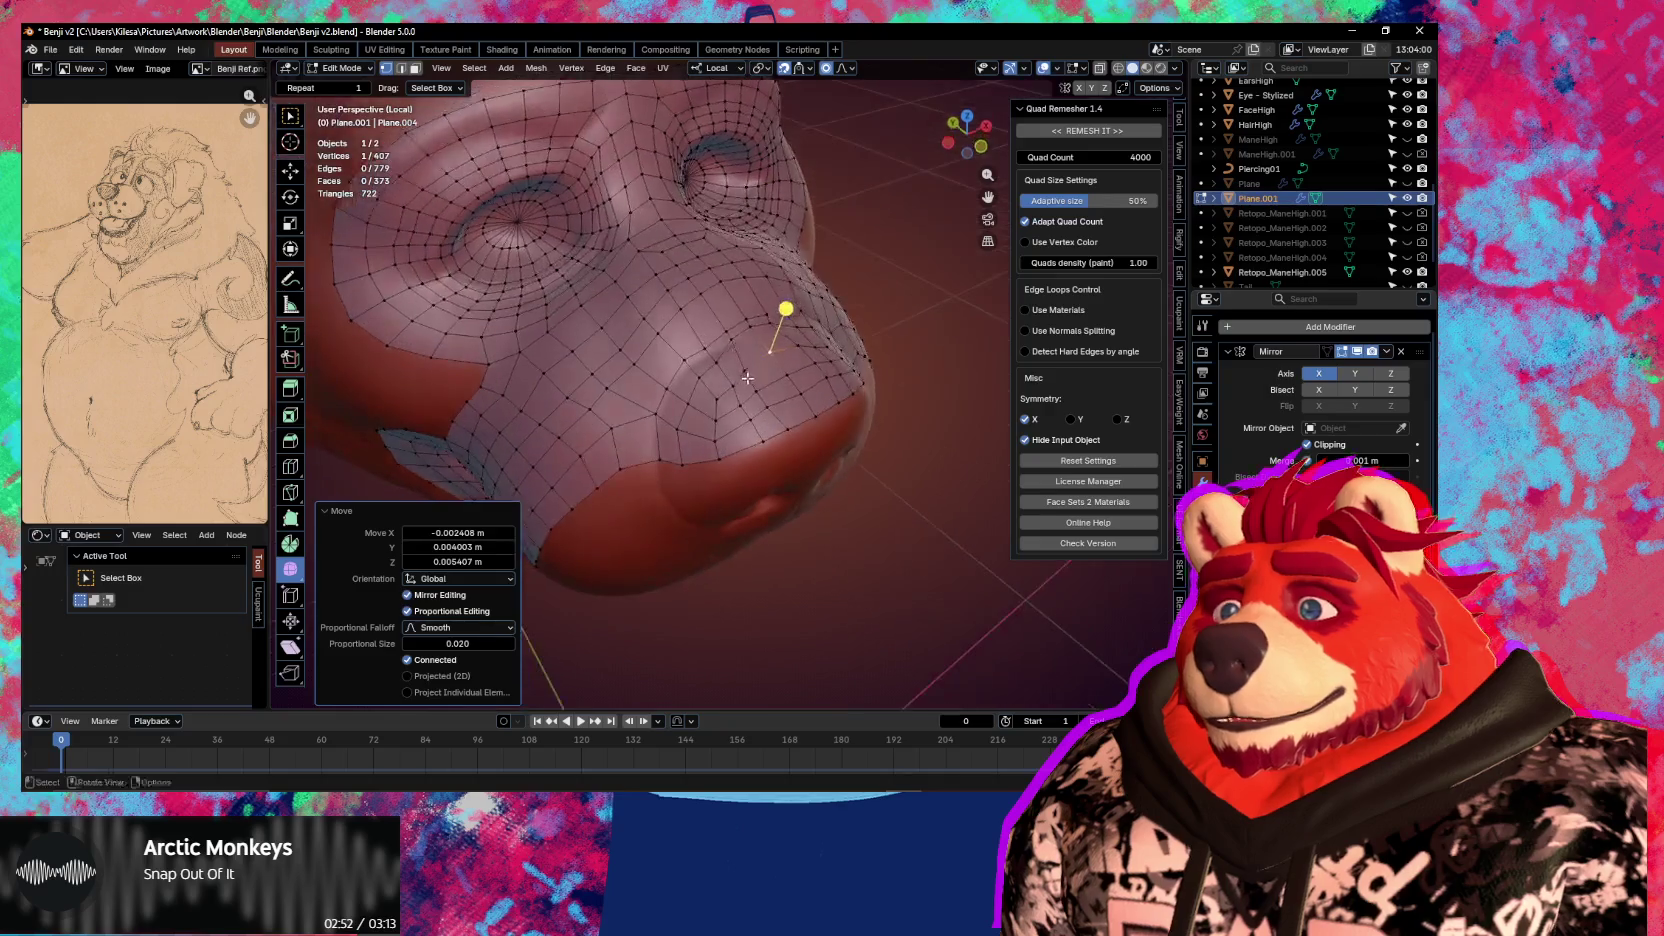
{"action": "key", "text": "g"}
{"action": "left_click", "coordinate": [691, 375]}
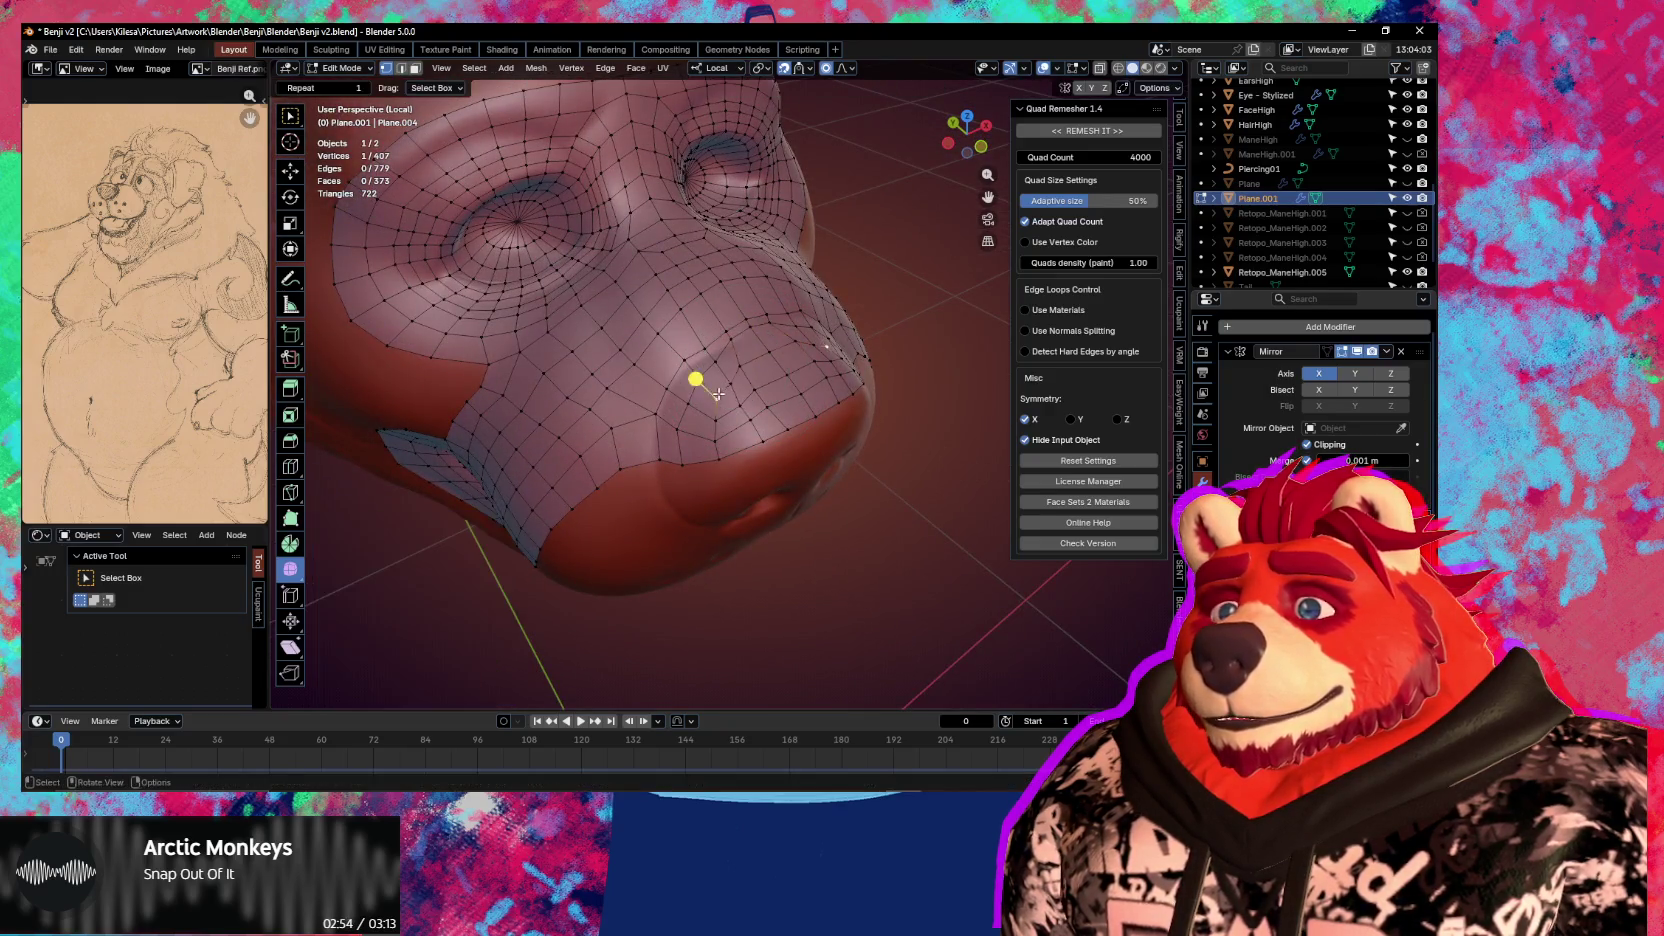
{"action": "key", "text": "g"}
{"action": "left_click", "coordinate": [689, 372]}
{"action": "key", "text": "ctrl+Tab"}
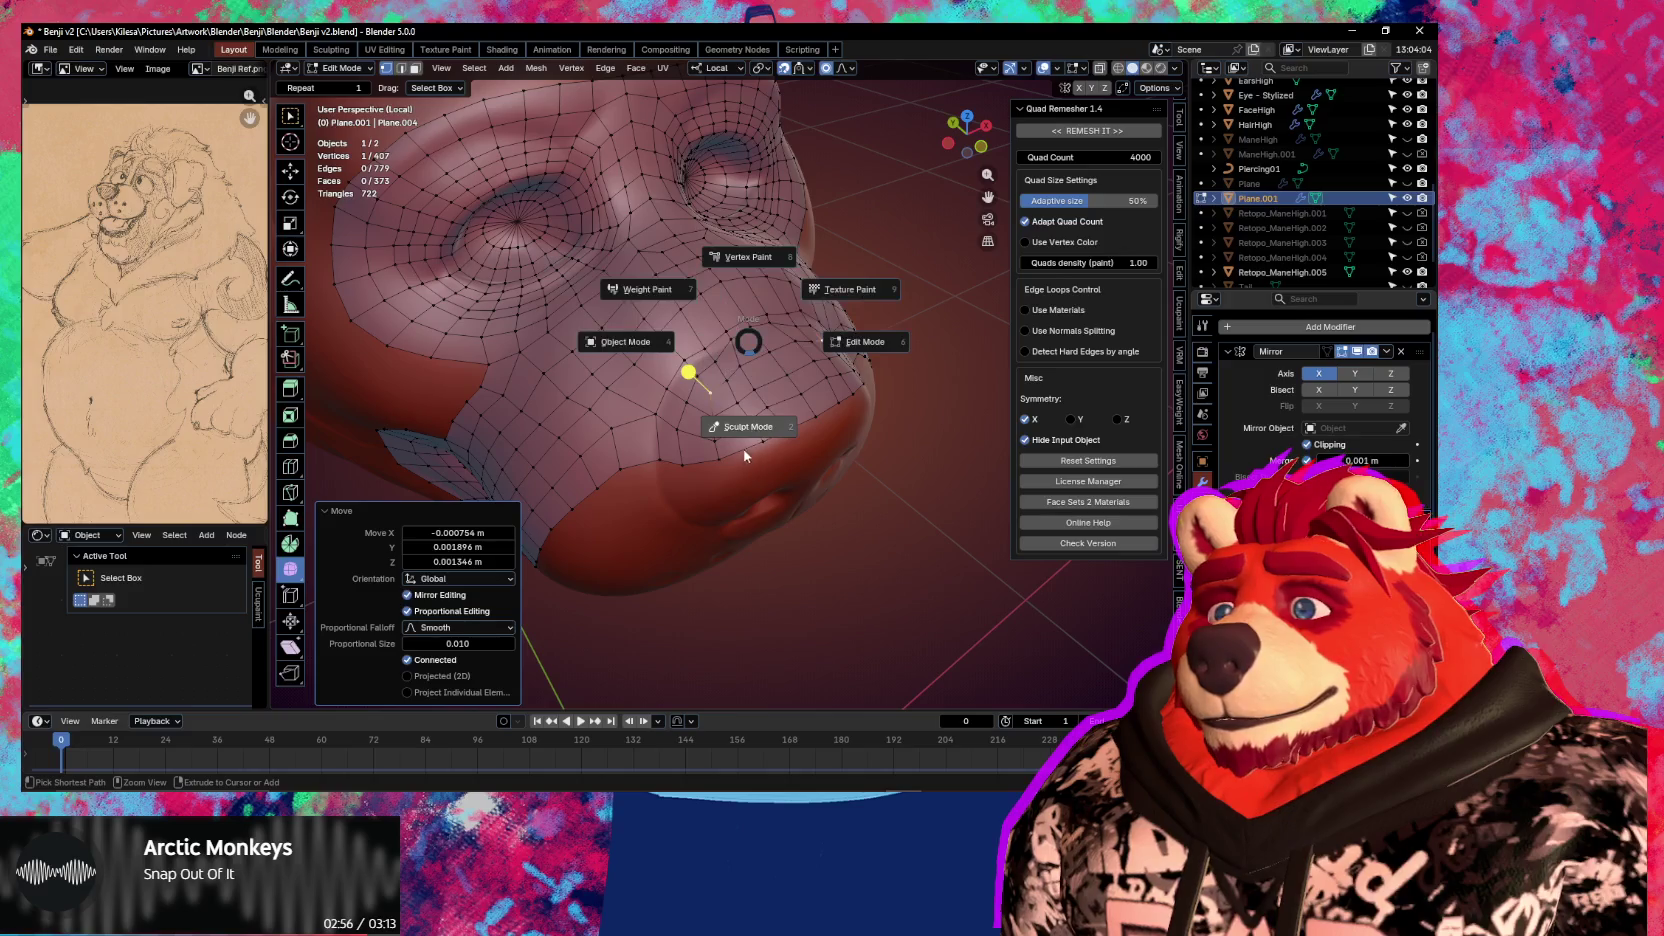
{"action": "left_click", "coordinate": [712, 392]}
Enlarge the brush and orbit around the bear head before returning to vertex editing
{"action": "key", "text": "f"}
{"action": "left_click", "coordinate": [654, 400]}
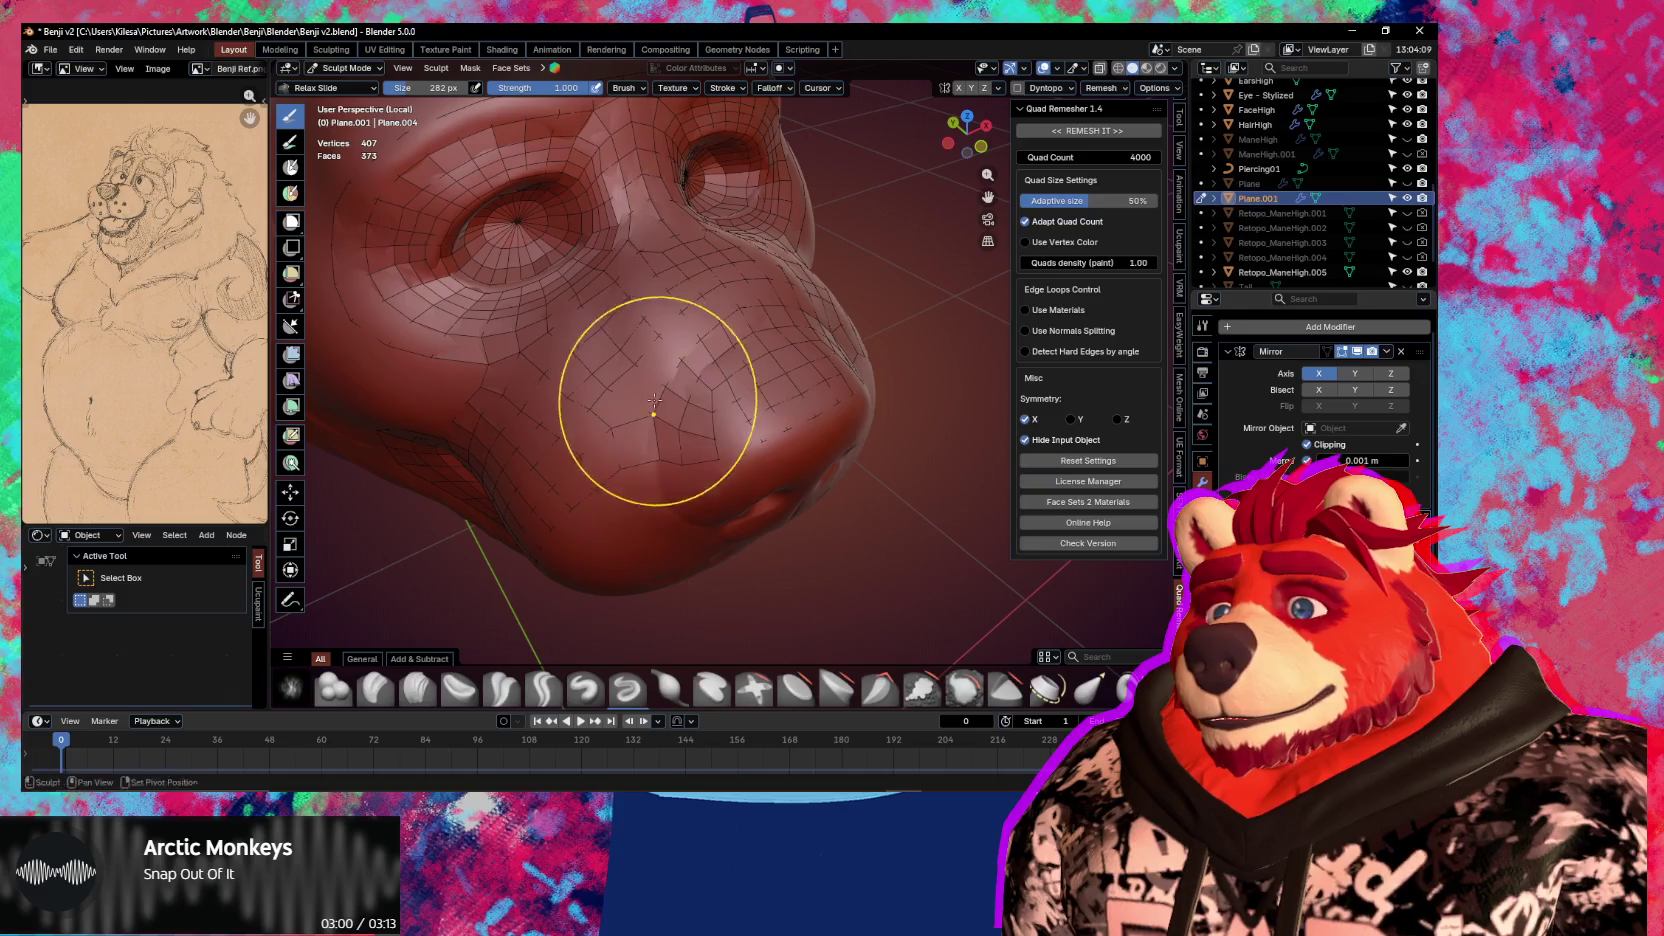
{"action": "mouse_move", "coordinate": [724, 436]}
{"action": "middle_mouse_down"}
{"action": "mouse_move", "coordinate": [735, 410]}
{"action": "mouse_move", "coordinate": [677, 389]}
{"action": "middle_mouse_up"}
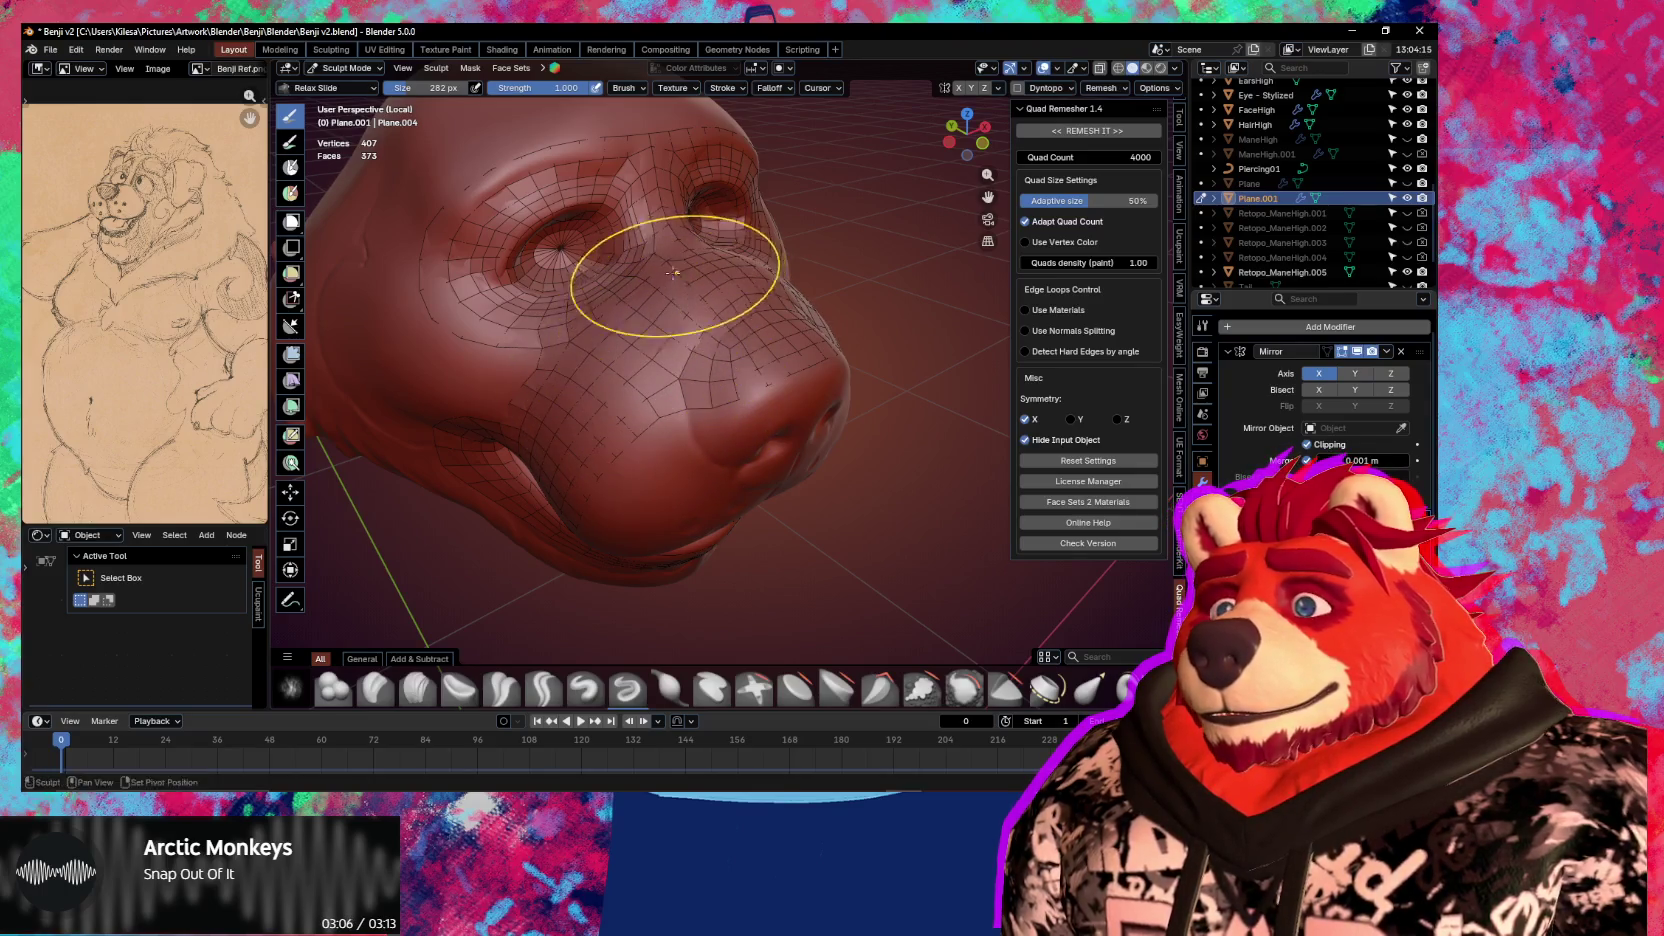
{"action": "middle_click_drag", "start_coordinate": [674, 272], "coordinate": [674, 290]}
{"action": "mouse_move", "coordinate": [653, 213]}
{"action": "middle_mouse_down"}
{"action": "mouse_move", "coordinate": [772, 411]}
{"action": "mouse_move", "coordinate": [660, 371]}
{"action": "middle_mouse_up"}
{"action": "key", "text": "Tab"}
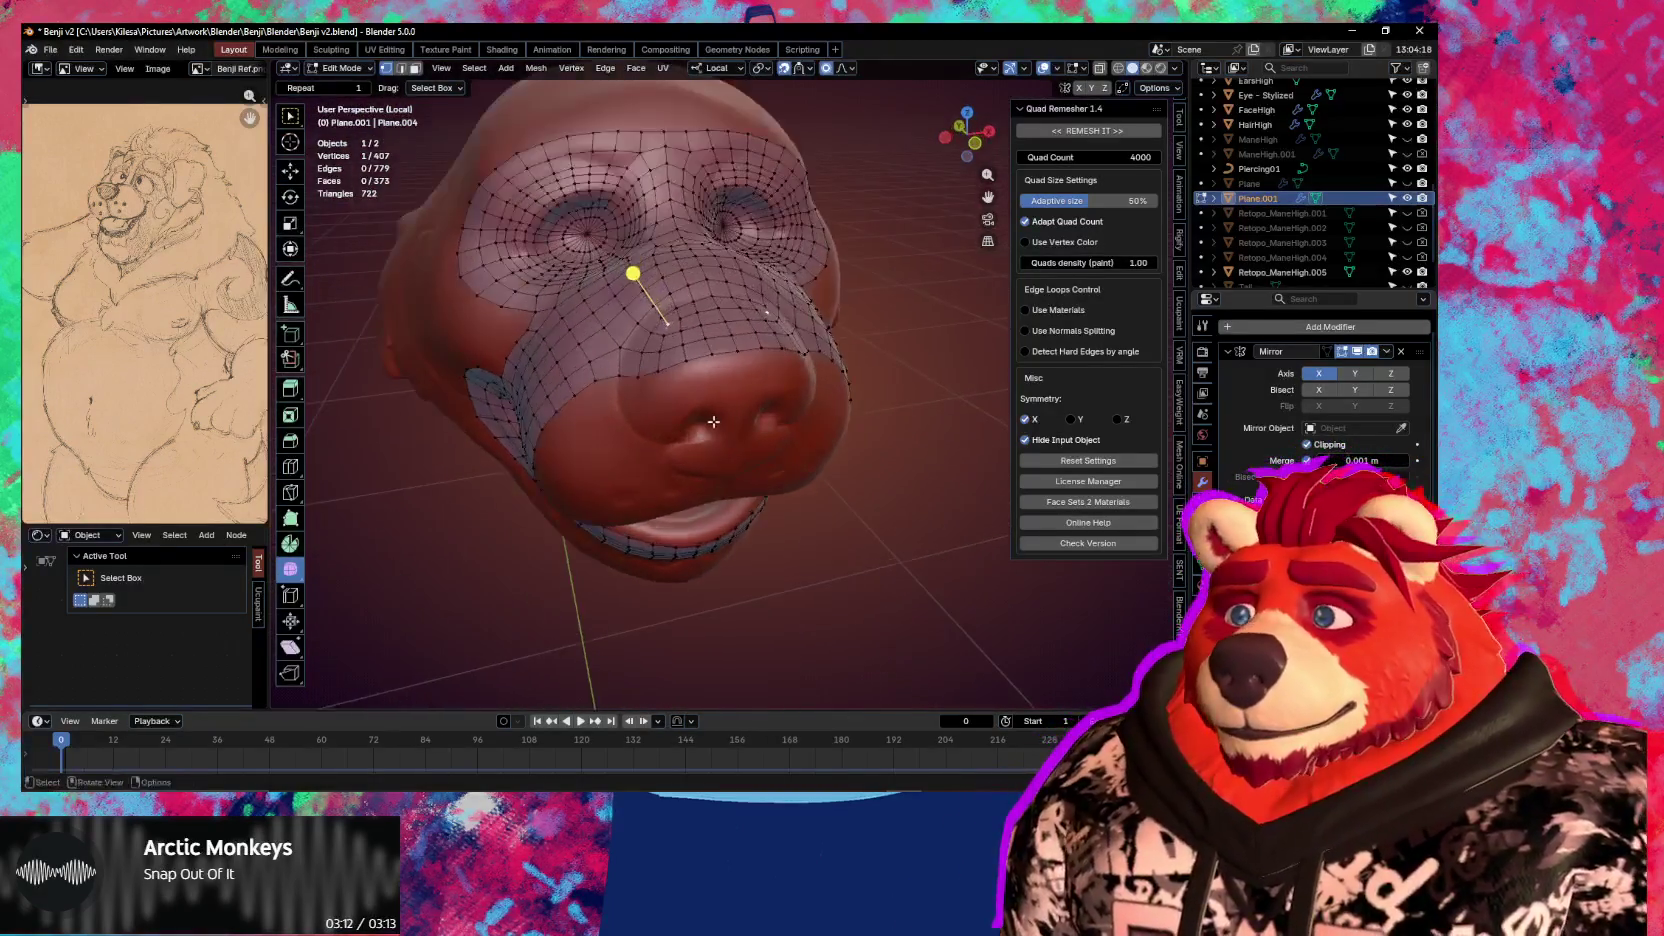
{"action": "scroll", "coordinate": [660, 371], "scroll_direction": "up", "scroll_amount": 5}
Reposition the first snout vertices with proportional moves, undoing one misplaced move
{"action": "key", "text": "g"}
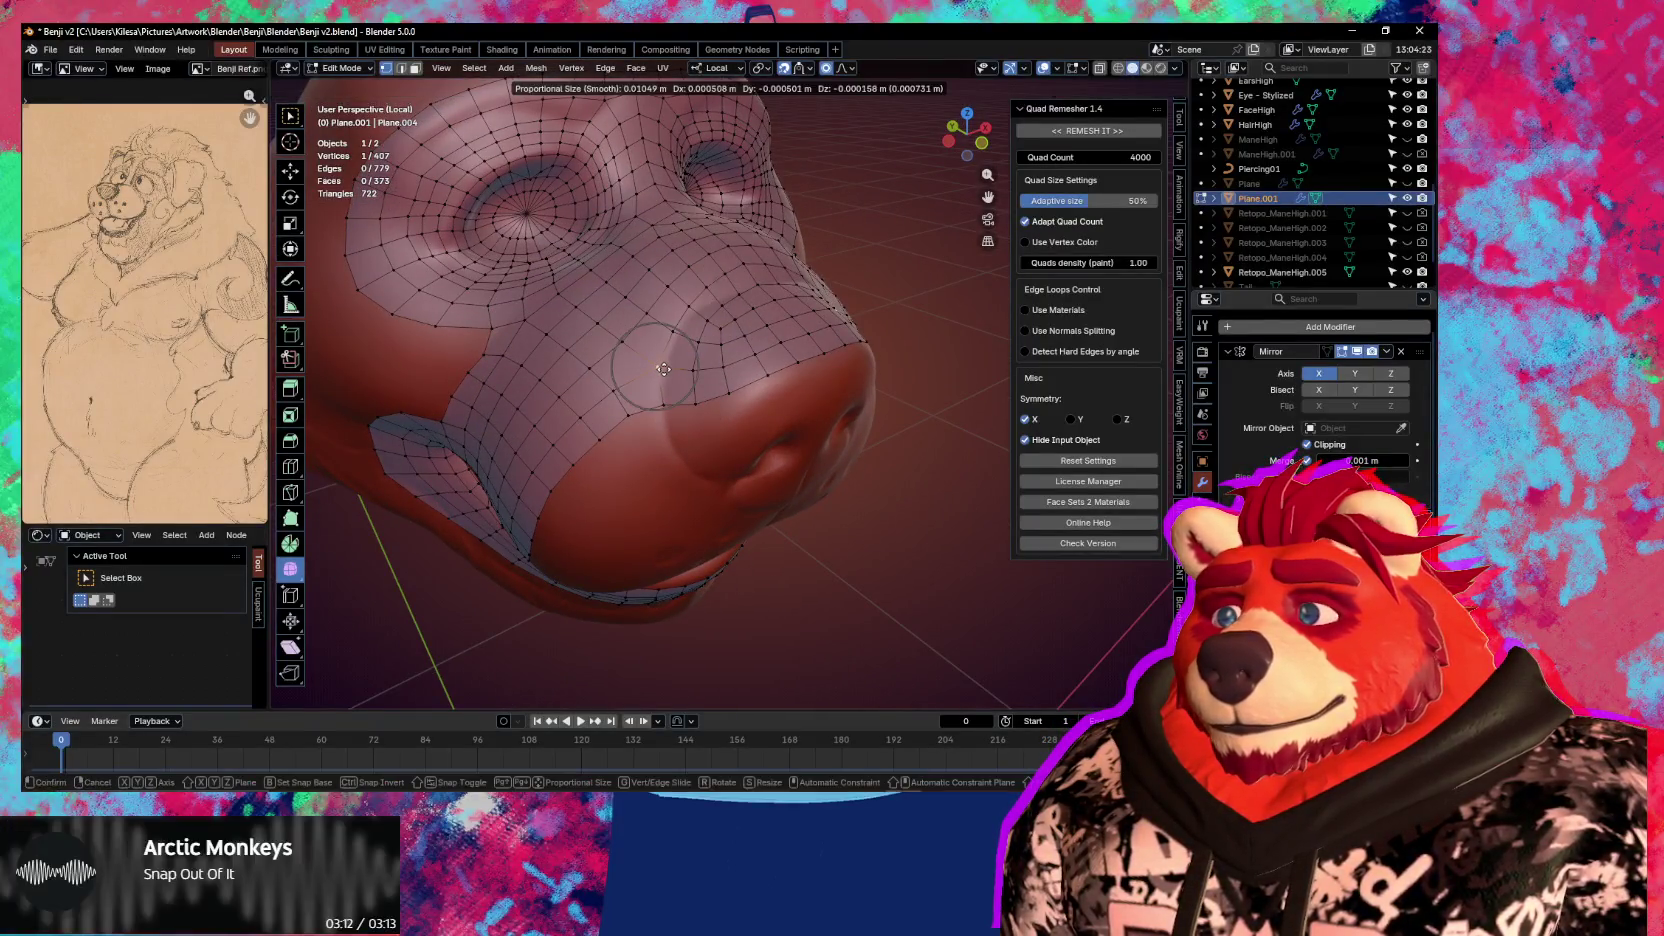
{"action": "left_click", "coordinate": [655, 372]}
{"action": "middle_click_drag", "start_coordinate": [655, 372], "coordinate": [711, 339]}
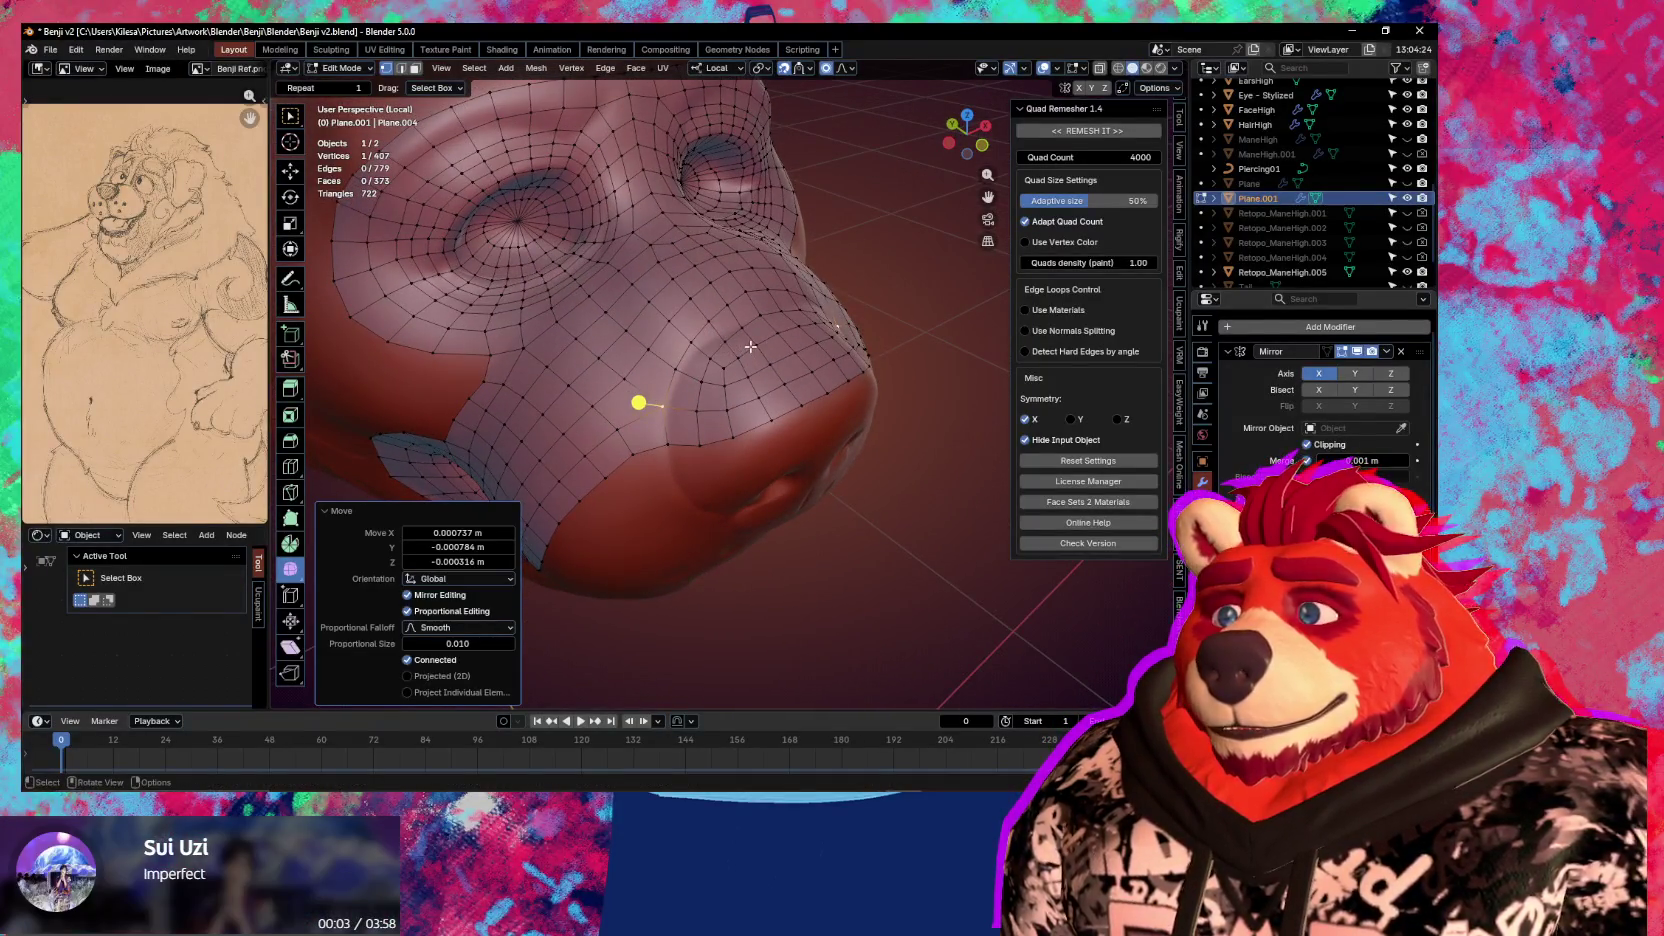
{"action": "left_click", "coordinate": [739, 305]}
{"action": "key", "text": "g"}
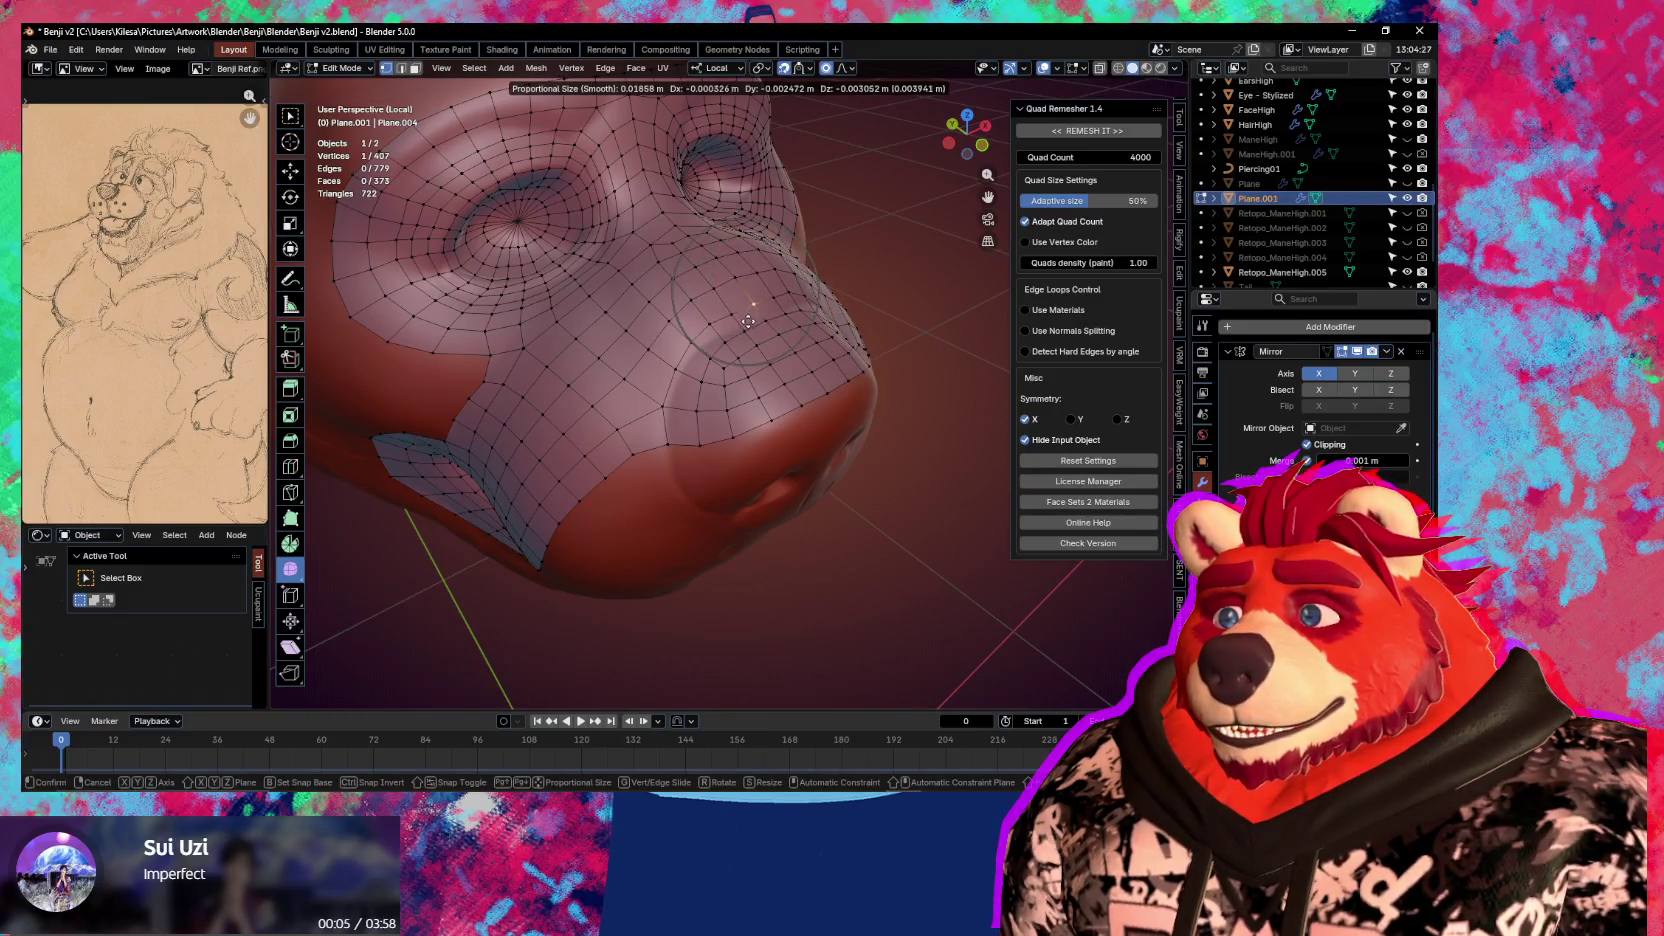
{"action": "left_click", "coordinate": [752, 327]}
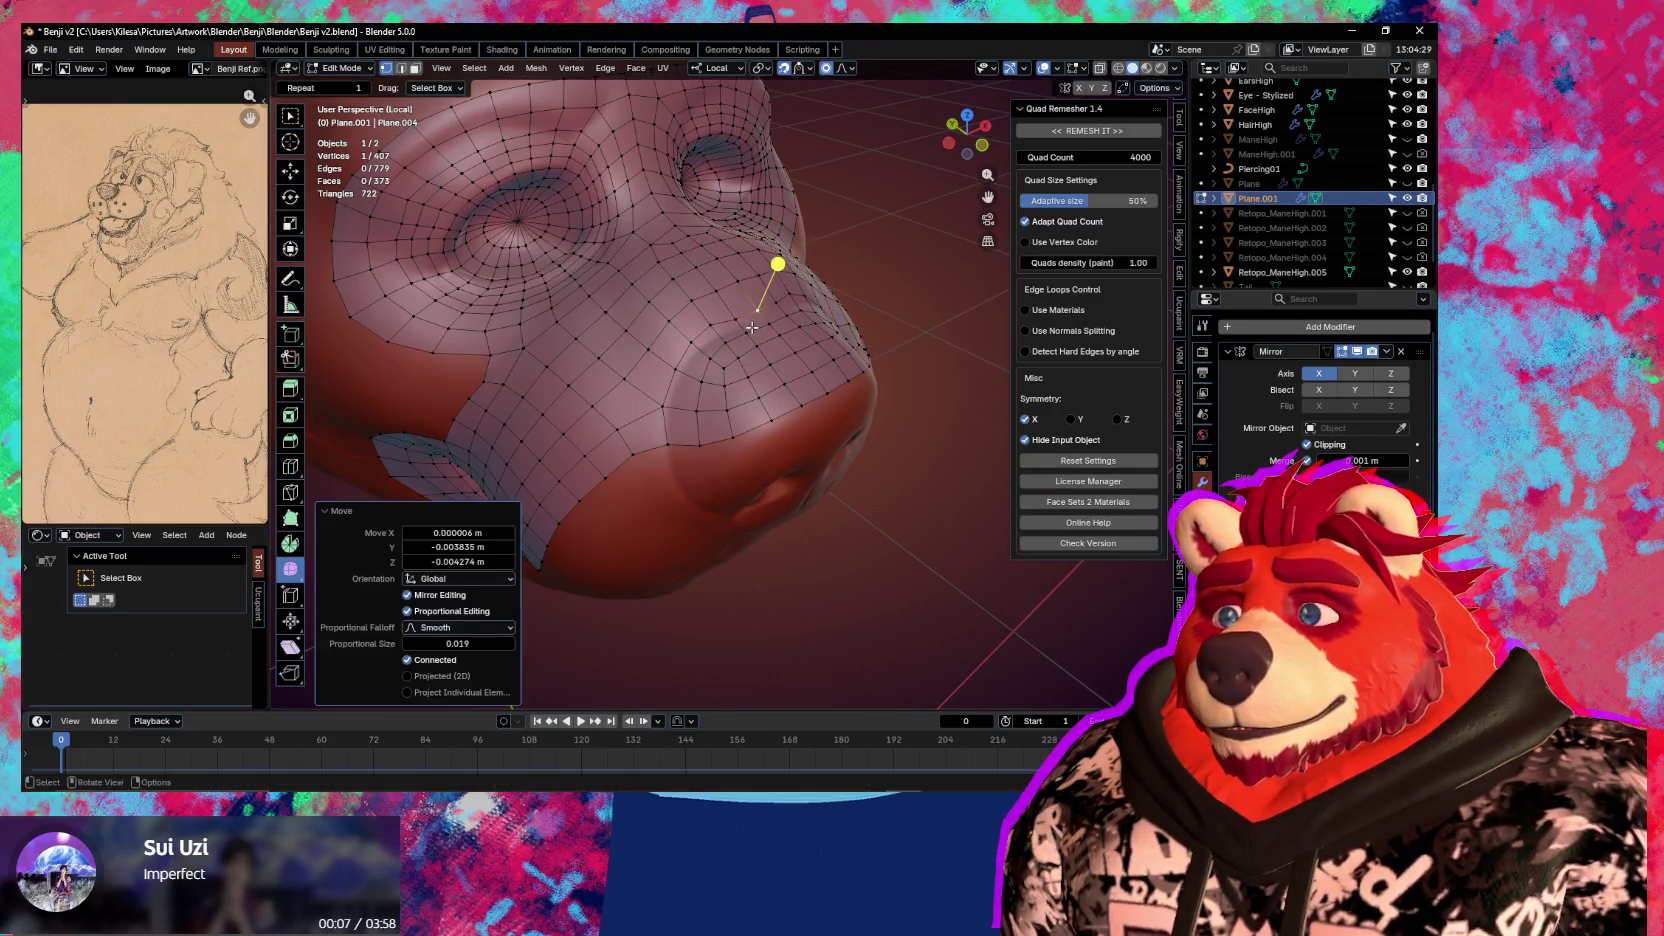
{"action": "key", "text": "ctrl+z"}
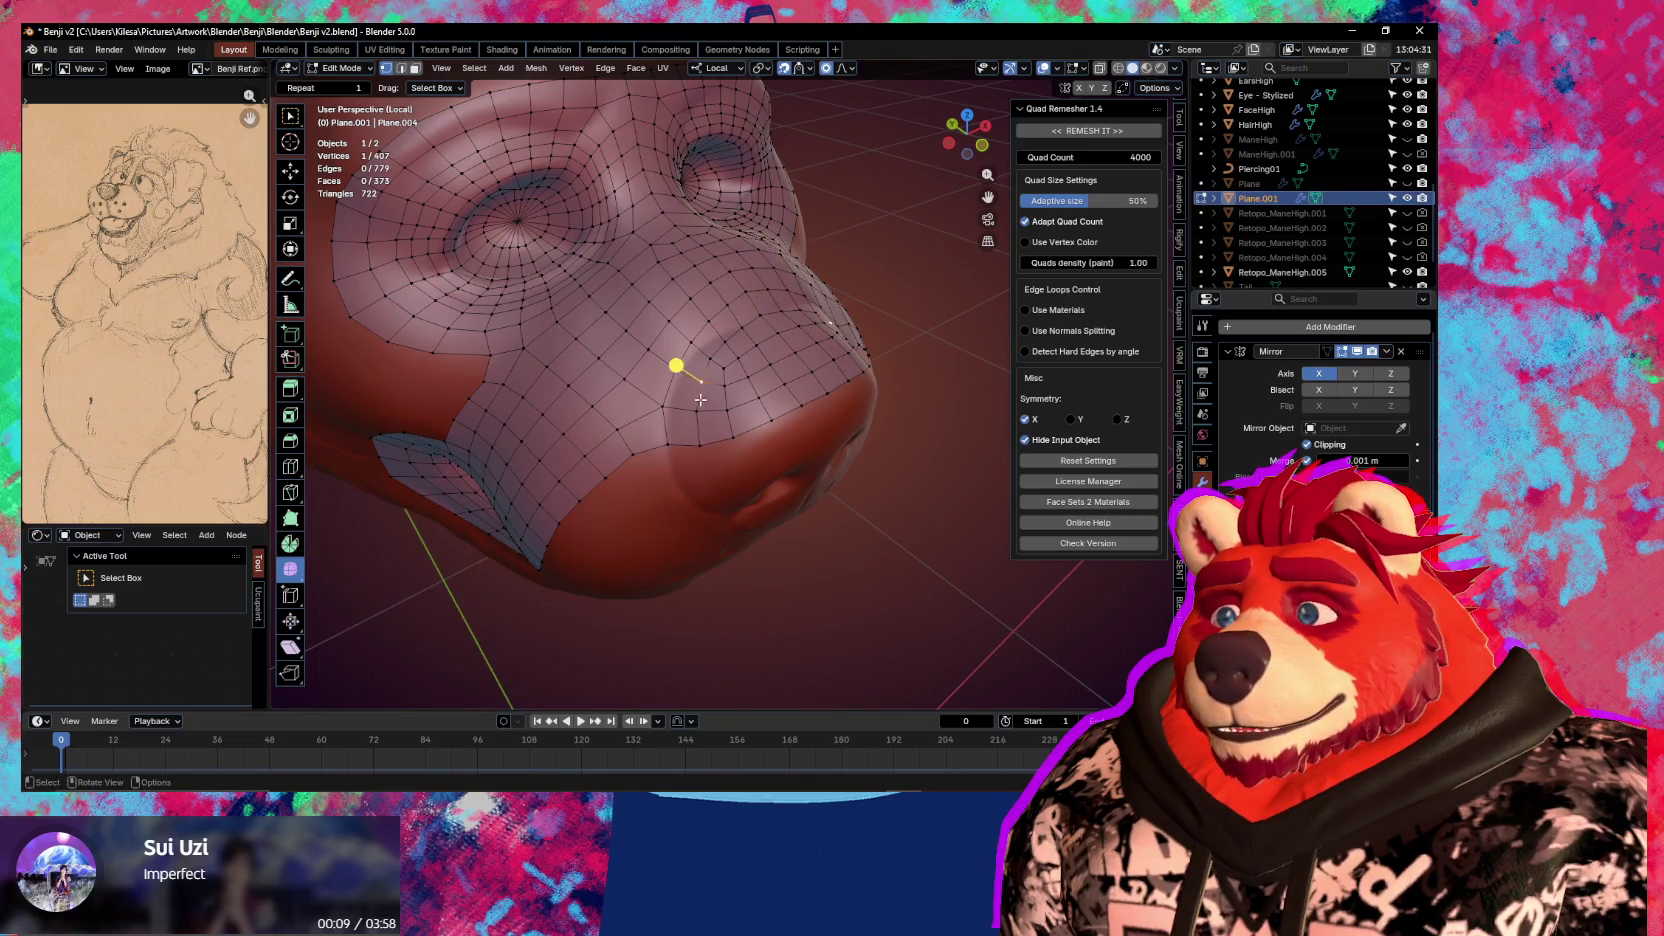
{"action": "key", "text": "g"}
{"action": "left_click", "coordinate": [688, 410]}
Pull lower and upper snout vertices onto the sculpt surface
{"action": "left_click", "coordinate": [698, 441]}
{"action": "key", "text": "g"}
{"action": "left_click", "coordinate": [679, 441]}
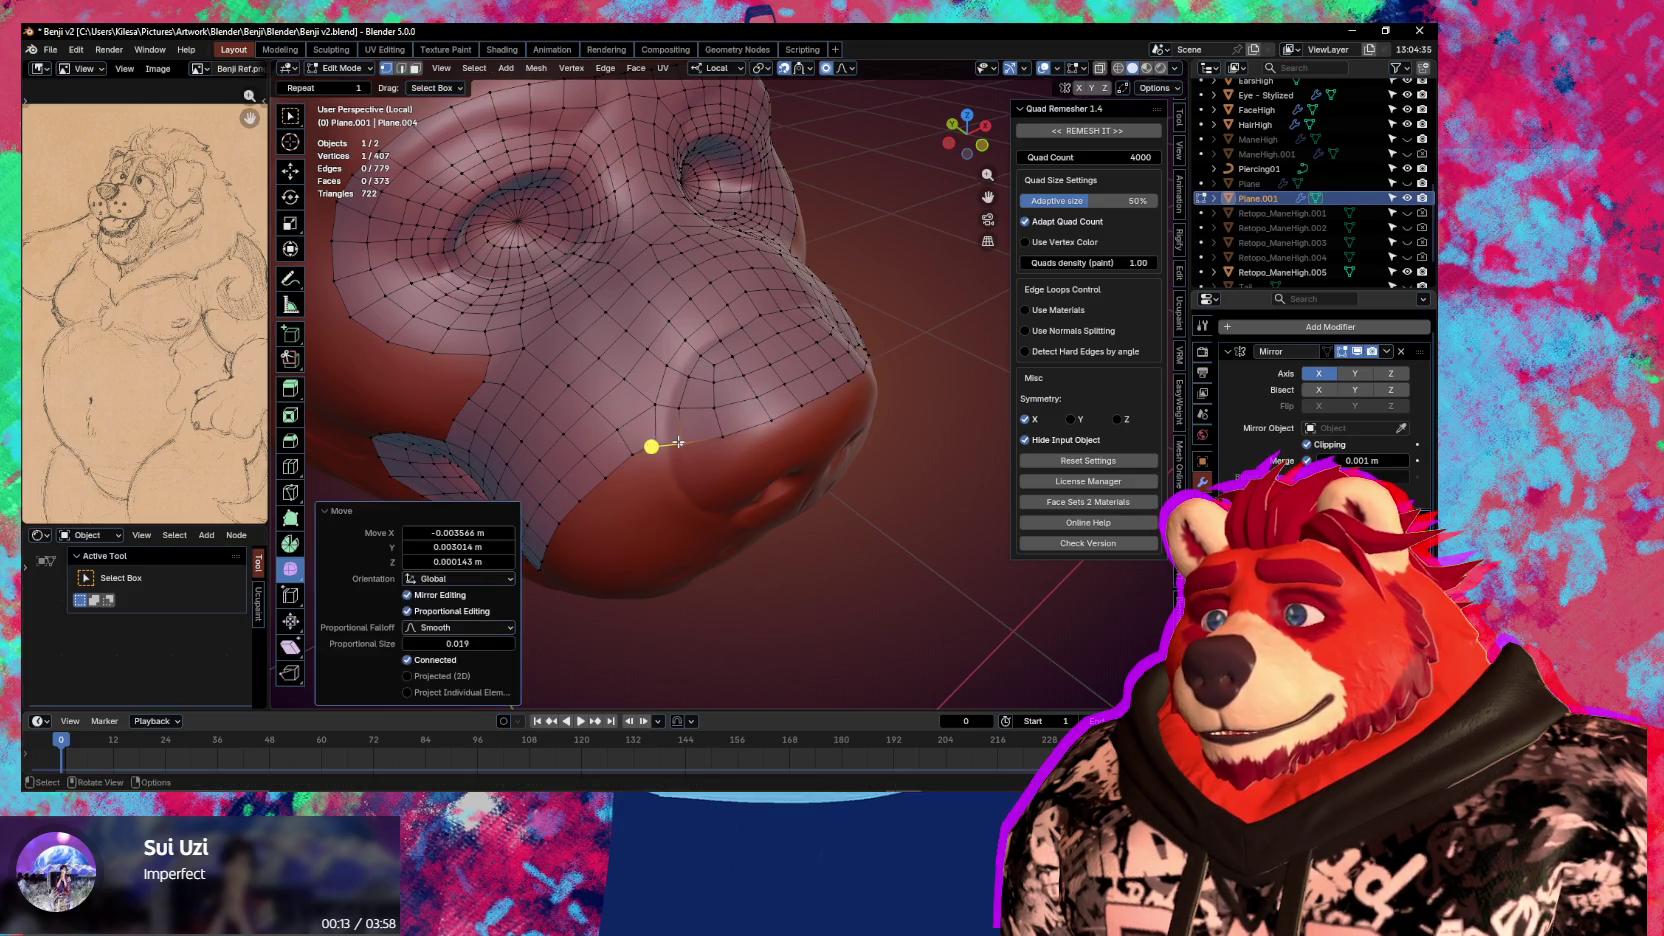
{"action": "left_click", "coordinate": [698, 383]}
{"action": "key", "text": "g"}
{"action": "left_click", "coordinate": [698, 383]}
{"action": "left_click", "coordinate": [744, 297]}
{"action": "key", "text": "g"}
{"action": "left_click", "coordinate": [744, 300]}
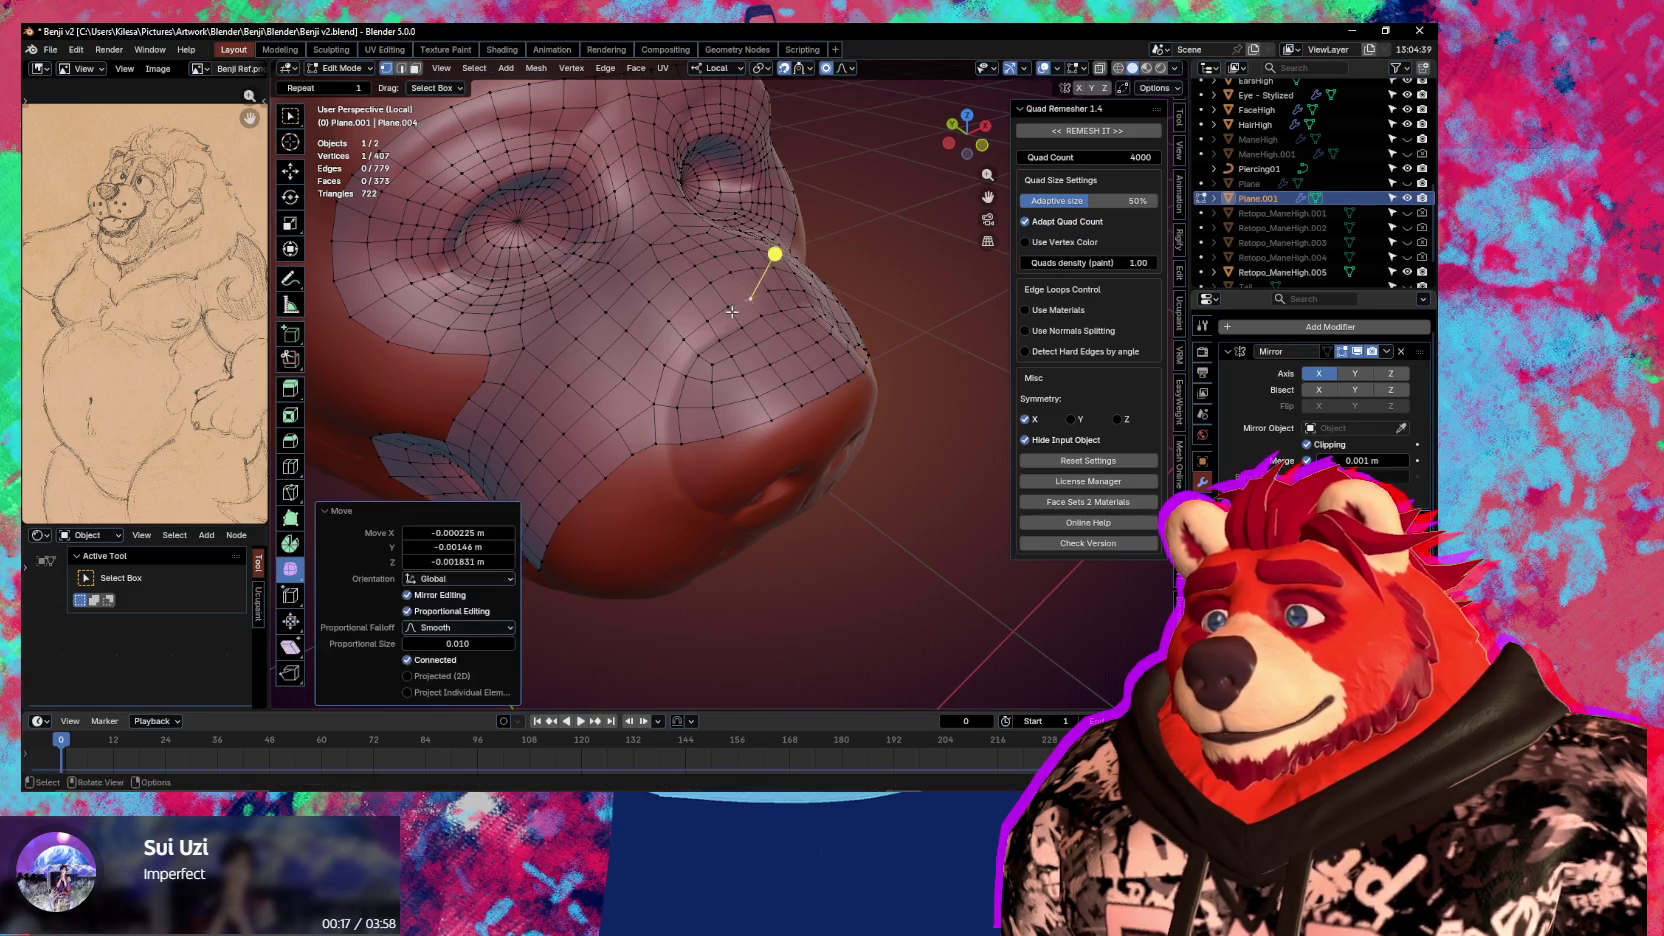
Move another upper snout vertex twice to settle it against the sculpt
{"action": "left_click", "coordinate": [743, 268]}
{"action": "key", "text": "g"}
{"action": "left_click", "coordinate": [650, 397]}
{"action": "key", "text": "g"}
{"action": "left_click", "coordinate": [648, 443]}
Extrude the edge row above the nose into a new strip of faces
{"action": "middle_click_drag", "start_coordinate": [748, 431], "coordinate": [775, 401]}
{"action": "left_click", "coordinate": [775, 401], "text": "ctrl"}
{"action": "key", "text": "e"}
{"action": "left_click", "coordinate": [778, 408]}
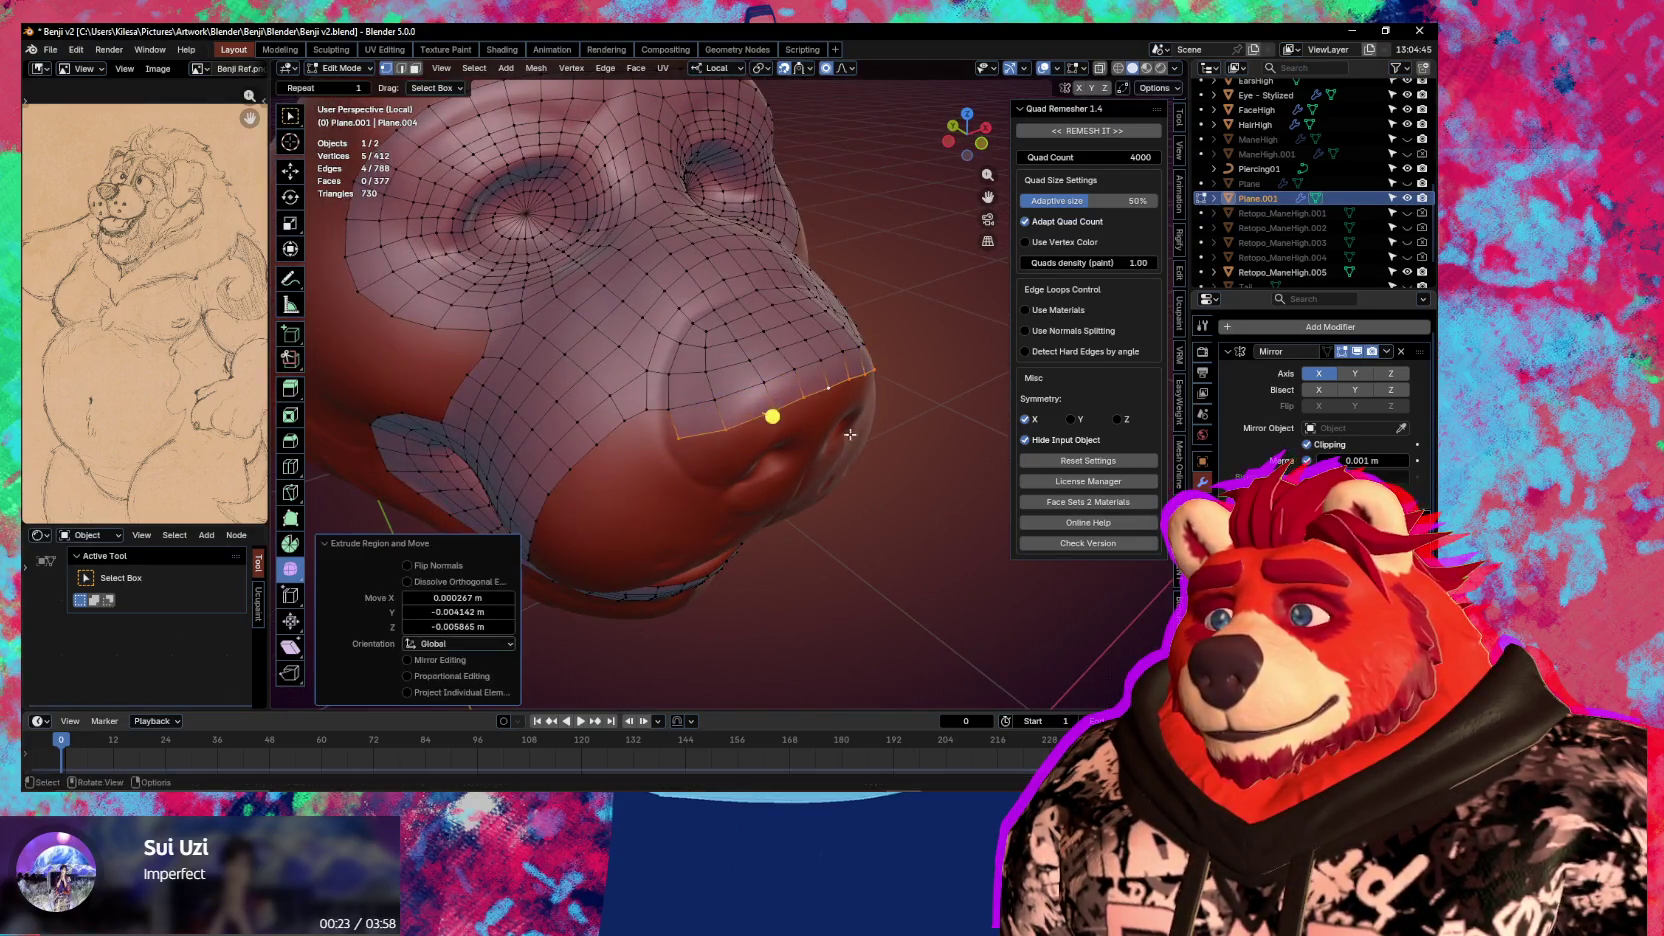
{"action": "key", "text": "r"}
{"action": "right_click", "coordinate": [905, 390]}
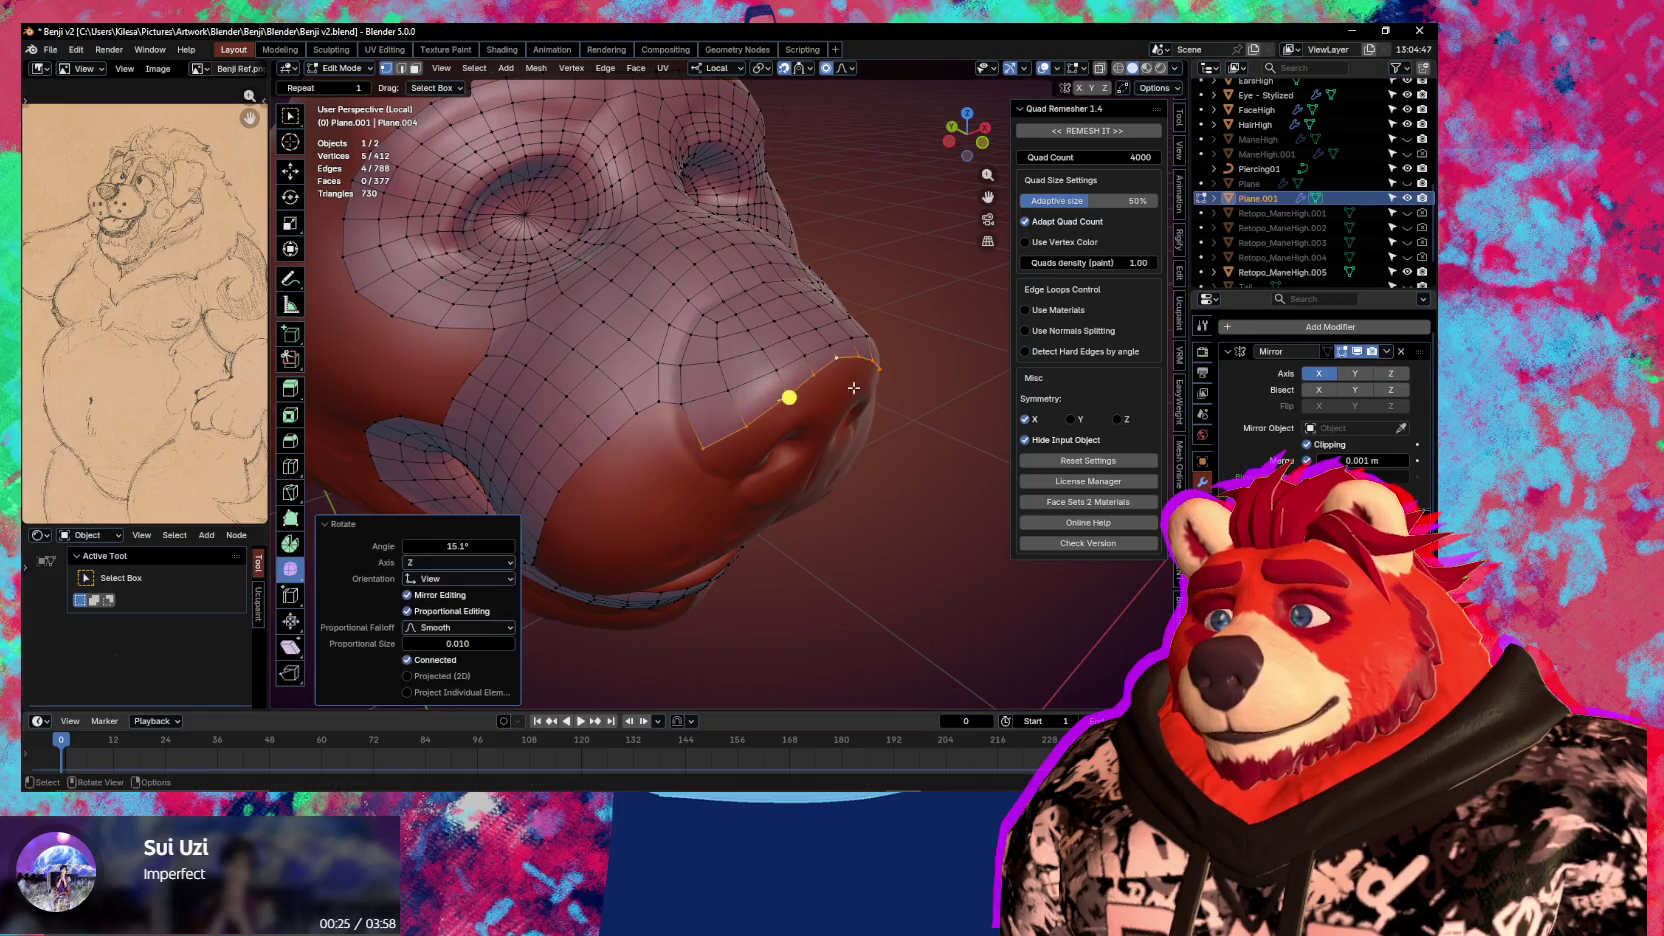
Nudge a single snout vertex into place several times, then clear the selection
{"action": "left_click", "coordinate": [812, 384]}
{"action": "key", "text": "g"}
{"action": "left_click", "coordinate": [800, 365]}
{"action": "key", "text": "g"}
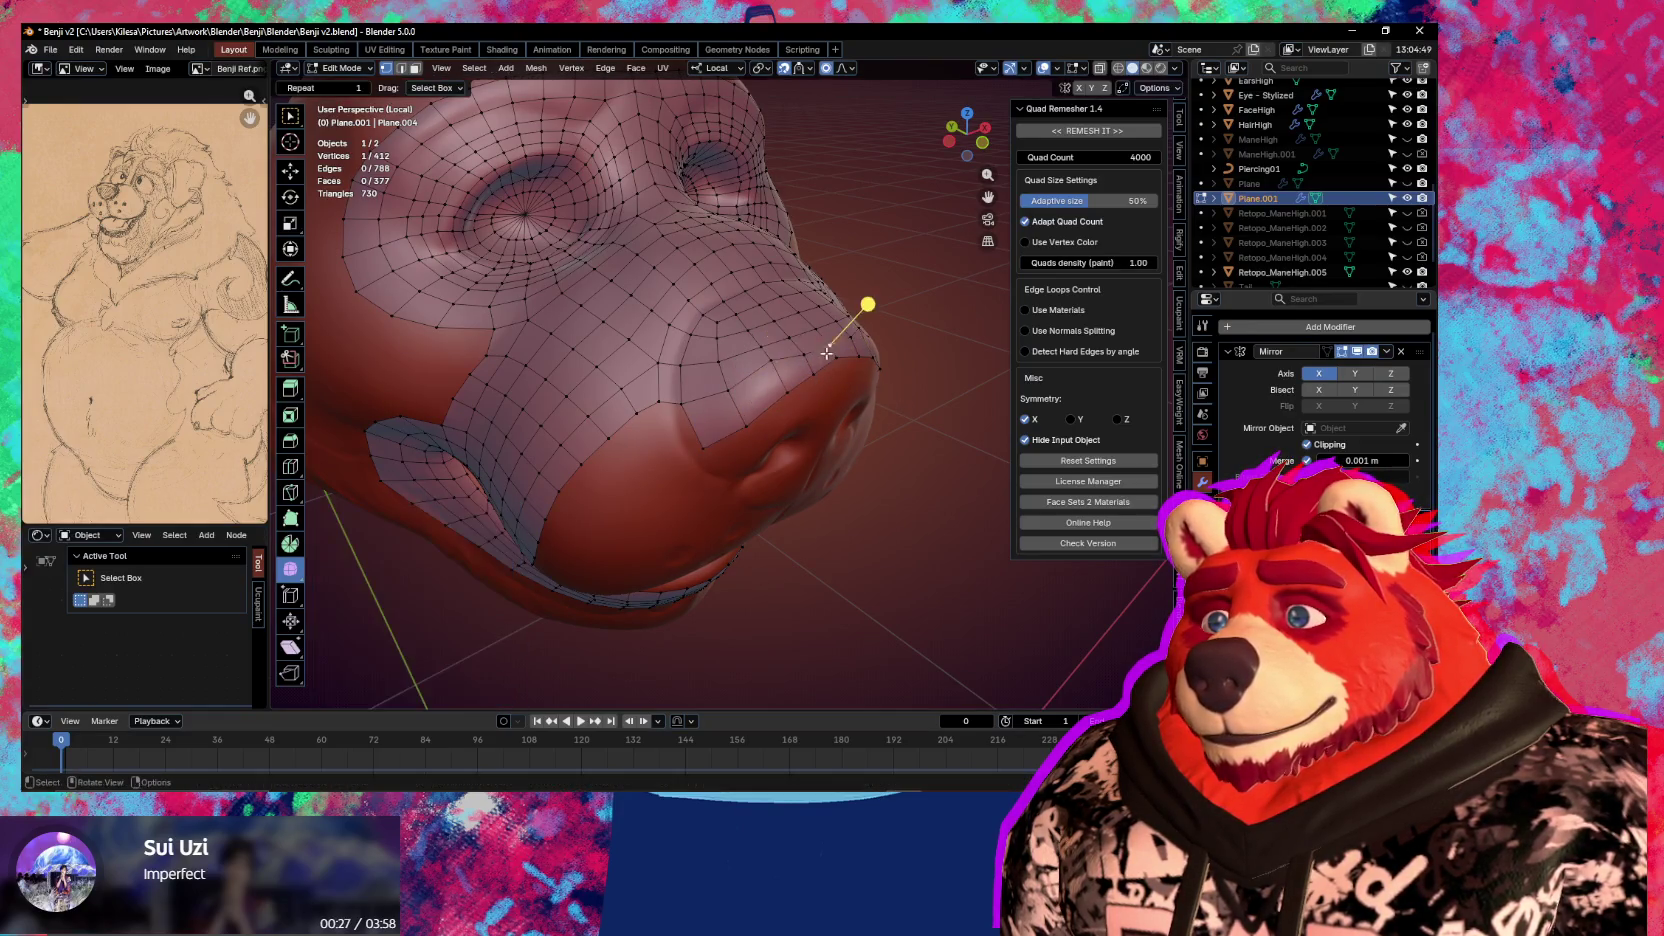
{"action": "left_click", "coordinate": [819, 353]}
{"action": "key", "text": "g"}
{"action": "left_click", "coordinate": [831, 341]}
{"action": "key", "text": "alt+a"}
{"action": "middle_click_drag", "start_coordinate": [831, 341], "coordinate": [716, 458]}
Reposition a snout vertex up and to the left through a series of small moves
{"action": "key", "text": "g"}
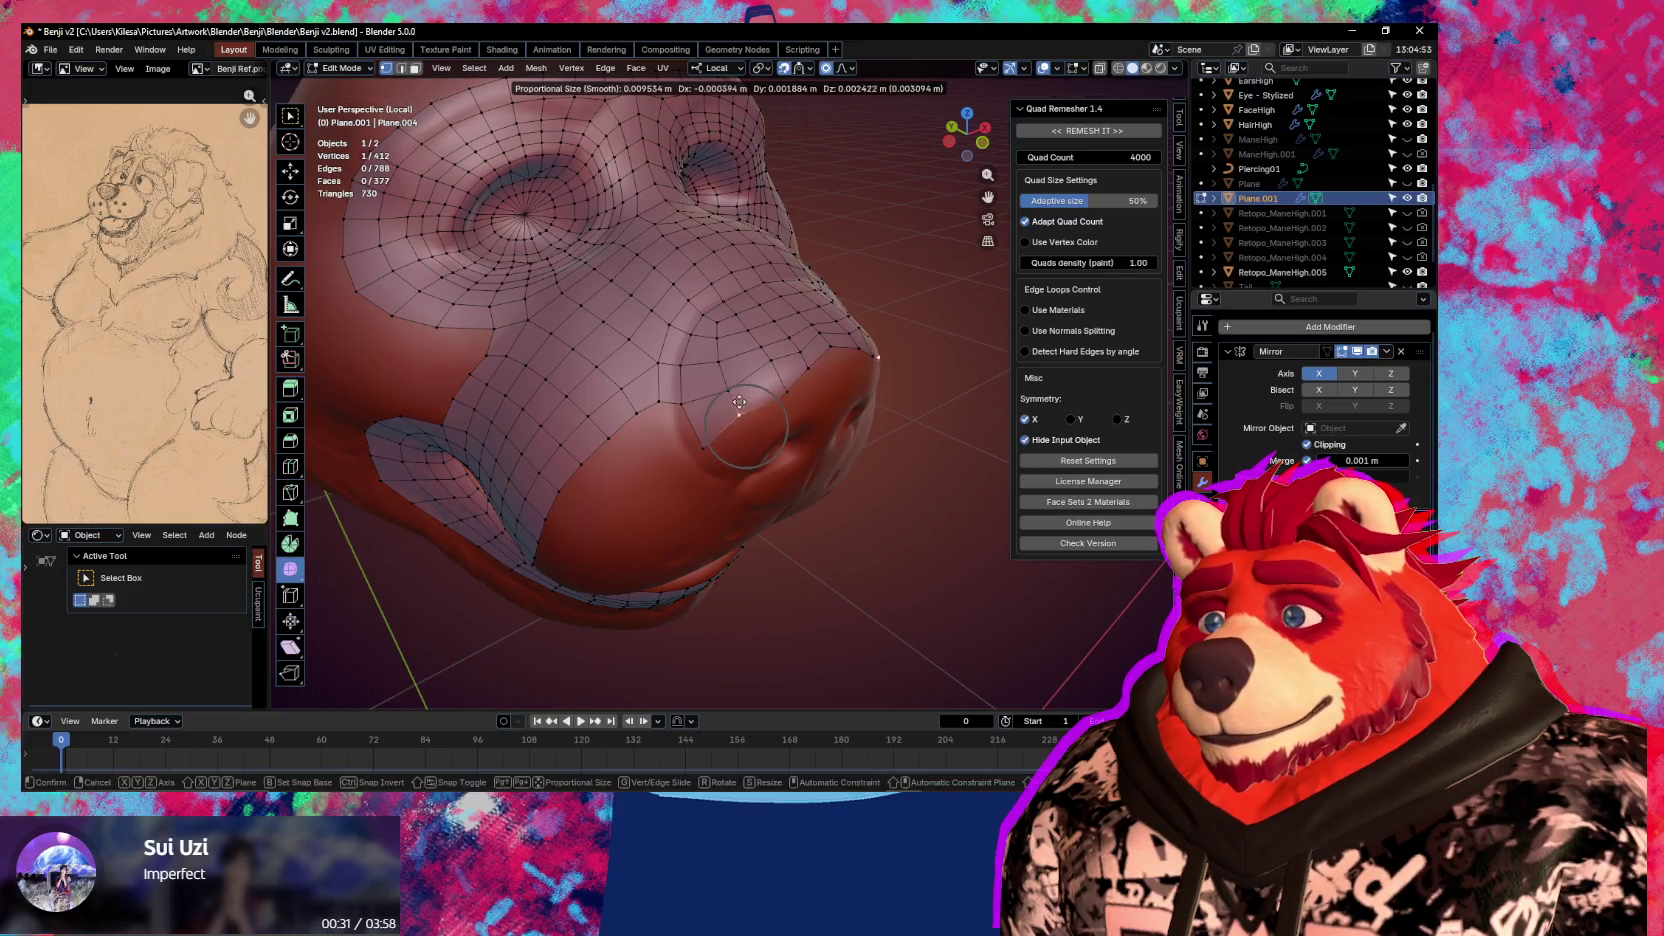
{"action": "left_click", "coordinate": [793, 379]}
{"action": "key", "text": "g"}
{"action": "left_click", "coordinate": [823, 309]}
{"action": "key", "text": "g"}
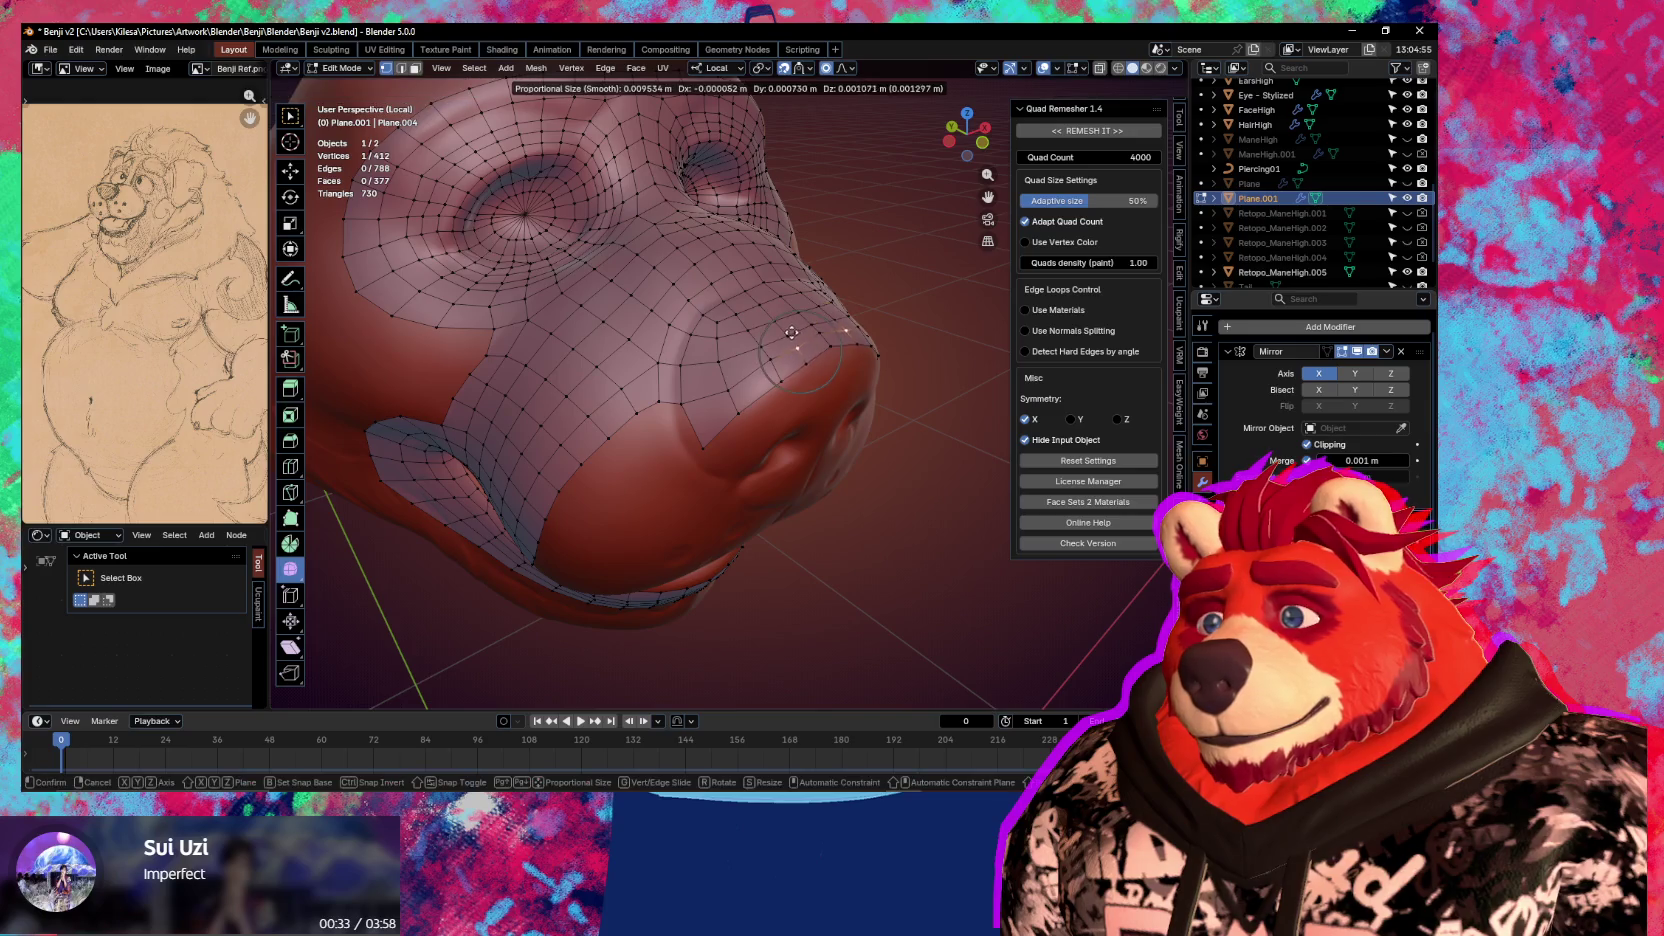
{"action": "left_click", "coordinate": [785, 325]}
{"action": "key", "text": "g"}
{"action": "left_click", "coordinate": [764, 326]}
{"action": "key", "text": "g"}
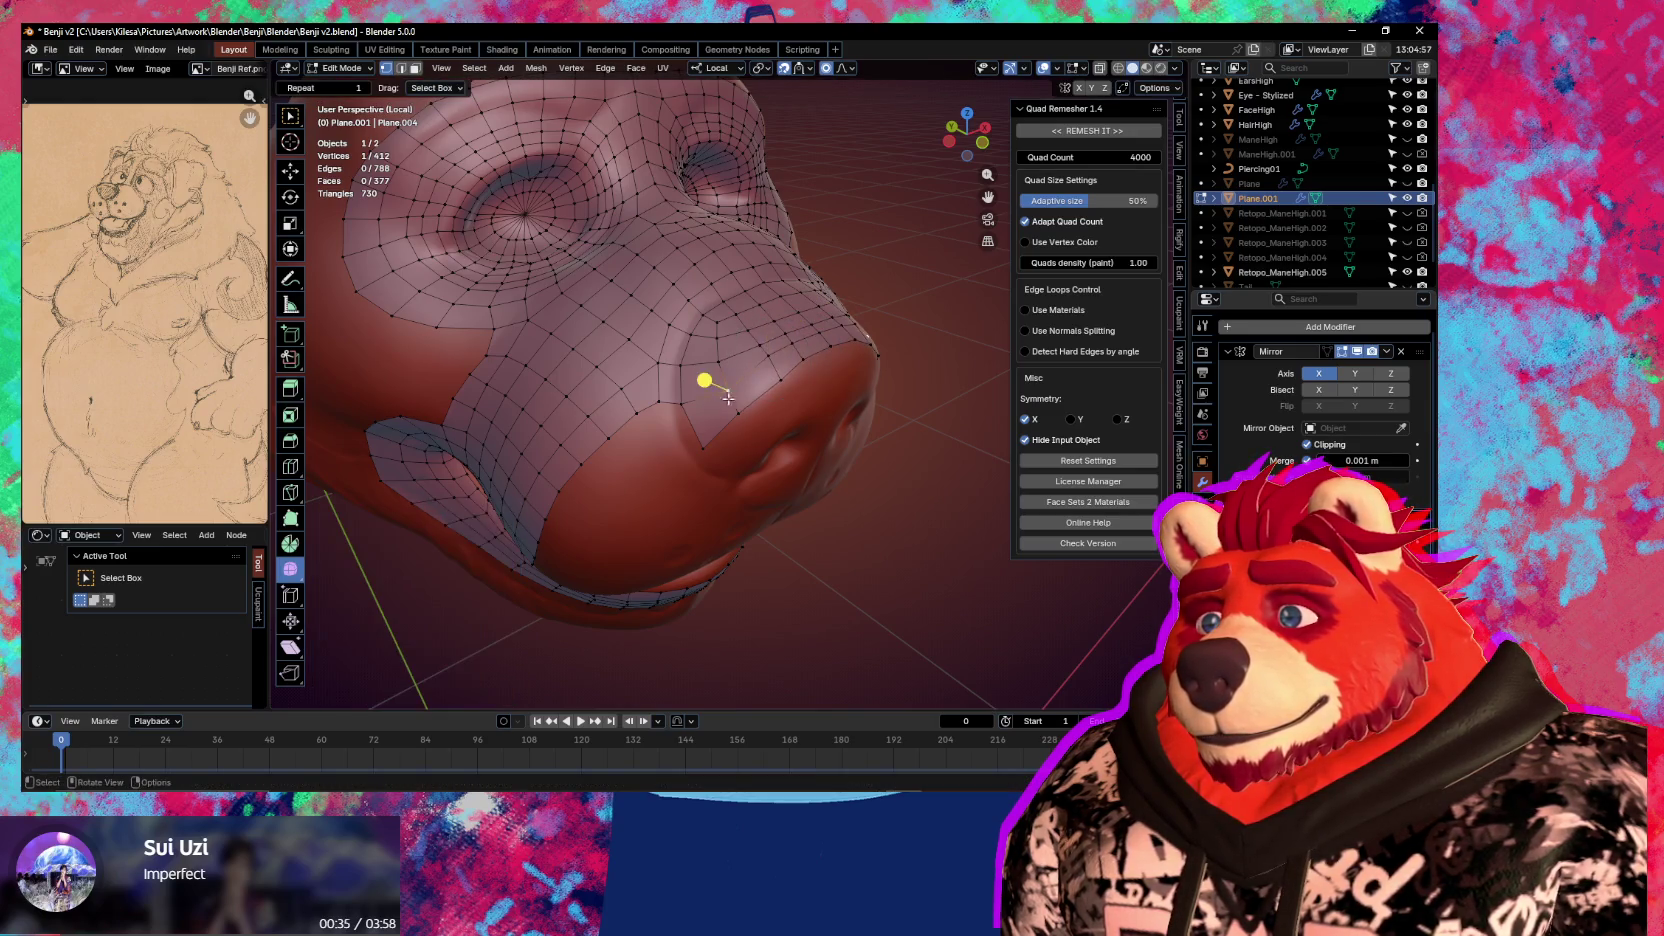
{"action": "left_click", "coordinate": [692, 412]}
Add a new vertex and face beside the nose and move it into place
{"action": "key", "text": "g"}
{"action": "left_click", "coordinate": [691, 421]}
{"action": "key", "text": "f"}
{"action": "left_click", "coordinate": [650, 393]}
{"action": "key", "text": "g"}
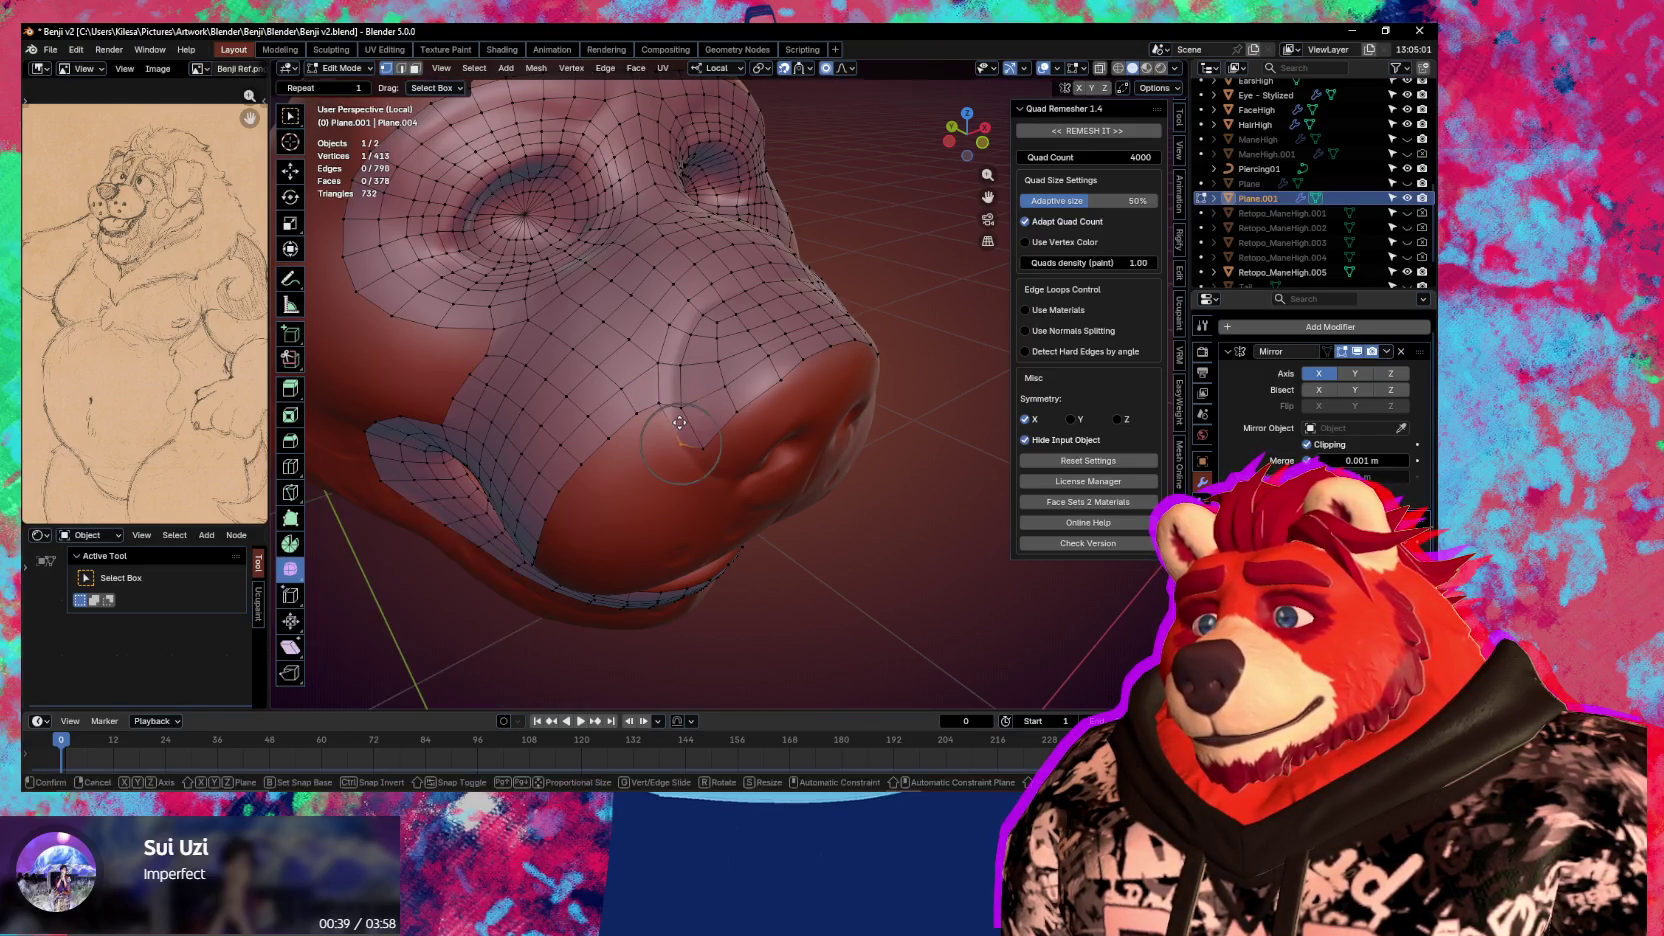
{"action": "left_click", "coordinate": [686, 443]}
{"action": "scroll", "coordinate": [686, 443], "scroll_direction": "up", "scroll_amount": 2}
Finish a vertex tweak and orbit to a frontal view of the nose
{"action": "key", "text": "g"}
{"action": "left_click", "coordinate": [690, 437]}
{"action": "scroll", "coordinate": [688, 430], "scroll_direction": "down", "scroll_amount": 3}
{"action": "middle_click_drag", "start_coordinate": [688, 428], "coordinate": [740, 390]}
{"action": "scroll", "coordinate": [698, 431], "scroll_direction": "up", "scroll_amount": 2}
{"action": "scroll", "coordinate": [670, 419], "scroll_direction": "up", "scroll_amount": 2}
Extrude the border edges along the nose and scale them inward
{"action": "left_click", "coordinate": [745, 322], "text": "ctrl"}
{"action": "key", "text": "e"}
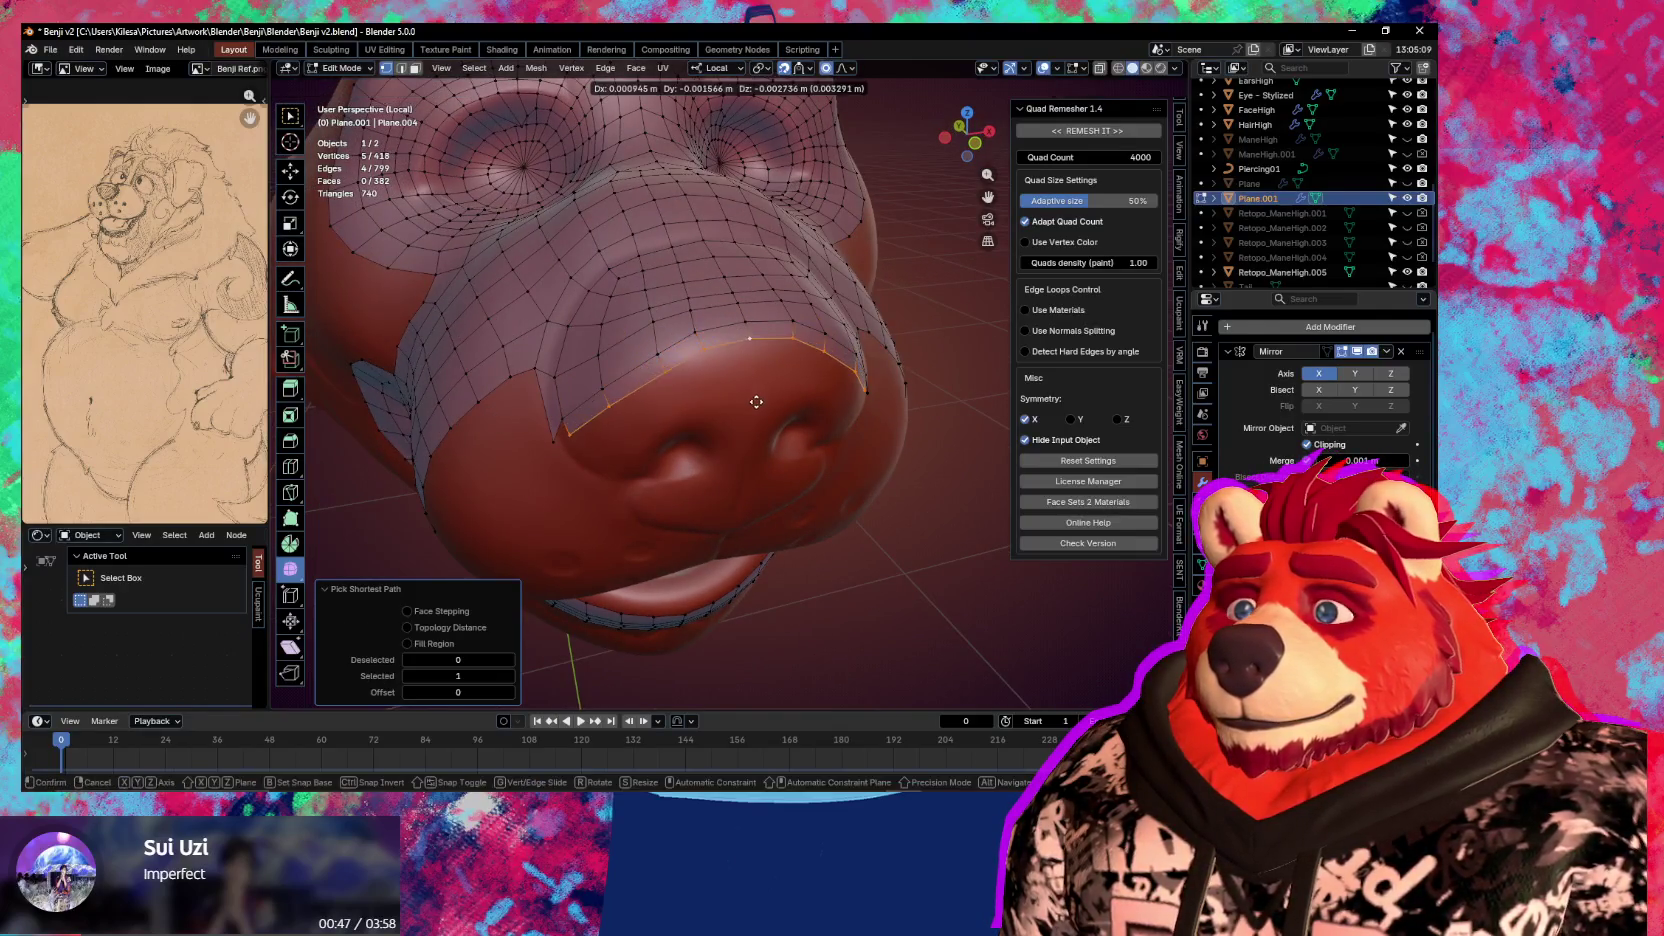
{"action": "left_click", "coordinate": [745, 388]}
{"action": "key", "text": "s"}
{"action": "left_click", "coordinate": [790, 424]}
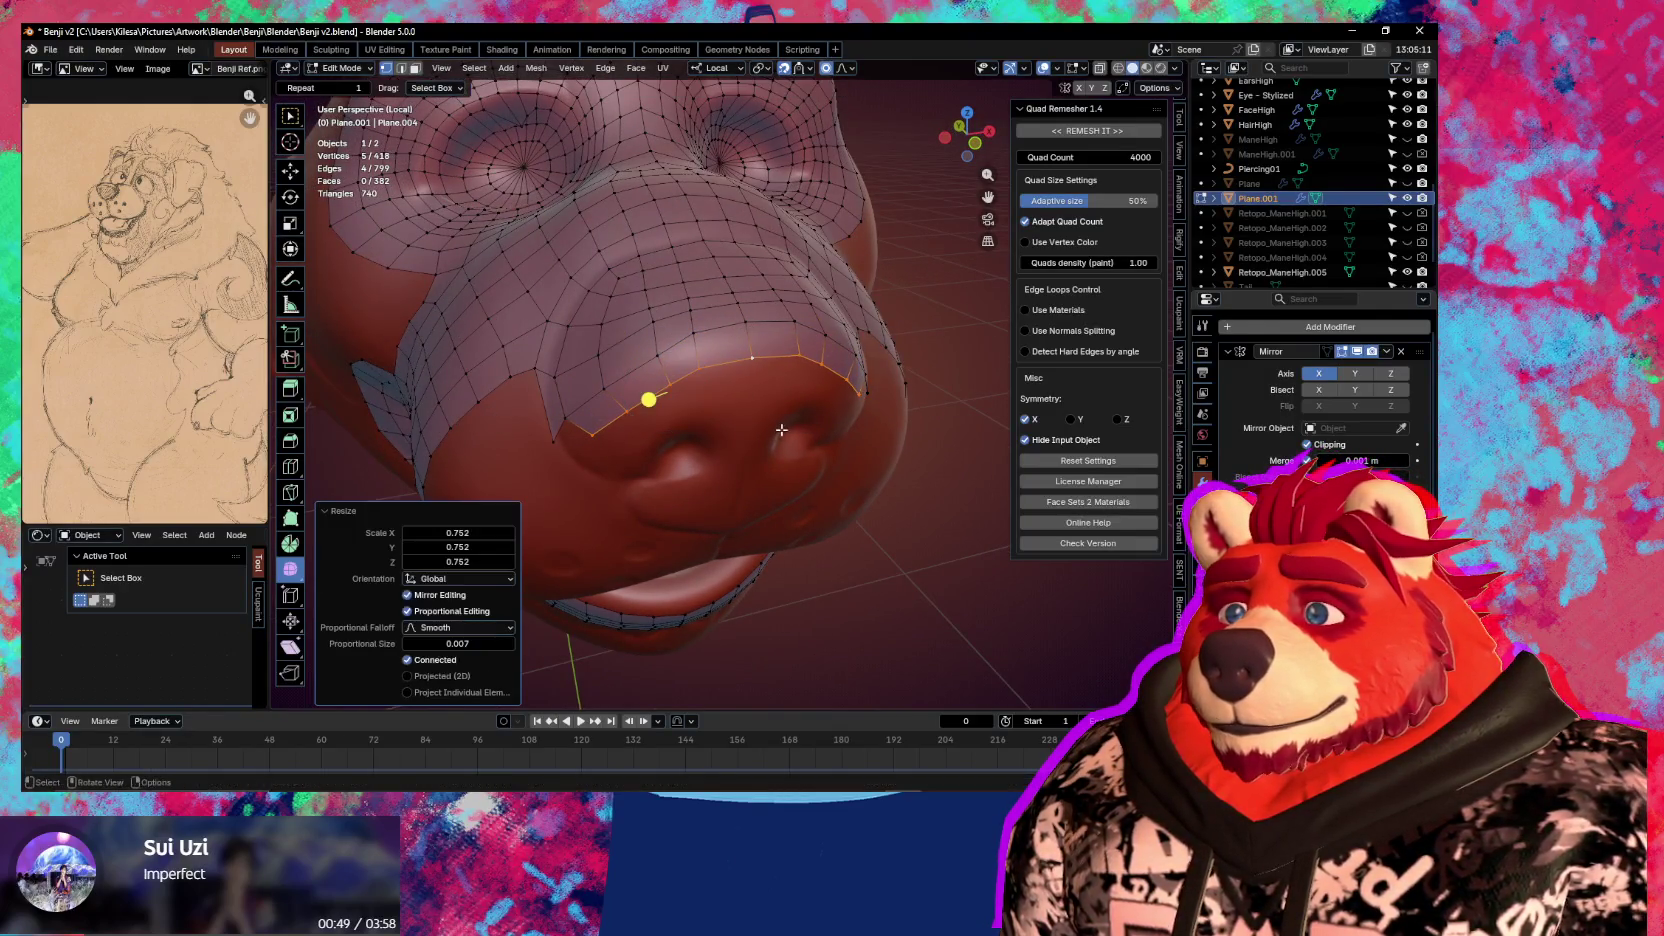
{"action": "middle_click_drag", "start_coordinate": [790, 424], "coordinate": [777, 406]}
Extrude a new vertex and face from a border vertex beside the nose
{"action": "left_click", "coordinate": [619, 373]}
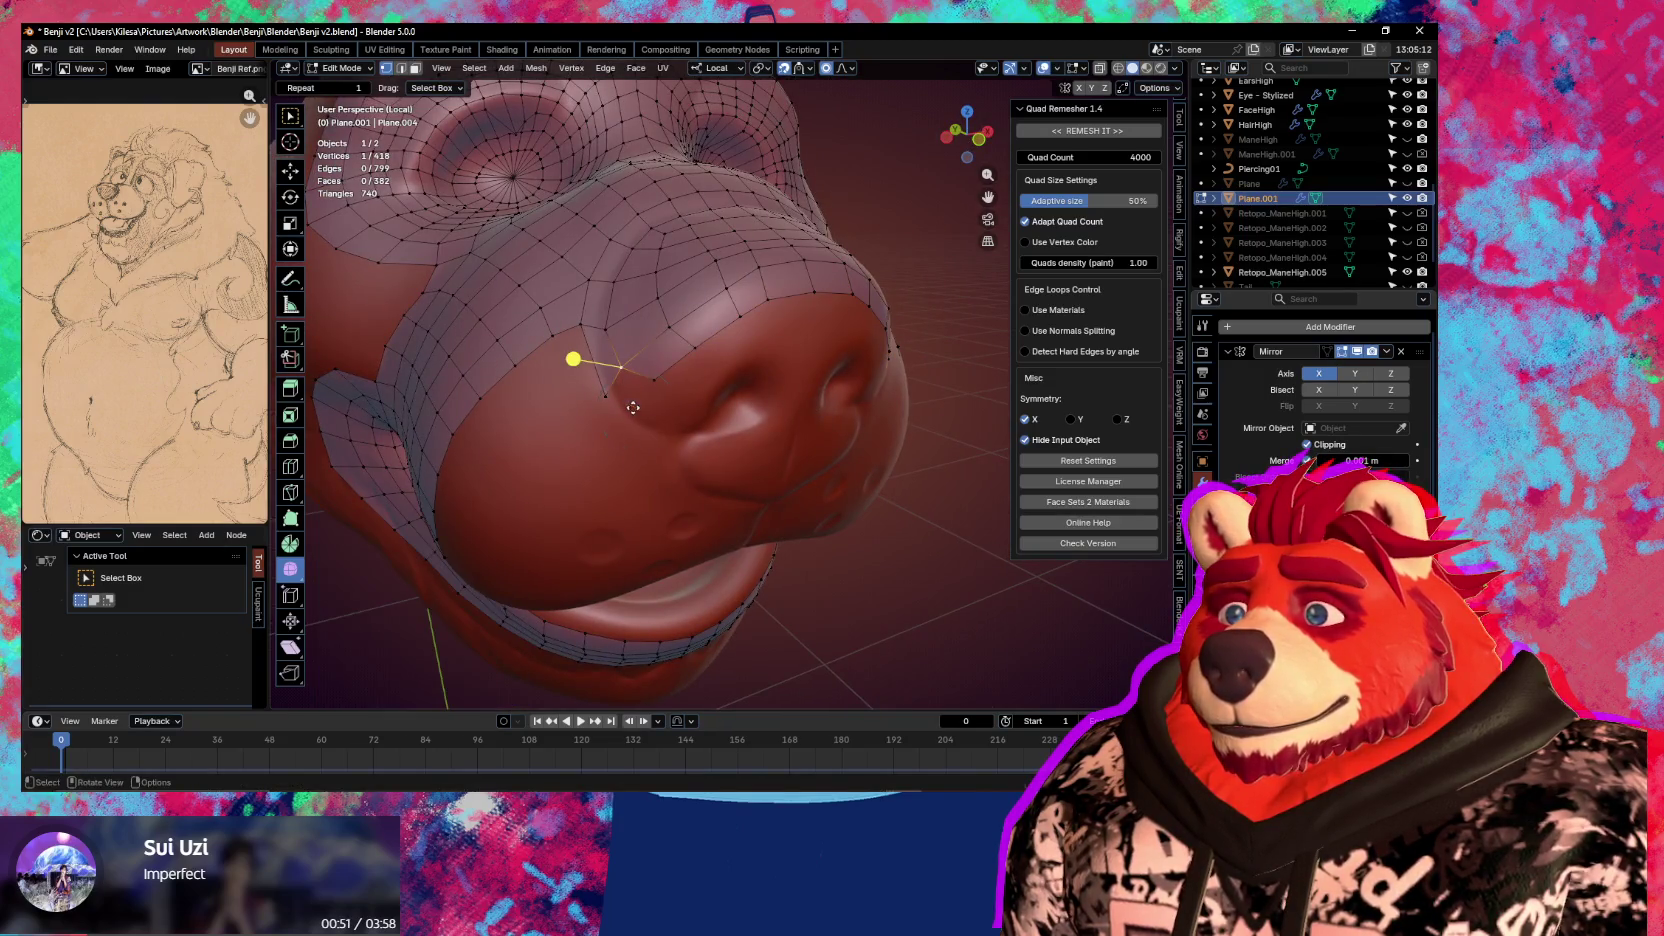
{"action": "key", "text": "alt+d"}
{"action": "left_click", "coordinate": [633, 425]}
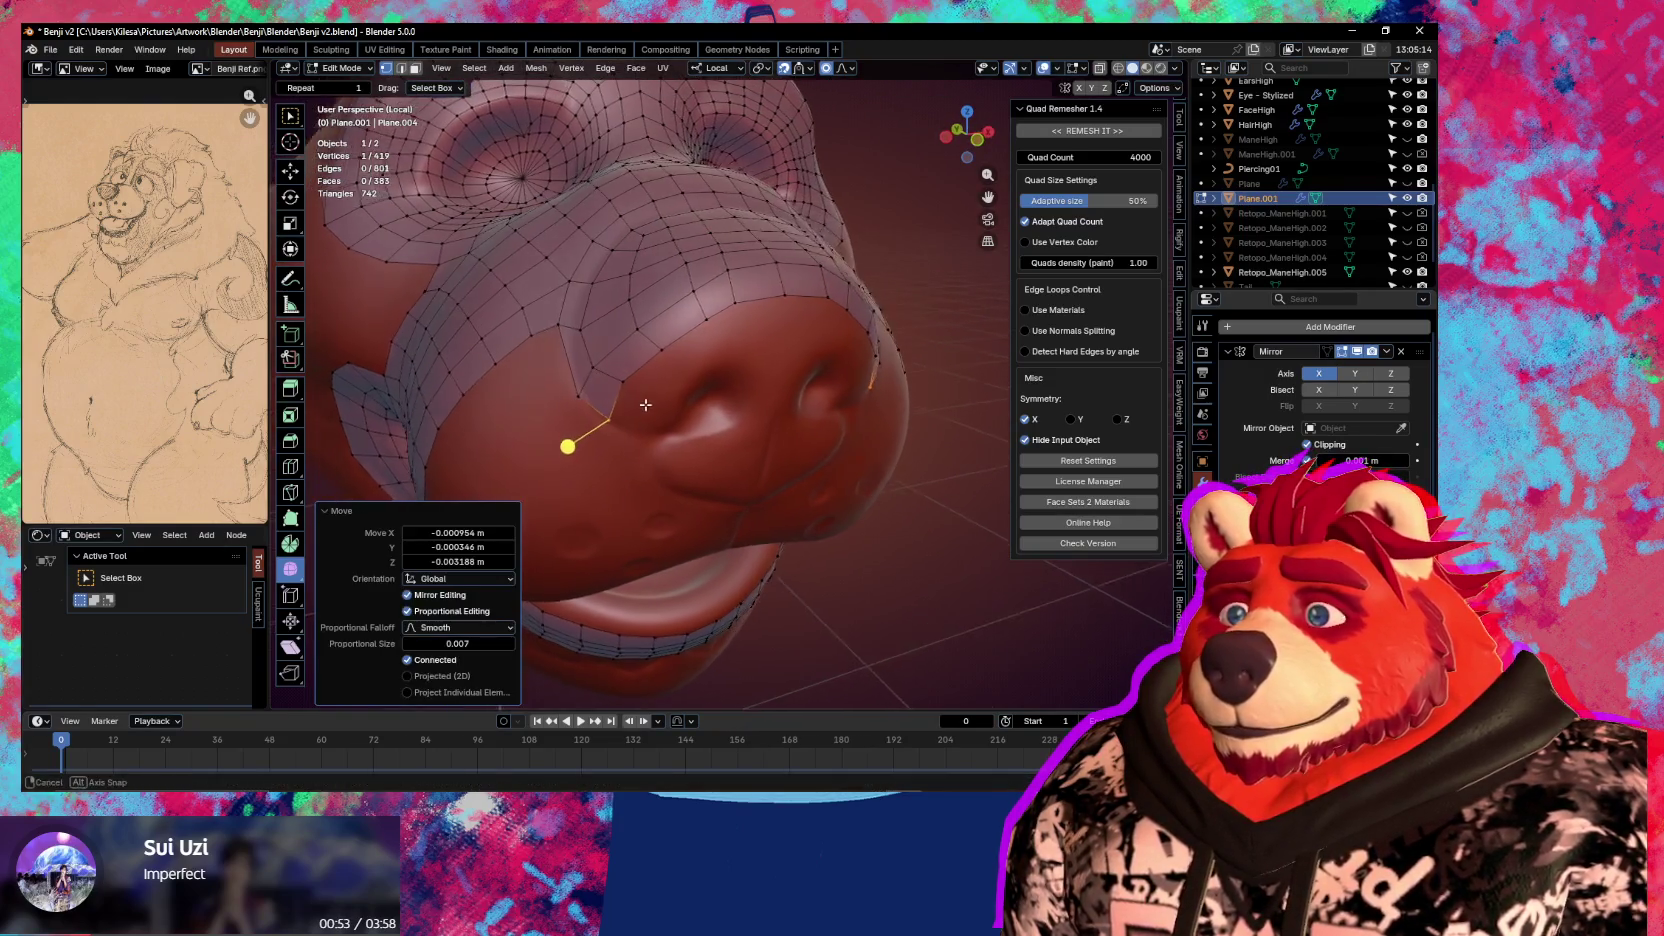
{"action": "middle_click_drag", "start_coordinate": [633, 425], "coordinate": [644, 380]}
{"action": "left_click", "coordinate": [638, 349]}
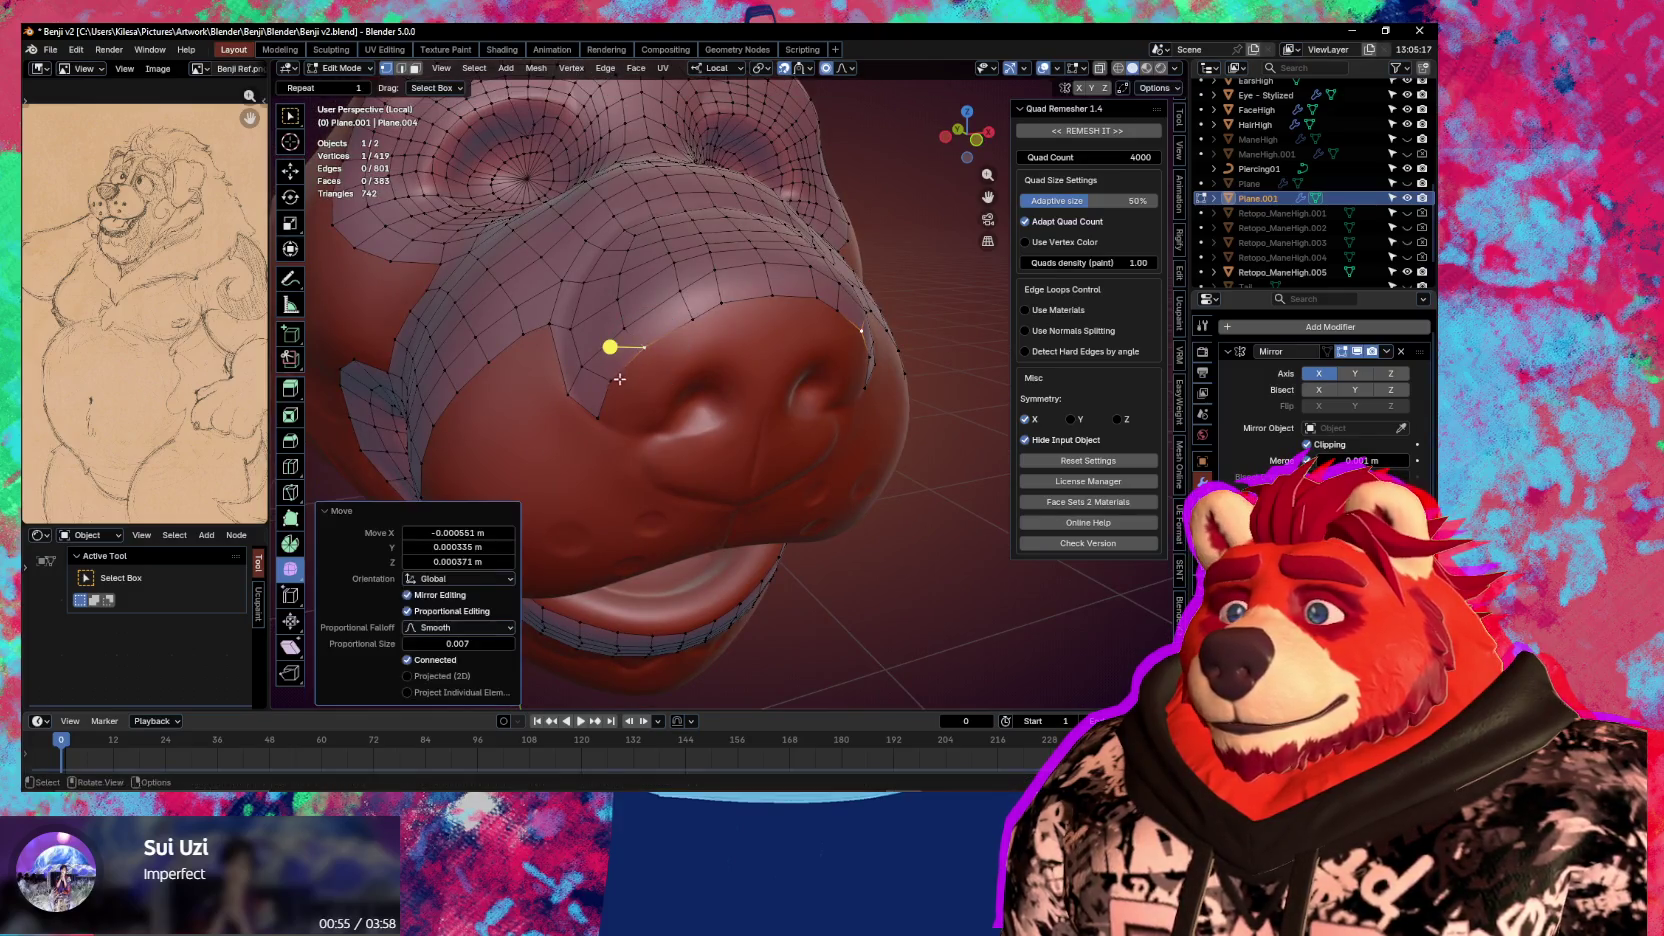
Extrude the border edges beside the nose into two new faces after a discarded attempt
{"action": "left_click", "coordinate": [641, 346], "text": "ctrl"}
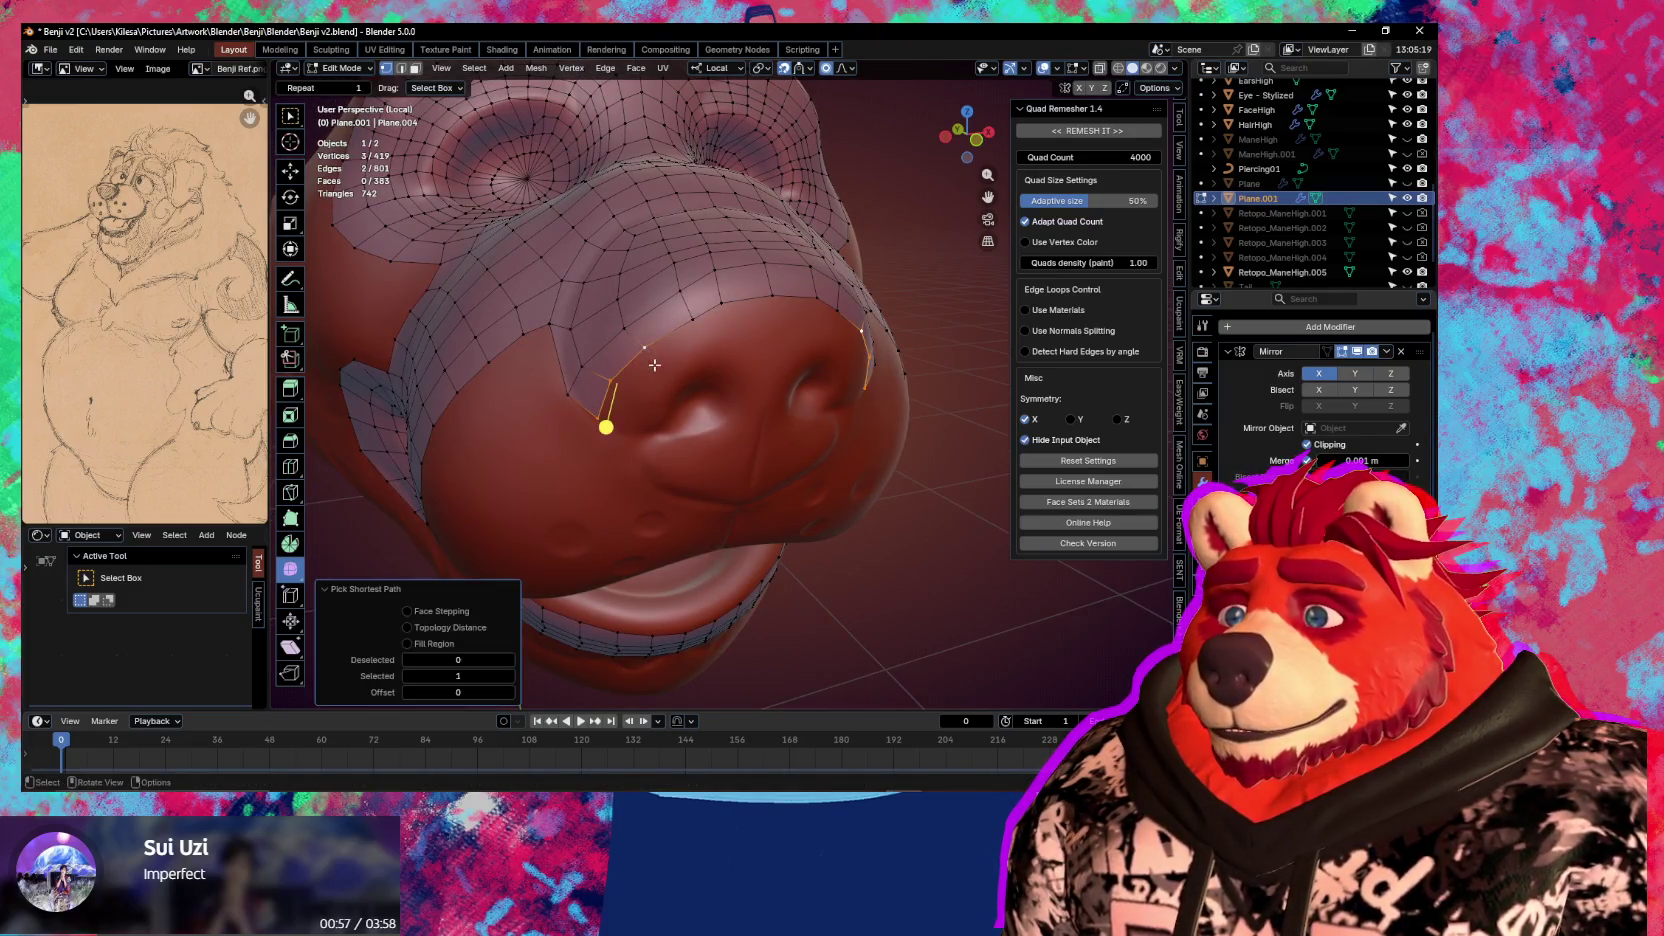
{"action": "key", "text": "e"}
{"action": "left_click", "coordinate": [702, 384]}
{"action": "key", "text": "ctrl+z"}
{"action": "key", "text": "ctrl+z"}
{"action": "left_click", "coordinate": [745, 325], "text": "ctrl"}
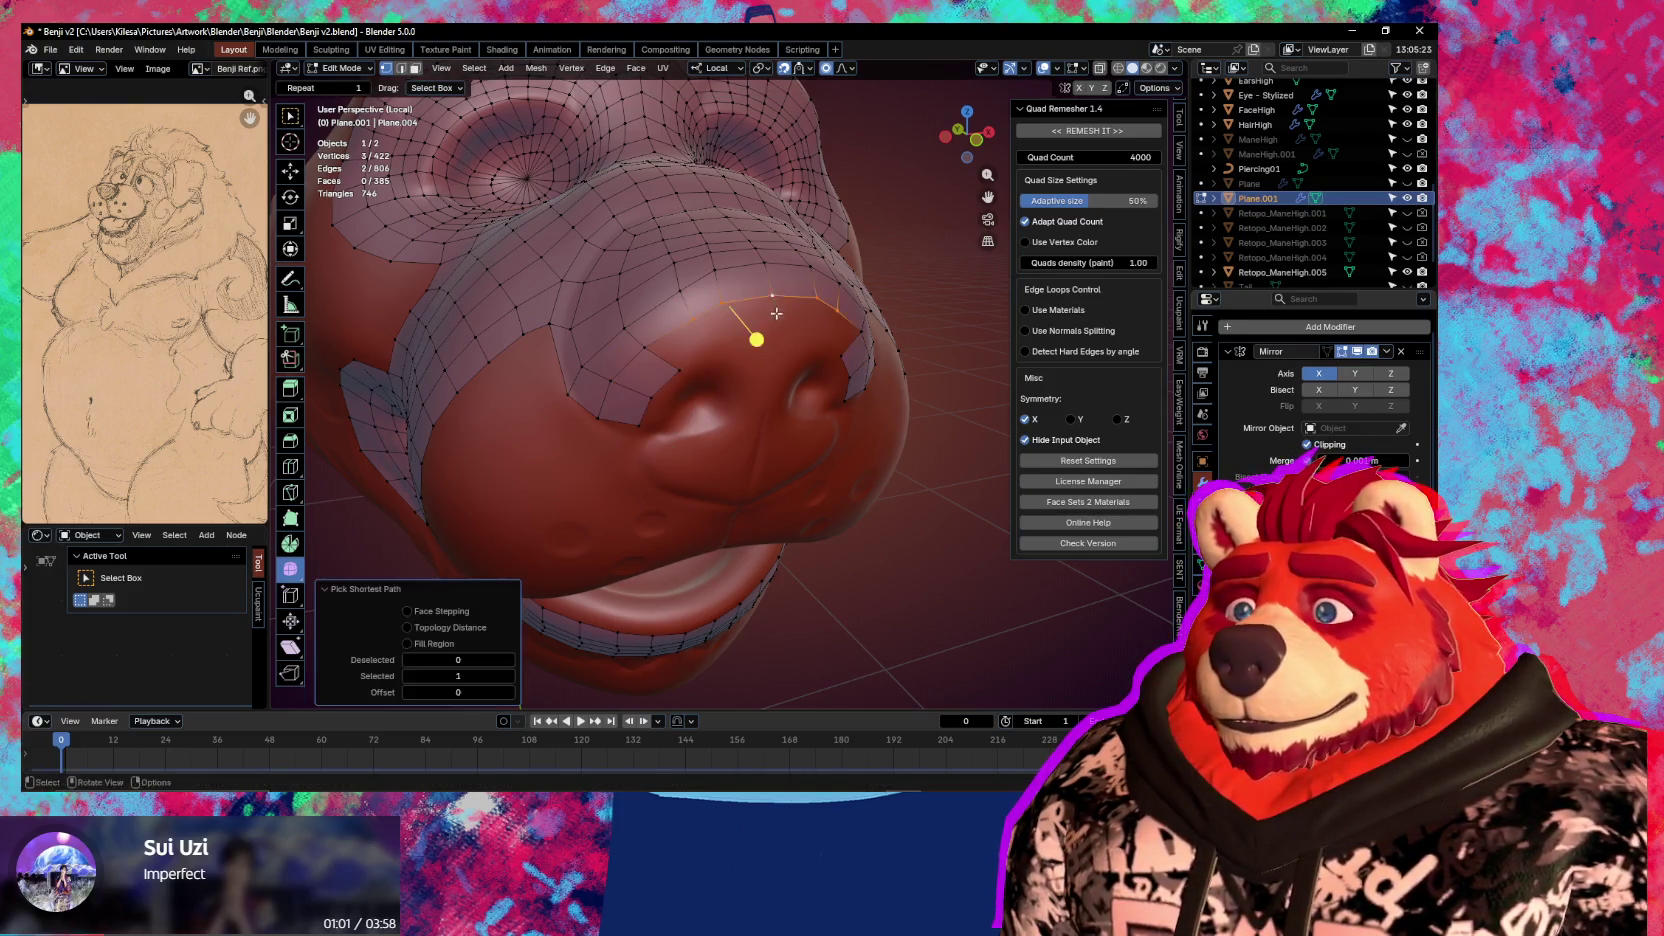
{"action": "key", "text": "e"}
{"action": "left_click", "coordinate": [757, 350]}
Fill the gap between two vertices with a new face and nudge a vertex
{"action": "left_click", "coordinate": [689, 314]}
{"action": "left_click", "coordinate": [656, 341], "text": "shift"}
{"action": "key", "text": "f"}
{"action": "mouse_move", "coordinate": [687, 382]}
{"action": "middle_mouse_down"}
{"action": "mouse_move", "coordinate": [695, 341]}
{"action": "mouse_move", "coordinate": [722, 342]}
{"action": "middle_mouse_up"}
{"action": "key", "text": "g"}
{"action": "left_click", "coordinate": [700, 350]}
Walk a vertex upward and to the right toward the nose top
{"action": "key", "text": "g"}
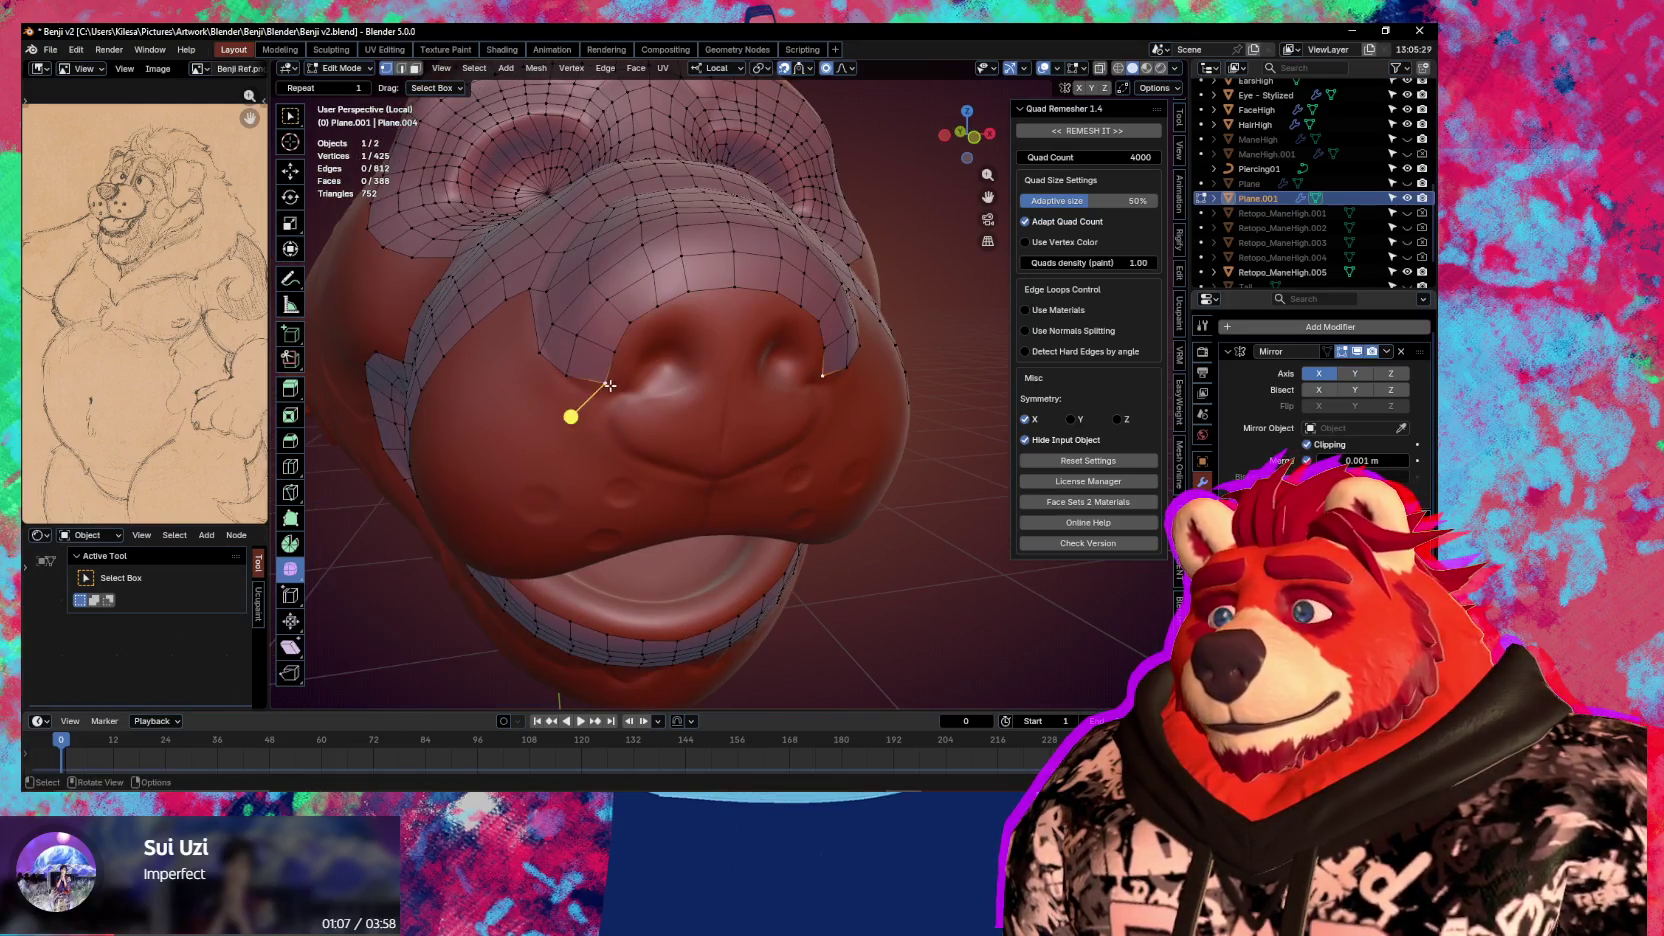
{"action": "left_click", "coordinate": [578, 382]}
{"action": "key", "text": "g"}
{"action": "left_click", "coordinate": [623, 359]}
{"action": "key", "text": "g"}
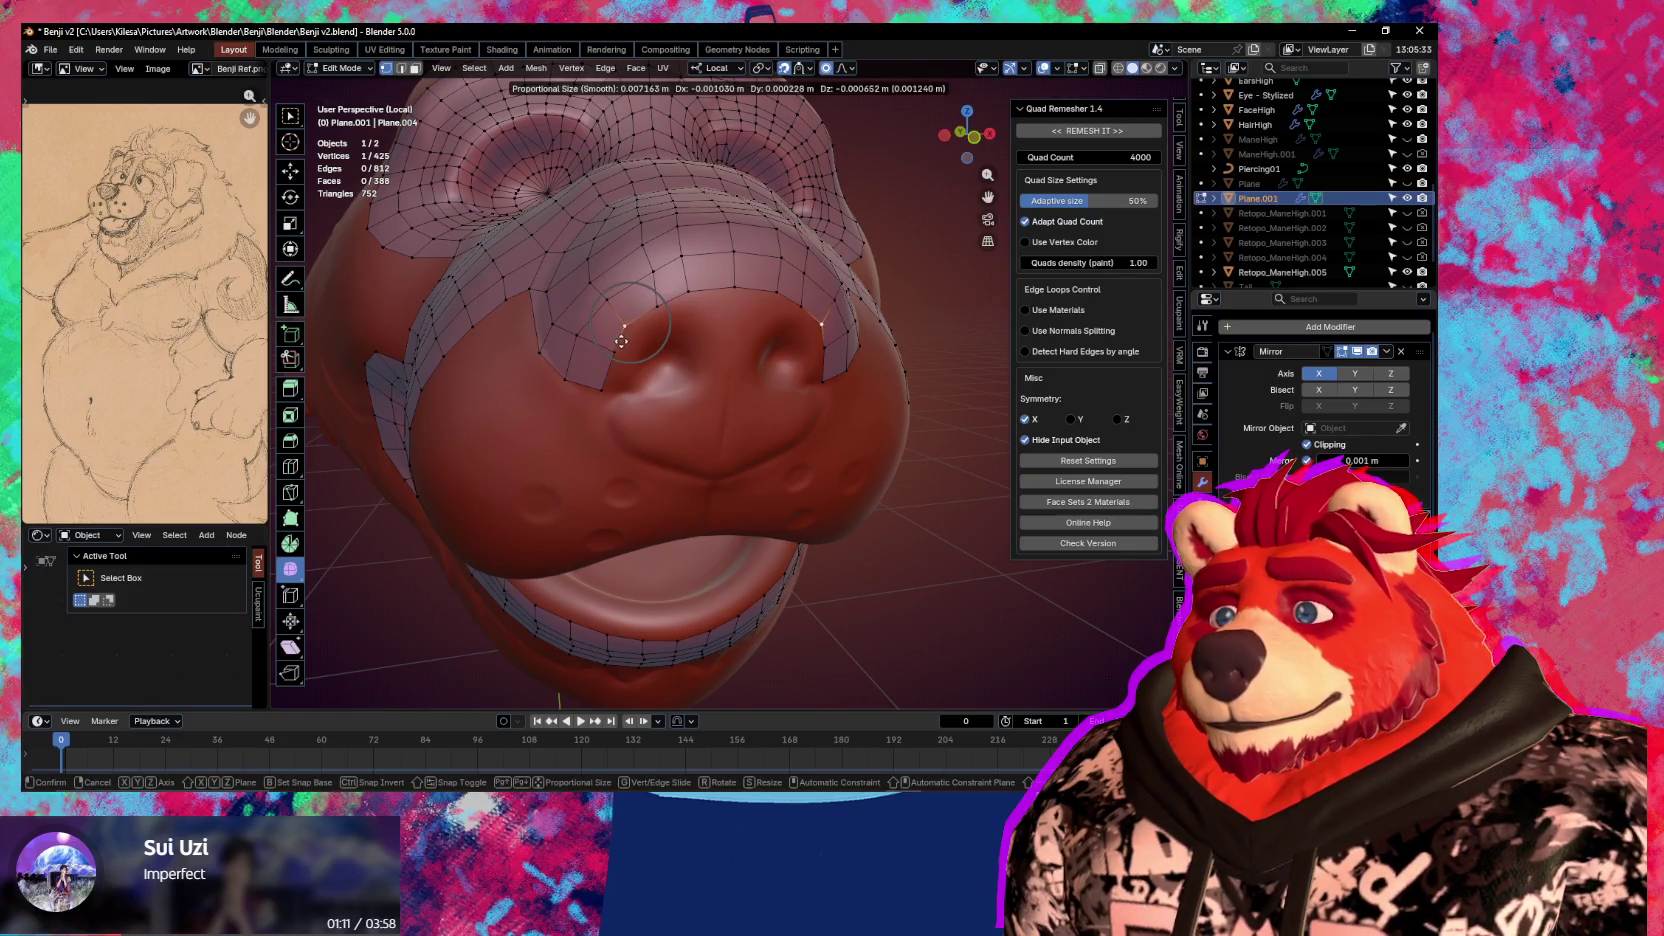
{"action": "left_click", "coordinate": [623, 332]}
{"action": "key", "text": "g"}
{"action": "left_click", "coordinate": [660, 298]}
Fine-tune the vertex positions near the top of the nose
{"action": "key", "text": "g"}
{"action": "left_click", "coordinate": [693, 305]}
{"action": "key", "text": "g"}
{"action": "left_click", "coordinate": [634, 311]}
{"action": "key", "text": "g"}
{"action": "left_click", "coordinate": [664, 312]}
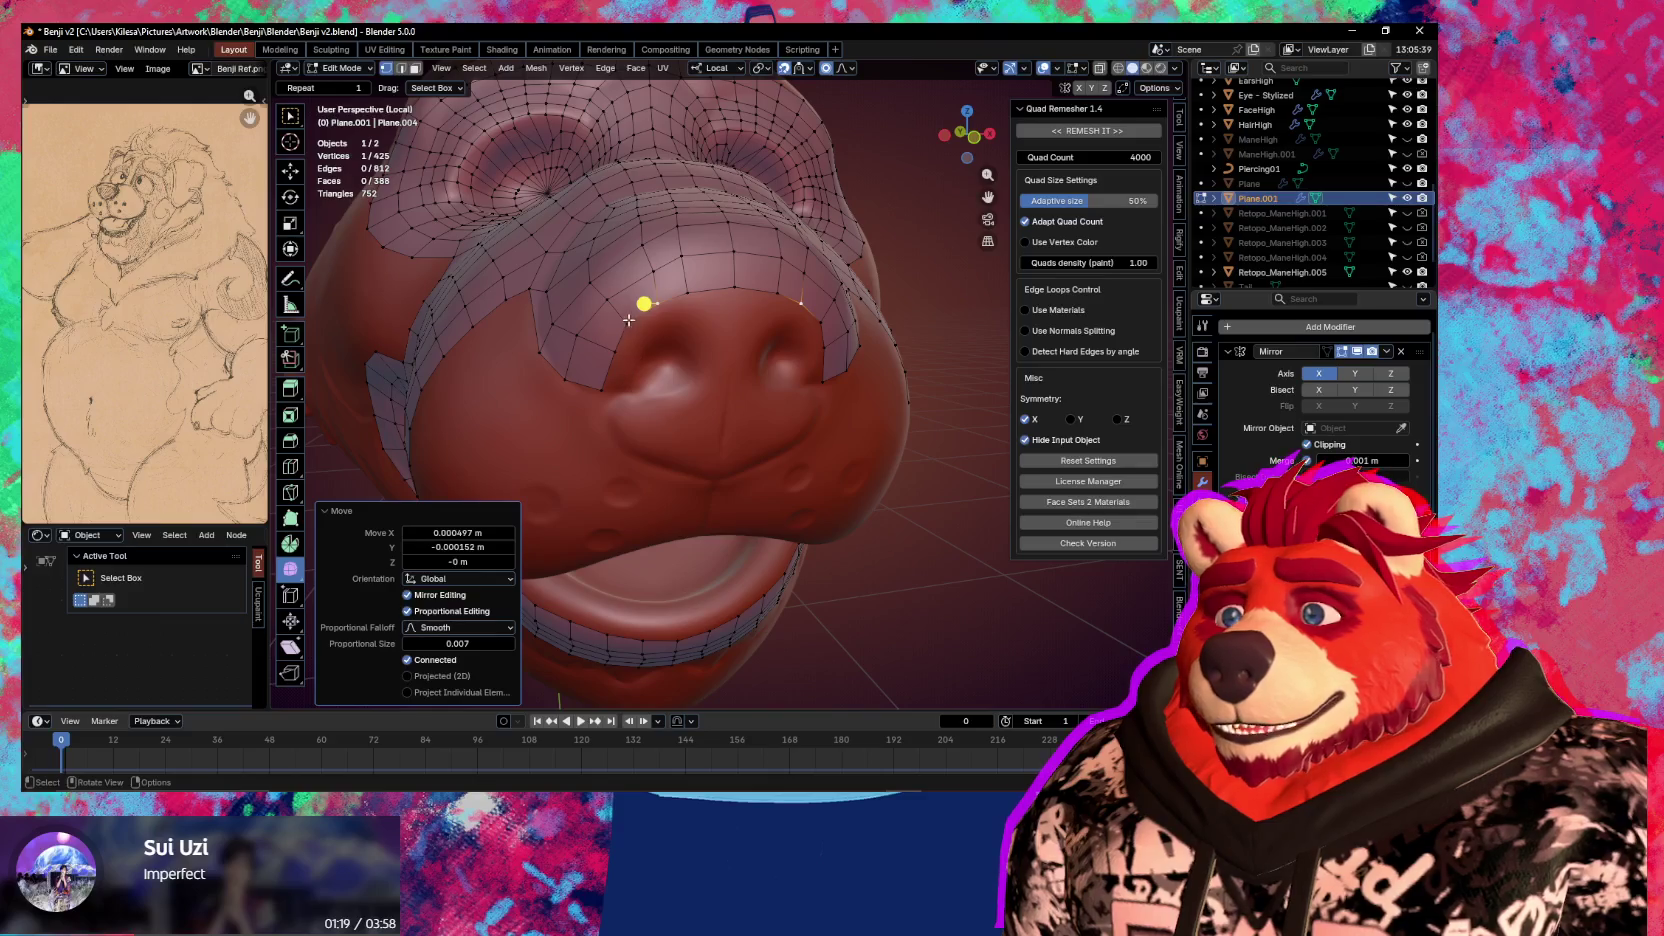
Add a new face and extrude the edge path along the top of the nose
{"action": "key", "text": "f"}
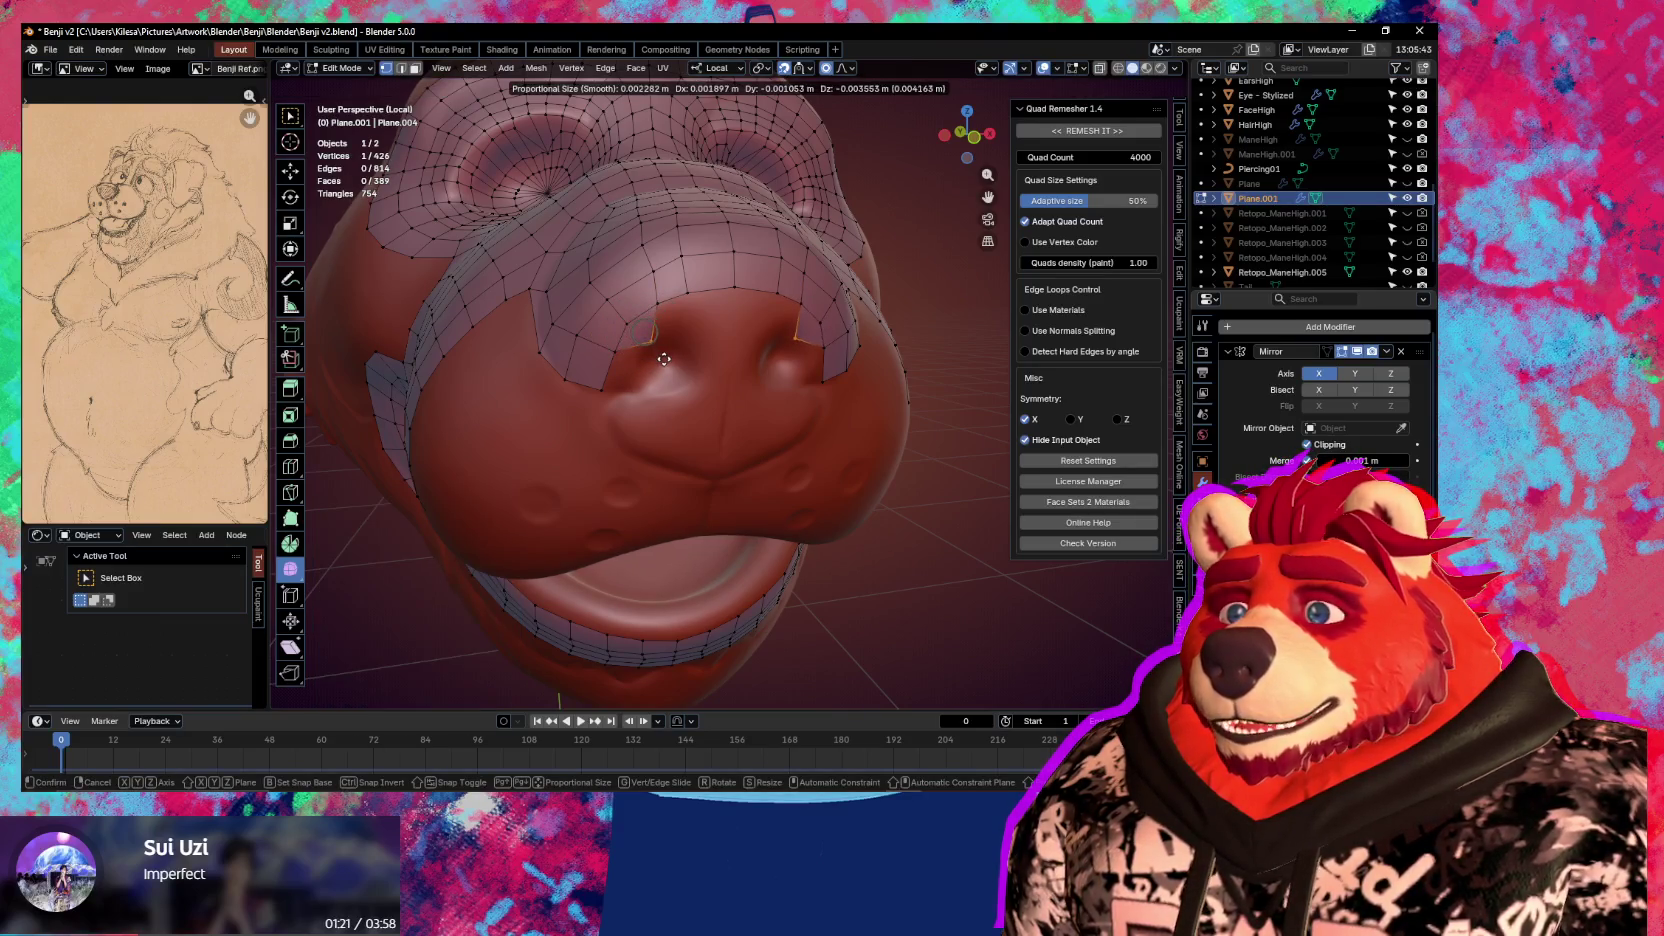
{"action": "left_click", "coordinate": [664, 359]}
{"action": "left_click", "coordinate": [691, 285], "text": "ctrl"}
{"action": "key", "text": "e"}
{"action": "left_click", "coordinate": [717, 360]}
Shift a vertex near the nose top right and select the edge path along the nose opening
{"action": "left_click", "coordinate": [691, 290]}
{"action": "key", "text": "g"}
{"action": "left_click", "coordinate": [737, 345]}
{"action": "left_click", "coordinate": [654, 371]}
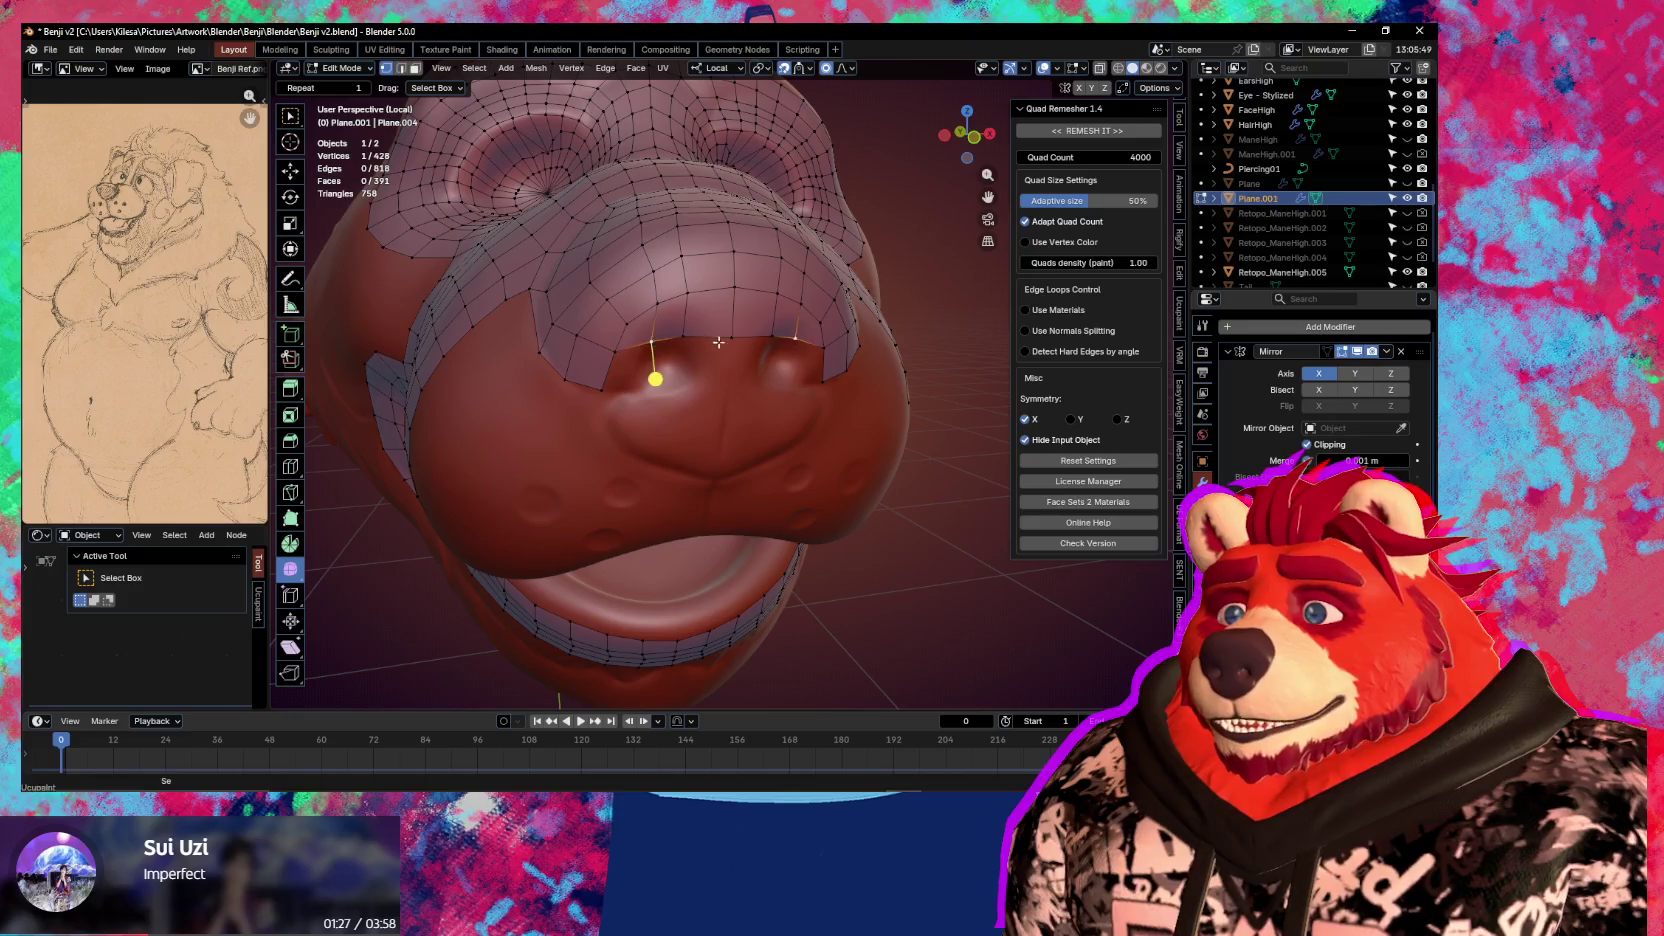
{"action": "left_click", "coordinate": [684, 308], "text": "ctrl"}
Extrude the nose-opening path and place it with snapping set to Face Project
{"action": "key", "text": "e"}
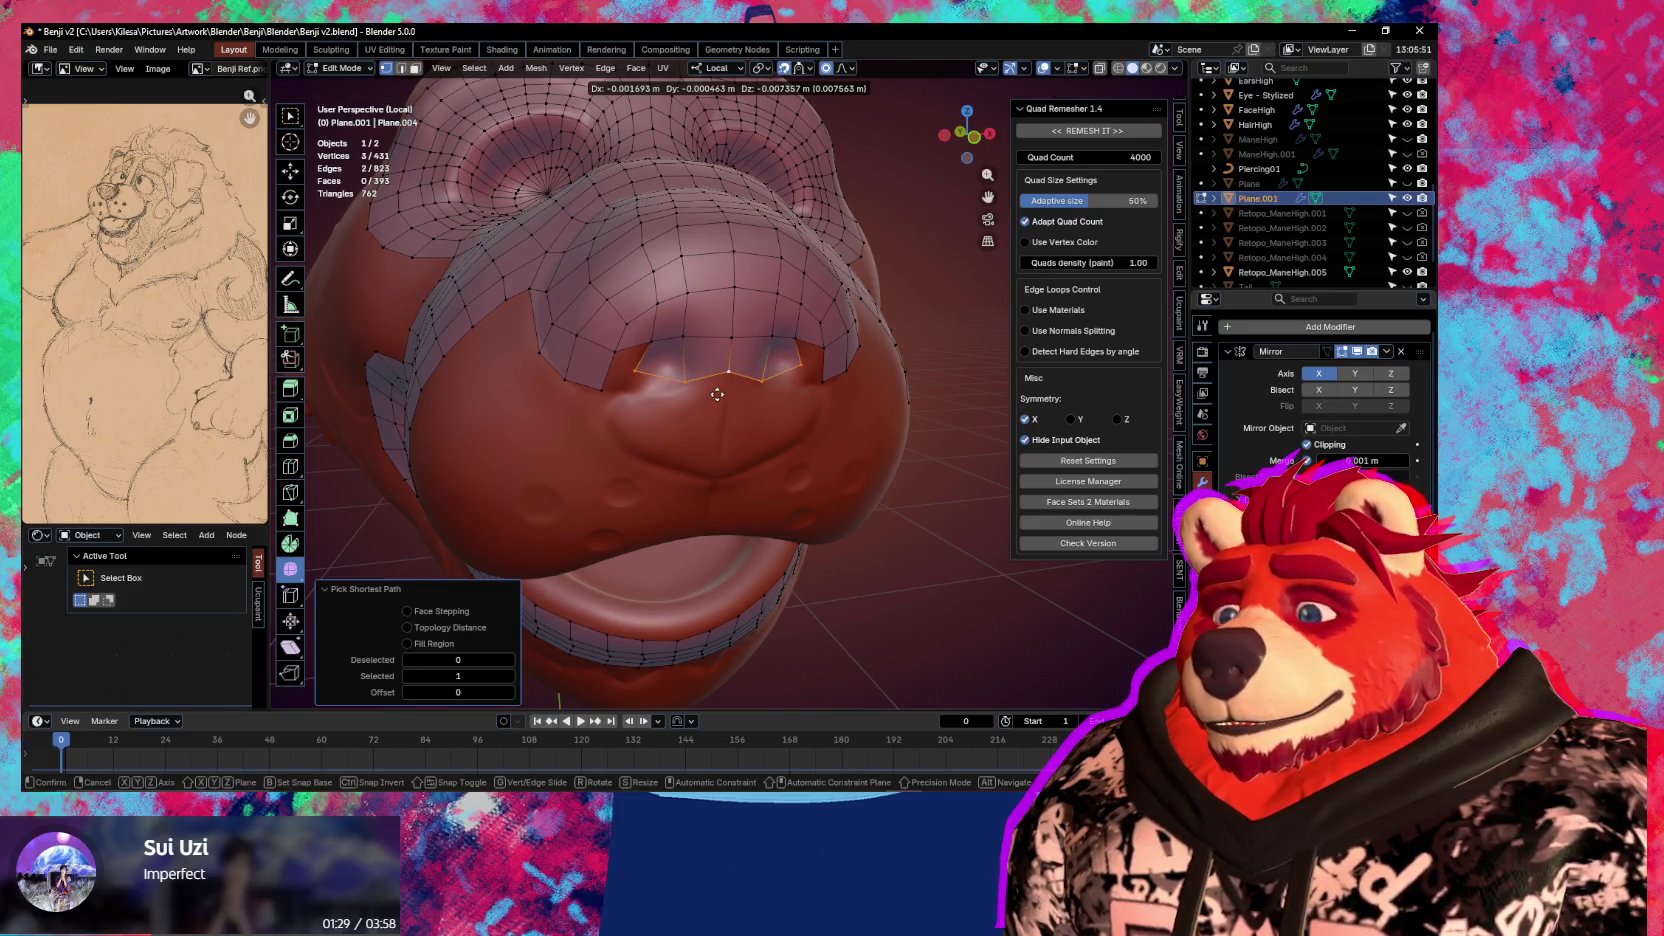
{"action": "left_click", "coordinate": [719, 397]}
{"action": "left_click", "coordinate": [799, 68]}
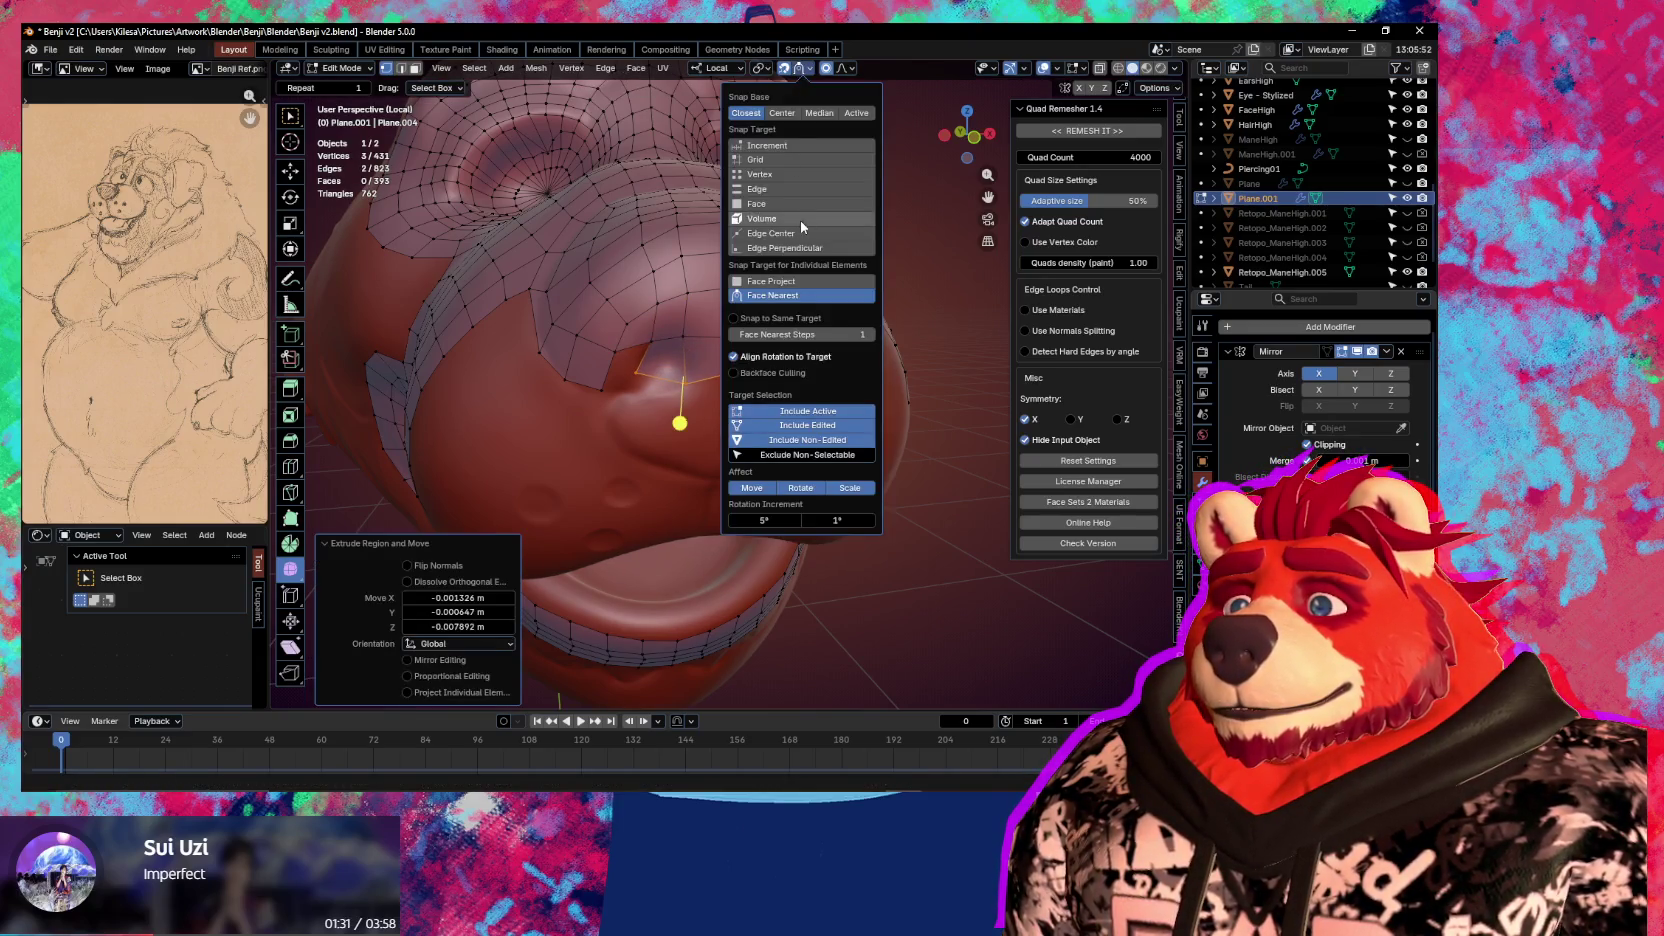
{"action": "left_click", "coordinate": [786, 281]}
{"action": "middle_click_drag", "start_coordinate": [800, 320], "coordinate": [733, 409]}
{"action": "key", "text": "g"}
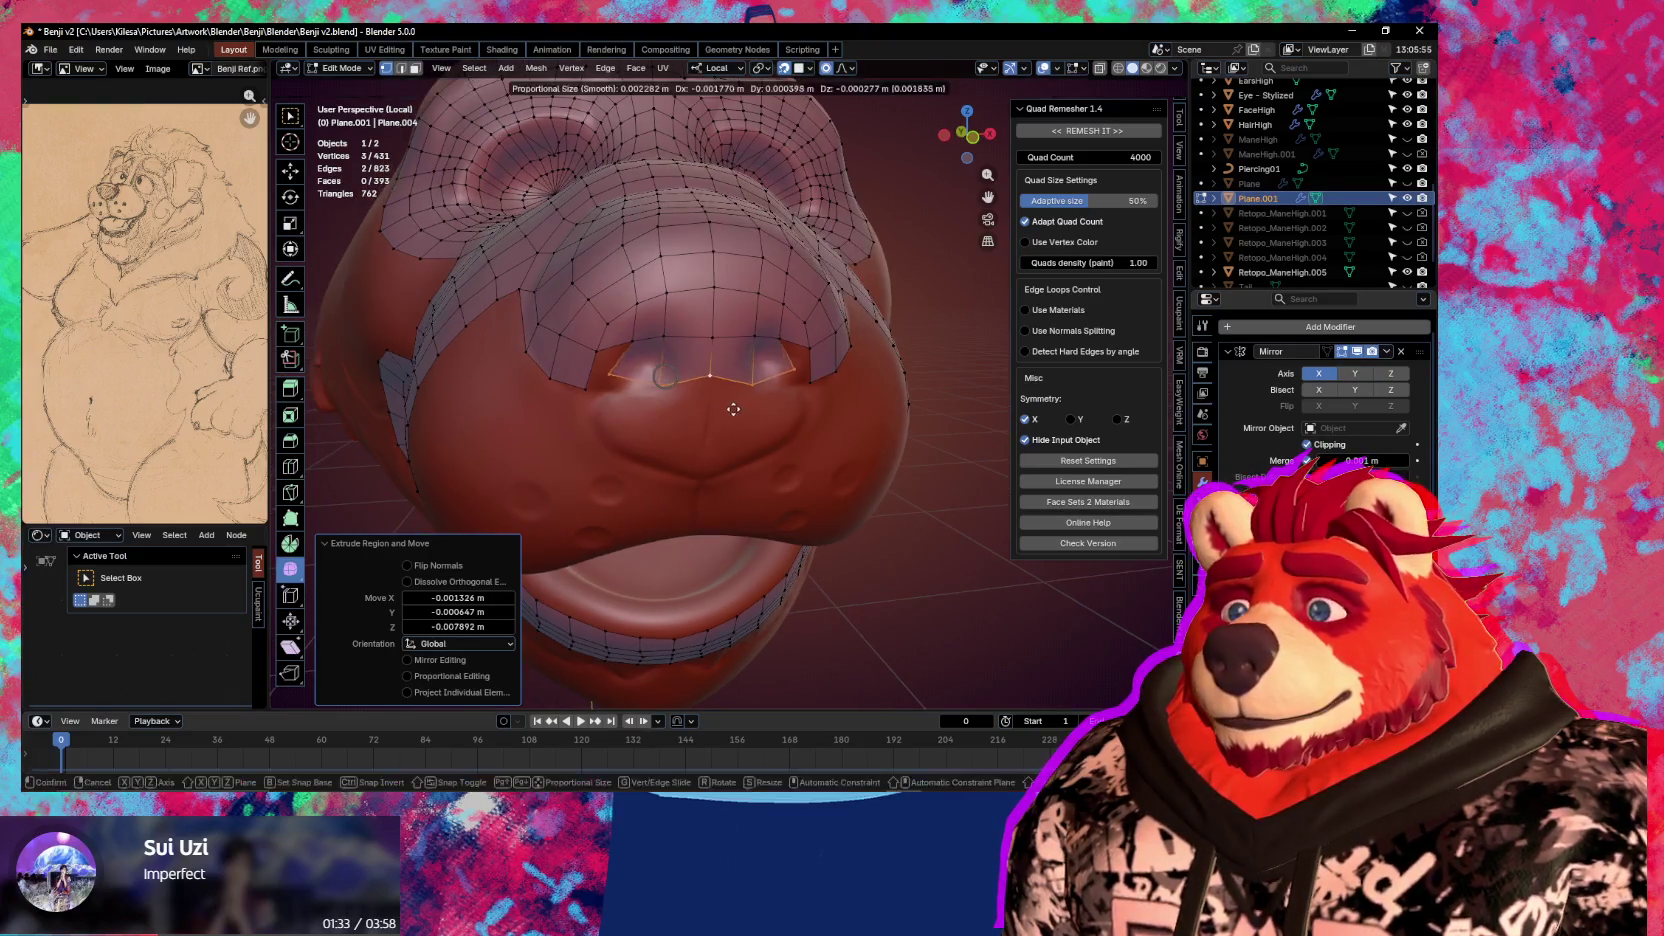
{"action": "left_click", "coordinate": [745, 415]}
Fill the notch under the nose with a face and adjust a mouth-edge vertex
{"action": "left_click", "coordinate": [705, 387]}
{"action": "key", "text": "f"}
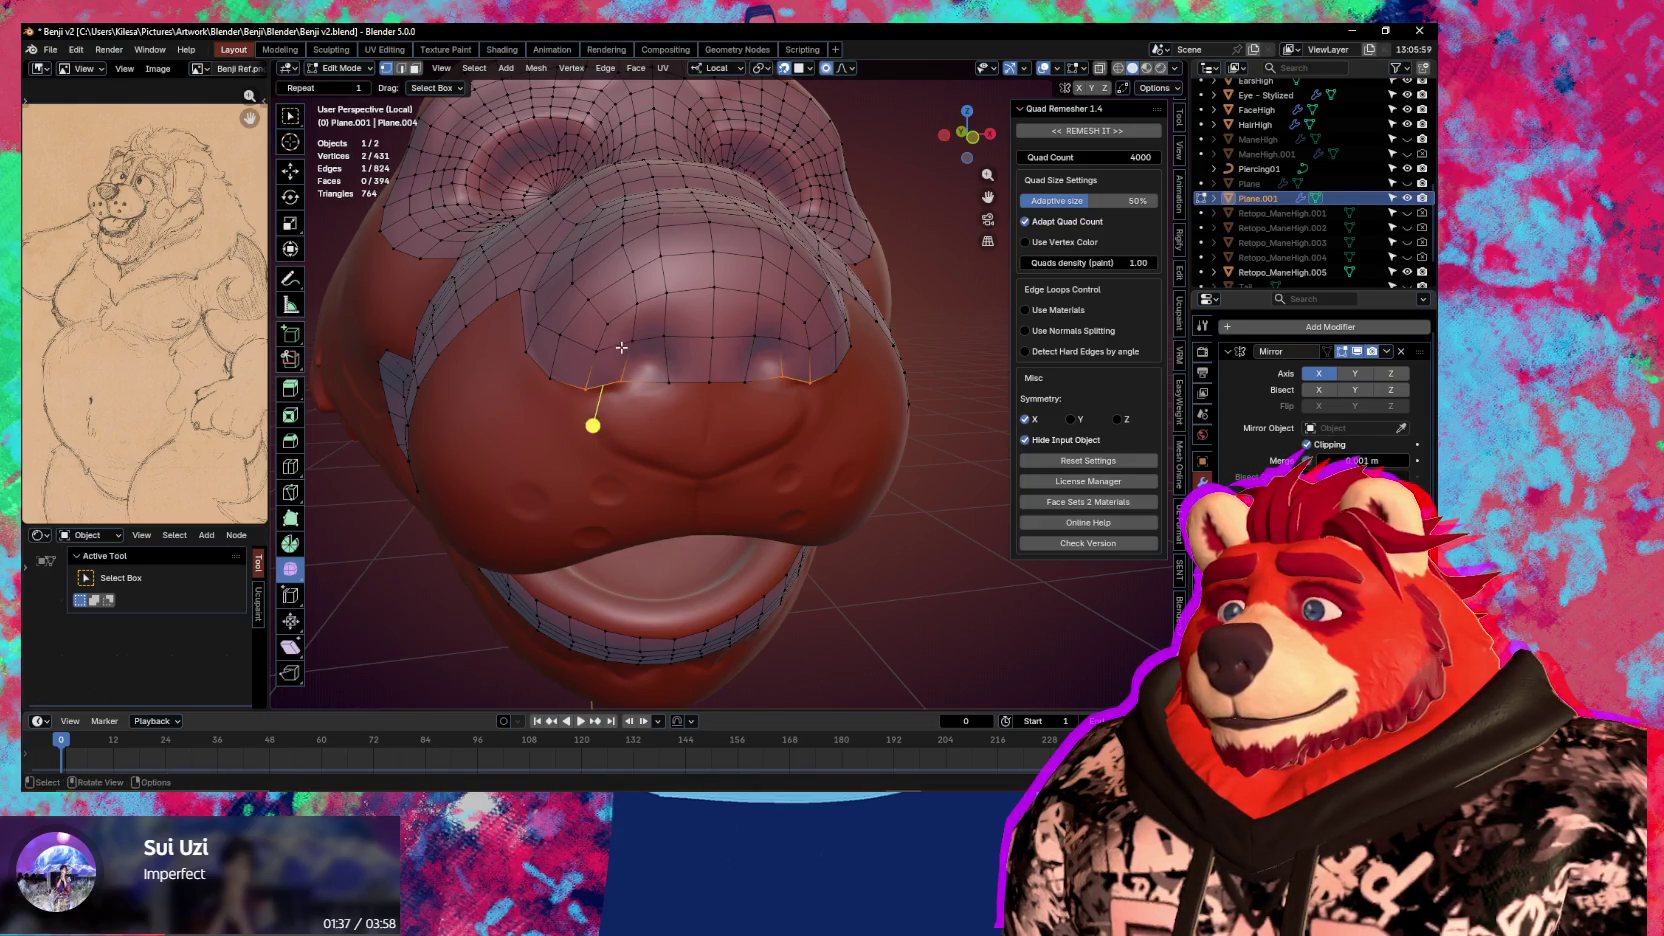
{"action": "left_click_drag", "start_coordinate": [625, 383], "coordinate": [628, 401]}
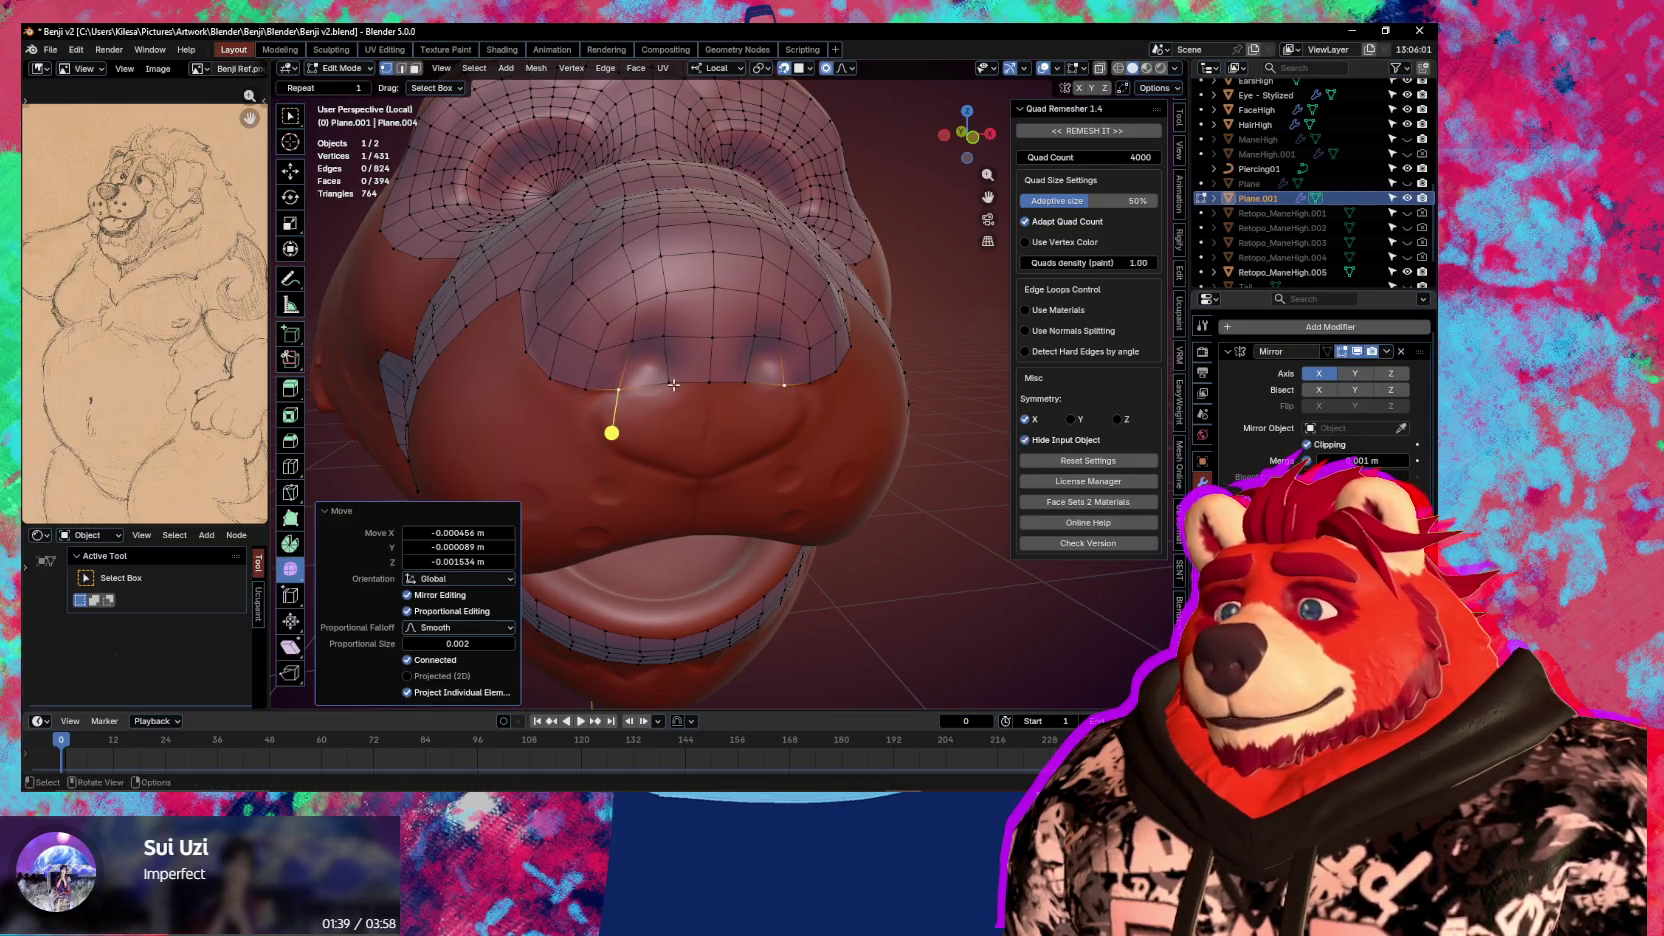
{"action": "key", "text": "g"}
{"action": "left_click", "coordinate": [657, 386]}
Extrude the mouth-edge strip, scale it inward into the mouth, and adjust a side vertex
{"action": "left_click", "coordinate": [597, 388], "text": "alt"}
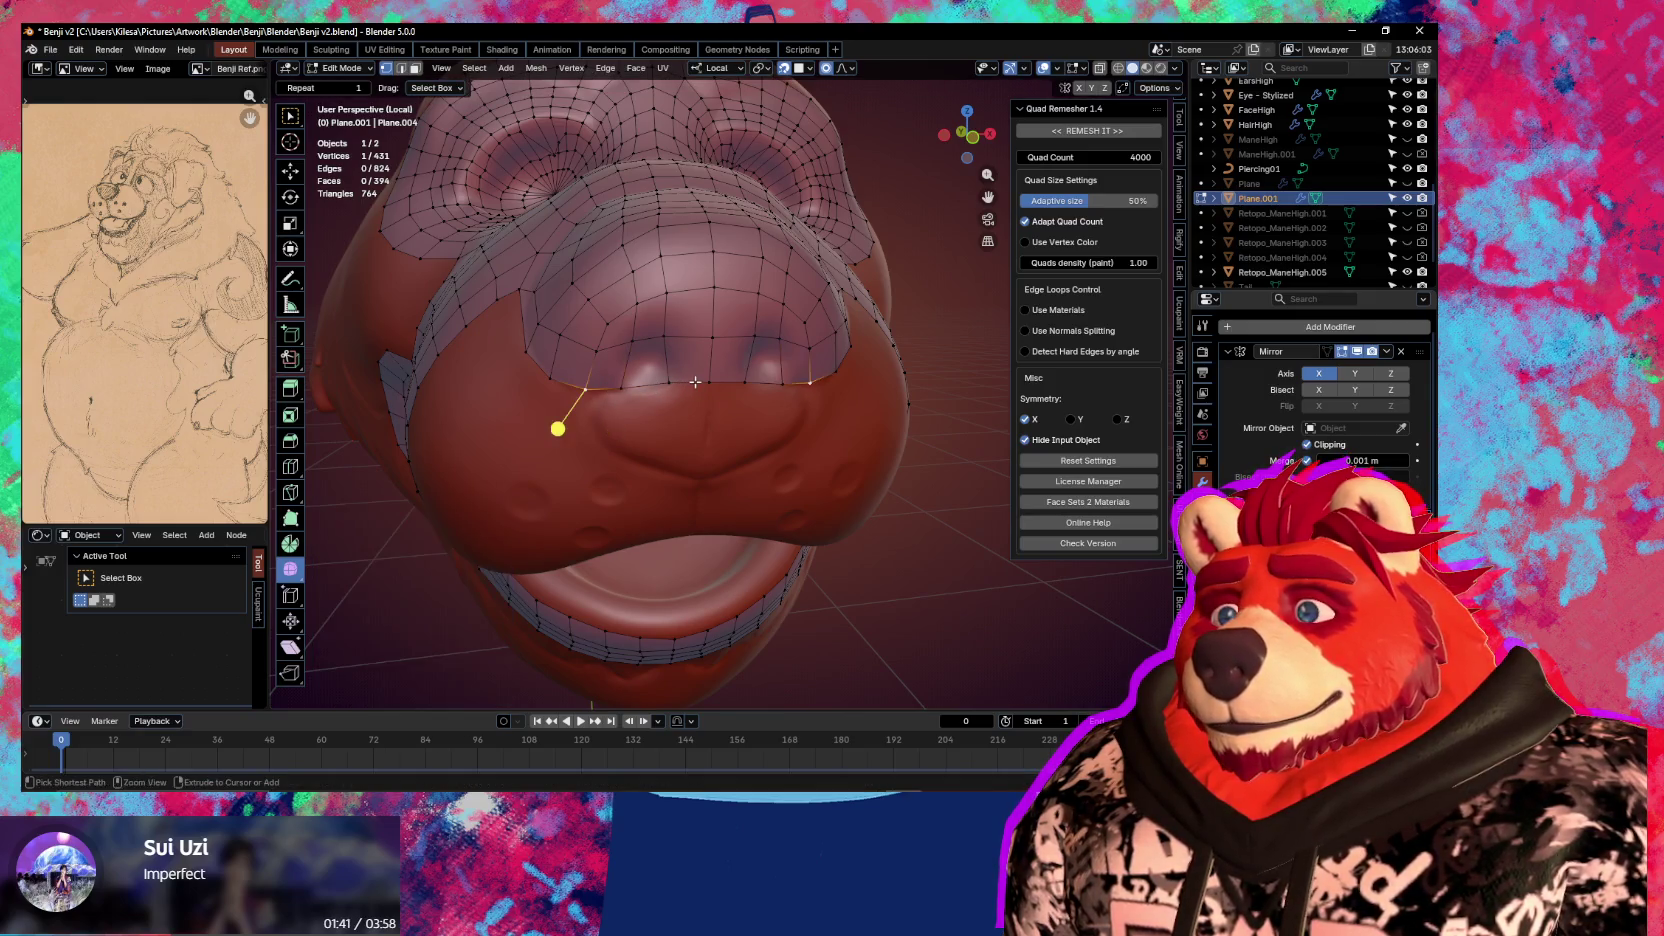
{"action": "key", "text": "e"}
{"action": "left_click", "coordinate": [745, 421]}
{"action": "key", "text": "s"}
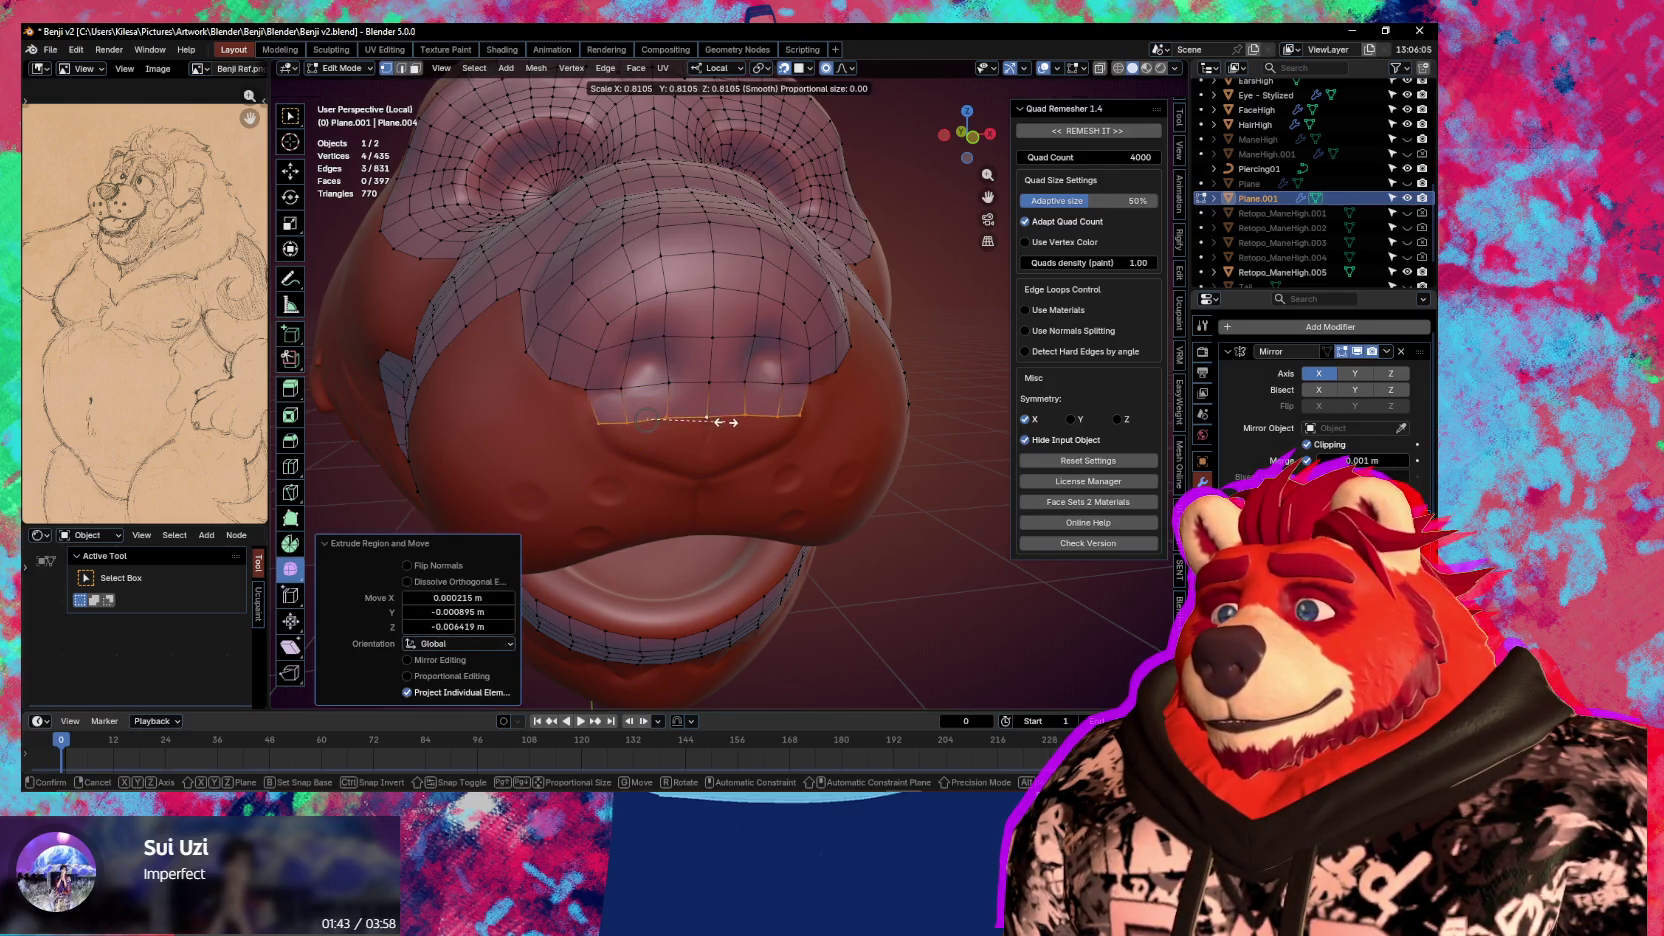
{"action": "left_click", "coordinate": [702, 432]}
{"action": "left_click", "coordinate": [588, 390]}
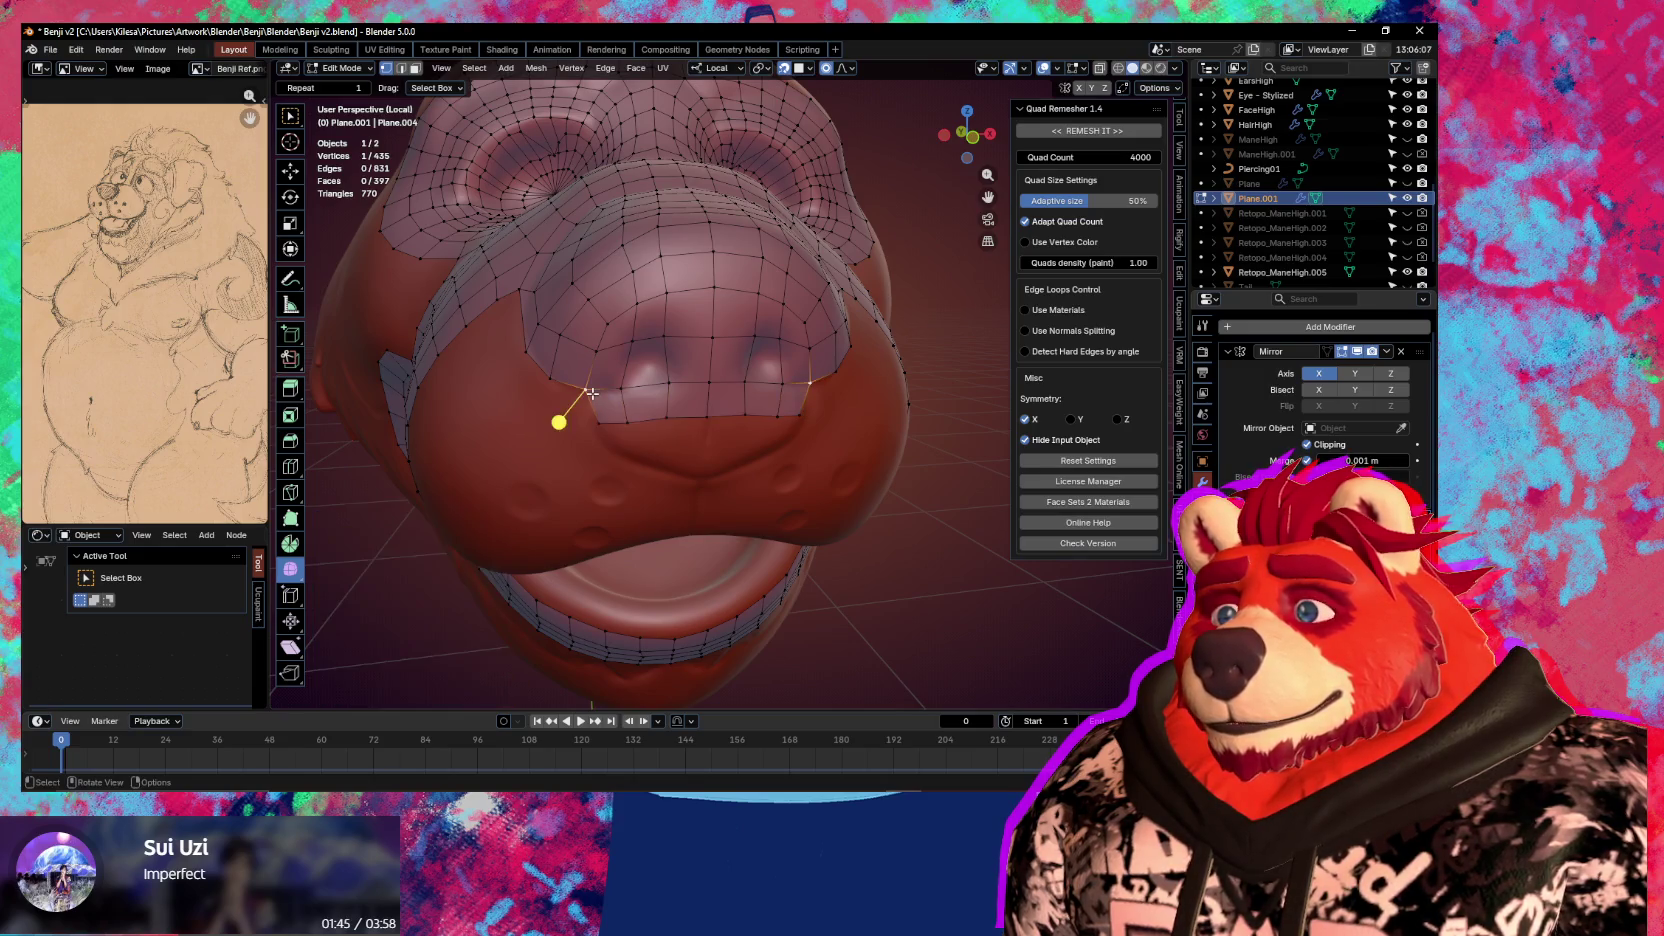
{"action": "key", "text": "g"}
{"action": "left_click", "coordinate": [605, 394]}
Add a centred edge loop across the snout
{"action": "key", "text": "ctrl+r"}
{"action": "left_click", "coordinate": [565, 420]}
{"action": "right_click", "coordinate": [565, 420]}
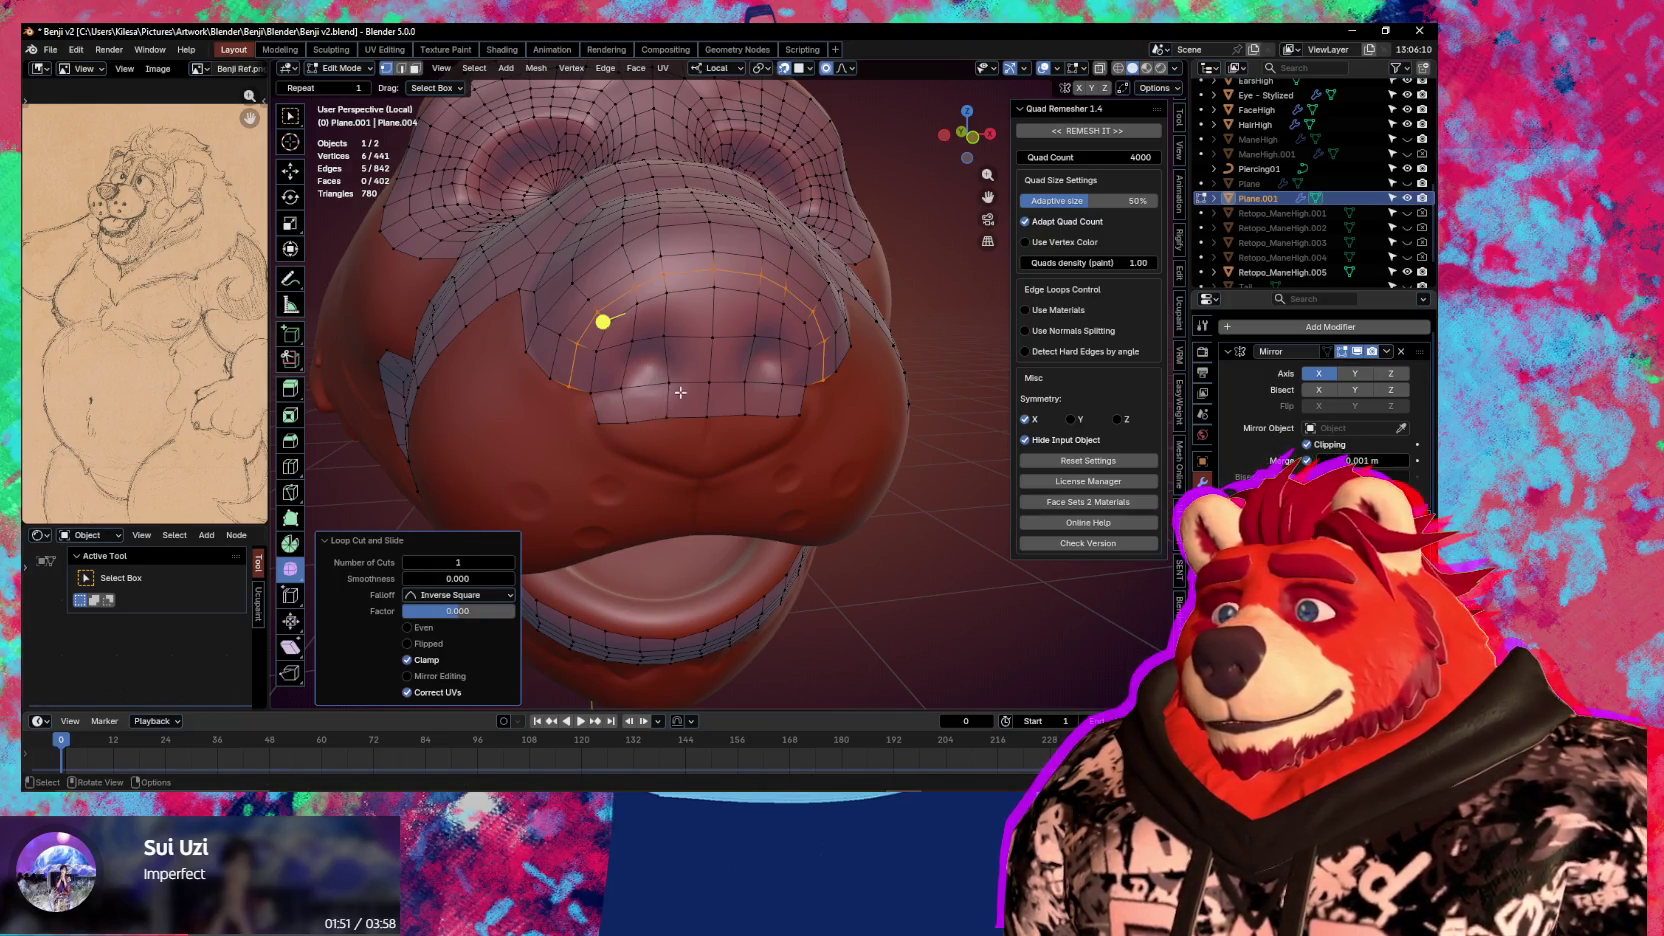
Nudge a nose vertex, extrude its edge into a new face, and position the new vertex
{"action": "middle_click_drag", "start_coordinate": [664, 388], "coordinate": [688, 376]}
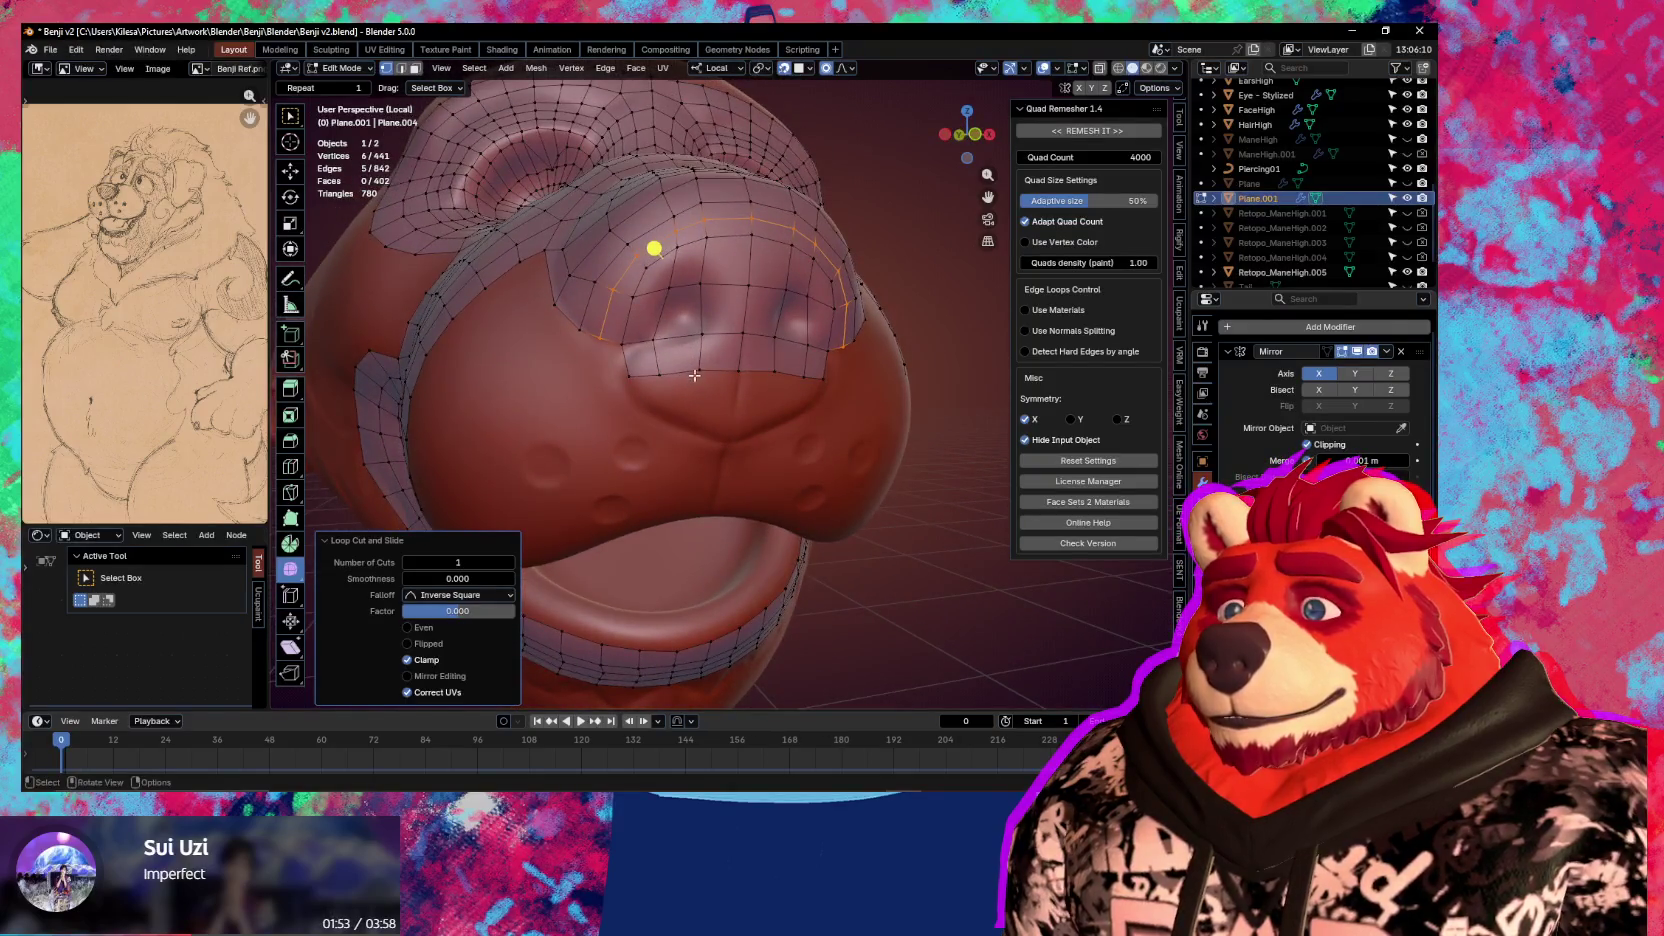
{"action": "left_click", "coordinate": [641, 380]}
{"action": "key", "text": "g"}
{"action": "left_click", "coordinate": [641, 400]}
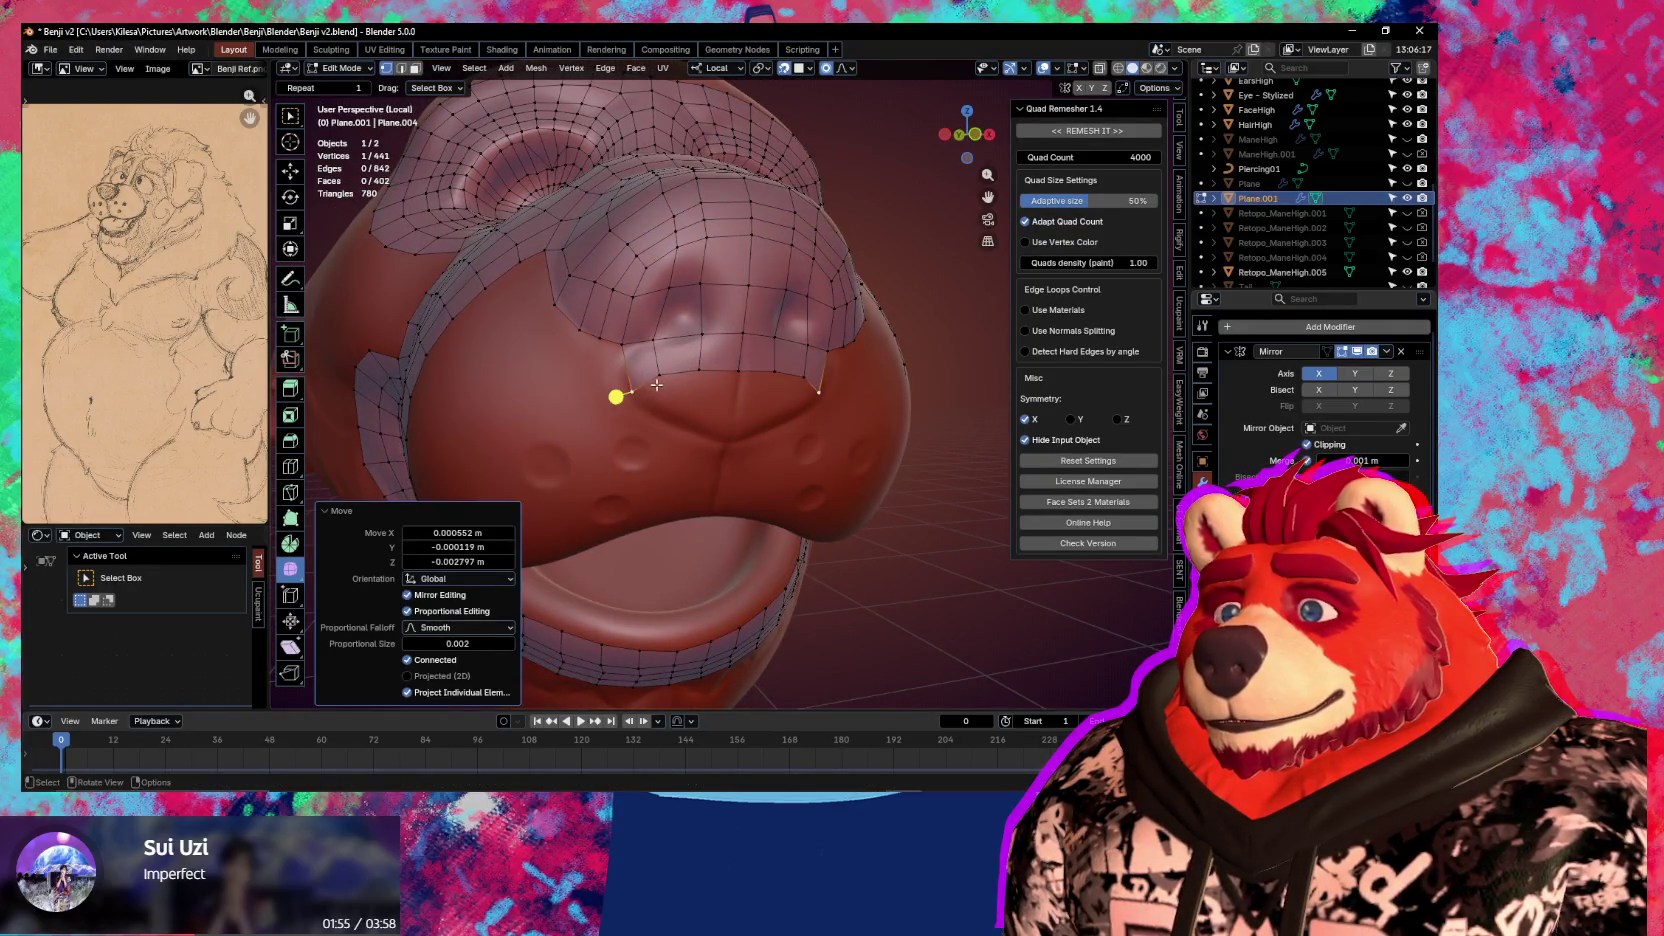
{"action": "left_click", "coordinate": [639, 382]}
{"action": "key", "text": "e"}
{"action": "left_click", "coordinate": [655, 425]}
{"action": "left_click", "coordinate": [690, 370]}
{"action": "key", "text": "g"}
{"action": "left_click", "coordinate": [651, 384]}
Fill two more faces beside the nose with F and place their new vertices
{"action": "key", "text": "f"}
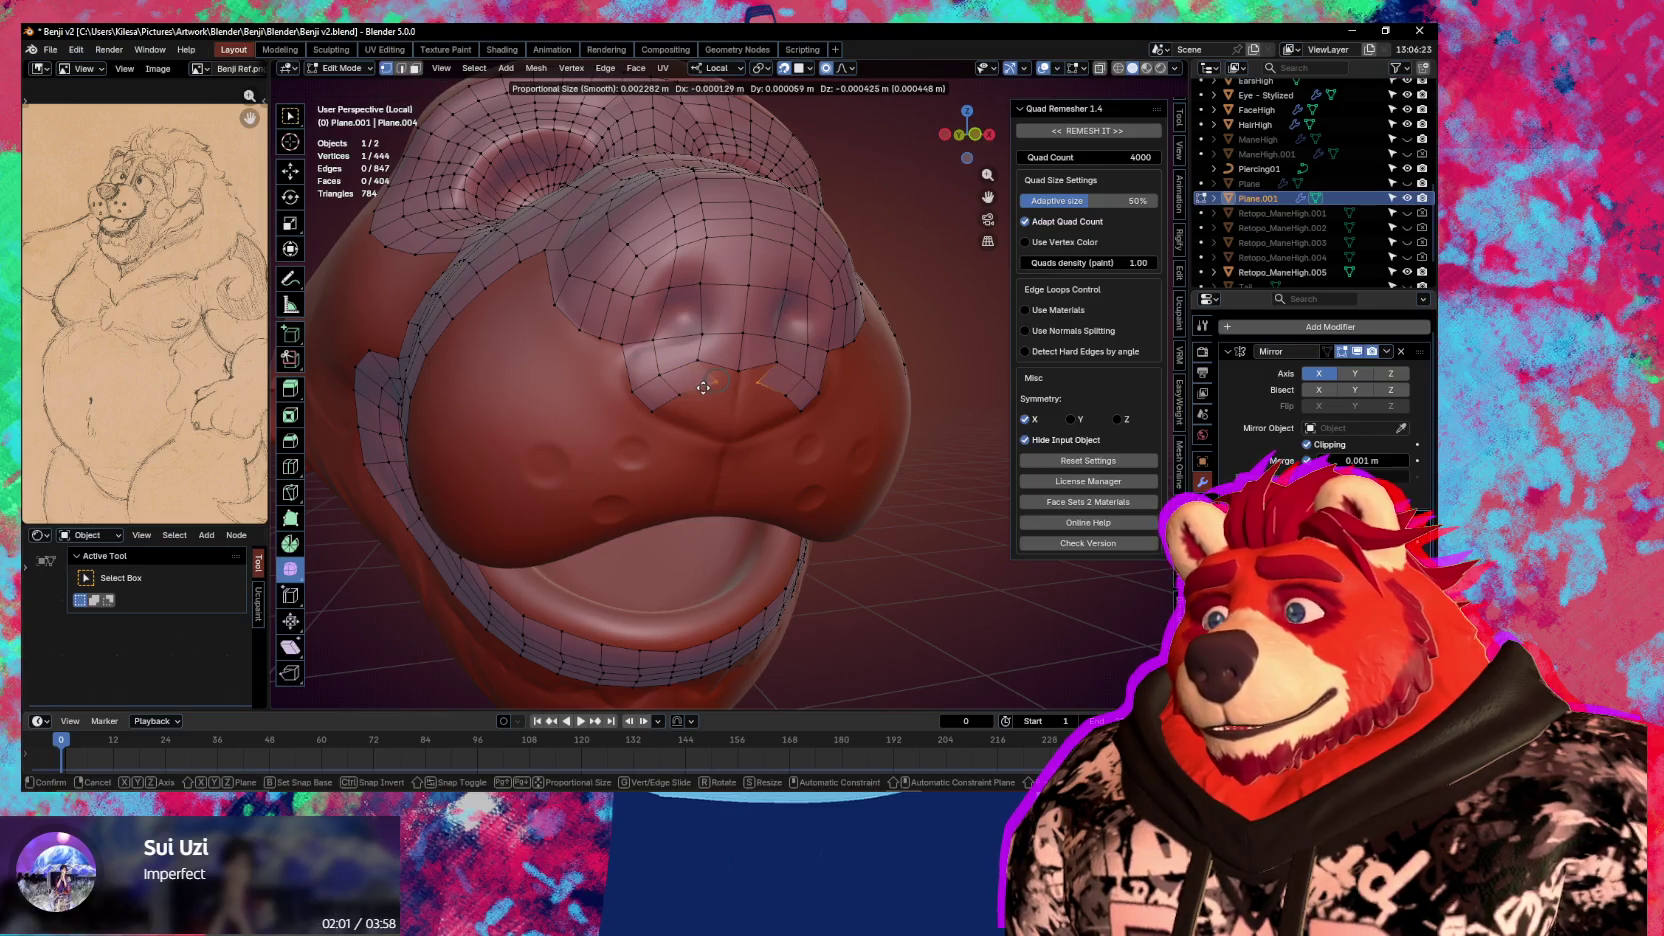
{"action": "left_click", "coordinate": [713, 401]}
{"action": "left_click", "coordinate": [701, 365]}
{"action": "key", "text": "f"}
{"action": "left_click", "coordinate": [727, 376]}
{"action": "left_click", "coordinate": [698, 371]}
{"action": "key", "text": "g"}
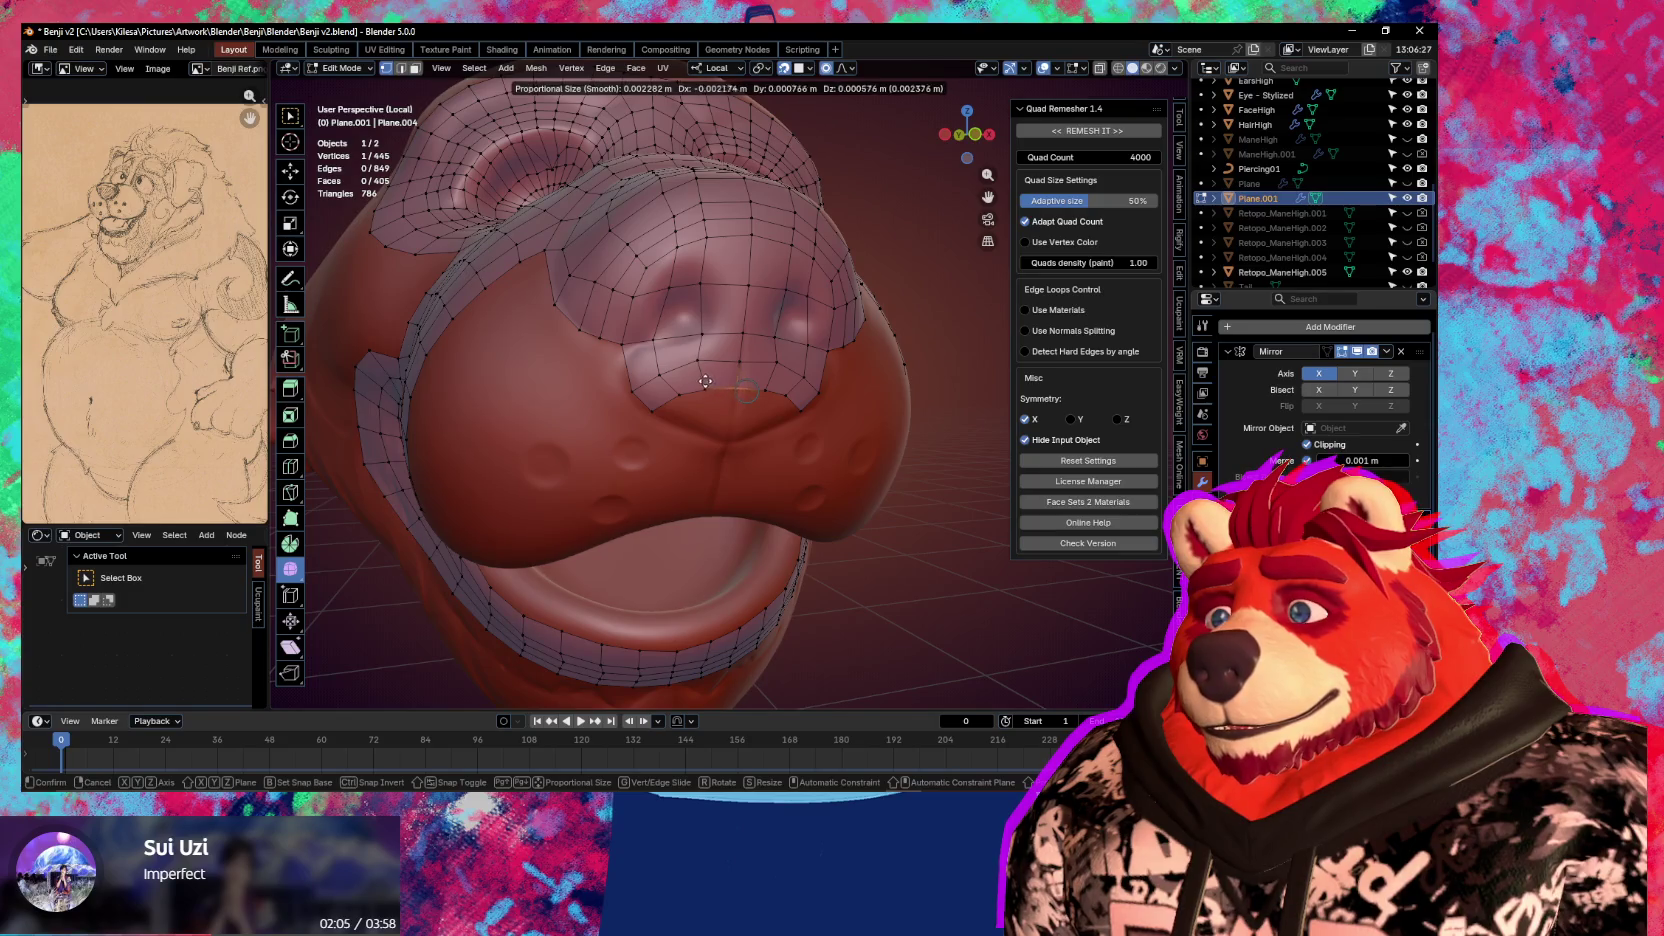
{"action": "left_click", "coordinate": [705, 381]}
Add two further faces beside the nose and move the new vertex into place
{"action": "key", "text": "f"}
{"action": "left_click", "coordinate": [680, 416]}
{"action": "key", "text": "g"}
{"action": "left_click", "coordinate": [686, 436]}
{"action": "key", "text": "f"}
{"action": "key", "text": "g"}
{"action": "left_click", "coordinate": [739, 471]}
Reposition the new vertices with repeated grab moves, settling them lower on the nose
{"action": "key", "text": "g"}
{"action": "left_click", "coordinate": [702, 468]}
{"action": "key", "text": "g"}
{"action": "left_click", "coordinate": [664, 440]}
{"action": "key", "text": "g"}
{"action": "left_click", "coordinate": [675, 388]}
{"action": "key", "text": "g"}
{"action": "left_click", "coordinate": [704, 366]}
{"action": "key", "text": "g"}
{"action": "left_click", "coordinate": [715, 395]}
{"action": "key", "text": "g"}
{"action": "left_click", "coordinate": [728, 414]}
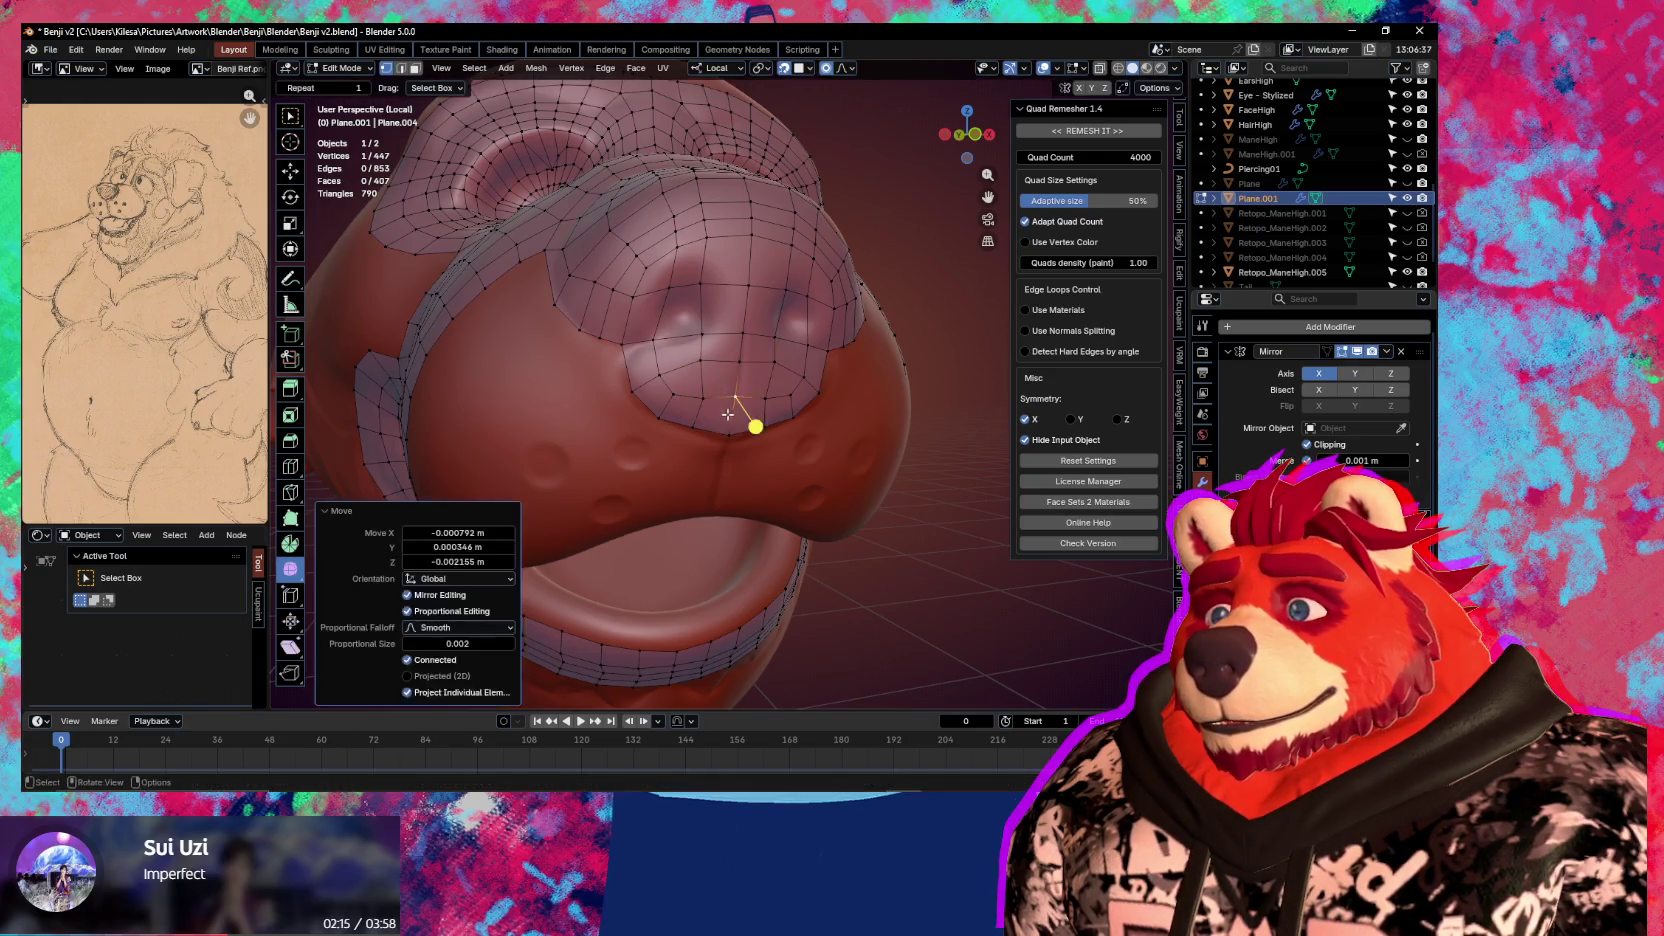
Orbit up onto the nose and reposition an off-centre nose vertex
{"action": "mouse_move", "coordinate": [755, 427]}
{"action": "middle_mouse_down"}
{"action": "mouse_move", "coordinate": [613, 435]}
{"action": "mouse_move", "coordinate": [602, 457]}
{"action": "middle_mouse_up"}
{"action": "left_click", "coordinate": [657, 335]}
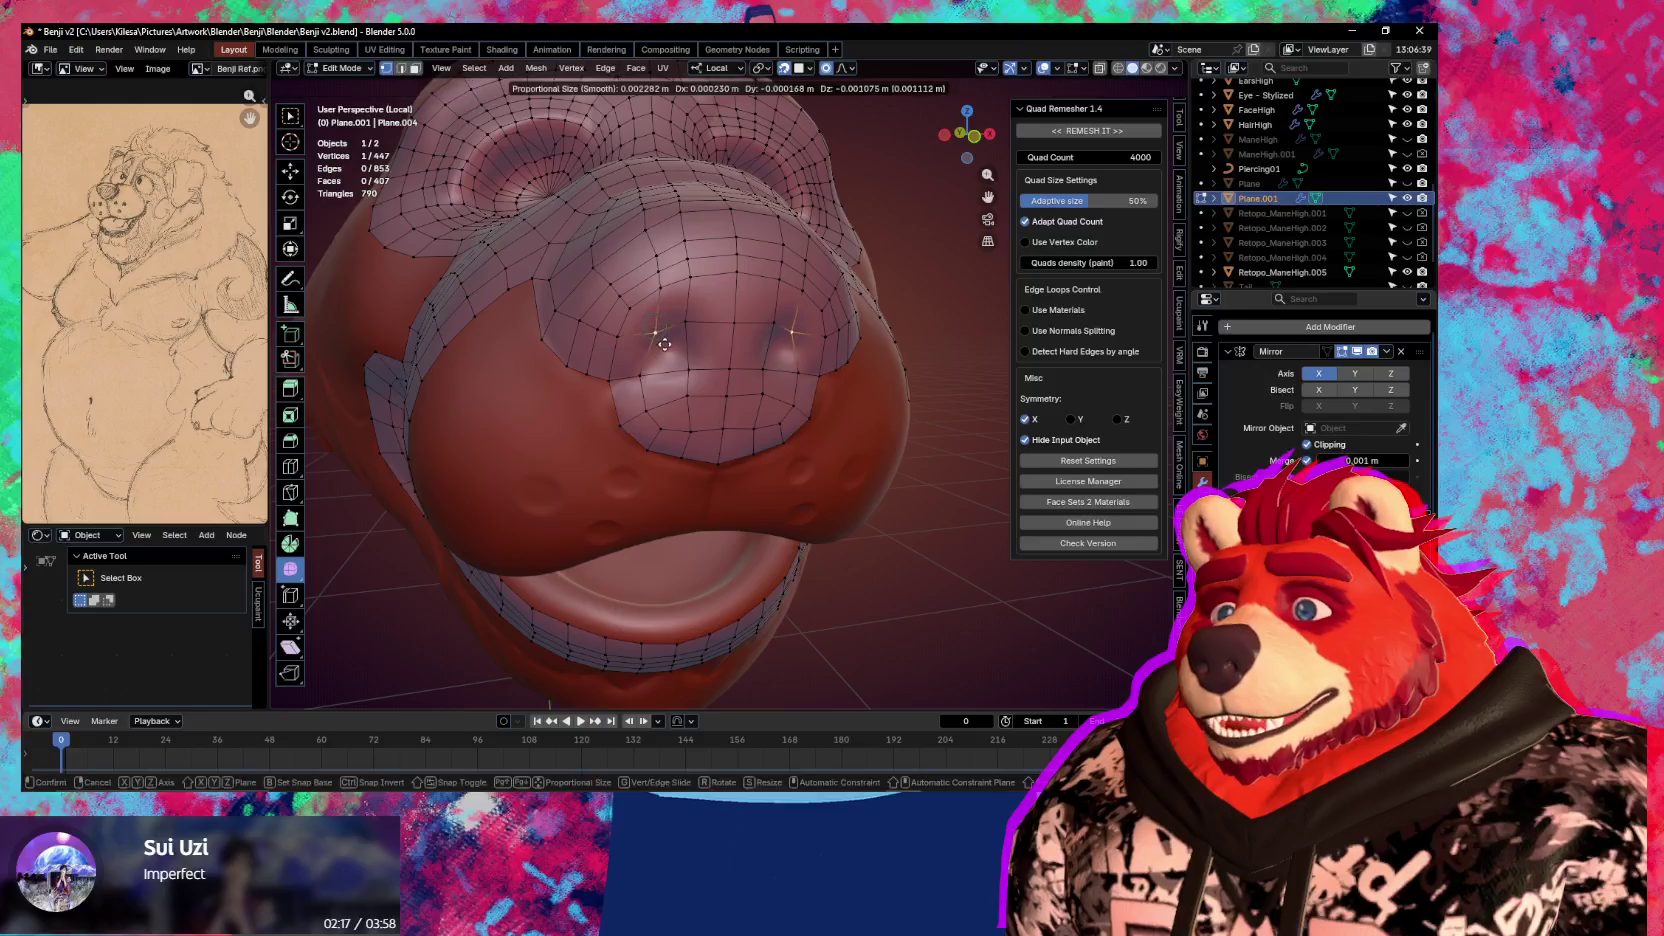
{"action": "key", "text": "g"}
{"action": "left_click", "coordinate": [659, 367]}
{"action": "key", "text": "g"}
{"action": "left_click", "coordinate": [690, 325]}
{"action": "key", "text": "g"}
{"action": "left_click", "coordinate": [695, 361]}
Keep nudging nose vertices so the quads hug the nostril area
{"action": "key", "text": "g"}
{"action": "left_click", "coordinate": [740, 302]}
{"action": "key", "text": "g"}
{"action": "left_click", "coordinate": [705, 348]}
{"action": "key", "text": "g"}
{"action": "left_click", "coordinate": [700, 360]}
{"action": "key", "text": "g"}
{"action": "left_click", "coordinate": [688, 382]}
{"action": "key", "text": "g"}
{"action": "left_click", "coordinate": [694, 415]}
Move a vertex near the top of the nose slightly lower
{"action": "left_click", "coordinate": [634, 398]}
{"action": "key", "text": "g"}
{"action": "left_click", "coordinate": [657, 334]}
{"action": "left_click", "coordinate": [656, 302]}
{"action": "key", "text": "g"}
{"action": "left_click", "coordinate": [677, 341]}
Switch to face select and pick the faces inside the nostrils
{"action": "key", "text": "3"}
{"action": "left_click", "coordinate": [677, 312]}
{"action": "left_click", "coordinate": [677, 352], "text": "shift"}
{"action": "left_click", "coordinate": [638, 322], "text": "shift"}
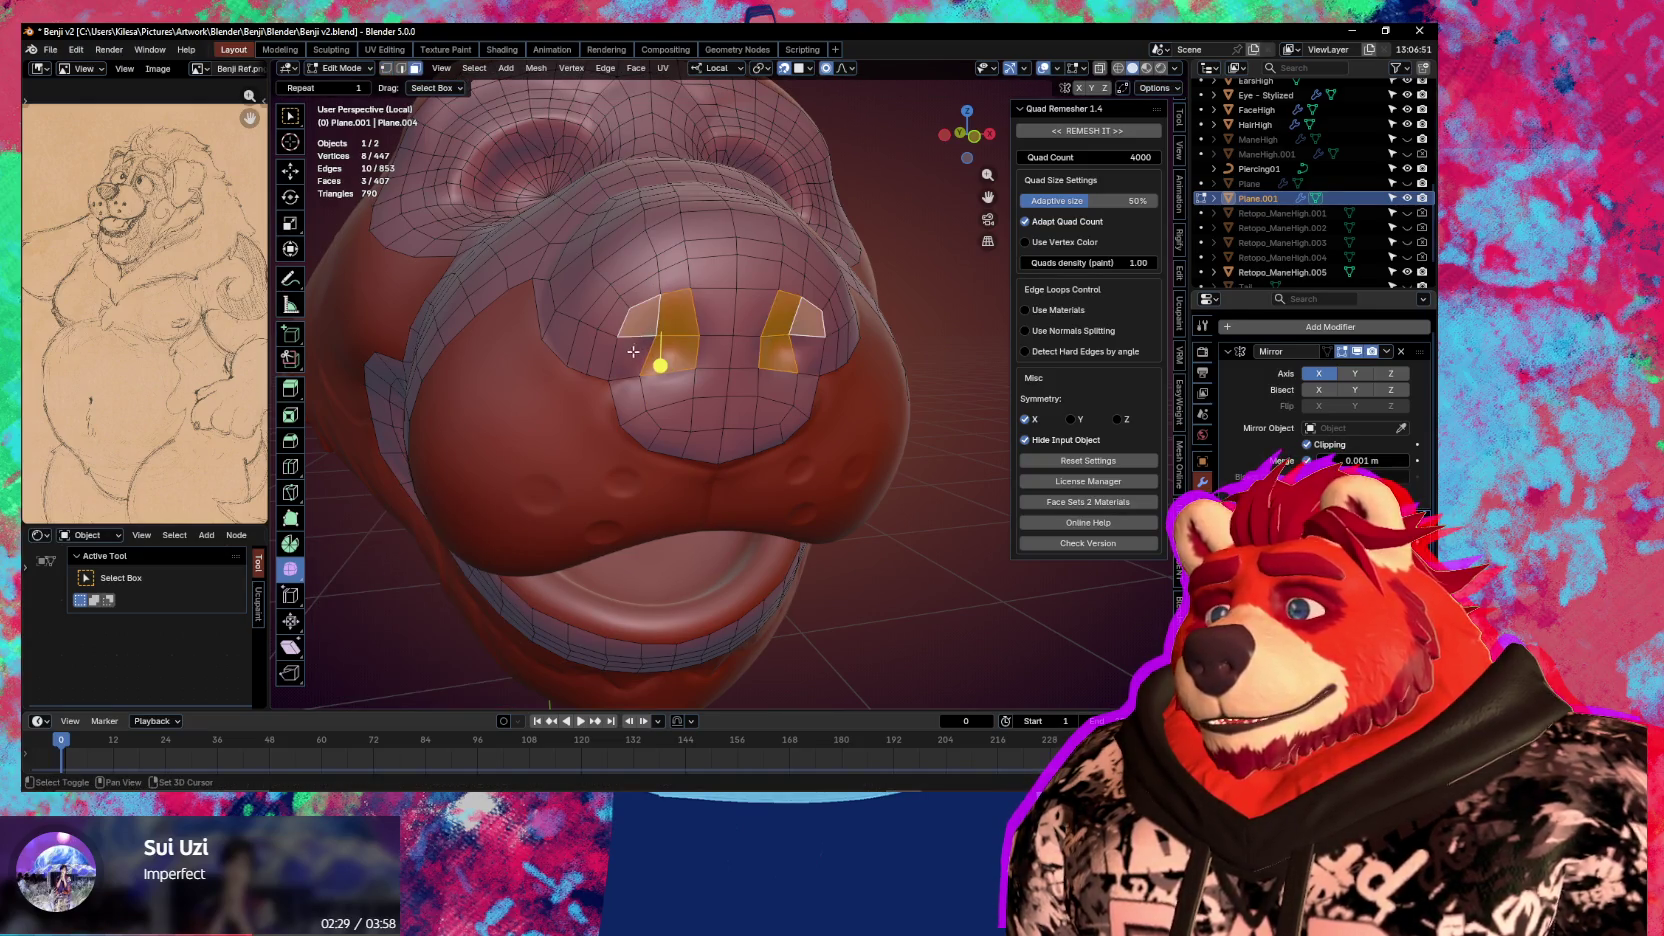
Inset the selected nostril faces twice to create thin borders
{"action": "left_click", "coordinate": [633, 351], "text": "shift"}
{"action": "key", "text": "i"}
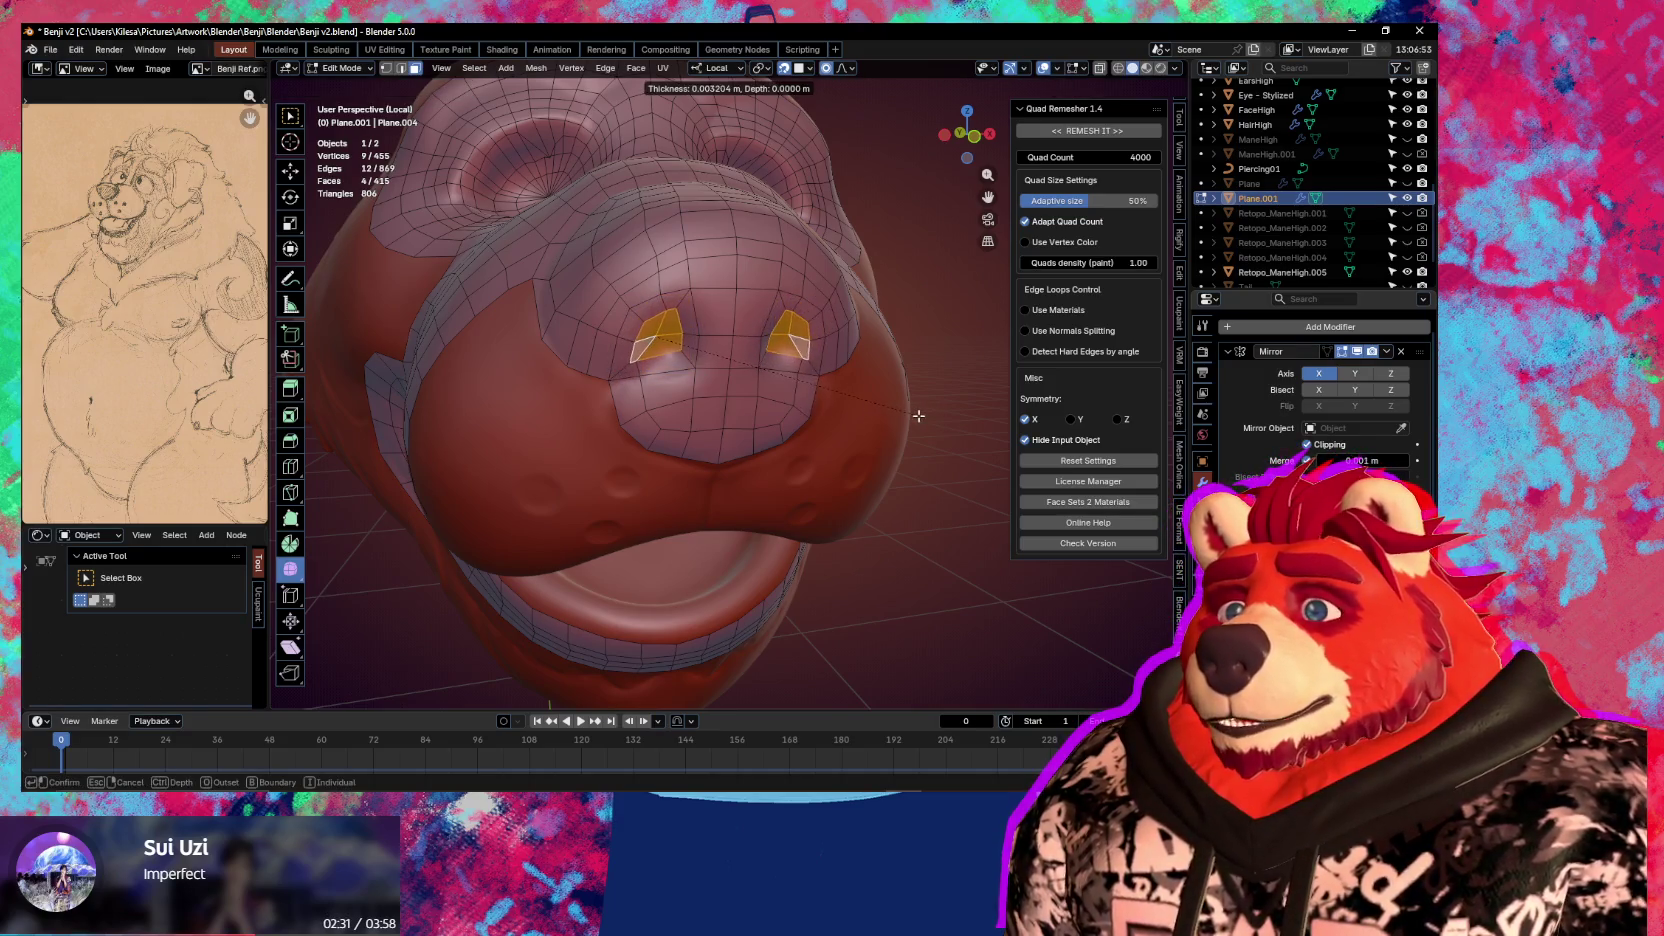
{"action": "left_click", "coordinate": [918, 415]}
{"action": "key", "text": "i"}
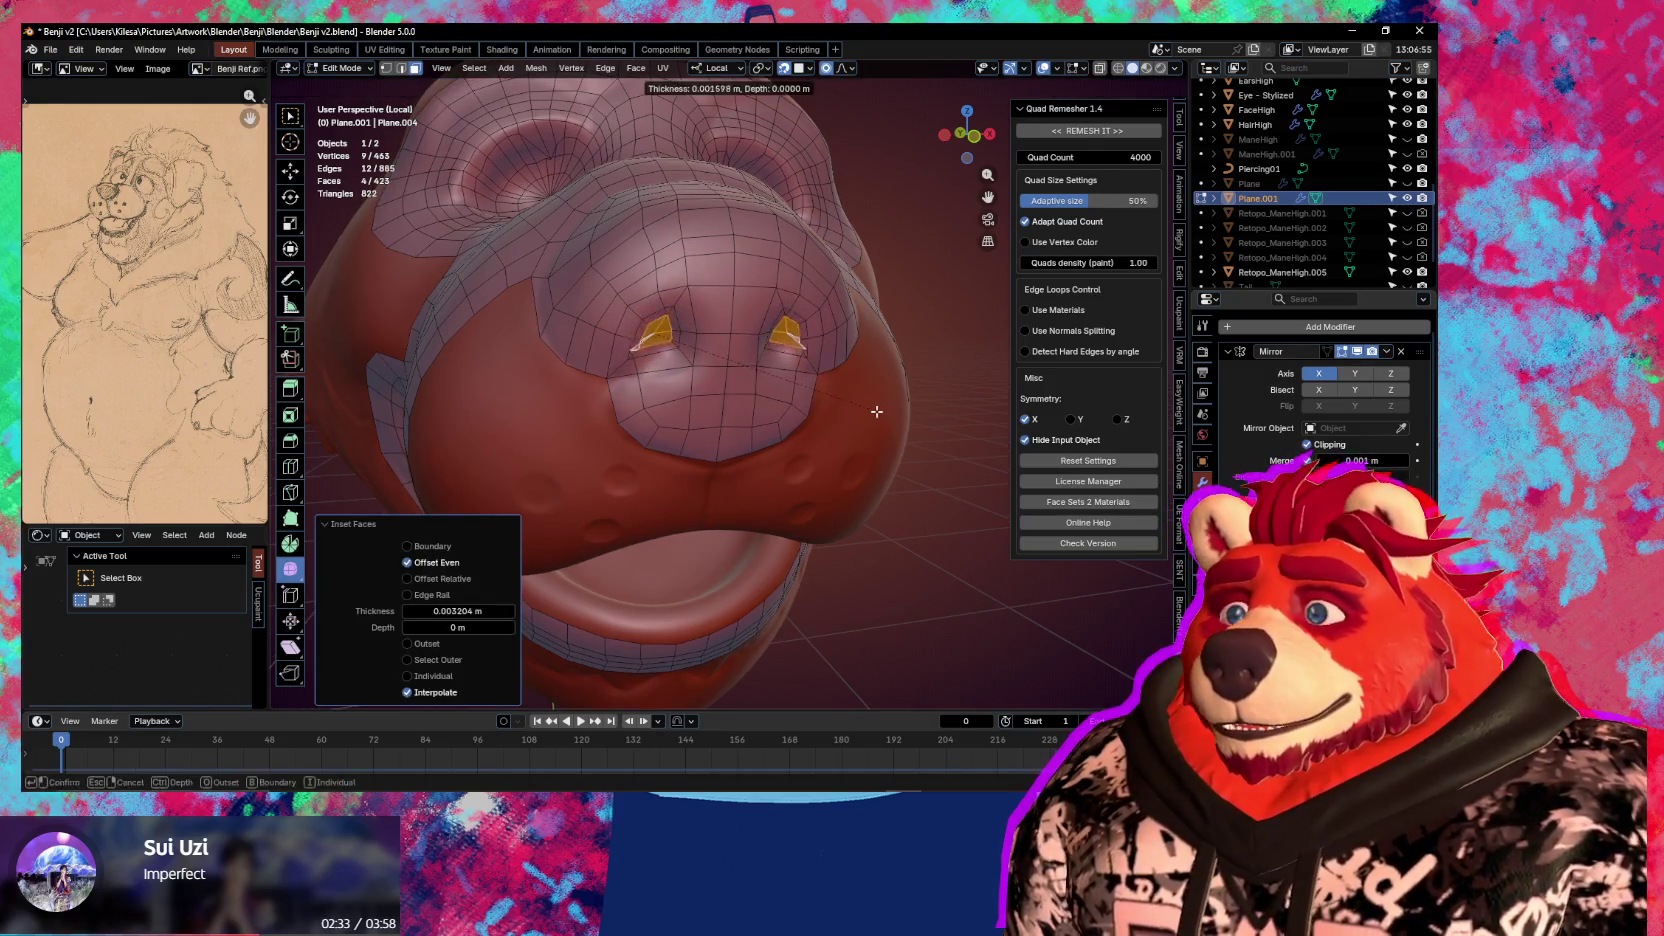
{"action": "left_click", "coordinate": [876, 411]}
Toggle Sculpt Mode and back, then move the left nostril vertex in vertex mode
{"action": "key", "text": "ctrl+Tab"}
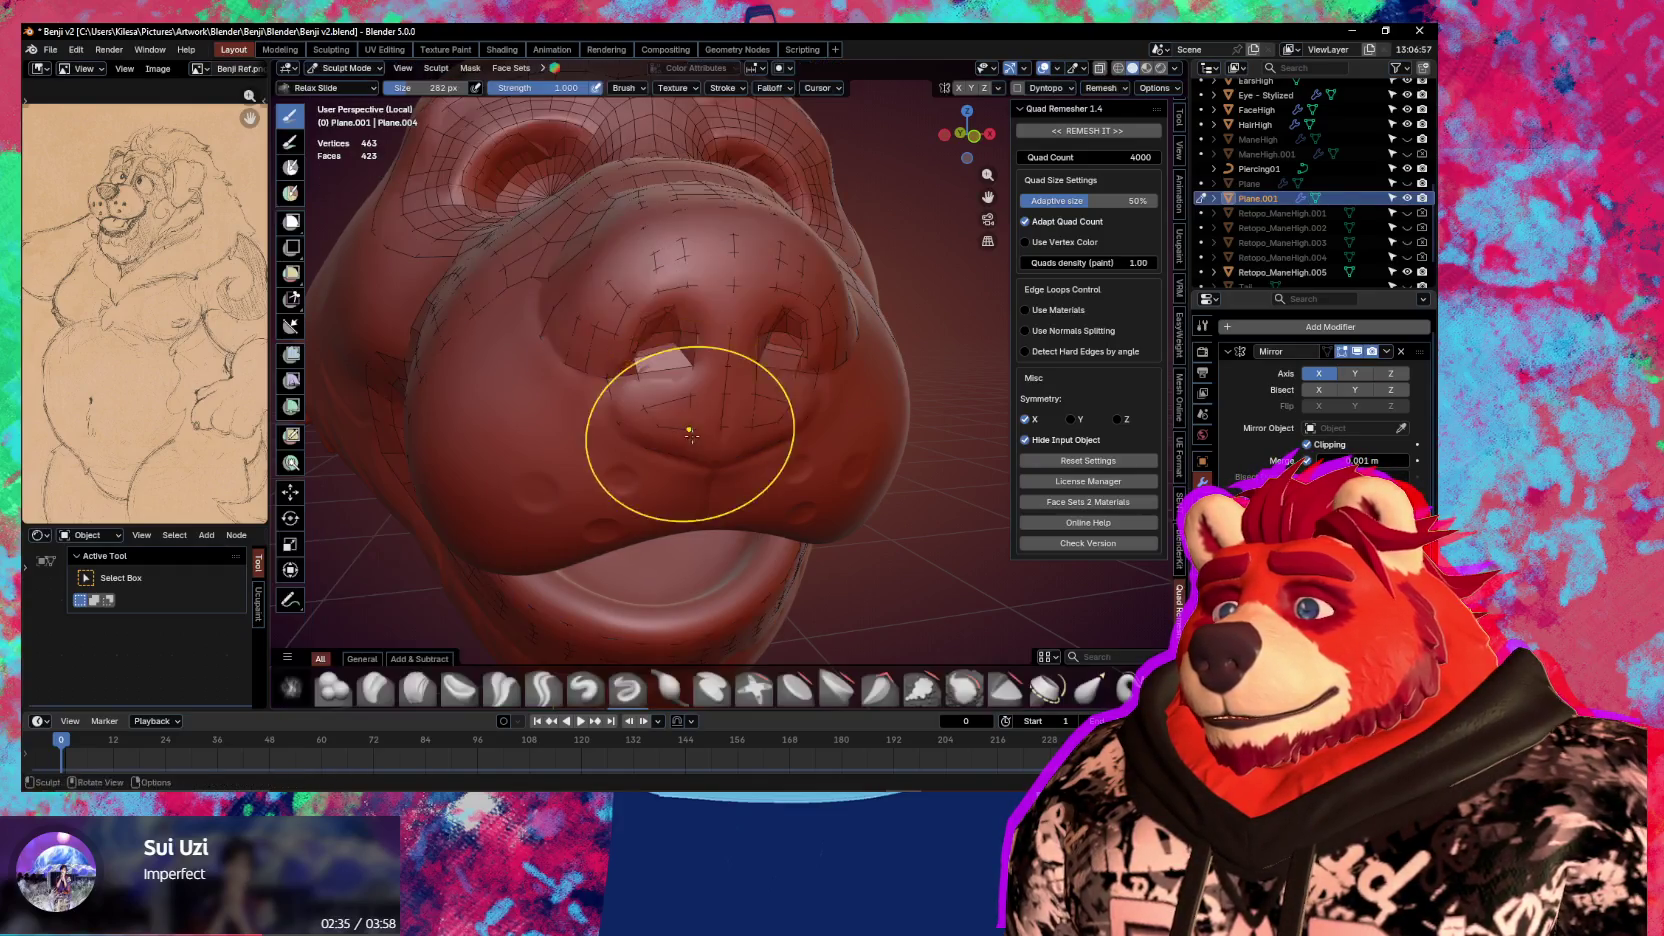
{"action": "middle_click_drag", "start_coordinate": [683, 342], "coordinate": [676, 294]}
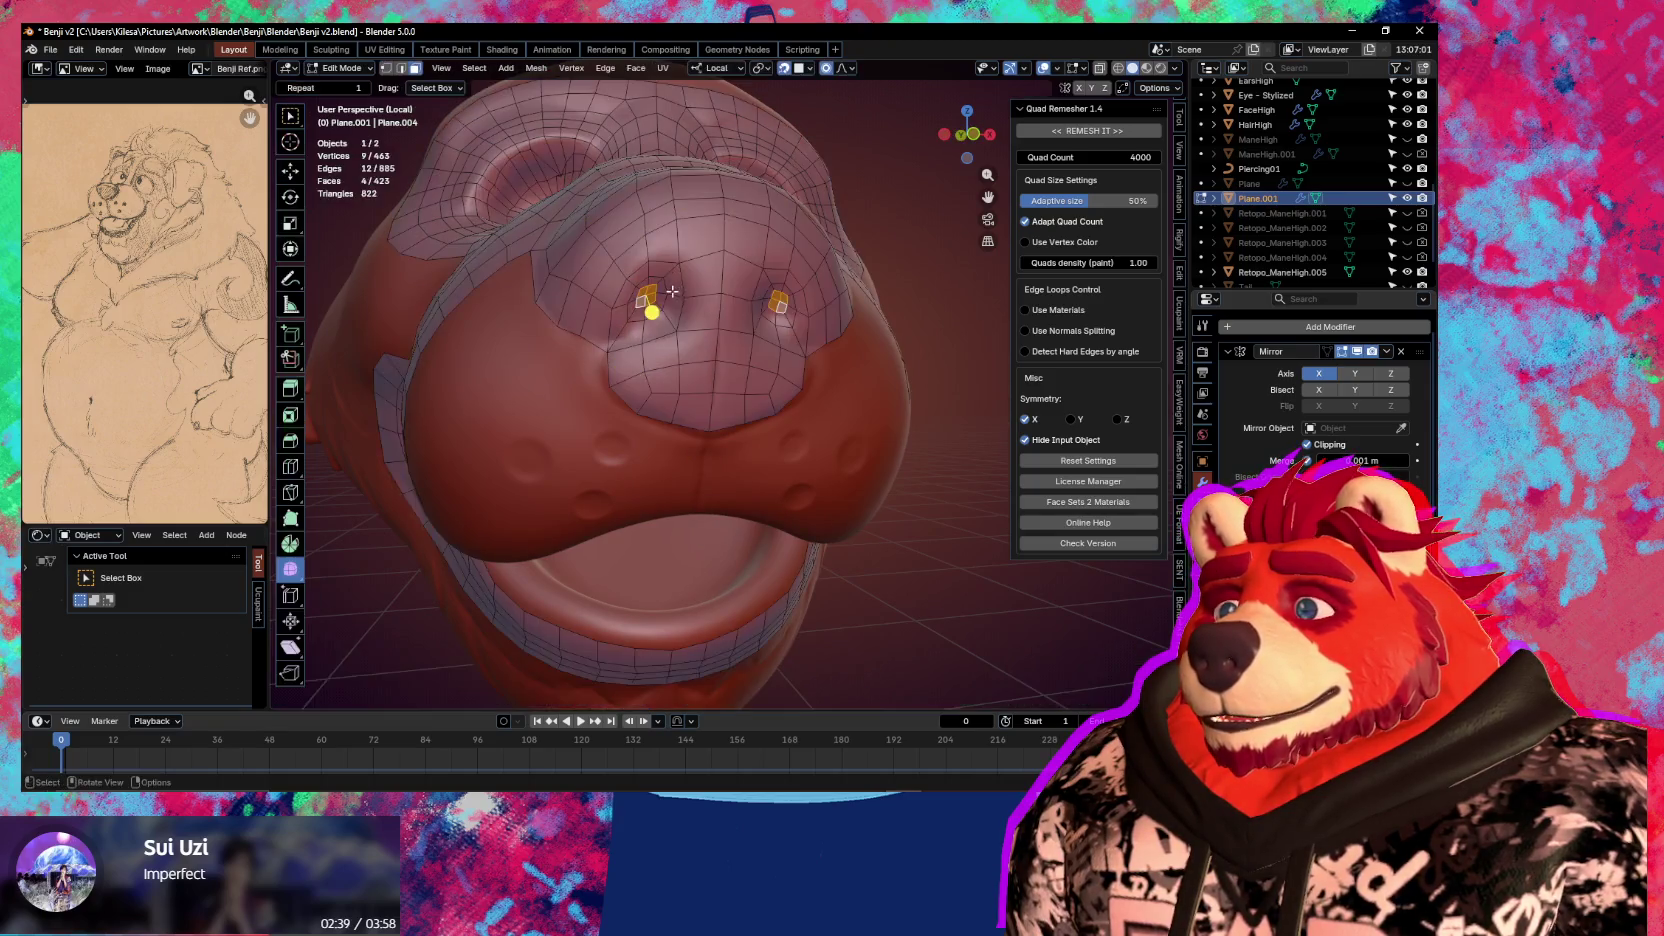
{"action": "key", "text": "Tab"}
{"action": "left_click", "coordinate": [593, 352]}
{"action": "scroll", "coordinate": [595, 358], "scroll_direction": "up", "scroll_amount": 1}
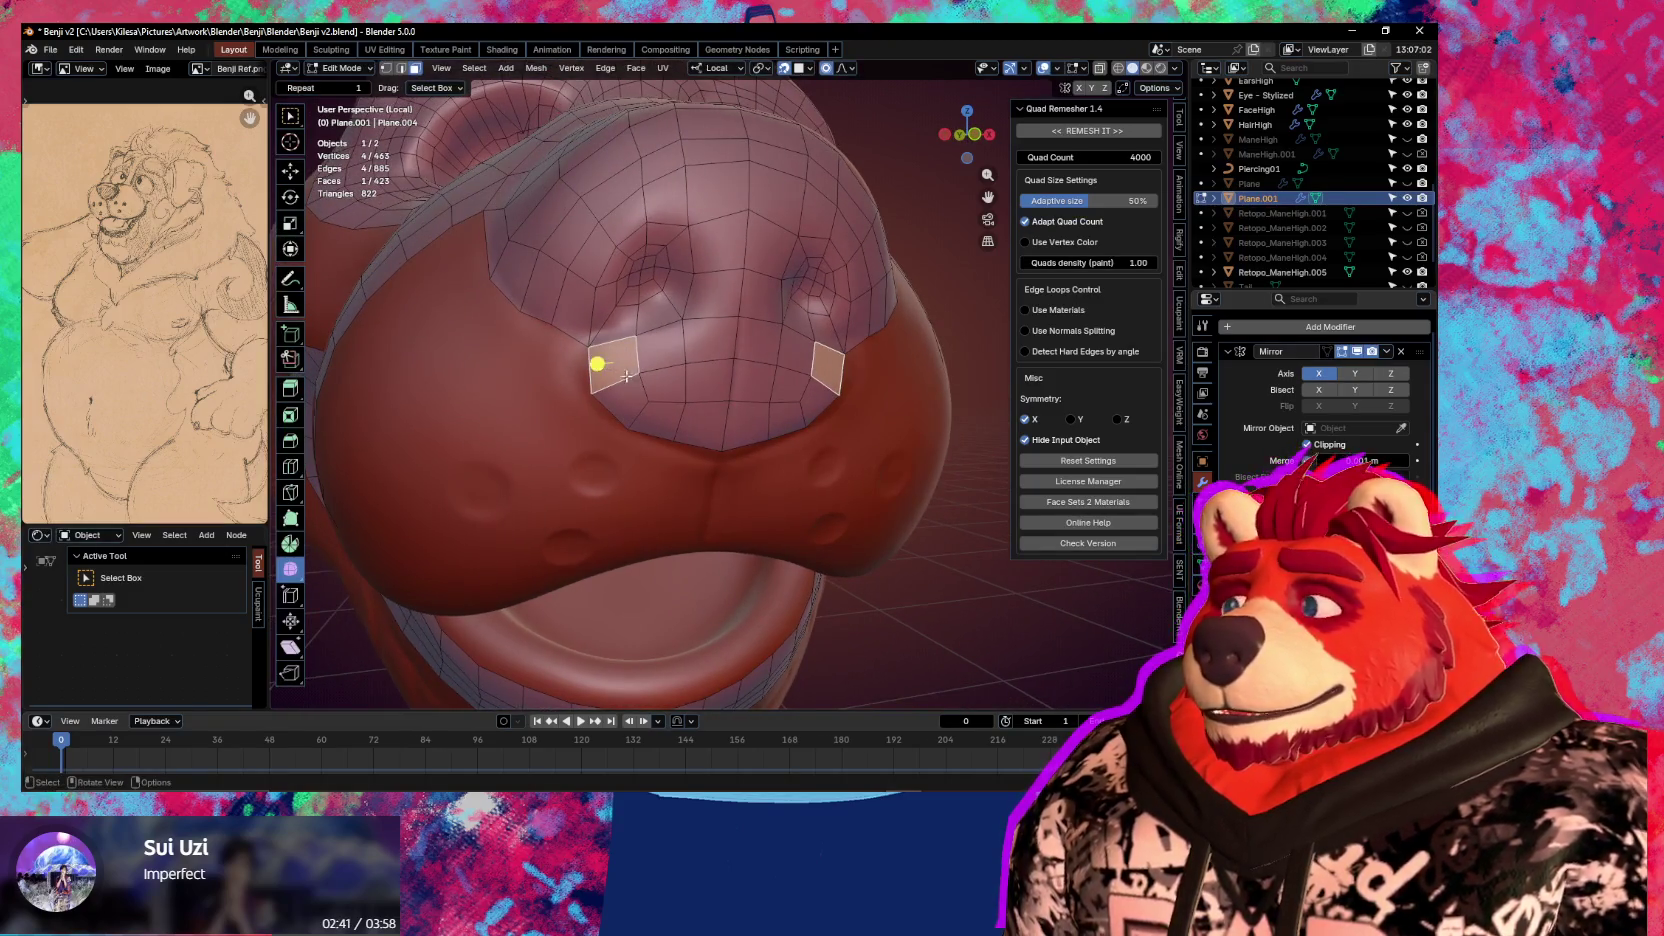
{"action": "key", "text": "1"}
{"action": "left_click", "coordinate": [591, 347]}
{"action": "key", "text": "g"}
{"action": "left_click", "coordinate": [600, 334]}
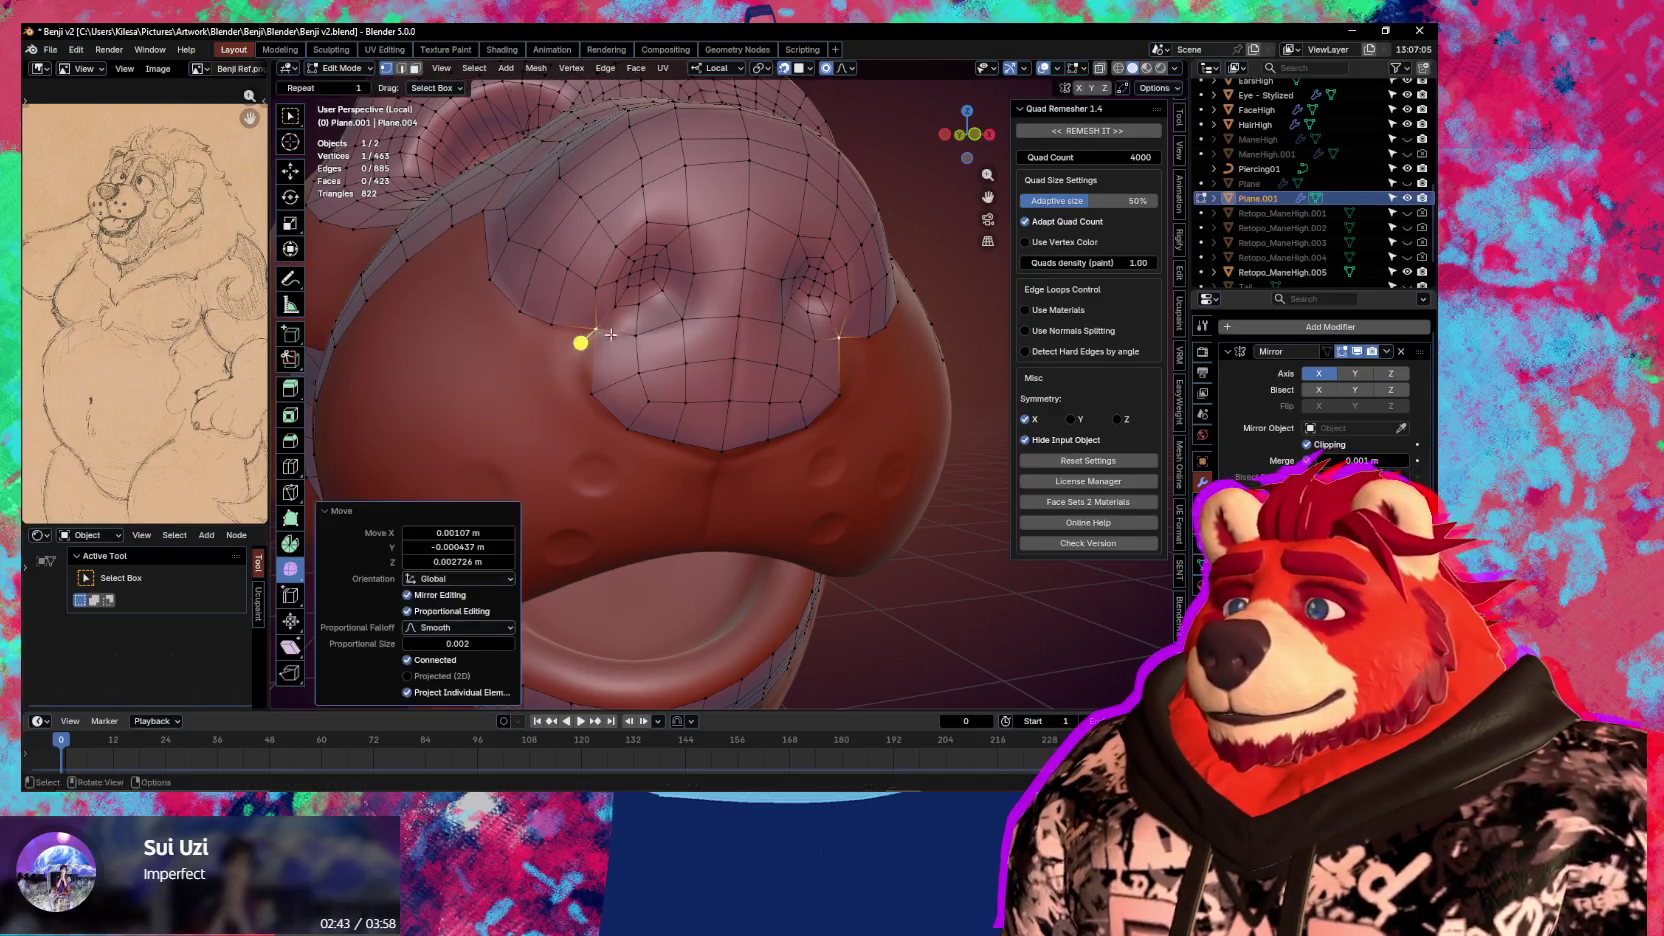
Reposition the nostril vertex, finally placing it further left
{"action": "key", "text": "g"}
{"action": "left_click", "coordinate": [643, 328]}
{"action": "key", "text": "g"}
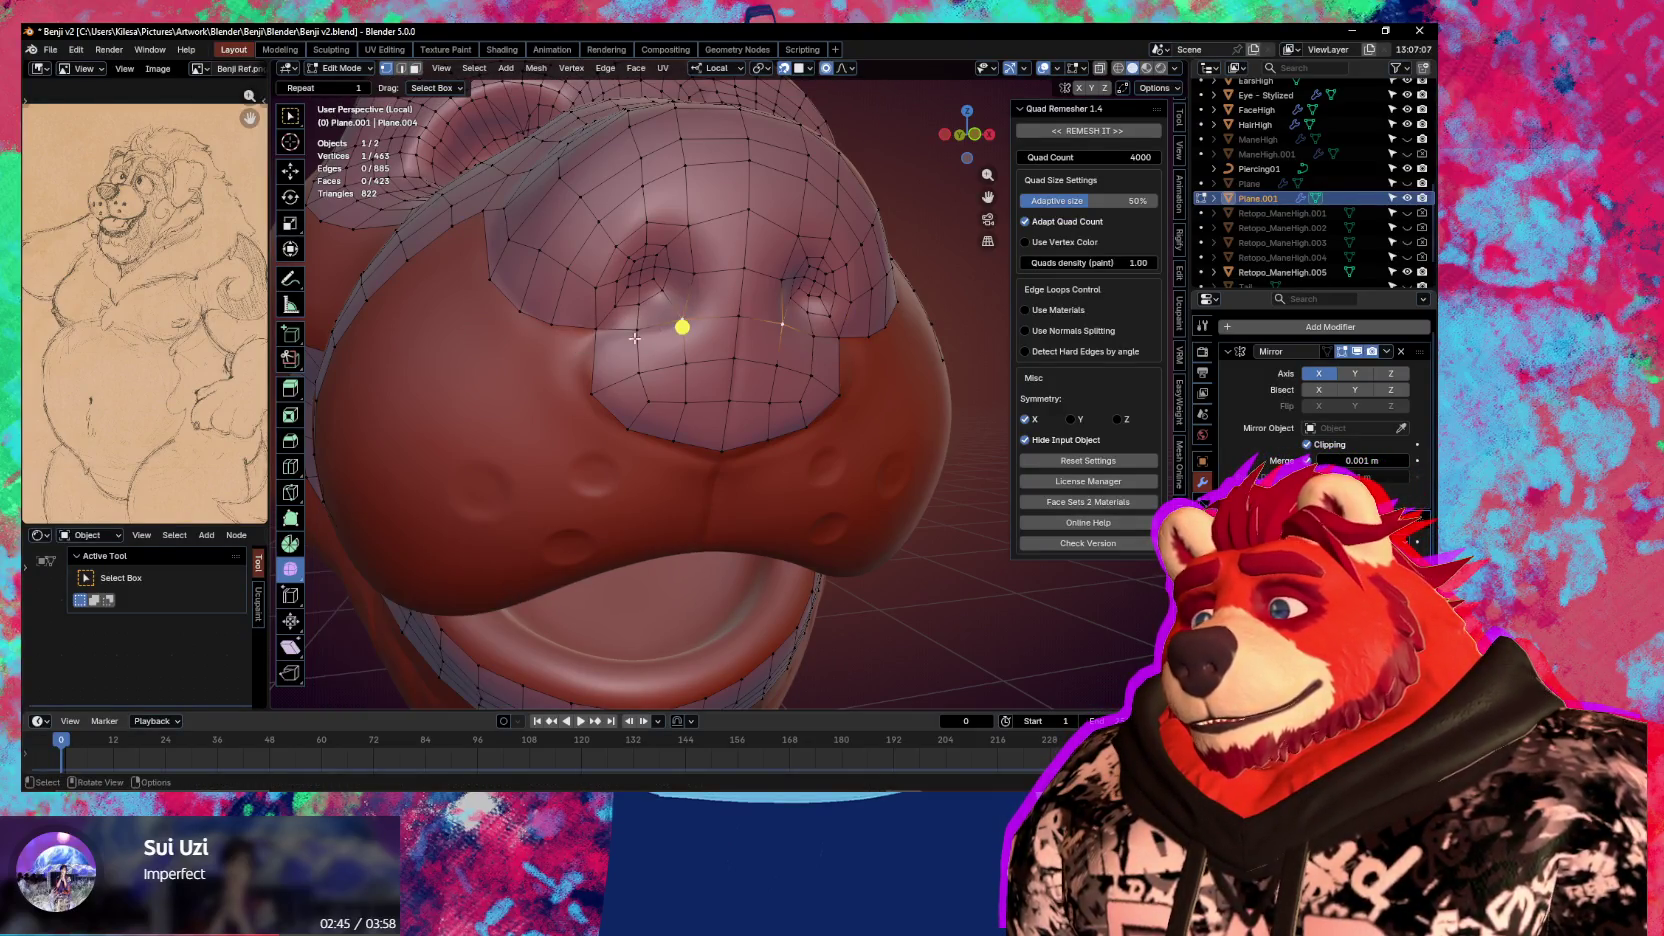
{"action": "left_click", "coordinate": [497, 353]}
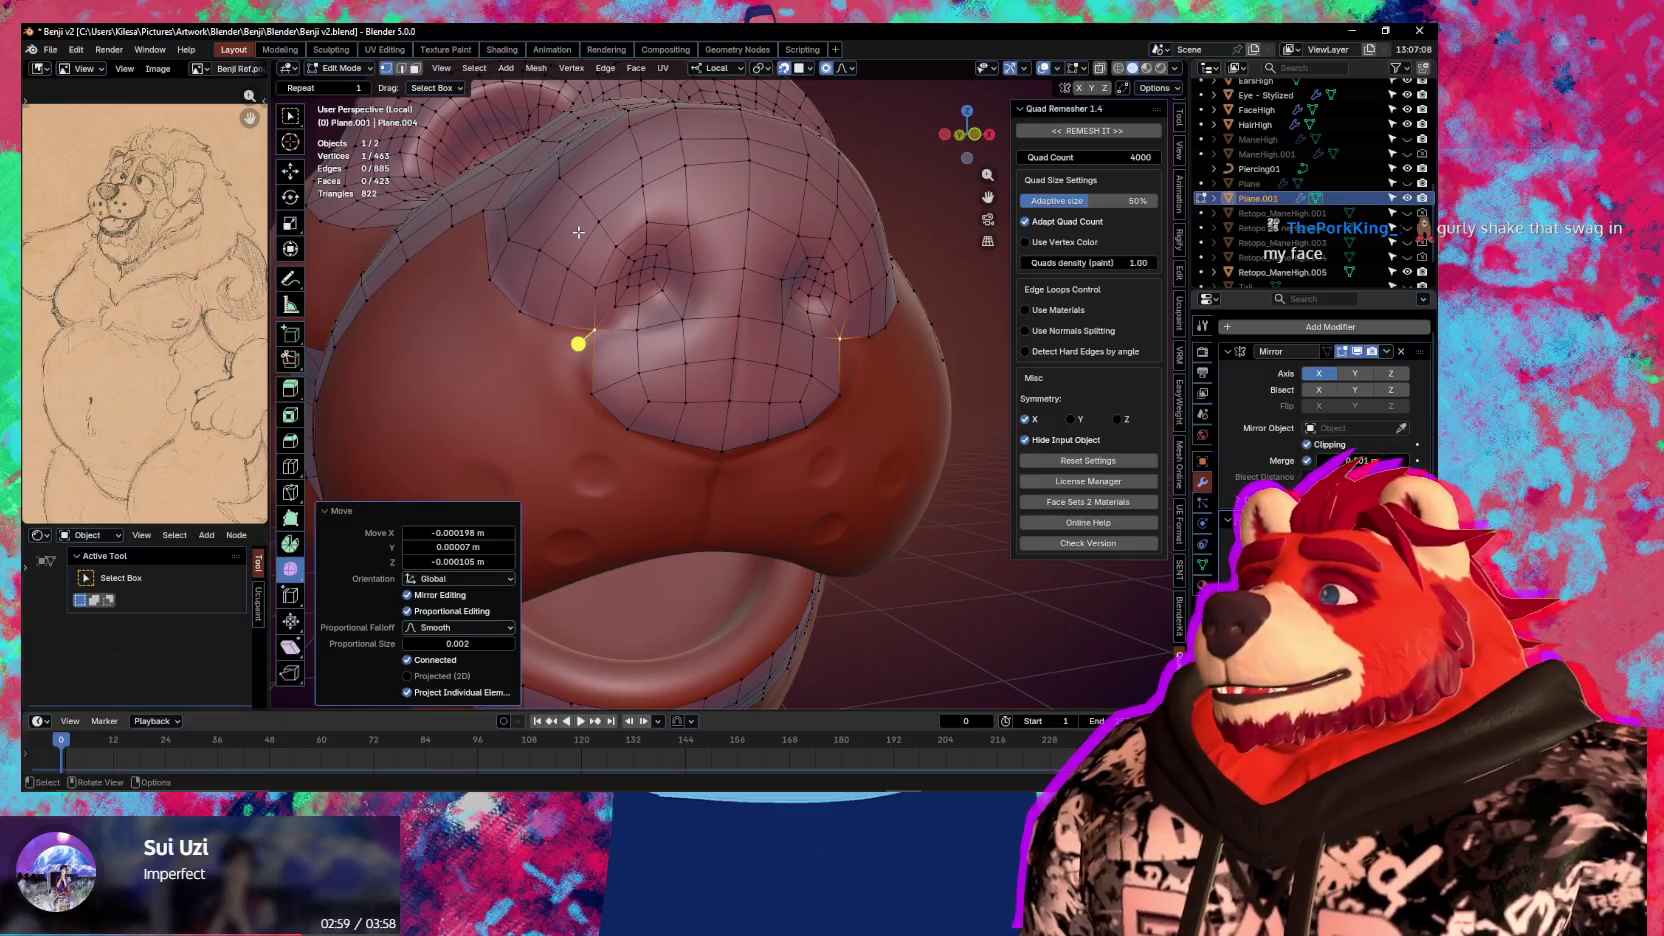
From a side view, rip and extend two new vertices onto the nose side with Alt+V
{"action": "mouse_move", "coordinate": [578, 232]}
{"action": "middle_mouse_down"}
{"action": "mouse_move", "coordinate": [711, 375]}
{"action": "mouse_move", "coordinate": [711, 453]}
{"action": "middle_mouse_up"}
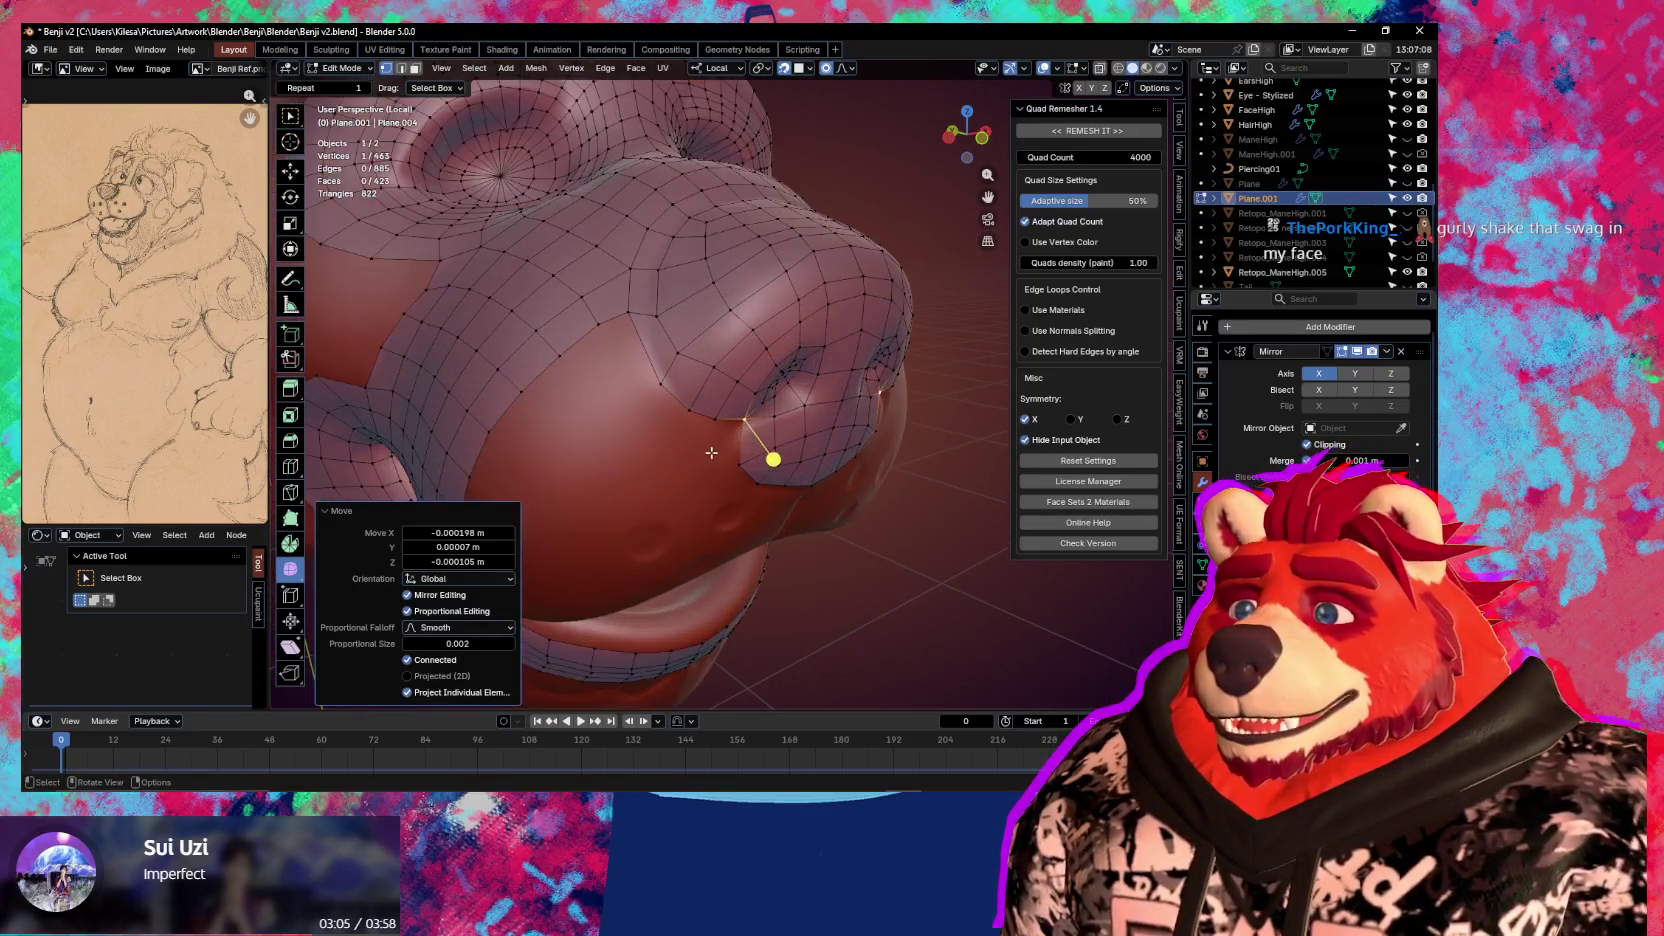
{"action": "key", "text": "g"}
{"action": "left_click", "coordinate": [712, 440]}
{"action": "key", "text": "alt+v"}
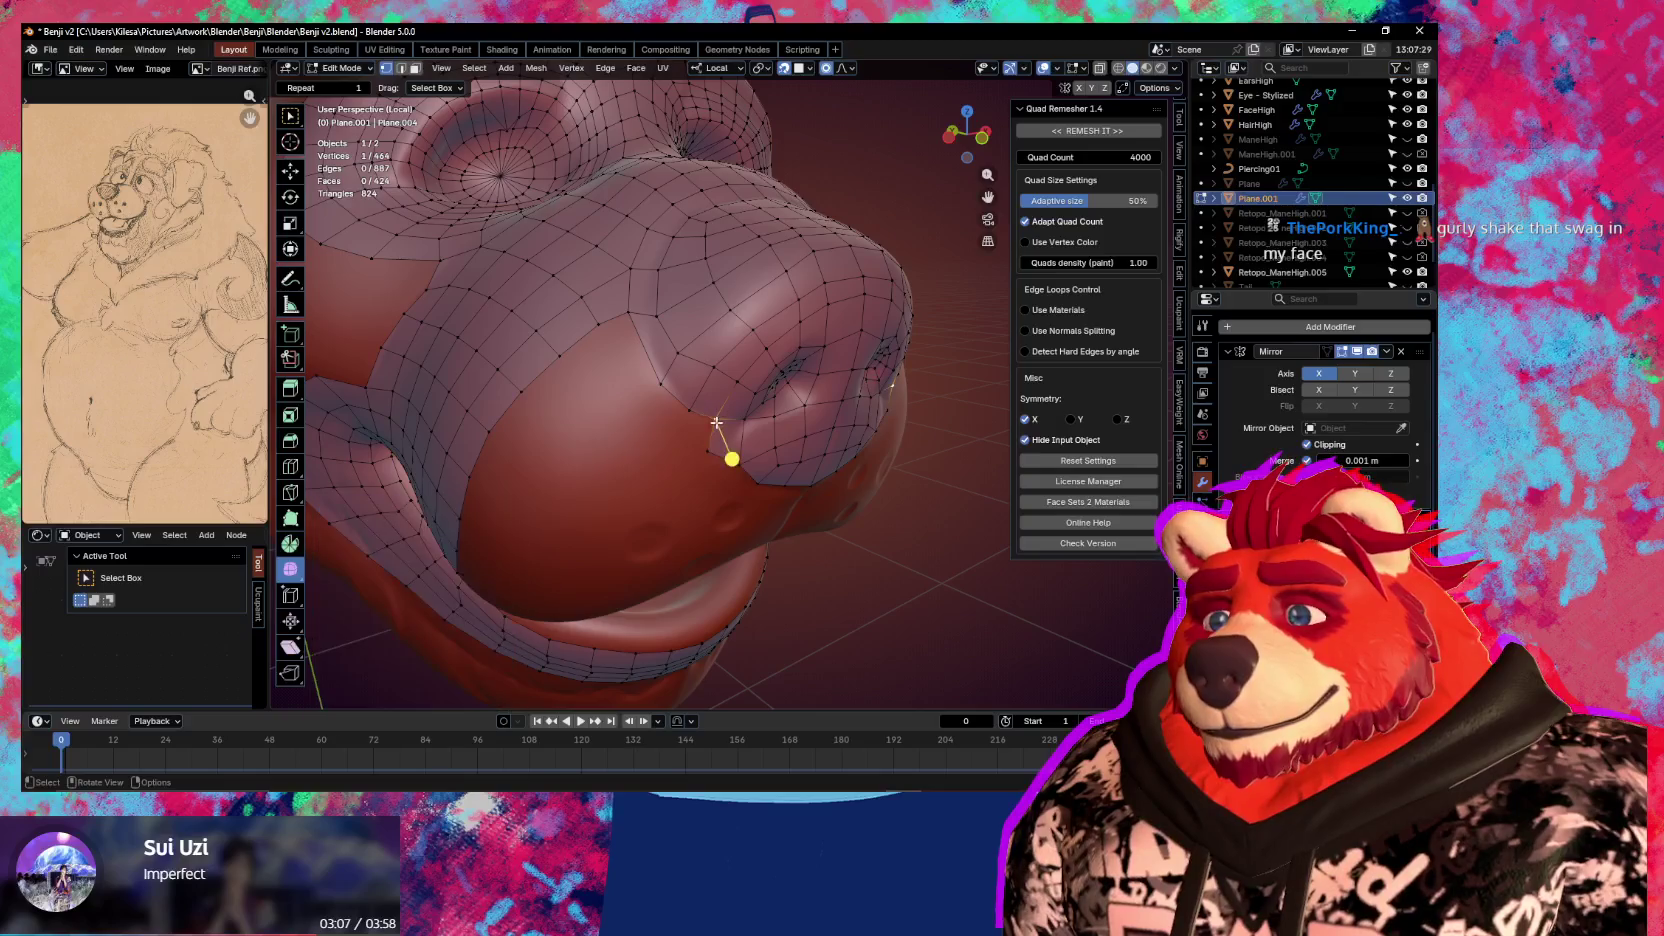
{"action": "left_click", "coordinate": [698, 429]}
{"action": "key", "text": "alt+v"}
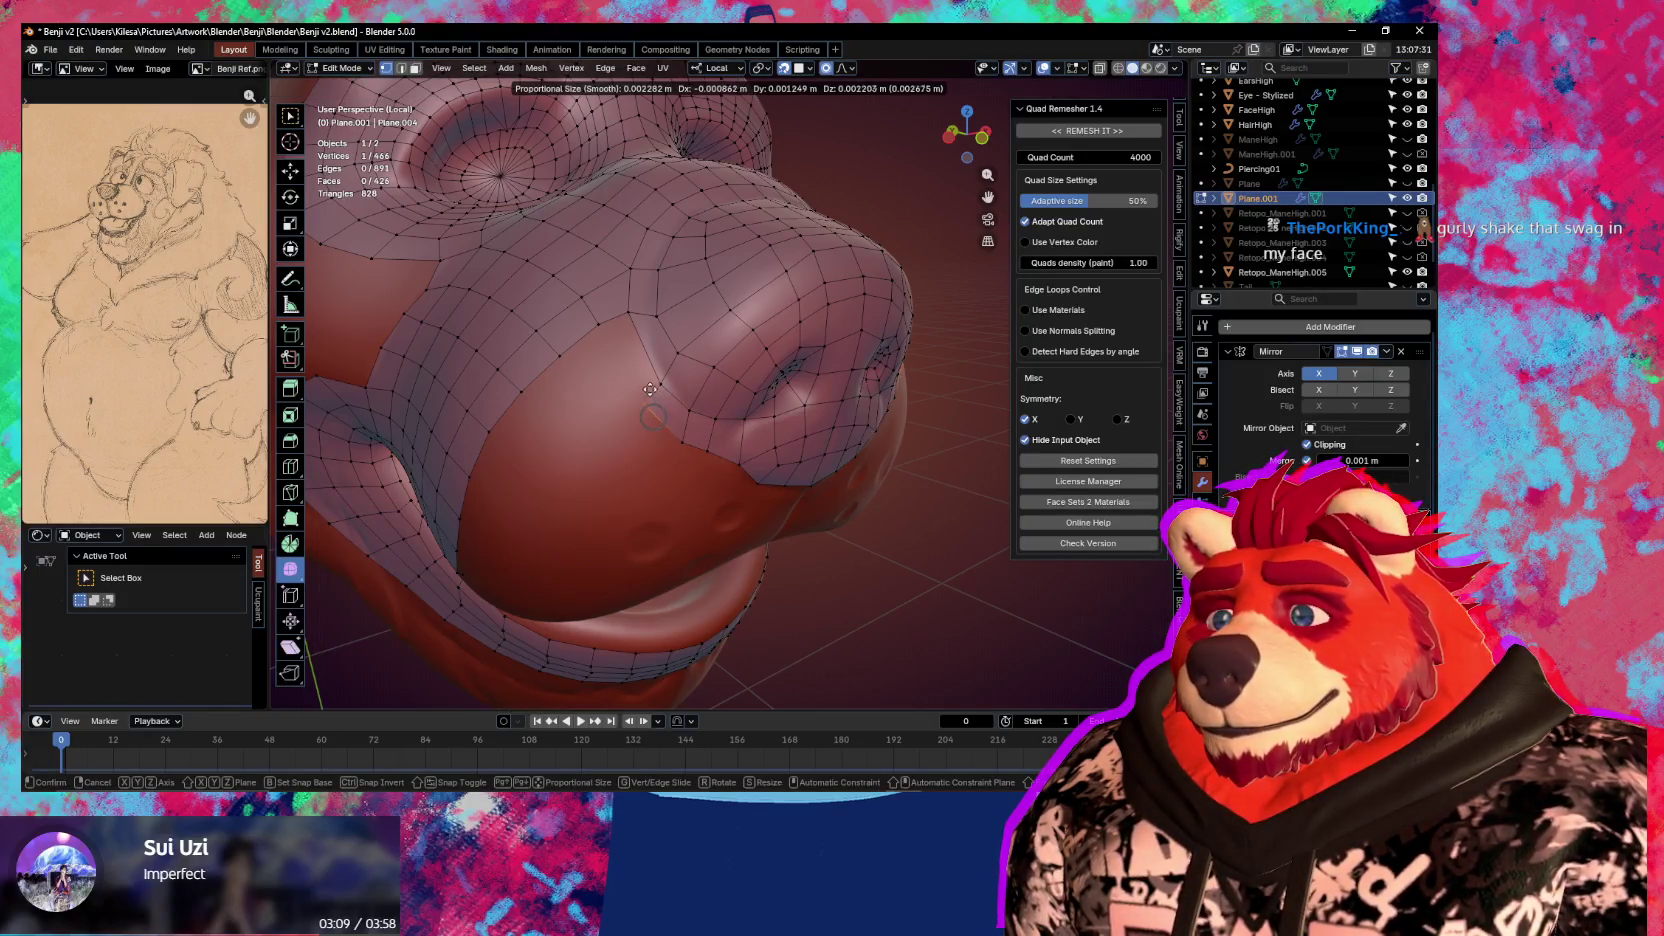
{"action": "left_click", "coordinate": [652, 386]}
Add an edge loop across the nose side and place the new geometry, ending in front view
{"action": "middle_click_drag", "start_coordinate": [652, 386], "coordinate": [716, 405]}
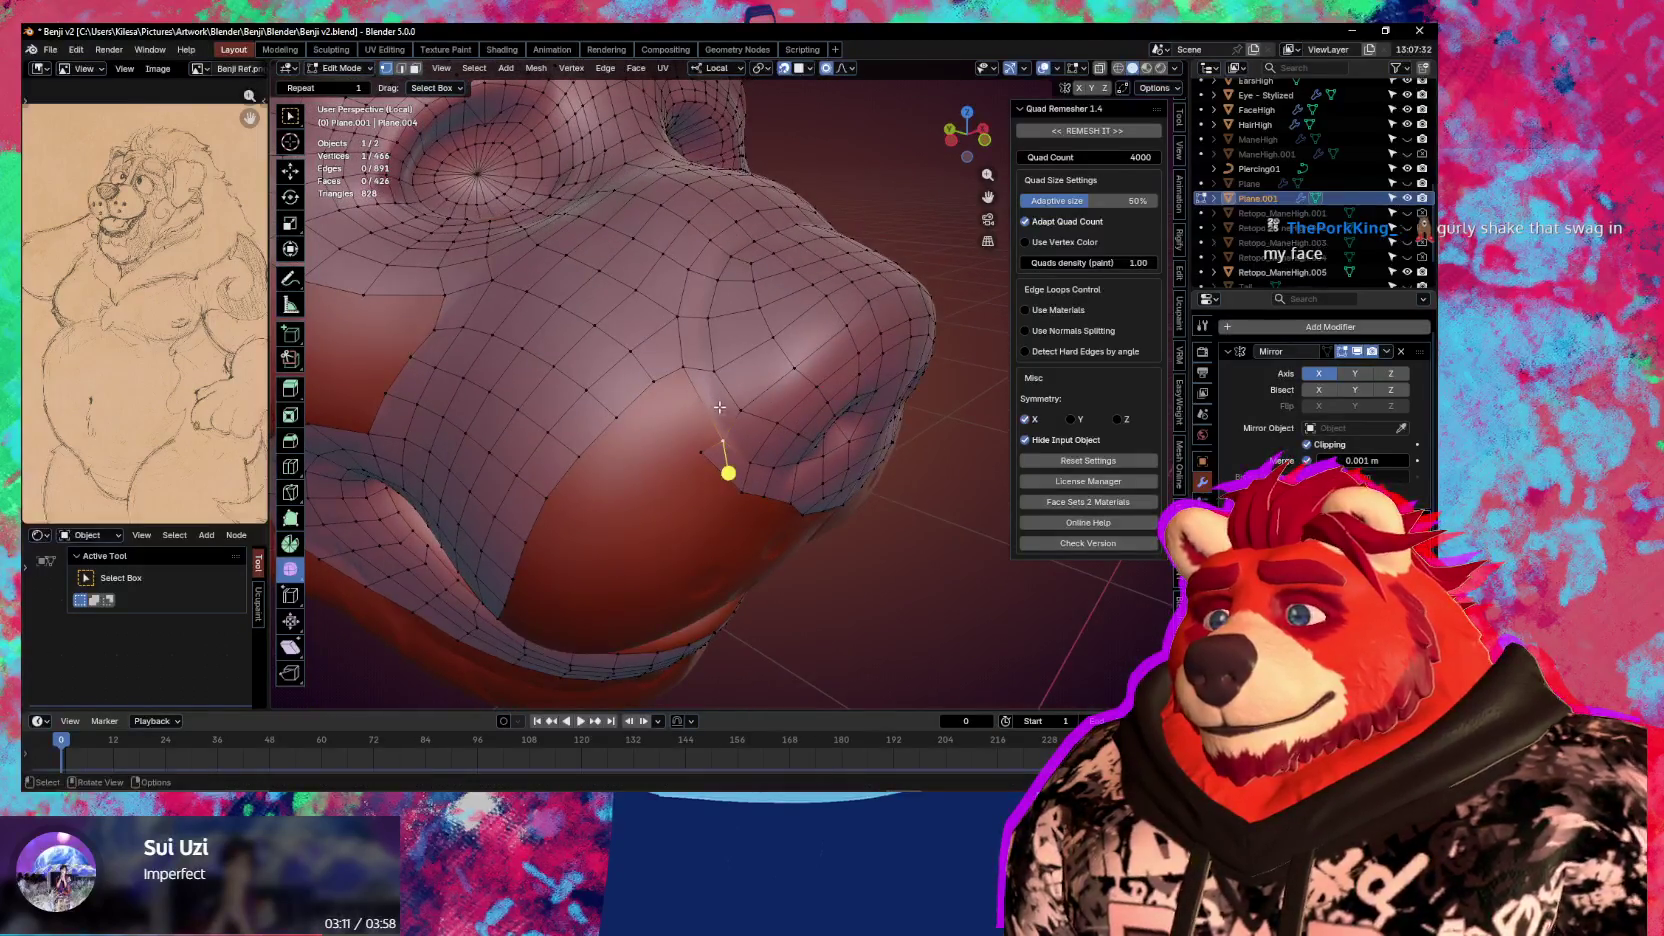
{"action": "left_click", "coordinate": [809, 309]}
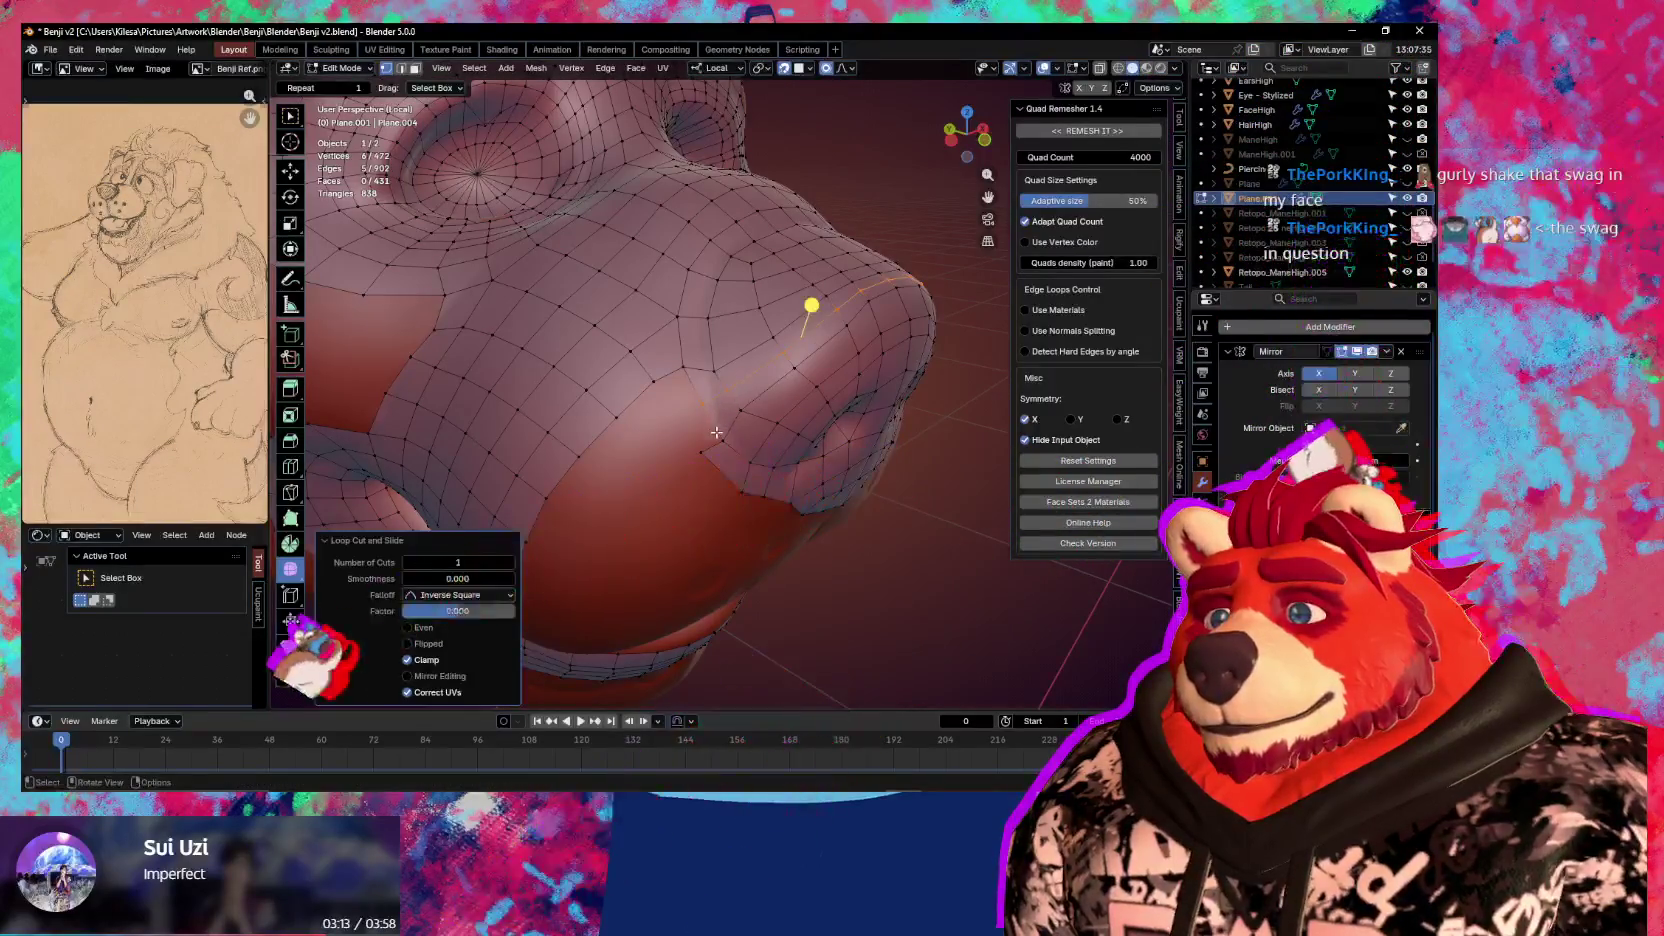
{"action": "key", "text": "alt+v"}
{"action": "left_click", "coordinate": [681, 425]}
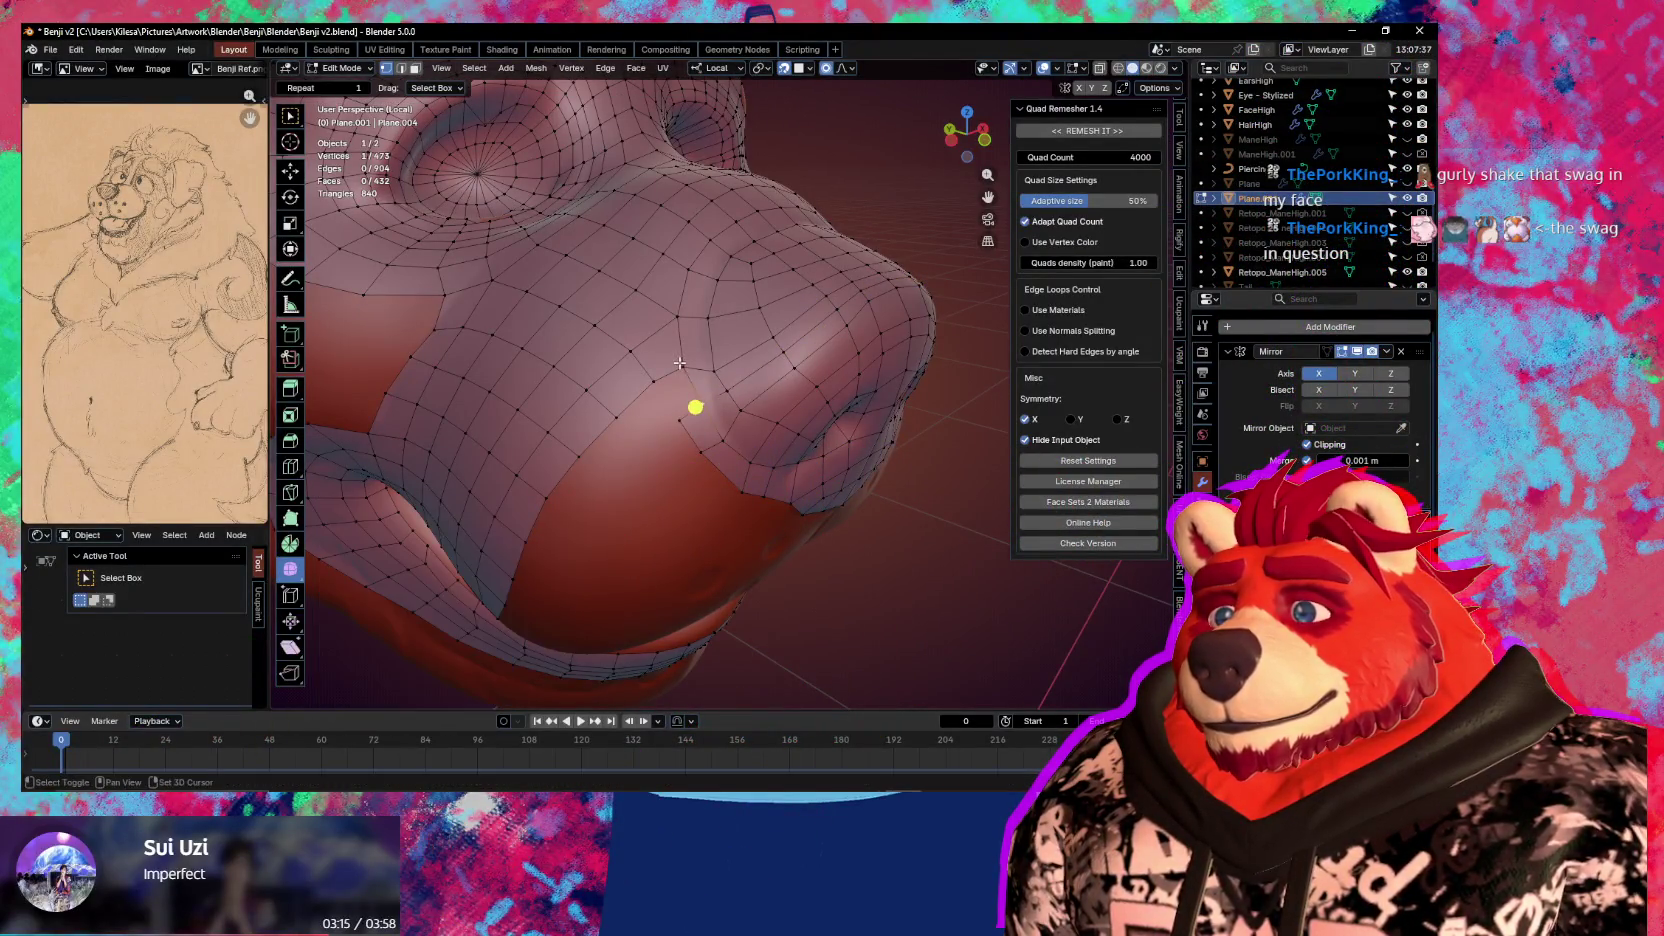
{"action": "middle_click_drag", "start_coordinate": [695, 421], "coordinate": [697, 405]}
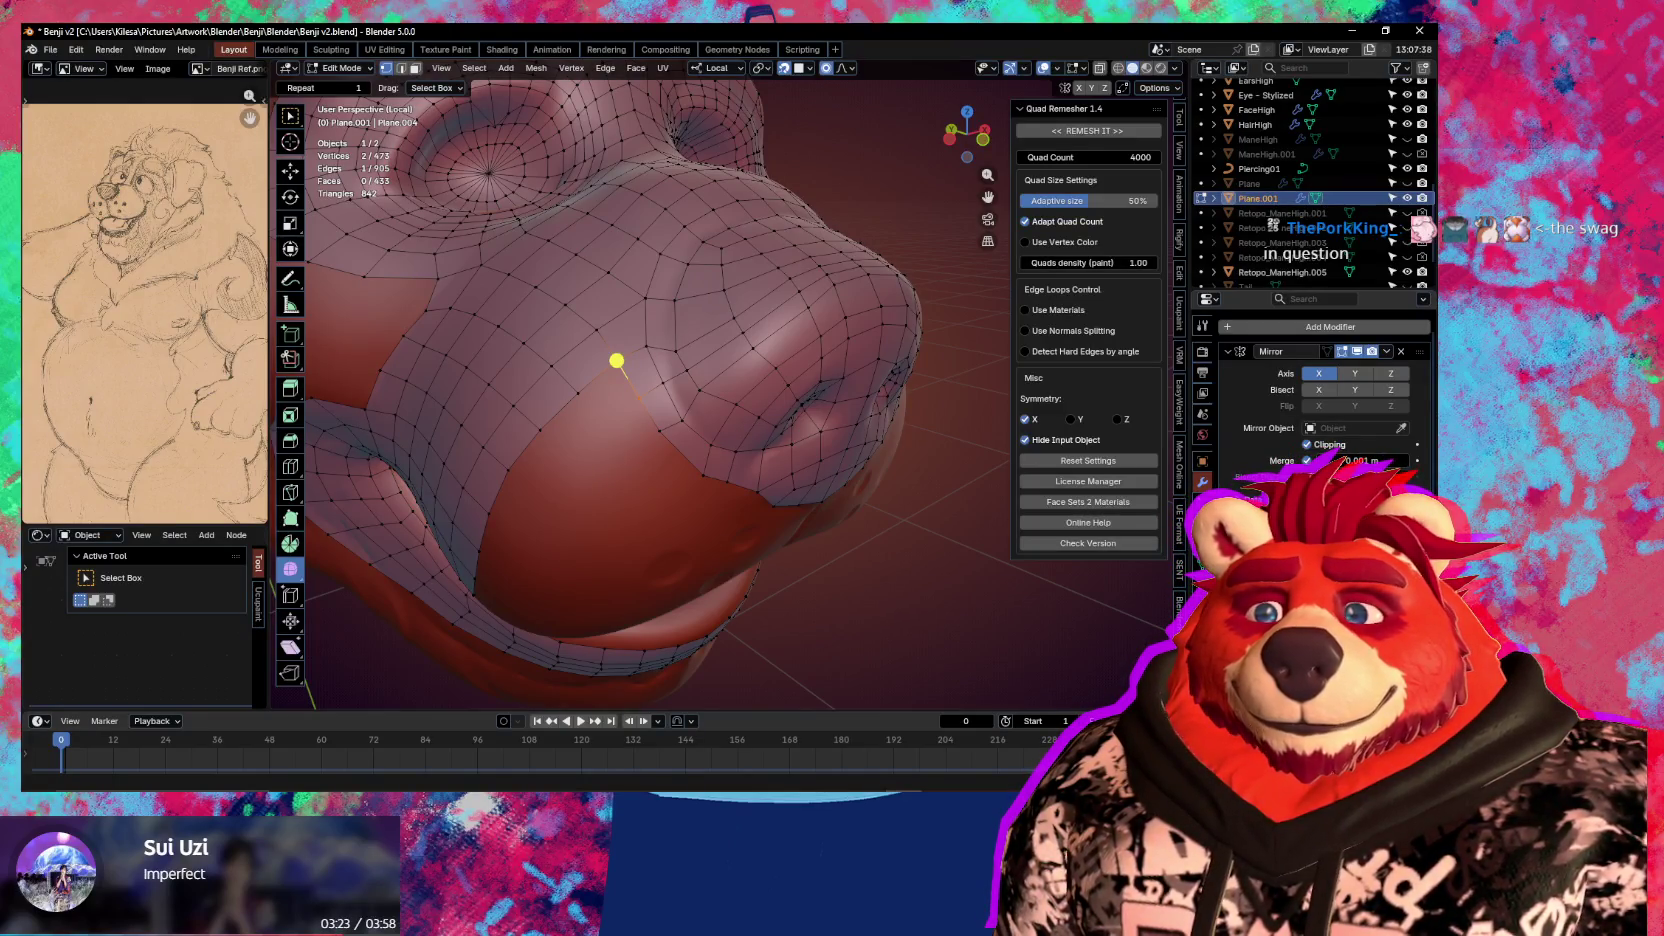
{"action": "middle_click_drag", "start_coordinate": [817, 555], "coordinate": [676, 436]}
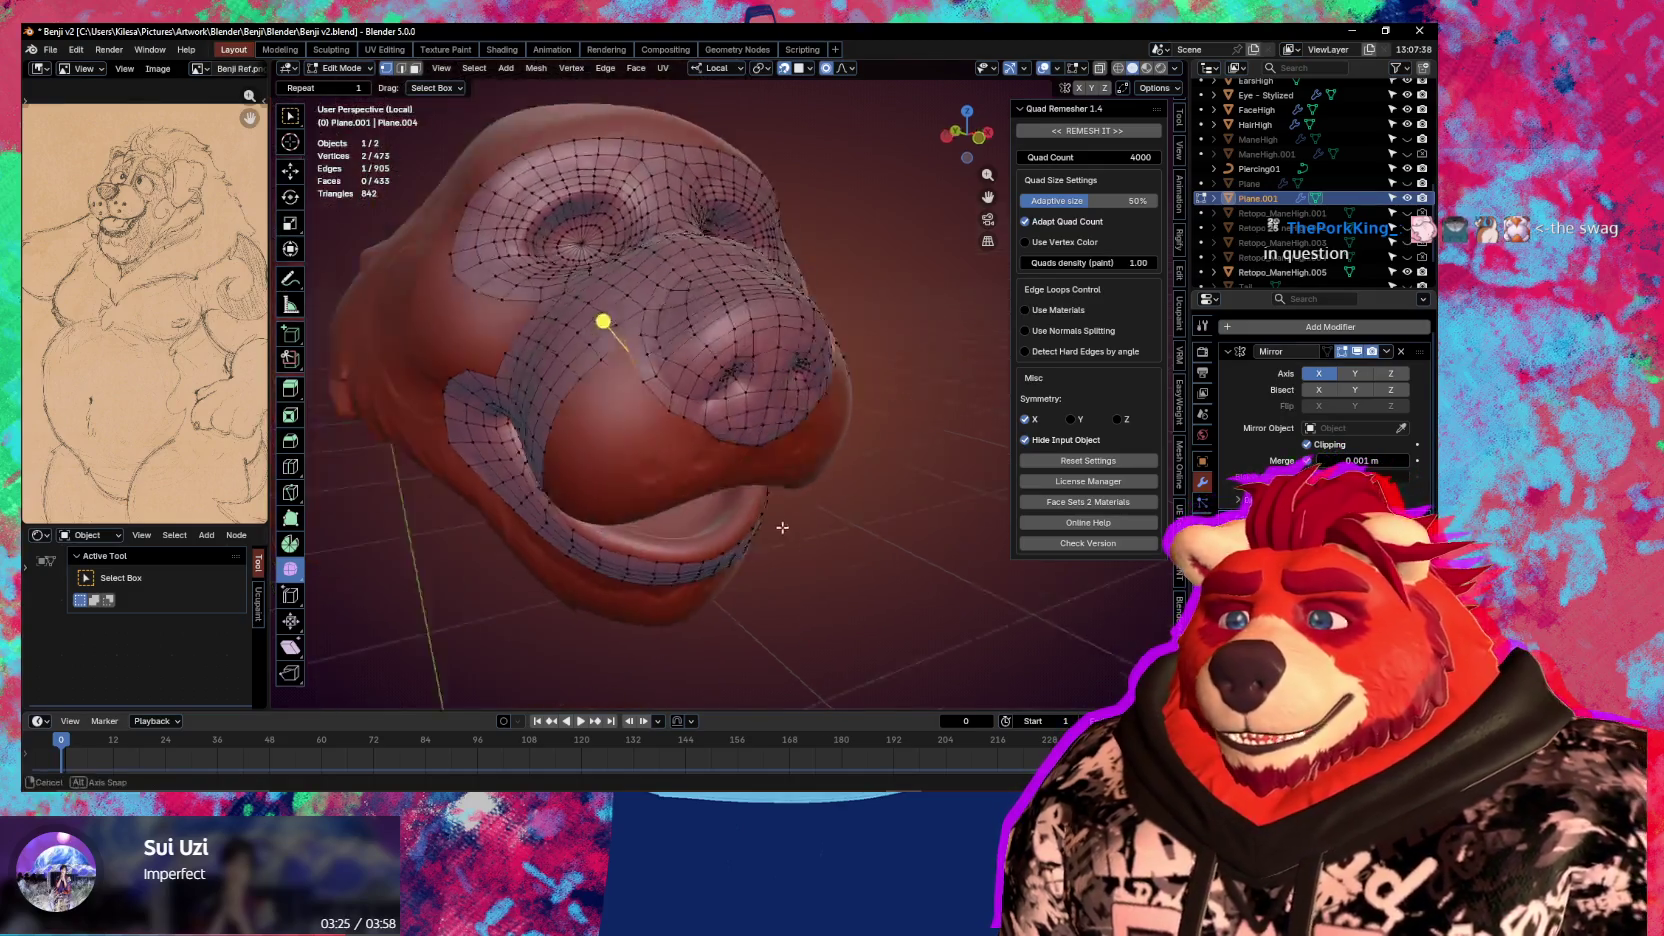
Reposition the nose patch corner vertex with several grab moves
{"action": "left_click", "coordinate": [622, 374]}
{"action": "key", "text": "g"}
{"action": "left_click", "coordinate": [619, 398]}
{"action": "key", "text": "g"}
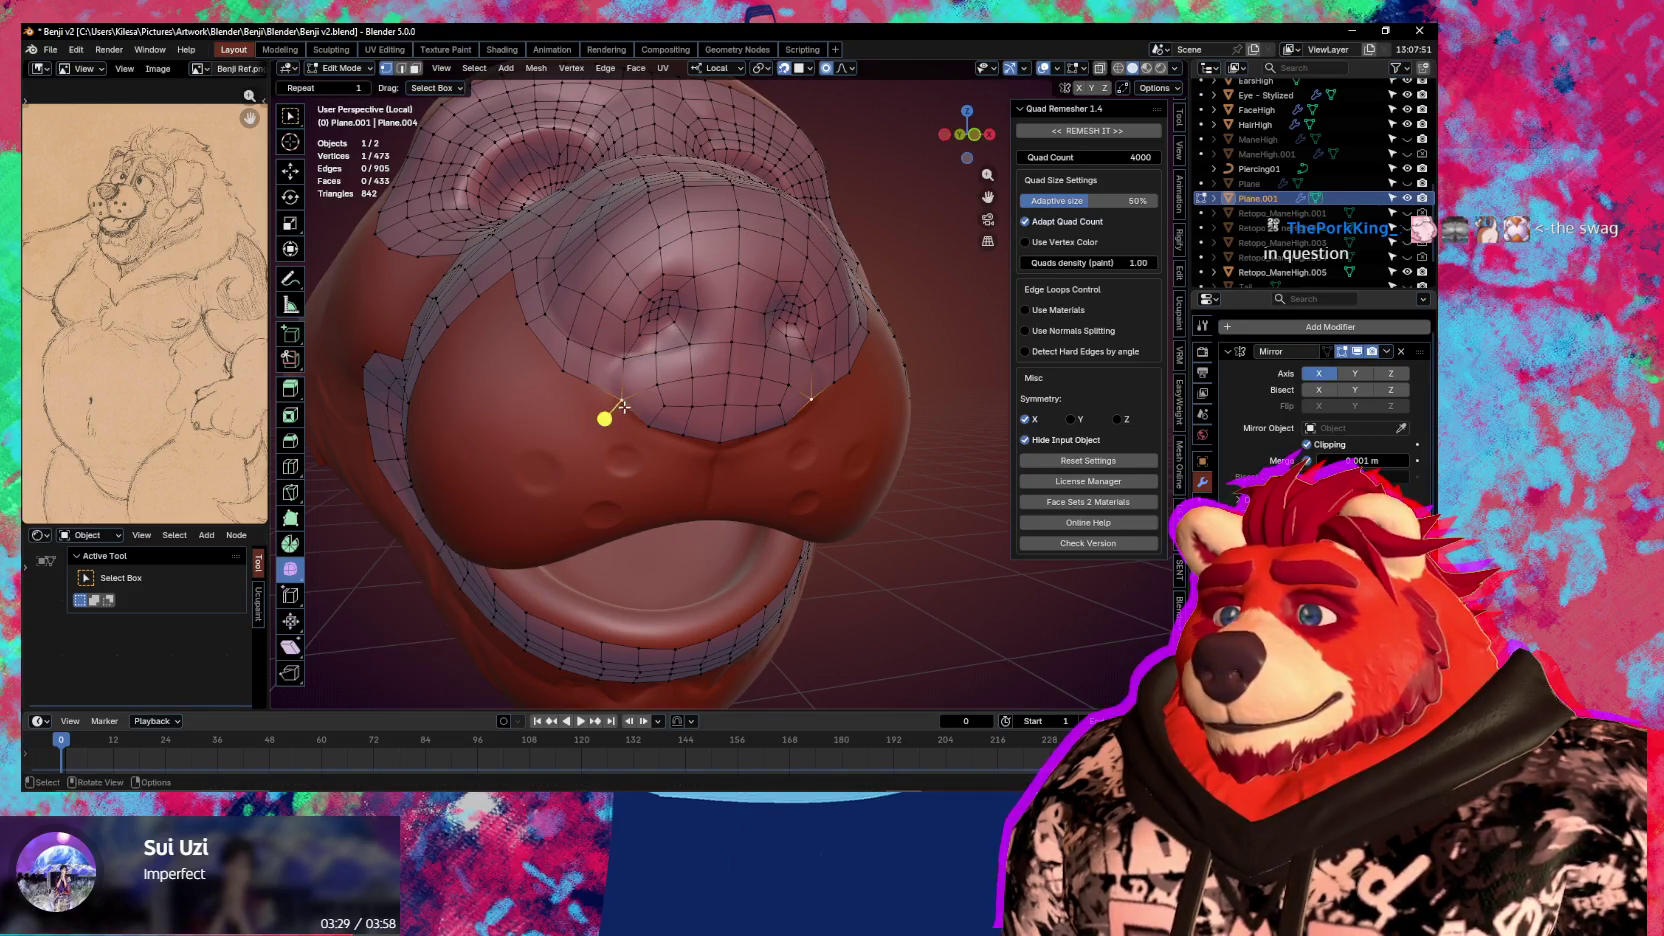
{"action": "left_click", "coordinate": [612, 406]}
{"action": "key", "text": "g"}
{"action": "left_click", "coordinate": [597, 351]}
{"action": "key", "text": "g"}
{"action": "left_click", "coordinate": [614, 373]}
{"action": "mouse_move", "coordinate": [614, 373]}
{"action": "middle_mouse_down"}
{"action": "mouse_move", "coordinate": [625, 409]}
{"action": "mouse_move", "coordinate": [739, 345]}
{"action": "middle_mouse_up"}
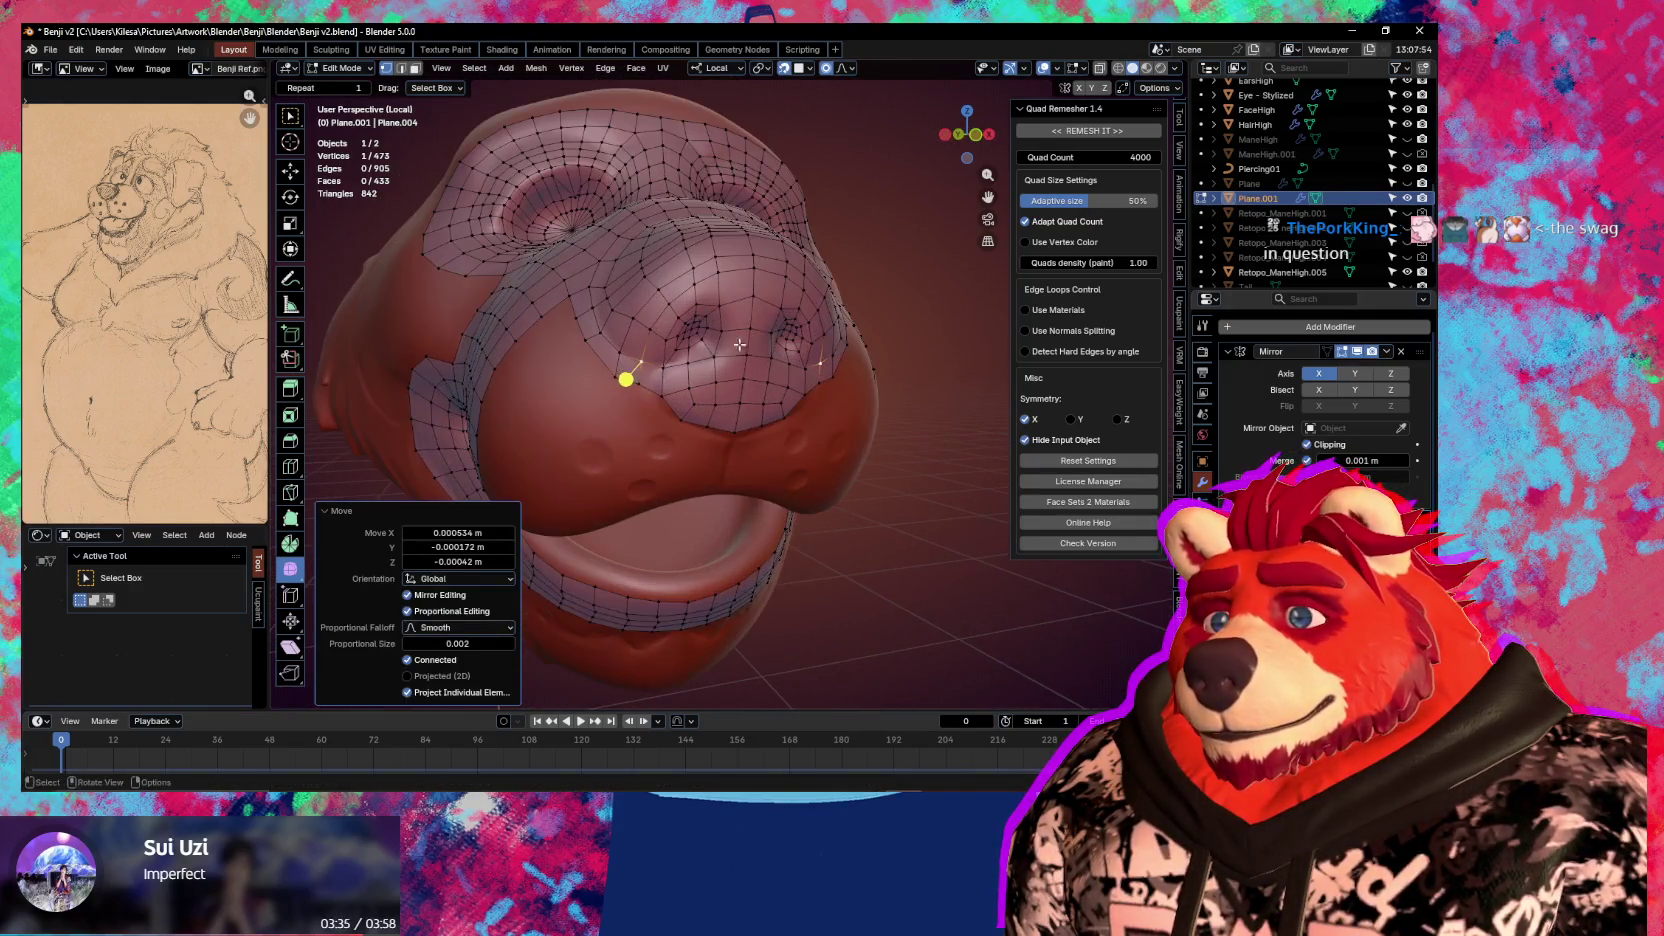
{"action": "key", "text": "g"}
{"action": "left_click", "coordinate": [758, 304]}
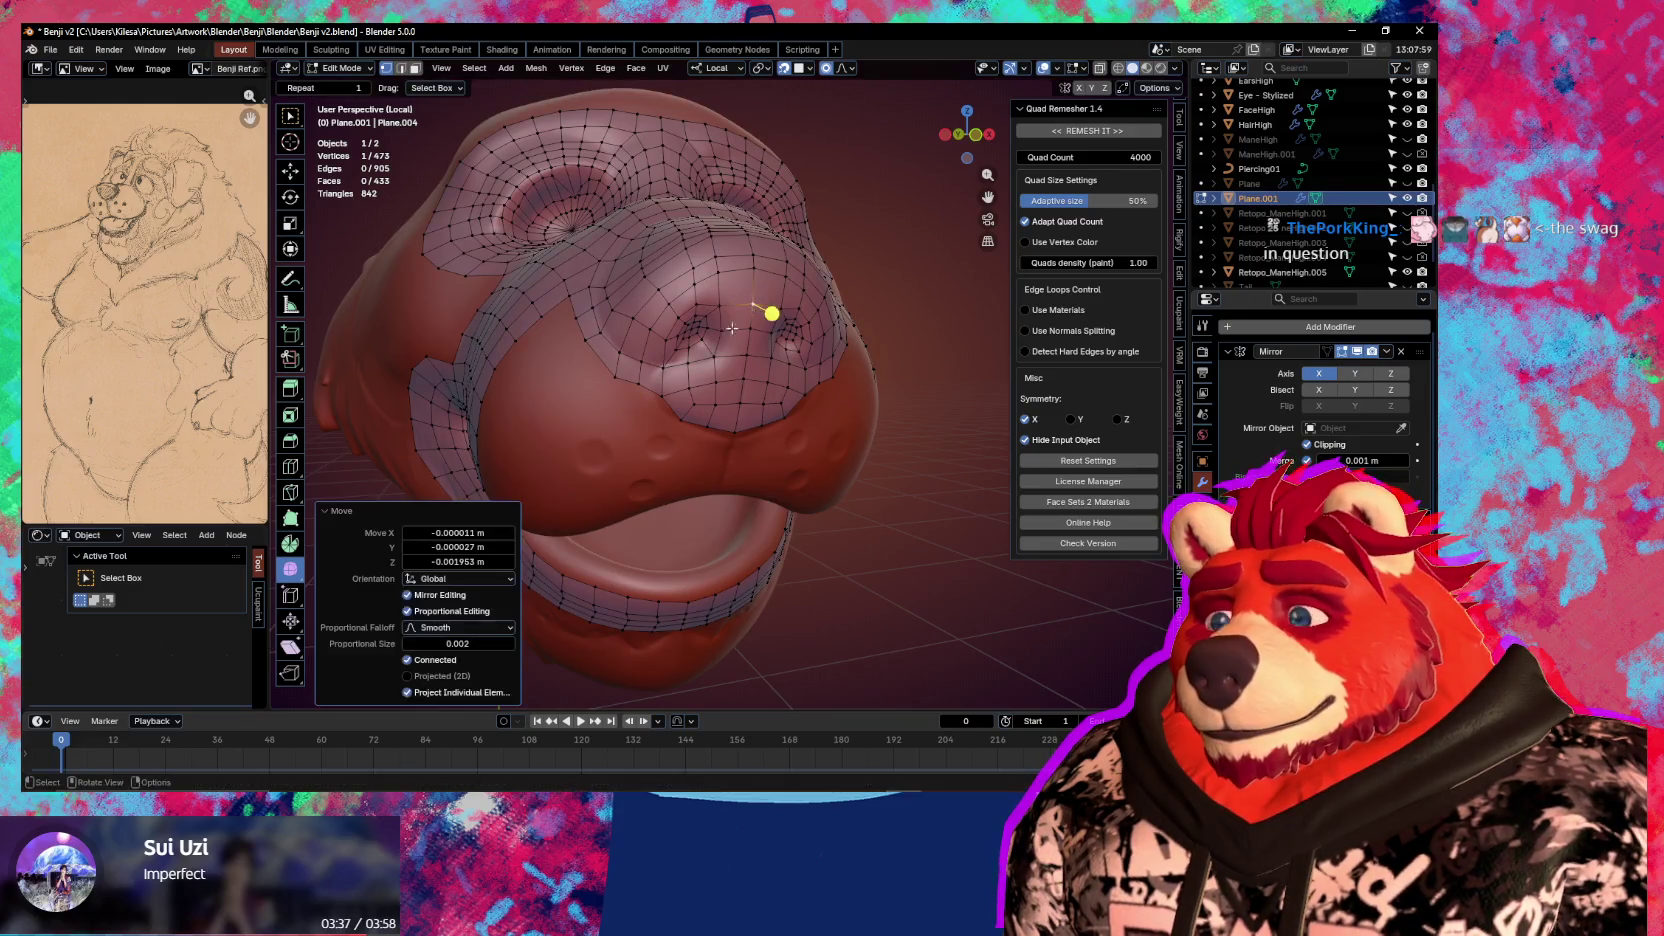
Loop-cut across the nose patch, extrude the lower corner vertex, and move the pair up-left
{"action": "key", "text": "ctrl+r"}
{"action": "left_click", "coordinate": [771, 313]}
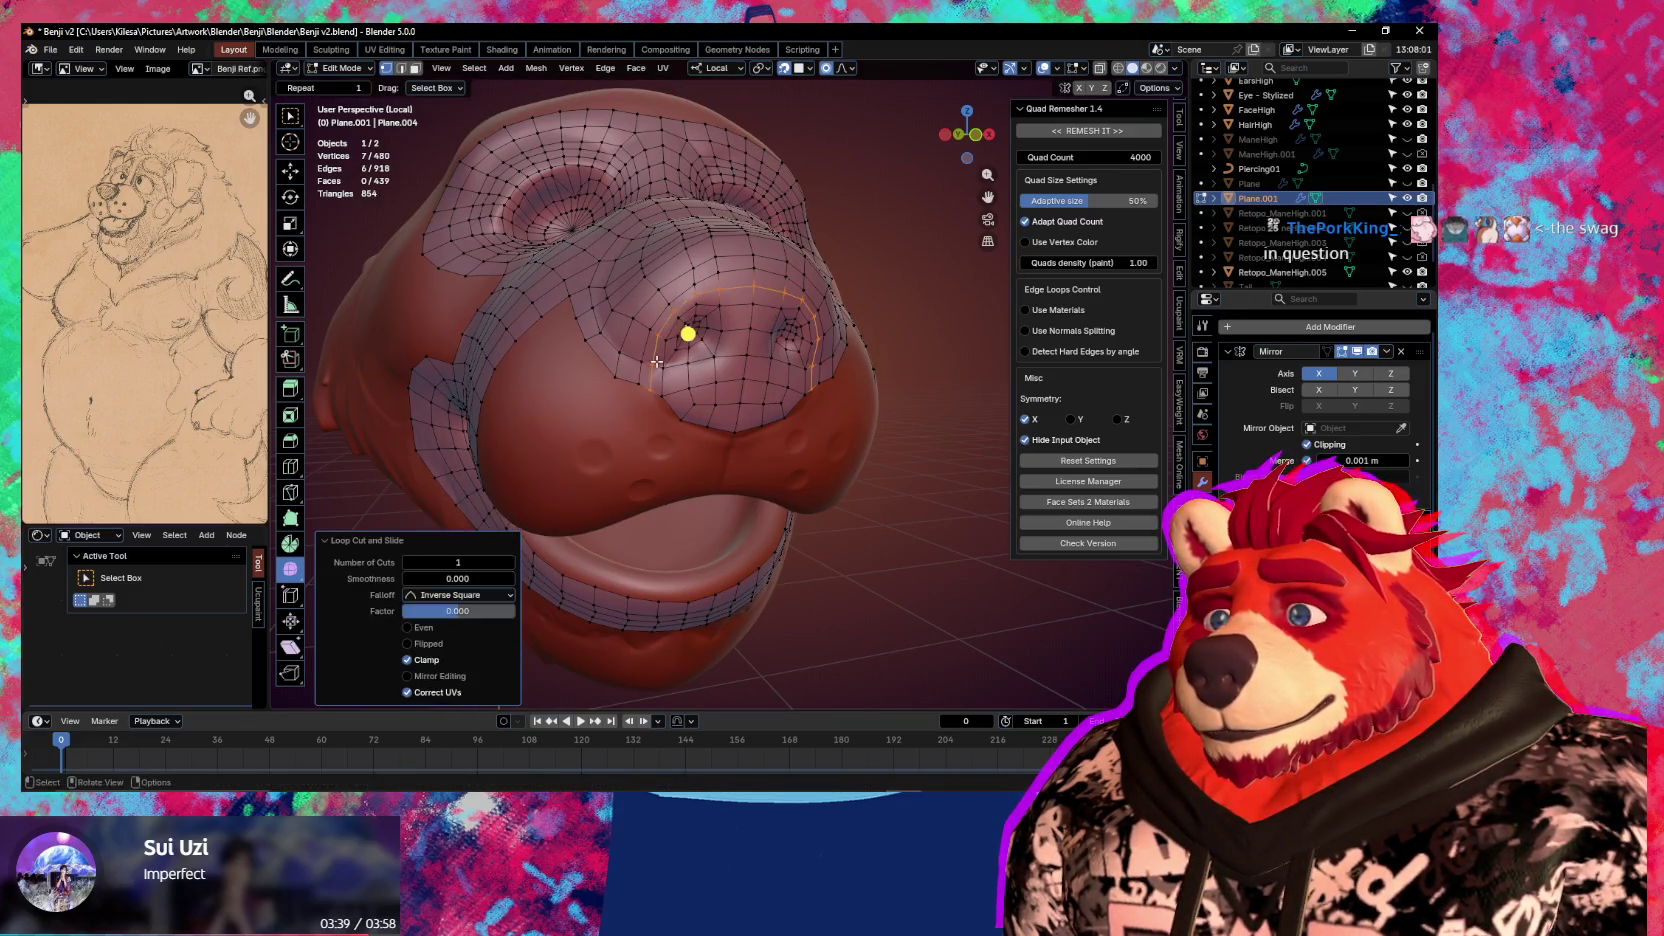
{"action": "scroll", "coordinate": [741, 362], "scroll_direction": "up", "scroll_amount": 2}
{"action": "scroll", "coordinate": [636, 372], "scroll_direction": "up", "scroll_amount": 1}
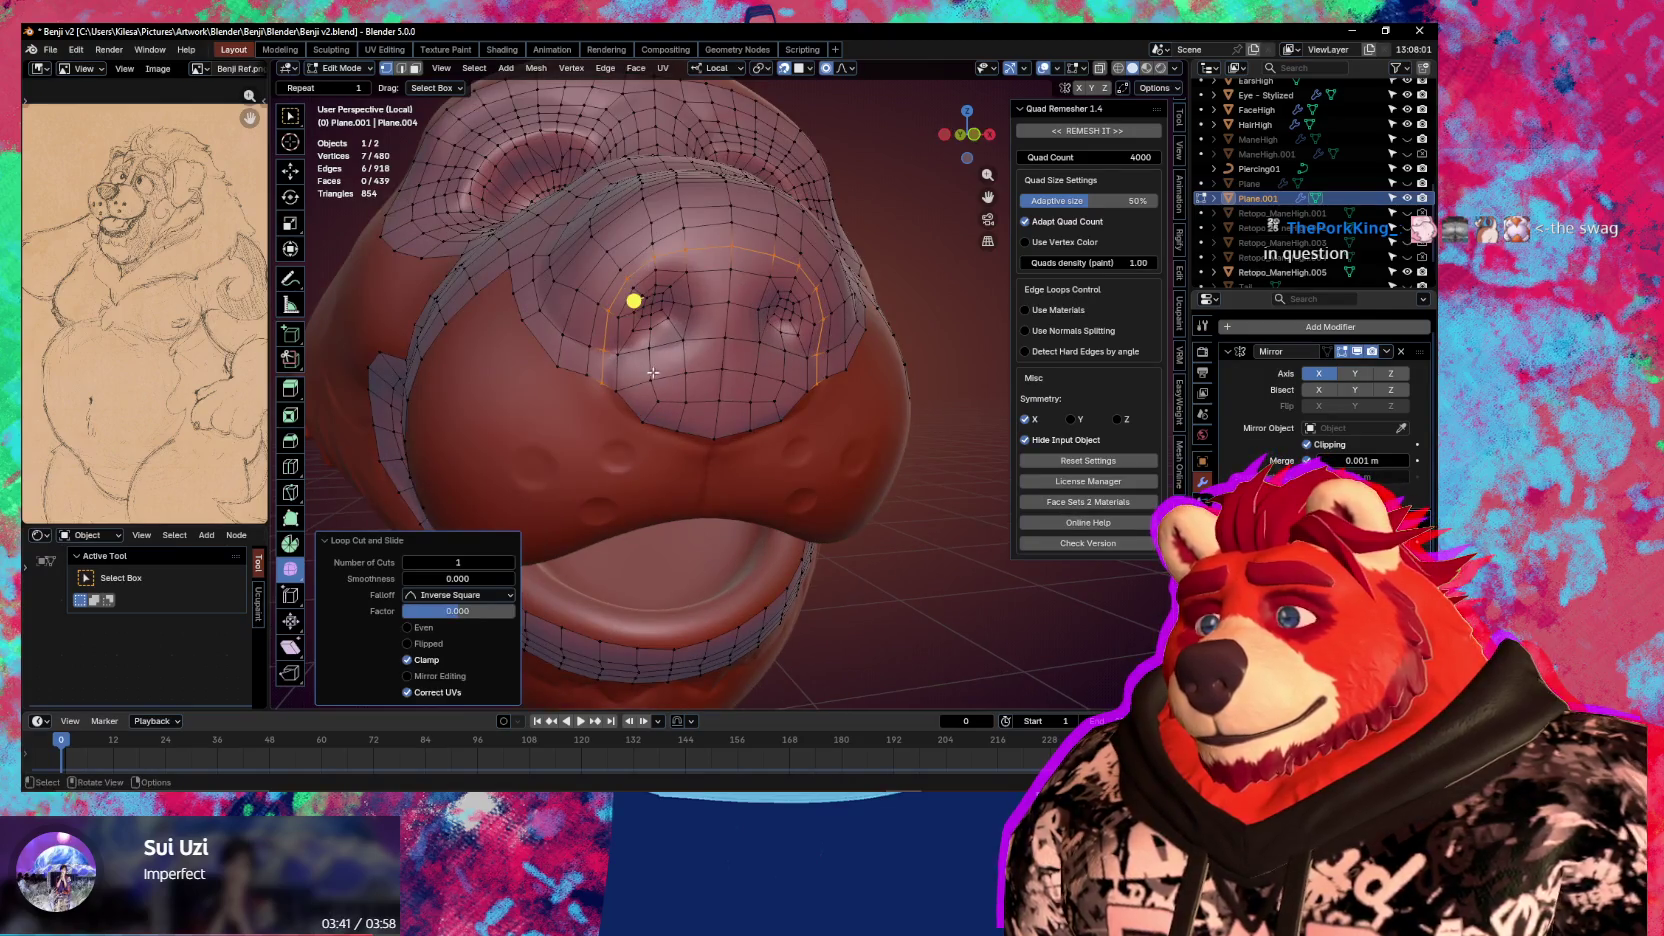
{"action": "middle_click_drag", "start_coordinate": [659, 371], "coordinate": [611, 388]}
{"action": "left_click", "coordinate": [611, 388]}
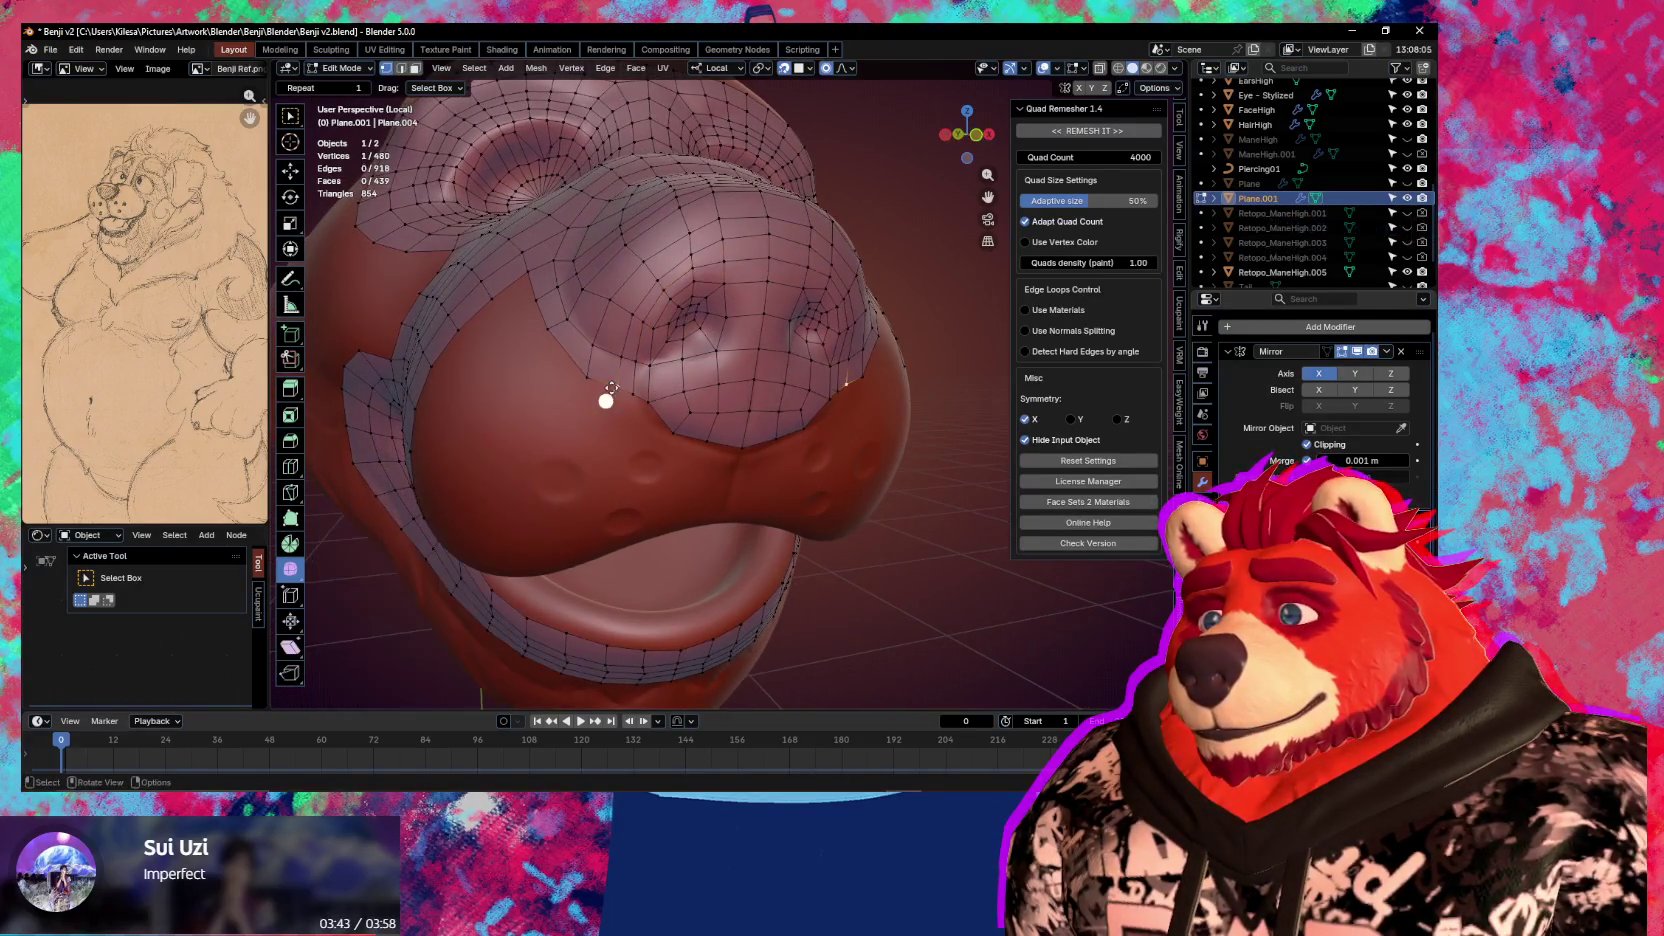
{"action": "key", "text": "e"}
{"action": "left_click", "coordinate": [613, 390]}
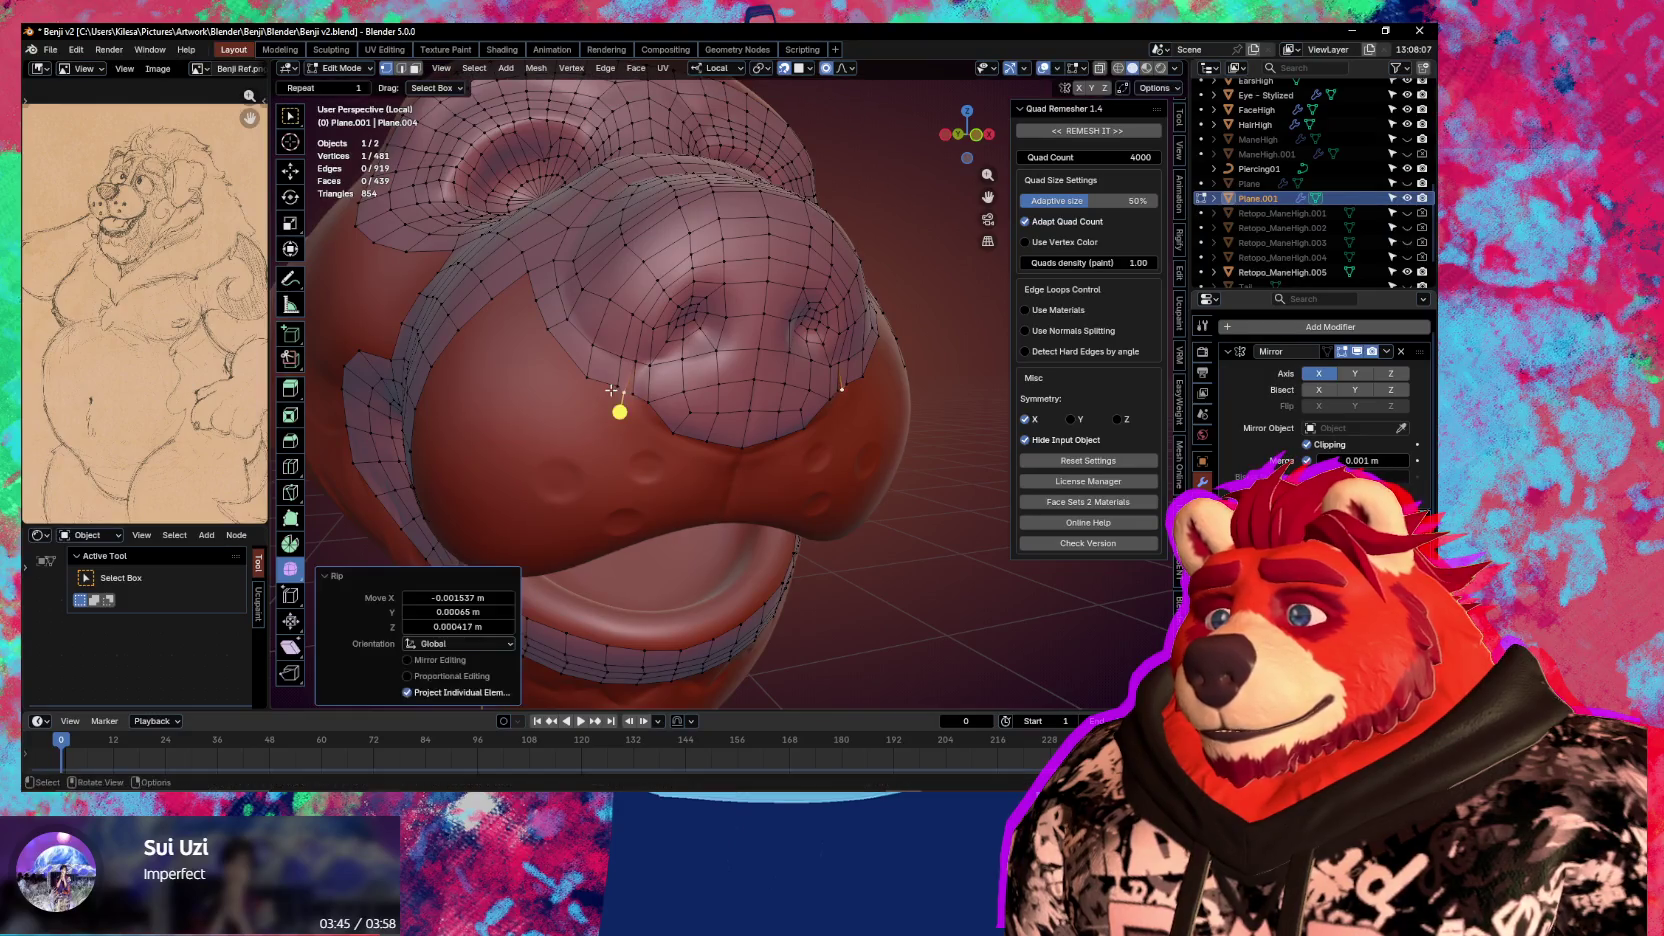
{"action": "left_click", "coordinate": [585, 375], "text": "ctrl"}
{"action": "key", "text": "g"}
{"action": "left_click", "coordinate": [551, 349]}
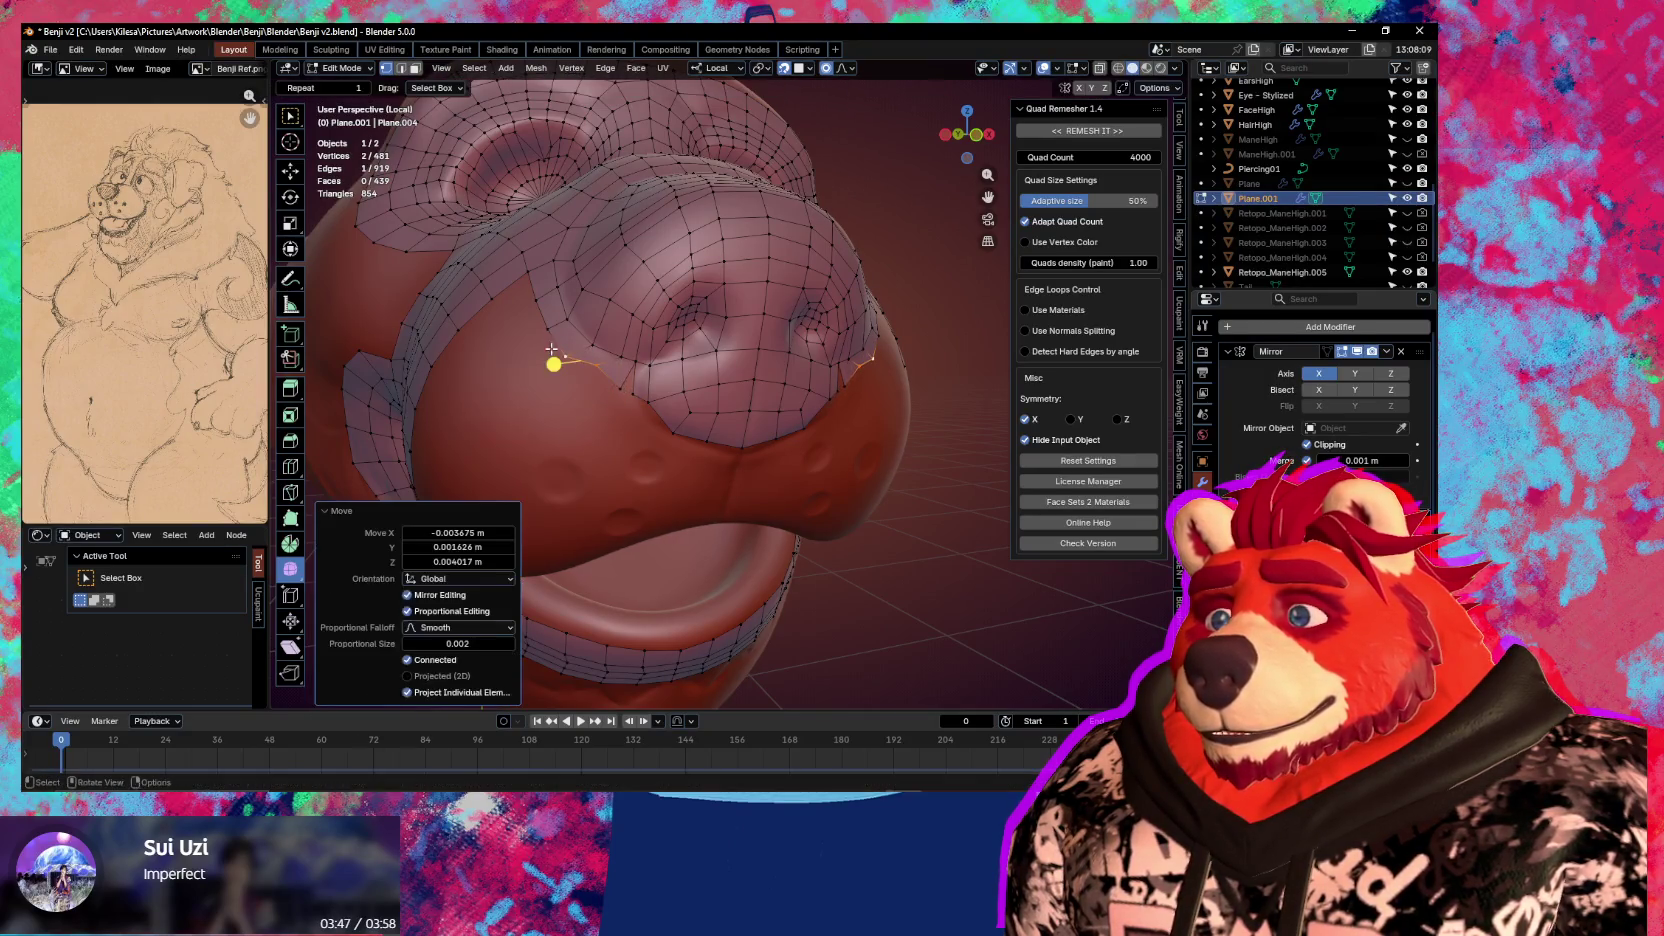
Add a centred edge loop across the nose patch and reshape lower-edge vertices
{"action": "key", "text": "ctrl+r"}
{"action": "left_click", "coordinate": [690, 378]}
{"action": "right_click", "coordinate": [690, 378]}
{"action": "left_click", "coordinate": [632, 393]}
{"action": "key", "text": "g"}
{"action": "left_click", "coordinate": [624, 408]}
{"action": "left_click", "coordinate": [648, 370]}
{"action": "key", "text": "g"}
{"action": "left_click", "coordinate": [657, 371]}
{"action": "key", "text": "g"}
{"action": "left_click", "coordinate": [639, 379]}
Lower another vertex toward the upper lip, then select the lower nose edge path
{"action": "left_click", "coordinate": [642, 390]}
{"action": "key", "text": "g"}
{"action": "left_click", "coordinate": [648, 385]}
{"action": "key", "text": "g"}
{"action": "left_click", "coordinate": [648, 411]}
{"action": "key", "text": "g"}
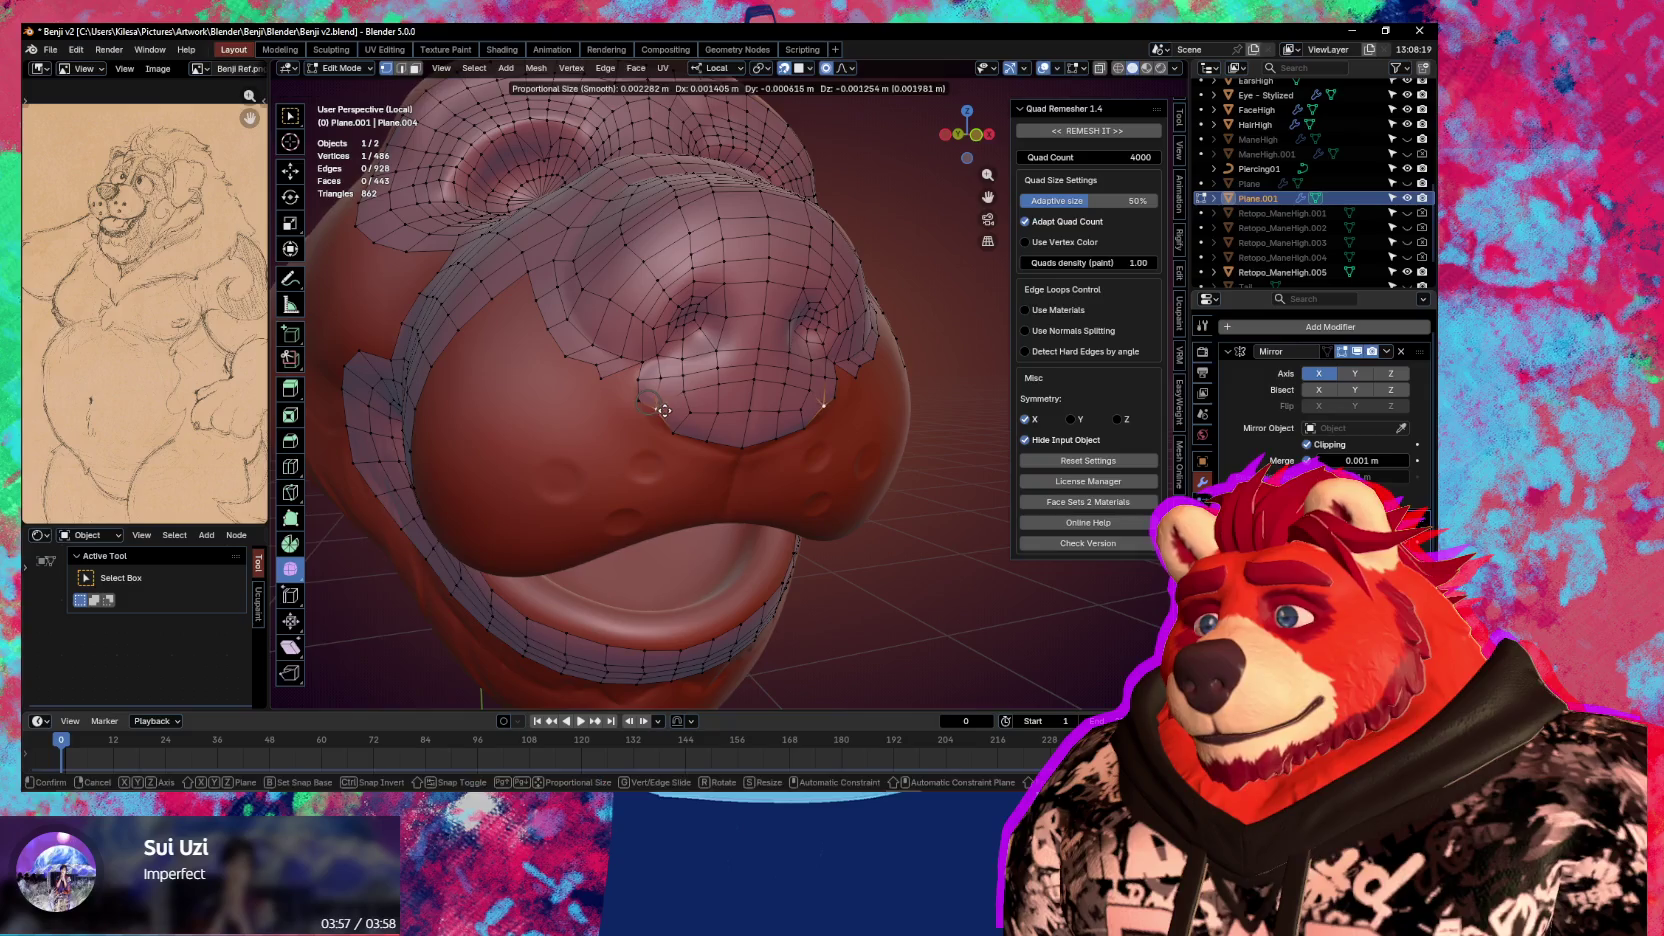
{"action": "left_click", "coordinate": [679, 459]}
{"action": "left_click", "coordinate": [758, 381], "text": "ctrl"}
Reshape the lower nose edge path with two grab moves
{"action": "key", "text": "g"}
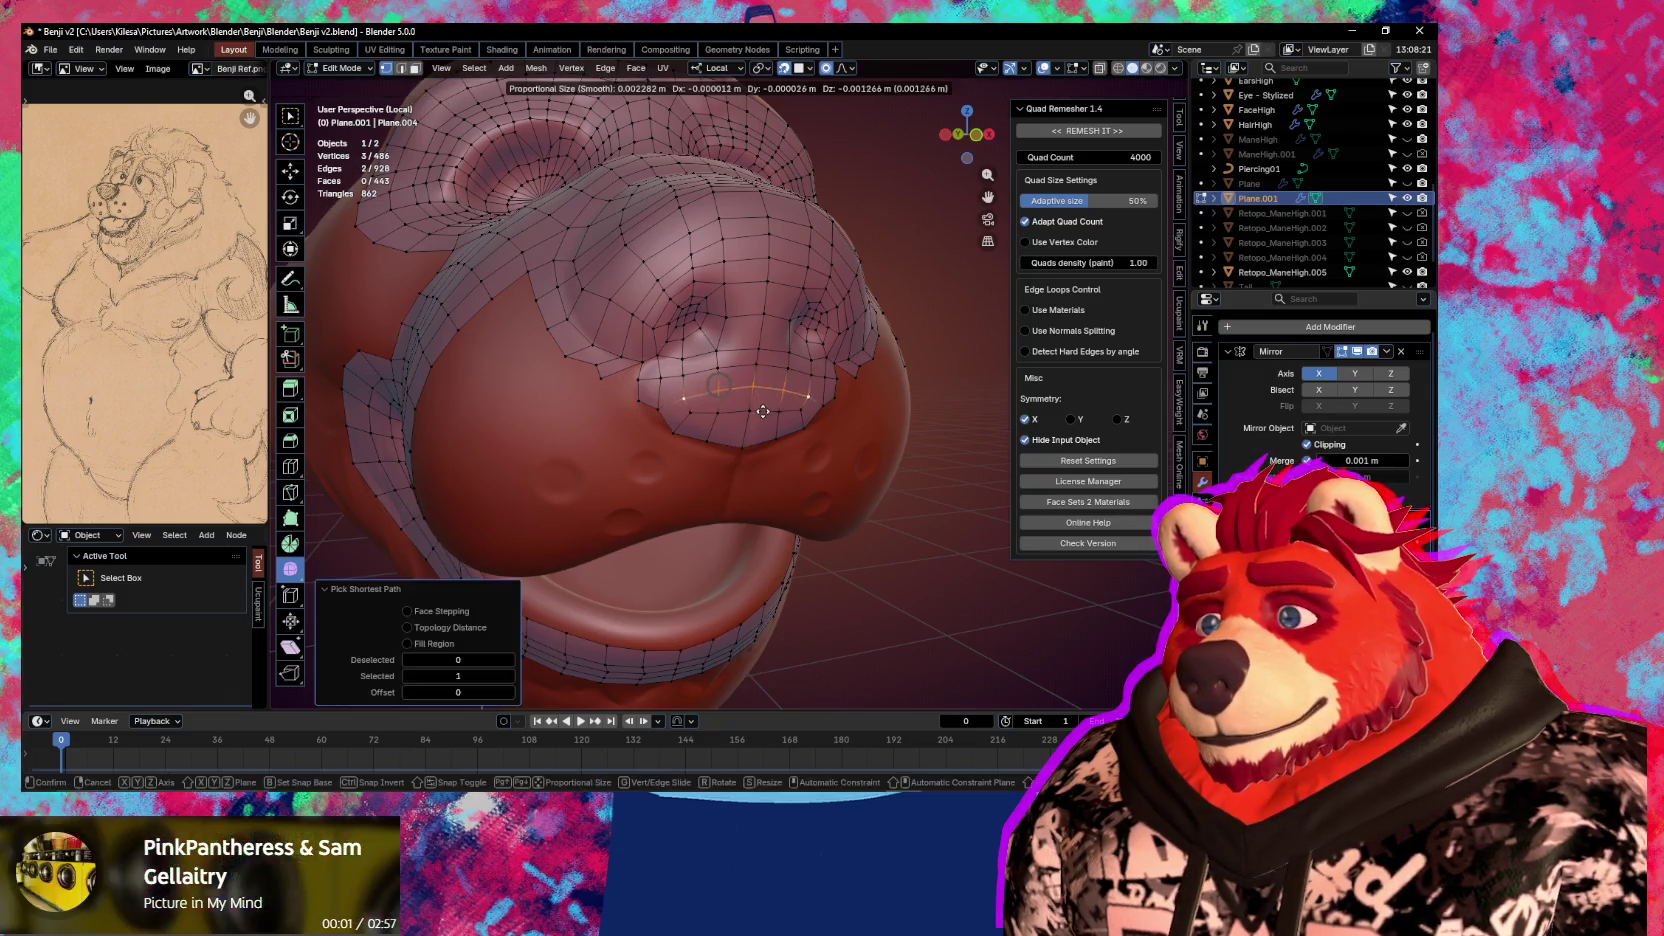
{"action": "left_click", "coordinate": [763, 410]}
{"action": "key", "text": "g"}
{"action": "left_click", "coordinate": [698, 410]}
Fine-tune a vertex near the nose with a series of small grab moves
{"action": "key", "text": "g"}
{"action": "left_click", "coordinate": [690, 420]}
{"action": "key", "text": "g"}
{"action": "left_click", "coordinate": [660, 415]}
{"action": "key", "text": "g"}
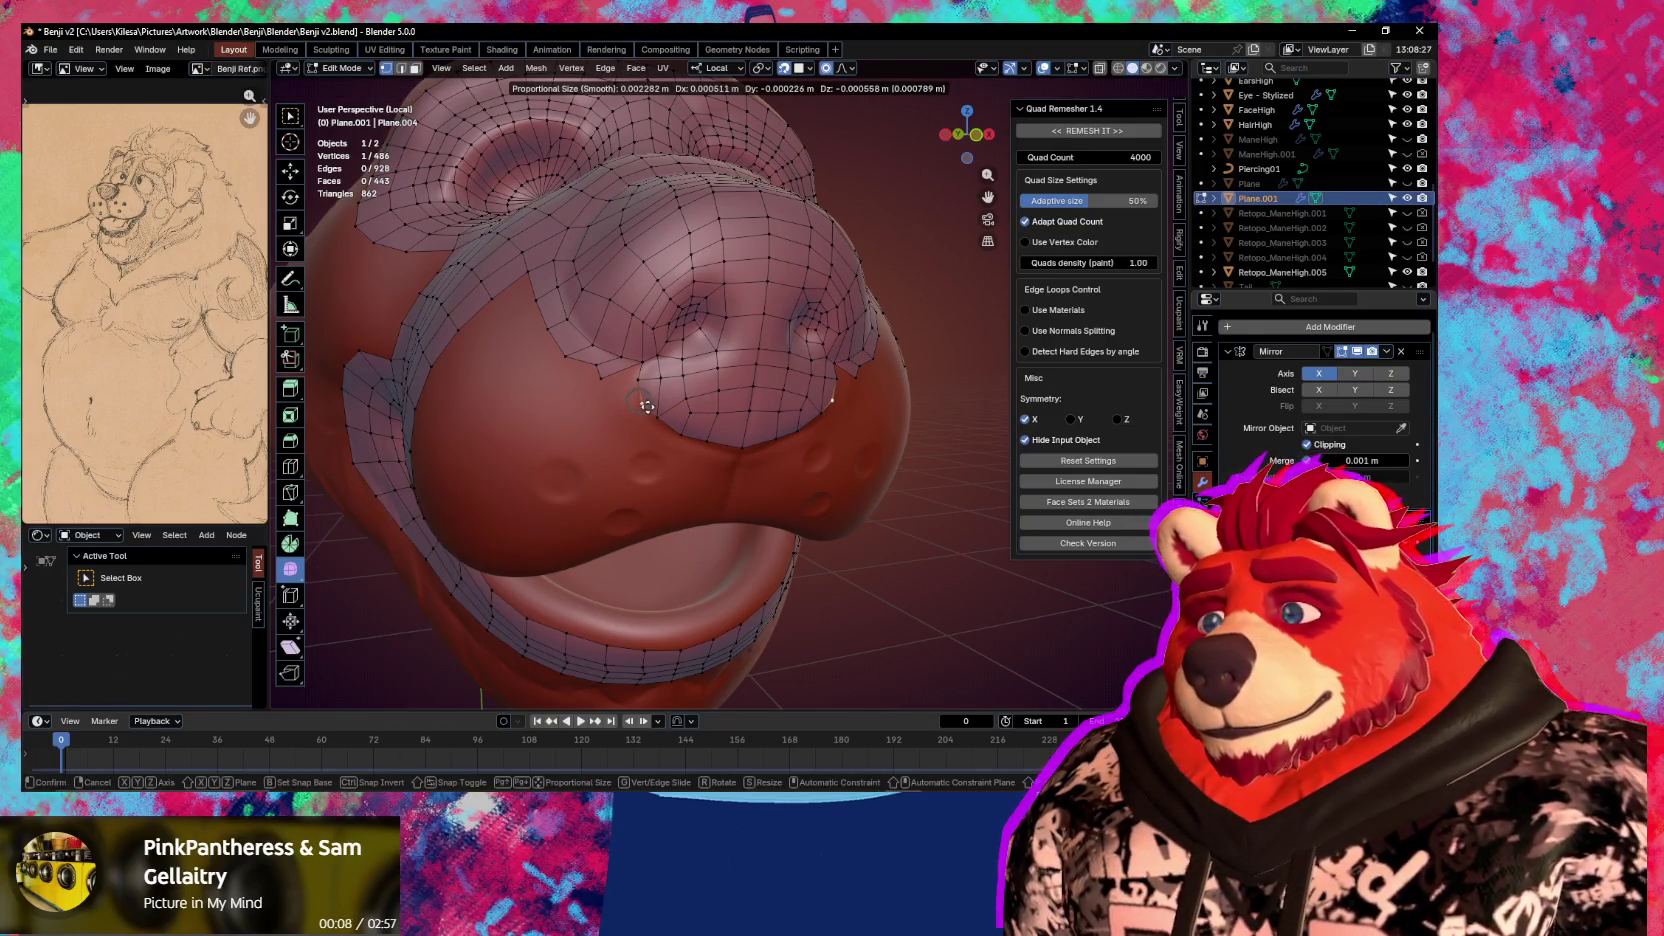
{"action": "left_click", "coordinate": [664, 413]}
{"action": "key", "text": "g"}
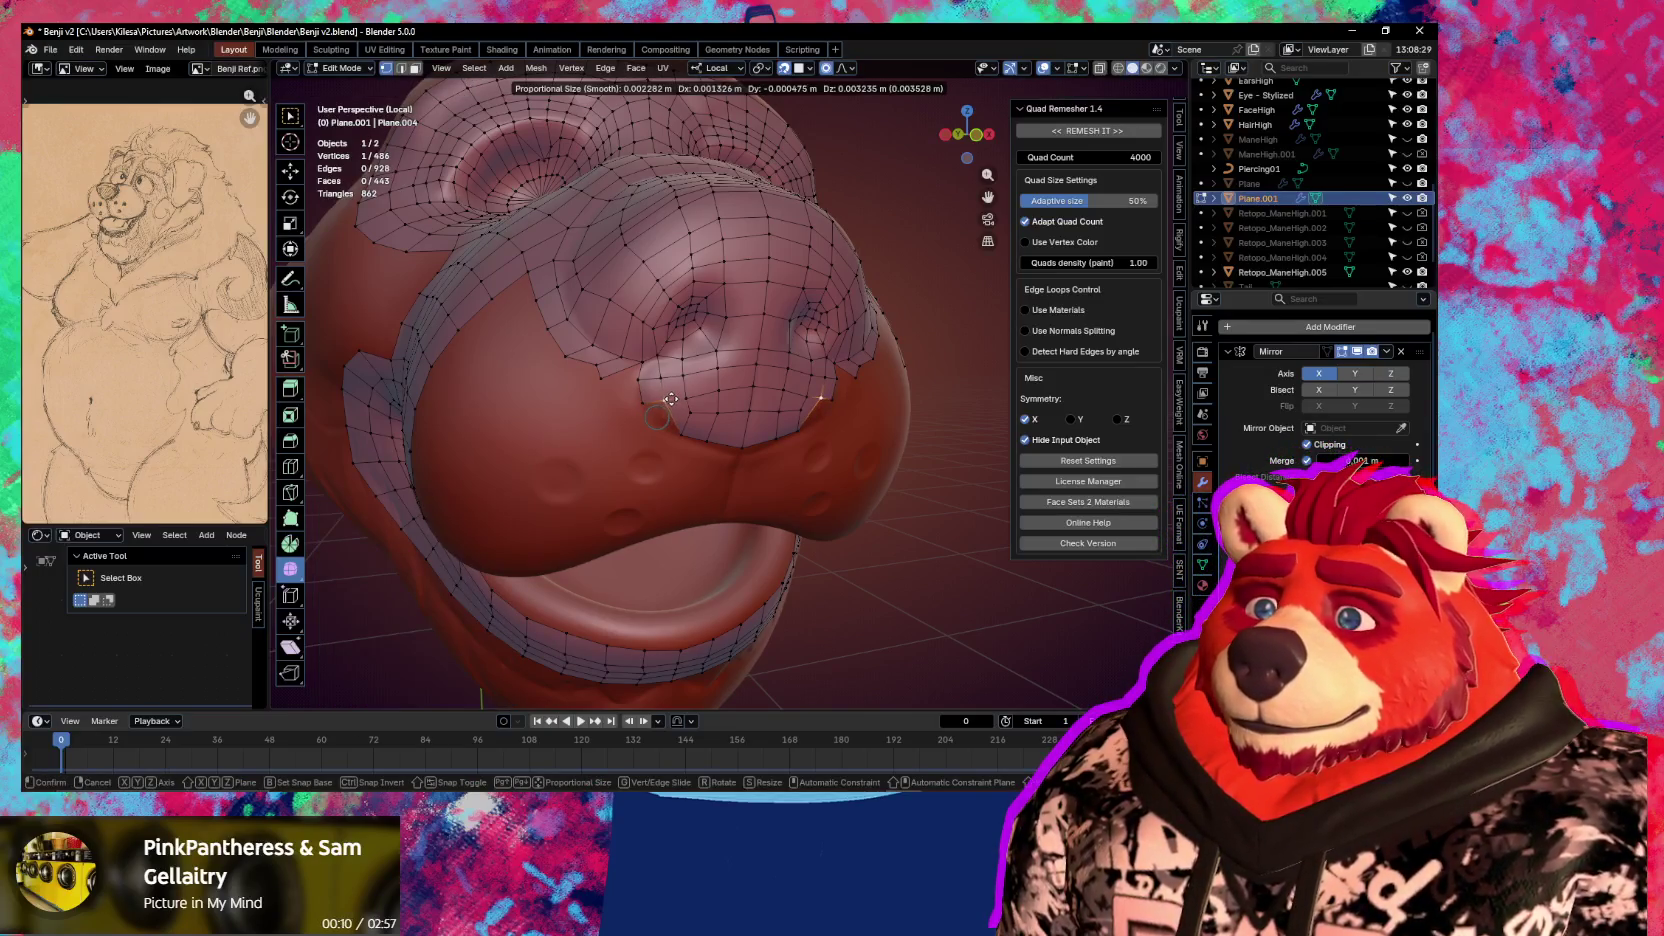
{"action": "left_click", "coordinate": [678, 424]}
{"action": "key", "text": "g"}
{"action": "left_click", "coordinate": [700, 438]}
{"action": "key", "text": "g"}
{"action": "key", "text": "g"}
{"action": "left_click", "coordinate": [682, 429]}
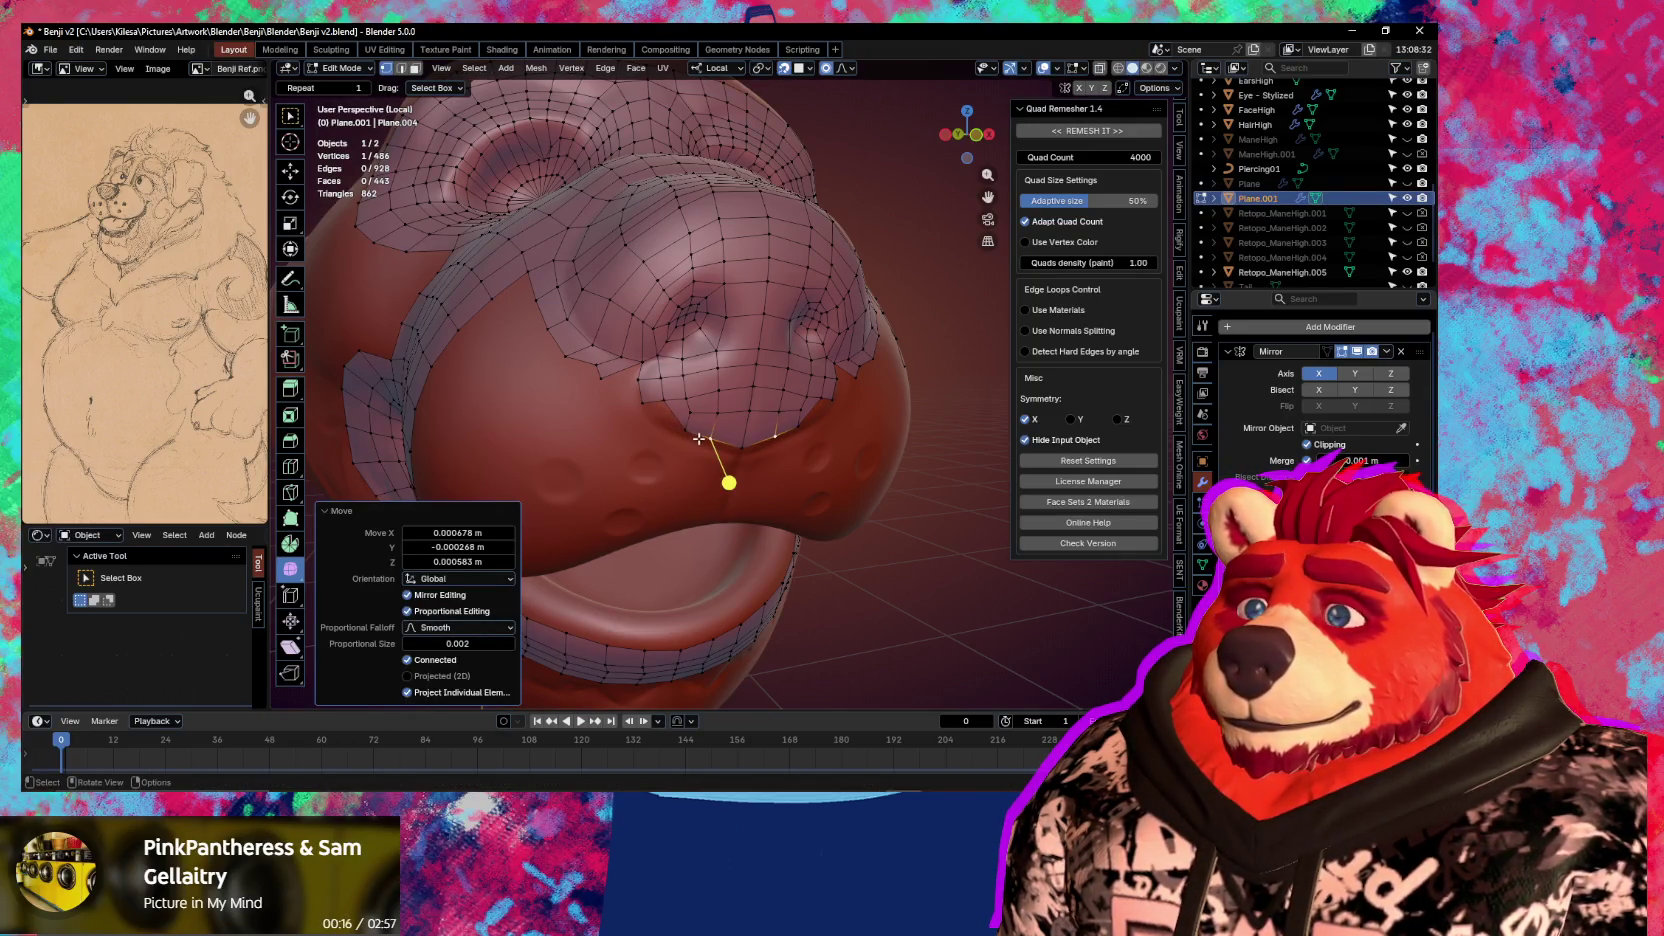
In vertex mode, select the mouth-edge border vertices and slide one rightward onto the lip
{"action": "left_click", "coordinate": [699, 438], "text": "ctrl"}
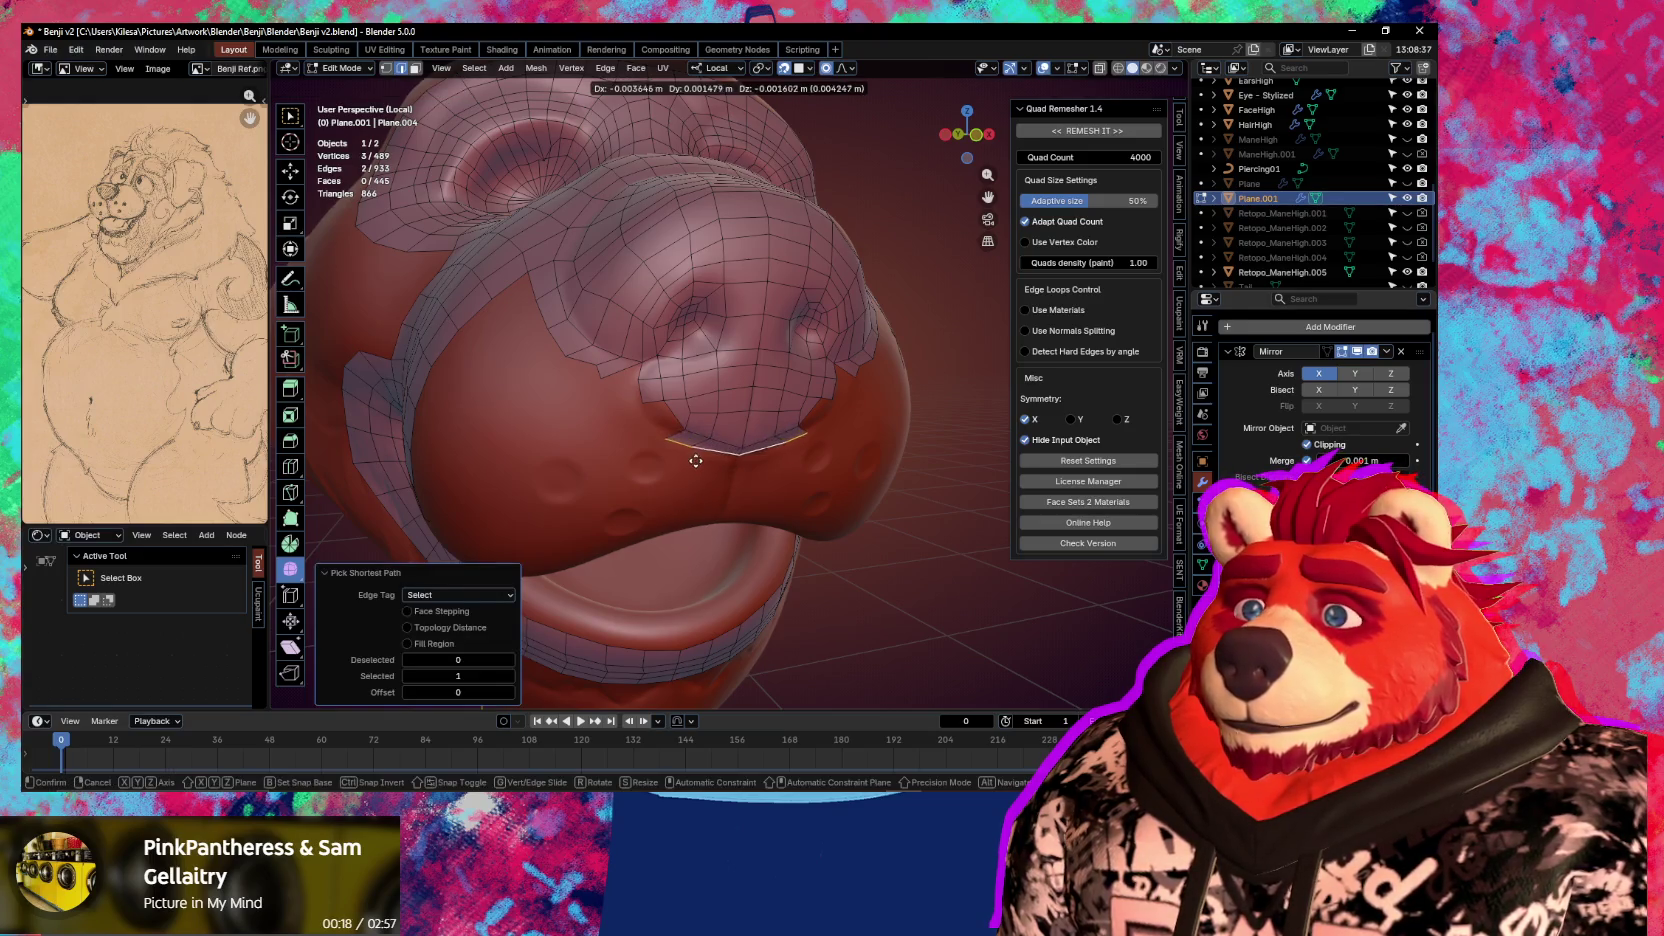
{"action": "left_click", "coordinate": [695, 460]}
{"action": "left_click", "coordinate": [679, 450]}
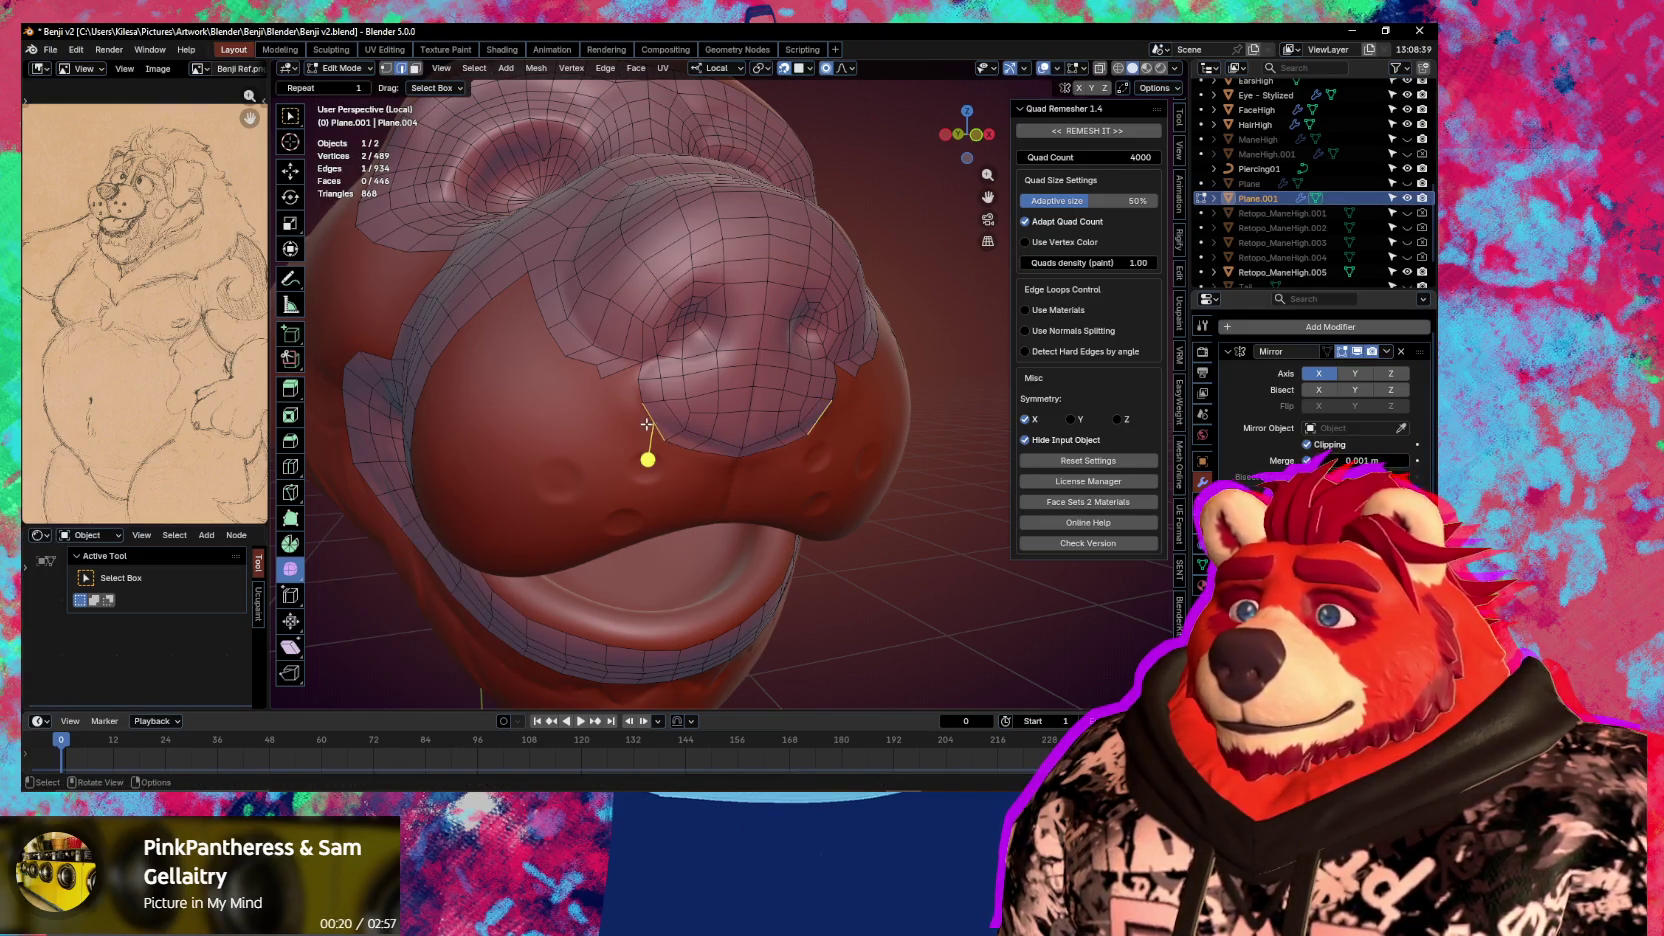
{"action": "key", "text": "1"}
{"action": "left_click", "coordinate": [636, 380]}
{"action": "left_click", "coordinate": [680, 428]}
{"action": "left_click", "coordinate": [711, 439]}
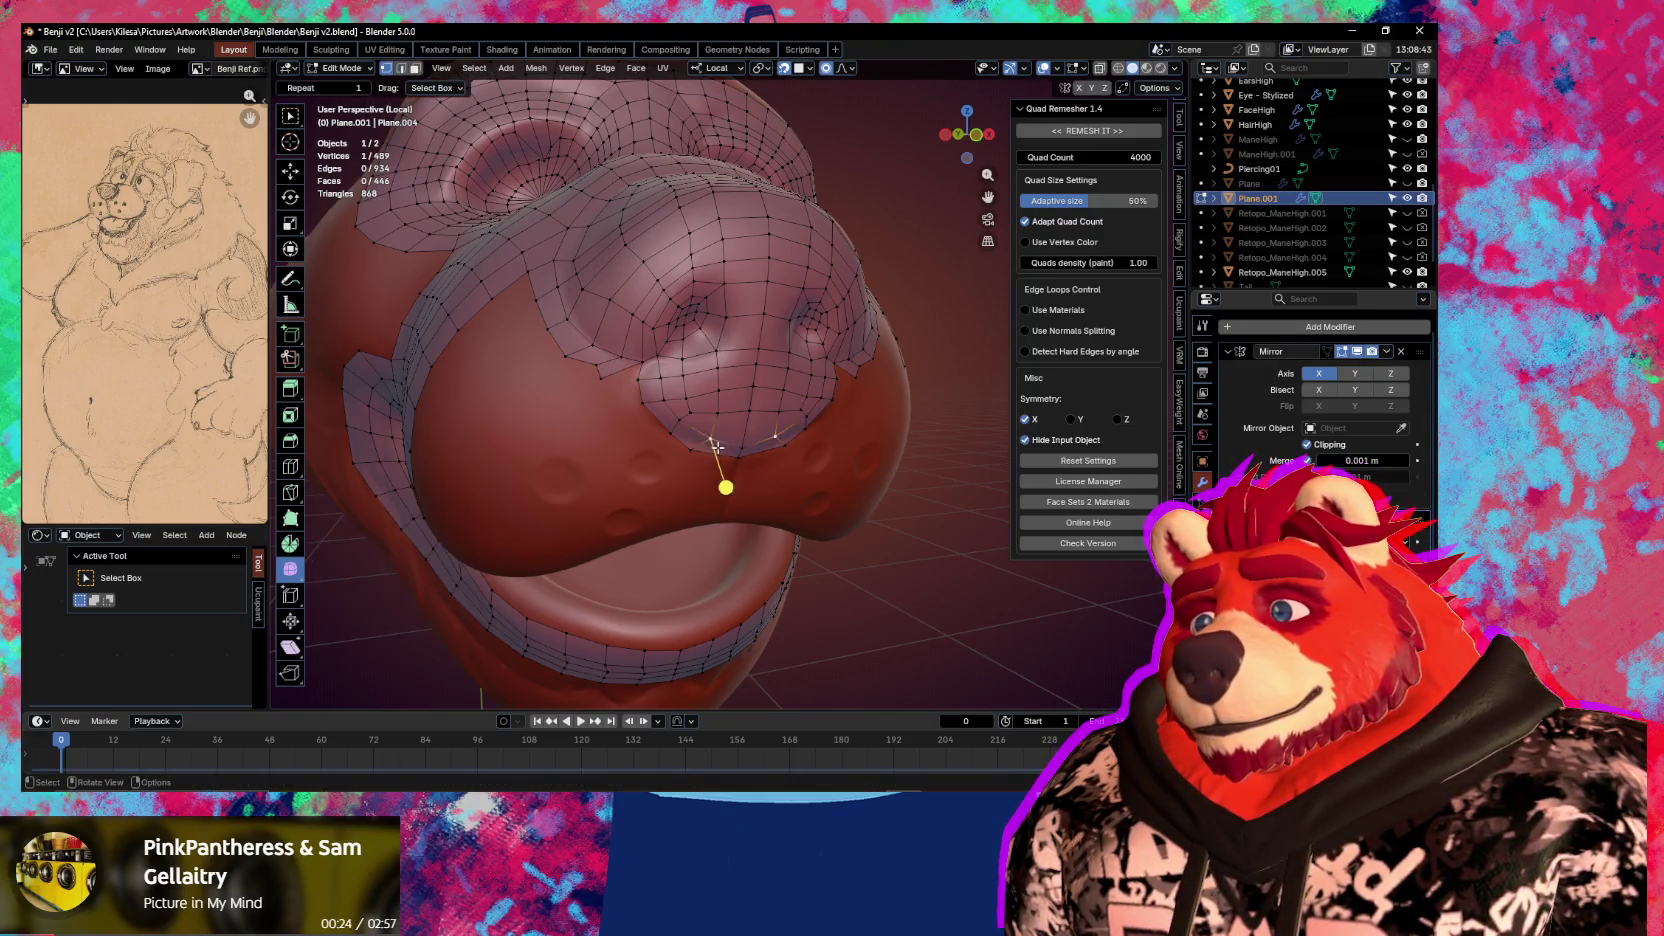
{"action": "left_click", "coordinate": [748, 438]}
{"action": "left_click", "coordinate": [692, 450]}
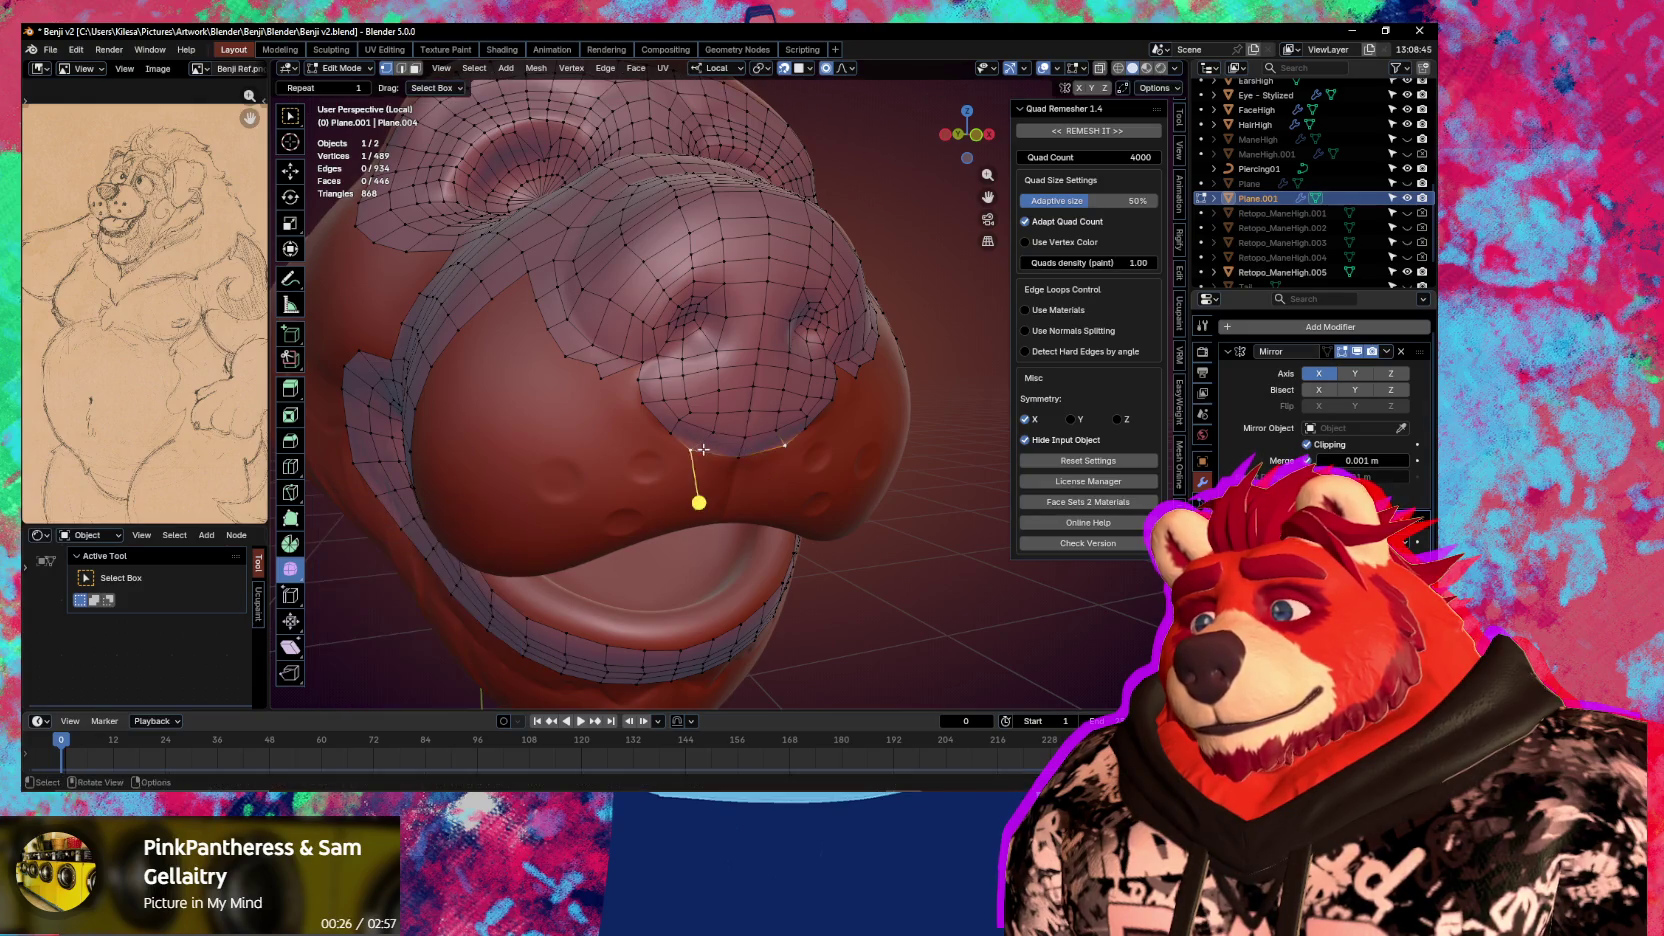
{"action": "left_click_drag", "start_coordinate": [692, 450], "coordinate": [738, 451]}
{"action": "left_click", "coordinate": [740, 452]}
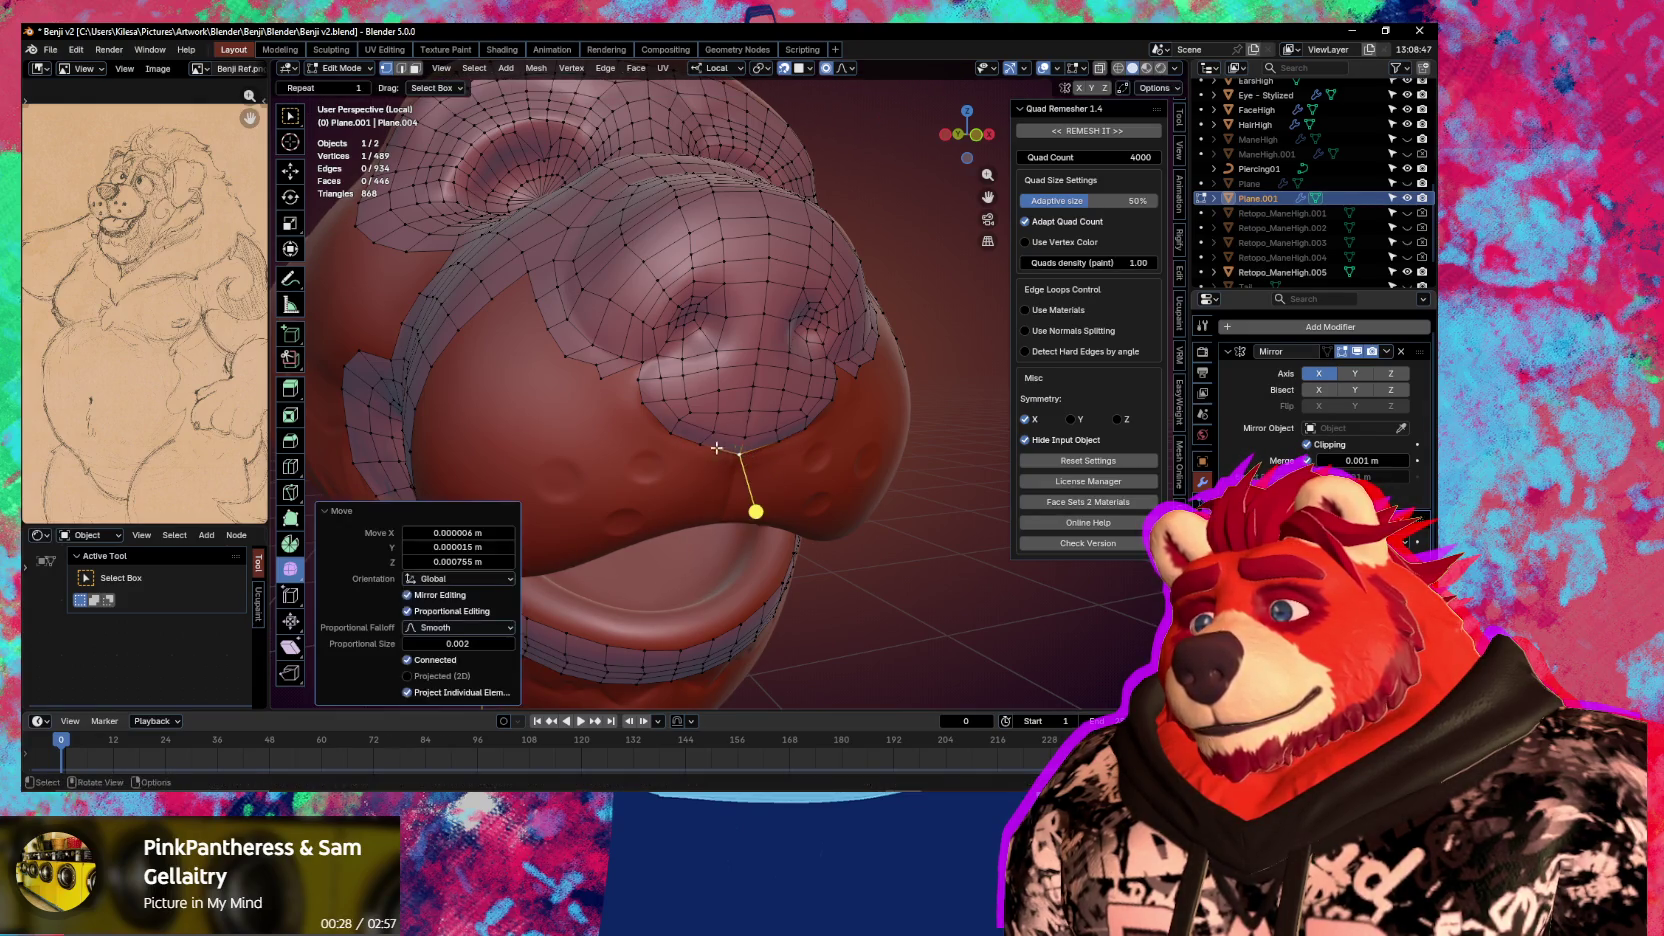
Reposition a border vertex on the side of the muzzle onto the surface
{"action": "middle_click_drag", "start_coordinate": [717, 447], "coordinate": [700, 440]}
{"action": "scroll", "coordinate": [700, 440], "scroll_direction": "up", "scroll_amount": 2}
{"action": "left_click", "coordinate": [614, 398]}
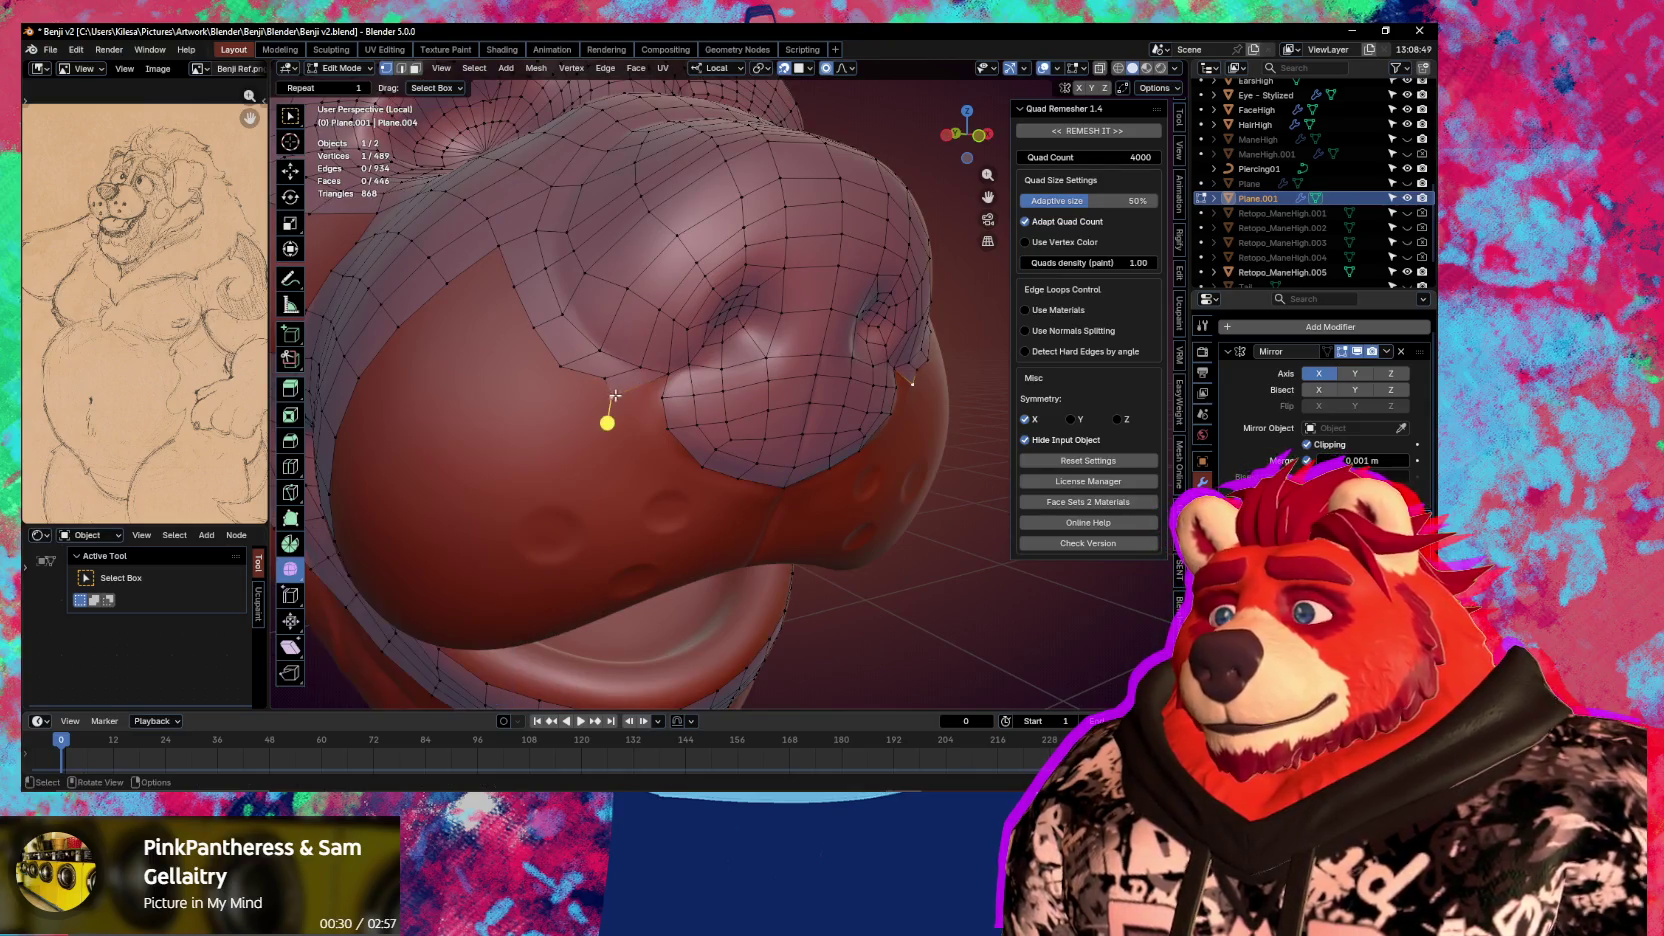
{"action": "mouse_move", "coordinate": [641, 366]}
{"action": "left_mouse_down"}
{"action": "mouse_move", "coordinate": [588, 386]}
{"action": "mouse_move", "coordinate": [615, 388]}
{"action": "left_mouse_up"}
{"action": "left_click", "coordinate": [631, 375]}
{"action": "left_click", "coordinate": [610, 404]}
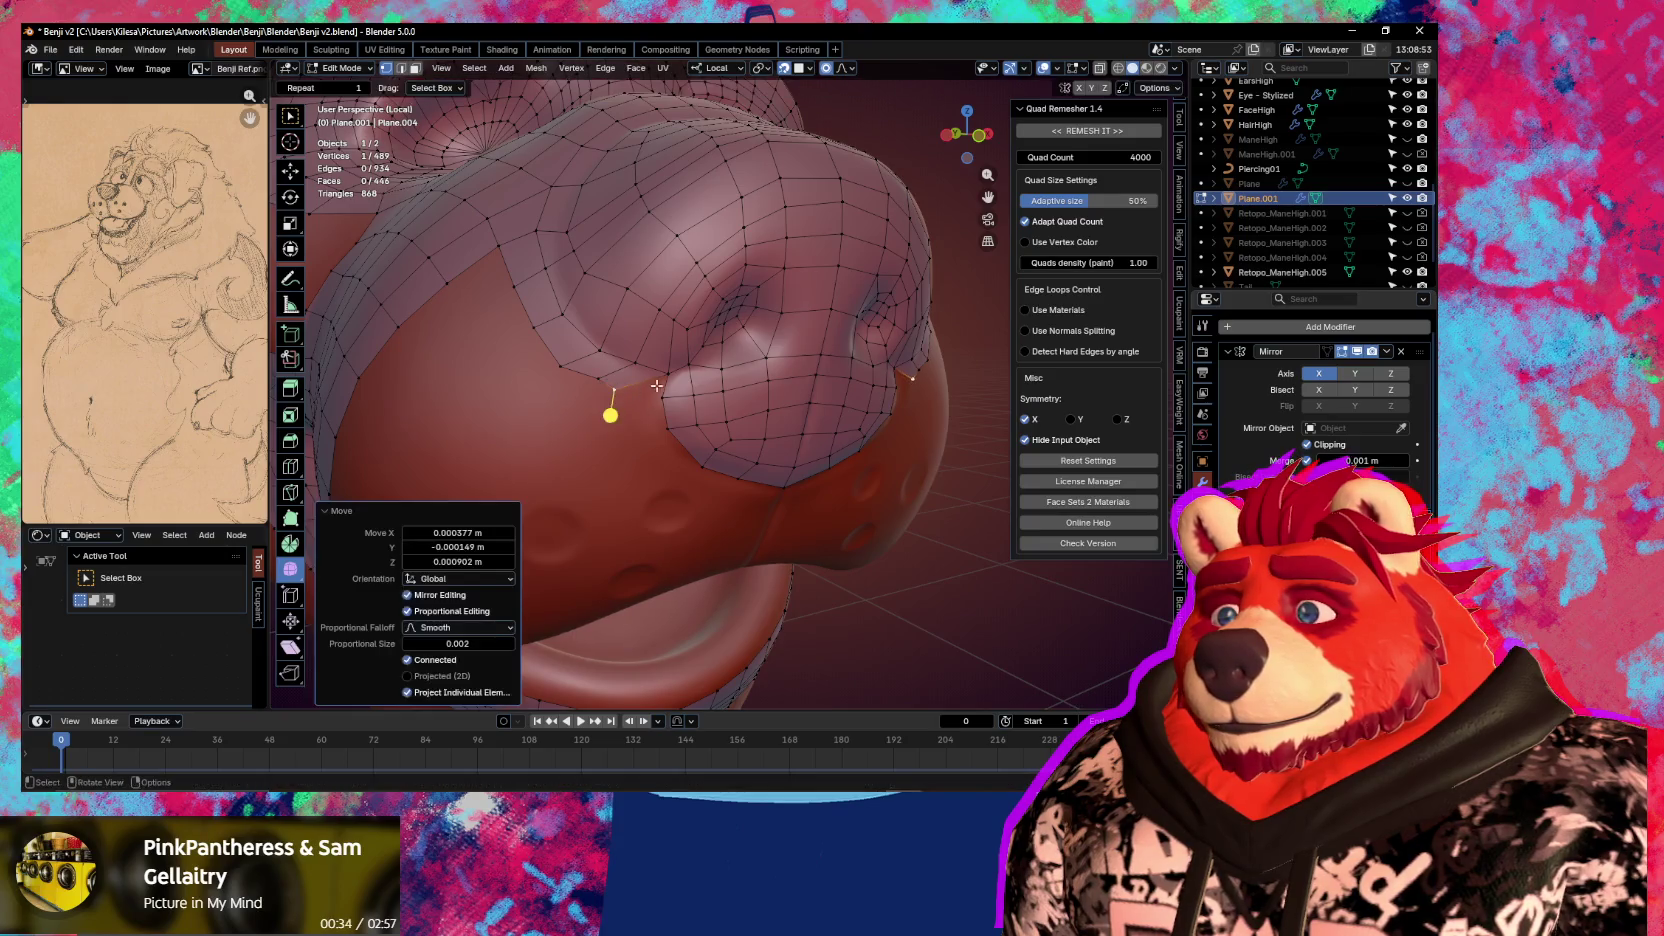
Extrude new faces with F along the muzzle's lower border toward the mouth corner
{"action": "key", "text": "f"}
{"action": "left_click", "coordinate": [666, 395]}
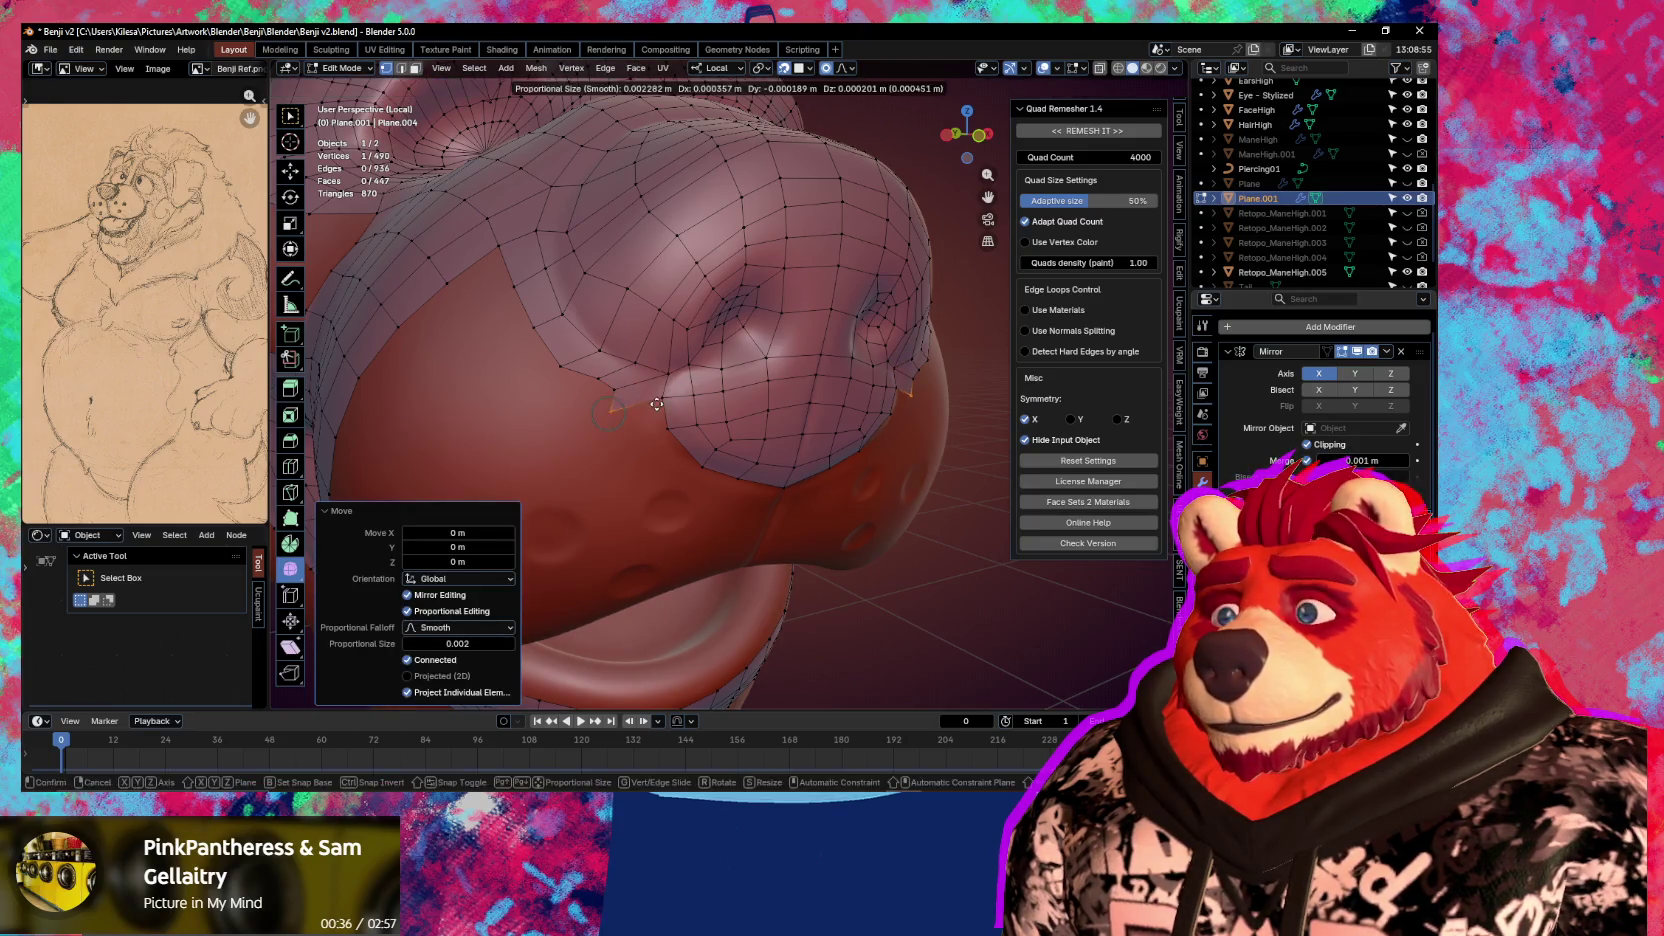
{"action": "left_click_drag", "start_coordinate": [666, 403], "coordinate": [679, 460]}
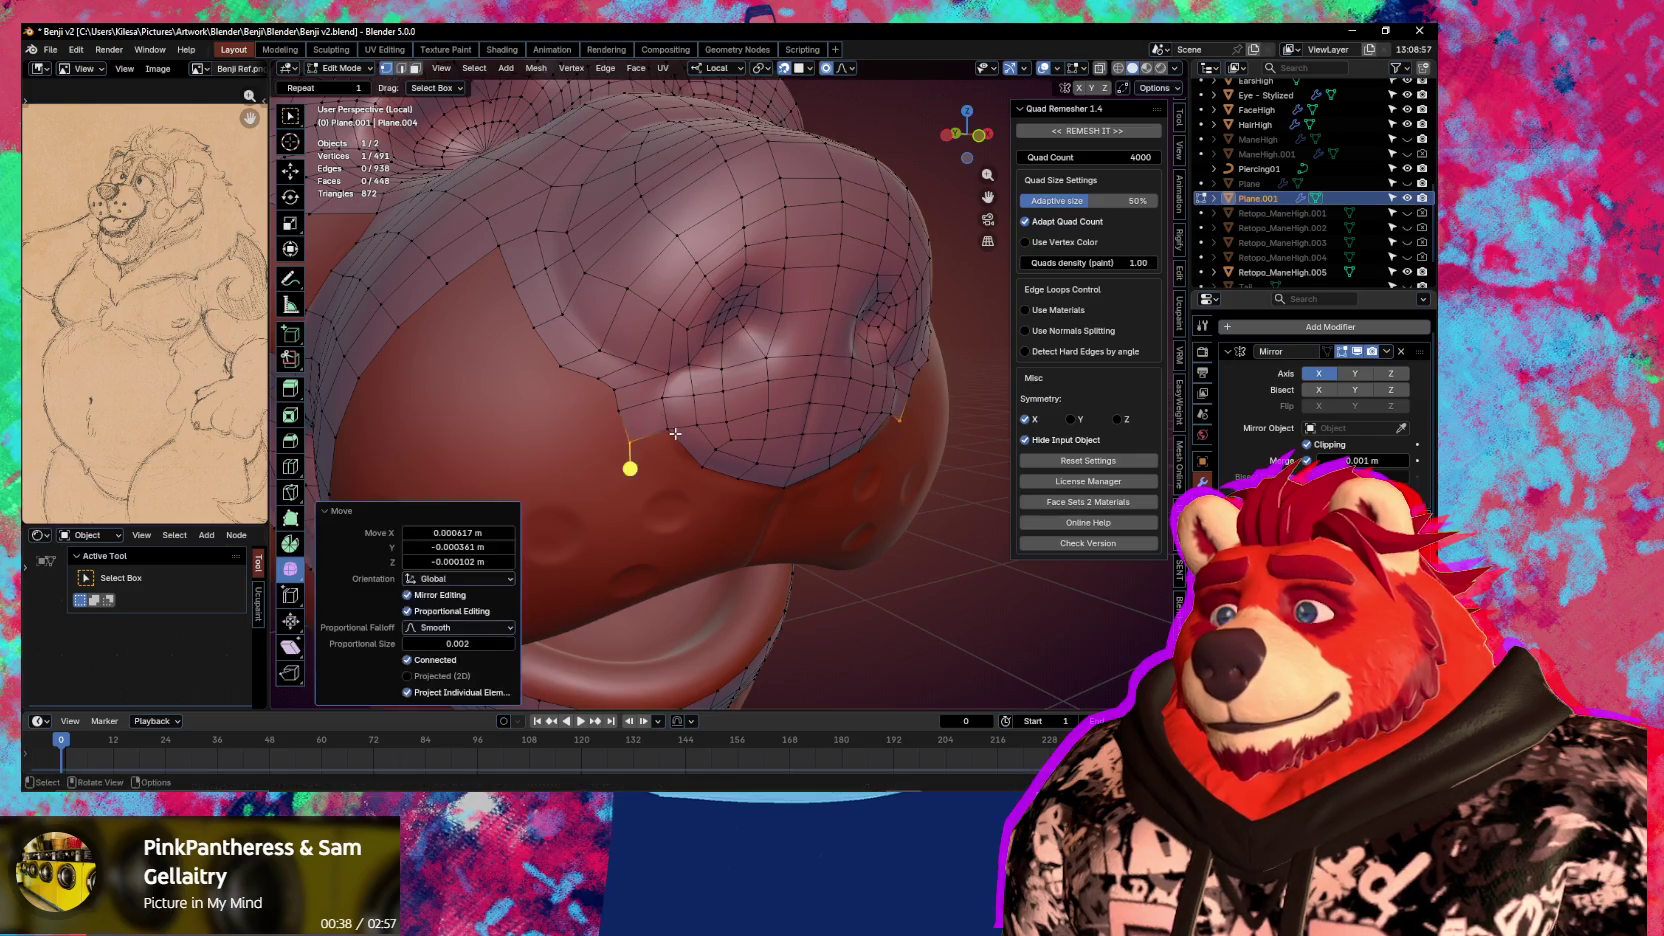
{"action": "middle_click_drag", "start_coordinate": [679, 460], "coordinate": [662, 432]}
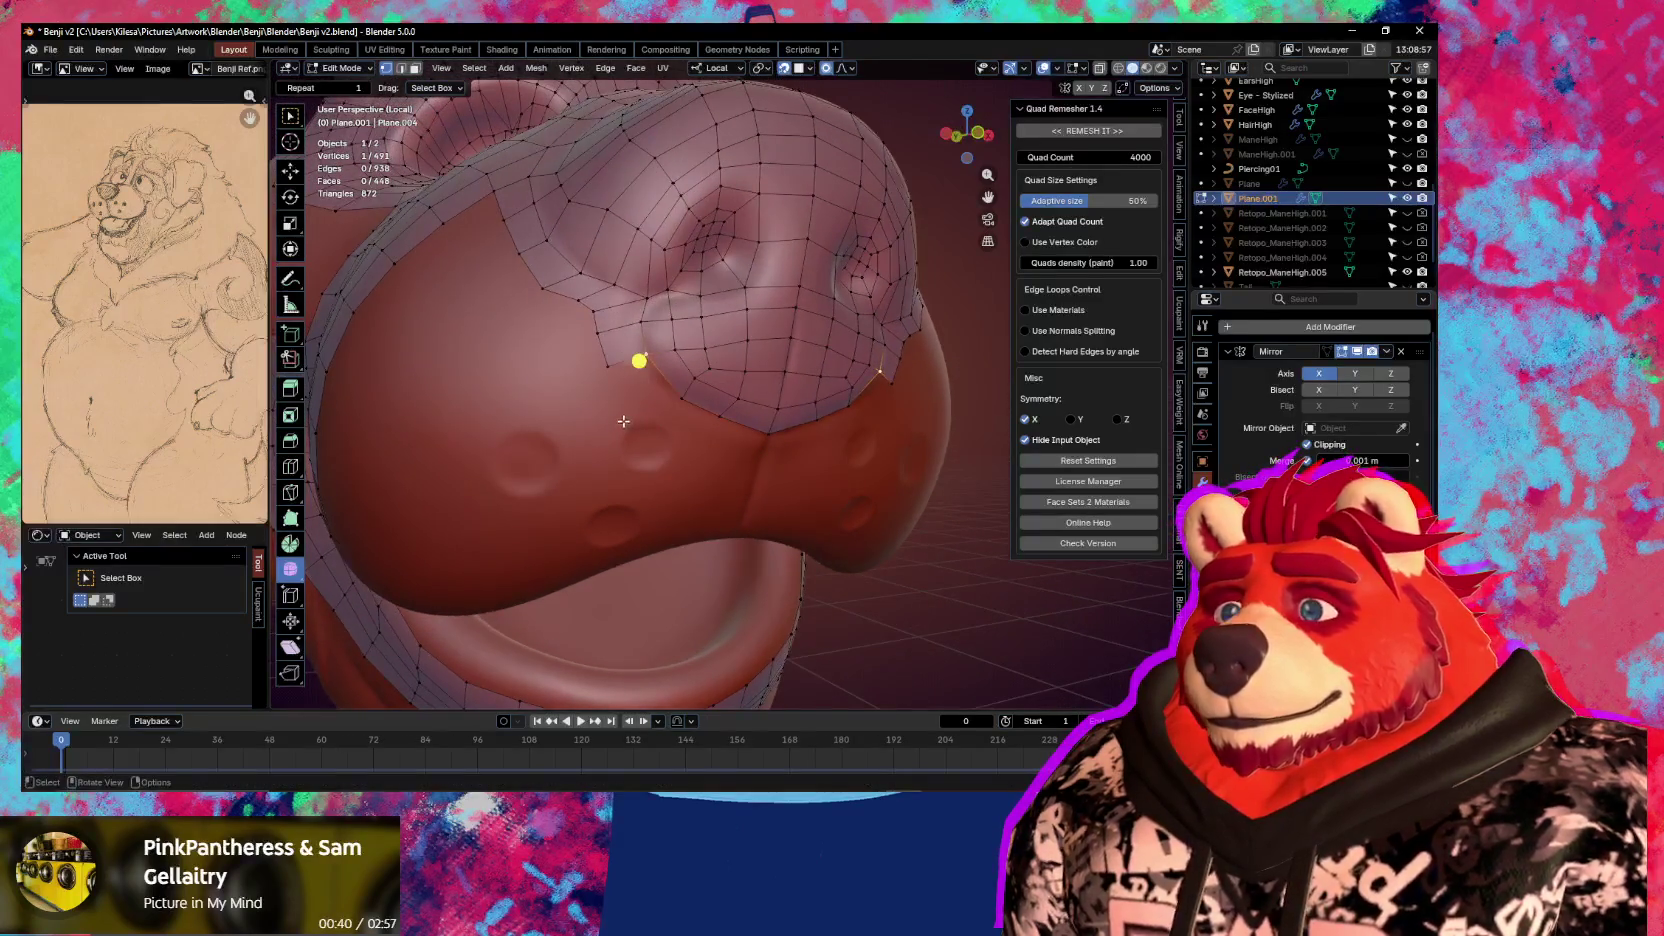
{"action": "key", "text": "f"}
{"action": "left_click", "coordinate": [678, 432]}
{"action": "key", "text": "f"}
{"action": "left_click", "coordinate": [740, 440]}
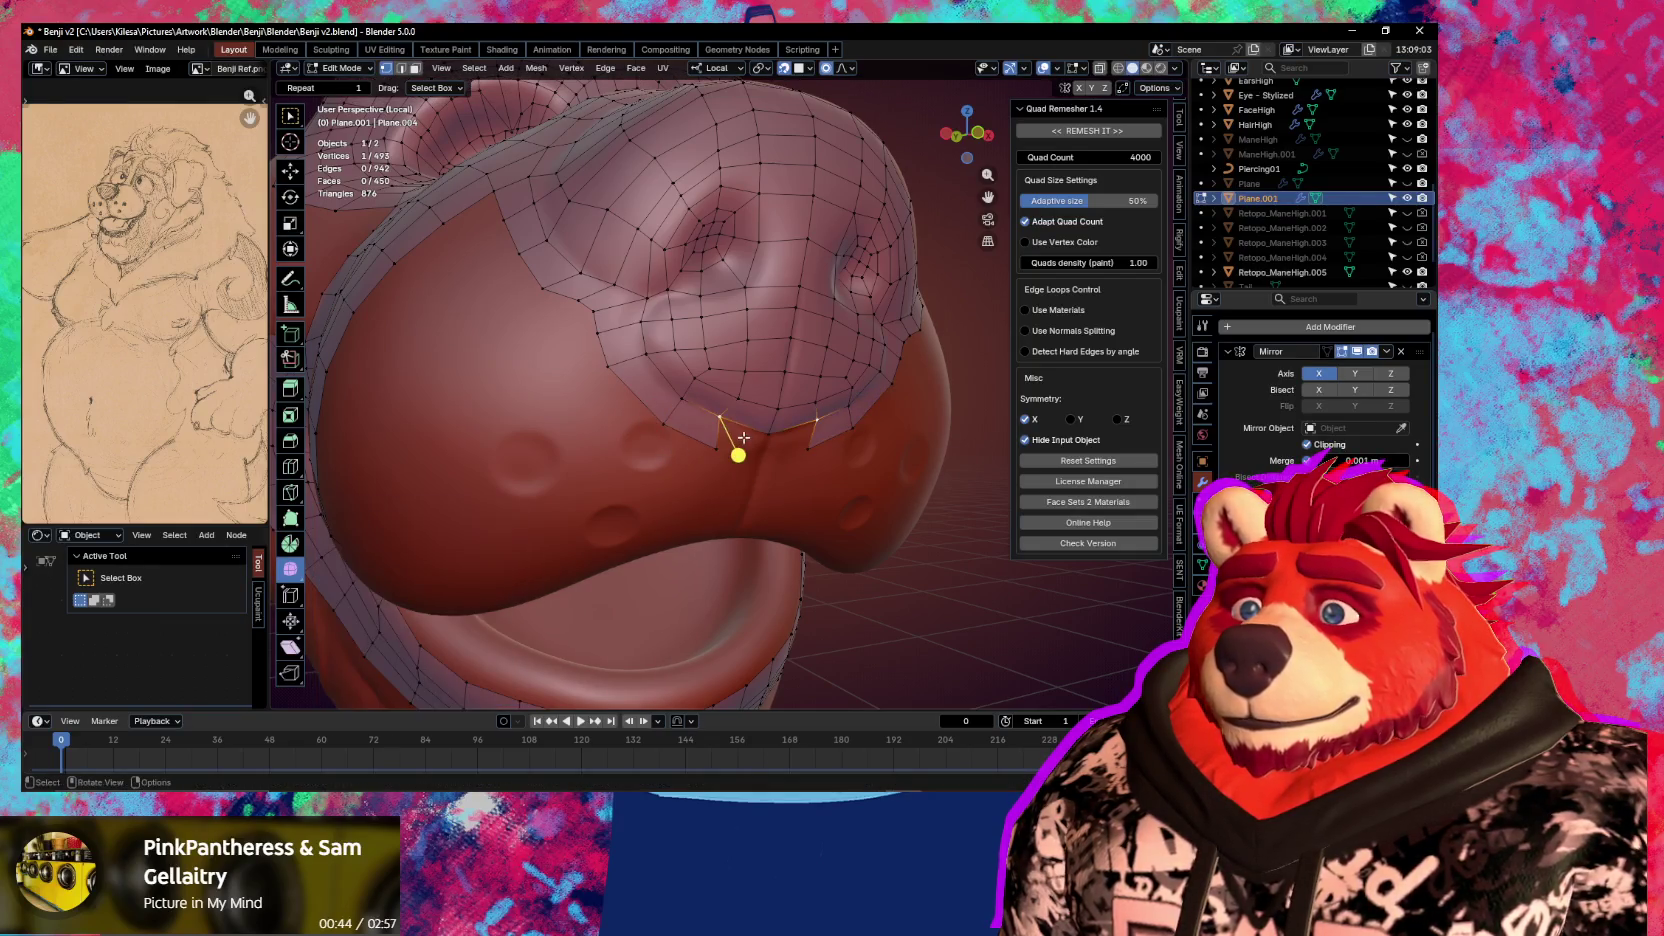
{"action": "key", "text": "f"}
{"action": "left_click", "coordinate": [788, 478]}
{"action": "mouse_move", "coordinate": [788, 478]}
{"action": "middle_mouse_down"}
{"action": "mouse_move", "coordinate": [715, 475]}
{"action": "mouse_move", "coordinate": [692, 409]}
{"action": "middle_mouse_up"}
{"action": "scroll", "coordinate": [692, 409], "scroll_direction": "up", "scroll_amount": 2}
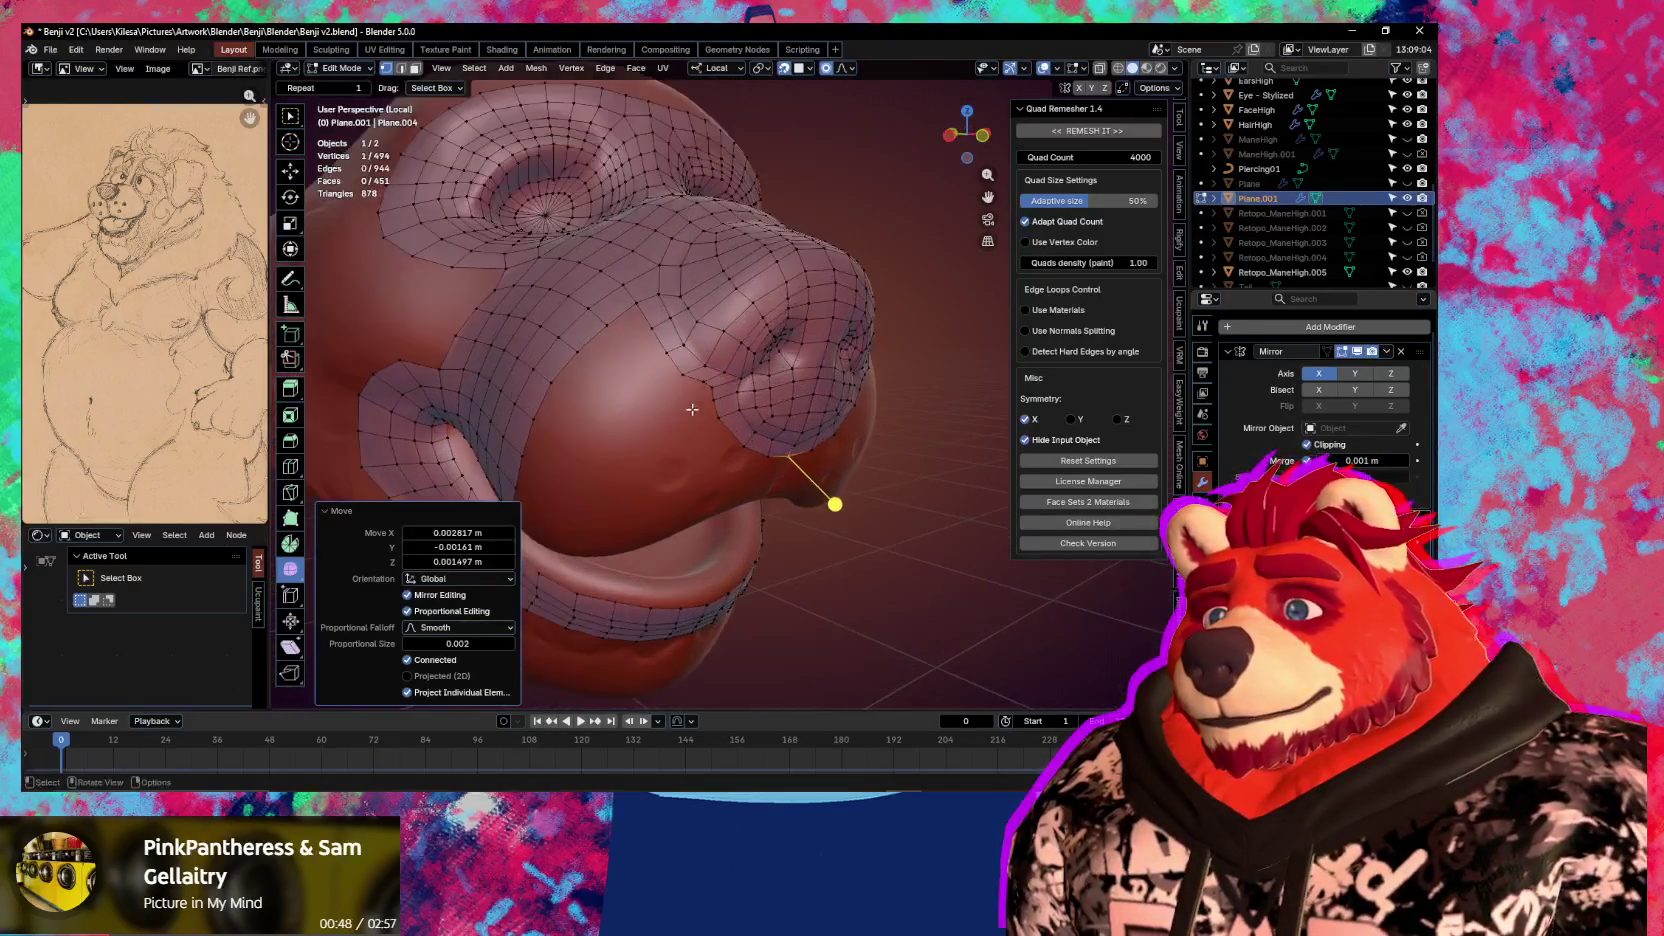
Adjust the last vertex's position, then switch to Sculpt Mode for relaxing
{"action": "key", "text": "g"}
{"action": "left_click", "coordinate": [682, 367]}
{"action": "mouse_move", "coordinate": [682, 367]}
{"action": "middle_mouse_down"}
{"action": "mouse_move", "coordinate": [662, 357]}
{"action": "mouse_move", "coordinate": [656, 391]}
{"action": "mouse_move", "coordinate": [660, 374]}
{"action": "mouse_move", "coordinate": [705, 380]}
{"action": "mouse_move", "coordinate": [699, 442]}
{"action": "mouse_move", "coordinate": [680, 364]}
{"action": "mouse_move", "coordinate": [716, 392]}
{"action": "mouse_move", "coordinate": [709, 408]}
{"action": "middle_mouse_up"}
{"action": "key", "text": "ctrl+Tab"}
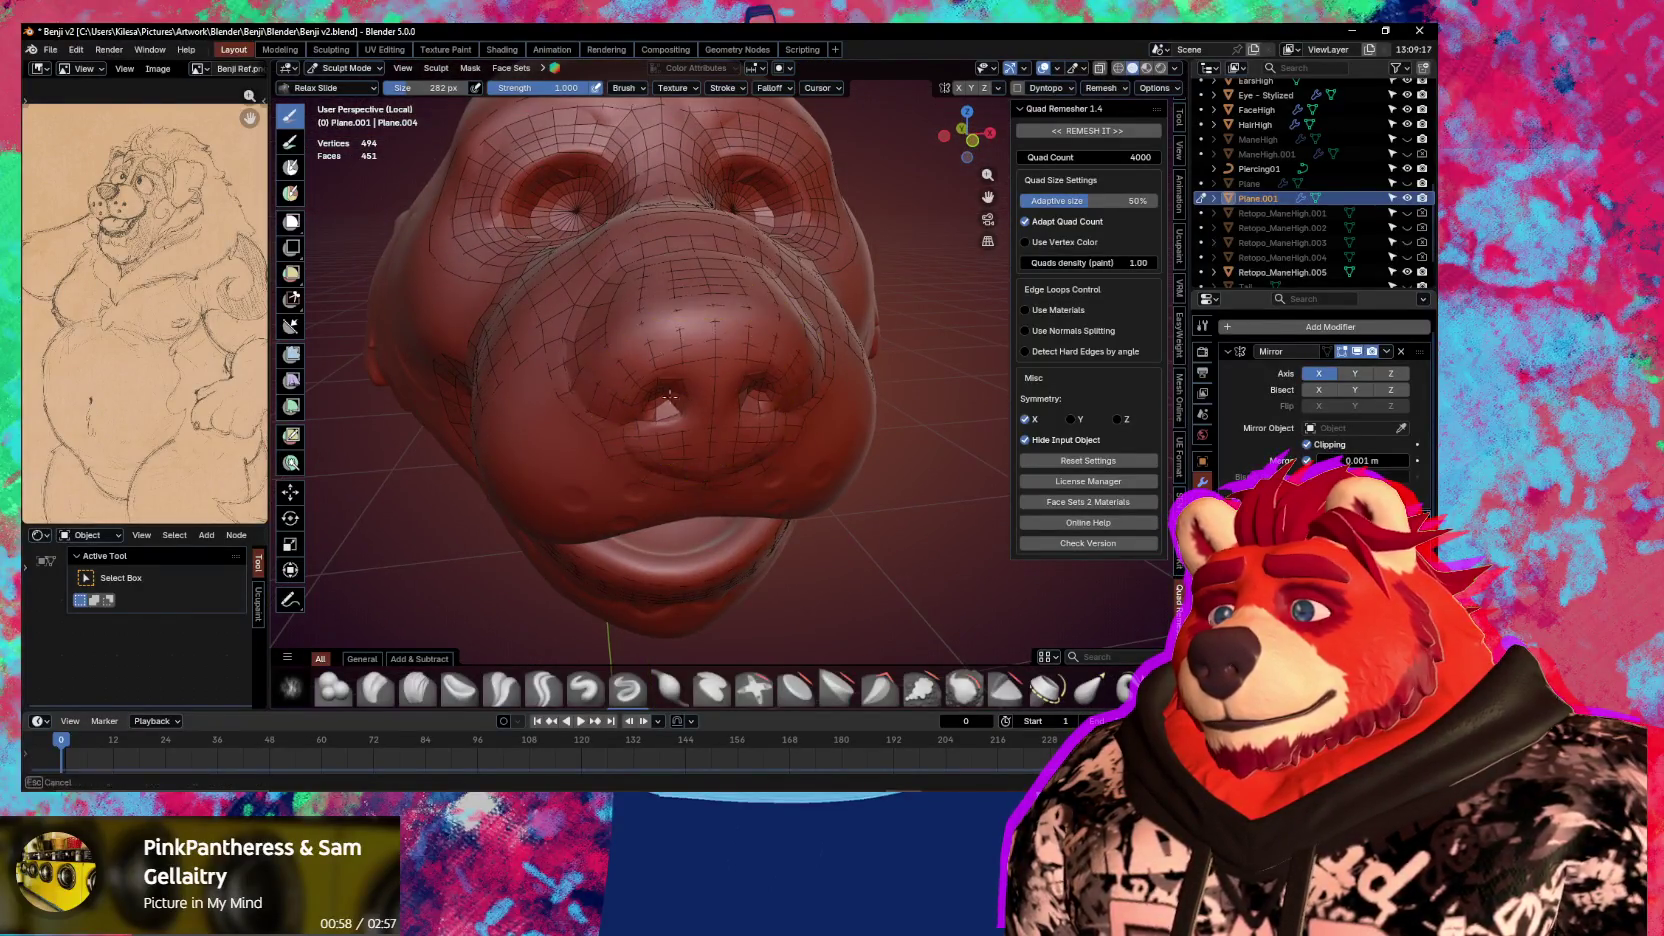
Toggle from Edit Mode into Sculpt Mode and back, zooming in on the snout
{"action": "scroll", "coordinate": [687, 398], "scroll_direction": "up", "scroll_amount": 2}
{"action": "key", "text": "Tab"}
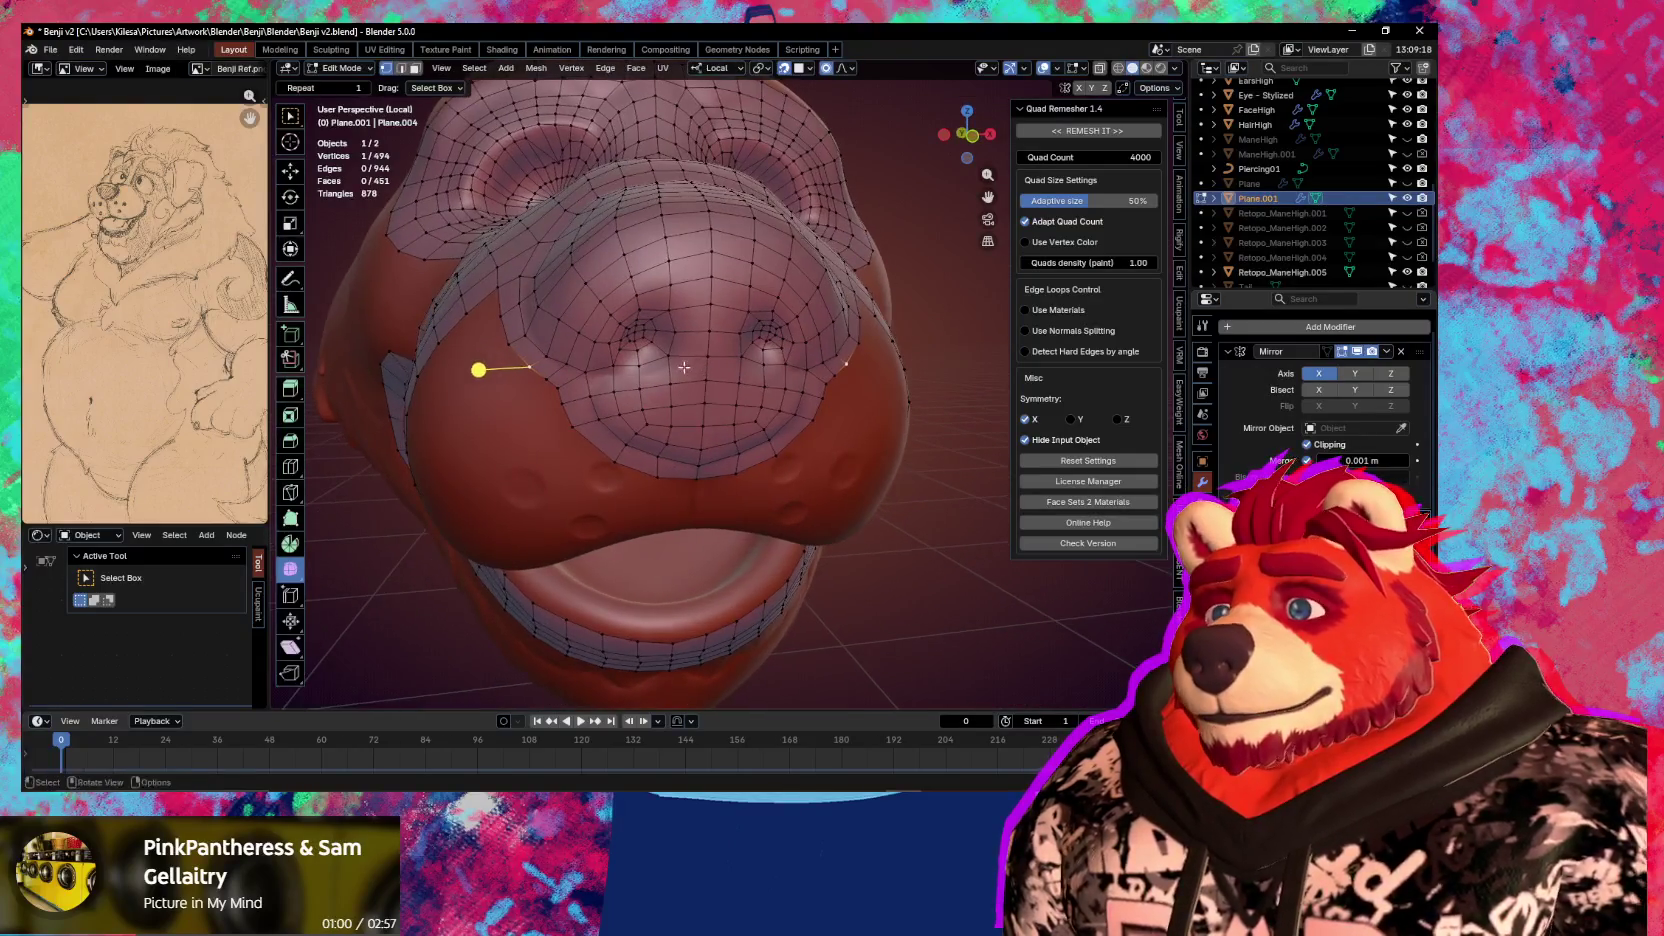
{"action": "key", "text": "ctrl+Tab"}
{"action": "left_click", "coordinate": [650, 424]}
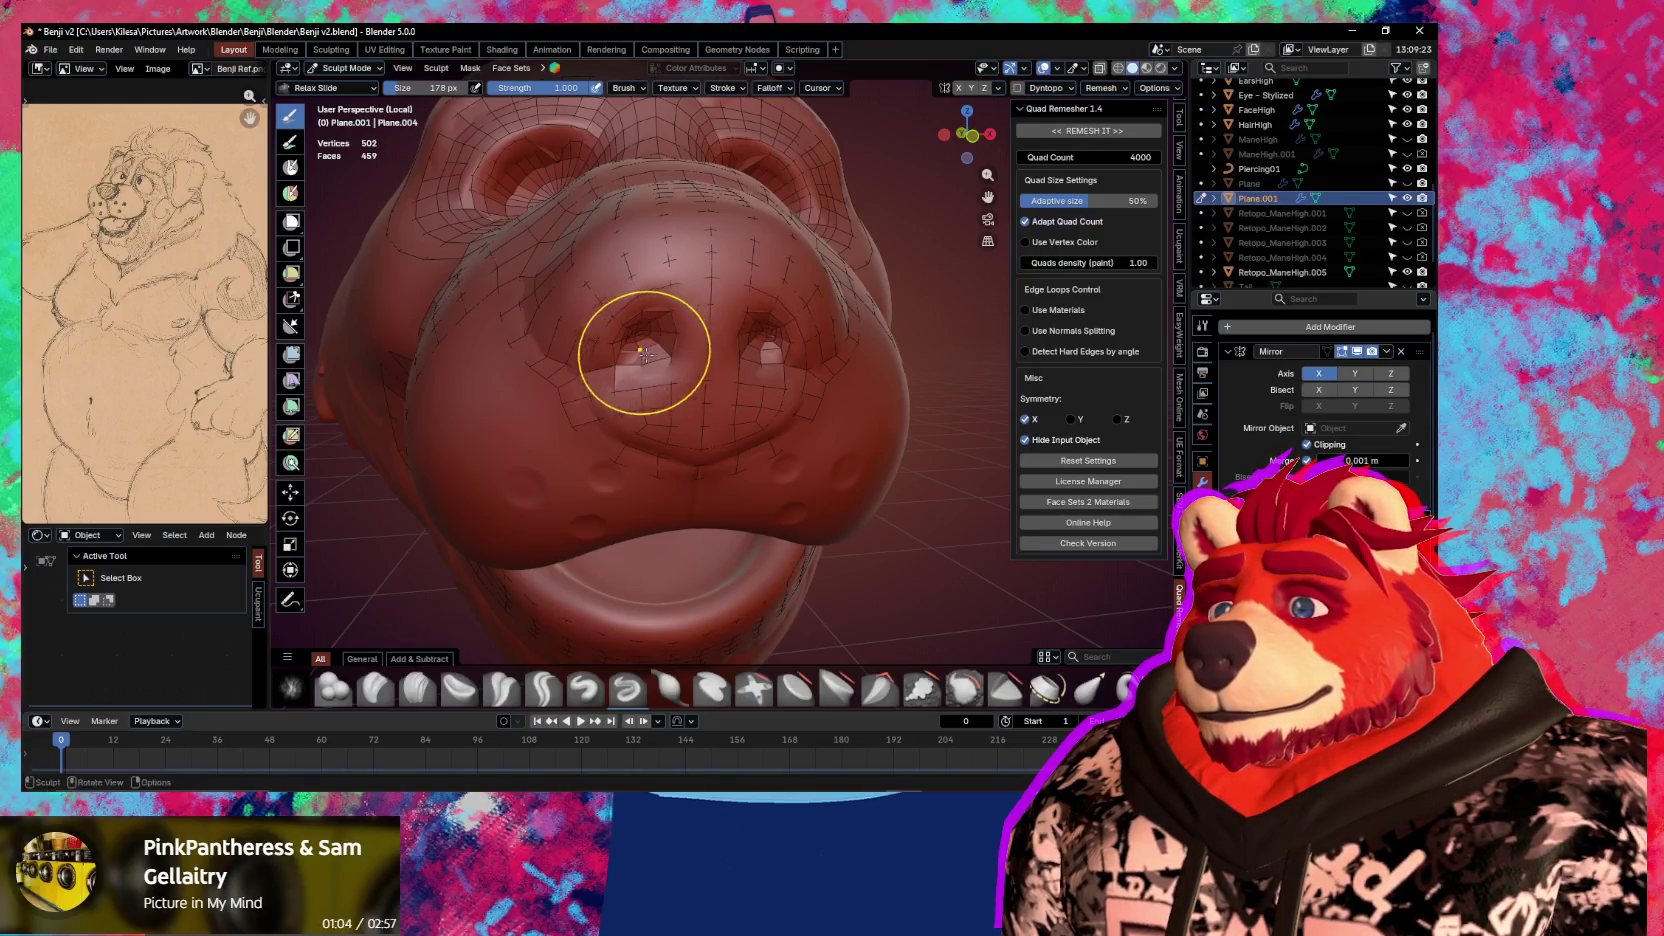
{"action": "key", "text": "Tab"}
{"action": "scroll", "coordinate": [670, 381], "scroll_direction": "up", "scroll_amount": 3}
{"action": "scroll", "coordinate": [640, 365], "scroll_direction": "up", "scroll_amount": 4}
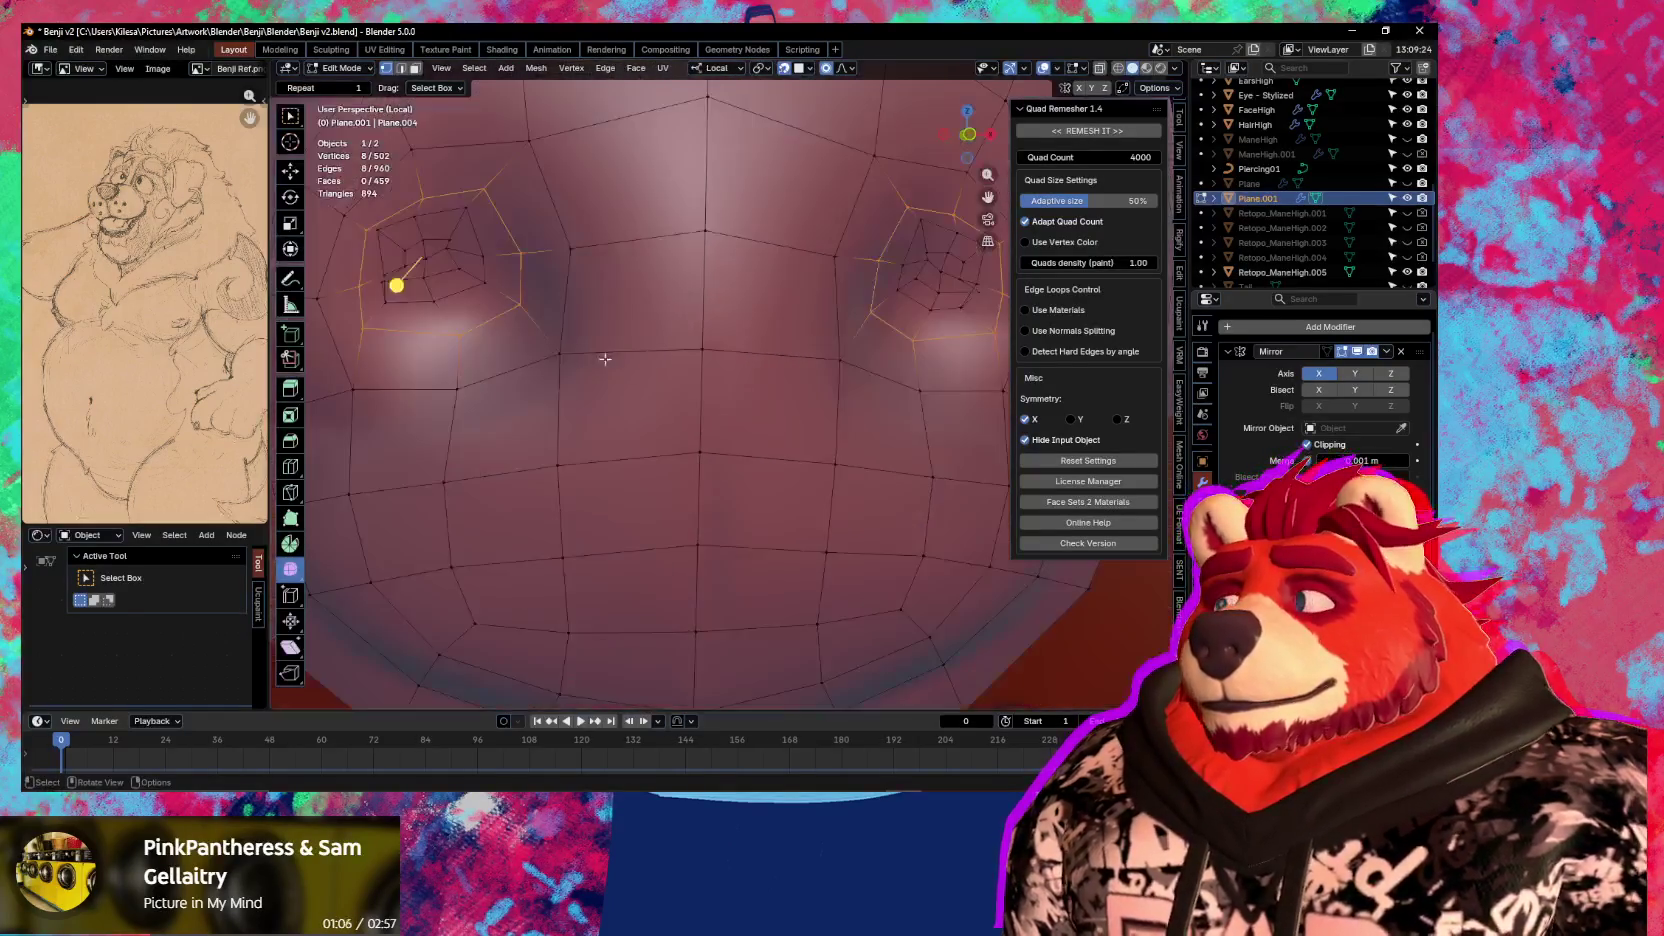
Move a vertex near the nostril loops repeatedly with smooth proportional falloff
{"action": "left_click", "coordinate": [453, 271]}
{"action": "scroll", "coordinate": [500, 300], "scroll_direction": "up", "scroll_amount": 1}
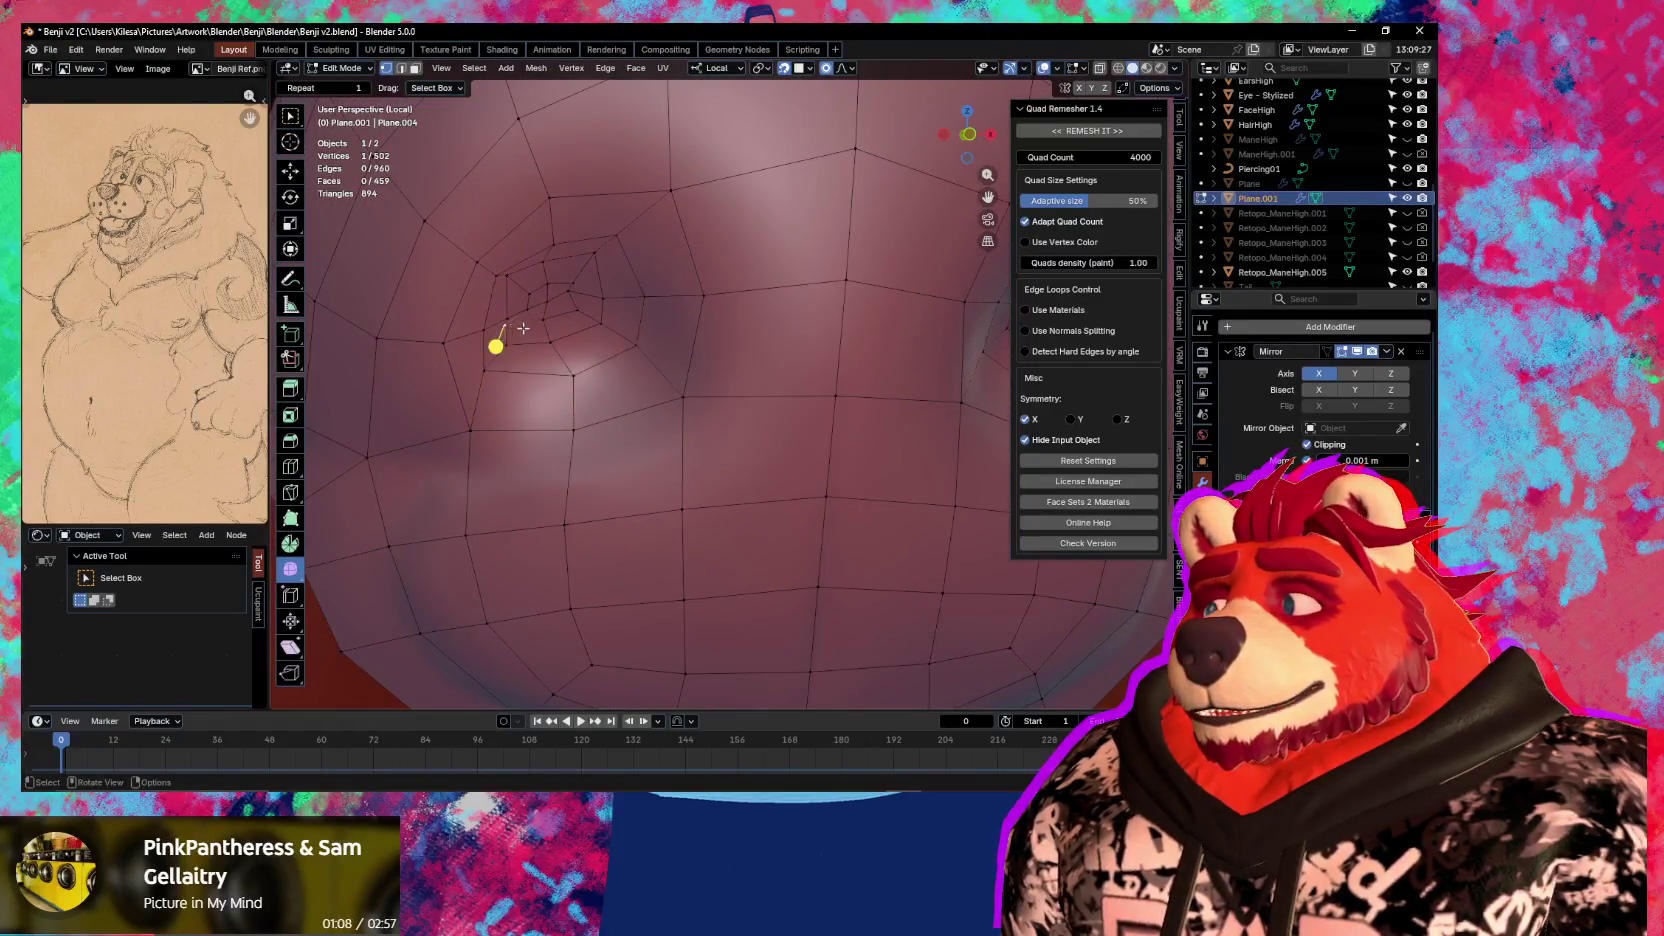
{"action": "key", "text": "g"}
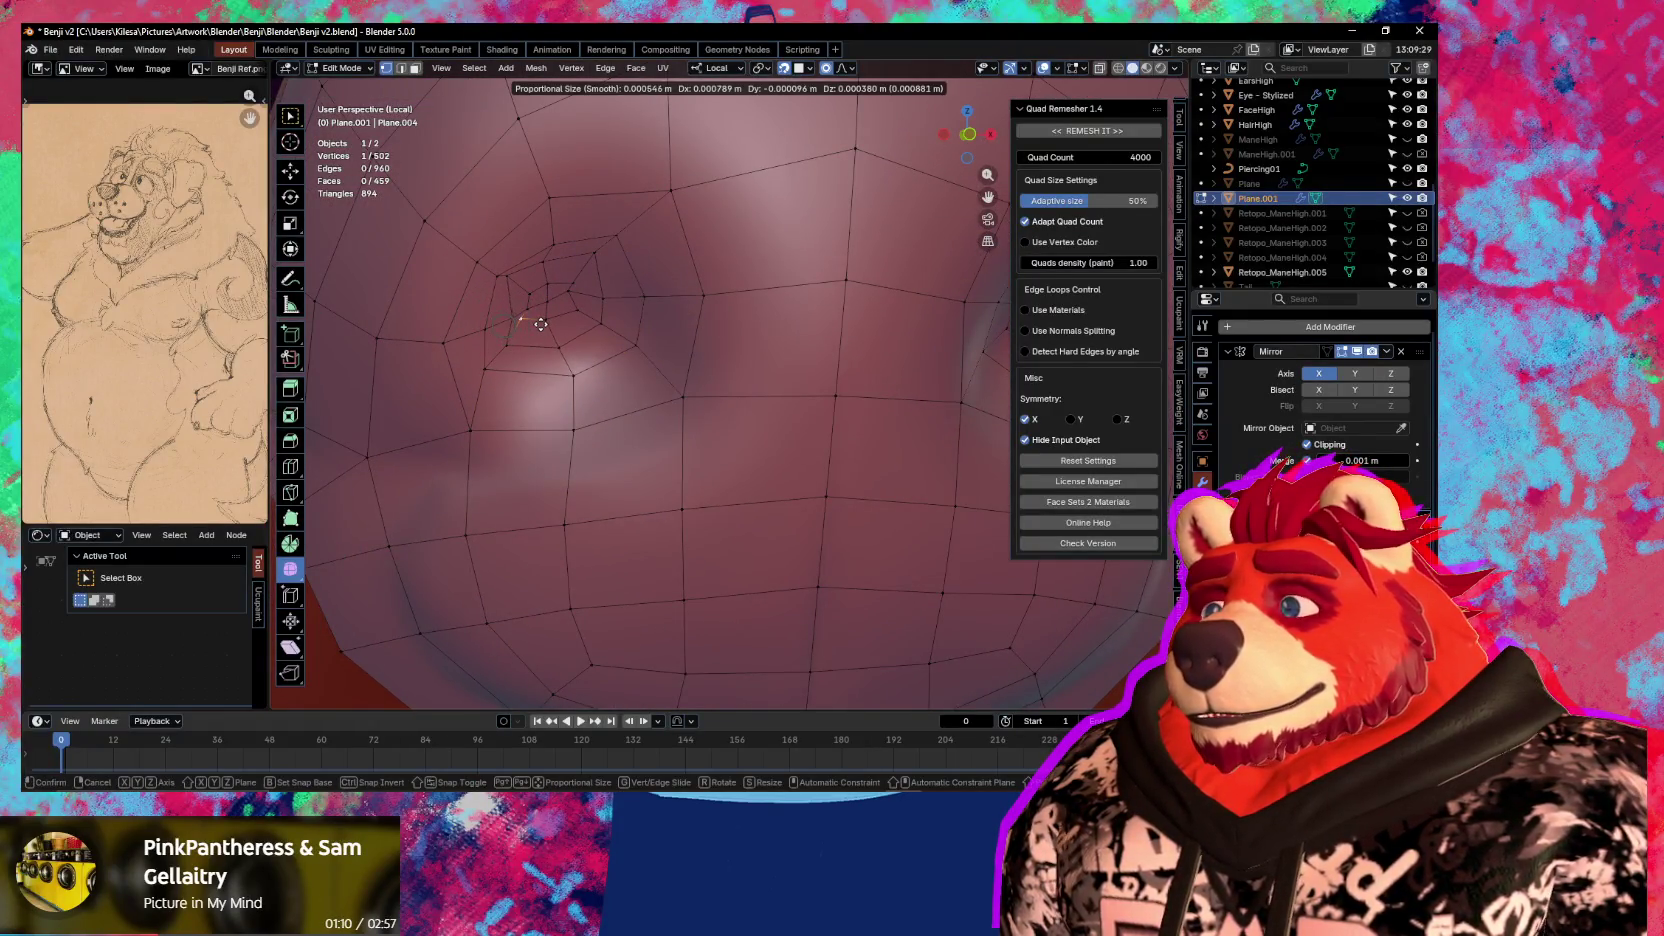
{"action": "left_click", "coordinate": [540, 324]}
{"action": "key", "text": "g"}
{"action": "left_click", "coordinate": [595, 318]}
{"action": "key", "text": "g"}
{"action": "left_click", "coordinate": [598, 317]}
{"action": "key", "text": "g"}
{"action": "left_click", "coordinate": [578, 285]}
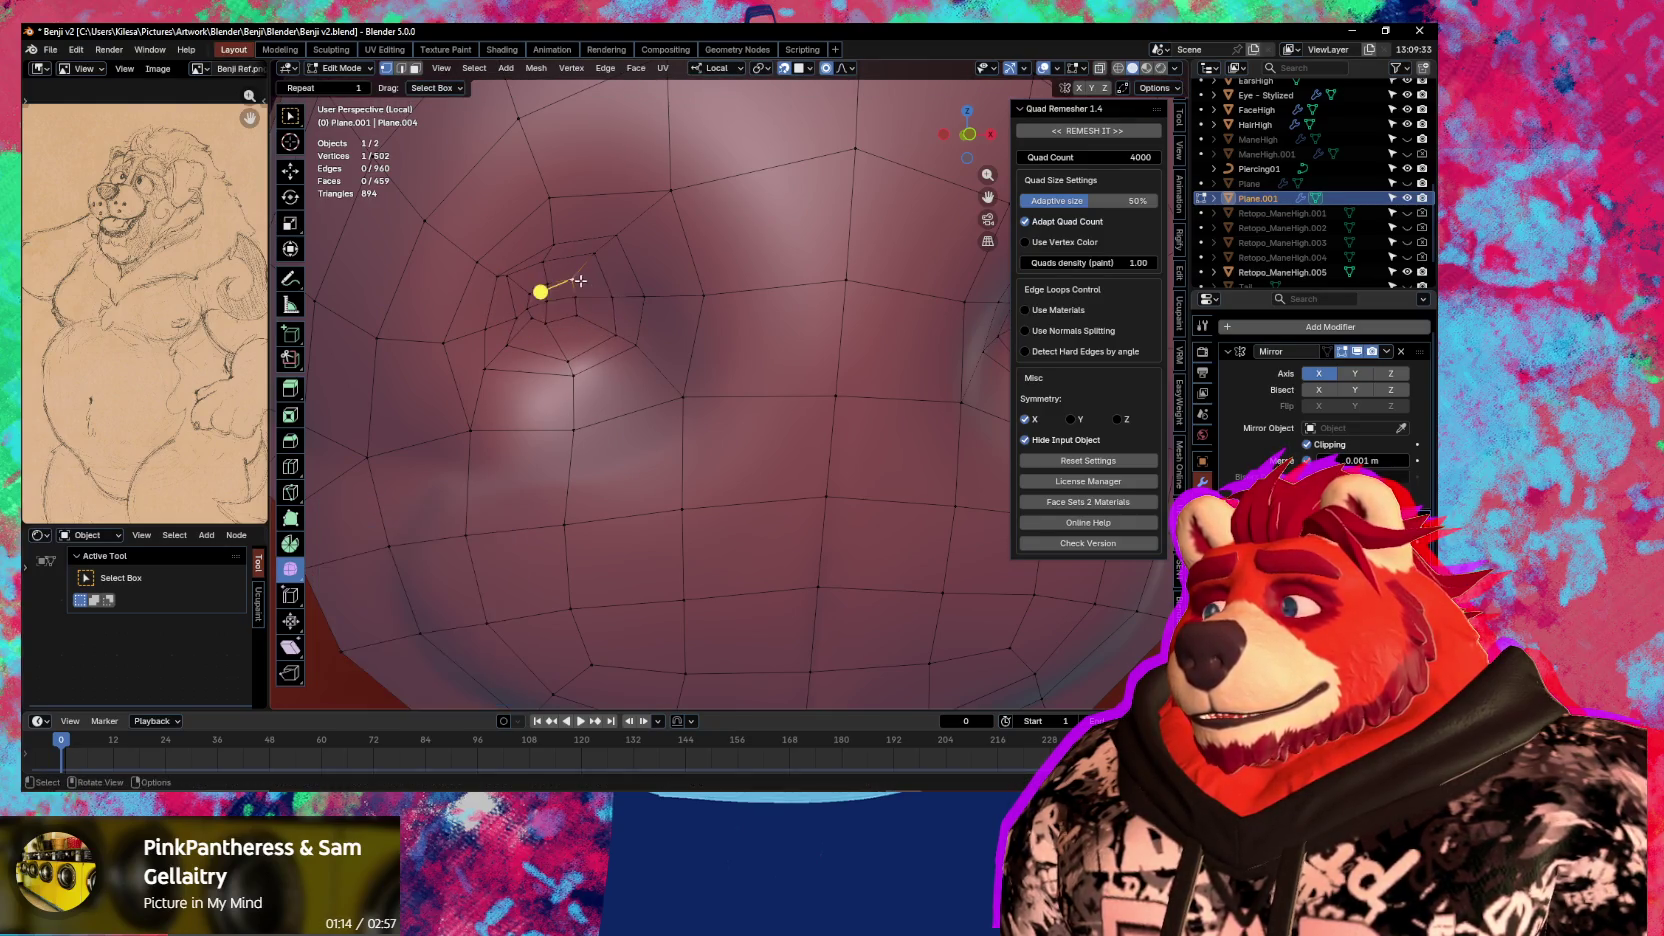
{"action": "key", "text": "g"}
{"action": "left_click", "coordinate": [522, 284]}
{"action": "key", "text": "g"}
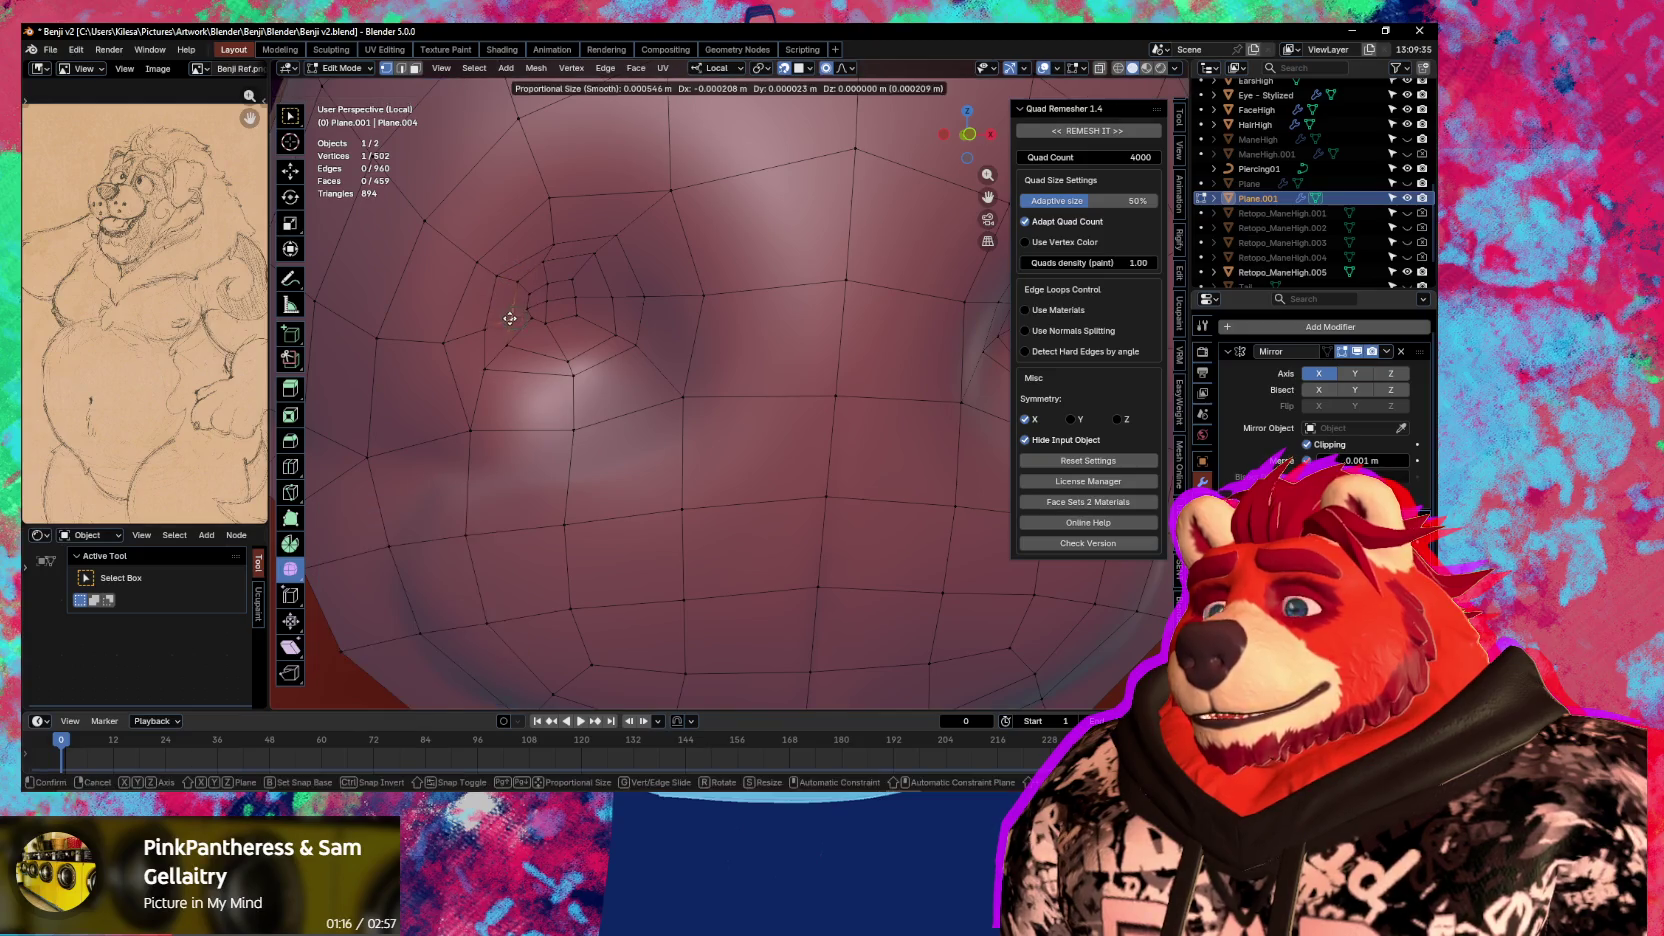
{"action": "left_click", "coordinate": [507, 318]}
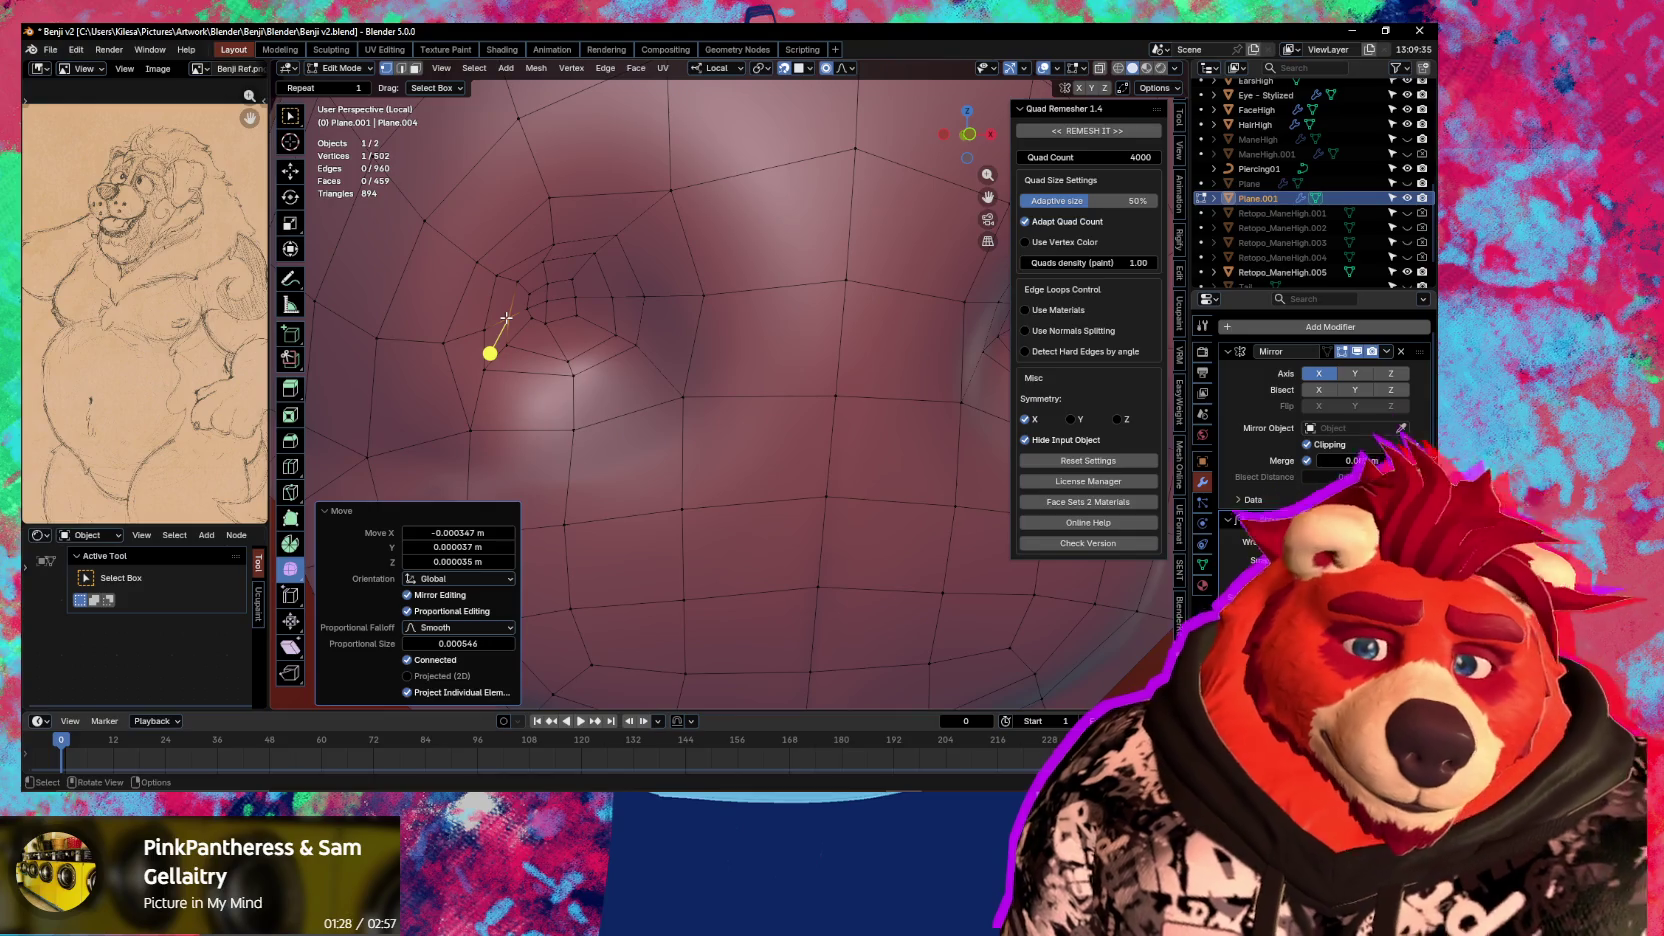
Select the nostril's centre pole, grow the selection ring by ring, and move the loops
{"action": "middle_click_drag", "start_coordinate": [484, 279], "coordinate": [510, 206]}
{"action": "mouse_move", "coordinate": [675, 210]}
{"action": "middle_mouse_down"}
{"action": "mouse_move", "coordinate": [706, 347]}
{"action": "mouse_move", "coordinate": [639, 416]}
{"action": "middle_mouse_up"}
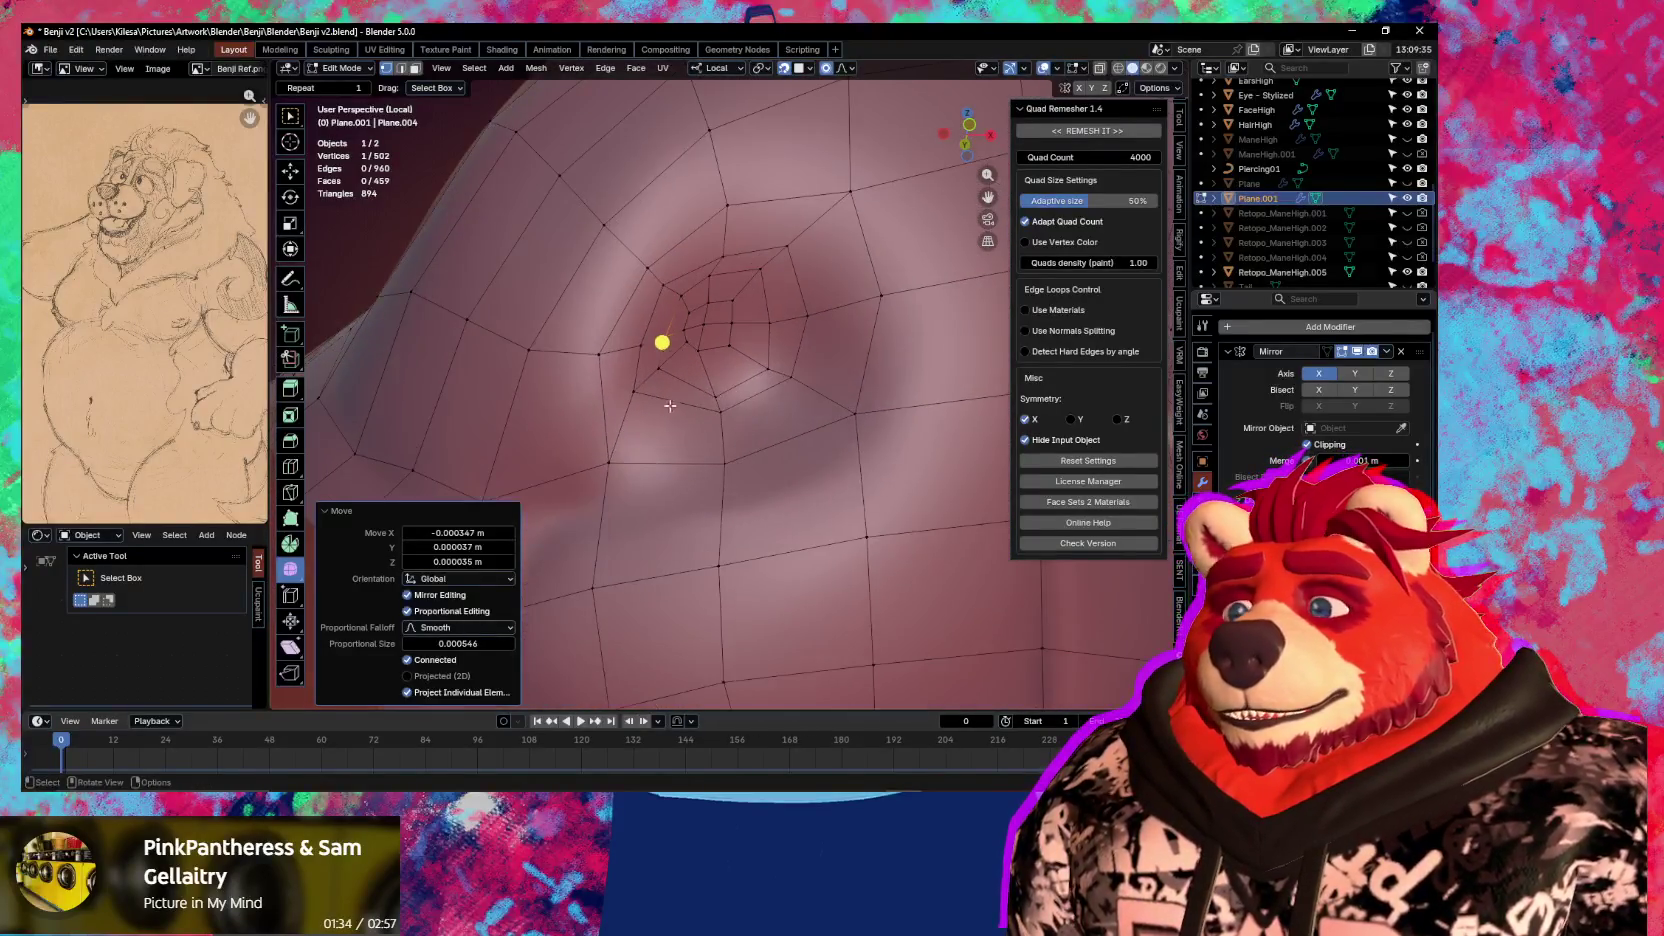
{"action": "left_click", "coordinate": [639, 416]}
{"action": "mouse_move", "coordinate": [645, 412]}
{"action": "left_mouse_down"}
{"action": "mouse_move", "coordinate": [706, 392]}
{"action": "mouse_move", "coordinate": [758, 452]}
{"action": "left_mouse_up"}
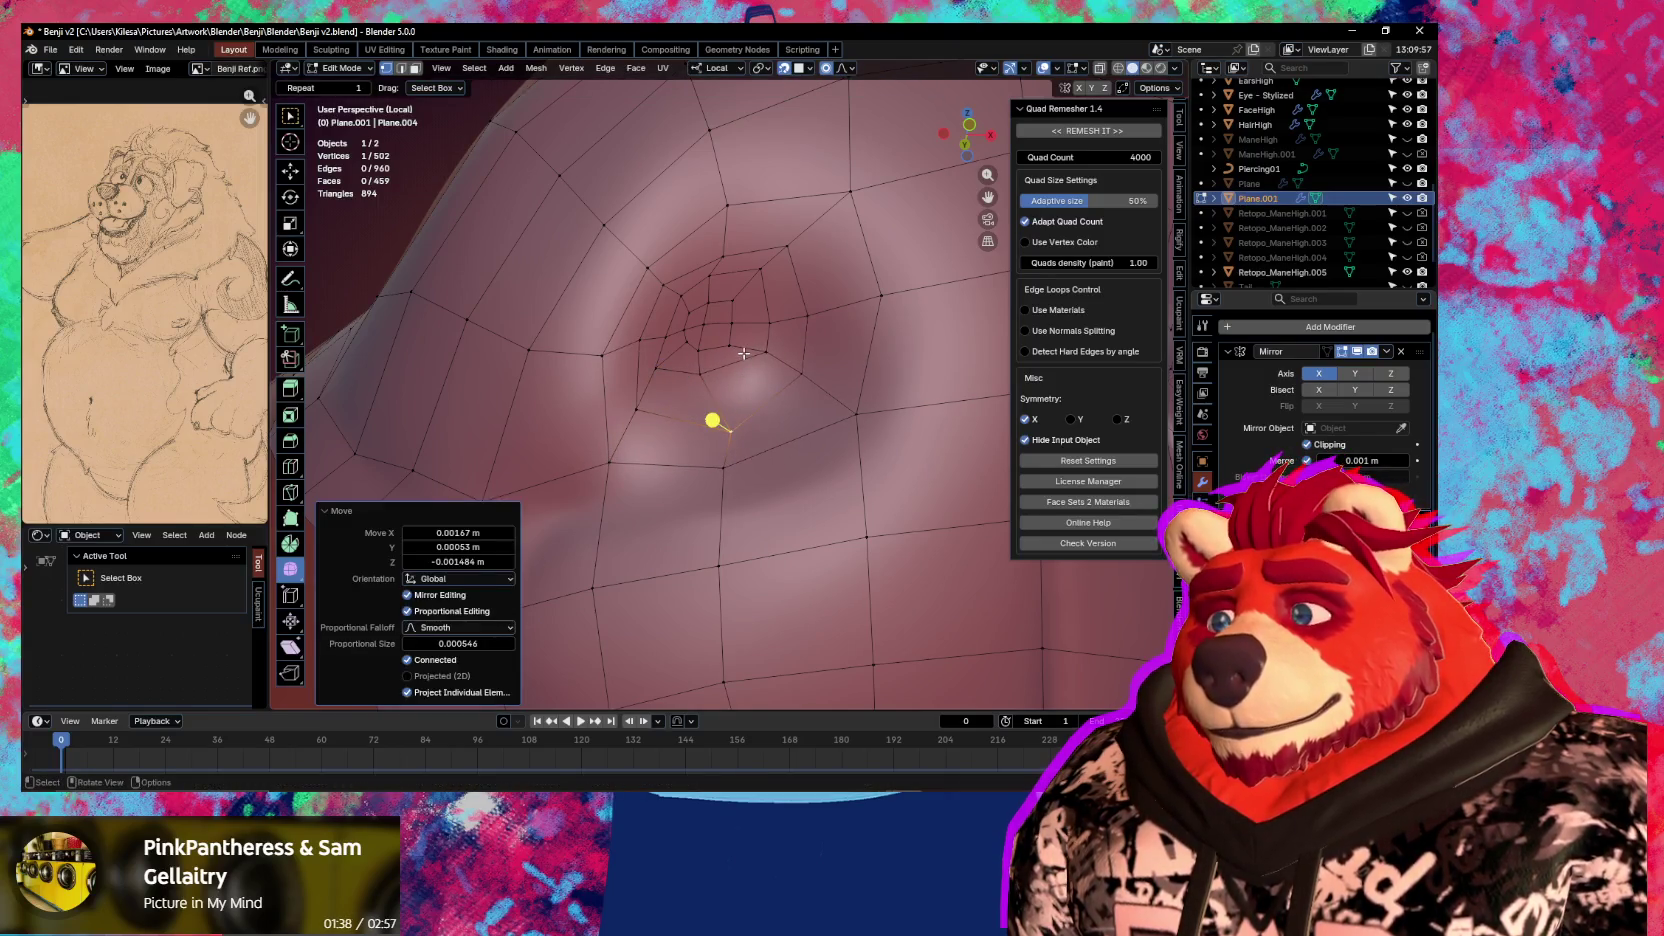
{"action": "left_click", "coordinate": [712, 328]}
{"action": "key", "text": "ctrl+KP_Add"}
{"action": "key", "text": "ctrl+KP_Add"}
{"action": "key", "text": "ctrl+KP_Add"}
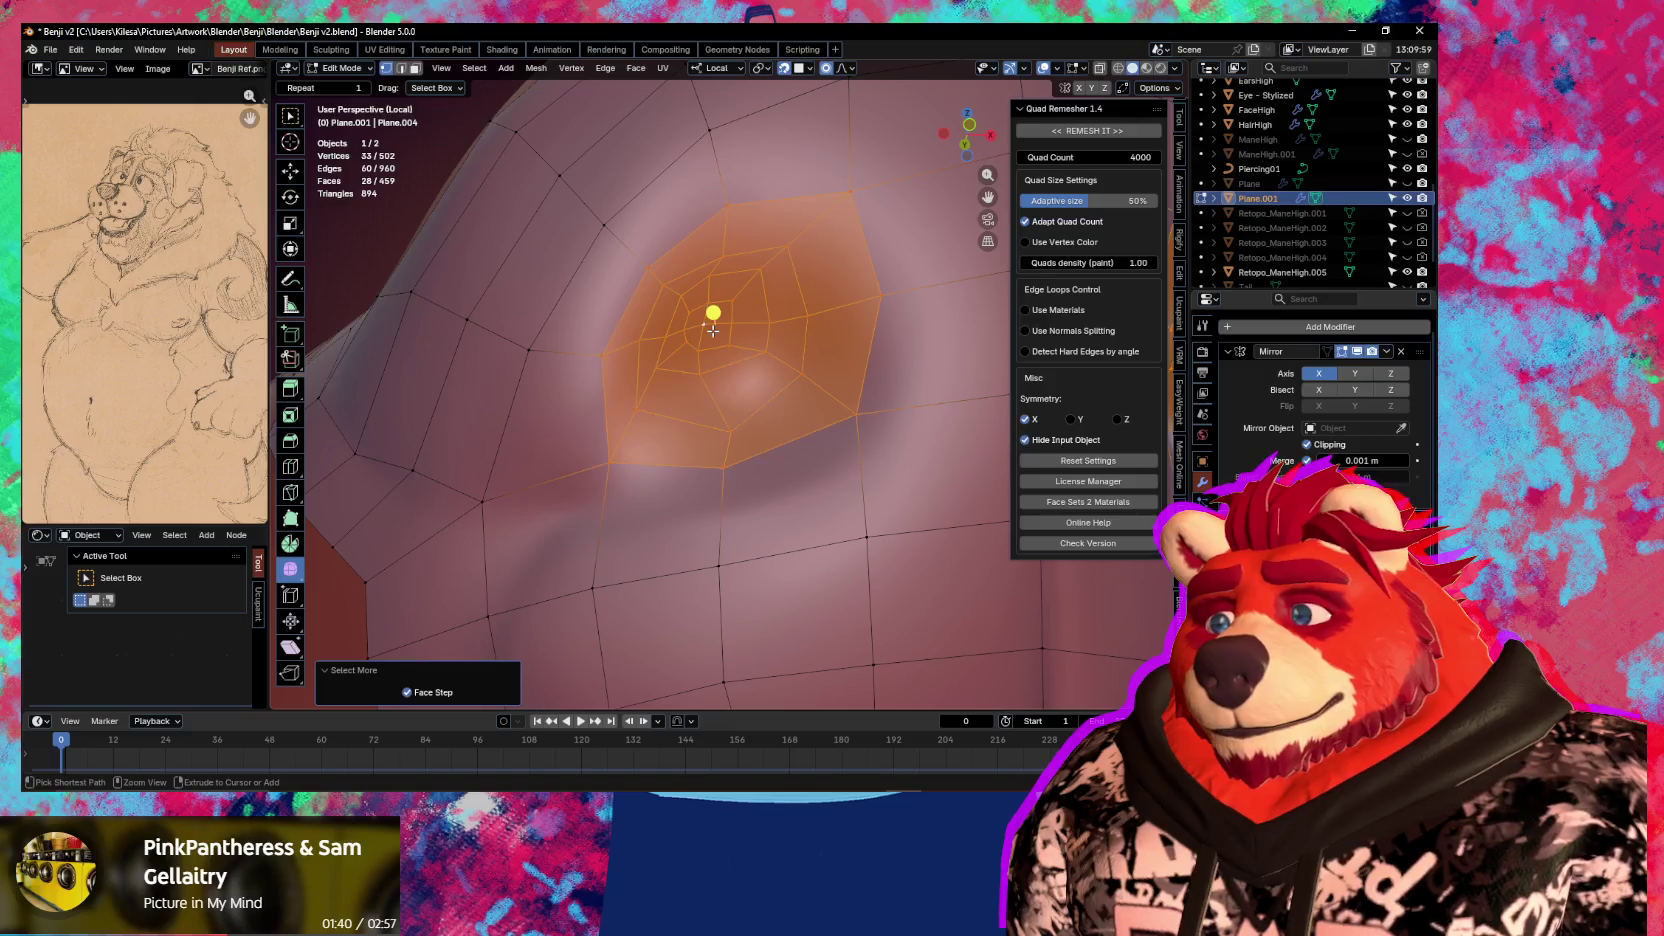
{"action": "left_click_drag", "start_coordinate": [712, 330], "coordinate": [731, 341]}
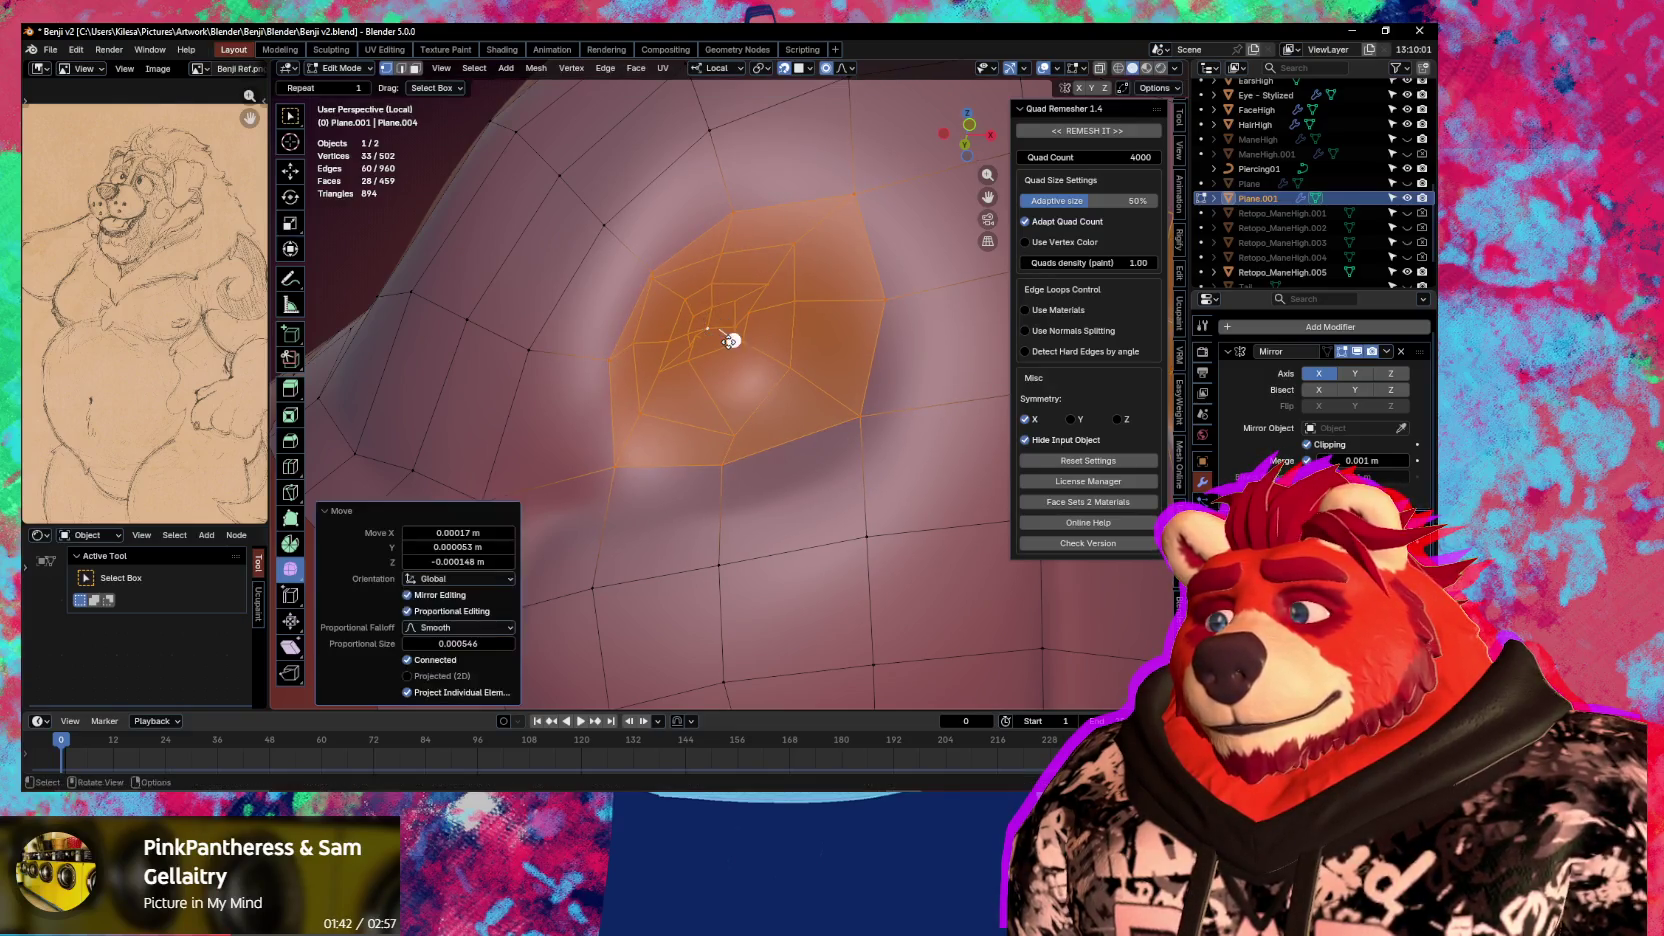
{"action": "middle_click_drag", "start_coordinate": [731, 341], "coordinate": [745, 386]}
Relax the nostril loops in Sculpt Mode with an enlarged brush, nudging the faces in between
{"action": "key", "text": "ctrl+Tab"}
{"action": "key", "text": "2"}
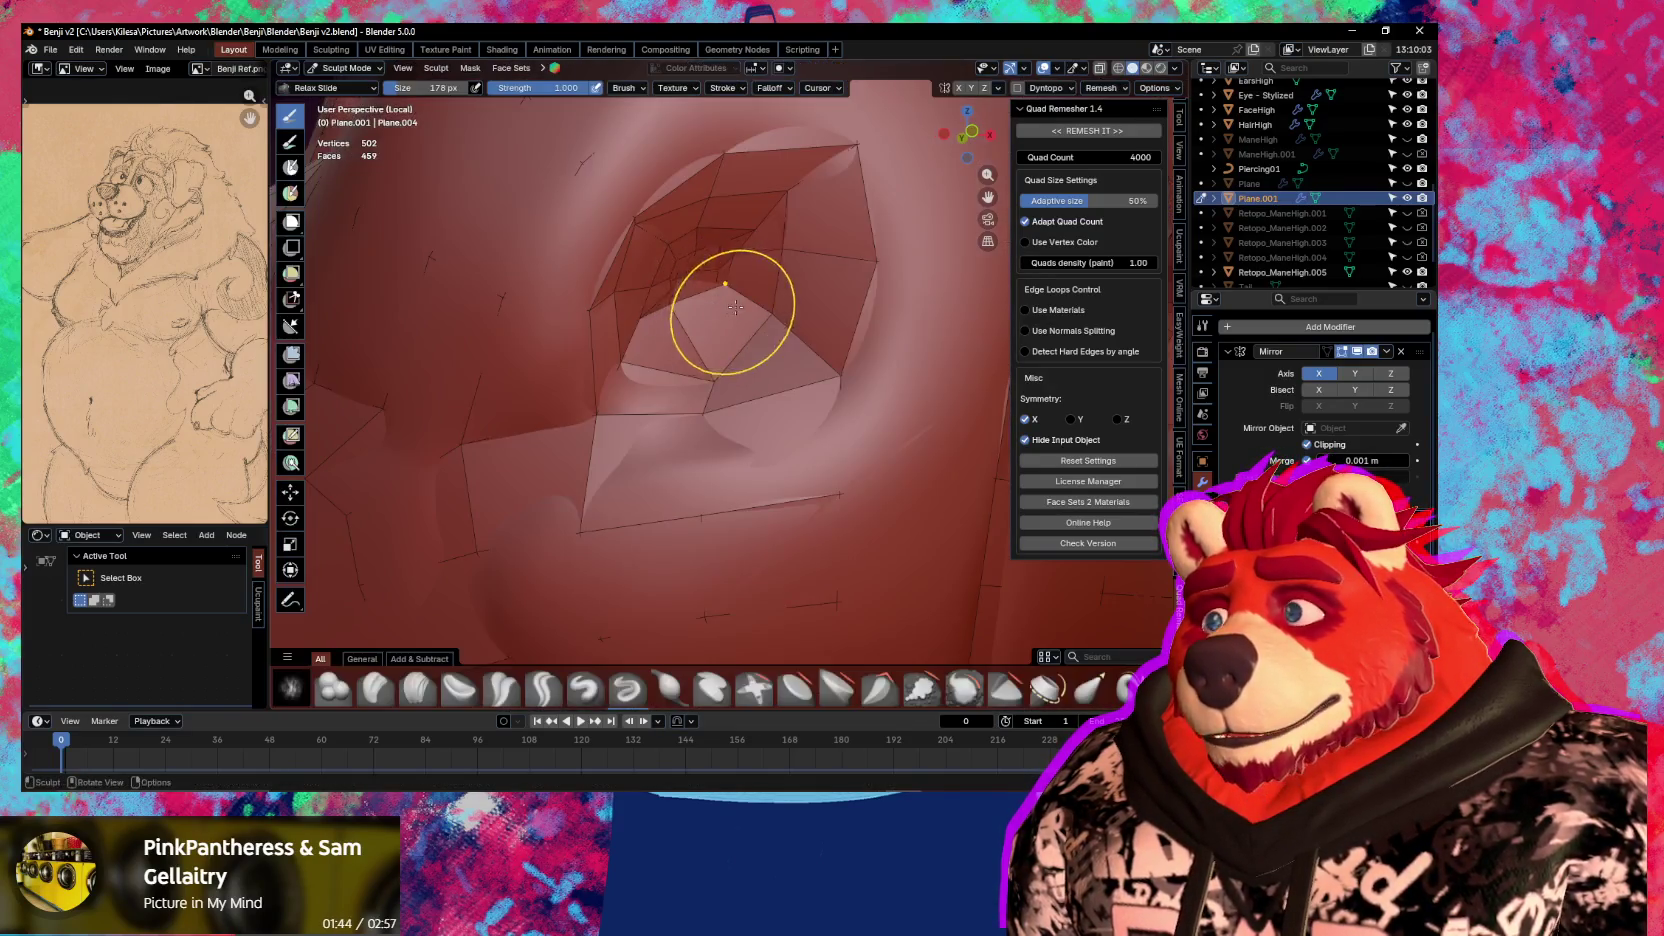
{"action": "left_click_drag", "start_coordinate": [727, 303], "coordinate": [701, 334]}
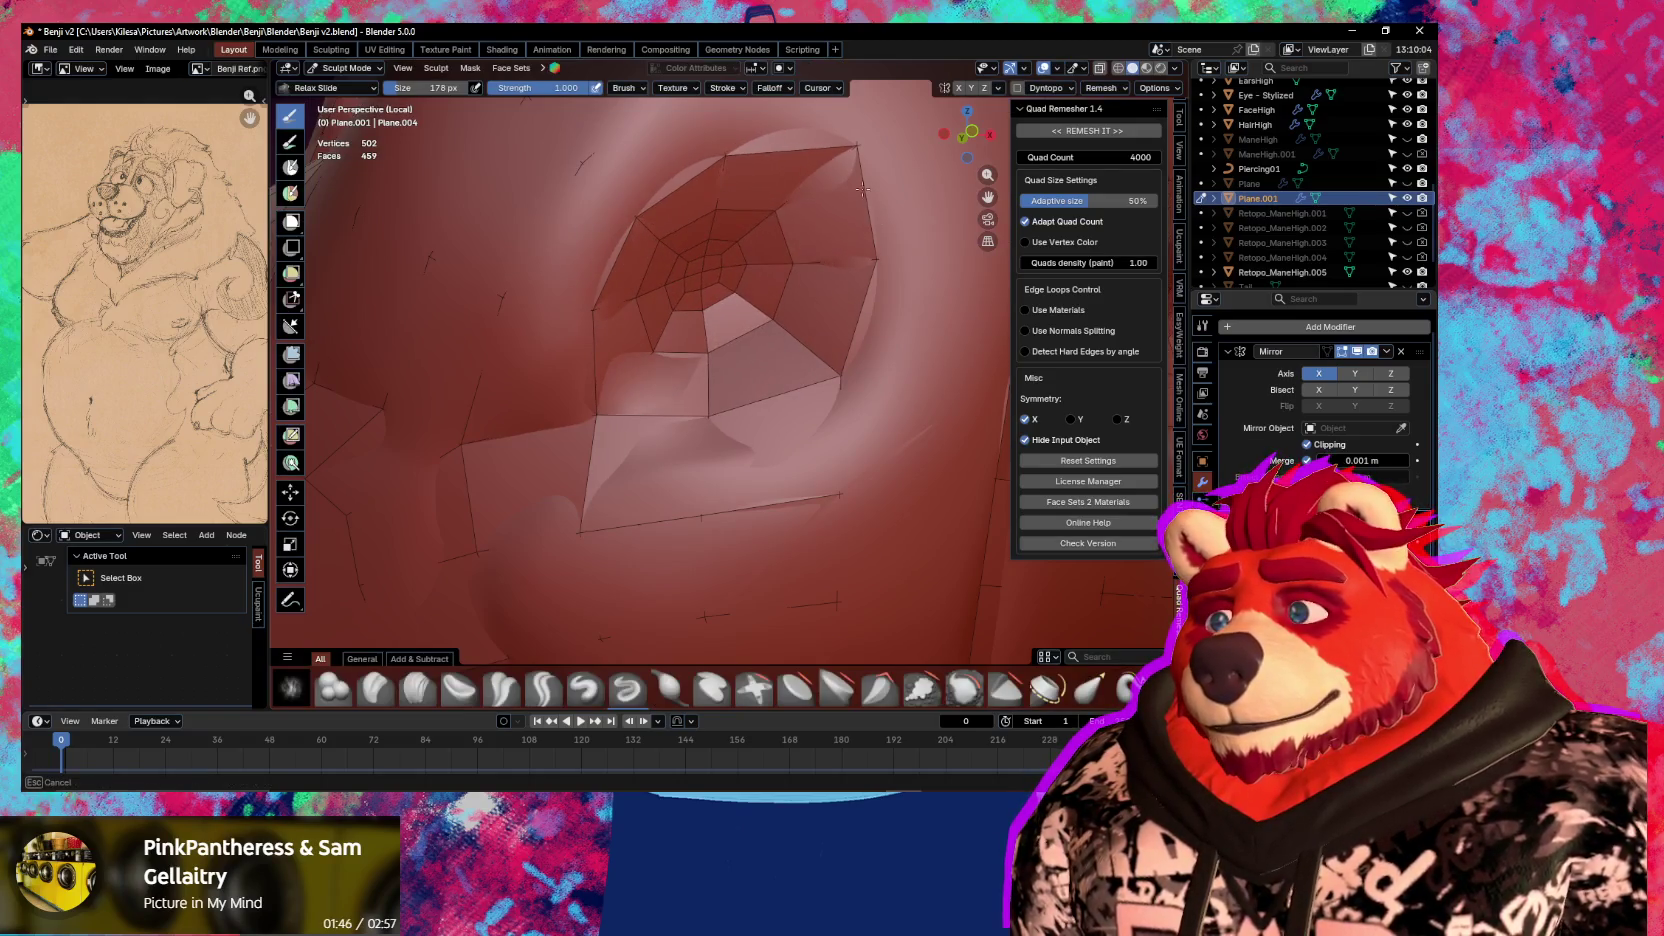
{"action": "key", "text": "Tab"}
{"action": "key", "text": "g"}
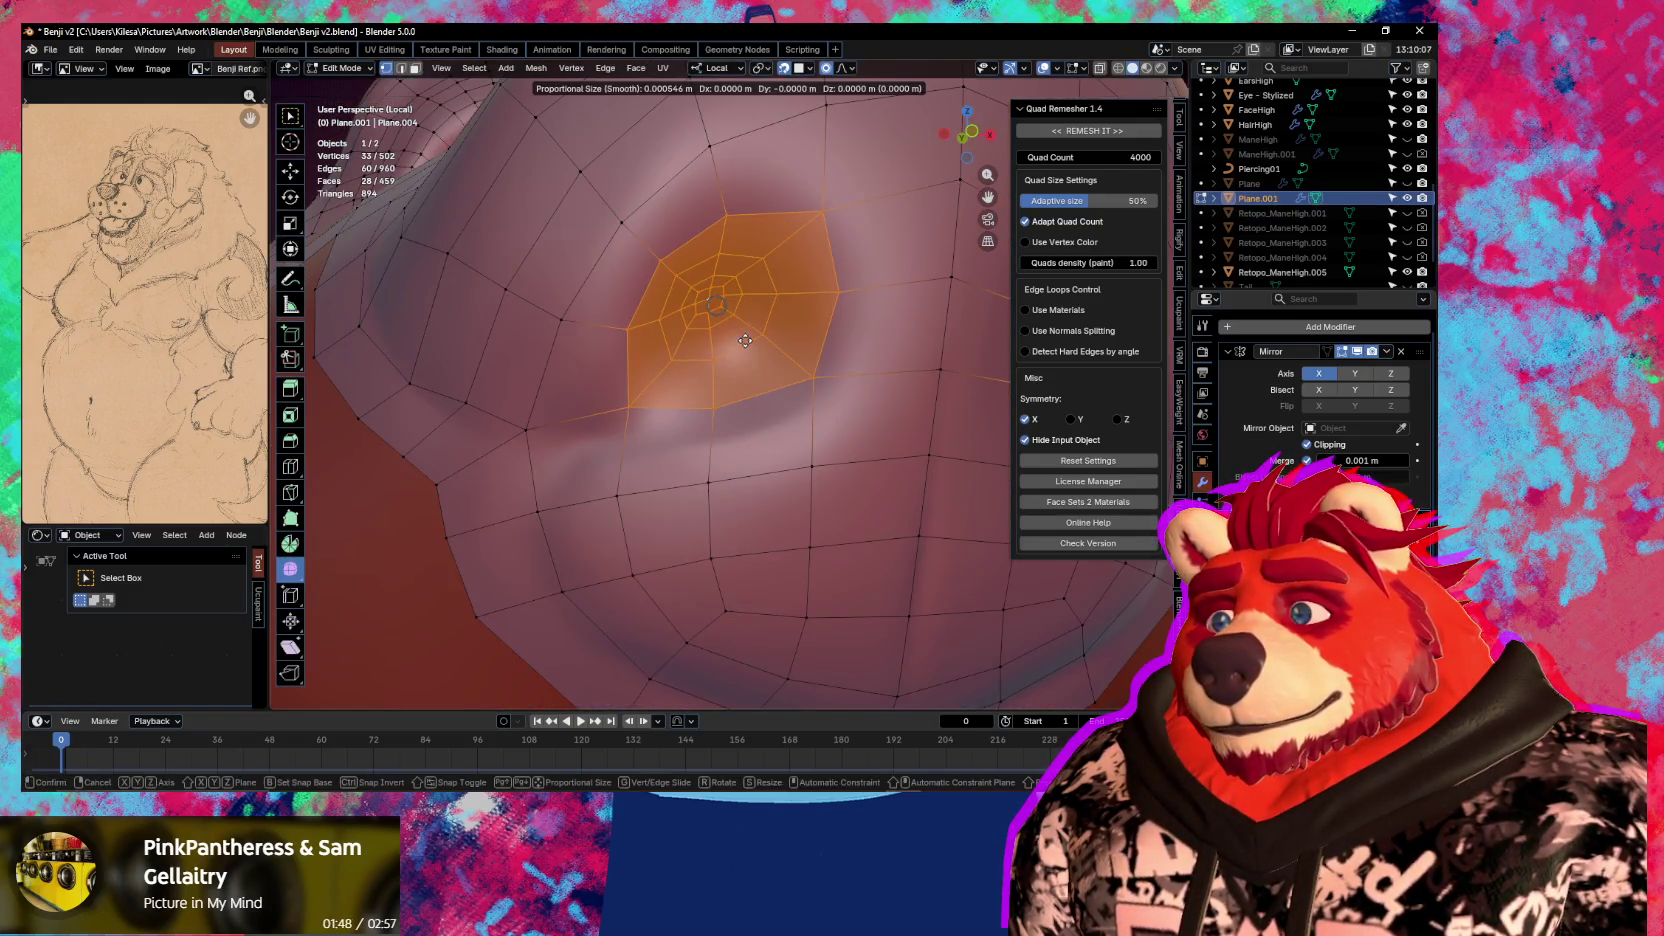
{"action": "left_click", "coordinate": [745, 342]}
{"action": "middle_click_drag", "start_coordinate": [745, 342], "coordinate": [749, 347]}
{"action": "key", "text": "Tab"}
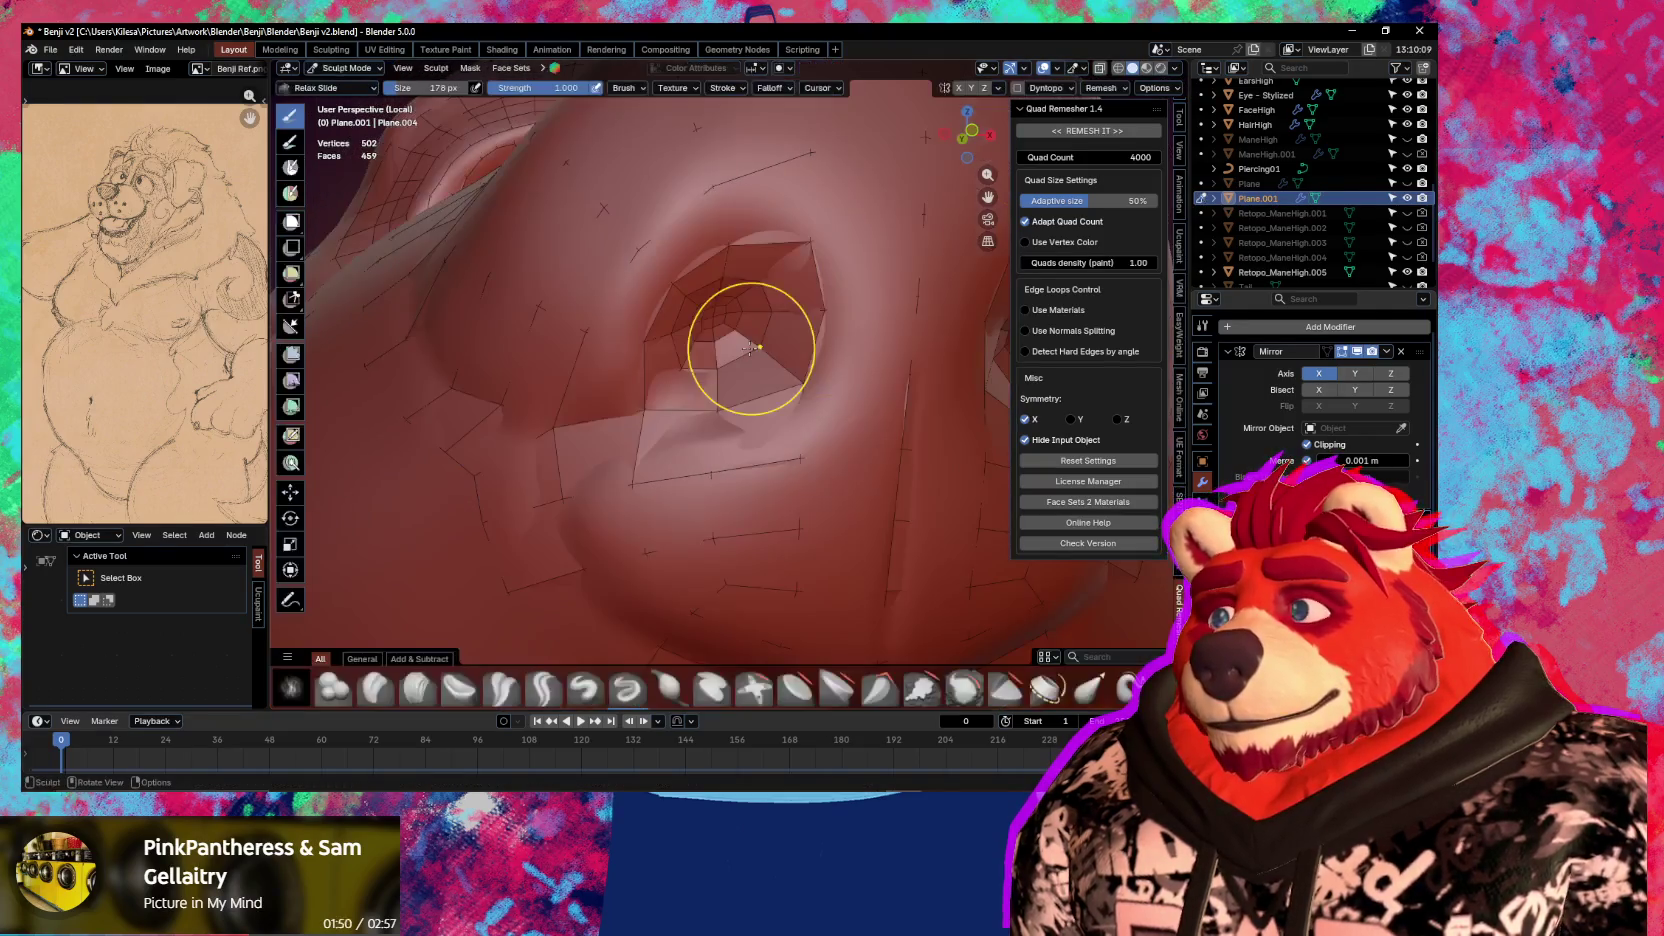
{"action": "key", "text": "f"}
{"action": "left_click", "coordinate": [697, 283]}
{"action": "key", "text": "Tab"}
Reposition two vertices near the nostril onto the snout surface
{"action": "left_click", "coordinate": [640, 408]}
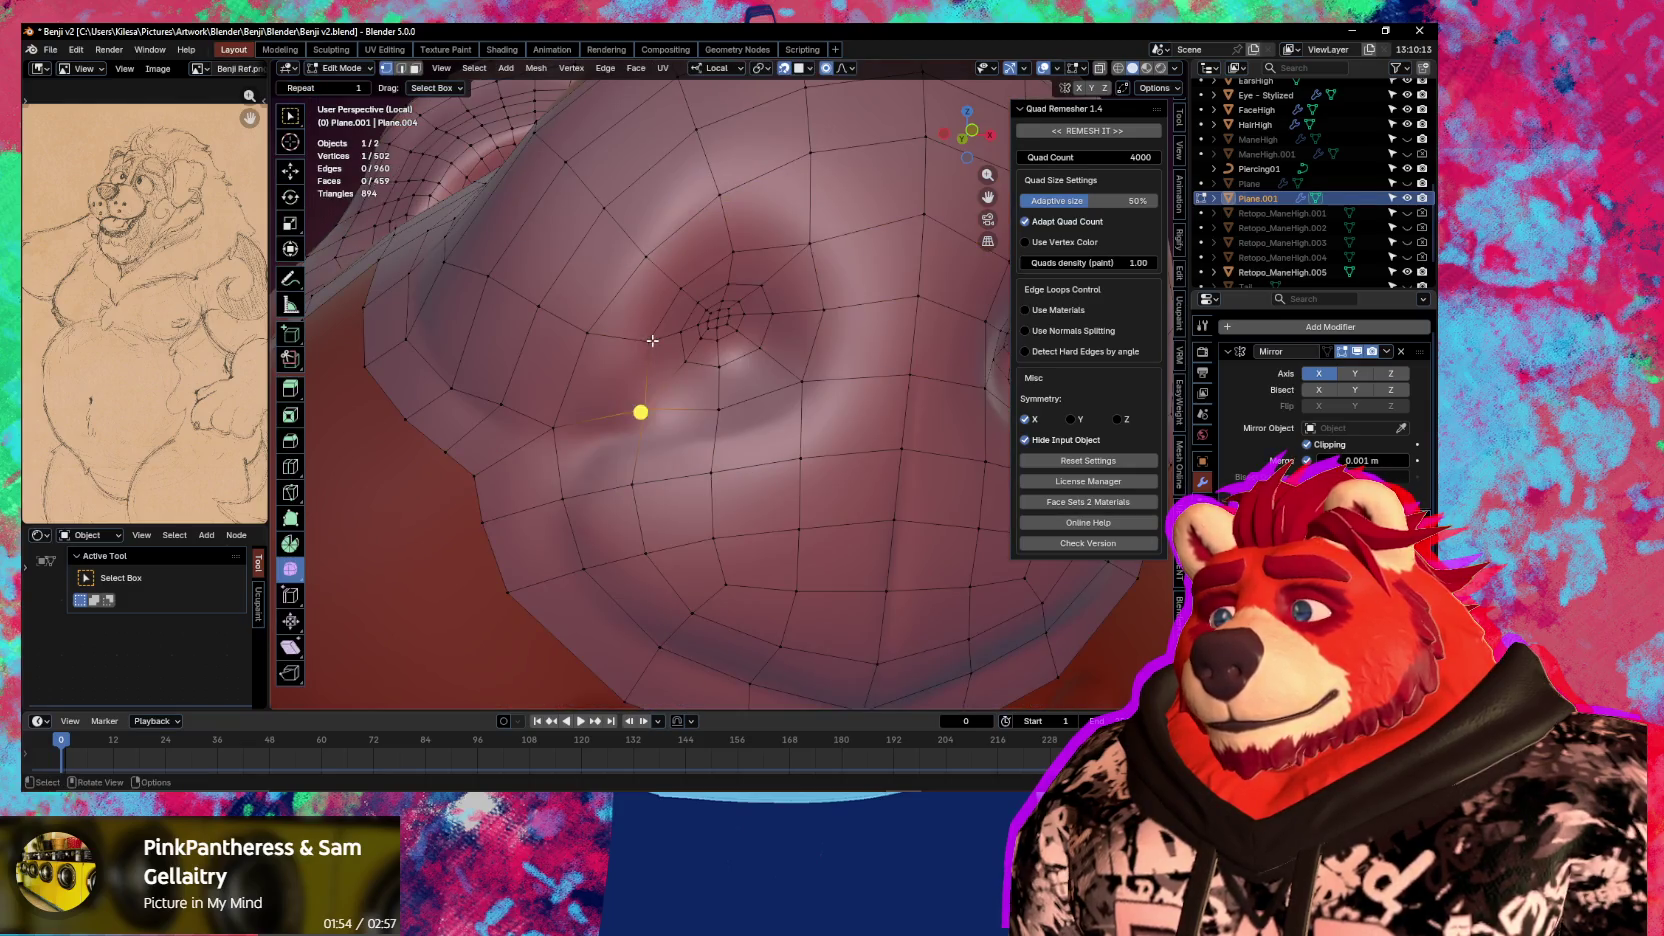
{"action": "key", "text": "g"}
{"action": "left_click", "coordinate": [698, 312]}
{"action": "key", "text": "g"}
{"action": "left_click", "coordinate": [678, 284]}
{"action": "left_click", "coordinate": [787, 263]}
{"action": "key", "text": "g"}
{"action": "left_click", "coordinate": [638, 253]}
{"action": "key", "text": "g"}
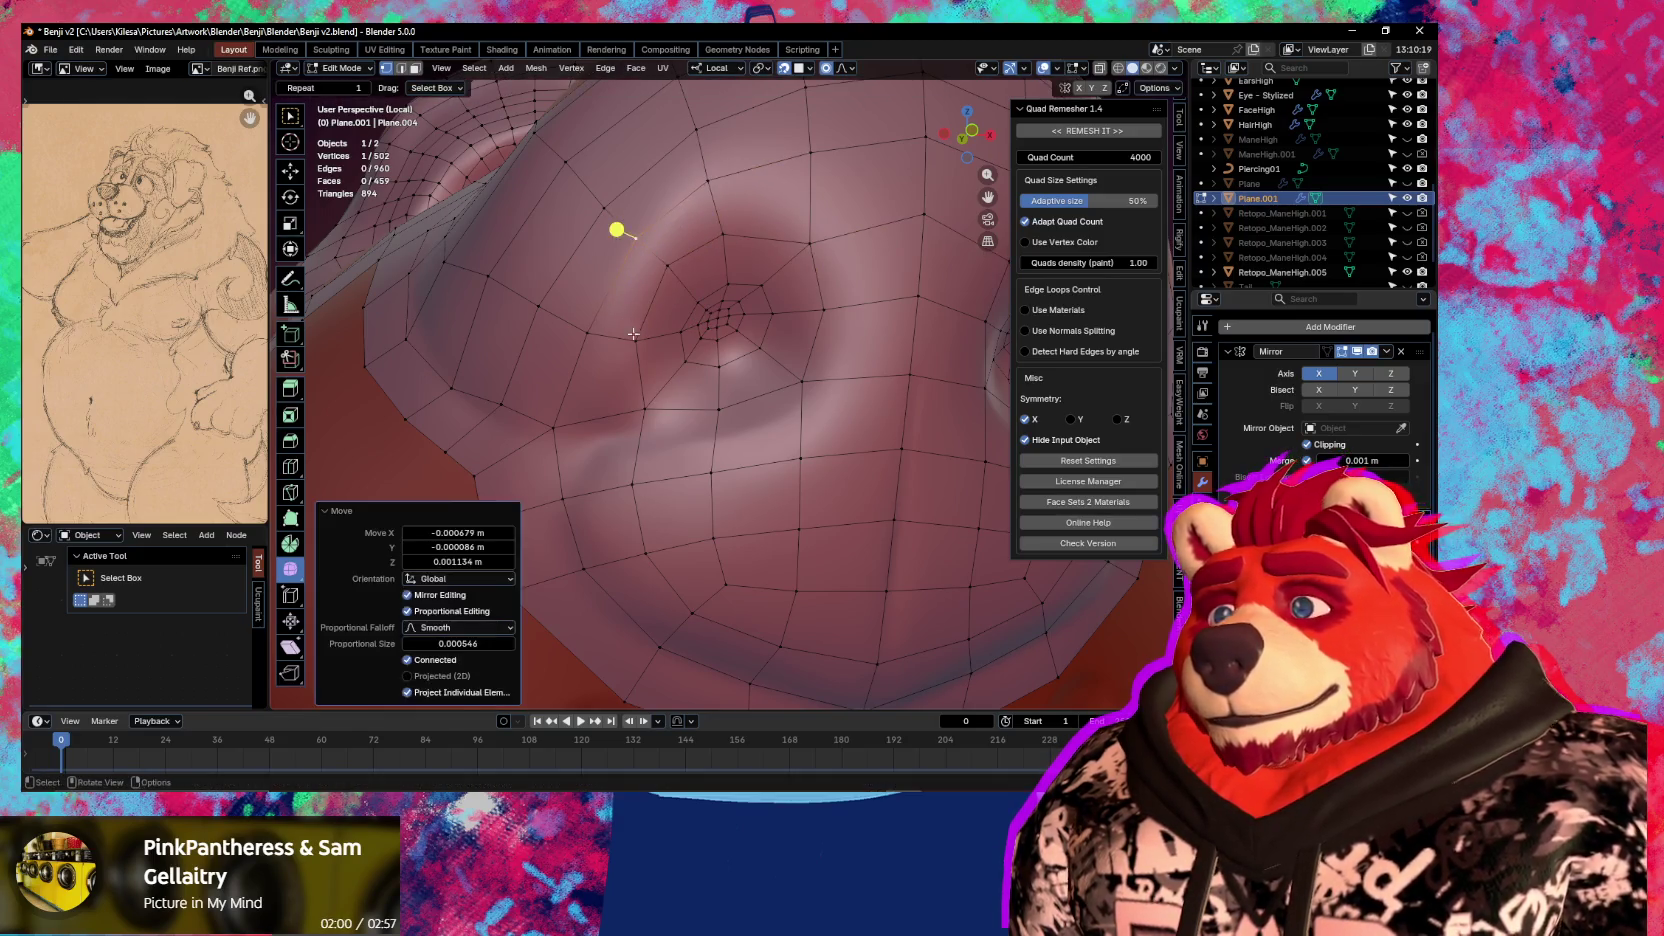
{"action": "middle_click_drag", "start_coordinate": [617, 230], "coordinate": [631, 256]}
{"action": "left_click", "coordinate": [786, 250]}
Nudge the remaining vertices around the nostril into place
{"action": "key", "text": "g"}
{"action": "left_click", "coordinate": [800, 308]}
{"action": "key", "text": "g"}
{"action": "left_click", "coordinate": [799, 375]}
{"action": "left_click", "coordinate": [712, 385]}
{"action": "key", "text": "g"}
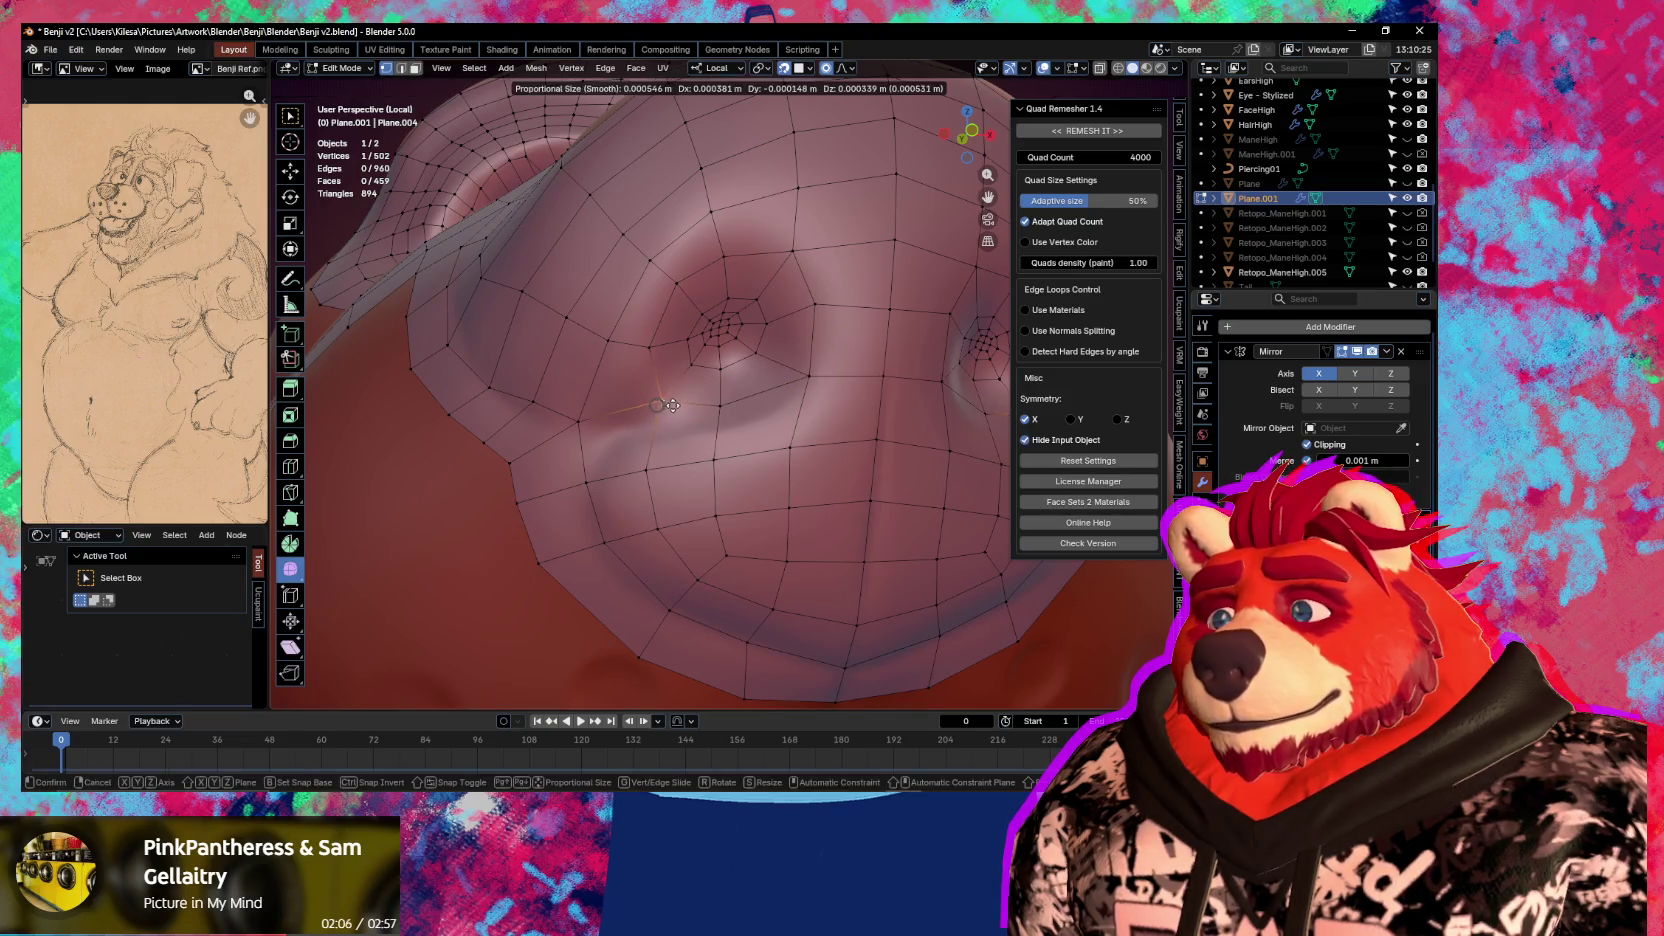
{"action": "left_click", "coordinate": [675, 407]}
{"action": "scroll", "coordinate": [690, 420], "scroll_direction": "down", "scroll_amount": 6}
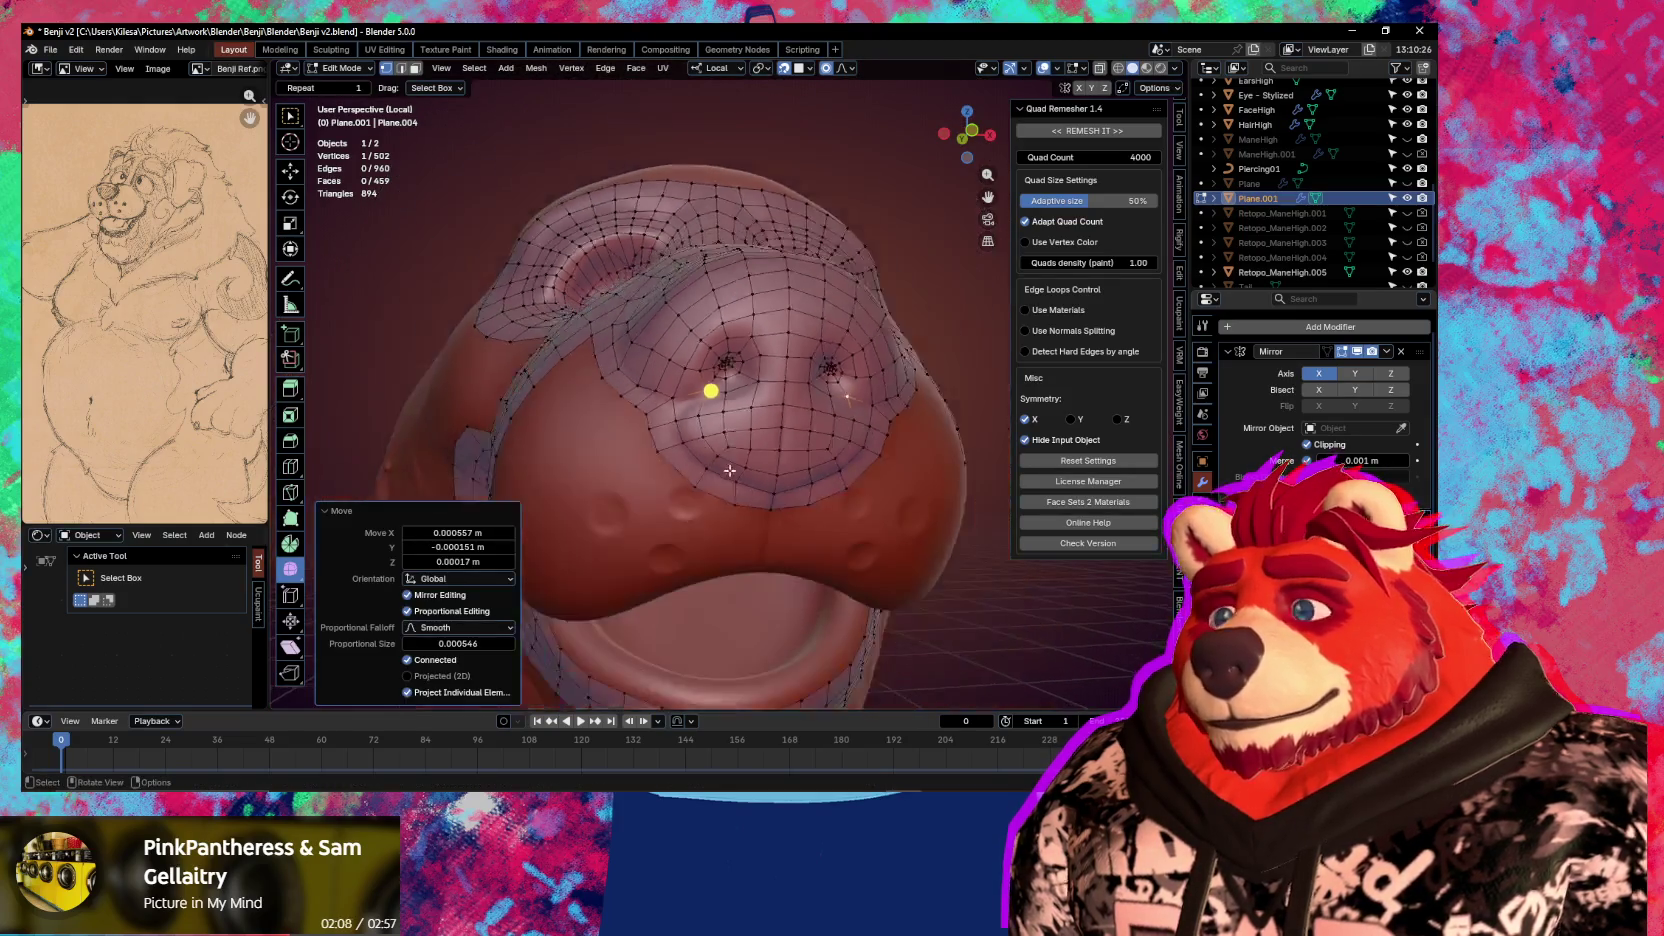
Briefly hide the retopology mesh to inspect the sculpt, then frame the lips from below
{"action": "key", "text": "shift+alt+z"}
{"action": "middle_click_drag", "start_coordinate": [730, 488], "coordinate": [821, 472]}
{"action": "scroll", "coordinate": [821, 472], "scroll_direction": "up", "scroll_amount": 3}
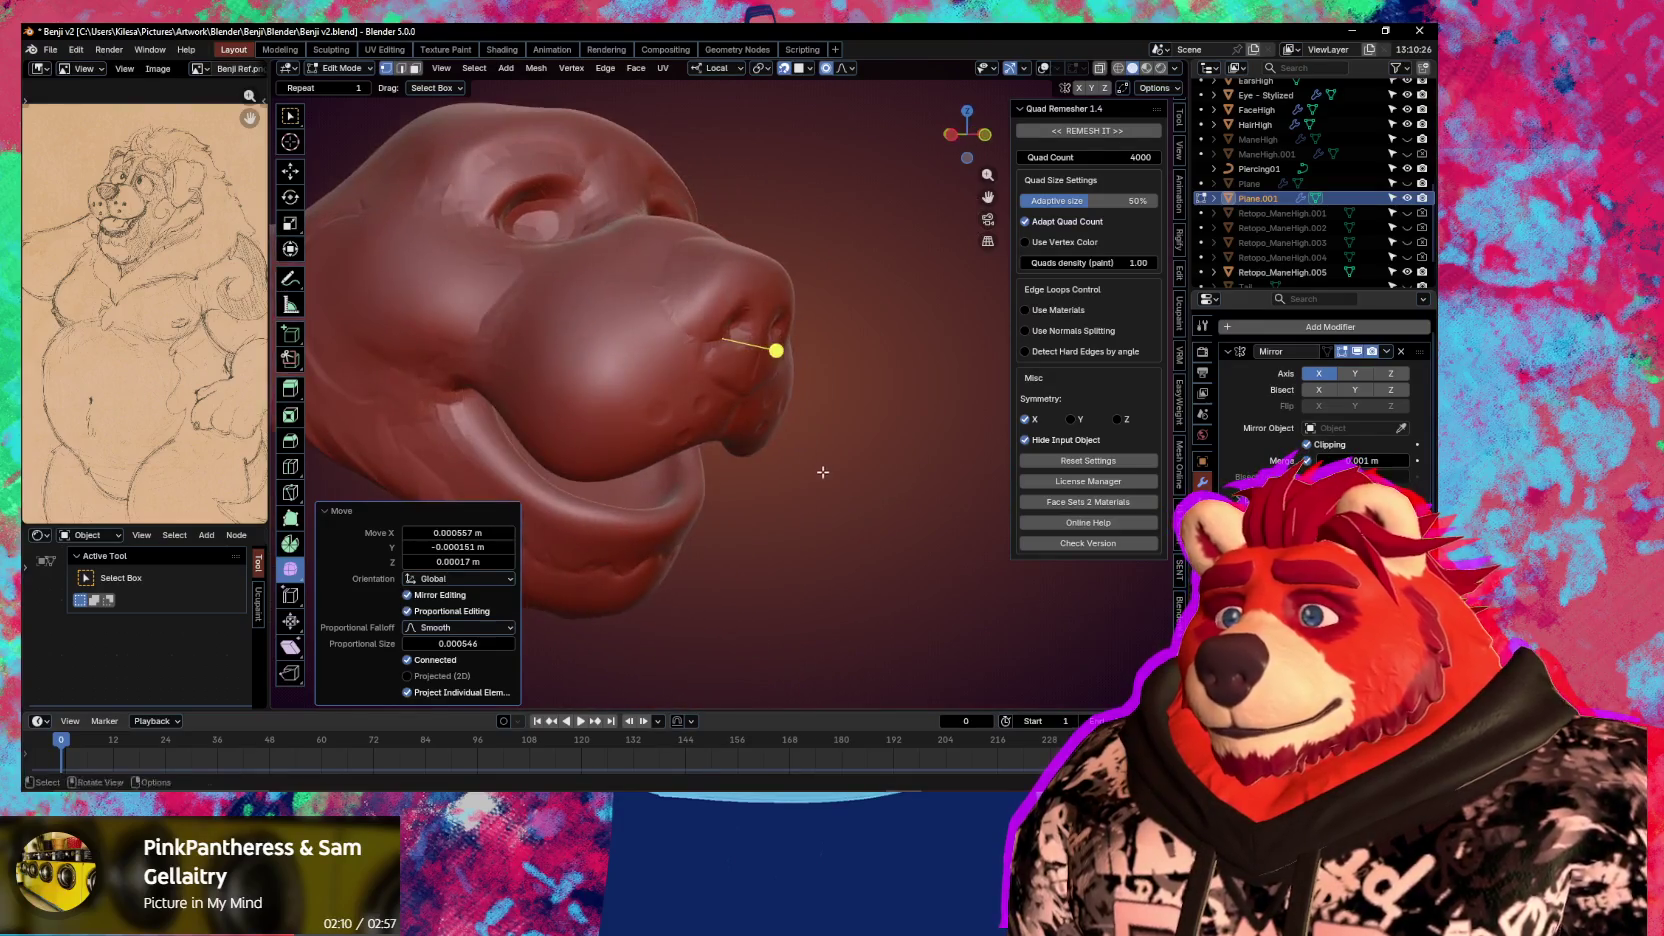
{"action": "key", "text": "shift+alt+z"}
{"action": "mouse_move", "coordinate": [703, 437]}
{"action": "middle_mouse_down"}
{"action": "mouse_move", "coordinate": [708, 328]}
{"action": "mouse_move", "coordinate": [641, 407]}
{"action": "middle_mouse_up"}
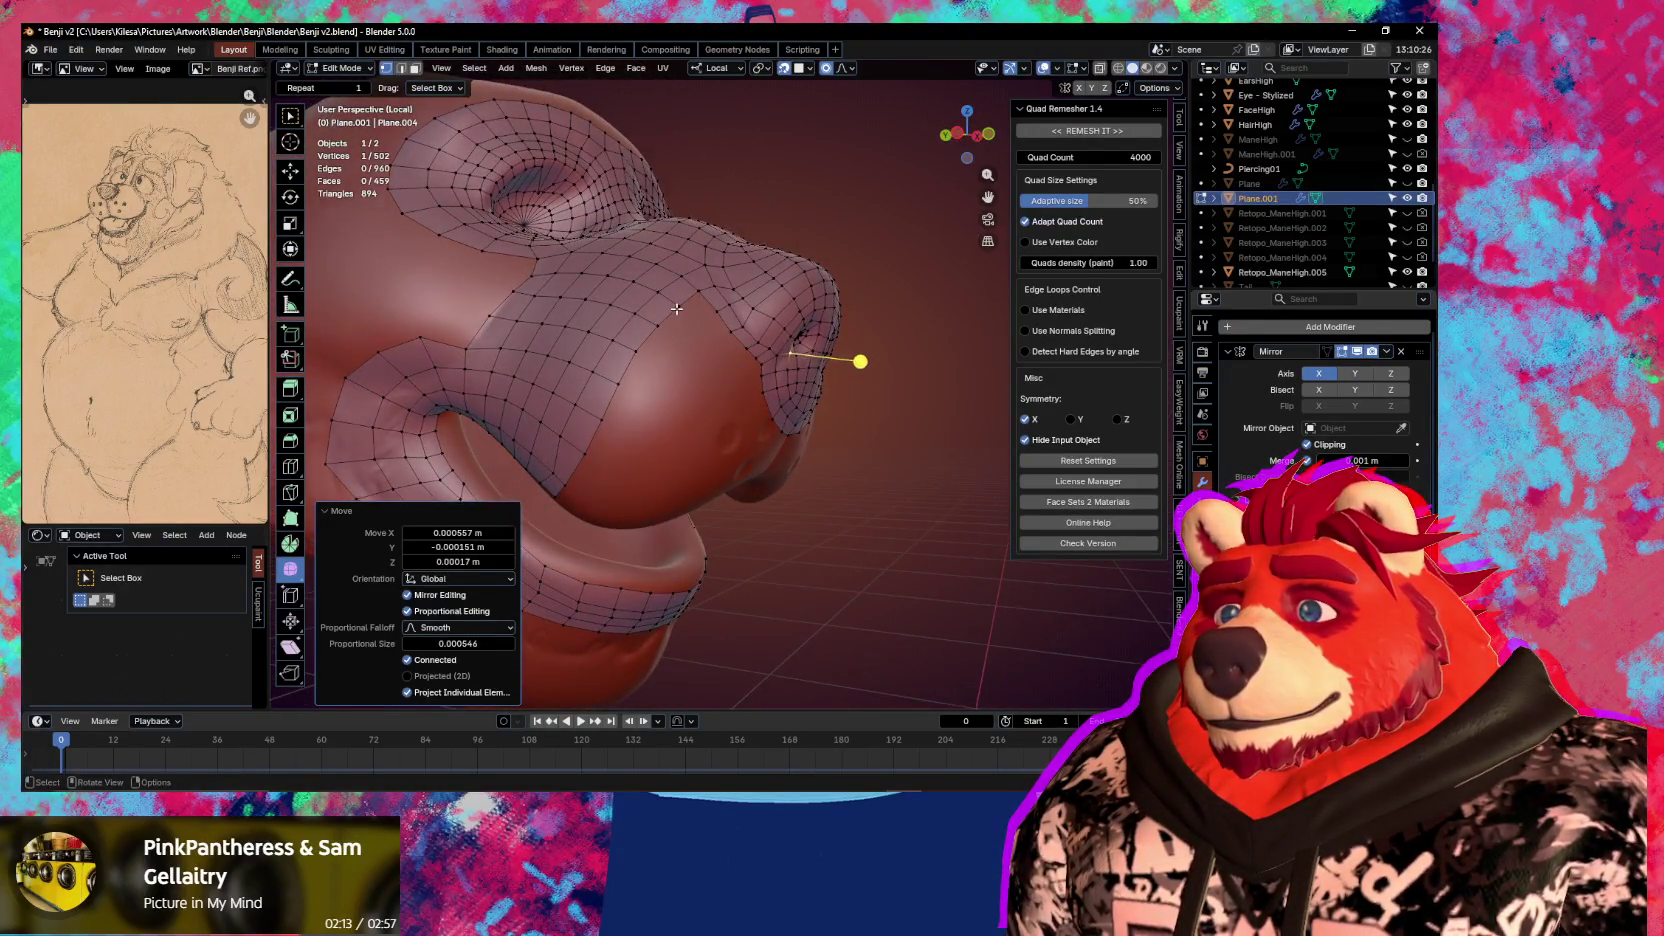
Select the lip boundary edge chain to the corner and shrink it slightly inward
{"action": "left_click", "coordinate": [584, 458], "text": "ctrl"}
{"action": "key", "text": "e"}
{"action": "left_click", "coordinate": [586, 458]}
{"action": "middle_click_drag", "start_coordinate": [590, 455], "coordinate": [785, 418]}
{"action": "key", "text": "g"}
{"action": "left_click", "coordinate": [789, 415]}
{"action": "key", "text": "s"}
{"action": "left_click", "coordinate": [818, 428]}
Extrude two rows of faces from the lip into the mouth and shrink them inward
{"action": "key", "text": "e"}
{"action": "left_click", "coordinate": [840, 440]}
{"action": "key", "text": "e"}
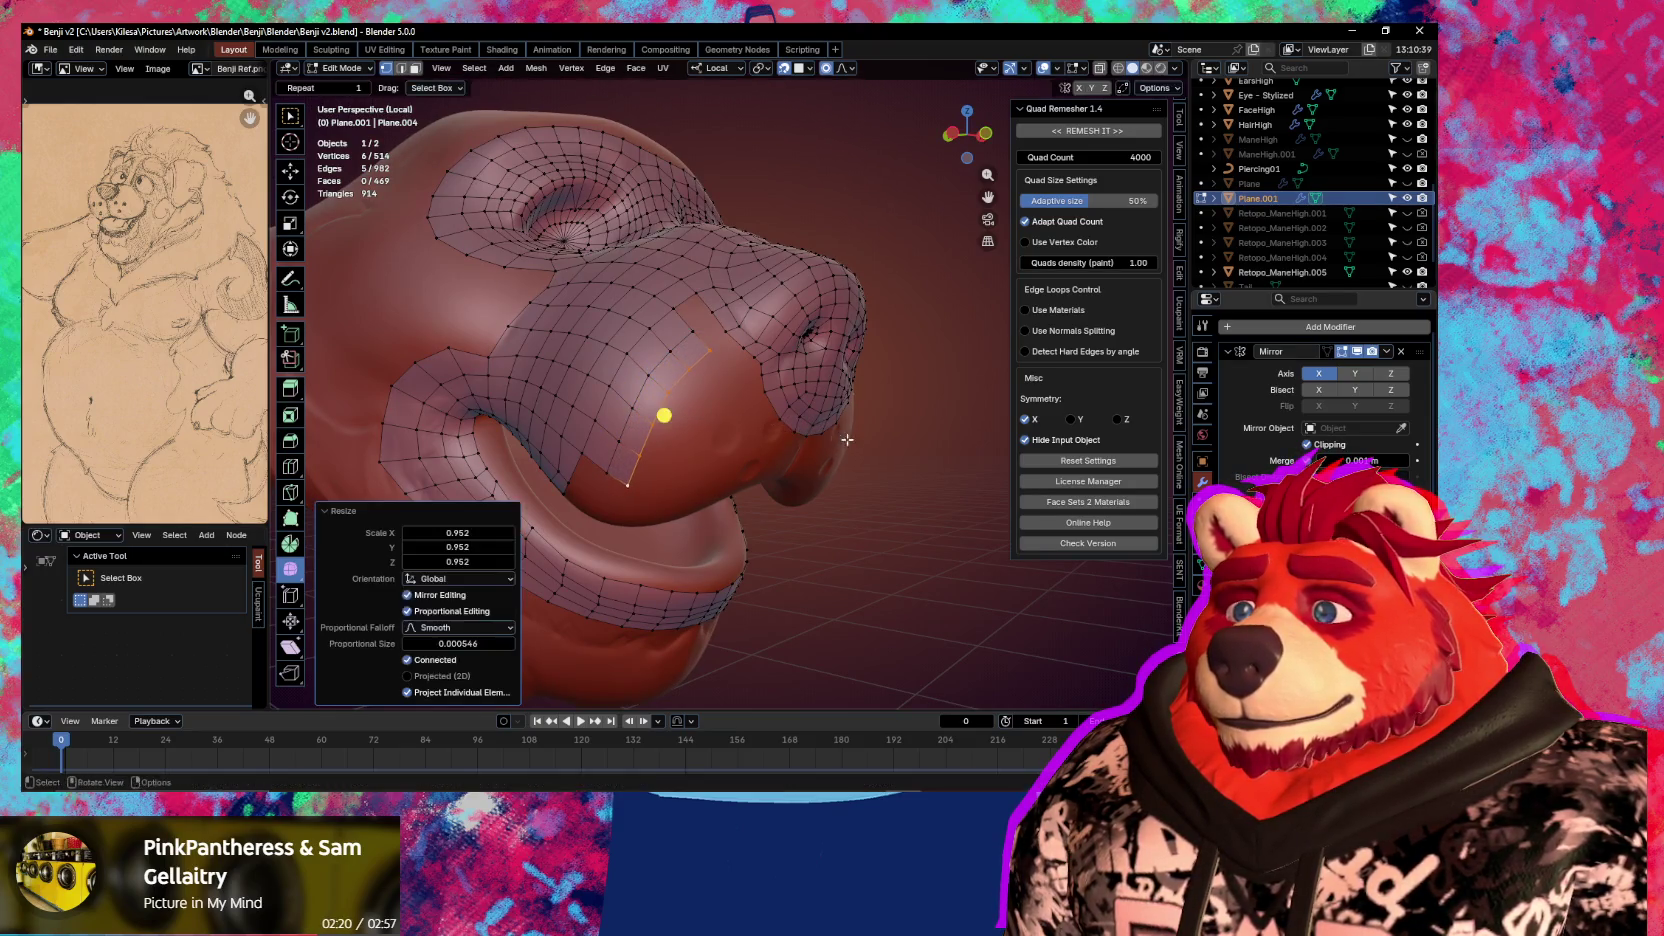
{"action": "left_click", "coordinate": [864, 450]}
{"action": "middle_click_drag", "start_coordinate": [864, 450], "coordinate": [864, 436]}
{"action": "key", "text": "s"}
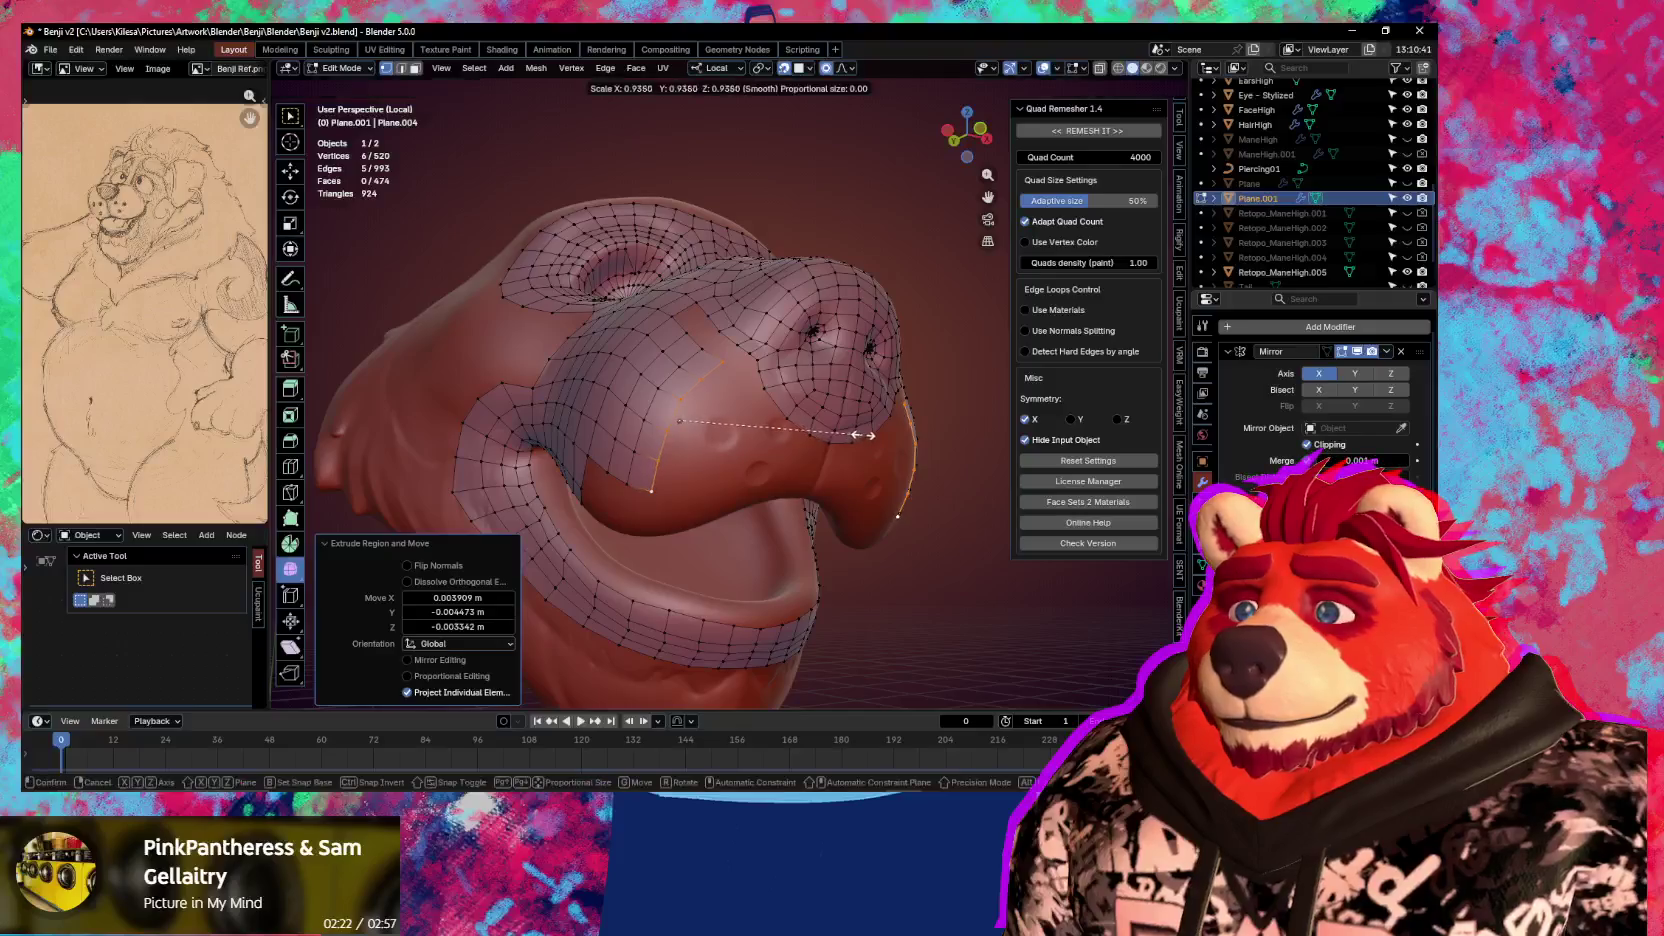
{"action": "left_click", "coordinate": [864, 436]}
{"action": "key", "text": "g"}
{"action": "left_click", "coordinate": [864, 436]}
Push the inner row deeper, then scale, move and rotate it to follow the mouth
{"action": "key", "text": "e"}
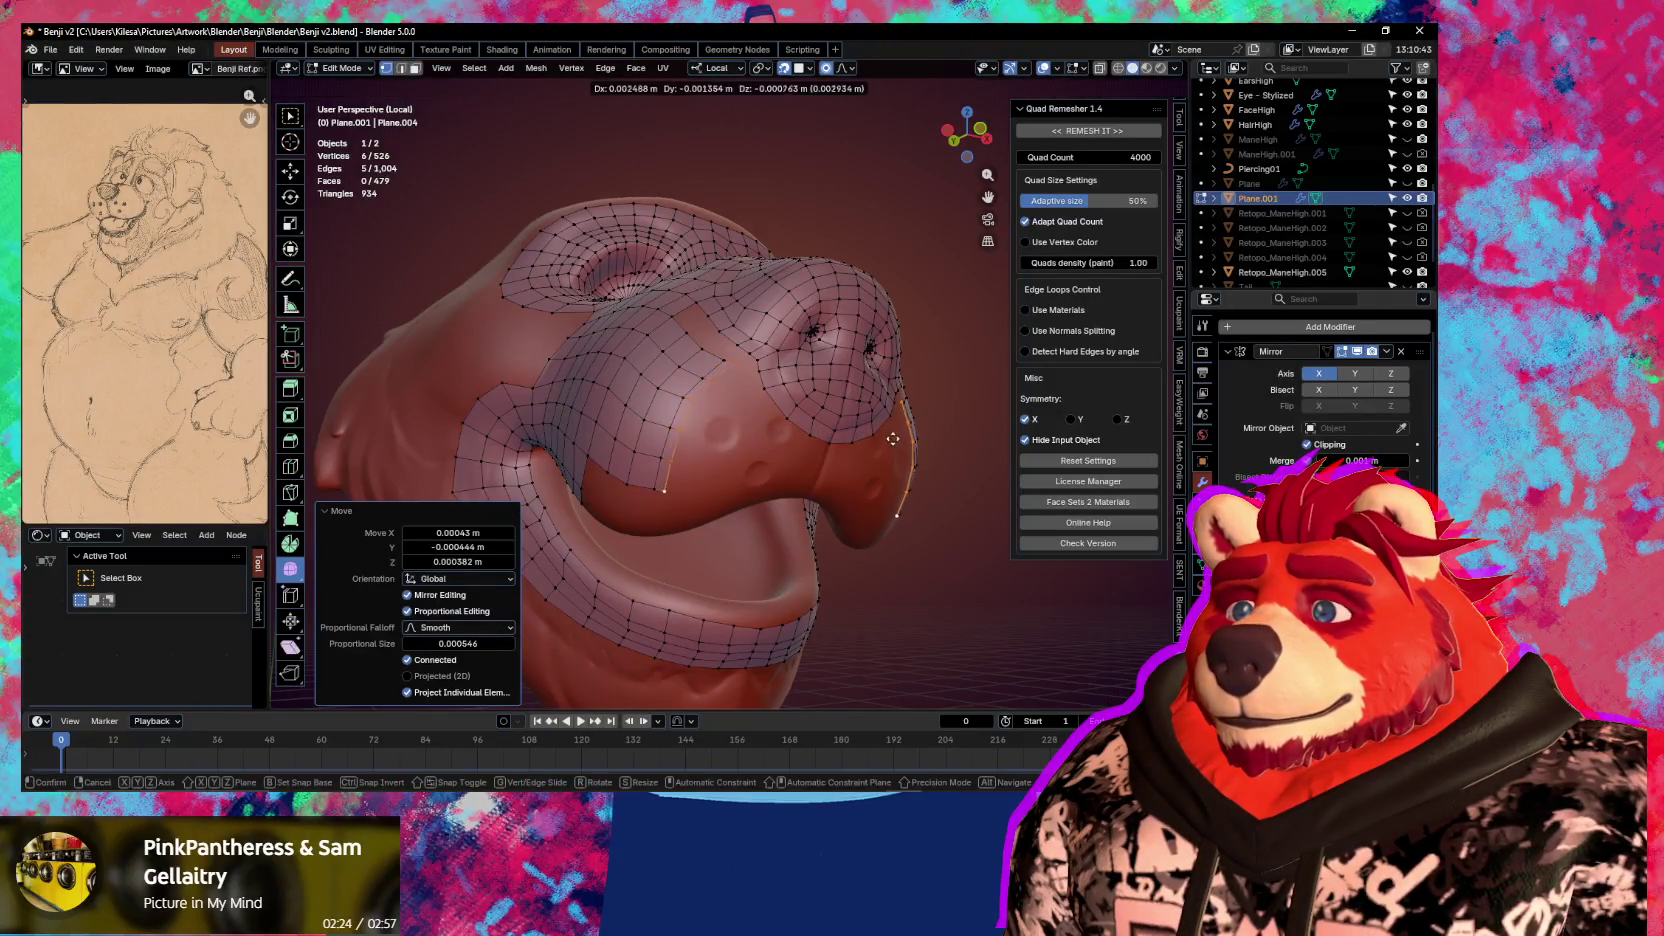
{"action": "left_click", "coordinate": [898, 441]}
{"action": "key", "text": "s"}
{"action": "left_click", "coordinate": [904, 440]}
{"action": "key", "text": "g"}
{"action": "left_click", "coordinate": [907, 444]}
{"action": "key", "text": "r"}
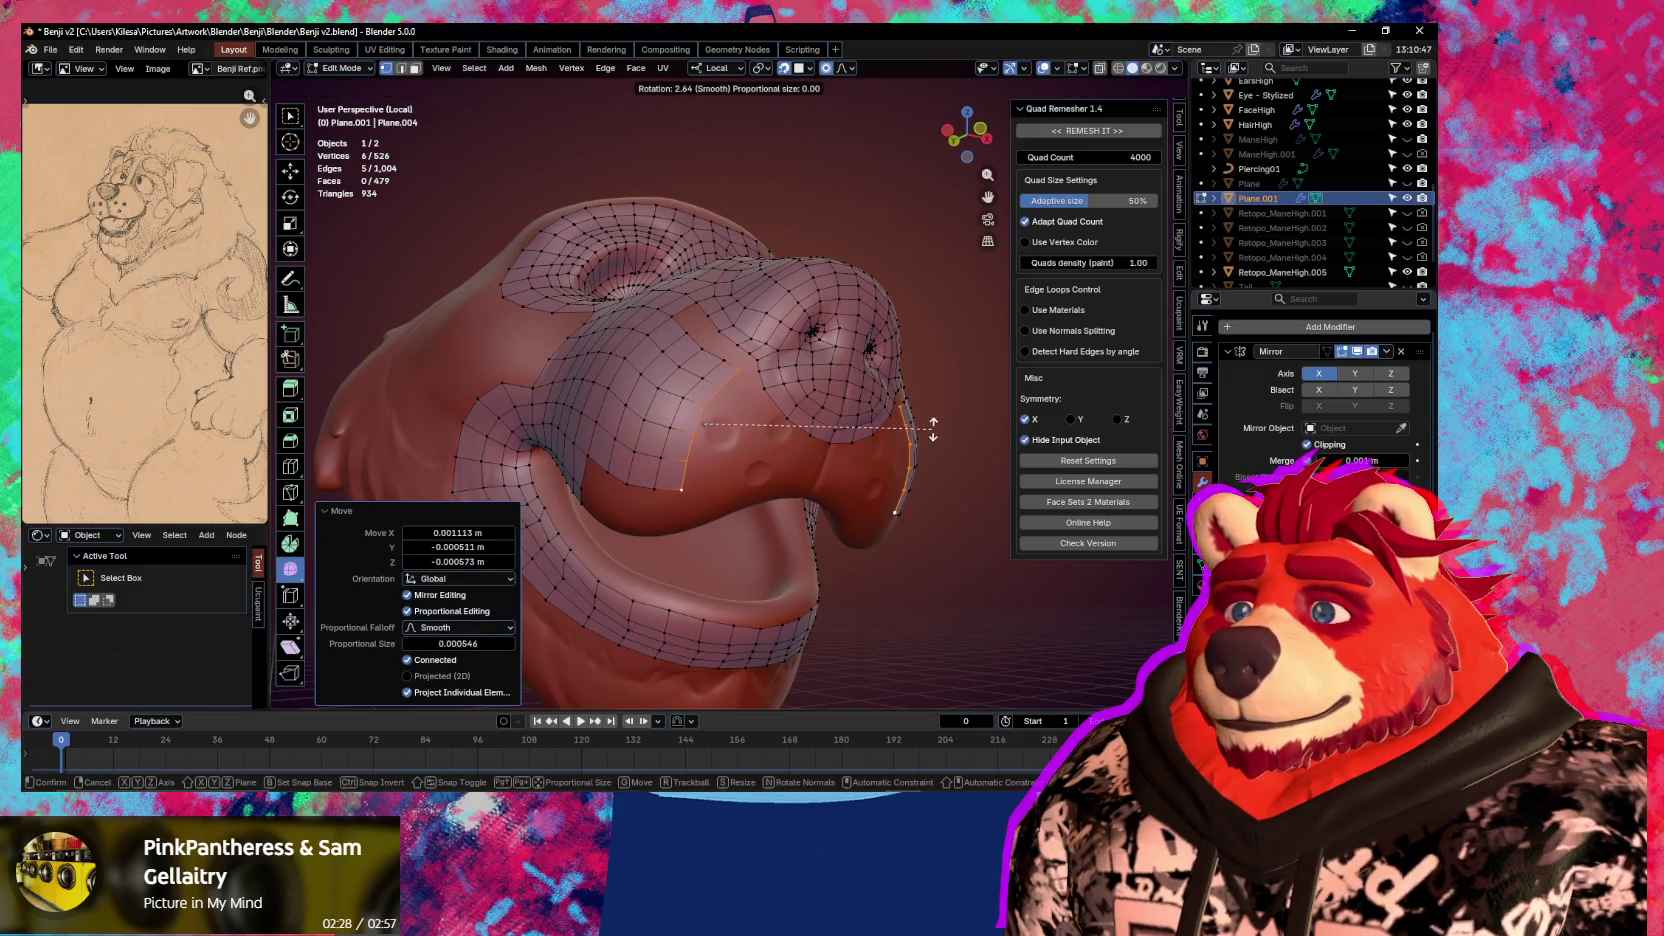
{"action": "left_click", "coordinate": [933, 430]}
Return to the front of the snout and select a single muzzle vertex
{"action": "middle_click_drag", "start_coordinate": [904, 440], "coordinate": [909, 495]}
{"action": "left_click", "coordinate": [656, 300]}
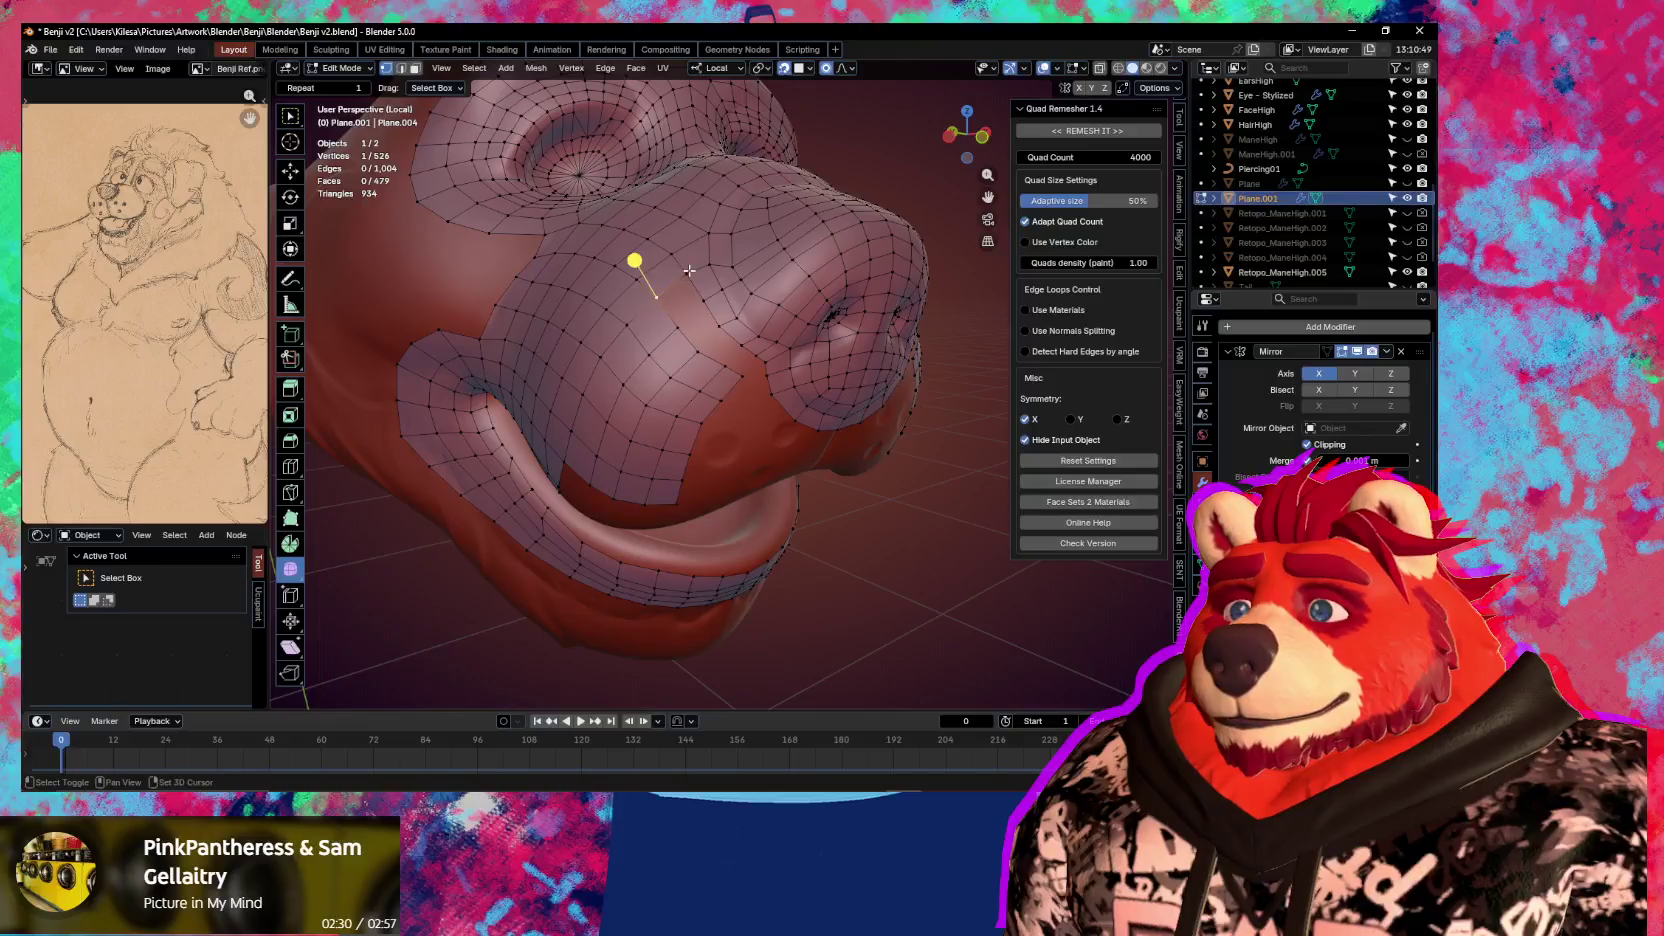
{"action": "mouse_move", "coordinate": [766, 384]}
{"action": "middle_mouse_down"}
{"action": "mouse_move", "coordinate": [761, 360]}
{"action": "mouse_move", "coordinate": [732, 353]}
{"action": "middle_mouse_up"}
{"action": "left_click", "coordinate": [761, 360]}
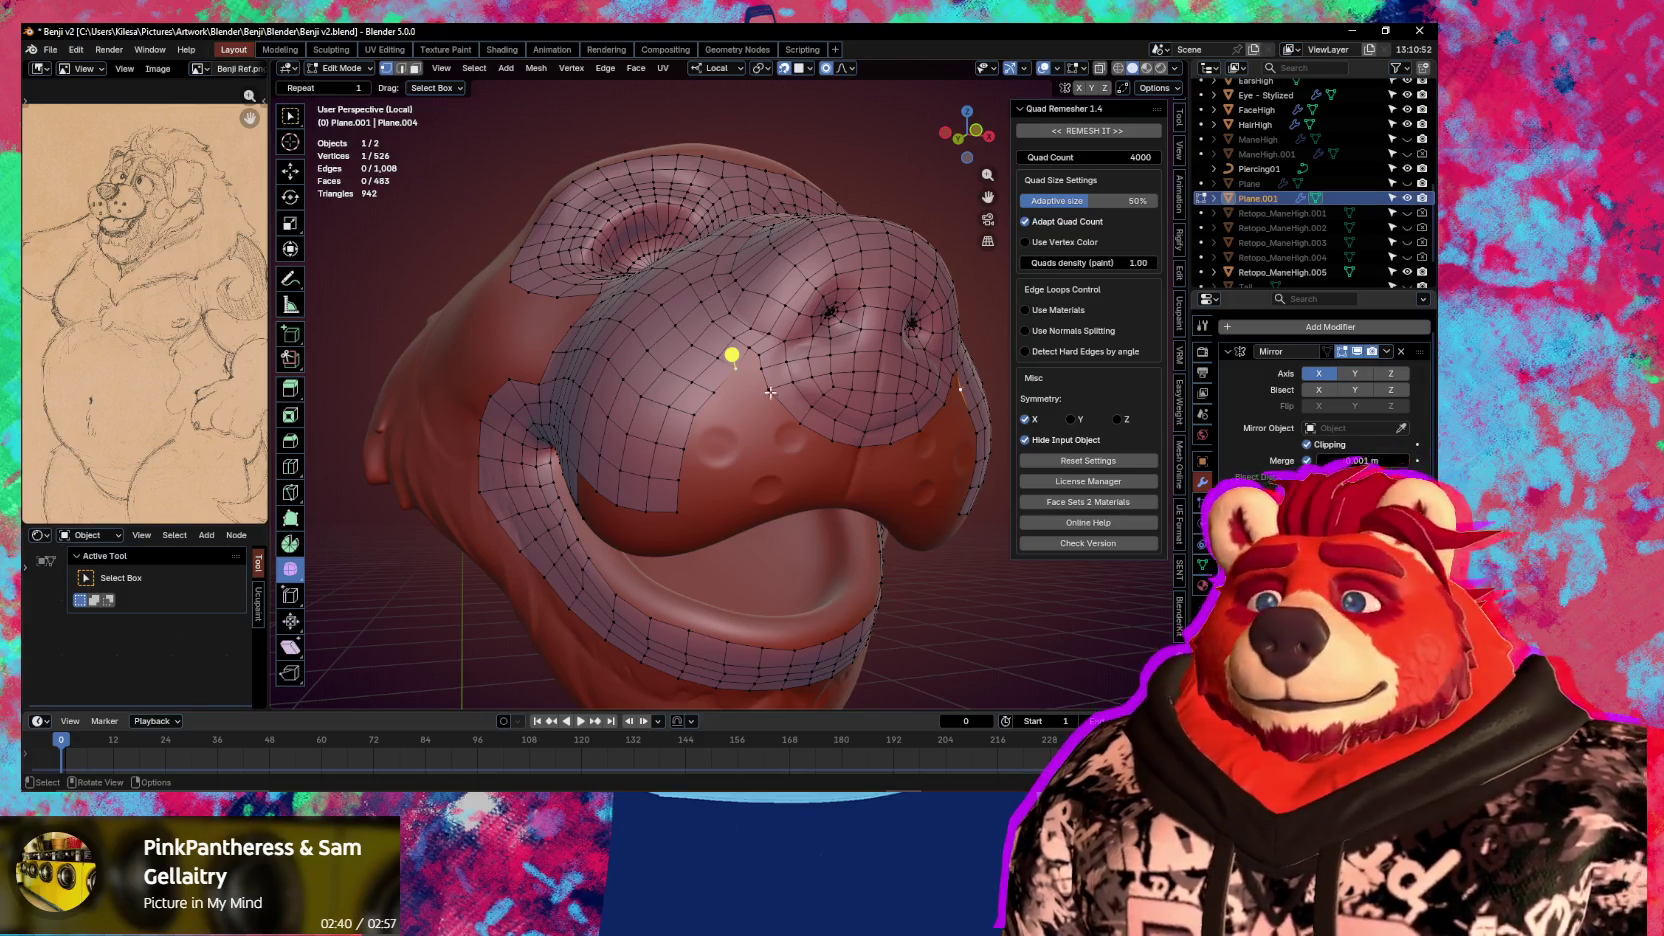
Close in on the muzzle and move a vertex repeatedly to even out the grid
{"action": "middle_click_drag", "start_coordinate": [741, 389], "coordinate": [743, 372]}
{"action": "scroll", "coordinate": [743, 370], "scroll_direction": "up", "scroll_amount": 2}
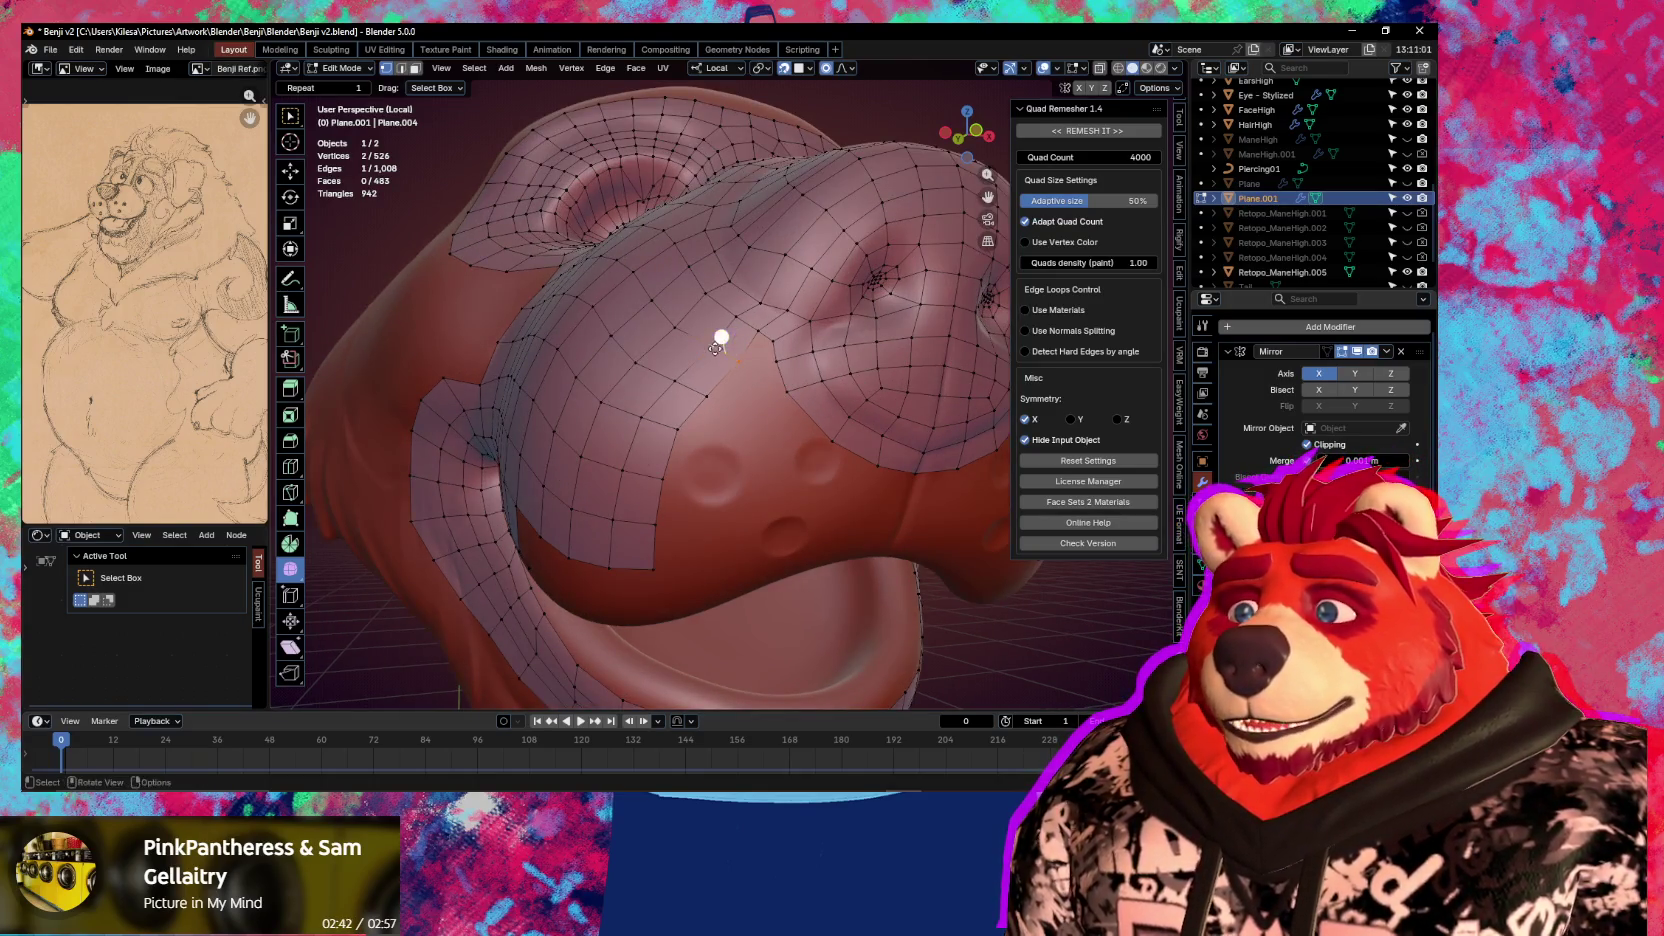
{"action": "key", "text": "g"}
{"action": "left_click", "coordinate": [712, 348]}
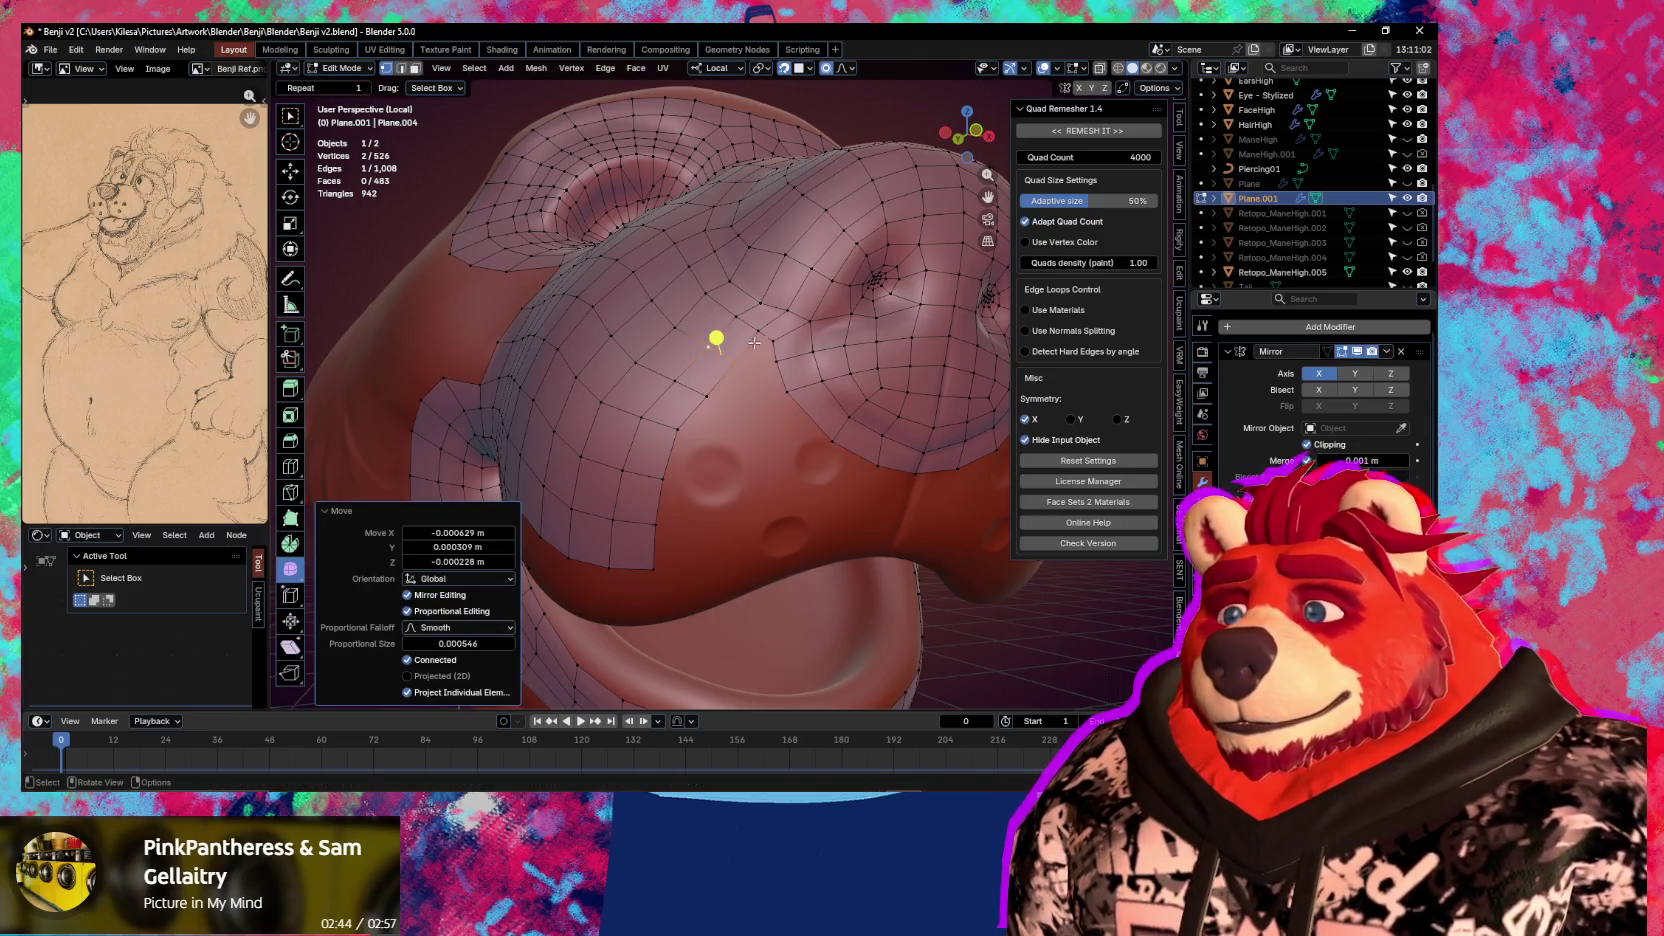
{"action": "key", "text": "g"}
{"action": "left_click", "coordinate": [760, 345]}
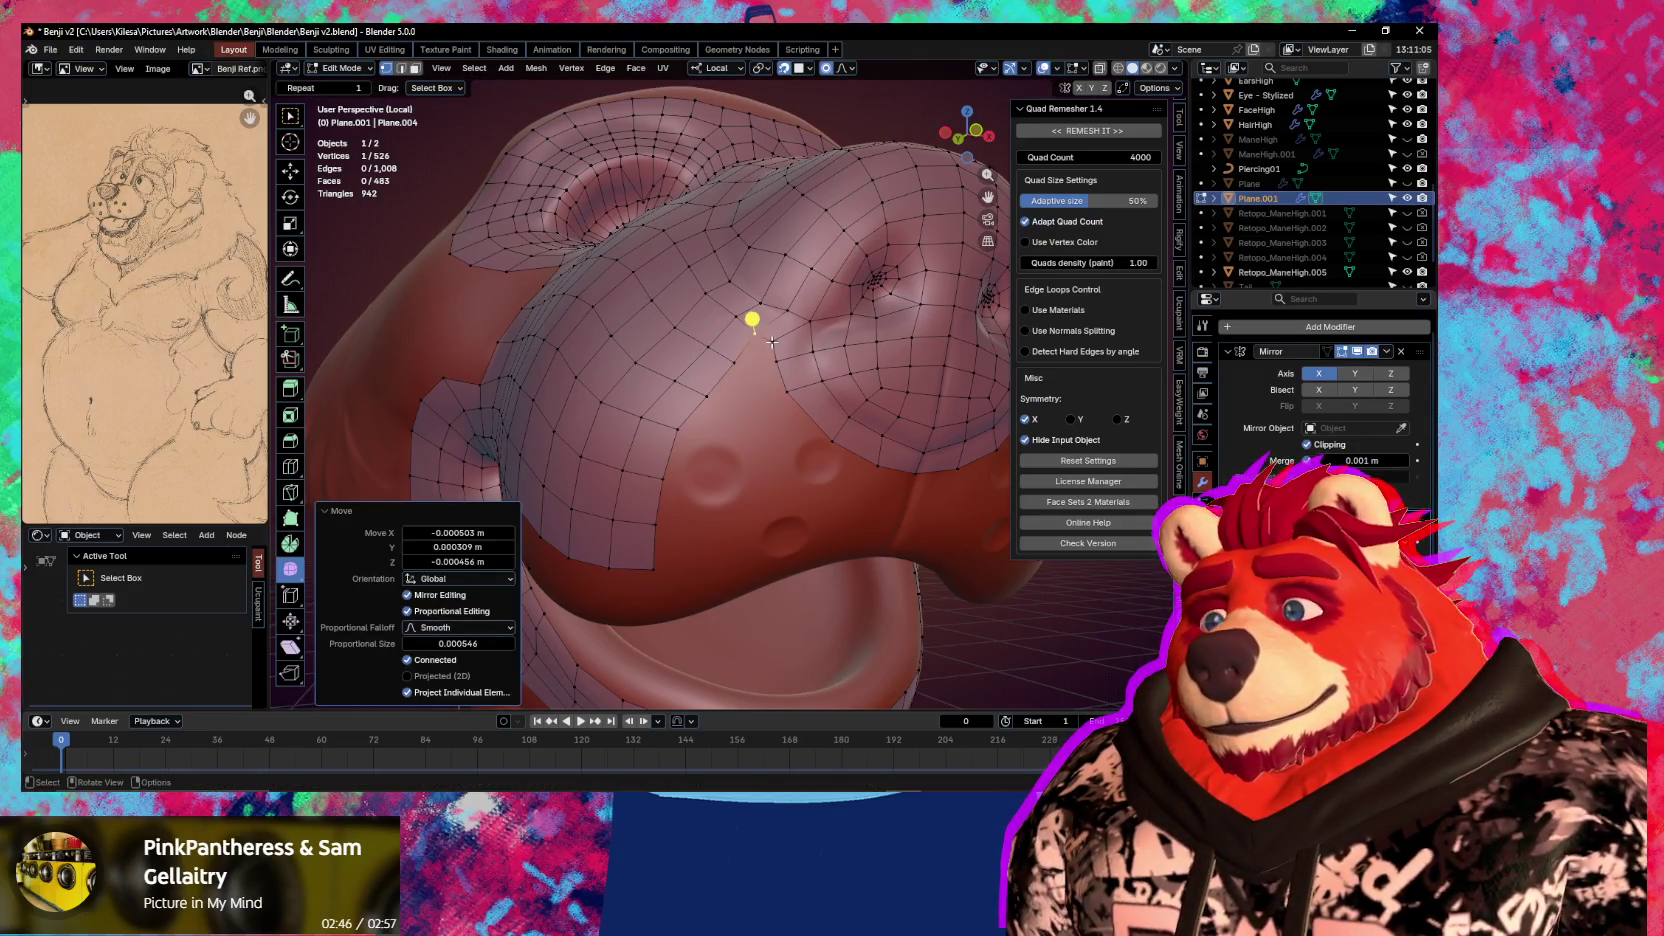
{"action": "key", "text": "g"}
{"action": "left_click", "coordinate": [772, 342]}
{"action": "key", "text": "g"}
{"action": "left_click", "coordinate": [777, 341]}
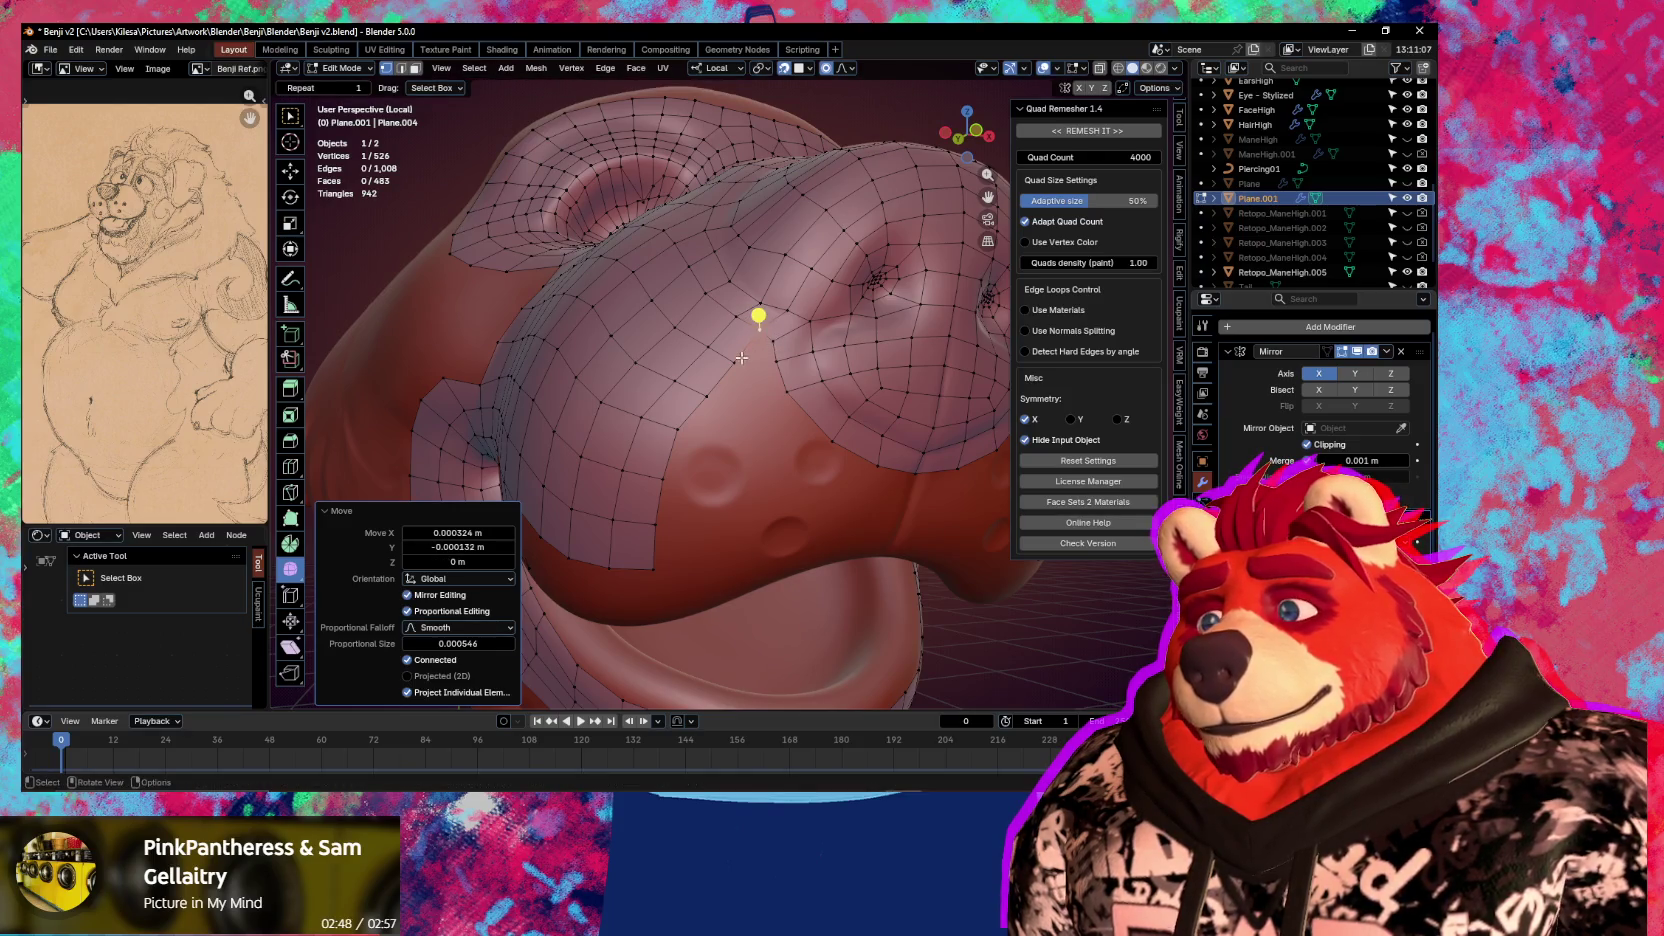
{"action": "left_click", "coordinate": [771, 339], "text": "shift"}
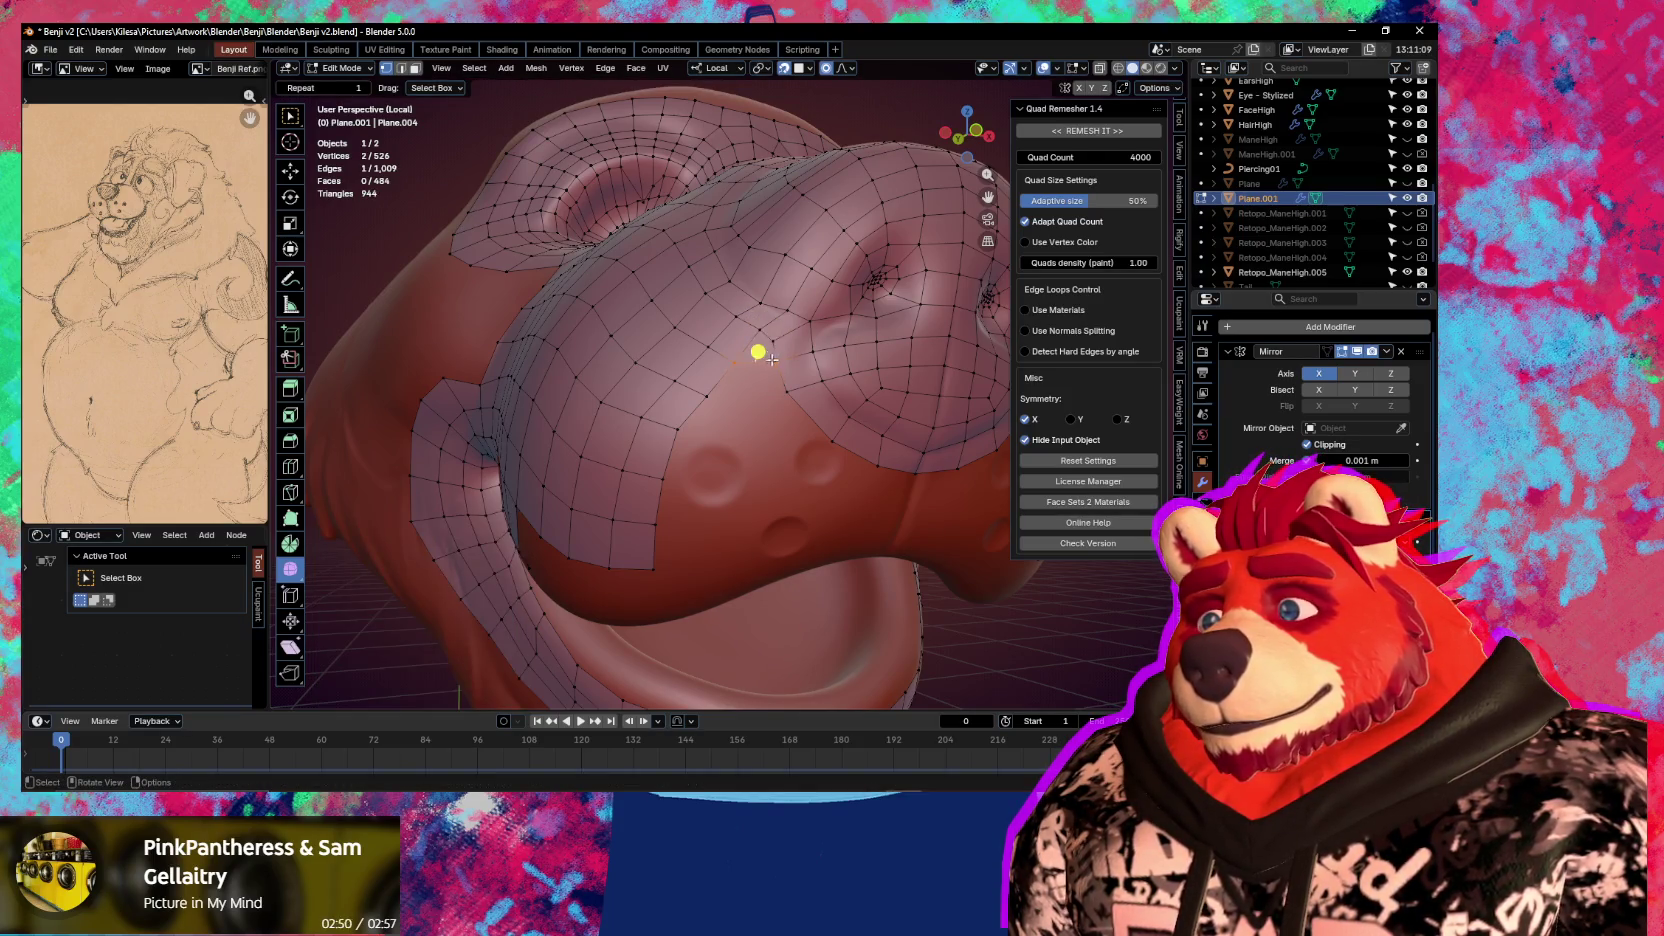
Reposition another muzzle vertex and the vertices along the lower muzzle edge
{"action": "left_click", "coordinate": [707, 393]}
{"action": "key", "text": "g"}
{"action": "left_click", "coordinate": [724, 383]}
{"action": "key", "text": "g"}
{"action": "left_click", "coordinate": [687, 437]}
{"action": "mouse_move", "coordinate": [704, 410]}
{"action": "middle_mouse_down"}
{"action": "mouse_move", "coordinate": [694, 477]}
{"action": "mouse_move", "coordinate": [691, 416]}
{"action": "middle_mouse_up"}
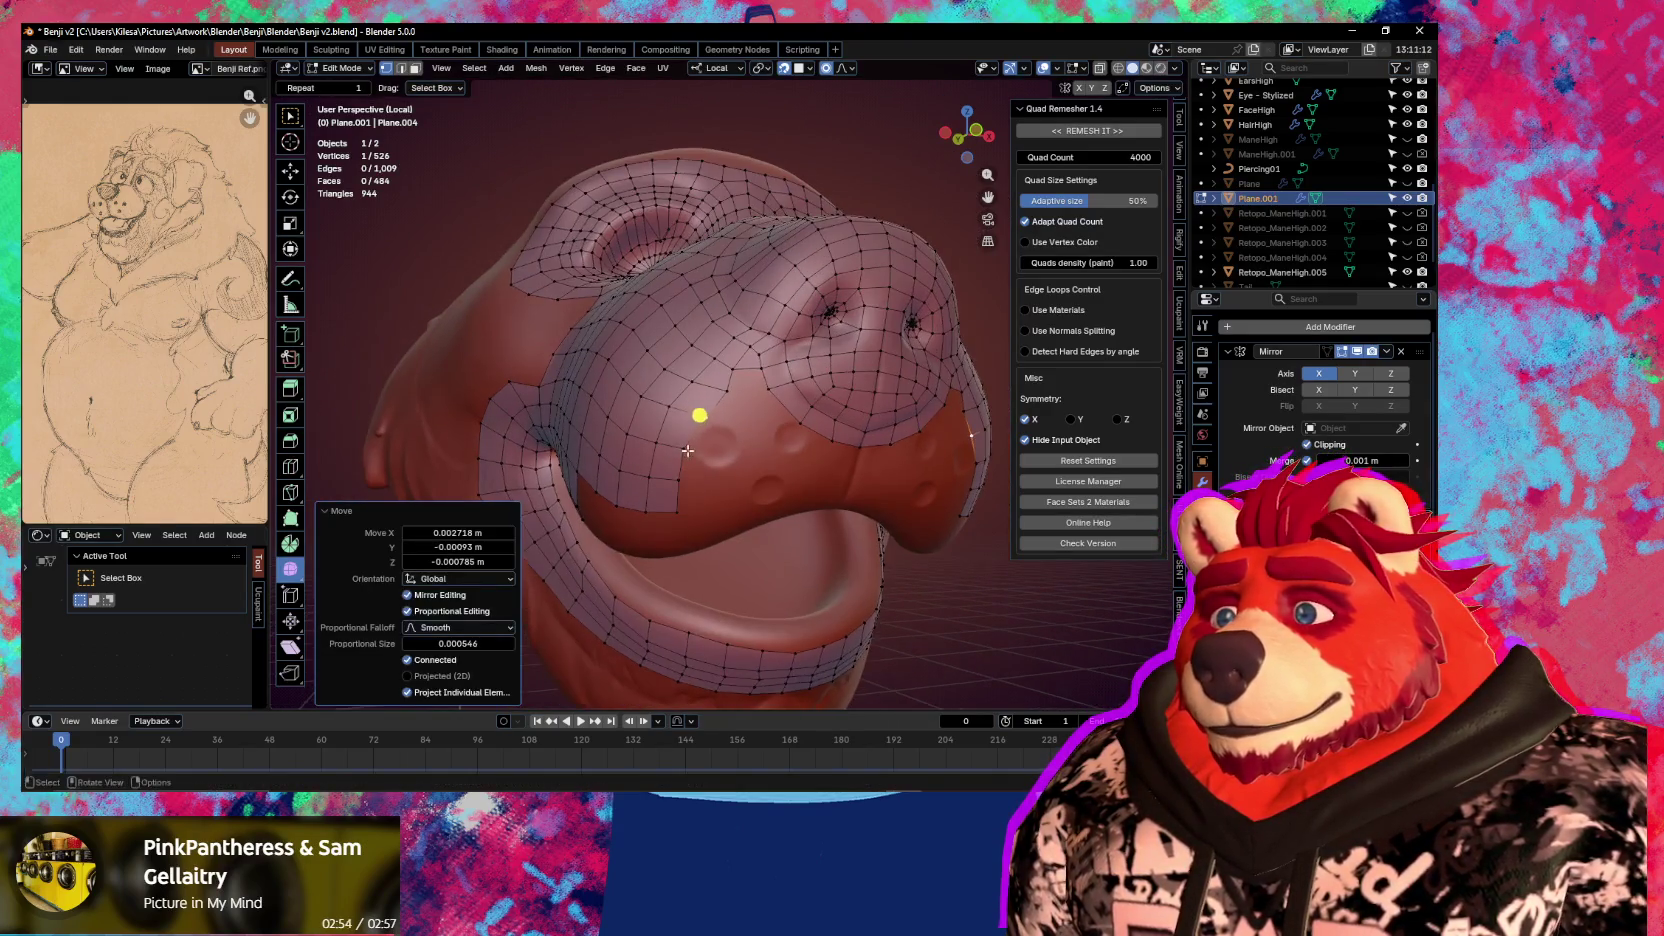
{"action": "left_click", "coordinate": [694, 515], "text": "ctrl"}
{"action": "key", "text": "g"}
{"action": "left_click", "coordinate": [706, 496]}
Adjust several more individual muzzle vertices onto the sculpt
{"action": "left_click", "coordinate": [712, 410]}
{"action": "key", "text": "g"}
{"action": "left_click", "coordinate": [719, 416]}
{"action": "left_click", "coordinate": [722, 386]}
{"action": "key", "text": "g"}
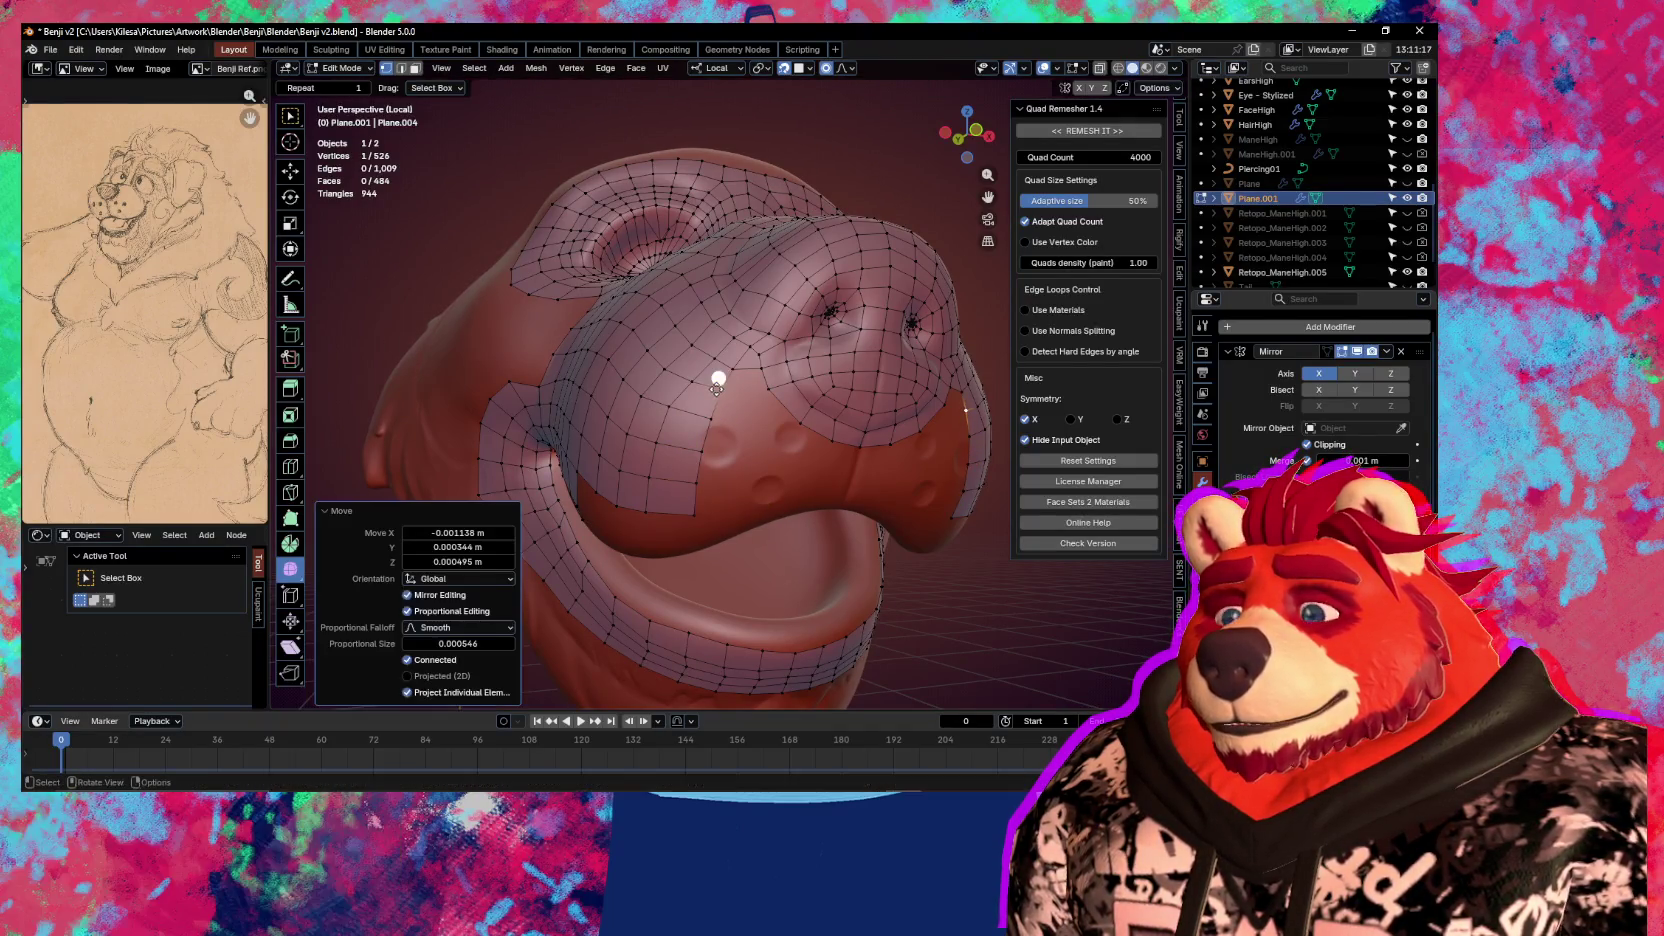
{"action": "left_click", "coordinate": [717, 378]}
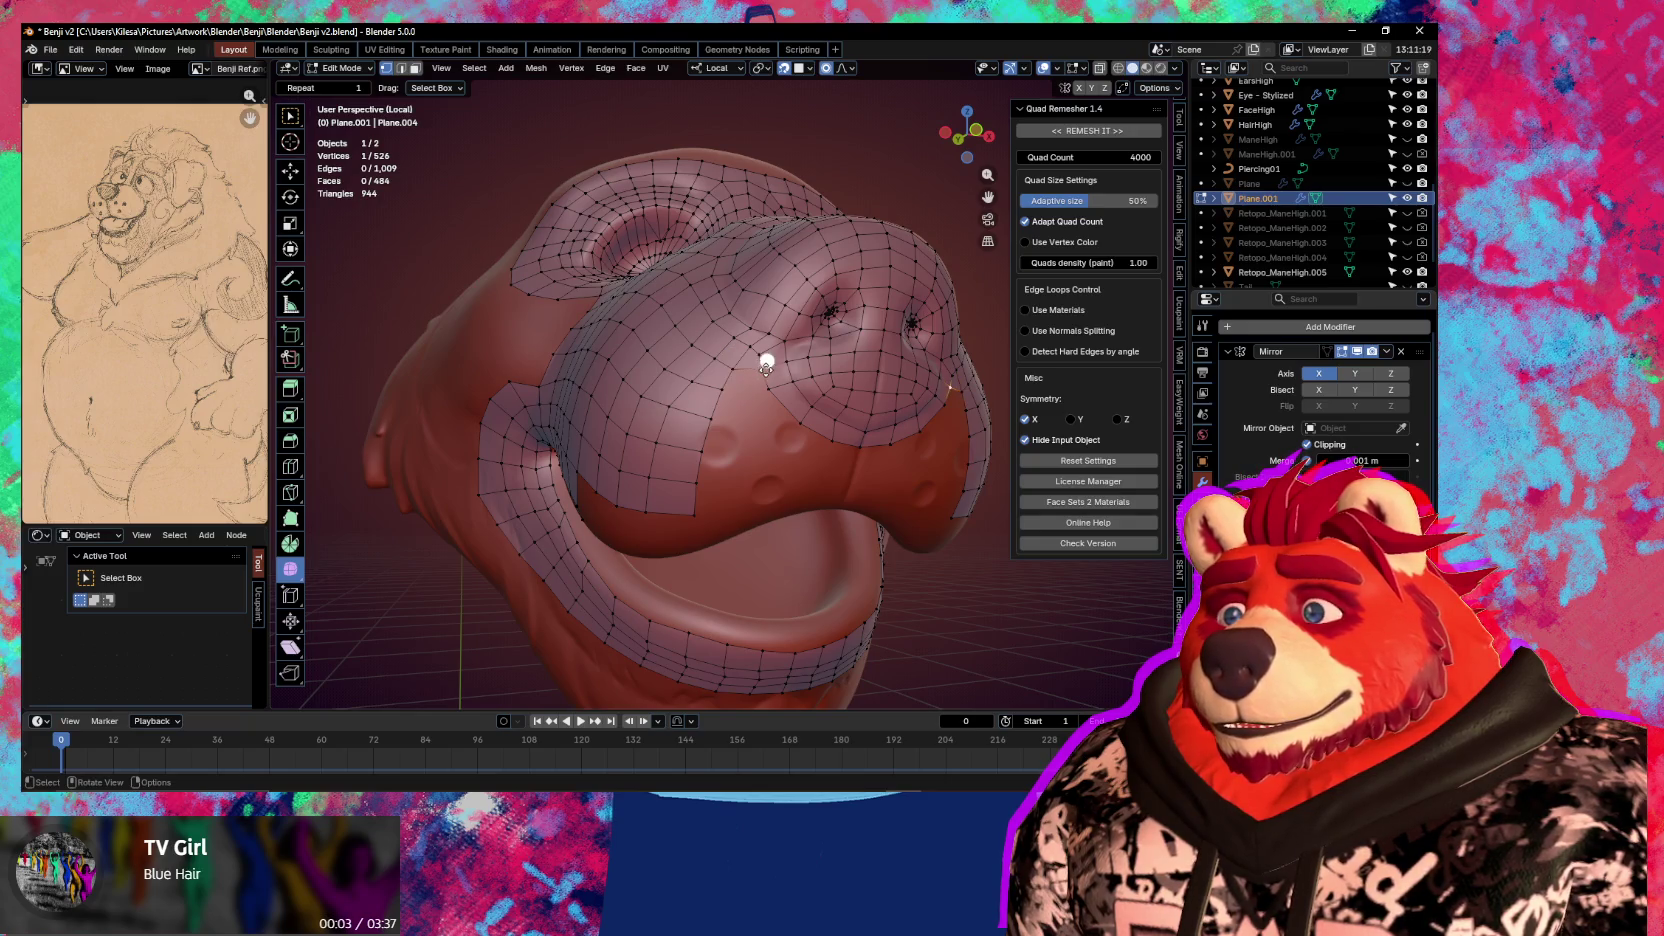
{"action": "key", "text": "g"}
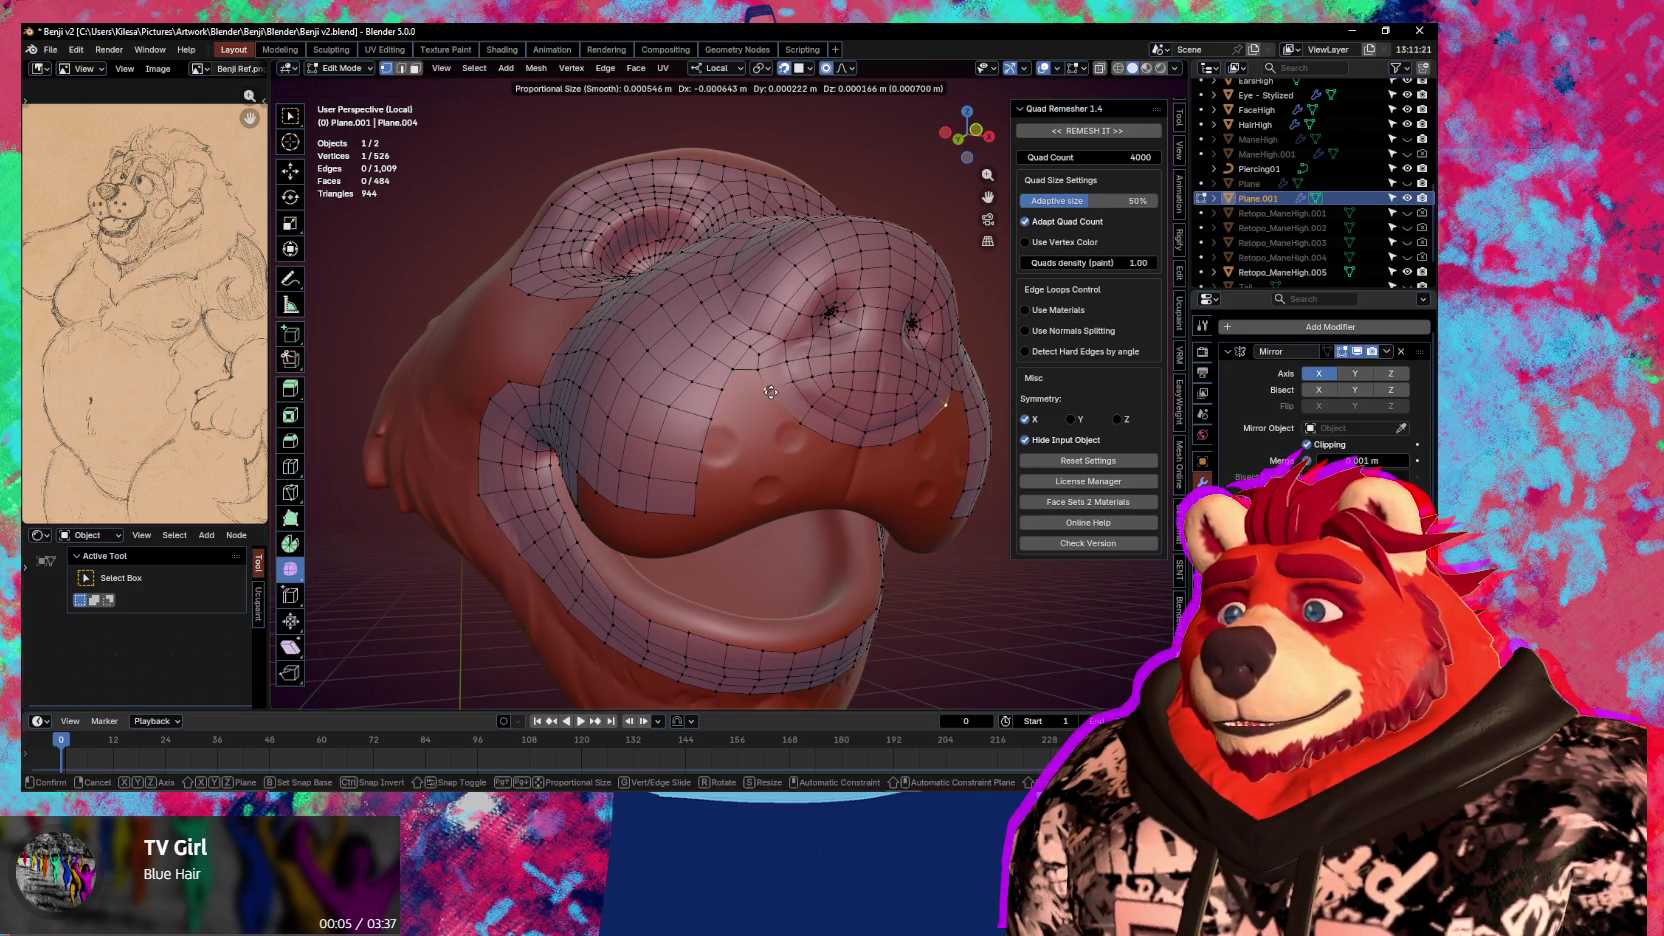
{"action": "left_click", "coordinate": [771, 392]}
Add a new face on the lower muzzle edge and adjust its vertices
{"action": "left_click", "coordinate": [729, 356]}
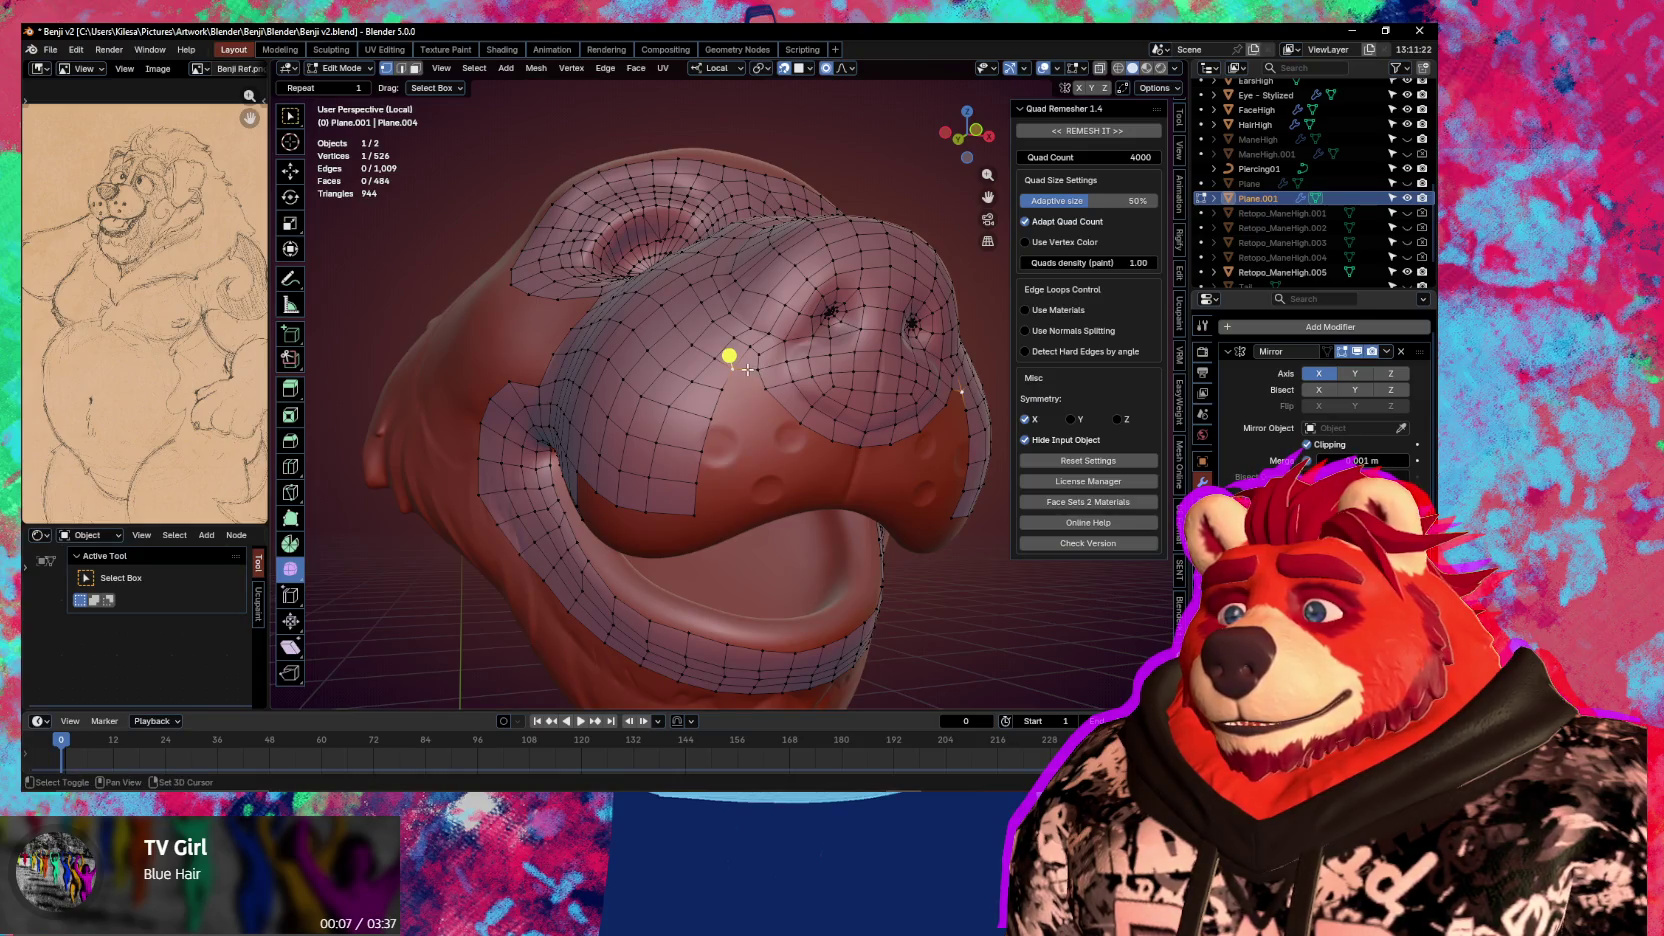
{"action": "key", "text": "f"}
{"action": "left_click", "coordinate": [733, 424]}
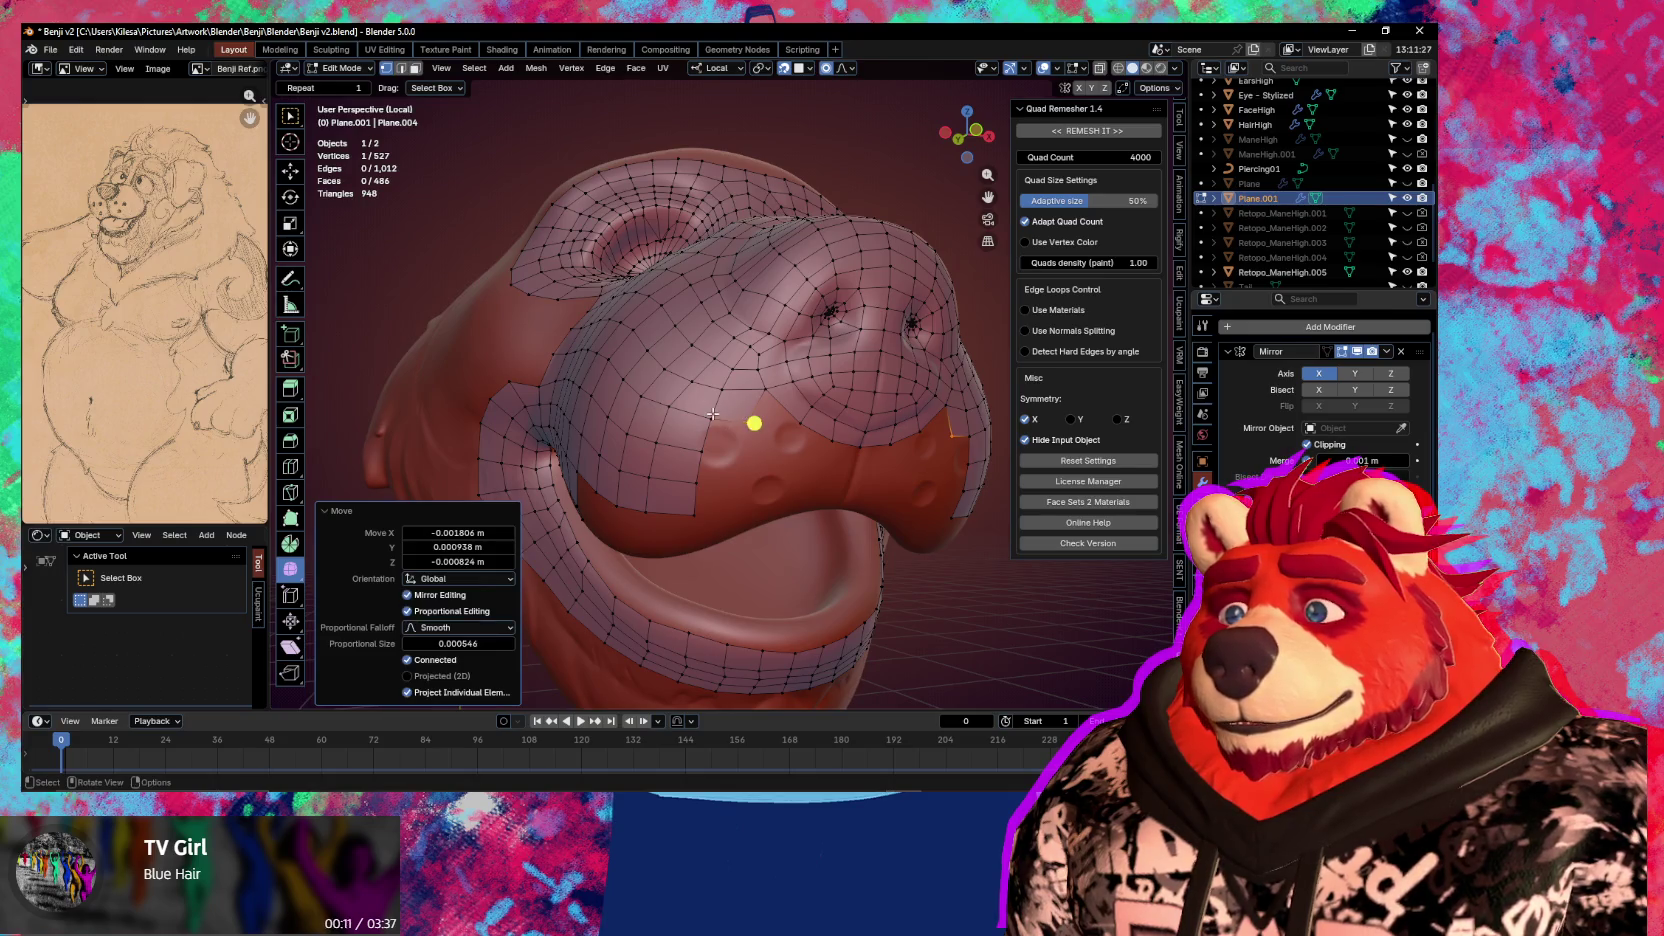
{"action": "key", "text": "g"}
{"action": "left_click", "coordinate": [732, 356]}
{"action": "key", "text": "g"}
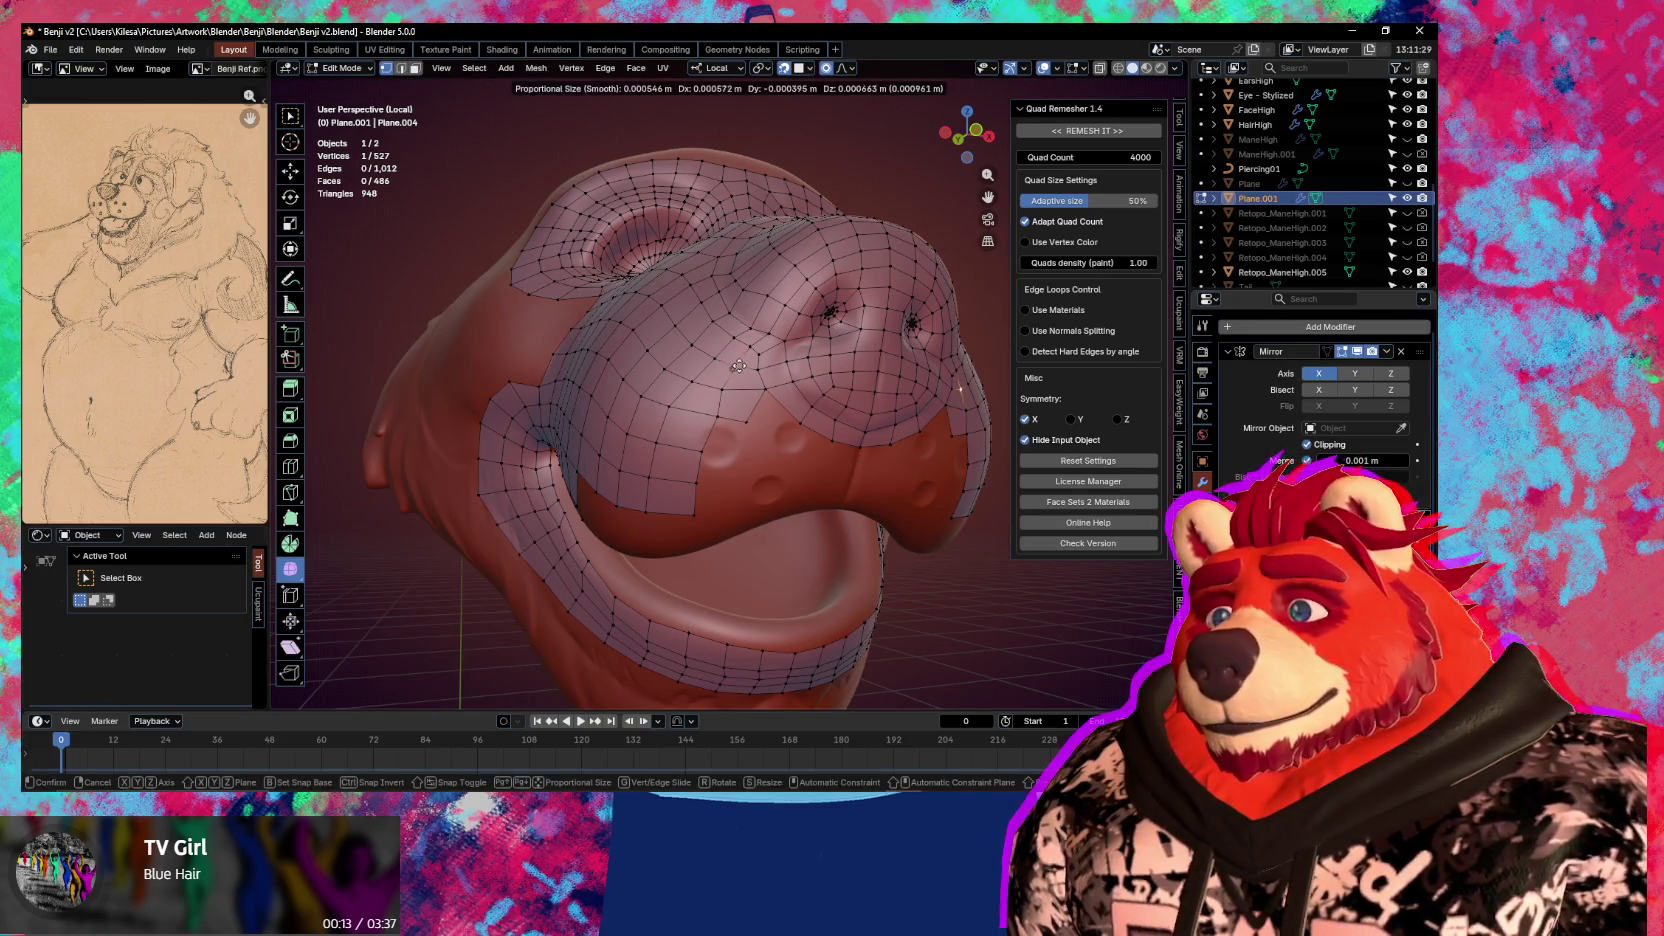
{"action": "left_click", "coordinate": [738, 366]}
Extend the lower muzzle edge with more faces toward the lip
{"action": "key", "text": "f"}
{"action": "left_click", "coordinate": [794, 421]}
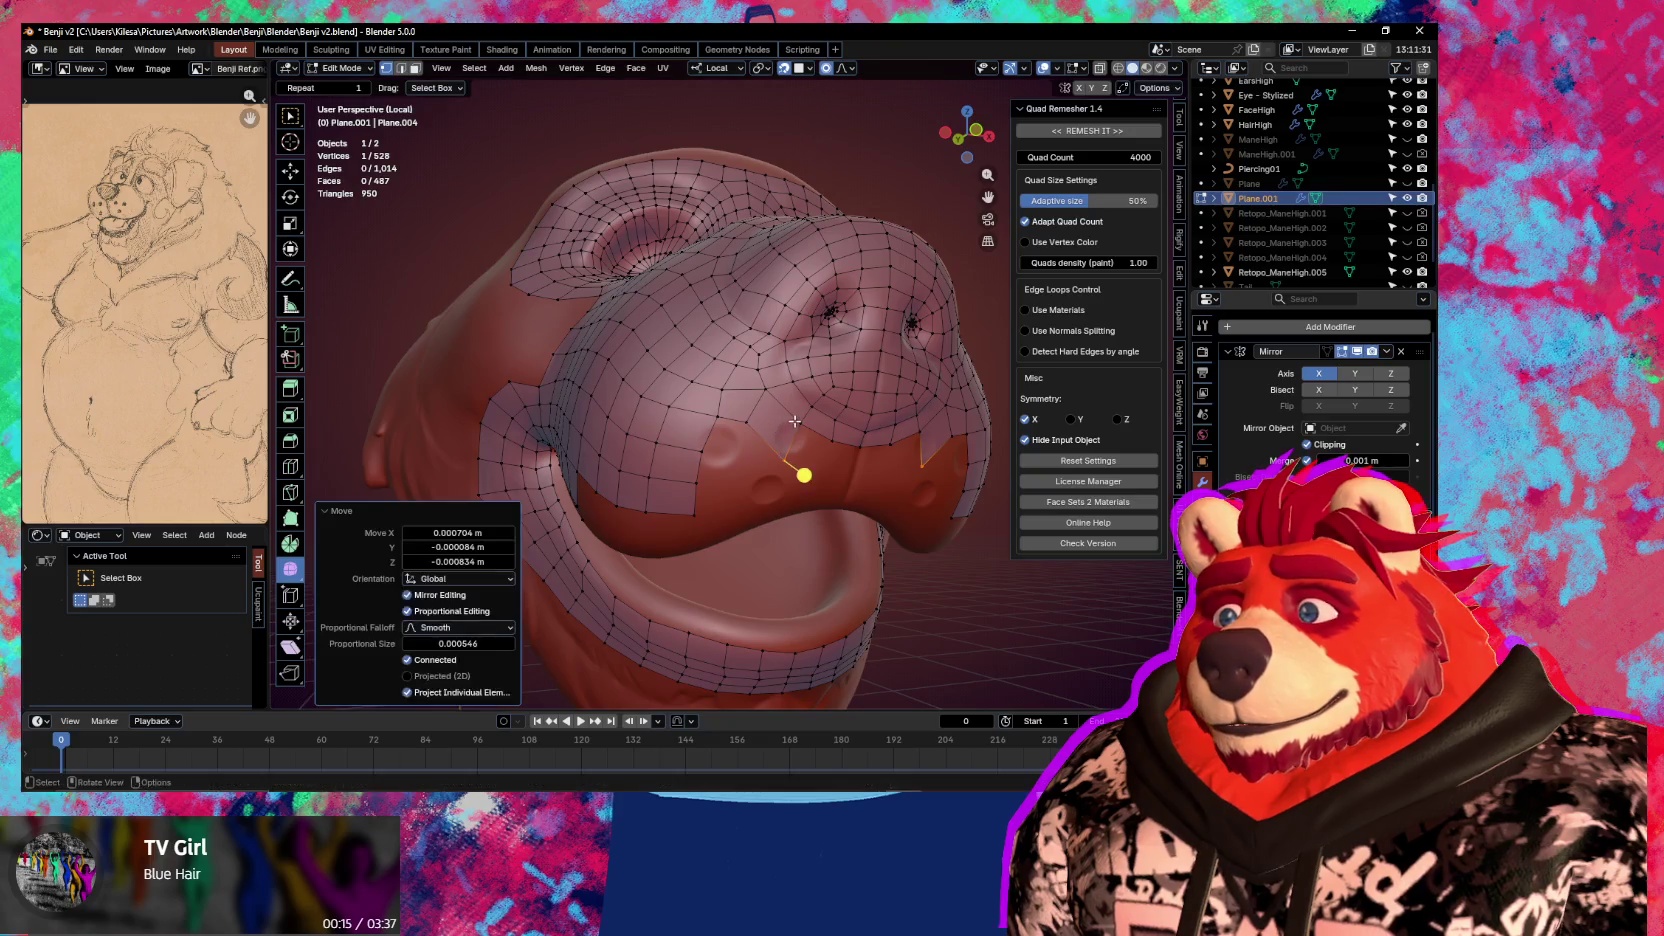
{"action": "key", "text": "g"}
{"action": "left_click", "coordinate": [812, 430]}
{"action": "key", "text": "f"}
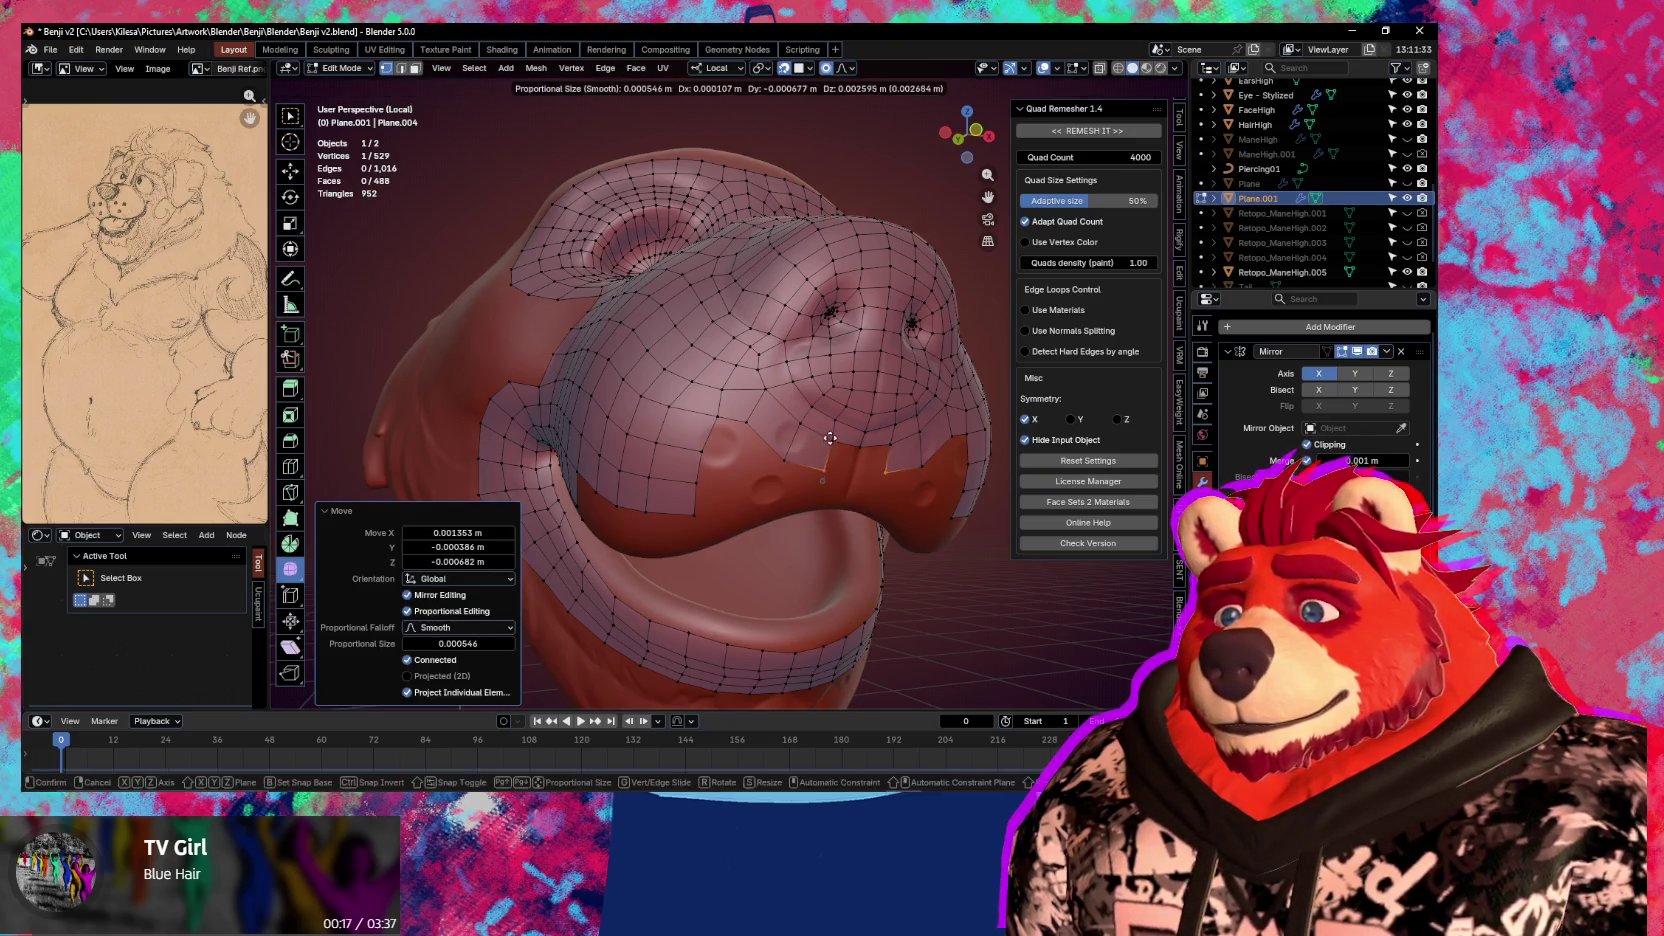
{"action": "left_click", "coordinate": [830, 438]}
{"action": "key", "text": "f"}
{"action": "left_click", "coordinate": [840, 448]}
From the front, nudge the muzzle edge vertices near the lip into place
{"action": "mouse_move", "coordinate": [759, 443]}
{"action": "middle_mouse_down"}
{"action": "mouse_move", "coordinate": [744, 413]}
{"action": "mouse_move", "coordinate": [738, 438]}
{"action": "mouse_move", "coordinate": [840, 460]}
{"action": "middle_mouse_up"}
{"action": "key", "text": "g"}
{"action": "left_click", "coordinate": [788, 448]}
{"action": "key", "text": "g"}
{"action": "left_click", "coordinate": [880, 475]}
{"action": "key", "text": "g"}
{"action": "left_click", "coordinate": [840, 452]}
Build faces bridging the muzzle toward the upper lip and adjust a lip vertex
{"action": "left_click", "coordinate": [866, 461]}
{"action": "left_click_drag", "start_coordinate": [873, 452], "coordinate": [899, 475]}
{"action": "mouse_move", "coordinate": [712, 408]}
{"action": "left_mouse_down"}
{"action": "mouse_move", "coordinate": [720, 435]}
{"action": "mouse_move", "coordinate": [796, 466]}
{"action": "mouse_move", "coordinate": [816, 423]}
{"action": "left_mouse_up"}
{"action": "mouse_move", "coordinate": [857, 486]}
{"action": "left_mouse_down"}
{"action": "mouse_move", "coordinate": [902, 472]}
{"action": "mouse_move", "coordinate": [905, 509]}
{"action": "left_mouse_up"}
{"action": "mouse_move", "coordinate": [905, 509]}
{"action": "middle_mouse_down"}
{"action": "mouse_move", "coordinate": [704, 386]}
{"action": "mouse_move", "coordinate": [775, 395]}
{"action": "middle_mouse_up"}
{"action": "left_click_drag", "start_coordinate": [790, 405], "coordinate": [850, 430]}
{"action": "mouse_move", "coordinate": [850, 430]}
{"action": "middle_mouse_down"}
{"action": "mouse_move", "coordinate": [870, 477]}
{"action": "mouse_move", "coordinate": [790, 435]}
{"action": "mouse_move", "coordinate": [819, 461]}
{"action": "middle_mouse_up"}
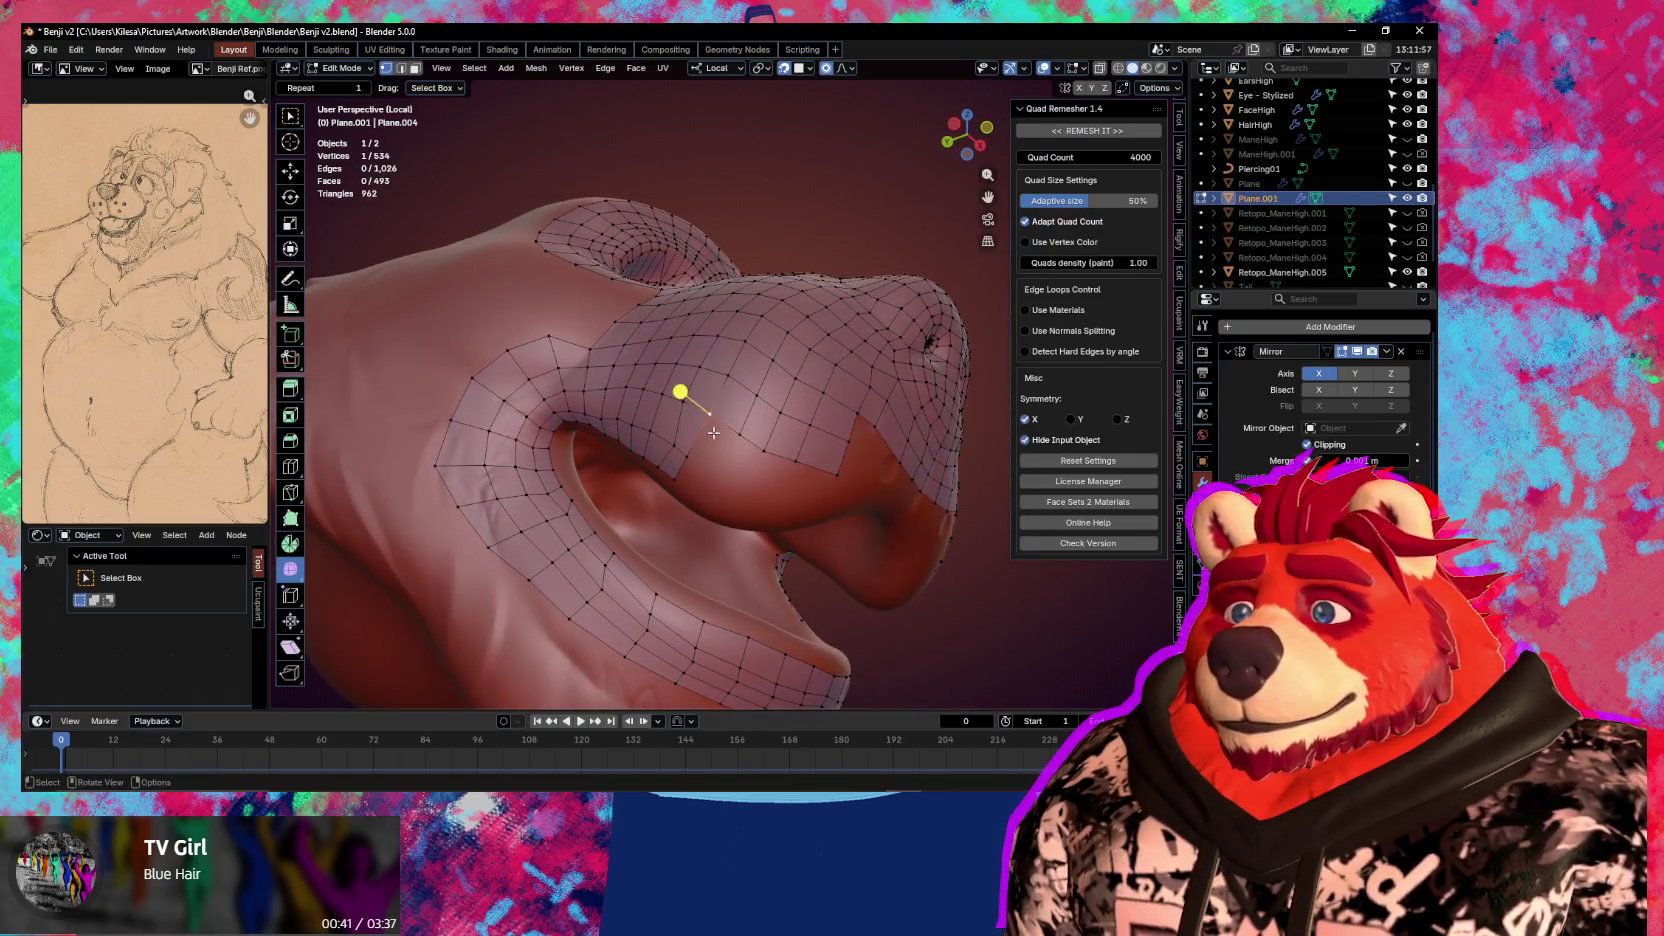
{"action": "left_click_drag", "start_coordinate": [700, 430], "coordinate": [752, 444], "text": "ctrl"}
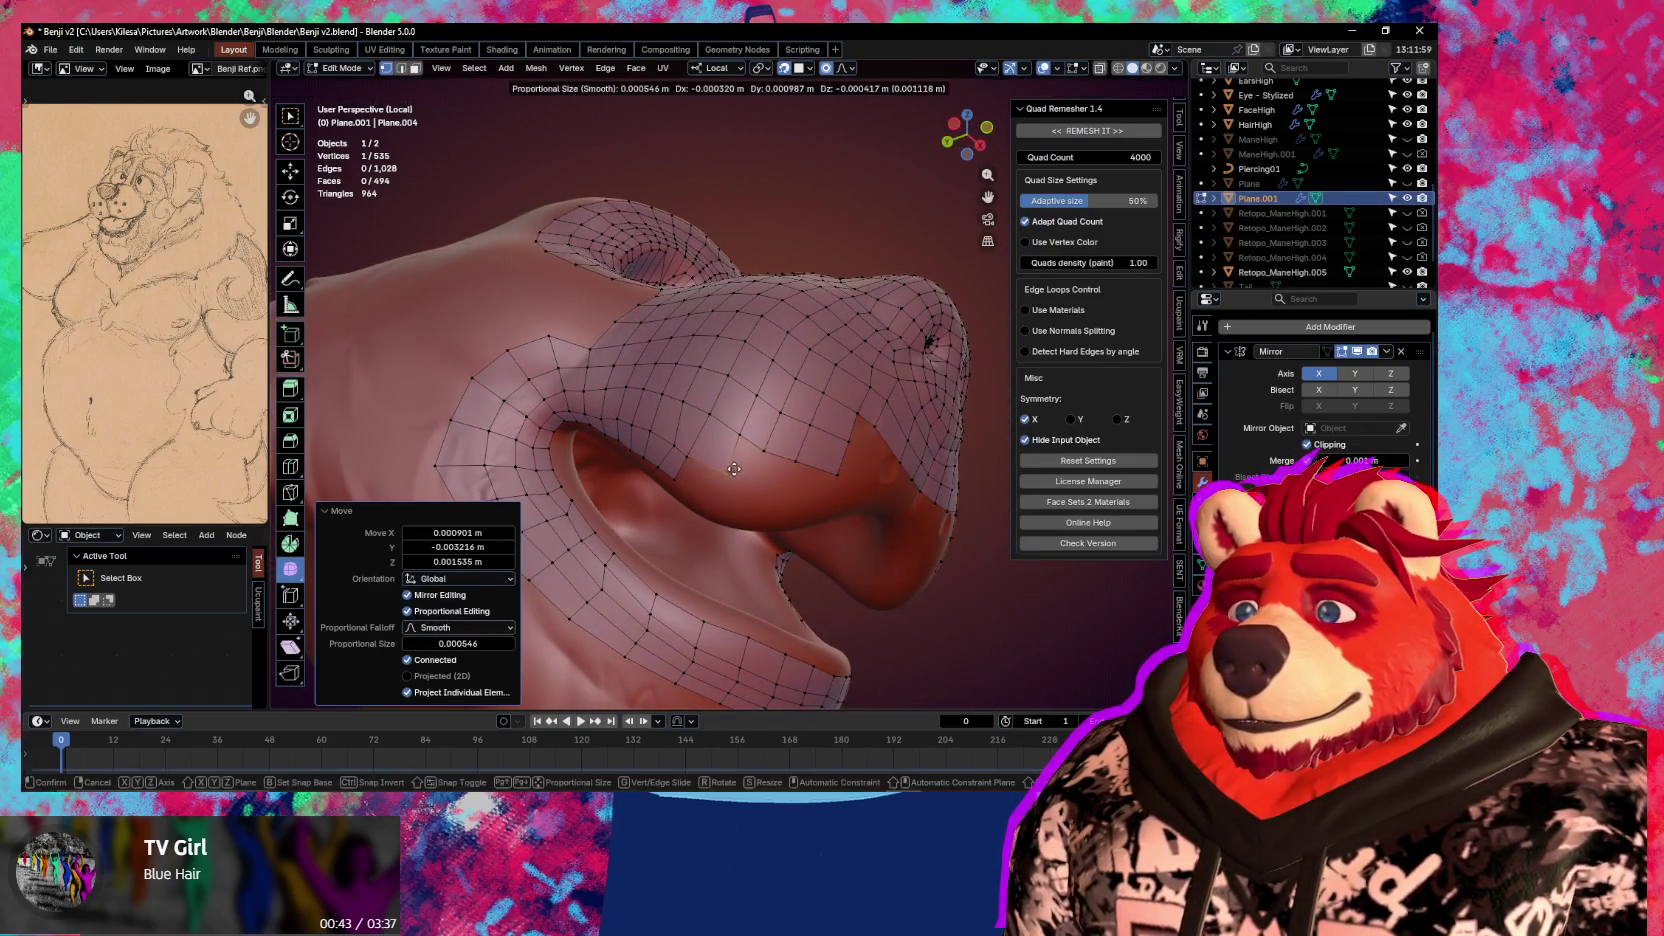
Extrude five vertices along the upper lip edge toward the mouth corner
{"action": "key", "text": "e"}
{"action": "left_click", "coordinate": [701, 484]}
{"action": "key", "text": "e"}
{"action": "left_click", "coordinate": [755, 482]}
{"action": "key", "text": "e"}
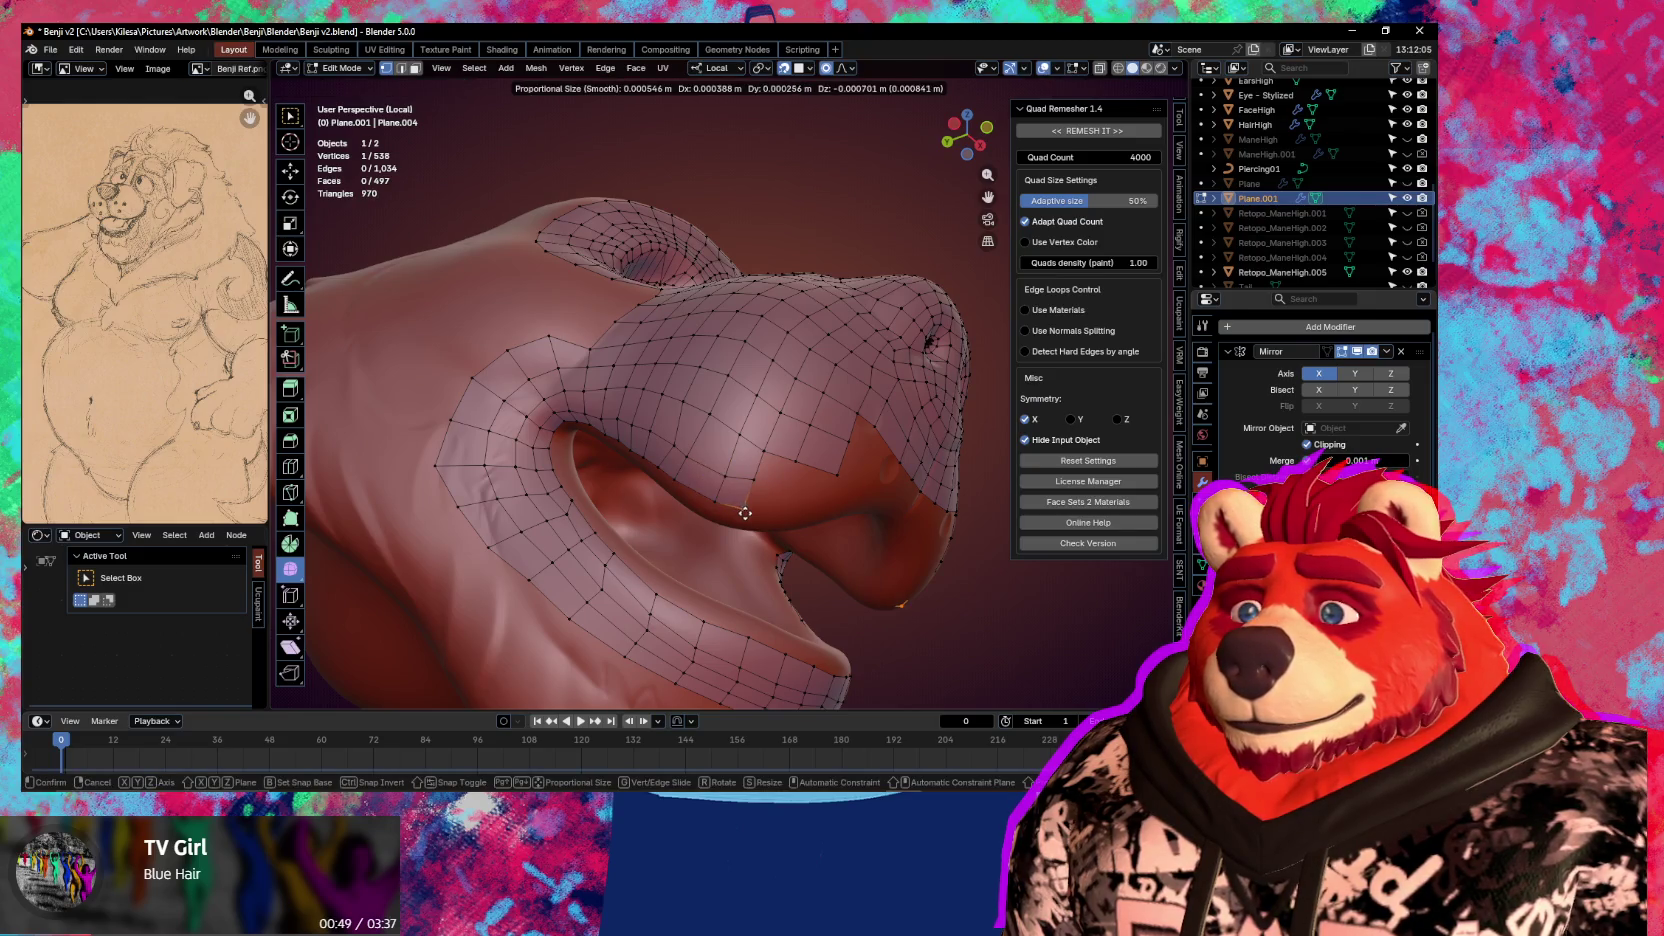
{"action": "left_click", "coordinate": [757, 513]}
{"action": "key", "text": "e"}
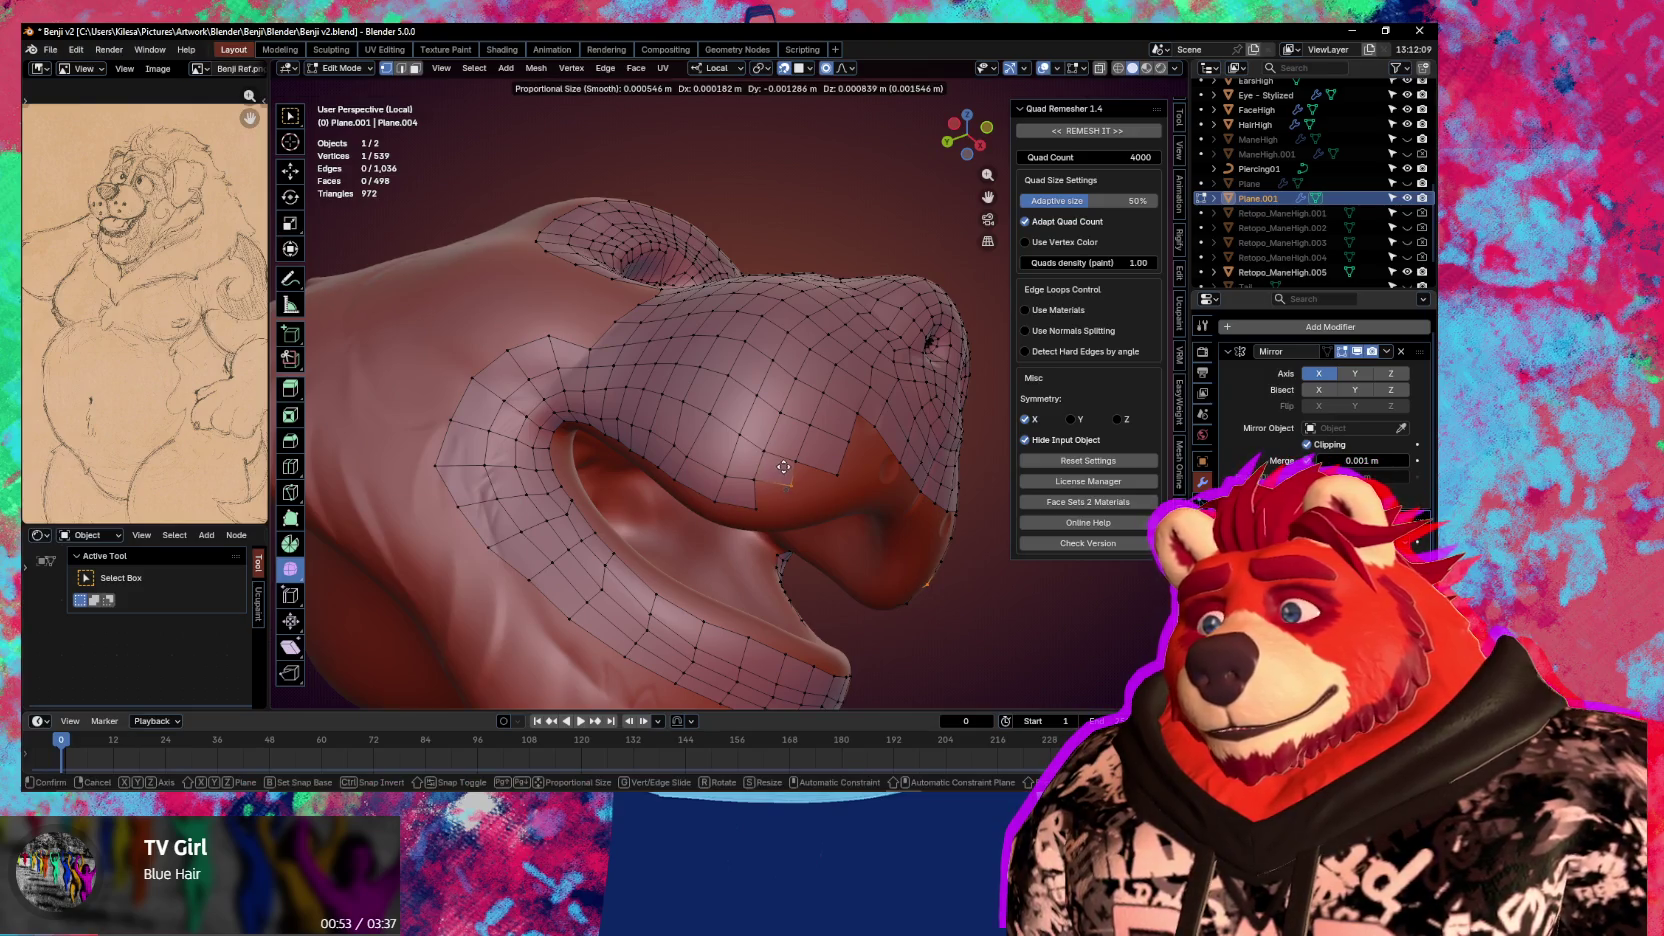
{"action": "left_click", "coordinate": [785, 485]}
{"action": "key", "text": "e"}
{"action": "left_click", "coordinate": [805, 505]}
Reposition several lip and muzzle vertices, checking from under the lip
{"action": "key", "text": "g"}
{"action": "left_click", "coordinate": [757, 518]}
{"action": "key", "text": "g"}
{"action": "left_click", "coordinate": [718, 512]}
{"action": "middle_click_drag", "start_coordinate": [718, 512], "coordinate": [800, 465]}
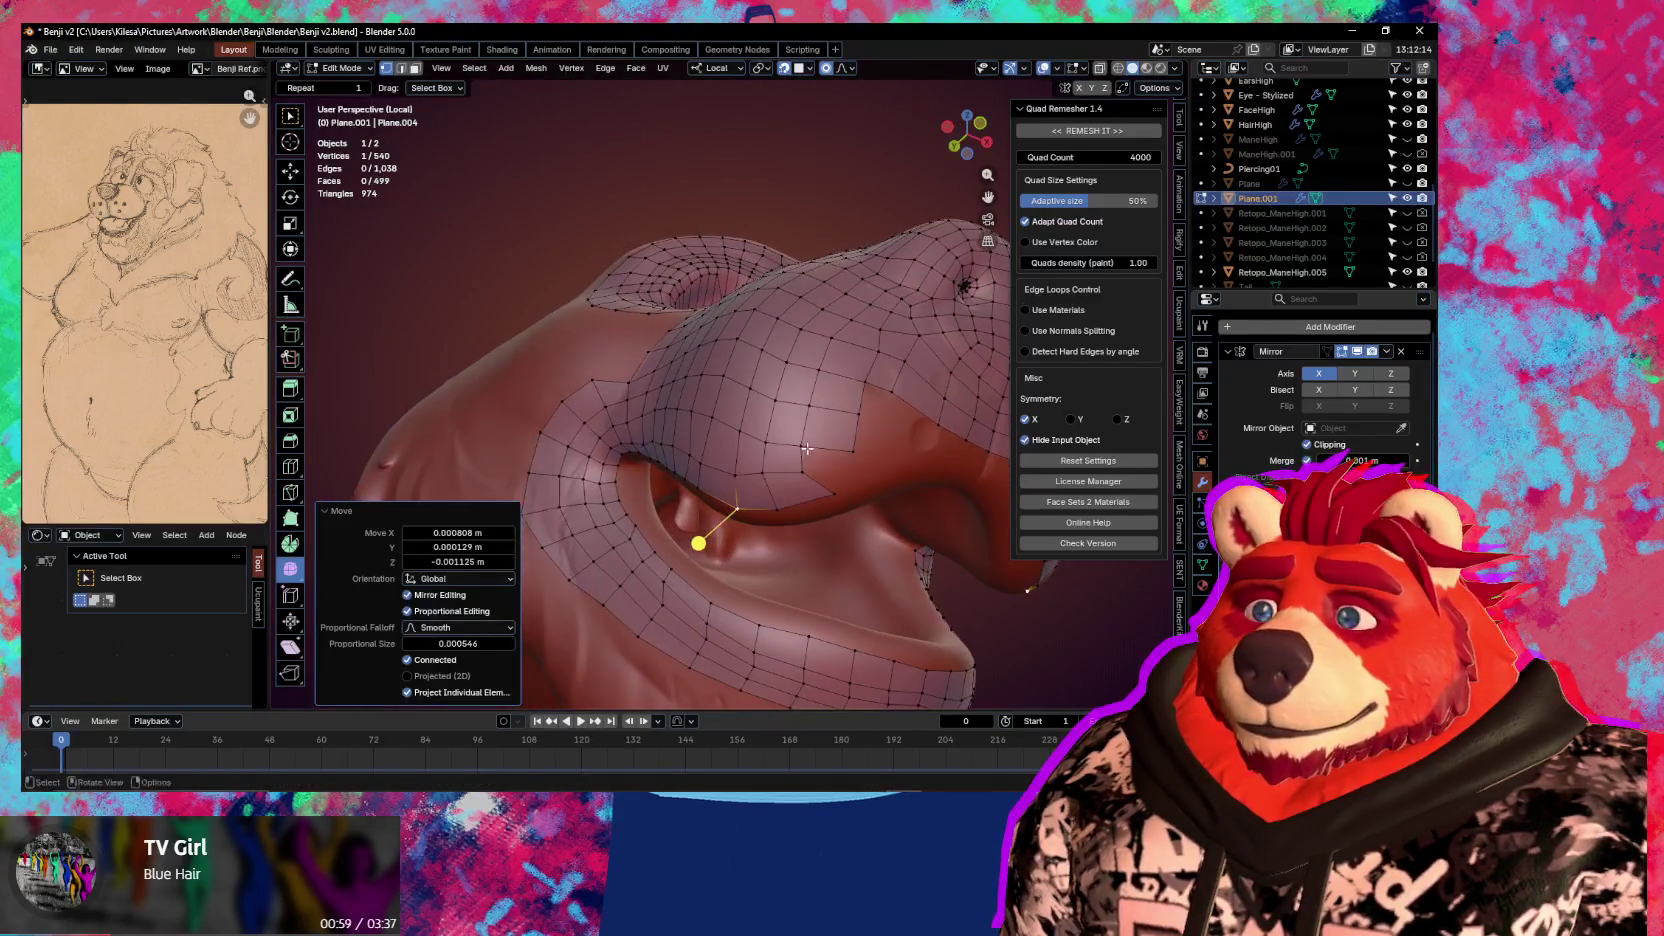
{"action": "left_click", "coordinate": [802, 462], "text": "shift"}
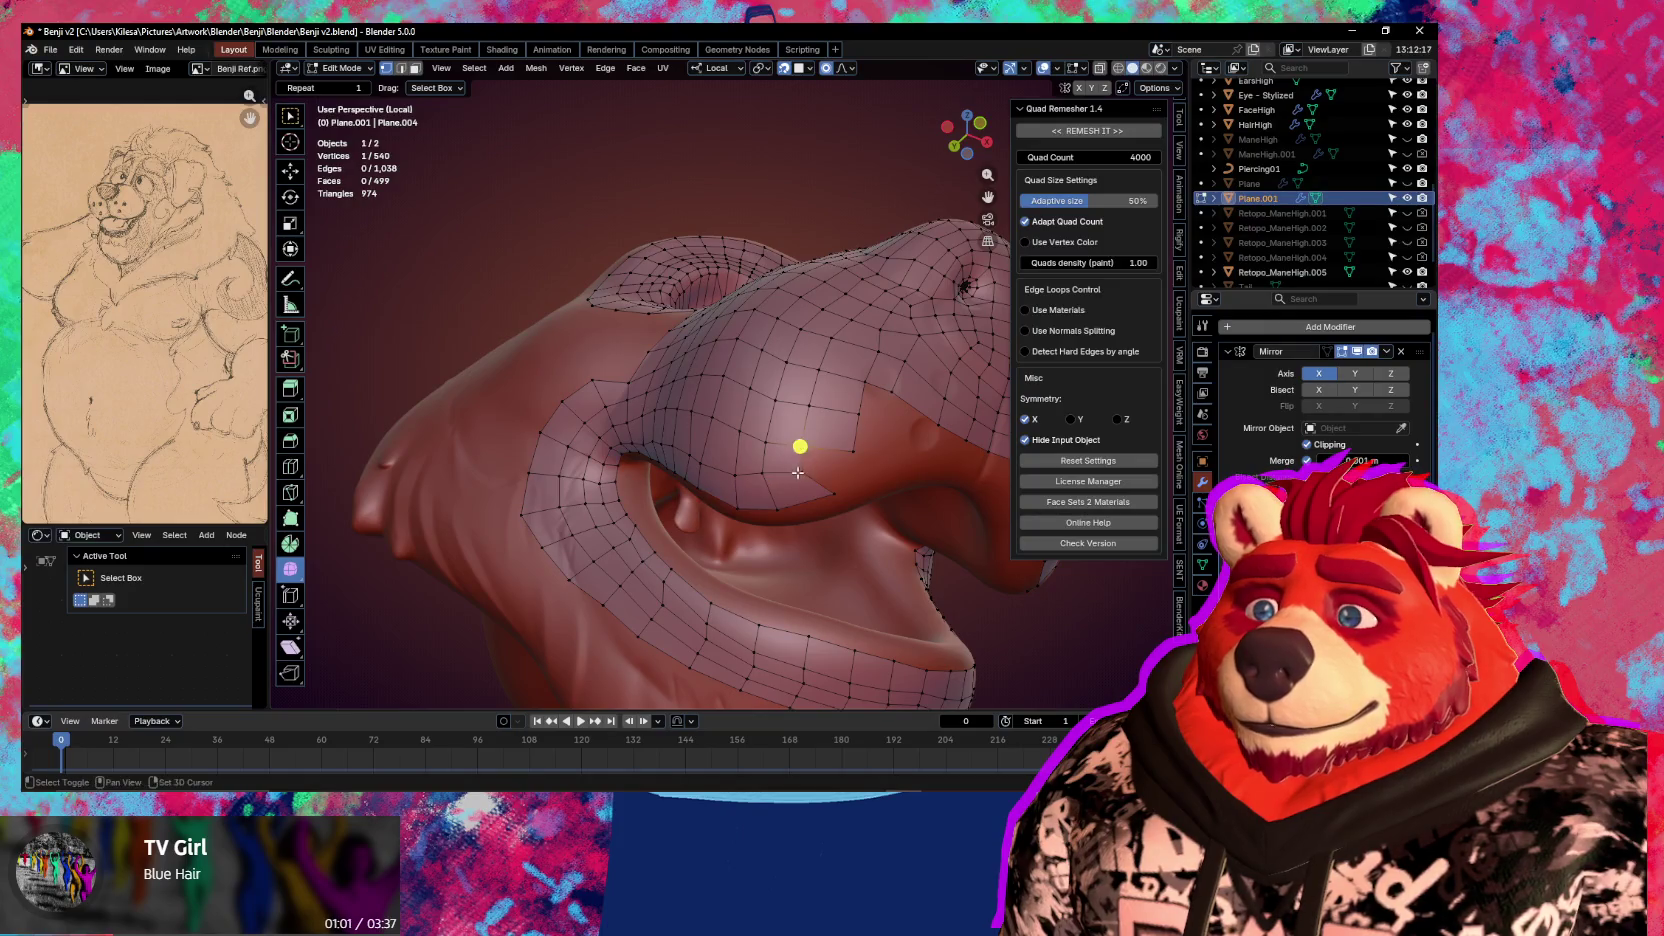
{"action": "left_click", "coordinate": [851, 460]}
{"action": "key", "text": "g"}
{"action": "left_click", "coordinate": [857, 455]}
{"action": "key", "text": "g"}
{"action": "left_click", "coordinate": [858, 467]}
Pull the upper lip vertices onto the sculpt surface, checking the fit around the nose
{"action": "middle_click_drag", "start_coordinate": [857, 467], "coordinate": [552, 405]}
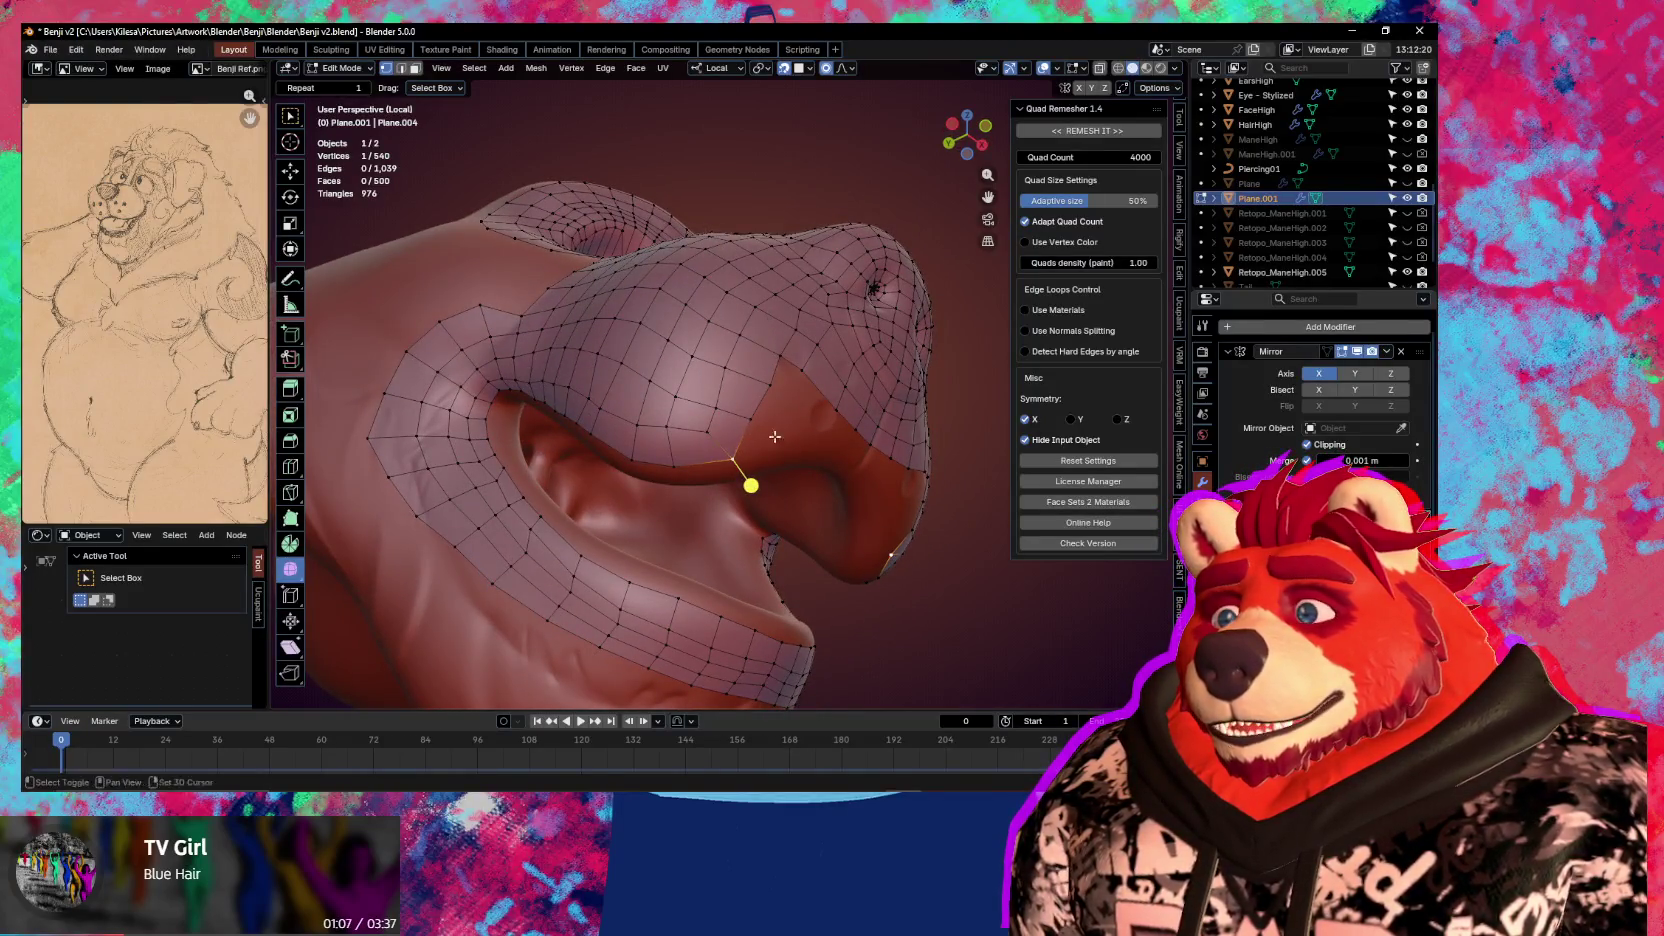
{"action": "middle_click_drag", "start_coordinate": [775, 437], "coordinate": [683, 469]}
{"action": "left_click_drag", "start_coordinate": [683, 469], "coordinate": [700, 451]}
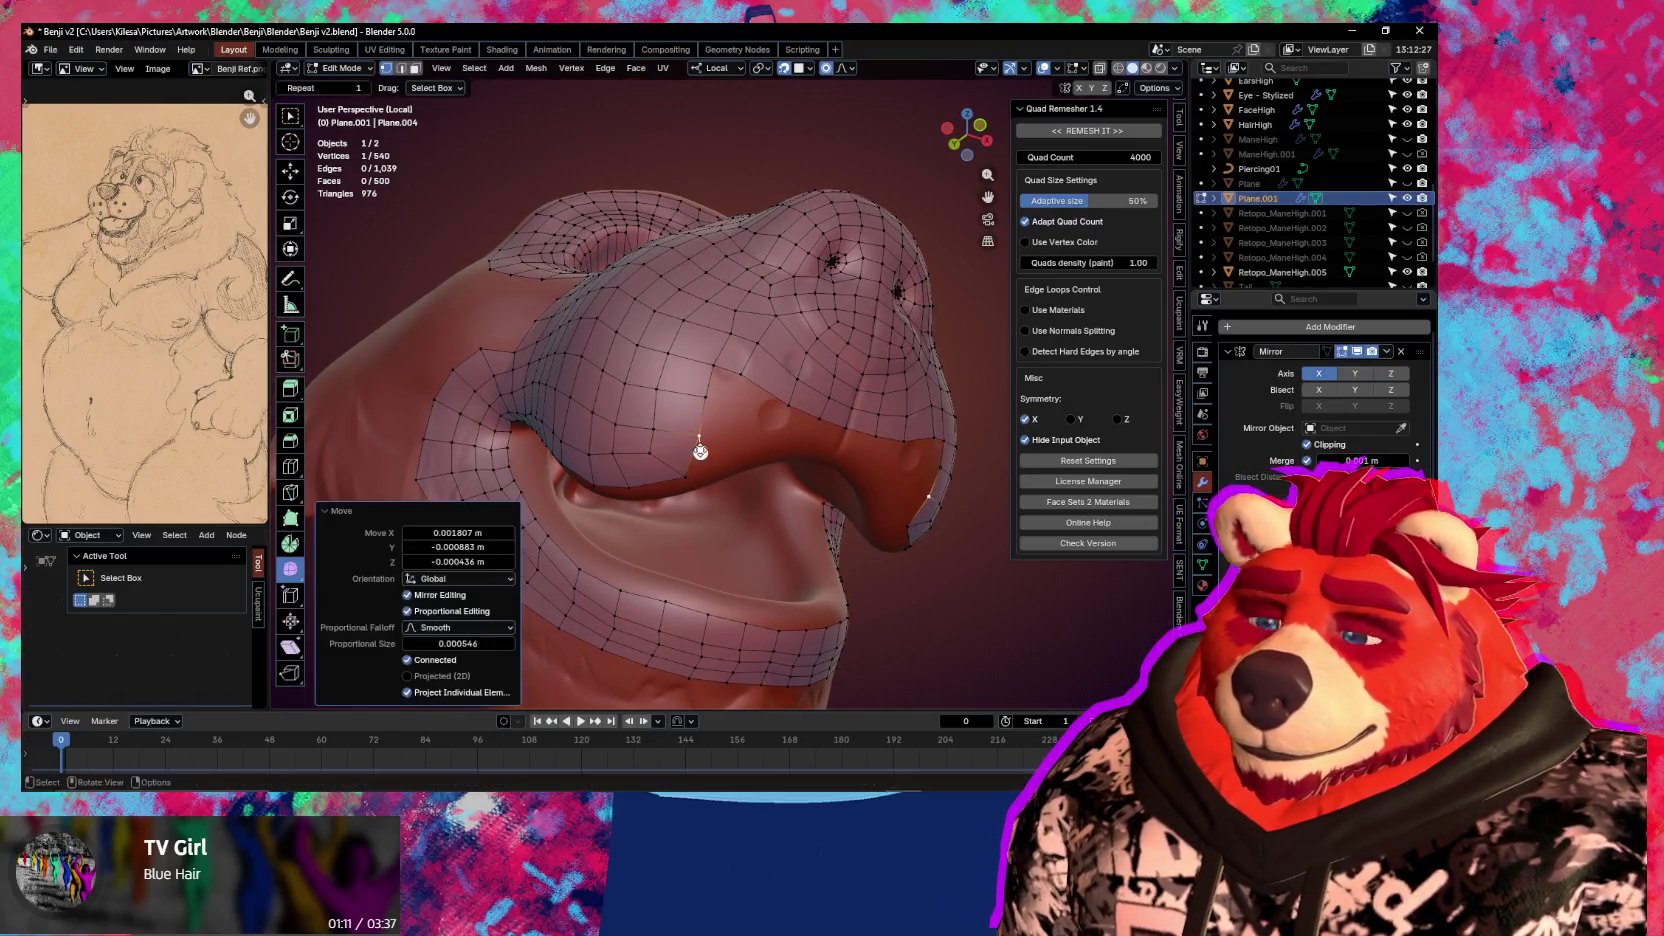
{"action": "middle_click_drag", "start_coordinate": [700, 451], "coordinate": [686, 445]}
{"action": "left_click_drag", "start_coordinate": [691, 457], "coordinate": [690, 478]}
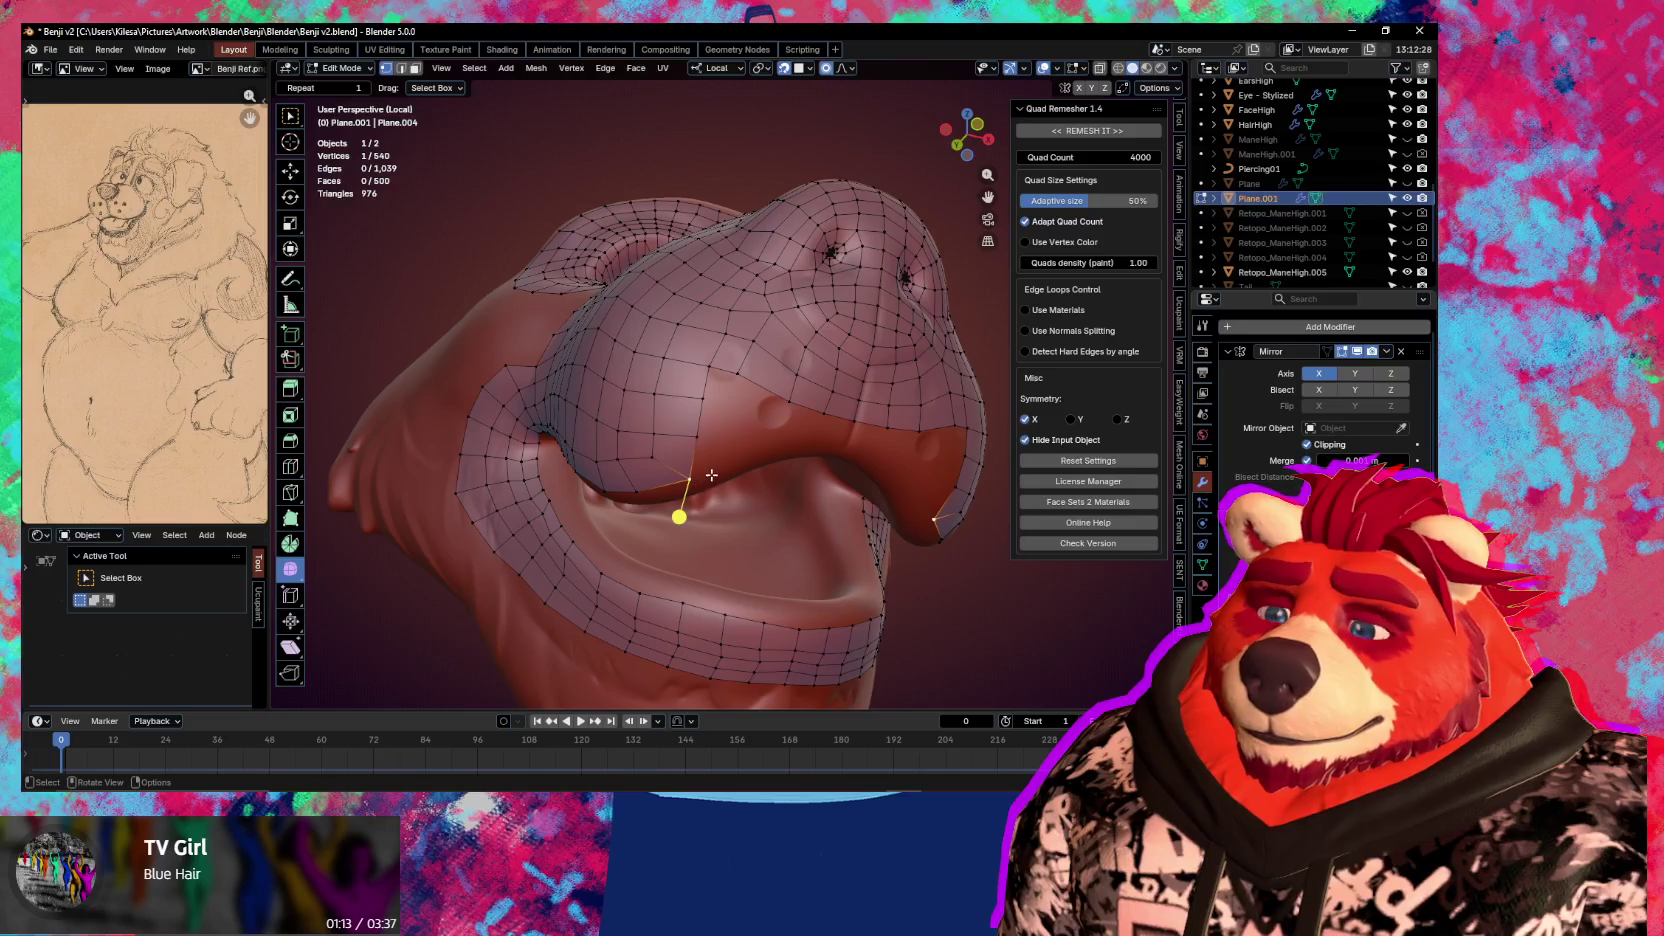
{"action": "middle_click_drag", "start_coordinate": [710, 471], "coordinate": [716, 432]}
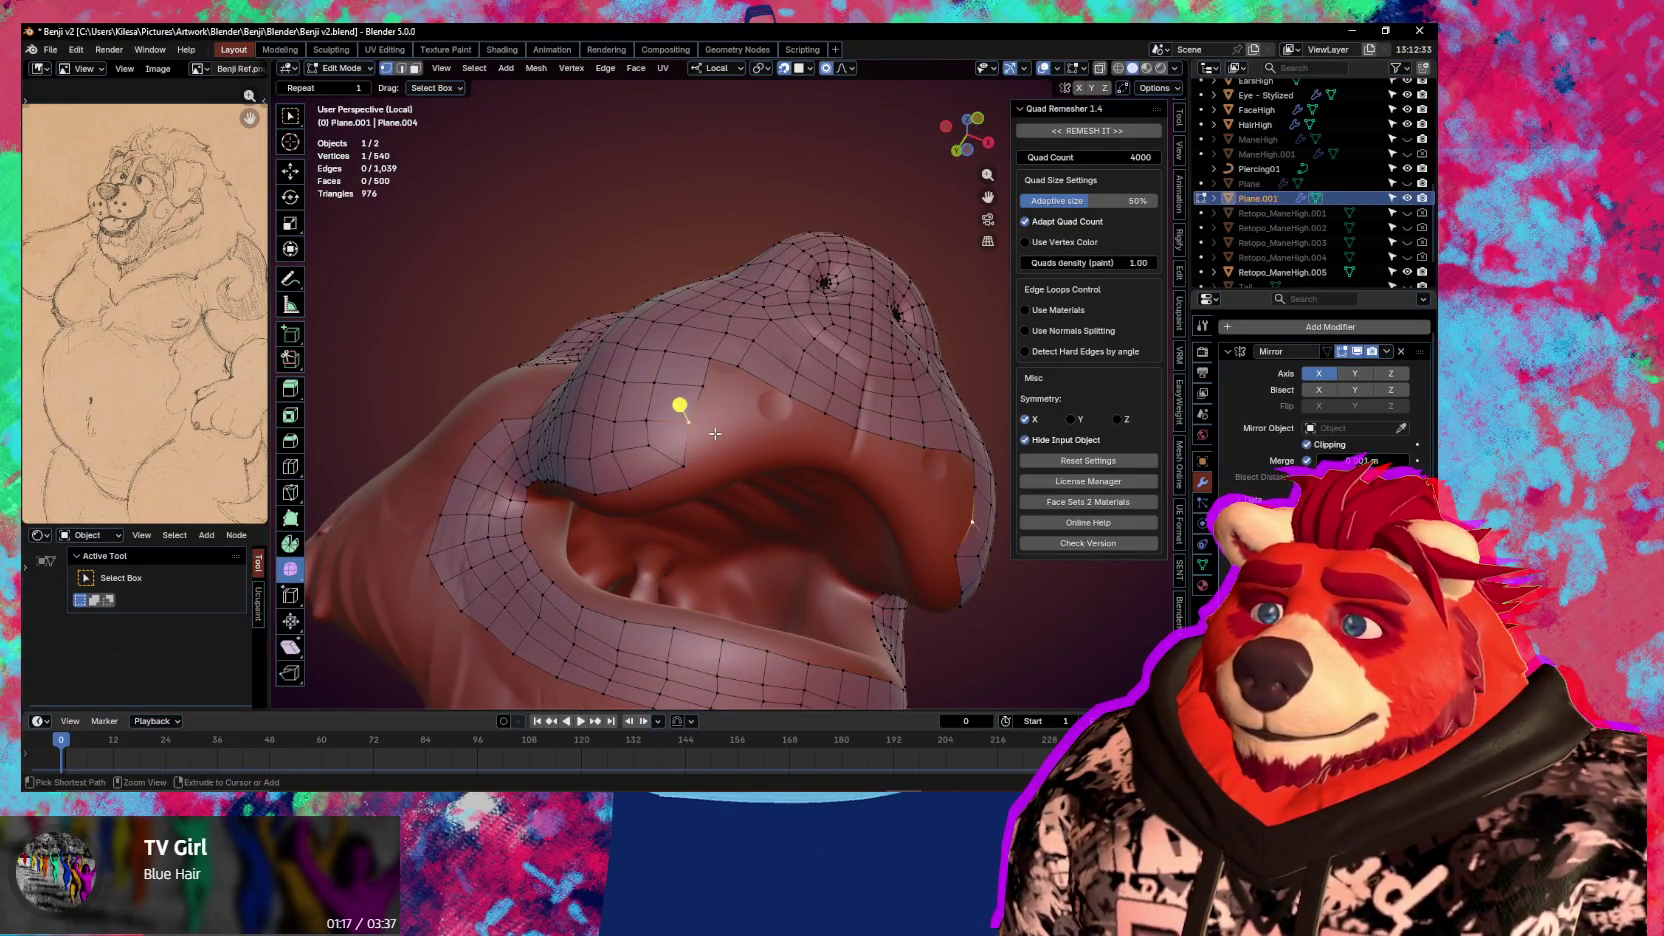
{"action": "mouse_move", "coordinate": [674, 427]}
{"action": "left_mouse_down"}
{"action": "mouse_move", "coordinate": [650, 422]}
{"action": "mouse_move", "coordinate": [672, 490]}
{"action": "mouse_move", "coordinate": [646, 486]}
{"action": "left_mouse_up"}
{"action": "mouse_move", "coordinate": [702, 381]}
{"action": "left_mouse_down"}
{"action": "mouse_move", "coordinate": [718, 377]}
{"action": "mouse_move", "coordinate": [691, 345]}
{"action": "mouse_move", "coordinate": [708, 413]}
{"action": "mouse_move", "coordinate": [708, 387]}
{"action": "mouse_move", "coordinate": [739, 387]}
{"action": "mouse_move", "coordinate": [752, 345]}
{"action": "left_mouse_up"}
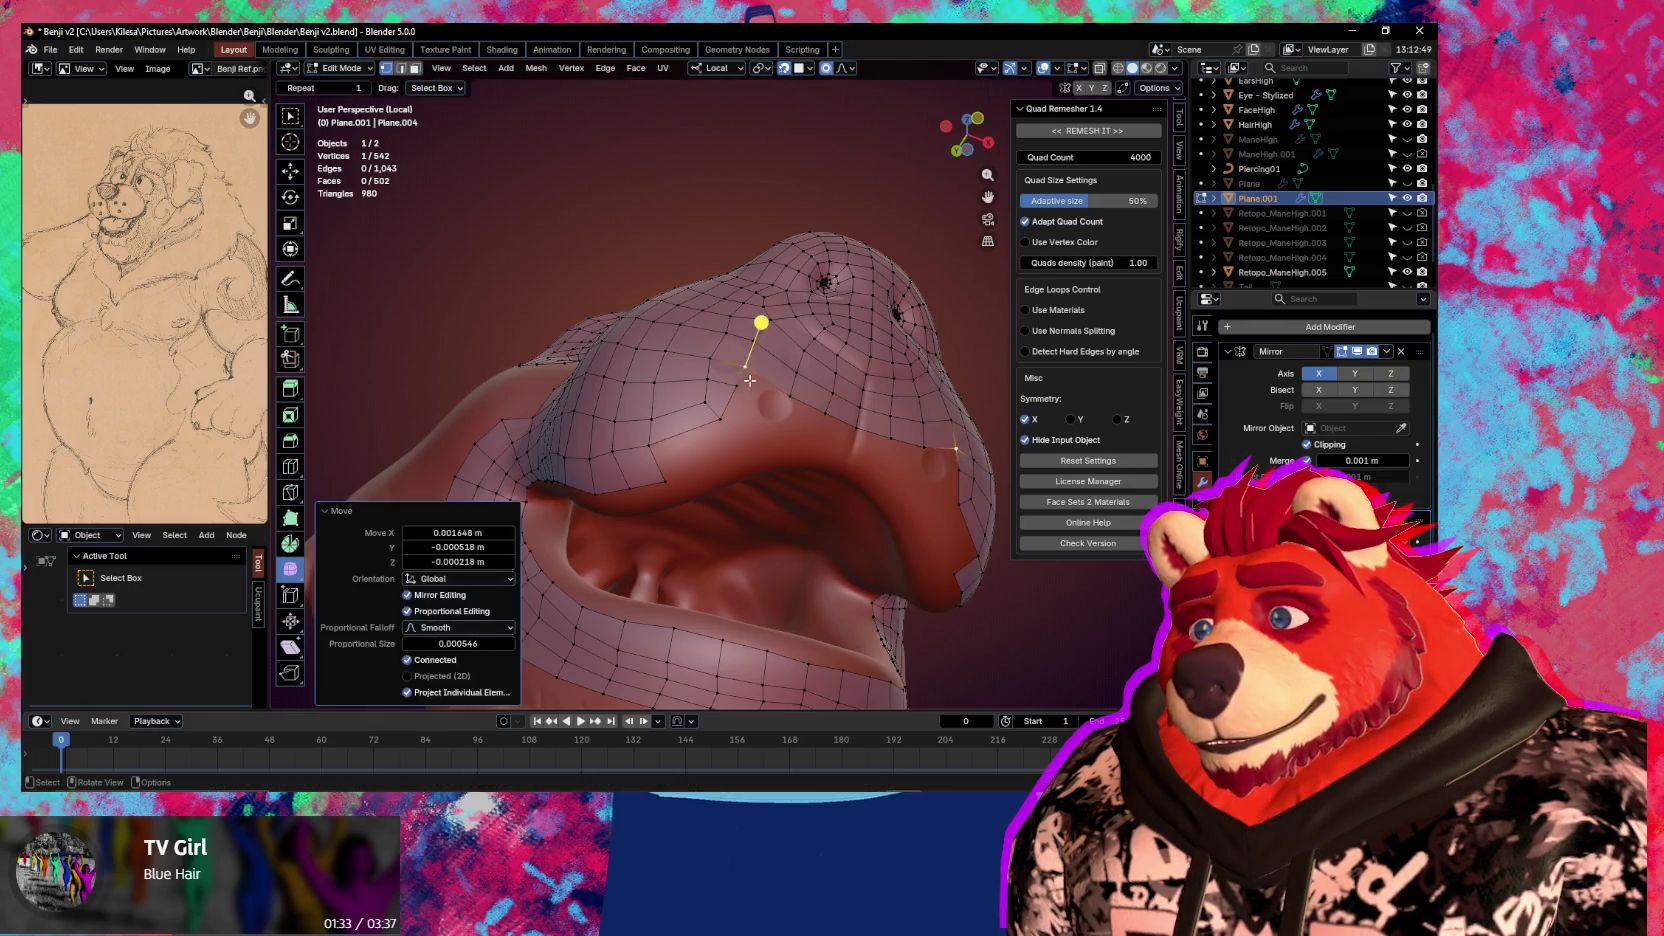
{"action": "mouse_move", "coordinate": [705, 400]}
{"action": "left_mouse_down"}
{"action": "mouse_move", "coordinate": [683, 410]}
{"action": "mouse_move", "coordinate": [691, 380]}
{"action": "mouse_move", "coordinate": [624, 442]}
{"action": "mouse_move", "coordinate": [732, 472]}
{"action": "mouse_move", "coordinate": [748, 438]}
{"action": "left_mouse_up"}
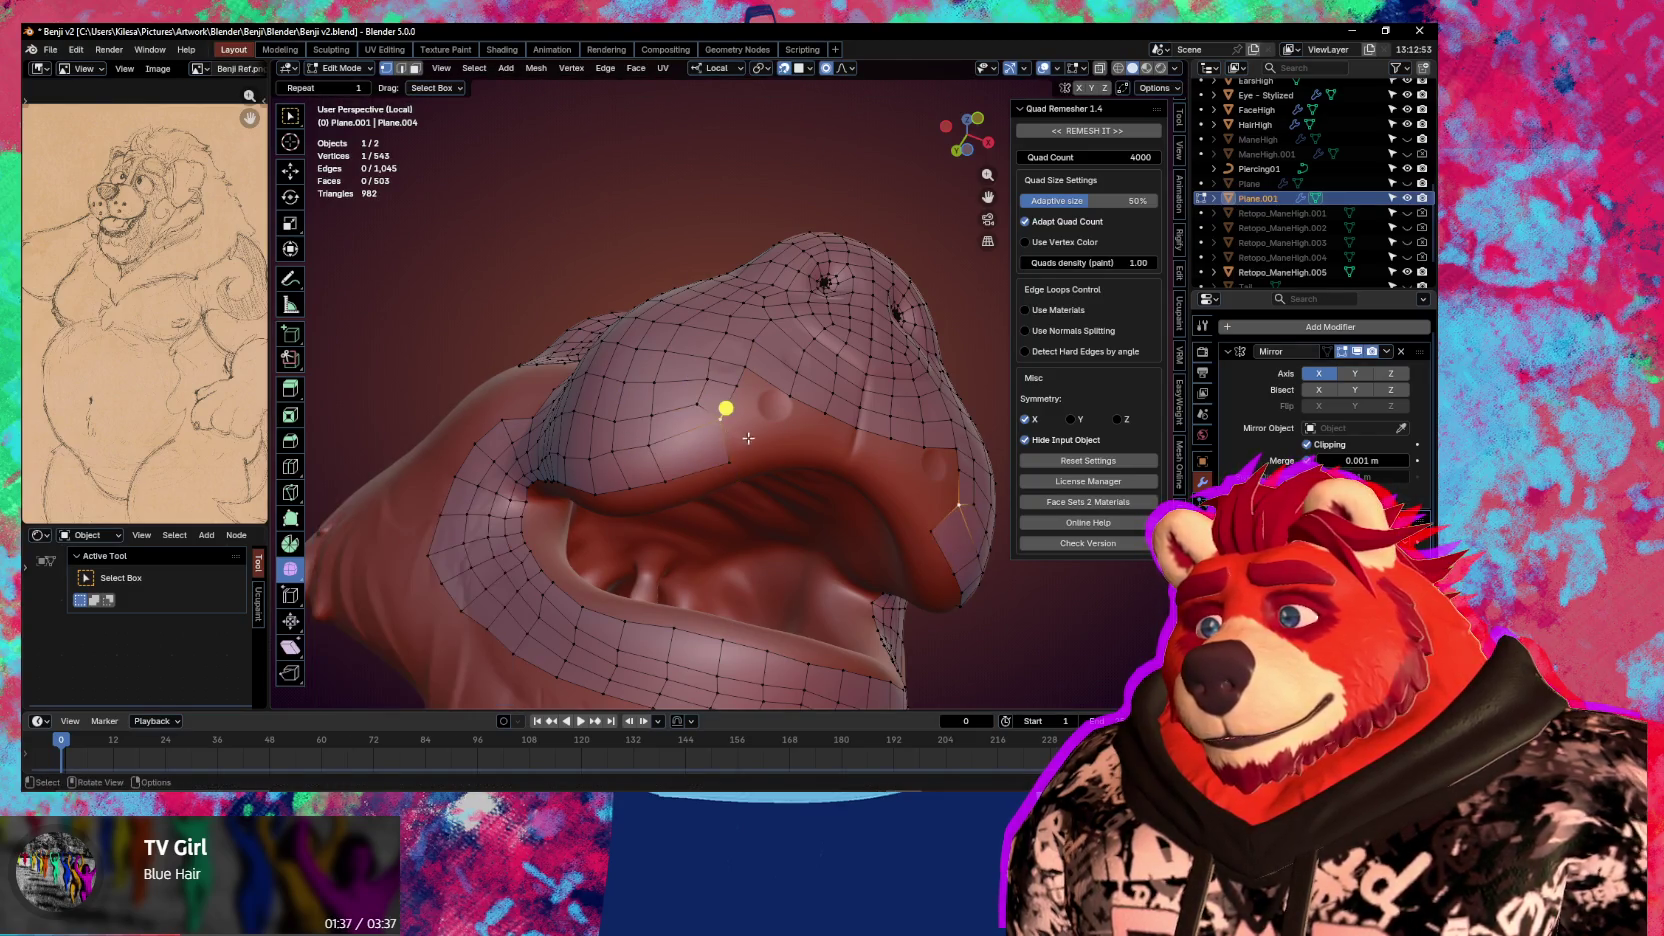
Extrude the selected vertices into a new face and scale them into place
{"action": "key", "text": "e"}
{"action": "left_click", "coordinate": [787, 443]}
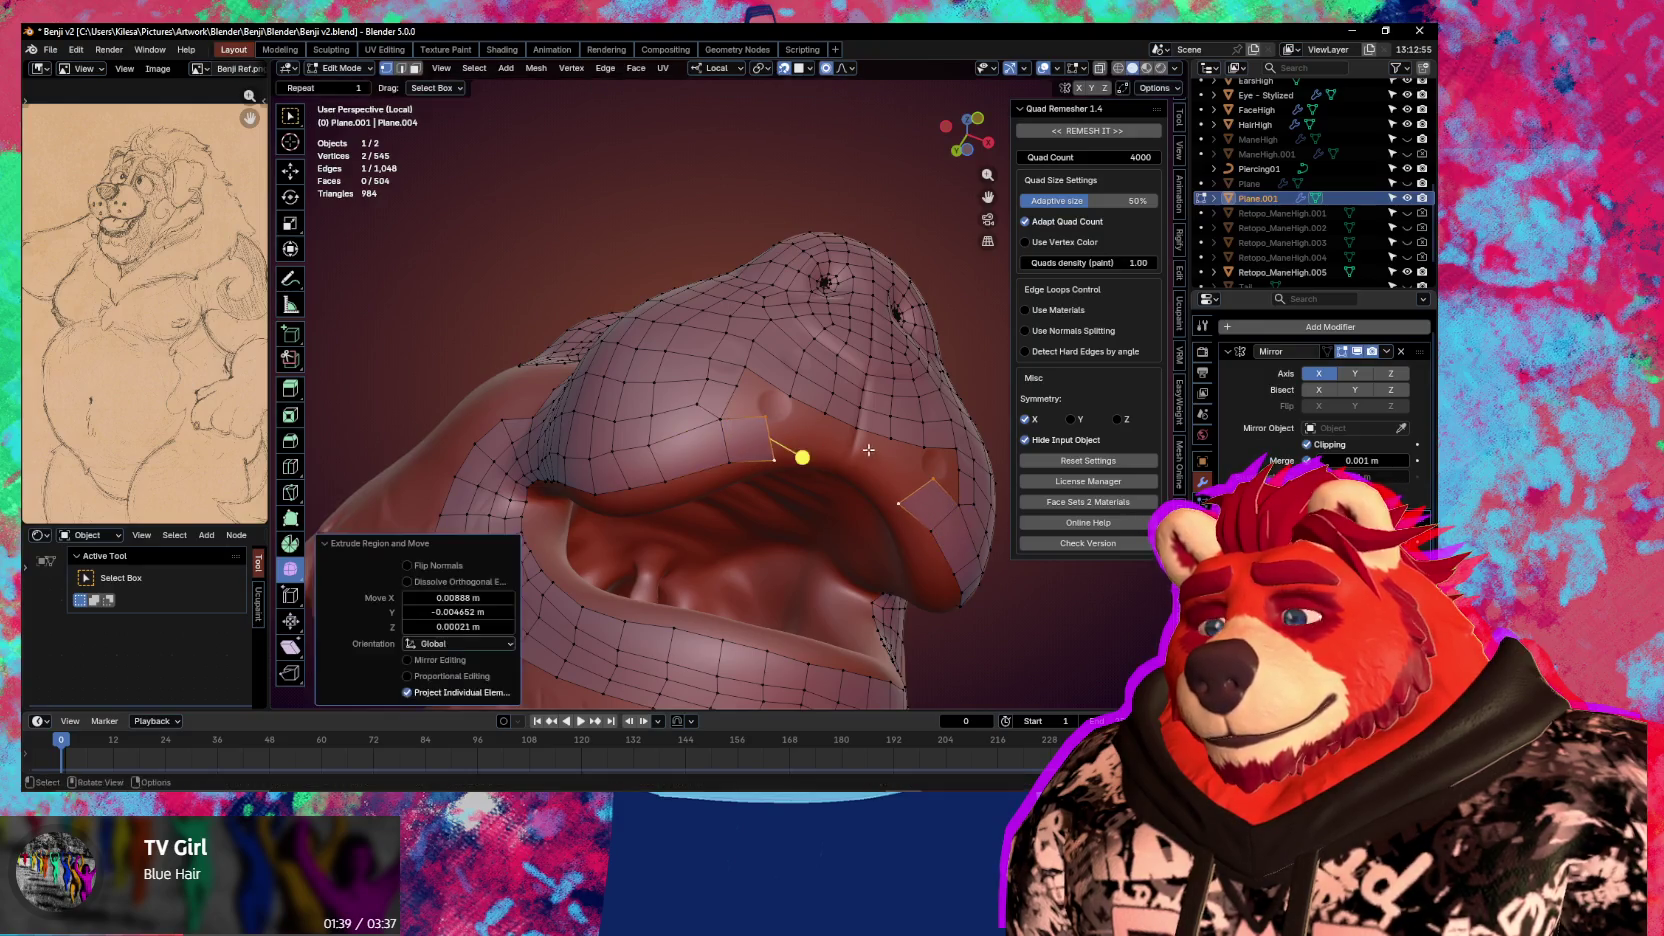
{"action": "middle_click_drag", "start_coordinate": [868, 450], "coordinate": [911, 471]}
{"action": "key", "text": "s"}
{"action": "left_click", "coordinate": [852, 489]}
Extrude a new vertex from the upper lip edge and select the neighbouring lip vertices
{"action": "left_click", "coordinate": [784, 446]}
{"action": "key", "text": "e"}
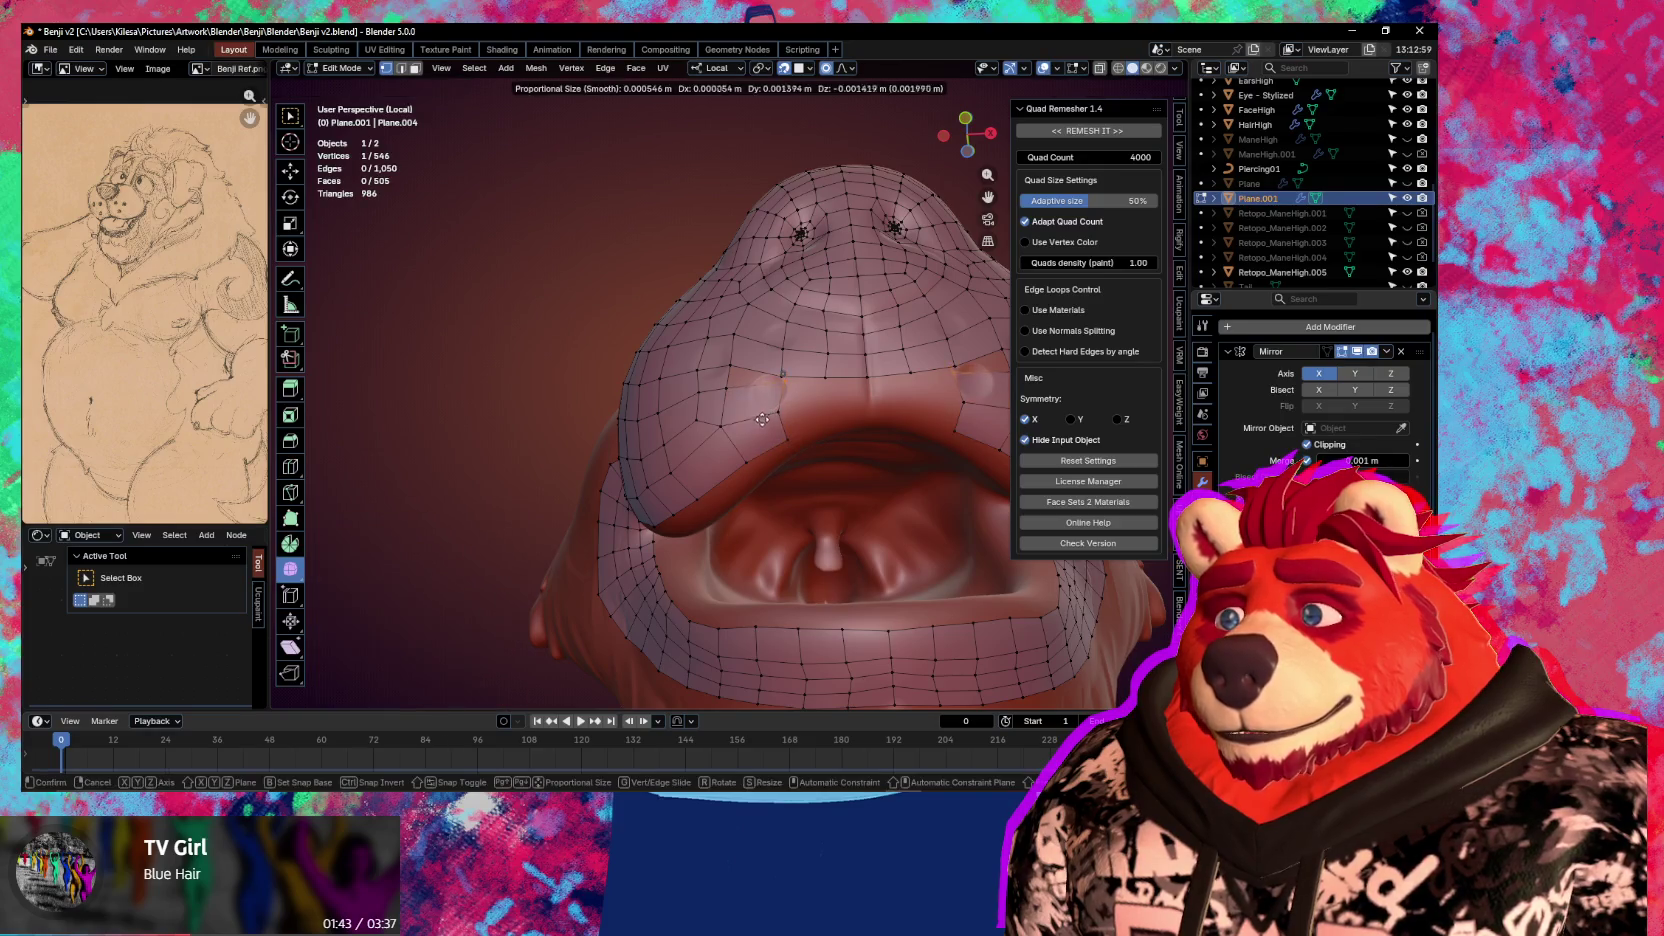
{"action": "left_click", "coordinate": [770, 381]}
{"action": "left_click", "coordinate": [706, 345], "text": "shift"}
{"action": "left_click", "coordinate": [769, 376], "text": "shift"}
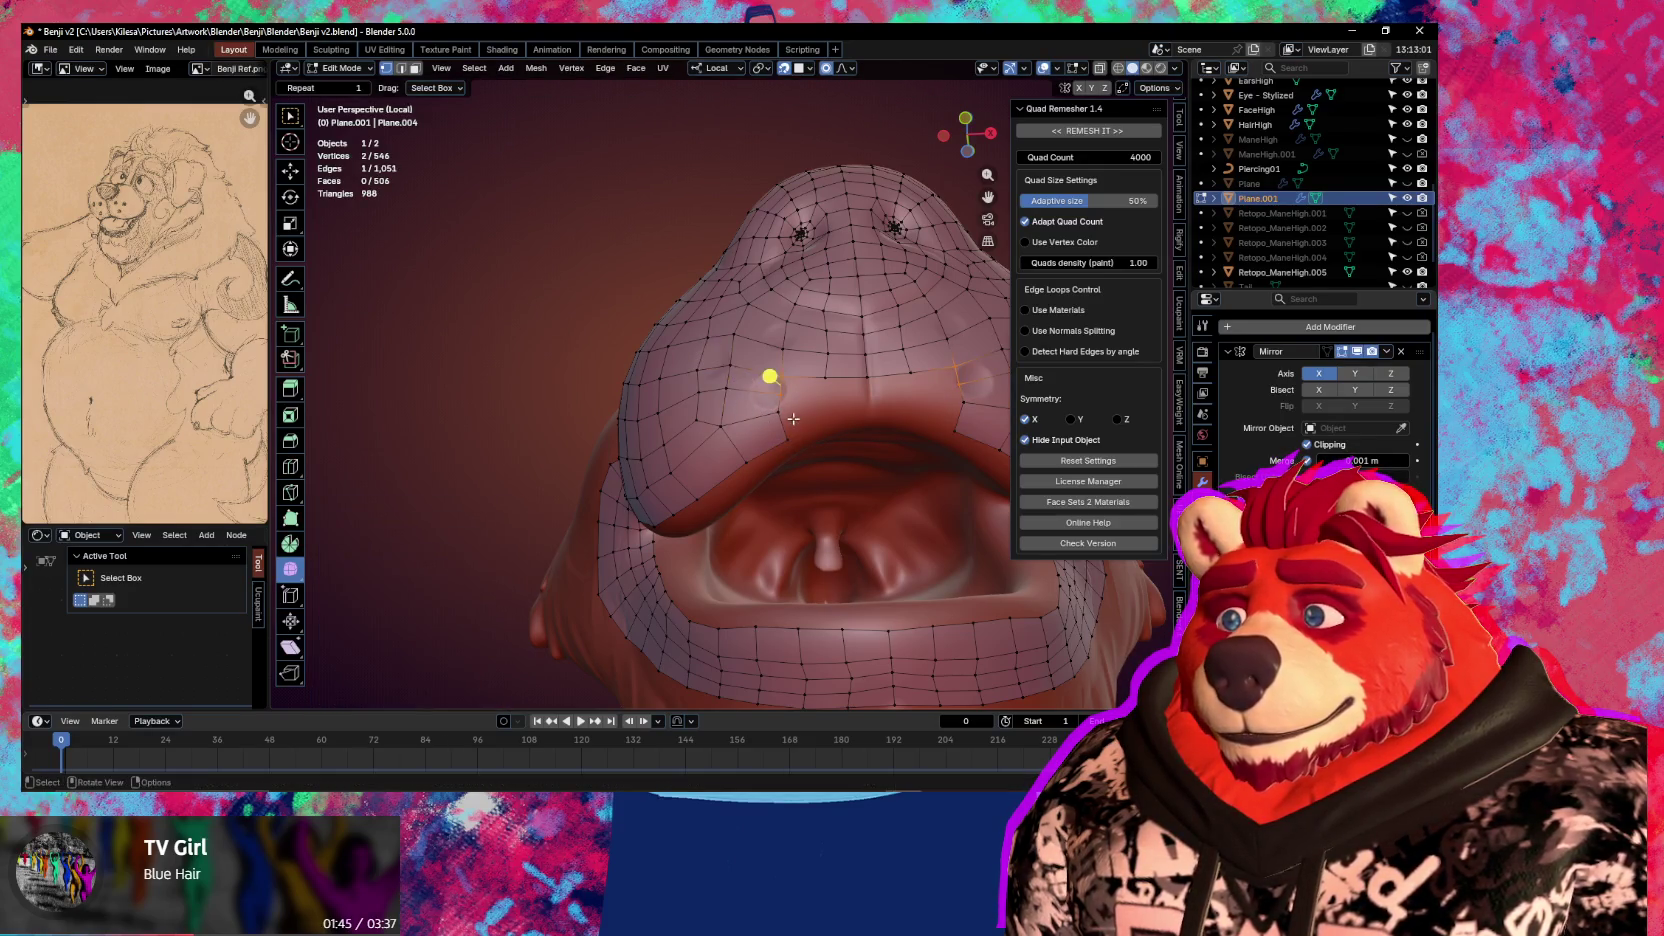
{"action": "left_click", "coordinate": [808, 394], "text": "ctrl"}
{"action": "left_click", "coordinate": [818, 388], "text": "ctrl"}
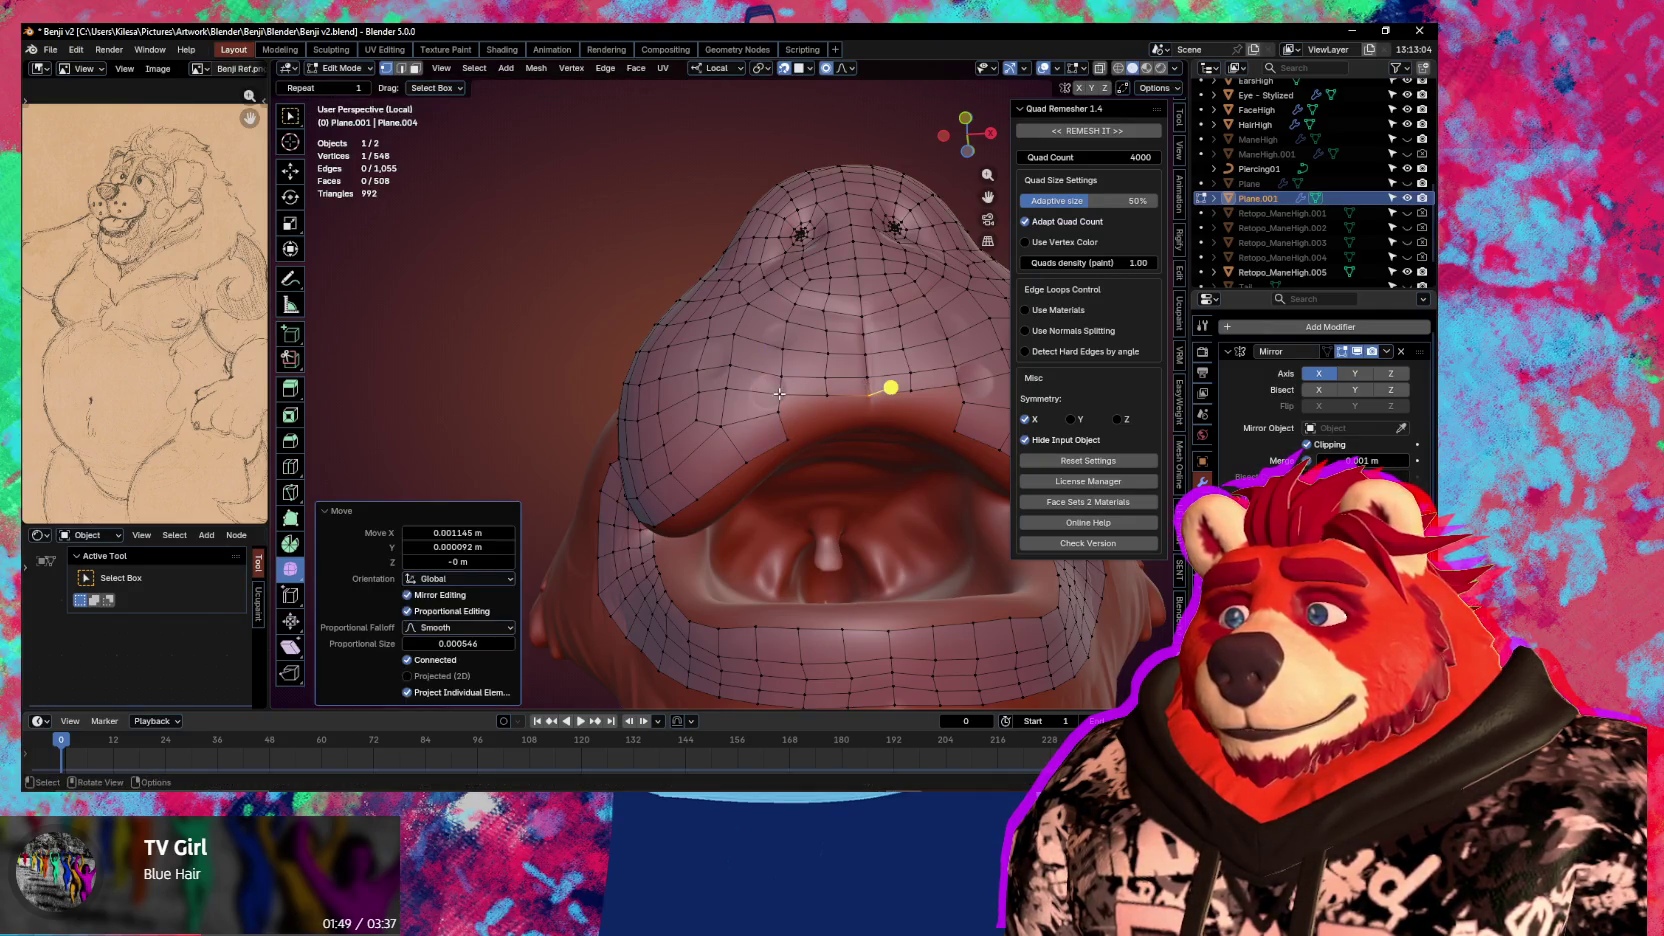
Fill successive new faces along the upper lip edge, placing each new vertex on the lip
{"action": "key", "text": "f"}
{"action": "left_click", "coordinate": [828, 403]}
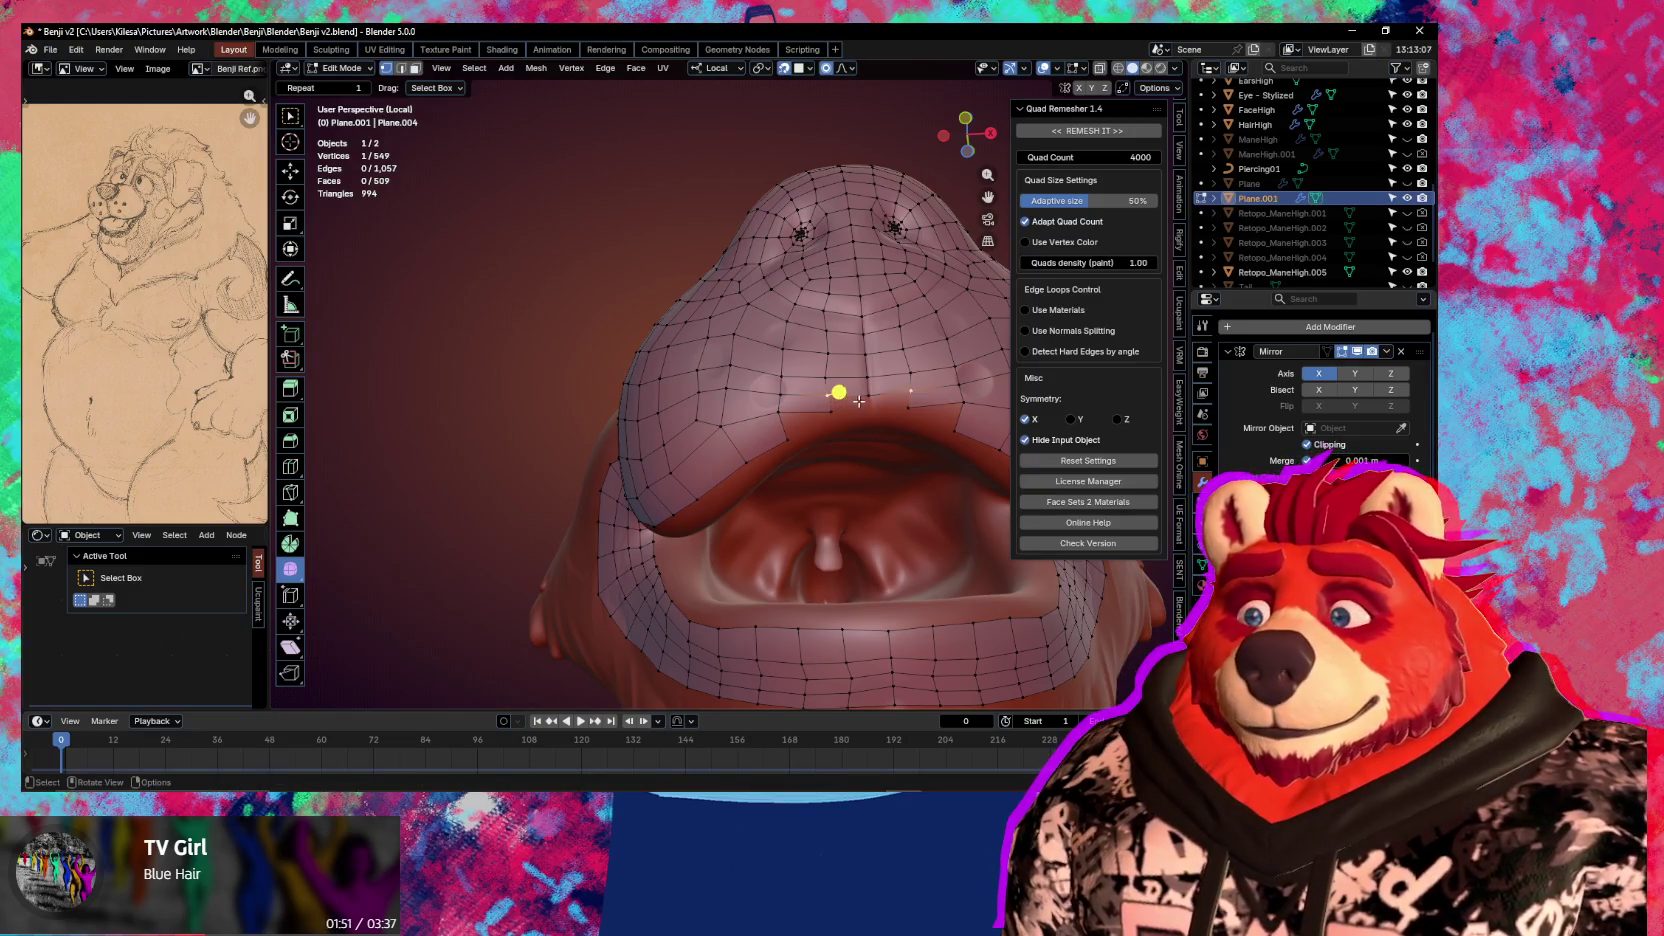
{"action": "key", "text": "f"}
{"action": "left_click", "coordinate": [865, 397]}
{"action": "key", "text": "f"}
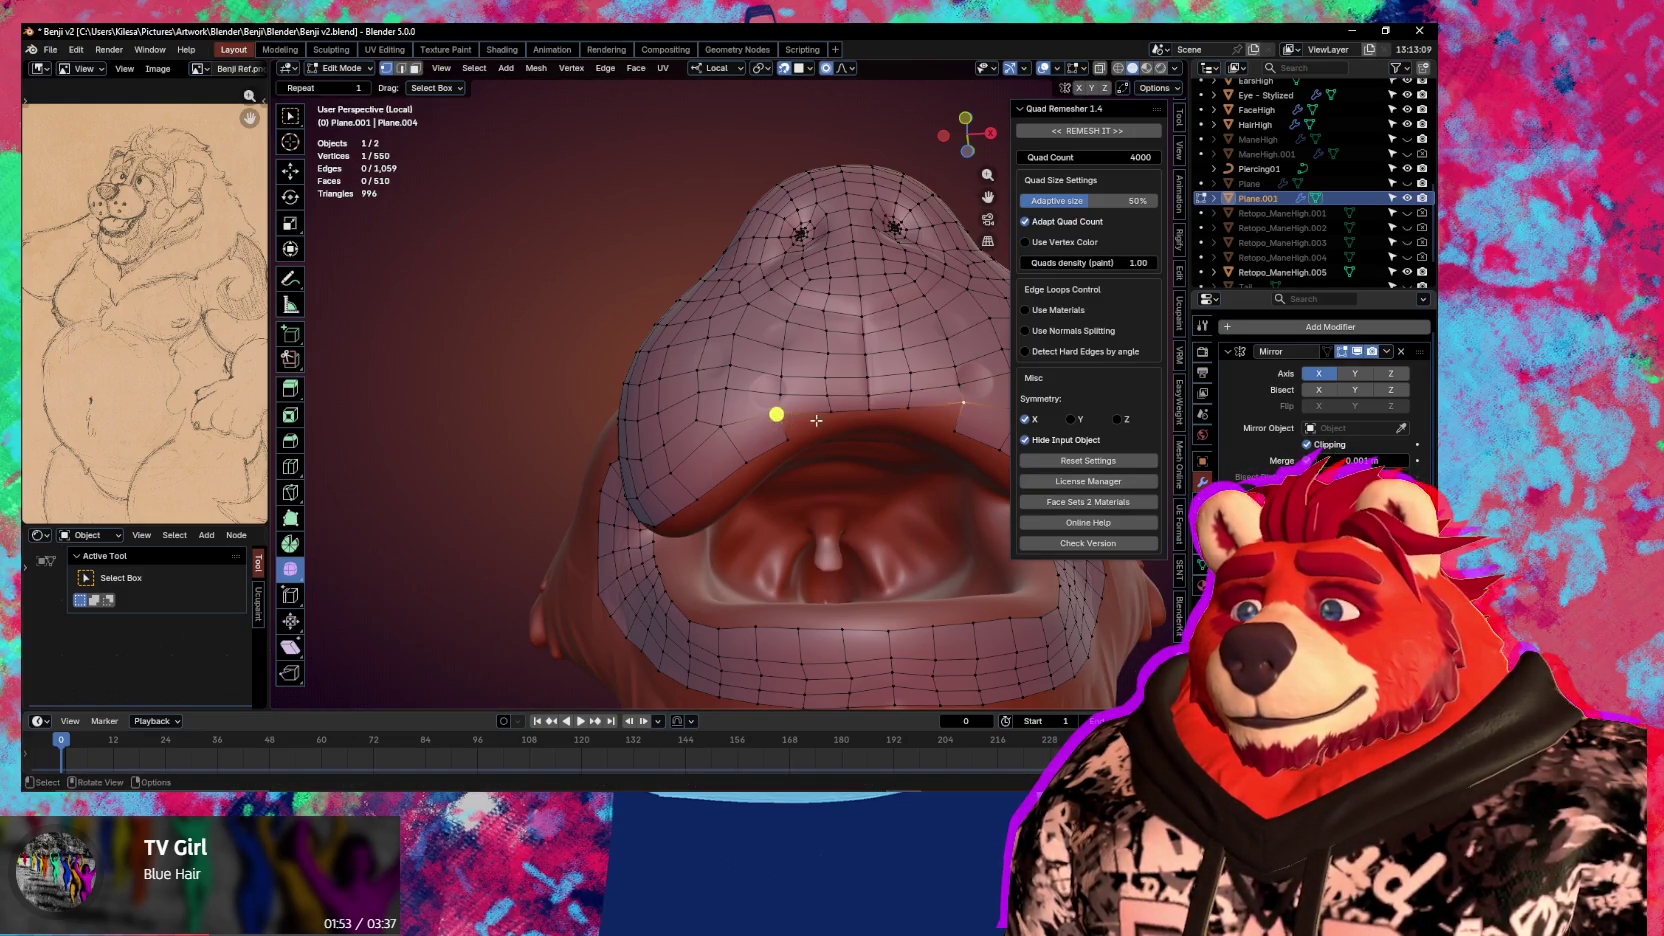
{"action": "left_click", "coordinate": [818, 409]}
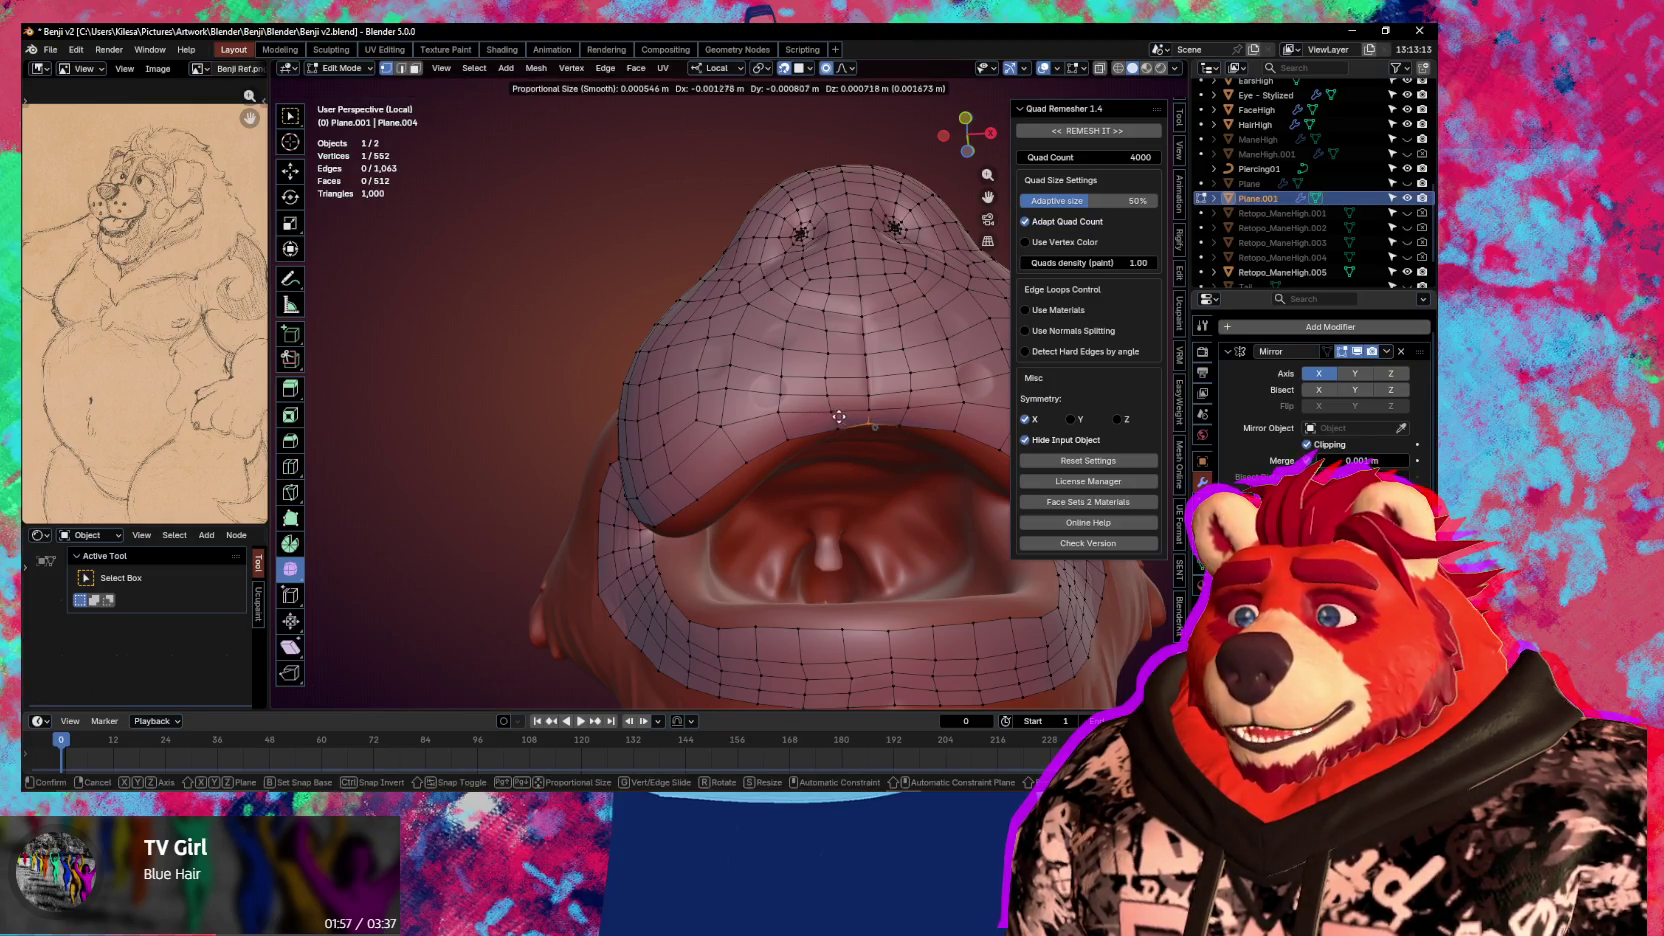
{"action": "key", "text": "f"}
{"action": "middle_click_drag", "start_coordinate": [840, 412], "coordinate": [850, 418]}
Reposition a vertex near the lip, then switch to Sculpt Mode with Ctrl+Tab
{"action": "key", "text": "g"}
{"action": "left_click", "coordinate": [803, 435]}
{"action": "scroll", "coordinate": [803, 435], "scroll_direction": "down", "scroll_amount": 3}
{"action": "scroll", "coordinate": [803, 435], "scroll_direction": "down", "scroll_amount": 3}
{"action": "mouse_move", "coordinate": [803, 435]}
{"action": "middle_mouse_down"}
{"action": "mouse_move", "coordinate": [844, 517]}
{"action": "mouse_move", "coordinate": [760, 420]}
{"action": "mouse_move", "coordinate": [760, 365]}
{"action": "mouse_move", "coordinate": [783, 349]}
{"action": "middle_mouse_up"}
{"action": "scroll", "coordinate": [737, 377], "scroll_direction": "up", "scroll_amount": 3}
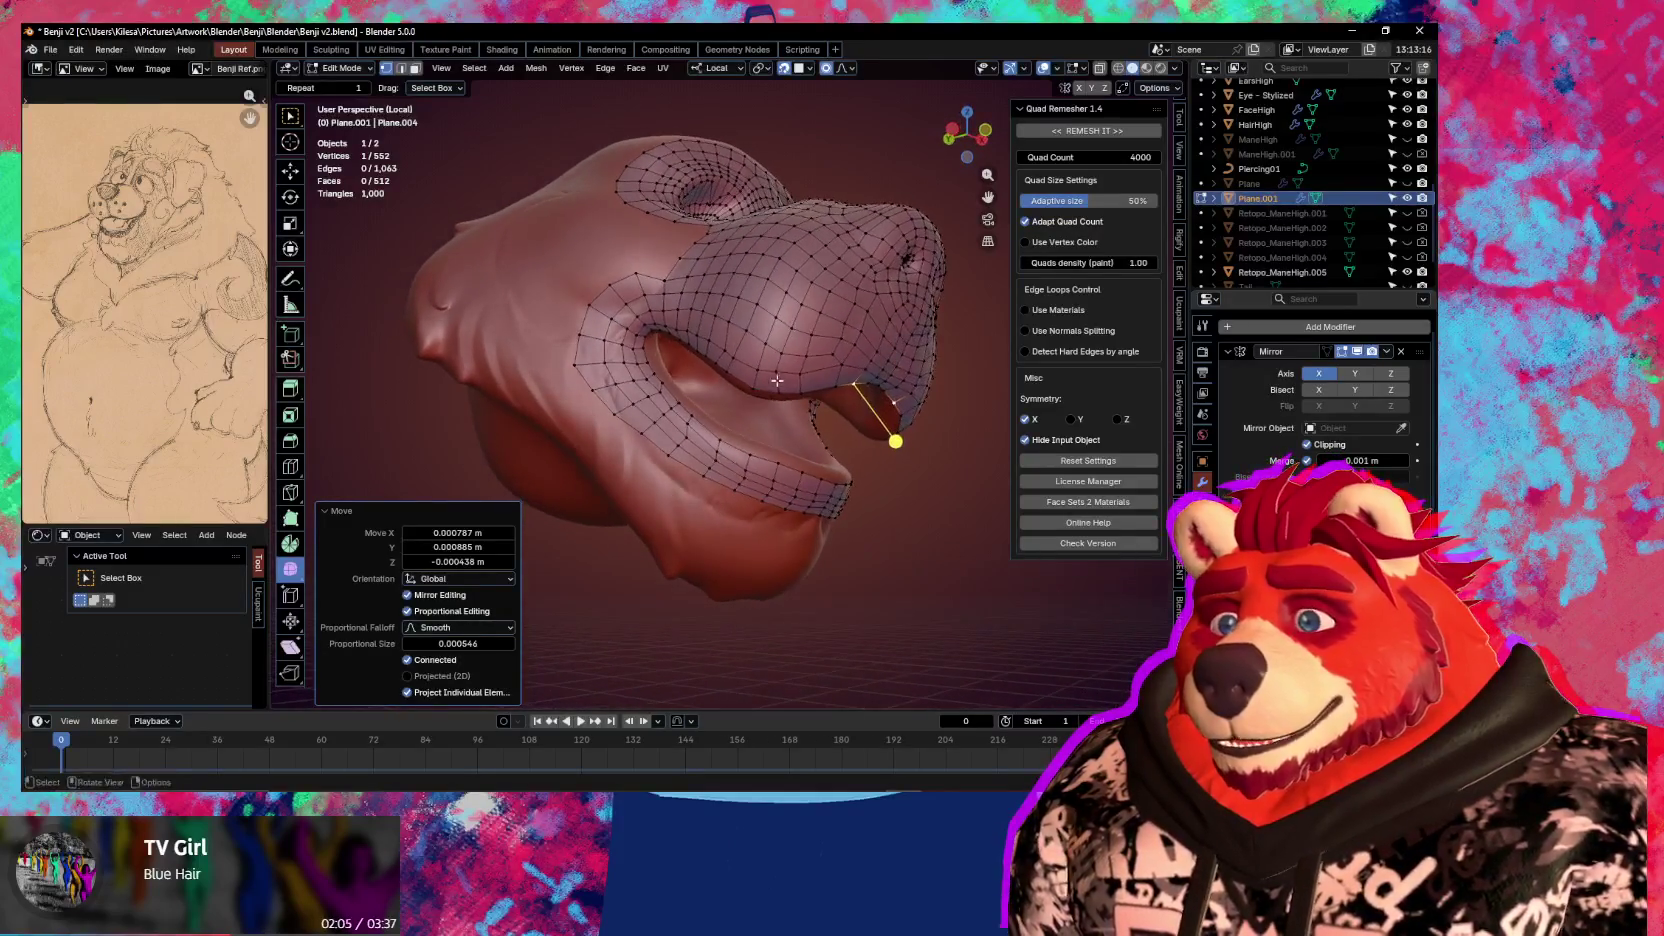
{"action": "key", "text": "ctrl+Tab"}
Shrink the sculpt brush and inspect the snout from frontal, side and mouth views
{"action": "key", "text": "f"}
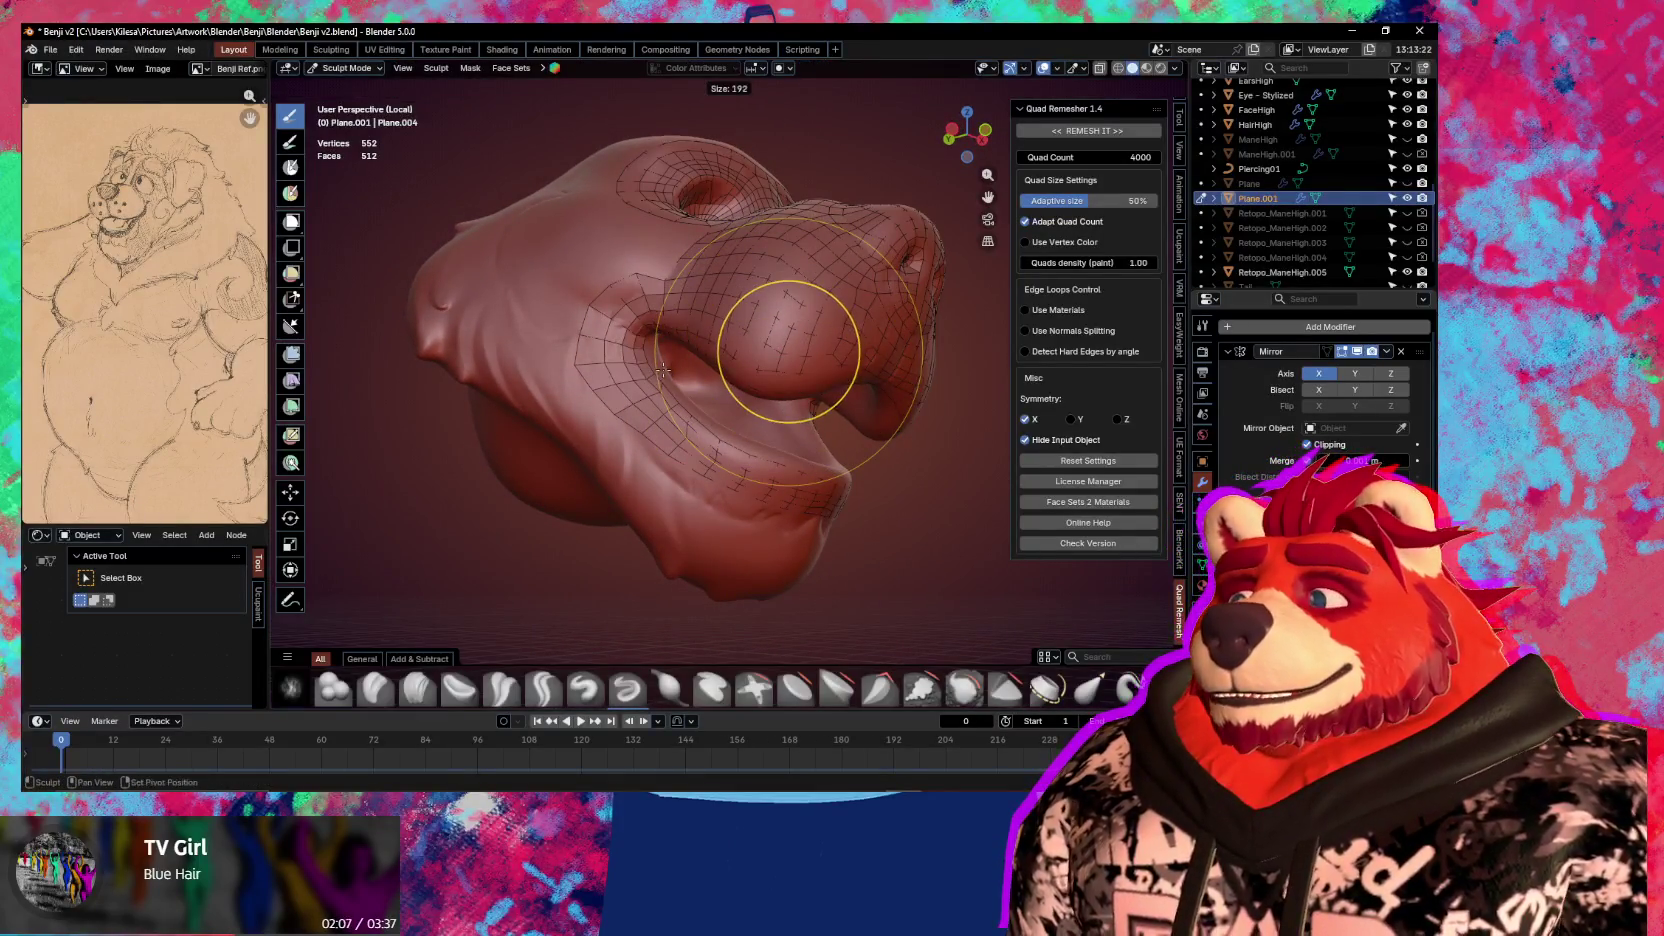
{"action": "left_click", "coordinate": [746, 329]}
{"action": "mouse_move", "coordinate": [735, 320]}
{"action": "middle_mouse_down"}
{"action": "mouse_move", "coordinate": [755, 347]}
{"action": "mouse_move", "coordinate": [722, 347]}
{"action": "mouse_move", "coordinate": [760, 394]}
{"action": "middle_mouse_up"}
{"action": "mouse_move", "coordinate": [736, 320]}
{"action": "middle_mouse_down"}
{"action": "mouse_move", "coordinate": [758, 349]}
{"action": "mouse_move", "coordinate": [557, 353]}
{"action": "mouse_move", "coordinate": [555, 416]}
{"action": "middle_mouse_up"}
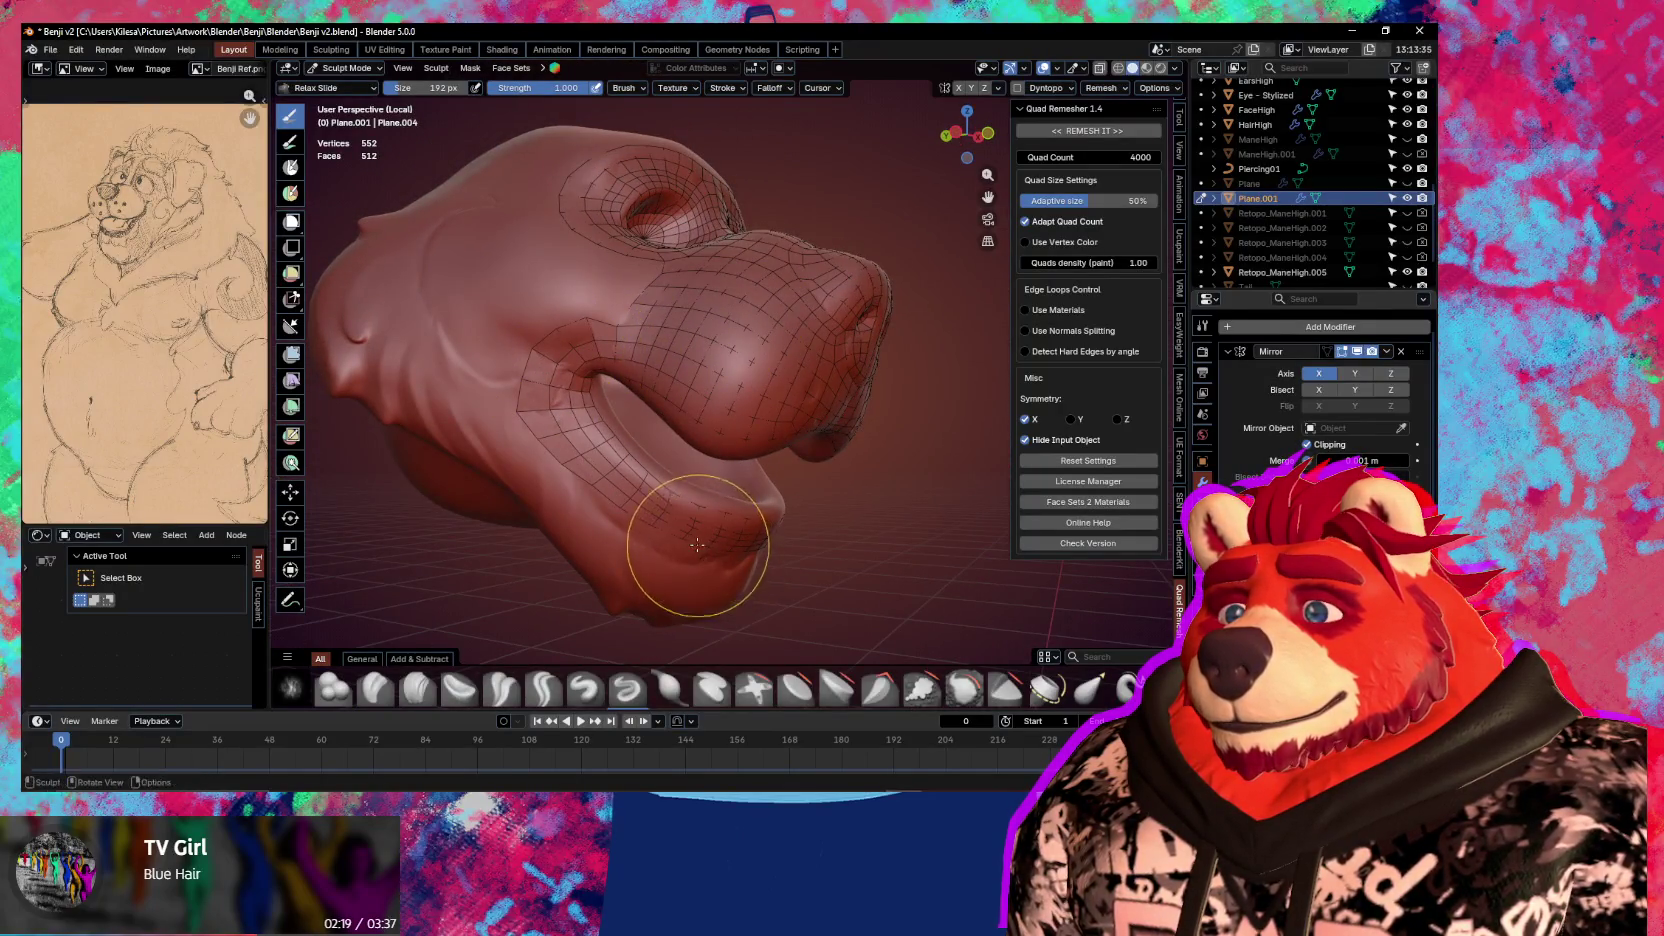
{"action": "middle_click_drag", "start_coordinate": [809, 538], "coordinate": [789, 436]}
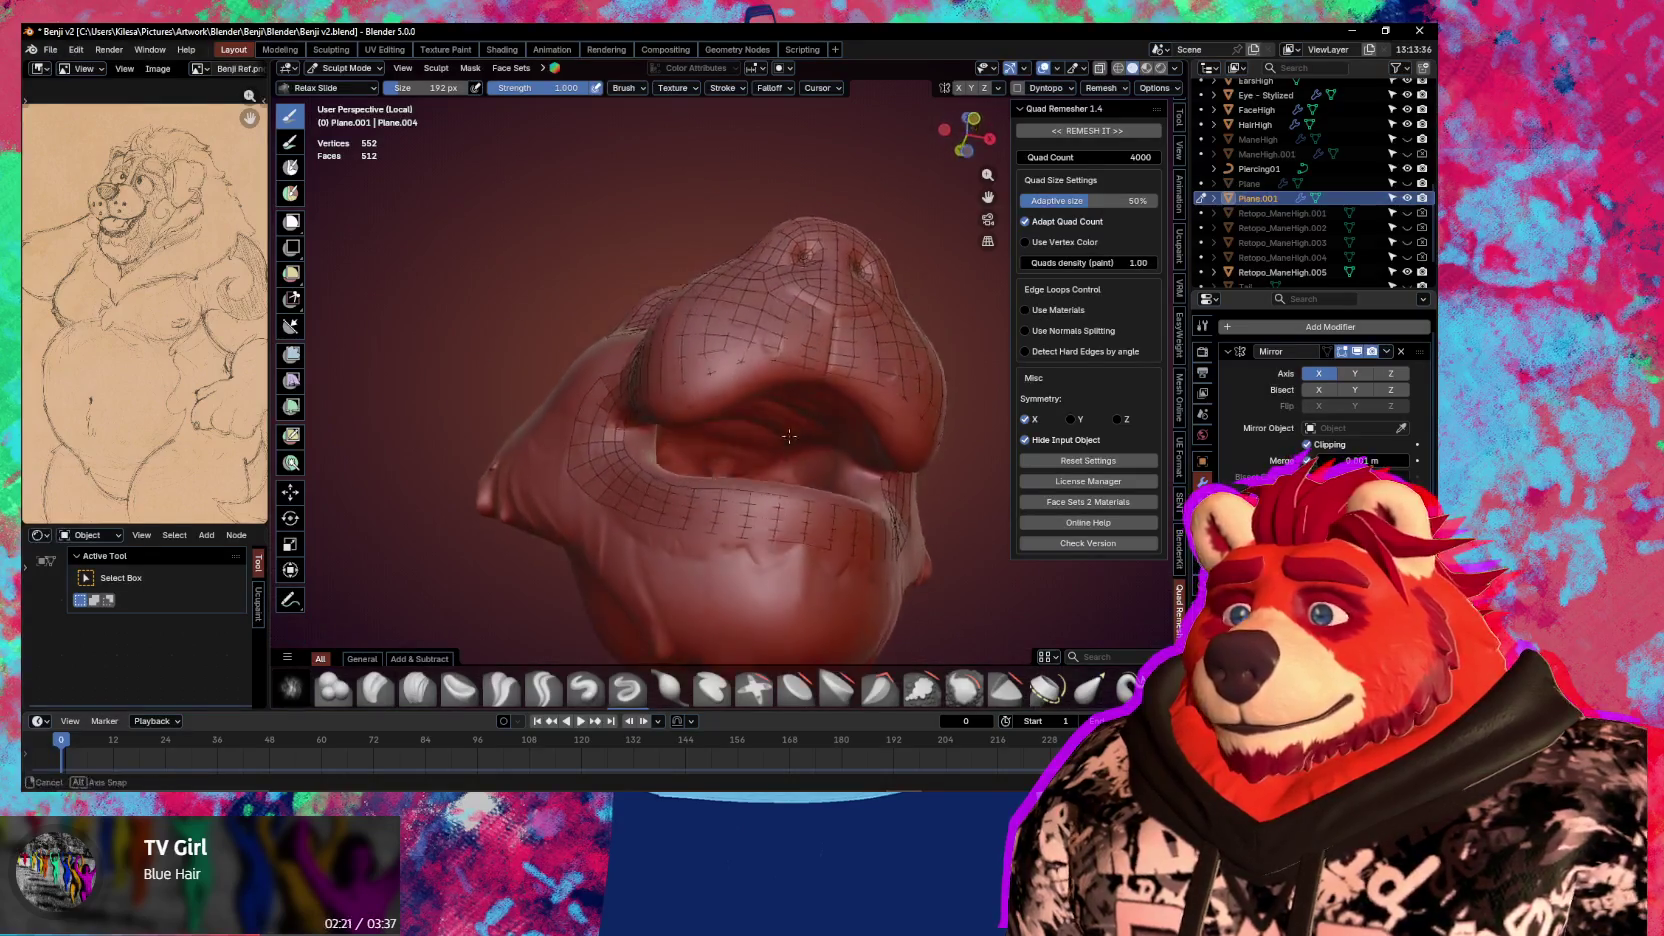
Return to Edit Mode and move a vertex on the upper lip
{"action": "key", "text": "Tab"}
{"action": "scroll", "coordinate": [791, 394], "scroll_direction": "up", "scroll_amount": 2}
{"action": "scroll", "coordinate": [791, 338], "scroll_direction": "up", "scroll_amount": 2}
{"action": "key", "text": "g"}
{"action": "left_click", "coordinate": [818, 312]}
Move lip vertices near the mouth corner to follow the sculpted surface
{"action": "middle_click_drag", "start_coordinate": [762, 300], "coordinate": [857, 367]}
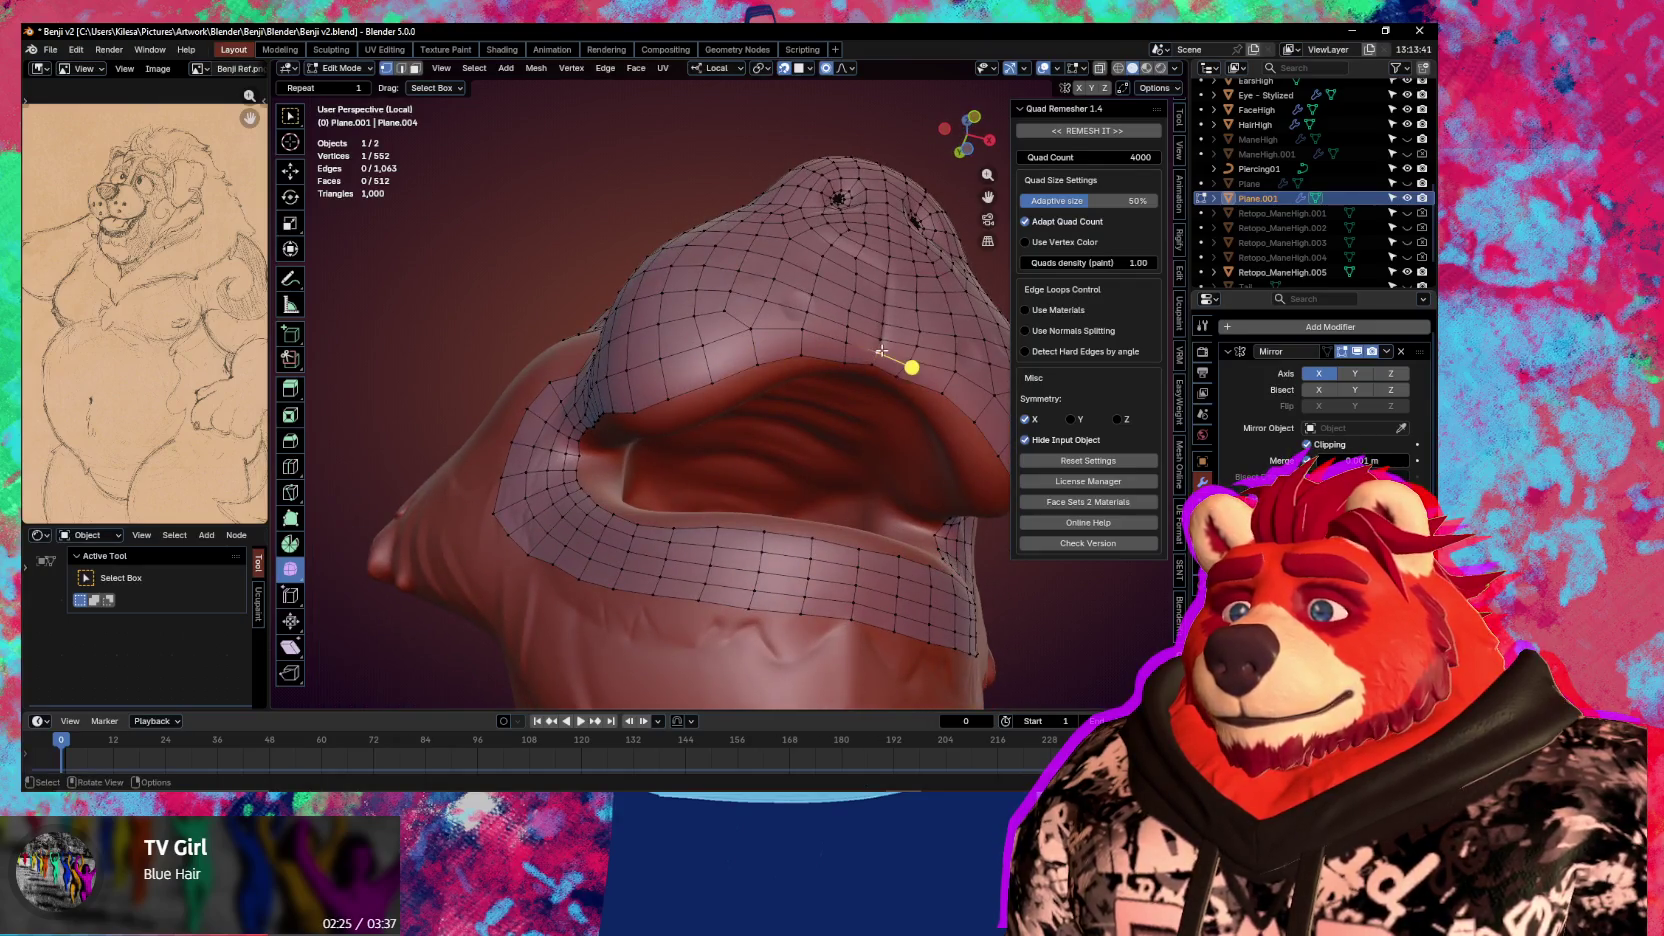
{"action": "key", "text": "g"}
{"action": "scroll", "coordinate": [882, 349], "scroll_direction": "down", "scroll_amount": 10}
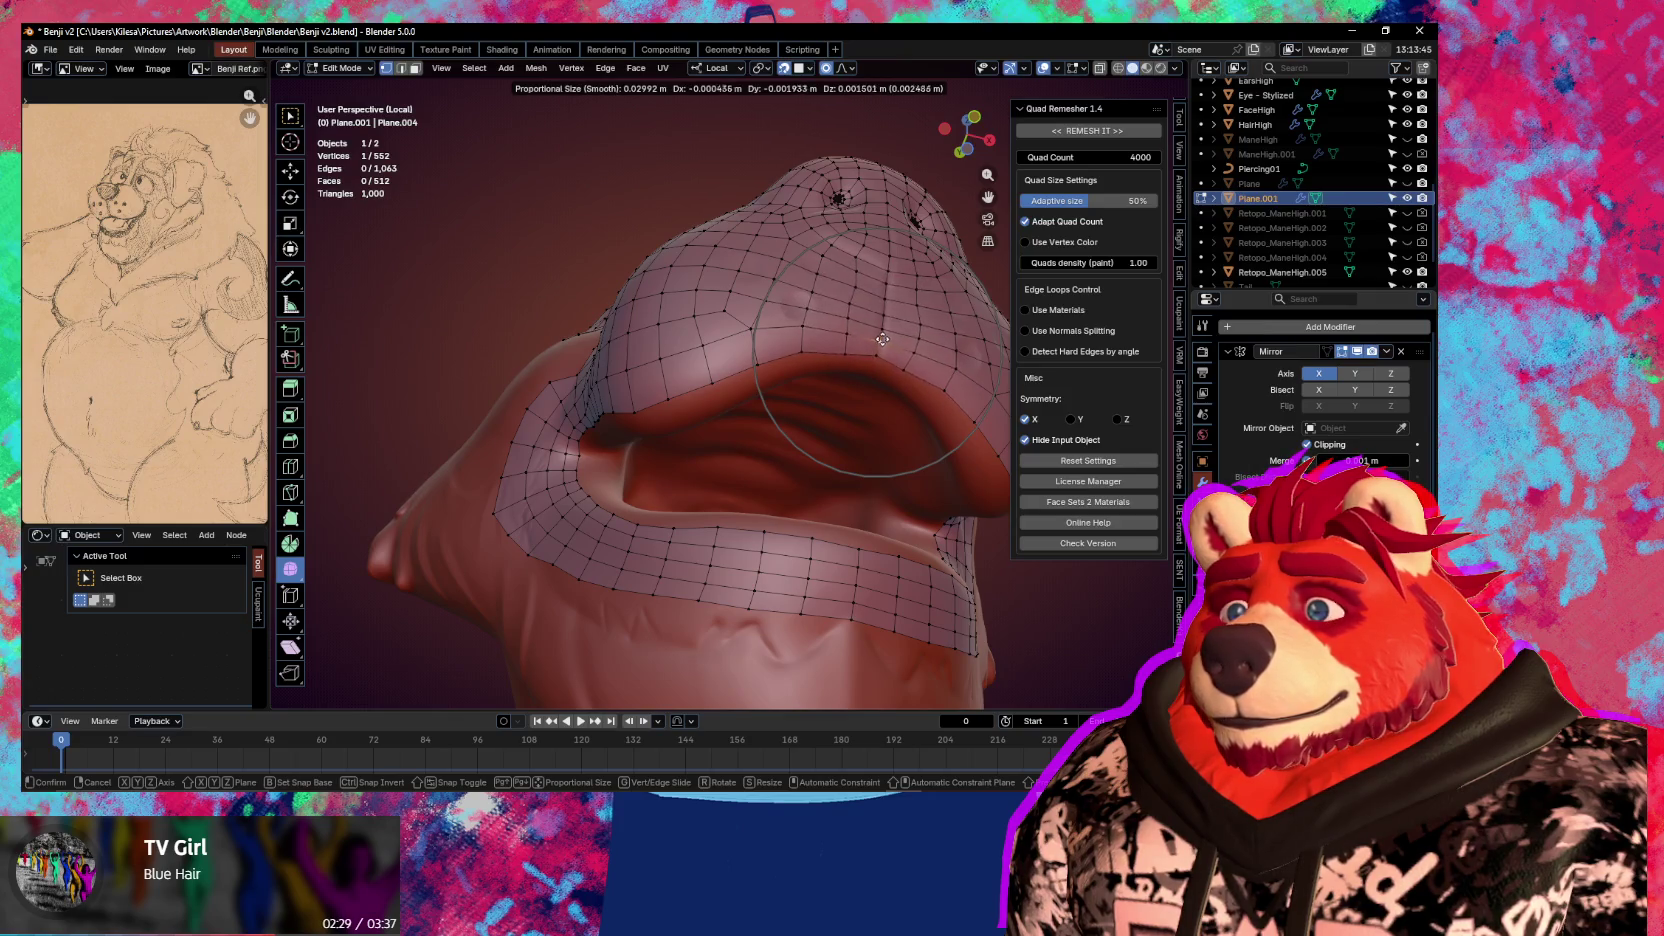
{"action": "left_click", "coordinate": [883, 328]}
{"action": "mouse_move", "coordinate": [925, 323]}
{"action": "middle_mouse_down"}
{"action": "mouse_move", "coordinate": [901, 436]}
{"action": "mouse_move", "coordinate": [706, 438]}
{"action": "middle_mouse_up"}
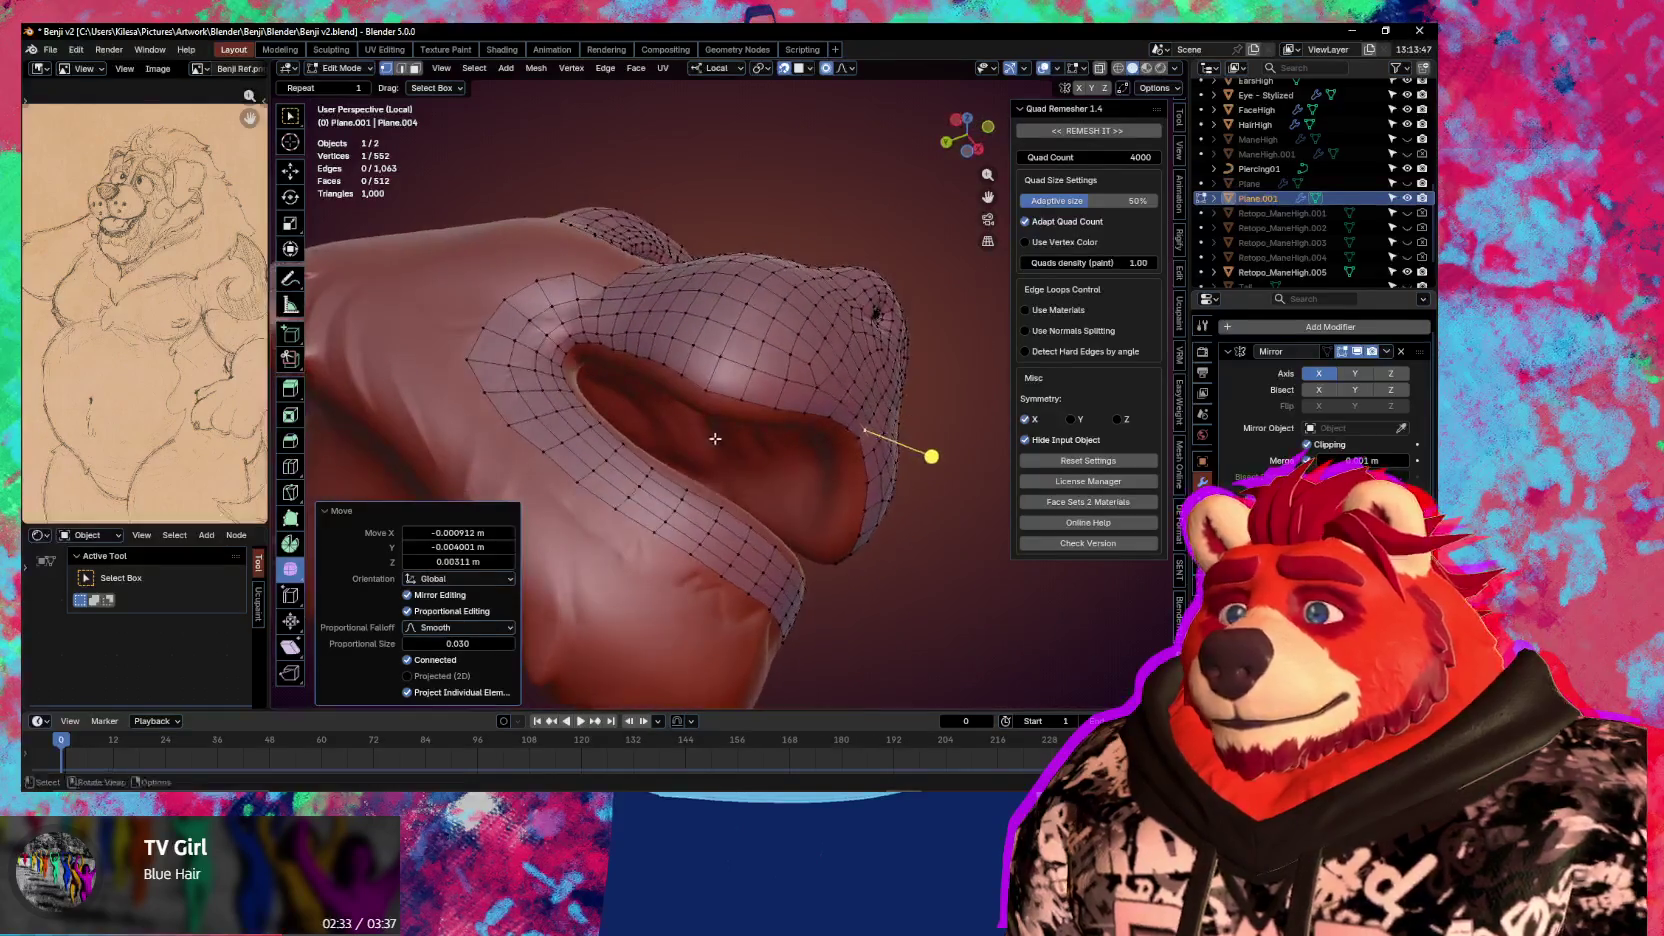
{"action": "scroll", "coordinate": [699, 443], "scroll_direction": "up", "scroll_amount": 2}
{"action": "left_click", "coordinate": [630, 360]}
{"action": "key", "text": "g"}
{"action": "left_click", "coordinate": [600, 362]}
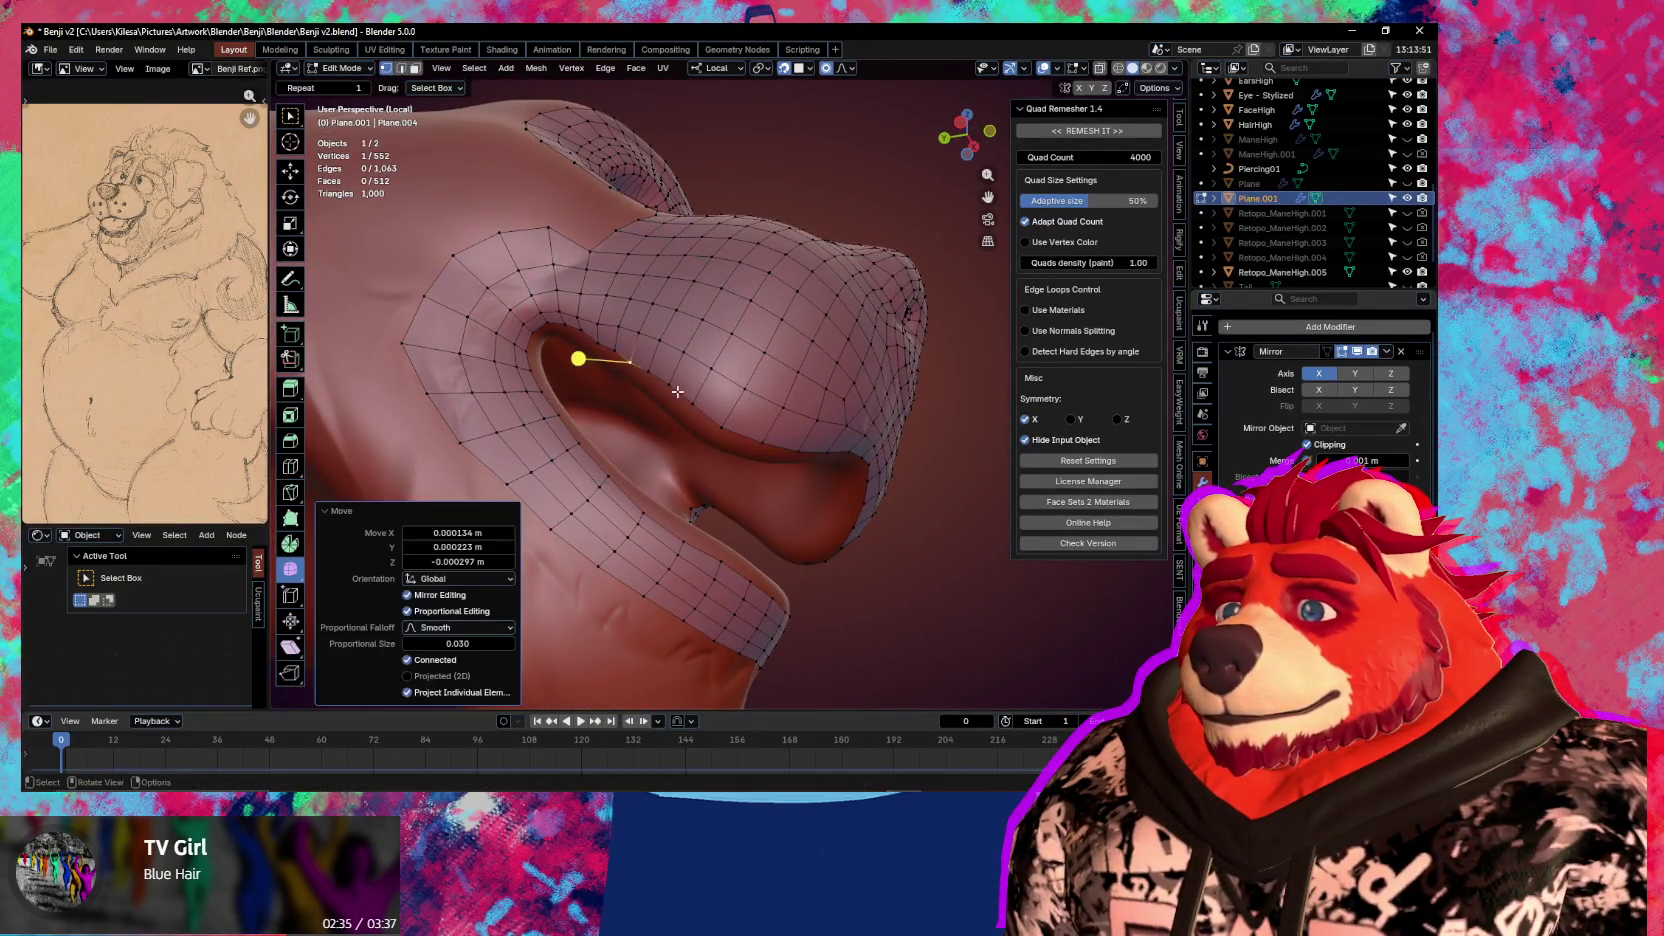
{"action": "middle_click_drag", "start_coordinate": [600, 362], "coordinate": [740, 440]}
Select the lip edge loop and set snapping to the nearest surface
{"action": "left_click", "coordinate": [751, 448]}
{"action": "left_click", "coordinate": [750, 475], "text": "alt"}
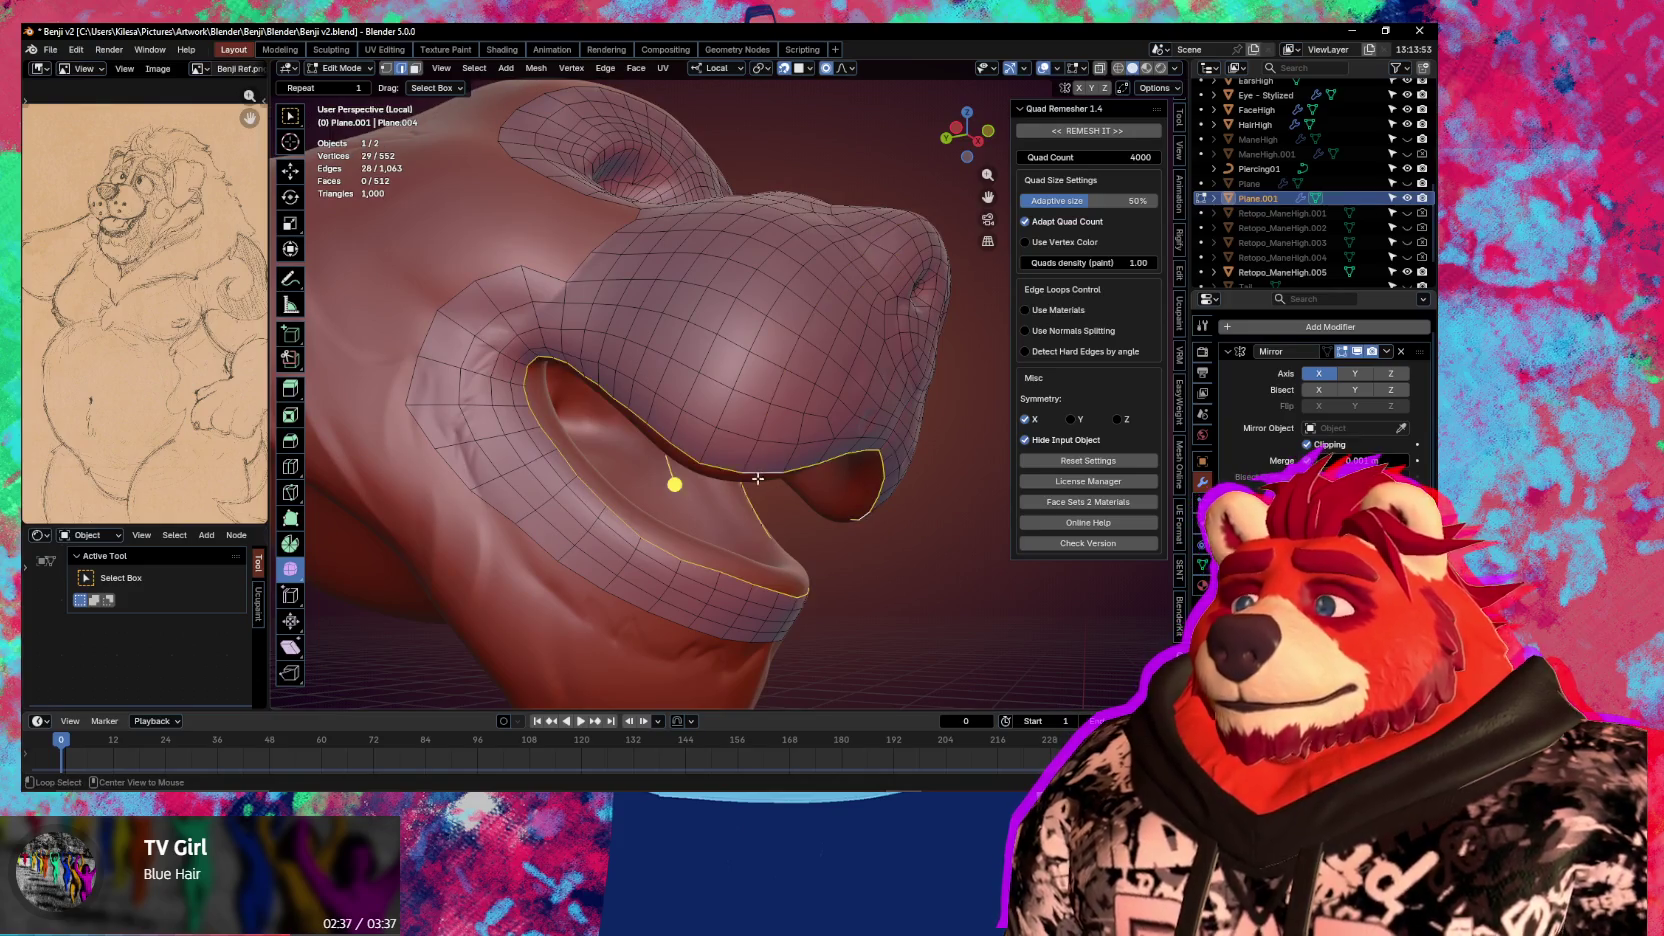
{"action": "left_click", "coordinate": [806, 68]}
{"action": "left_click", "coordinate": [800, 298]}
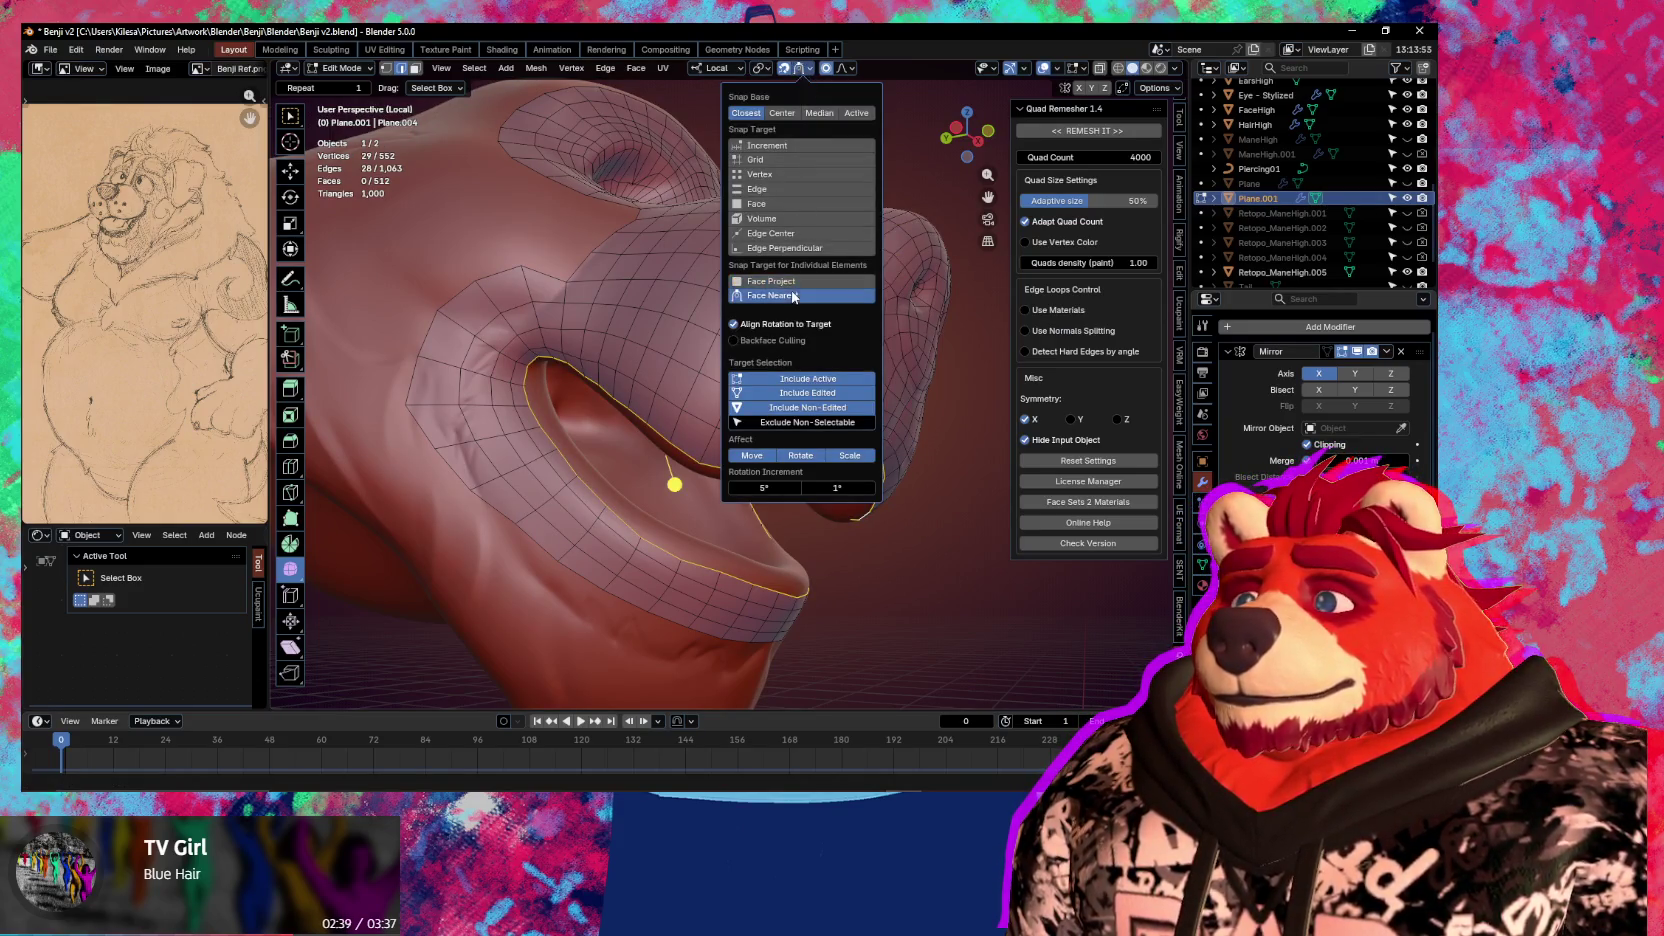
Try extruding and scaling the lip loop inward, then cancel and undo it
{"action": "middle_click_drag", "start_coordinate": [566, 359], "coordinate": [620, 470]}
{"action": "key", "text": "e"}
{"action": "key", "text": "s"}
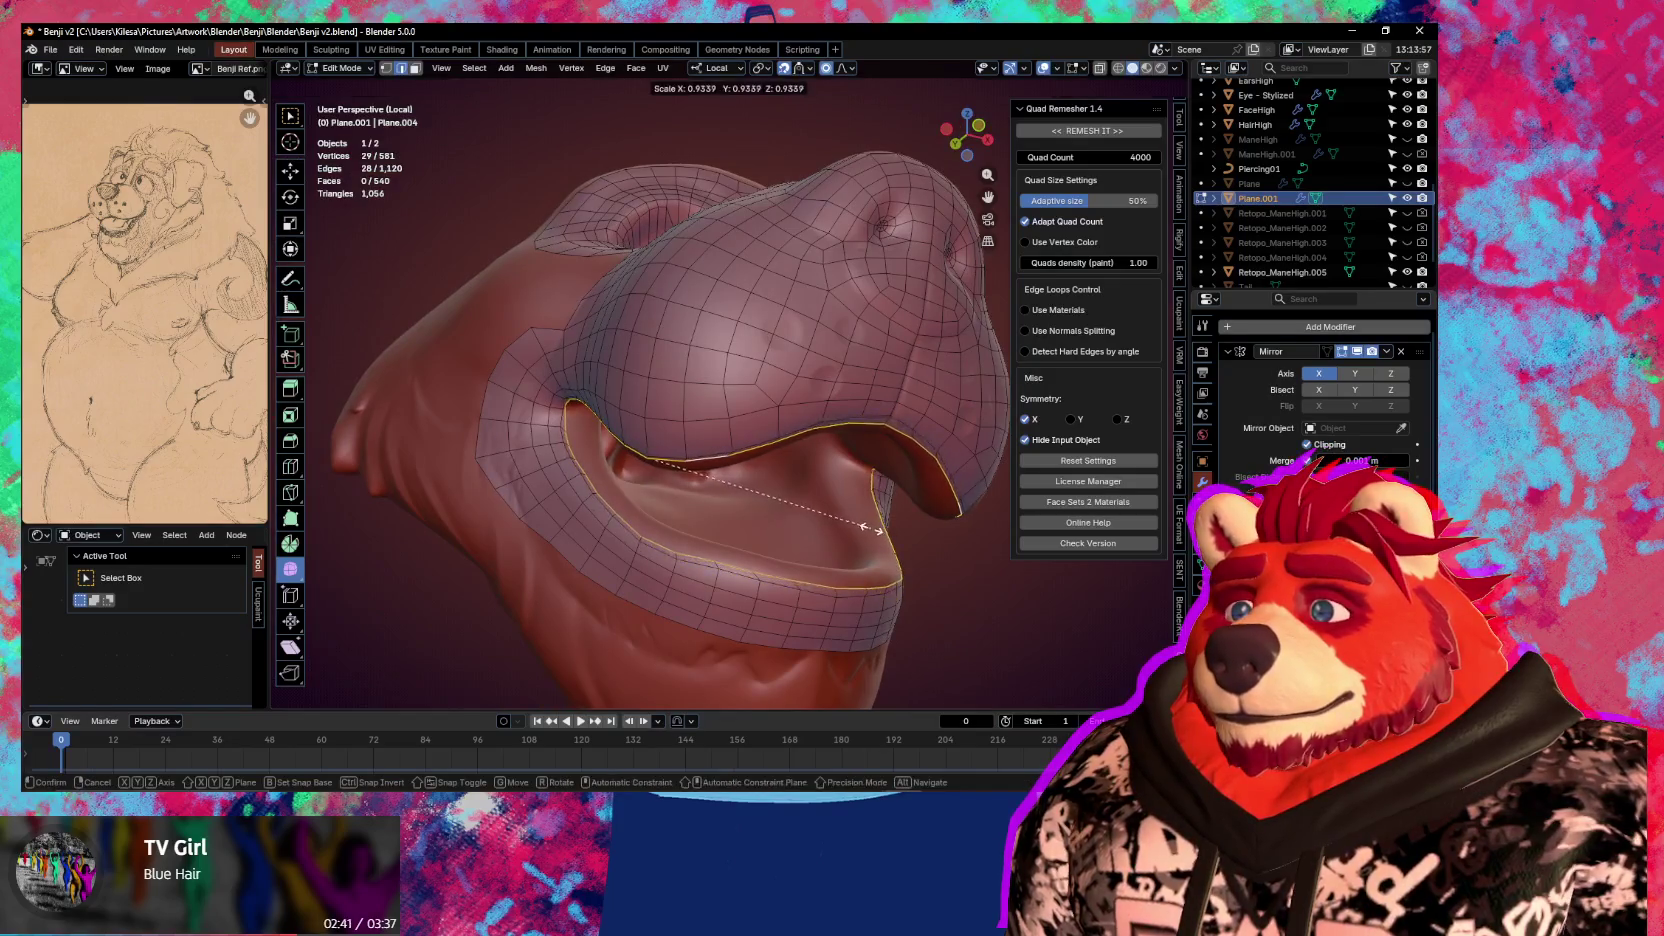
{"action": "key", "text": "Escape"}
{"action": "key", "text": "ctrl+z"}
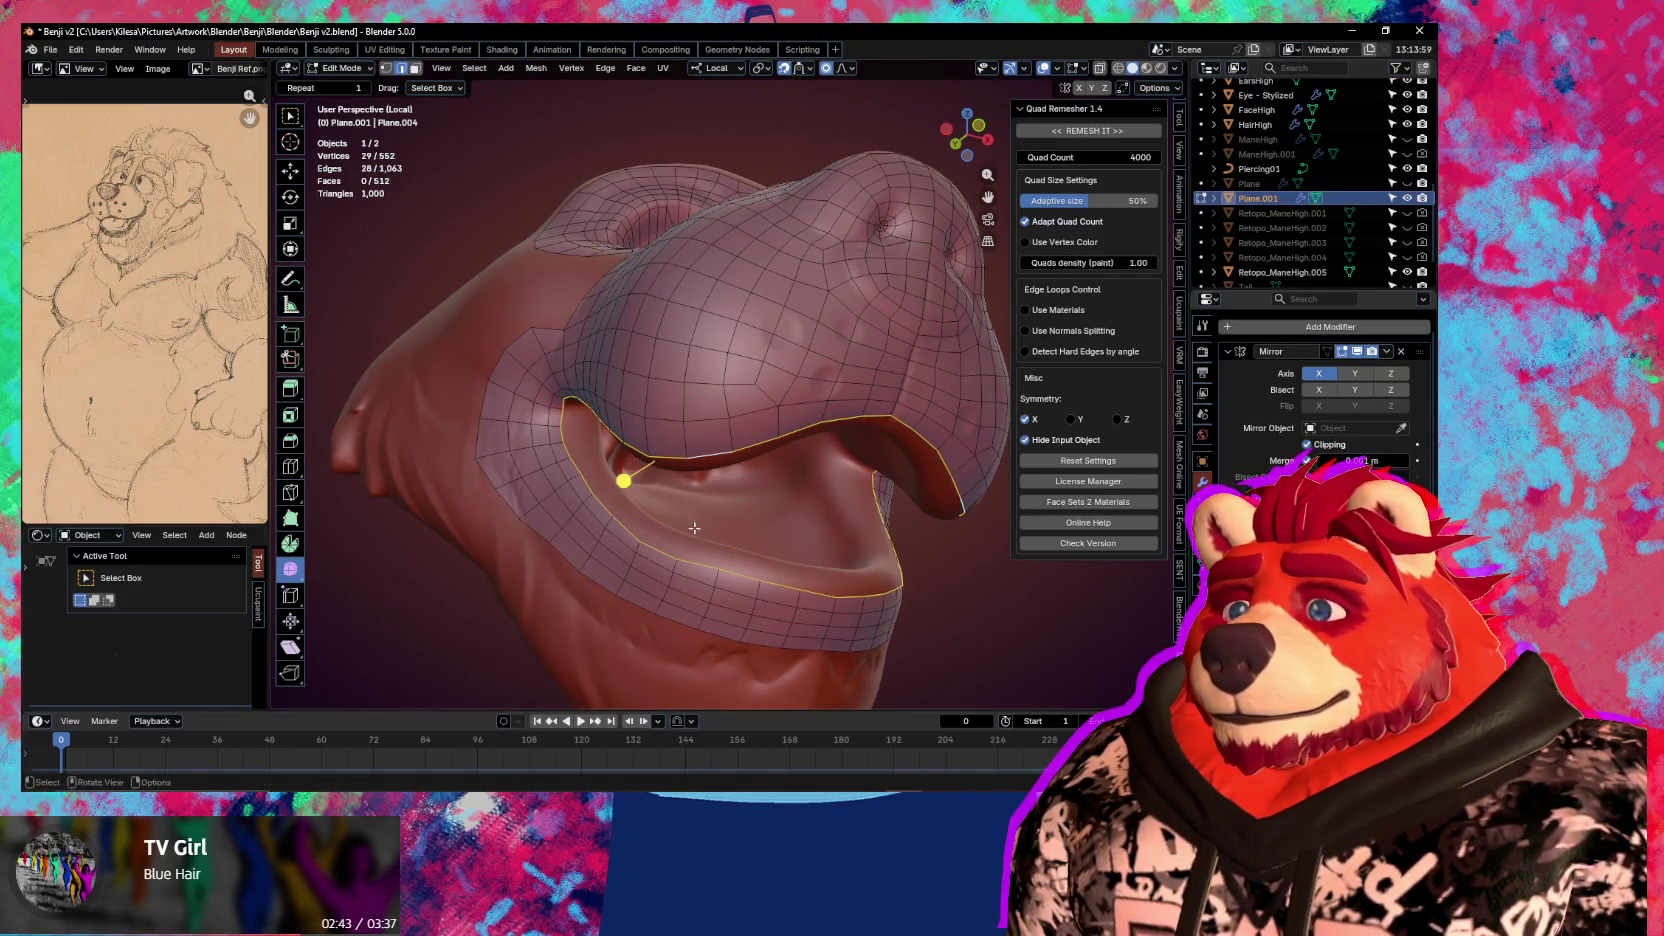
Select the lip edges up to the mouth corner and extrude them inward
{"action": "middle_click_drag", "start_coordinate": [700, 470], "coordinate": [736, 496]}
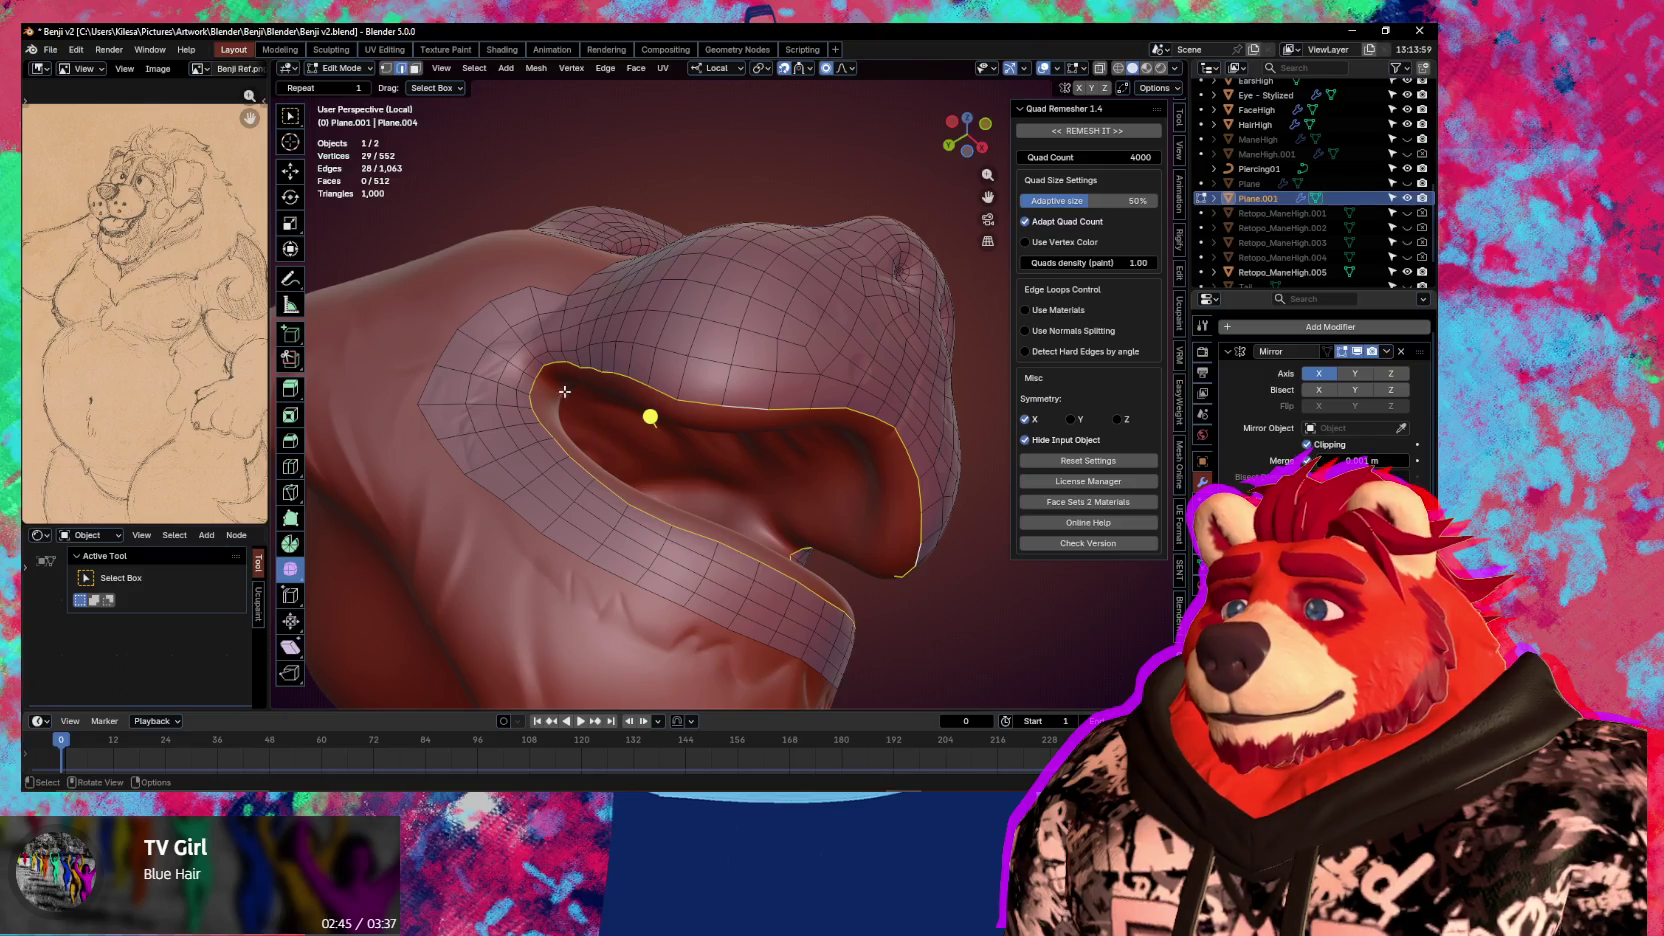
{"action": "left_click", "coordinate": [510, 368]}
{"action": "middle_click_drag", "start_coordinate": [510, 368], "coordinate": [774, 424]}
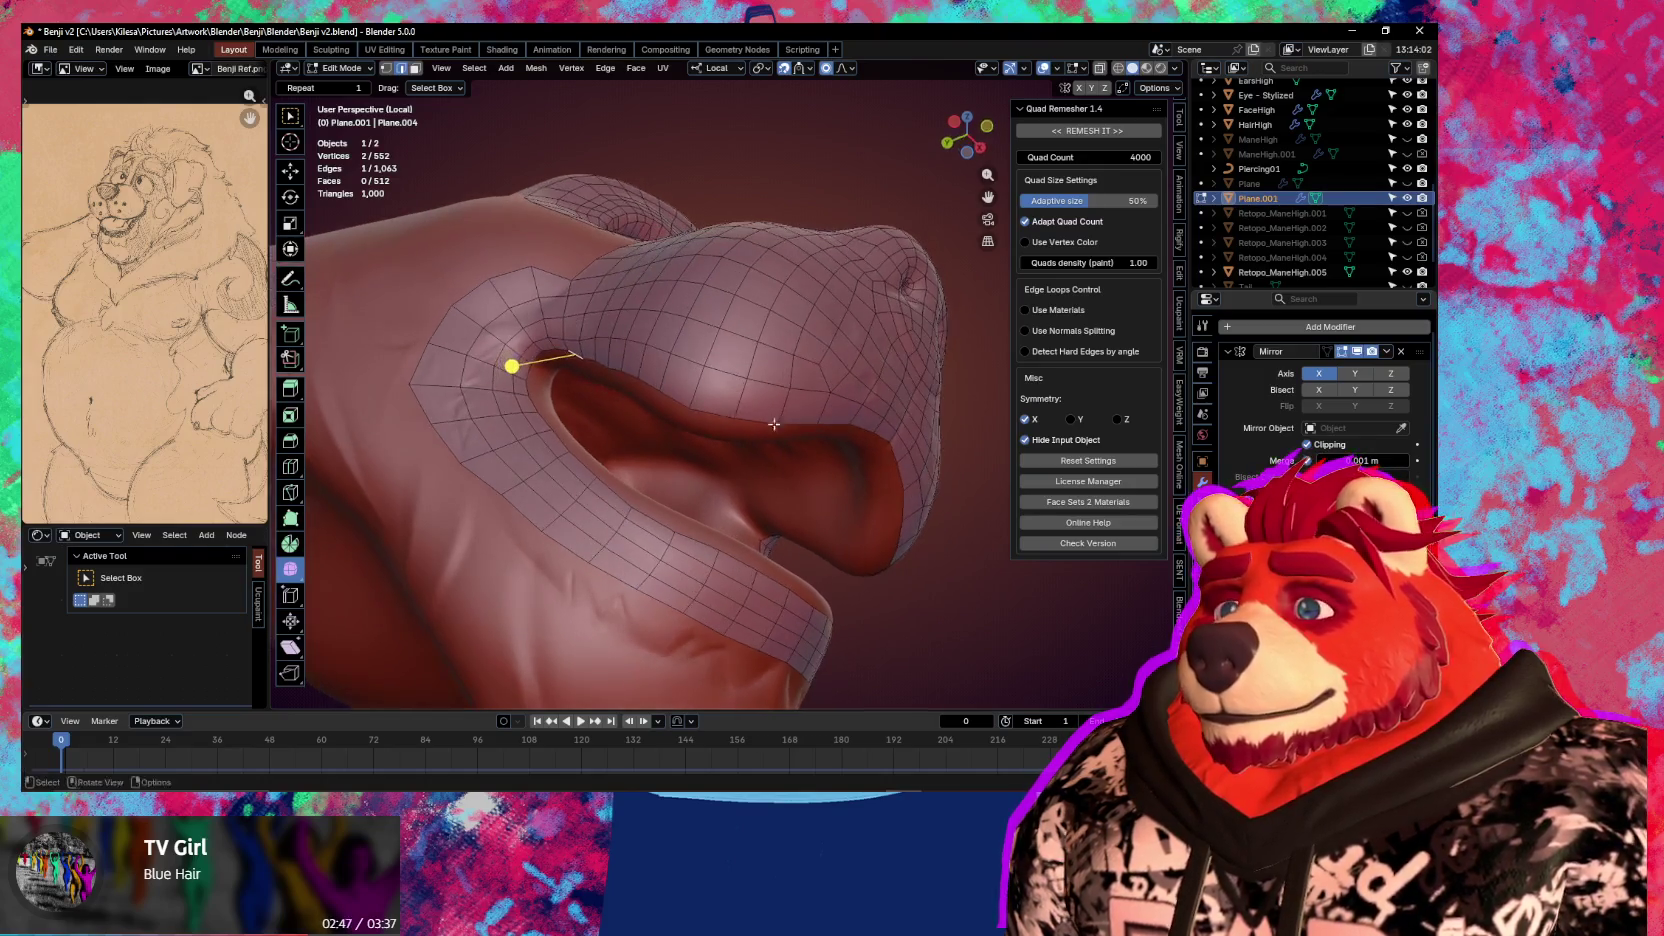
{"action": "left_click", "coordinate": [884, 437], "text": "ctrl"}
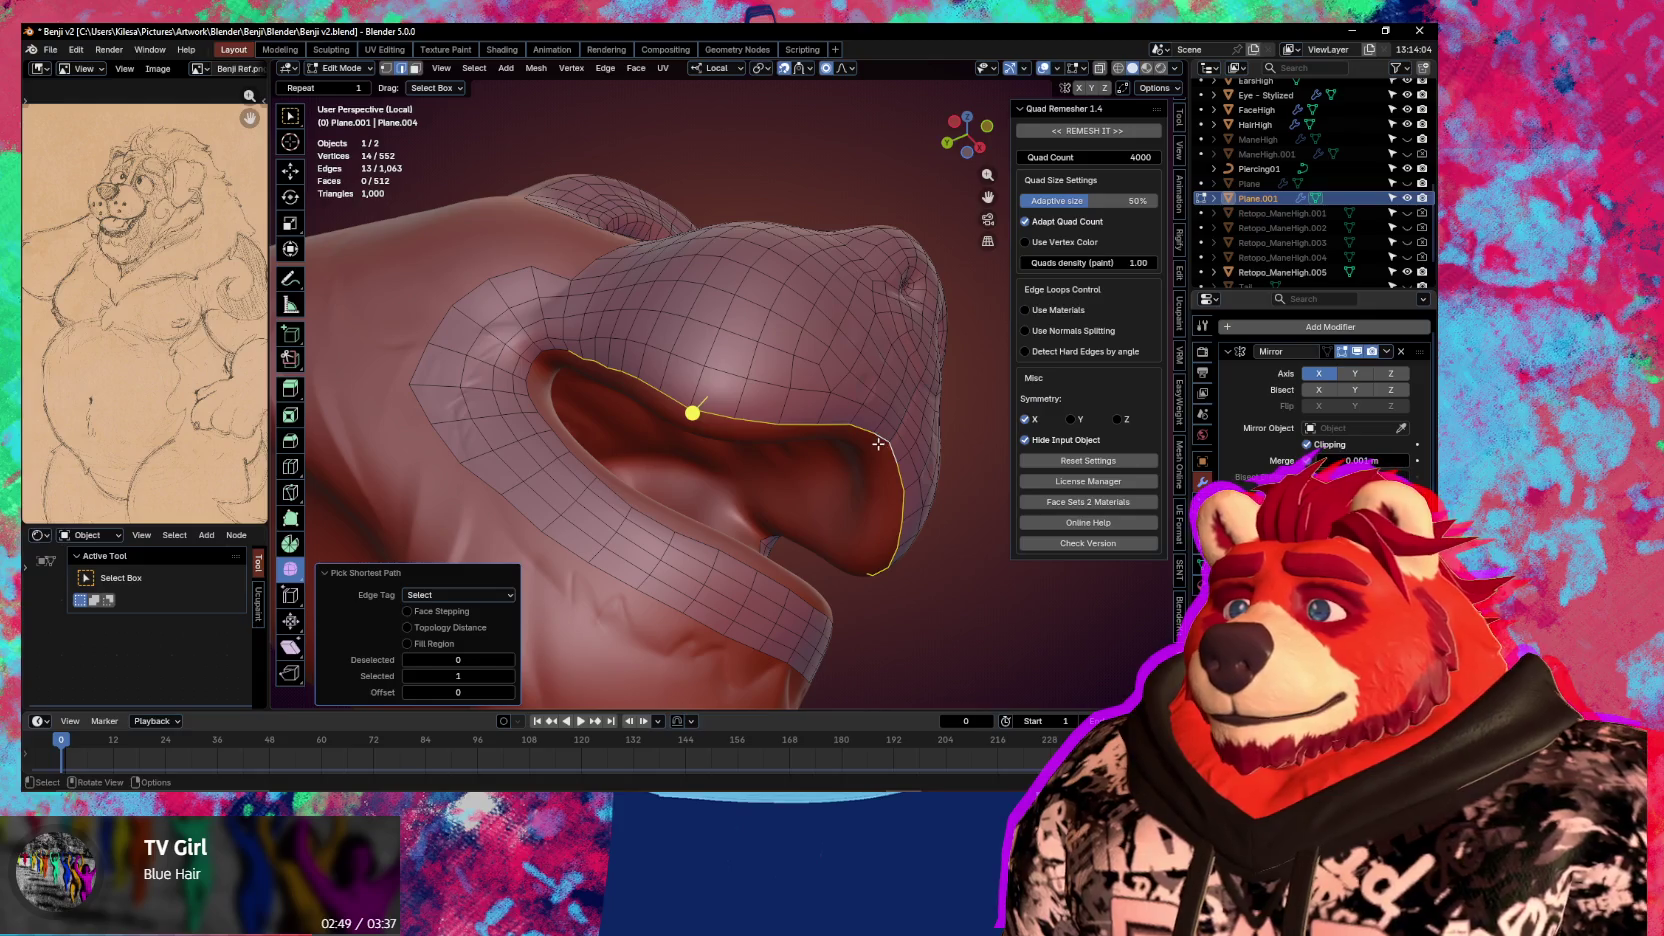
{"action": "key", "text": "e"}
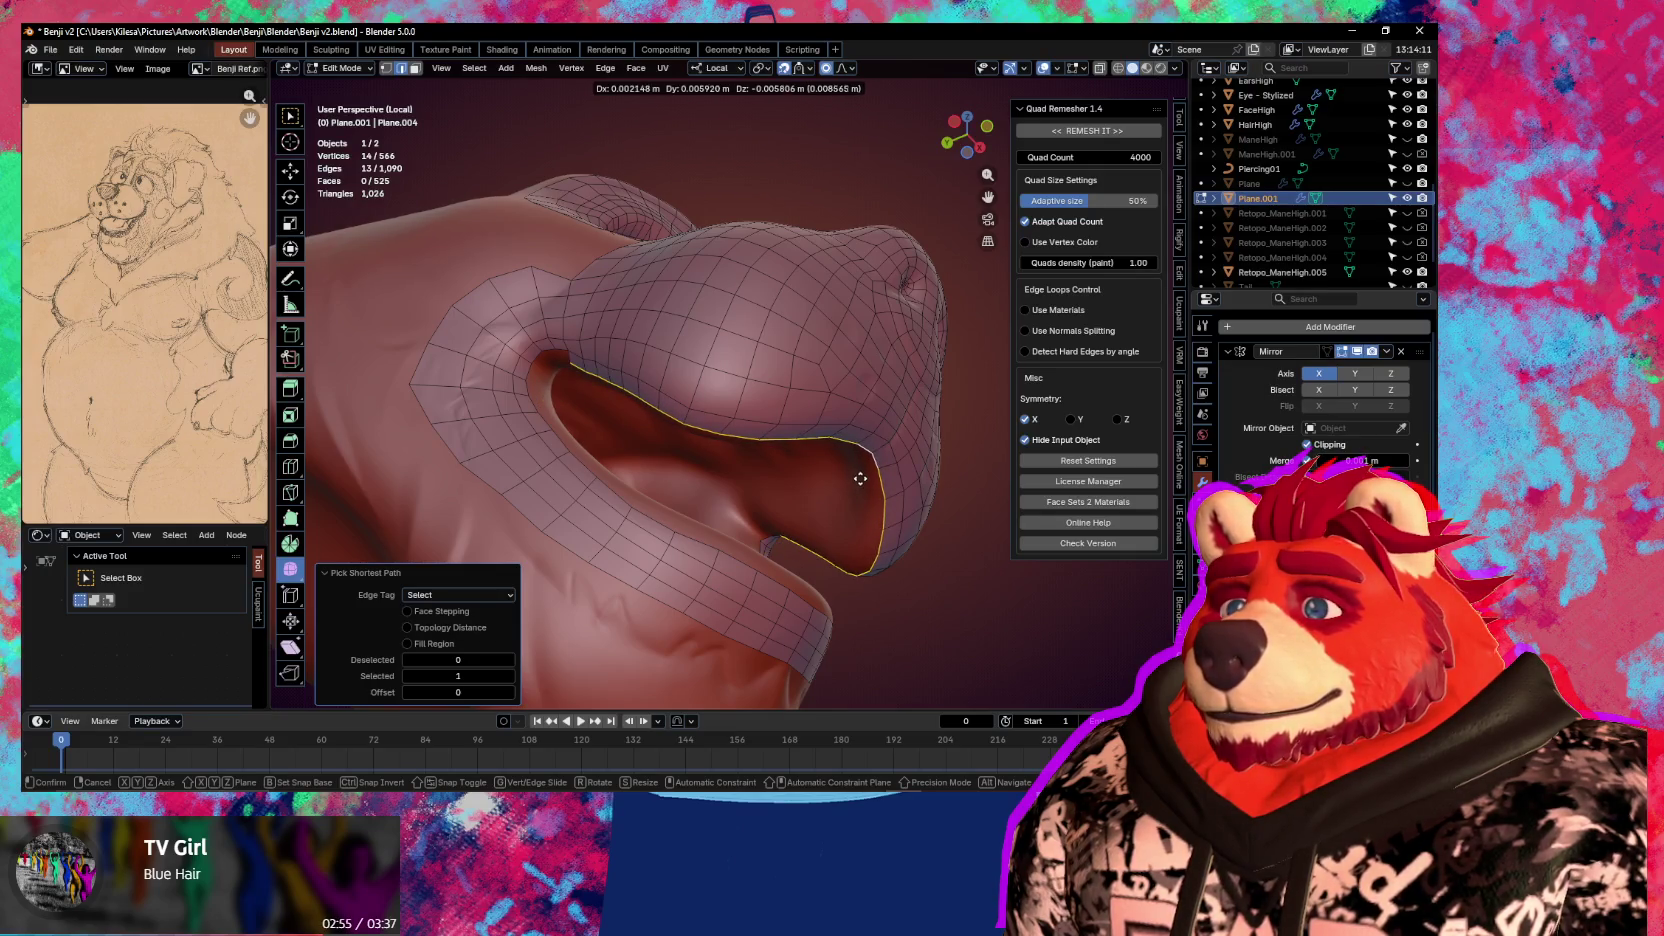
{"action": "left_click", "coordinate": [860, 478]}
{"action": "middle_click_drag", "start_coordinate": [855, 473], "coordinate": [846, 434]}
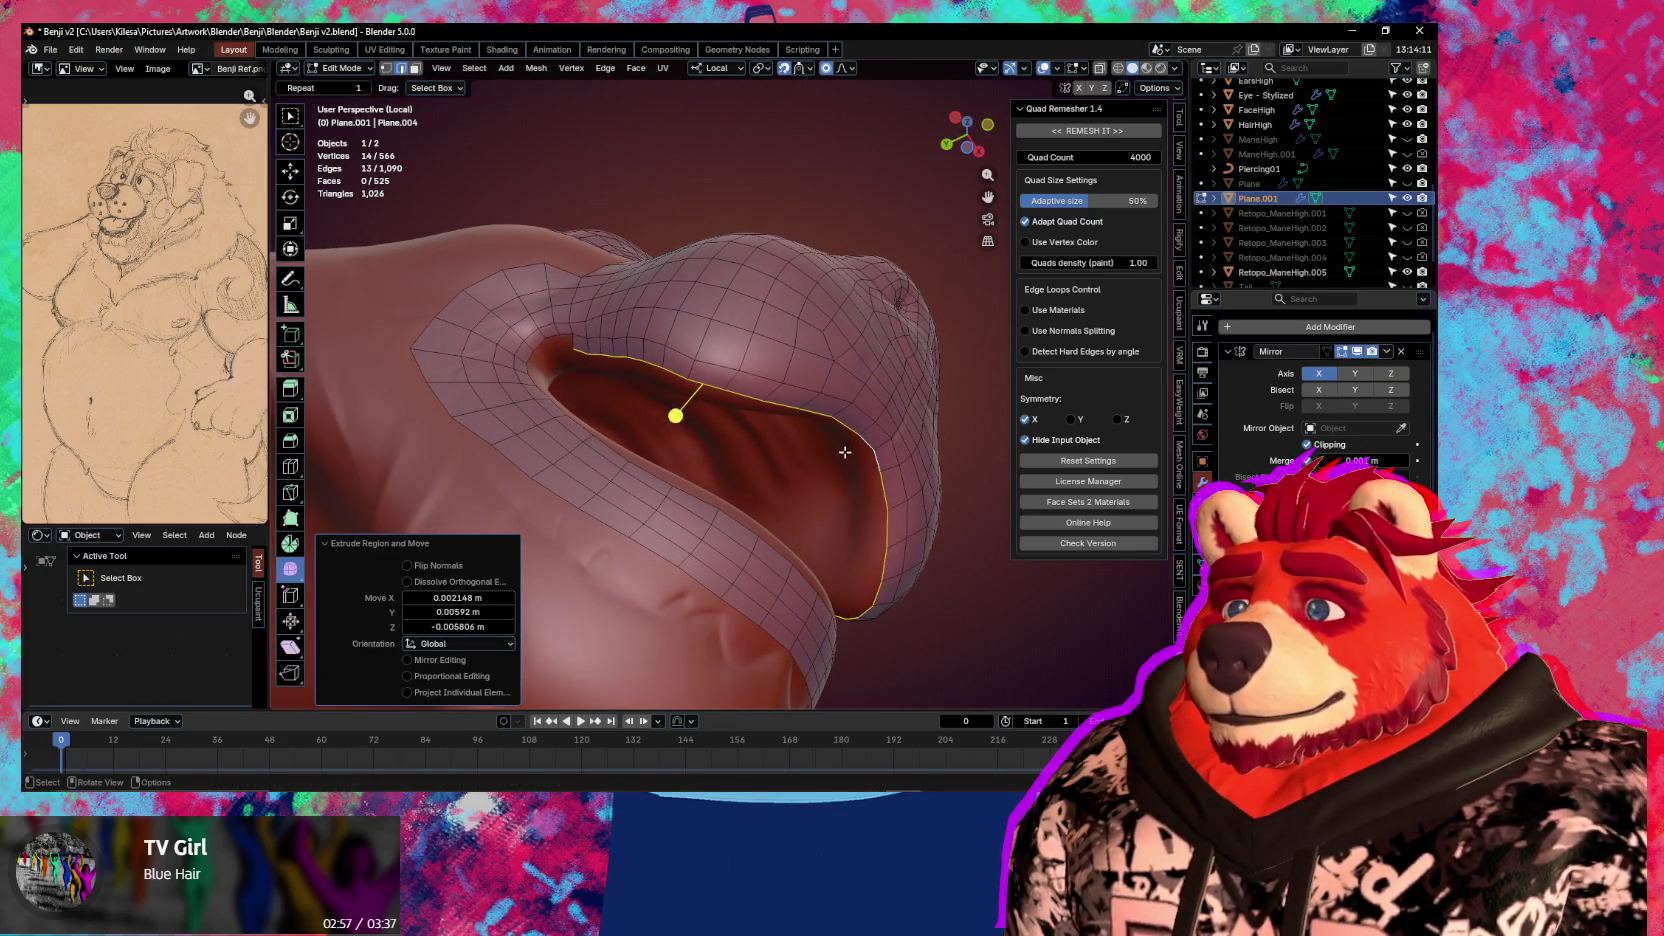
Extrude the lip edge again deeper into the mouth, then select the next lip rim edges
{"action": "key", "text": "e"}
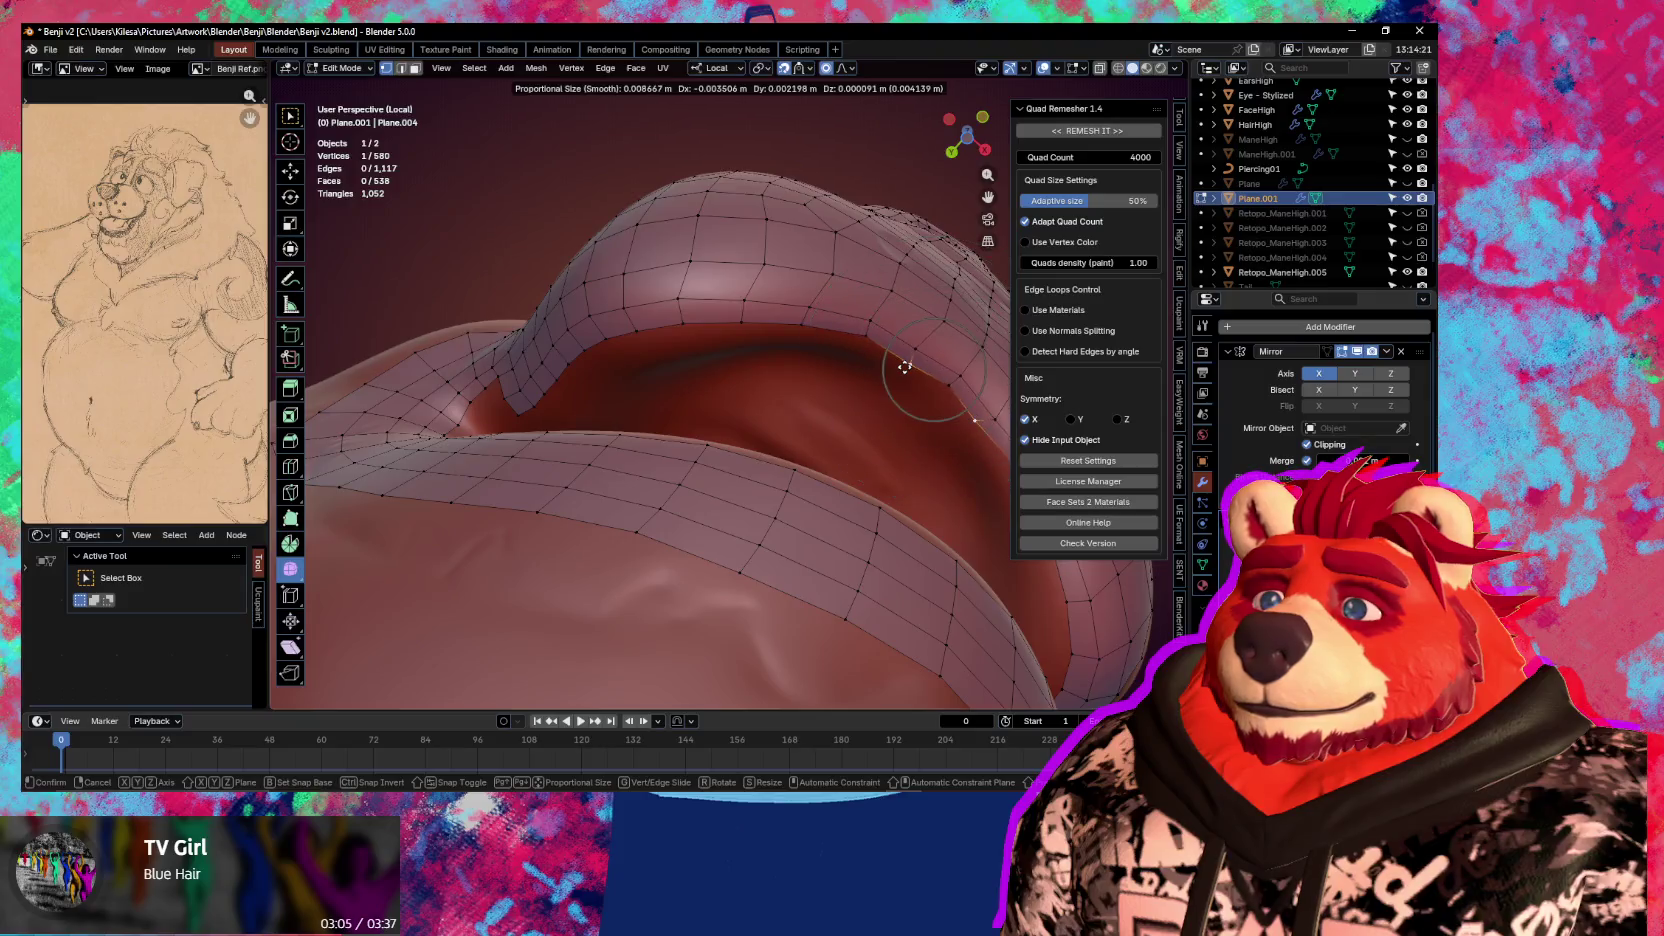
{"action": "left_click", "coordinate": [908, 367]}
{"action": "mouse_move", "coordinate": [908, 367]}
{"action": "middle_mouse_down"}
{"action": "mouse_move", "coordinate": [696, 467]}
{"action": "mouse_move", "coordinate": [578, 432]}
{"action": "middle_mouse_up"}
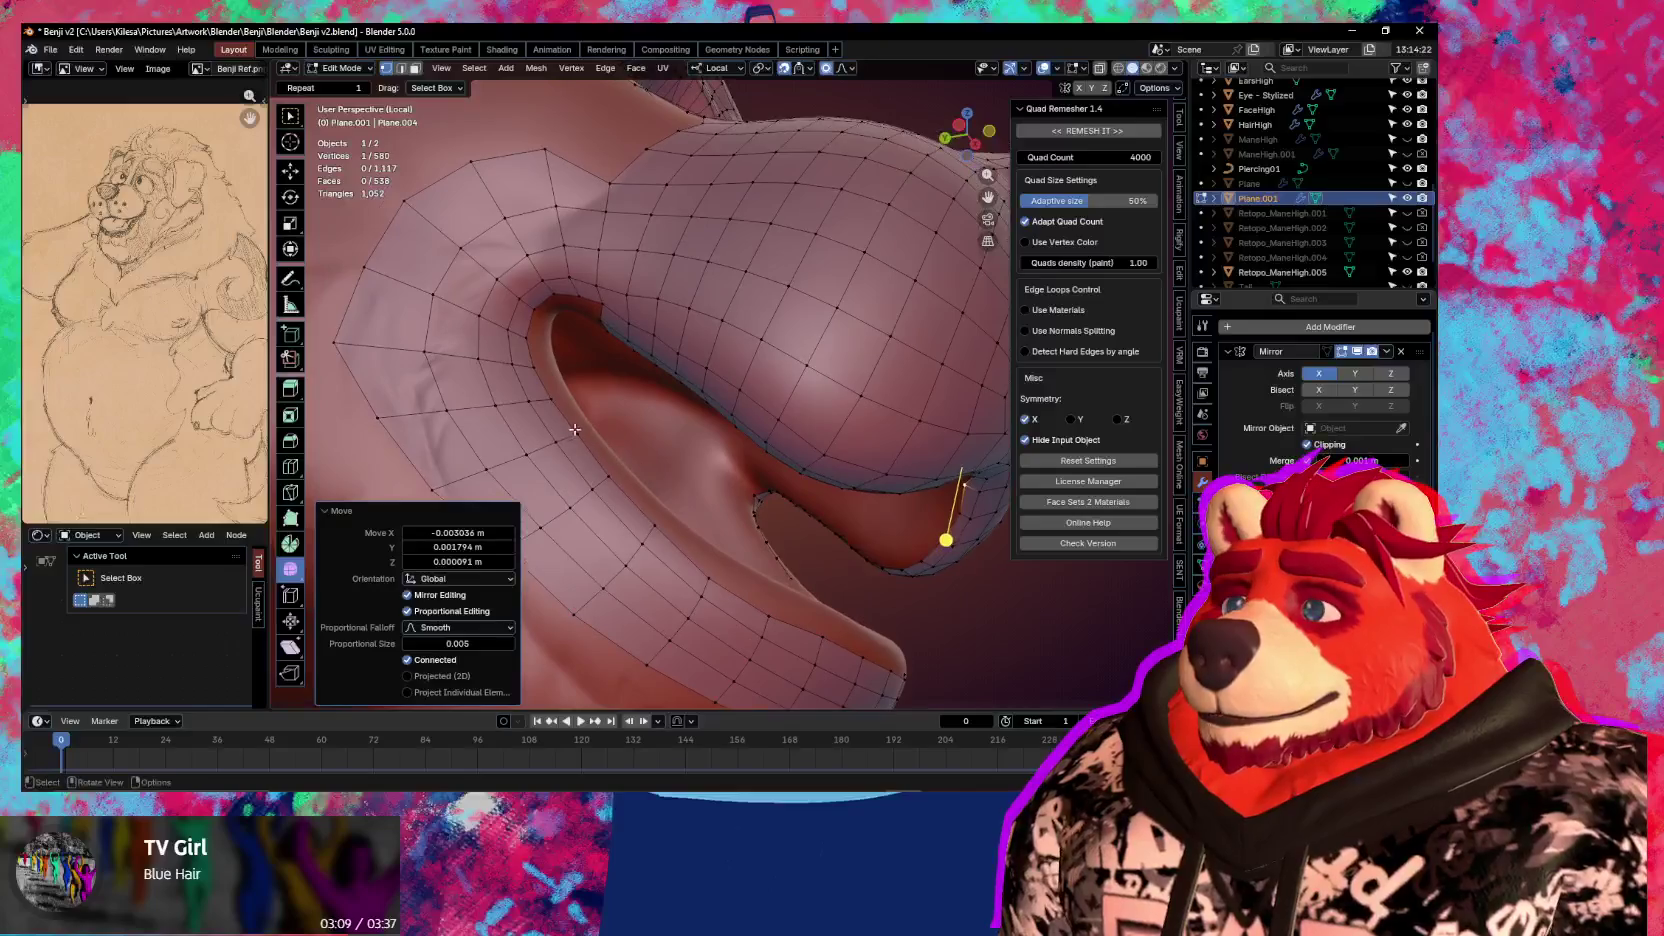
{"action": "mouse_move", "coordinate": [607, 297]}
{"action": "middle_mouse_down"}
{"action": "mouse_move", "coordinate": [551, 441]}
{"action": "mouse_move", "coordinate": [726, 526]}
{"action": "middle_mouse_up"}
{"action": "left_click", "coordinate": [549, 437]}
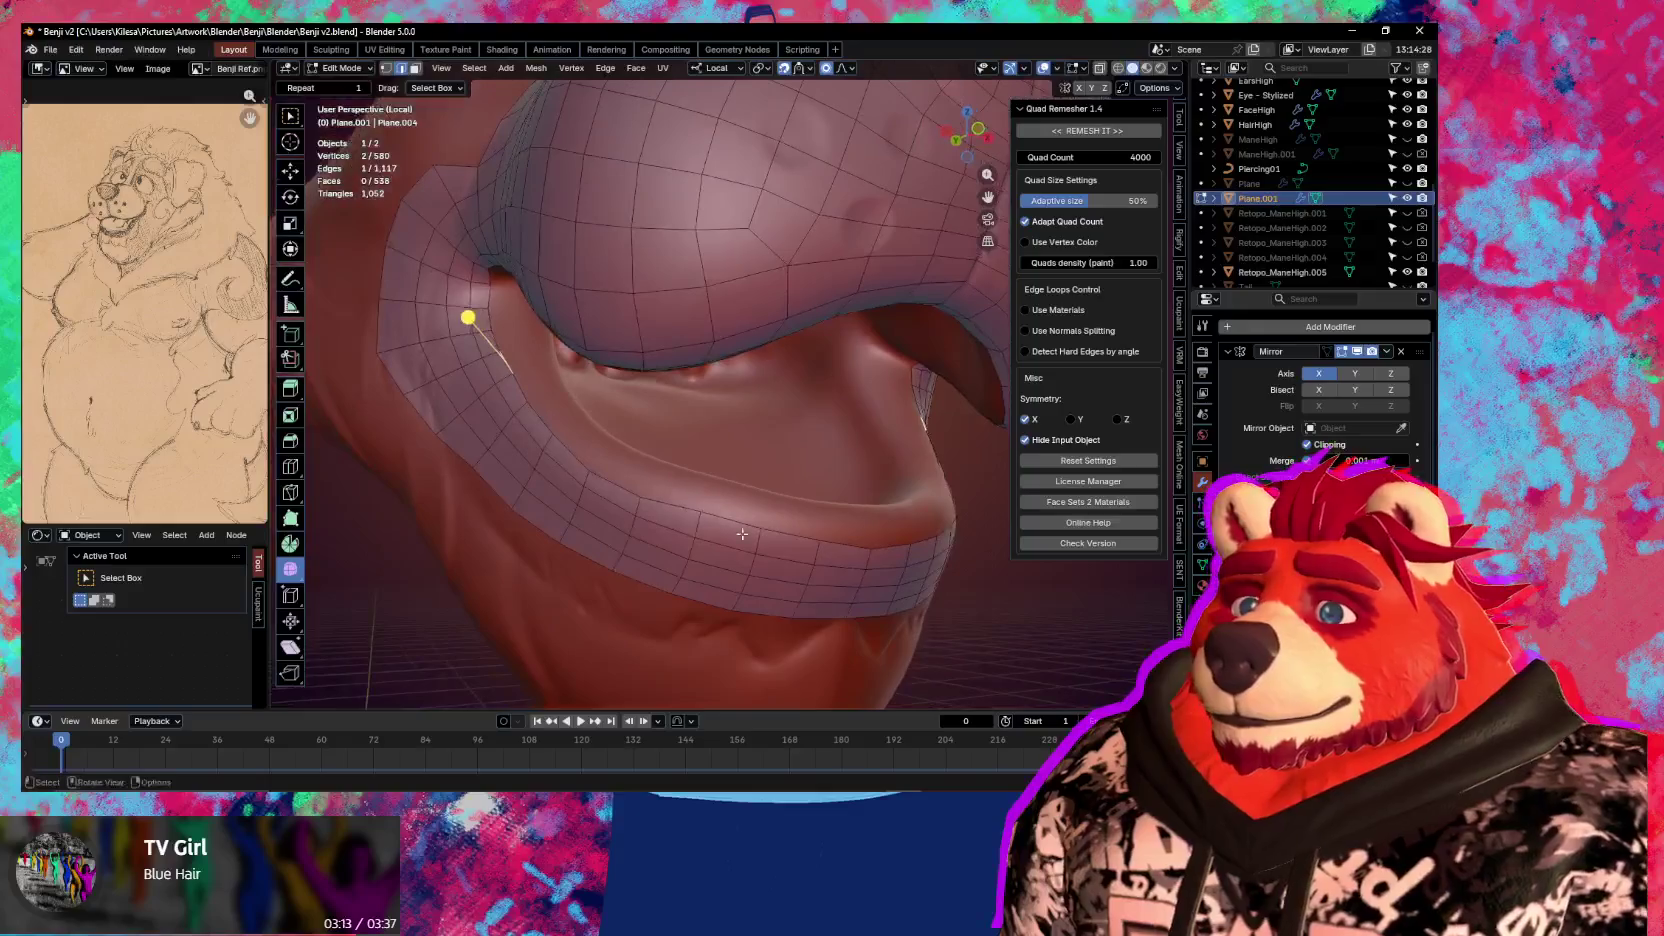
{"action": "left_click", "coordinate": [842, 549], "text": "ctrl"}
Move and shrink the selected lower lip rim row inward to fit the lip
{"action": "key", "text": "g"}
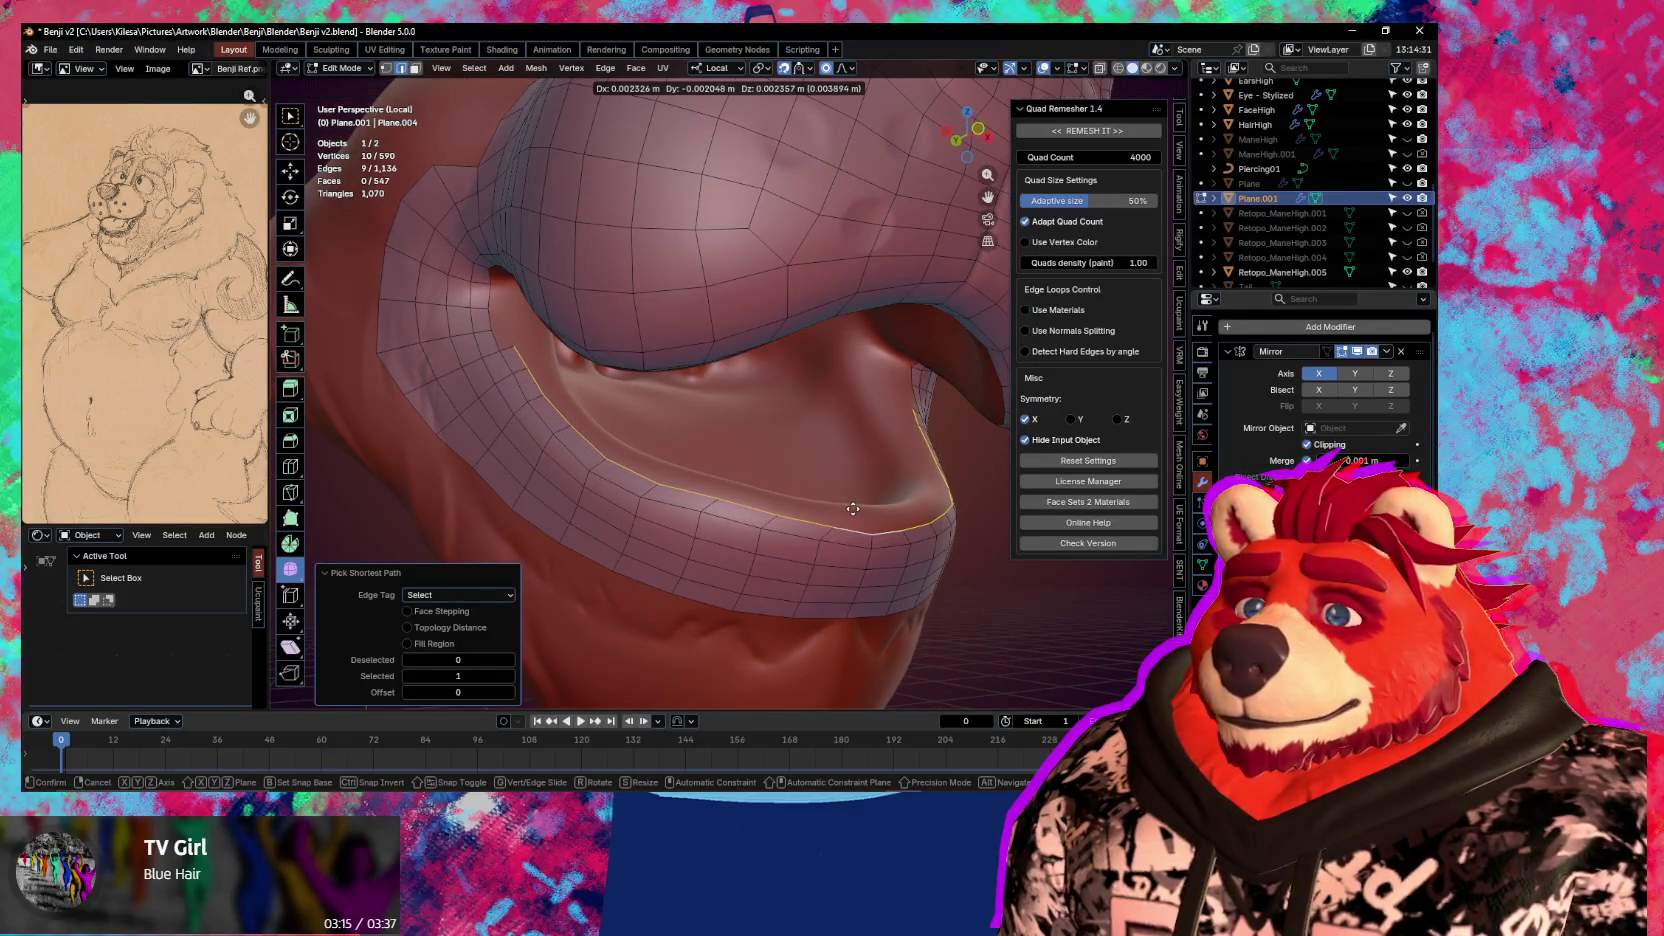
{"action": "left_click", "coordinate": [846, 509]}
{"action": "key", "text": "s"}
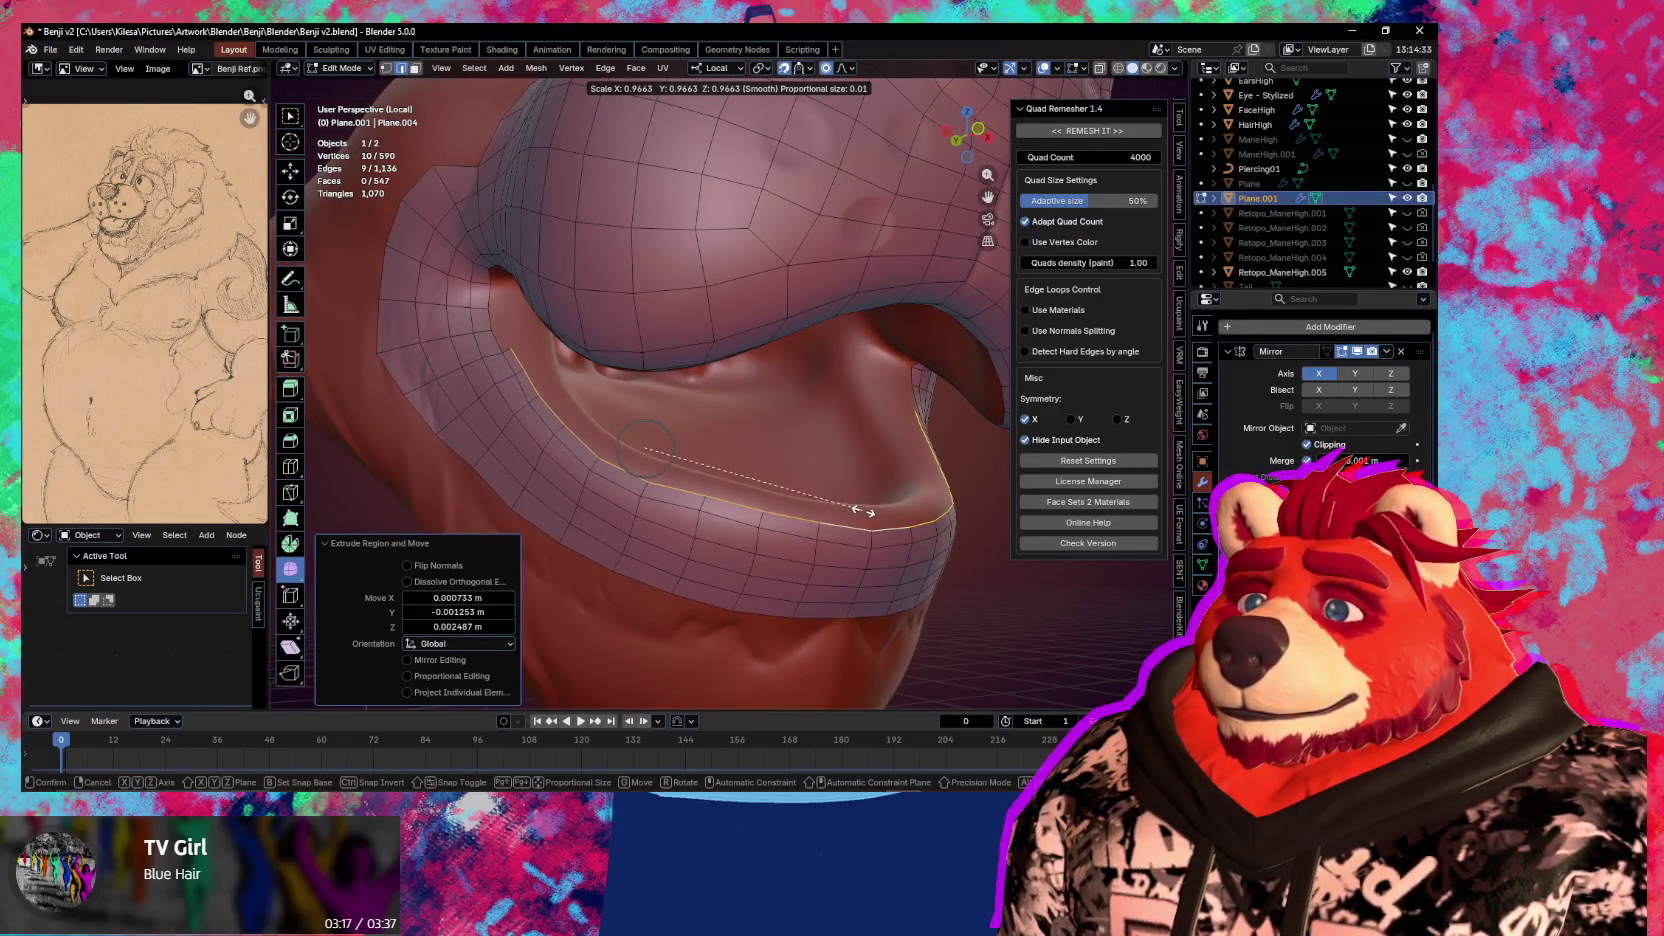
{"action": "key", "text": "g"}
{"action": "left_click", "coordinate": [643, 412]}
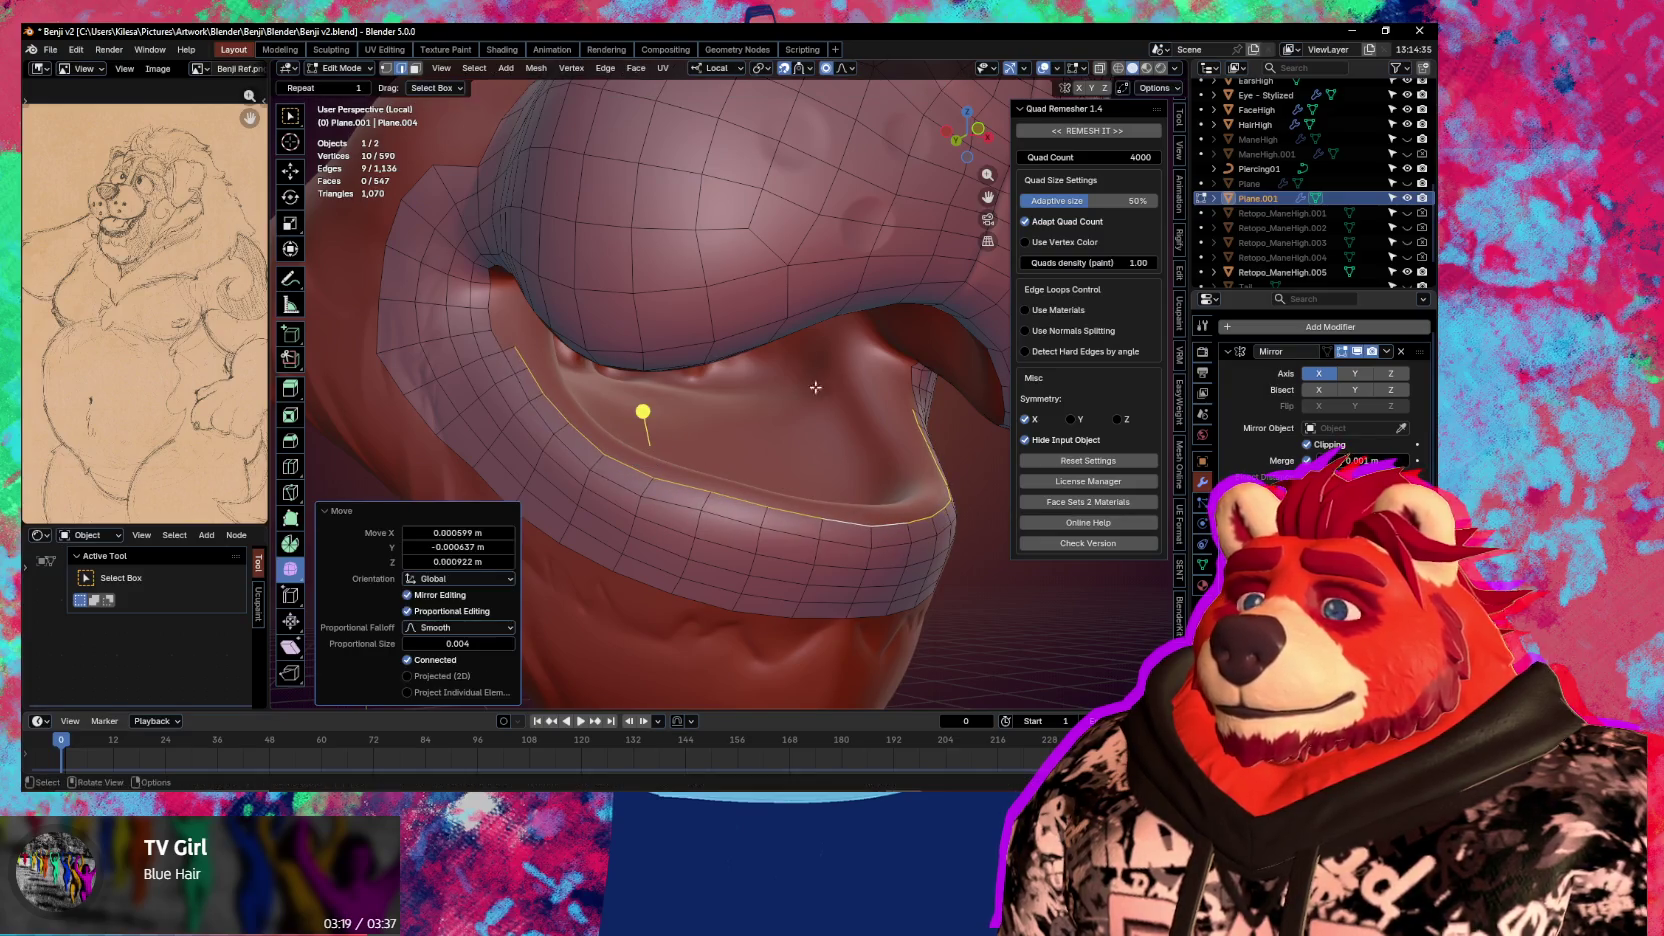
{"action": "left_click", "coordinate": [810, 70]}
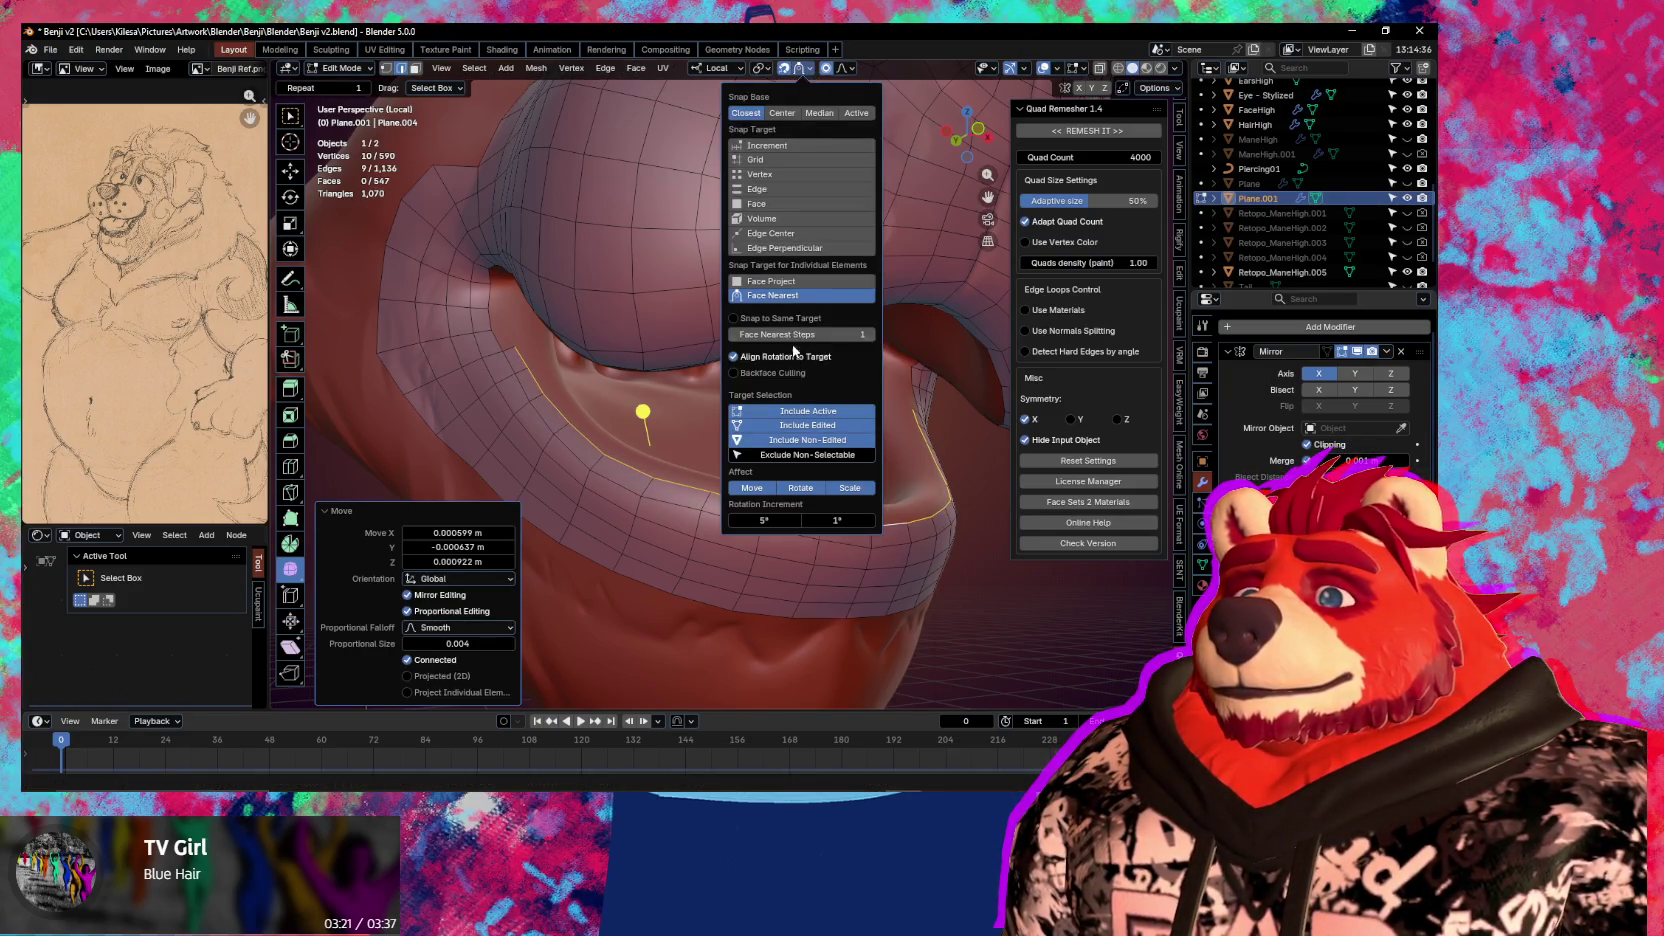
{"action": "mouse_move", "coordinate": [760, 470]}
{"action": "middle_mouse_down"}
{"action": "mouse_move", "coordinate": [784, 498]}
{"action": "mouse_move", "coordinate": [798, 455]}
{"action": "mouse_move", "coordinate": [817, 478]}
{"action": "middle_mouse_up"}
Extrude the lower lip edge loop inward, undo, then re-extrude and shrink it toward the mouth
{"action": "key", "text": "e"}
{"action": "left_click", "coordinate": [790, 485]}
{"action": "key", "text": "ctrl+z"}
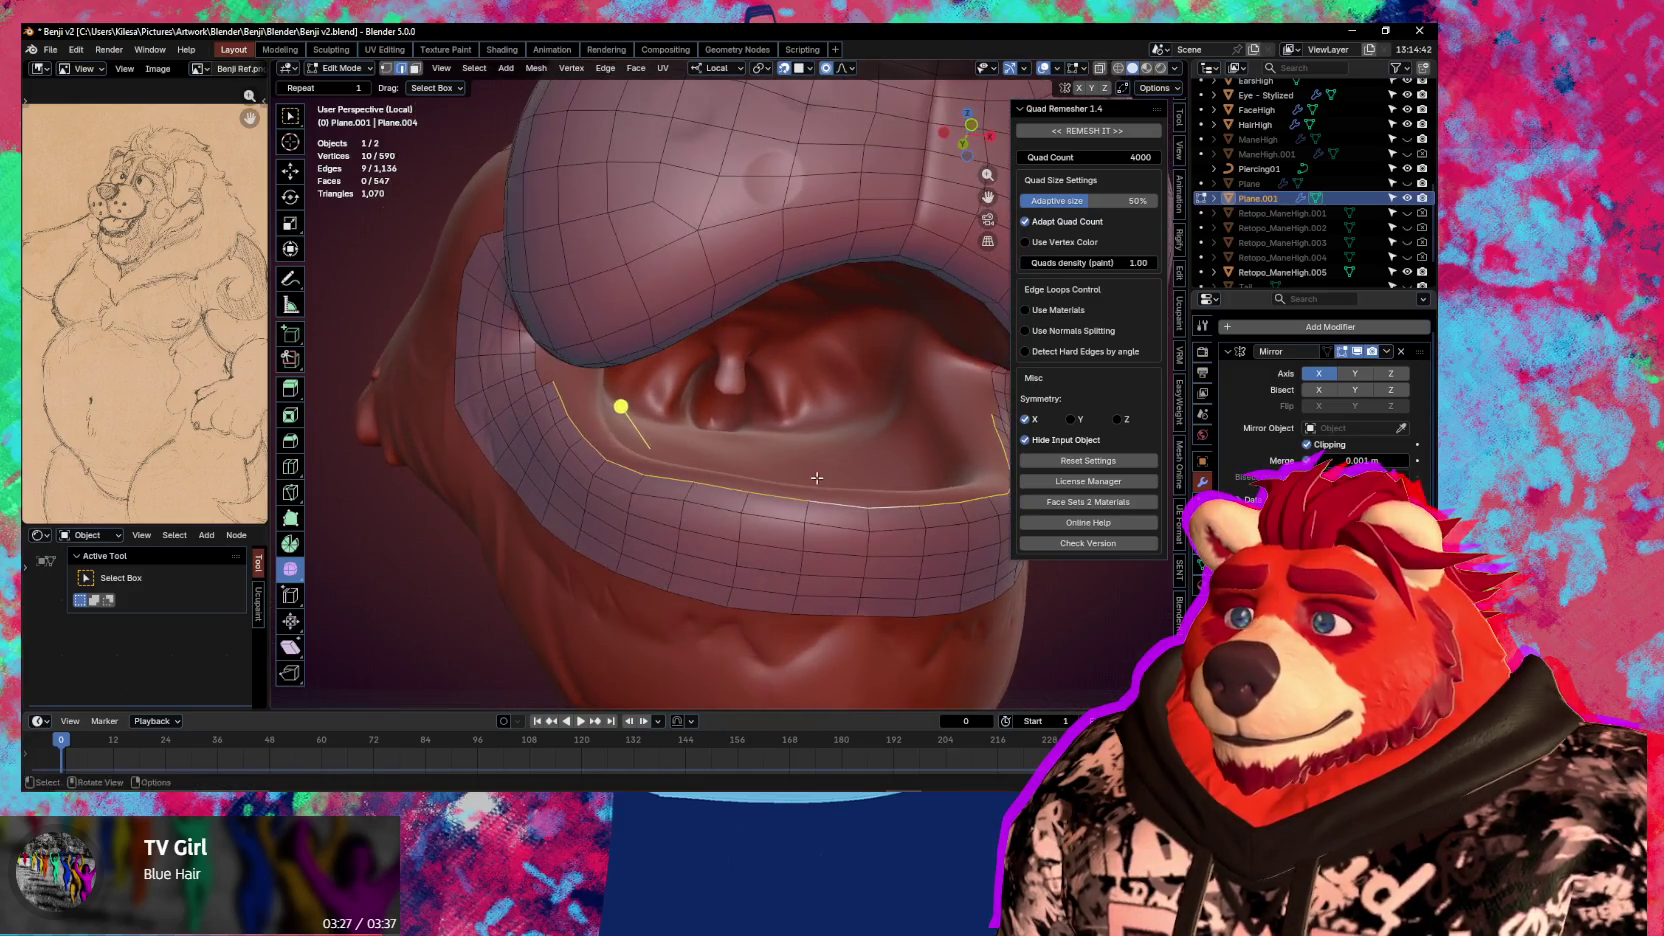
{"action": "key", "text": "e"}
{"action": "left_click", "coordinate": [820, 480]}
{"action": "key", "text": "s"}
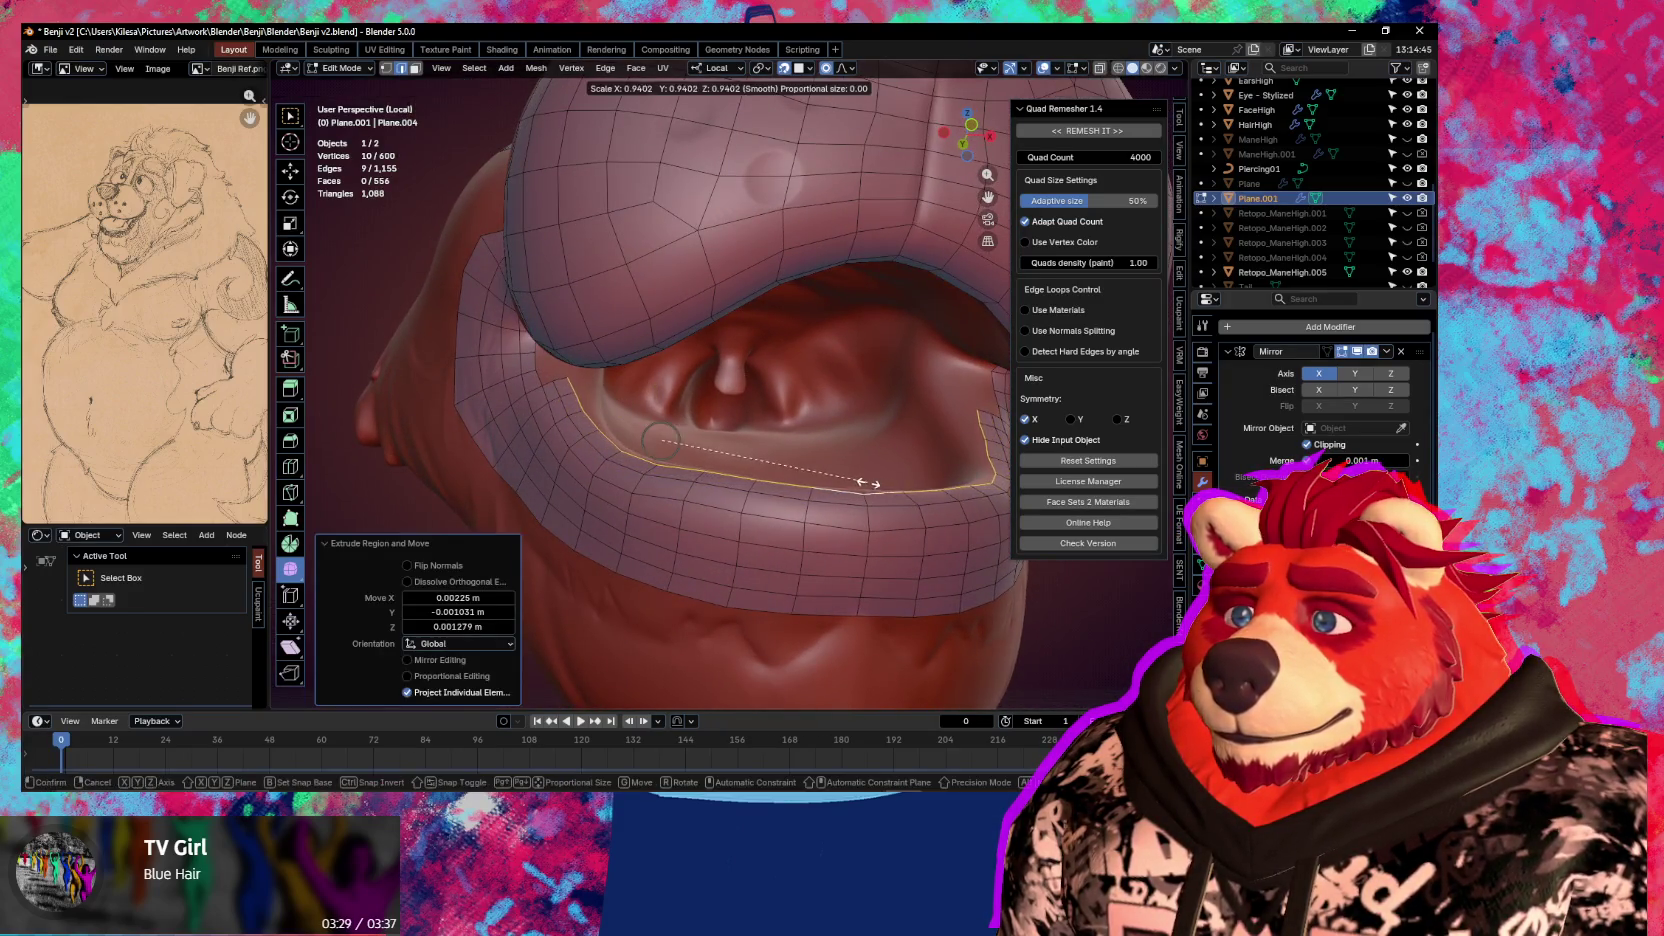
{"action": "left_click", "coordinate": [862, 485]}
Nudge stray lip vertices along the new inner row into place
{"action": "mouse_move", "coordinate": [862, 485]}
{"action": "middle_mouse_down"}
{"action": "mouse_move", "coordinate": [843, 497]}
{"action": "mouse_move", "coordinate": [698, 433]}
{"action": "mouse_move", "coordinate": [724, 437]}
{"action": "mouse_move", "coordinate": [740, 475]}
{"action": "middle_mouse_up"}
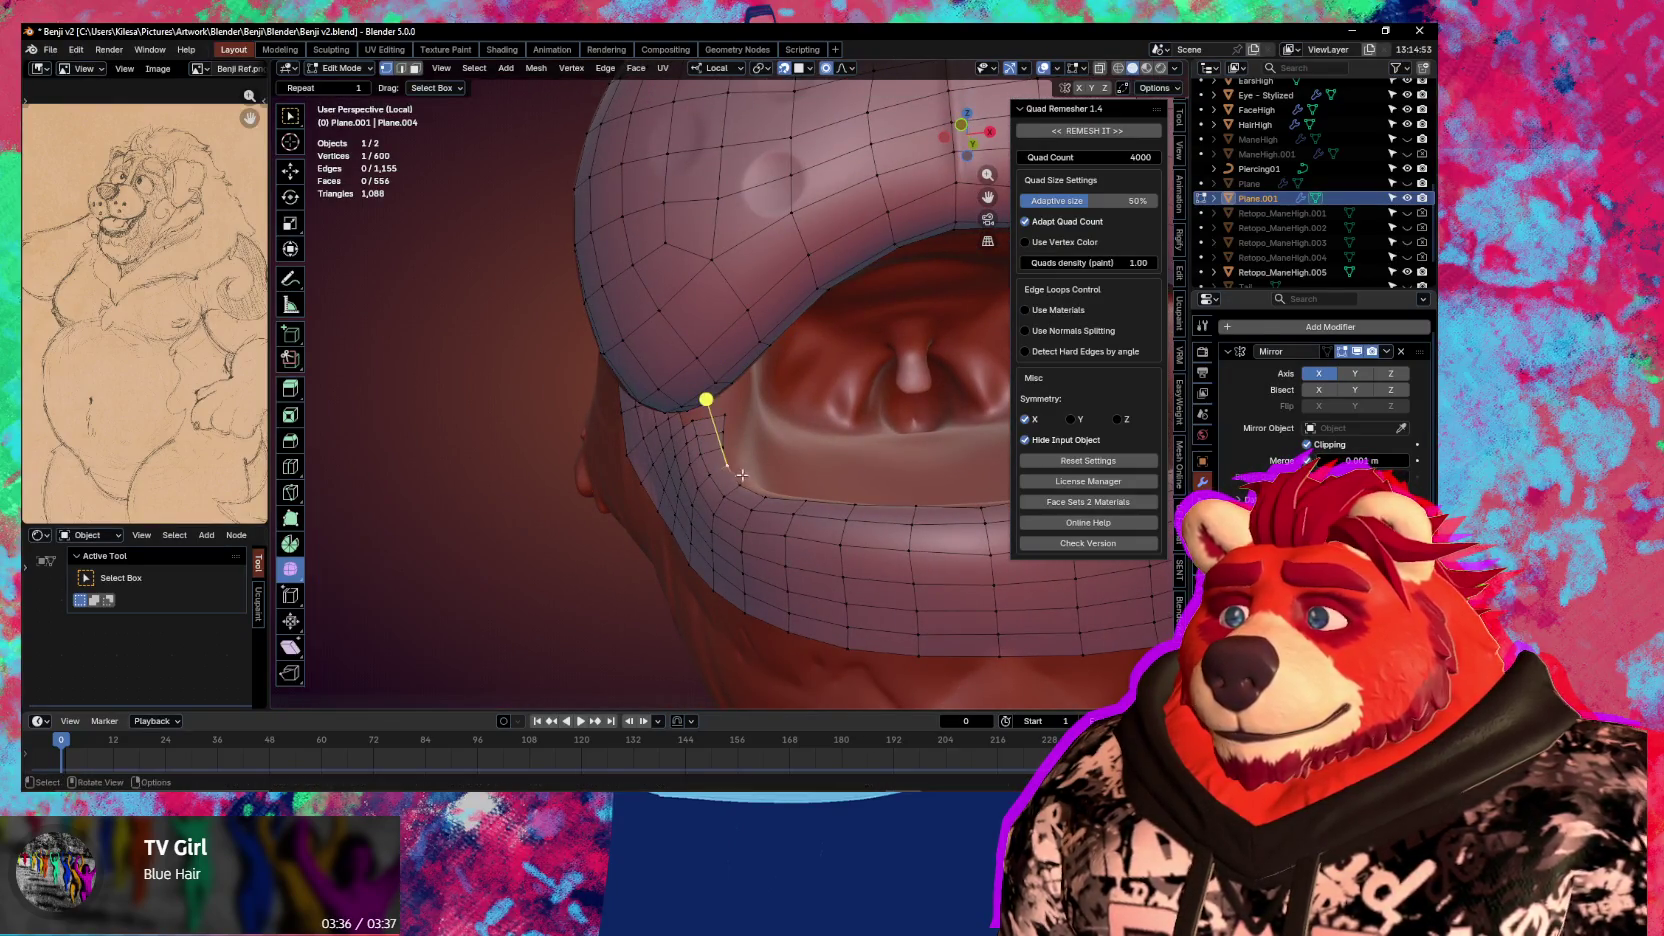
{"action": "left_click_drag", "start_coordinate": [740, 475], "coordinate": [736, 482]}
{"action": "mouse_move", "coordinate": [736, 482]}
{"action": "middle_mouse_down"}
{"action": "mouse_move", "coordinate": [842, 531]}
{"action": "mouse_move", "coordinate": [822, 547]}
{"action": "middle_mouse_up"}
{"action": "scroll", "coordinate": [728, 492], "scroll_direction": "up", "scroll_amount": 2}
{"action": "left_click", "coordinate": [842, 531], "text": "ctrl"}
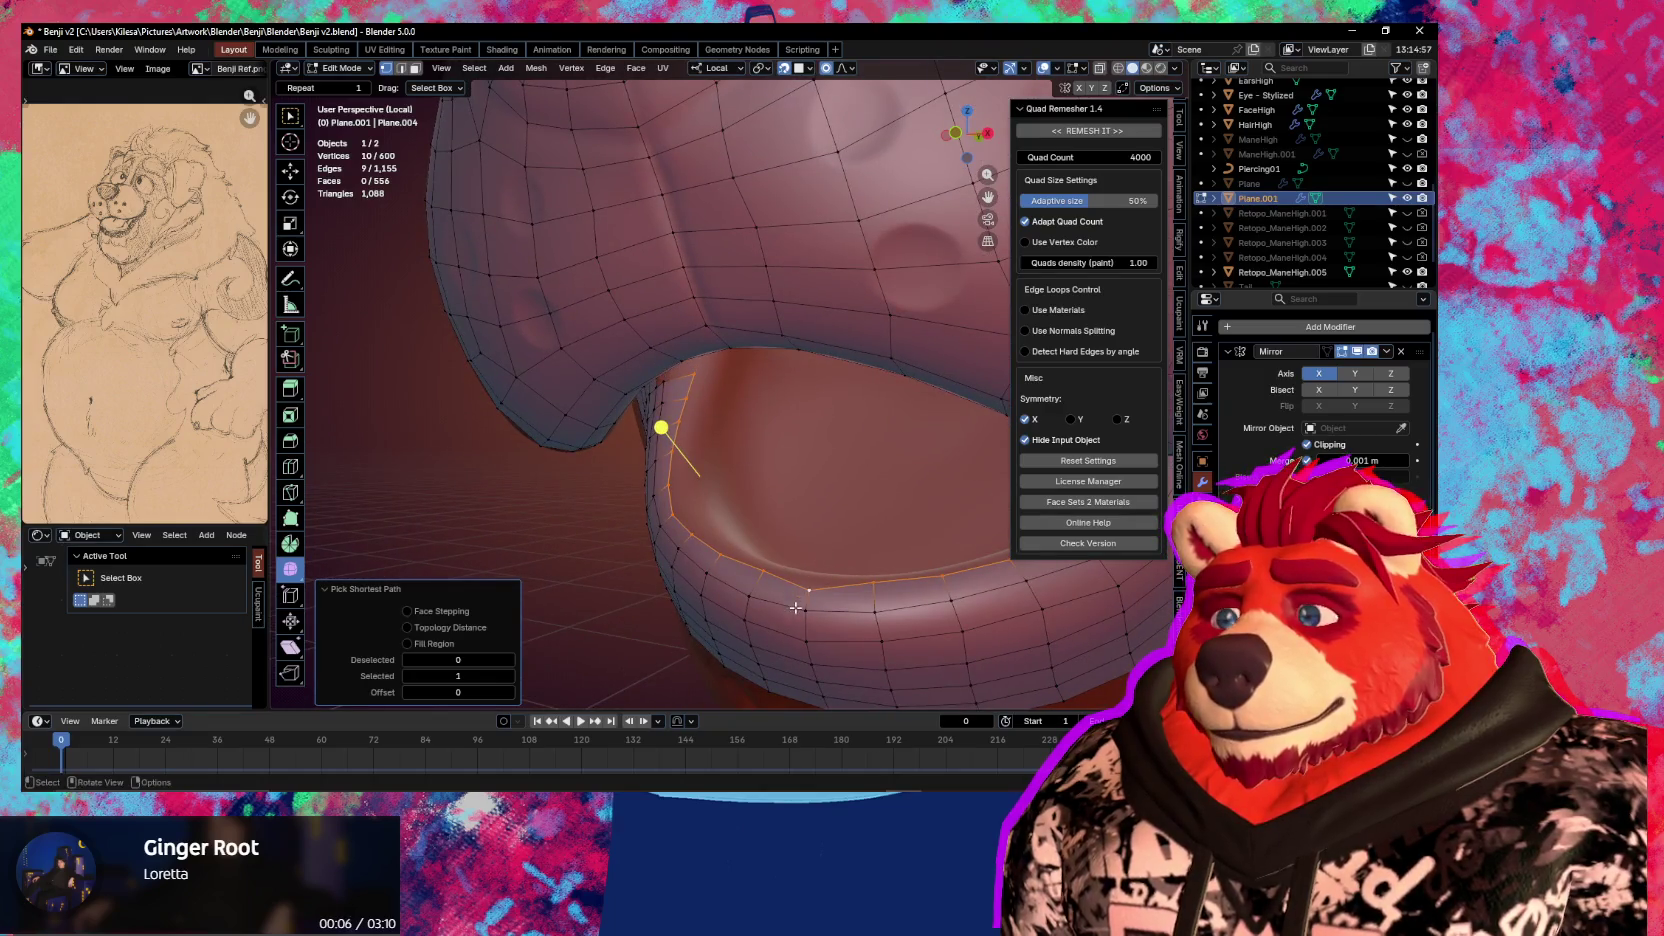
{"action": "left_click", "coordinate": [809, 590]}
{"action": "key", "text": "g"}
{"action": "left_click", "coordinate": [815, 585]}
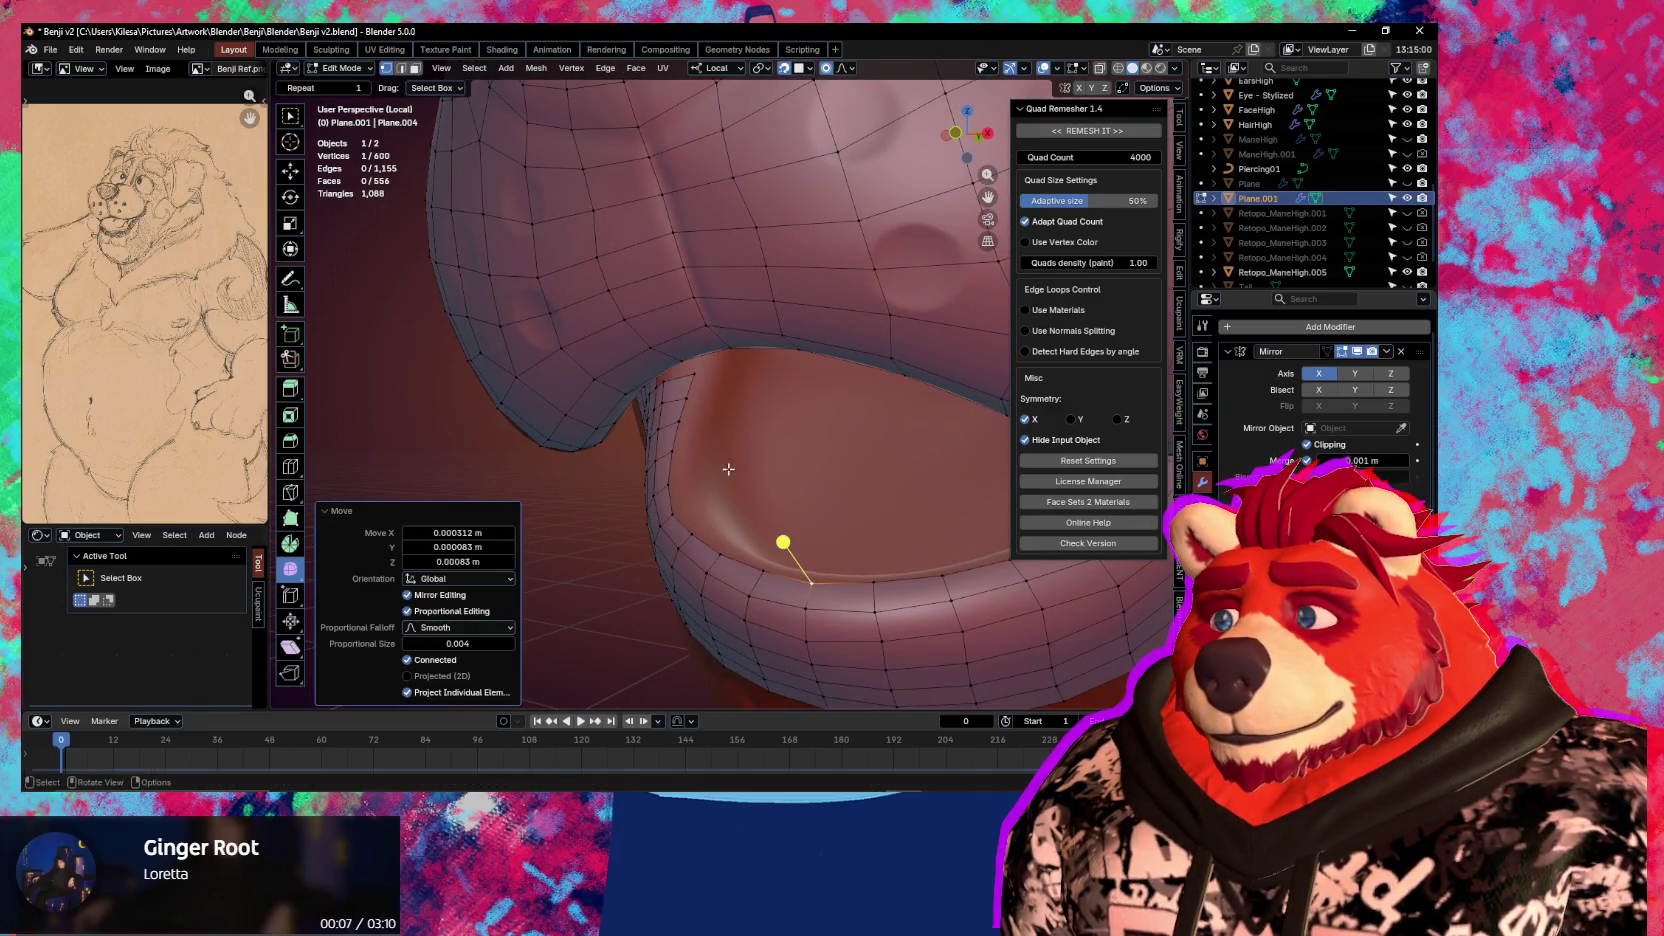
Extrude the edge path up the mouth corner inward and enlarge it slightly
{"action": "left_click", "coordinate": [695, 377], "text": "ctrl"}
{"action": "key", "text": "e"}
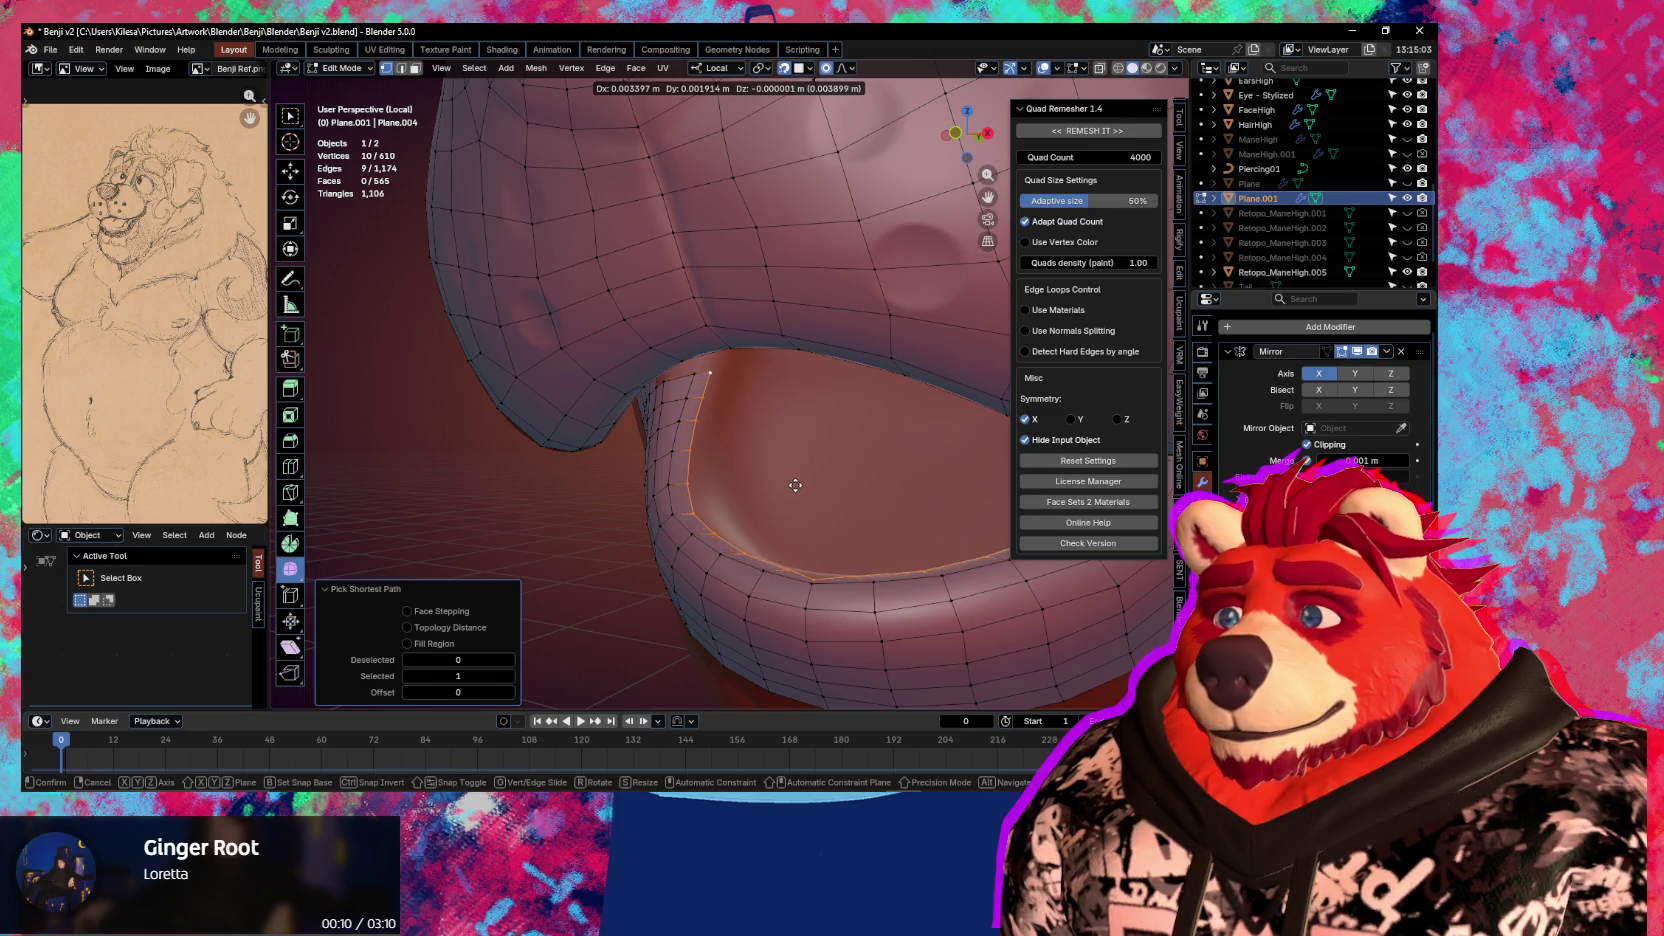
{"action": "left_click", "coordinate": [794, 482]}
{"action": "key", "text": "s"}
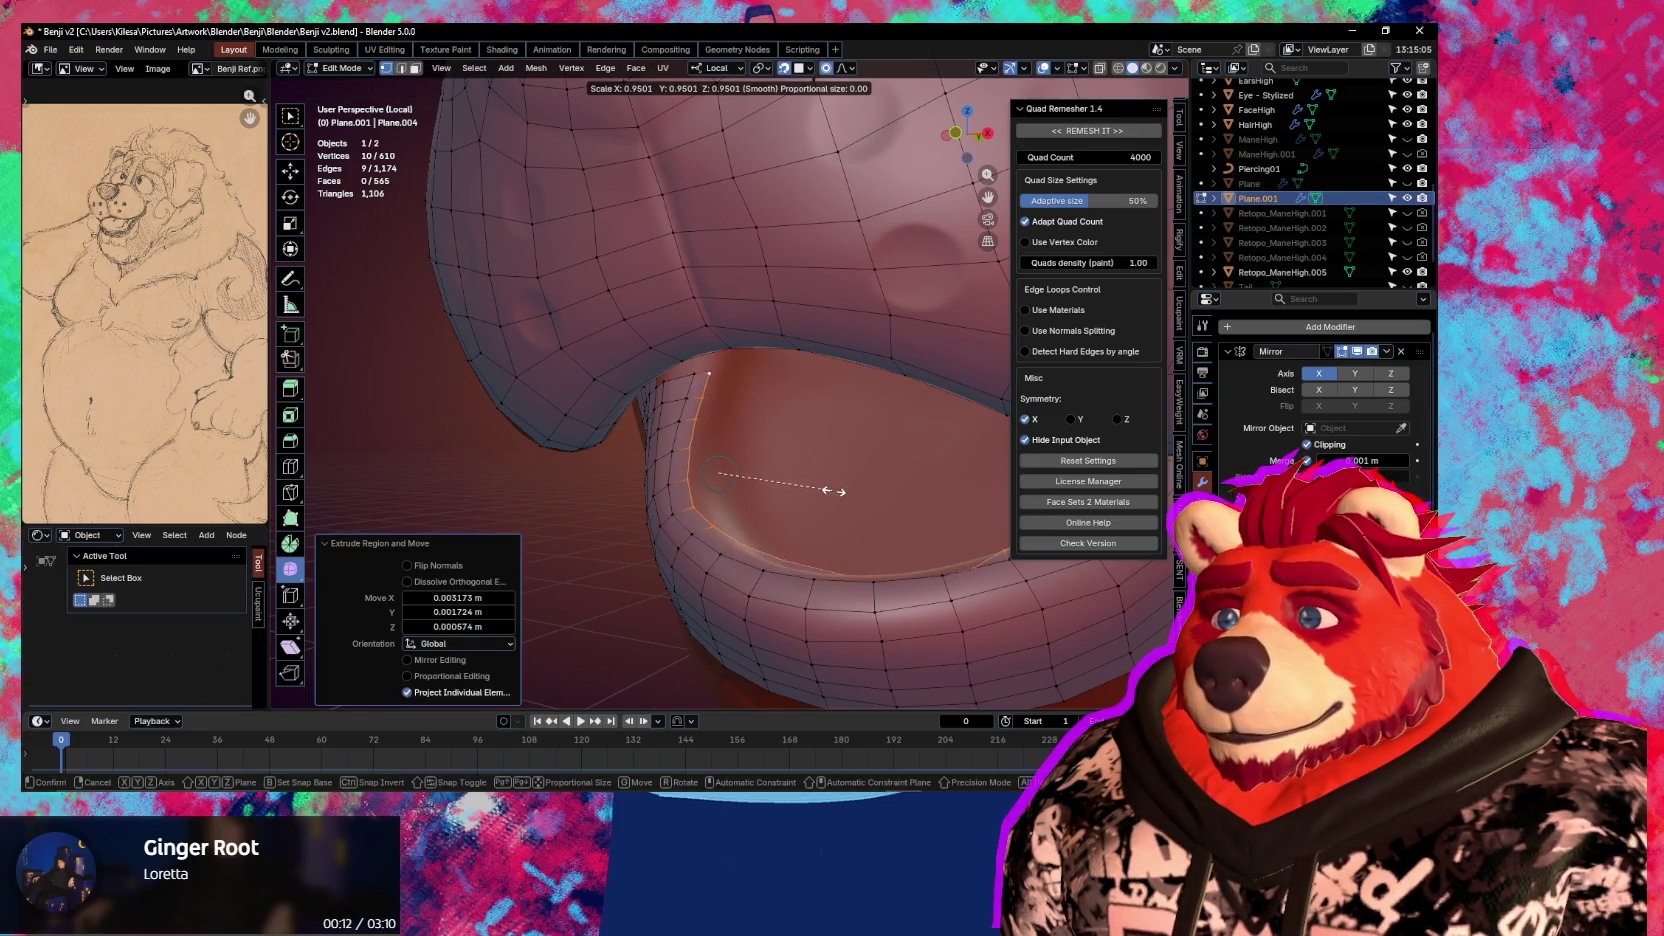
{"action": "left_click", "coordinate": [838, 491]}
{"action": "scroll", "coordinate": [836, 470], "scroll_direction": "up", "scroll_amount": 10}
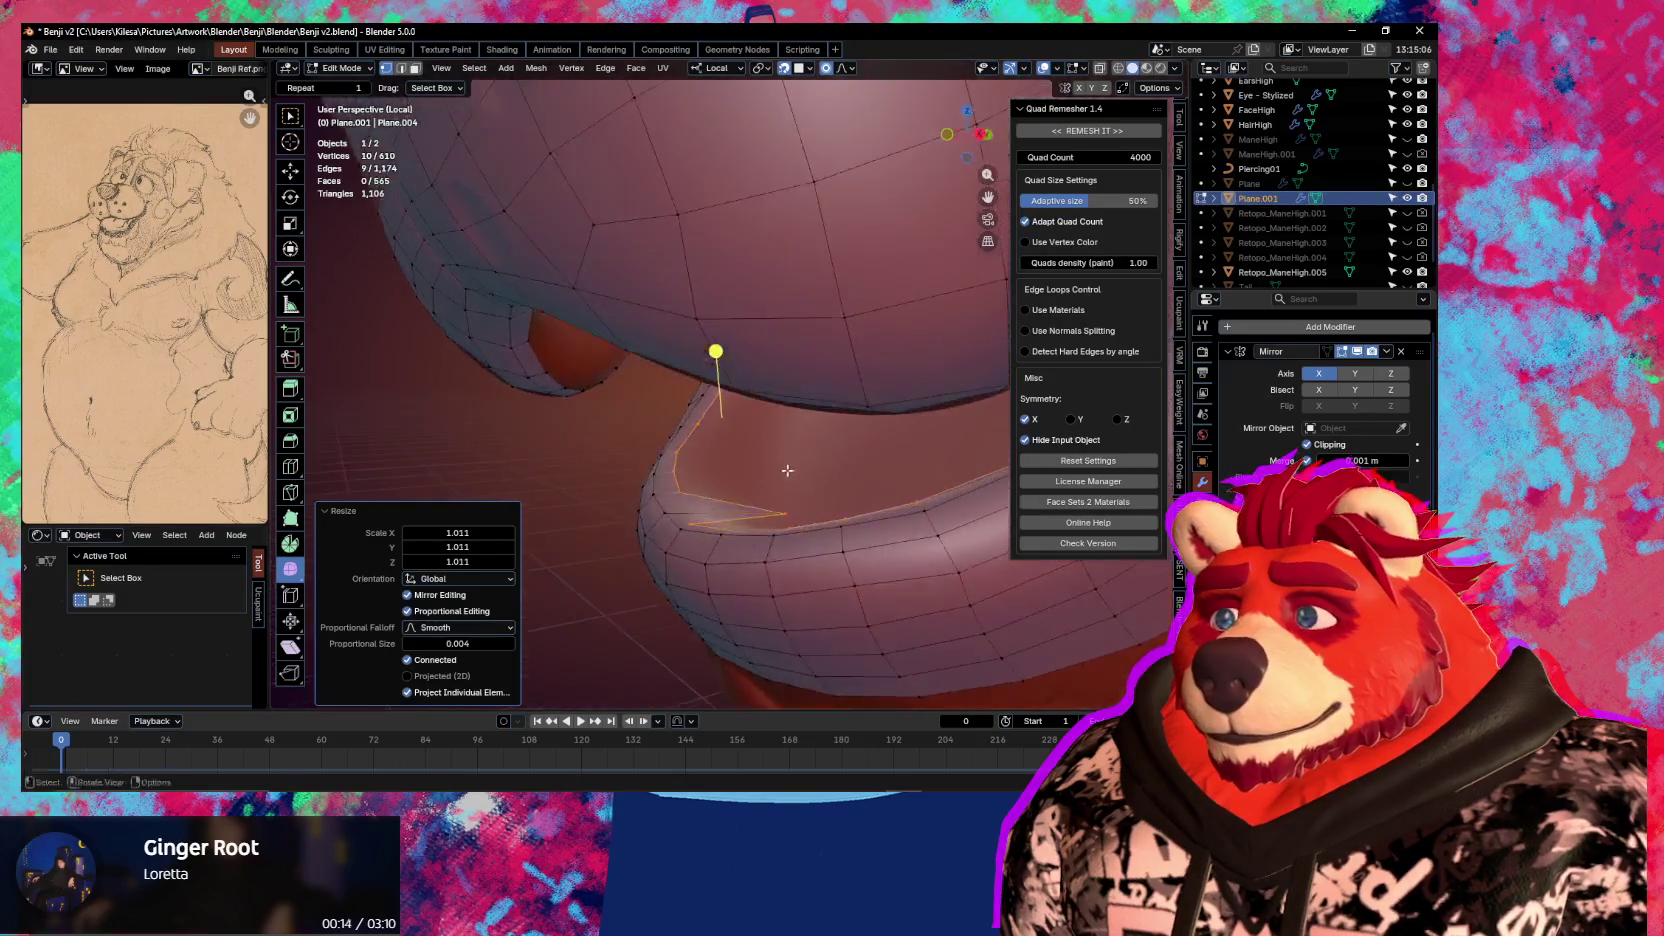
{"action": "middle_click_drag", "start_coordinate": [771, 500], "coordinate": [865, 487]}
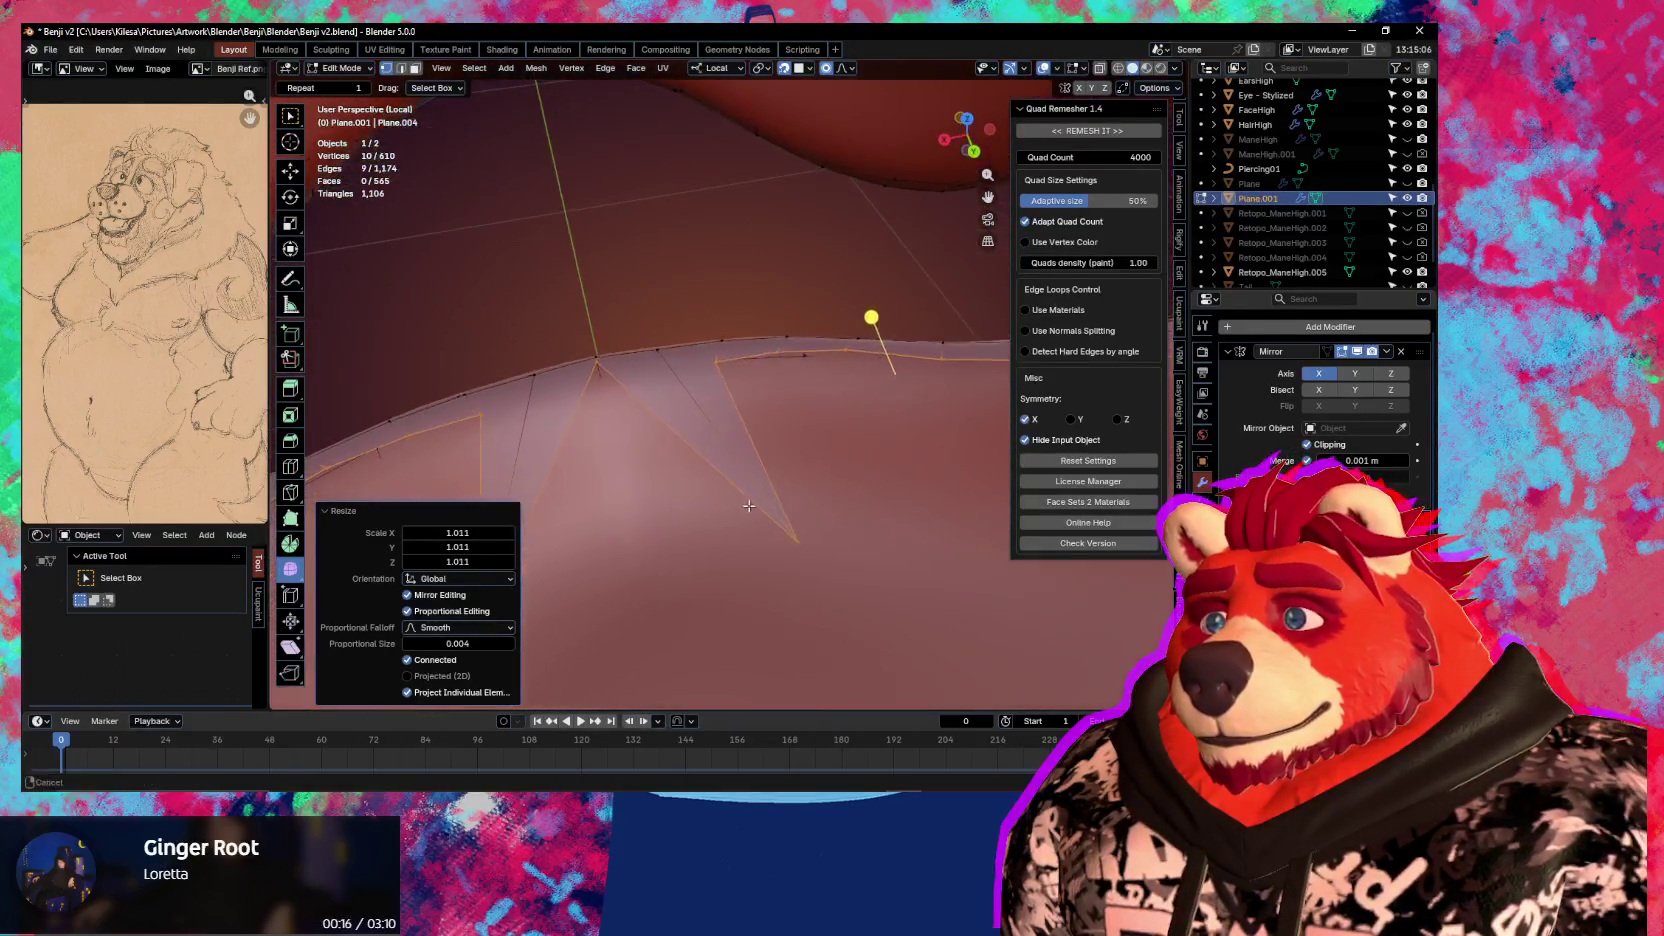
Smooth out spiking vertices on the inner edge with proportional moves
{"action": "left_click", "coordinate": [865, 487]}
{"action": "key", "text": "g"}
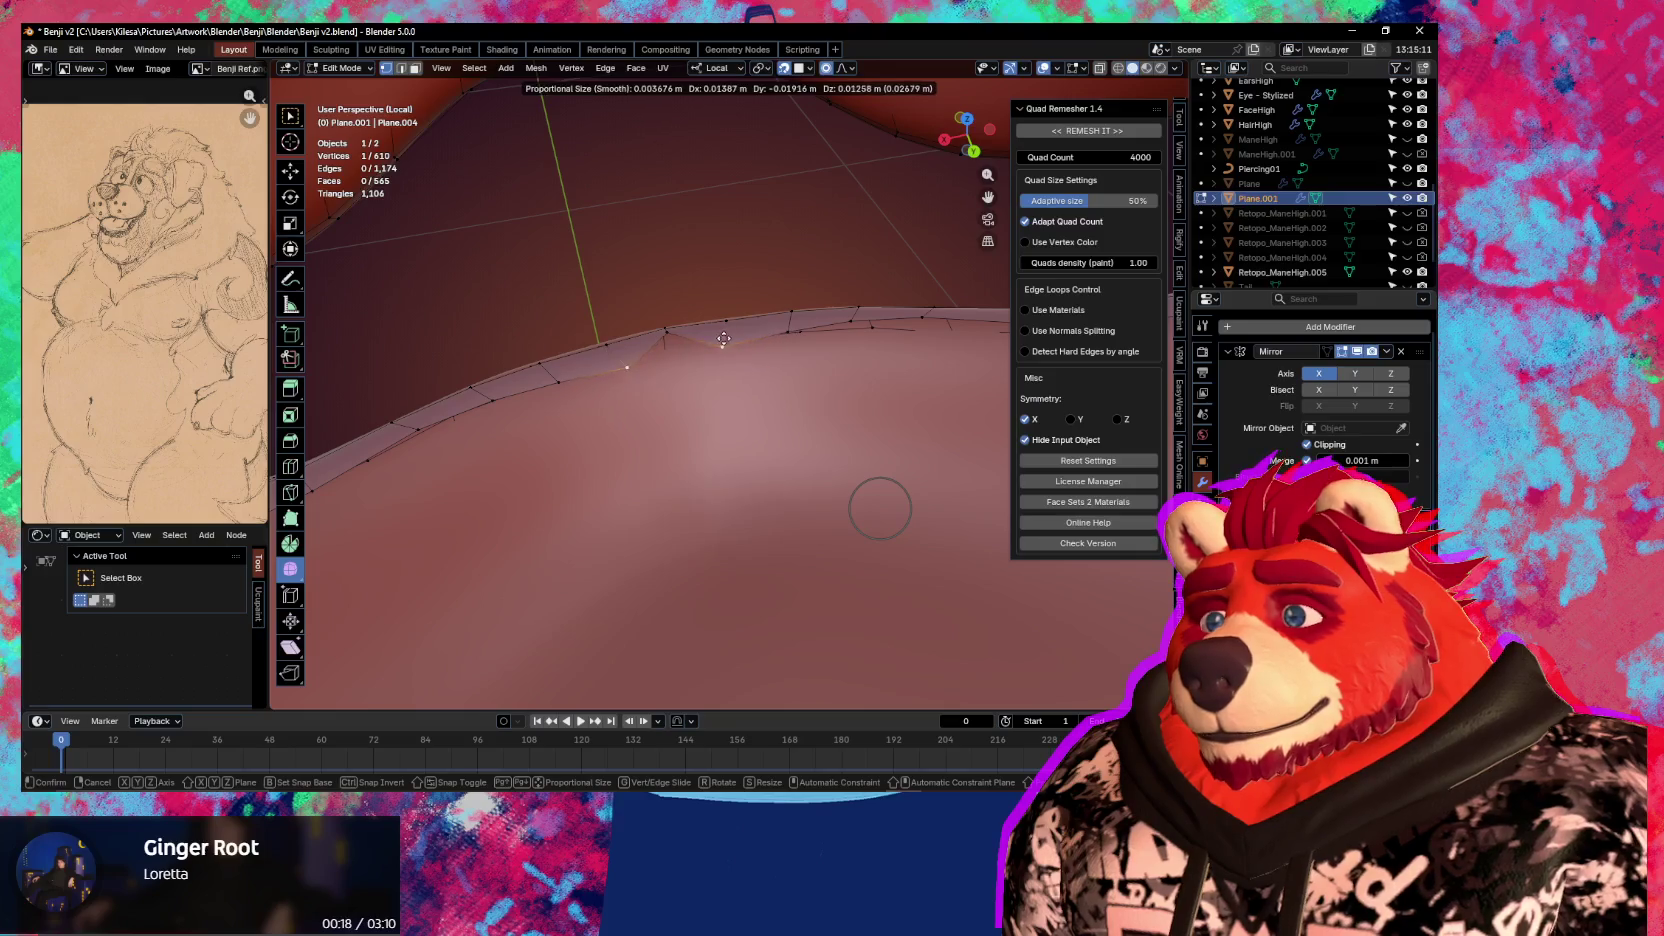
{"action": "left_click", "coordinate": [733, 337]}
{"action": "left_click", "coordinate": [675, 338]}
{"action": "key", "text": "g"}
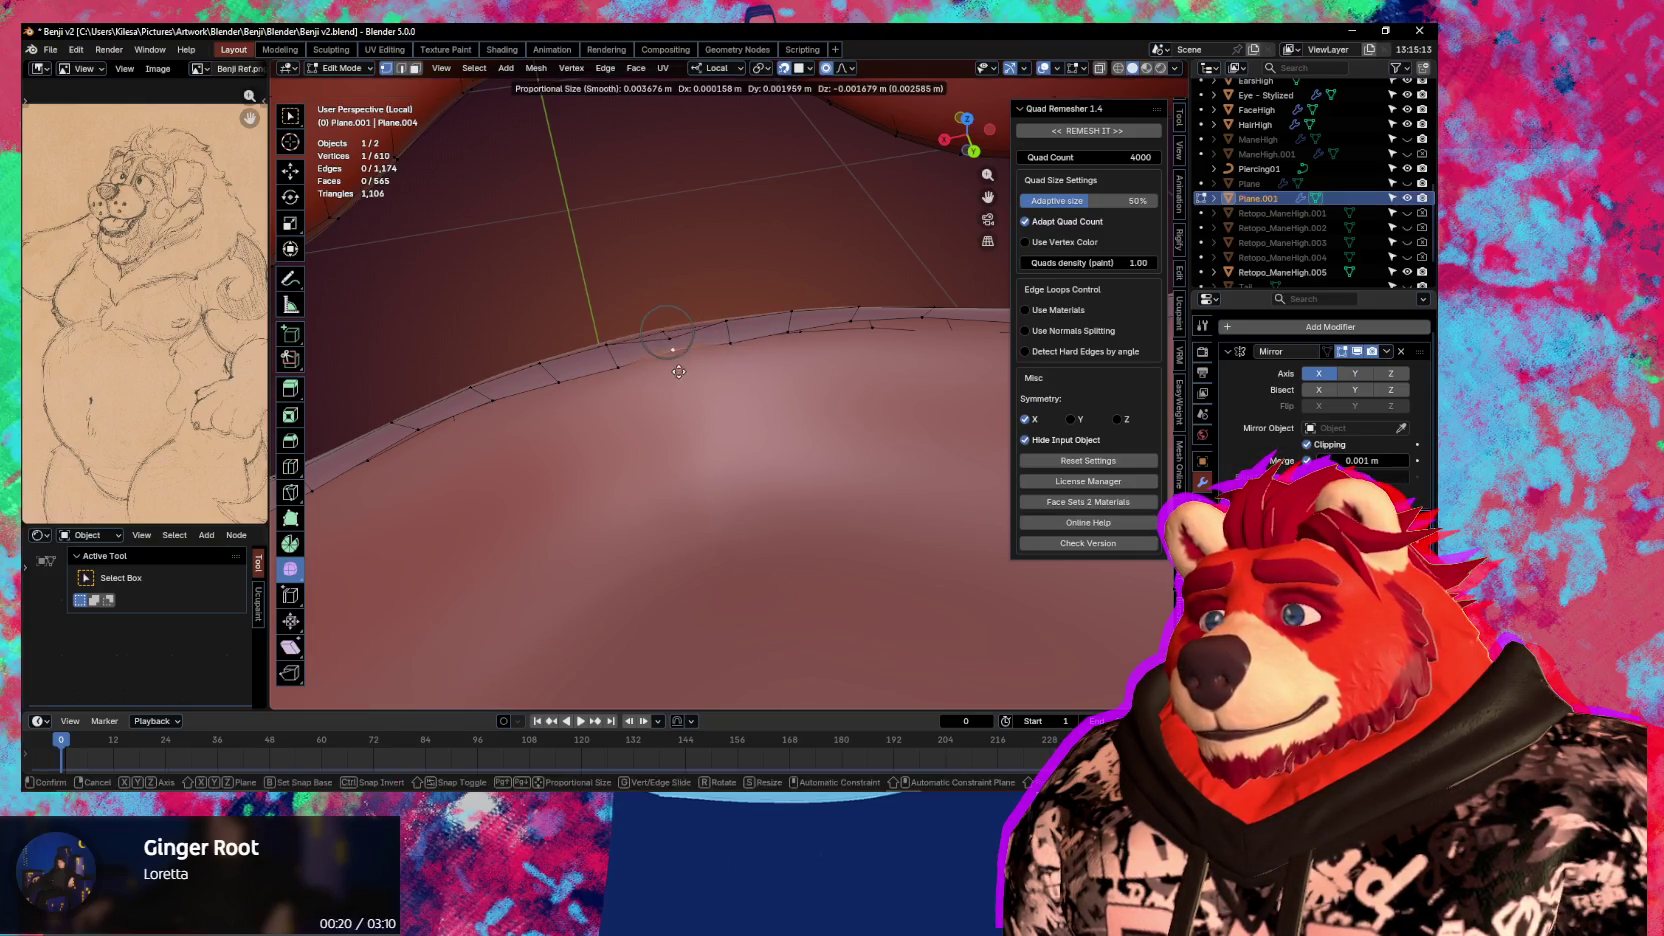
{"action": "left_click", "coordinate": [668, 332]}
{"action": "middle_click_drag", "start_coordinate": [848, 318], "coordinate": [713, 175], "text": "shift"}
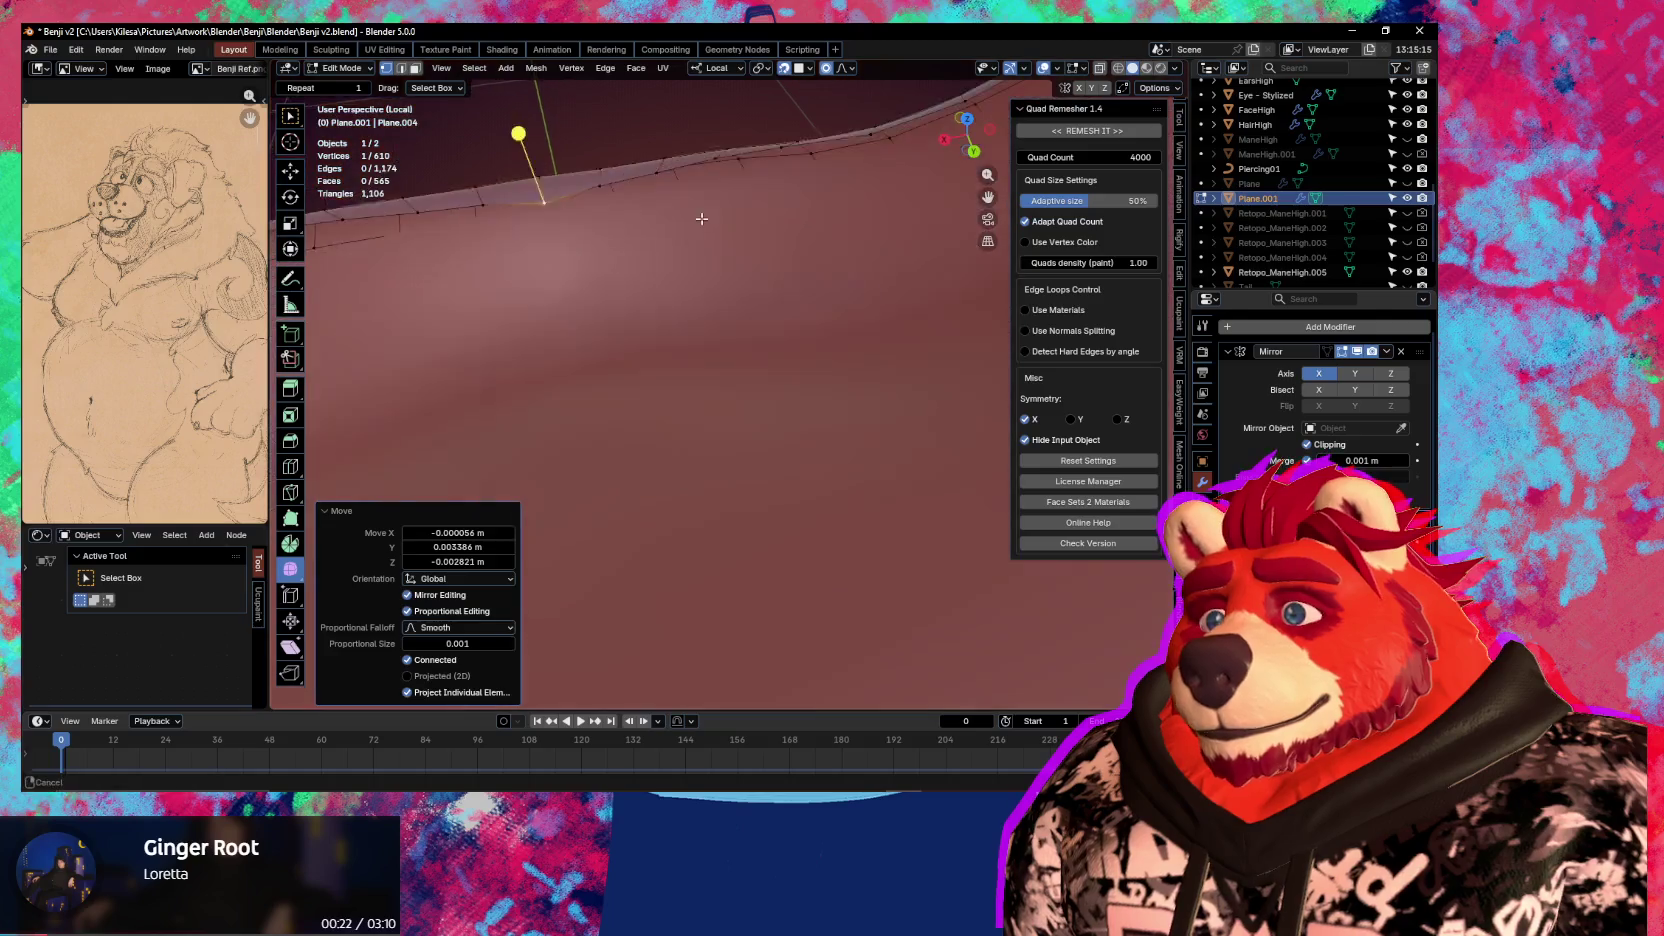
Move vertices up along the mesh edge, repeating the move with Shift+R
{"action": "key", "text": "g"}
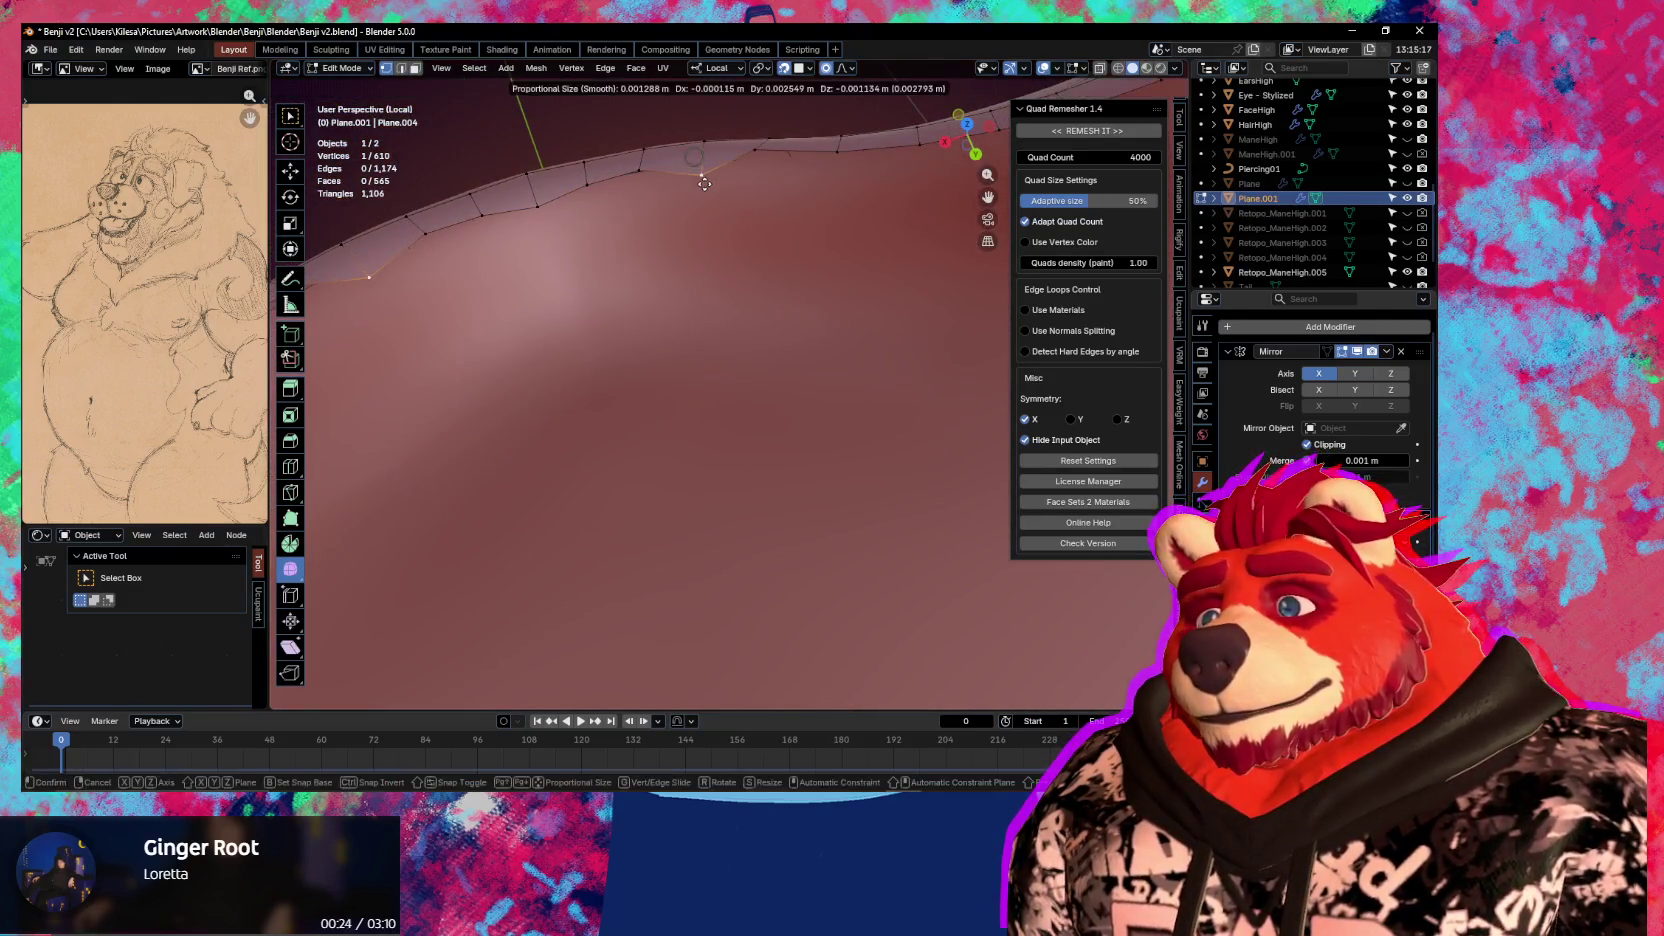
{"action": "left_click", "coordinate": [705, 185]}
{"action": "left_click", "coordinate": [638, 175]}
{"action": "key", "text": "g"}
{"action": "left_click", "coordinate": [636, 191]}
{"action": "key", "text": "shift+r"}
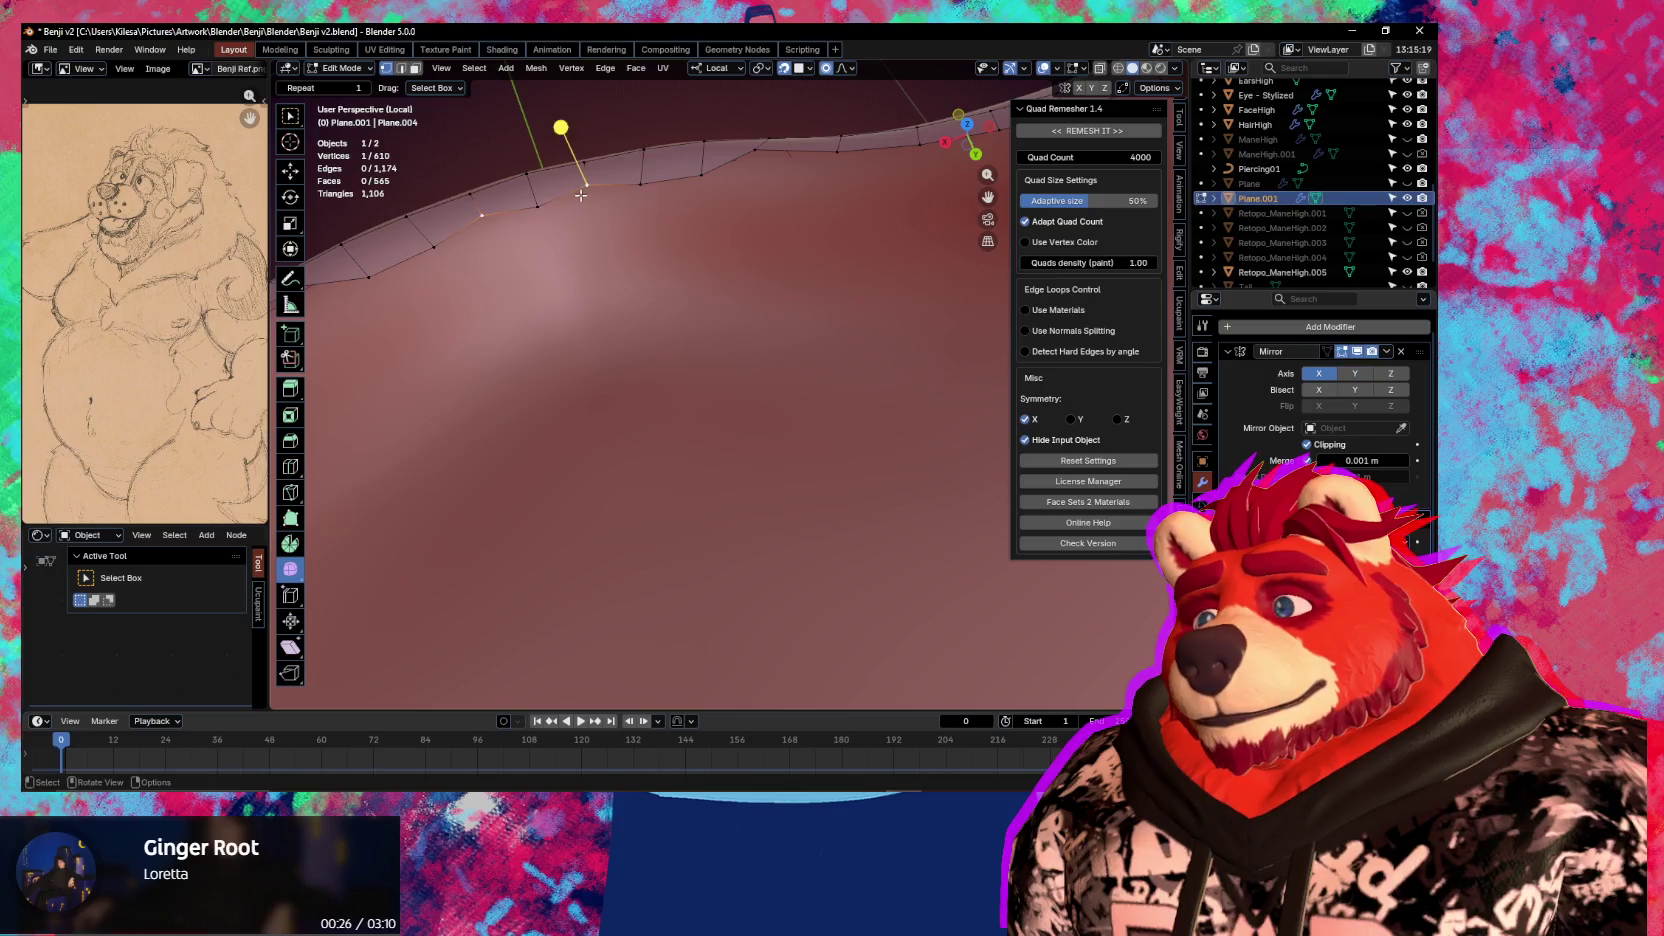
{"action": "key", "text": "shift+r"}
Shift two remaining edge vertices slightly and set a last vertex in place
{"action": "left_click", "coordinate": [690, 182], "text": "shift"}
{"action": "key", "text": "g"}
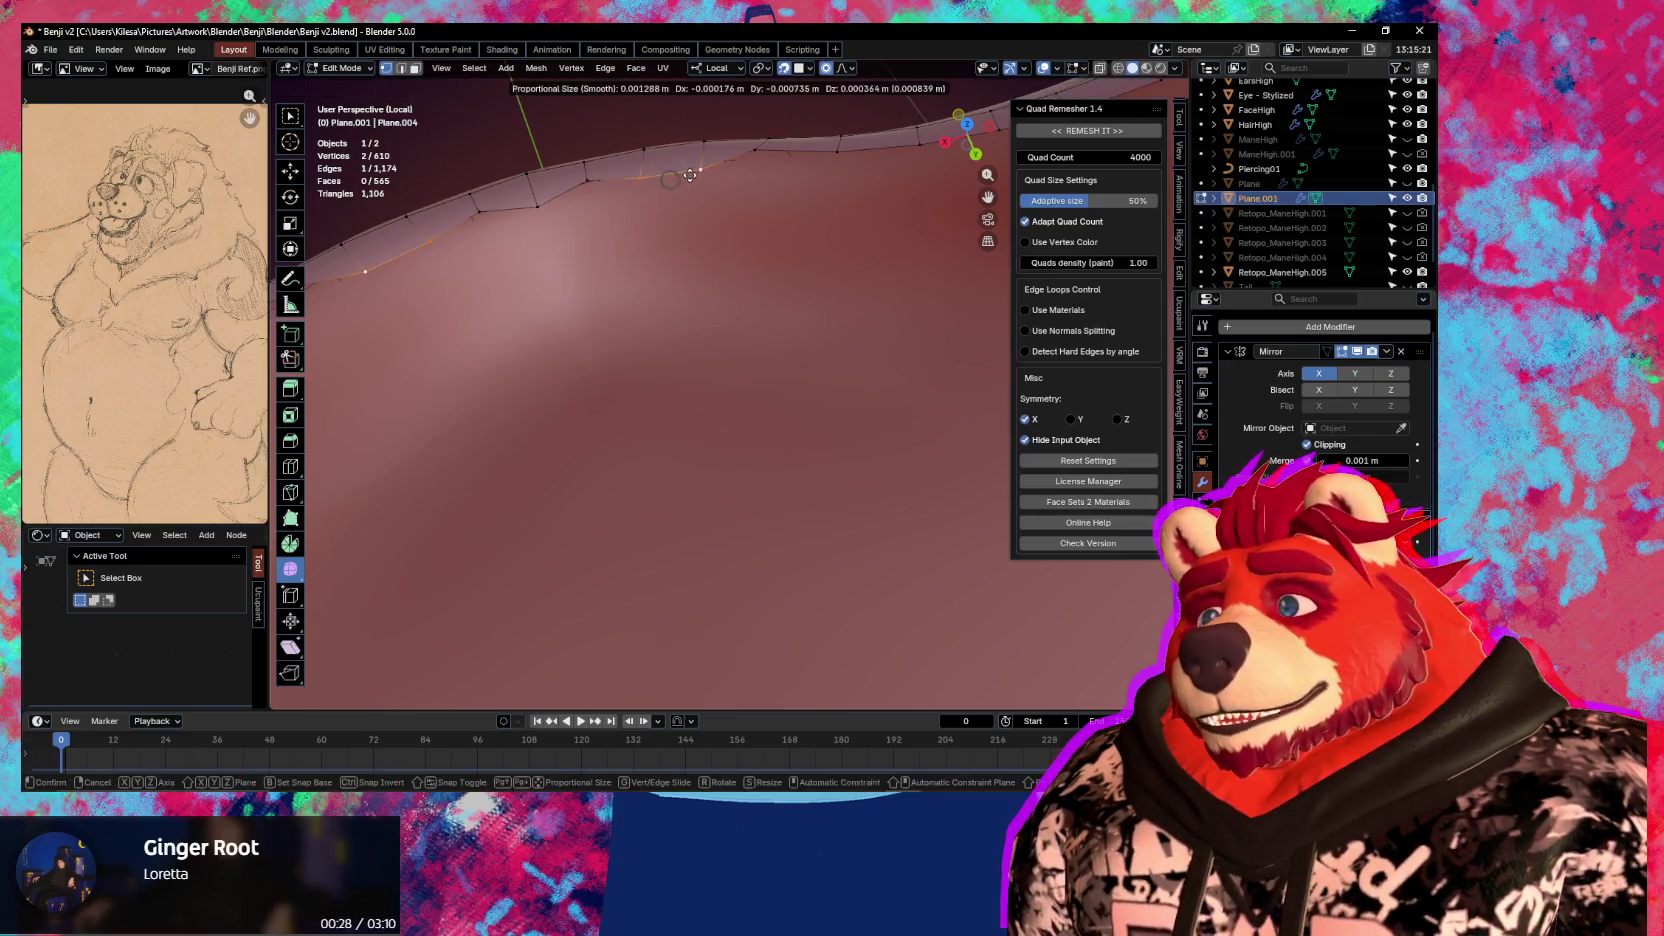
{"action": "left_click", "coordinate": [690, 168]}
{"action": "left_click", "coordinate": [760, 172]}
{"action": "middle_click_drag", "start_coordinate": [760, 172], "coordinate": [761, 386]}
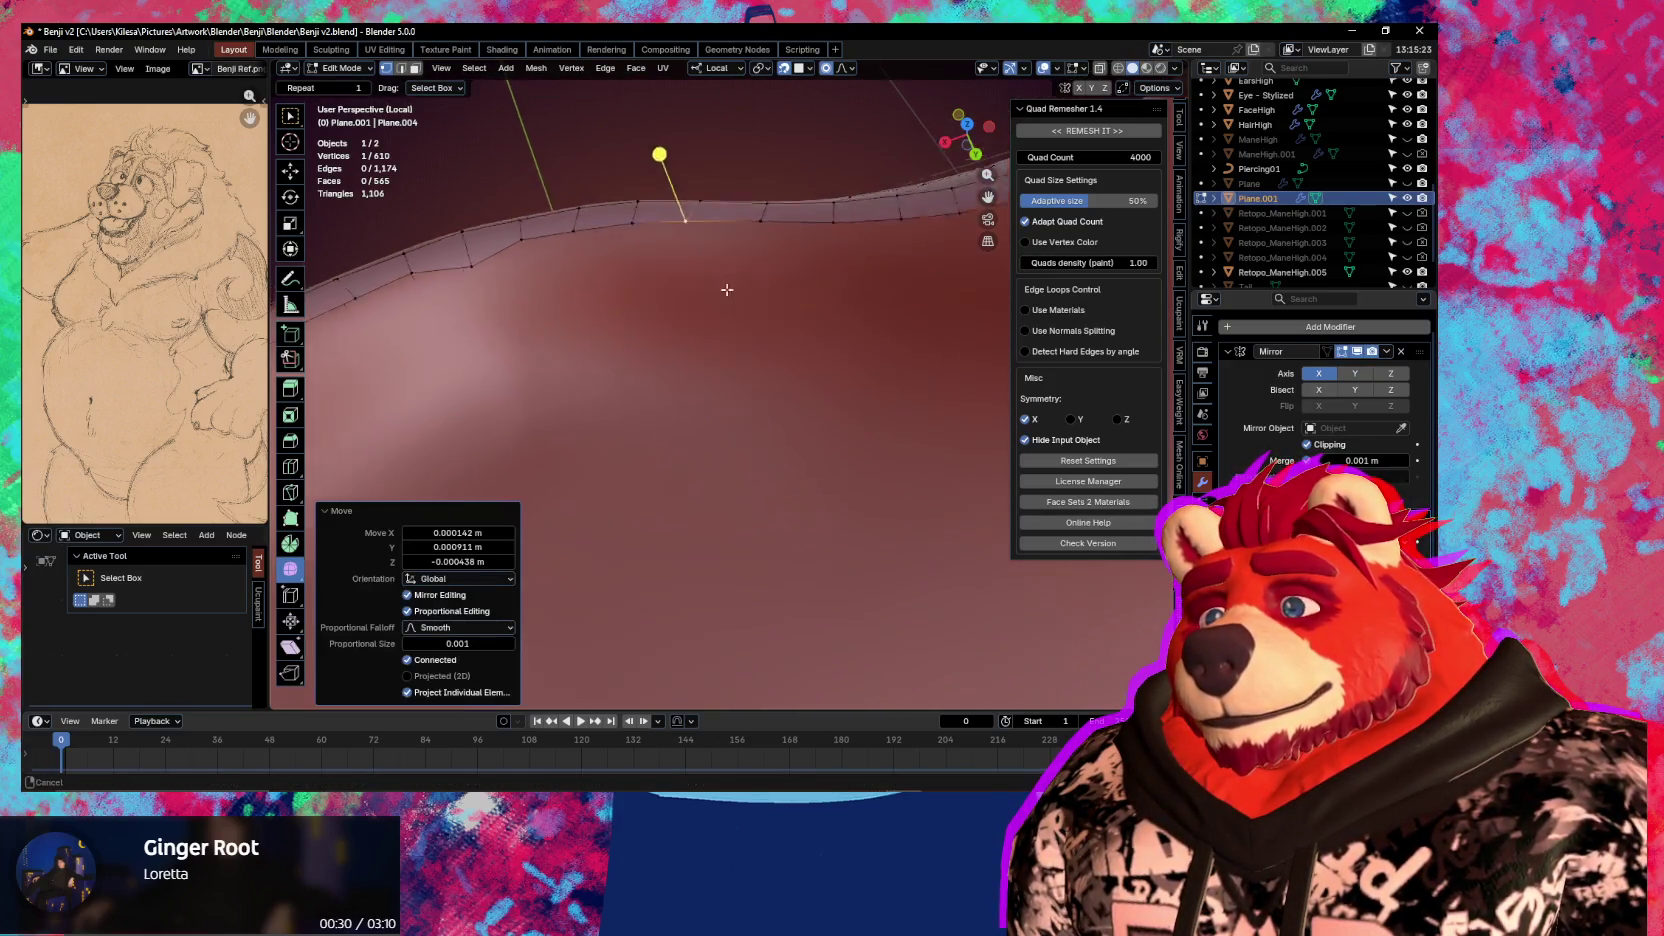
{"action": "key", "text": "g"}
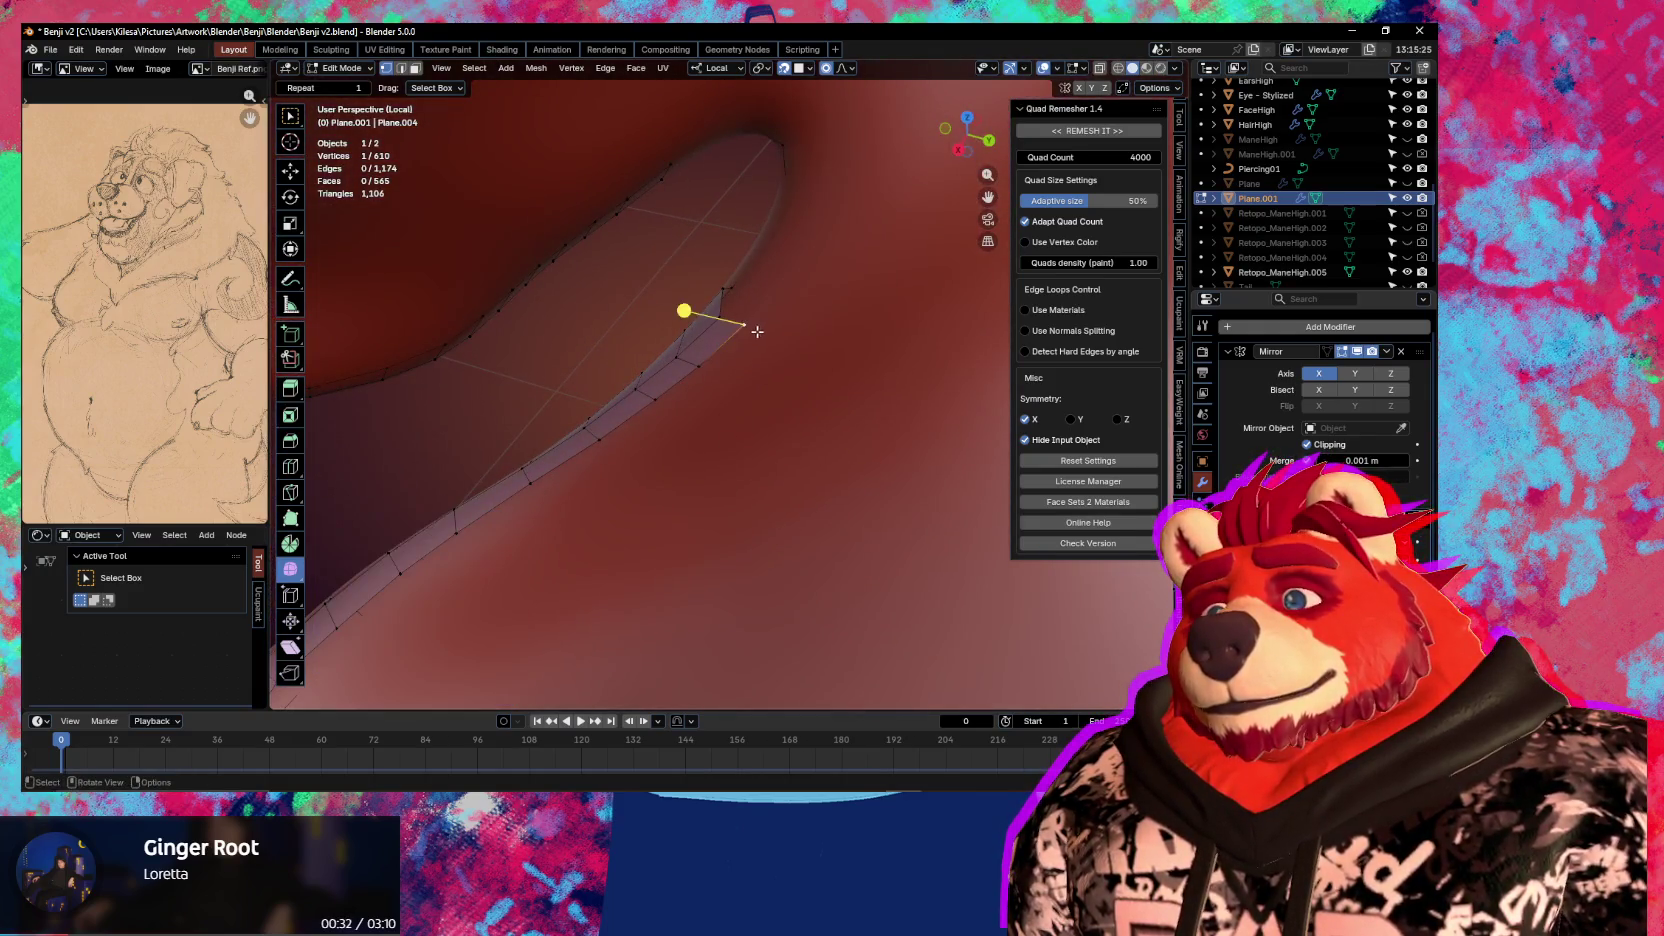
{"action": "left_click", "coordinate": [746, 346]}
{"action": "mouse_move", "coordinate": [746, 346]}
{"action": "middle_mouse_down"}
{"action": "mouse_move", "coordinate": [824, 326]}
{"action": "mouse_move", "coordinate": [698, 451]}
{"action": "mouse_move", "coordinate": [791, 419]}
{"action": "middle_mouse_up"}
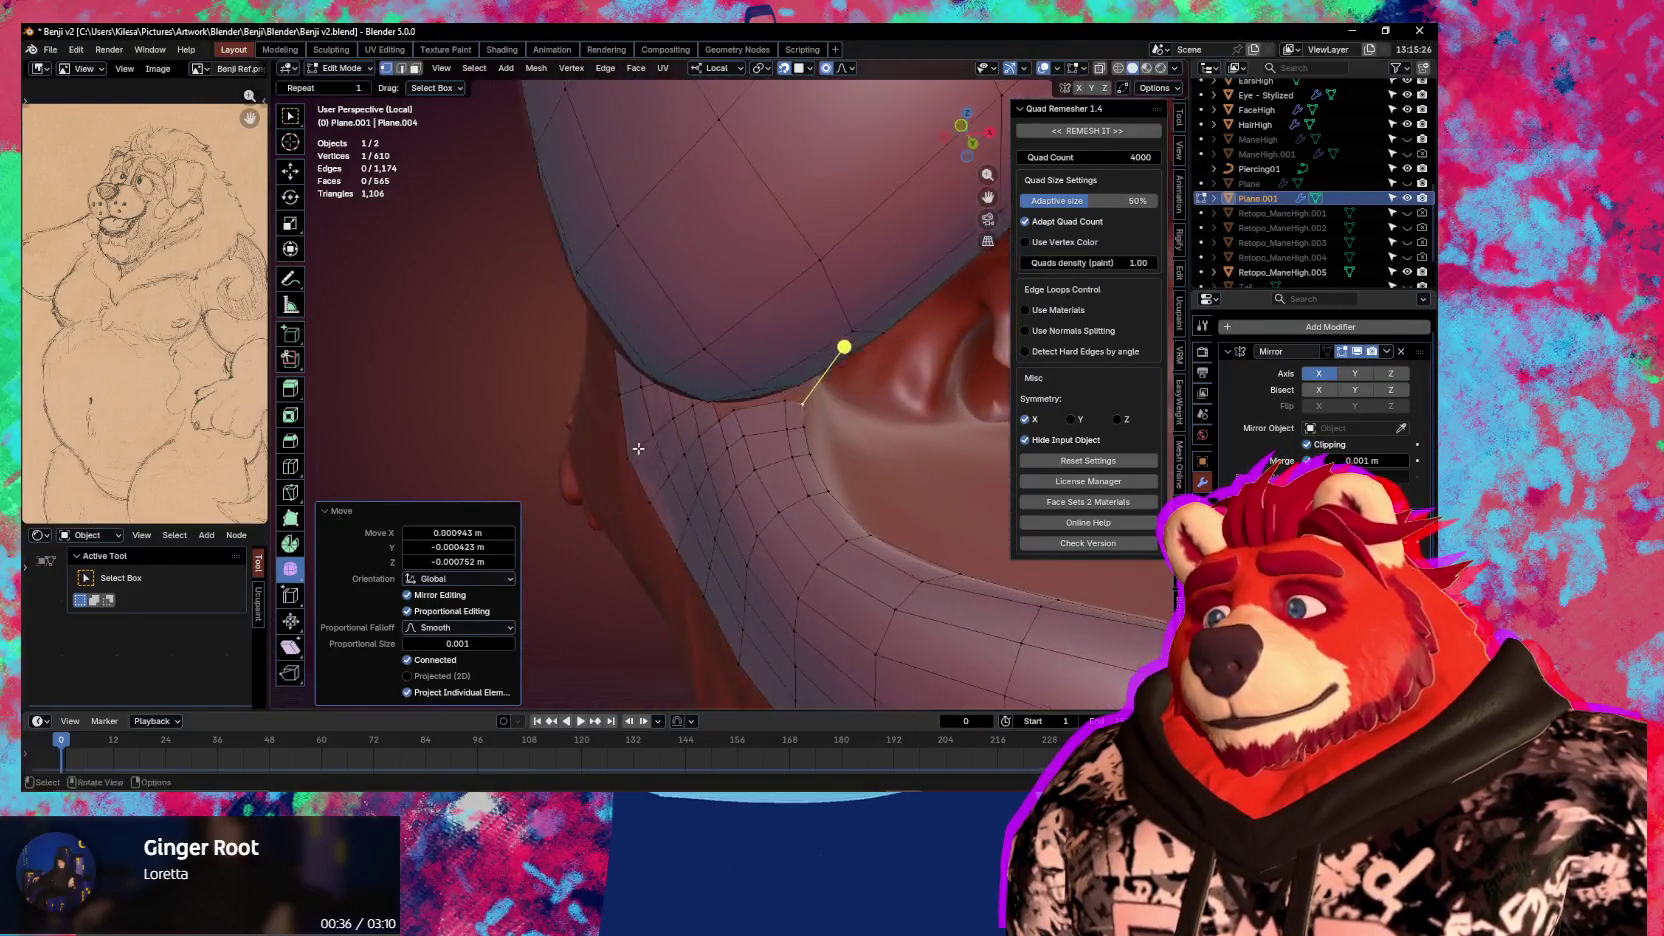
Nudge the mouth-corner vertices onto the inner lip and add new faces to the corner patch
{"action": "key", "text": "g"}
{"action": "left_click", "coordinate": [810, 353]}
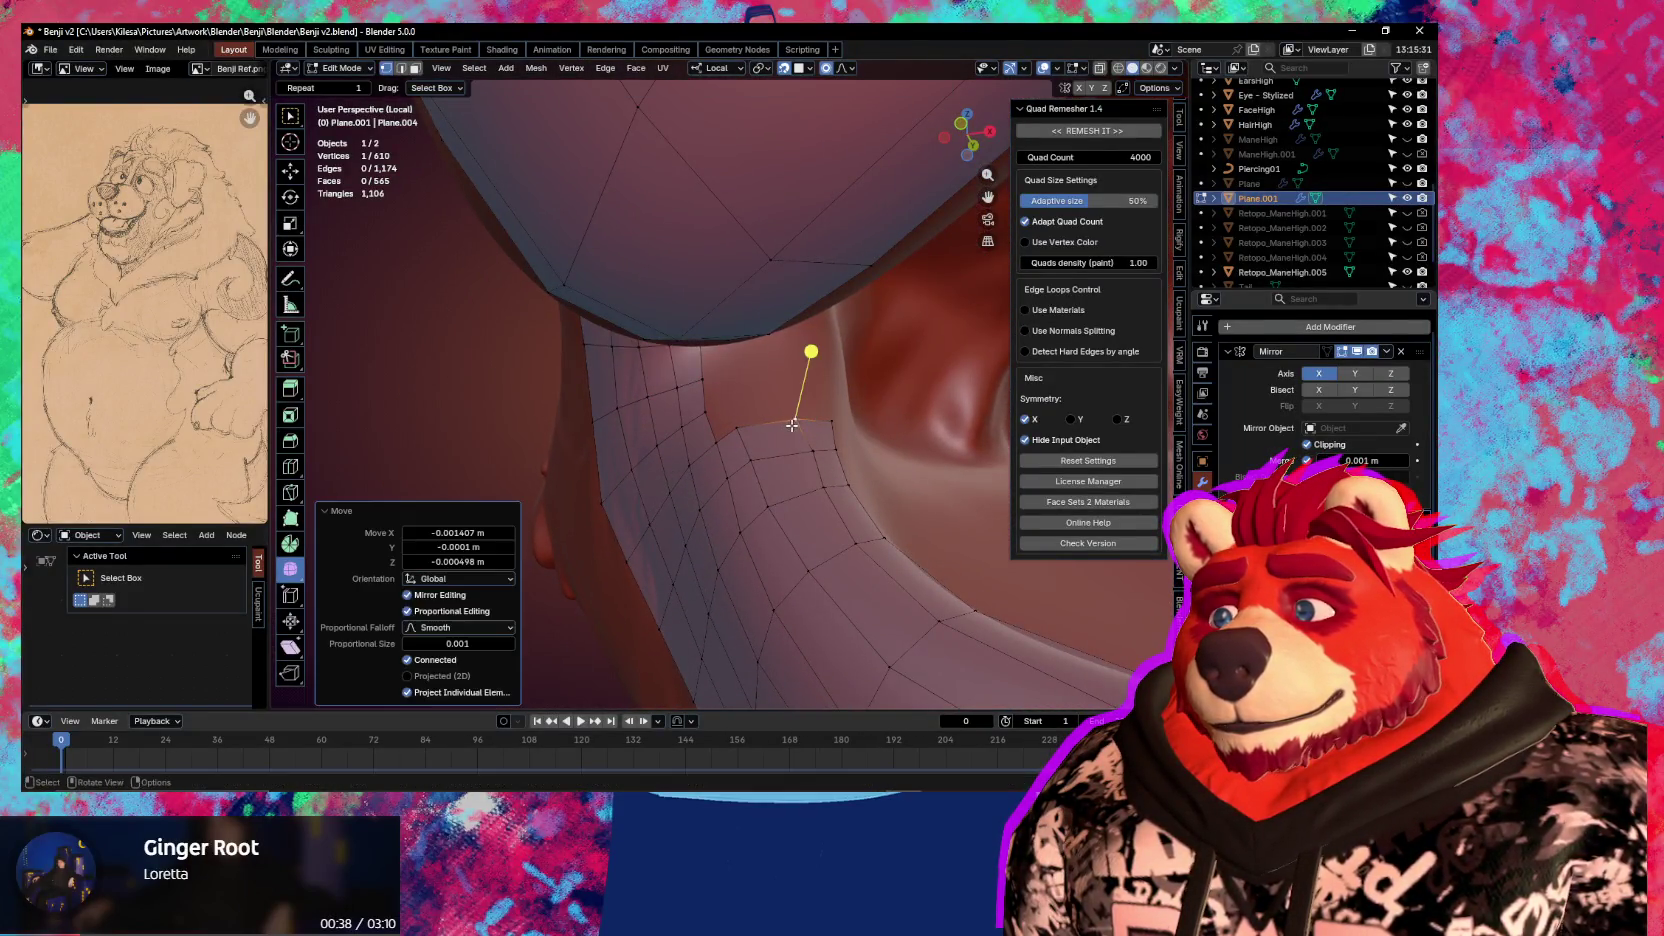
{"action": "middle_click_drag", "start_coordinate": [760, 418], "coordinate": [757, 410]}
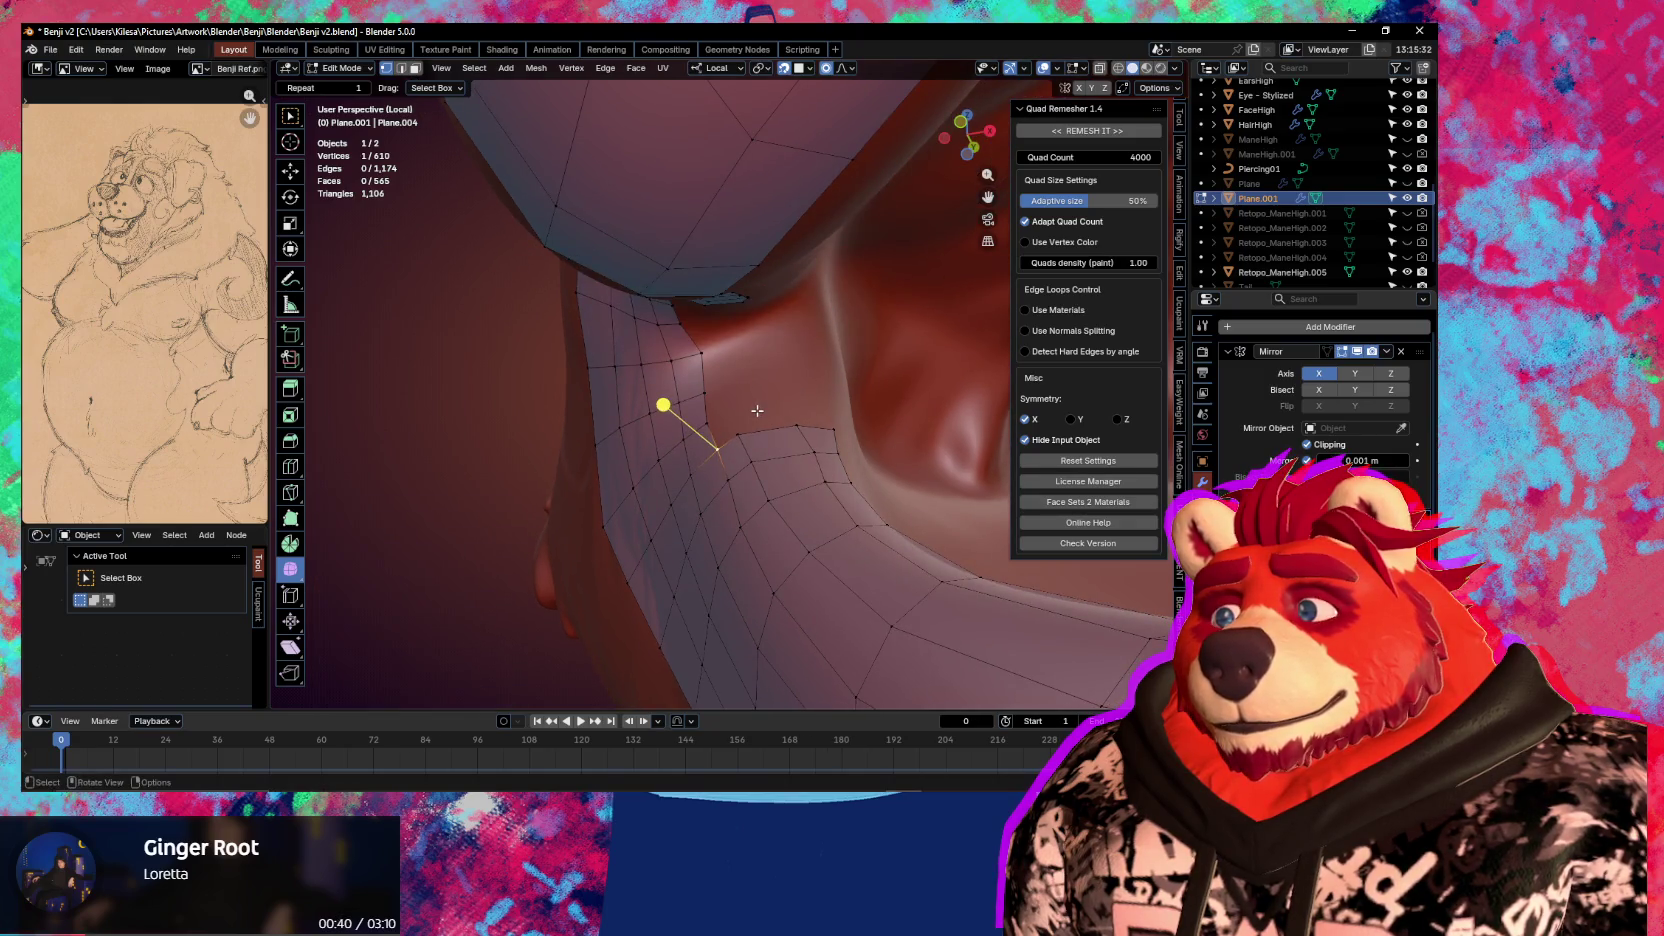
{"action": "left_click", "coordinate": [757, 410], "text": "ctrl"}
{"action": "mouse_move", "coordinate": [757, 412]}
{"action": "left_mouse_down"}
{"action": "mouse_move", "coordinate": [757, 432]}
{"action": "mouse_move", "coordinate": [823, 420]}
{"action": "left_mouse_up"}
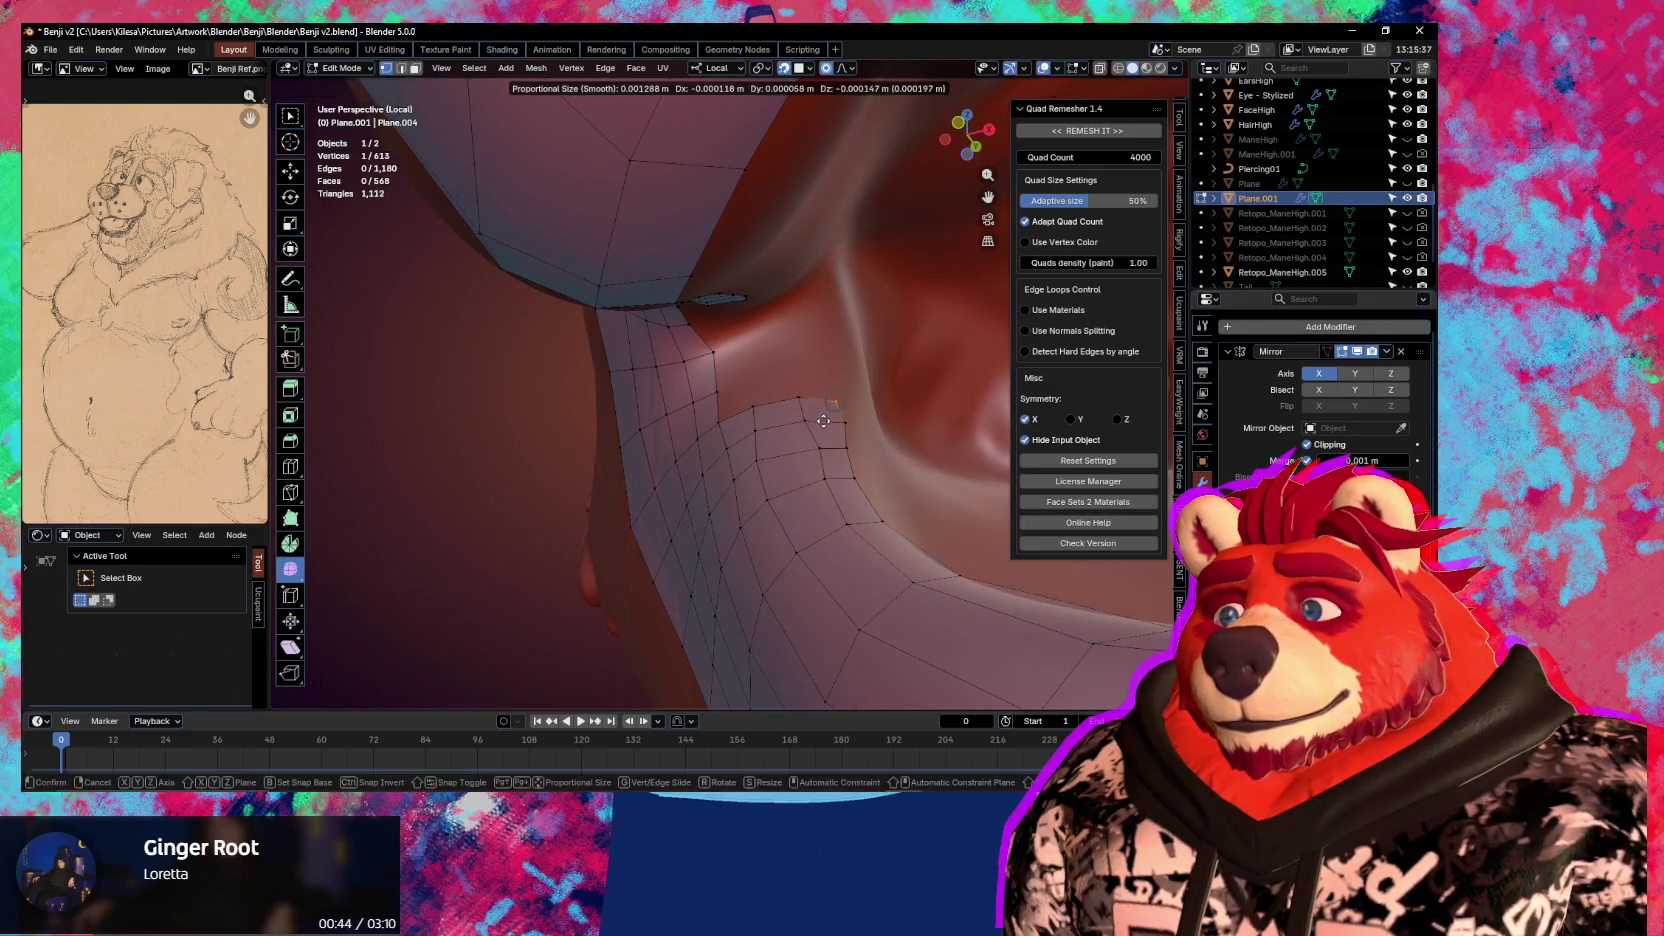
{"action": "left_click_drag", "start_coordinate": [661, 375], "coordinate": [720, 346], "text": "ctrl"}
{"action": "left_click", "coordinate": [772, 405], "text": "ctrl"}
{"action": "left_click", "coordinate": [800, 330], "text": "ctrl"}
Fill the mouth corner and extend faces along the lip edge toward the inner lip
{"action": "middle_click_drag", "start_coordinate": [854, 316], "coordinate": [814, 366]}
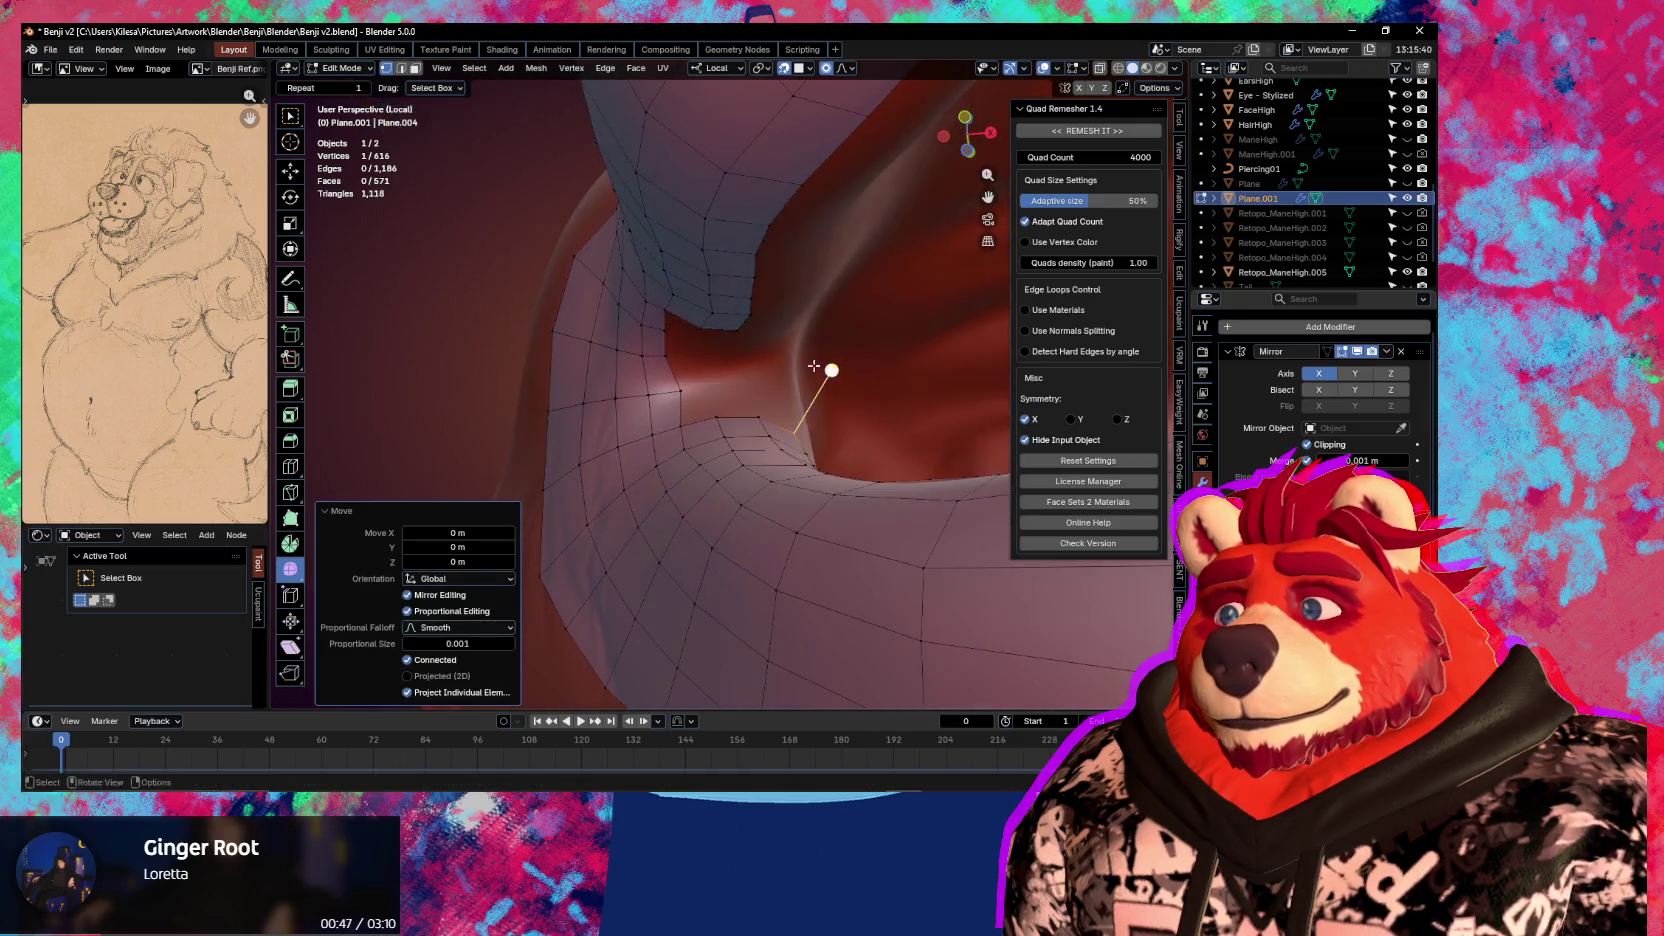
{"action": "left_click", "coordinate": [693, 418], "text": "ctrl"}
{"action": "mouse_move", "coordinate": [693, 418]}
{"action": "middle_mouse_down"}
{"action": "mouse_move", "coordinate": [700, 380]}
{"action": "mouse_move", "coordinate": [700, 410]}
{"action": "middle_mouse_up"}
{"action": "left_click", "coordinate": [746, 408], "text": "ctrl"}
{"action": "left_click", "coordinate": [703, 412], "text": "ctrl"}
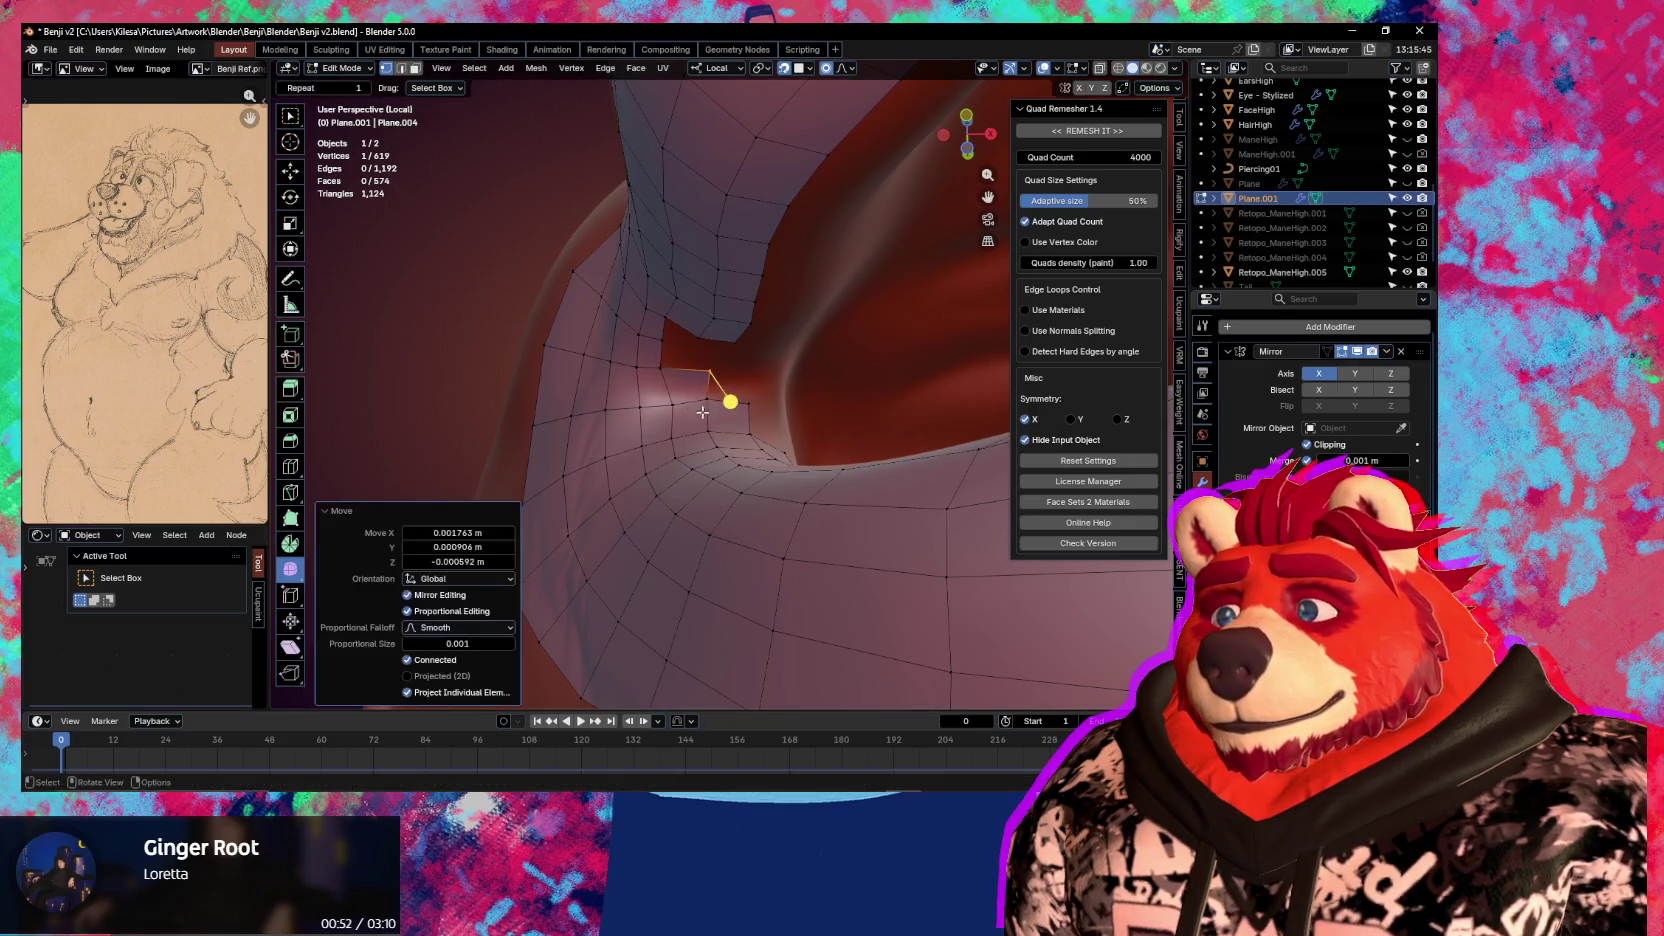
{"action": "left_click", "coordinate": [660, 367], "text": "ctrl"}
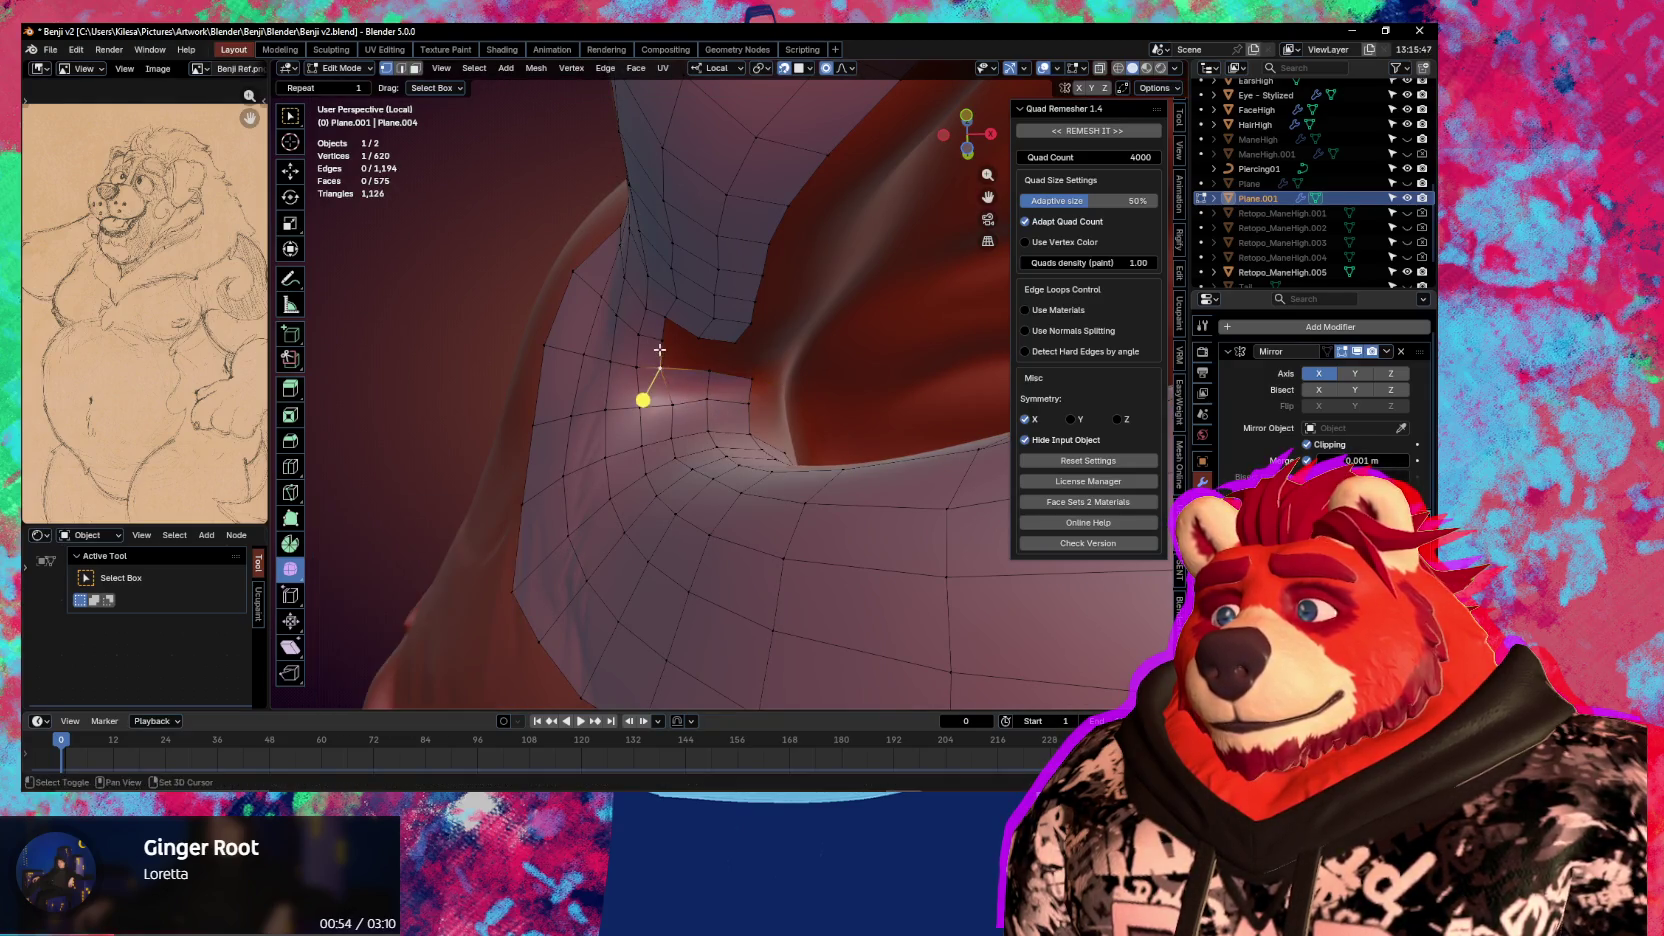
{"action": "left_click", "coordinate": [700, 368], "text": "ctrl"}
{"action": "left_click", "coordinate": [709, 369], "text": "ctrl"}
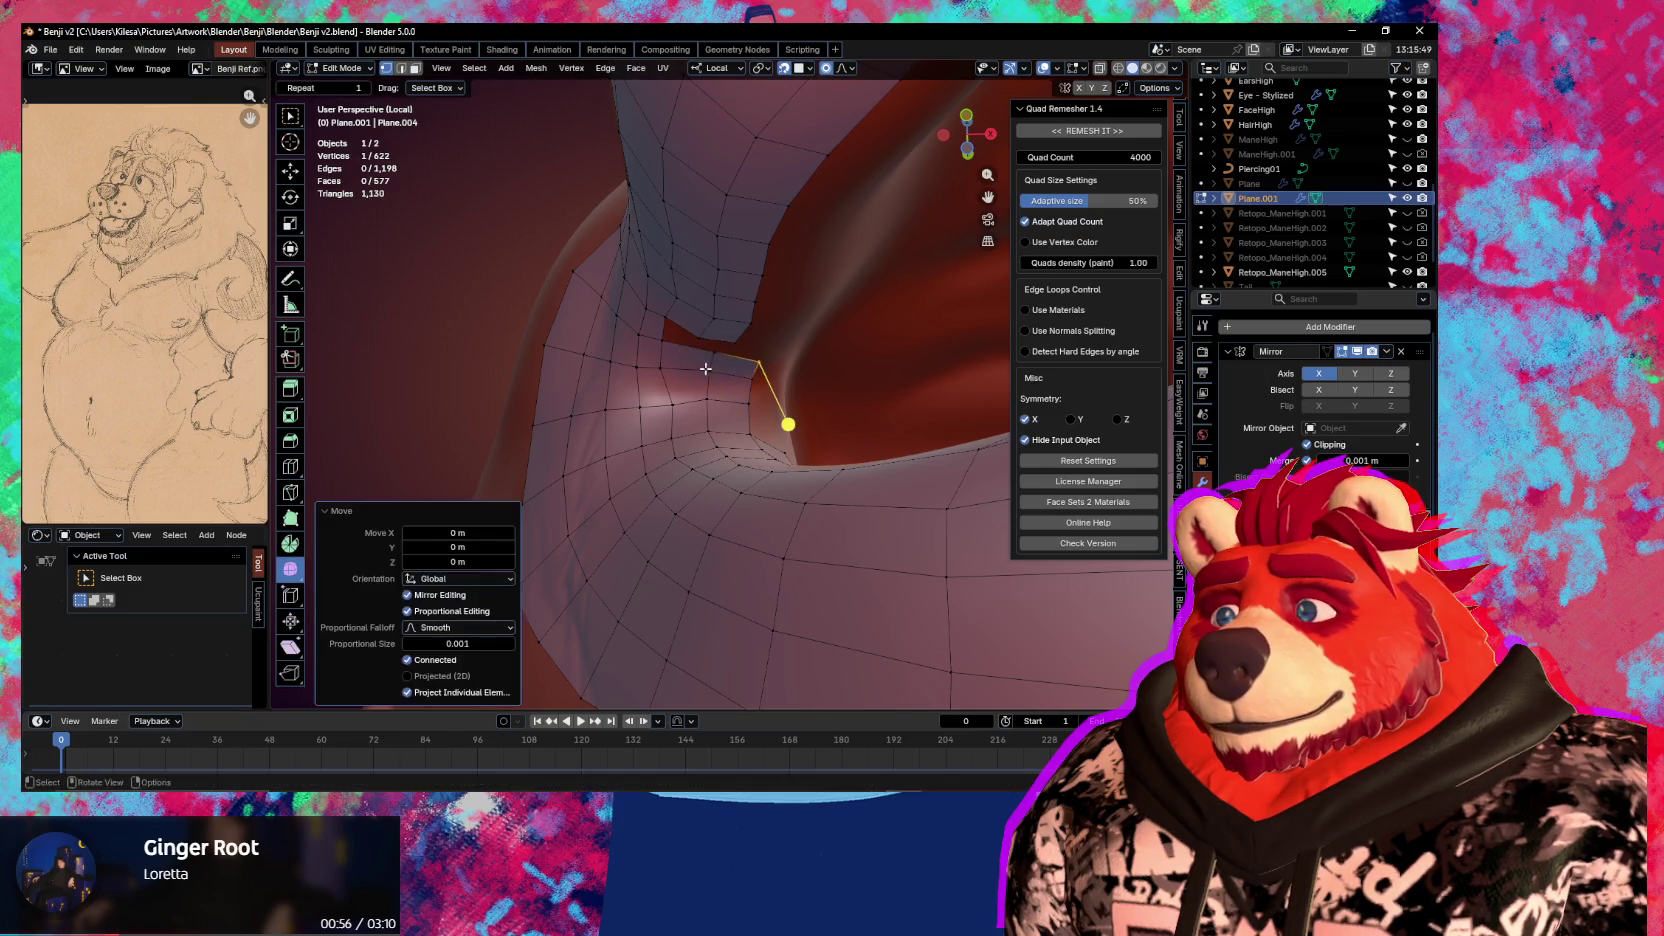
{"action": "left_click", "coordinate": [661, 343], "text": "ctrl"}
Move a single lip-edge vertex with proportional editing to fit the inner lip
{"action": "middle_click_drag", "start_coordinate": [742, 360], "coordinate": [752, 388]}
{"action": "left_click", "coordinate": [744, 374]}
{"action": "key", "text": "g"}
{"action": "left_click", "coordinate": [744, 374]}
Orbit and zoom to view the mouth ring head-on
{"action": "middle_click_drag", "start_coordinate": [744, 374], "coordinate": [790, 460]}
{"action": "scroll", "coordinate": [824, 545], "scroll_direction": "down", "scroll_amount": 5}
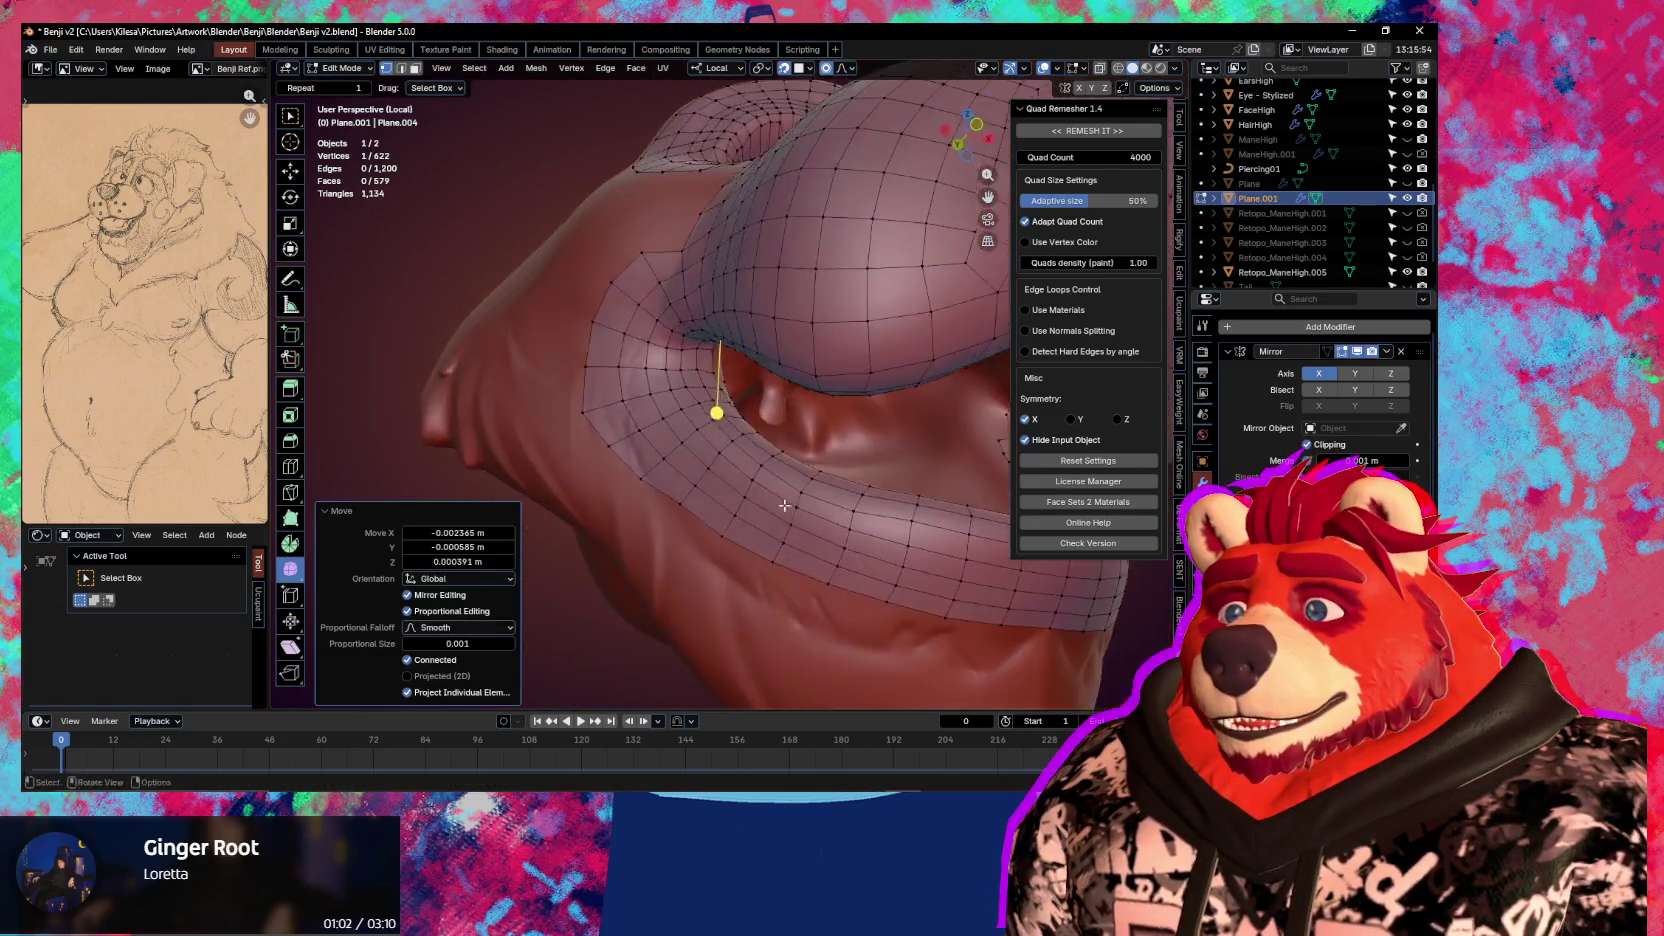
{"action": "mouse_move", "coordinate": [824, 545]}
{"action": "middle_mouse_down"}
{"action": "mouse_move", "coordinate": [792, 539]}
{"action": "mouse_move", "coordinate": [749, 479]}
{"action": "mouse_move", "coordinate": [731, 380]}
{"action": "mouse_move", "coordinate": [762, 414]}
{"action": "middle_mouse_up"}
{"action": "scroll", "coordinate": [780, 520], "scroll_direction": "up", "scroll_amount": 4}
{"action": "scroll", "coordinate": [731, 380], "scroll_direction": "up", "scroll_amount": 3}
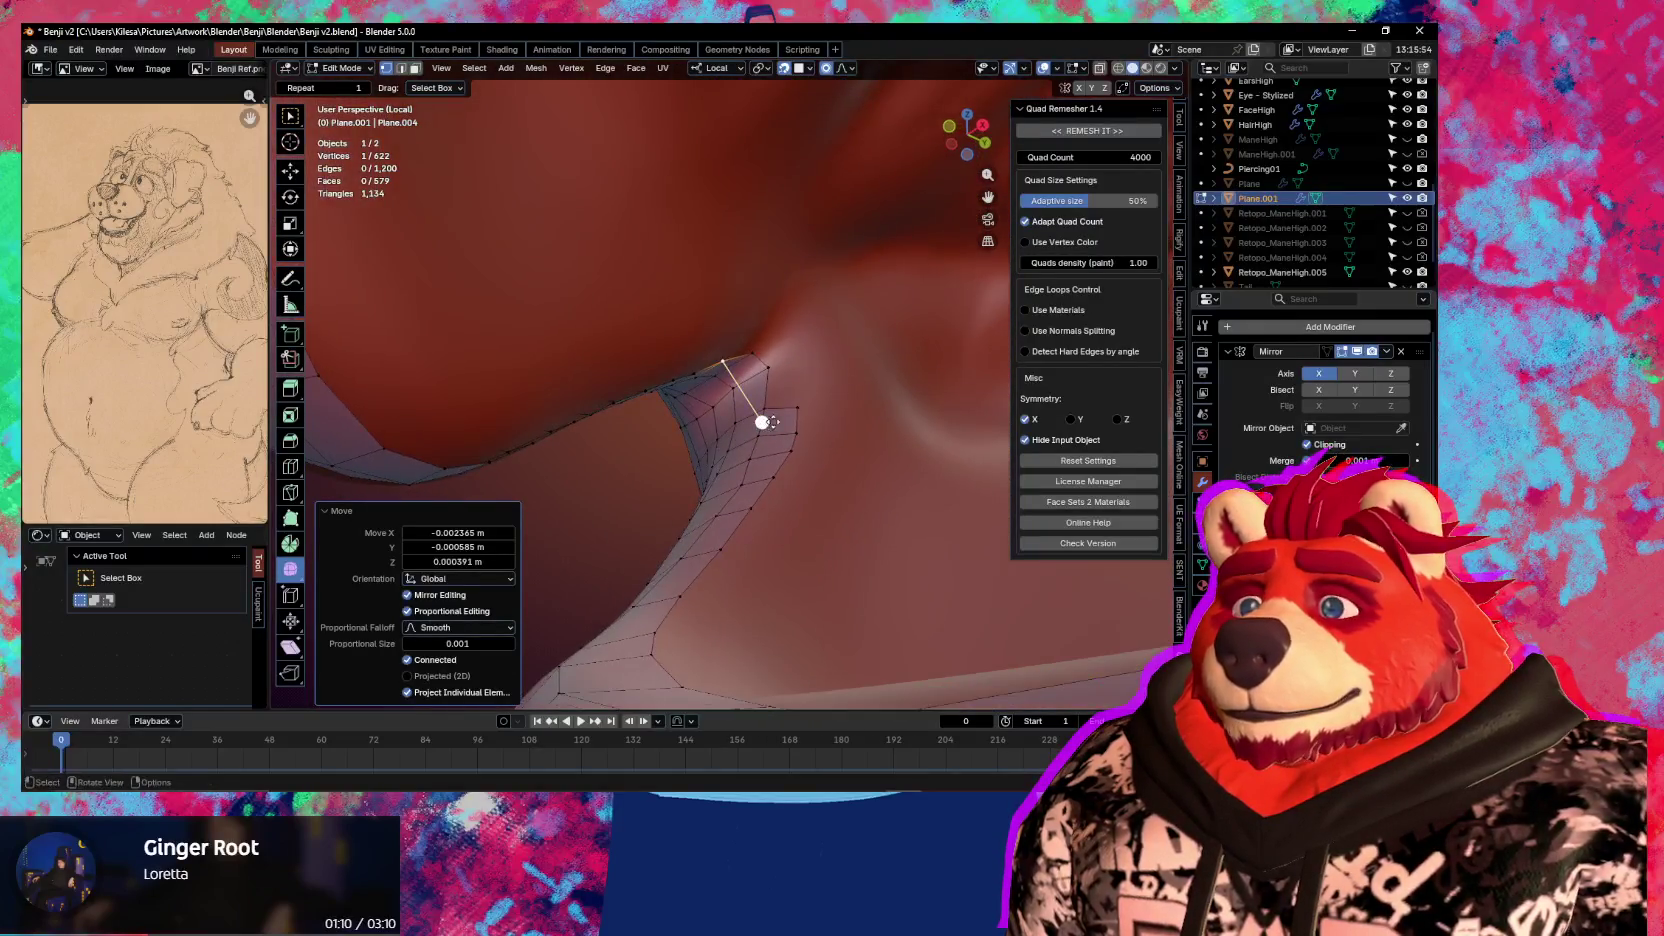
Extrude vertices one by one along the inner lip edge into new faces
{"action": "key", "text": "F2"}
{"action": "left_click", "coordinate": [790, 314]}
{"action": "key", "text": "F2"}
{"action": "left_click", "coordinate": [779, 347]}
{"action": "middle_click_drag", "start_coordinate": [784, 330], "coordinate": [800, 320]}
{"action": "key", "text": "F2"}
{"action": "left_click", "coordinate": [797, 328]}
{"action": "key", "text": "F2"}
{"action": "left_click", "coordinate": [784, 371]}
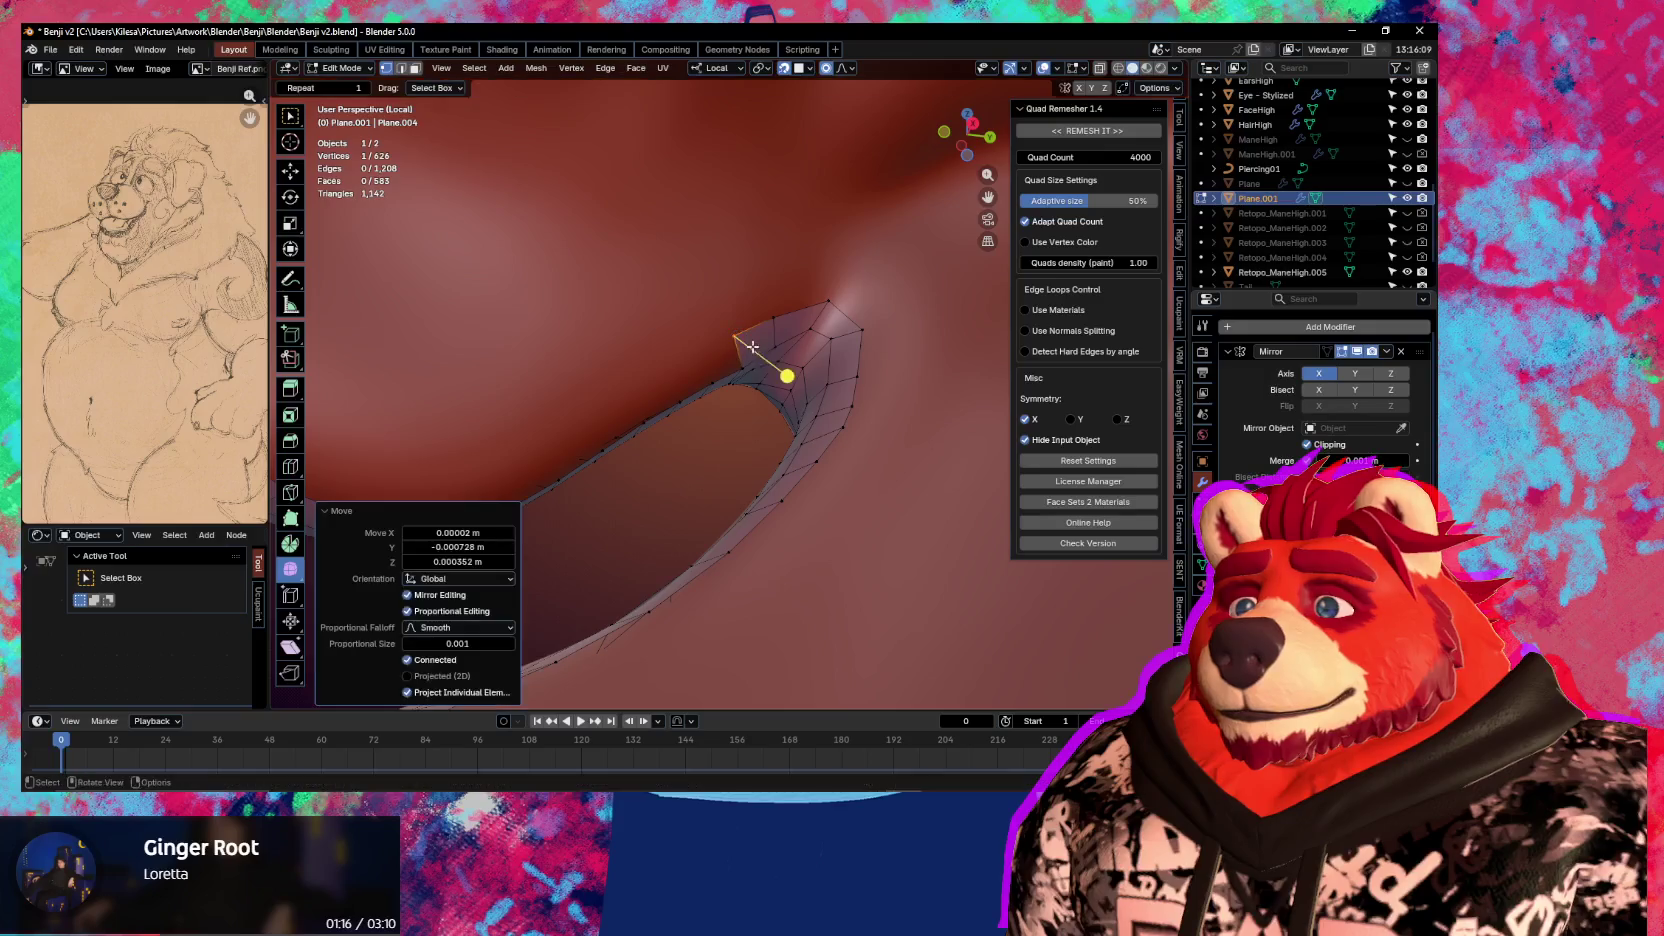
{"action": "scroll", "coordinate": [827, 355], "scroll_direction": "up", "scroll_amount": 5}
{"action": "scroll", "coordinate": [827, 355], "scroll_direction": "down", "scroll_amount": 5}
Continue extruding vertices along the lip, curling the new faces into the mouth
{"action": "key", "text": "F2"}
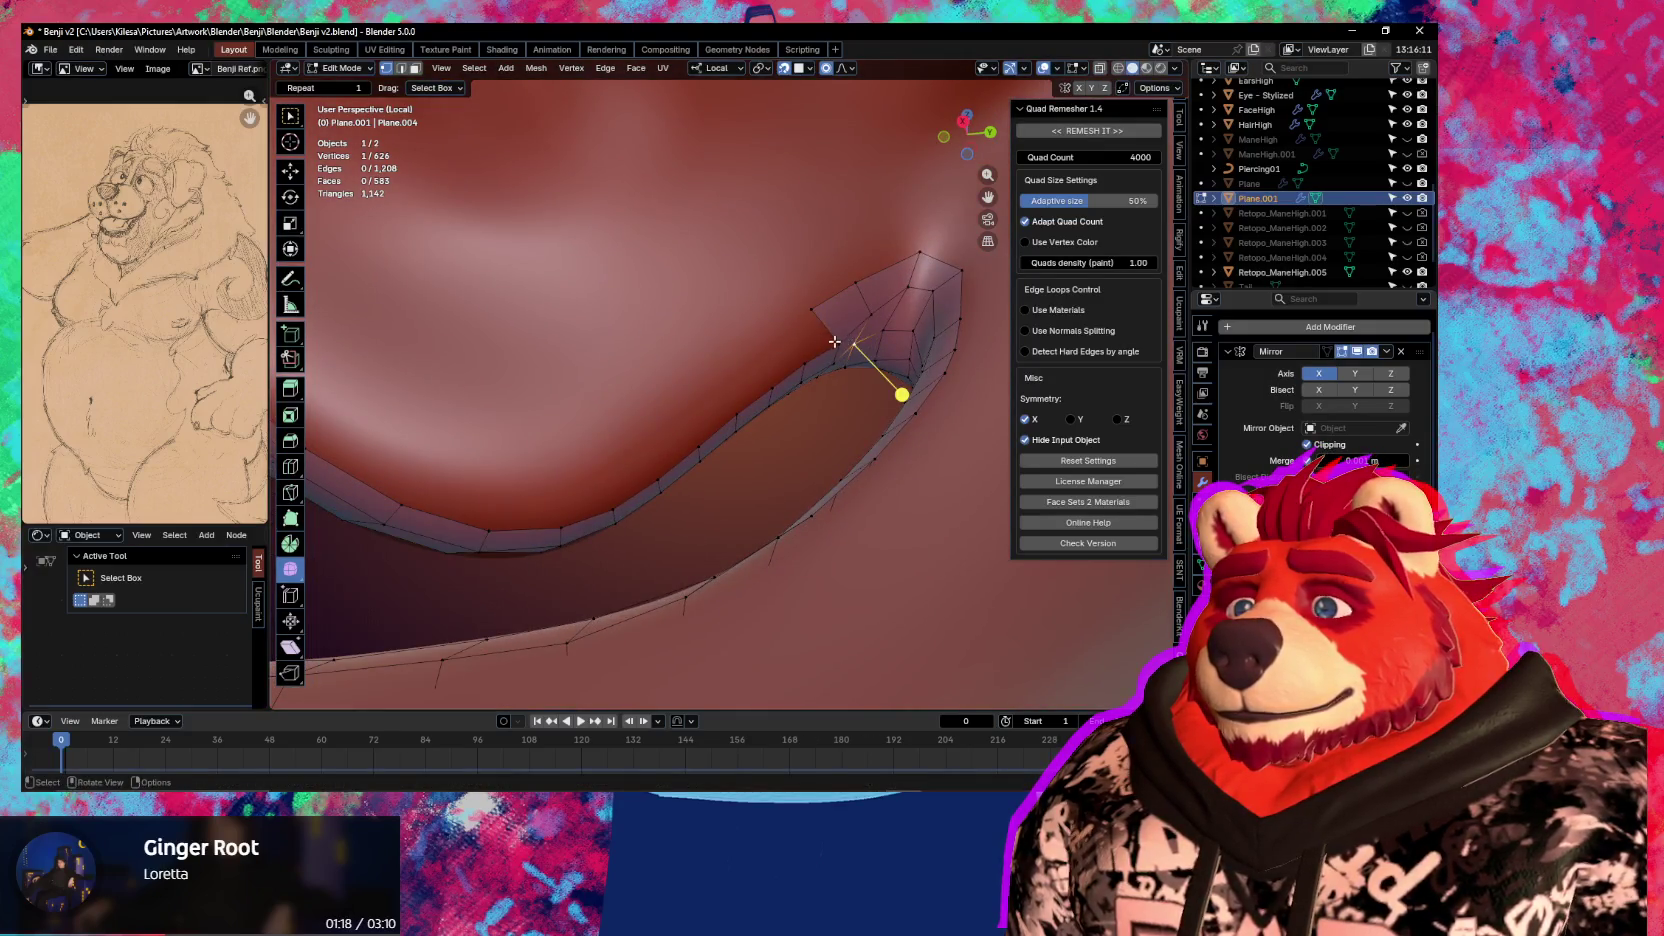
{"action": "left_click", "coordinate": [815, 345]}
{"action": "key", "text": "F2"}
{"action": "left_click", "coordinate": [783, 361]}
{"action": "key", "text": "F2"}
{"action": "left_click", "coordinate": [733, 405]}
{"action": "key", "text": "F2"}
{"action": "left_click", "coordinate": [680, 431]}
{"action": "scroll", "coordinate": [700, 425], "scroll_direction": "up", "scroll_amount": 5}
{"action": "scroll", "coordinate": [760, 417], "scroll_direction": "down", "scroll_amount": 4}
{"action": "middle_click_drag", "start_coordinate": [760, 417], "coordinate": [833, 441]}
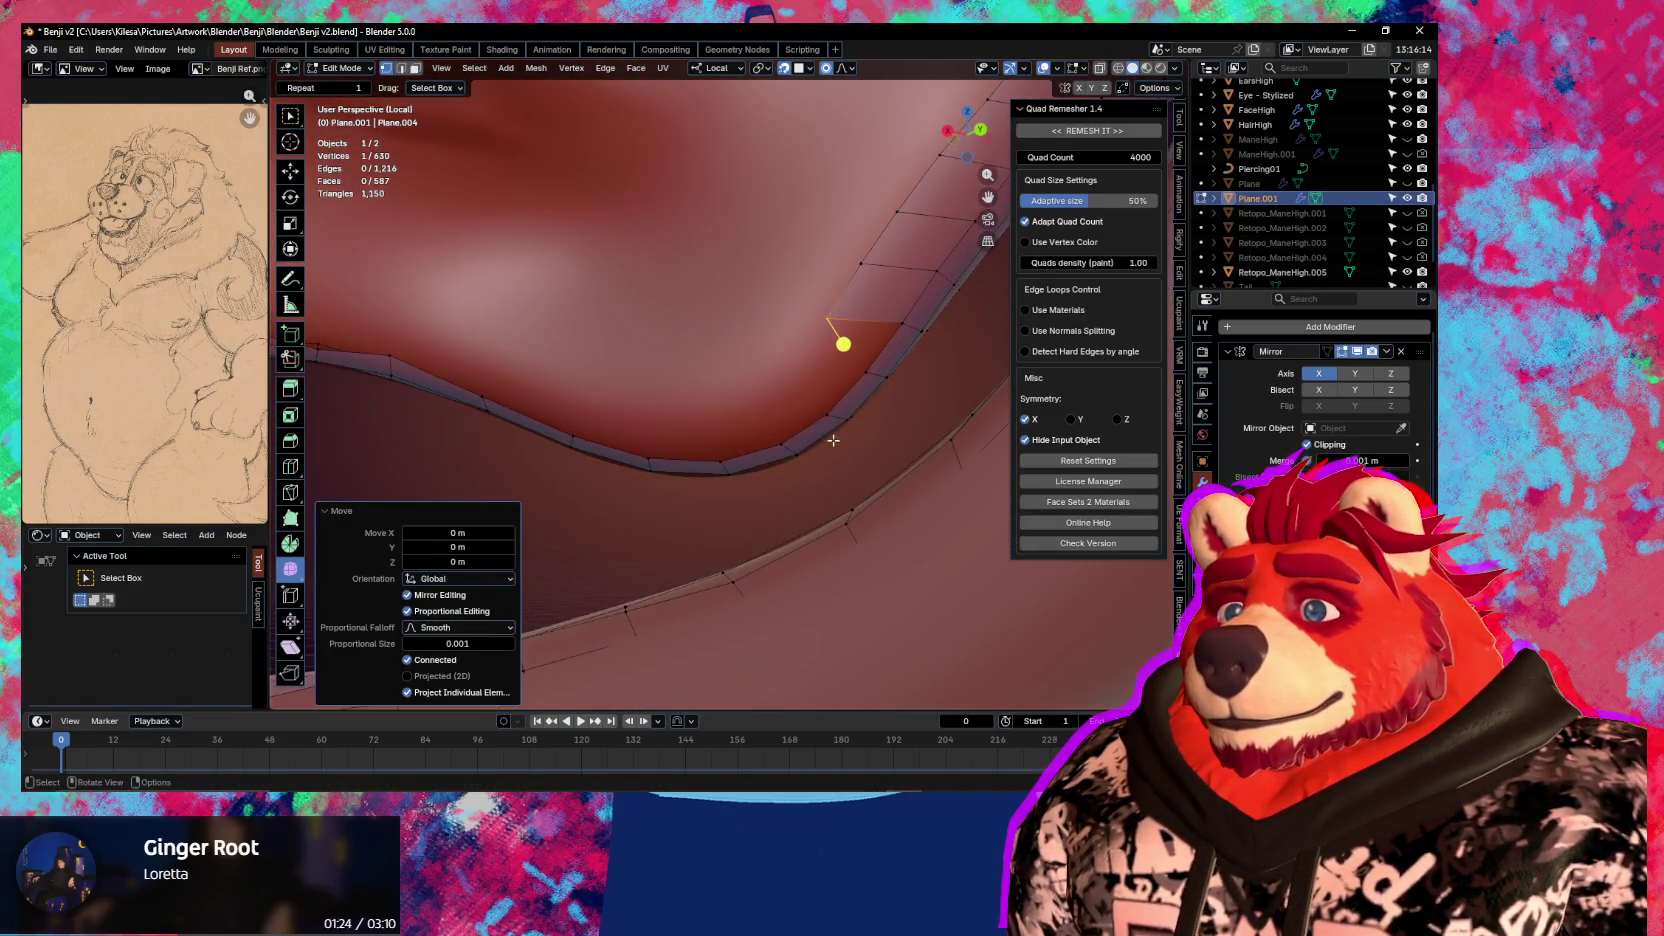
Extrude more vertices and faces along the other side of the lip edge
{"action": "key", "text": "F2"}
{"action": "left_click", "coordinate": [865, 377]}
{"action": "left_click", "coordinate": [780, 428]}
{"action": "key", "text": "F2"}
{"action": "left_click", "coordinate": [805, 412]}
{"action": "key", "text": "F2"}
{"action": "left_click", "coordinate": [830, 417]}
{"action": "middle_click_drag", "start_coordinate": [830, 417], "coordinate": [393, 320]}
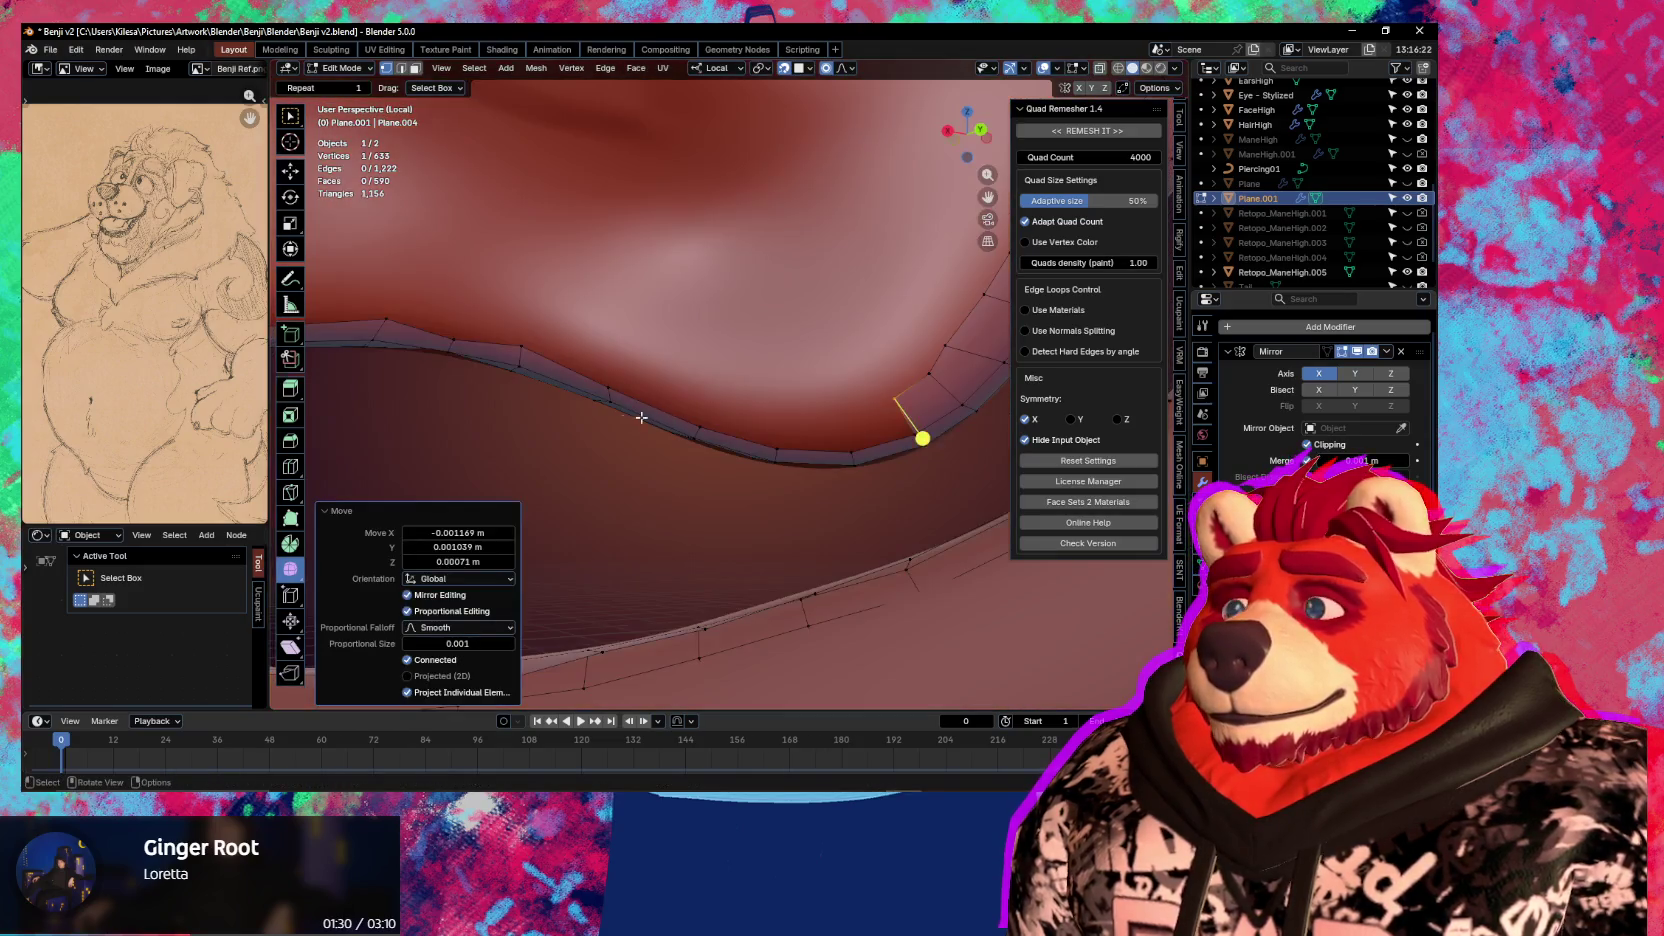
Extrude the selected lip-edge vertex row into a new strip of faces
{"action": "left_click", "coordinate": [836, 448], "text": "ctrl"}
{"action": "key", "text": "e"}
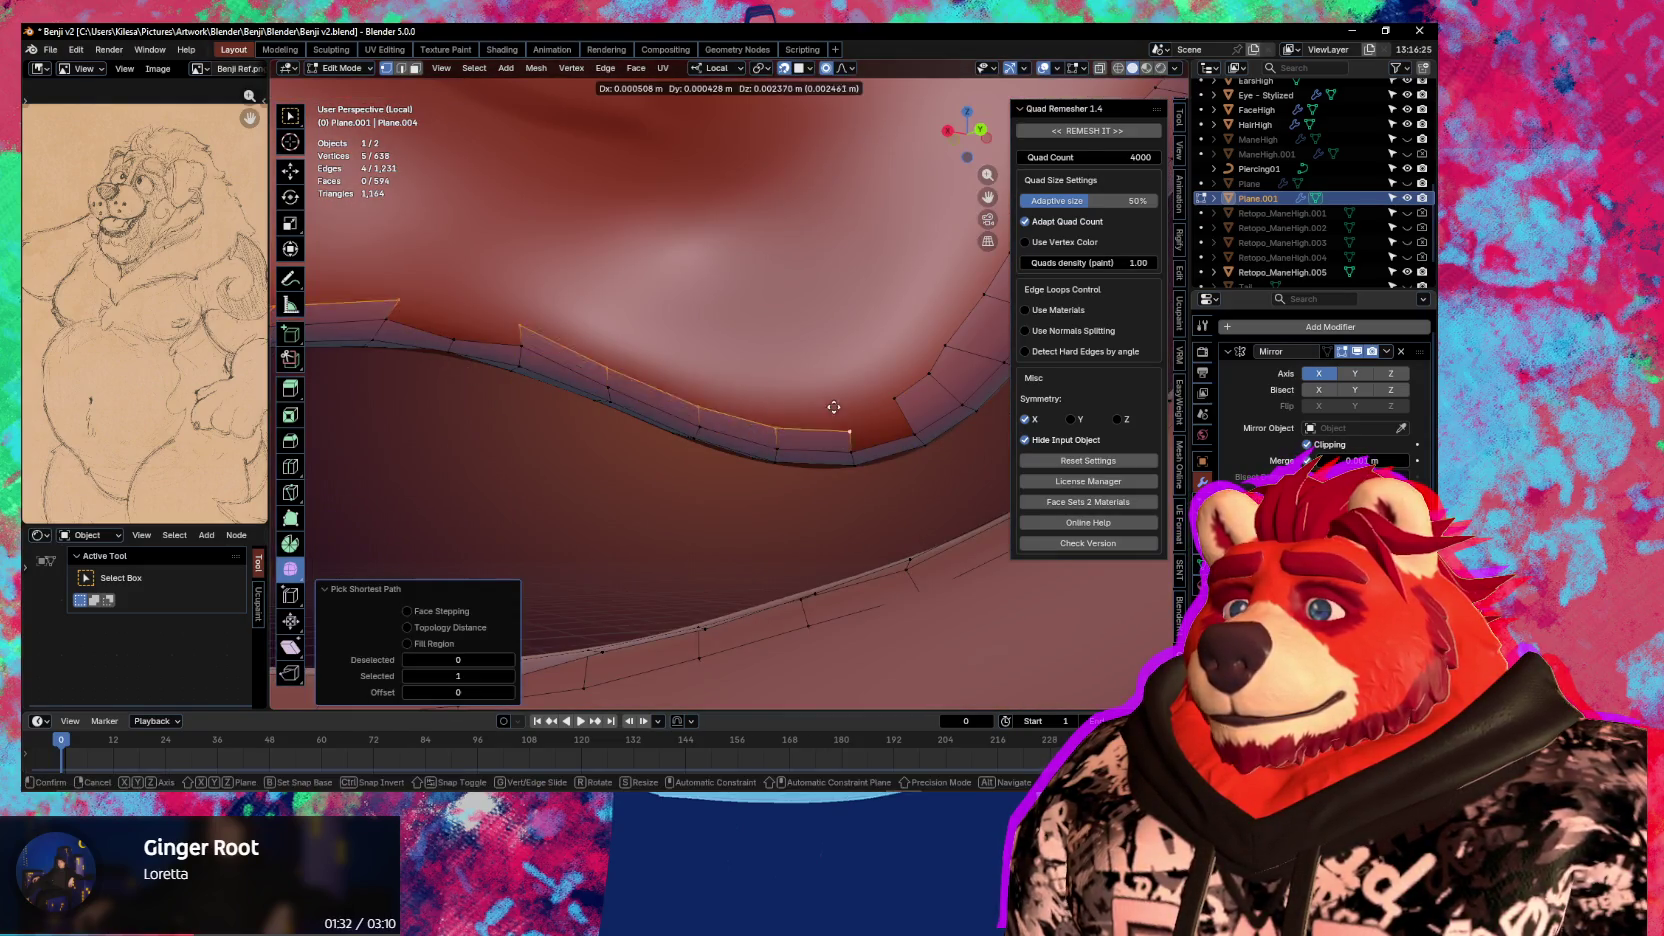
{"action": "left_click", "coordinate": [835, 395]}
Close the remaining gap by filling two selected vertices with F, reaching 596 faces
{"action": "left_click", "coordinate": [852, 450]}
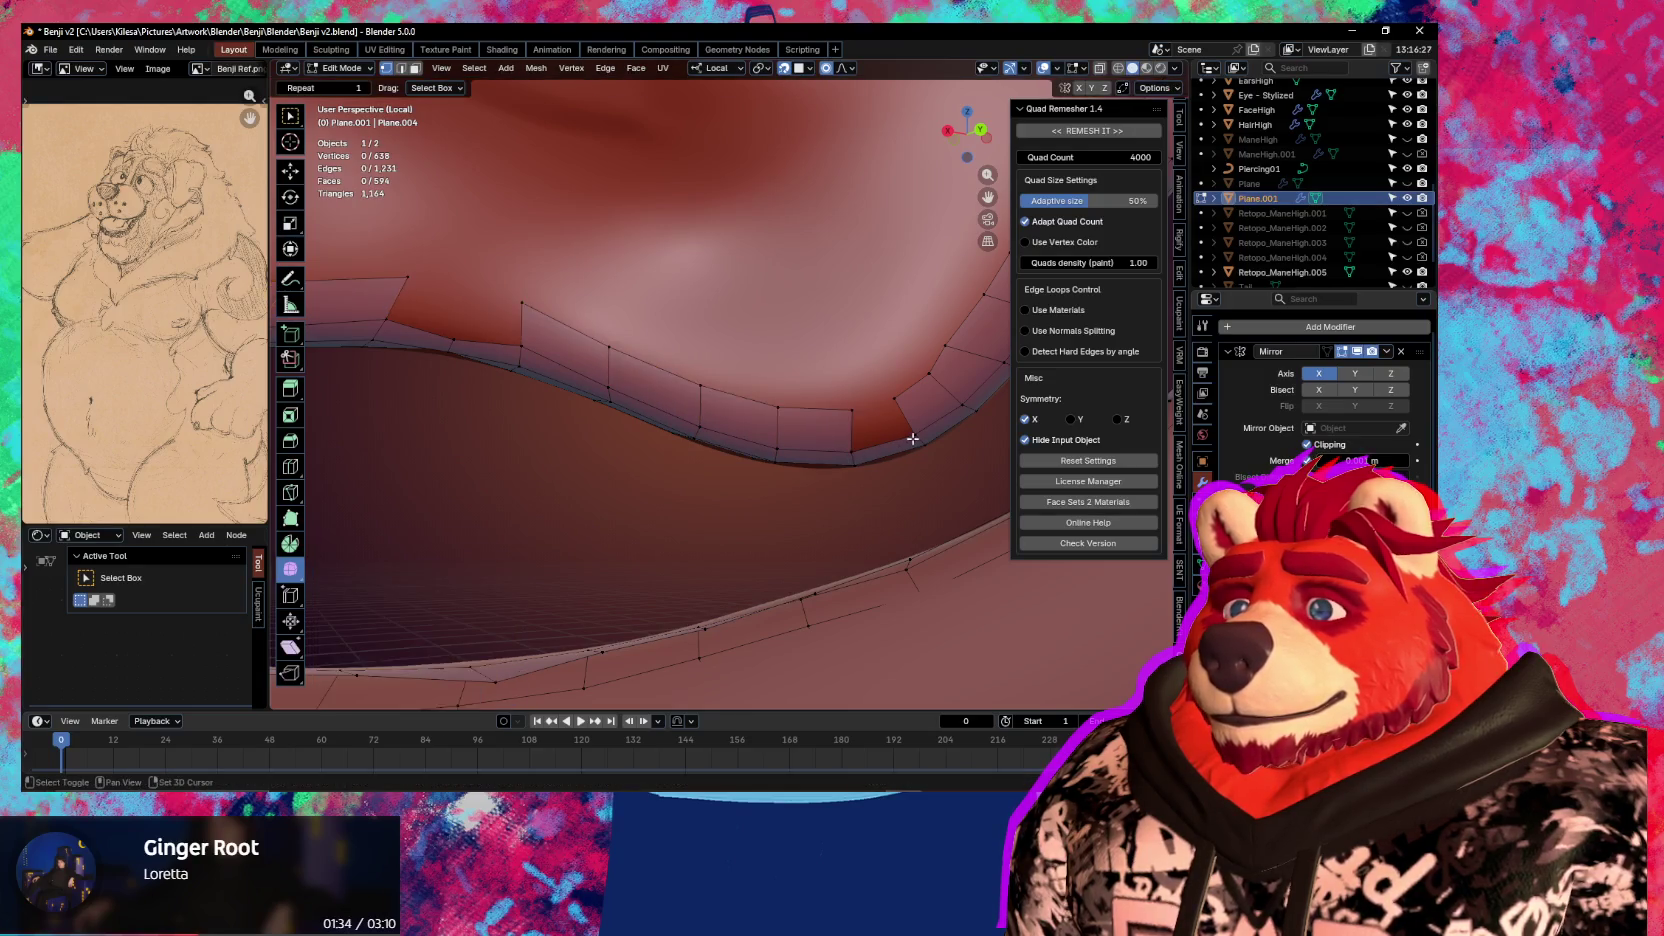
{"action": "left_click", "coordinate": [852, 452]}
{"action": "key", "text": "f"}
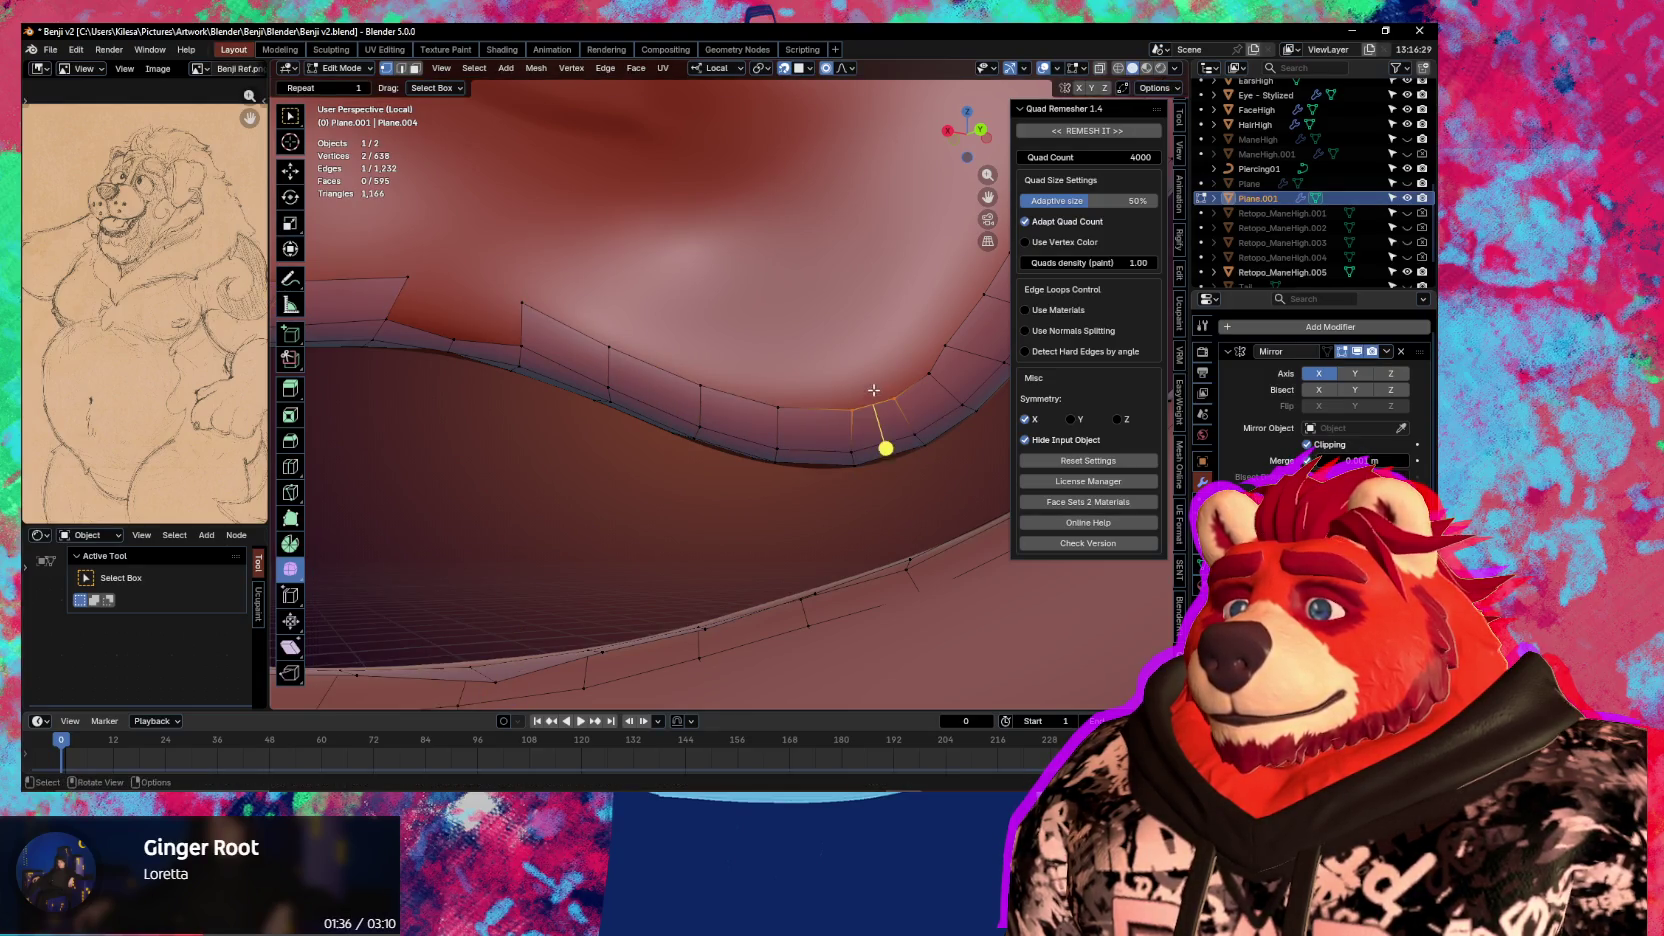
{"action": "left_click_drag", "start_coordinate": [491, 346], "coordinate": [548, 326], "text": "ctrl"}
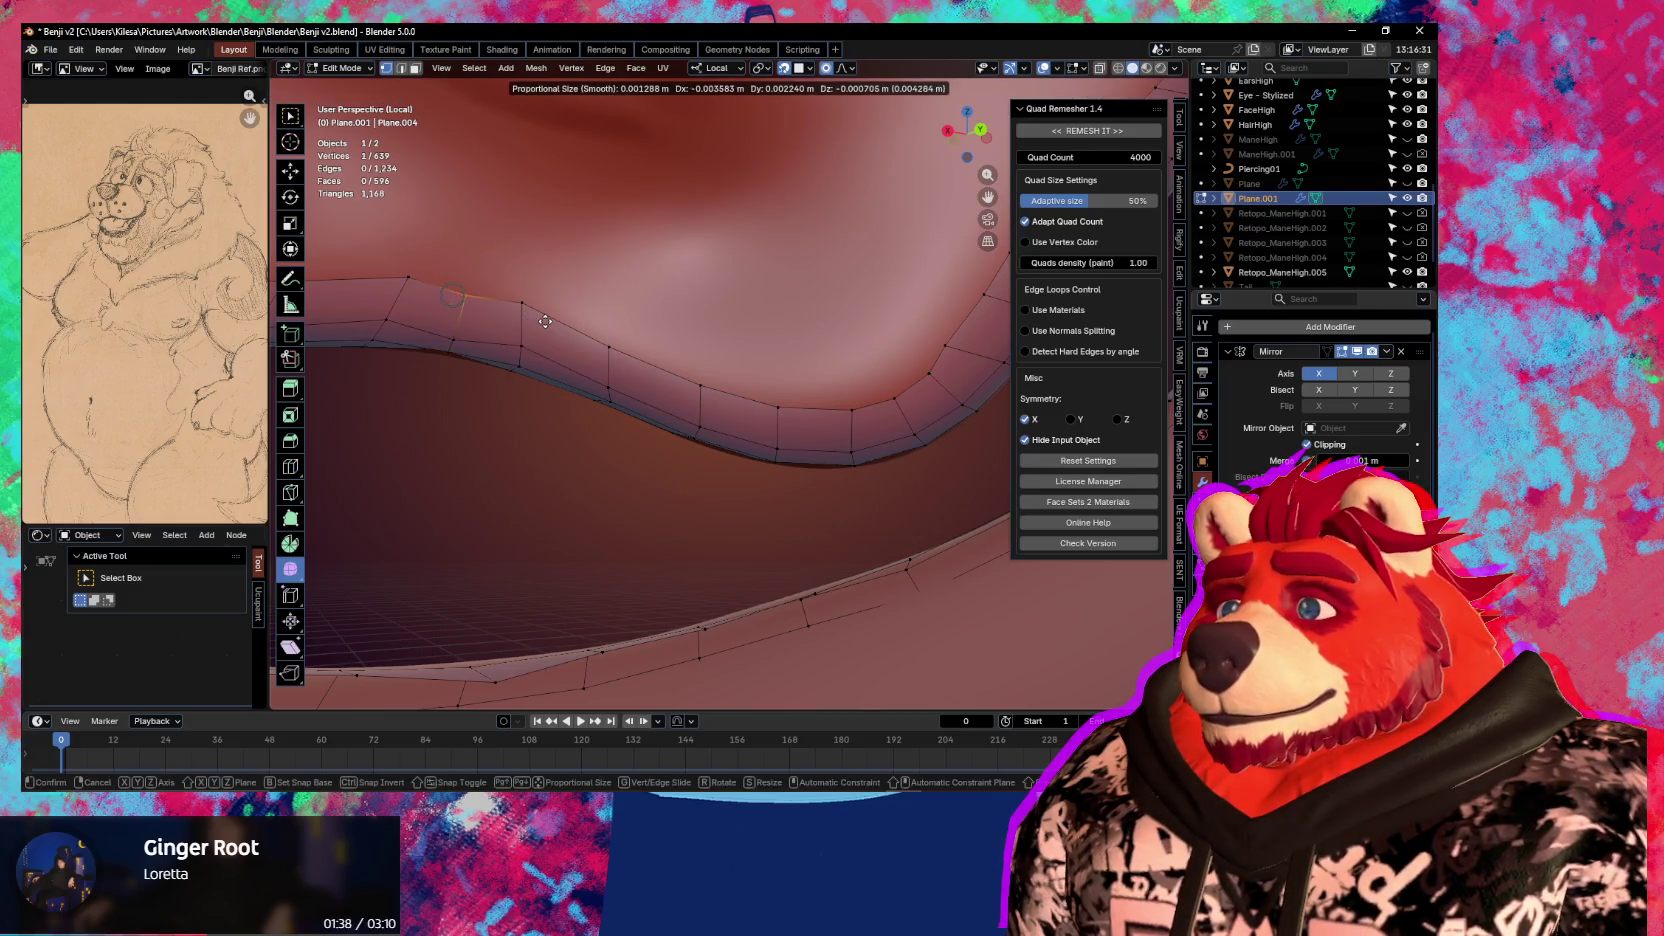
{"action": "mouse_move", "coordinate": [548, 326]}
{"action": "middle_mouse_down"}
{"action": "mouse_move", "coordinate": [900, 411]}
{"action": "mouse_move", "coordinate": [793, 504]}
{"action": "mouse_move", "coordinate": [769, 470]}
{"action": "mouse_move", "coordinate": [788, 440]}
{"action": "mouse_move", "coordinate": [775, 542]}
{"action": "middle_mouse_up"}
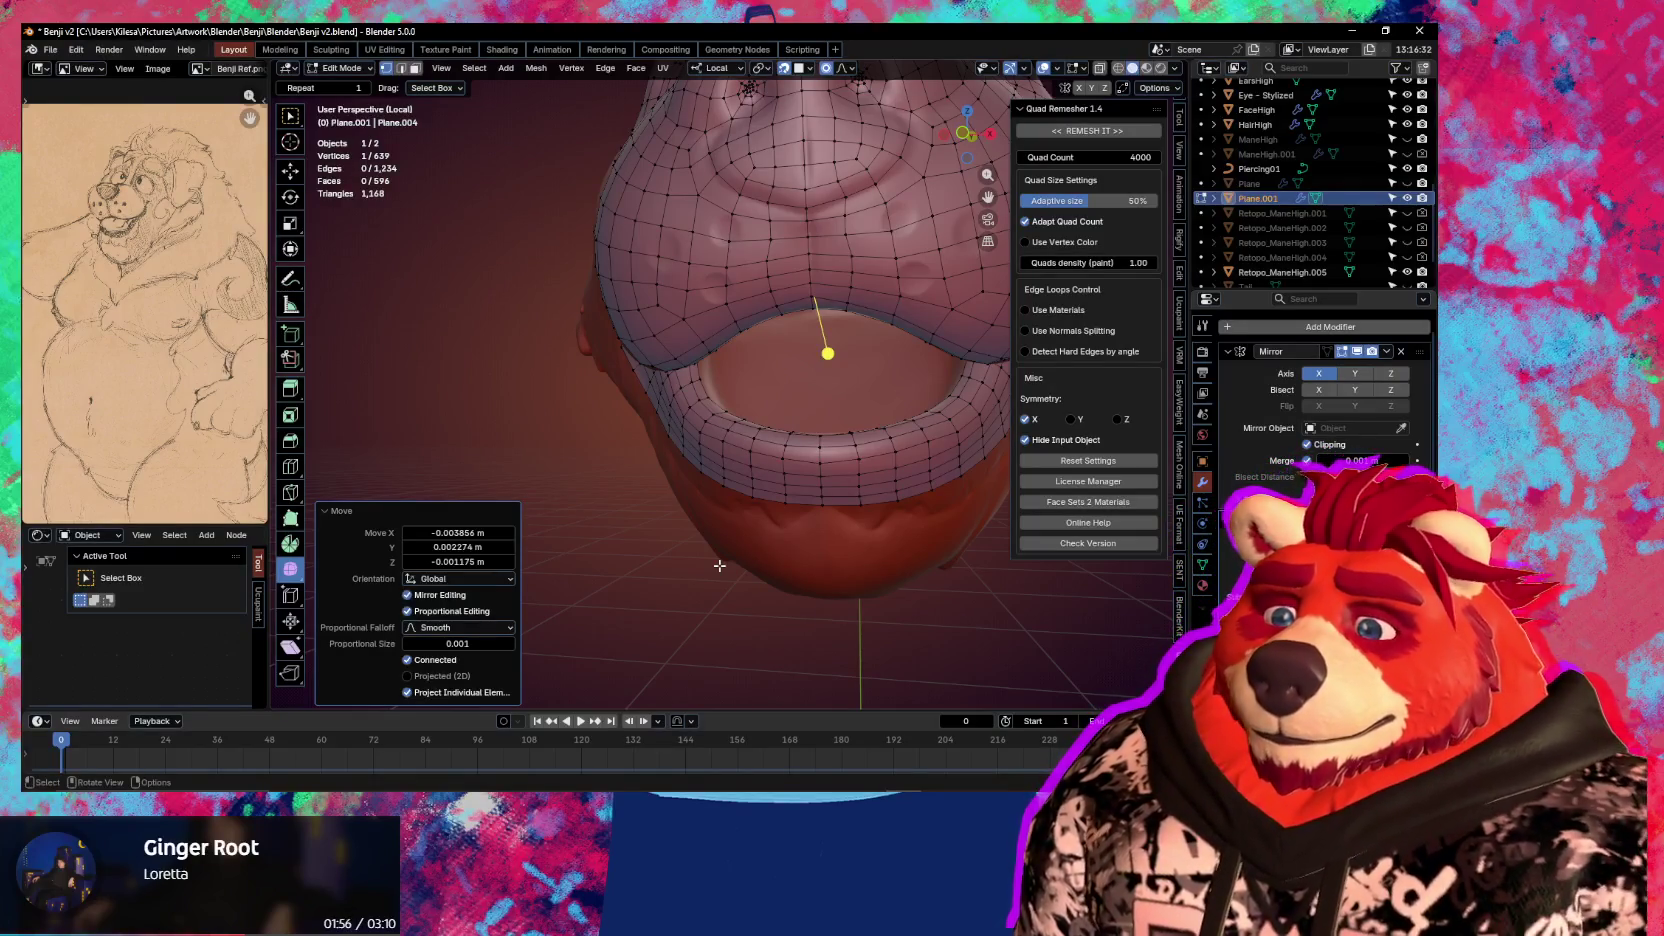
Exit Local view and orbit around the full bear to inspect the retopologized muzzle
{"action": "key", "text": "slash"}
{"action": "mouse_move", "coordinate": [710, 500]}
{"action": "middle_mouse_down"}
{"action": "mouse_move", "coordinate": [697, 466]}
{"action": "mouse_move", "coordinate": [544, 413]}
{"action": "mouse_move", "coordinate": [787, 474]}
{"action": "middle_mouse_up"}
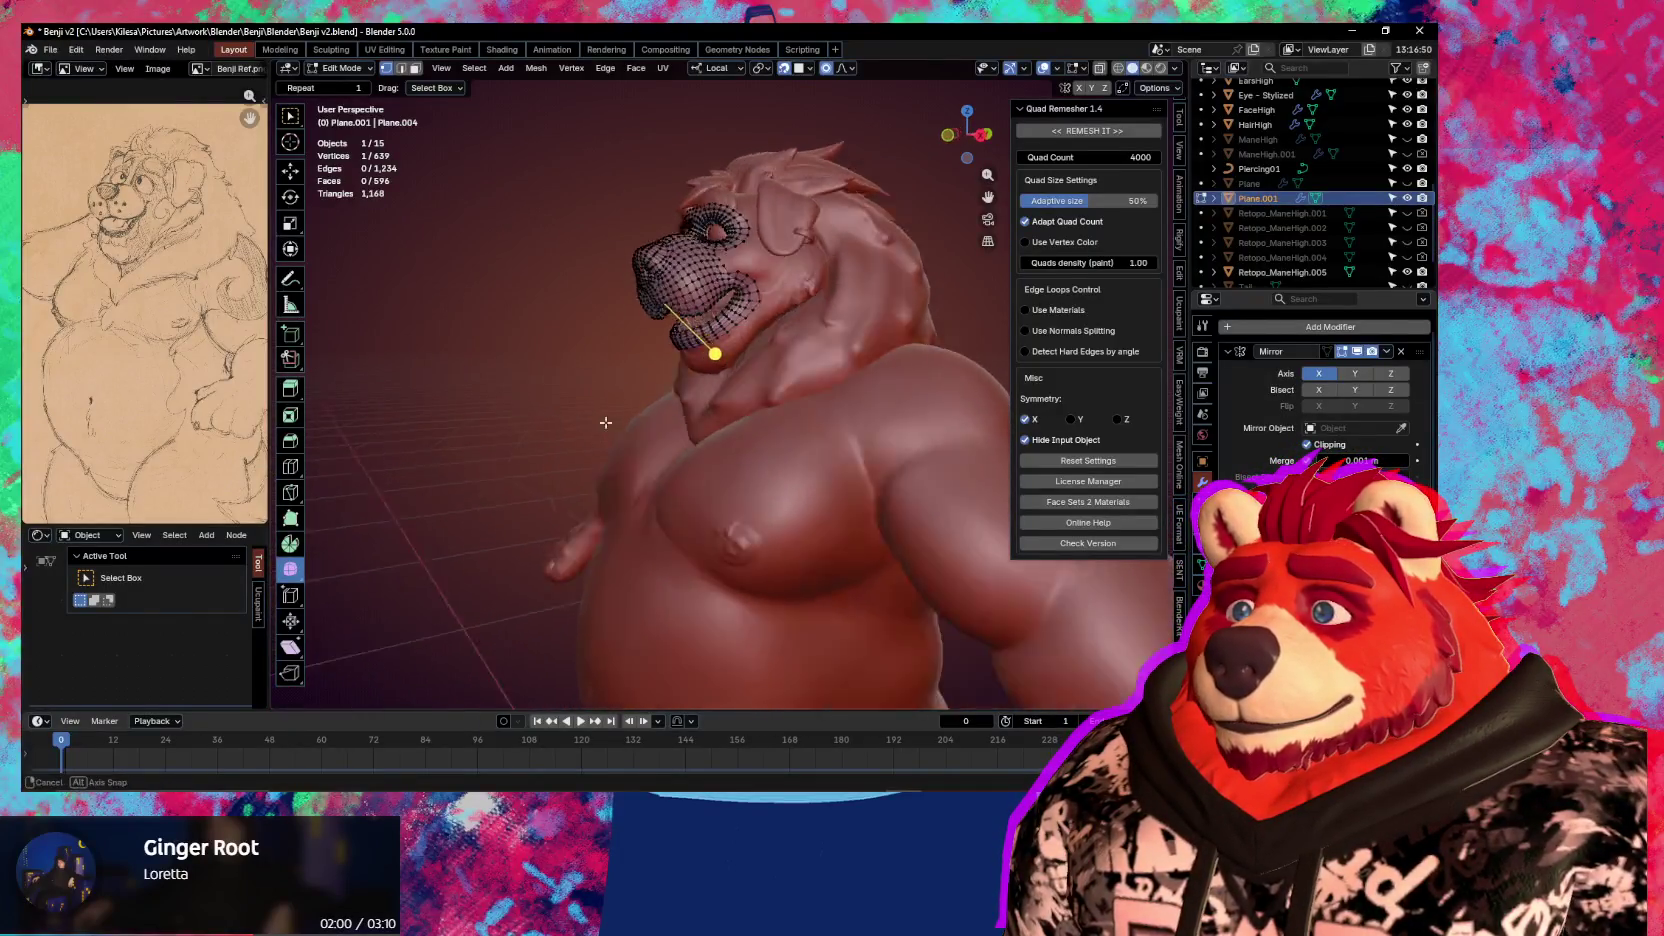
{"action": "scroll", "coordinate": [787, 474], "scroll_direction": "down", "scroll_amount": 5}
{"action": "middle_click_drag", "start_coordinate": [787, 474], "coordinate": [734, 517]}
{"action": "scroll", "coordinate": [760, 479], "scroll_direction": "up", "scroll_amount": 3}
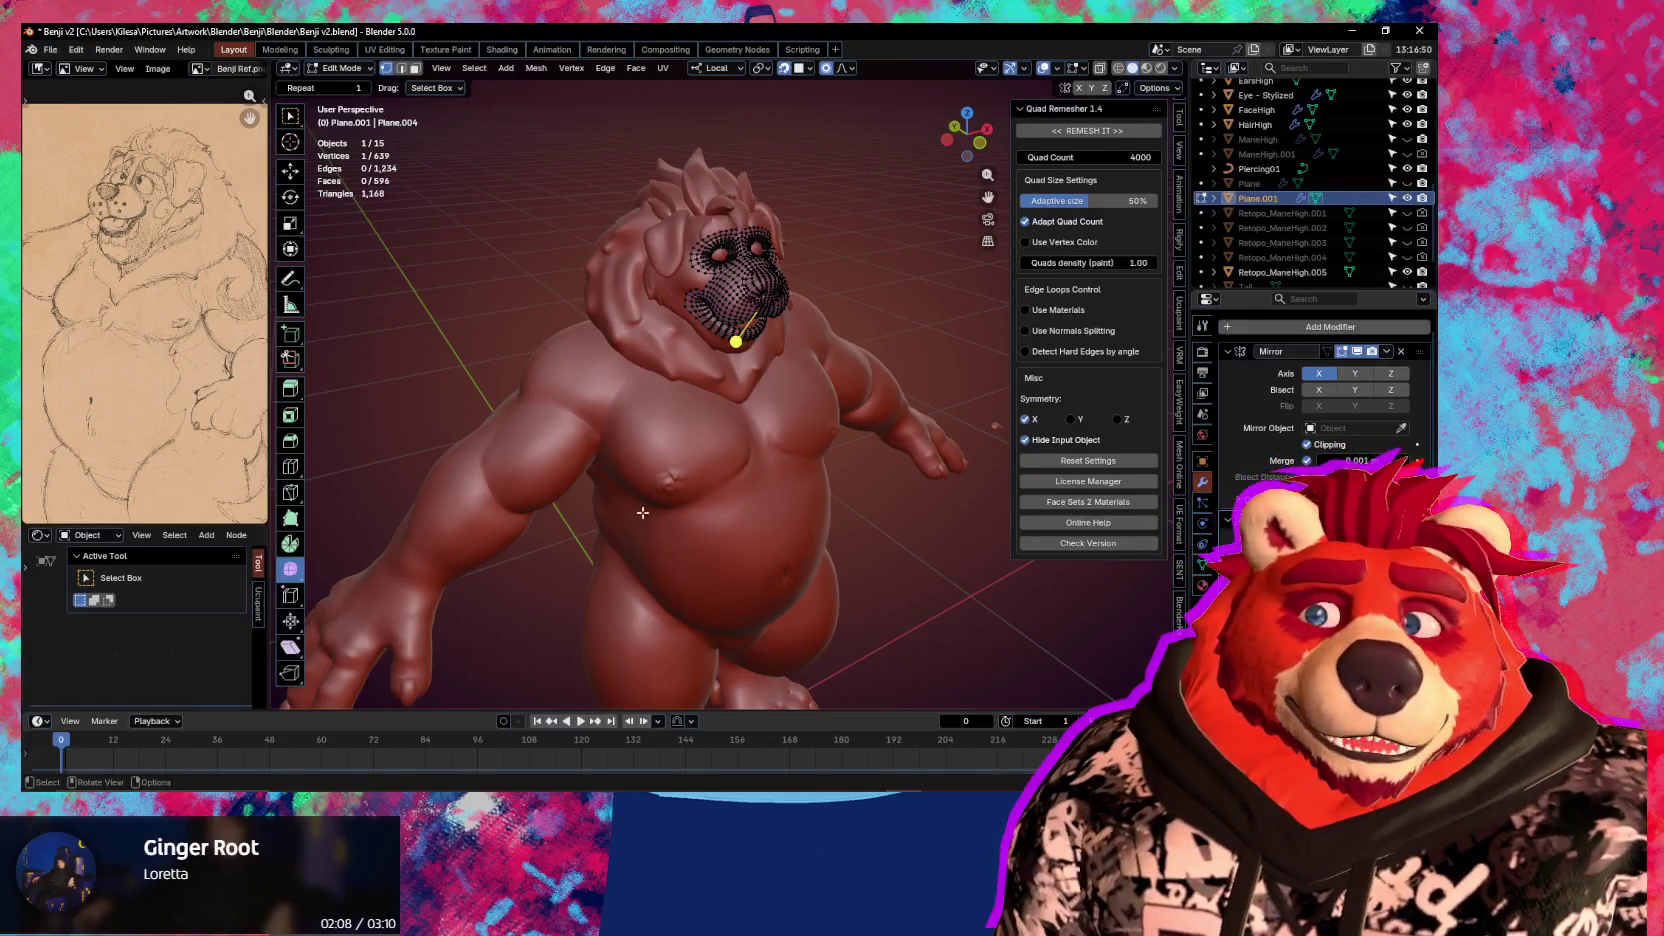
{"action": "middle_click_drag", "start_coordinate": [642, 512], "coordinate": [720, 528]}
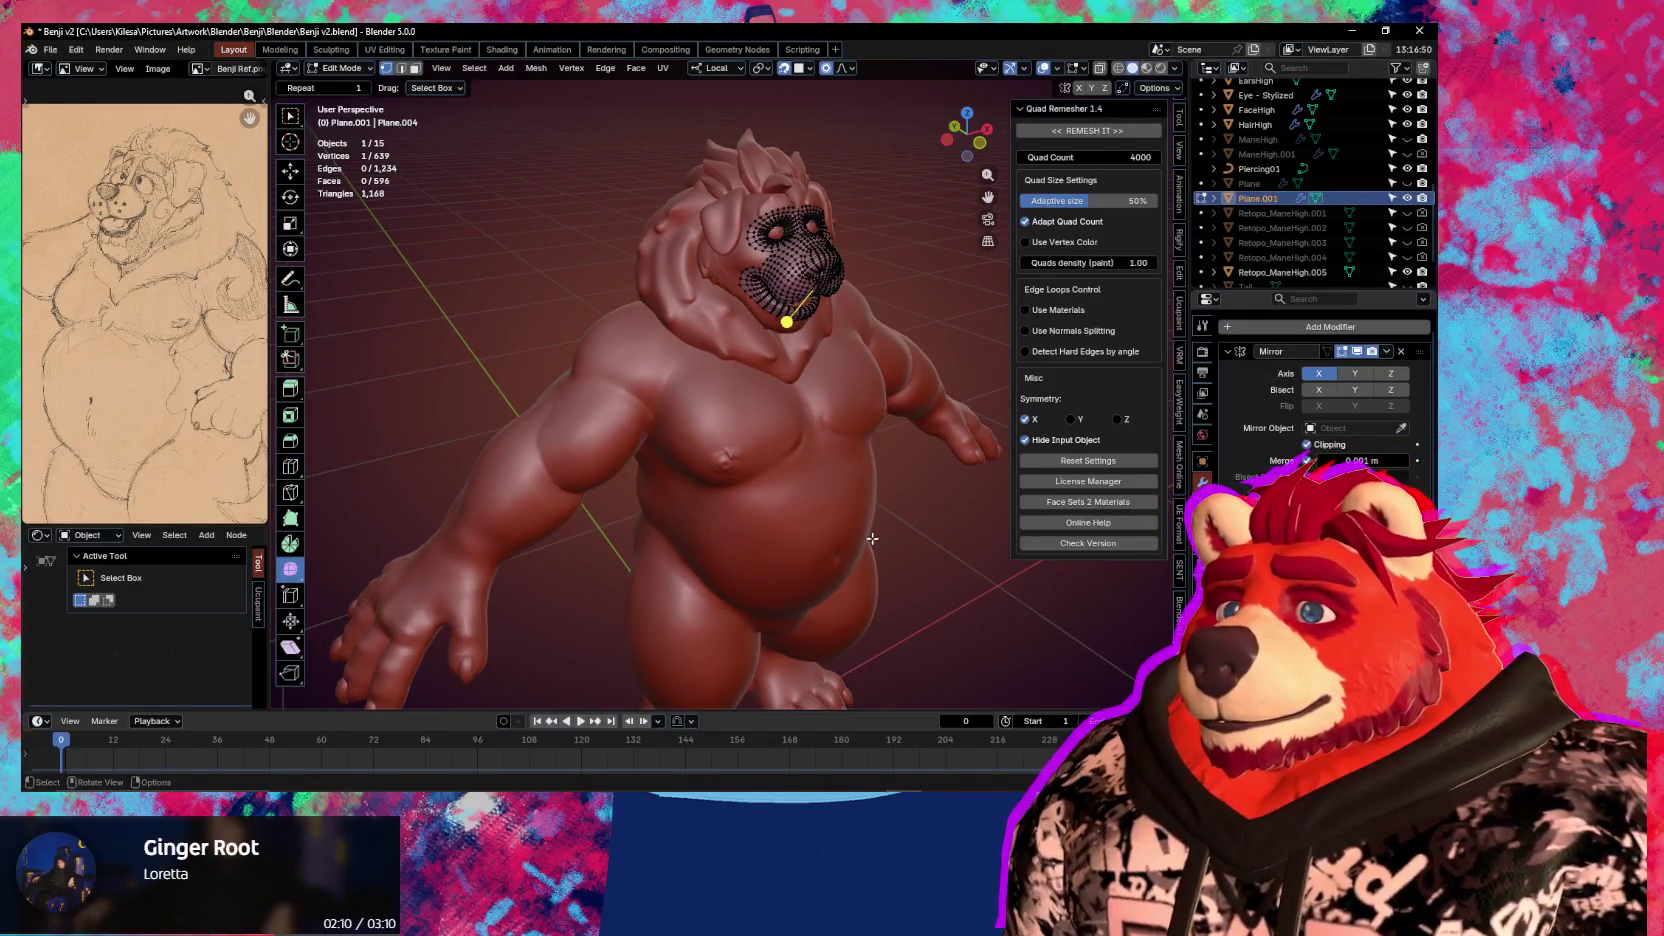
{"action": "middle_click_drag", "start_coordinate": [531, 531], "coordinate": [648, 504]}
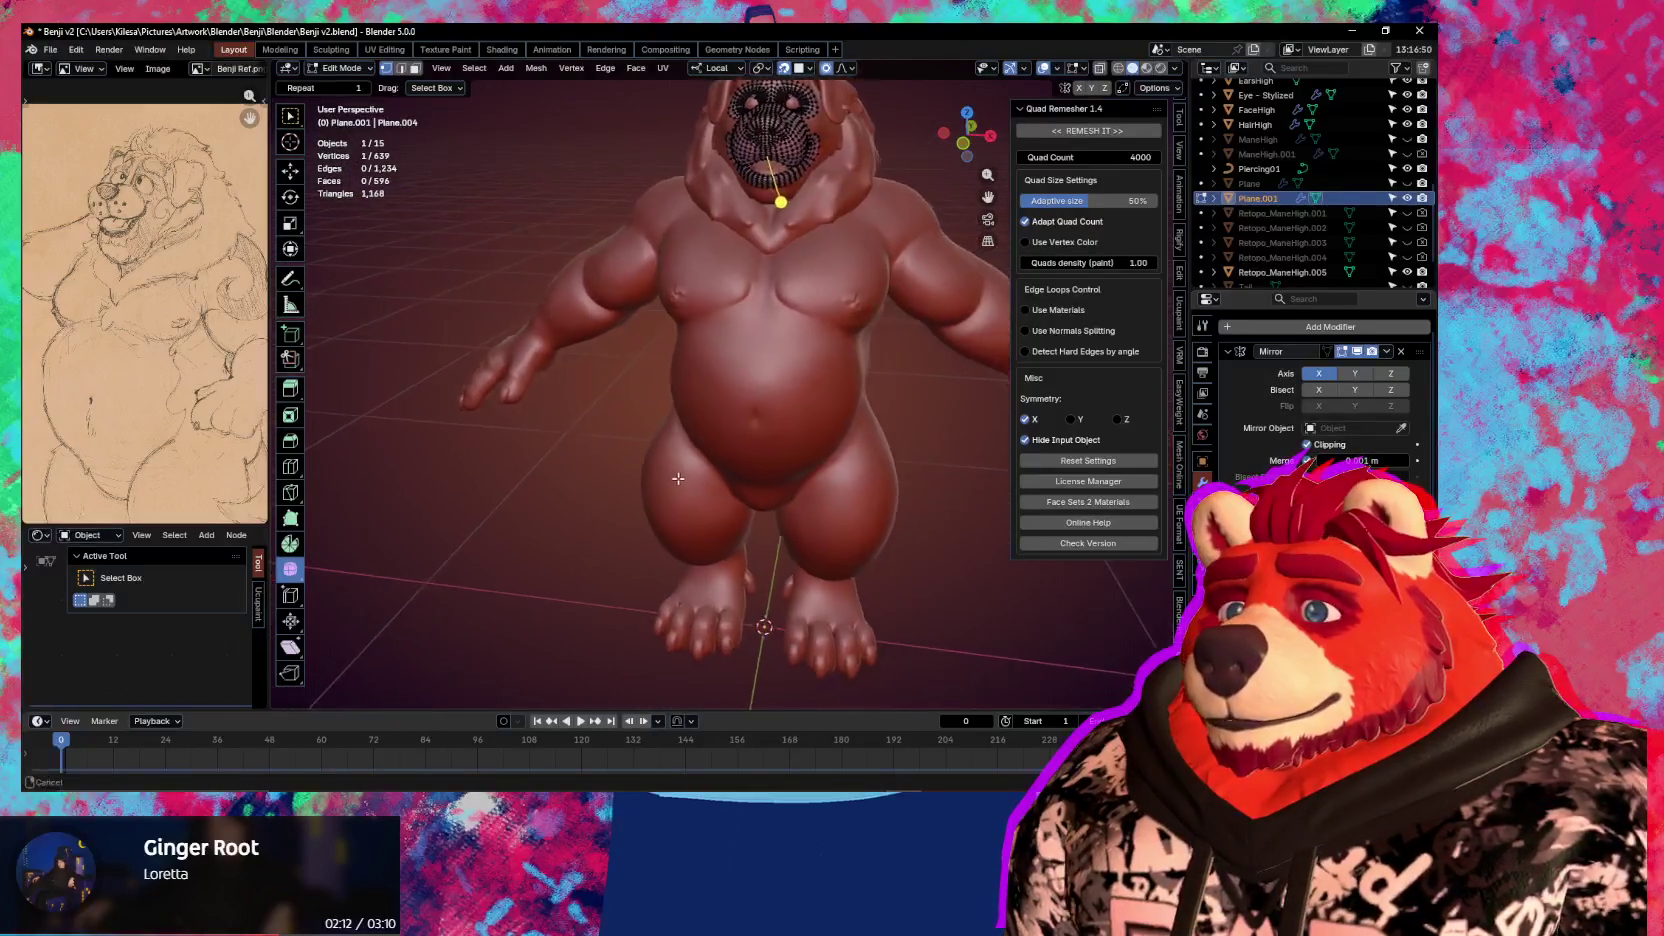
{"action": "mouse_move", "coordinate": [796, 579]}
{"action": "middle_mouse_down"}
{"action": "mouse_move", "coordinate": [760, 565]}
{"action": "mouse_move", "coordinate": [718, 593]}
{"action": "mouse_move", "coordinate": [687, 473]}
{"action": "middle_mouse_up"}
{"action": "scroll", "coordinate": [755, 560], "scroll_direction": "up", "scroll_amount": 3}
{"action": "scroll", "coordinate": [730, 580], "scroll_direction": "up", "scroll_amount": 4}
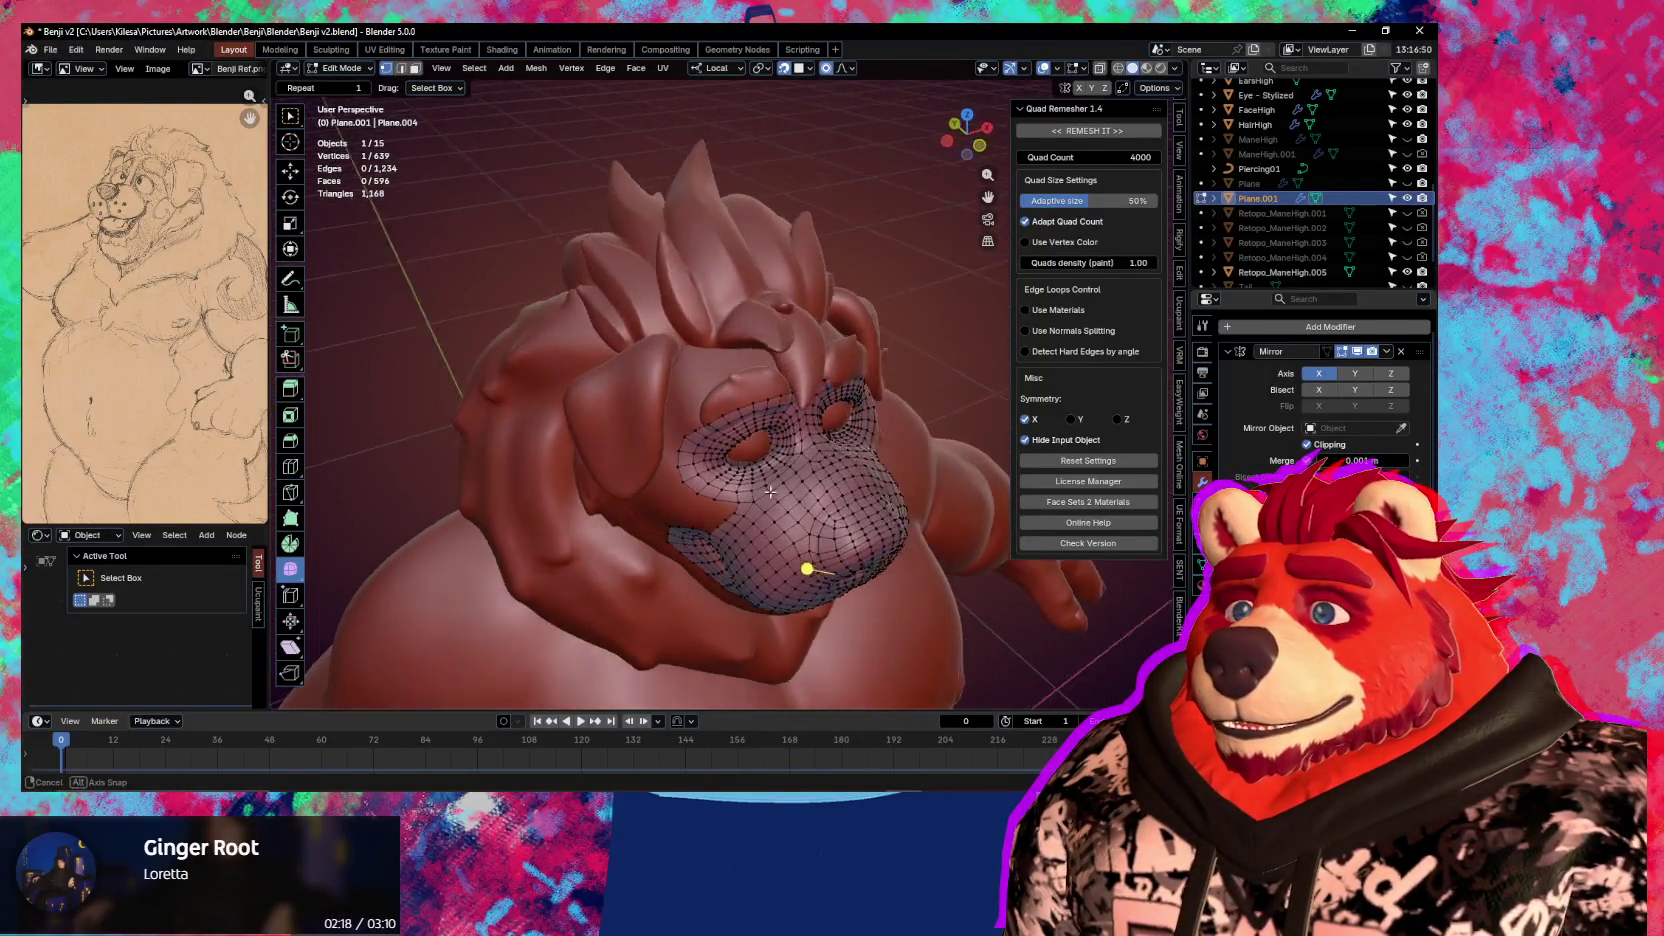
{"action": "middle_click_drag", "start_coordinate": [613, 396], "coordinate": [566, 396]}
{"action": "middle_click_drag", "start_coordinate": [682, 492], "coordinate": [820, 419]}
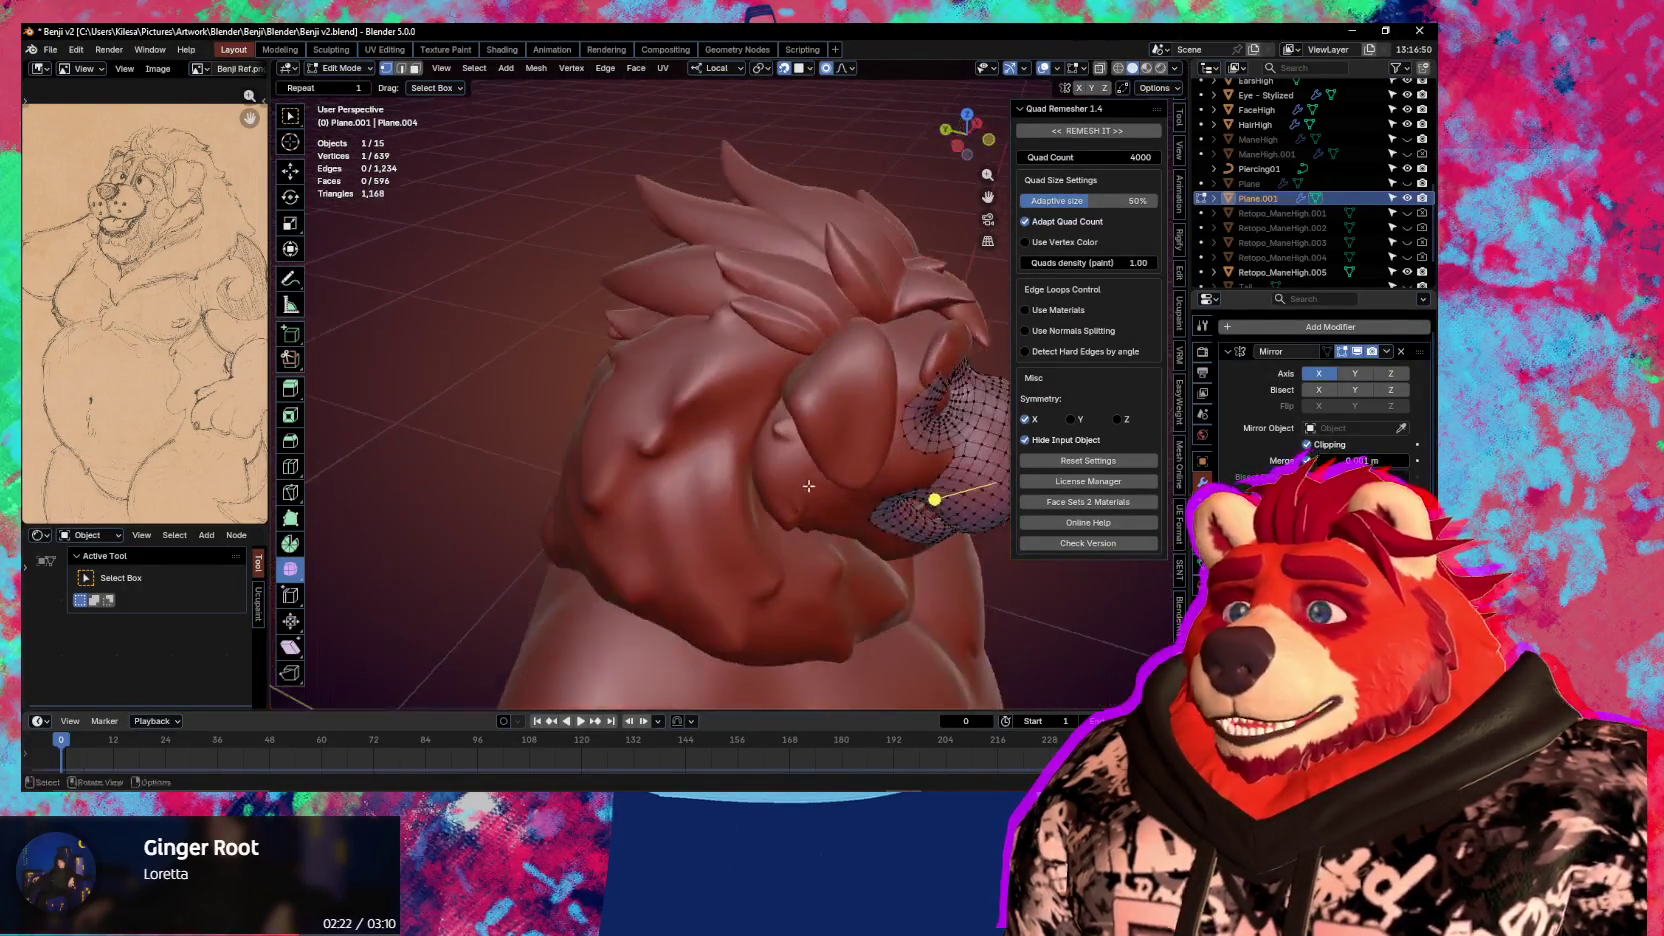
Switch to Object Mode, select HairHigh, and toggle its Edit Mode on and off
{"action": "key", "text": "ctrl+Tab"}
{"action": "left_click", "coordinate": [542, 402]}
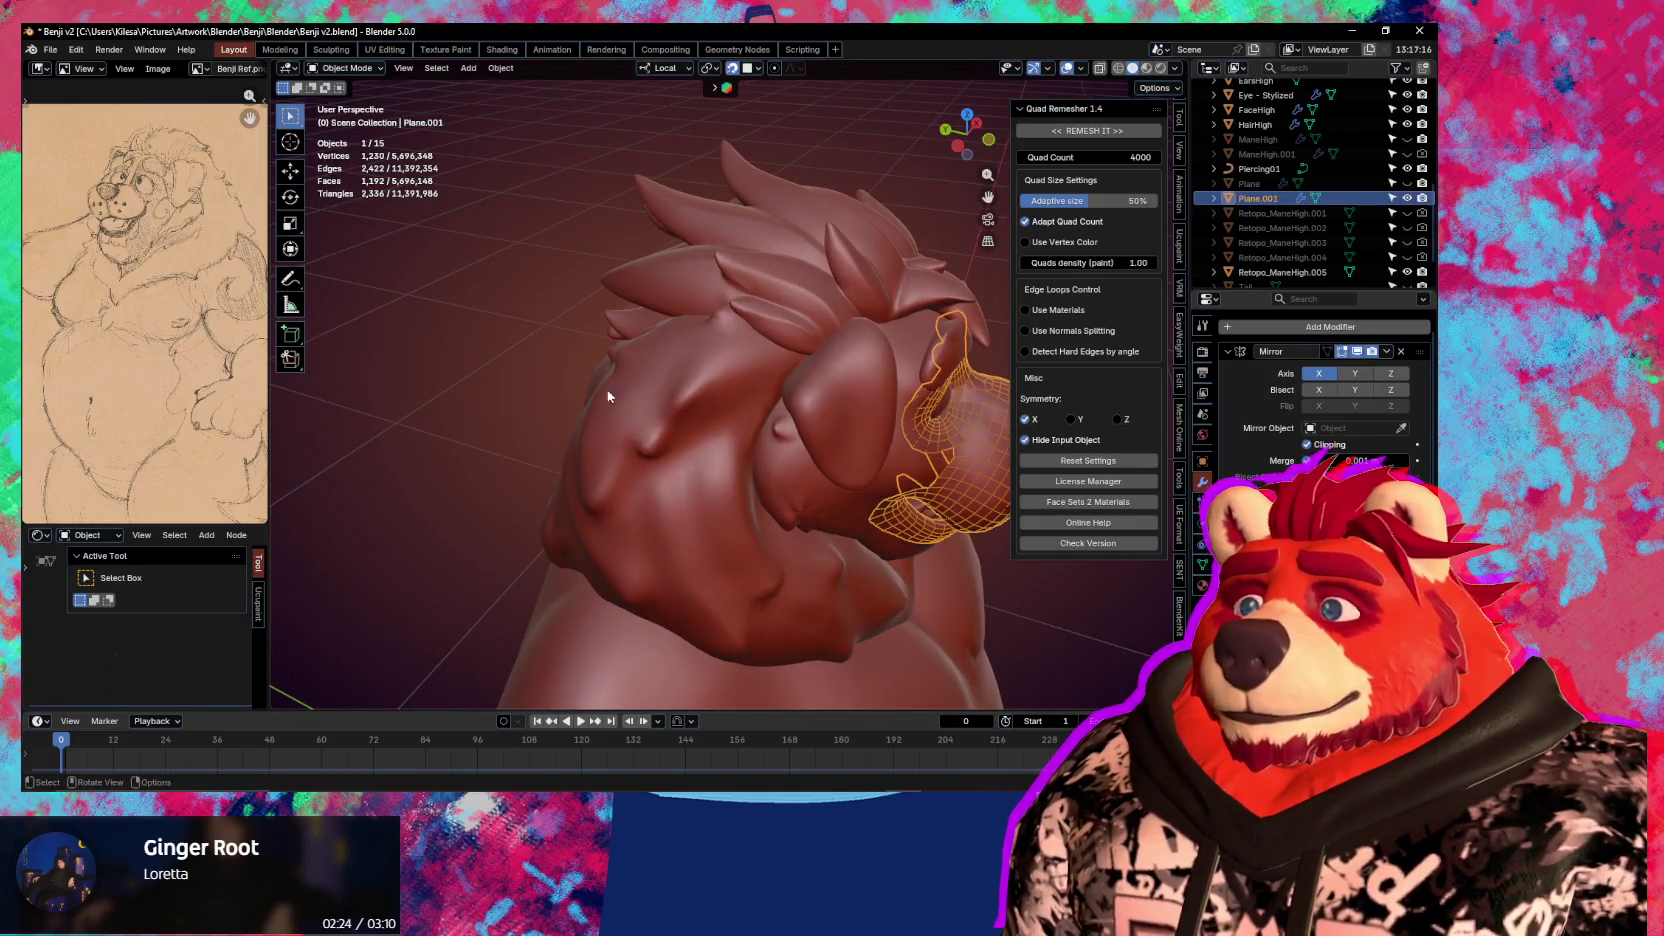
{"action": "left_click", "coordinate": [777, 283]}
{"action": "mouse_move", "coordinate": [777, 283]}
{"action": "middle_mouse_down"}
{"action": "mouse_move", "coordinate": [815, 318]}
{"action": "mouse_move", "coordinate": [693, 448]}
{"action": "middle_mouse_up"}
{"action": "key", "text": "Tab"}
{"action": "scroll", "coordinate": [720, 428], "scroll_direction": "up", "scroll_amount": 1}
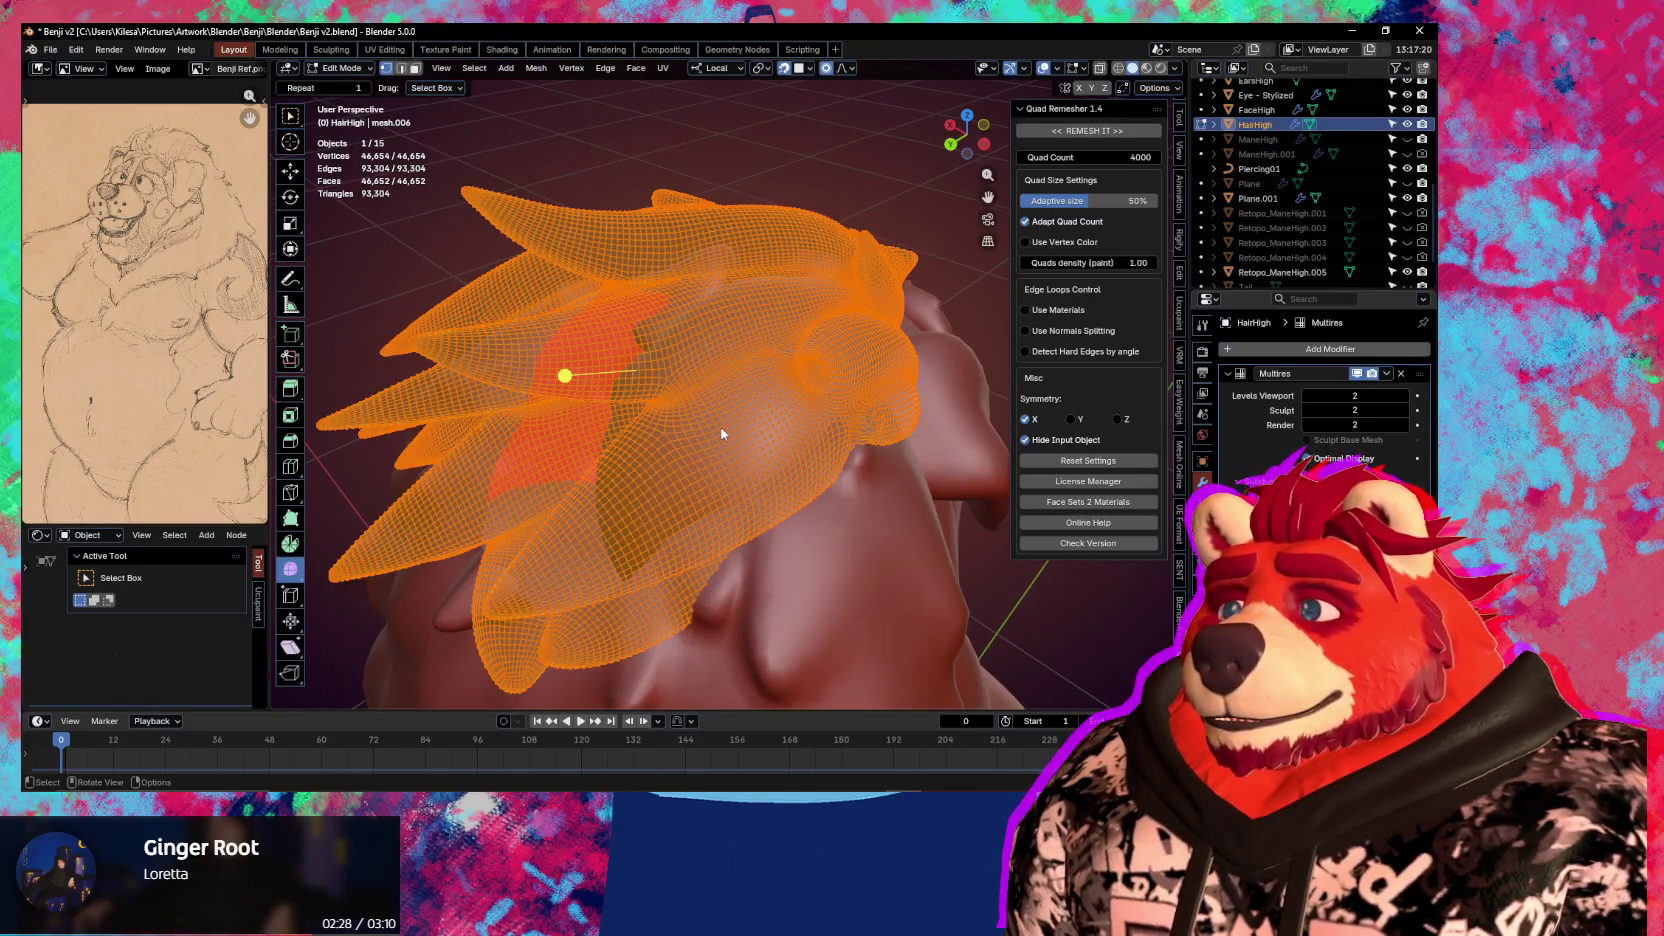
{"action": "key", "text": "Tab"}
{"action": "scroll", "coordinate": [753, 452], "scroll_direction": "down", "scroll_amount": 2}
{"action": "scroll", "coordinate": [757, 454], "scroll_direction": "down", "scroll_amount": 1}
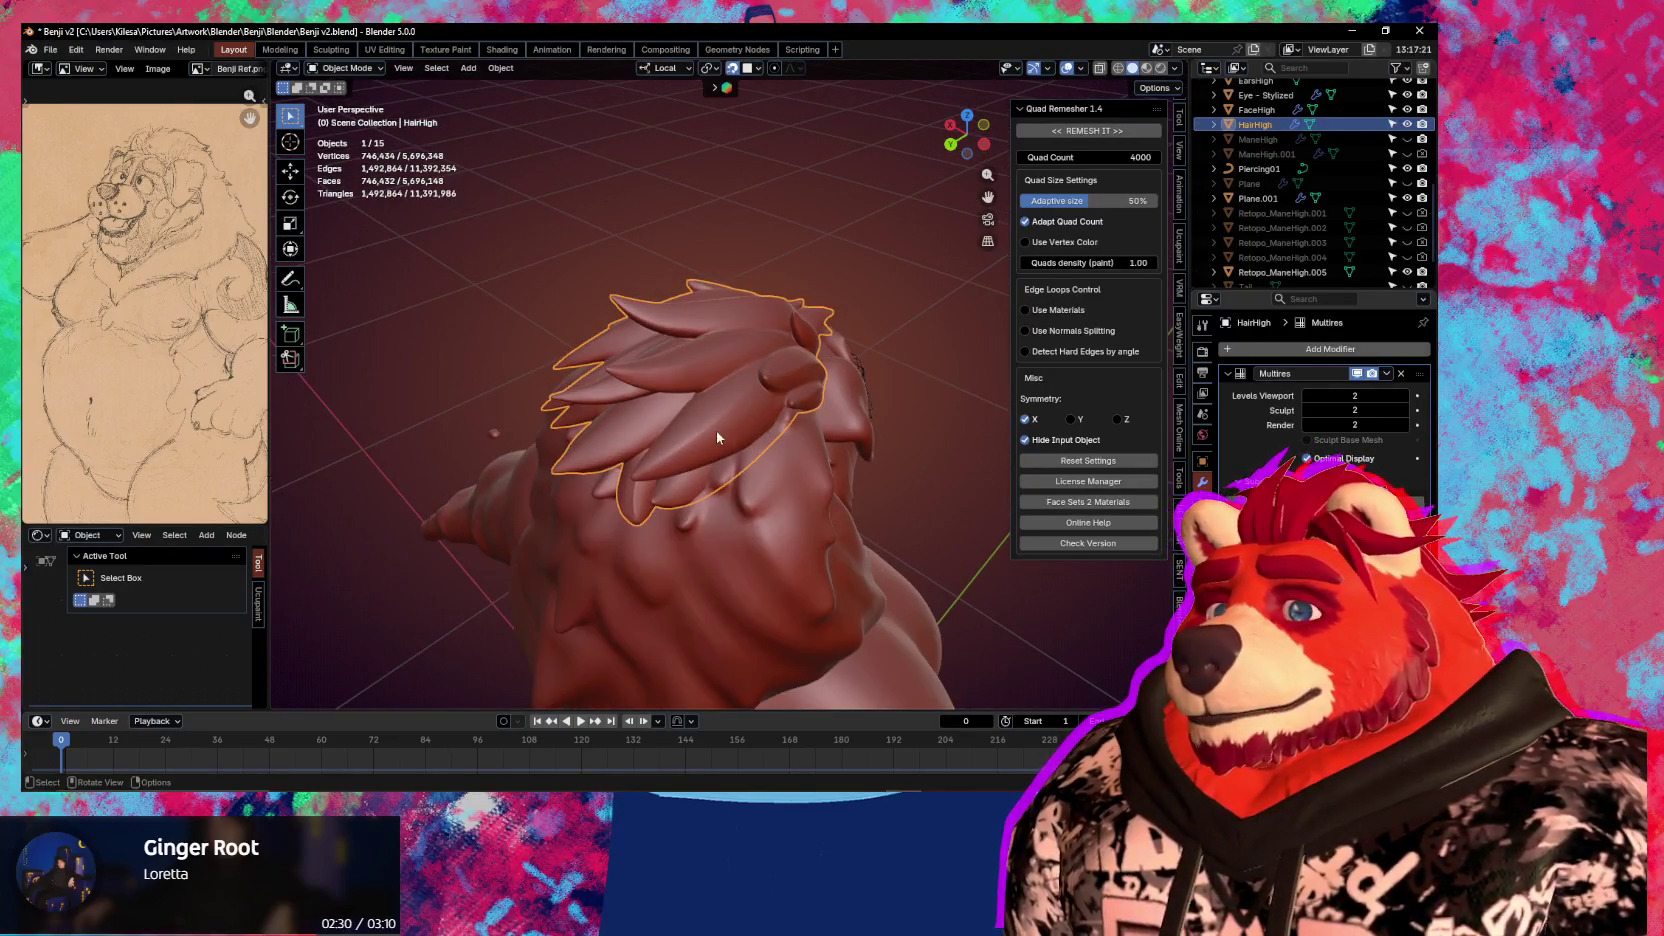
{"action": "middle_click_drag", "start_coordinate": [775, 318], "coordinate": [634, 324]}
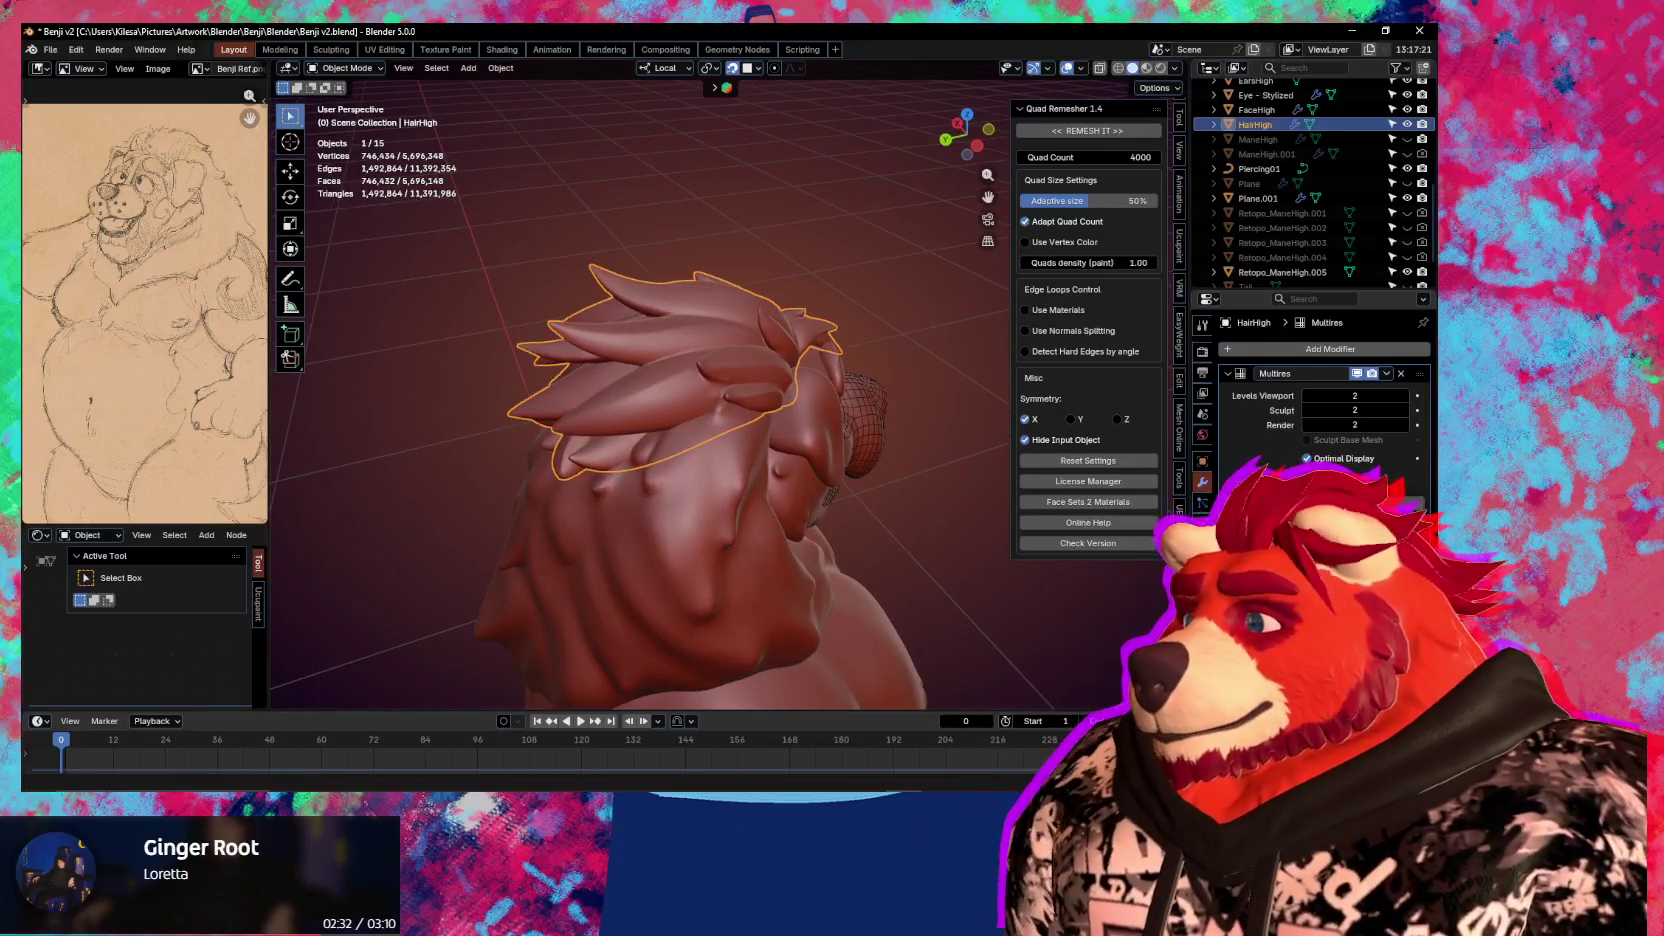